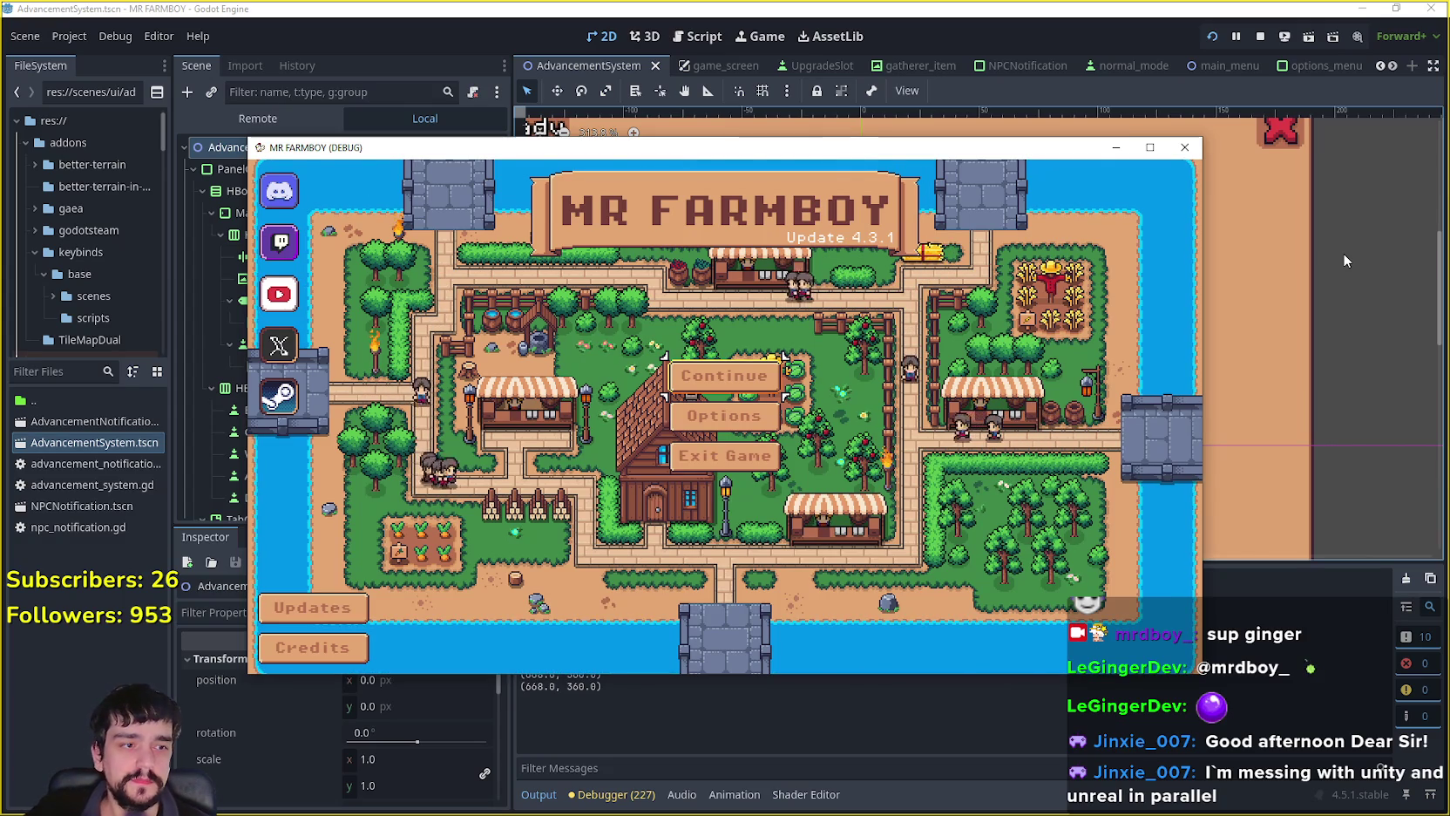
Step: Choose Continue in the MR FARMBOY main menu to show the Select Save Game panel
{"action": "left_click", "coordinate": [677, 375]}
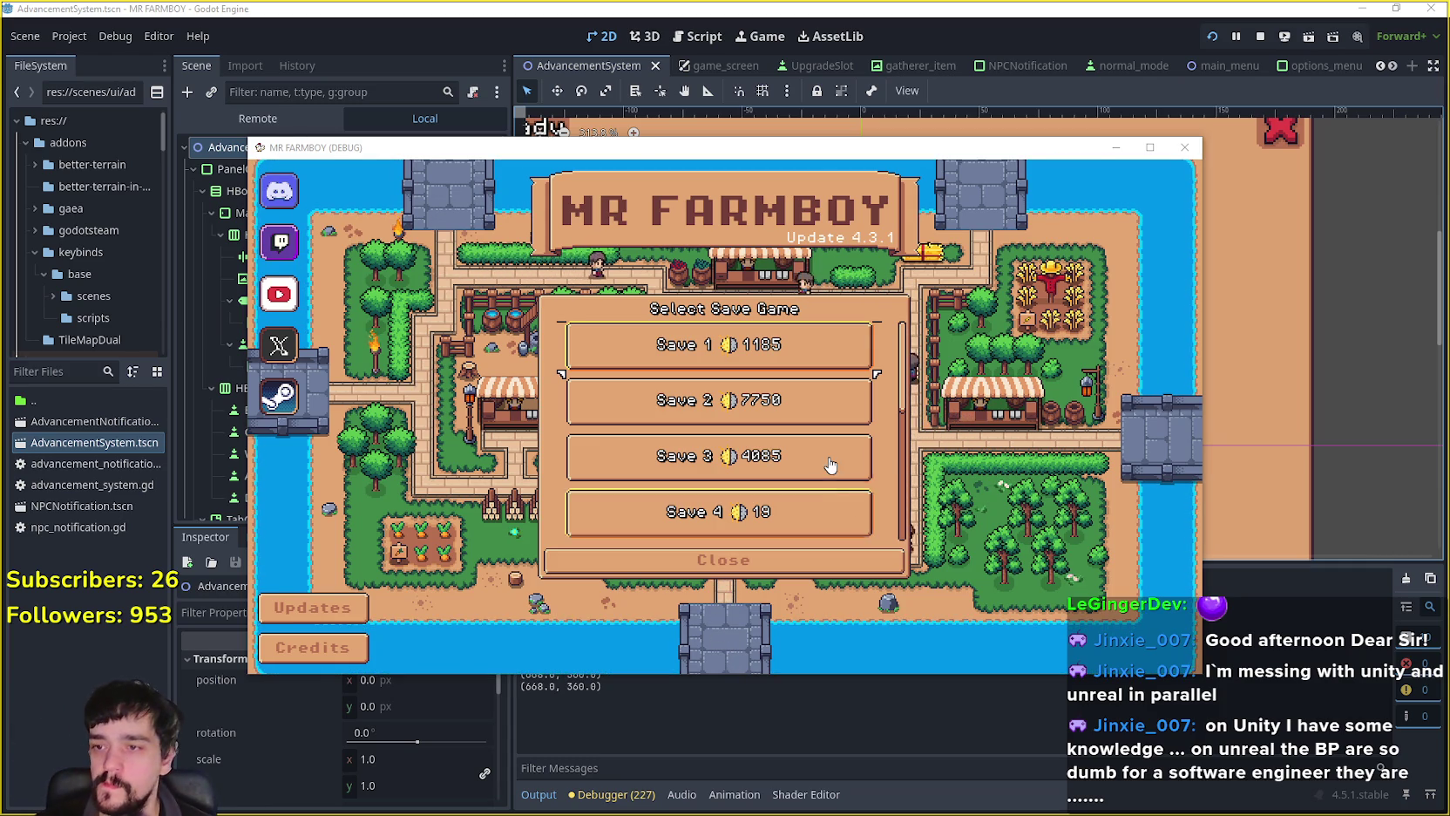
Step: Select Save 1 in the save list, after briefly picking Save 10, and load it
{"action": "scroll", "coordinate": [831, 468], "scroll_direction": "down", "scroll_amount": 6}
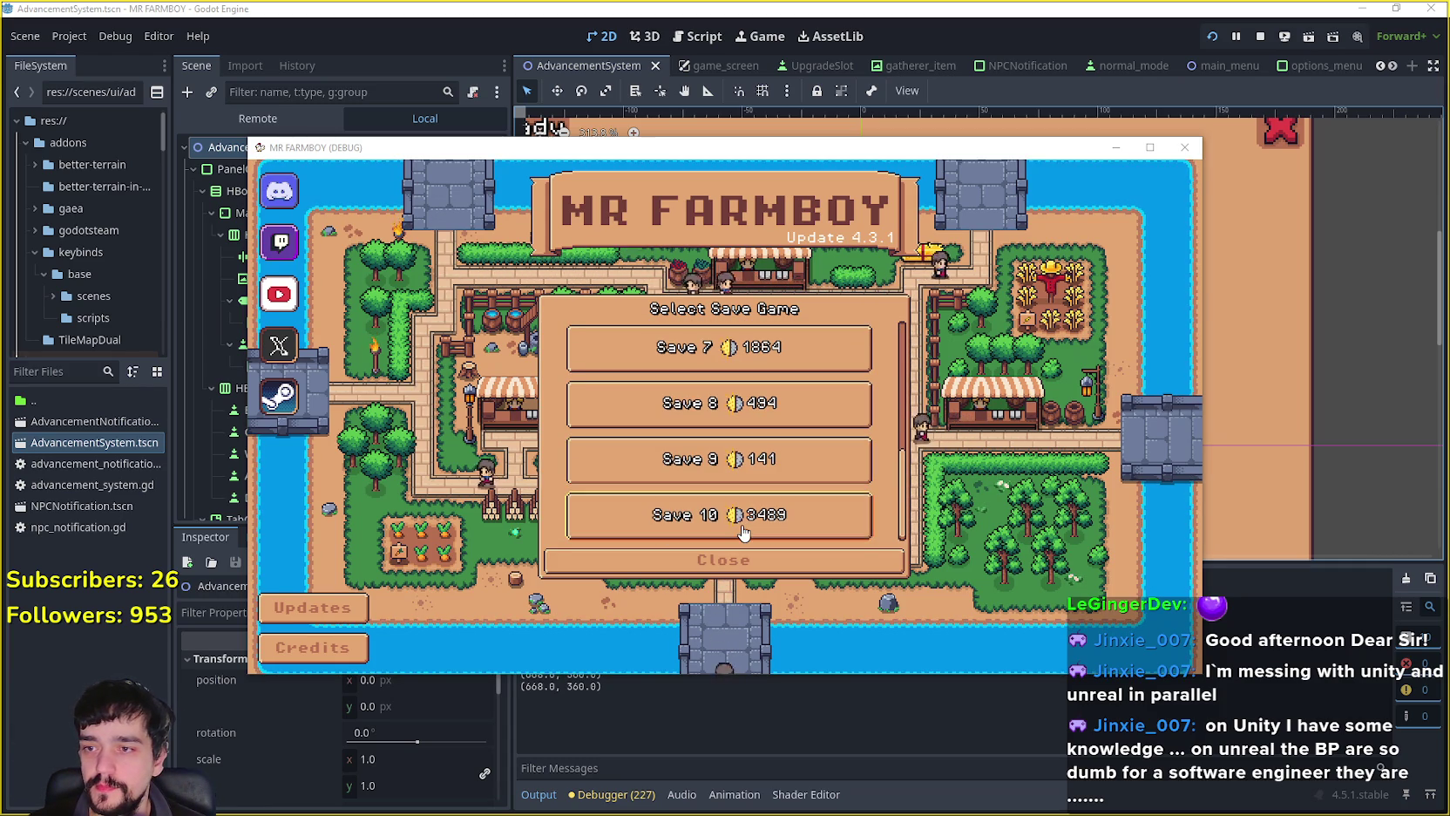
{"action": "left_click", "coordinate": [744, 534]}
{"action": "scroll", "coordinate": [688, 497], "scroll_direction": "up", "scroll_amount": 6}
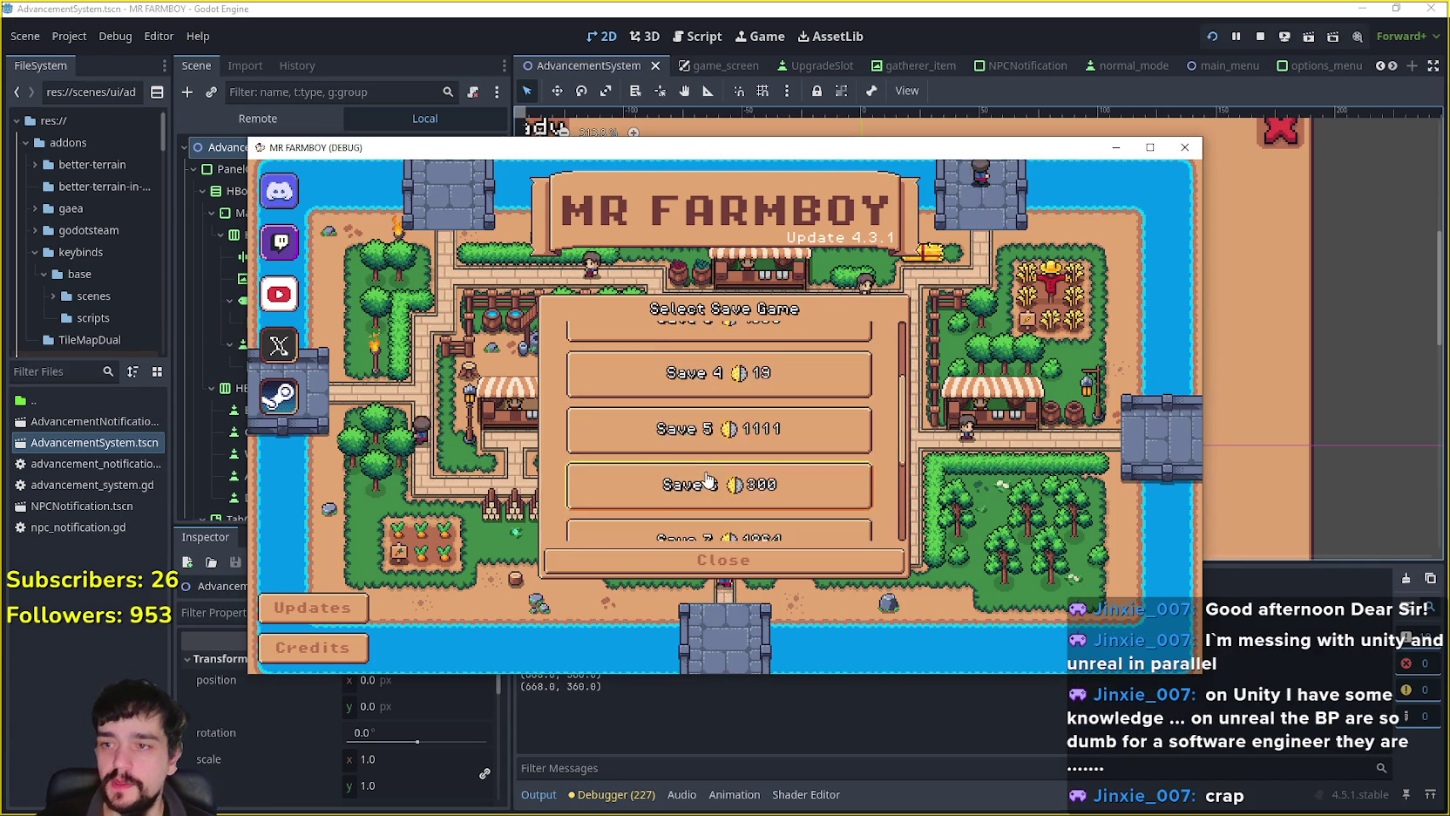
{"action": "scroll", "coordinate": [706, 474], "scroll_direction": "up", "scroll_amount": 1}
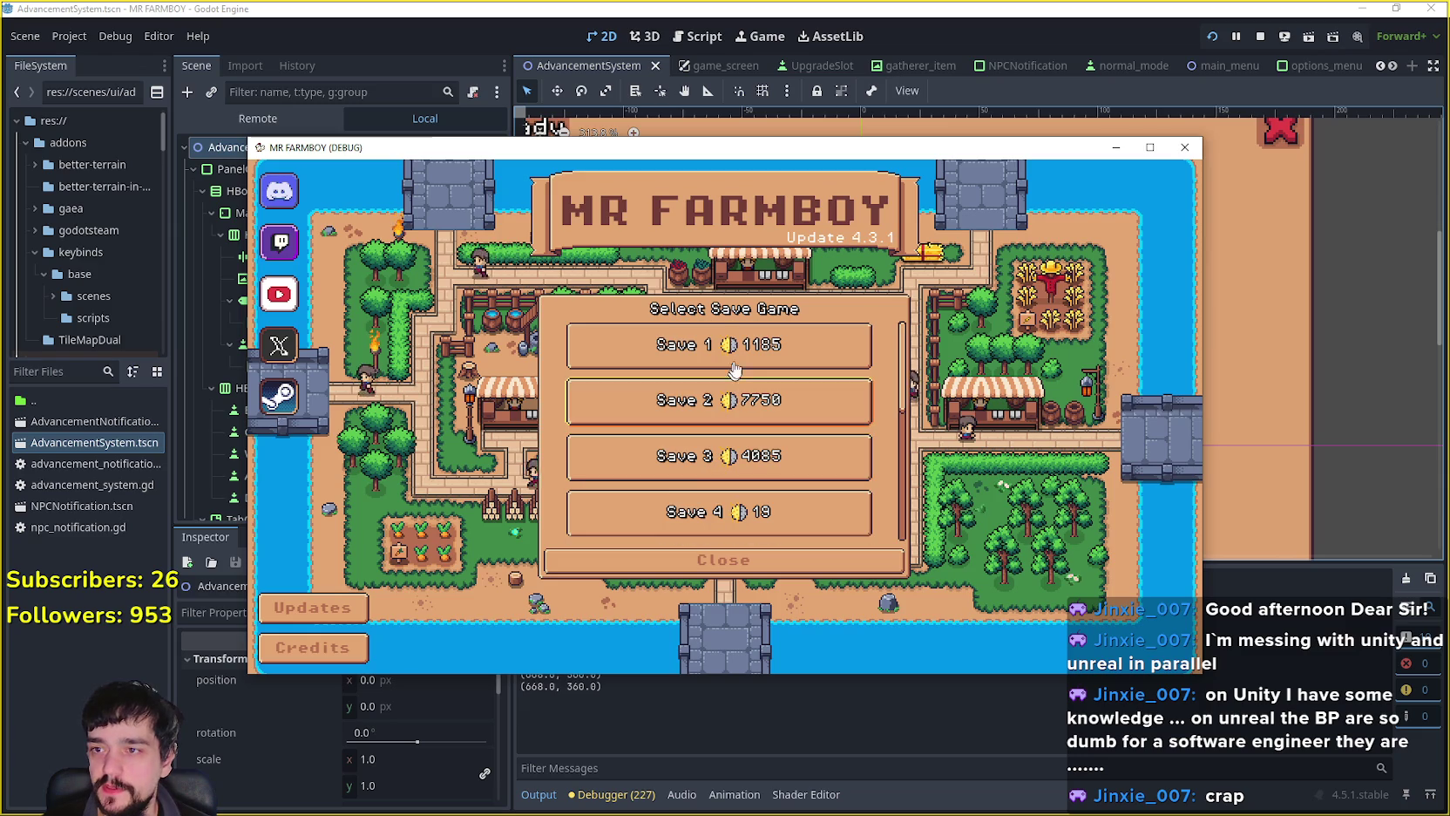
{"action": "left_click", "coordinate": [668, 344]}
{"action": "left_click", "coordinate": [671, 359]}
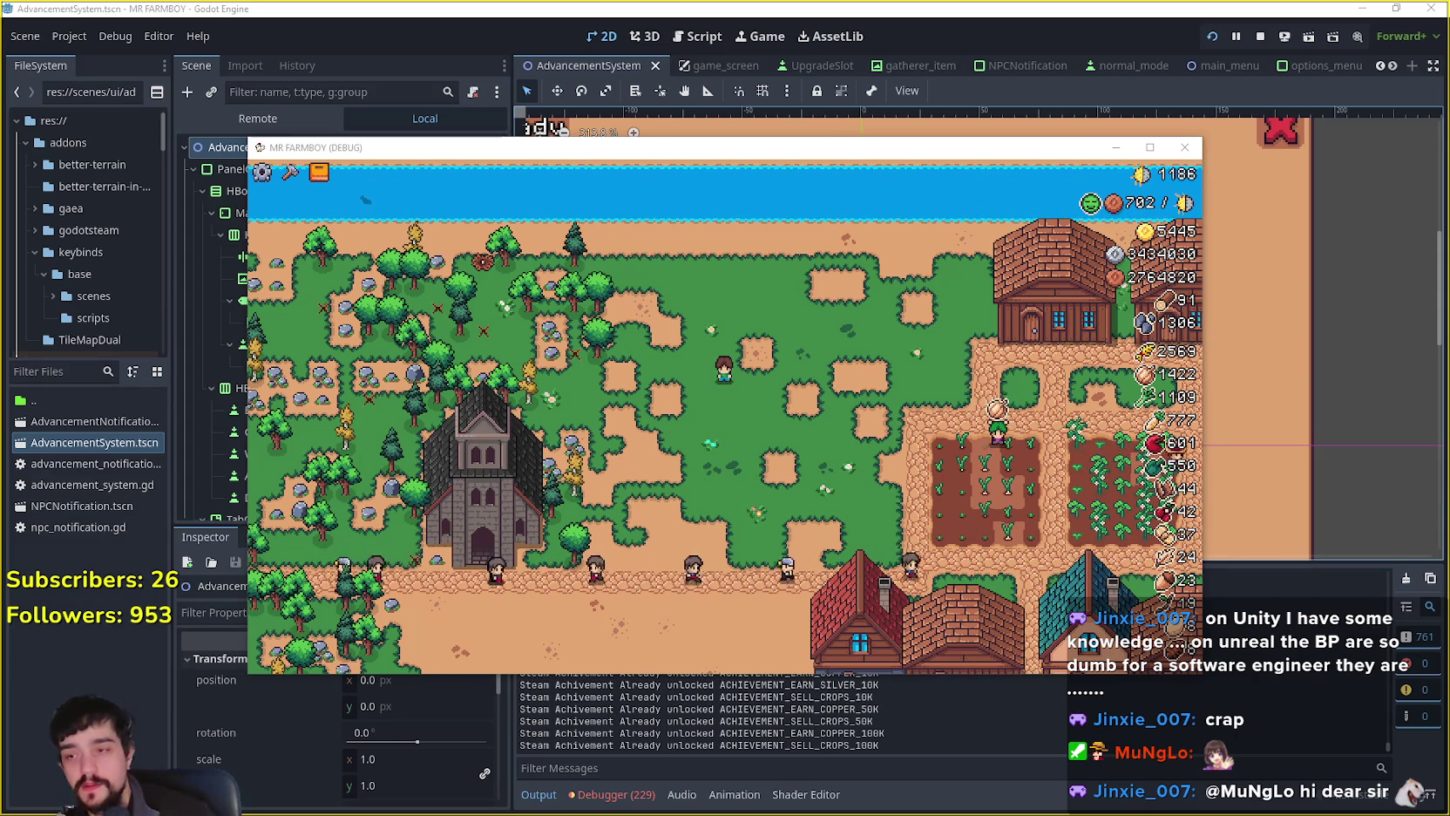
Step: Maximize the game window and ride the farmer around the water, village and farm with WASD
{"action": "left_click", "coordinate": [1151, 149]}
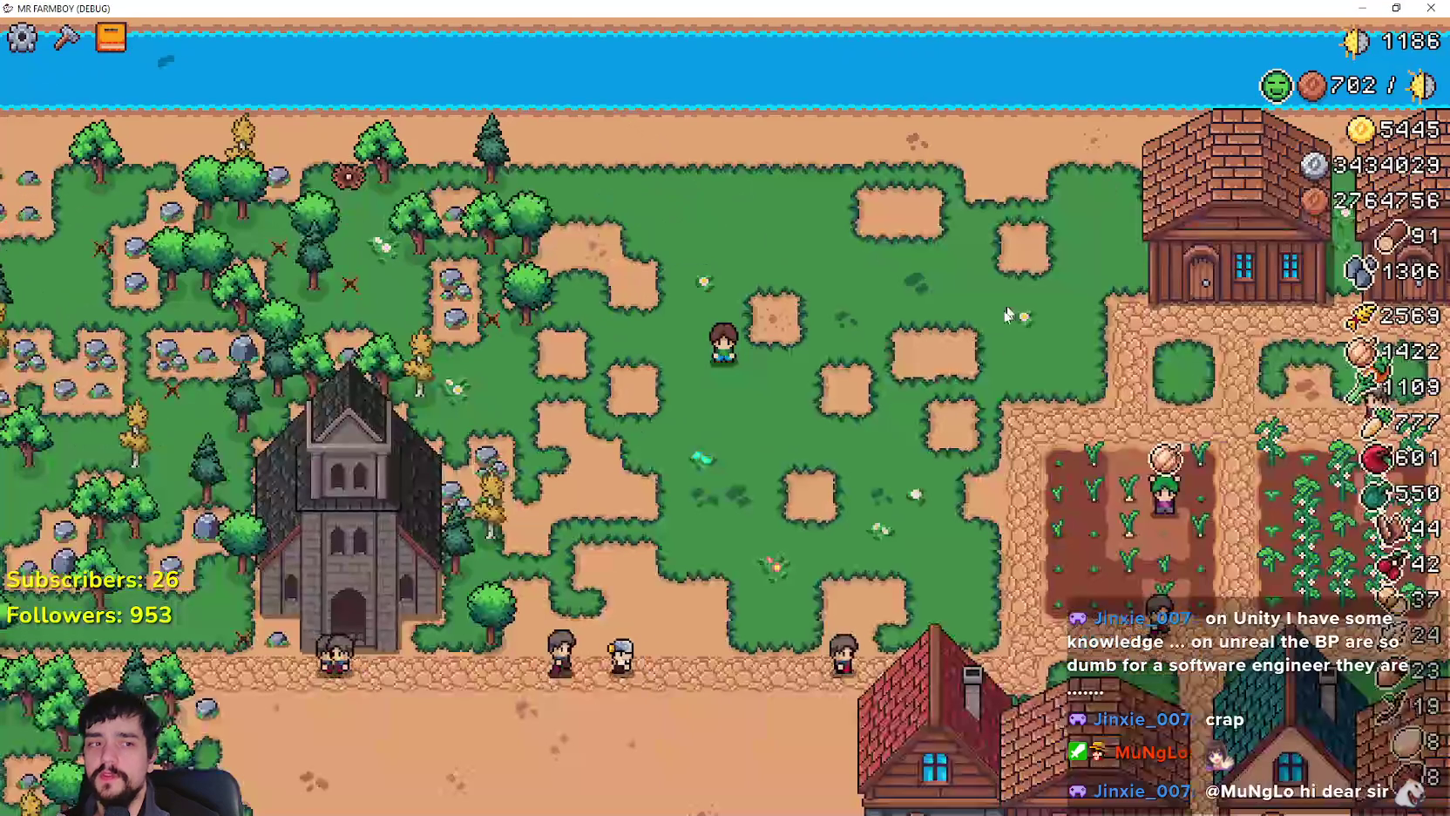
{"action": "scroll", "coordinate": [816, 413], "scroll_direction": "up", "scroll_amount": 3}
{"action": "key", "text": "d"}
{"action": "key", "text": "w"}
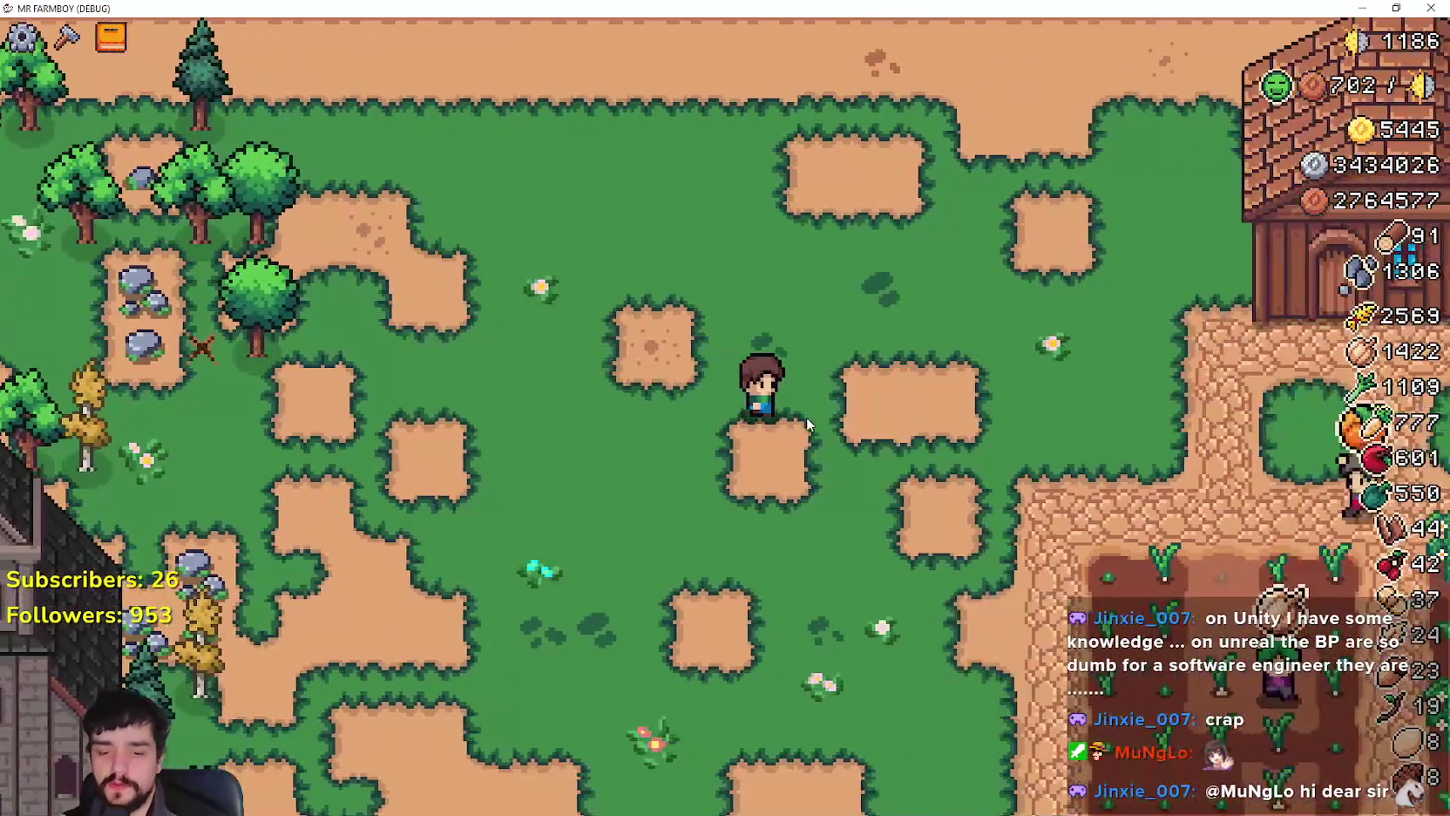
{"action": "key", "text": "Tab"}
{"action": "key", "text": "Tab"}
{"action": "key", "text": "s"}
{"action": "key", "text": "Tab"}
{"action": "key", "text": "Tab"}
{"action": "scroll", "coordinate": [809, 408], "scroll_direction": "down", "scroll_amount": 2}
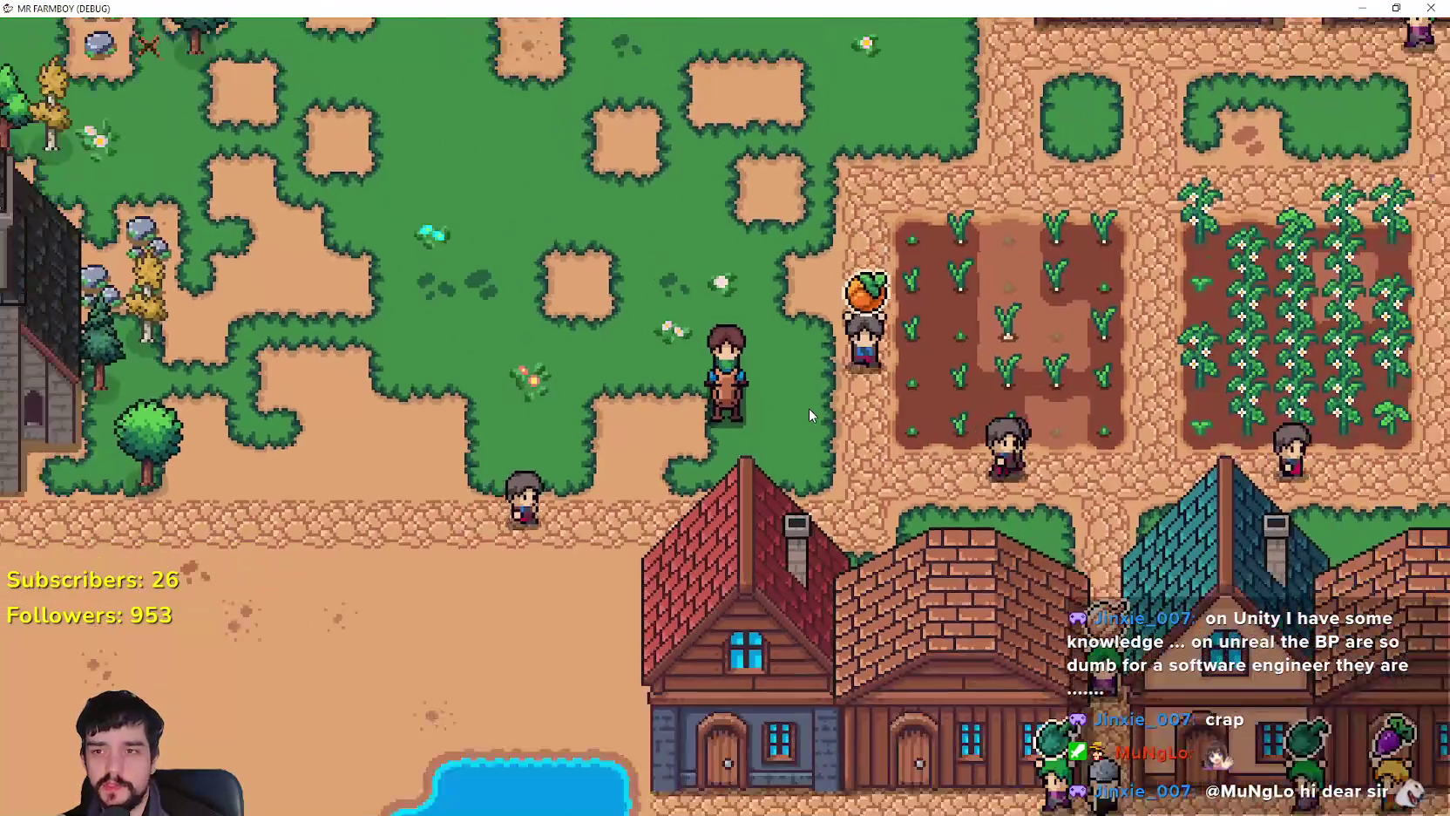
{"action": "key", "text": "w"}
{"action": "key", "text": "d"}
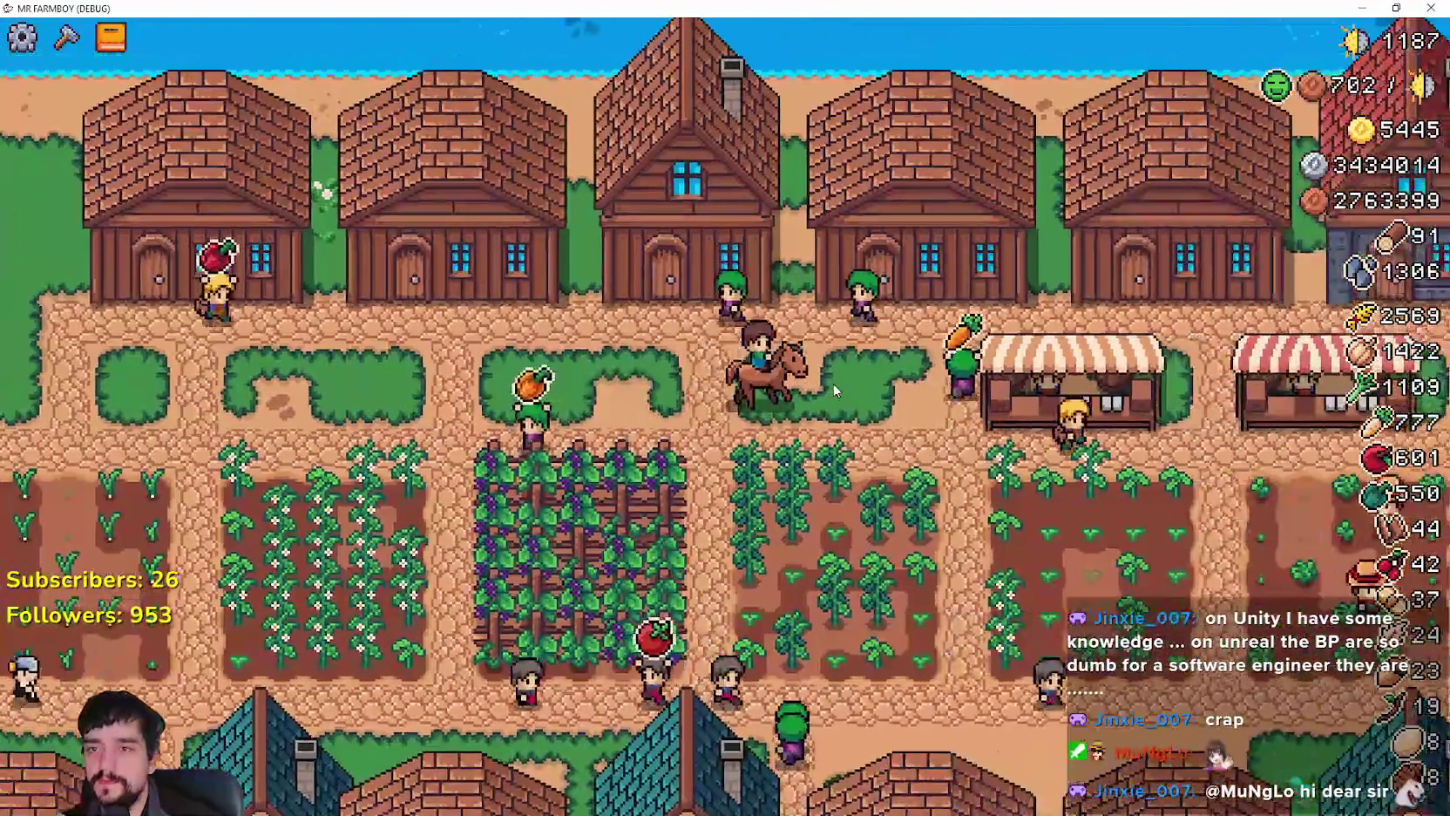
{"action": "key", "text": "a"}
{"action": "key", "text": "s"}
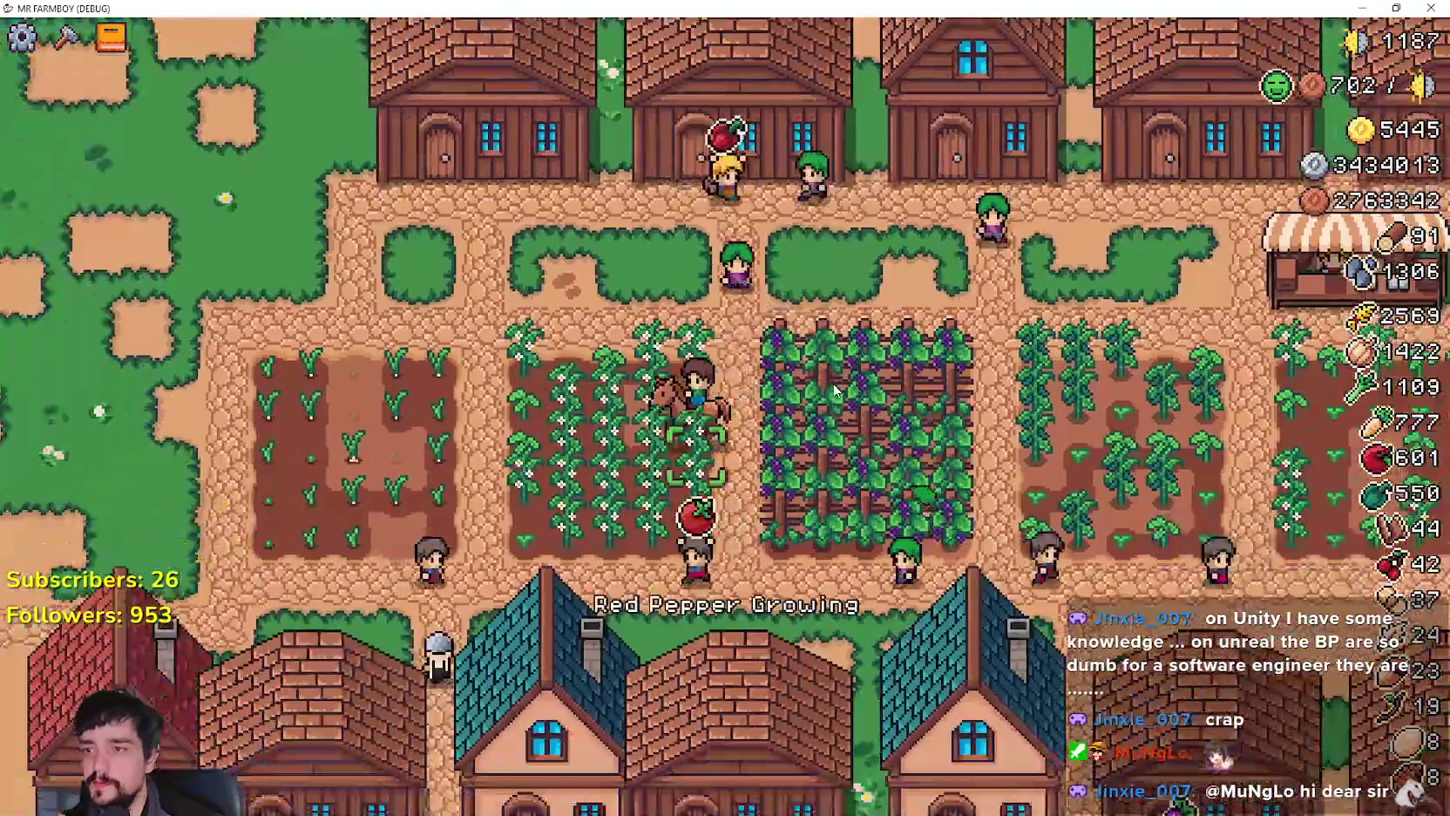
{"action": "key", "text": "a"}
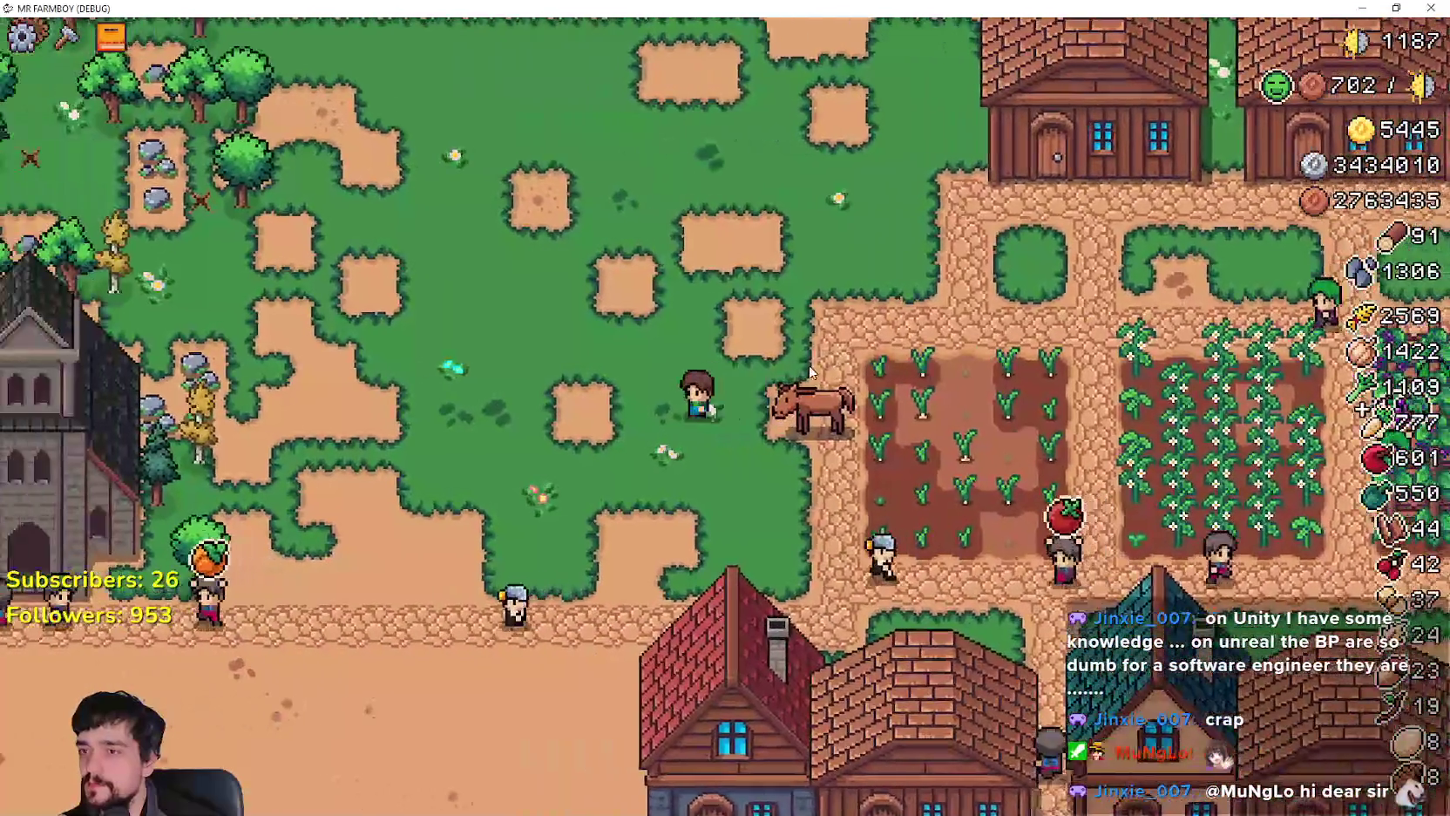
Step: Perform a roll to hit the roll.gd breakpoint, then resume the game from the debugger
{"action": "key", "text": "alt+Tab"}
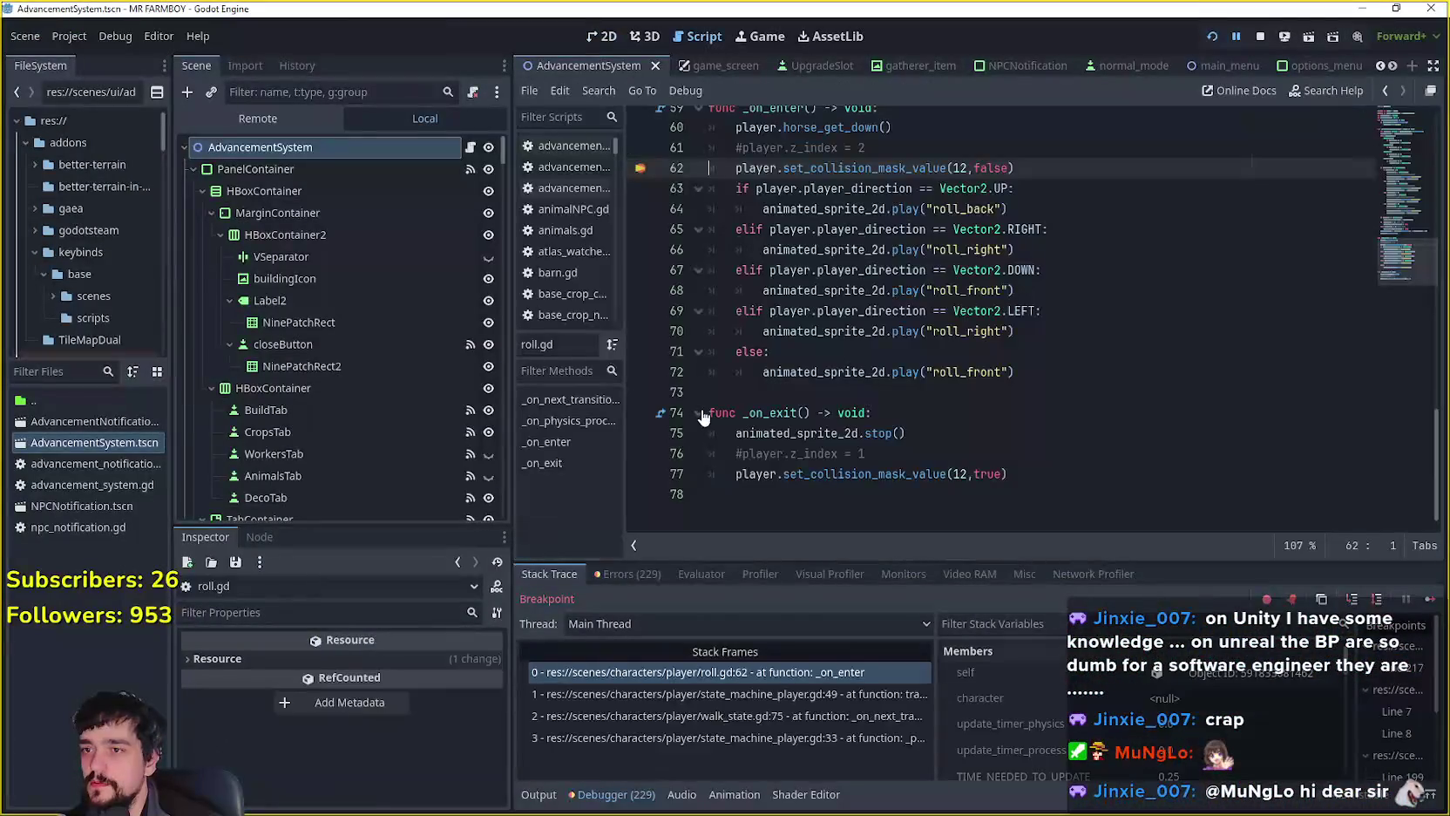
{"action": "scroll", "coordinate": [711, 201], "scroll_direction": "up", "scroll_amount": 2}
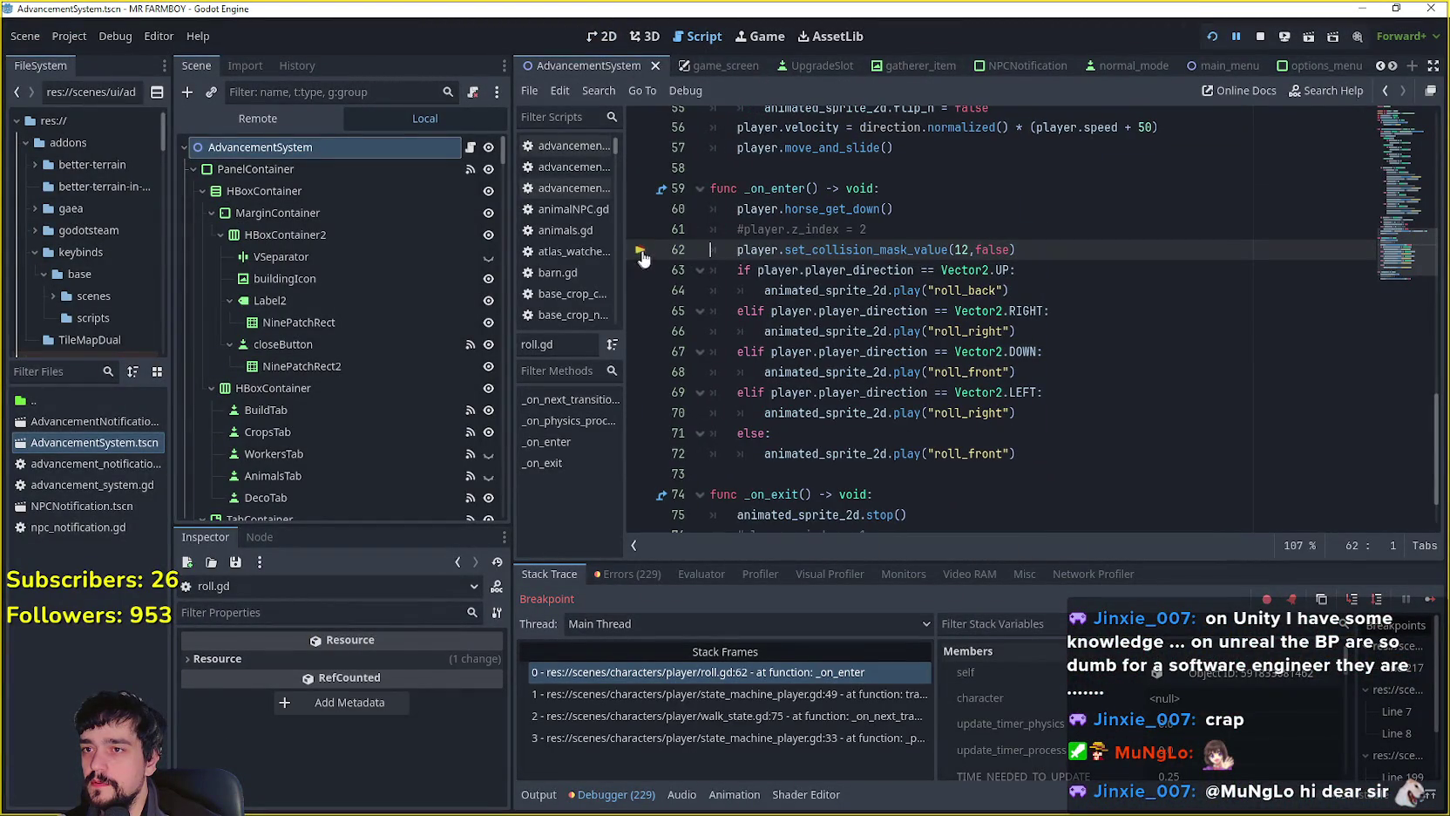
{"action": "left_click", "coordinate": [1429, 591]}
Step: Dismount the horse with E, walk north and back, then mount it again
{"action": "key", "text": "s"}
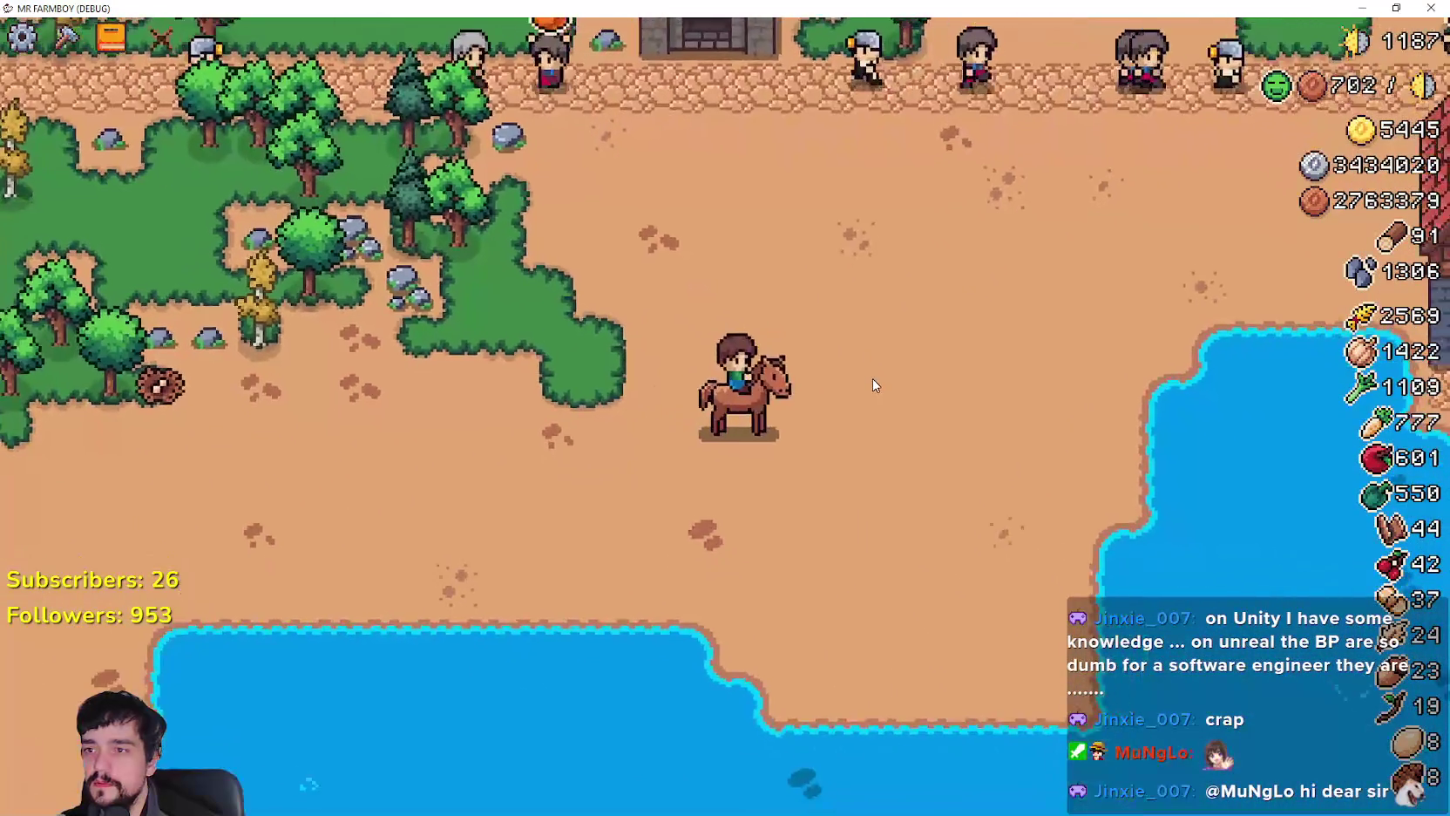
{"action": "key", "text": "e"}
{"action": "key", "text": "w"}
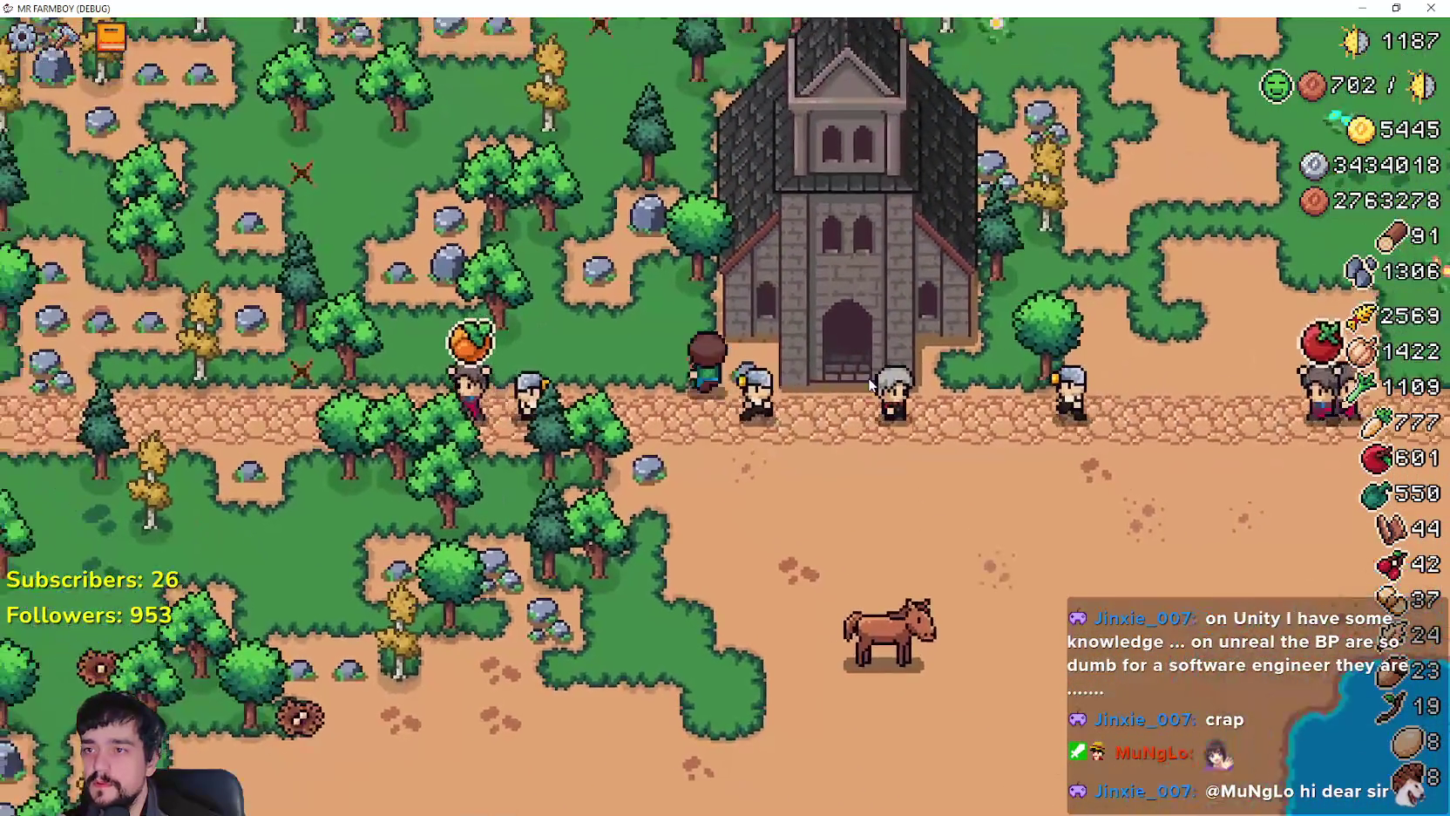
{"action": "key", "text": "s"}
{"action": "key", "text": "e"}
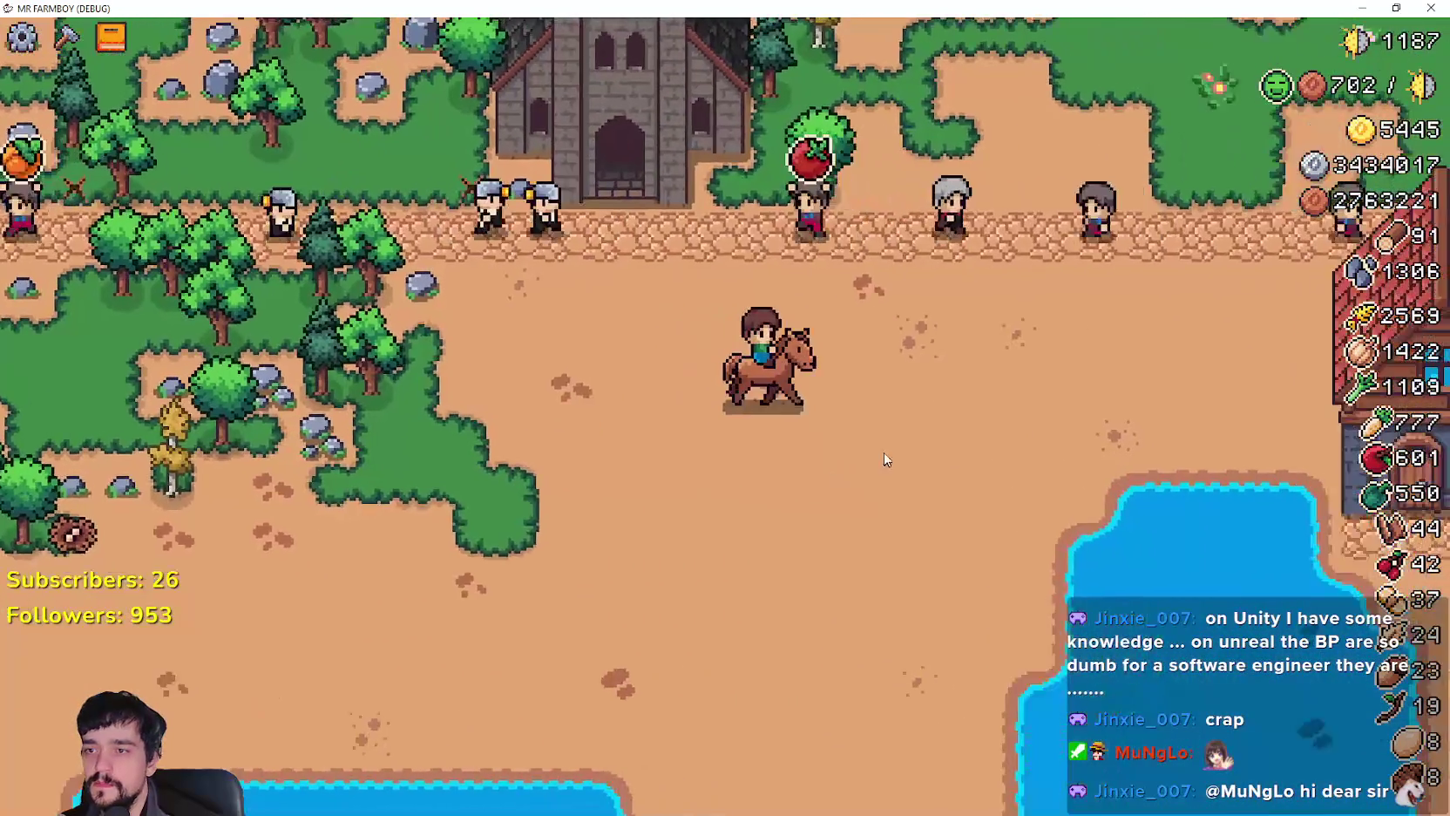
Step: Ride east and north past the market stalls and courtyard, then back west
{"action": "key", "text": "d"}
{"action": "key", "text": "w"}
{"action": "key", "text": "d"}
{"action": "key", "text": "w"}
{"action": "key", "text": "d"}
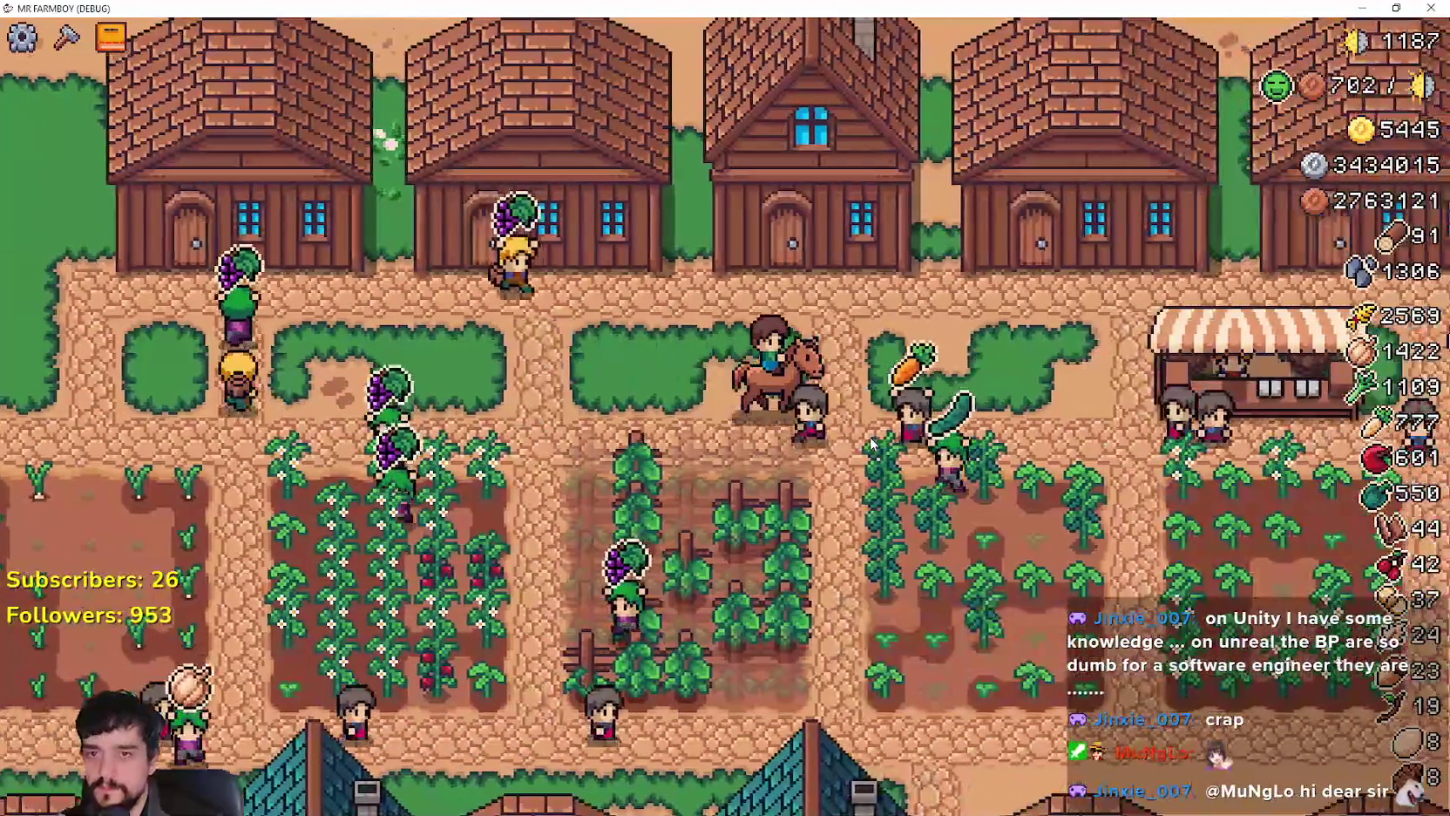
{"action": "key", "text": "w"}
{"action": "key", "text": "d"}
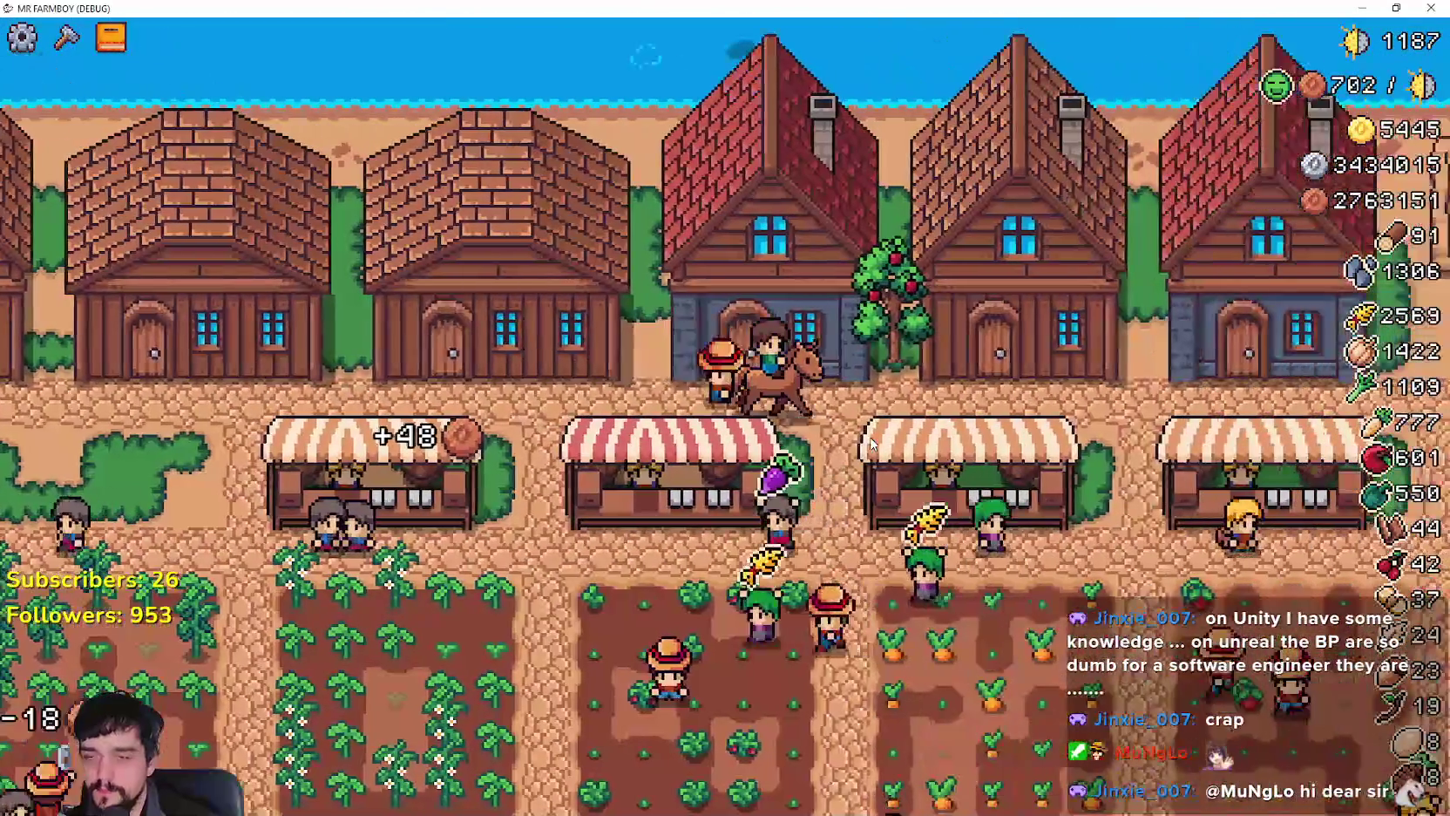
{"action": "key", "text": "d"}
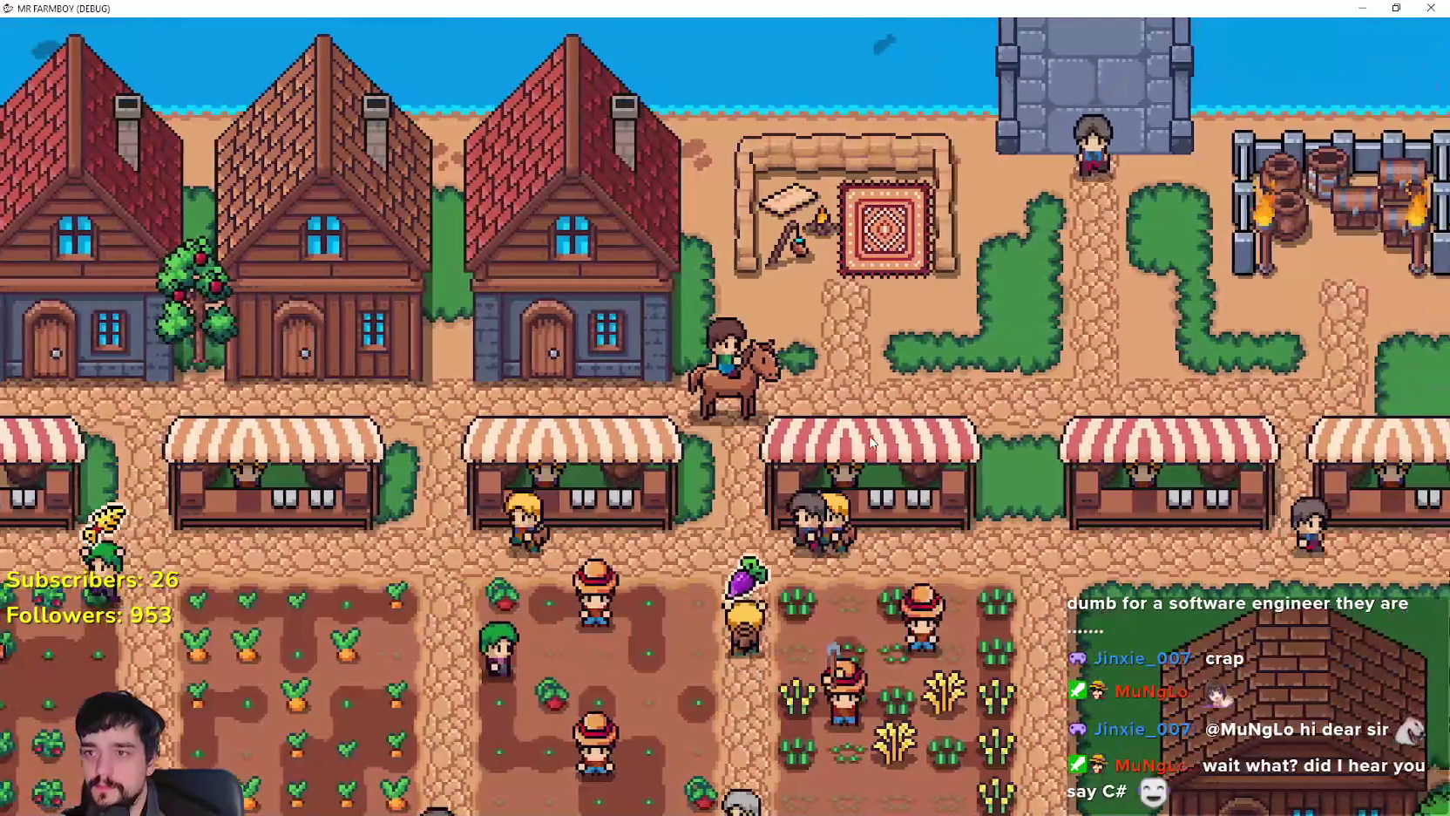
{"action": "key", "text": "s"}
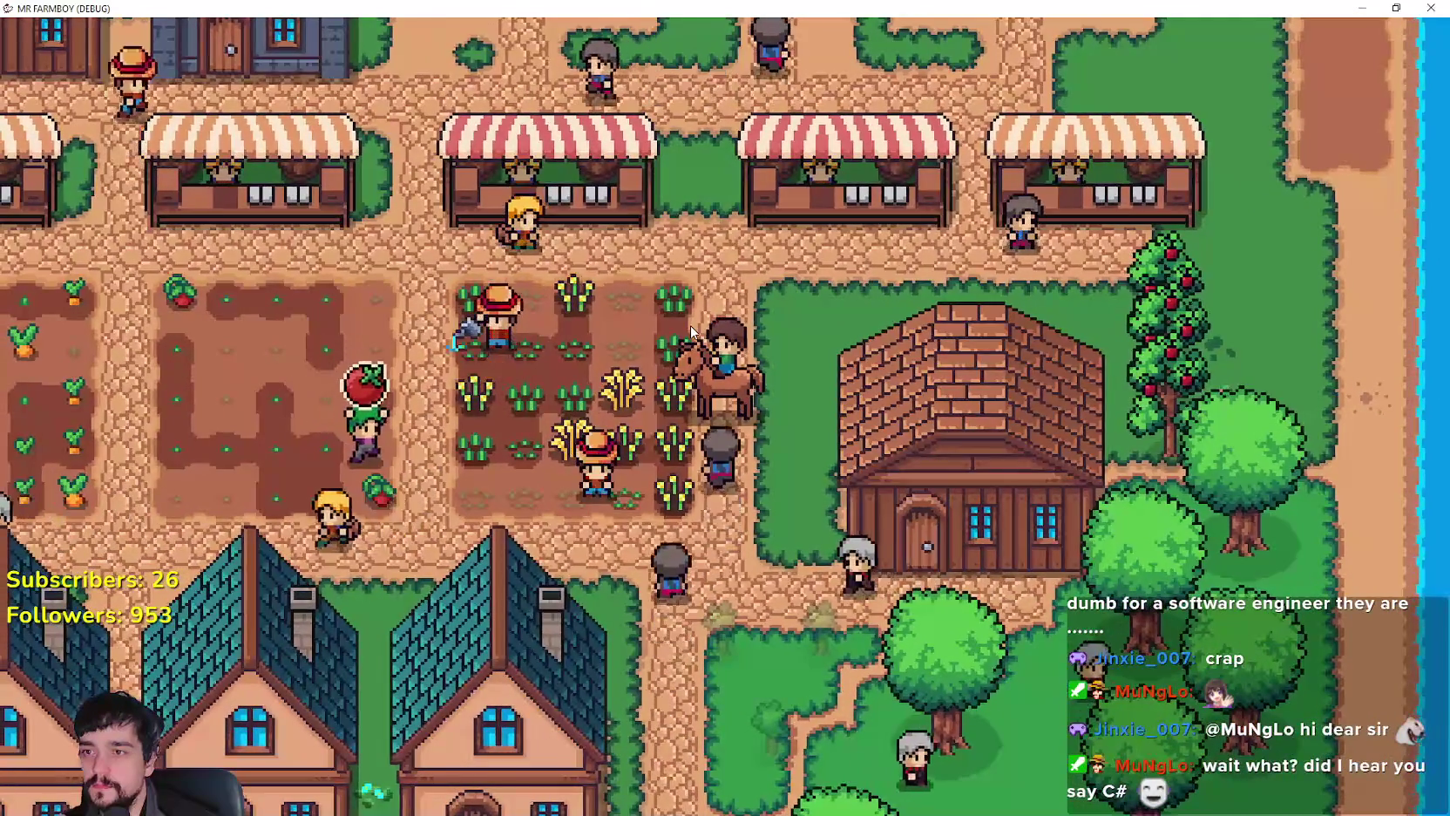
{"action": "key", "text": "w"}
{"action": "key", "text": "a"}
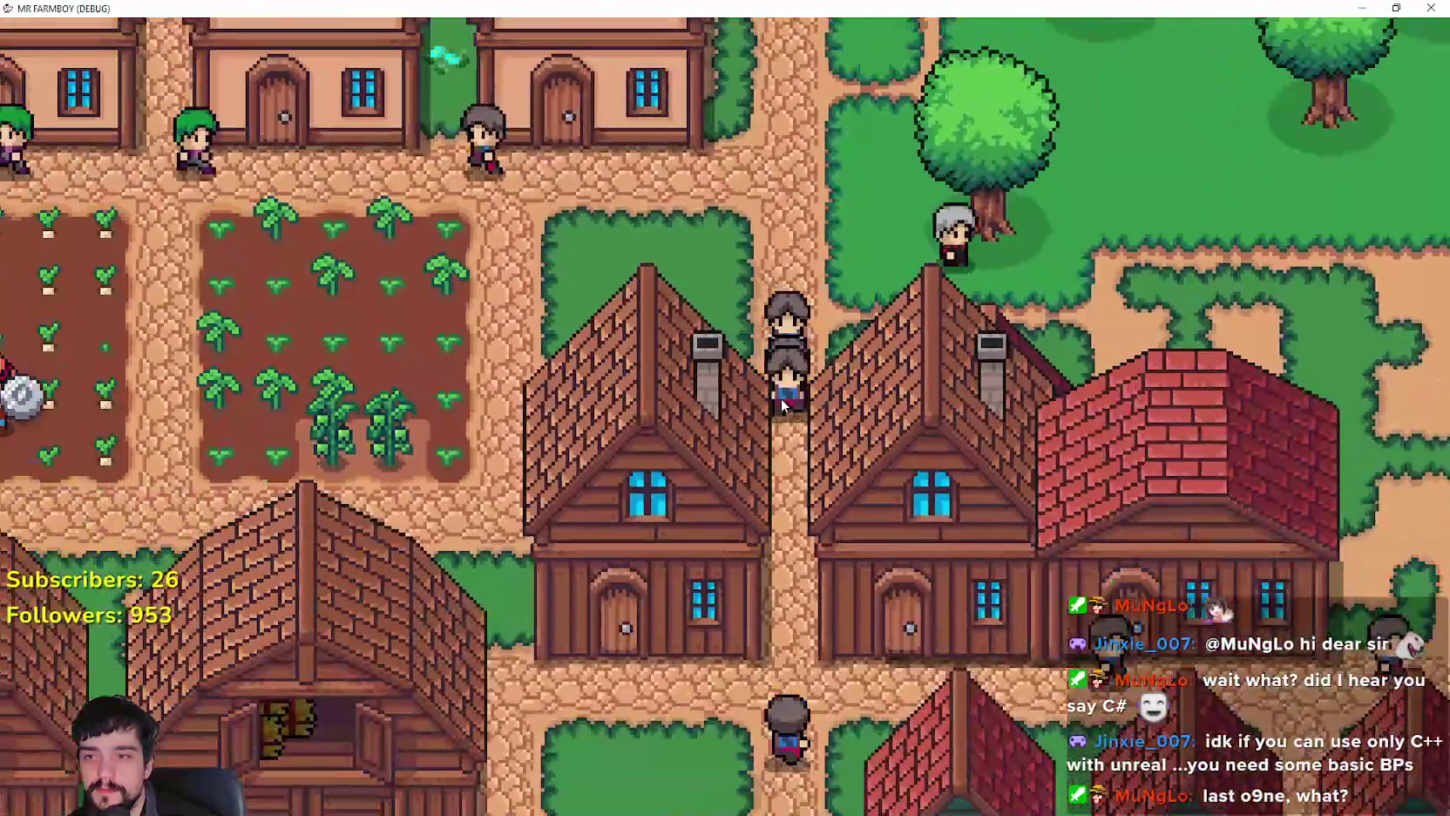
Step: Zoom out to the full map, zoom back in, and bring up the Advancements window
{"action": "scroll", "coordinate": [717, 446], "scroll_direction": "down", "scroll_amount": 10}
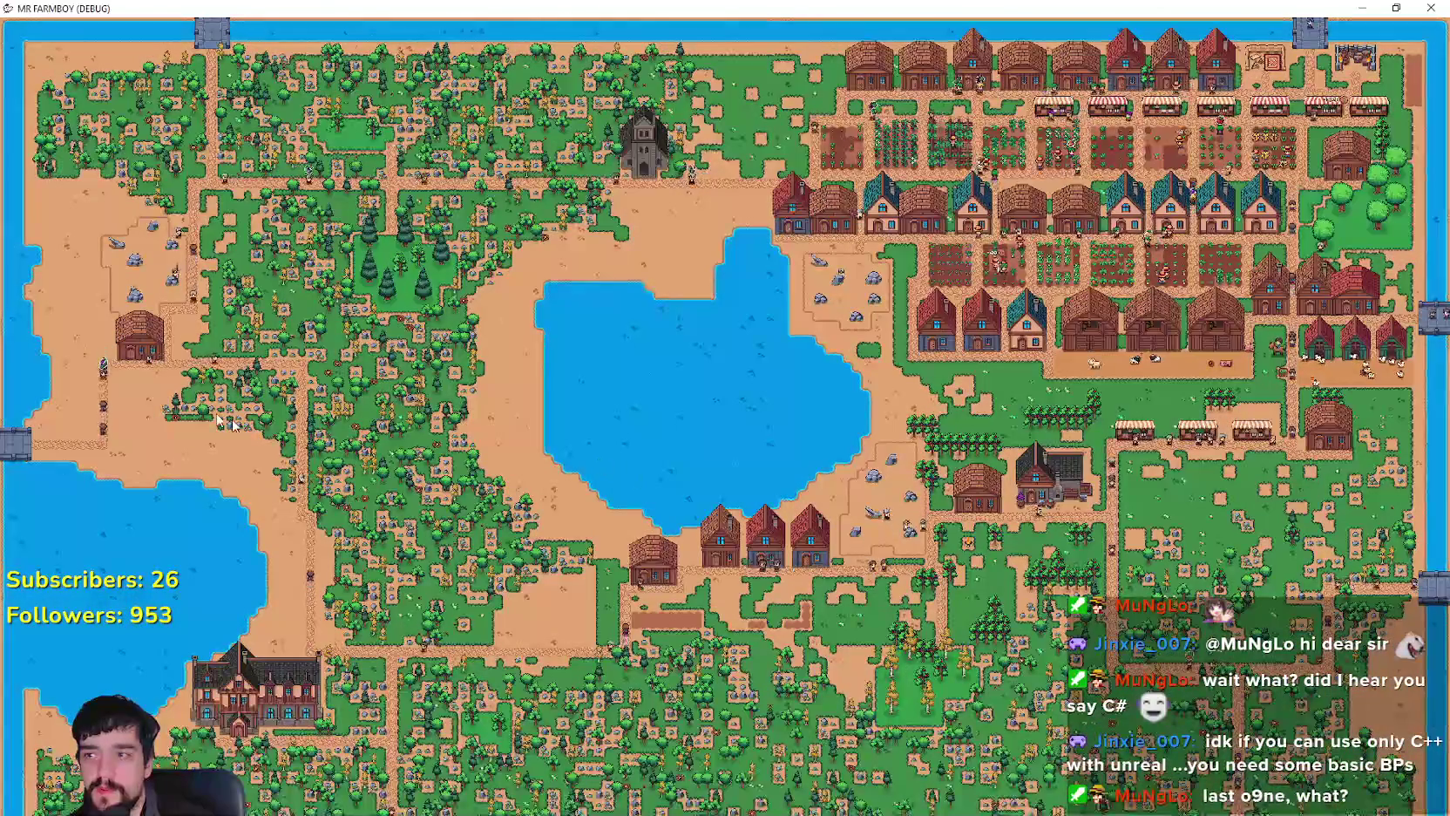
{"action": "scroll", "coordinate": [554, 442], "scroll_direction": "up", "scroll_amount": 10}
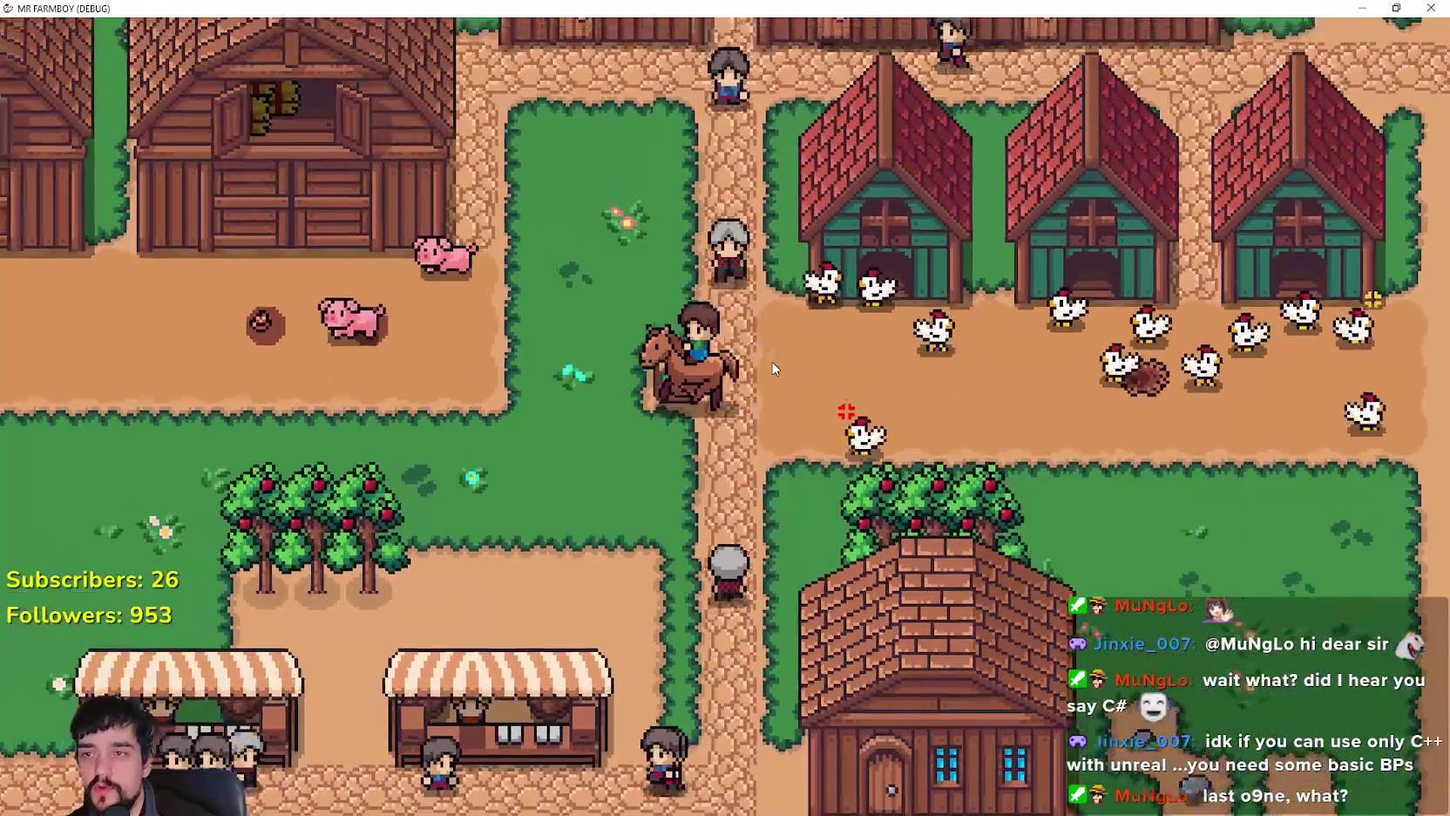
{"action": "scroll", "coordinate": [766, 373], "scroll_direction": "up", "scroll_amount": 2}
{"action": "scroll", "coordinate": [767, 373], "scroll_direction": "up", "scroll_amount": 3}
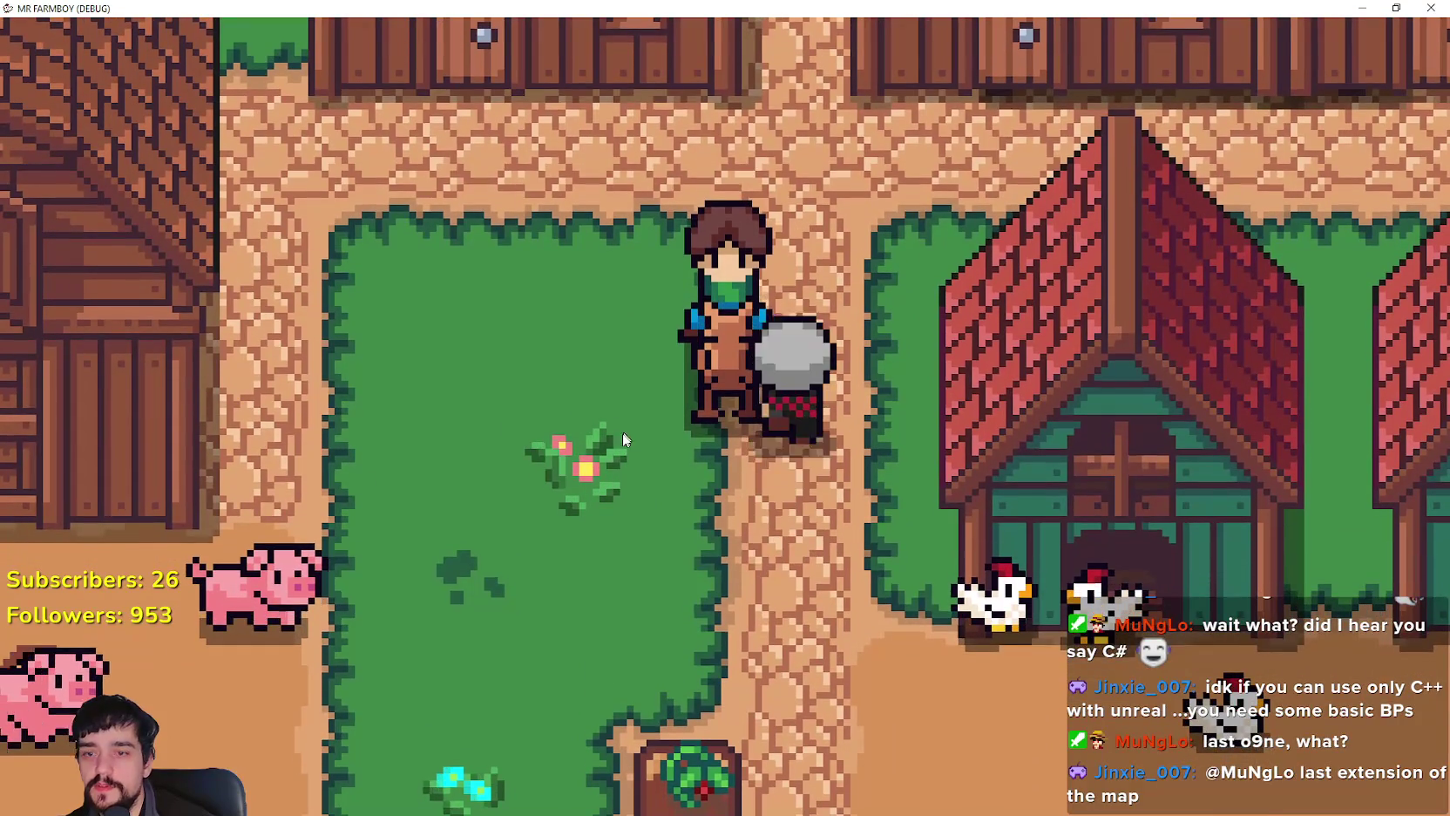
{"action": "key", "text": "Tab"}
{"action": "left_click", "coordinate": [476, 178]}
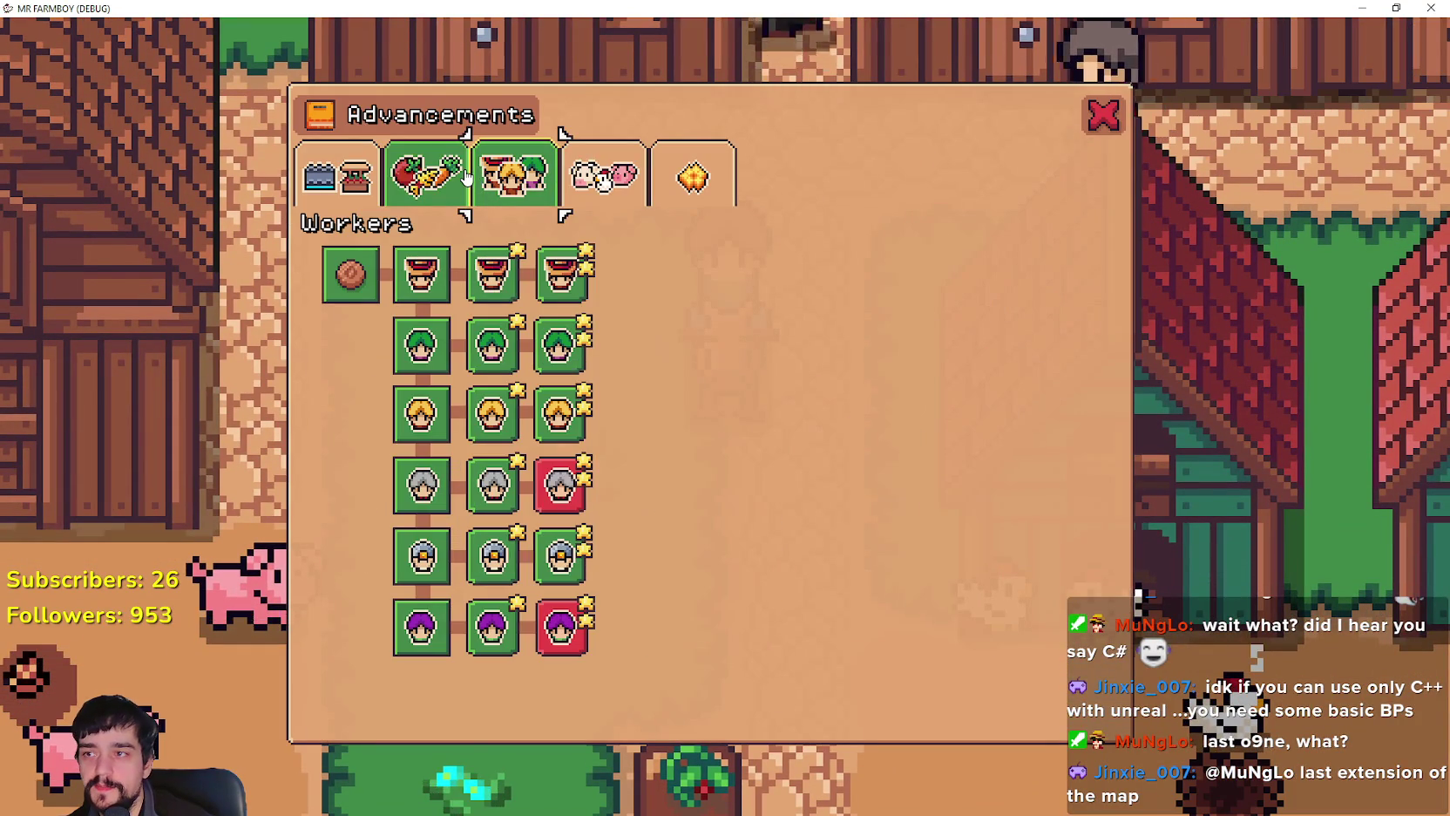
{"action": "left_click", "coordinate": [468, 180]}
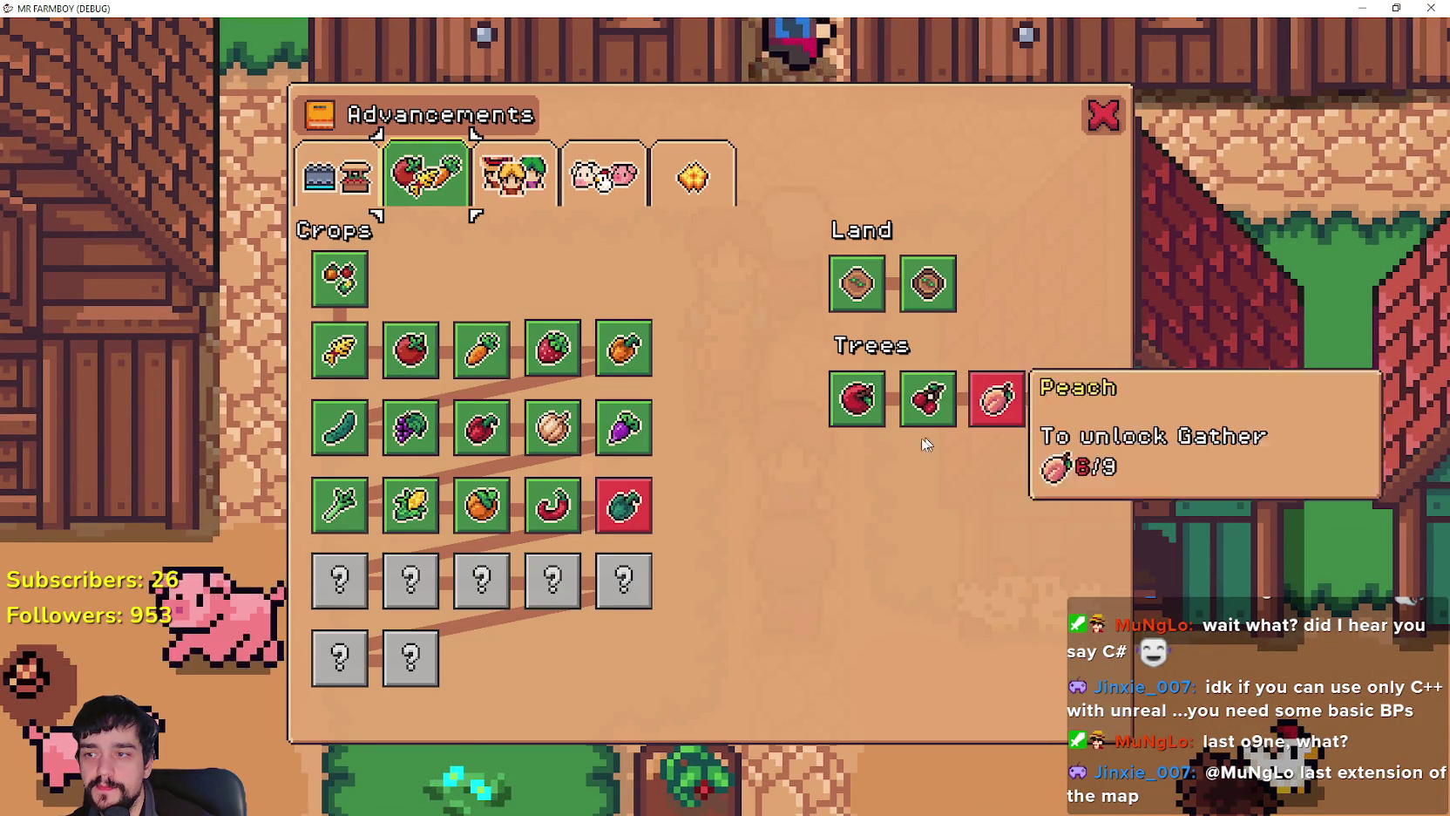
{"action": "key", "text": "Tab"}
{"action": "key", "text": "Tab"}
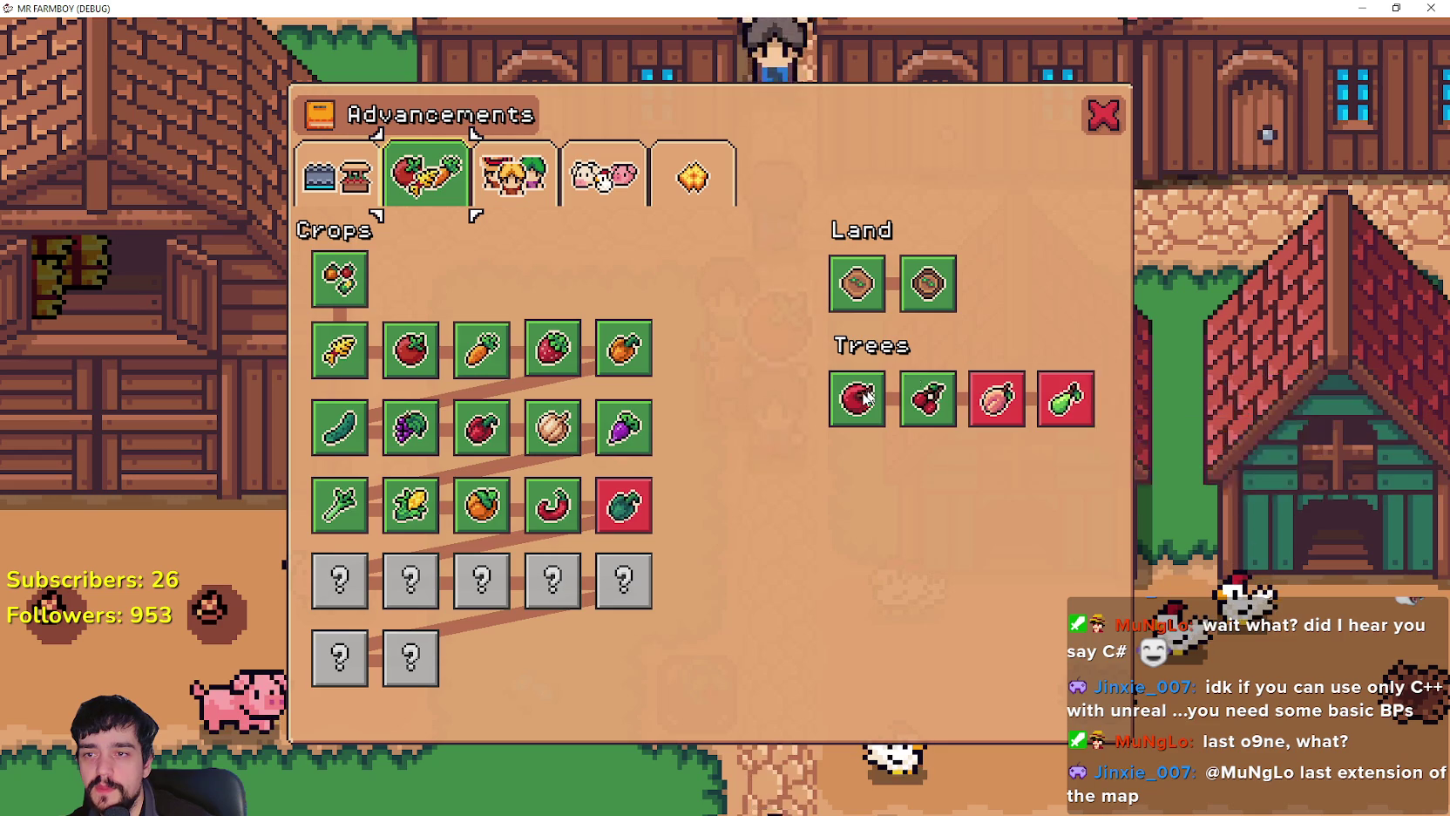
{"action": "mouse_move", "coordinate": [978, 355]}
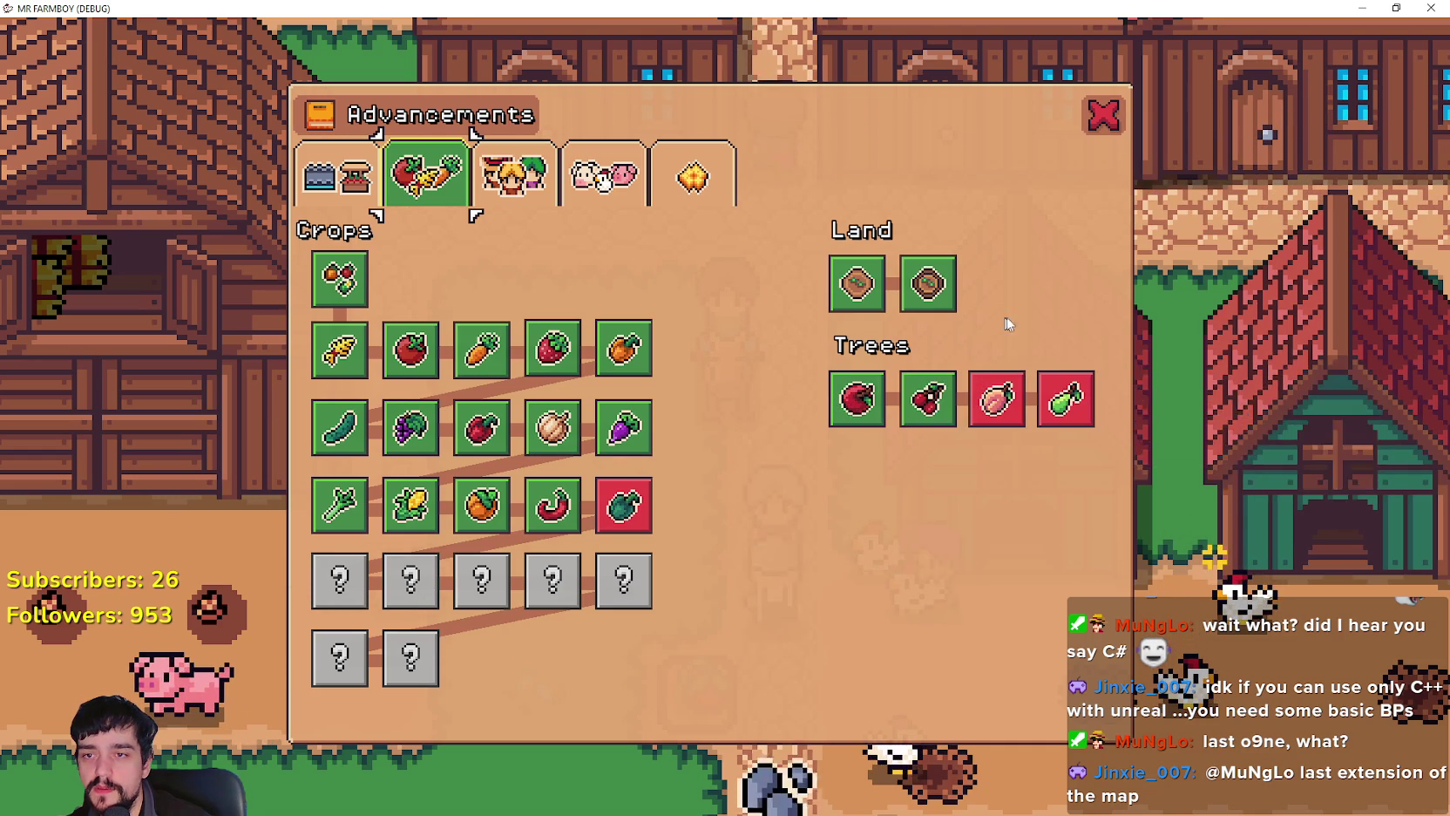
{"action": "left_click", "coordinate": [1088, 121]}
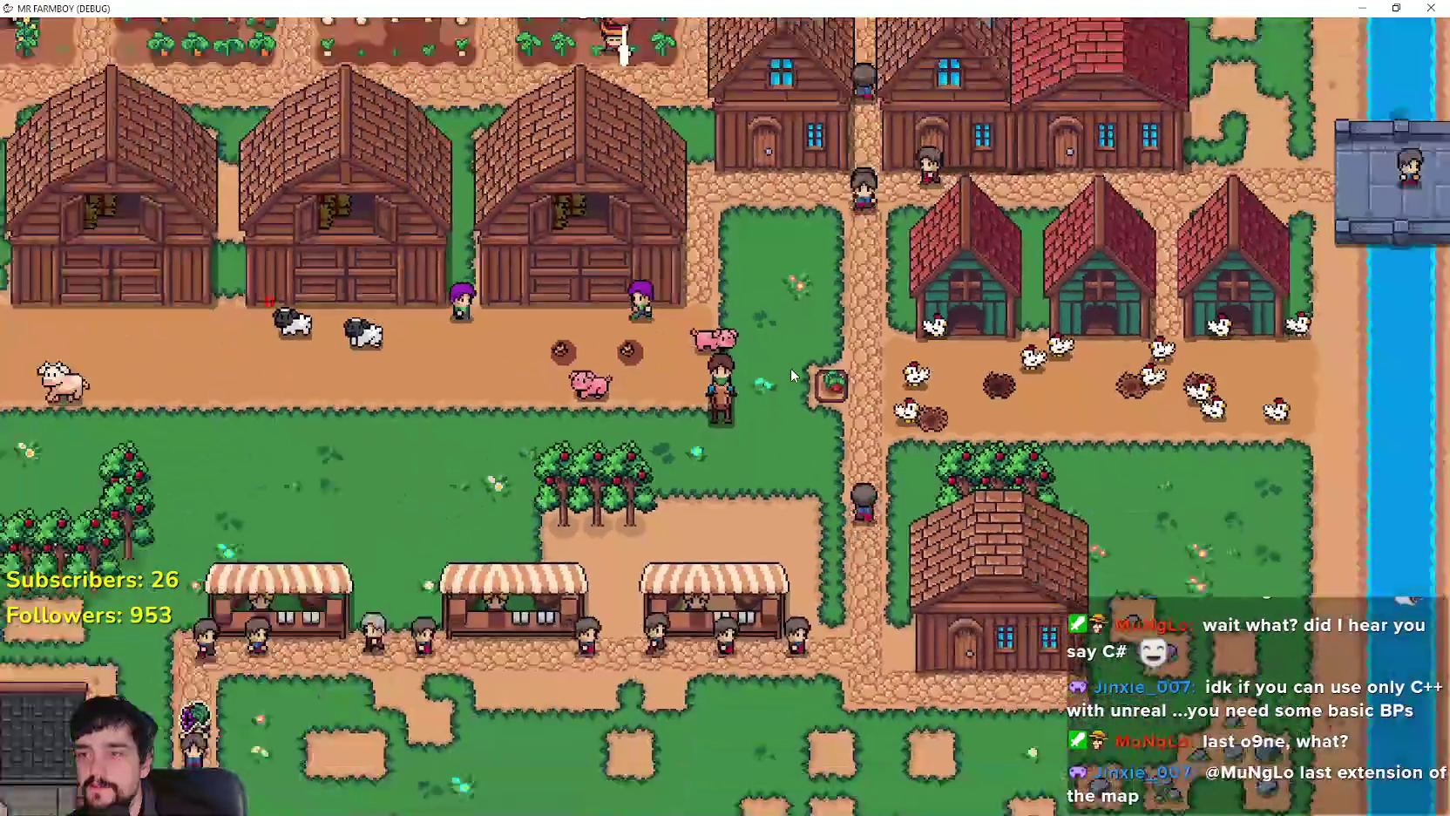
Step: Ride north through the village to the crop fields, then back south between the houses
{"action": "key", "text": "w"}
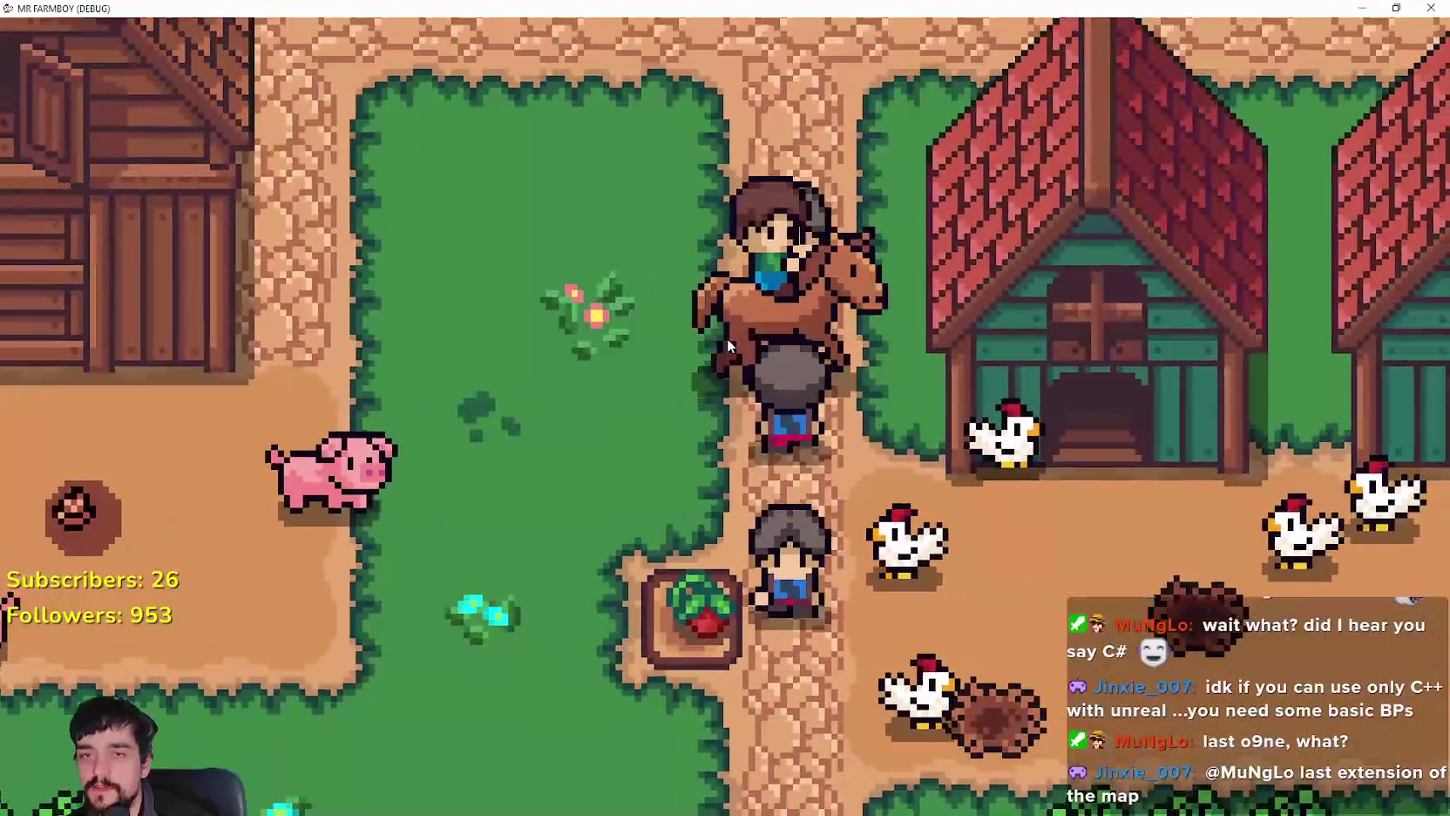
{"action": "key", "text": "w"}
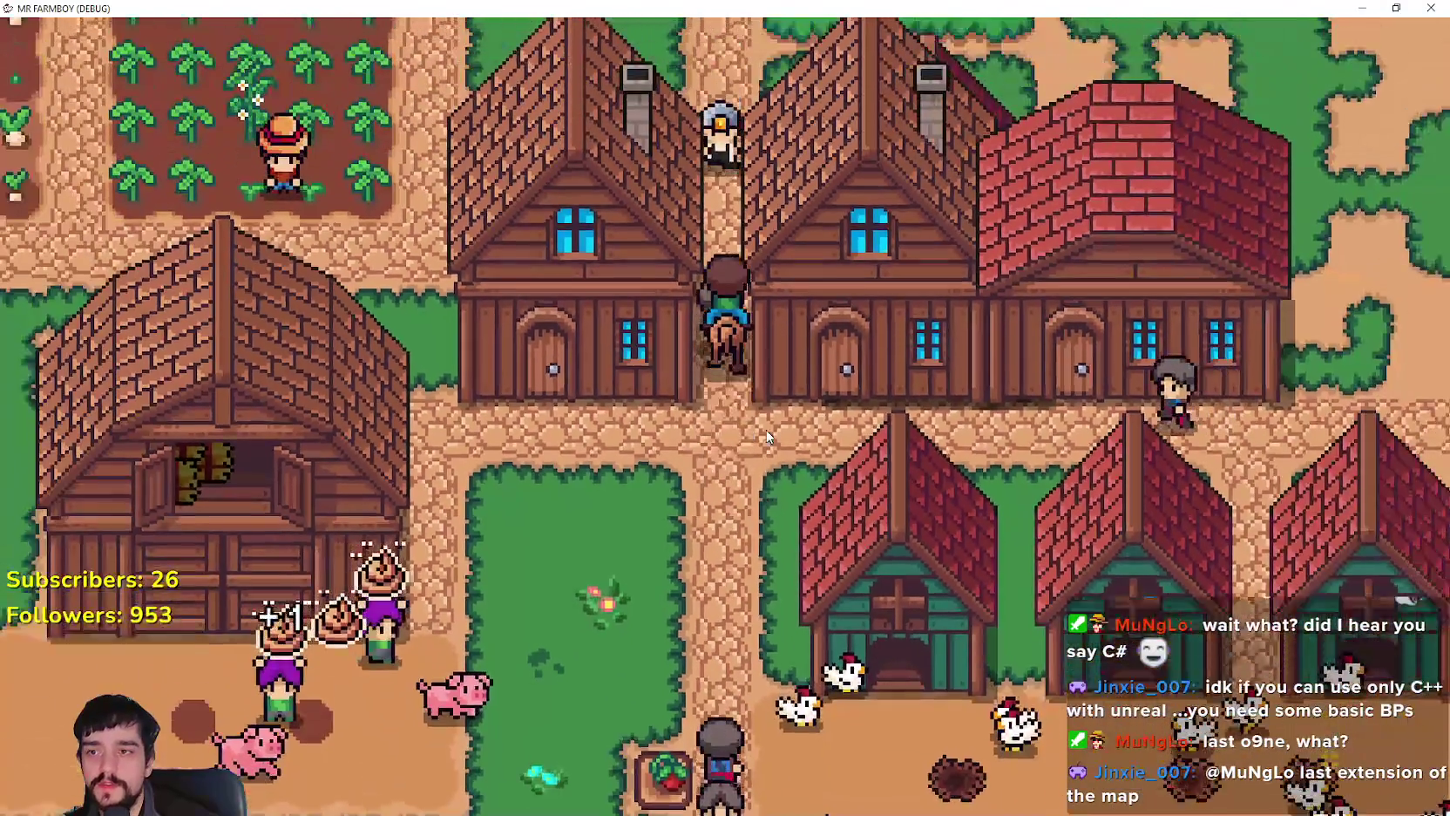
{"action": "key", "text": "w"}
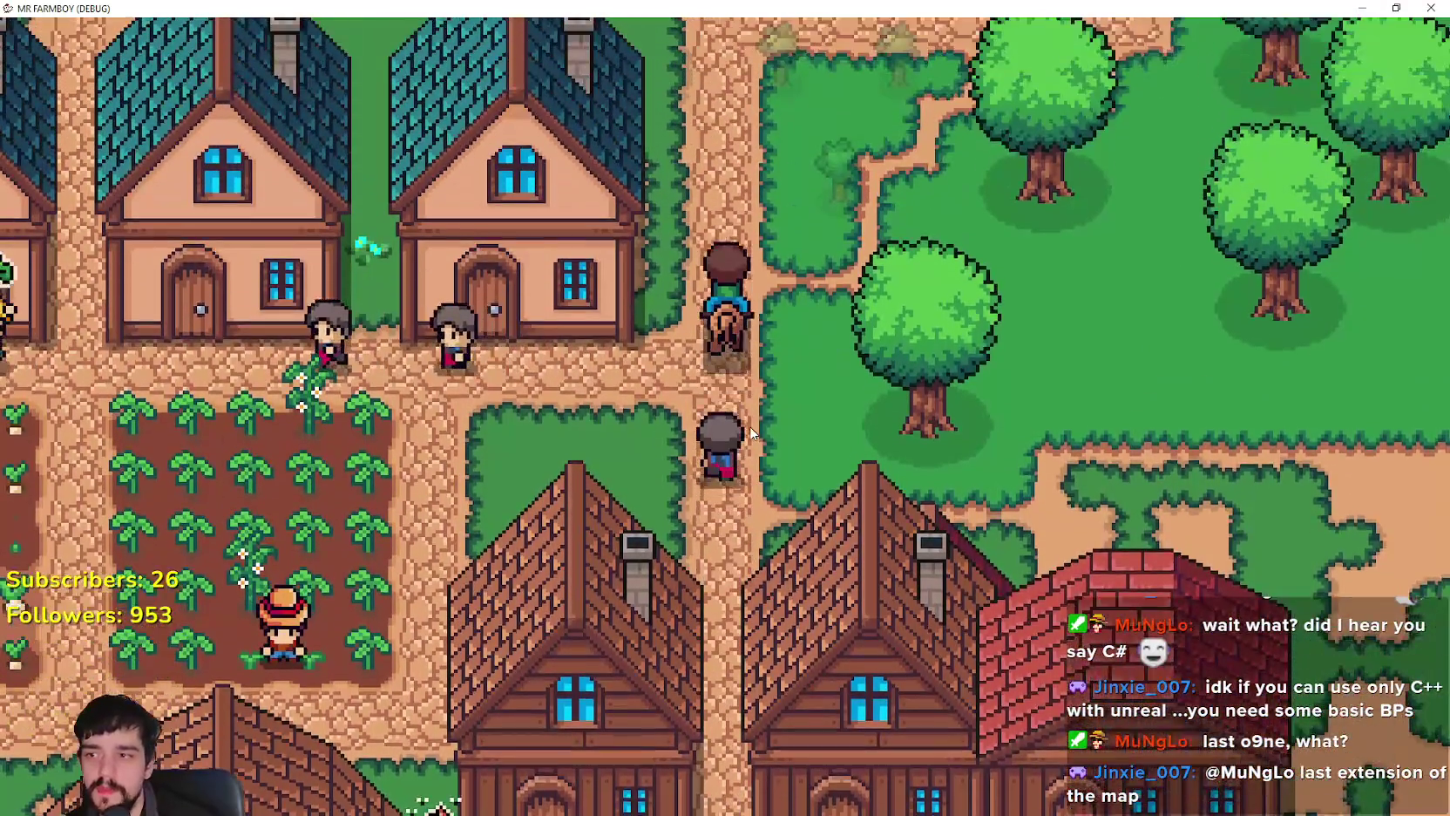
{"action": "key", "text": "w"}
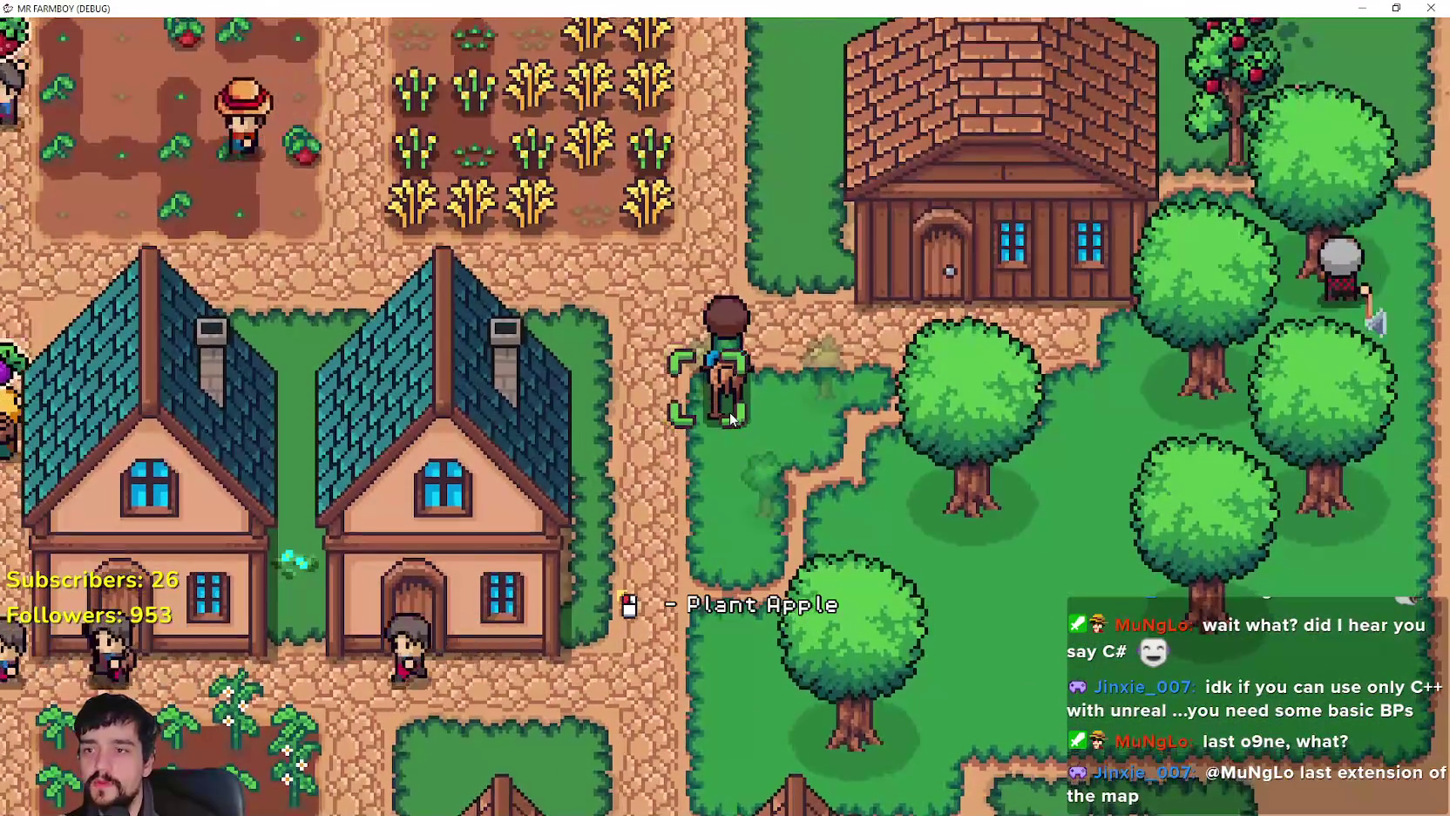
{"action": "key", "text": "w"}
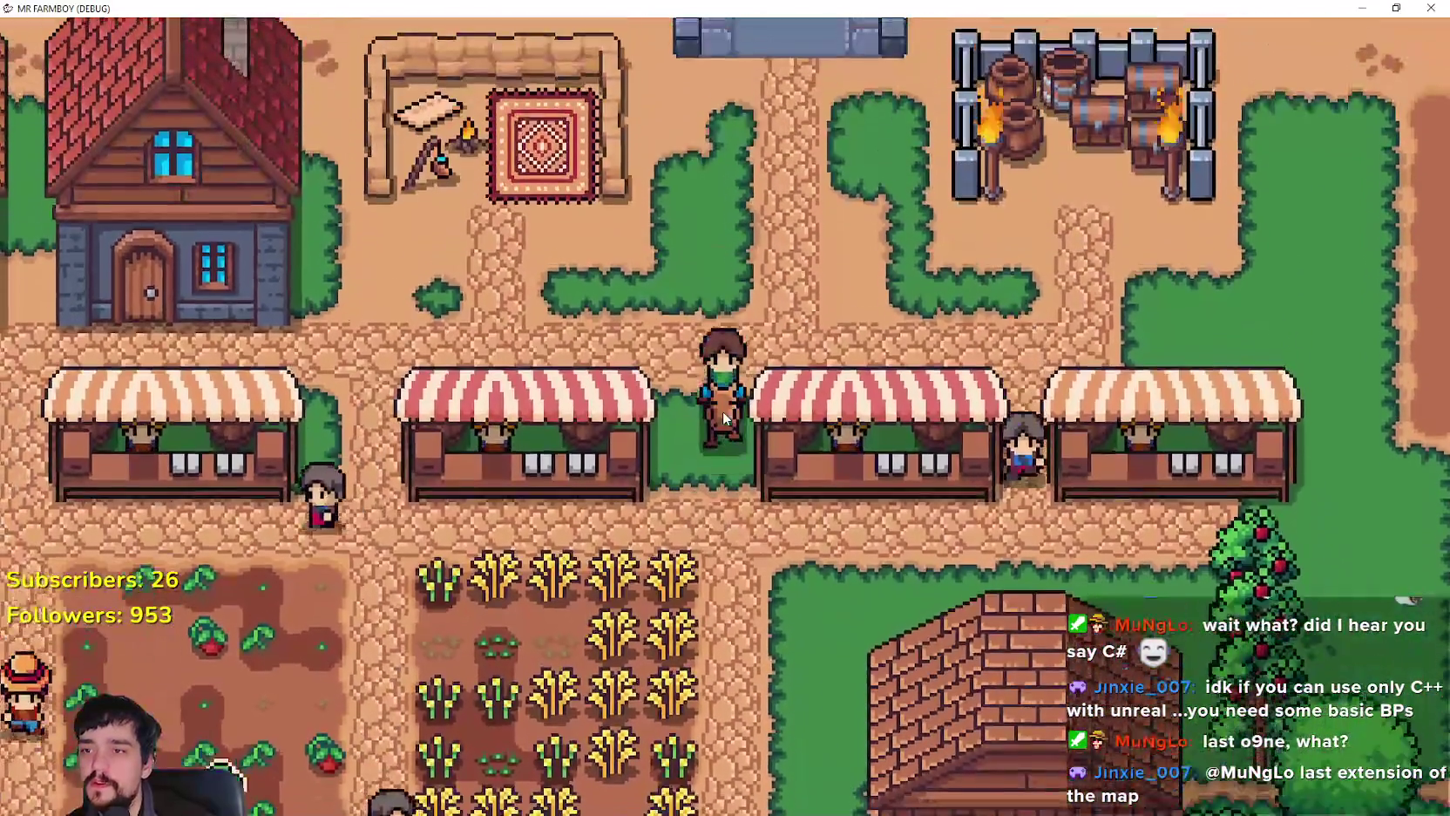
{"action": "key", "text": "s"}
{"action": "key", "text": "d"}
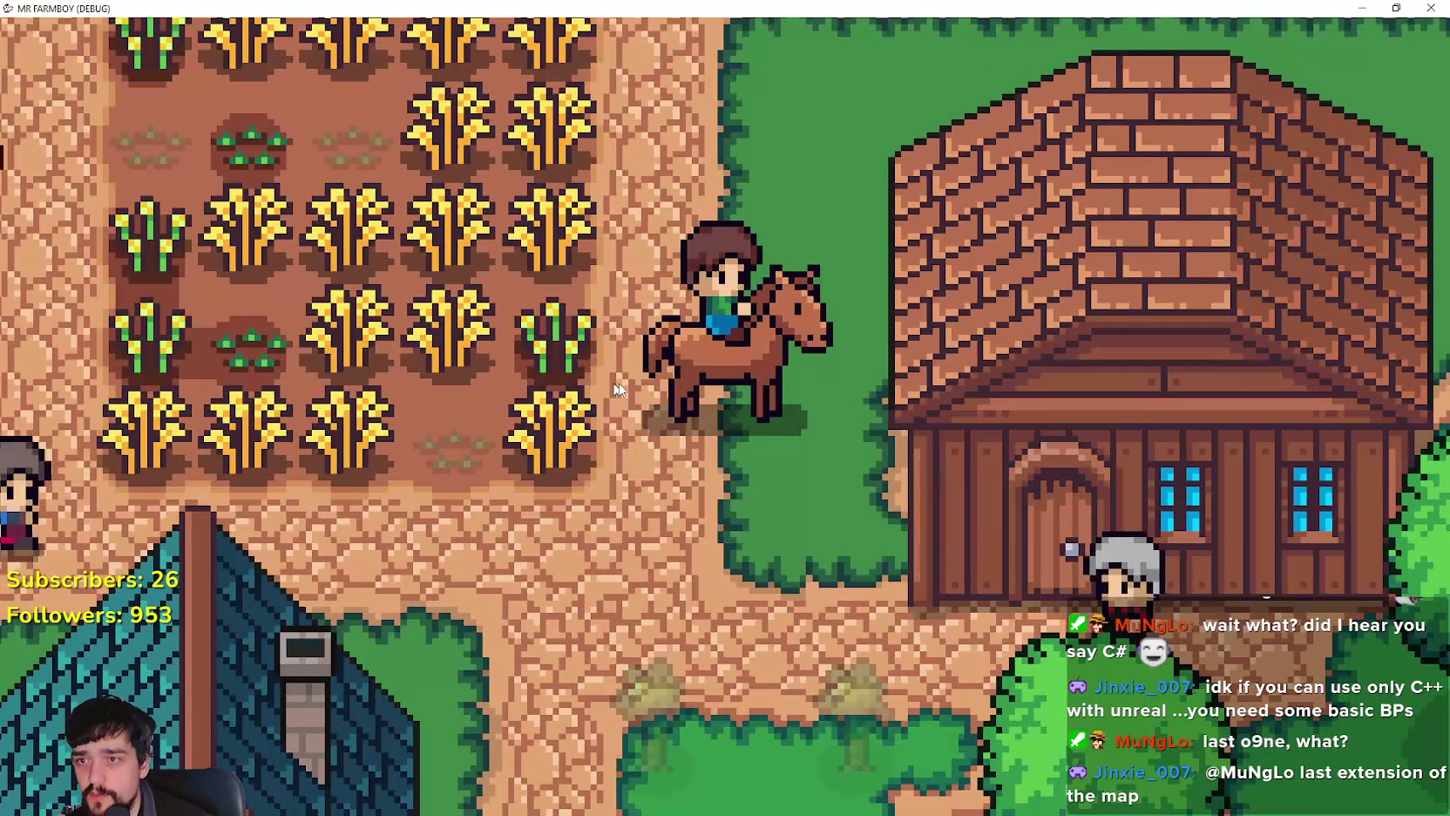
{"action": "key", "text": "s"}
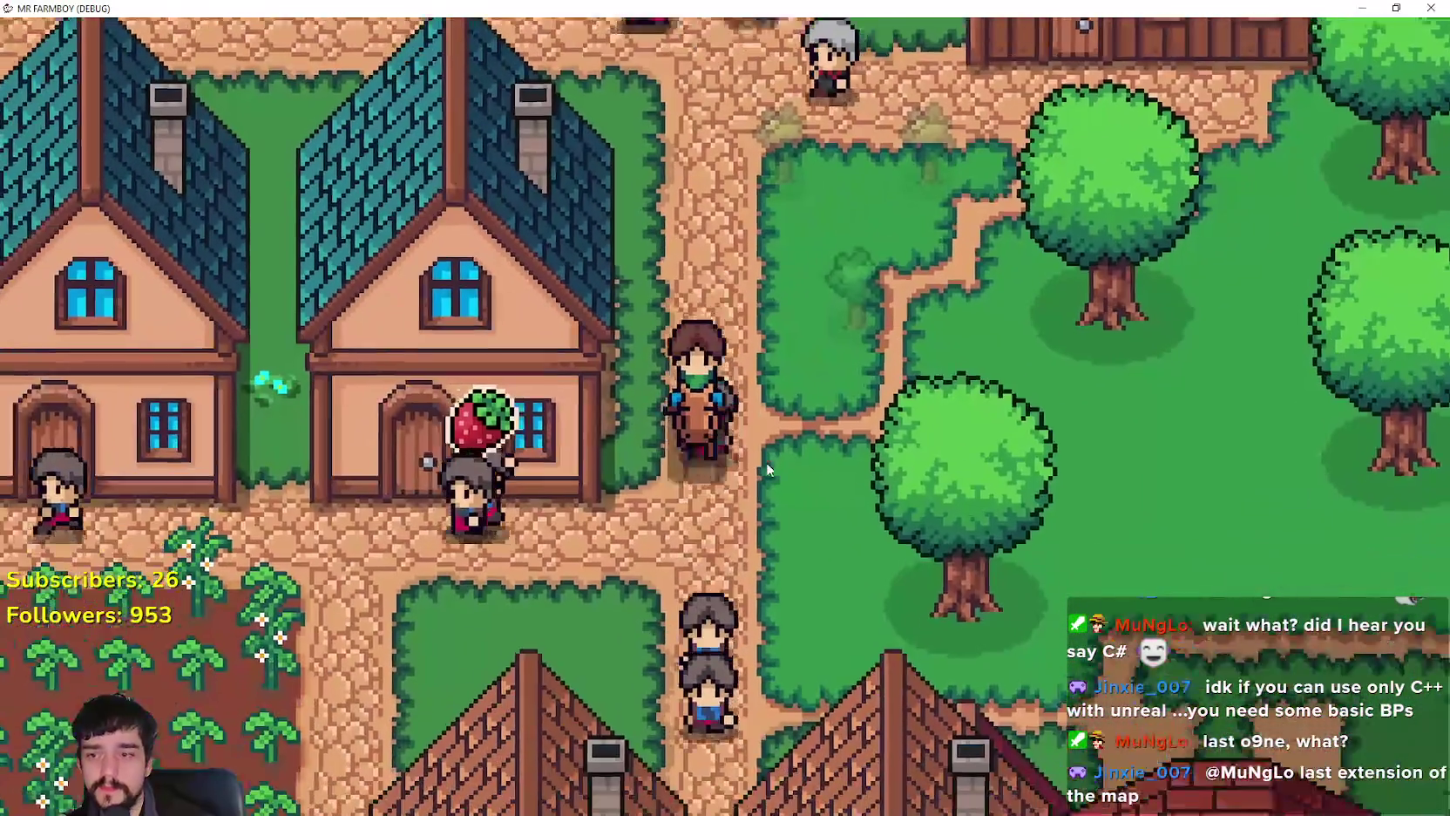
{"action": "key", "text": "s"}
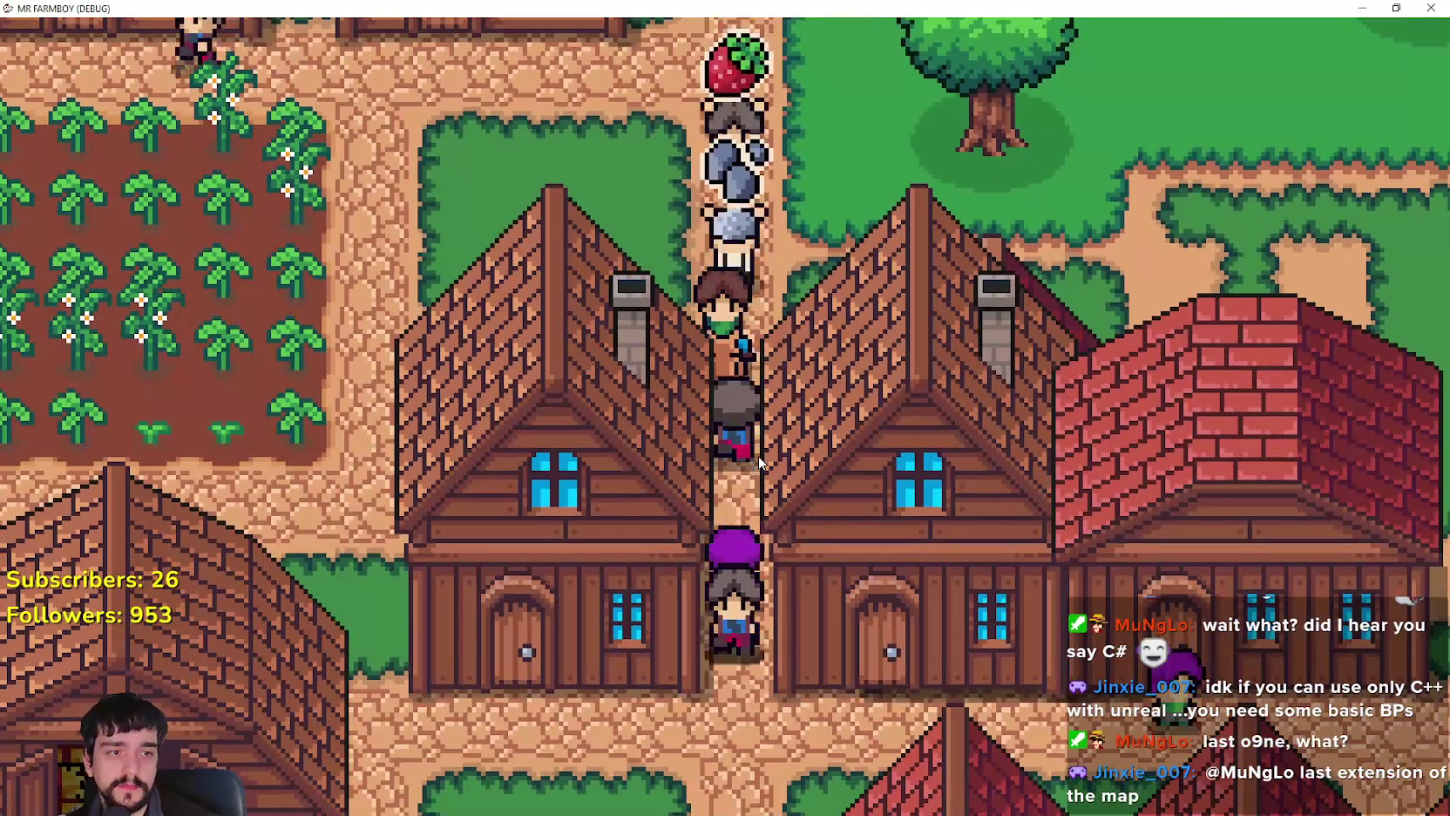
{"action": "key", "text": "s"}
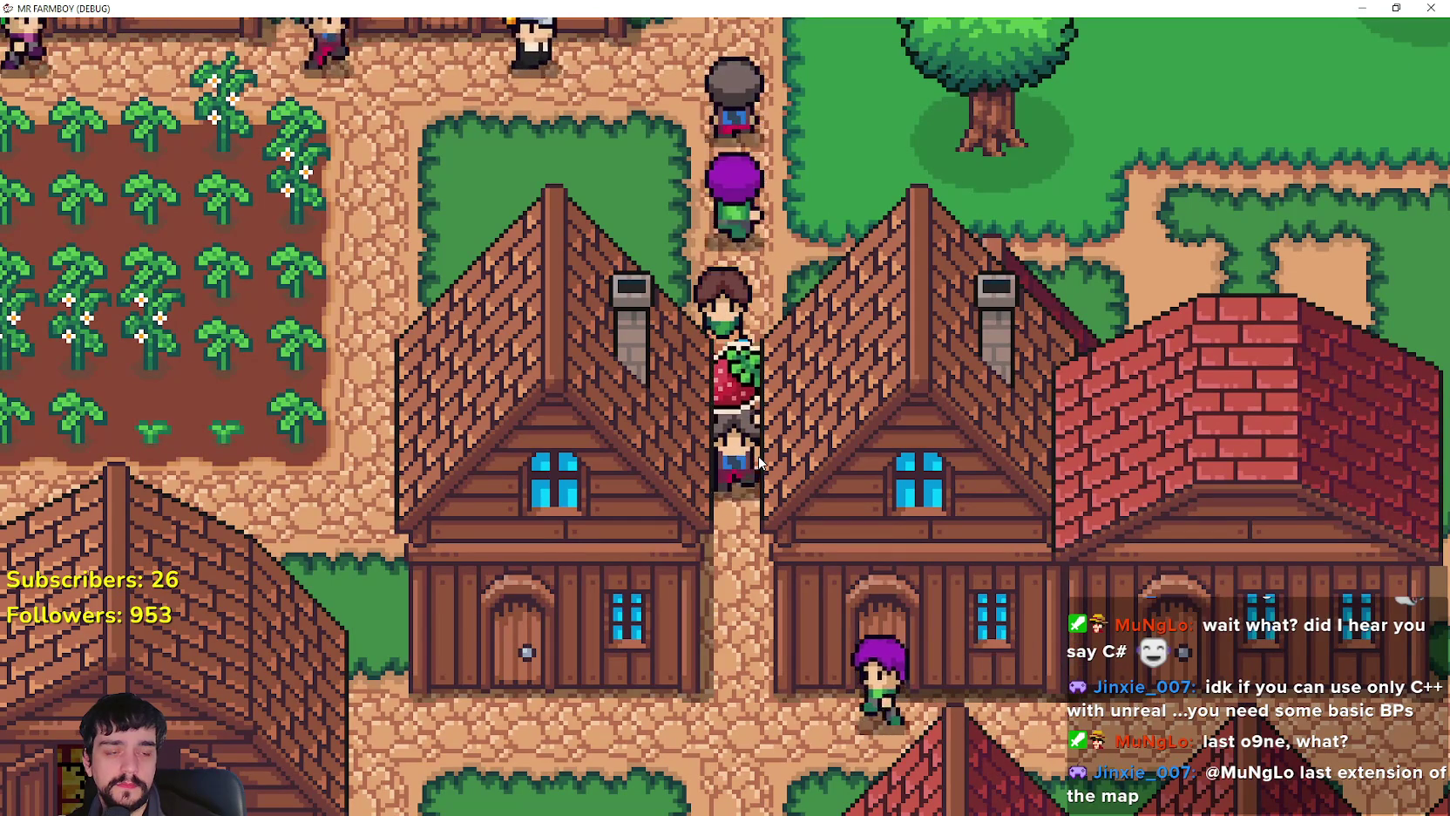
{"action": "key", "text": "s"}
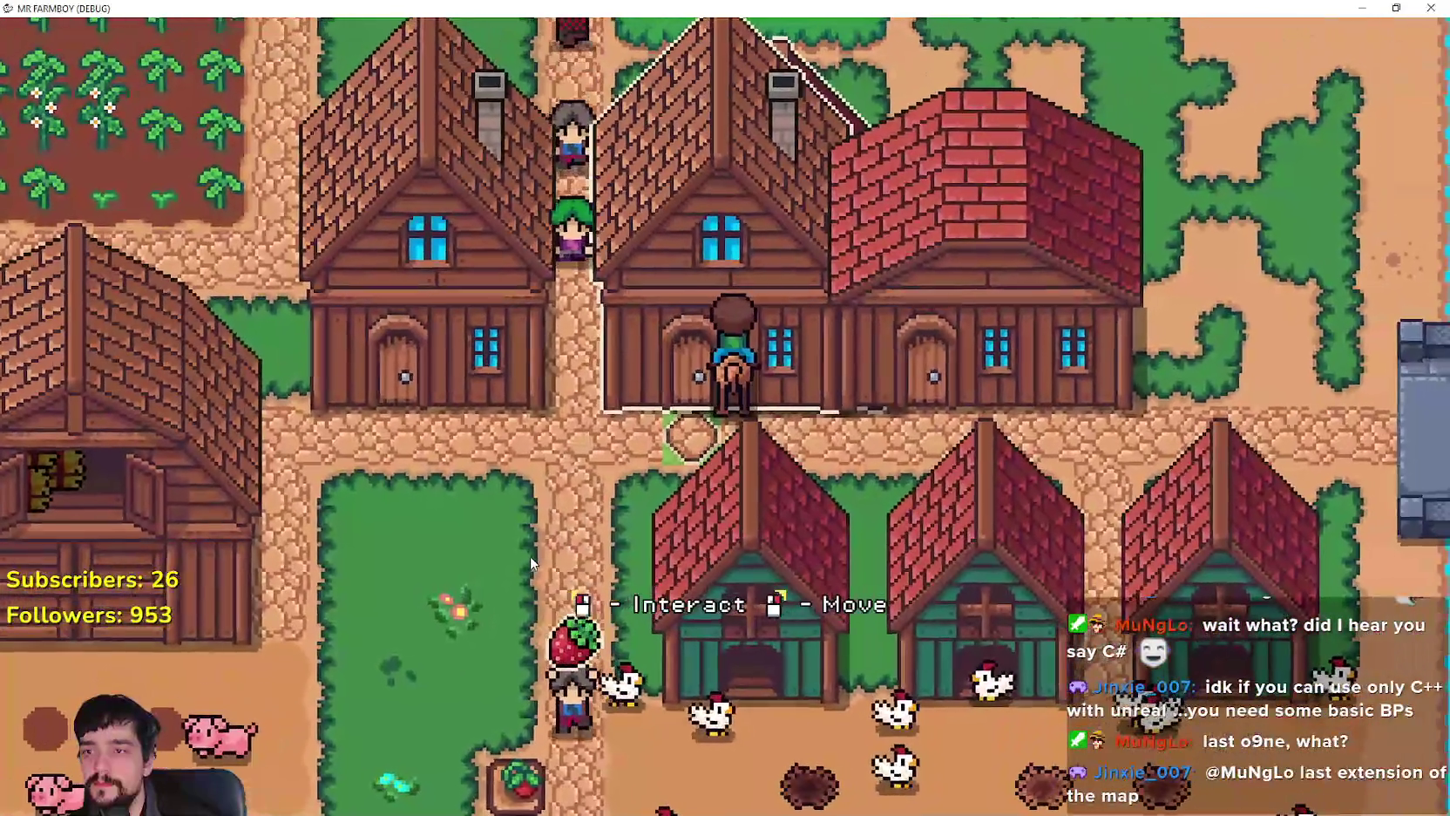
Step: Pick up the wooden house and carry it south-west to a valid open spot
{"action": "right_click", "coordinate": [523, 559]}
{"action": "key", "text": "s"}
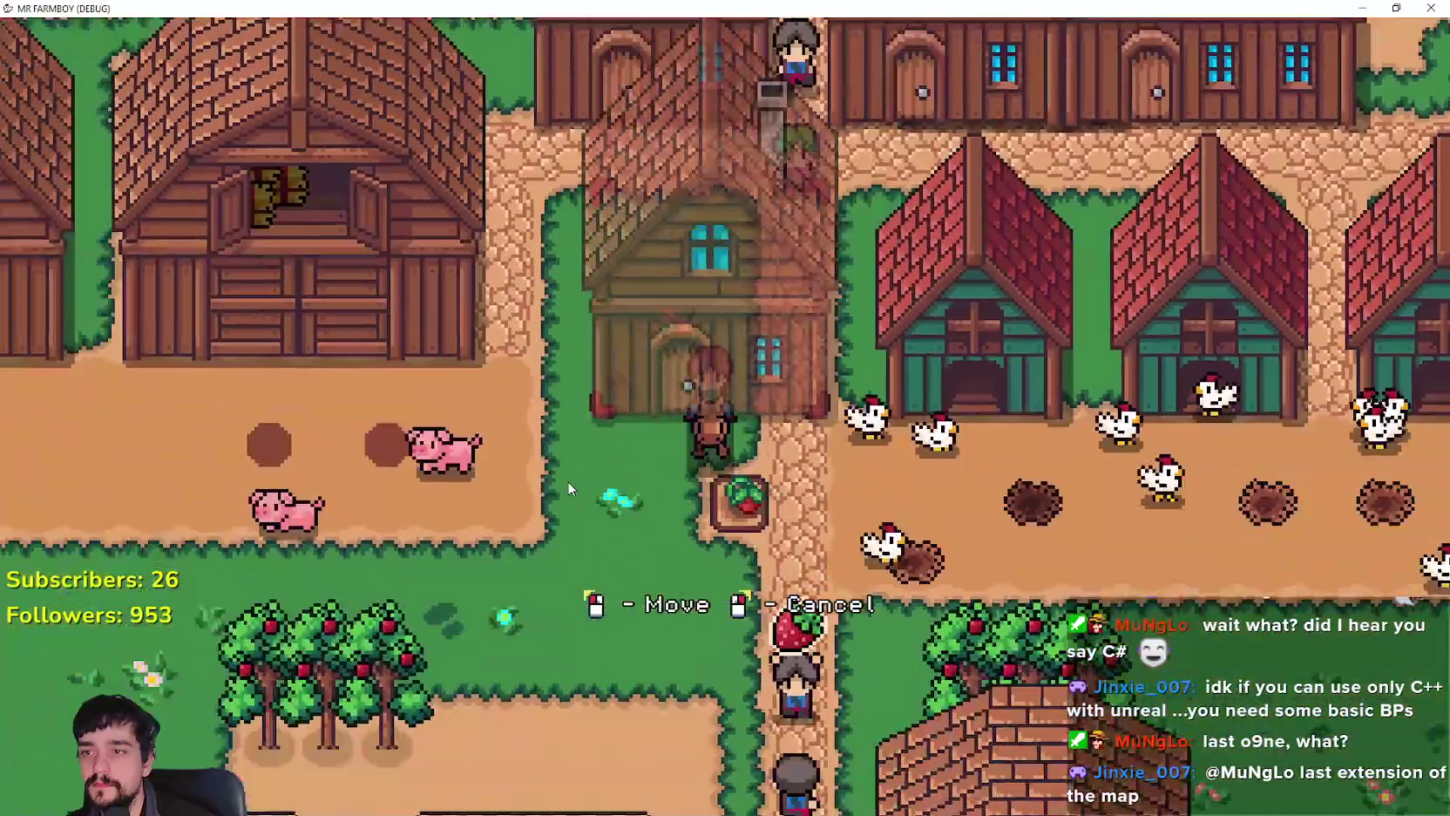
{"action": "key", "text": "a"}
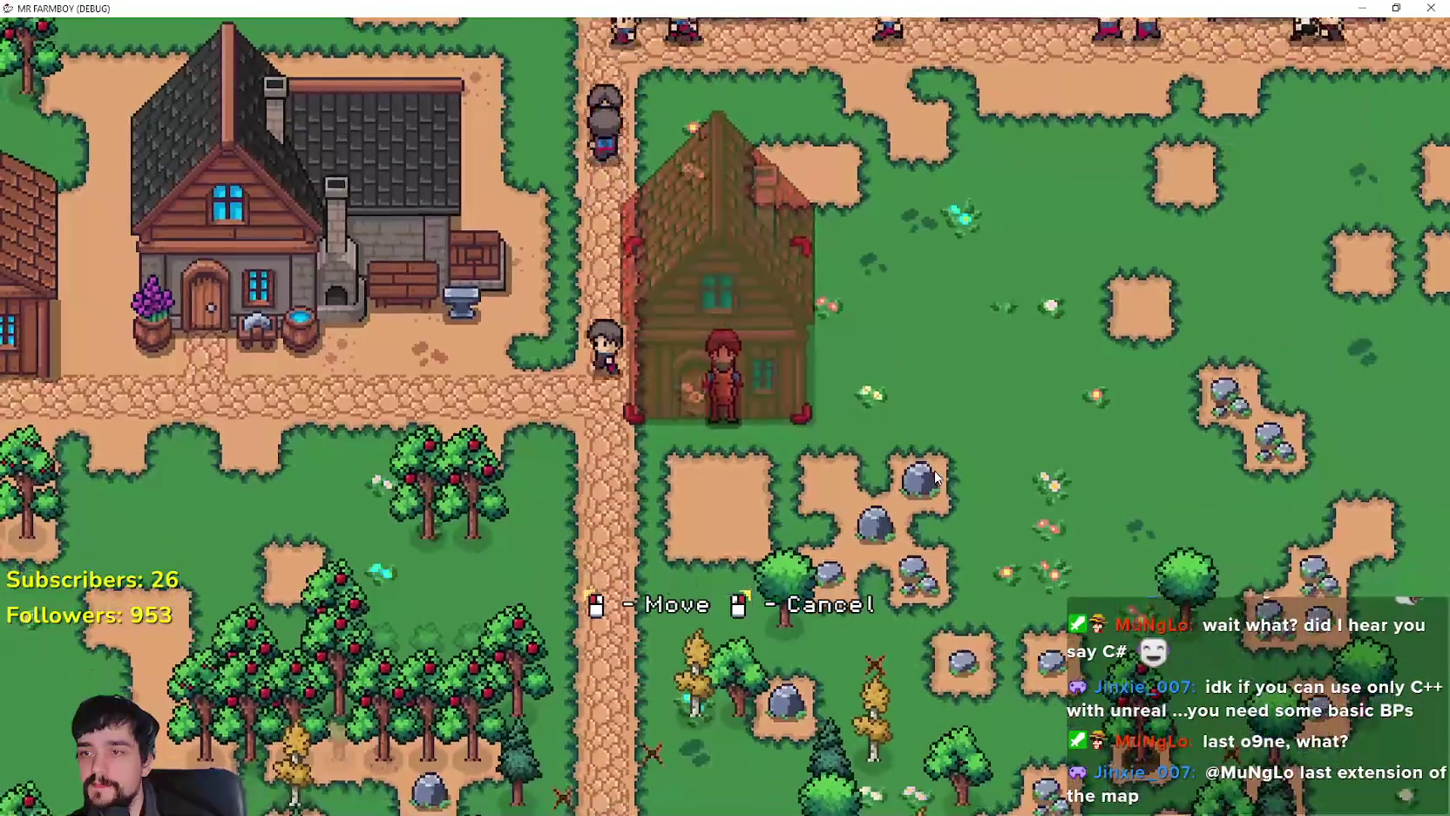
Step: Place the house on the open grass, then open Crafting and cancel a road tile
{"action": "left_click", "coordinate": [937, 476]}
{"action": "key", "text": "c"}
{"action": "mouse_move", "coordinate": [114, 287]}
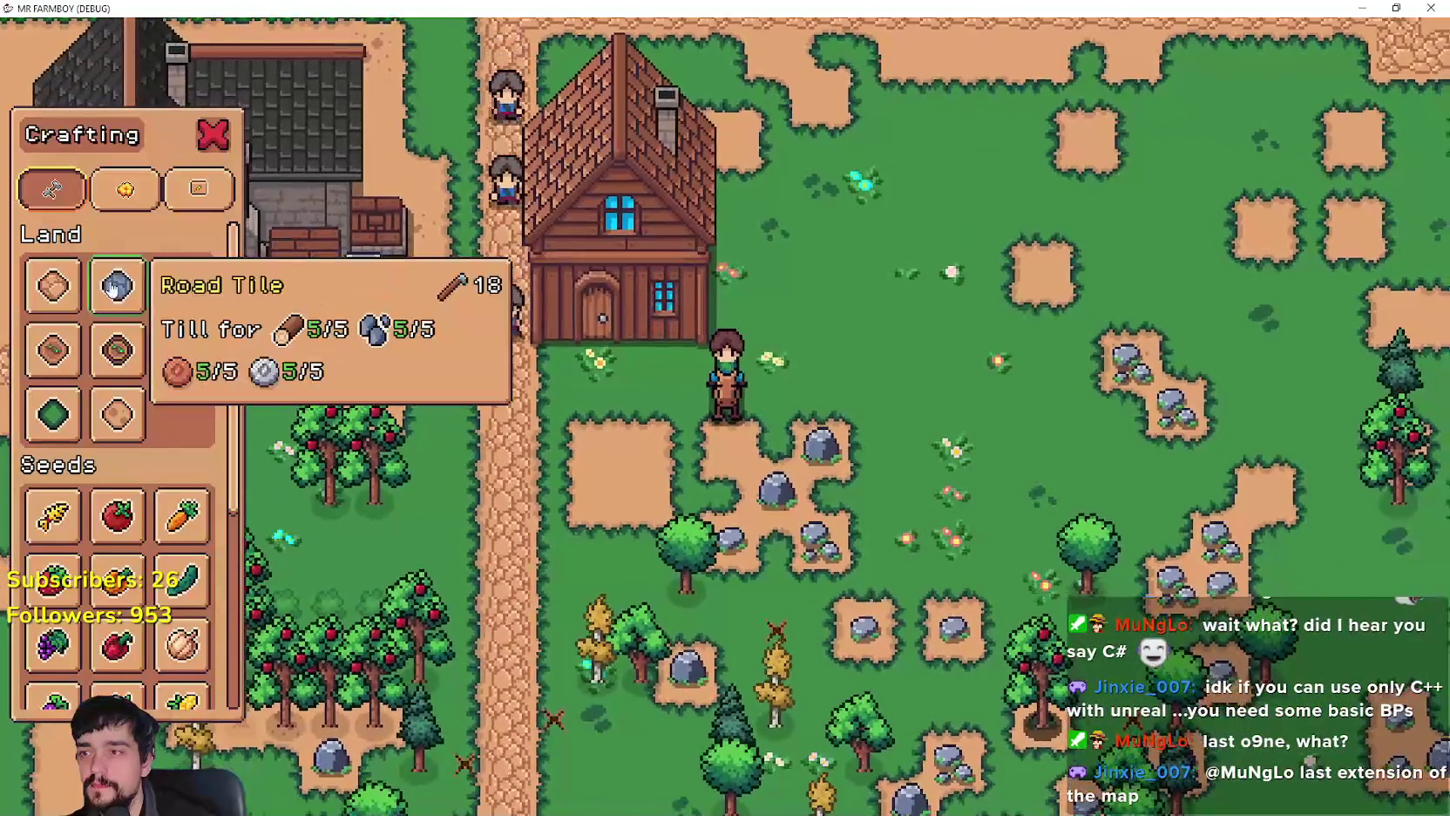
{"action": "key", "text": "a"}
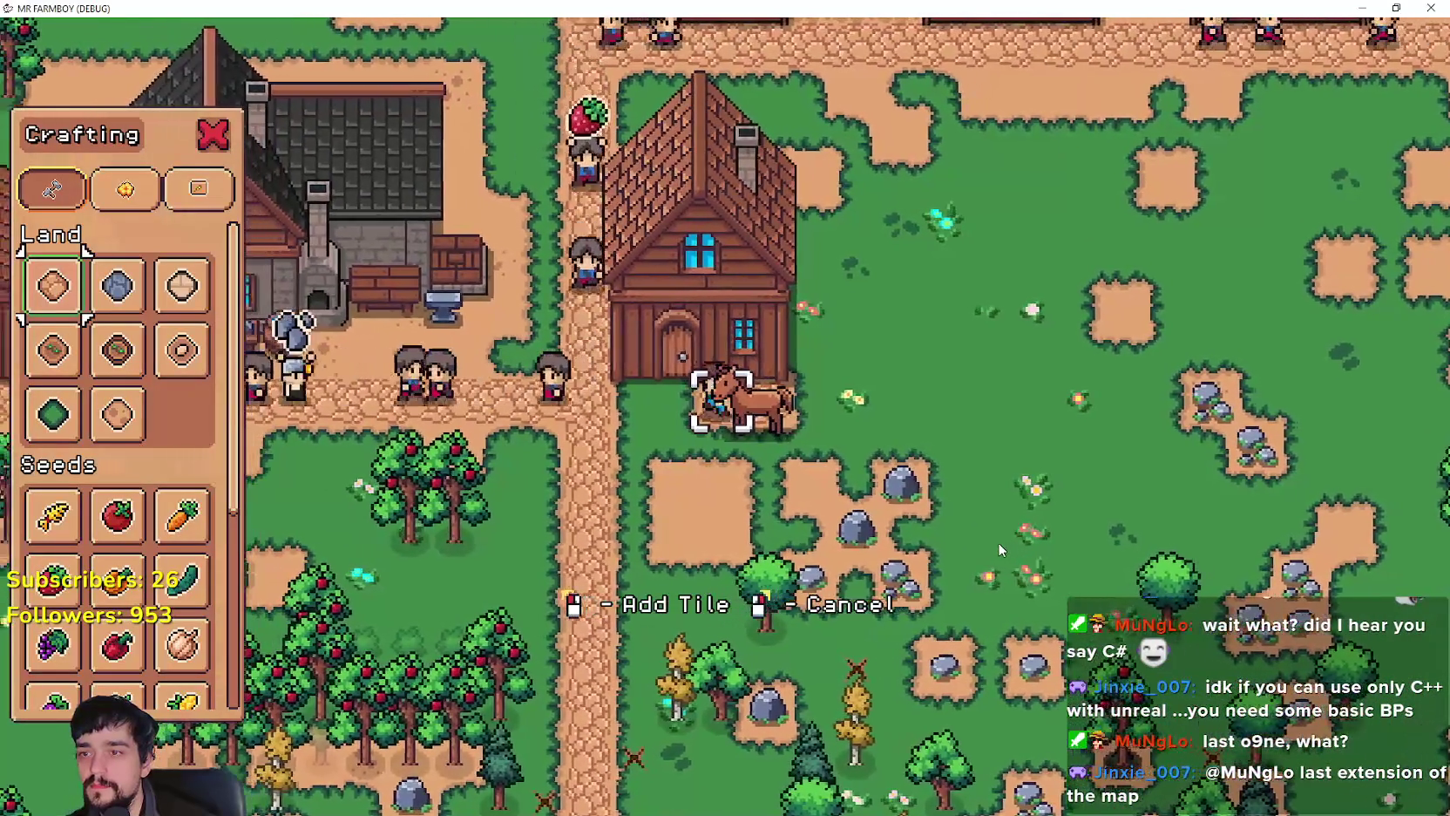
{"action": "key", "text": "w"}
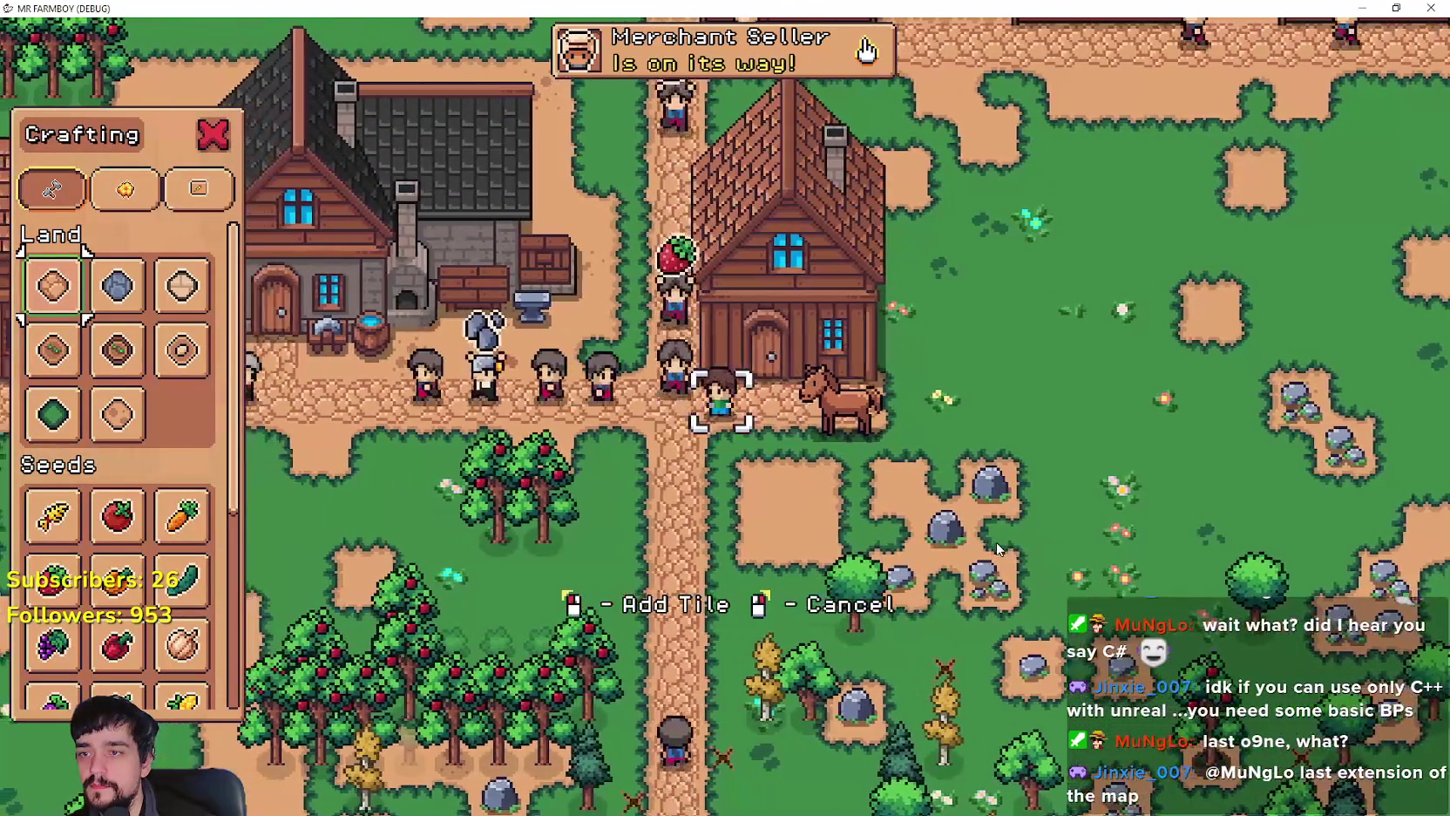
{"action": "right_click", "coordinate": [997, 541]}
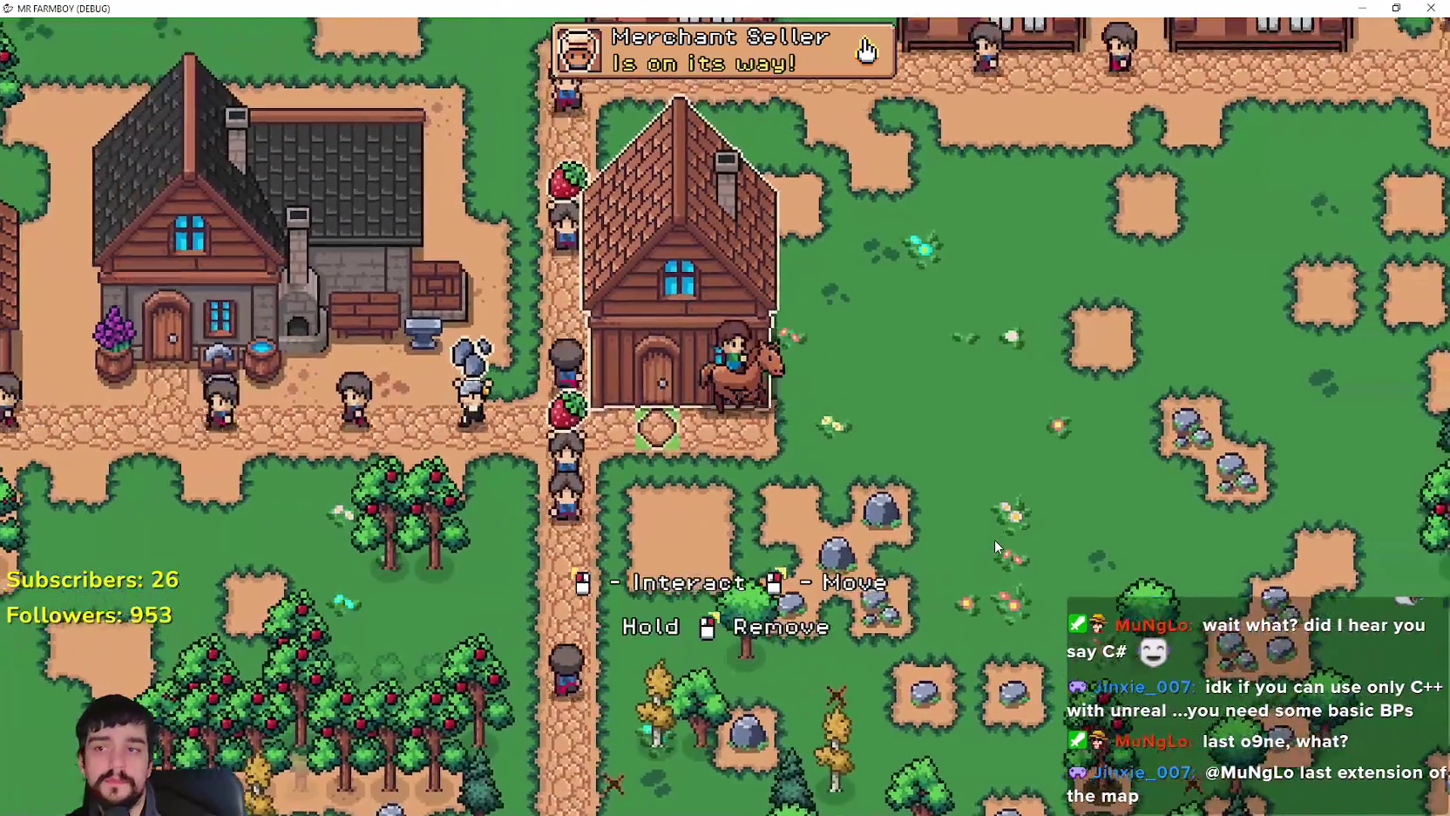
Step: Move the red-roof building nearer the river bridge and close the crafting recipes
{"action": "key", "text": "d"}
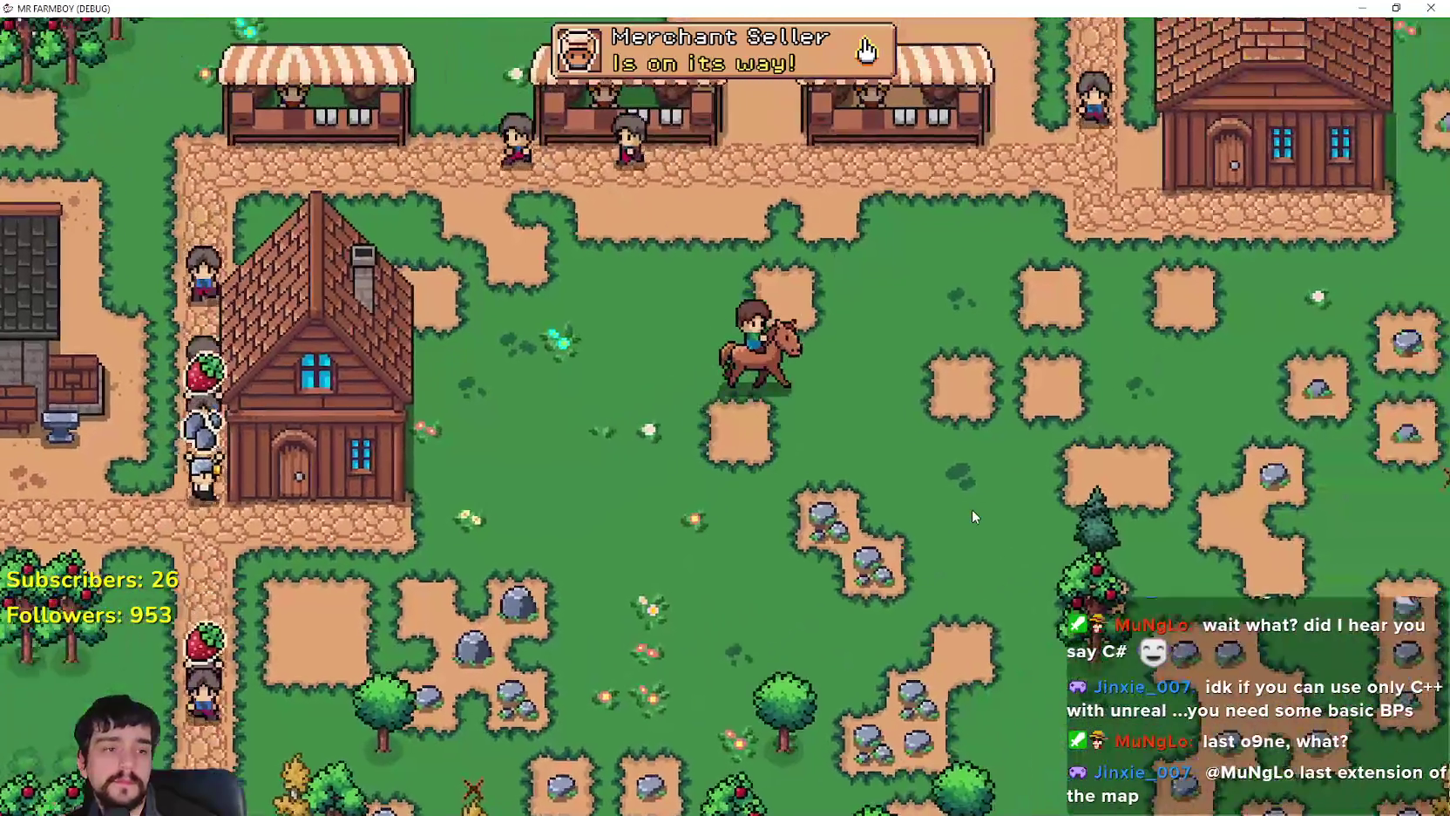
{"action": "key", "text": "w"}
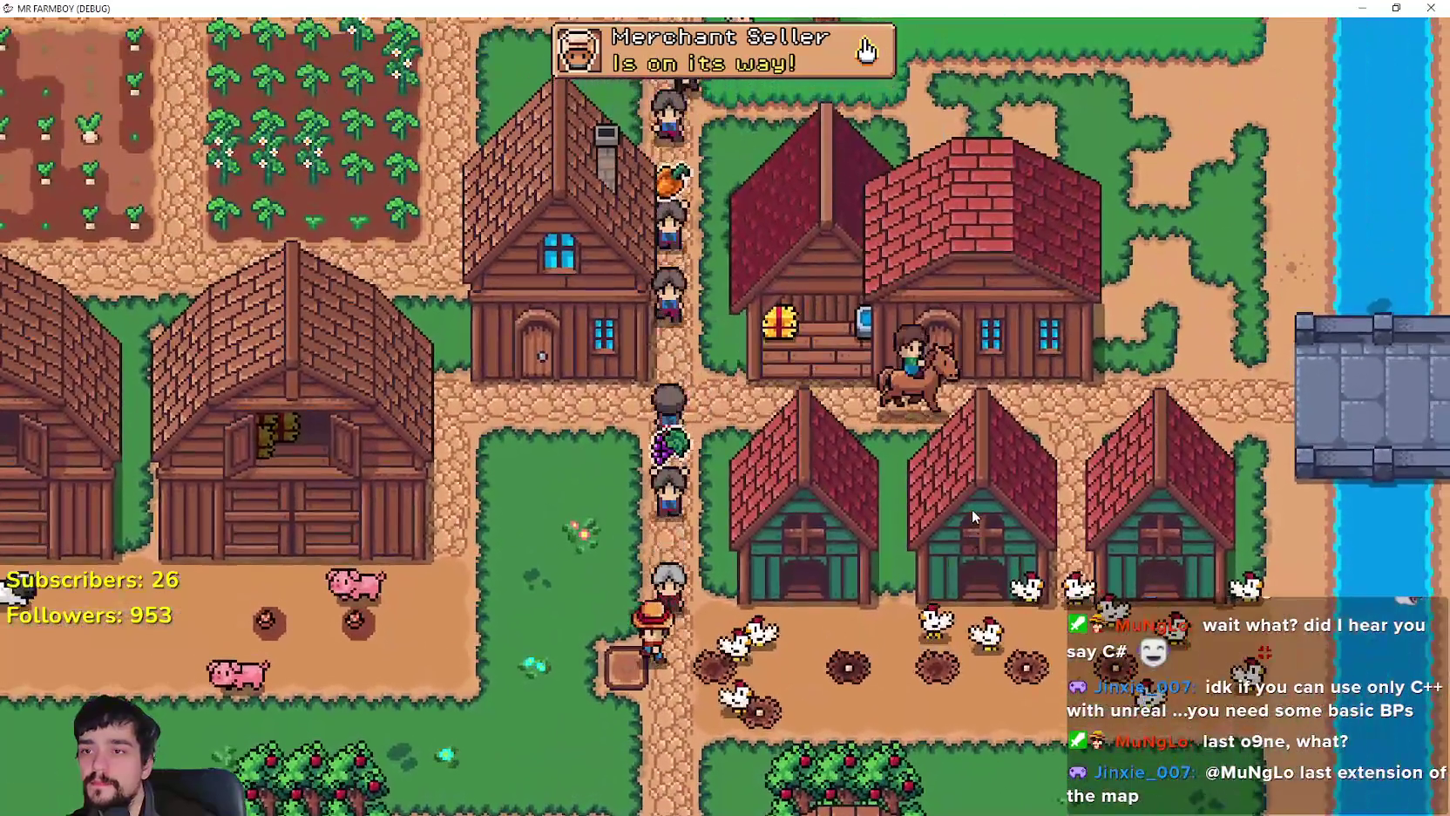
{"action": "key", "text": "d"}
{"action": "key", "text": "c"}
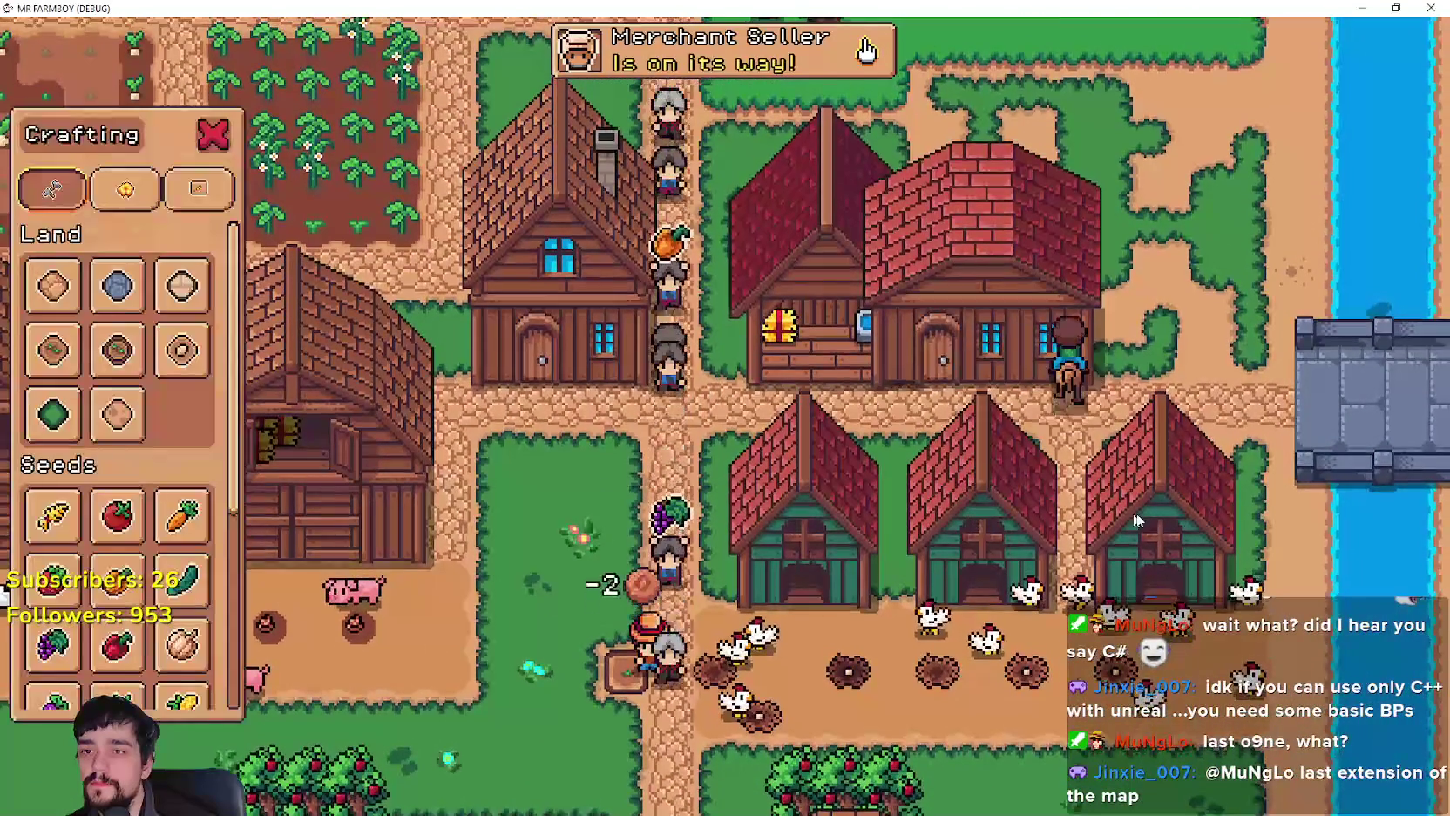
{"action": "left_click", "coordinate": [1167, 507]}
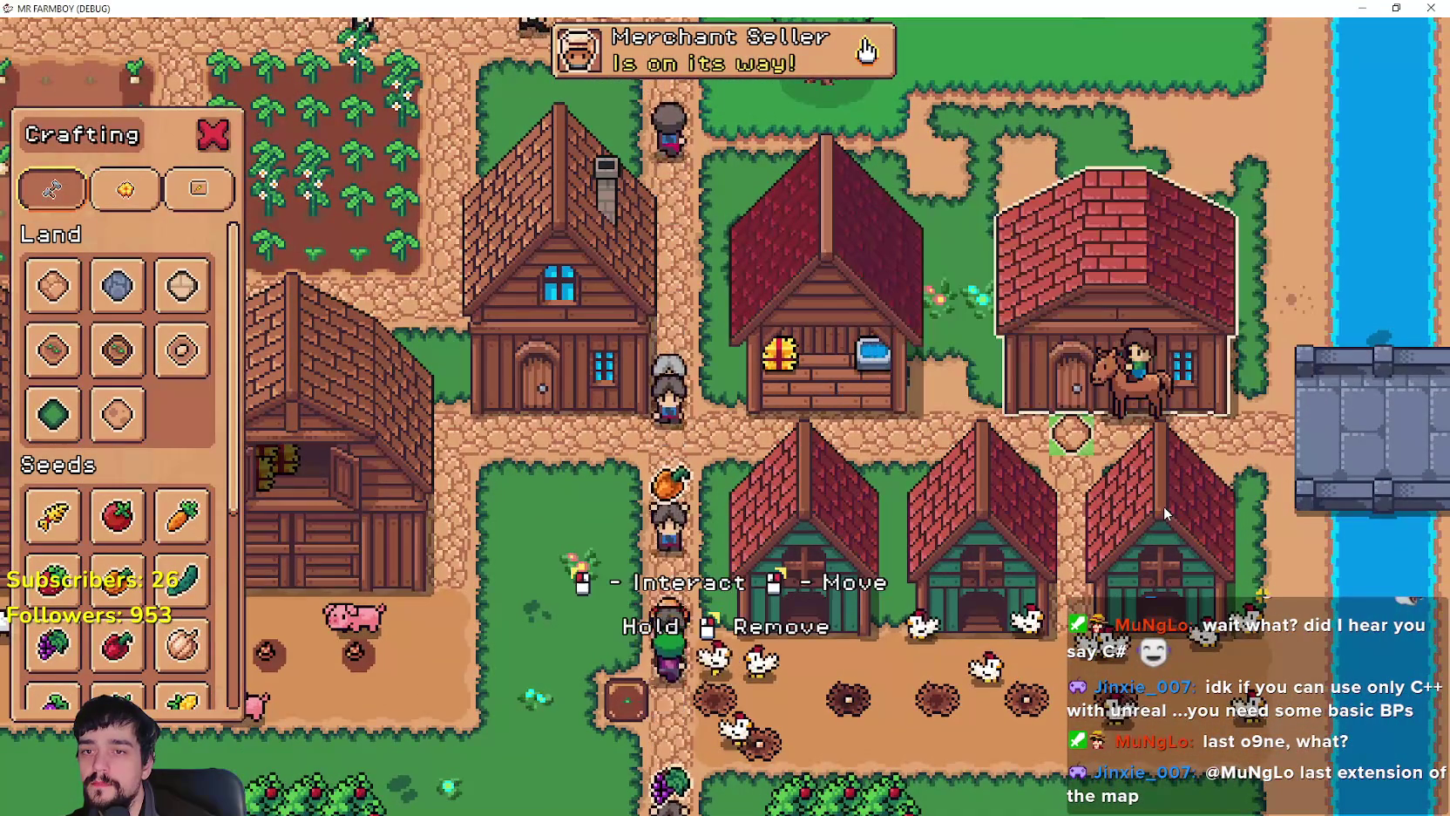
{"action": "key", "text": "c"}
{"action": "key", "text": "a"}
{"action": "scroll", "coordinate": [1033, 487], "scroll_direction": "up", "scroll_amount": 5}
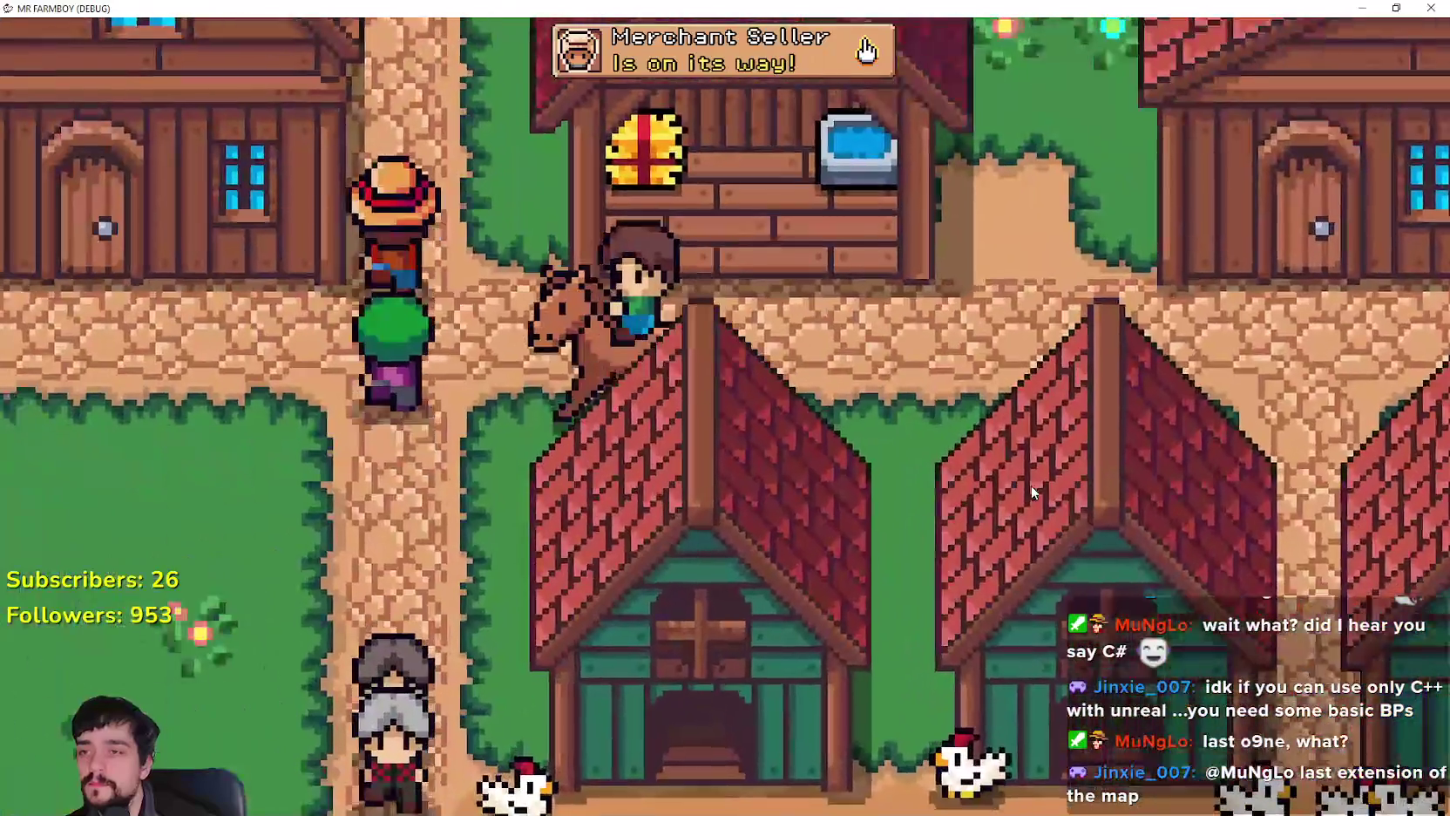
Step: Ride to the Blacksmith and open, close, then reopen its Upgrades panel
{"action": "scroll", "coordinate": [1029, 485], "scroll_direction": "down", "scroll_amount": 5}
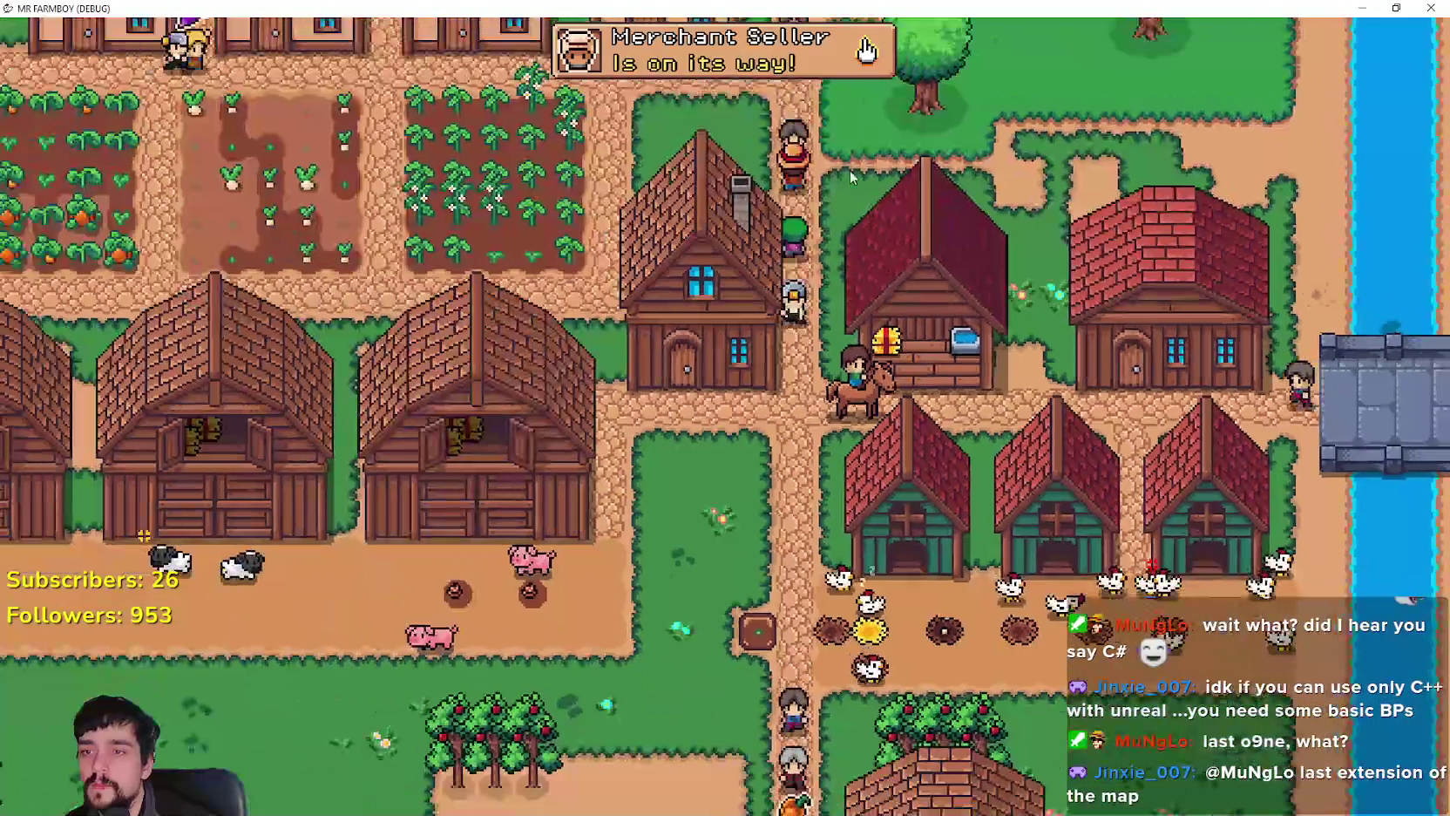
{"action": "scroll", "coordinate": [1039, 489], "scroll_direction": "up", "scroll_amount": 5}
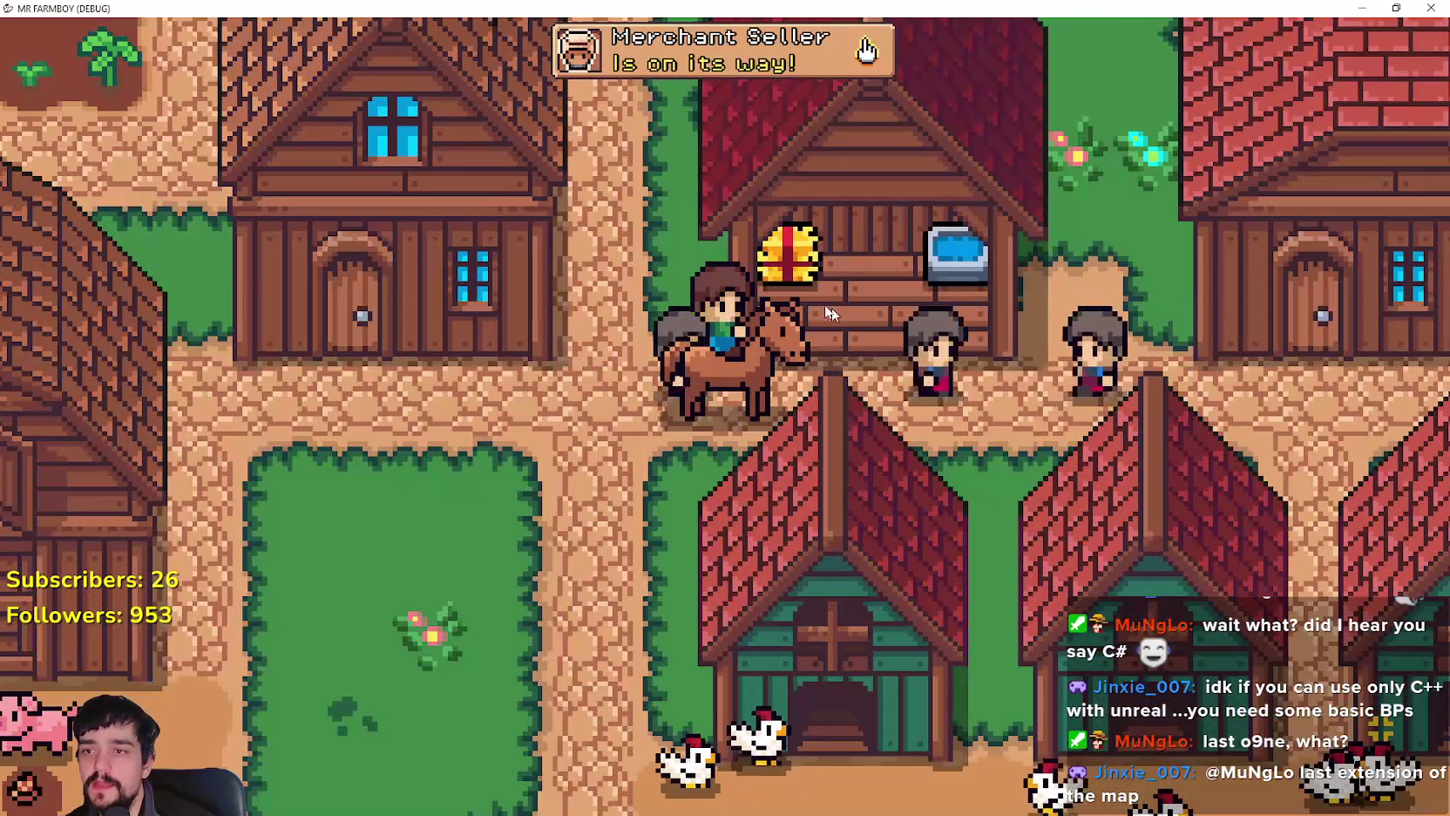
{"action": "key", "text": "a"}
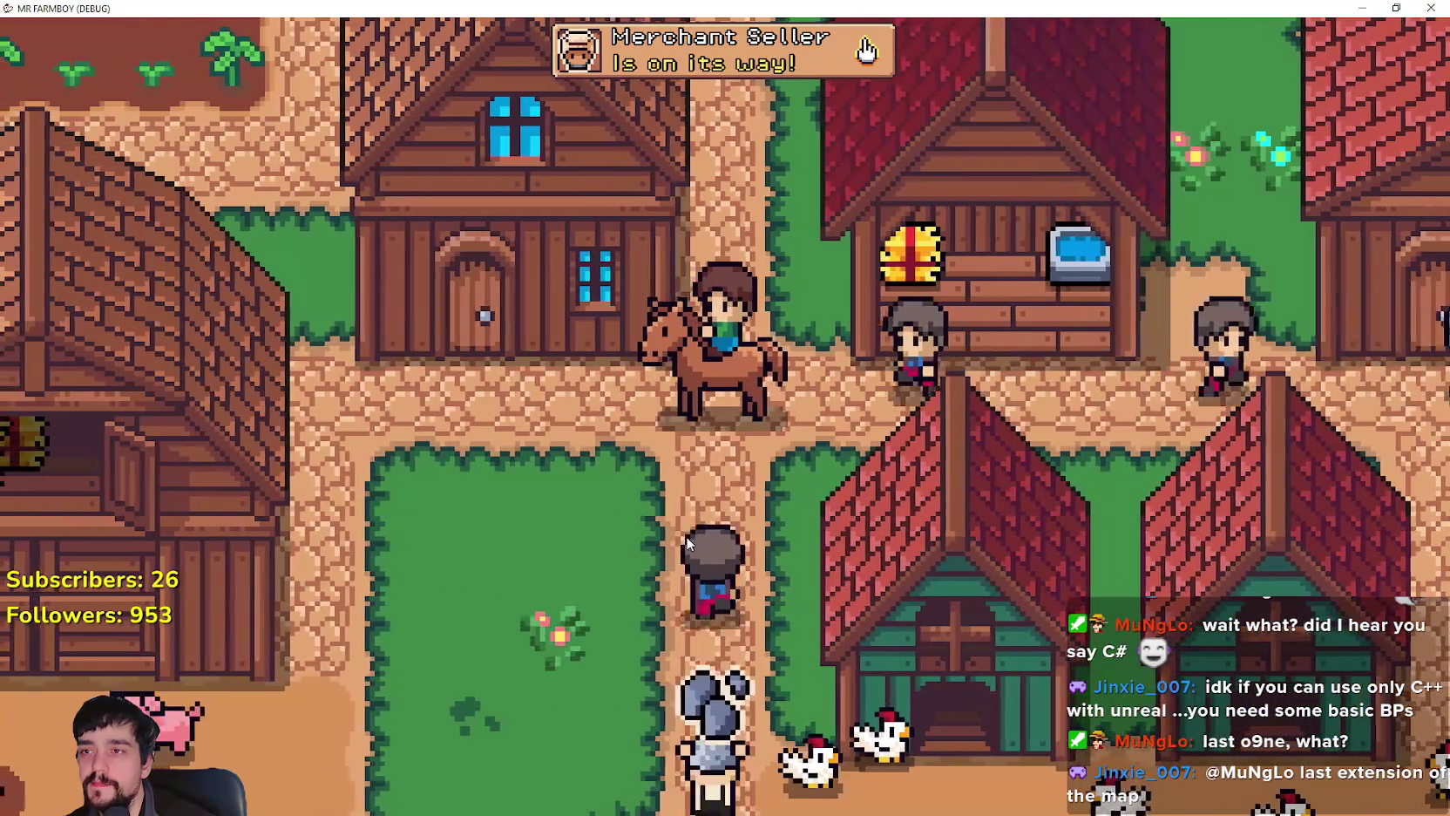
{"action": "key", "text": "w"}
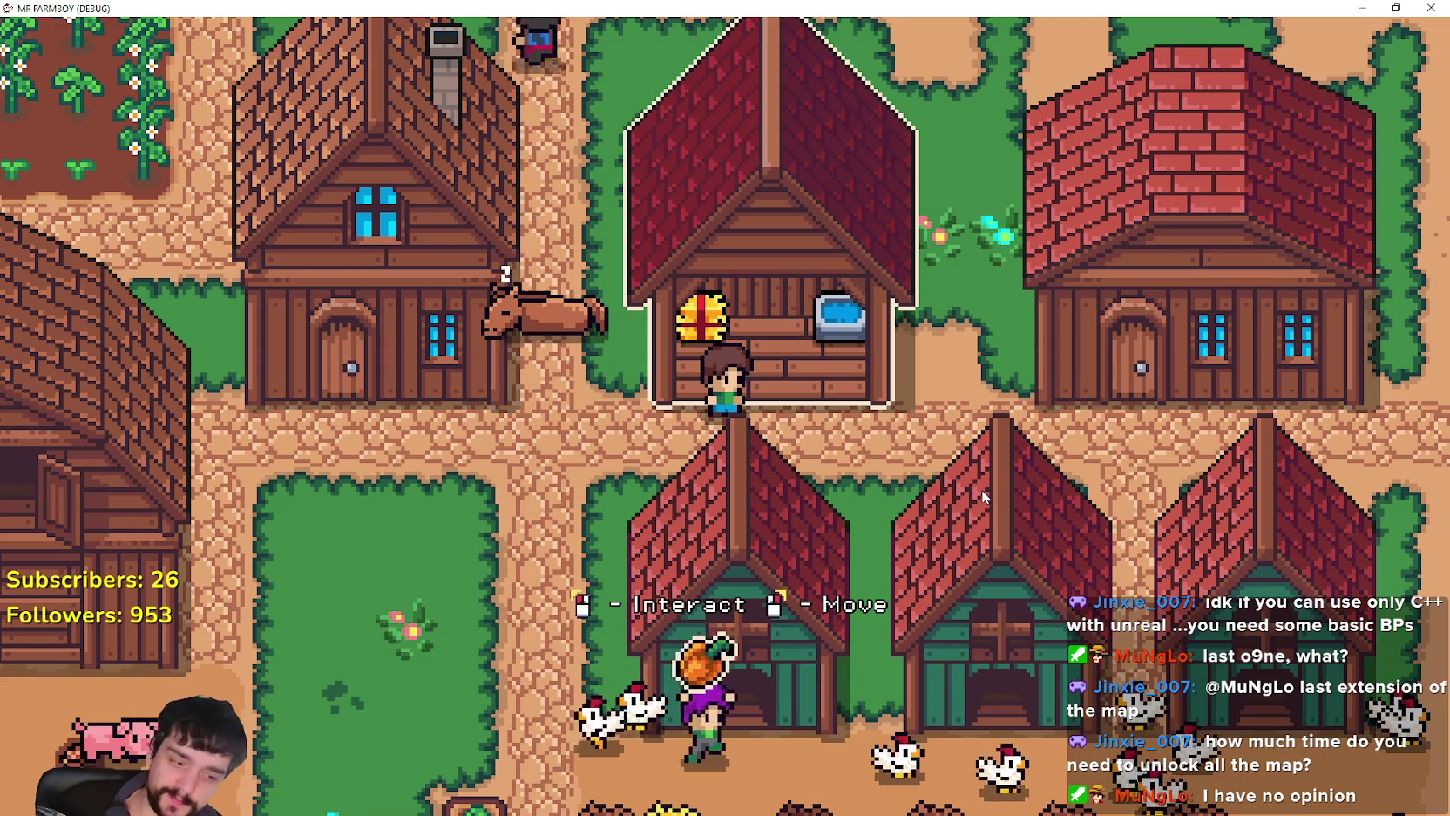
{"action": "left_click", "coordinate": [897, 618]}
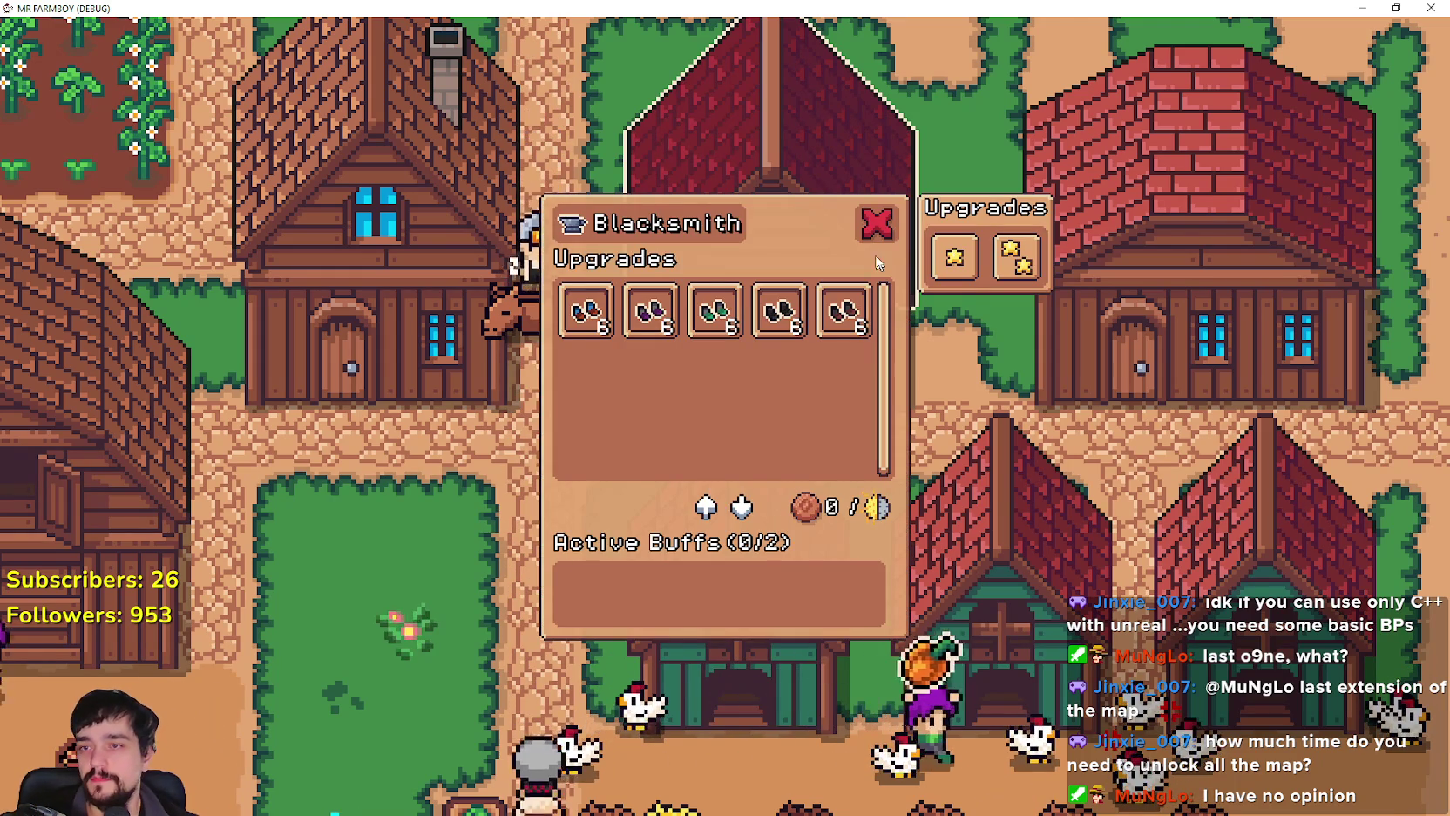
{"action": "left_click", "coordinate": [889, 225]}
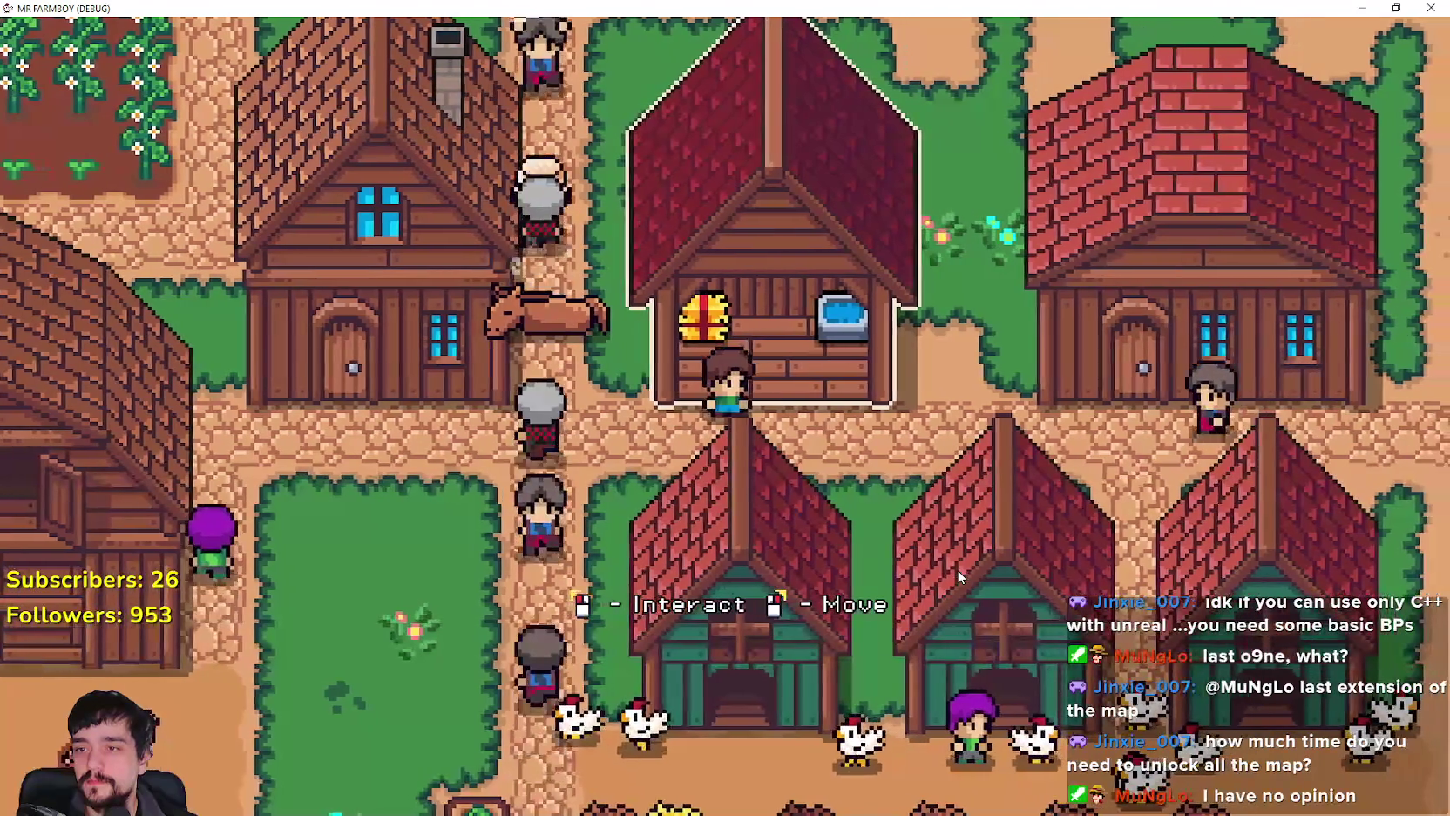
{"action": "left_click", "coordinate": [957, 570]}
Step: Leave the Blacksmith and walk north past the crop fields to the market stalls and back
{"action": "key", "text": "w"}
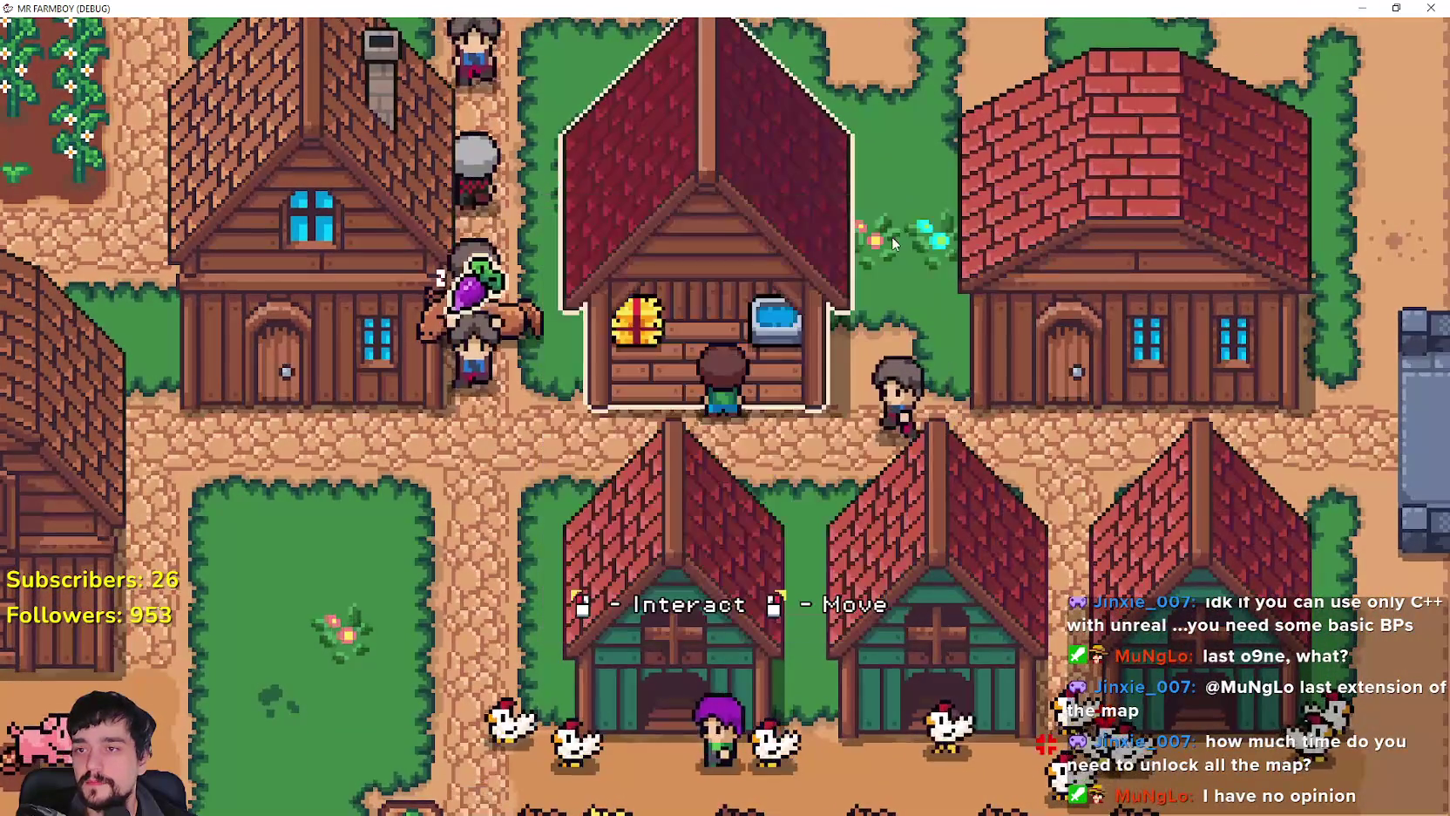
{"action": "key", "text": "w"}
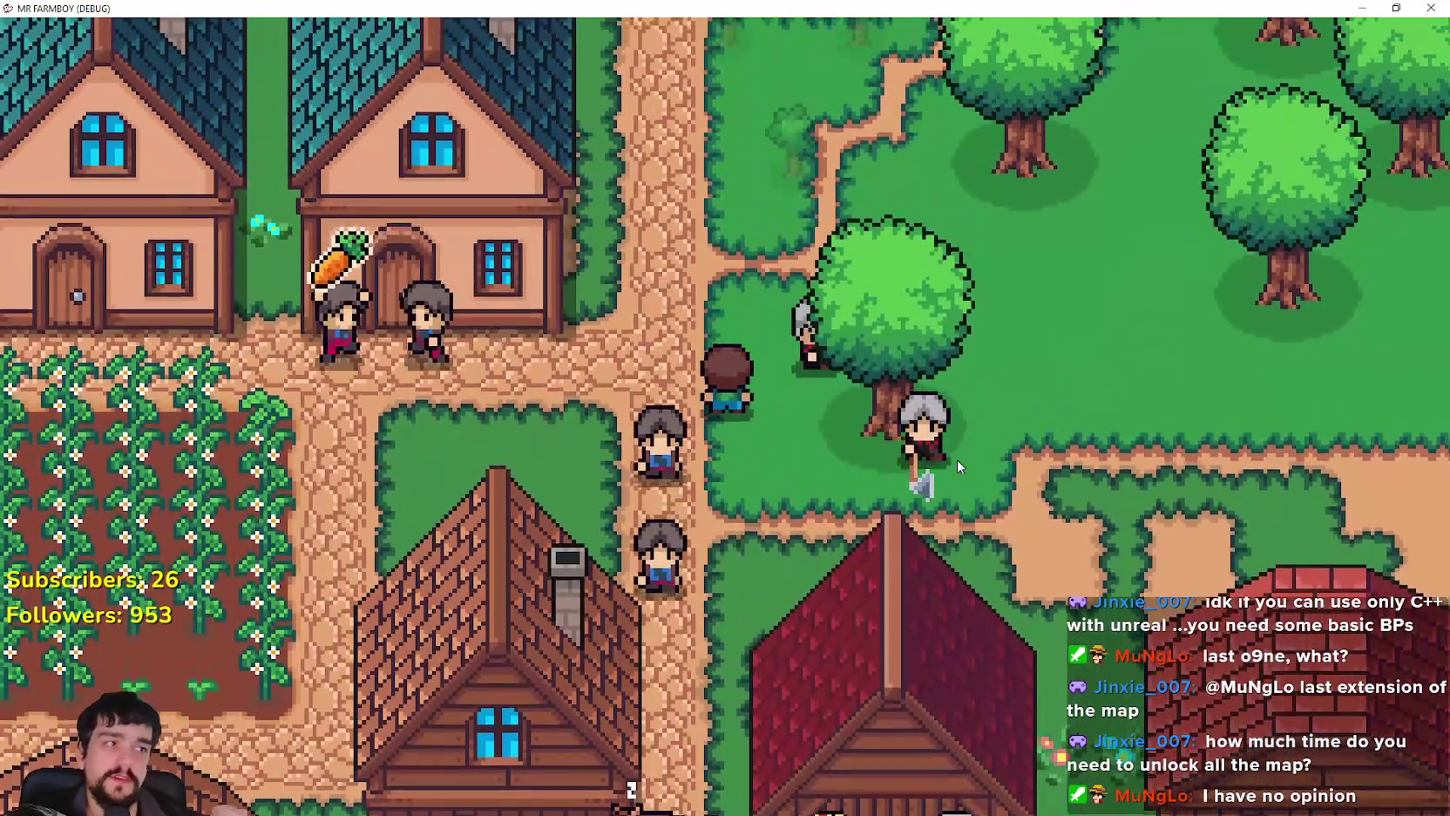
{"action": "key", "text": "w"}
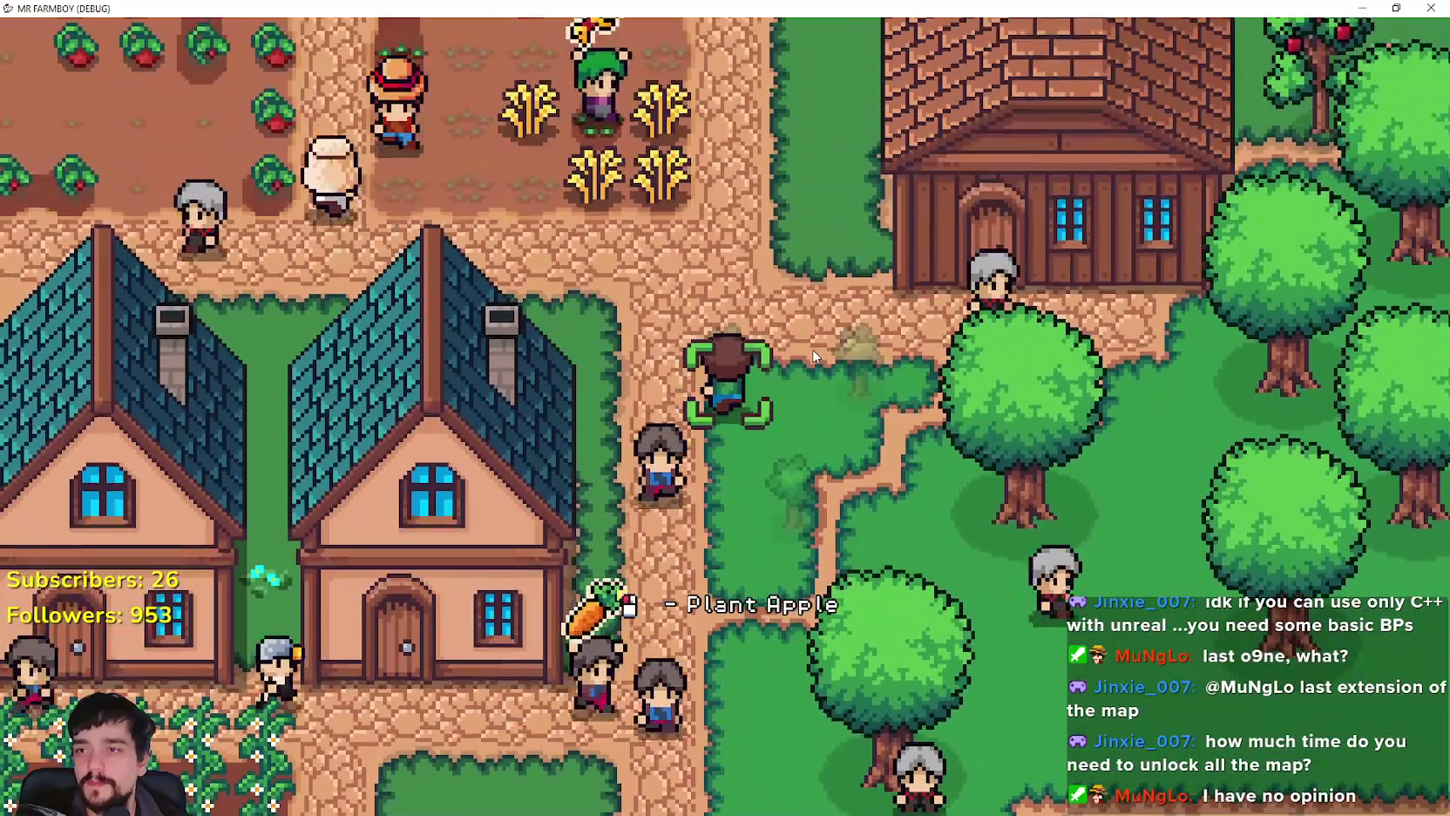
{"action": "key", "text": "w"}
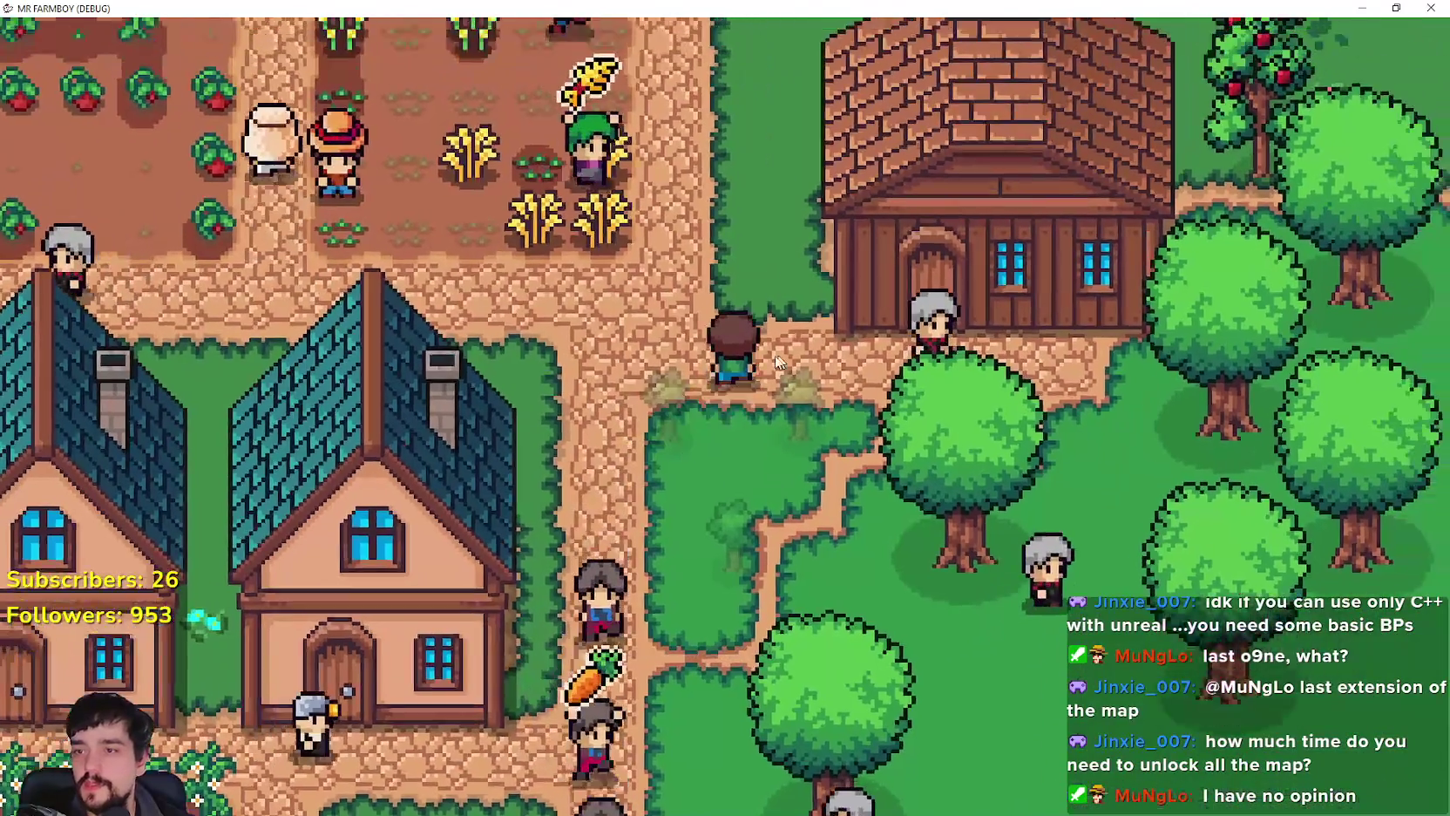
{"action": "key", "text": "w"}
{"action": "scroll", "coordinate": [694, 192], "scroll_direction": "down", "scroll_amount": 3}
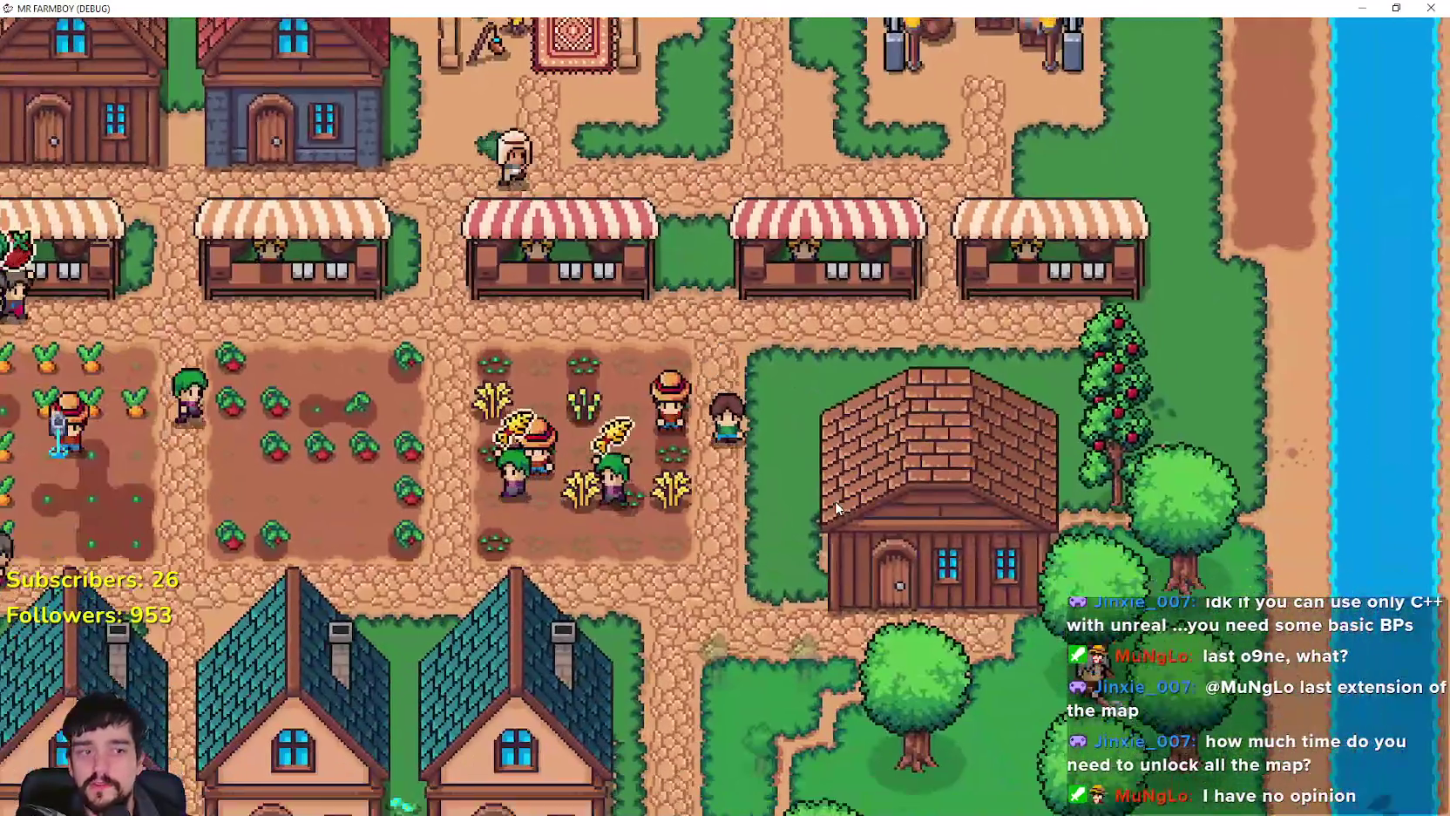
{"action": "key", "text": "s"}
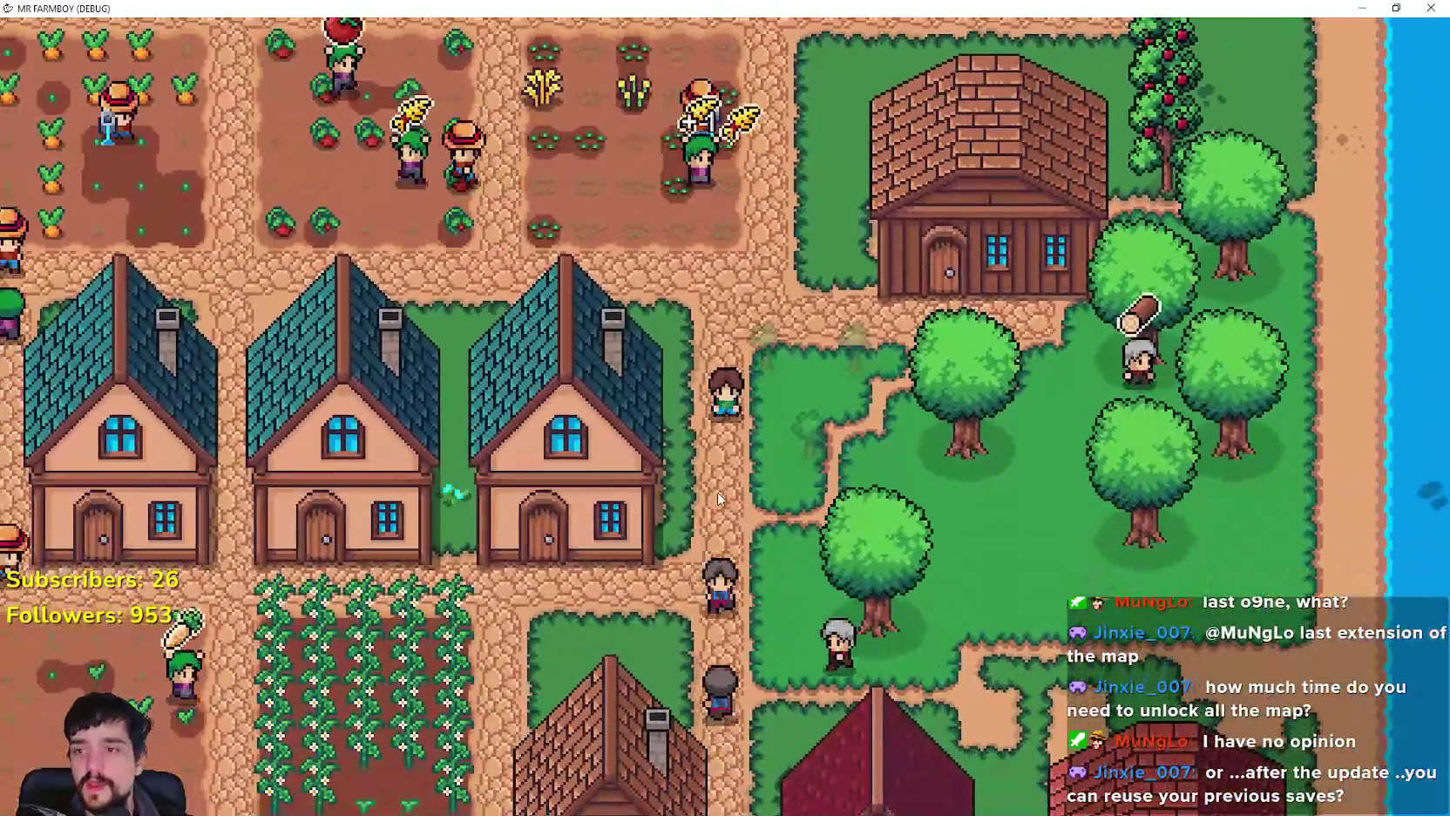
{"action": "scroll", "coordinate": [718, 499], "scroll_direction": "down", "scroll_amount": 5}
{"action": "scroll", "coordinate": [723, 497], "scroll_direction": "up", "scroll_amount": 6}
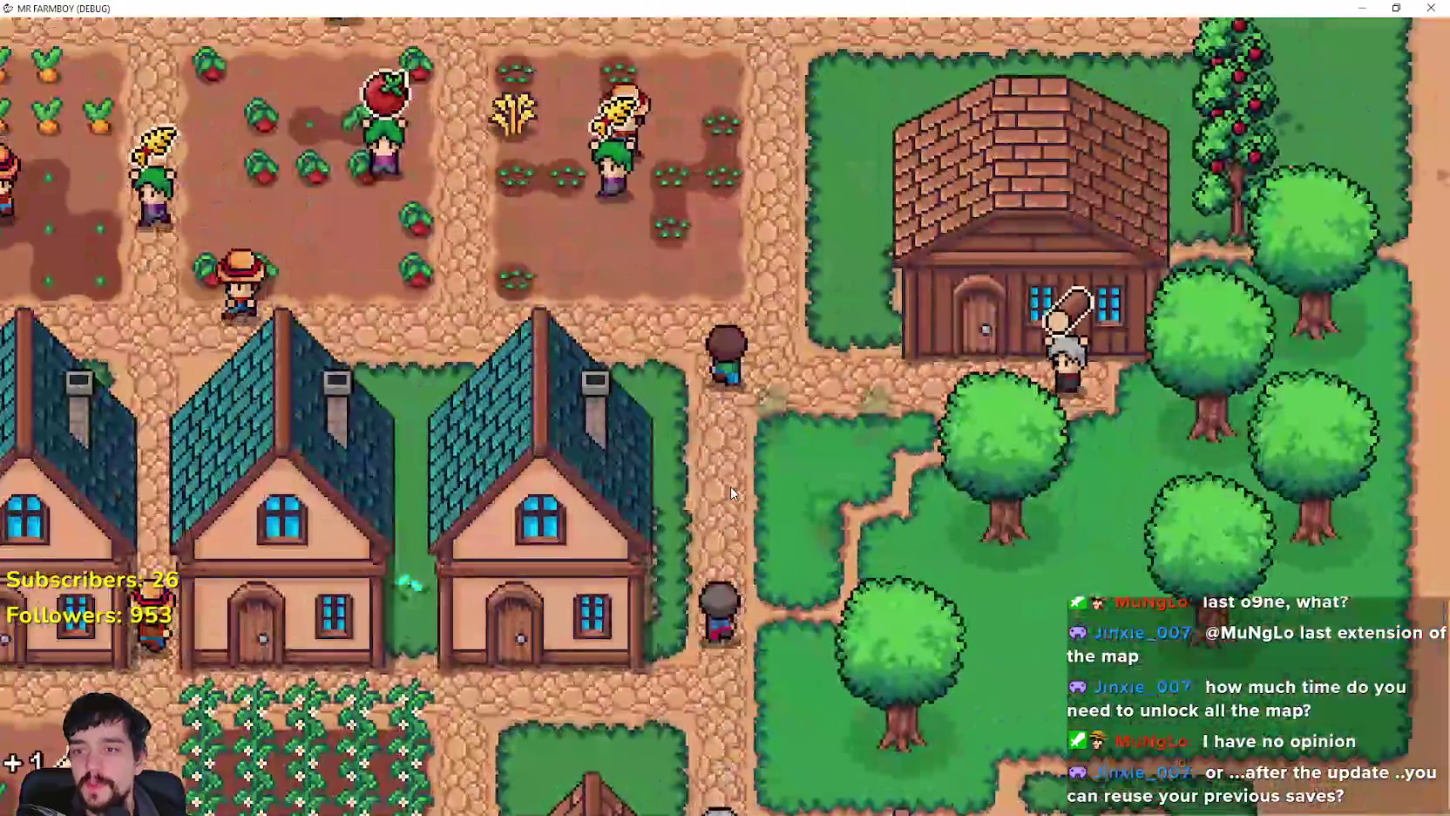
{"action": "key", "text": "w"}
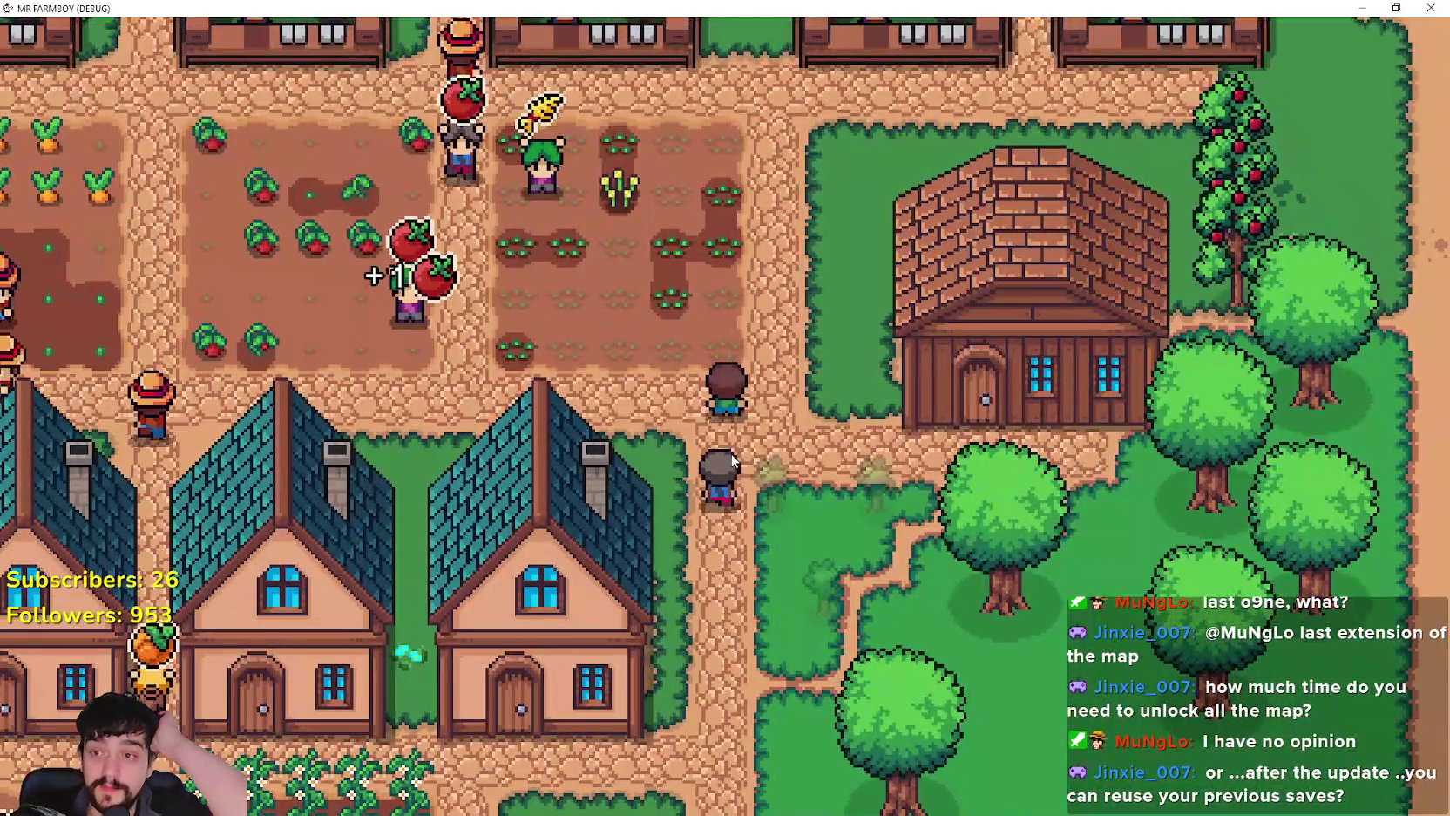
Step: Walk south to the animal pens and around the chicken coops and planter box
{"action": "key", "text": "s"}
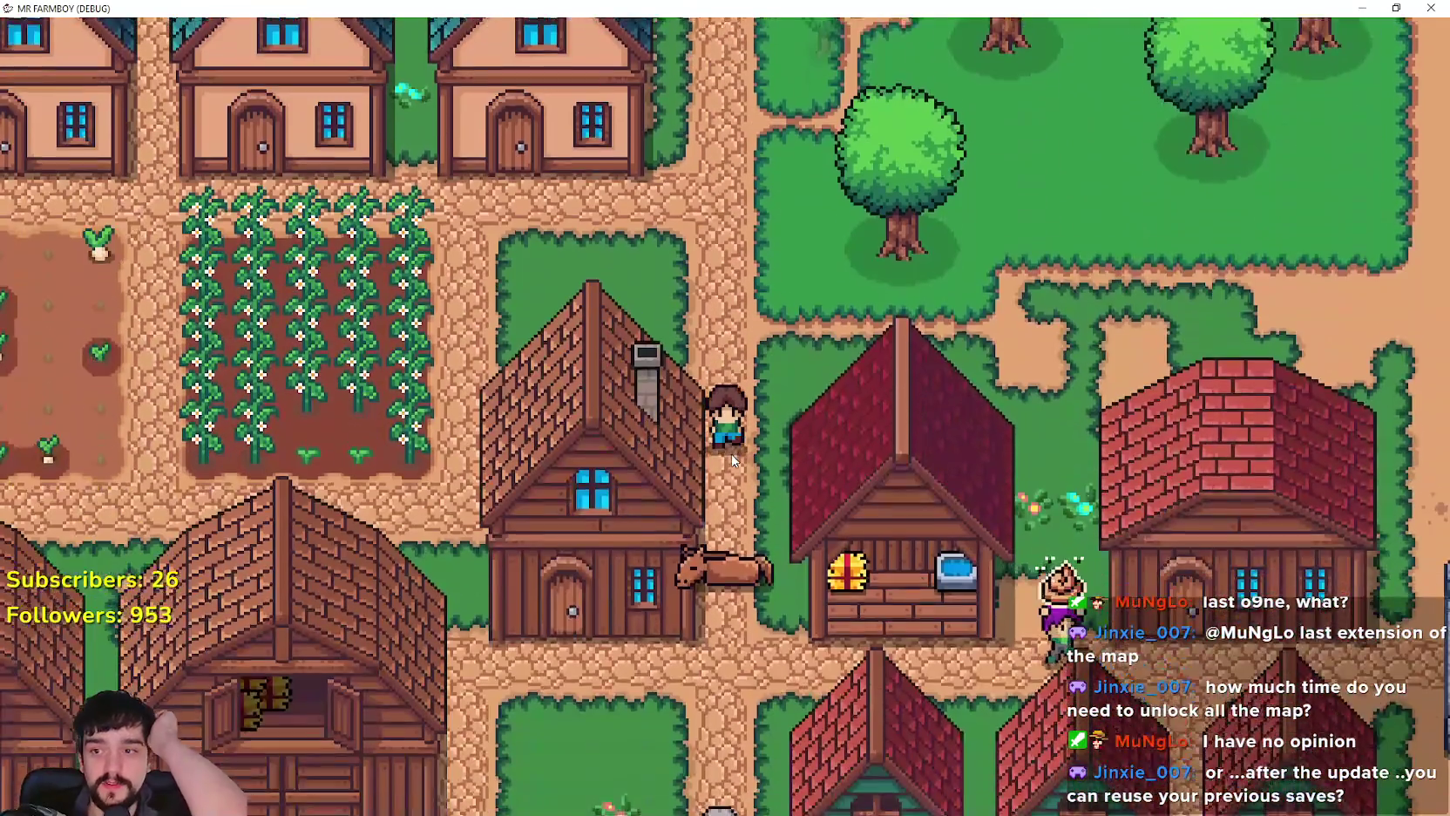
{"action": "key", "text": "s"}
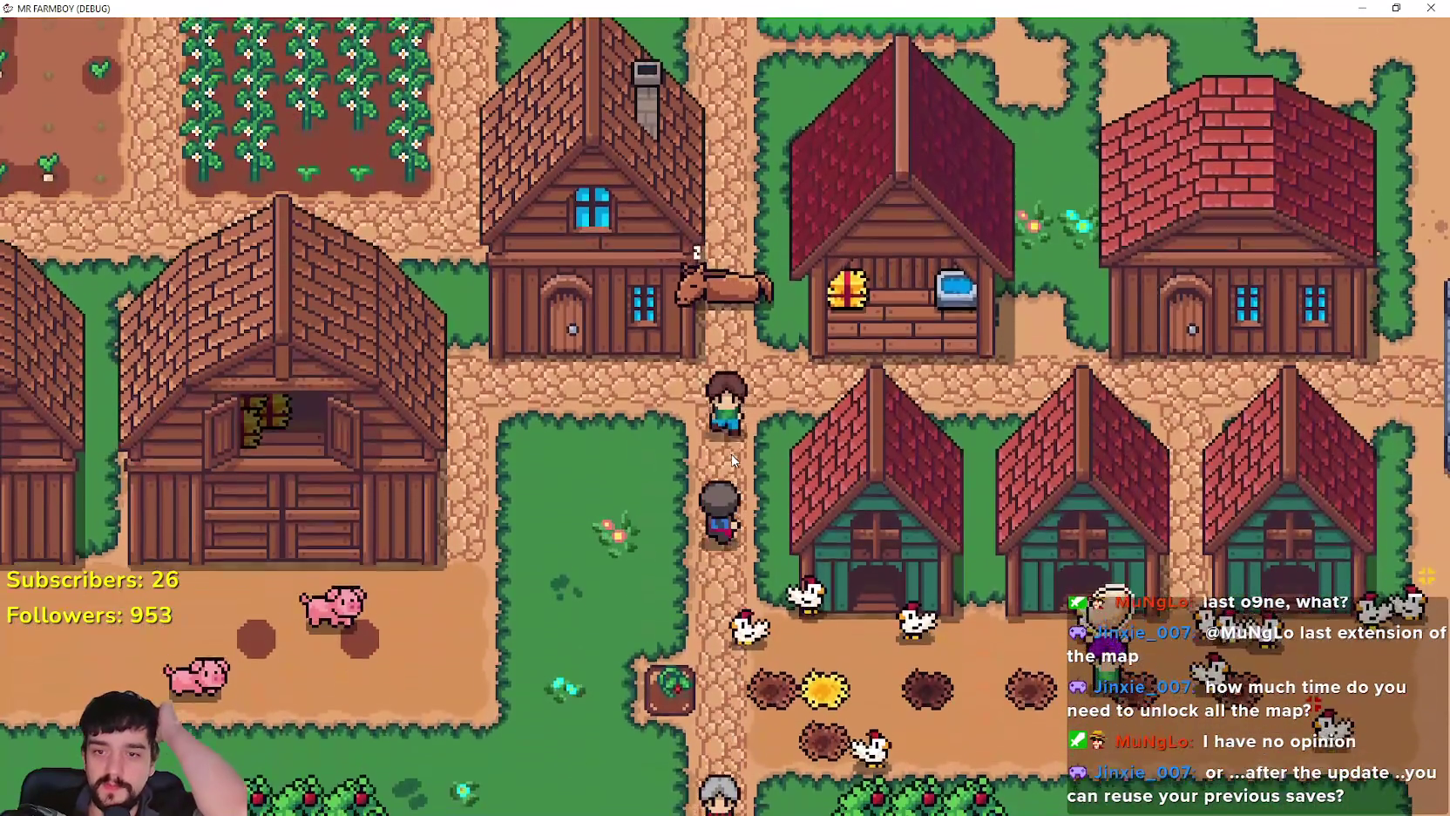
{"action": "key", "text": "s"}
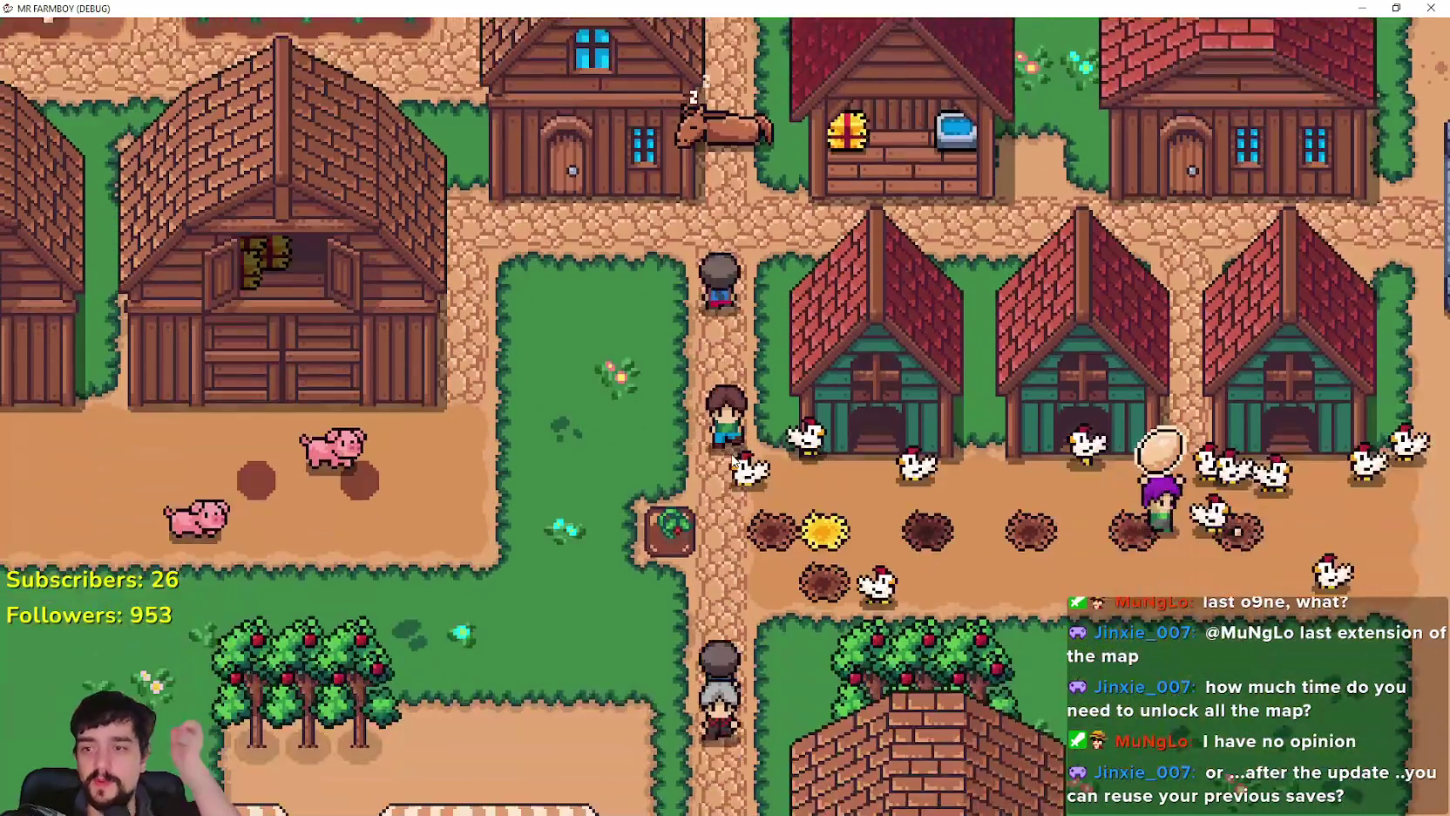
{"action": "key", "text": "d"}
{"action": "key", "text": "s"}
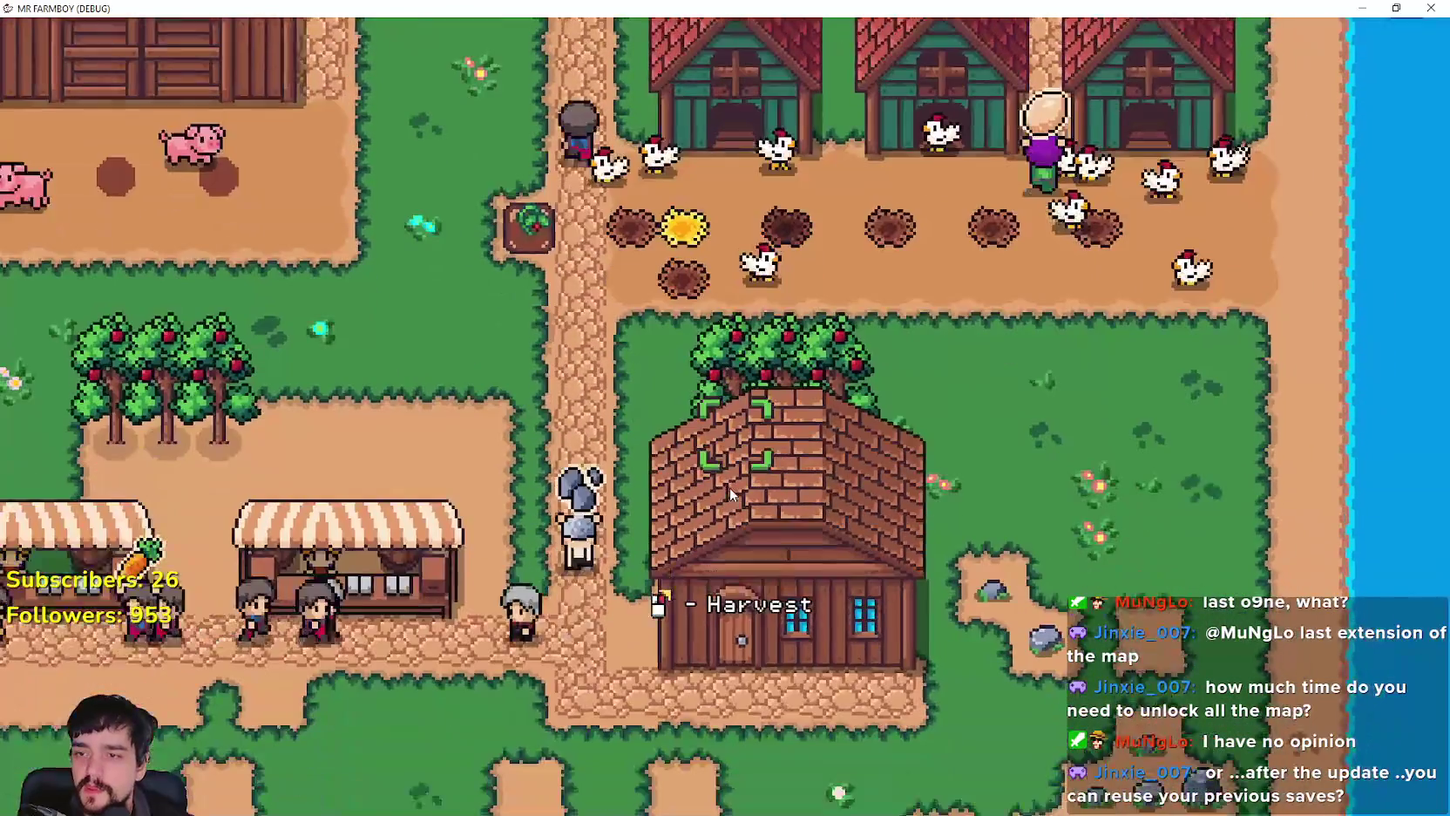
{"action": "key", "text": "w"}
{"action": "key", "text": "a"}
{"action": "key", "text": "w"}
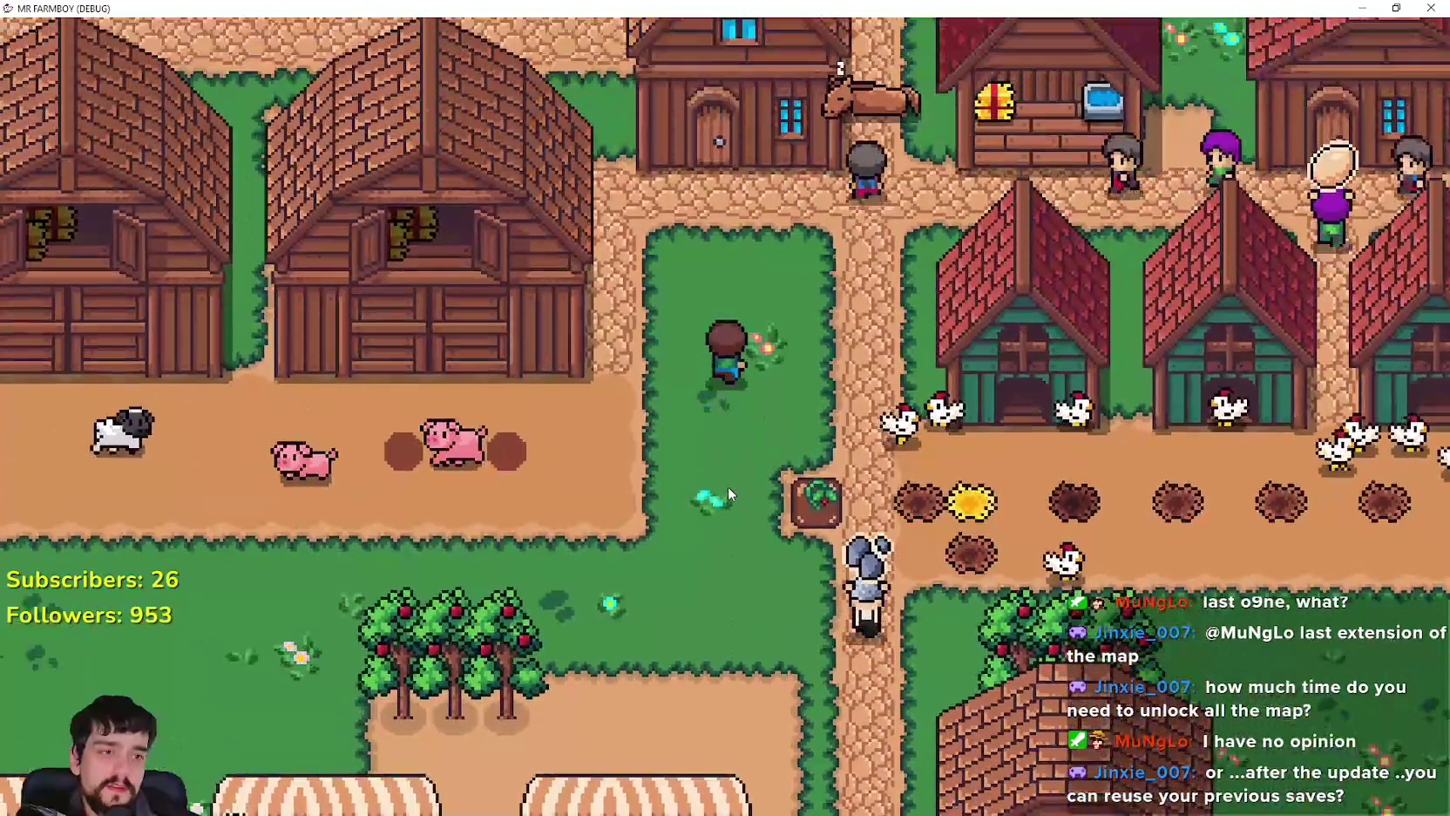
{"action": "key", "text": "d"}
{"action": "key", "text": "a"}
{"action": "key", "text": "s"}
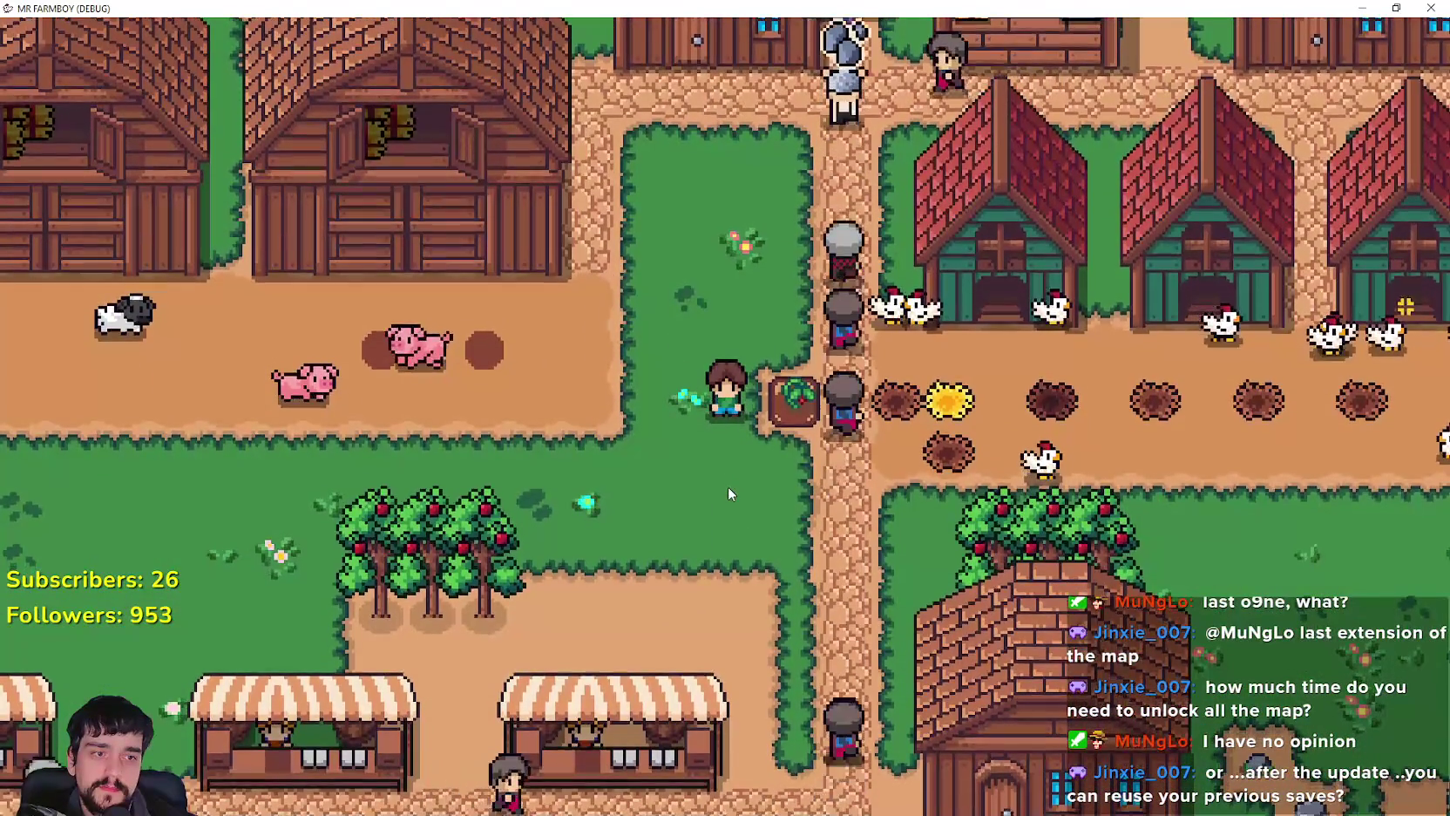
Step: Walk north from the stable door to the market stalls and sell the carrot
{"action": "key", "text": "w"}
{"action": "key", "text": "s"}
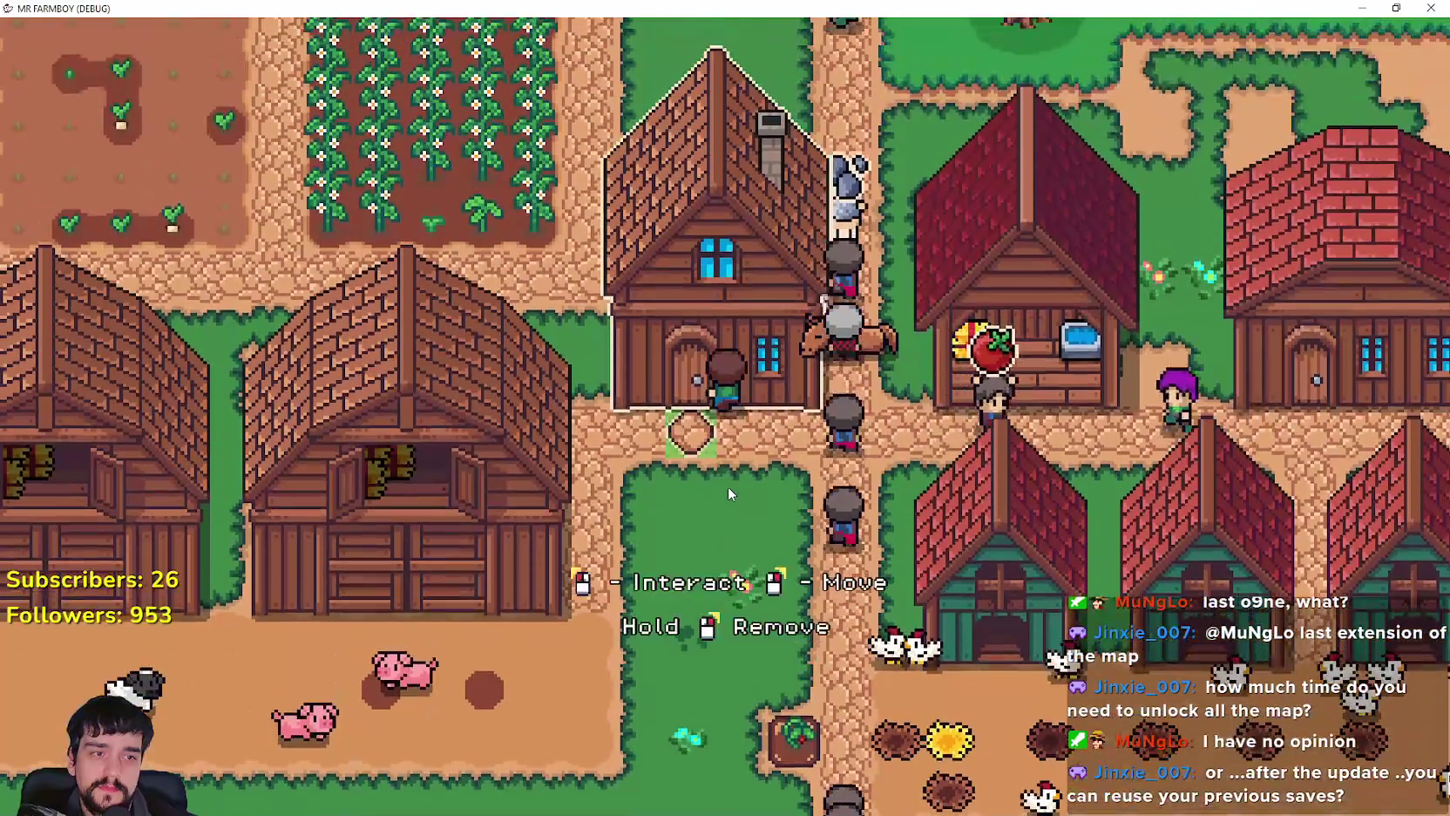
{"action": "key", "text": "w"}
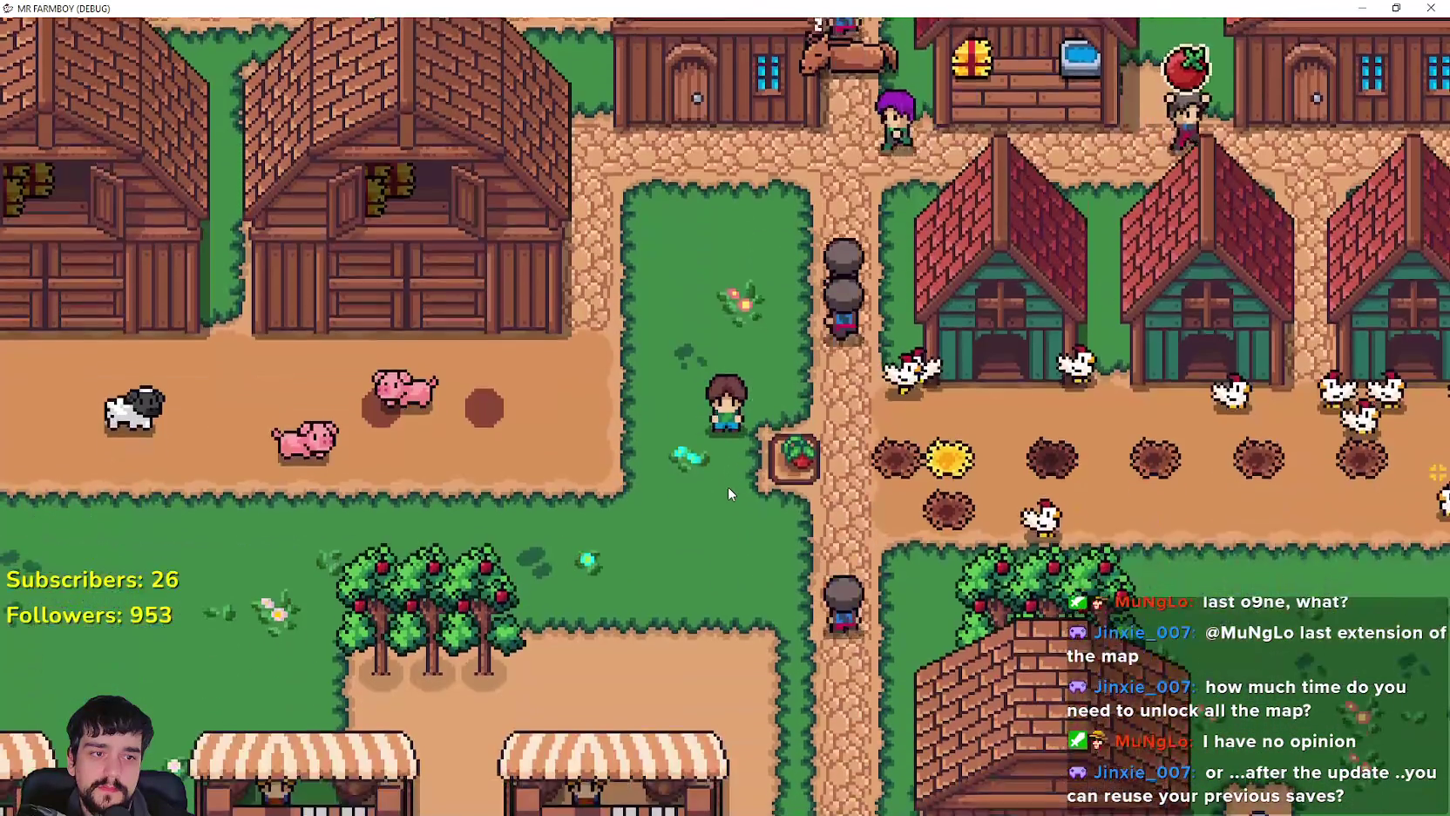
{"action": "key", "text": "w"}
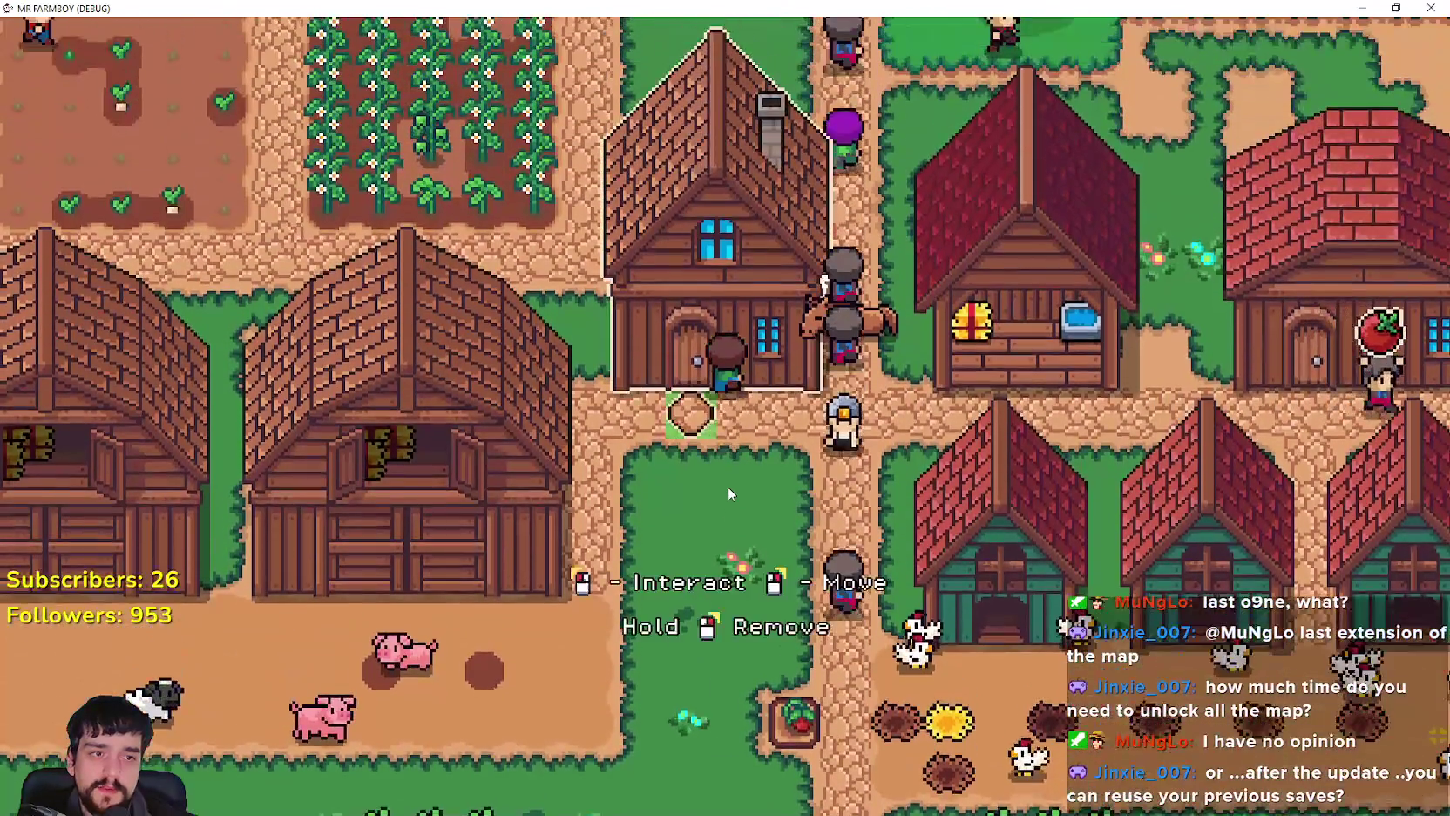
{"action": "key", "text": "w"}
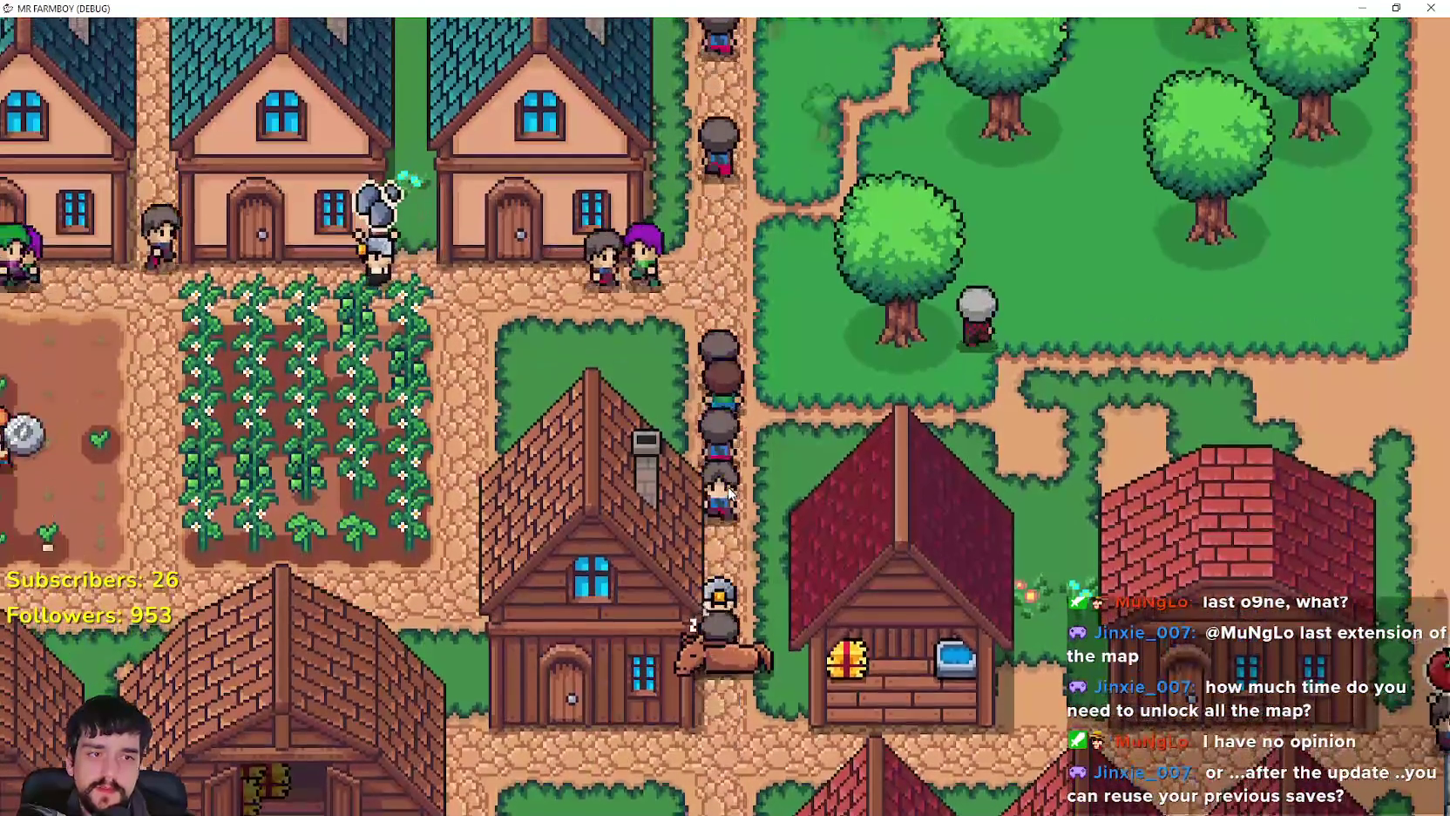
{"action": "key", "text": "w"}
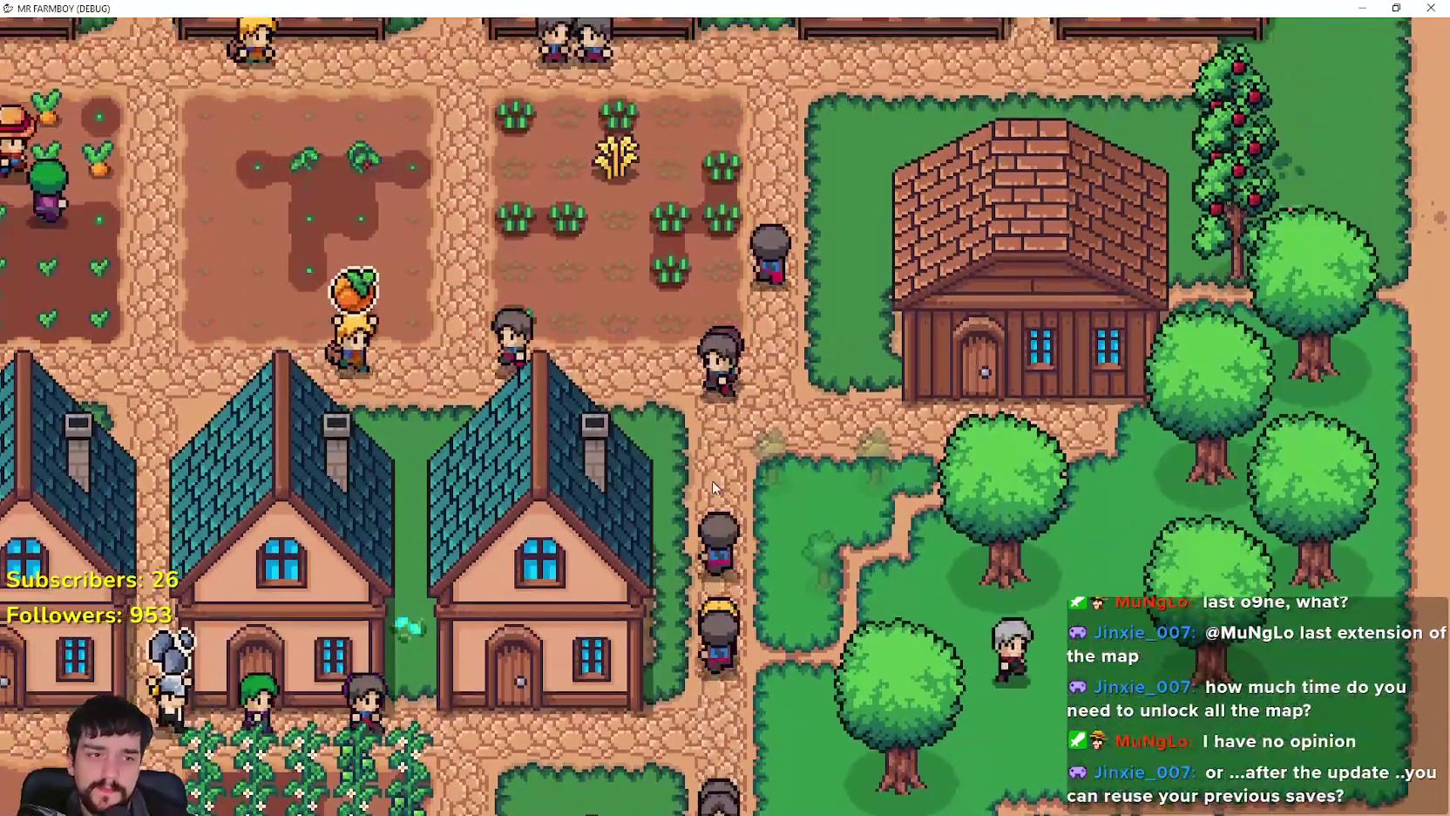
{"action": "key", "text": "d"}
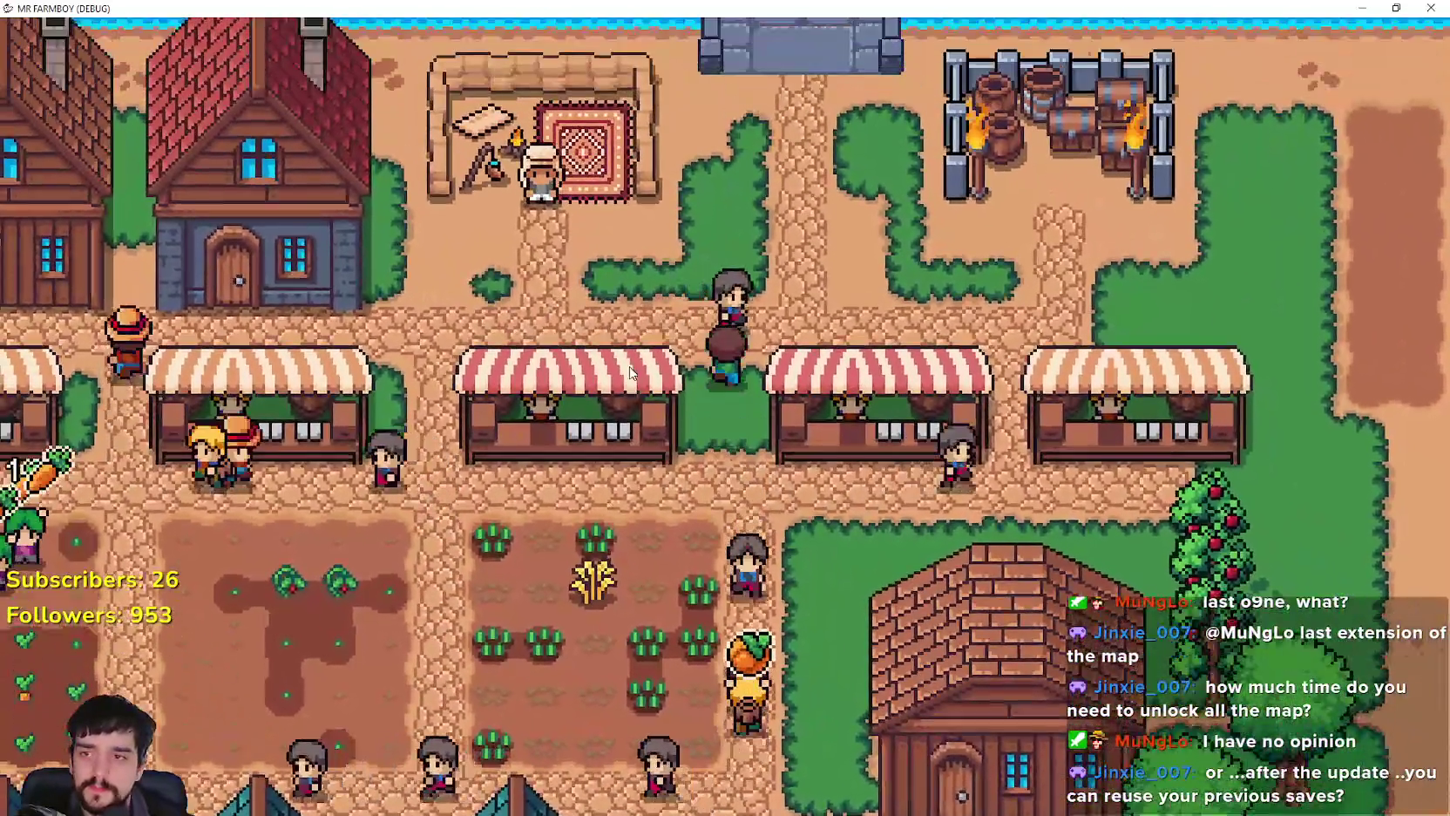
{"action": "key", "text": "w"}
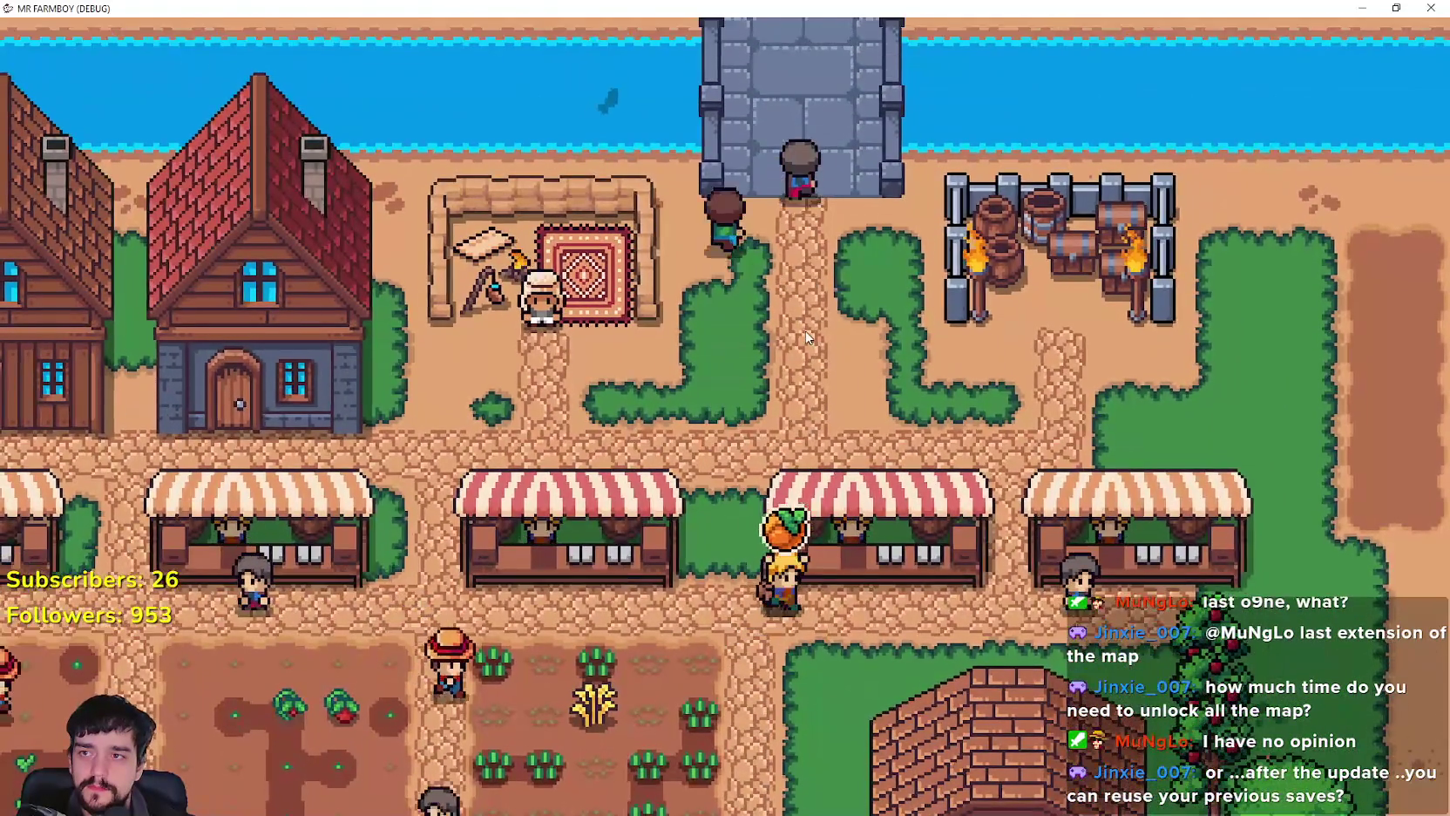
{"action": "left_click", "coordinate": [807, 338]}
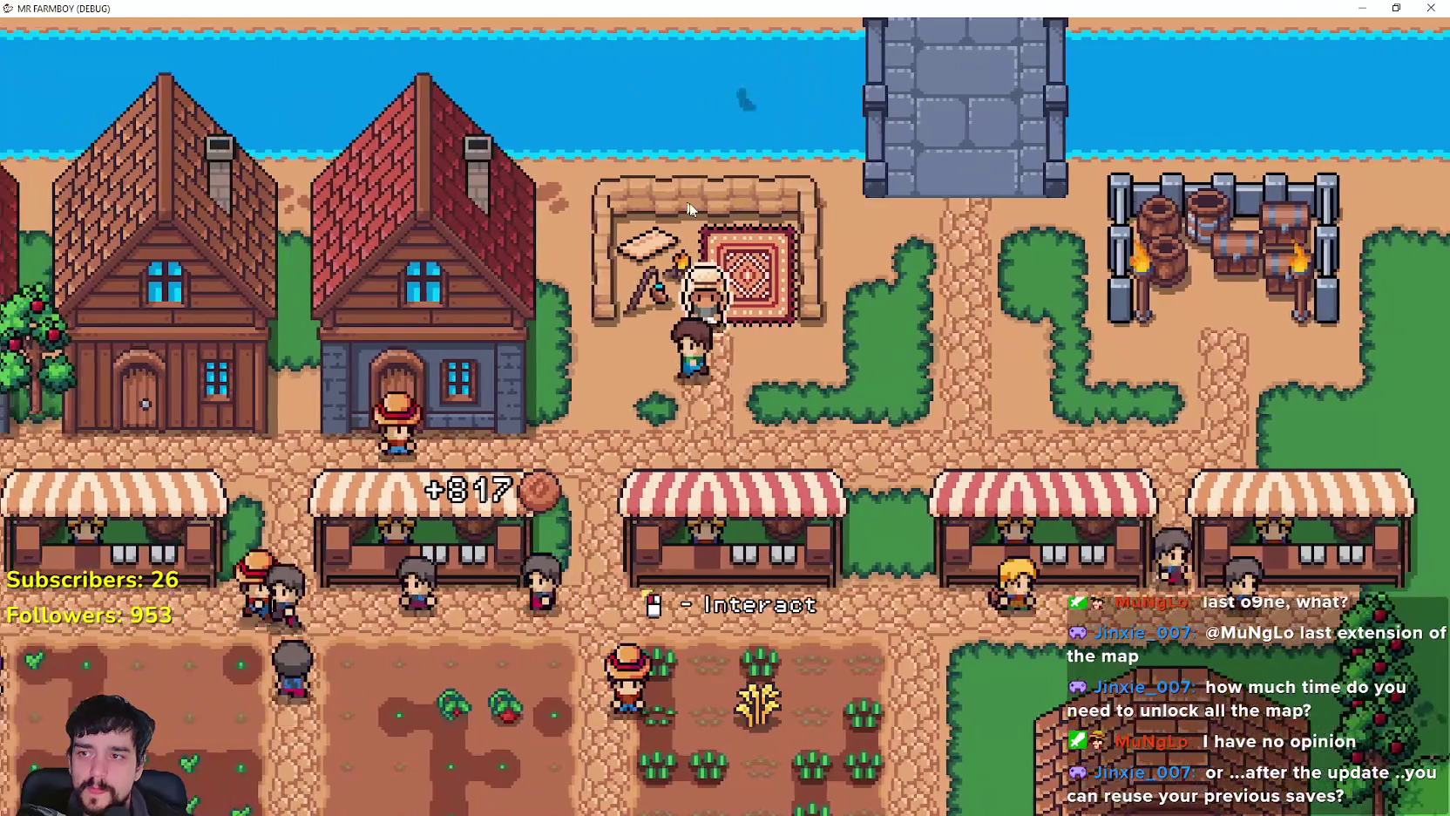
Step: Walk north-east to the river bank, then back south through town toward the barns
{"action": "key", "text": "w"}
{"action": "key", "text": "d"}
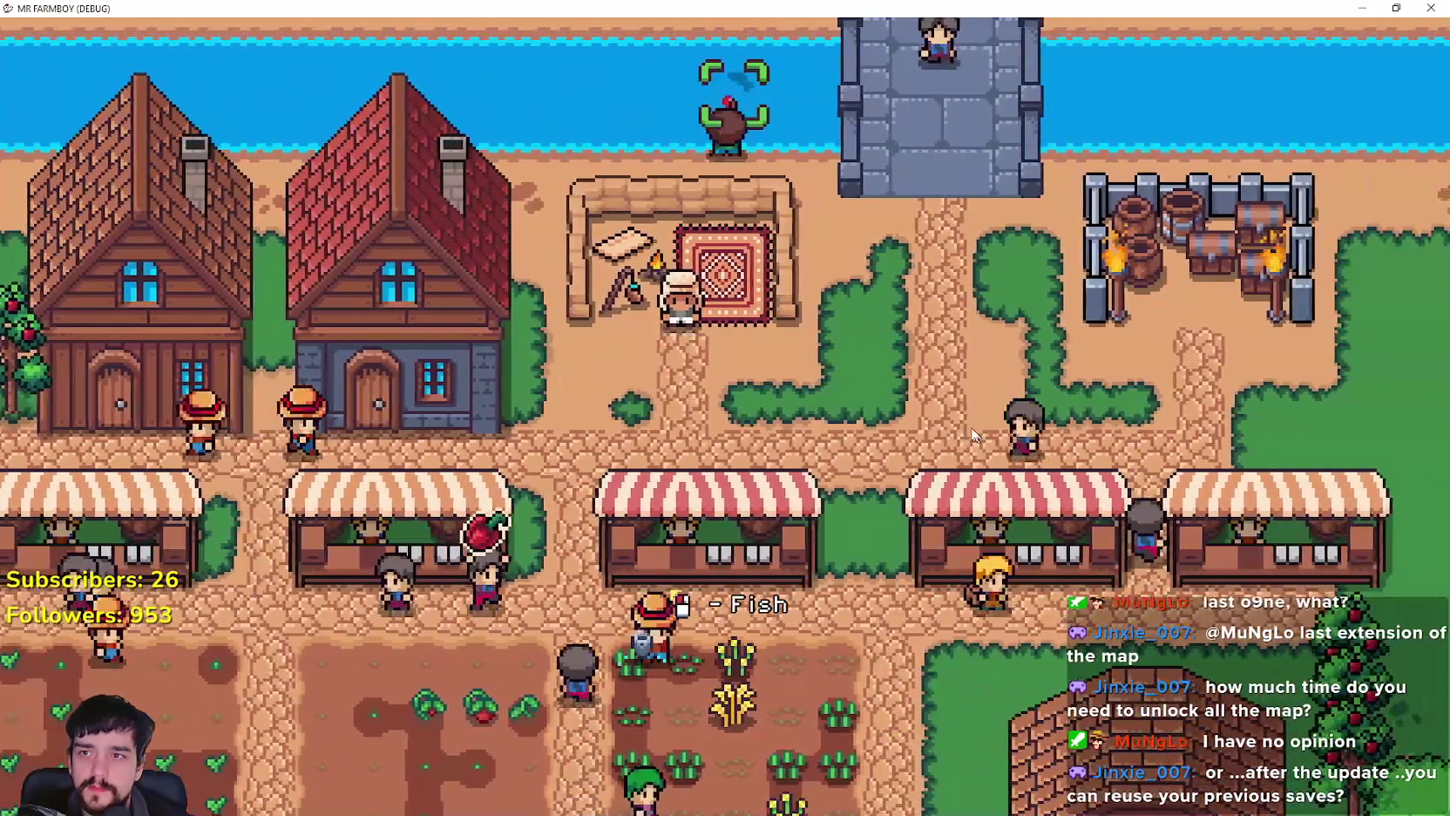
{"action": "scroll", "coordinate": [887, 352], "scroll_direction": "up", "scroll_amount": 3}
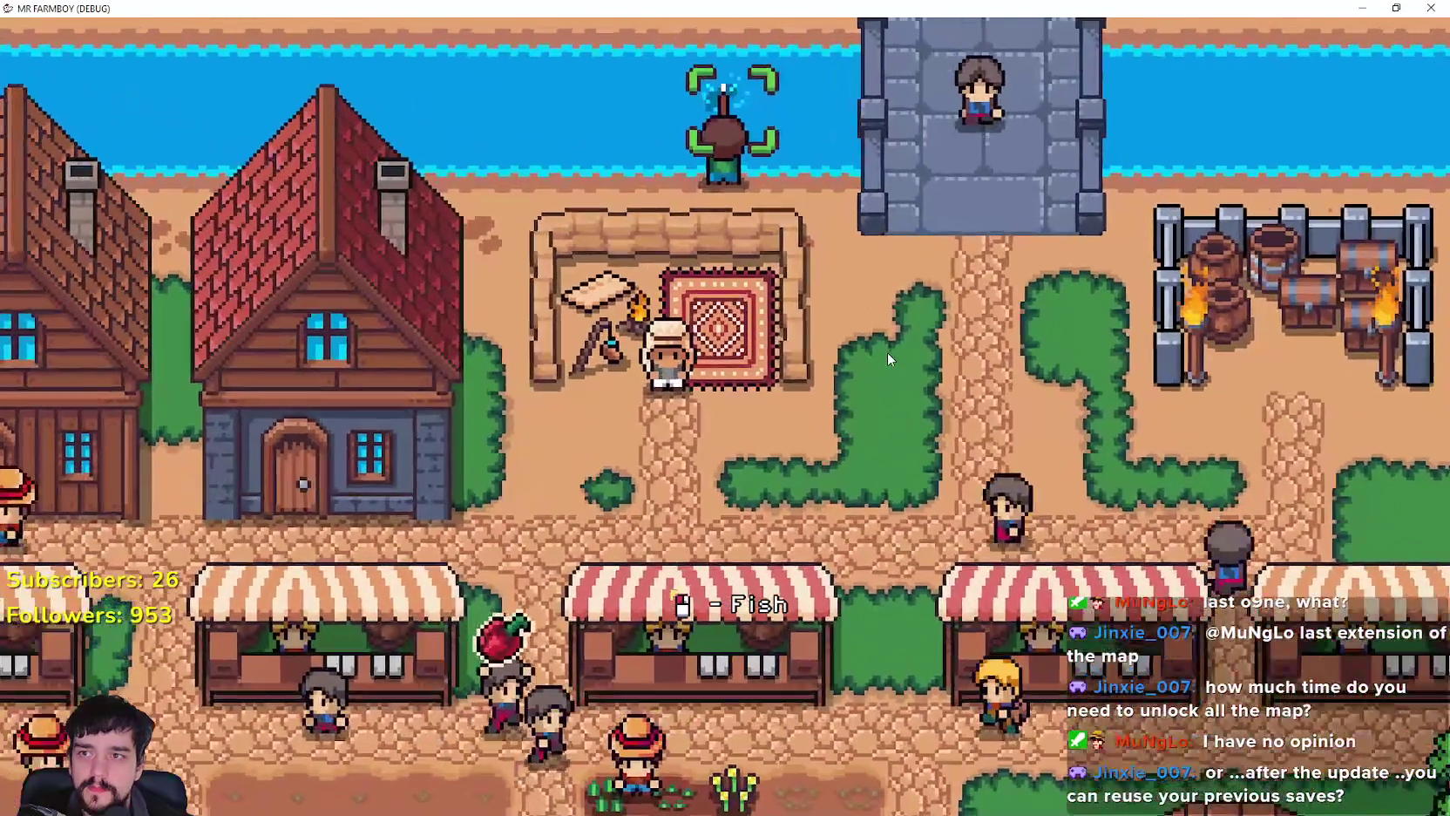
{"action": "scroll", "coordinate": [887, 352], "scroll_direction": "down", "scroll_amount": 3}
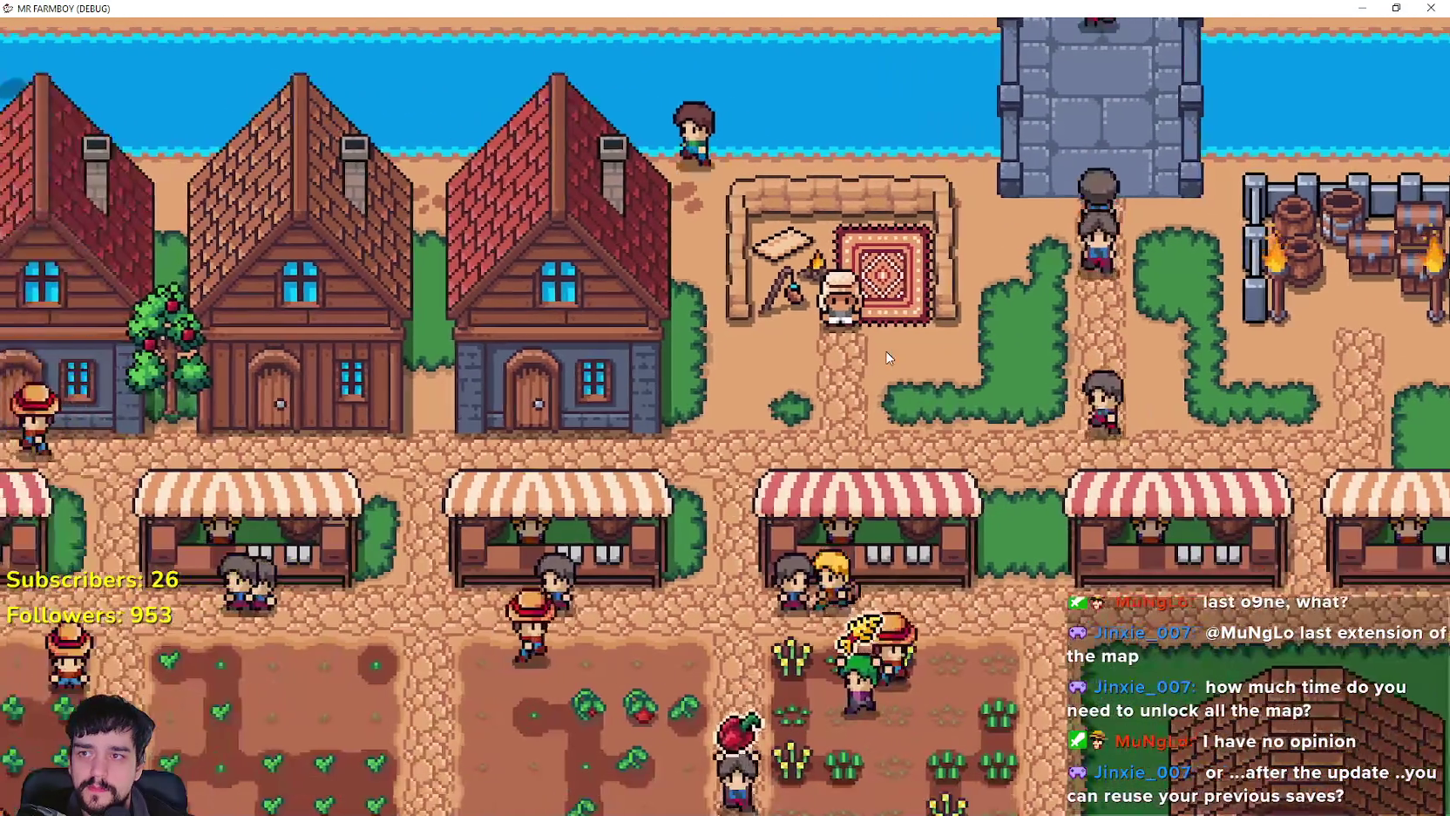
{"action": "key", "text": "s"}
{"action": "key", "text": "d"}
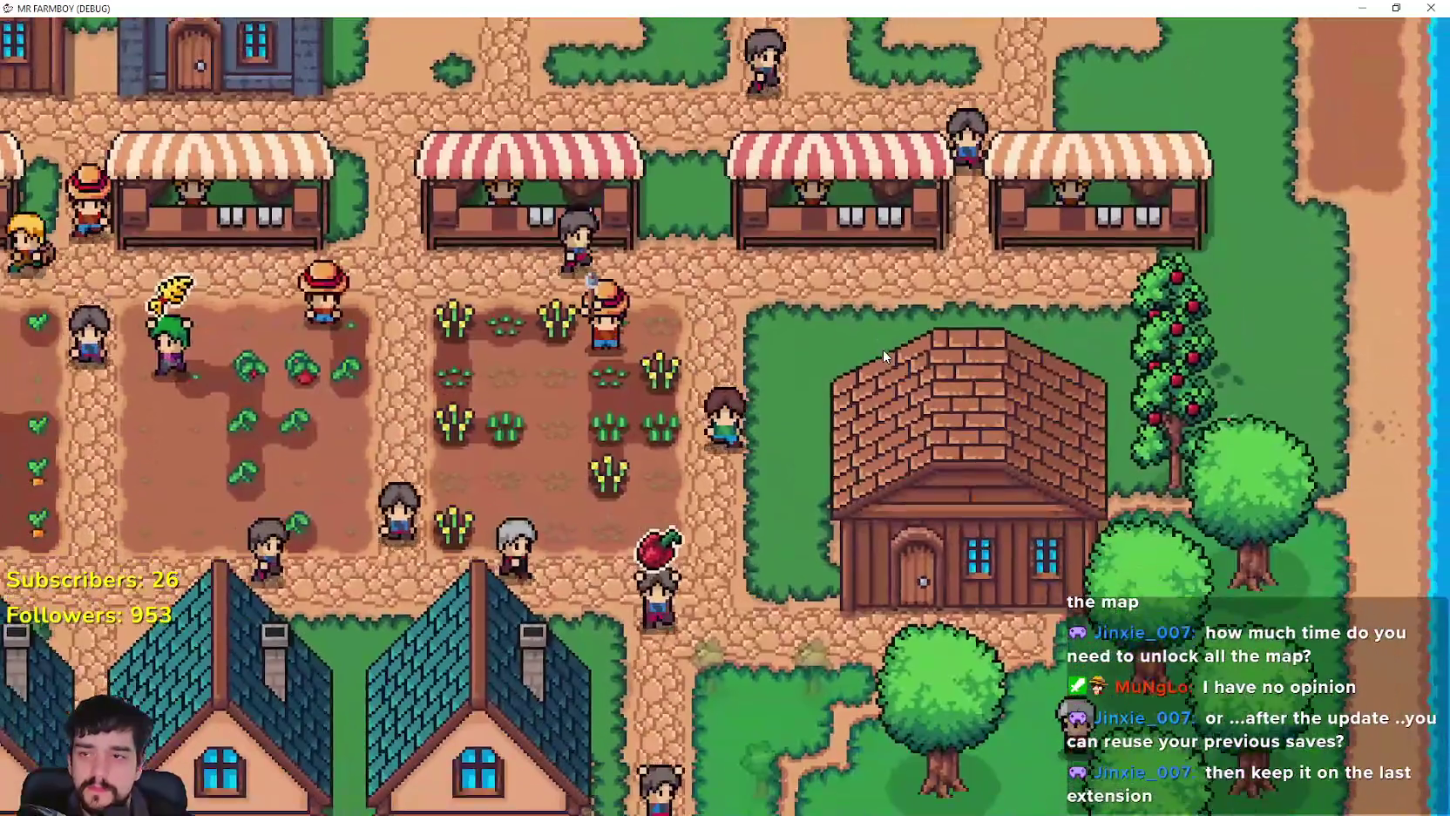
{"action": "key", "text": "s"}
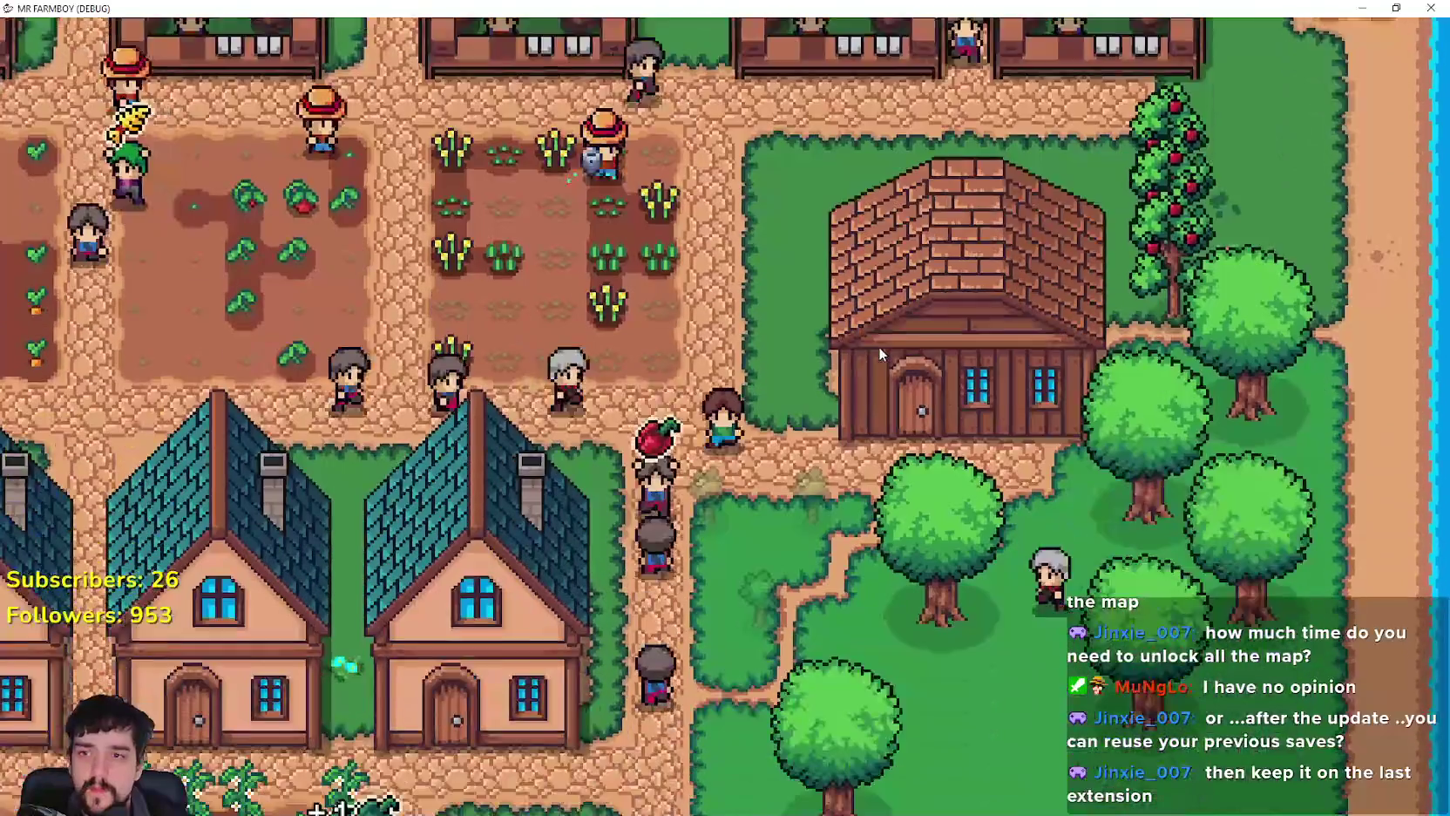
{"action": "key", "text": "s"}
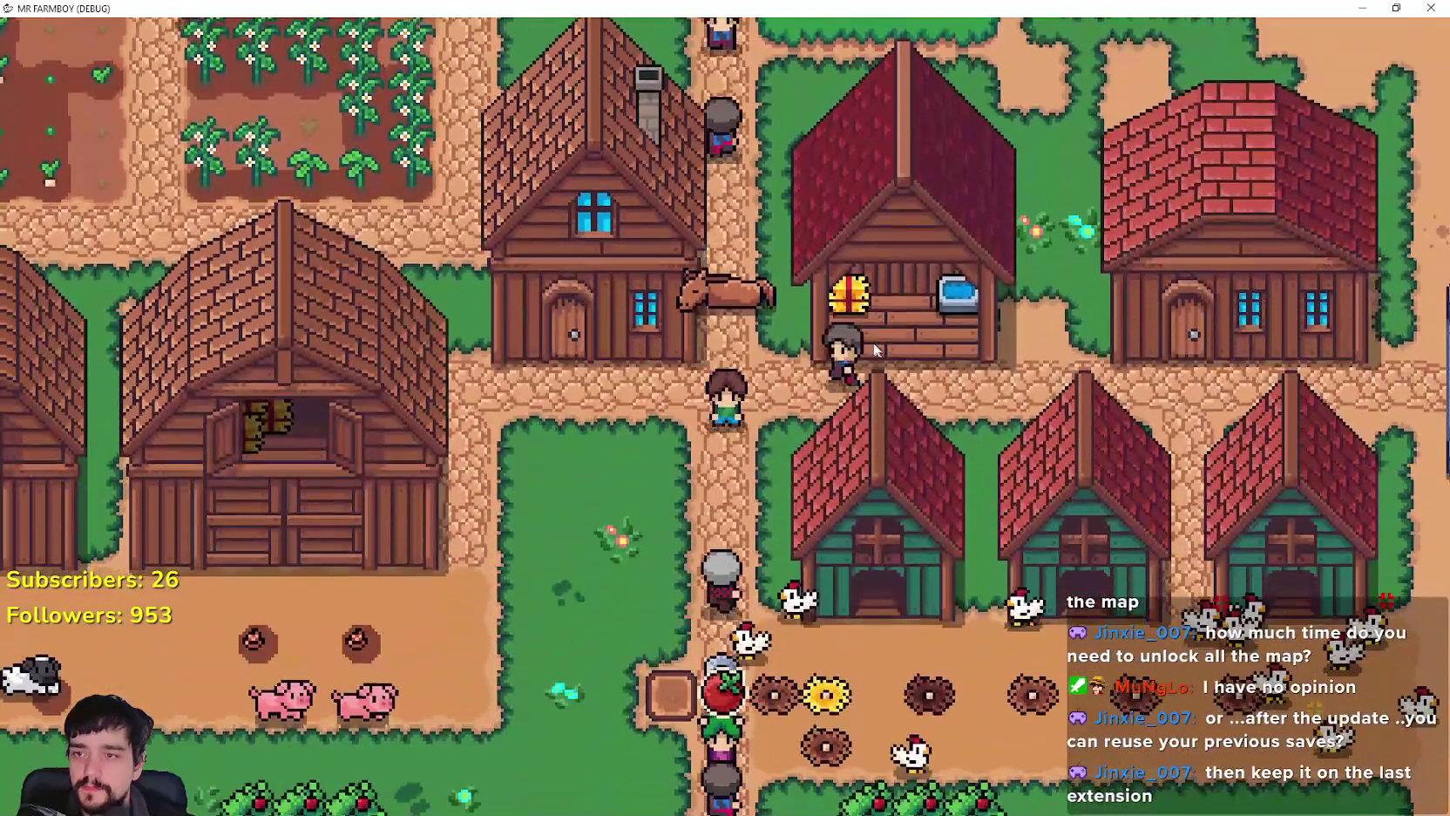
Step: Mount the horse beside the stable and ride down-left onto the grass
{"action": "key", "text": "e"}
{"action": "key", "text": "s"}
{"action": "key", "text": "a"}
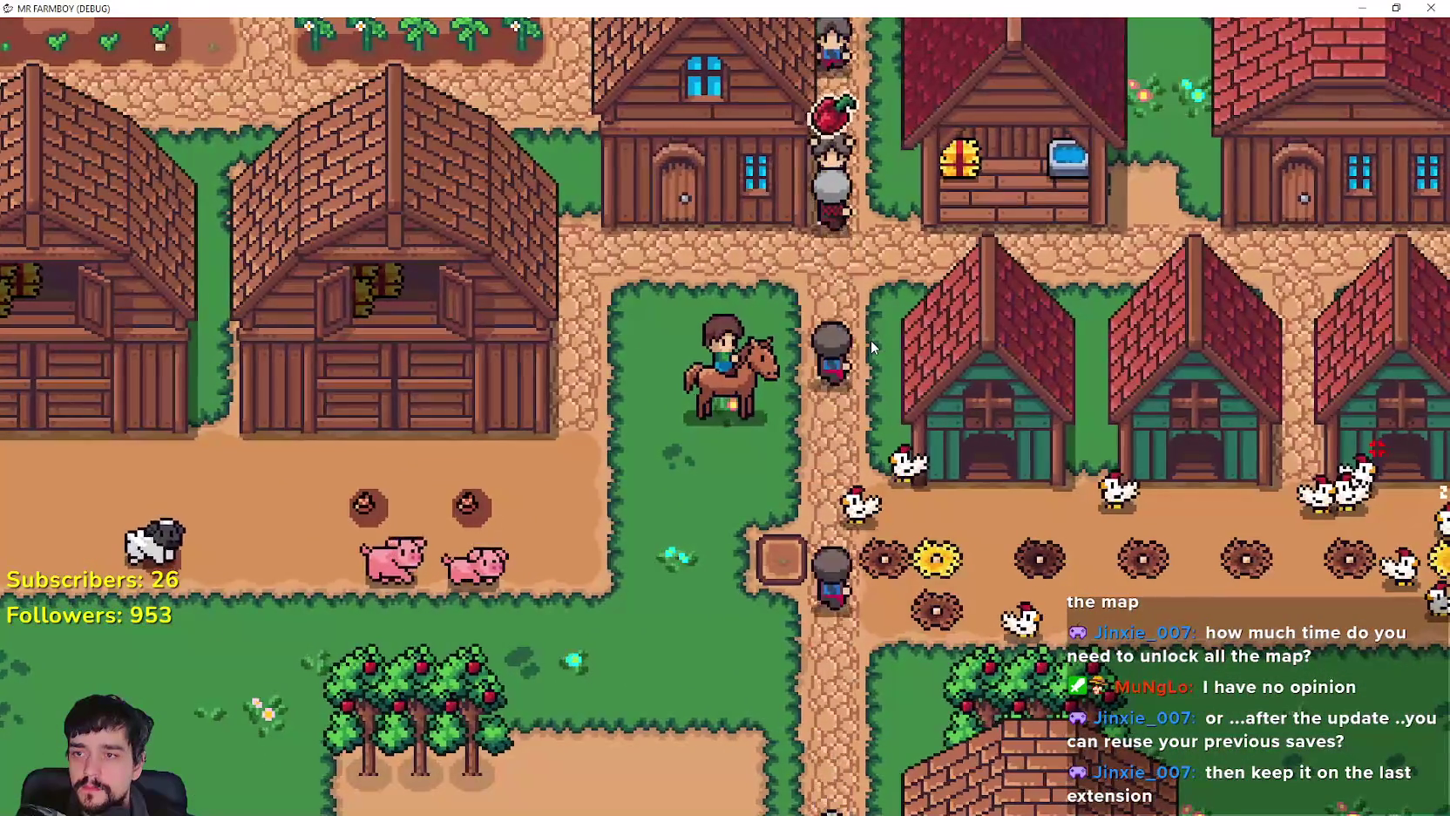
{"action": "scroll", "coordinate": [870, 346], "scroll_direction": "down", "scroll_amount": 3}
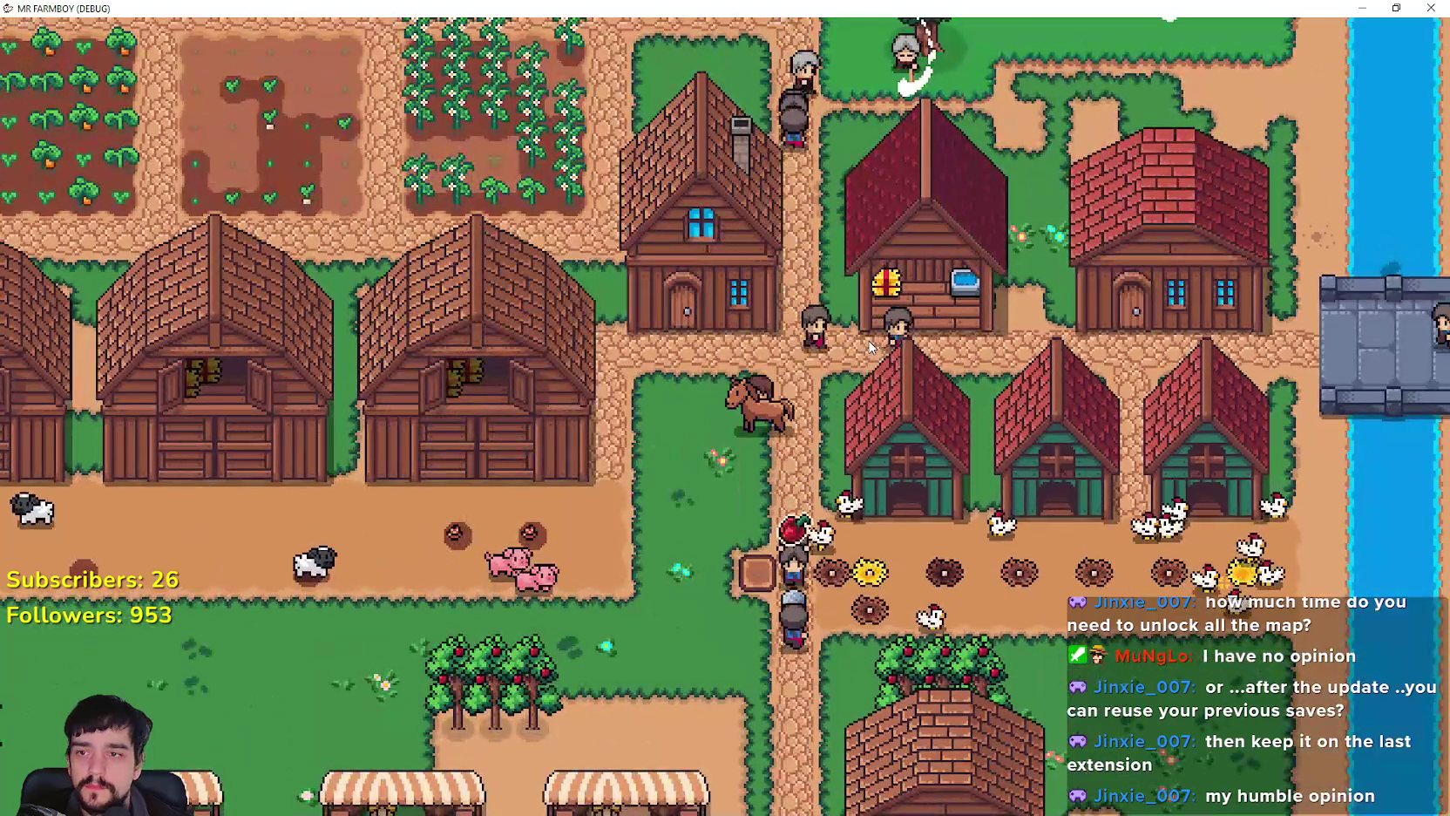
Step: Dismount so the horse sleeps by the path, walk north past it, then return to roll.gd in Godot
{"action": "key", "text": "e"}
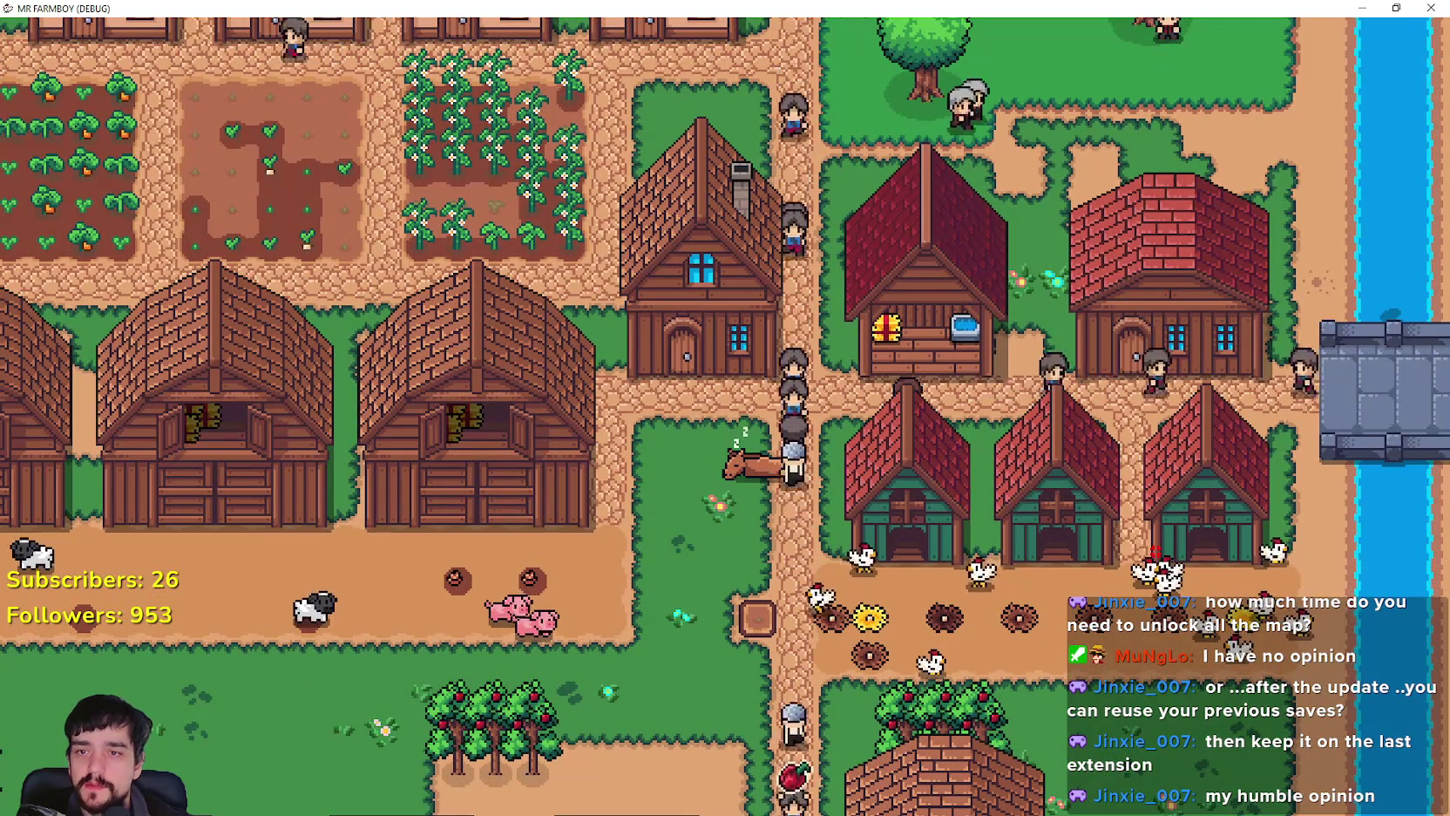
{"action": "key", "text": "w"}
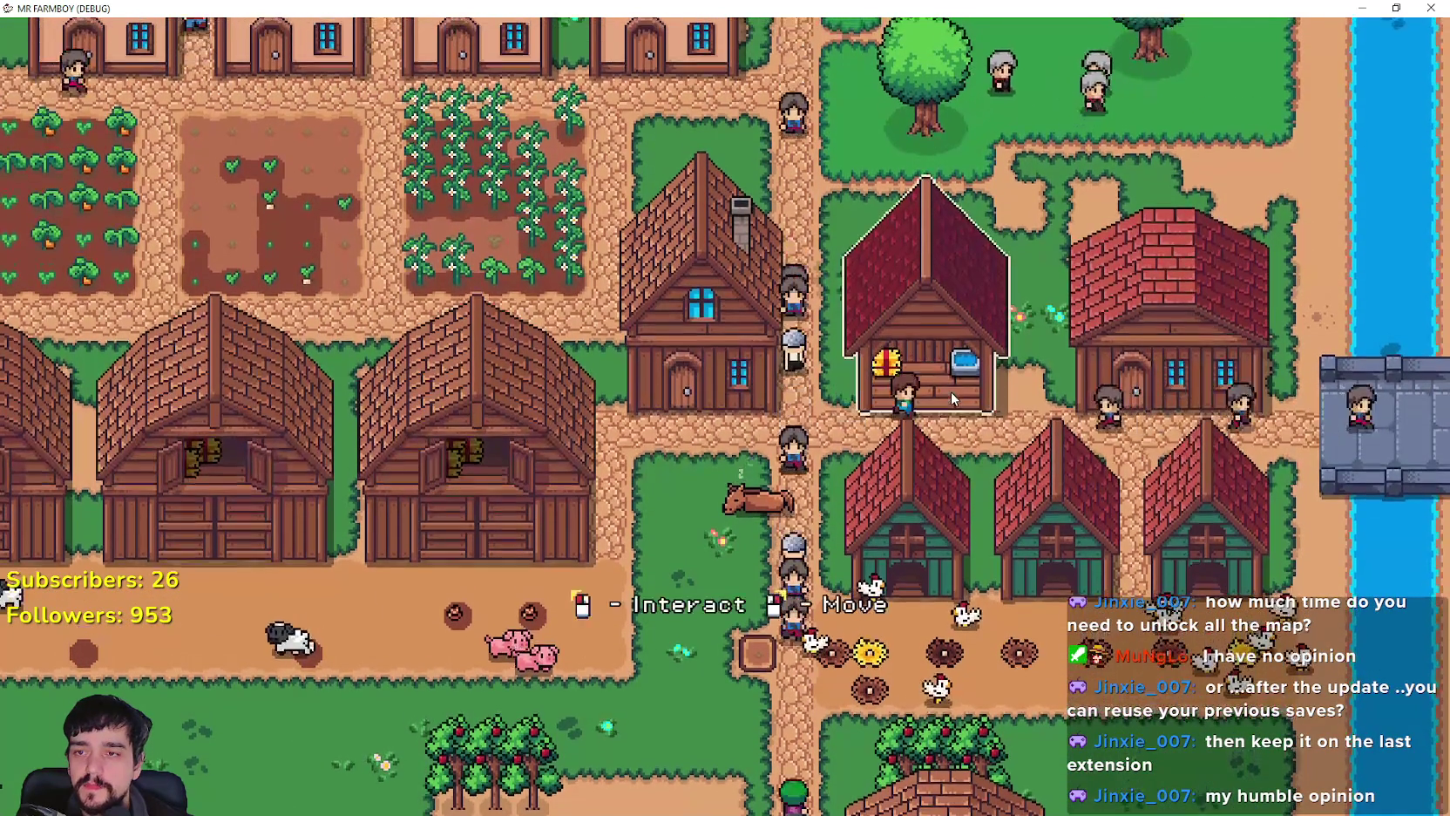
{"action": "key", "text": "w"}
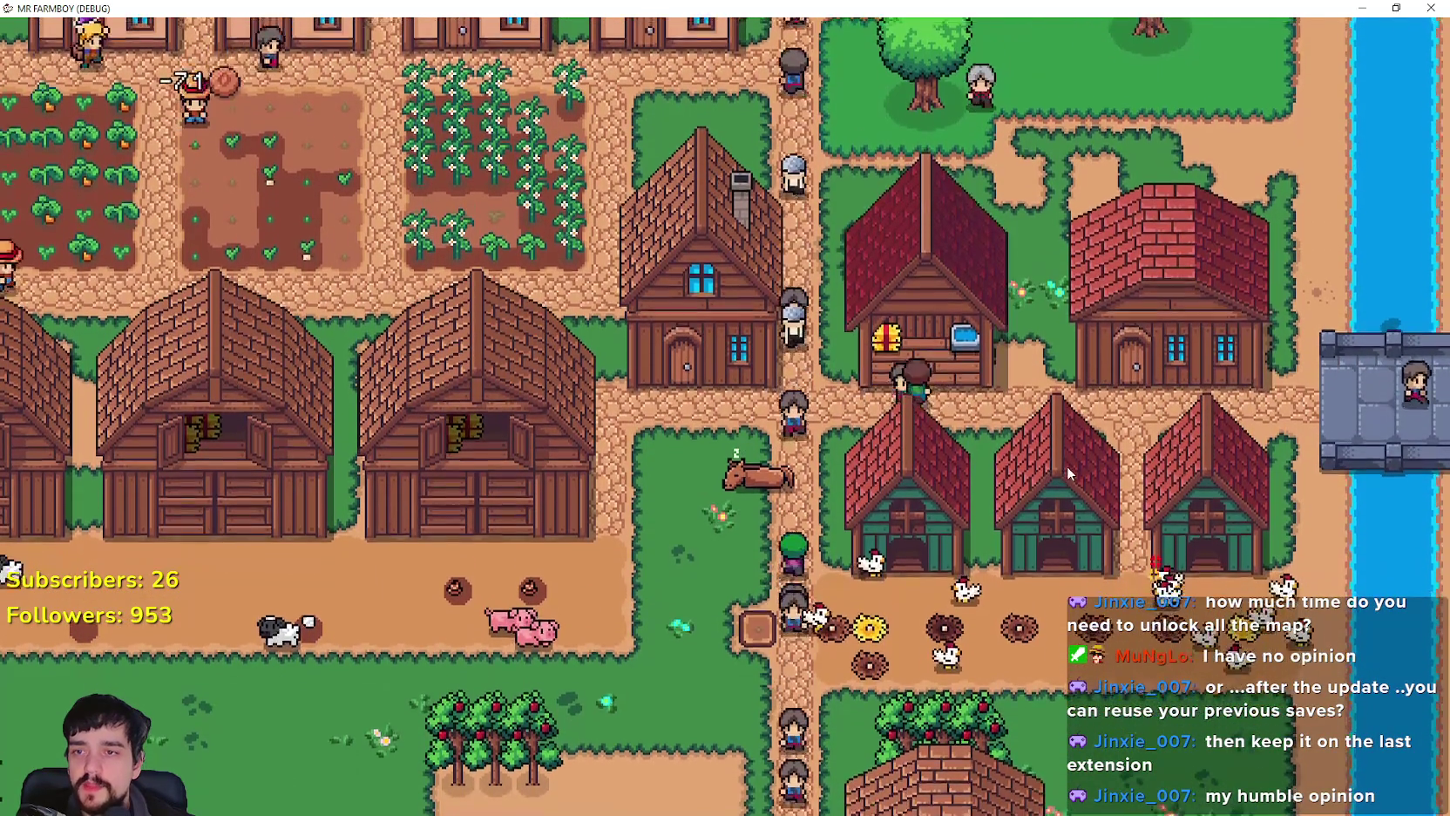
{"action": "key", "text": "w"}
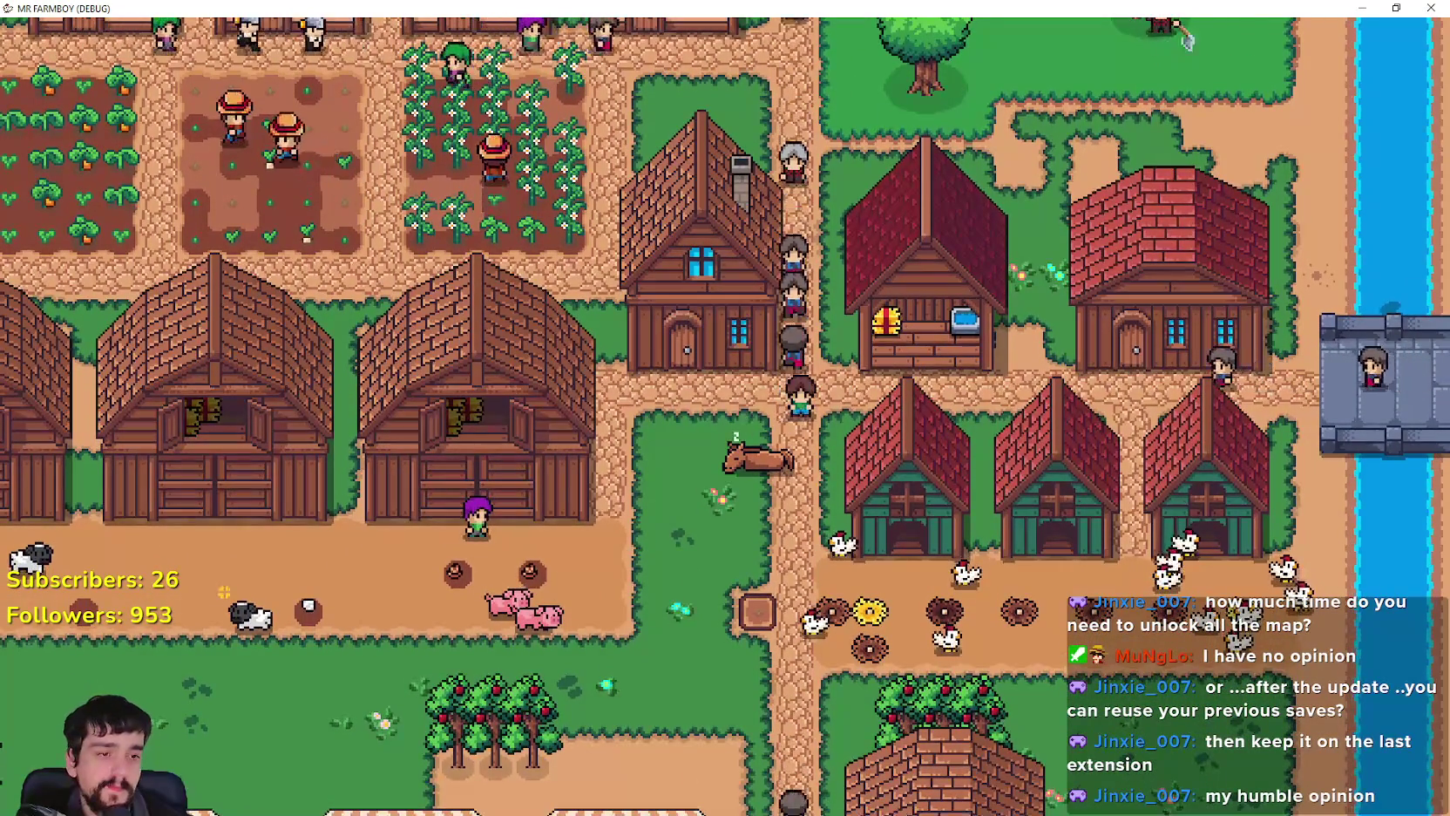
{"action": "key", "text": "alt+Tab"}
{"action": "left_click", "coordinate": [727, 473]}
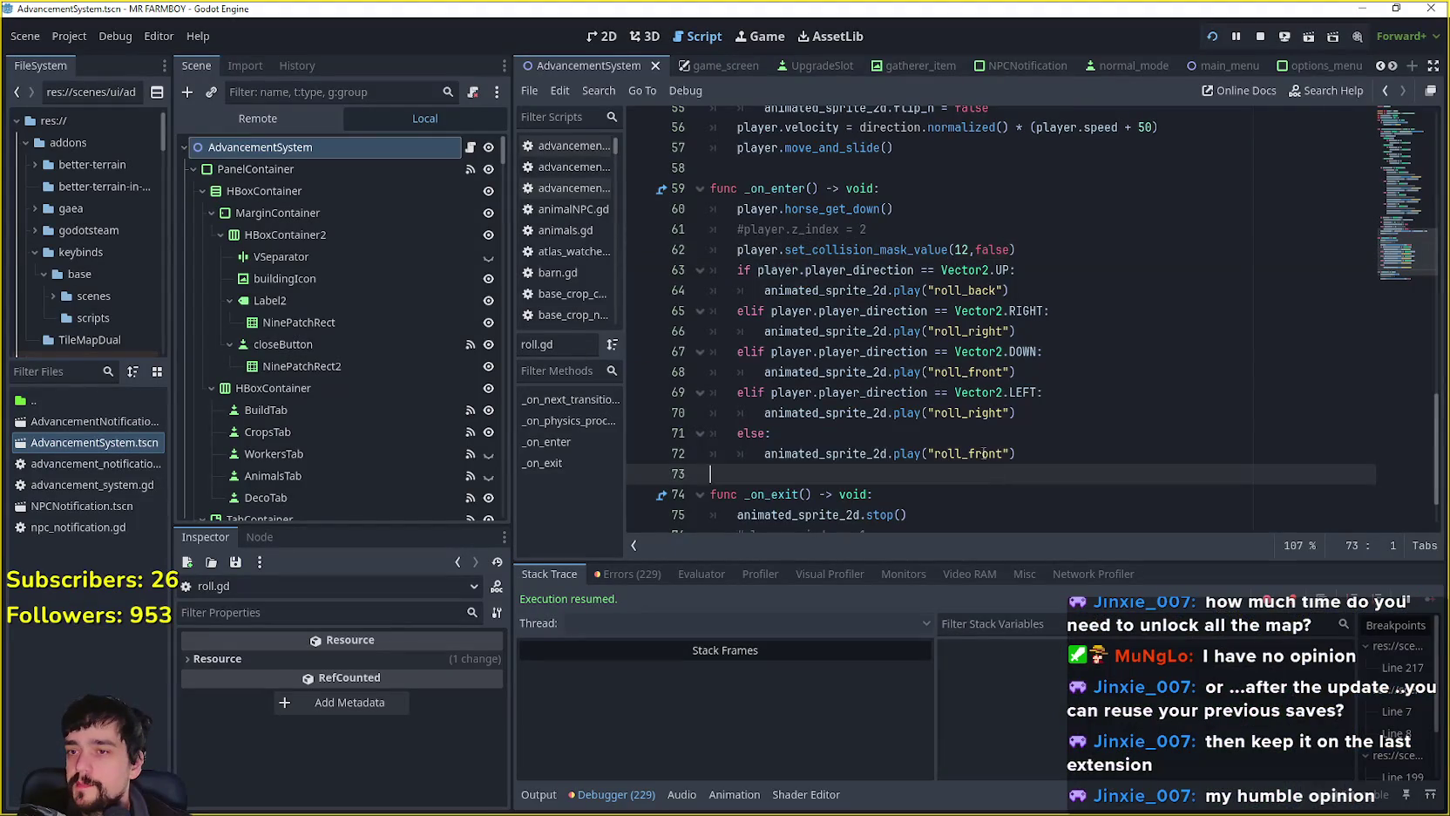
Step: Check the running game briefly, return to line 73 of roll.gd, then switch to the 2D view
{"action": "scroll", "coordinate": [978, 444], "scroll_direction": "down", "scroll_amount": 1}
{"action": "key", "text": "alt+Tab"}
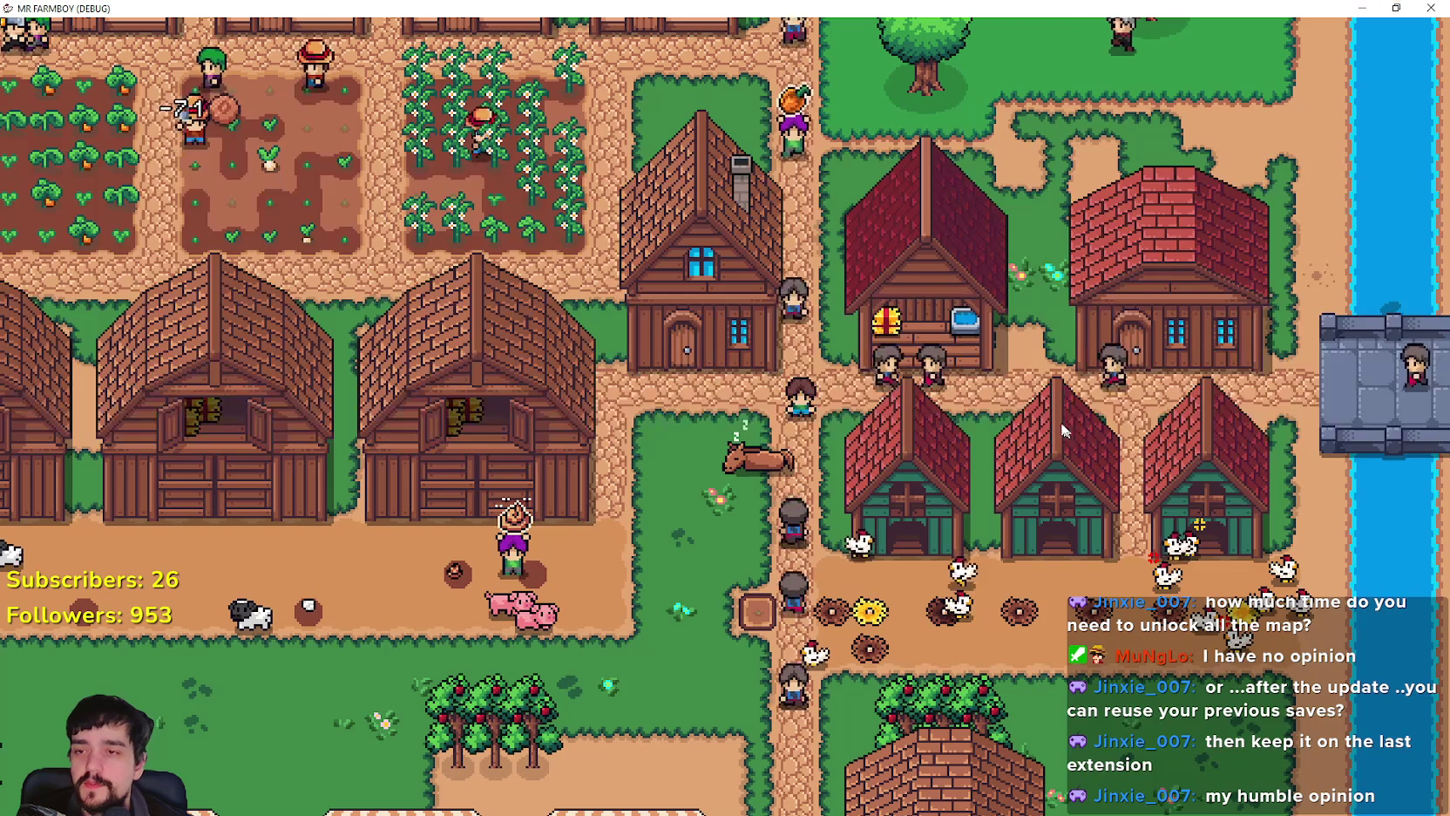
{"action": "key", "text": "alt+Tab"}
{"action": "scroll", "coordinate": [460, 421], "scroll_direction": "down", "scroll_amount": 3}
{"action": "left_click", "coordinate": [907, 419]}
{"action": "left_click", "coordinate": [906, 403]}
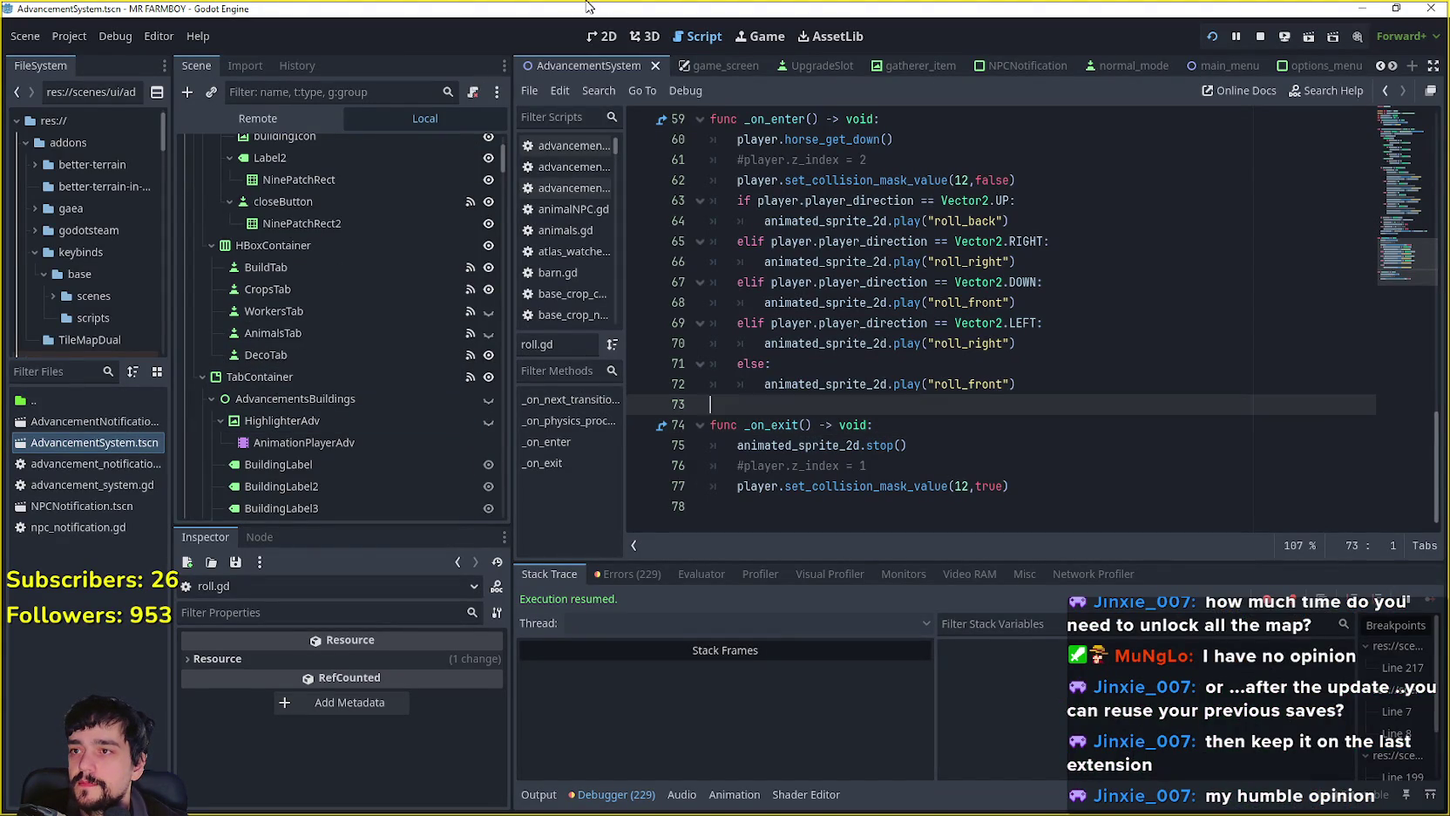
{"action": "left_click", "coordinate": [602, 38]}
Step: Compare the CowAdvButton2 and MilkAdvButton2 boxes in the tree layout
{"action": "scroll", "coordinate": [981, 325], "scroll_direction": "down", "scroll_amount": 3}
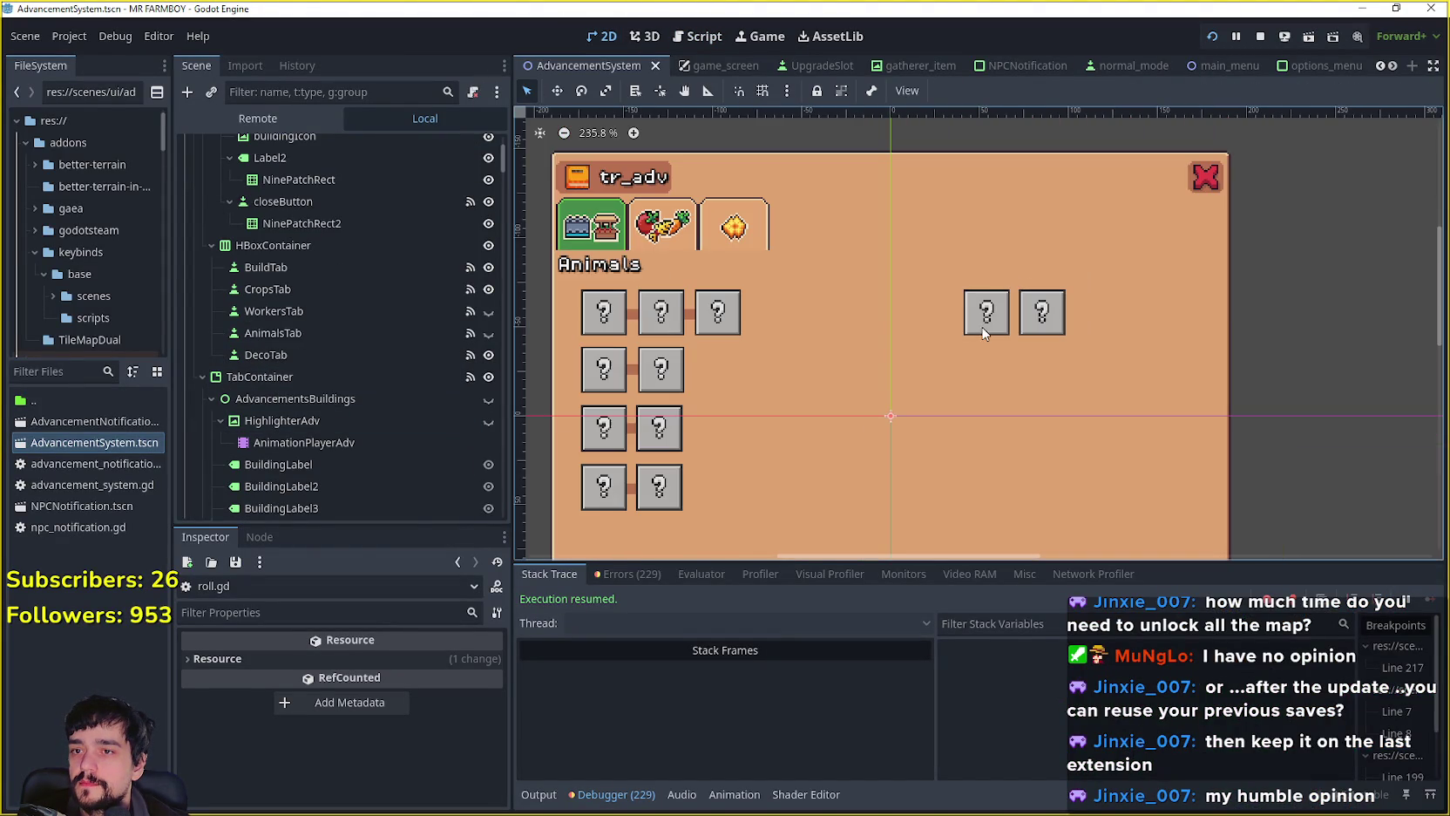
{"action": "left_click", "coordinate": [986, 315]}
{"action": "scroll", "coordinate": [986, 316], "scroll_direction": "up", "scroll_amount": 4}
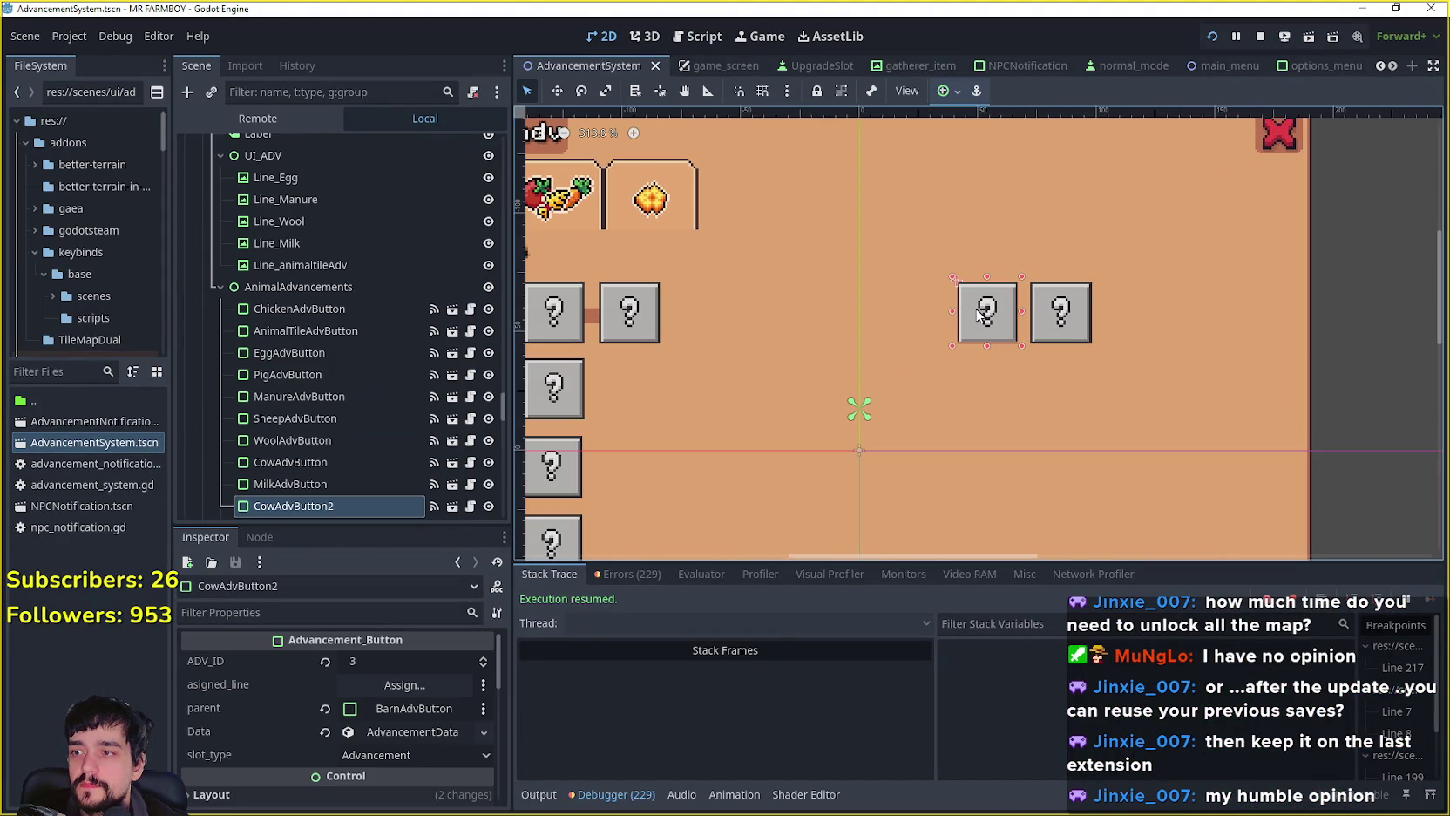
{"action": "scroll", "coordinate": [975, 315], "scroll_direction": "down", "scroll_amount": 2}
{"action": "scroll", "coordinate": [974, 314], "scroll_direction": "up", "scroll_amount": 3}
{"action": "scroll", "coordinate": [984, 309], "scroll_direction": "down", "scroll_amount": 3}
{"action": "scroll", "coordinate": [1020, 302], "scroll_direction": "up", "scroll_amount": 2}
{"action": "left_click", "coordinate": [1049, 330]}
{"action": "left_click", "coordinate": [969, 328]}
{"action": "scroll", "coordinate": [970, 328], "scroll_direction": "down", "scroll_amount": 1}
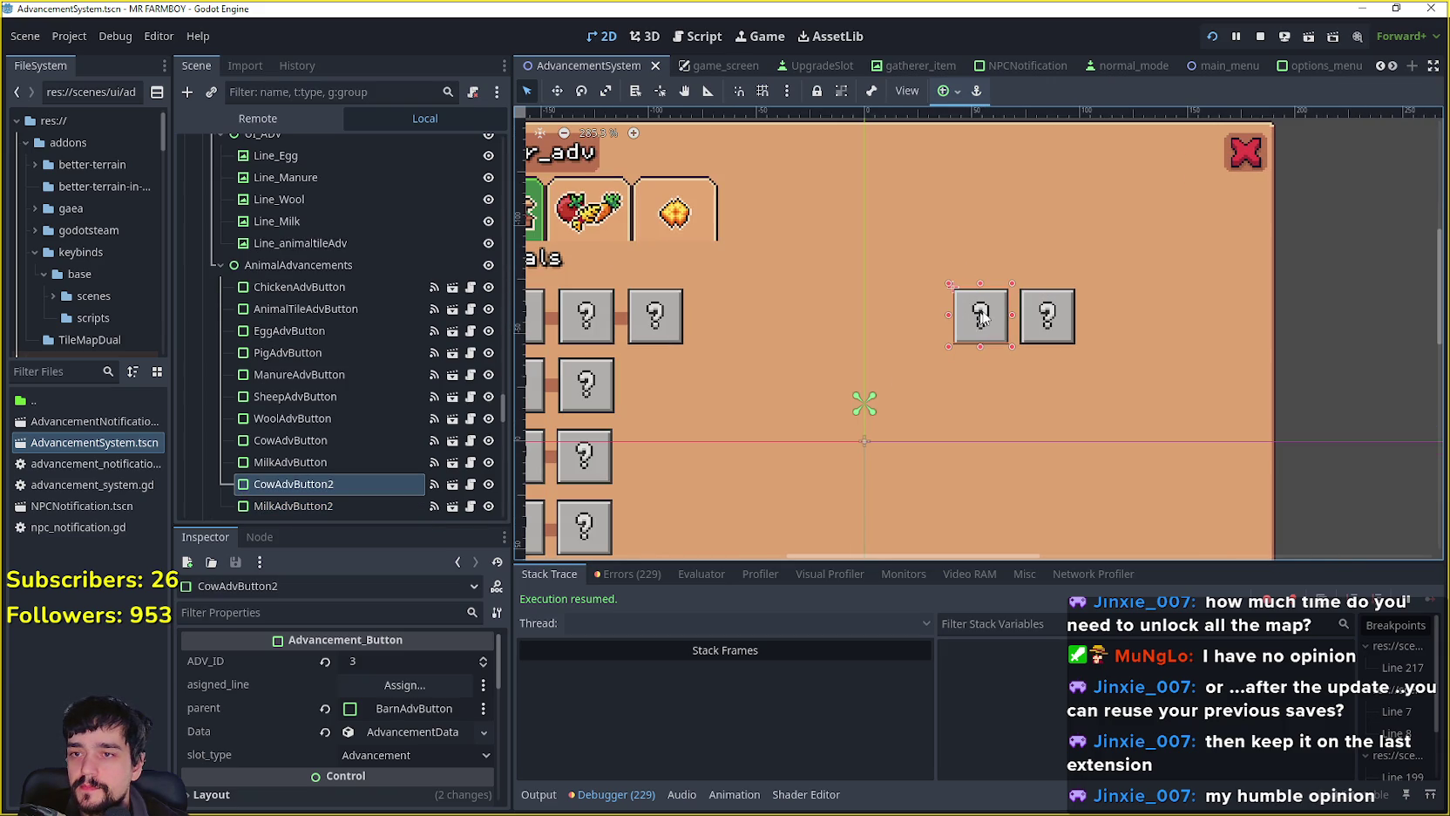
{"action": "left_click", "coordinate": [1047, 317]}
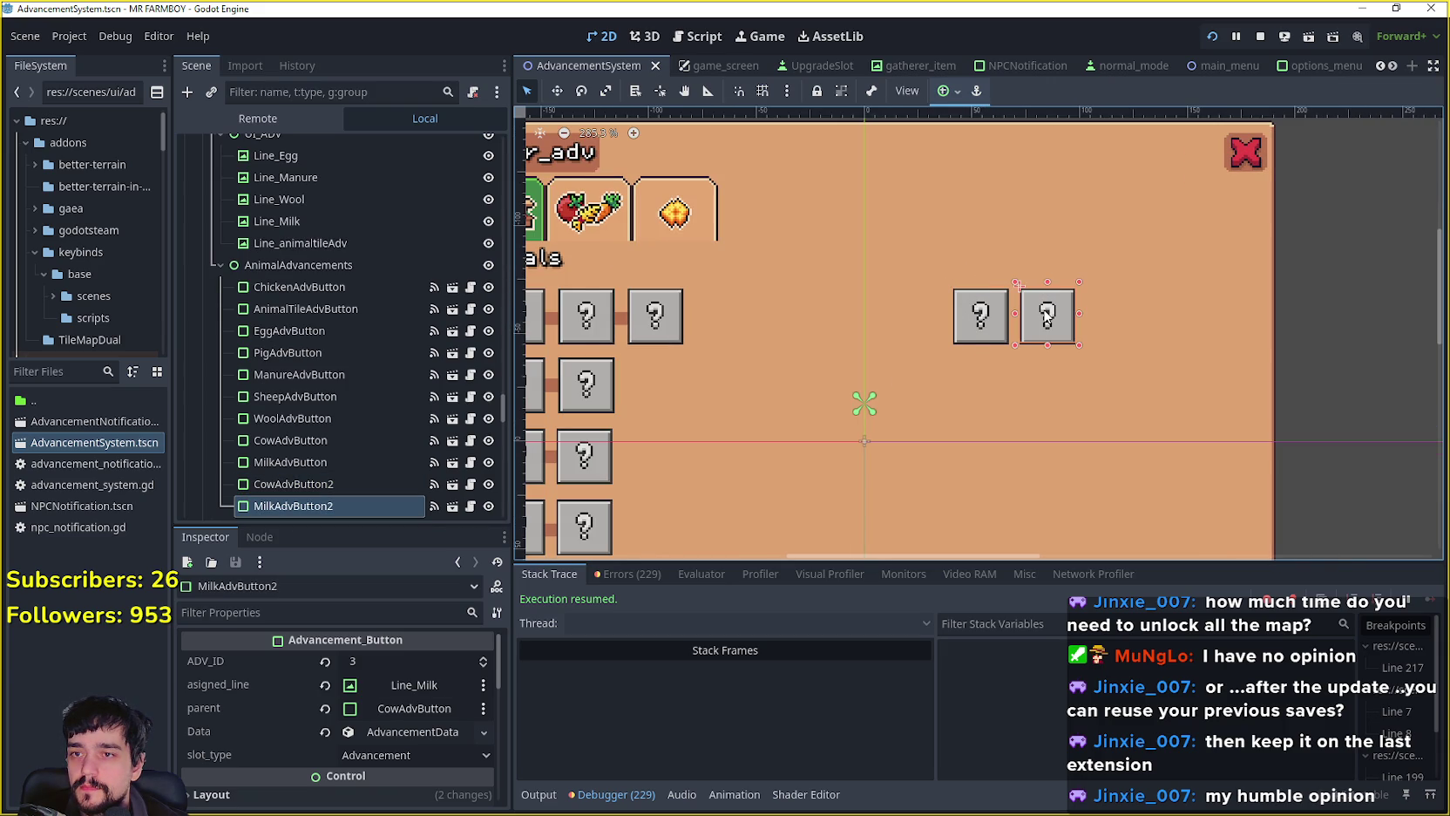
Step: Scroll the Scene dock up and unhide the AdvancementsBuildings group
{"action": "scroll", "coordinate": [1047, 317], "scroll_direction": "up", "scroll_amount": 1}
{"action": "scroll", "coordinate": [1047, 317], "scroll_direction": "down", "scroll_amount": 2}
{"action": "scroll", "coordinate": [460, 433], "scroll_direction": "up", "scroll_amount": 5}
{"action": "scroll", "coordinate": [459, 427], "scroll_direction": "up", "scroll_amount": 10}
{"action": "scroll", "coordinate": [462, 394], "scroll_direction": "up", "scroll_amount": 10}
{"action": "scroll", "coordinate": [465, 409], "scroll_direction": "up", "scroll_amount": 15}
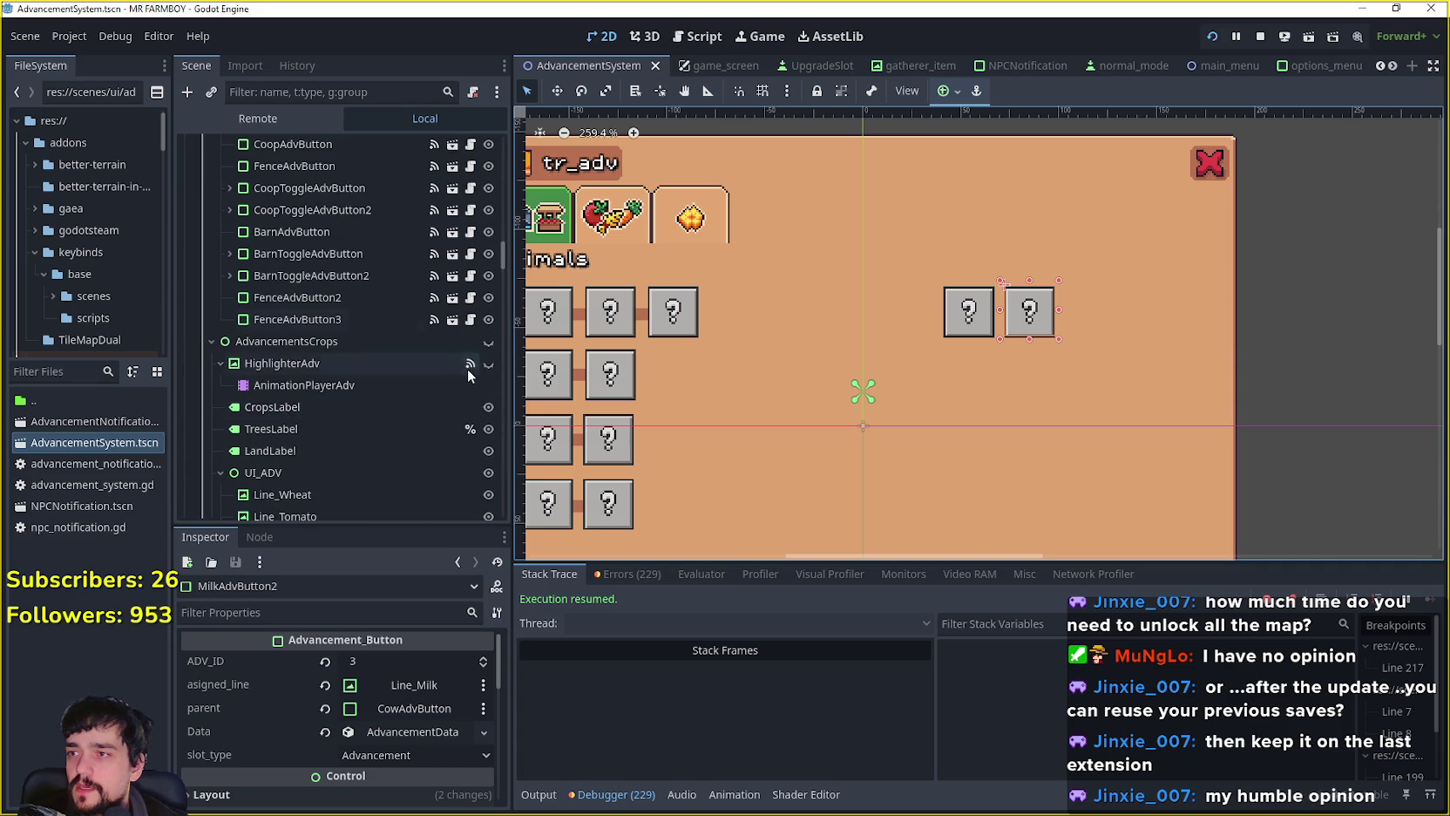
{"action": "scroll", "coordinate": [468, 374], "scroll_direction": "up", "scroll_amount": 10}
{"action": "scroll", "coordinate": [466, 373], "scroll_direction": "up", "scroll_amount": 15}
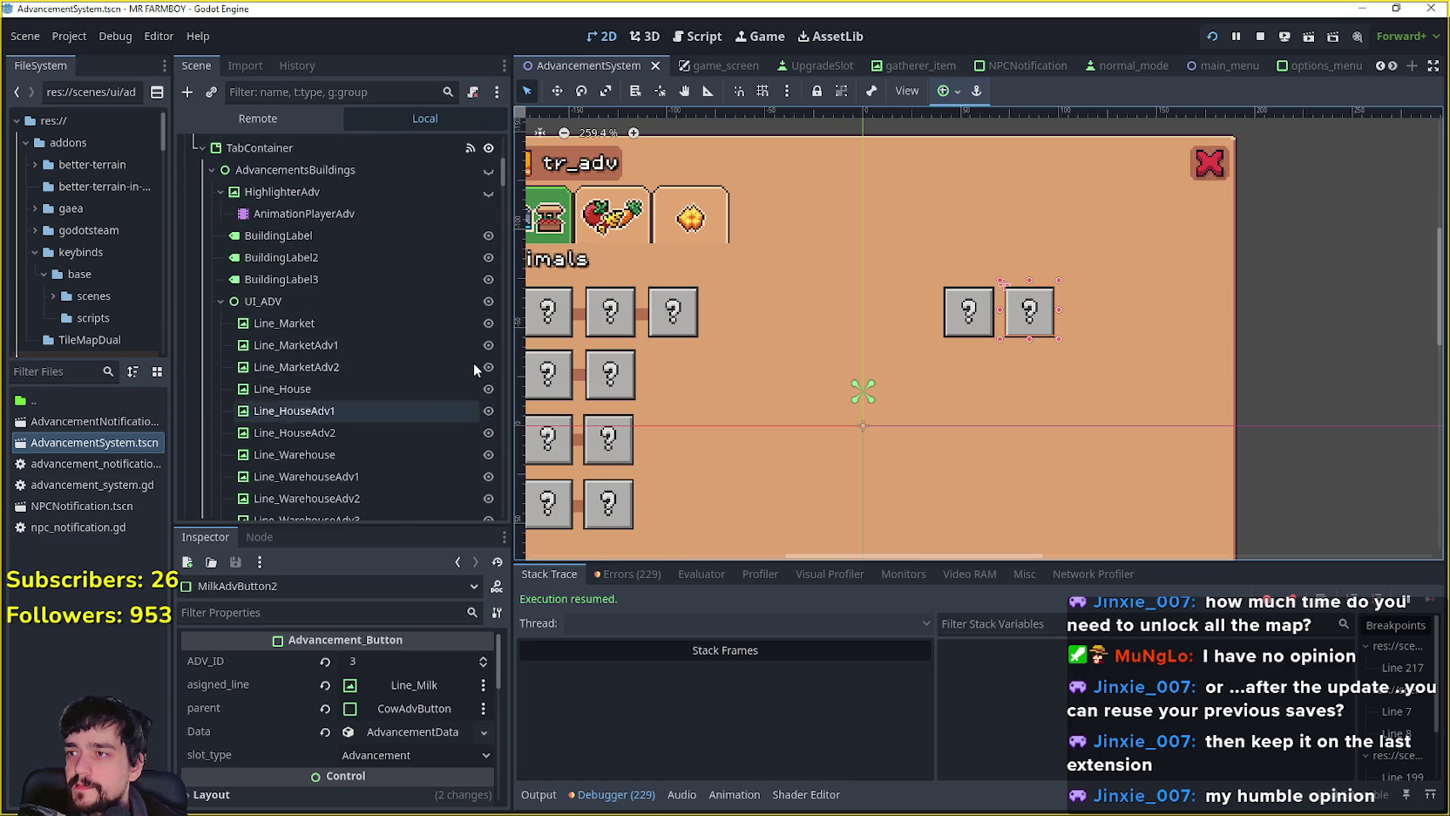
{"action": "scroll", "coordinate": [476, 366], "scroll_direction": "up", "scroll_amount": 5}
{"action": "left_click", "coordinate": [488, 361]}
{"action": "scroll", "coordinate": [793, 253], "scroll_direction": "down", "scroll_amount": 3}
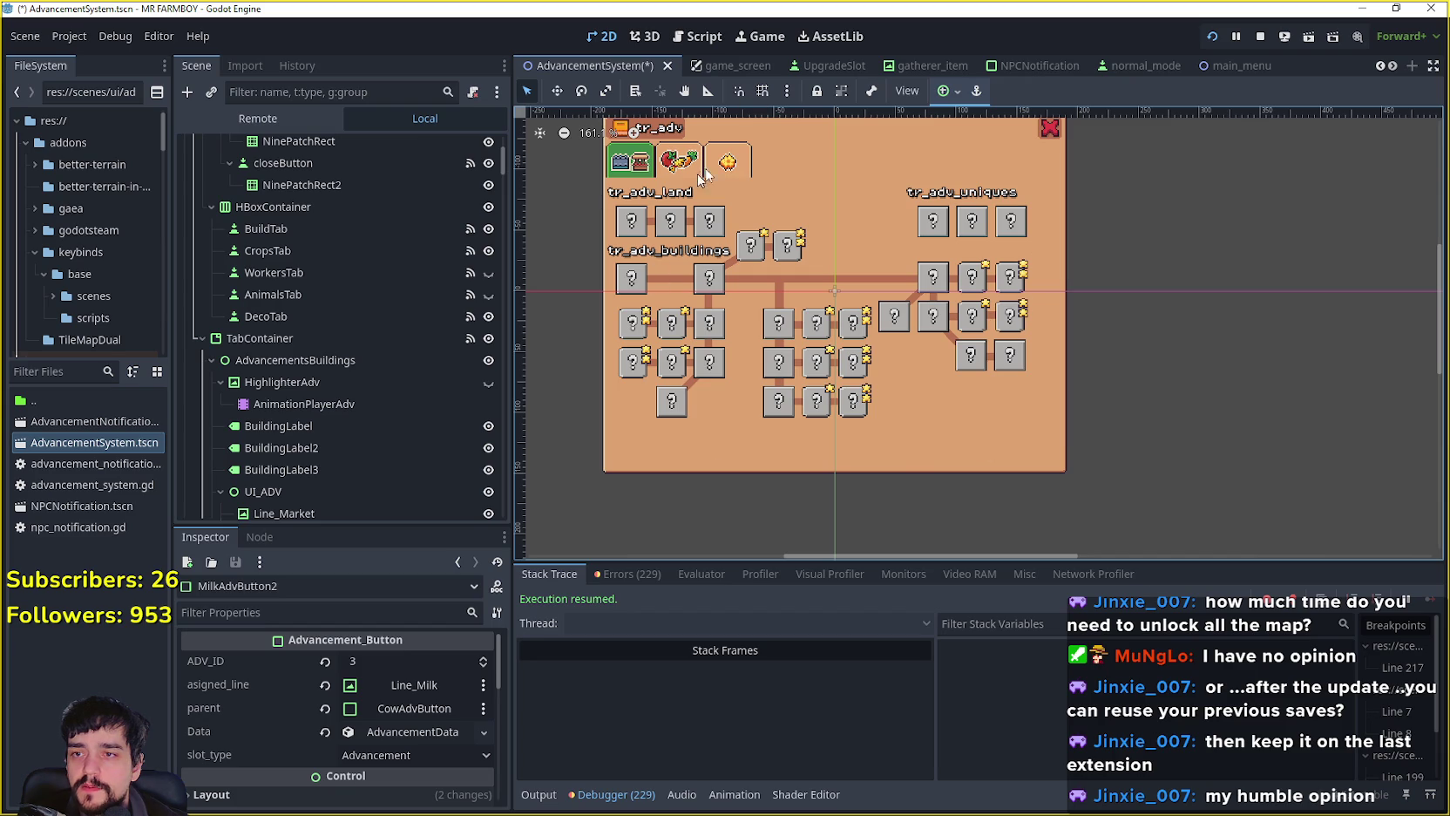
Step: Zoom the 2D canvas in on the advancement tree's connector lines
{"action": "scroll", "coordinate": [857, 301], "scroll_direction": "up", "scroll_amount": 3}
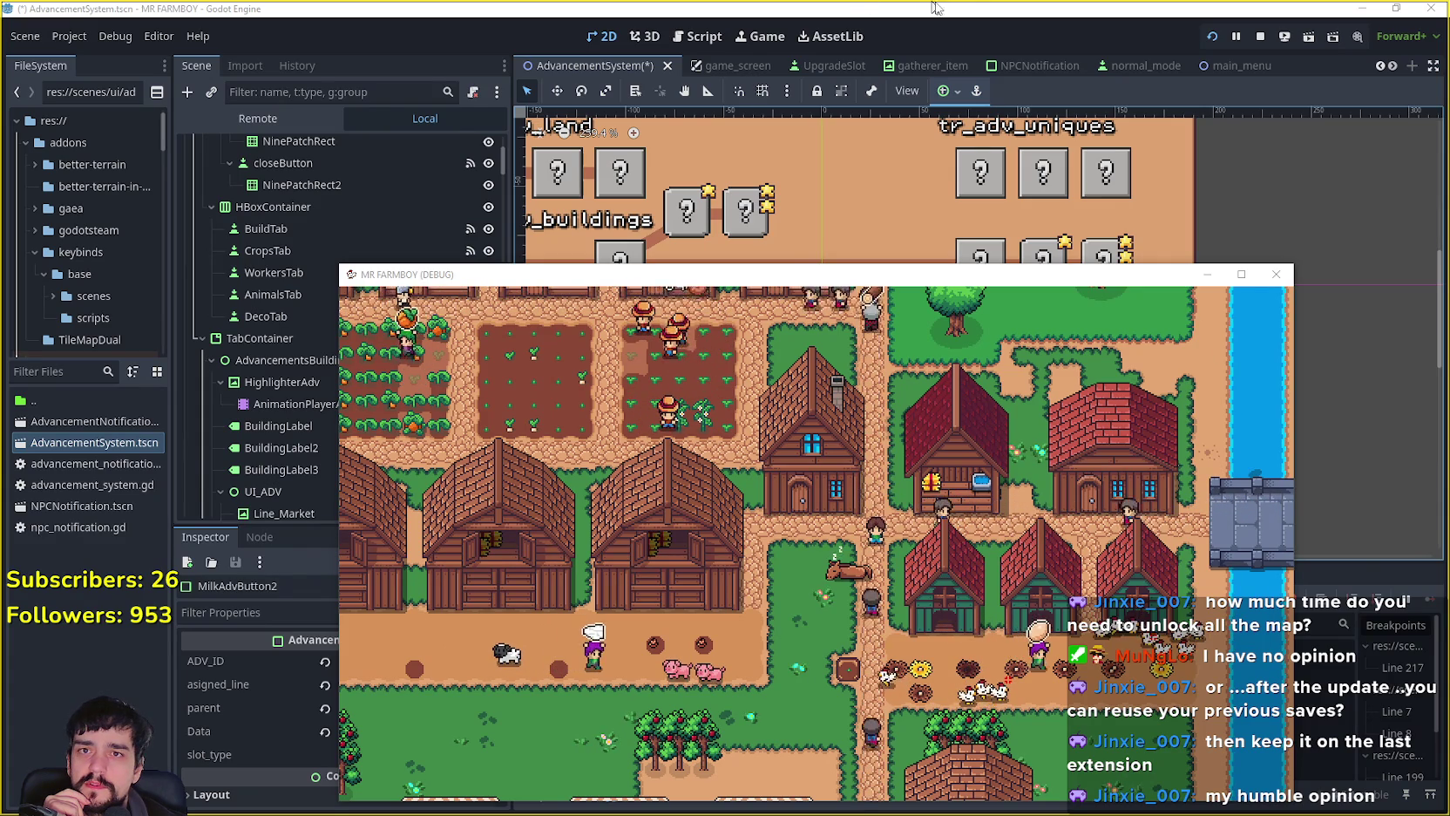
Step: Move the MR FARMBOY debug window up and left, then return to the editor's advancement tree
{"action": "left_click_drag", "start_coordinate": [891, 283], "coordinate": [865, 231]}
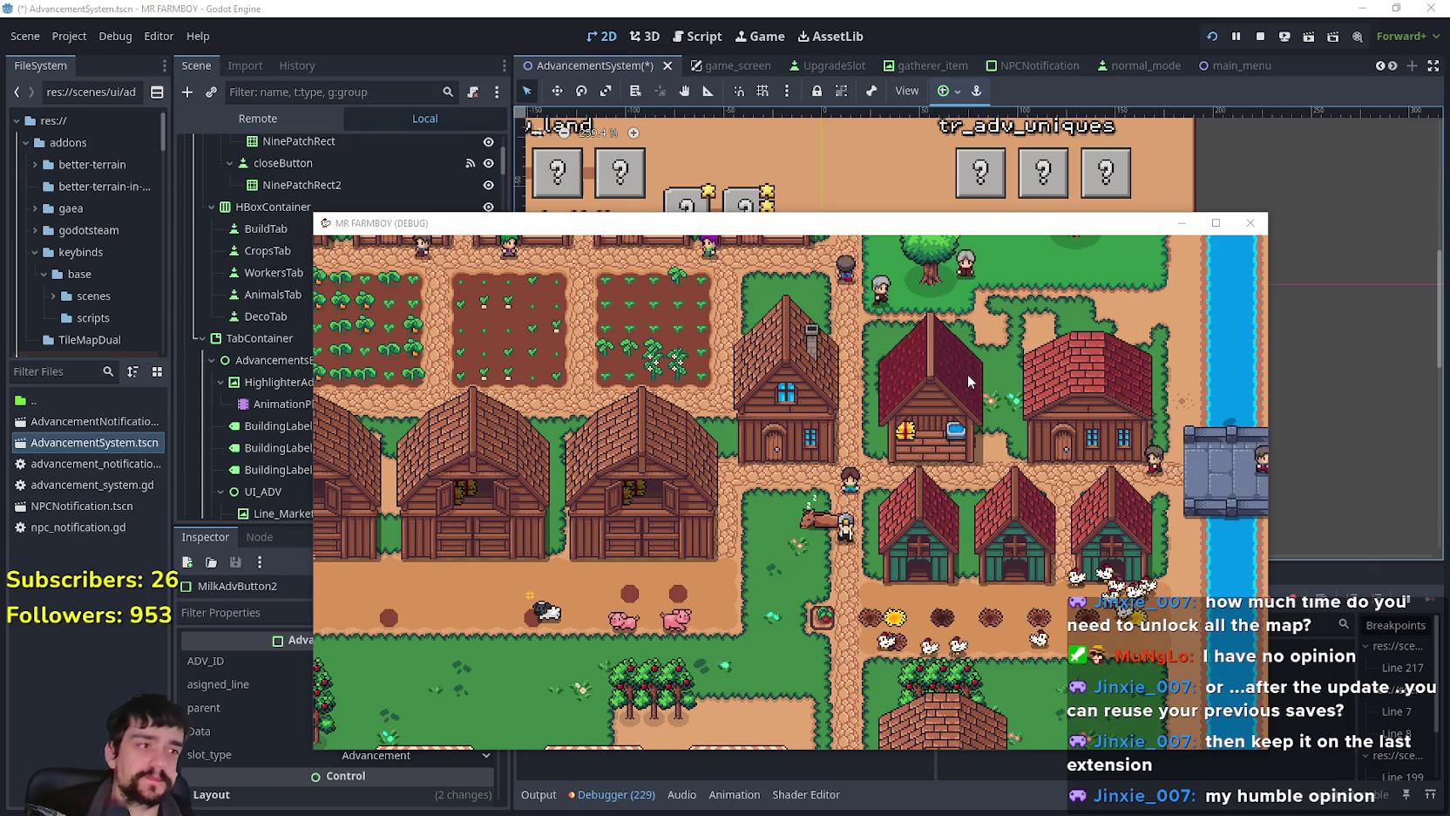
{"action": "left_click_drag", "start_coordinate": [763, 225], "coordinate": [734, 56]}
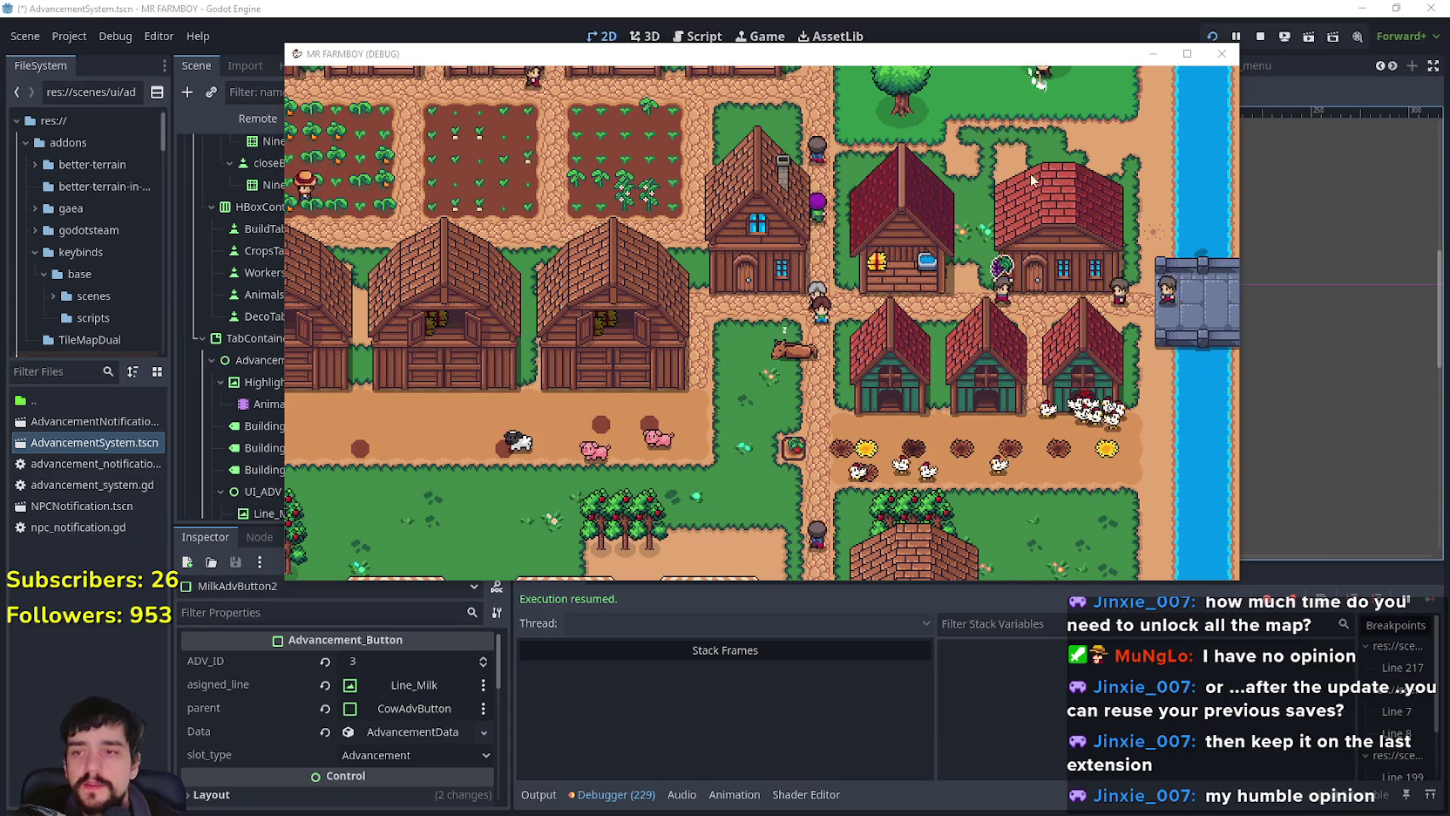
{"action": "key", "text": "alt+Tab"}
{"action": "scroll", "coordinate": [1053, 373], "scroll_direction": "down", "scroll_amount": 1}
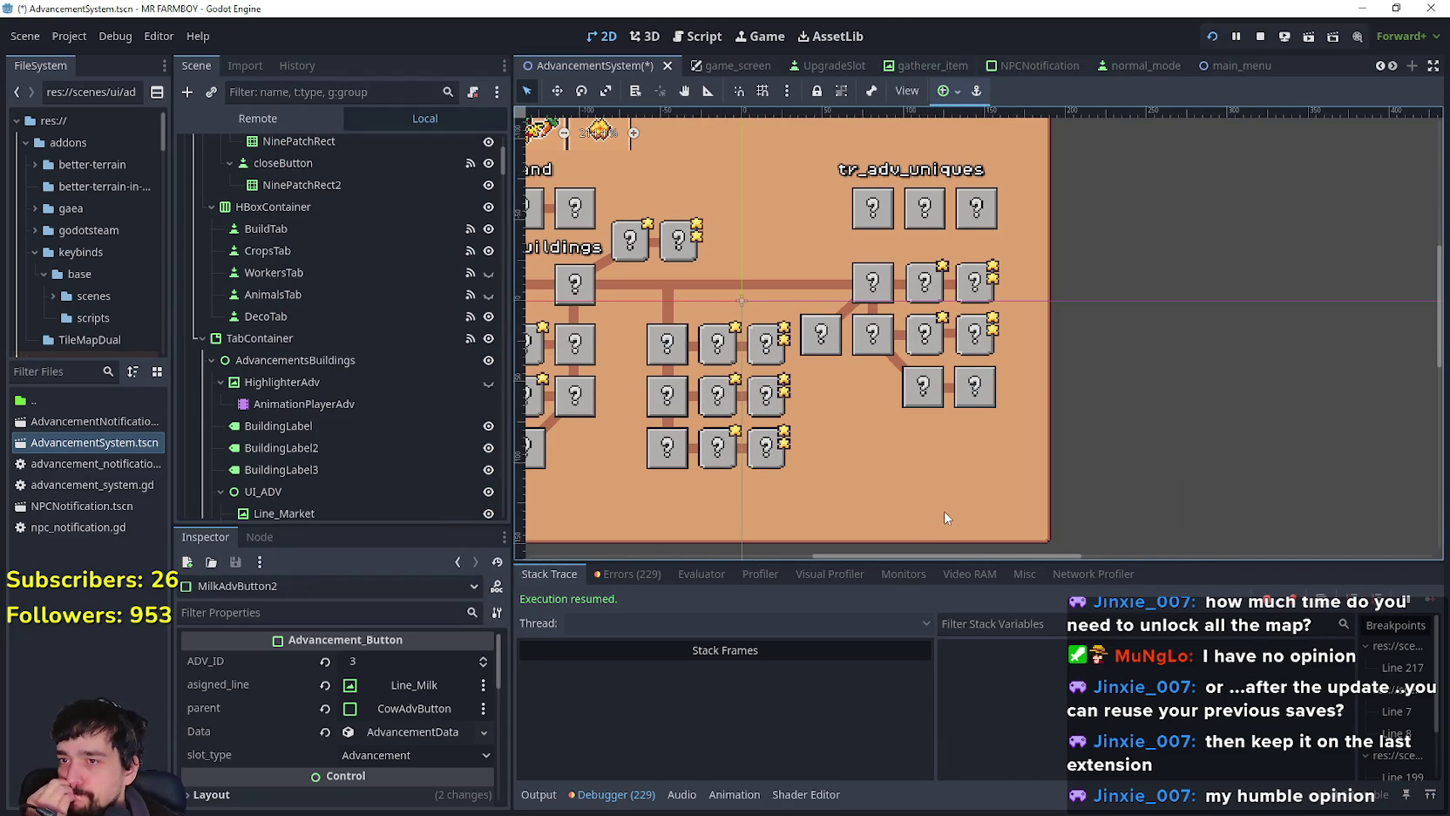
Step: Inspect and compare the BlacksmithAdvButton1 and BlacksmithAdvButton2 settings
{"action": "mouse_move", "coordinate": [903, 556]}
{"action": "left_mouse_down"}
{"action": "mouse_move", "coordinate": [845, 573]}
{"action": "mouse_move", "coordinate": [859, 563]}
{"action": "left_mouse_up"}
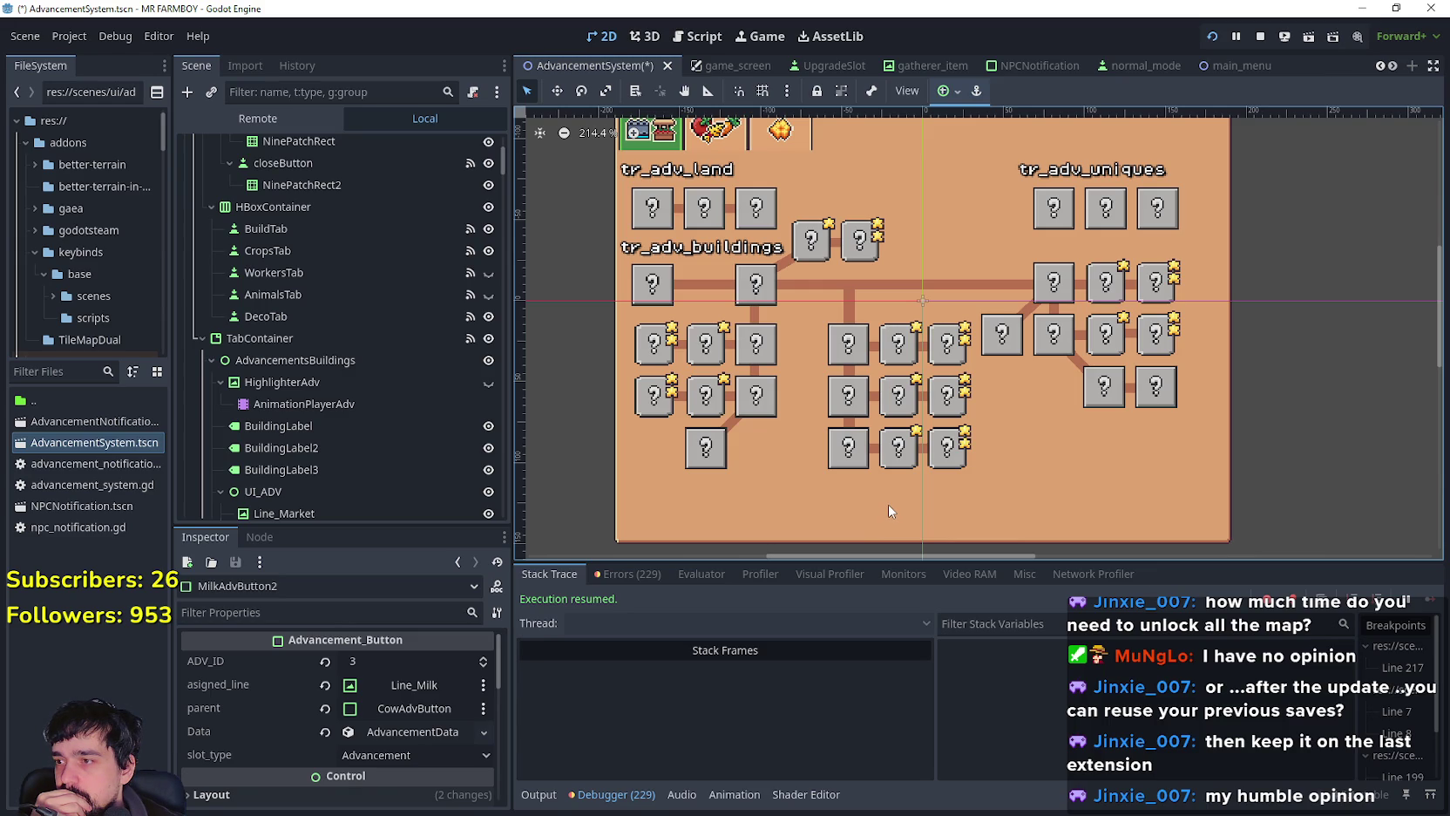
{"action": "scroll", "coordinate": [1019, 383], "scroll_direction": "down", "scroll_amount": 3}
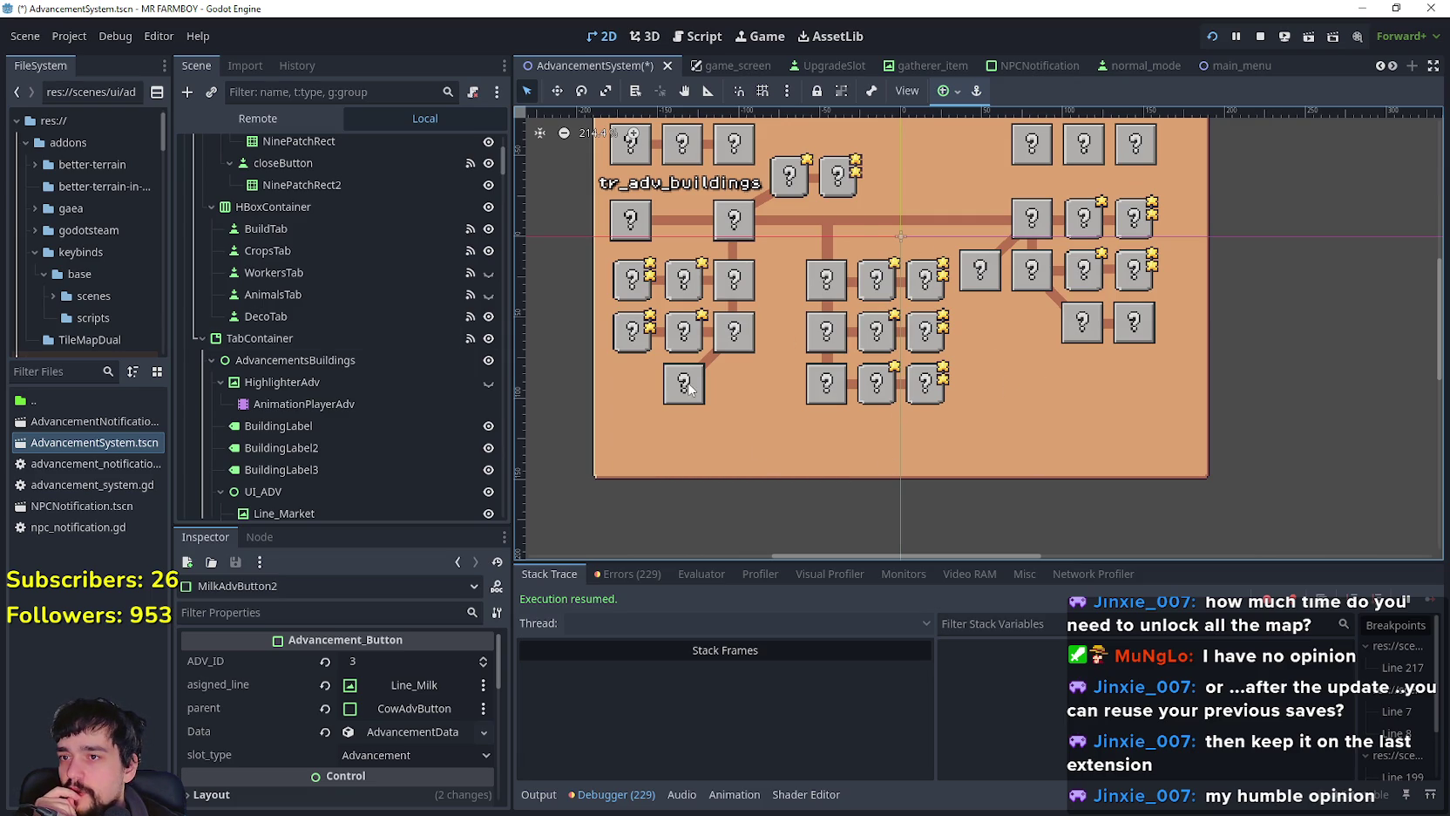
{"action": "left_click", "coordinate": [827, 288]}
{"action": "scroll", "coordinate": [352, 439], "scroll_direction": "down", "scroll_amount": 3}
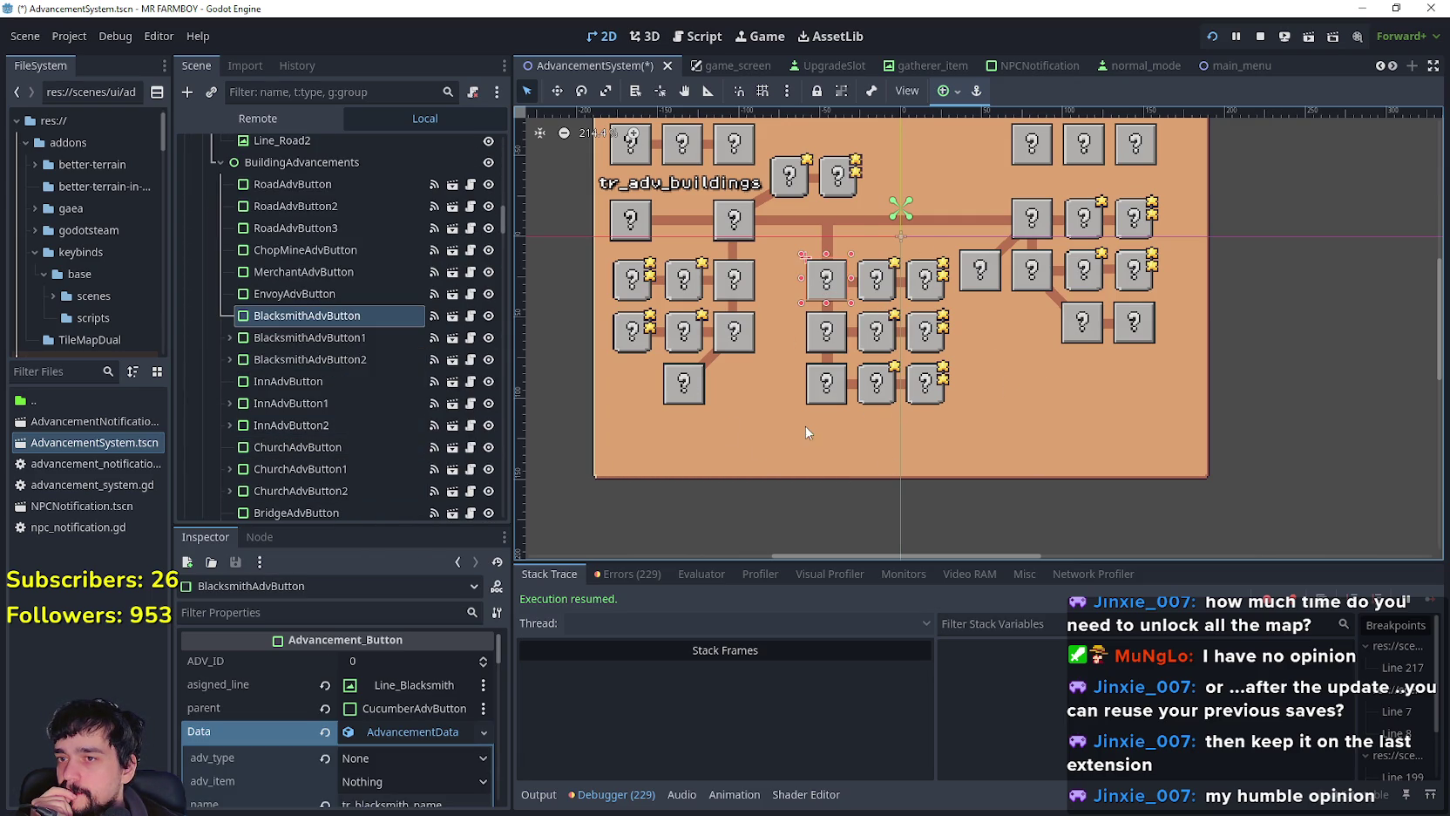
{"action": "left_click", "coordinate": [357, 337]}
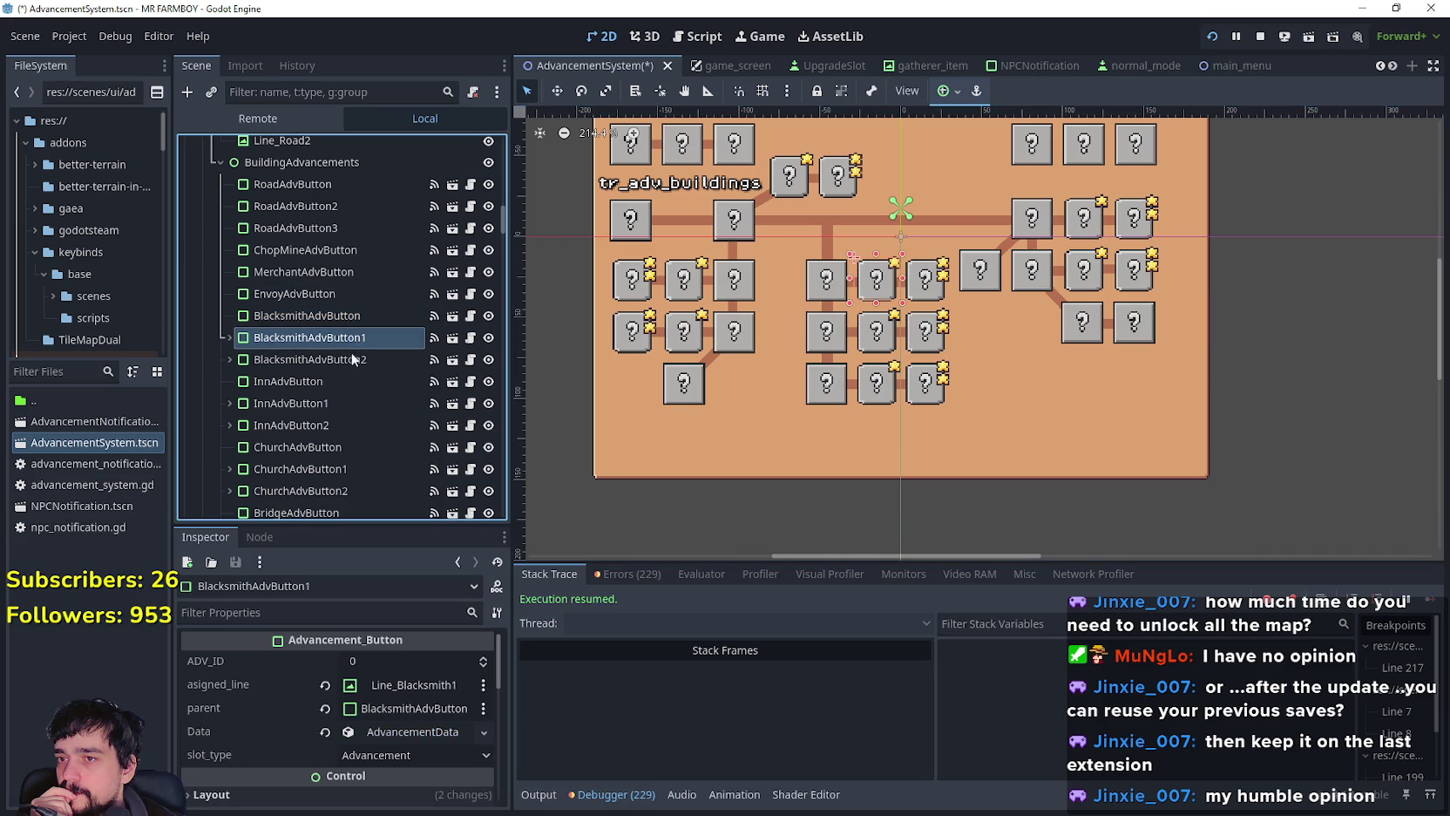
{"action": "left_click", "coordinate": [337, 317]}
{"action": "left_click", "coordinate": [321, 339]}
{"action": "left_click", "coordinate": [346, 356]}
{"action": "left_click", "coordinate": [347, 338]}
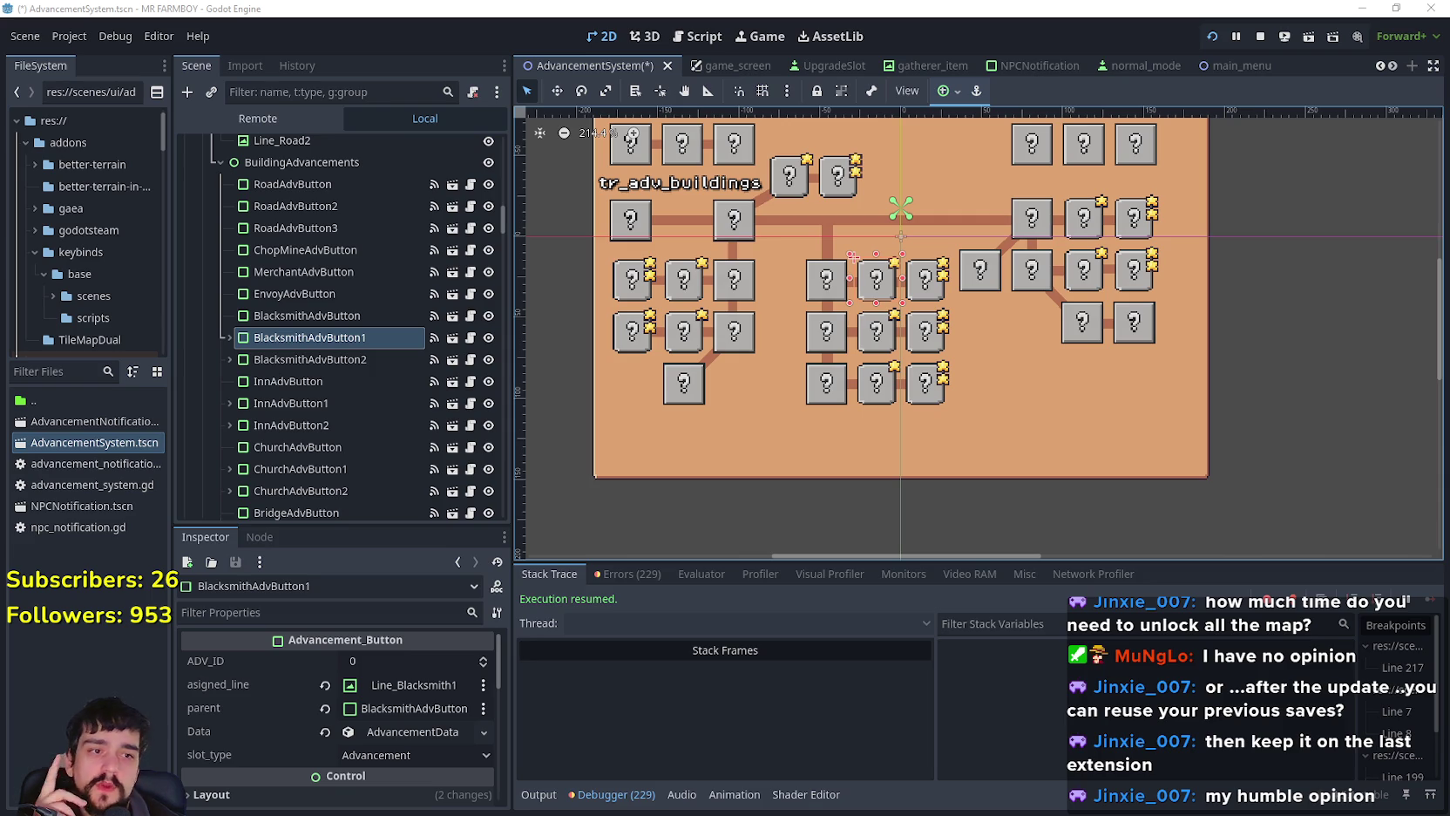
Step: Rubber-band select the middle columns of boxes and connector lines
{"action": "scroll", "coordinate": [918, 301], "scroll_direction": "up", "scroll_amount": 2}
{"action": "scroll", "coordinate": [736, 538], "scroll_direction": "down", "scroll_amount": 2}
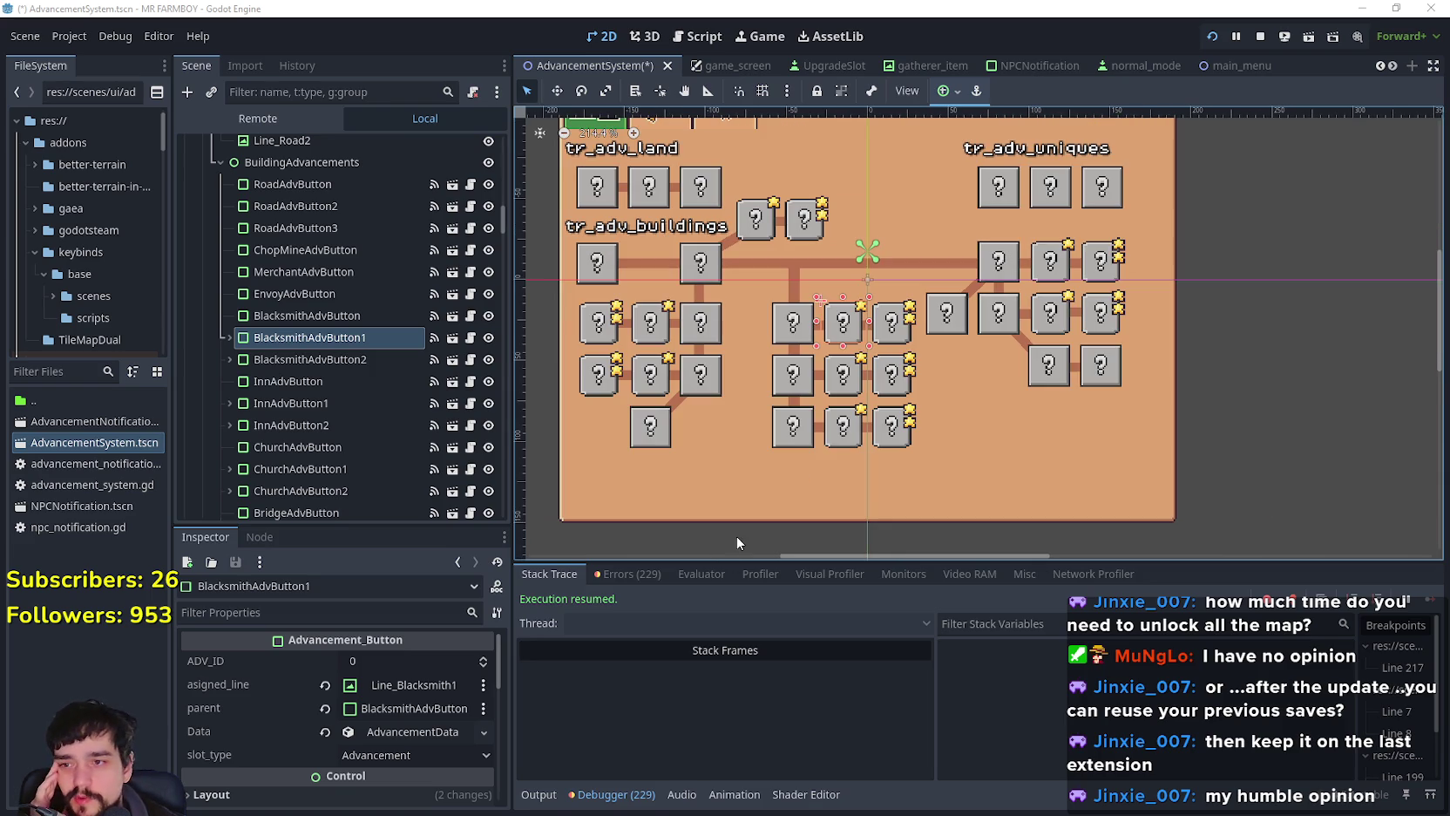
{"action": "mouse_move", "coordinate": [753, 543]}
{"action": "left_mouse_down"}
{"action": "mouse_move", "coordinate": [901, 263]}
{"action": "mouse_move", "coordinate": [929, 288]}
{"action": "left_mouse_up"}
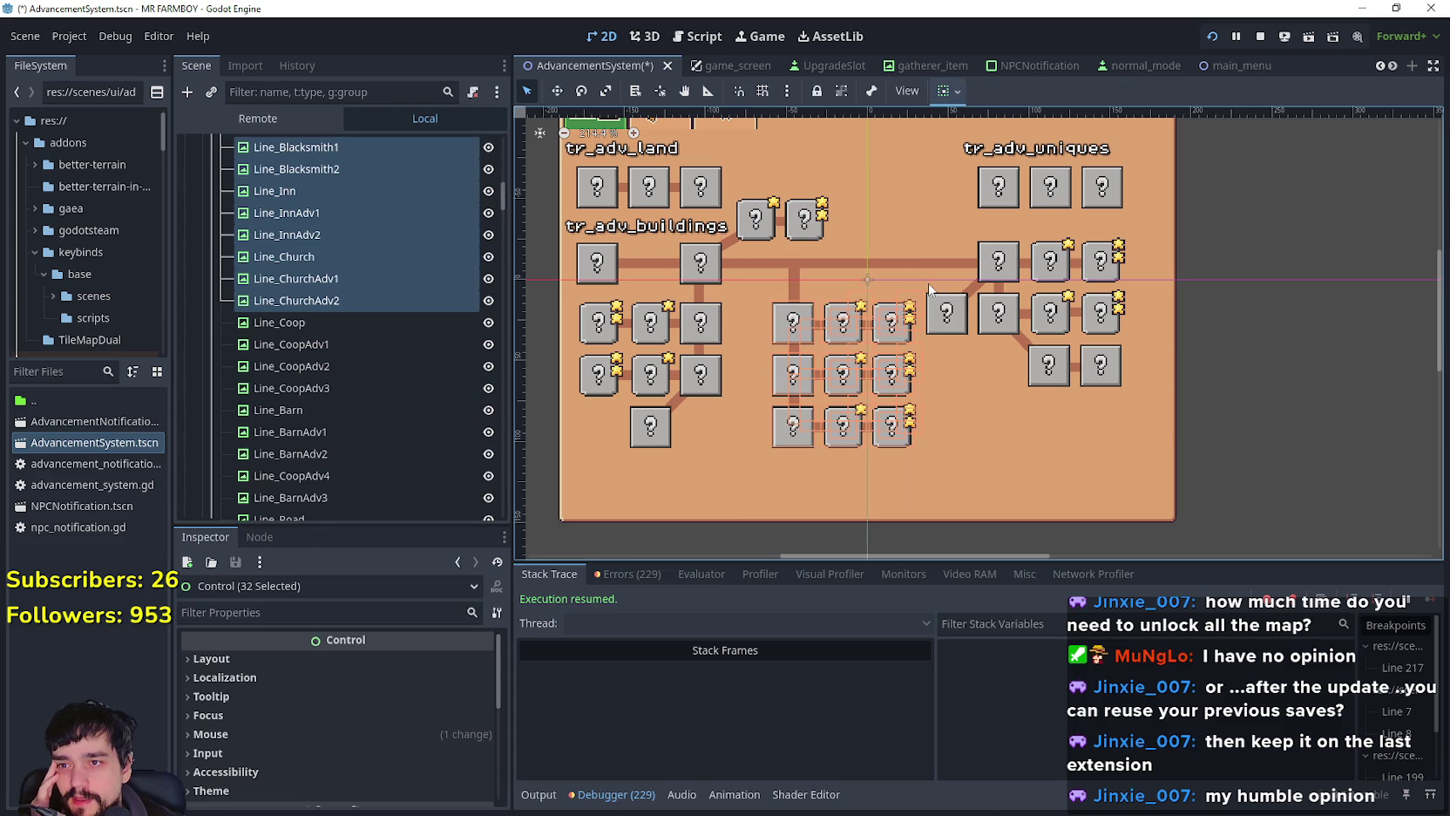
Step: Select just the middle 3x3 block of Blacksmith boxes
{"action": "scroll", "coordinate": [947, 353], "scroll_direction": "up", "scroll_amount": 2}
{"action": "scroll", "coordinate": [816, 489], "scroll_direction": "down", "scroll_amount": 2}
{"action": "mouse_move", "coordinate": [753, 539]}
{"action": "left_mouse_down"}
{"action": "mouse_move", "coordinate": [909, 297]}
{"action": "mouse_move", "coordinate": [921, 301]}
{"action": "left_mouse_up"}
{"action": "scroll", "coordinate": [889, 394], "scroll_direction": "up", "scroll_amount": 2}
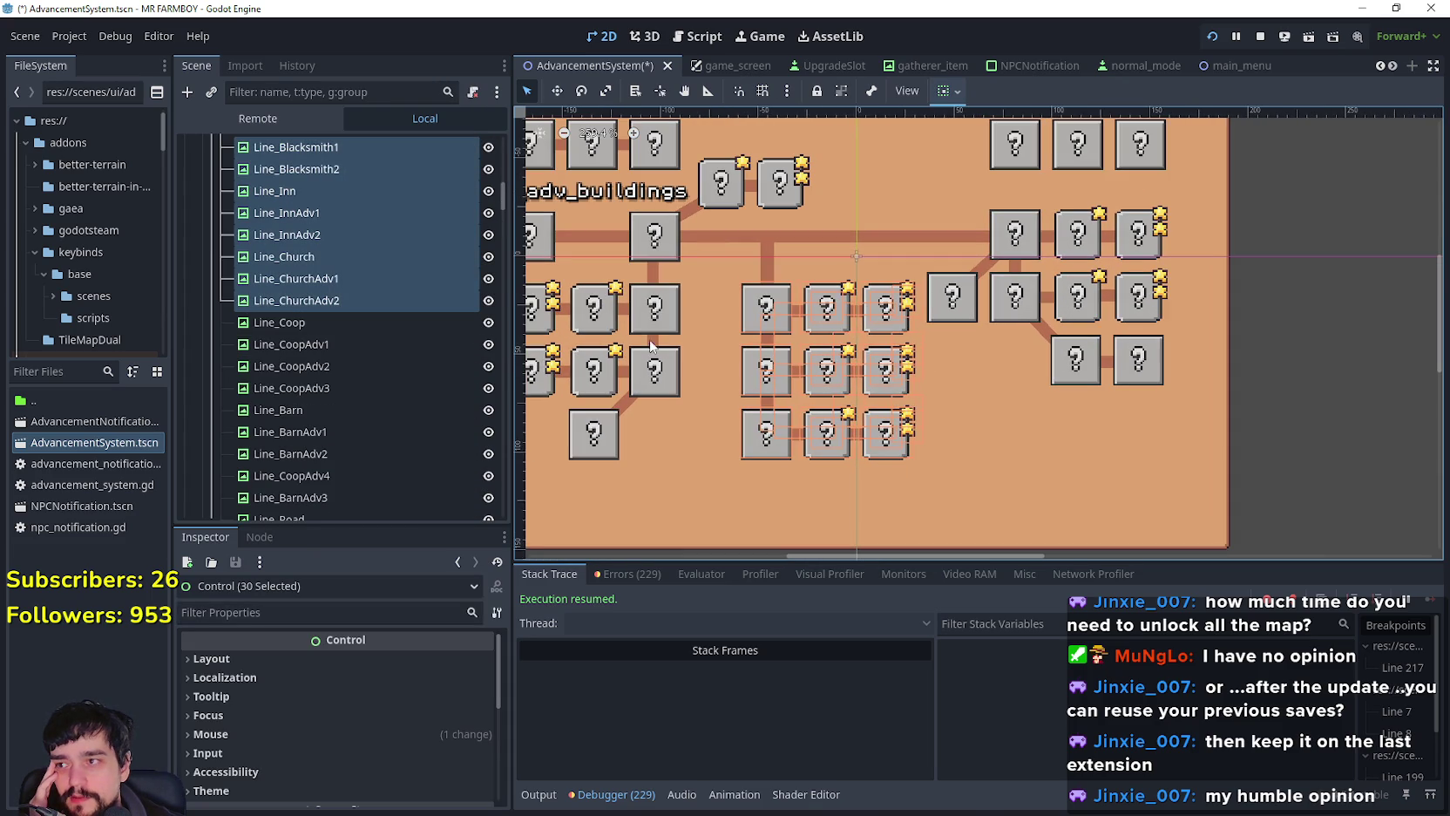
{"action": "scroll", "coordinate": [352, 406], "scroll_direction": "up", "scroll_amount": 3}
{"action": "scroll", "coordinate": [340, 385], "scroll_direction": "down", "scroll_amount": 3}
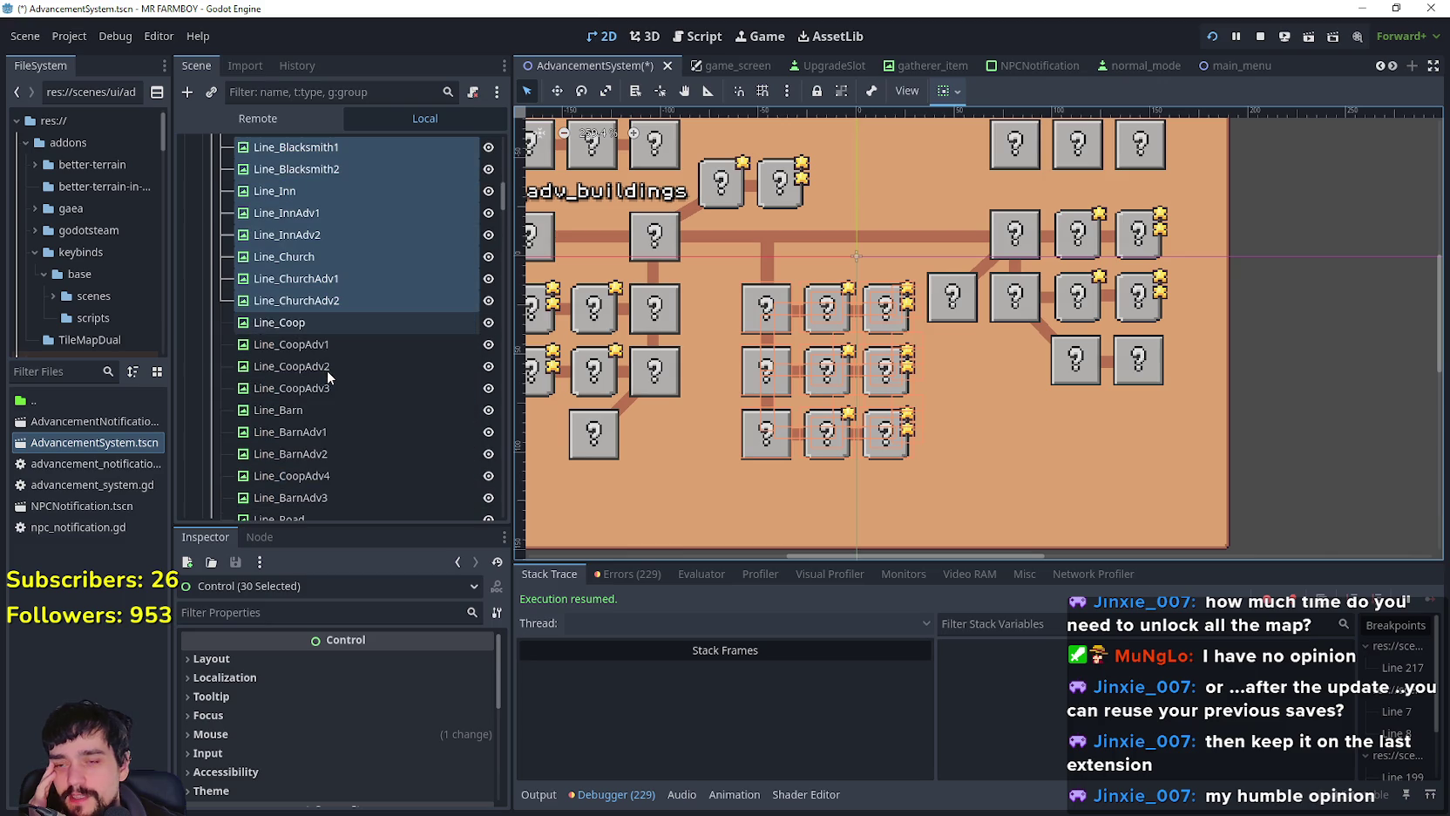
Step: Lower the 3x3 block below the central connector with the Move tool and Down arrow
{"action": "left_click", "coordinate": [557, 91]}
{"action": "scroll", "coordinate": [770, 299], "scroll_direction": "up", "scroll_amount": 2}
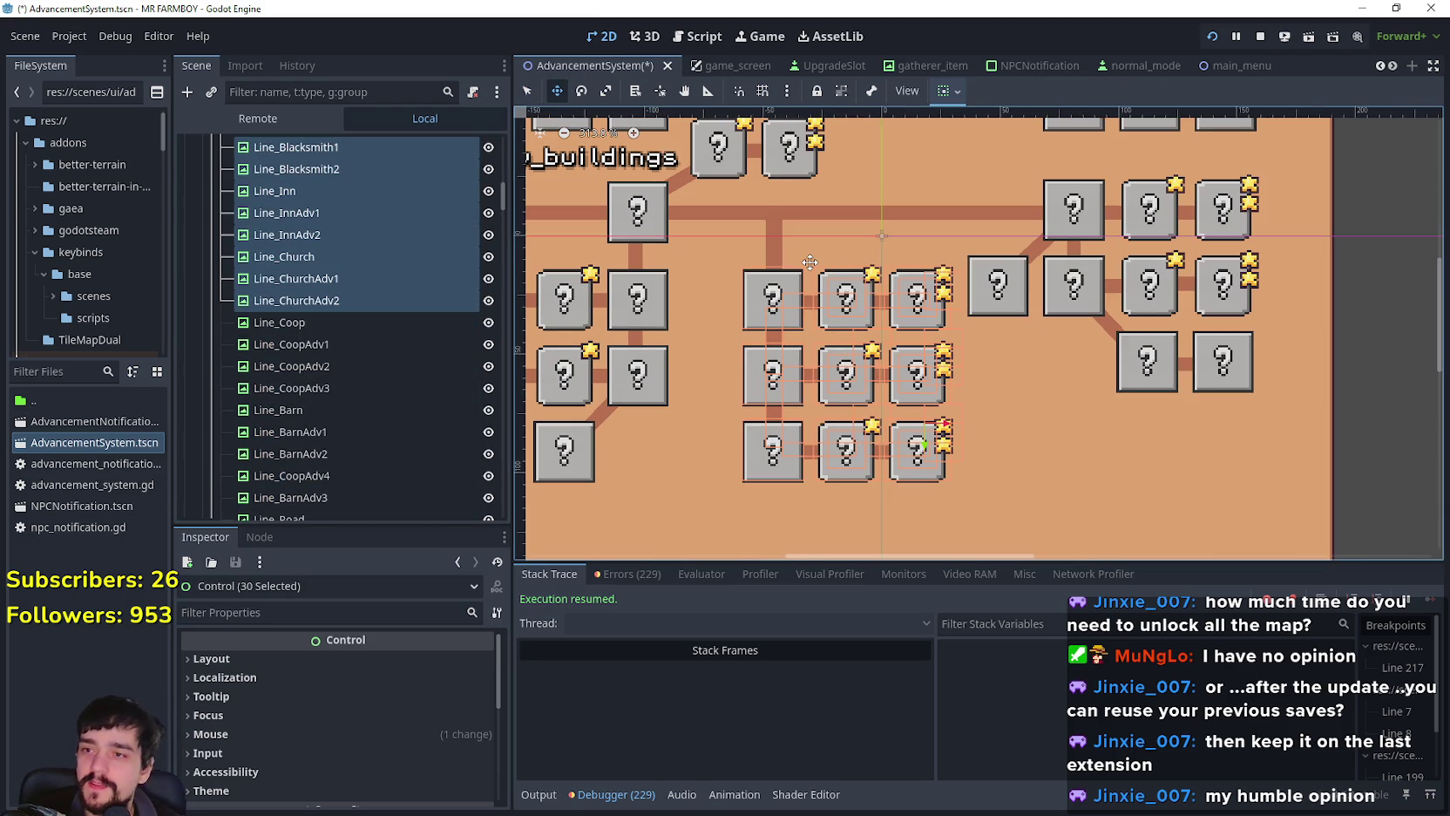
{"action": "key", "text": "Down"}
{"action": "key", "text": "Down"}
{"action": "key", "text": "Down"}
{"action": "key", "text": "Down"}
{"action": "key", "text": "Down"}
{"action": "key", "text": "Down"}
{"action": "scroll", "coordinate": [742, 317], "scroll_direction": "down", "scroll_amount": 2}
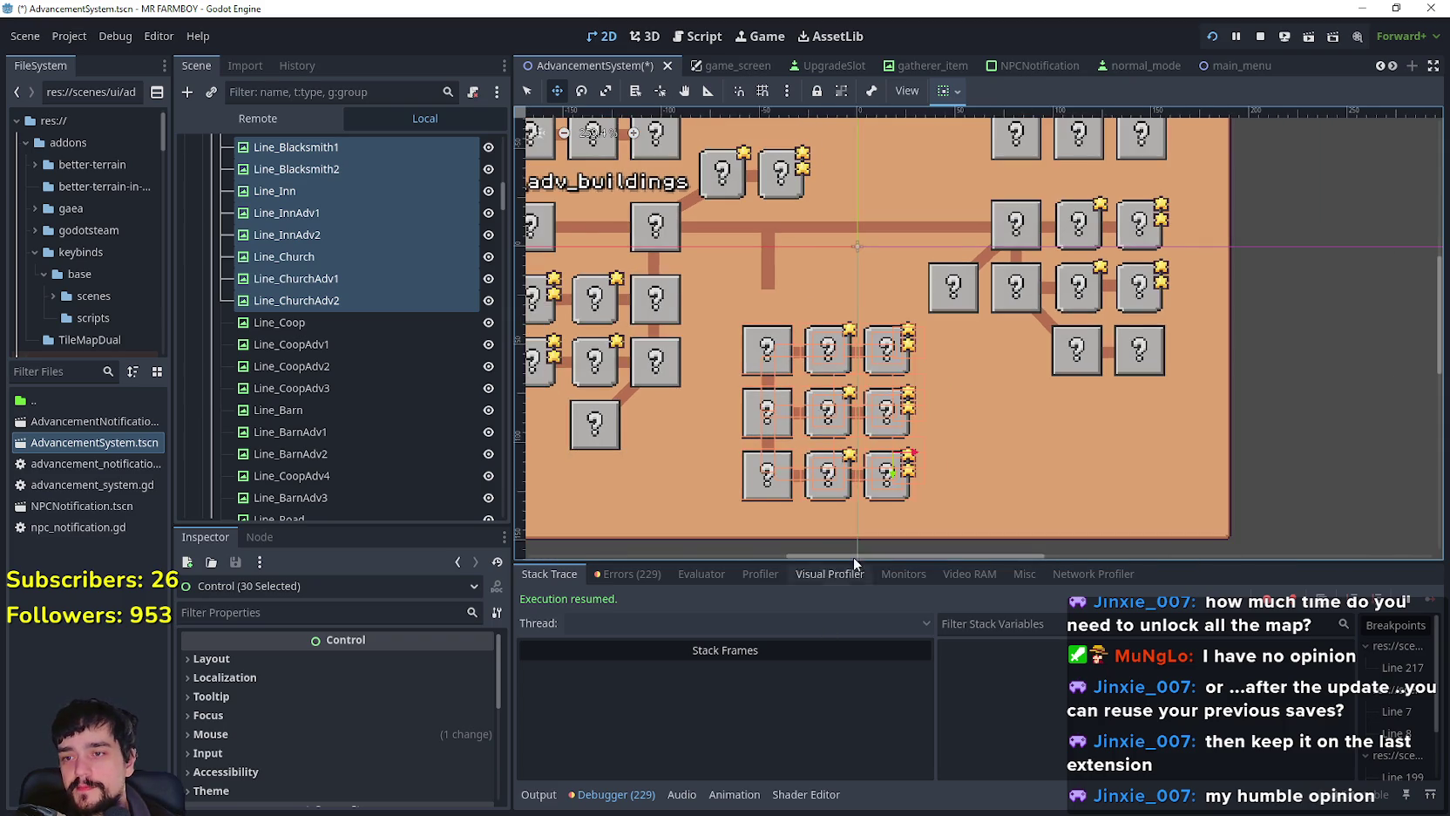
{"action": "scroll", "coordinate": [784, 348], "scroll_direction": "down", "scroll_amount": 1}
{"action": "key", "text": "Down"}
{"action": "key", "text": "Down"}
{"action": "key", "text": "Down"}
{"action": "key", "text": "Down"}
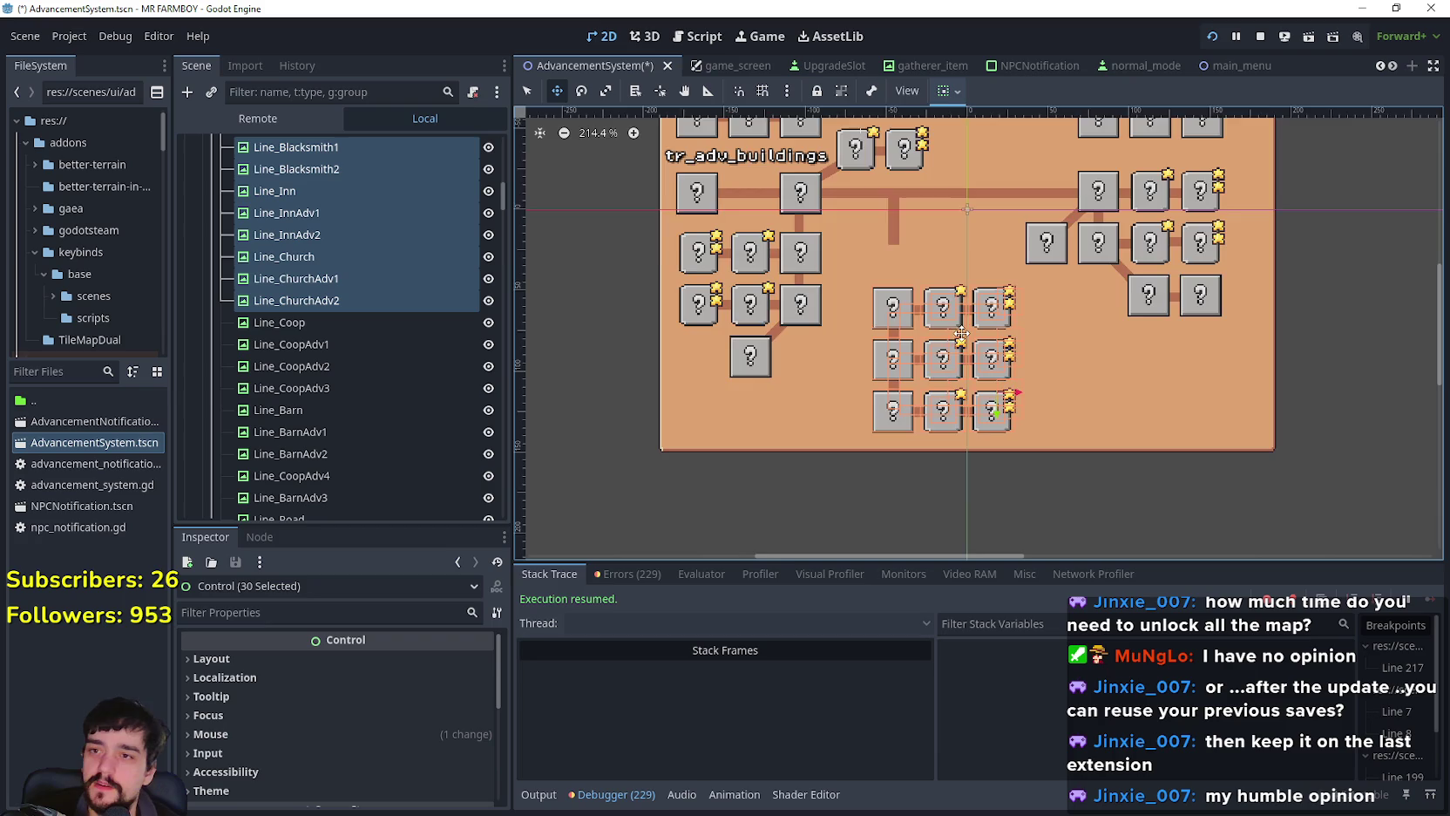
{"action": "scroll", "coordinate": [954, 330], "scroll_direction": "up", "scroll_amount": 2}
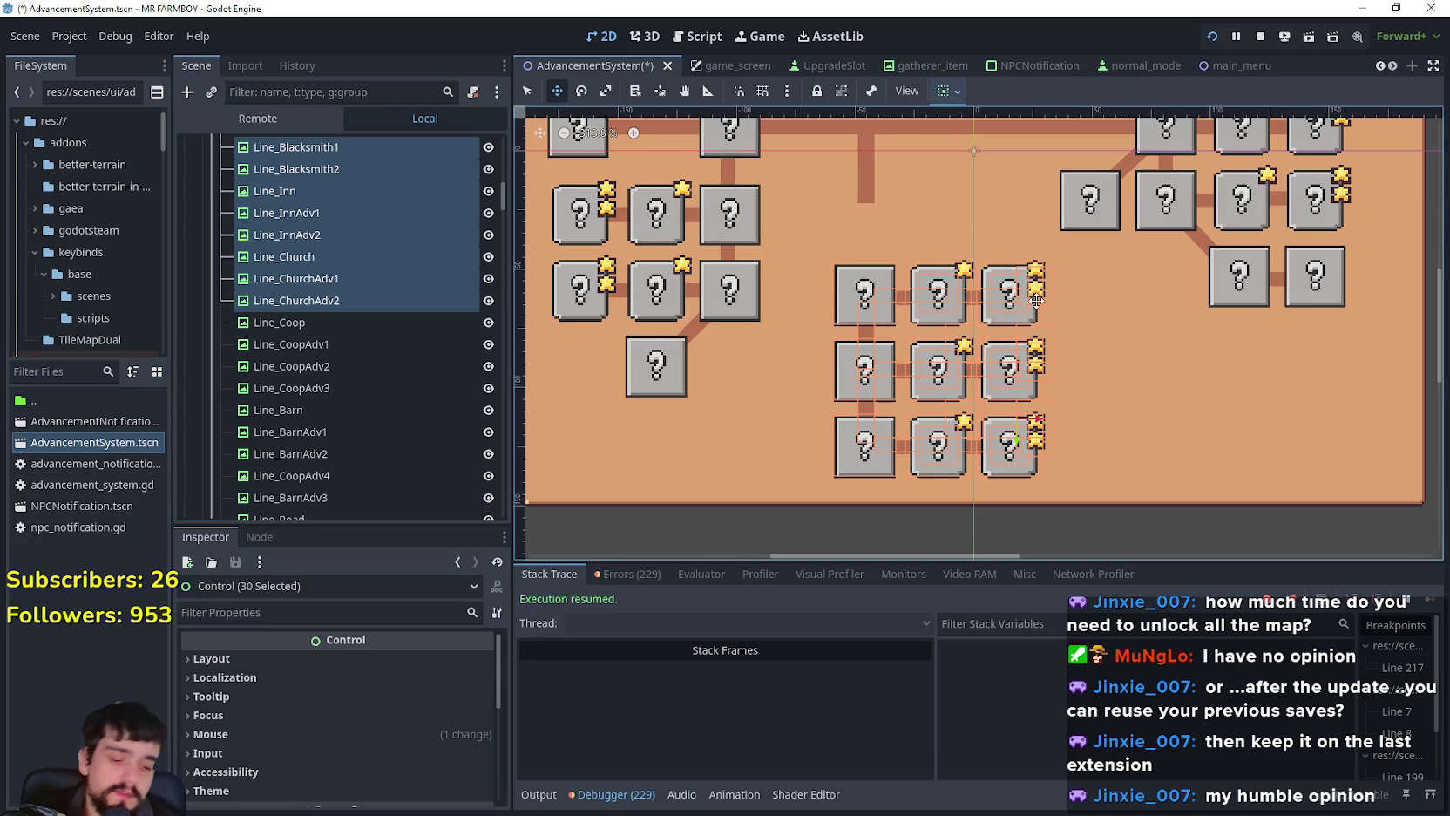
{"action": "key", "text": "Down"}
{"action": "key", "text": "Down"}
{"action": "key", "text": "Down"}
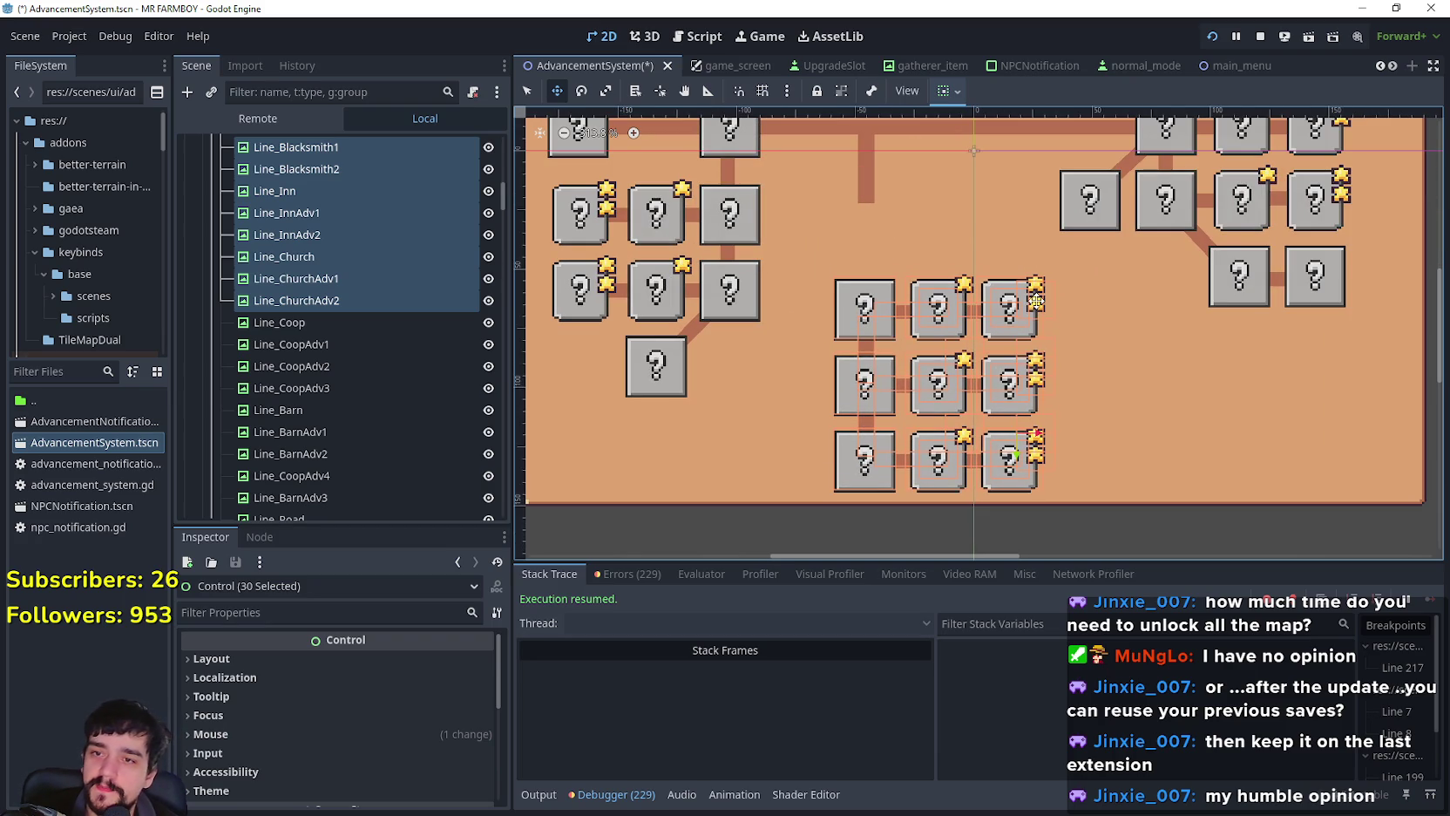
{"action": "scroll", "coordinate": [938, 319], "scroll_direction": "down", "scroll_amount": 3}
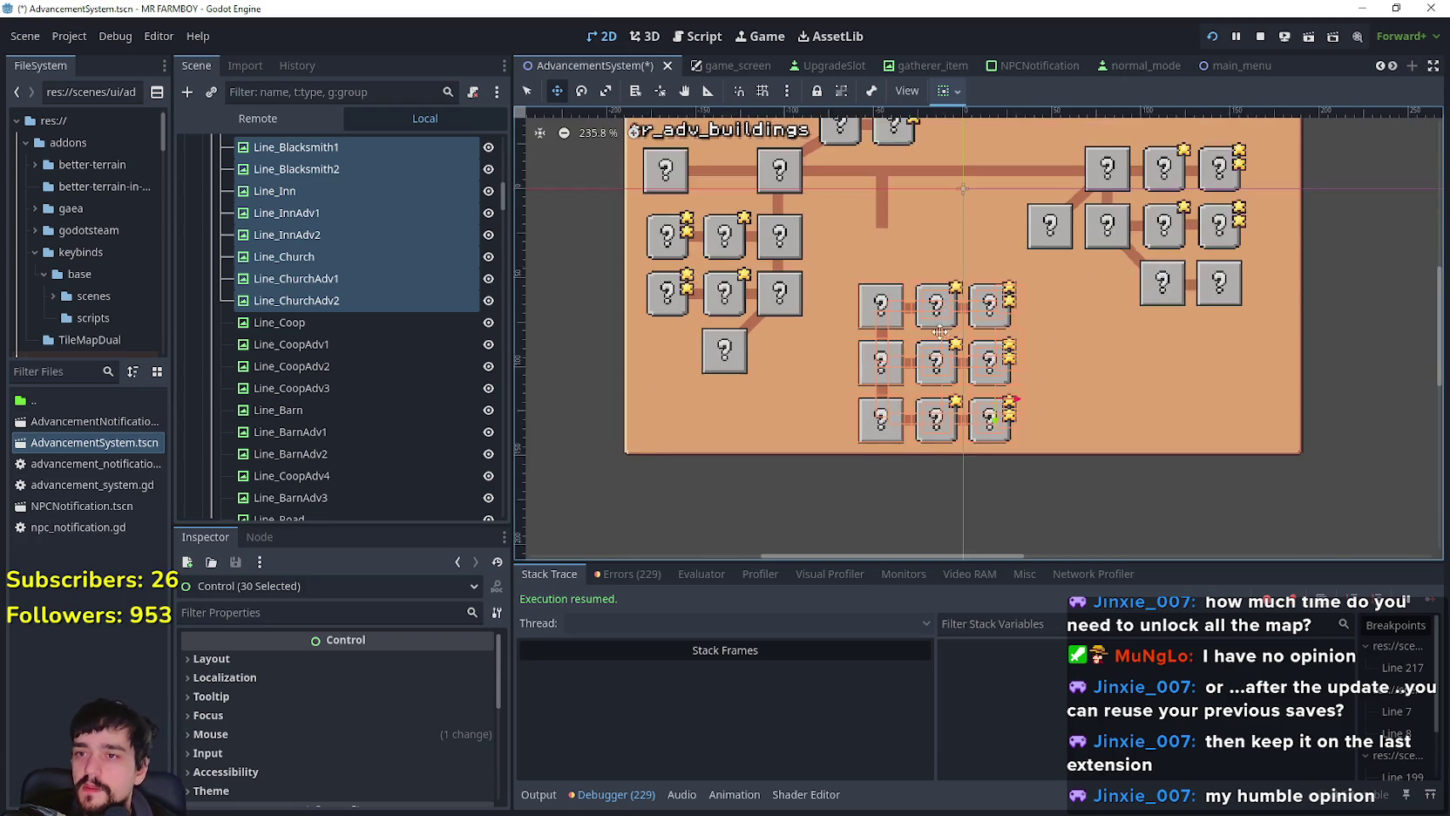
Step: Return to the Select tool and pick the vertical Line_Blacksmith connector
{"action": "left_click", "coordinate": [523, 89]}
{"action": "scroll", "coordinate": [950, 246], "scroll_direction": "up", "scroll_amount": 2}
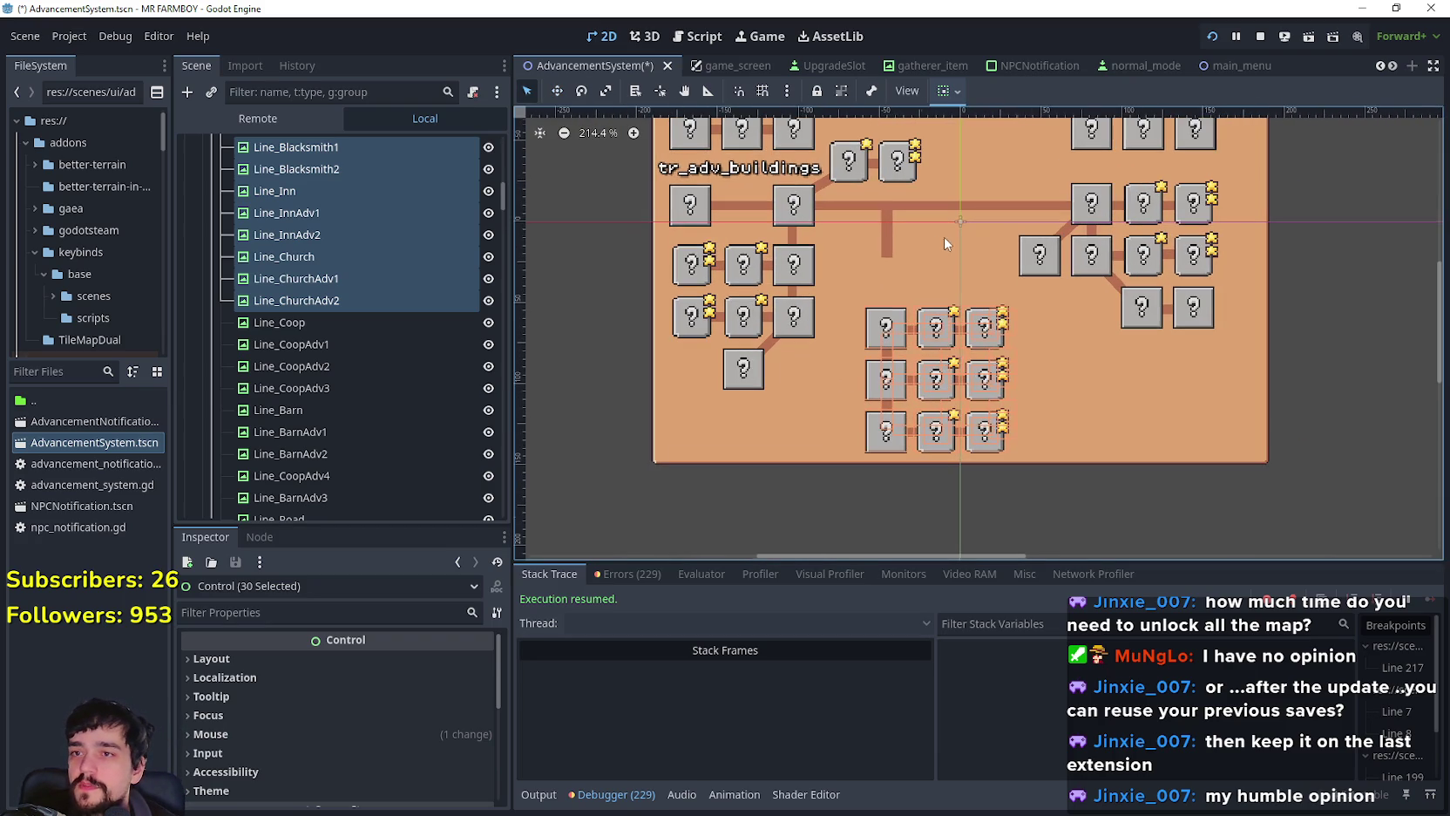
{"action": "left_click", "coordinate": [891, 241]}
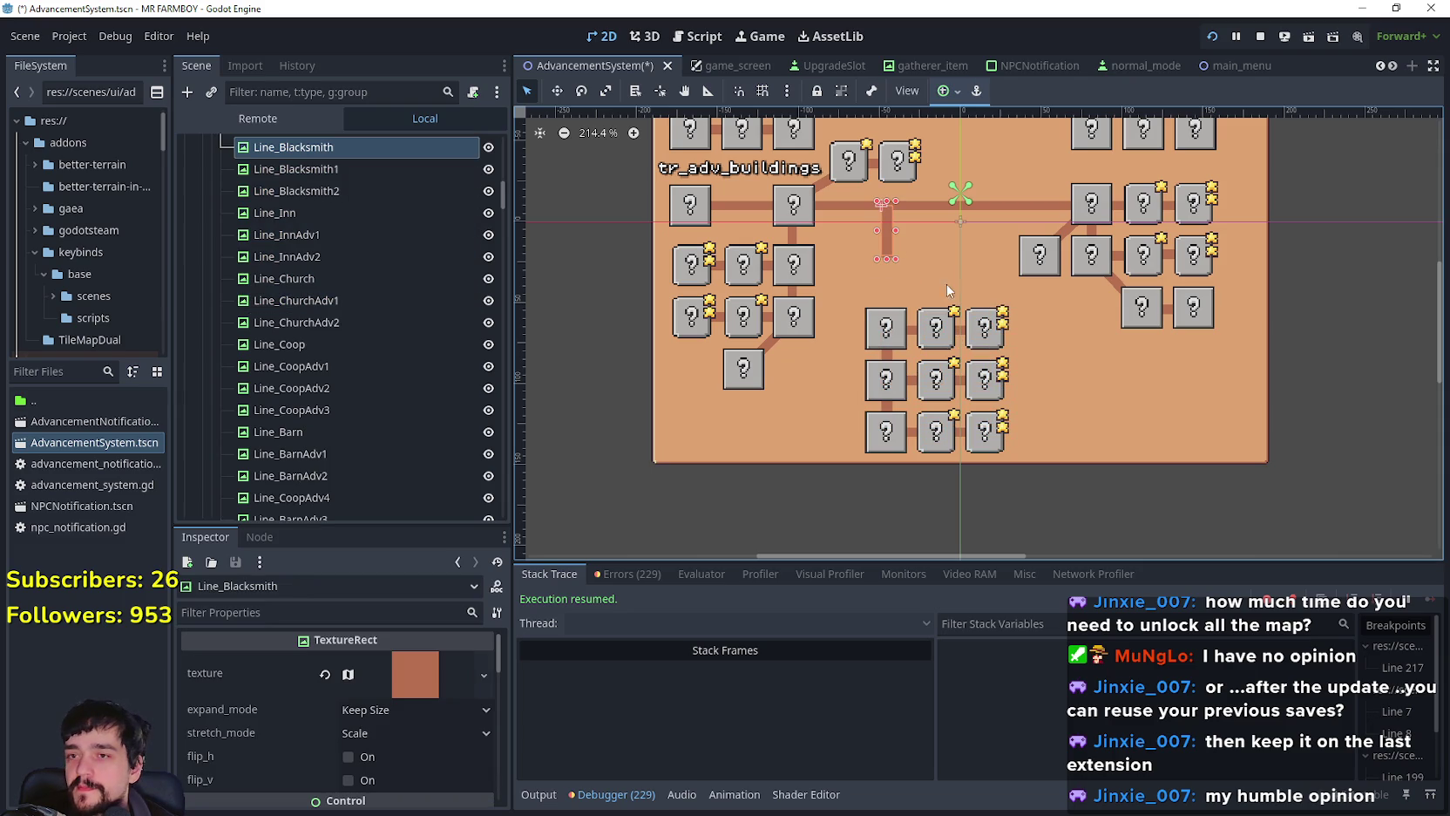
Step: Extend Line_Blacksmith down to the lowered block and select its top-left box
{"action": "left_click_drag", "start_coordinate": [887, 261], "coordinate": [886, 328]}
{"action": "scroll", "coordinate": [906, 253], "scroll_direction": "up", "scroll_amount": 4}
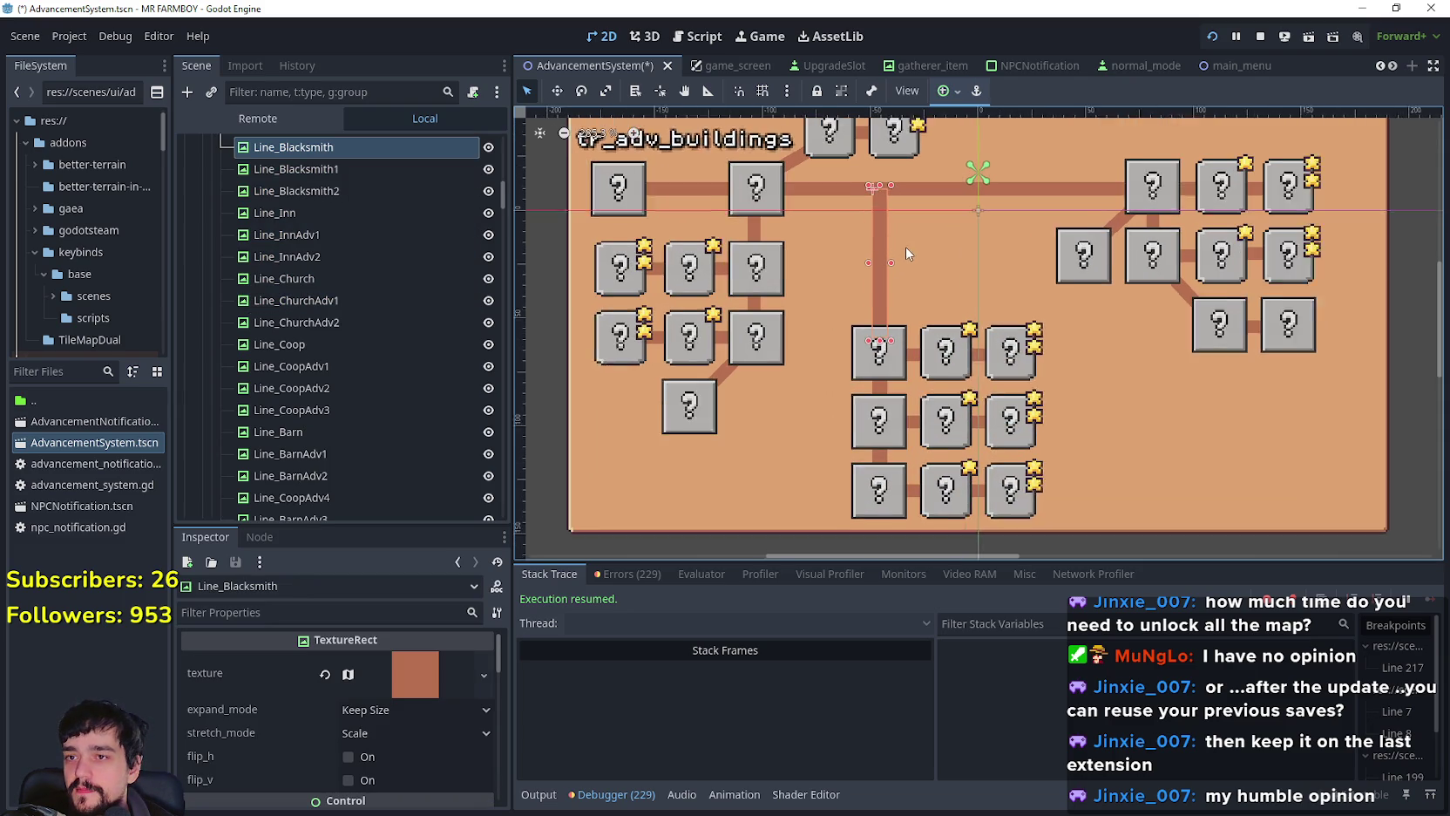
{"action": "left_click", "coordinate": [891, 381]}
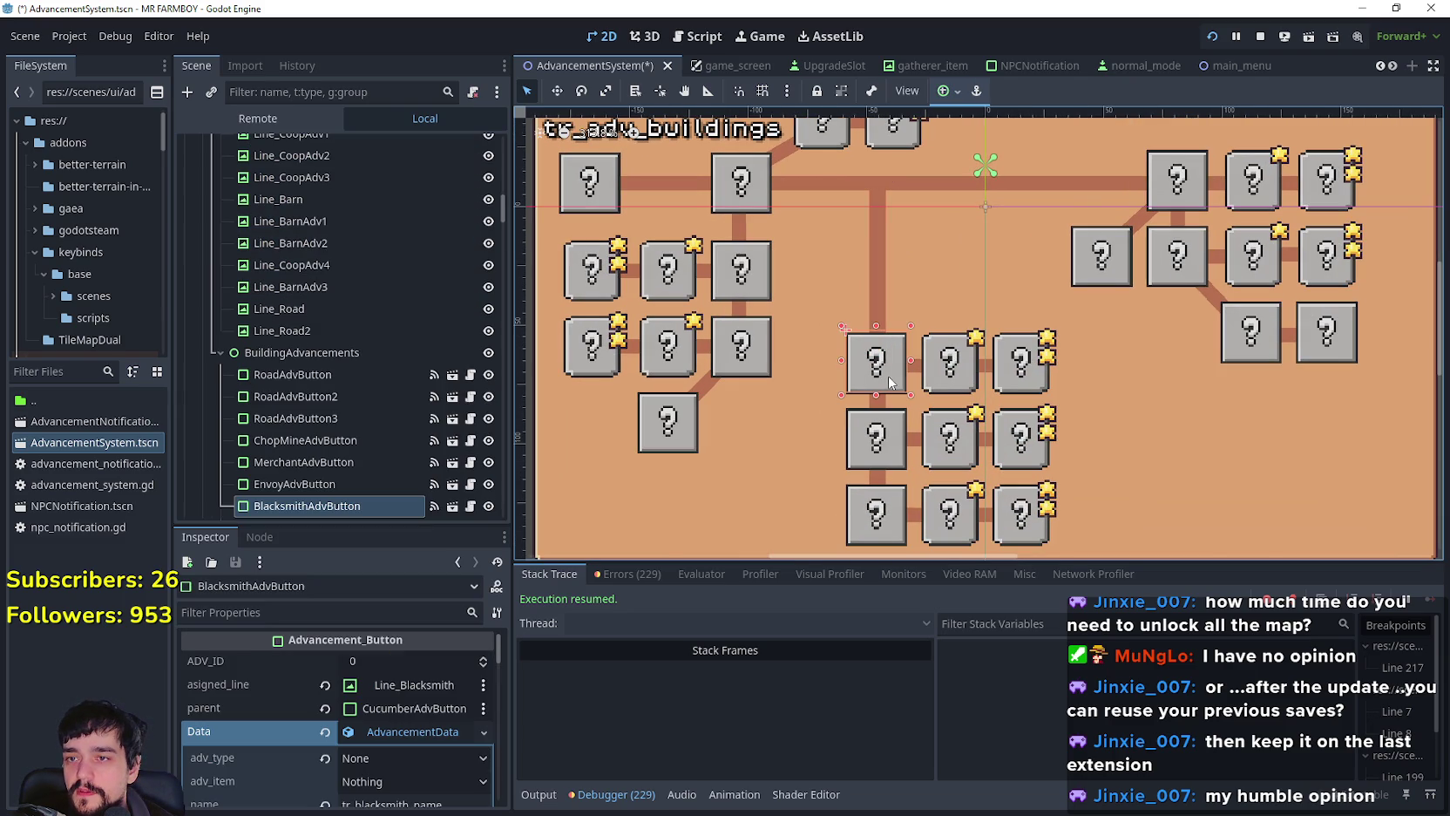
{"action": "scroll", "coordinate": [796, 405], "scroll_direction": "down", "scroll_amount": 4}
{"action": "scroll", "coordinate": [332, 401], "scroll_direction": "down", "scroll_amount": 4}
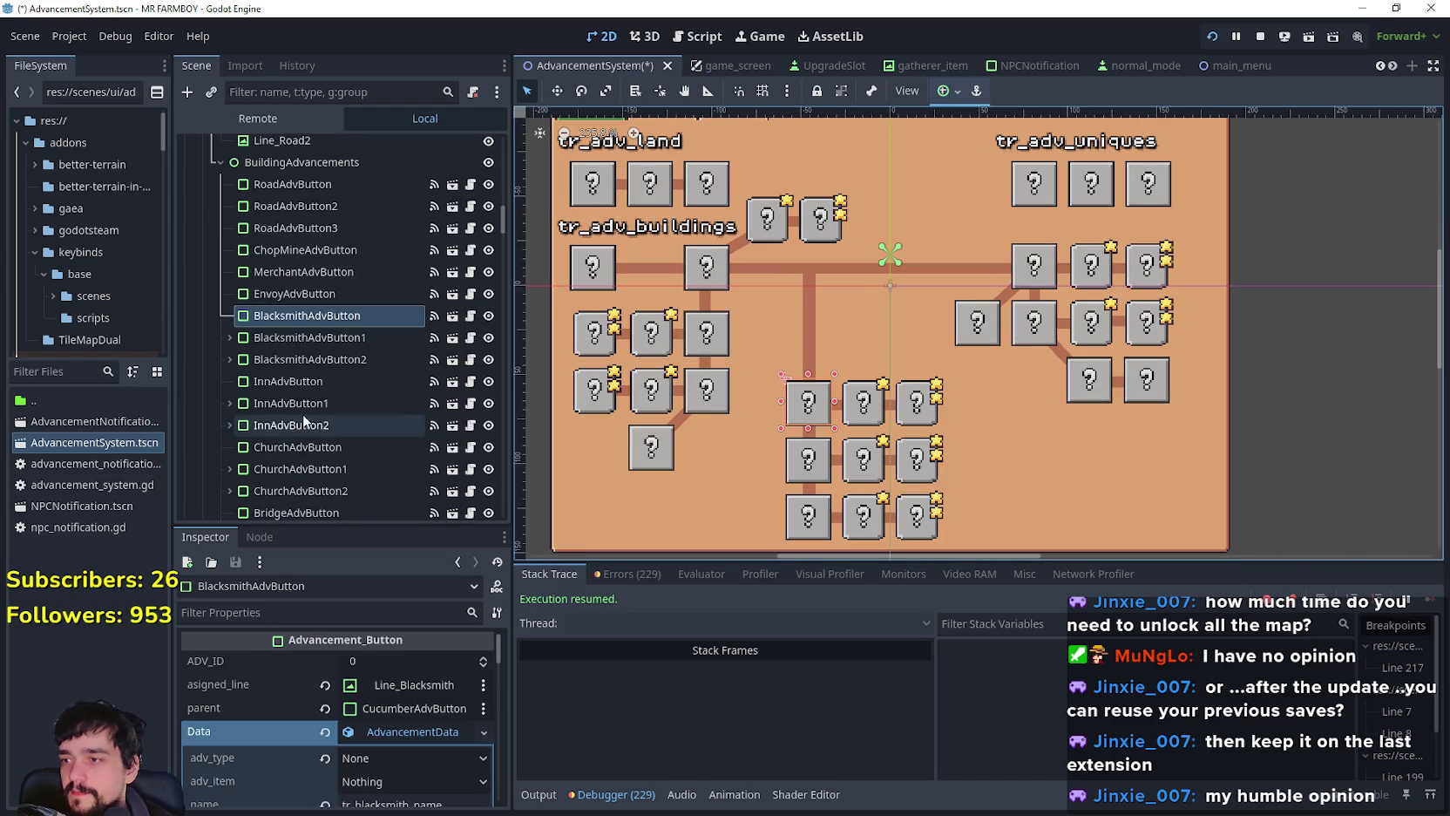
{"action": "scroll", "coordinate": [1065, 410], "scroll_direction": "up", "scroll_amount": 5}
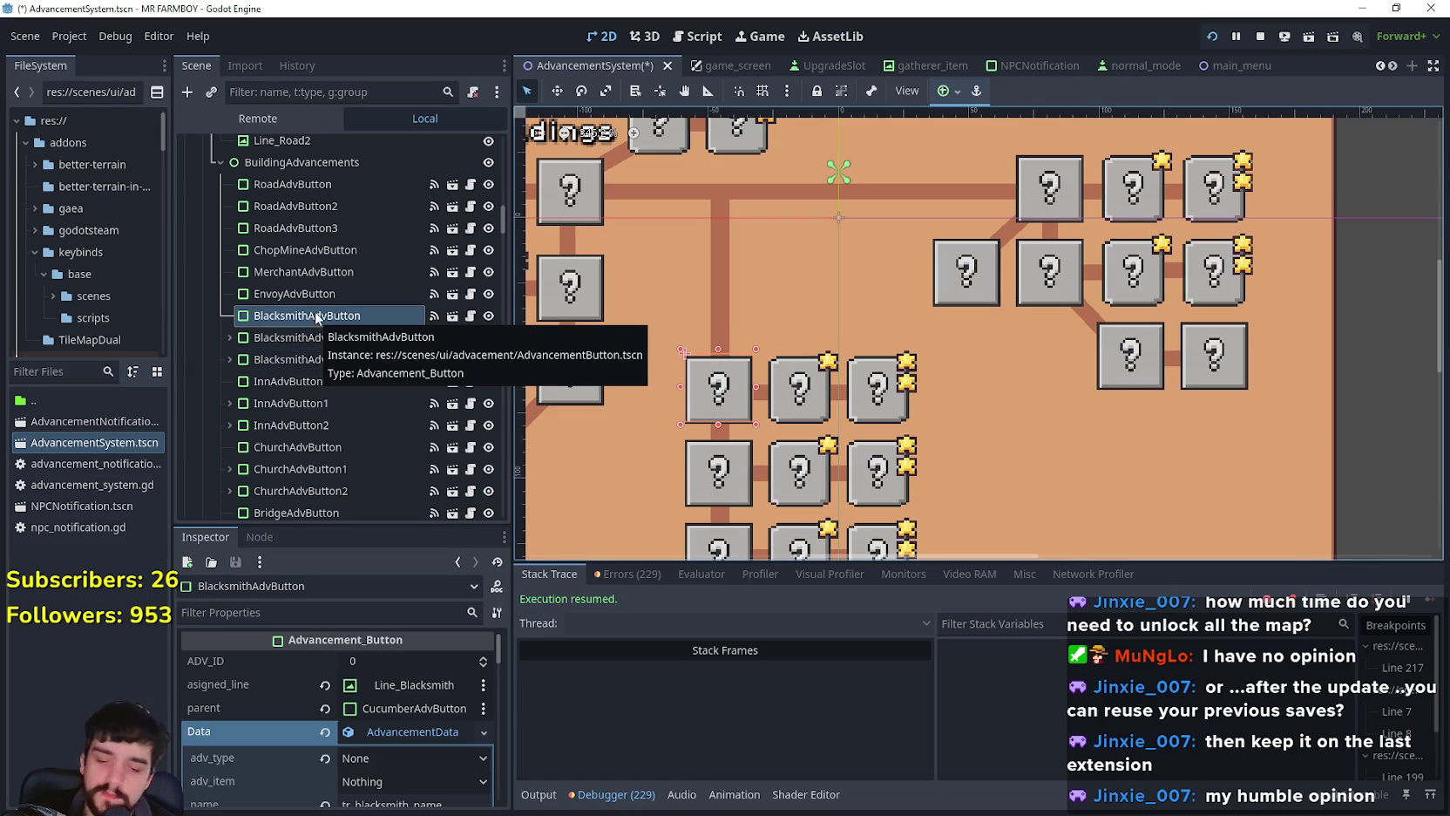
Step: Duplicate the box as BlacksmithAdvButton3 and nudge it up onto the road above the column
{"action": "key", "text": "ctrl+d"}
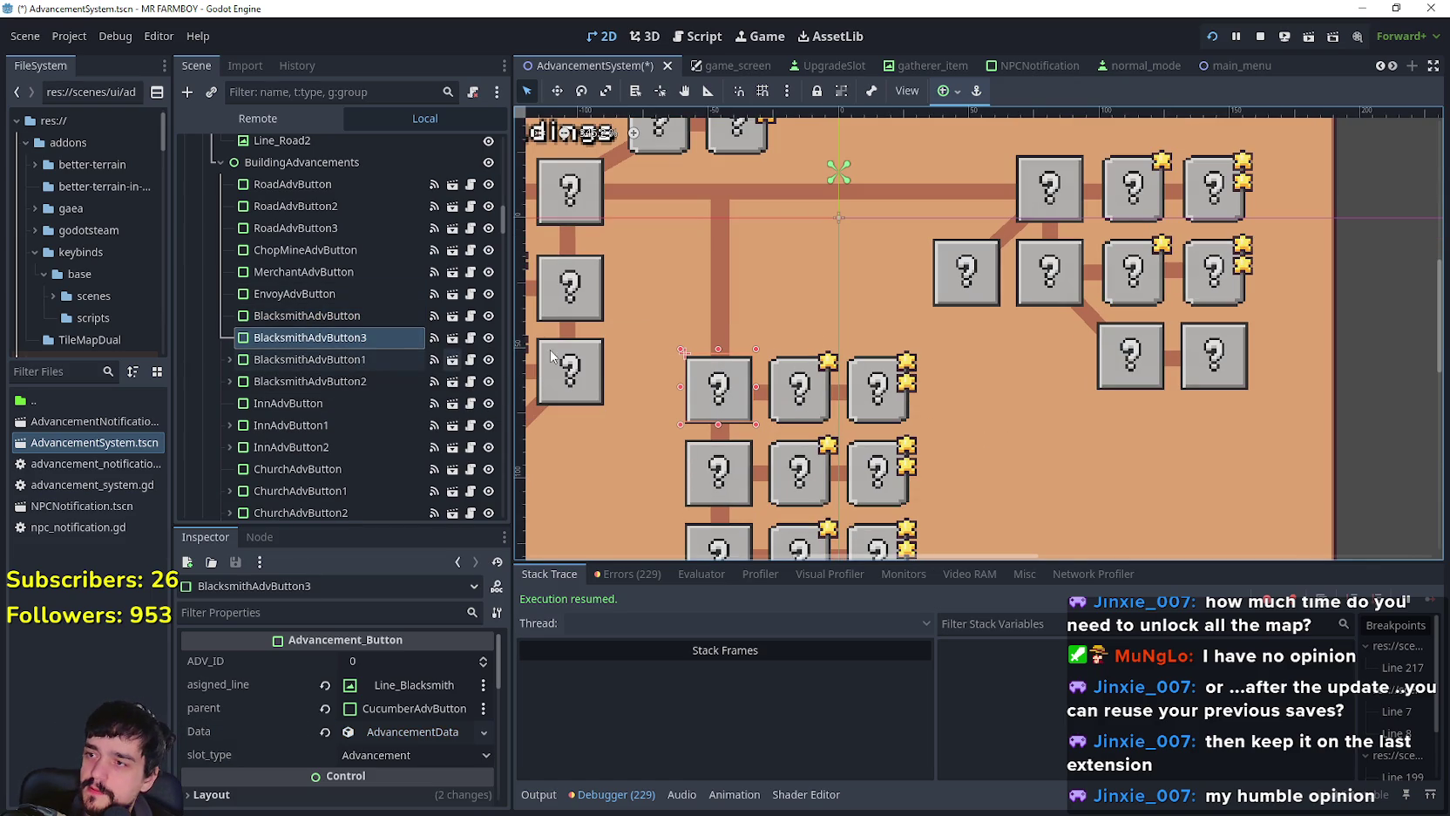
{"action": "left_click_drag", "start_coordinate": [342, 336], "coordinate": [326, 309]}
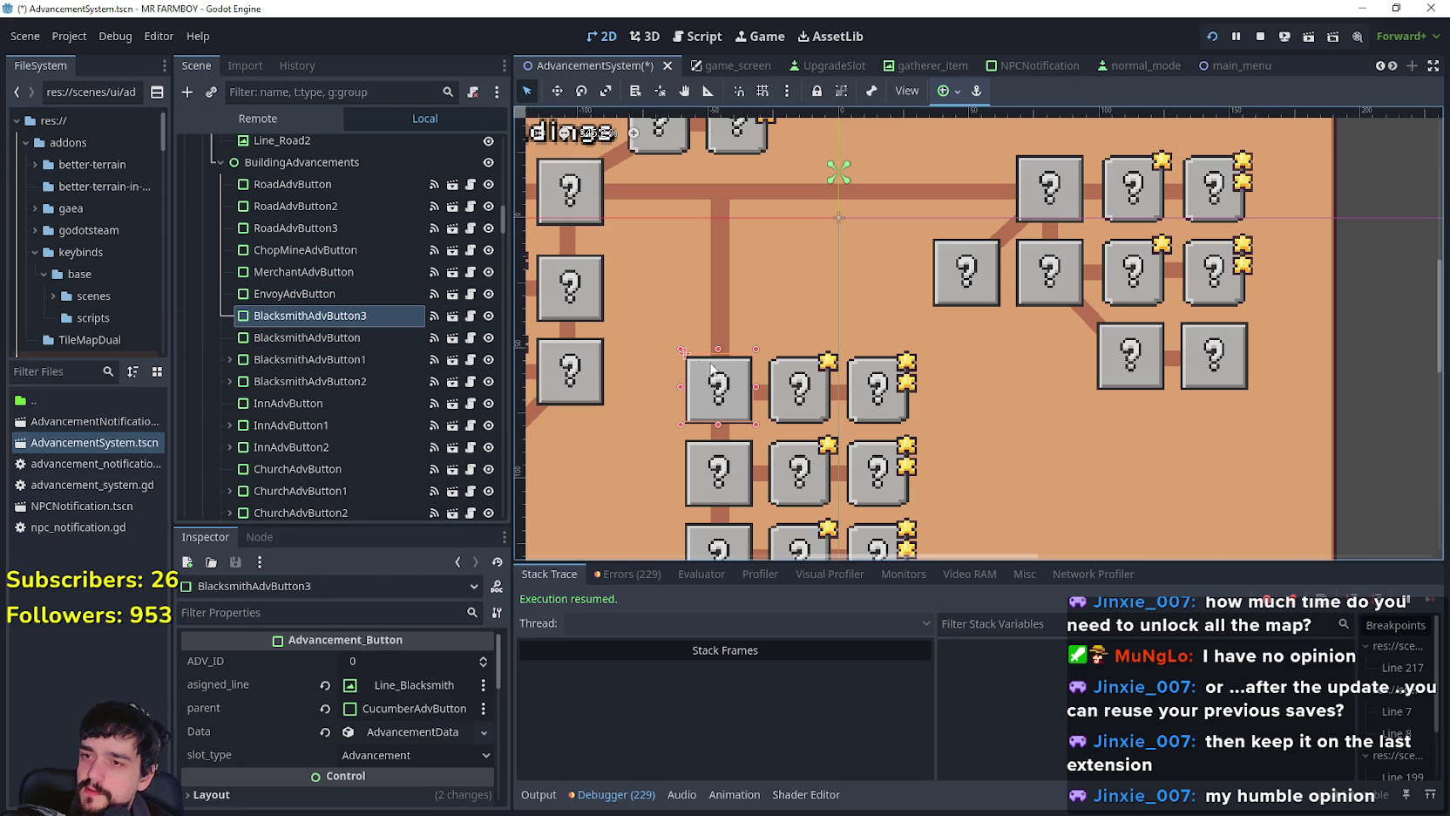
{"action": "key", "text": "w"}
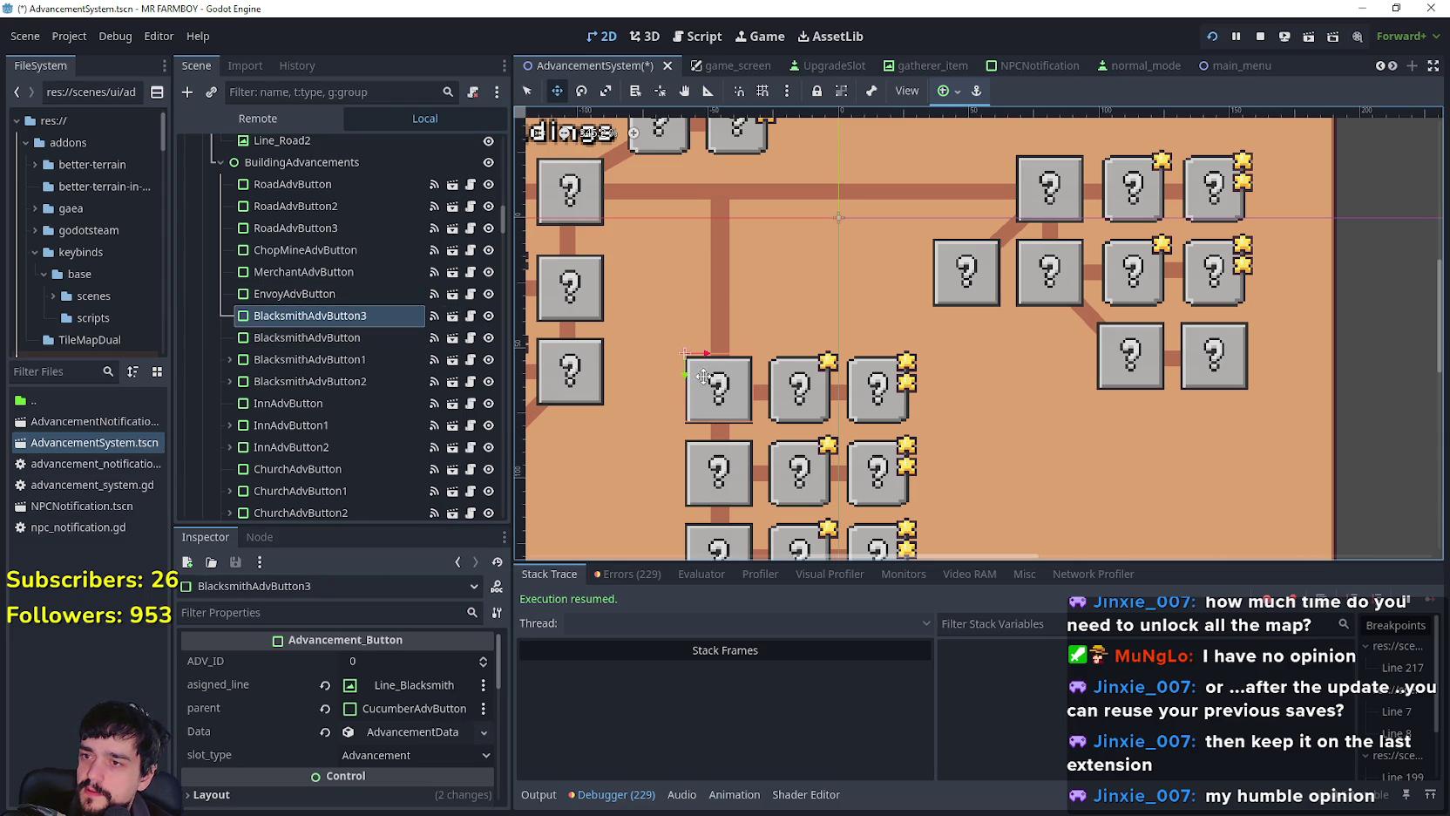
{"action": "key", "text": "Up"}
{"action": "key", "text": "Up"}
{"action": "key", "text": "Up"}
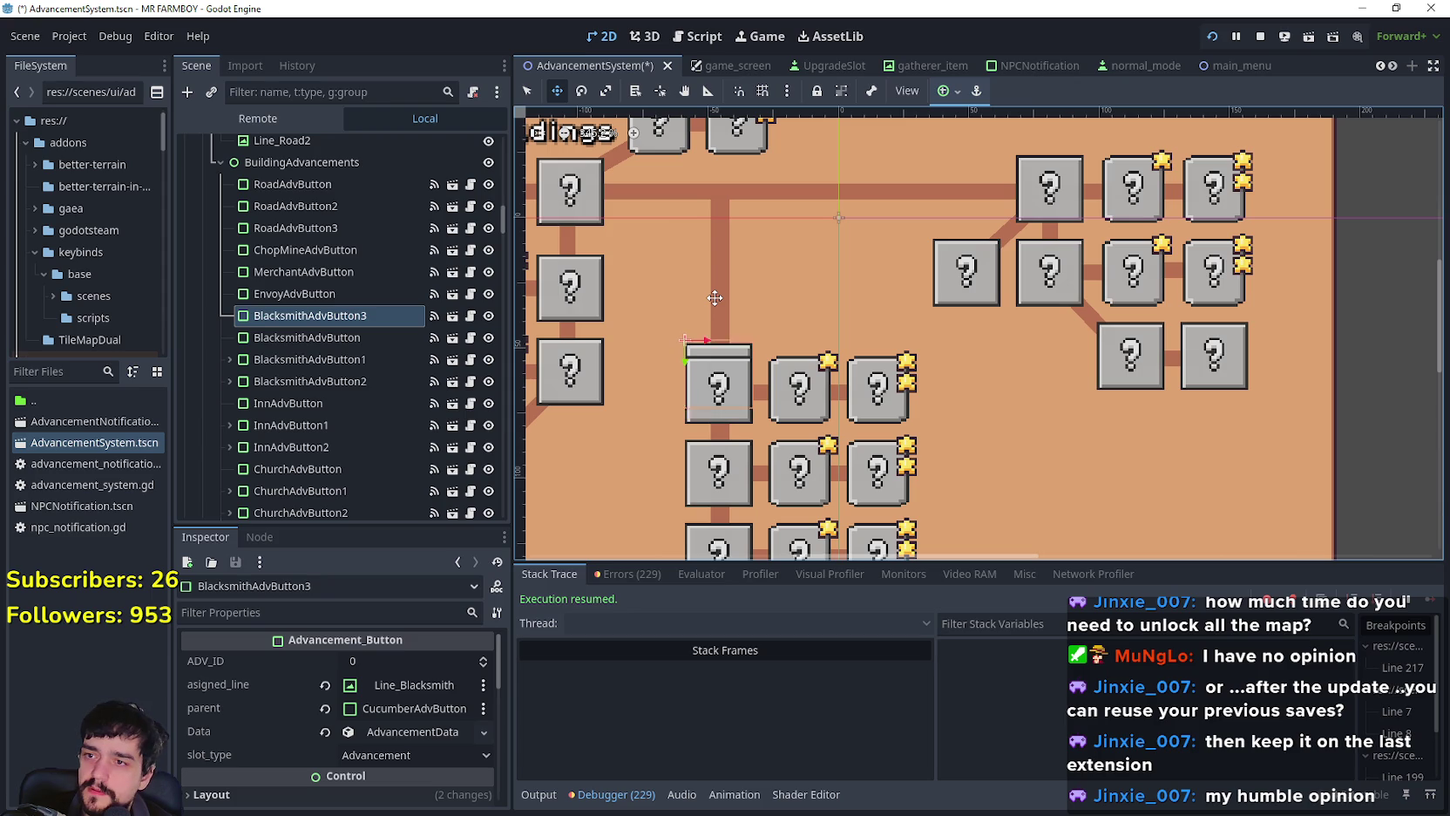
{"action": "key", "text": "Up"}
{"action": "key", "text": "Up"}
{"action": "key", "text": "Up"}
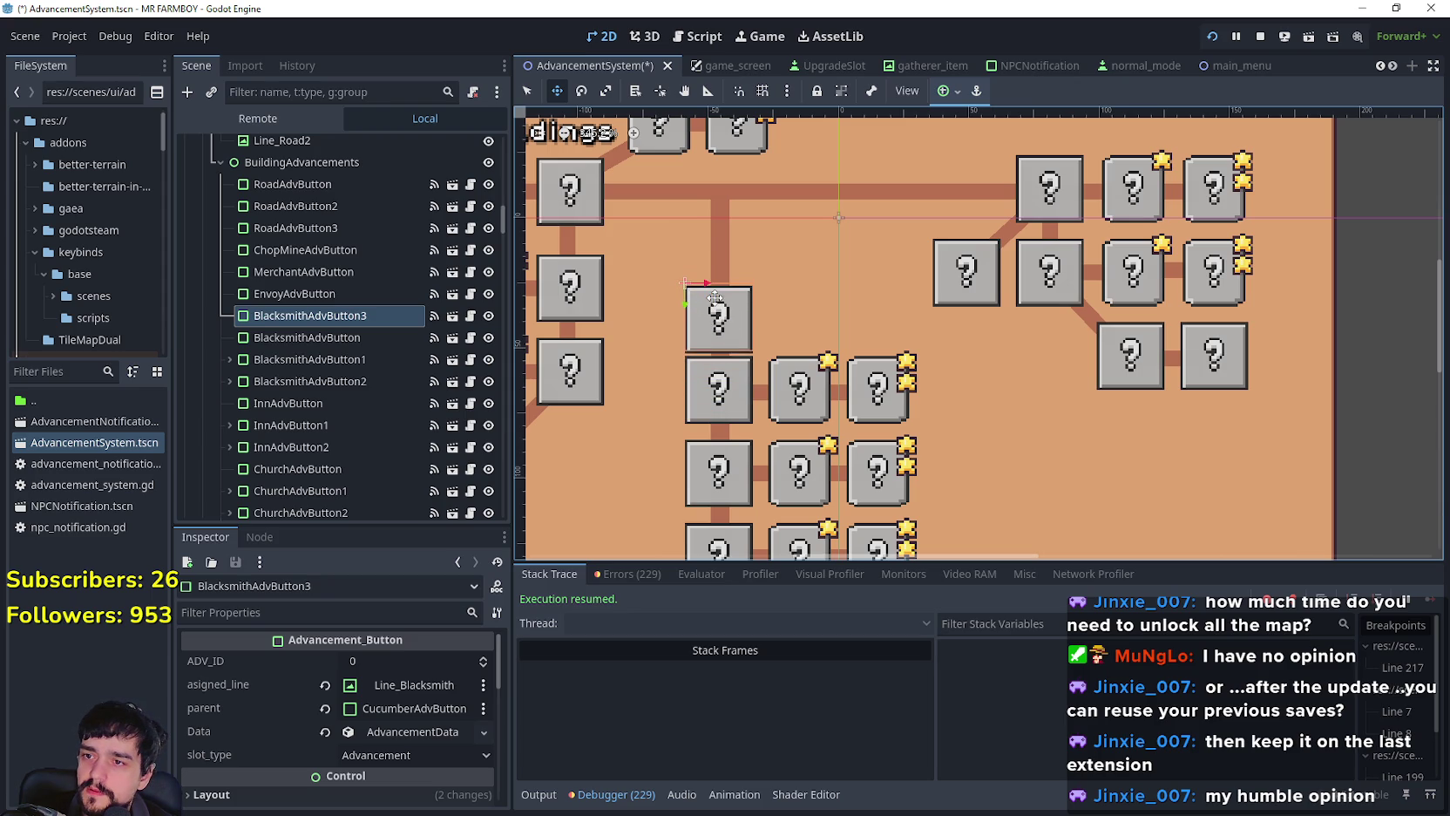
{"action": "key", "text": "Up"}
{"action": "key", "text": "Up"}
{"action": "key", "text": "Up"}
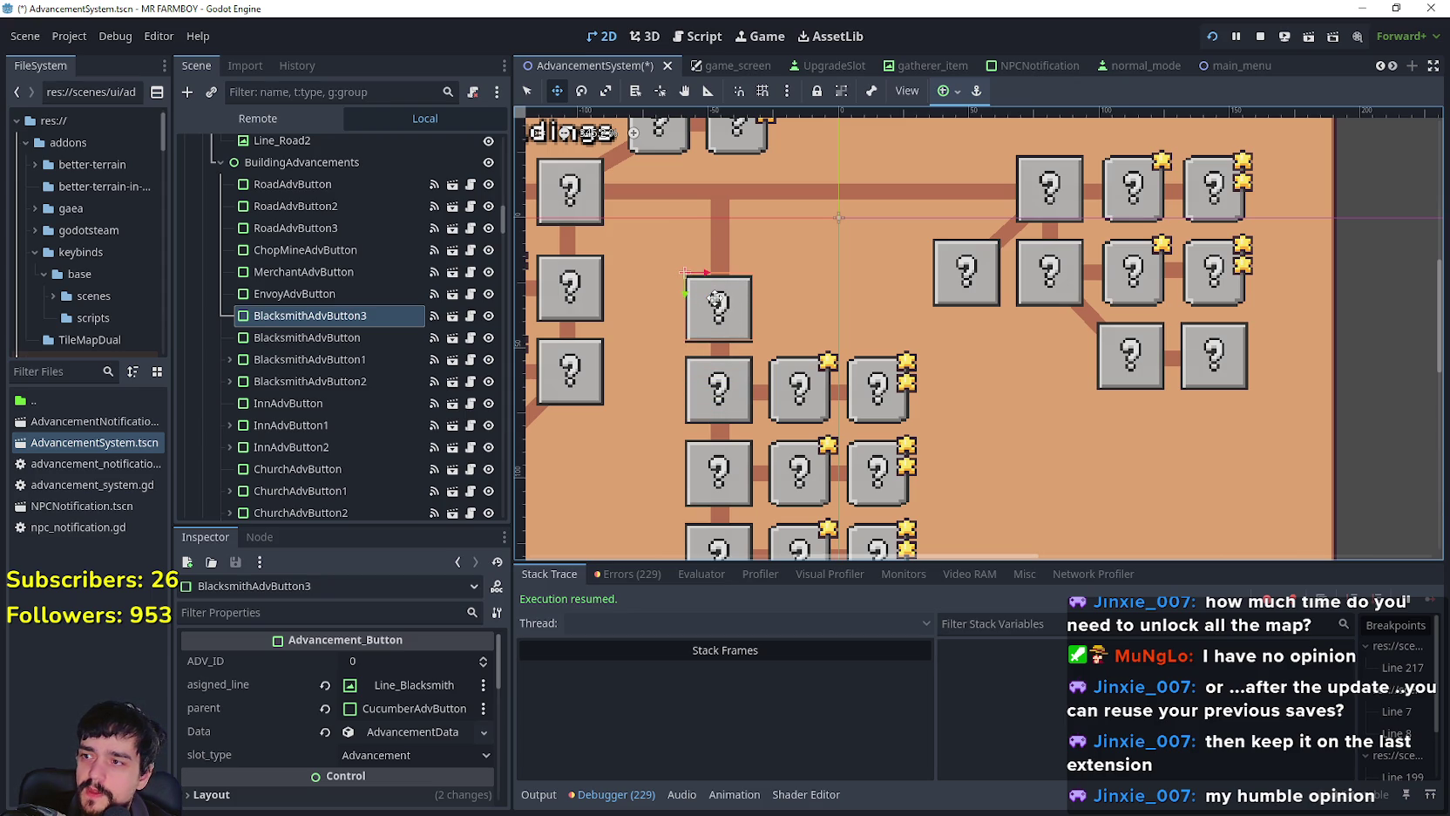
{"action": "left_click", "coordinate": [384, 315]}
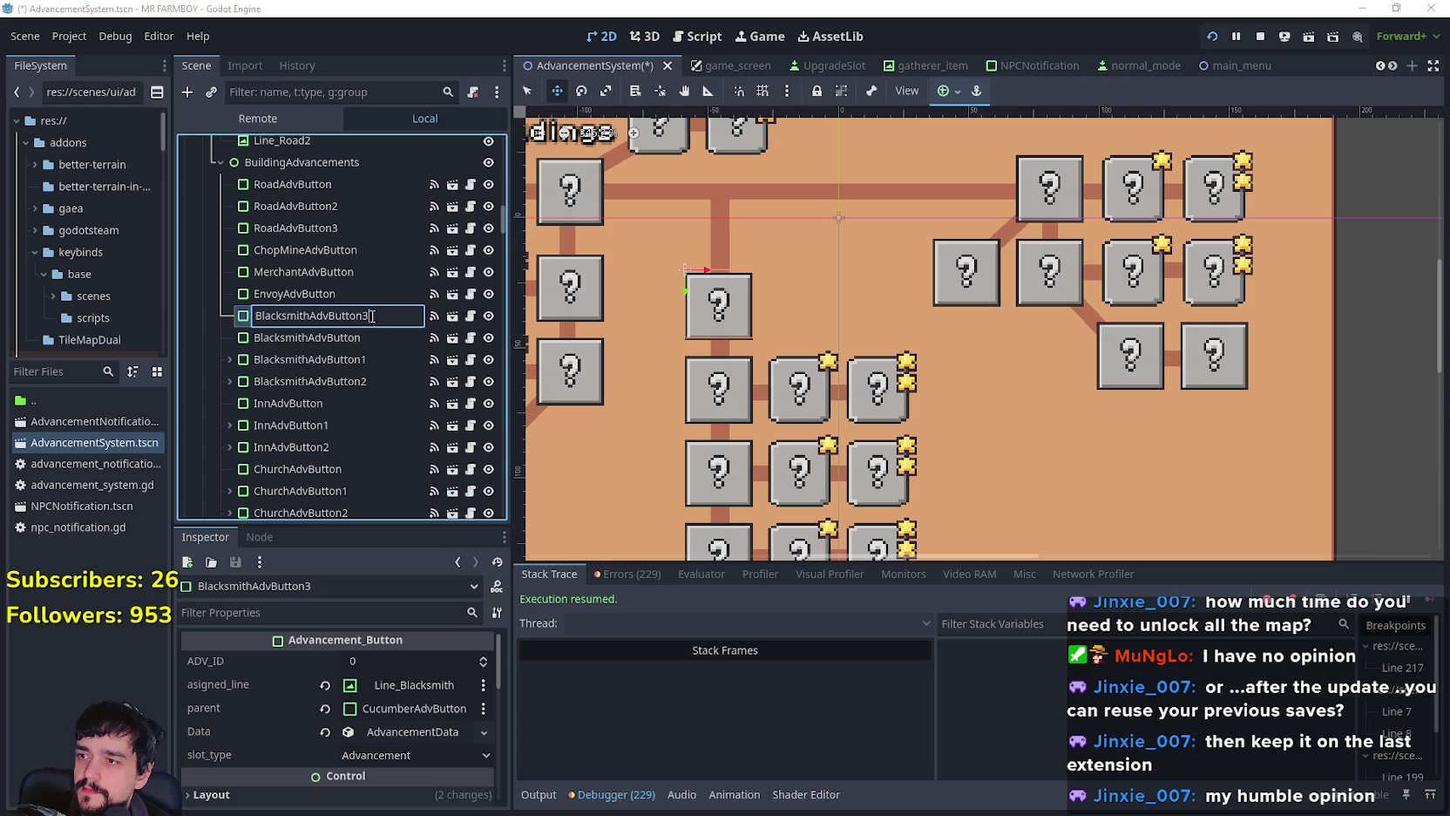
Step: Replace 'Blacksmith' with 'HorseStable' in the node name, making it HorseStableAdvButton
{"action": "key", "text": "Left"}
{"action": "key", "text": "Left"}
{"action": "key", "text": "Left"}
{"action": "key", "text": "BackSpace"}
{"action": "key", "text": "BackSpace"}
{"action": "key", "text": "BackSpace"}
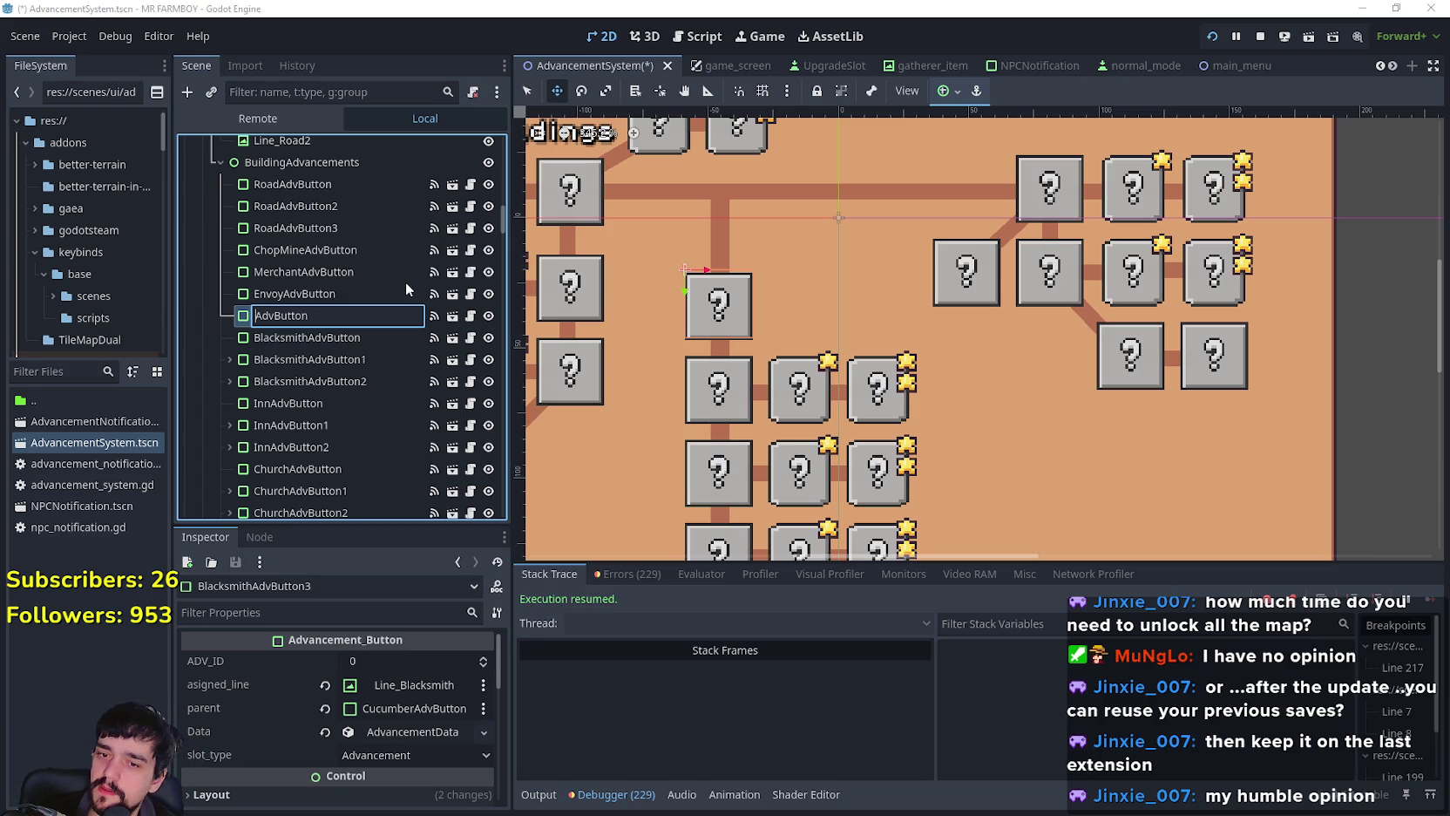
{"action": "type", "text": "HorseStable"}
{"action": "key", "text": "Return"}
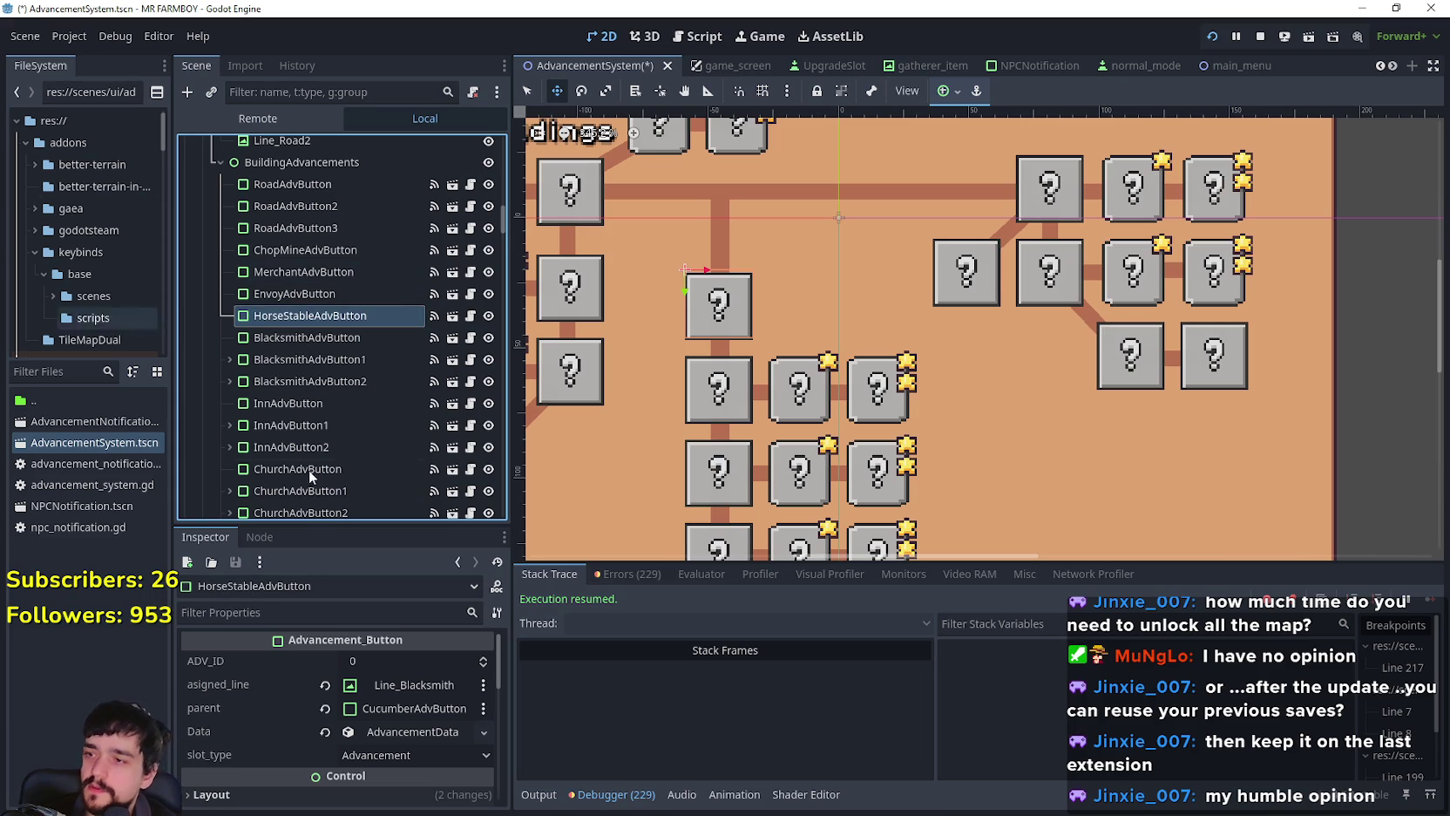
{"action": "scroll", "coordinate": [664, 510], "scroll_direction": "down", "scroll_amount": 4}
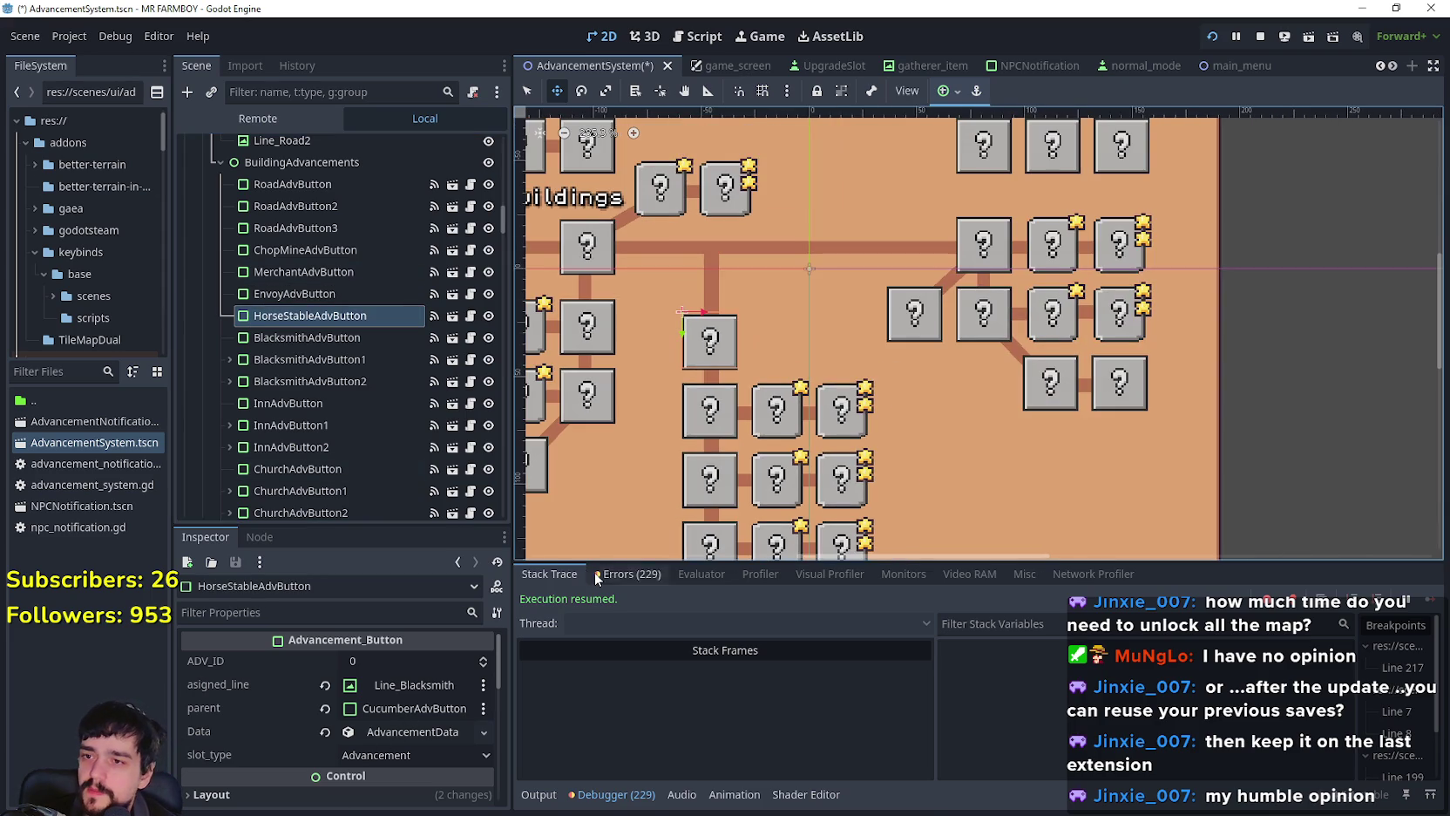
Step: Revert HorseStableAdvButton's asigned_line so it no longer points to Line_Blacksmith
{"action": "scroll", "coordinate": [634, 514], "scroll_direction": "up", "scroll_amount": 2}
{"action": "left_click", "coordinate": [402, 687]}
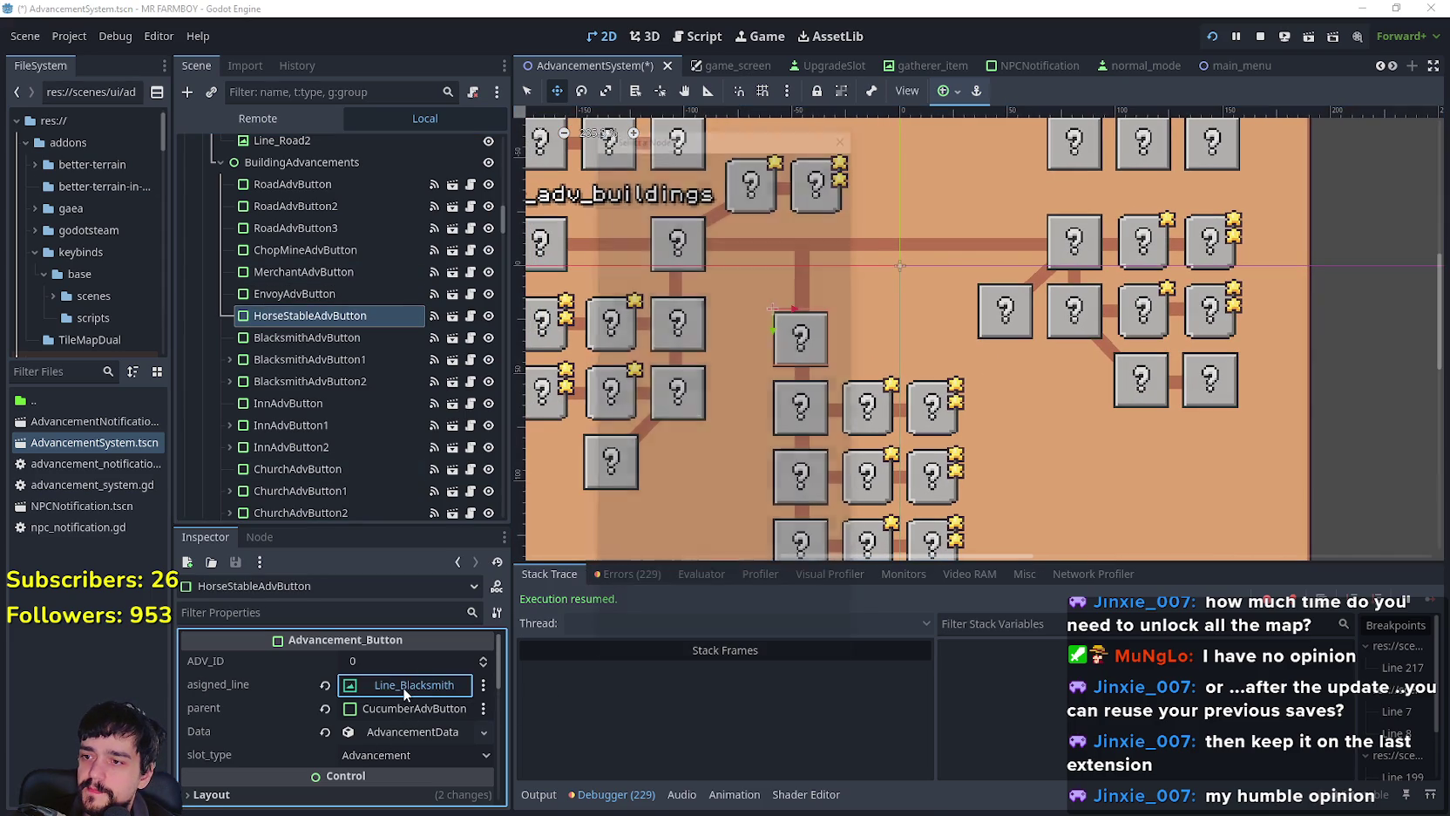
{"action": "scroll", "coordinate": [787, 338], "scroll_direction": "down", "scroll_amount": 2}
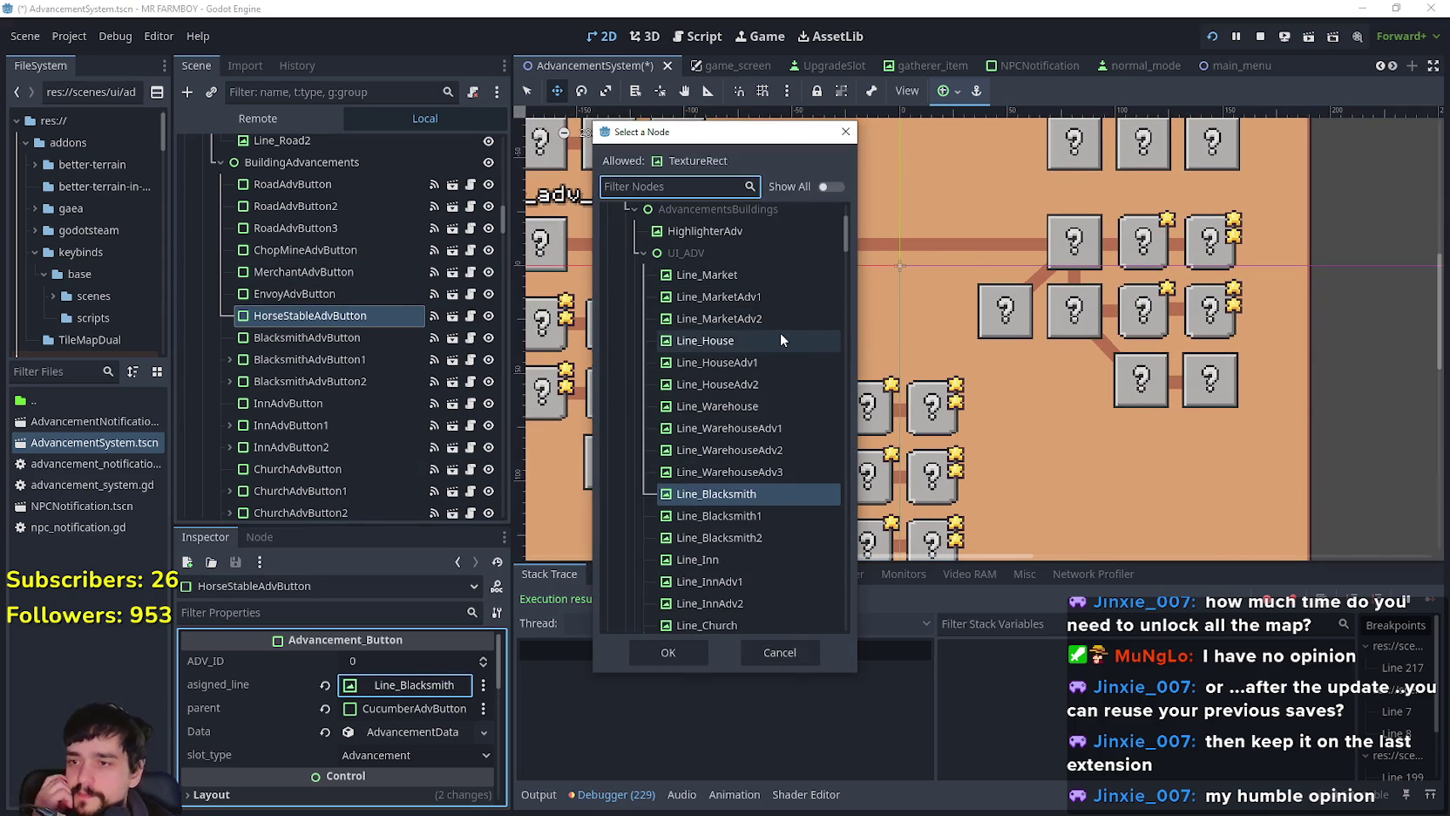
{"action": "left_click", "coordinate": [778, 652]}
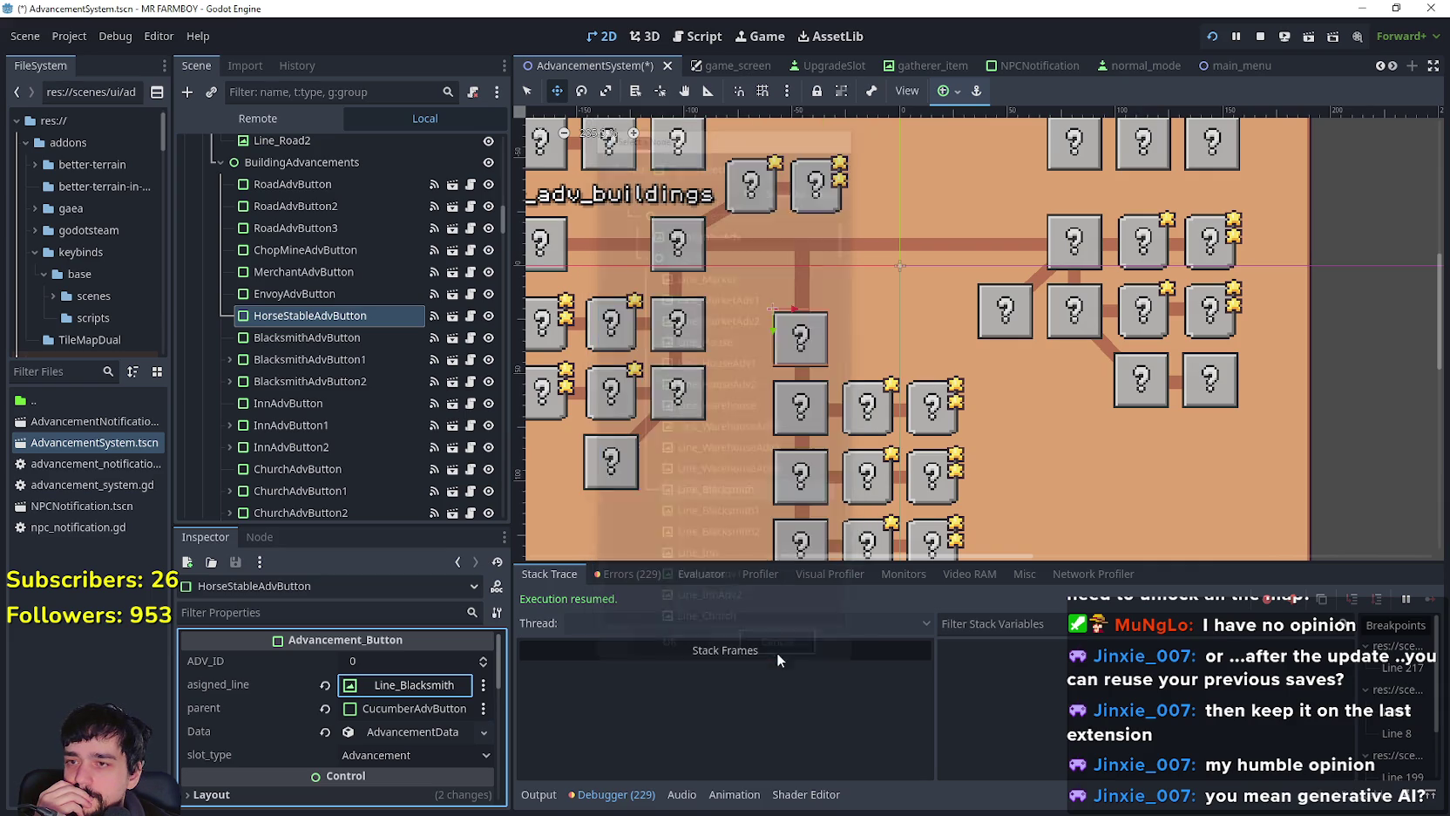
{"action": "scroll", "coordinate": [766, 393], "scroll_direction": "up", "scroll_amount": 2}
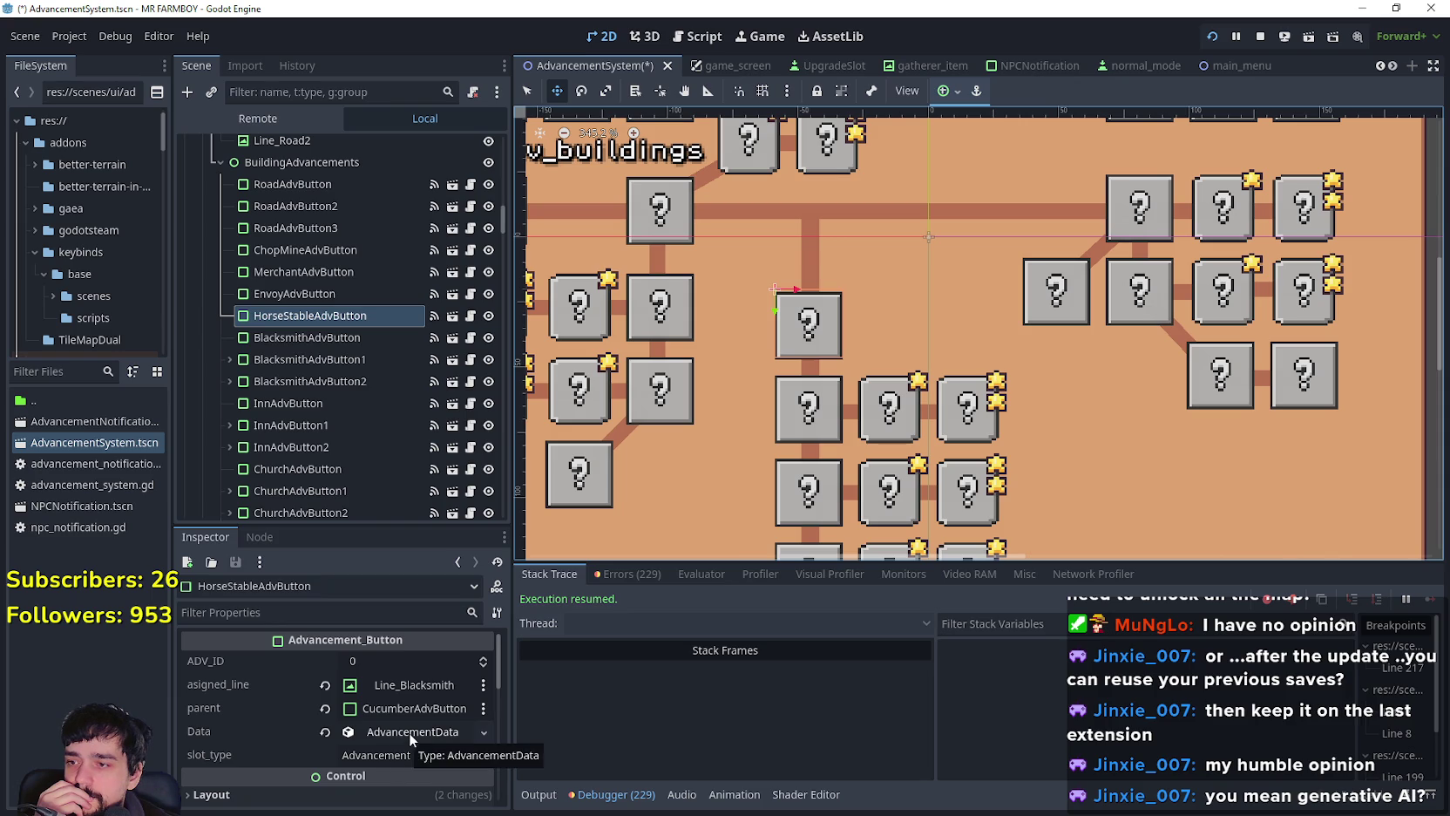
{"action": "left_click", "coordinate": [325, 685]}
Step: Scroll the Inspector down and expand the button's advancement Data
{"action": "scroll", "coordinate": [804, 226], "scroll_direction": "down", "scroll_amount": 2}
{"action": "scroll", "coordinate": [804, 227], "scroll_direction": "up", "scroll_amount": 1}
{"action": "scroll", "coordinate": [805, 226], "scroll_direction": "down", "scroll_amount": 1}
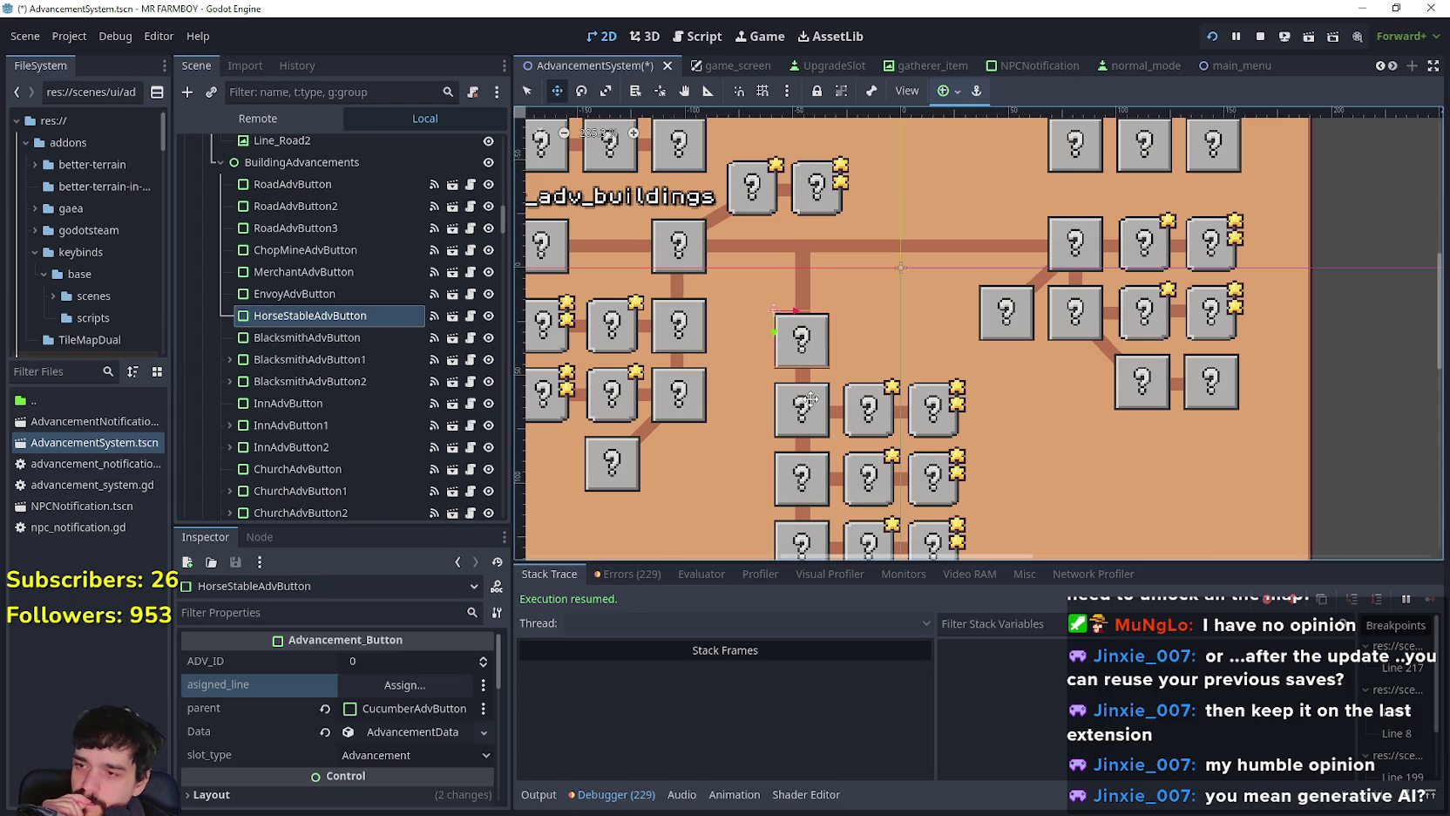
{"action": "scroll", "coordinate": [811, 400], "scroll_direction": "down", "scroll_amount": 1}
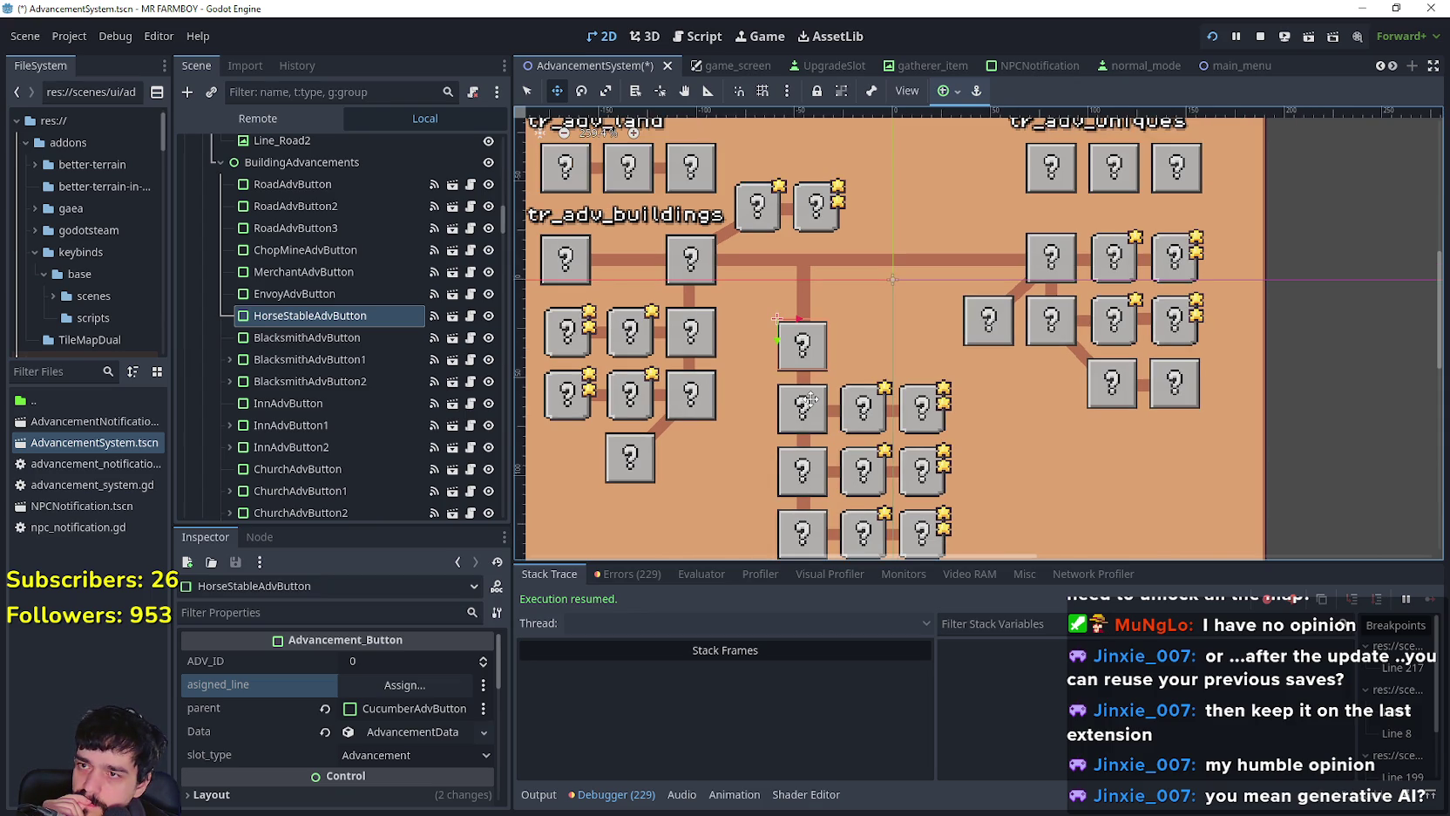
{"action": "scroll", "coordinate": [810, 399], "scroll_direction": "up", "scroll_amount": 2}
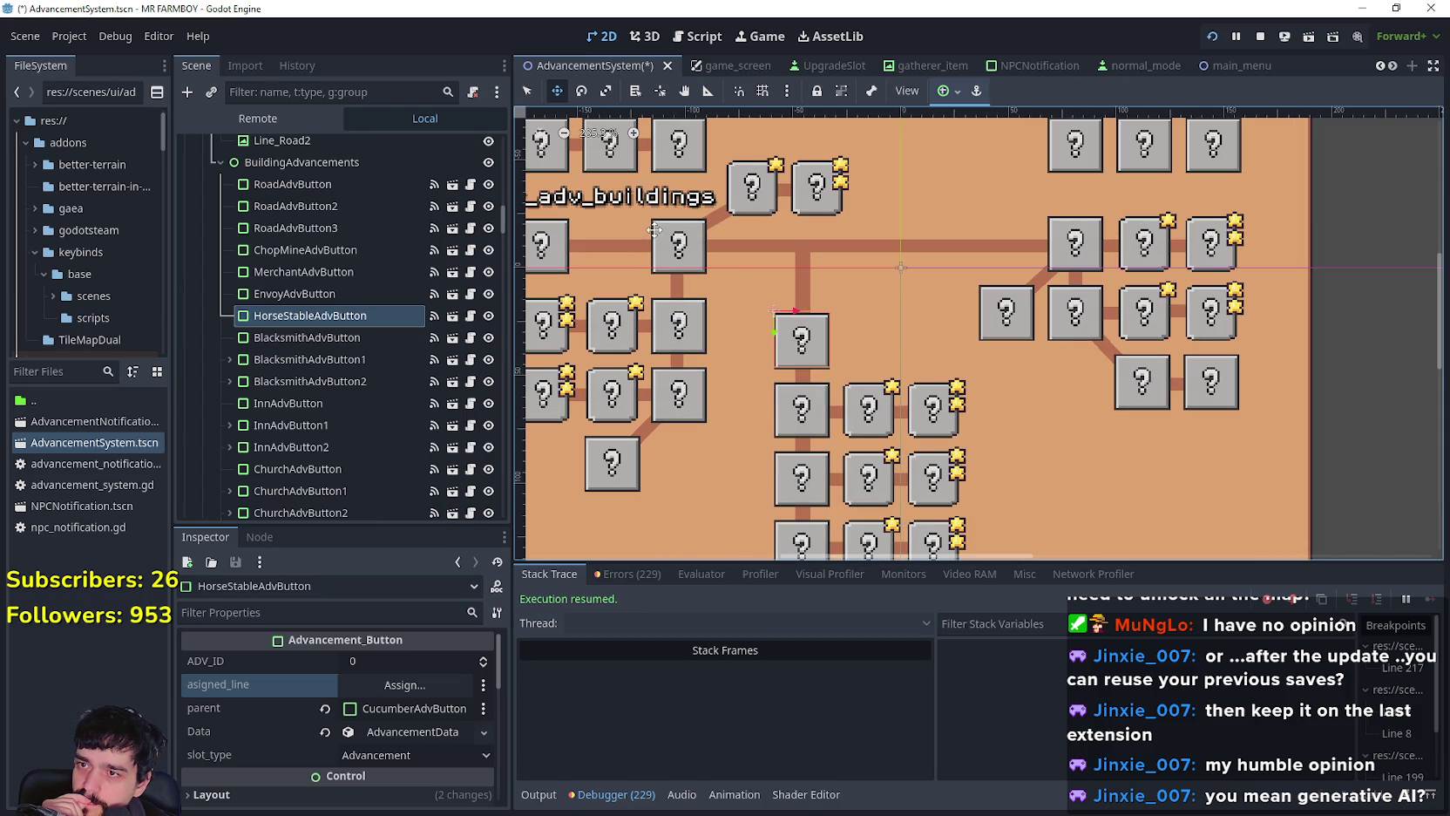
{"action": "scroll", "coordinate": [411, 680], "scroll_direction": "down", "scroll_amount": 1}
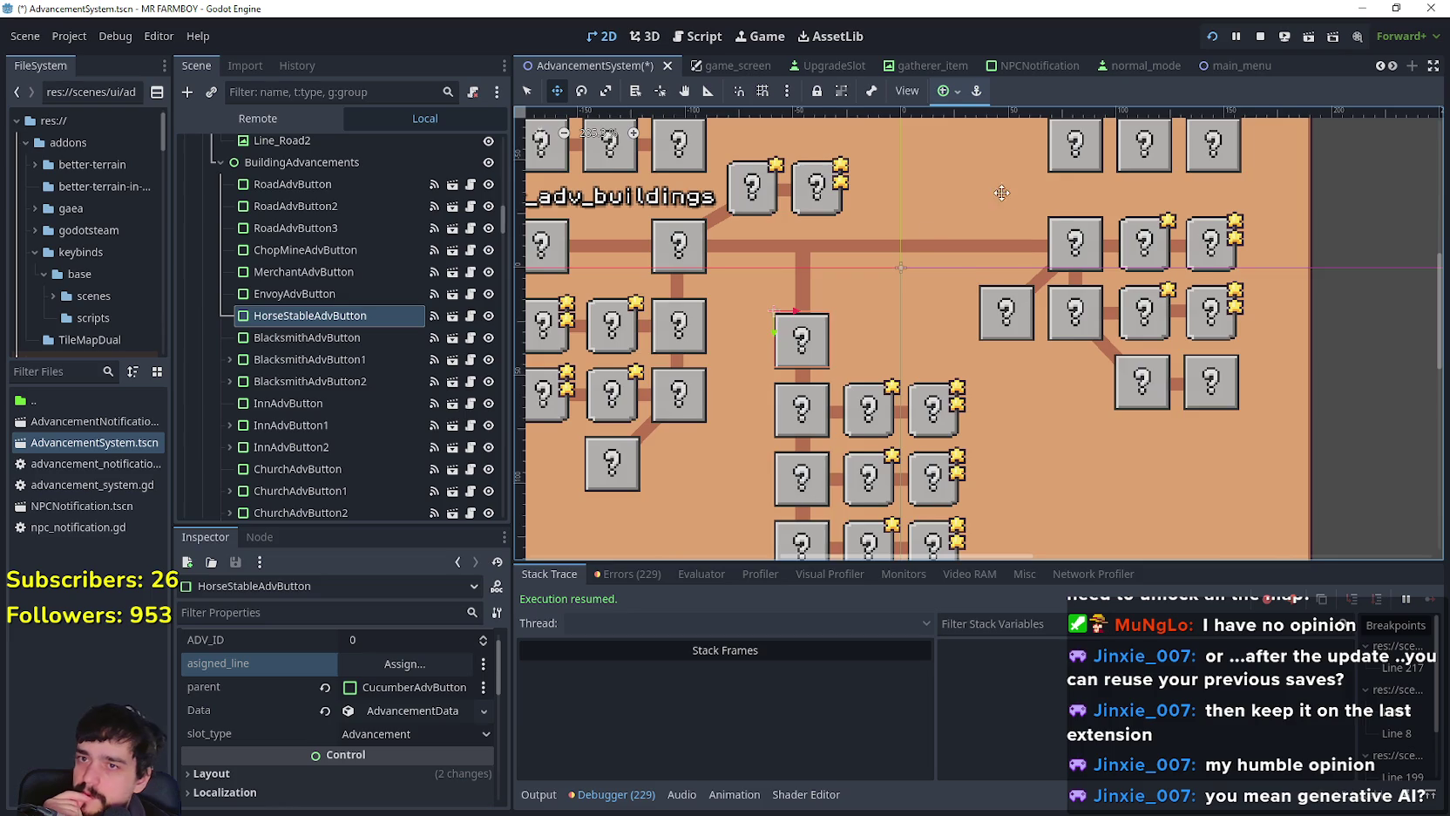
{"action": "scroll", "coordinate": [1007, 201], "scroll_direction": "down", "scroll_amount": 1}
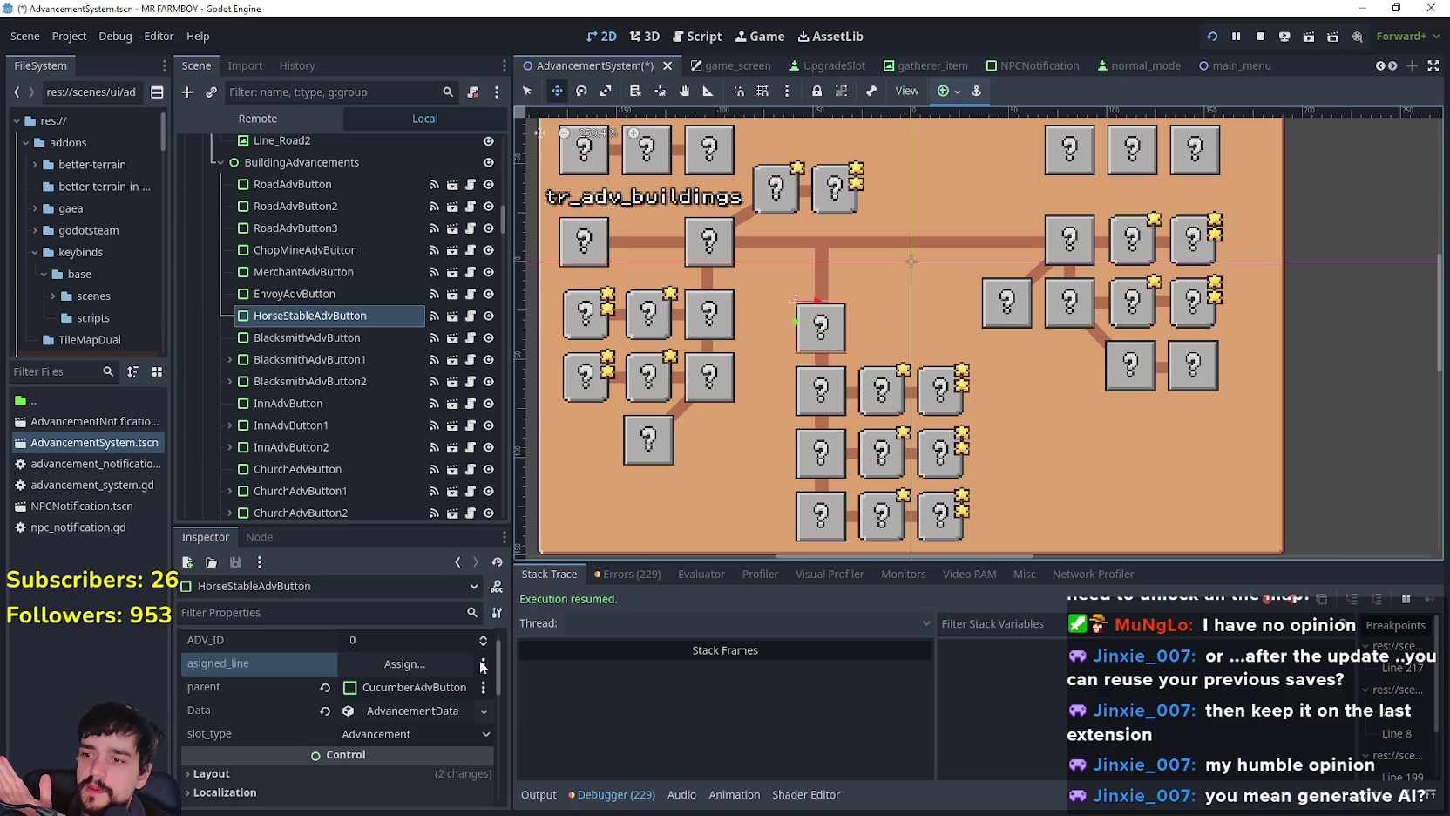
{"action": "left_click", "coordinate": [436, 711]}
Step: Open the Data resource's options menu and close it without changes
{"action": "scroll", "coordinate": [435, 711], "scroll_direction": "down", "scroll_amount": 3}
{"action": "scroll", "coordinate": [433, 709], "scroll_direction": "up", "scroll_amount": 3}
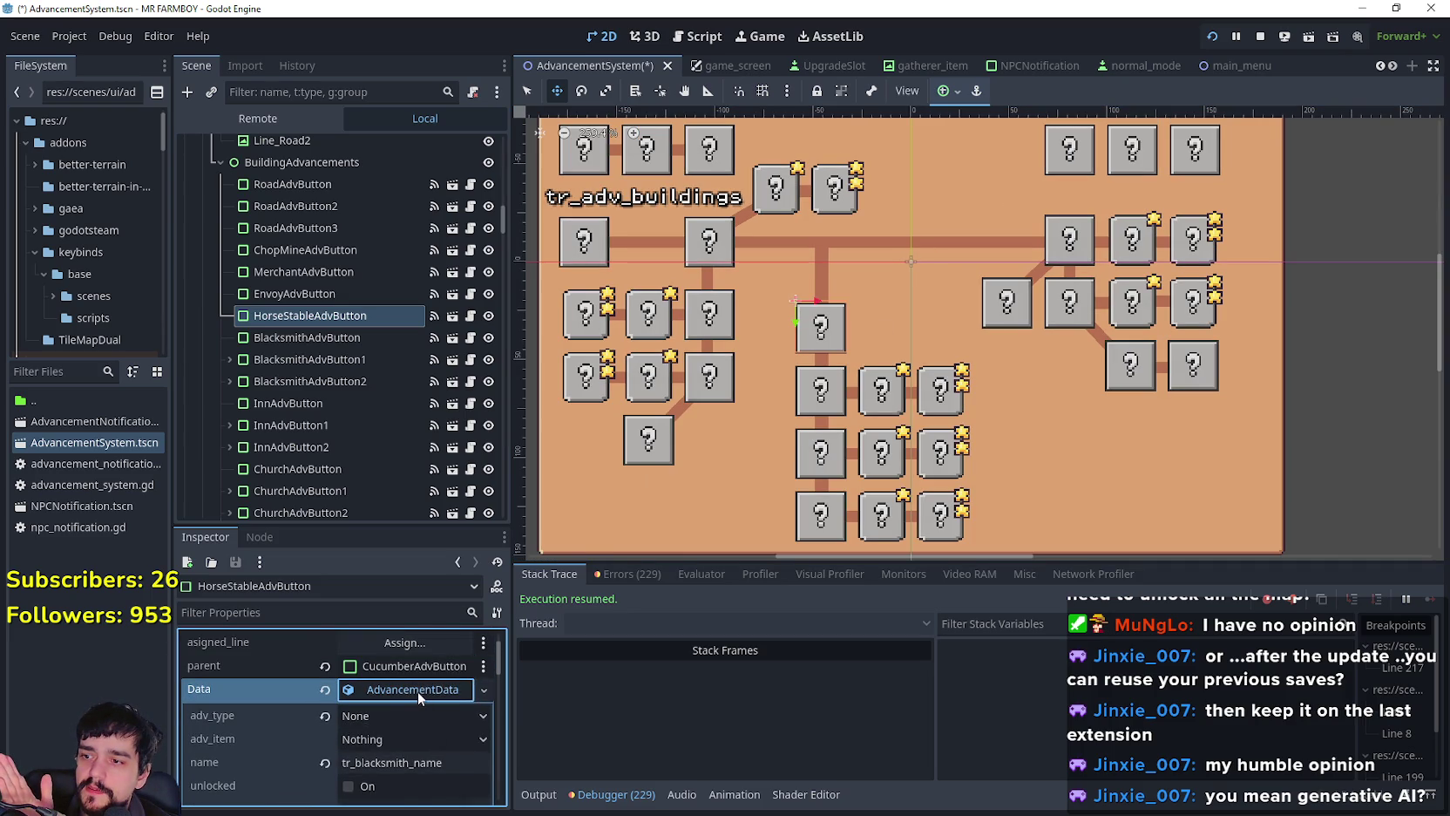
{"action": "right_click", "coordinate": [419, 692]}
{"action": "left_click", "coordinate": [468, 712]}
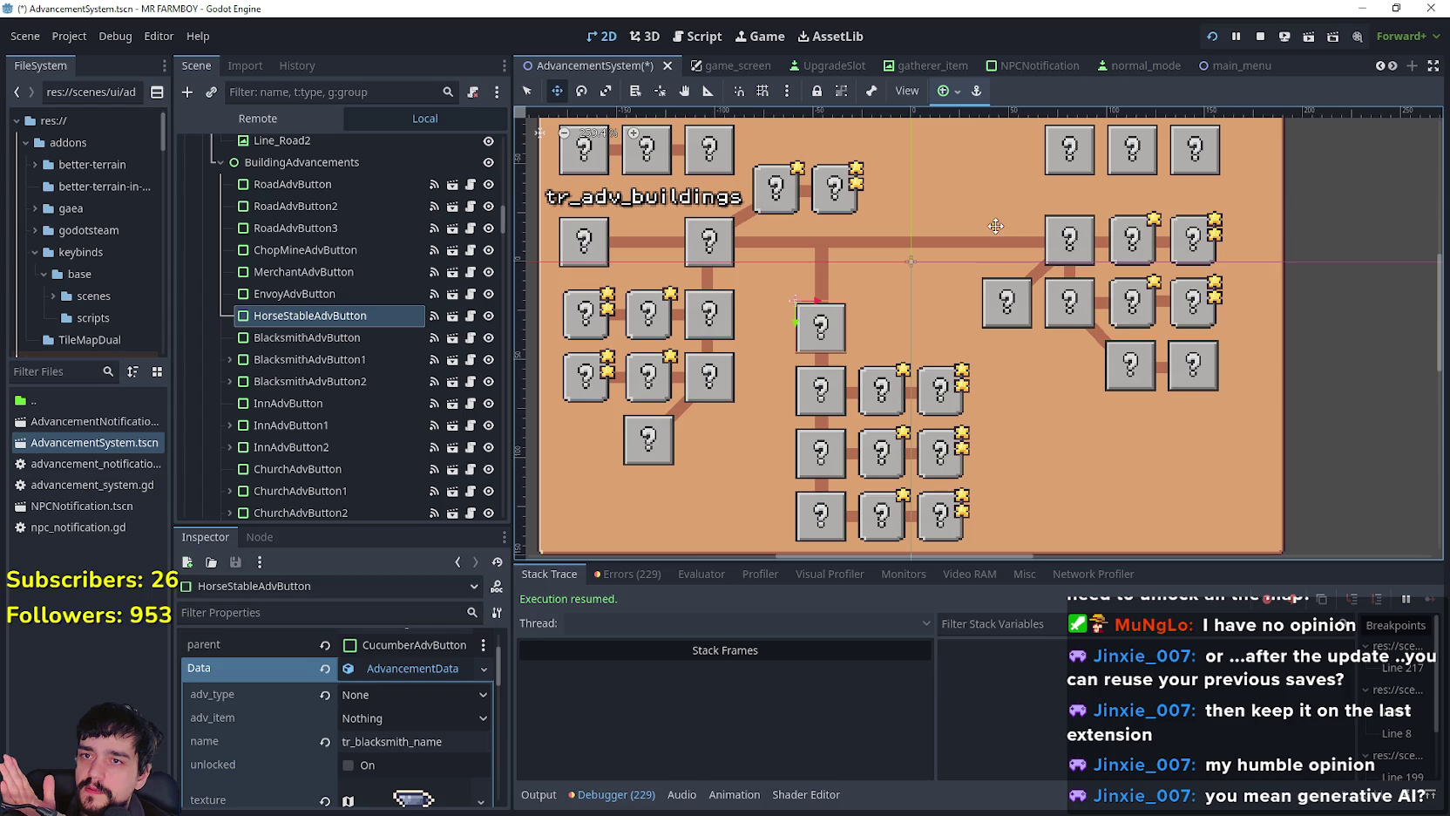
Step: Compare the Merchant and Envoy buttons' data, then reselect HorseStableAdvButton
{"action": "left_click", "coordinate": [526, 90]}
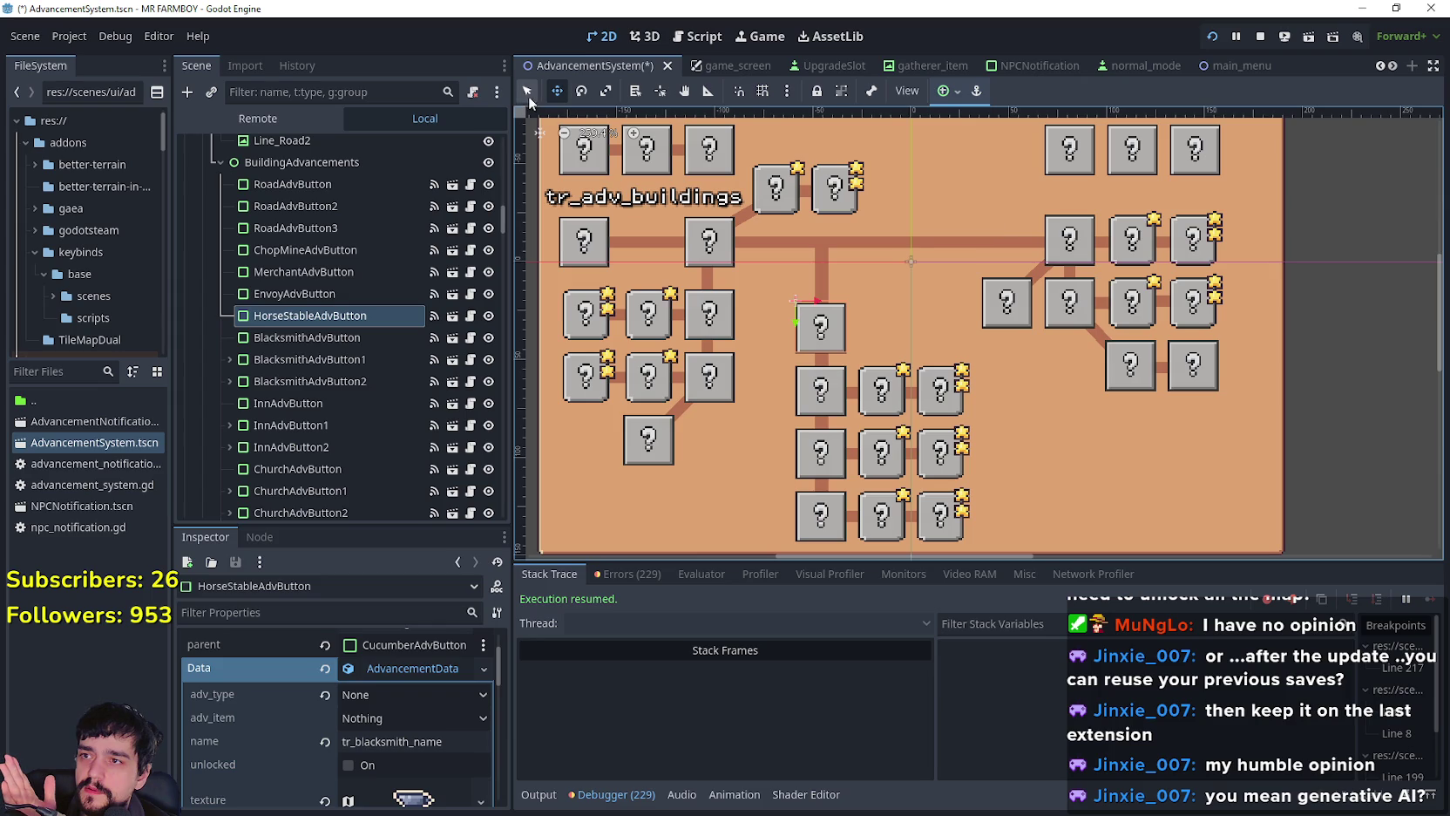
{"action": "left_click", "coordinate": [1151, 165]}
{"action": "scroll", "coordinate": [437, 714], "scroll_direction": "down", "scroll_amount": 1}
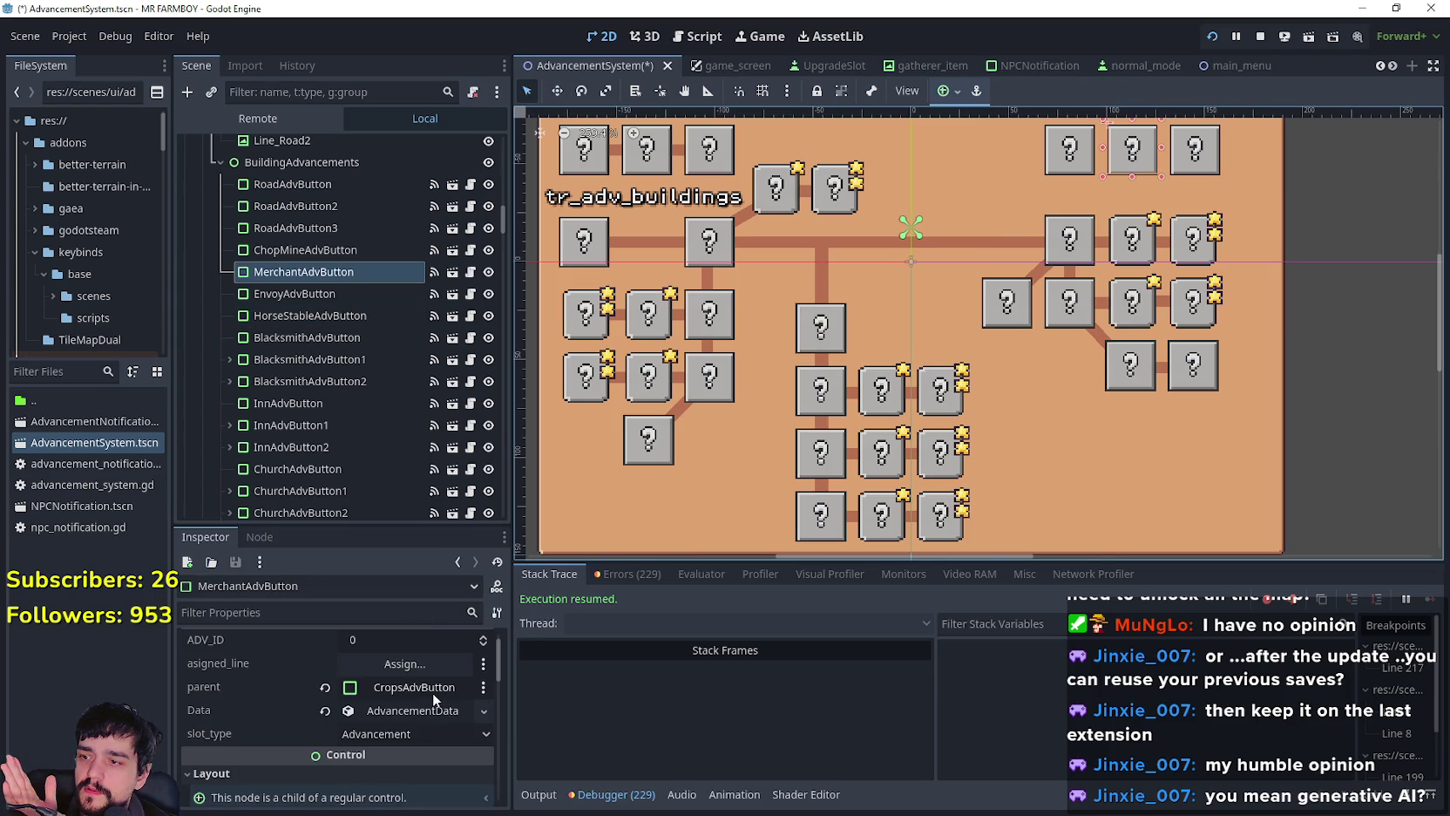
{"action": "left_click", "coordinate": [1212, 152]}
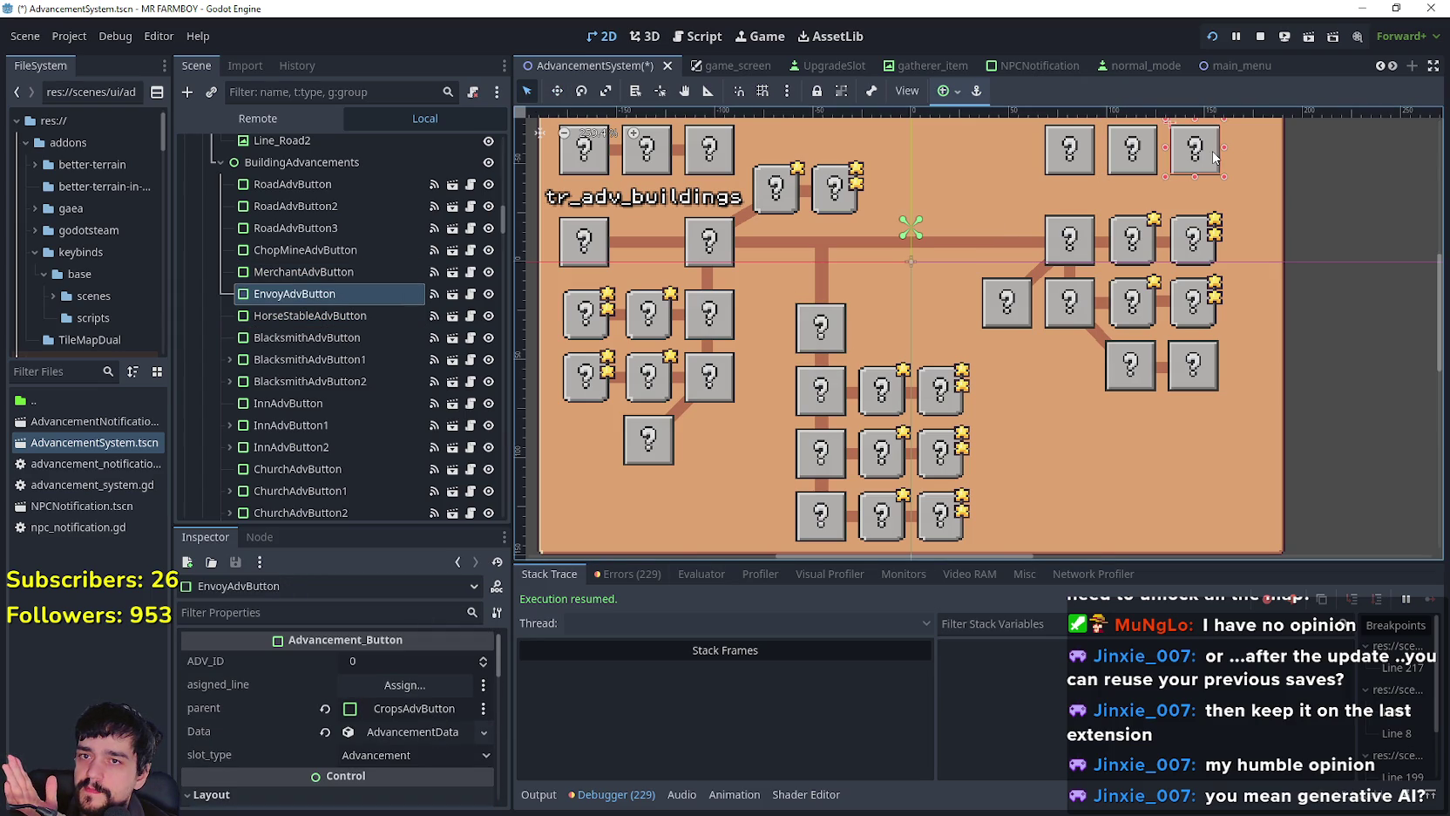
{"action": "scroll", "coordinate": [410, 736], "scroll_direction": "down", "scroll_amount": 5}
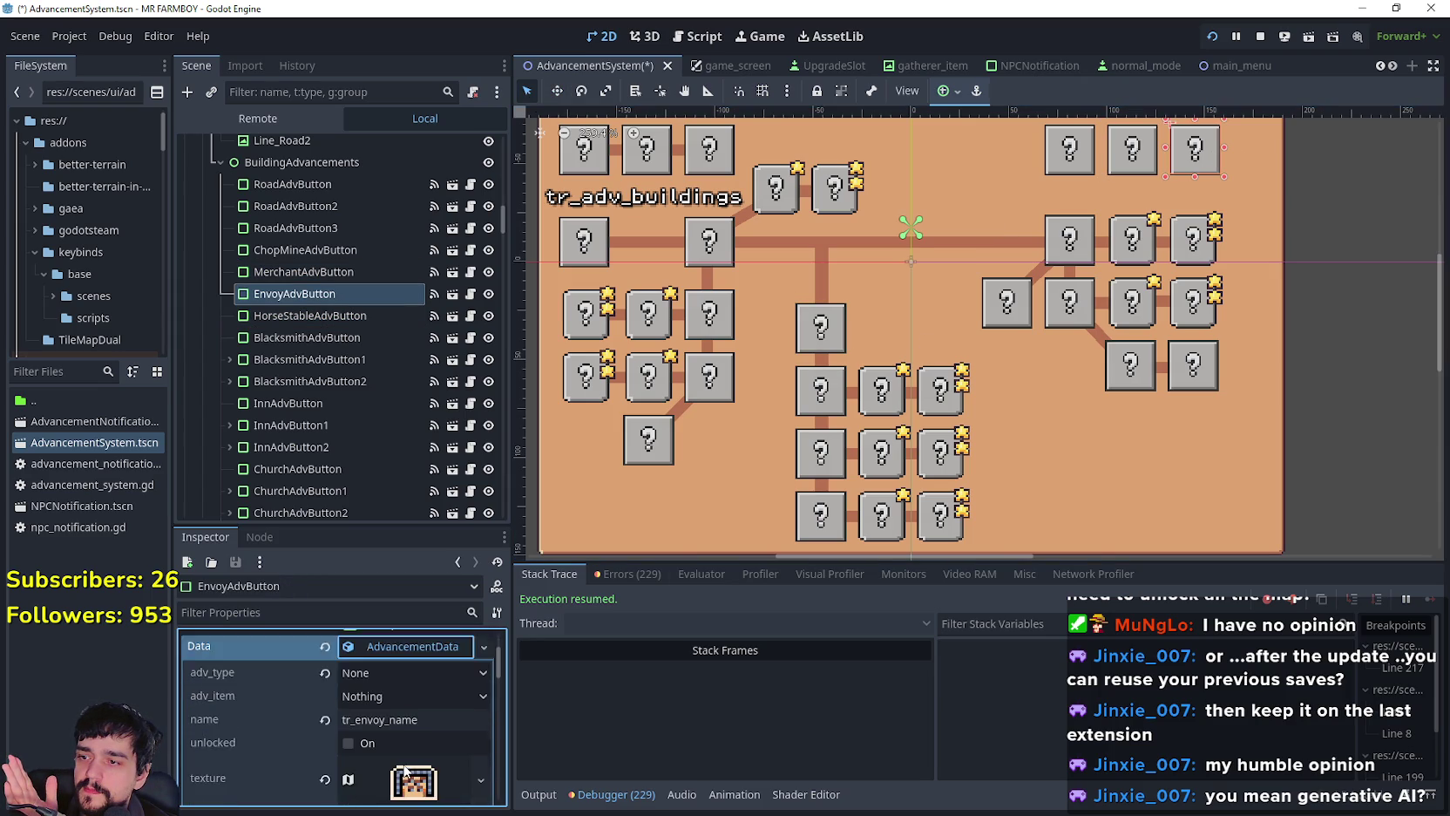
{"action": "scroll", "coordinate": [415, 755], "scroll_direction": "up", "scroll_amount": 3}
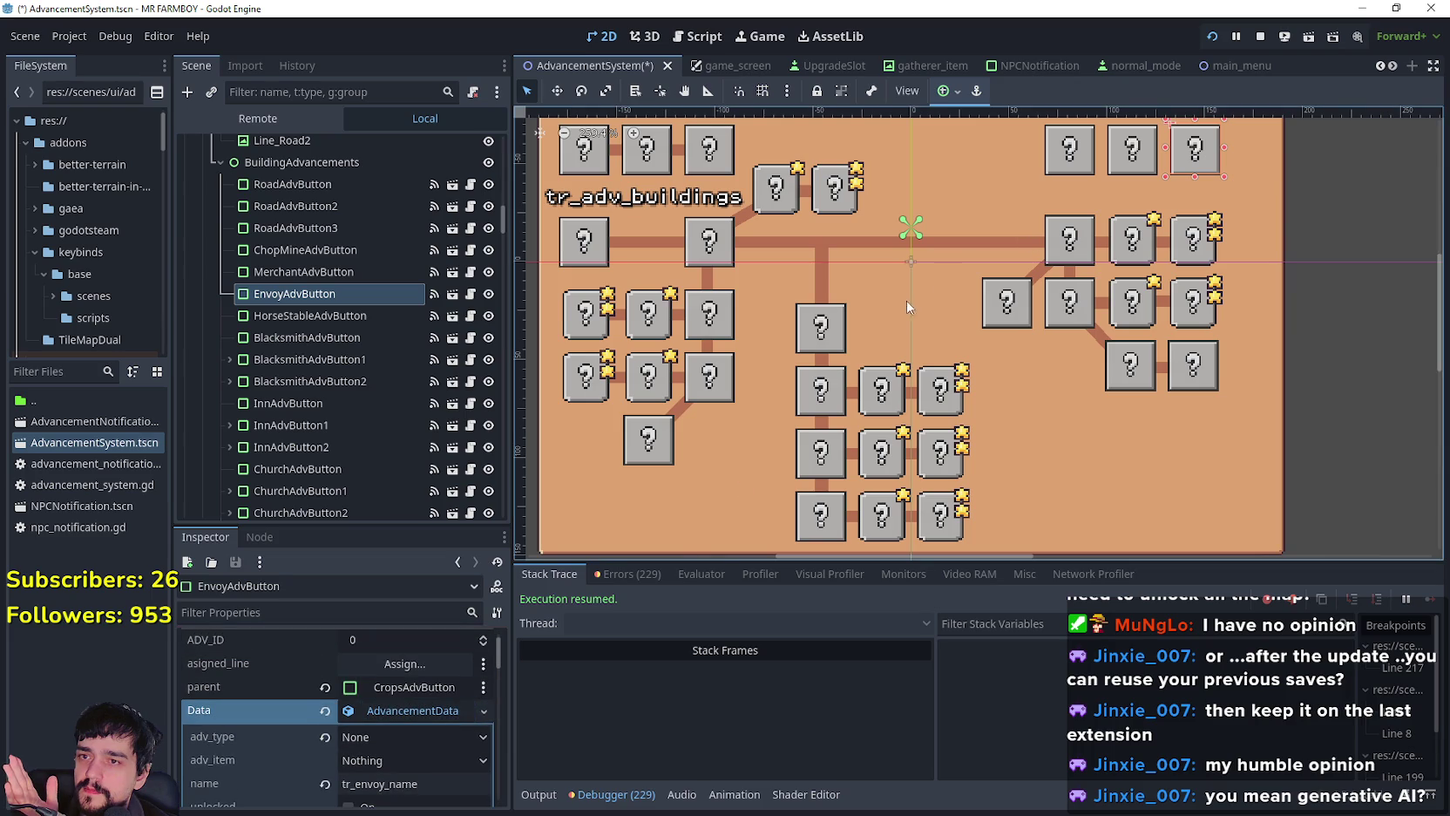
{"action": "left_click", "coordinate": [833, 335]}
{"action": "scroll", "coordinate": [430, 688], "scroll_direction": "down", "scroll_amount": 3}
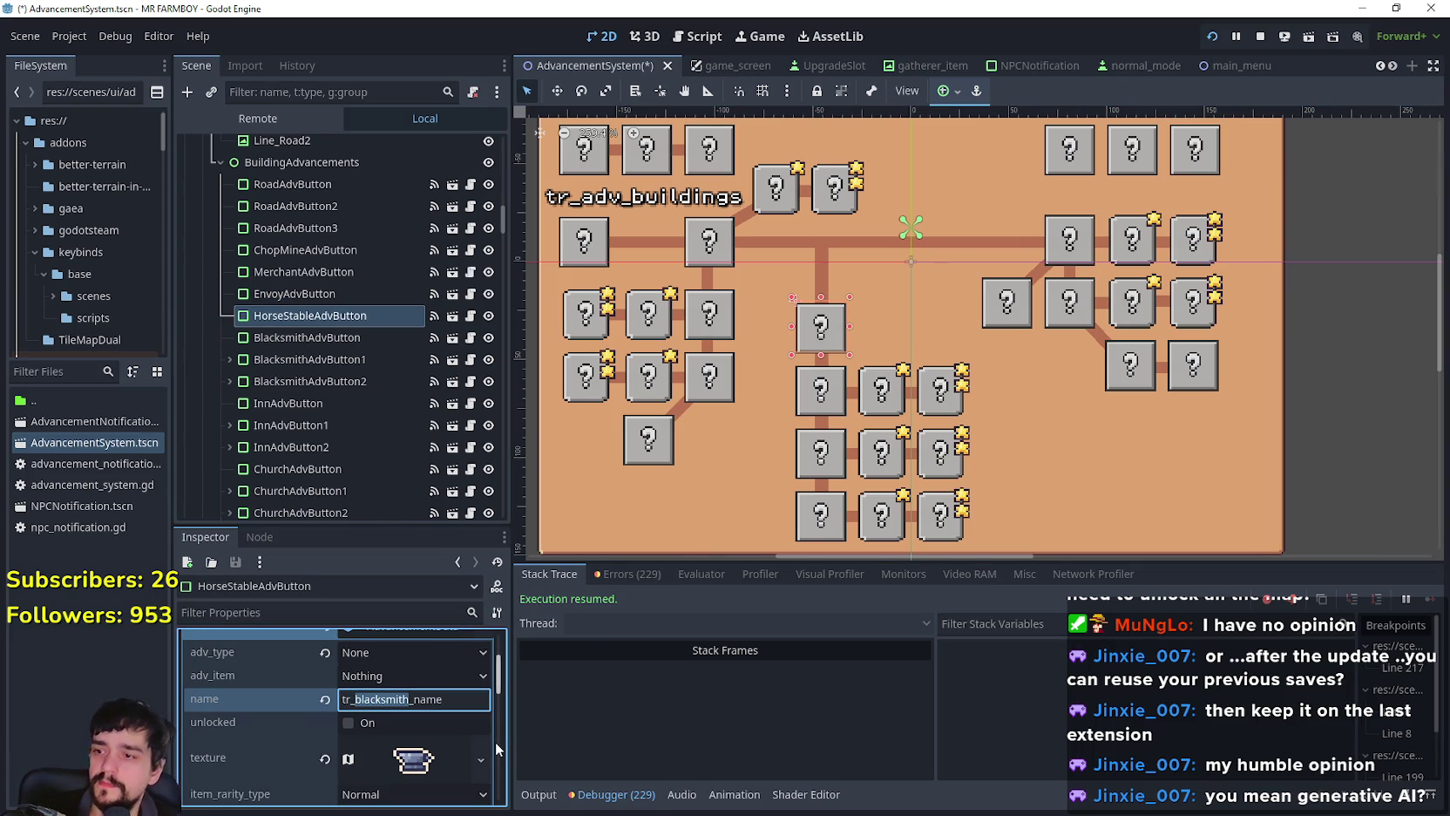
{"action": "scroll", "coordinate": [493, 673], "scroll_direction": "up", "scroll_amount": 2}
Step: Make the Horse Stable button's data unique, clear its parent and rename it tr_horse_stable_name
{"action": "right_click", "coordinate": [399, 691]}
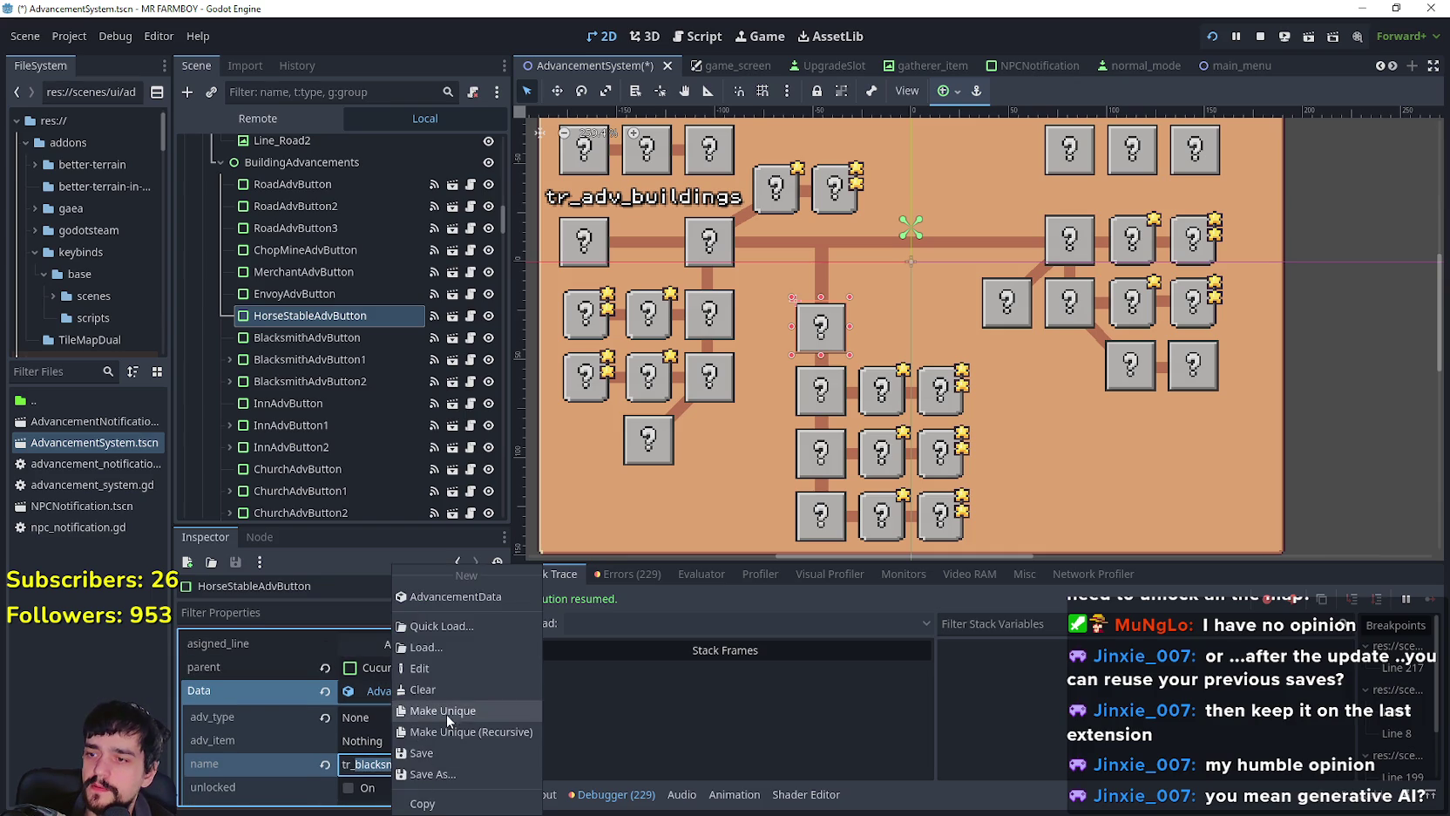
{"action": "left_click", "coordinate": [446, 716]}
{"action": "left_click", "coordinate": [325, 668]}
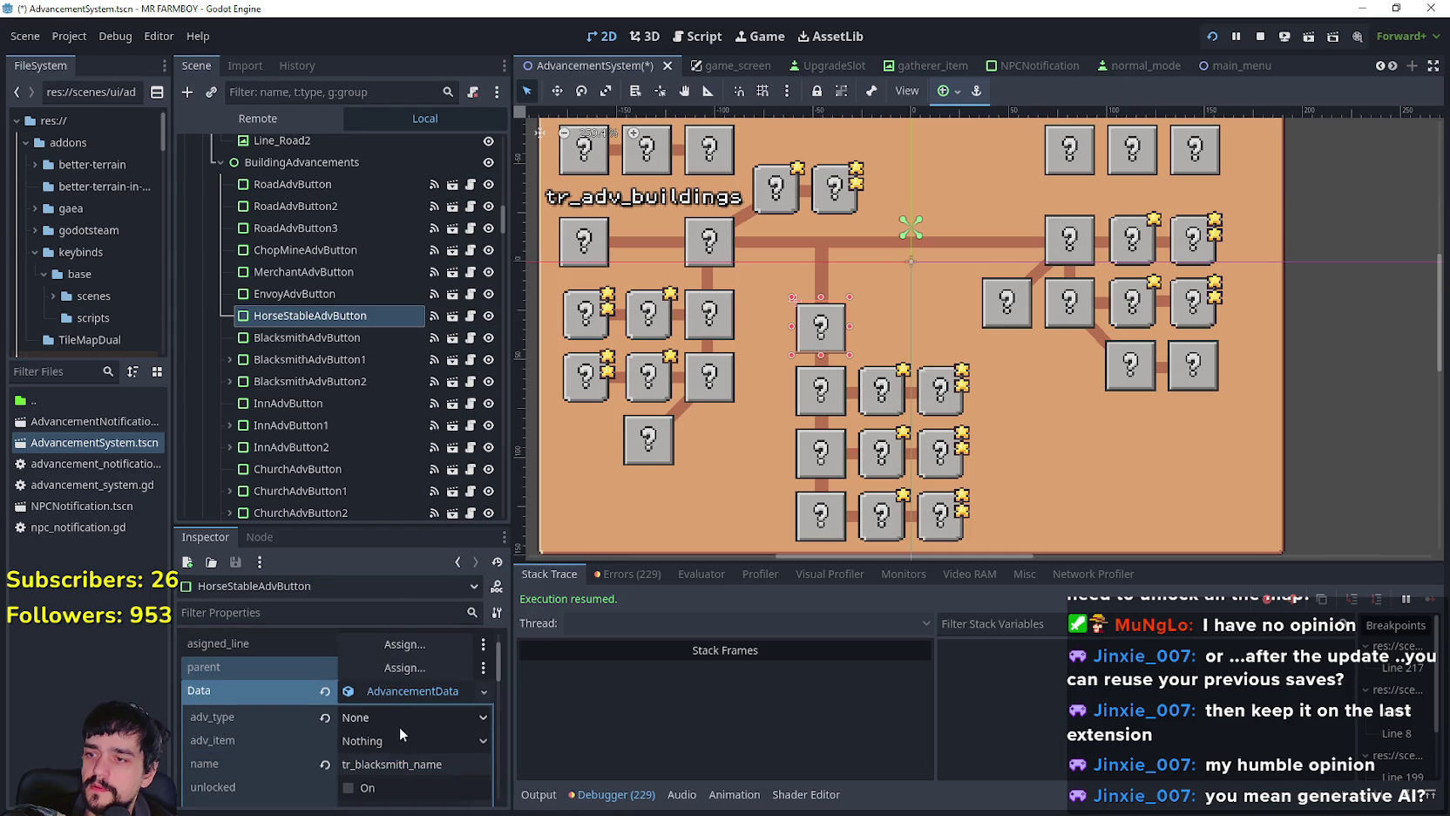
{"action": "scroll", "coordinate": [388, 737], "scroll_direction": "down", "scroll_amount": 1}
{"action": "left_click_drag", "start_coordinate": [407, 721], "coordinate": [358, 721]}
{"action": "type", "text": "horse"}
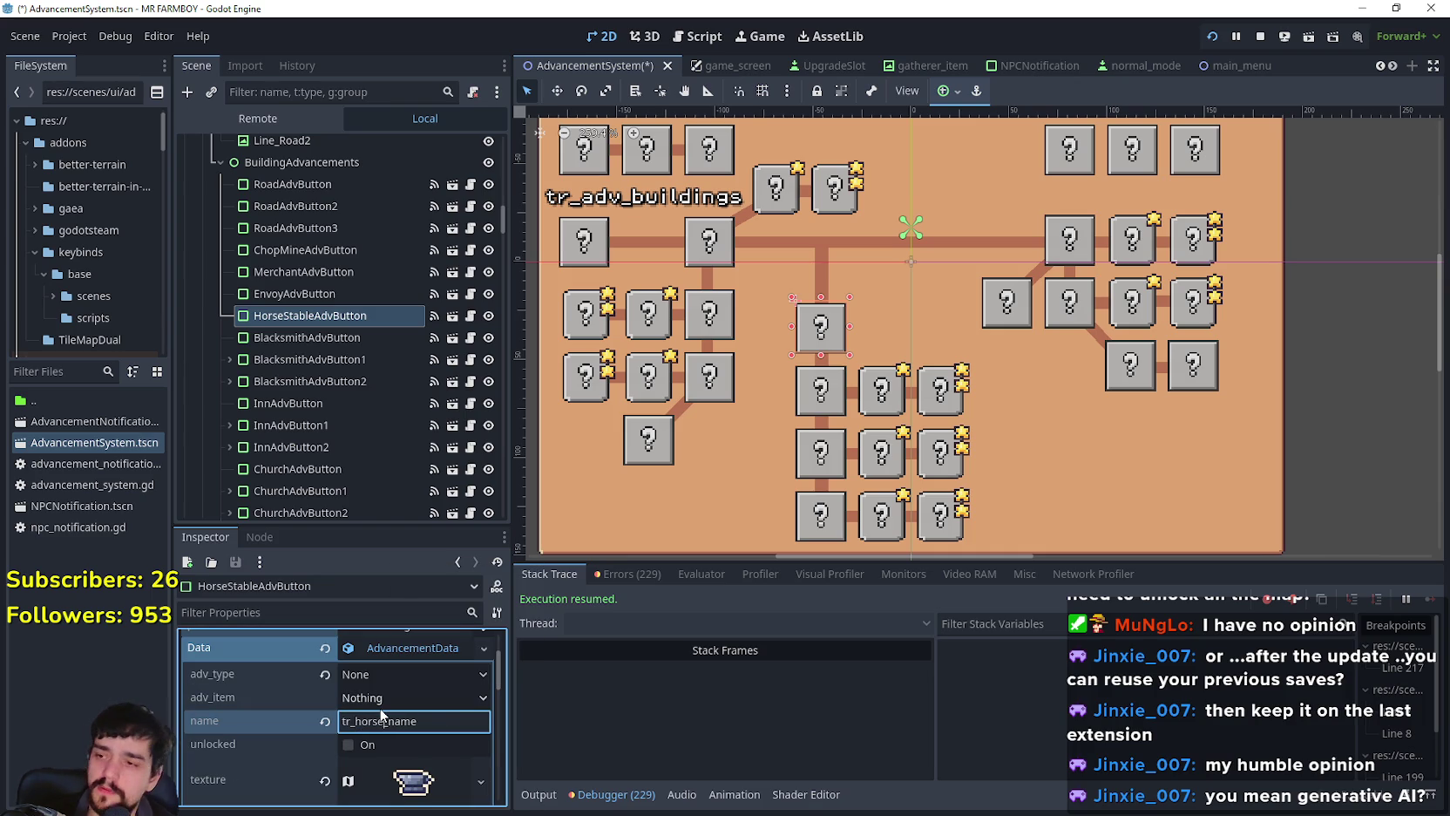
{"action": "type", "text": "_stable"}
{"action": "key", "text": "Right"}
{"action": "key", "text": "Right"}
{"action": "key", "text": "Right"}
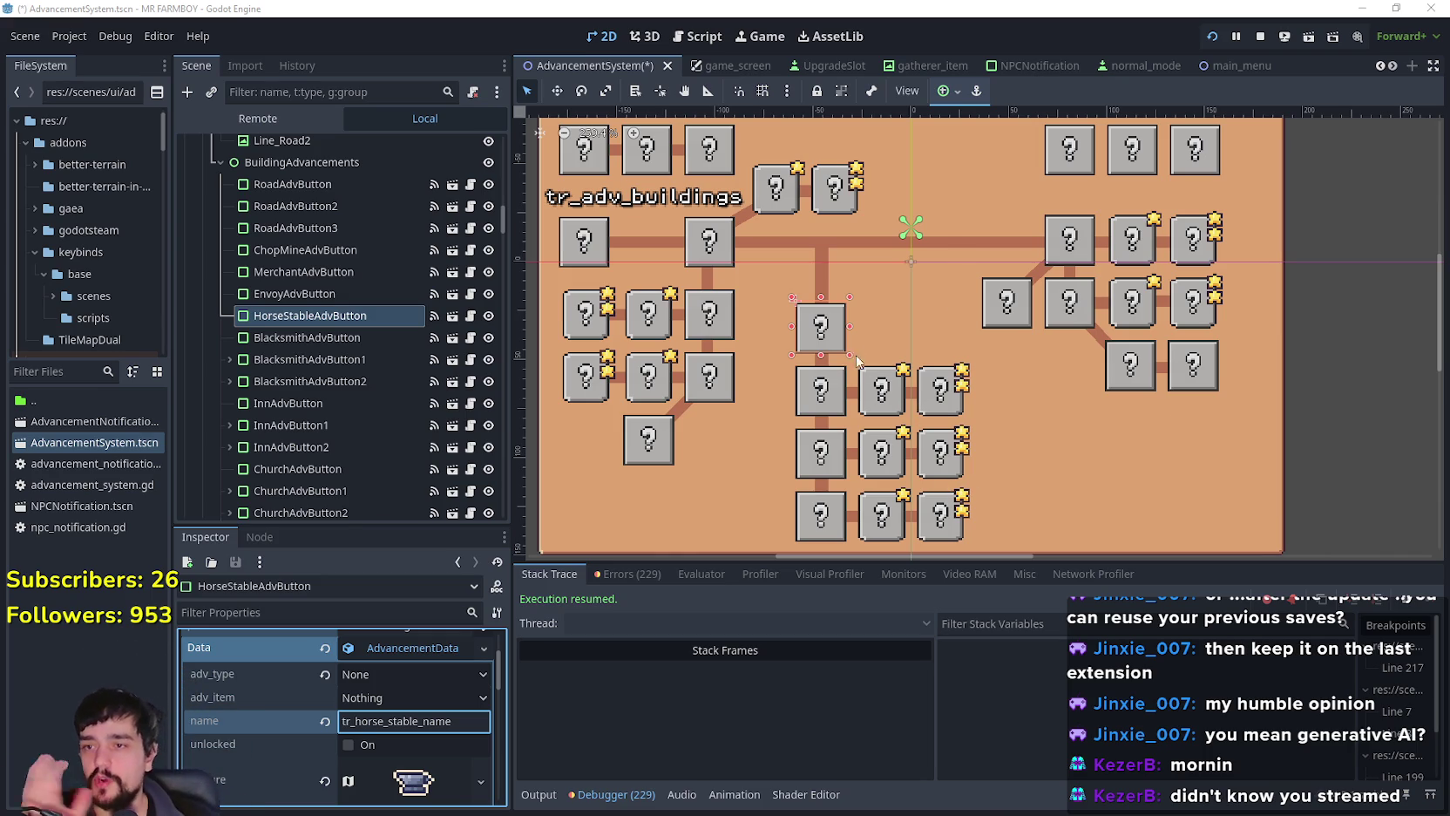
Step: Reselect HorseStableAdvButton, enlarge the Inspector and scroll to its data name value
{"action": "left_click", "coordinate": [819, 397]}
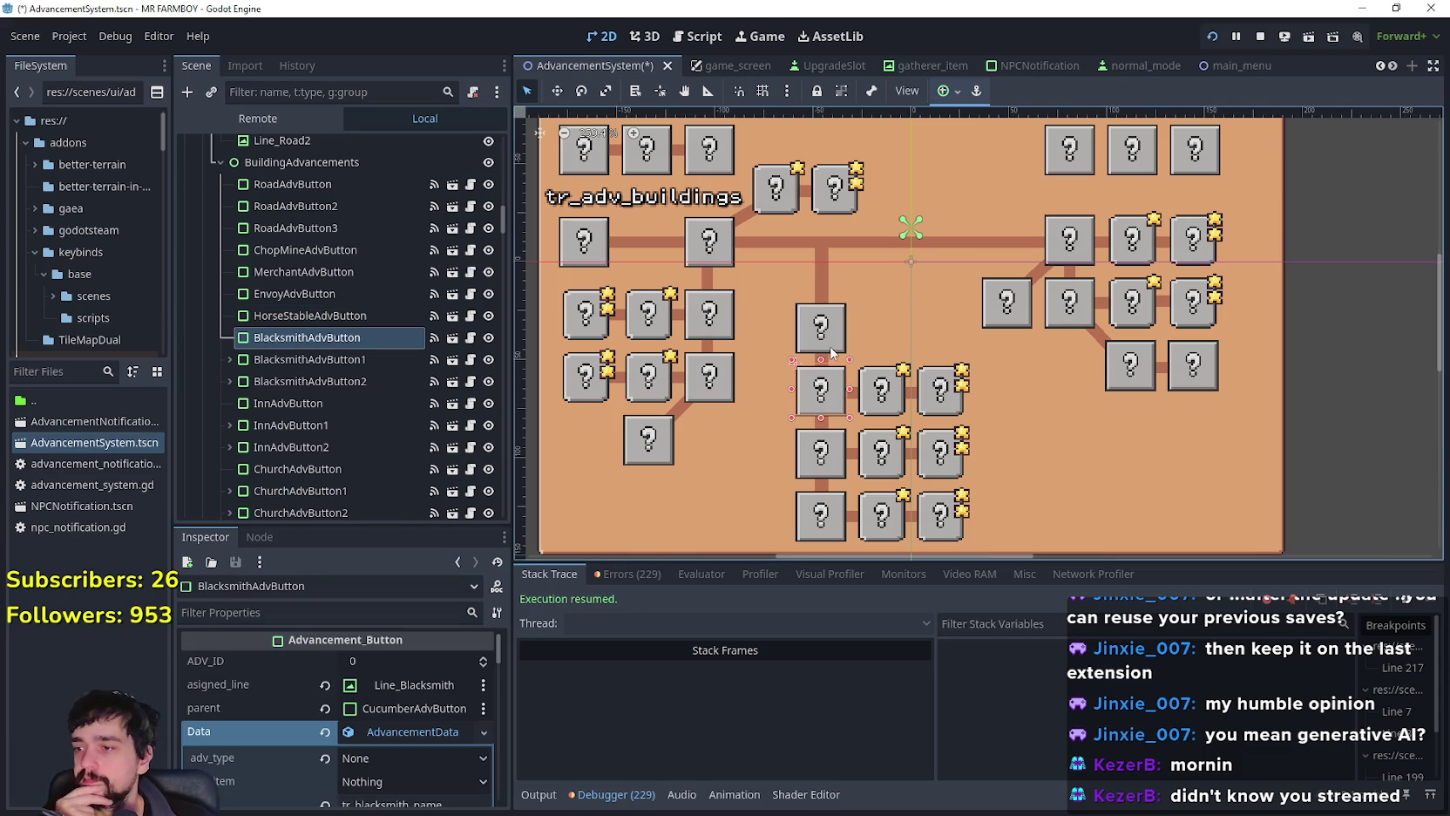
{"action": "left_click", "coordinate": [838, 328]}
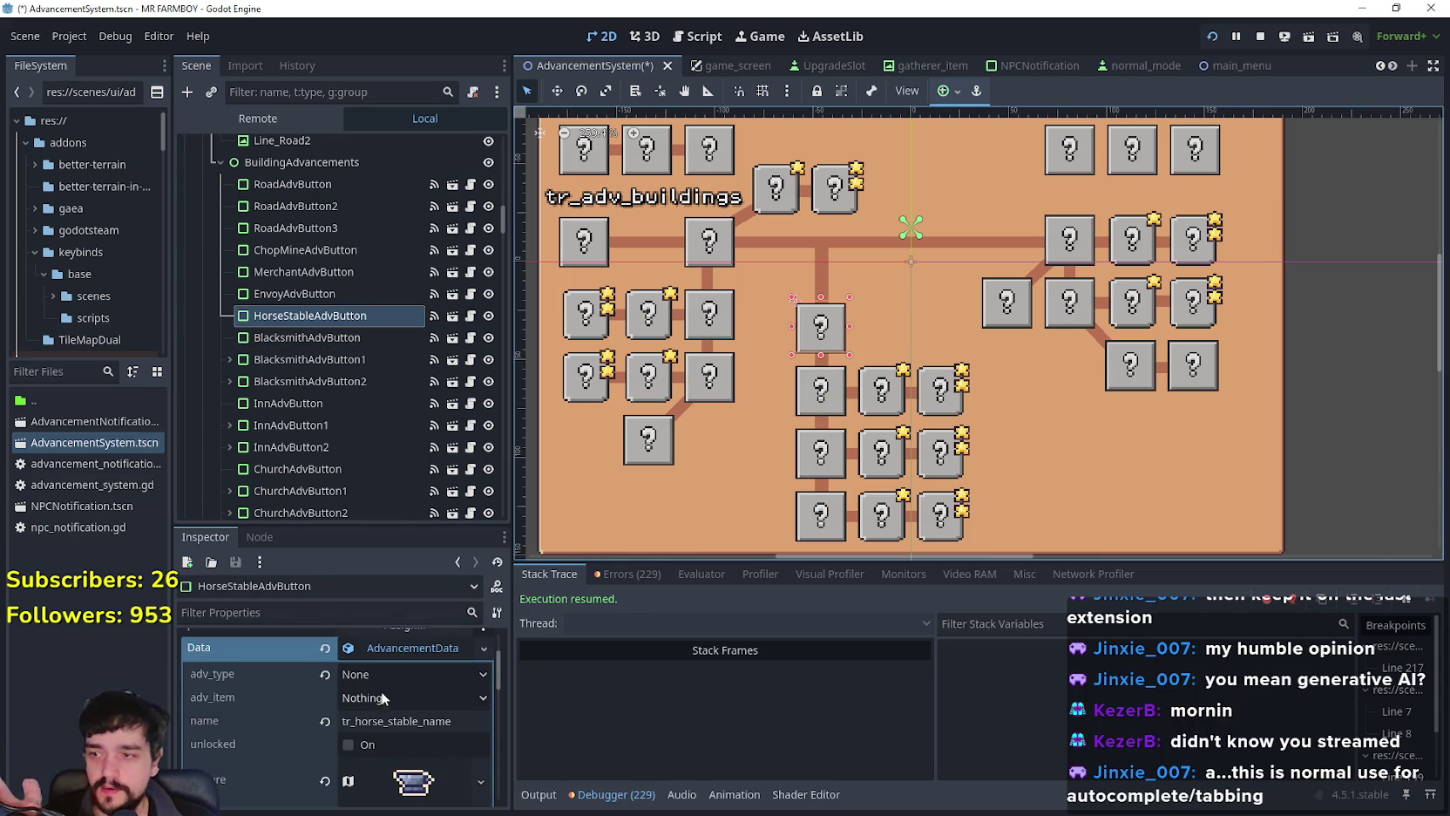
{"action": "scroll", "coordinate": [381, 697], "scroll_direction": "down", "scroll_amount": 2}
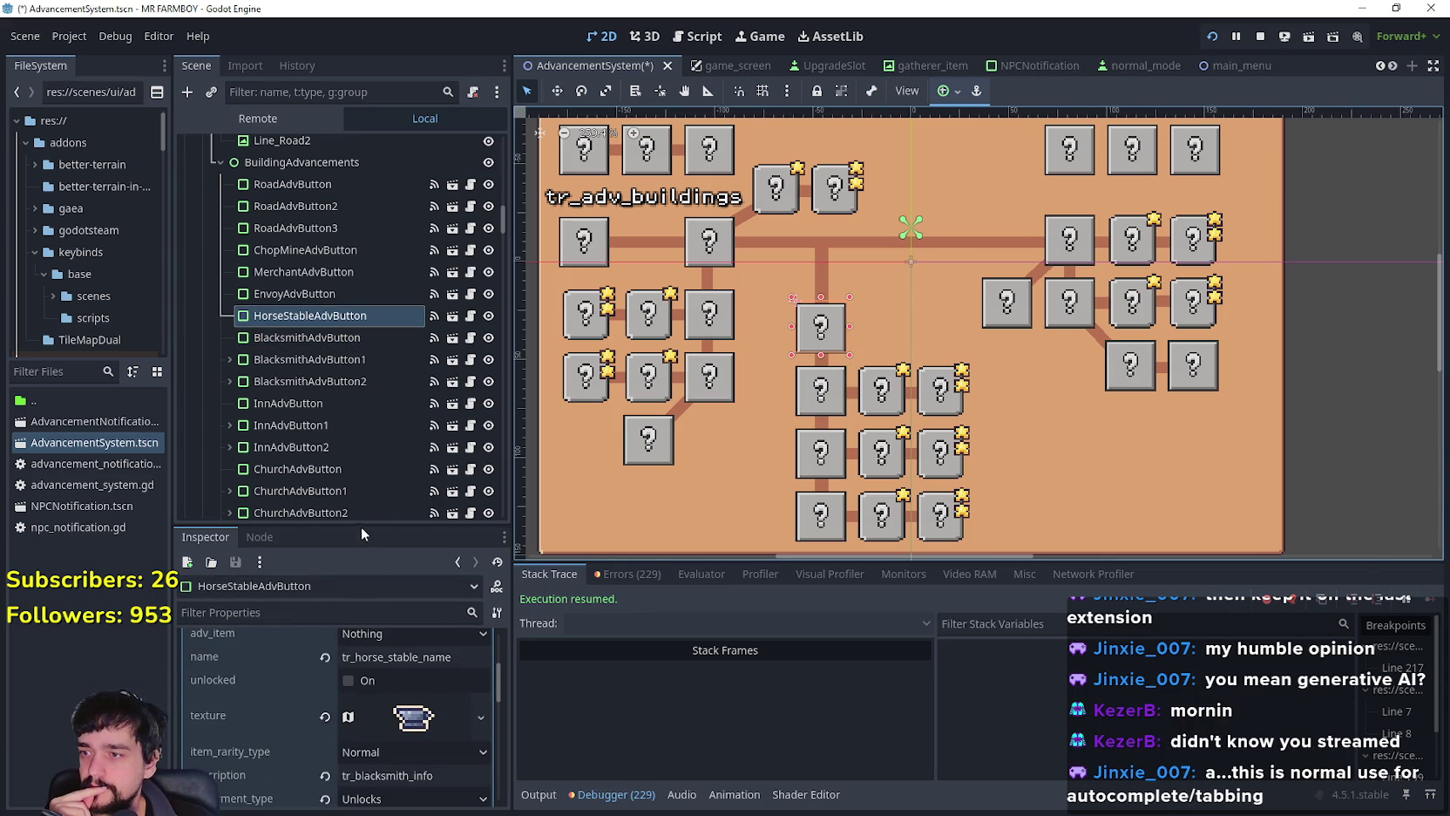
{"action": "left_click_drag", "start_coordinate": [365, 525], "coordinate": [365, 347]}
{"action": "scroll", "coordinate": [344, 610], "scroll_direction": "up", "scroll_amount": 4}
{"action": "left_click", "coordinate": [416, 615]}
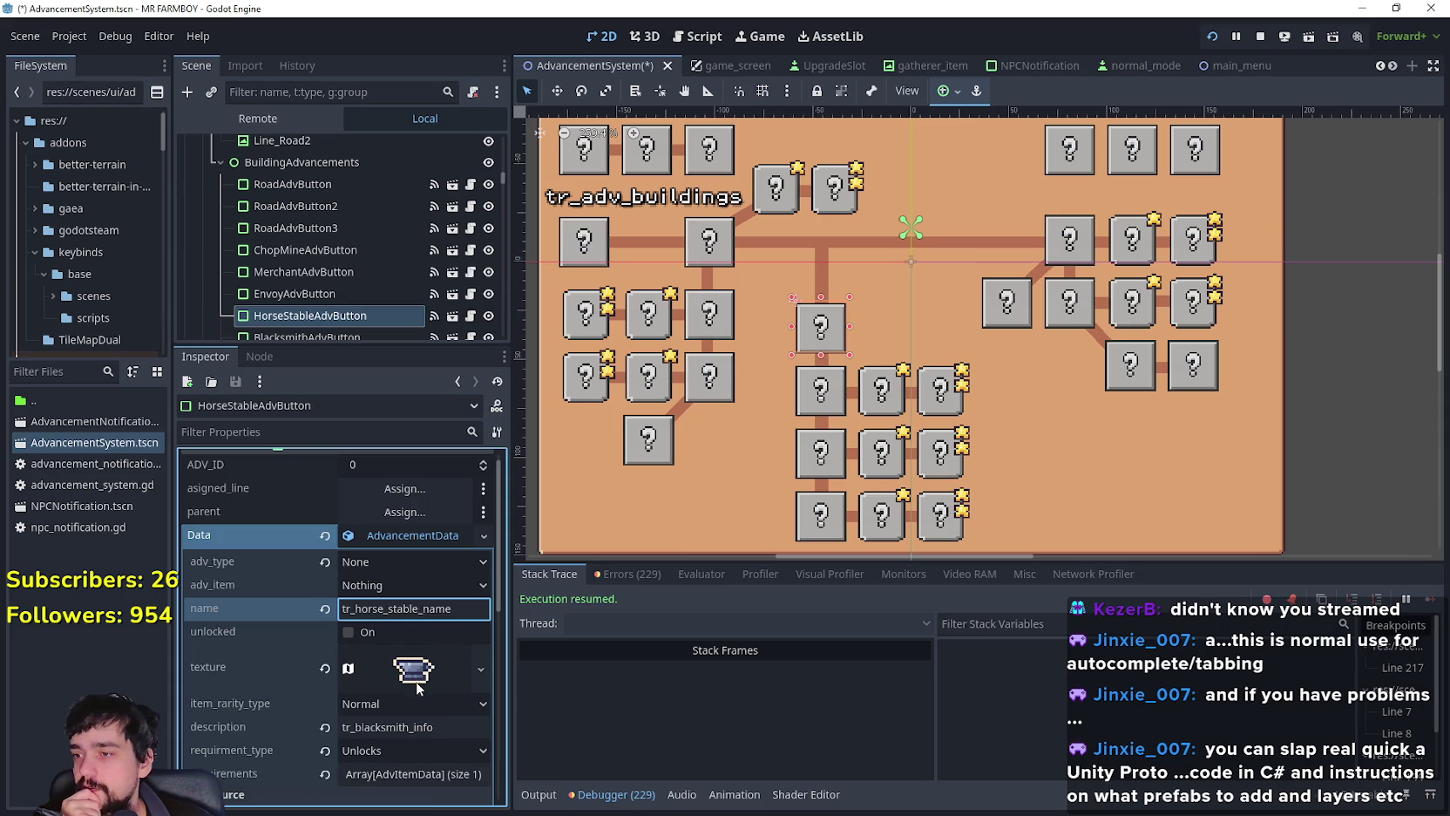
{"action": "left_click", "coordinate": [452, 667]}
{"action": "right_click", "coordinate": [429, 556]}
Step: Move the icon's atlas region to the right horse head sprite (528, 1776) in the Region Editor
{"action": "left_click", "coordinate": [481, 706]}
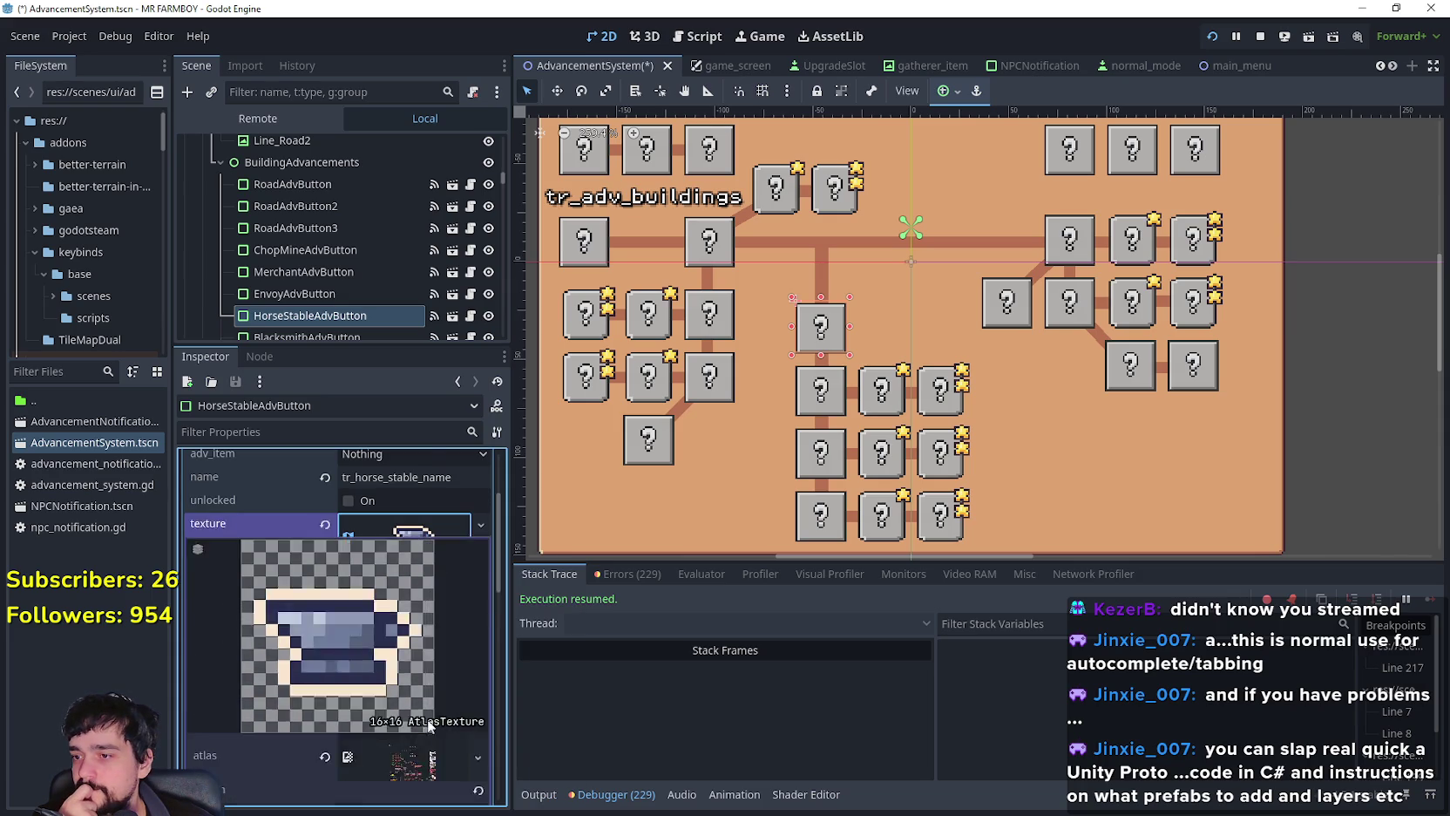
{"action": "scroll", "coordinate": [387, 680], "scroll_direction": "down", "scroll_amount": 3}
{"action": "left_click", "coordinate": [366, 690]}
{"action": "scroll", "coordinate": [715, 415], "scroll_direction": "down", "scroll_amount": 6}
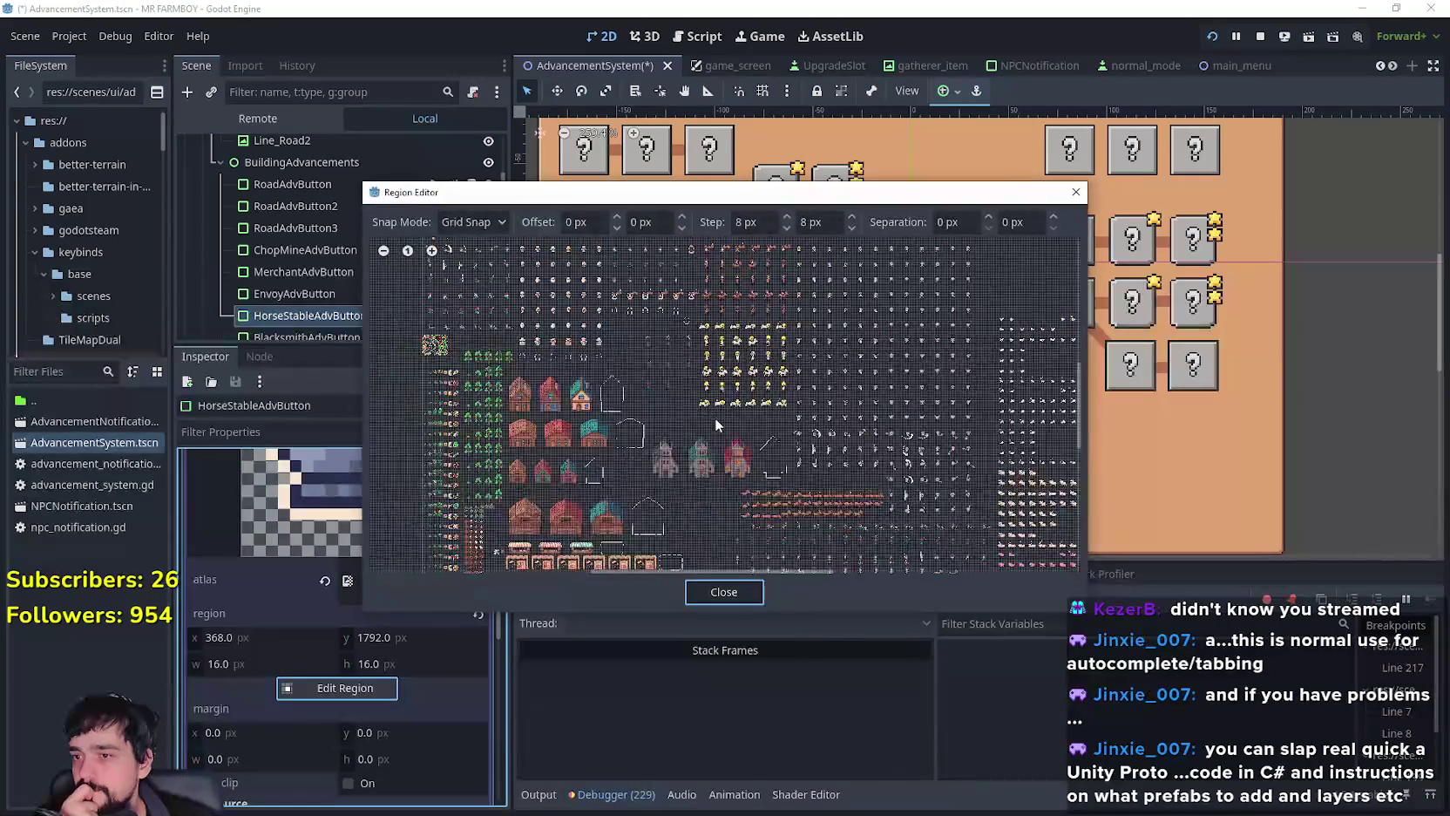
{"action": "scroll", "coordinate": [773, 368], "scroll_direction": "up", "scroll_amount": 8}
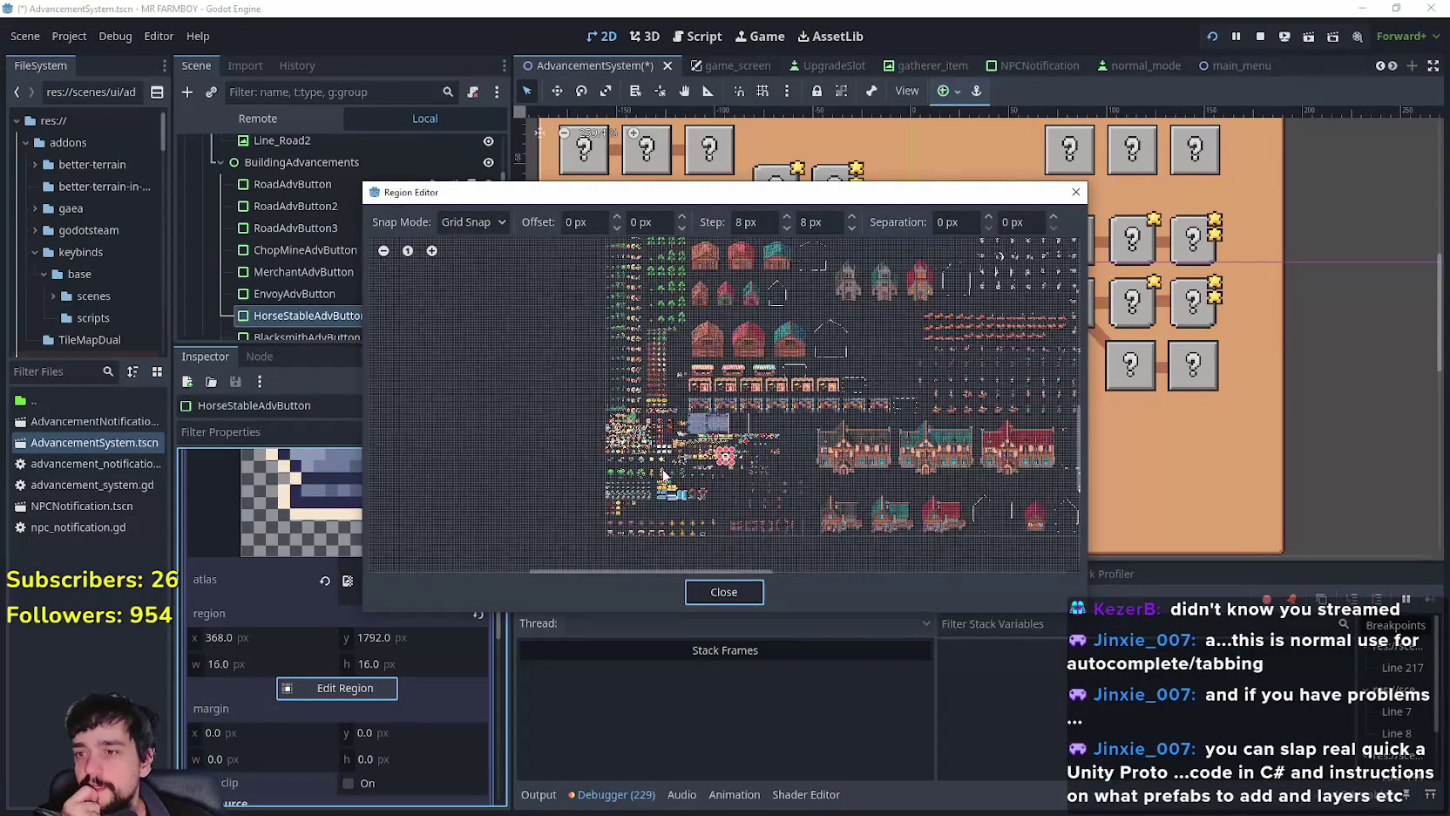
{"action": "scroll", "coordinate": [761, 493], "scroll_direction": "up", "scroll_amount": 4}
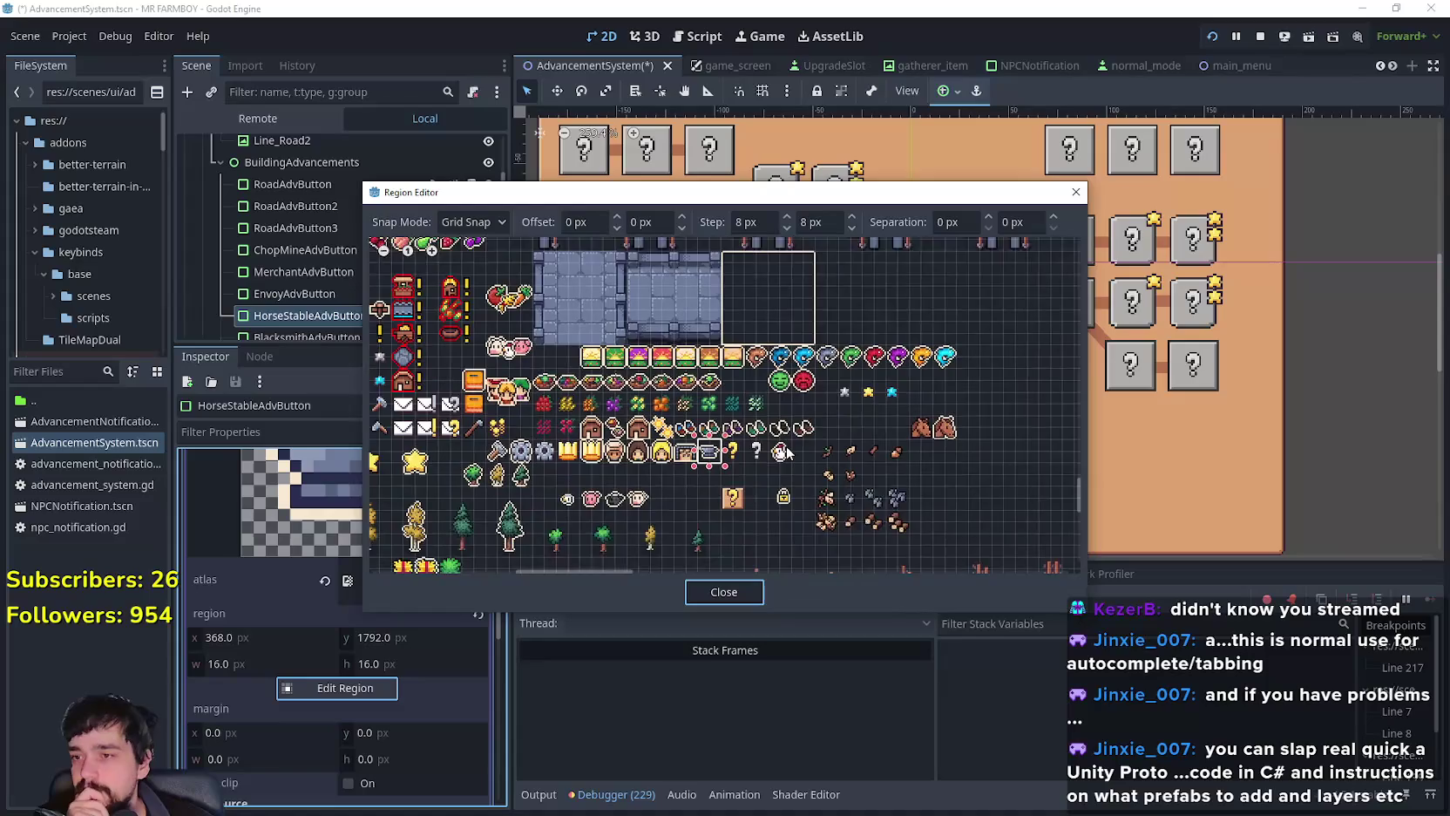
{"action": "scroll", "coordinate": [714, 459], "scroll_direction": "up", "scroll_amount": 3}
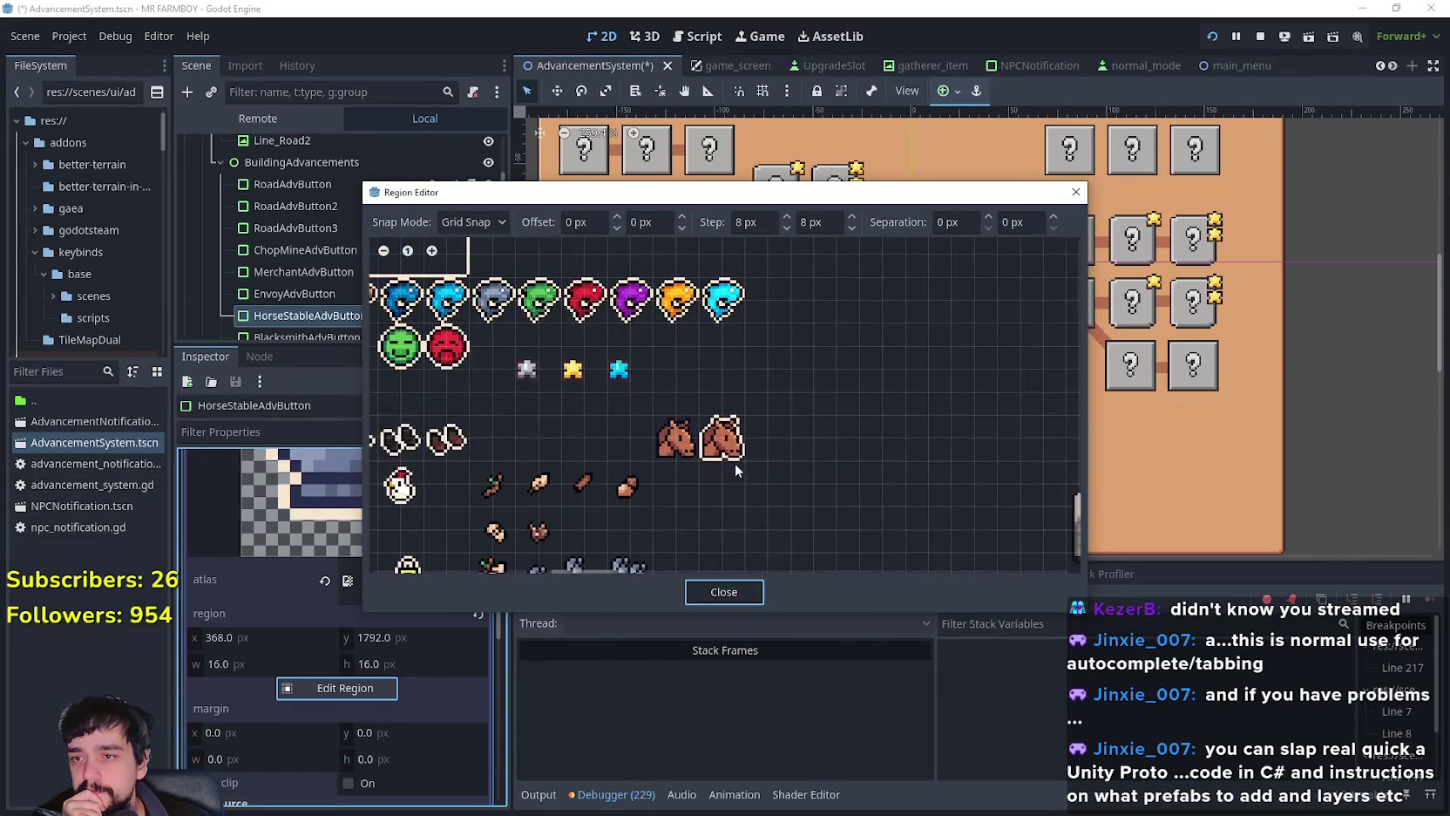
{"action": "left_click", "coordinate": [725, 430]}
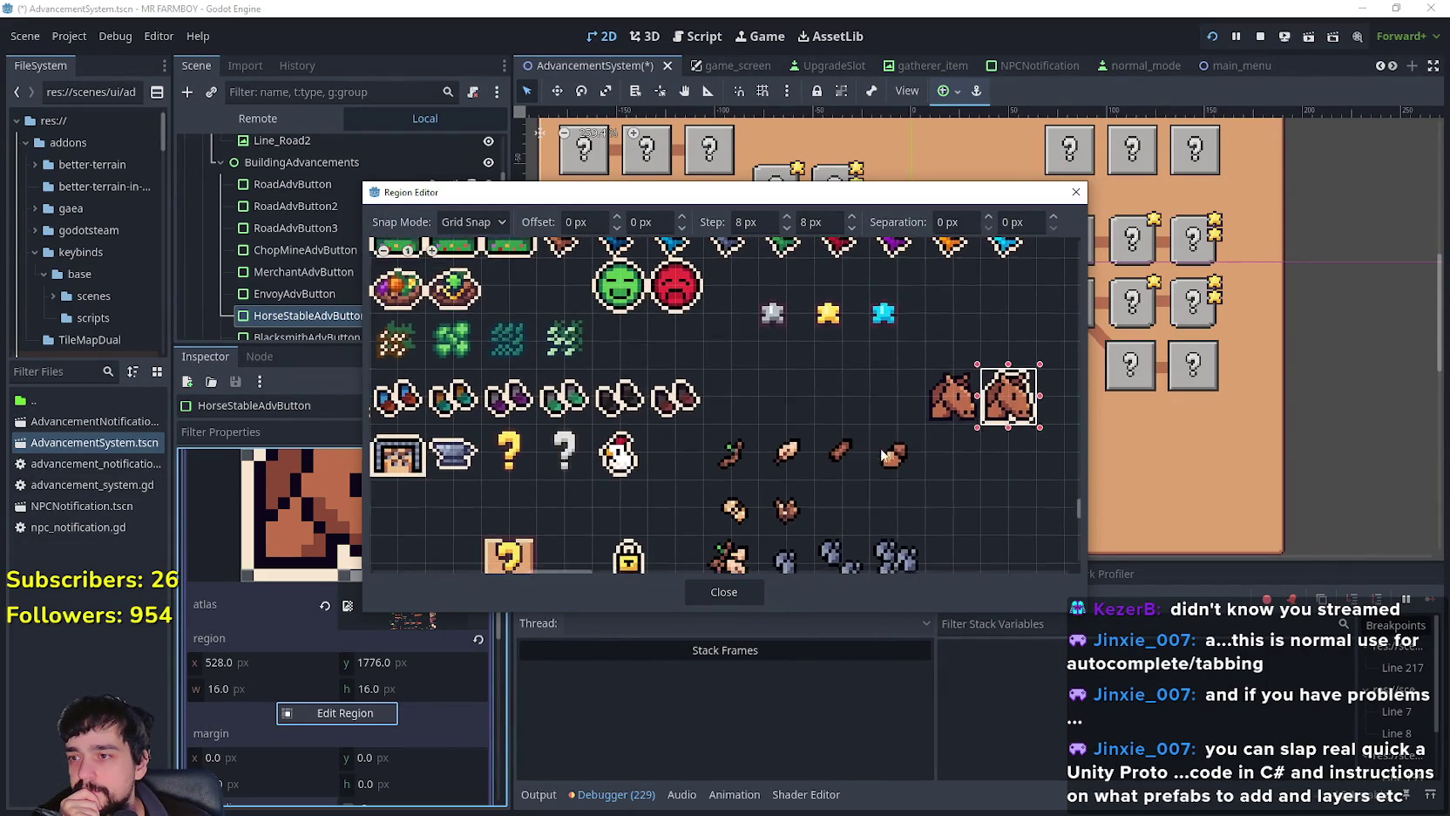
{"action": "left_click", "coordinate": [723, 591]}
{"action": "scroll", "coordinate": [374, 696], "scroll_direction": "up", "scroll_amount": 5}
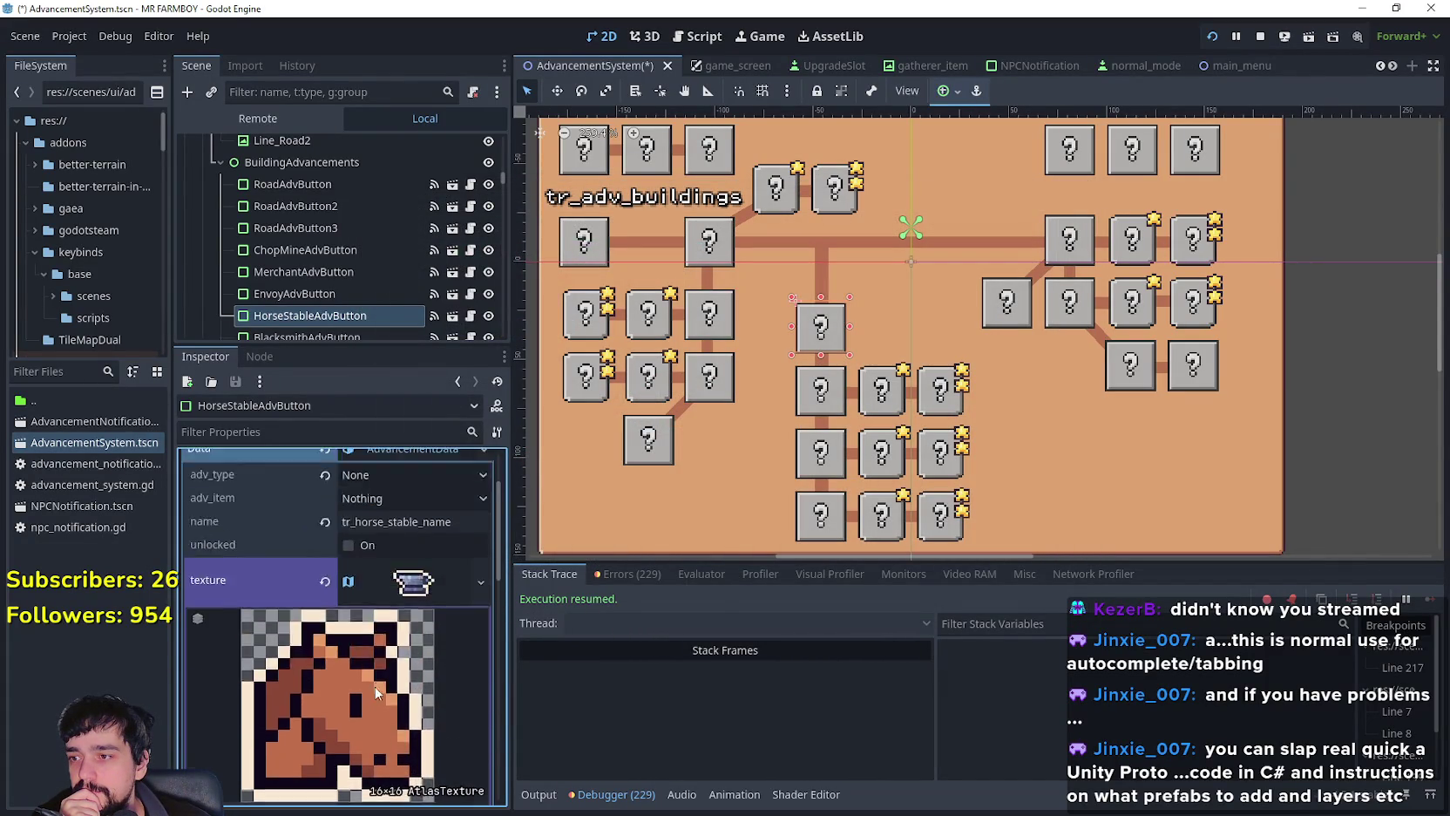
{"action": "left_click", "coordinate": [410, 624]}
Step: Change the description key to tr_horse_stable_info and expand requirement 0 (Upgrade, King Requests, amount 1)
{"action": "left_click_drag", "start_coordinate": [409, 685], "coordinate": [355, 686]}
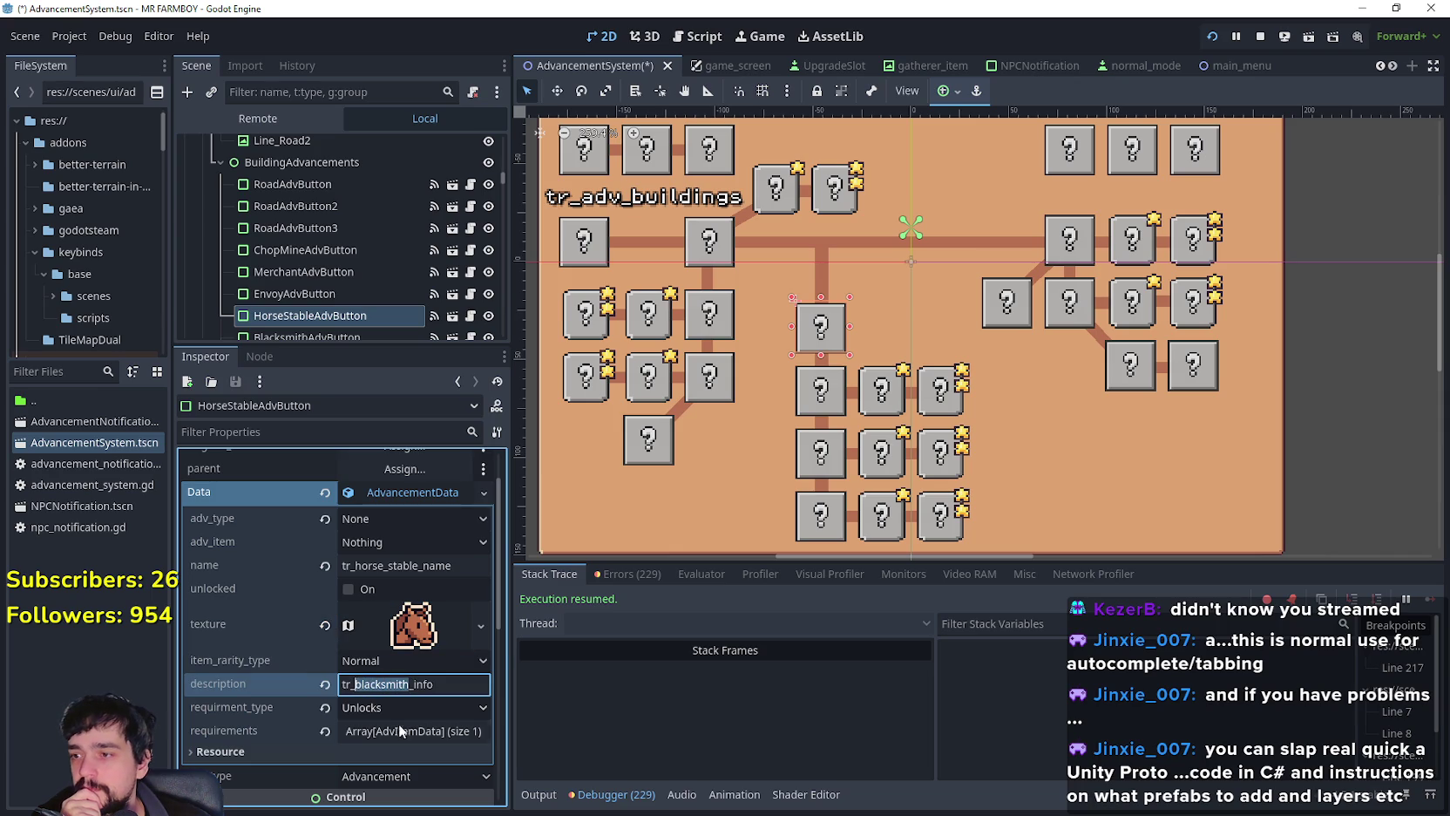
{"action": "type", "text": "horse_s"}
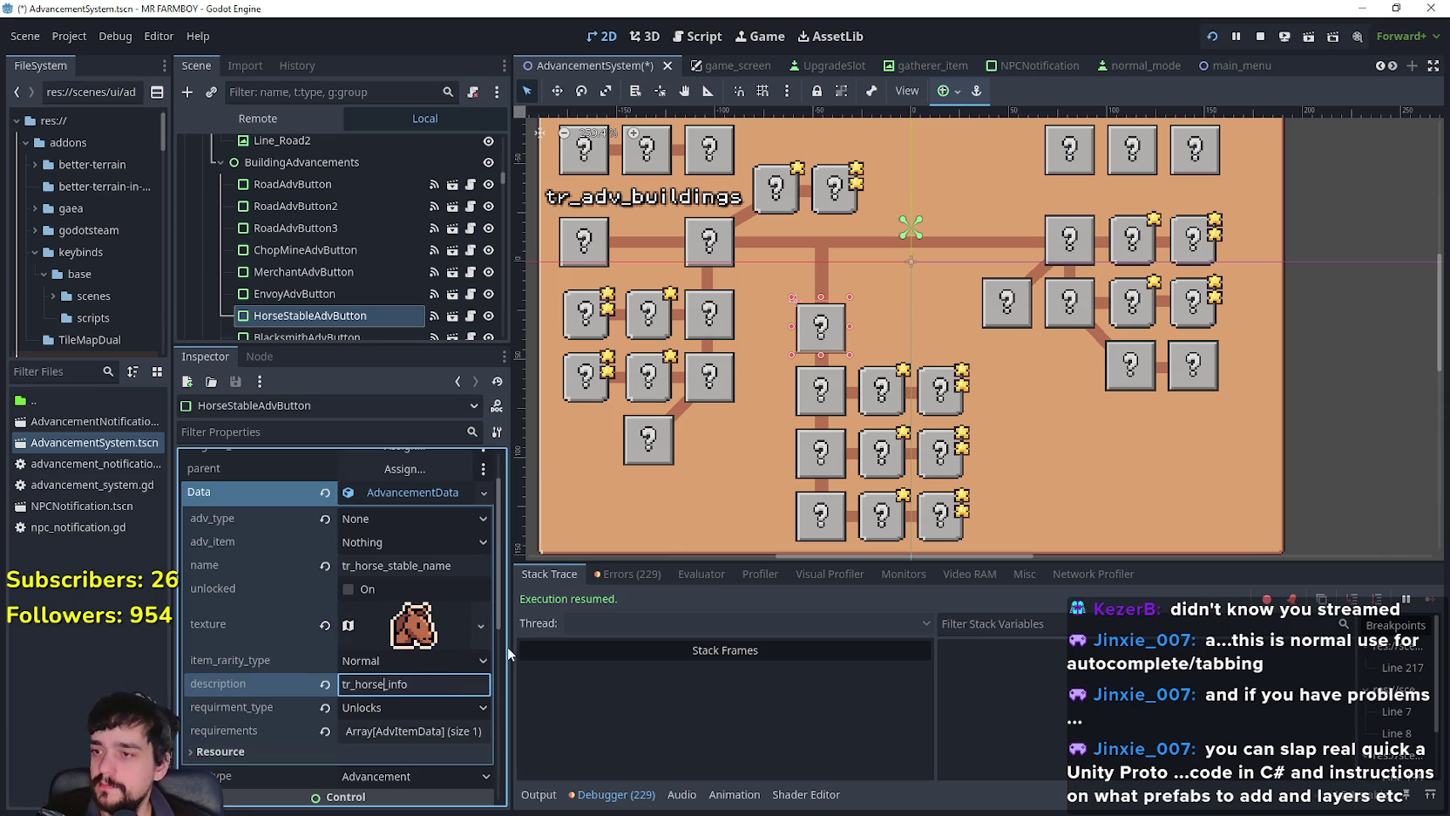
{"action": "type", "text": "table_"}
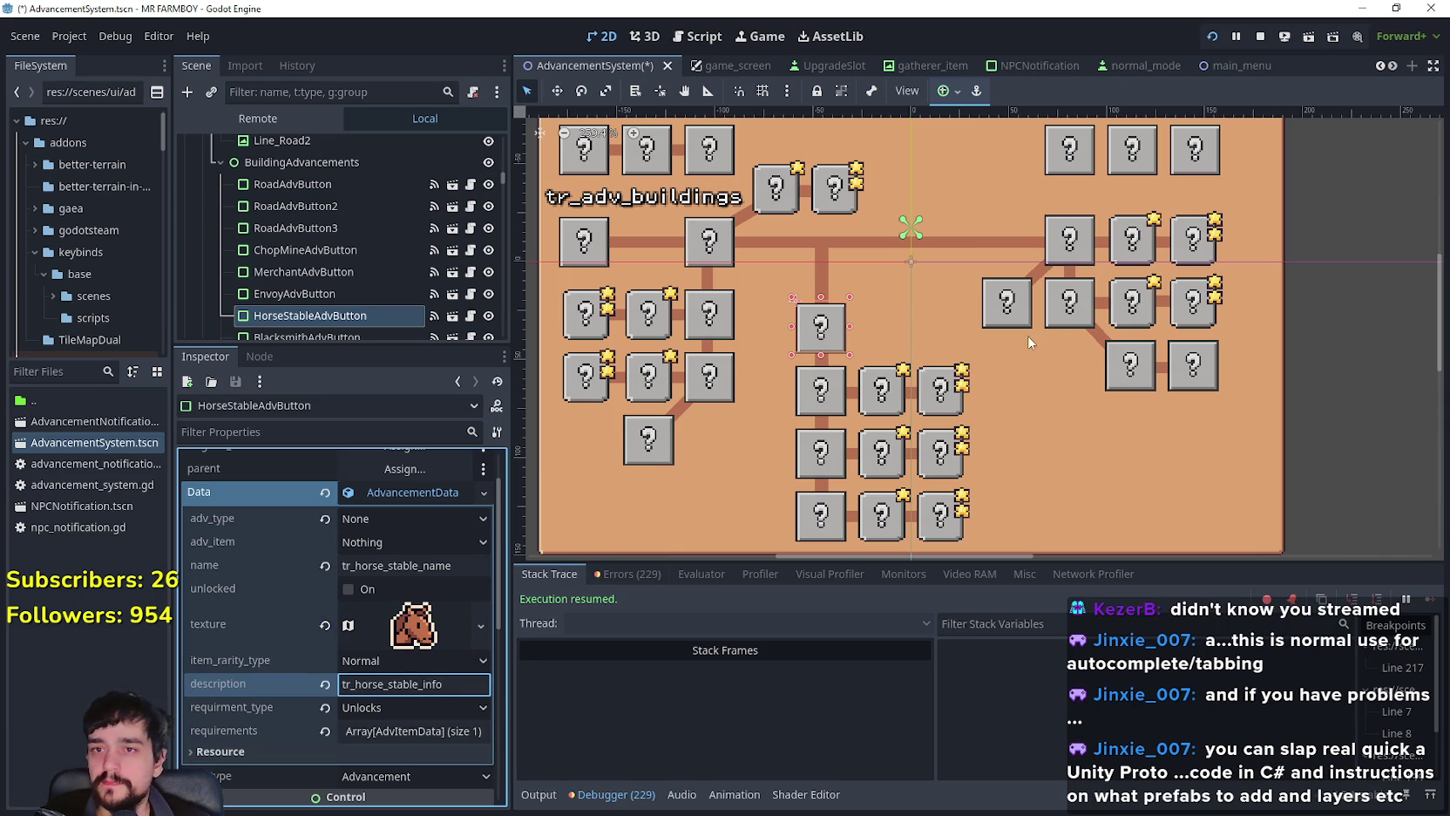
{"action": "scroll", "coordinate": [420, 653], "scroll_direction": "down", "scroll_amount": 2}
{"action": "left_click", "coordinate": [419, 649]}
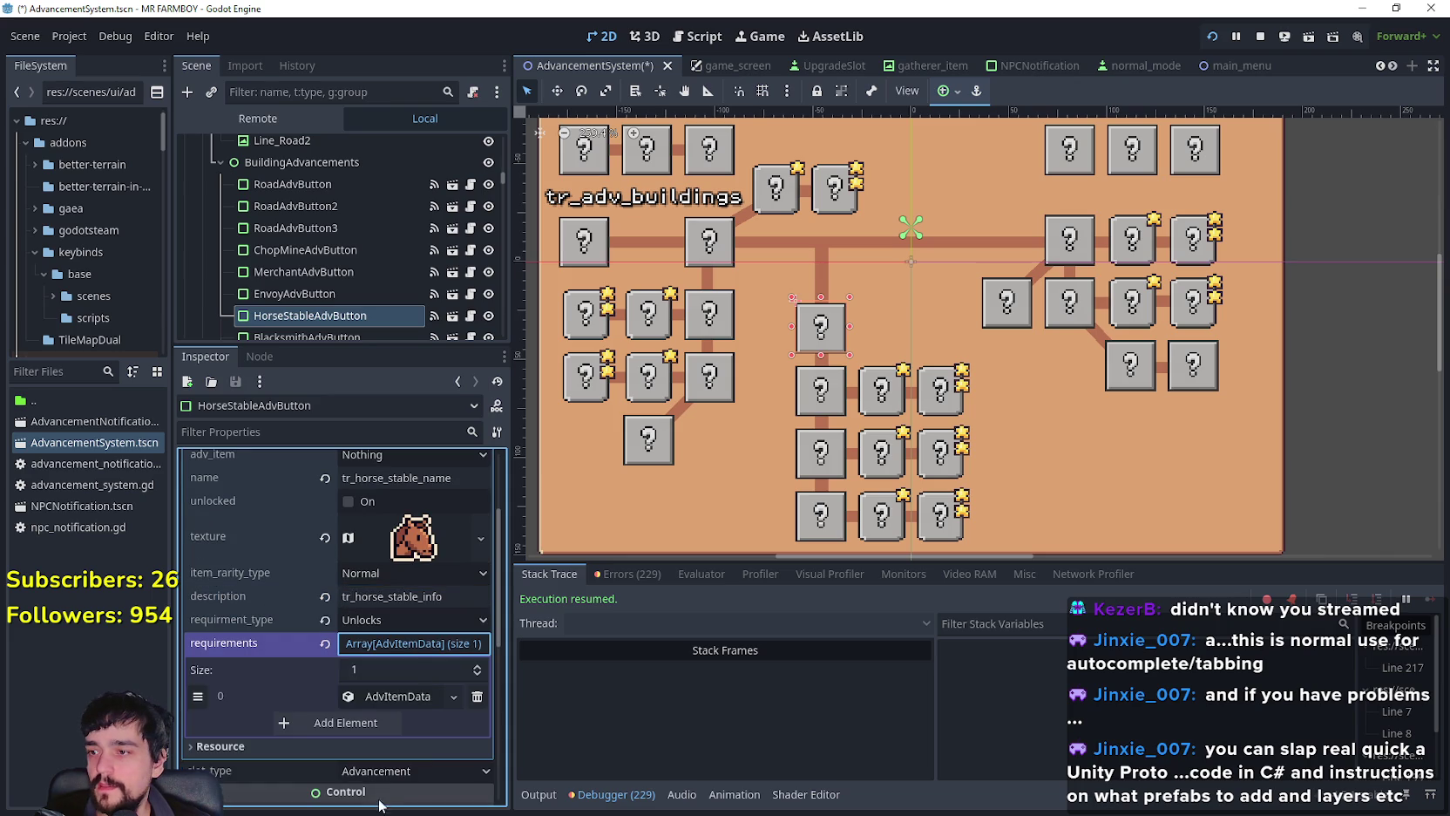
{"action": "left_click", "coordinate": [384, 702]}
{"action": "scroll", "coordinate": [384, 700], "scroll_direction": "down", "scroll_amount": 4}
{"action": "scroll", "coordinate": [384, 700], "scroll_direction": "up", "scroll_amount": 2}
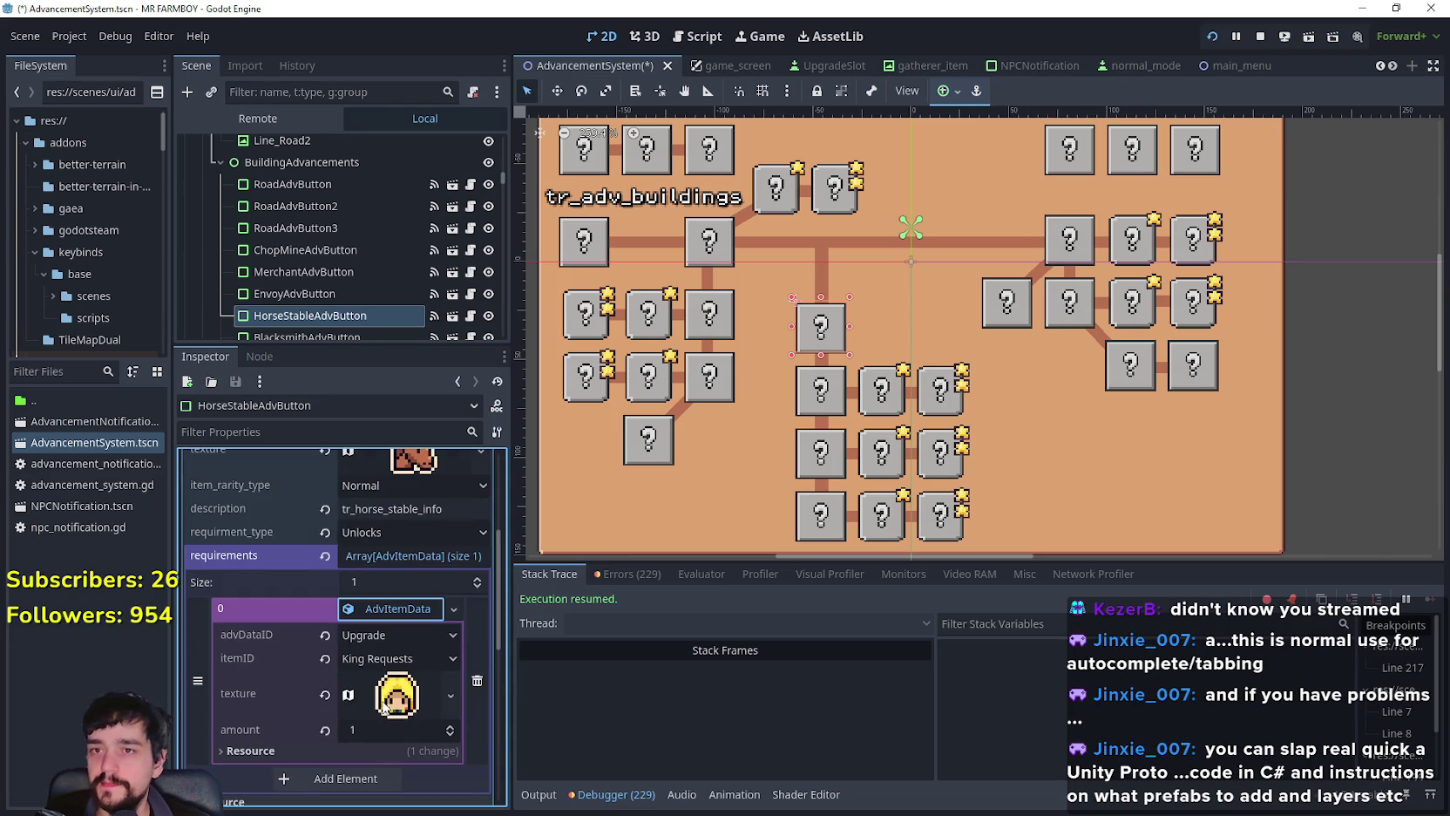
{"action": "scroll", "coordinate": [386, 698], "scroll_direction": "up", "scroll_amount": 1}
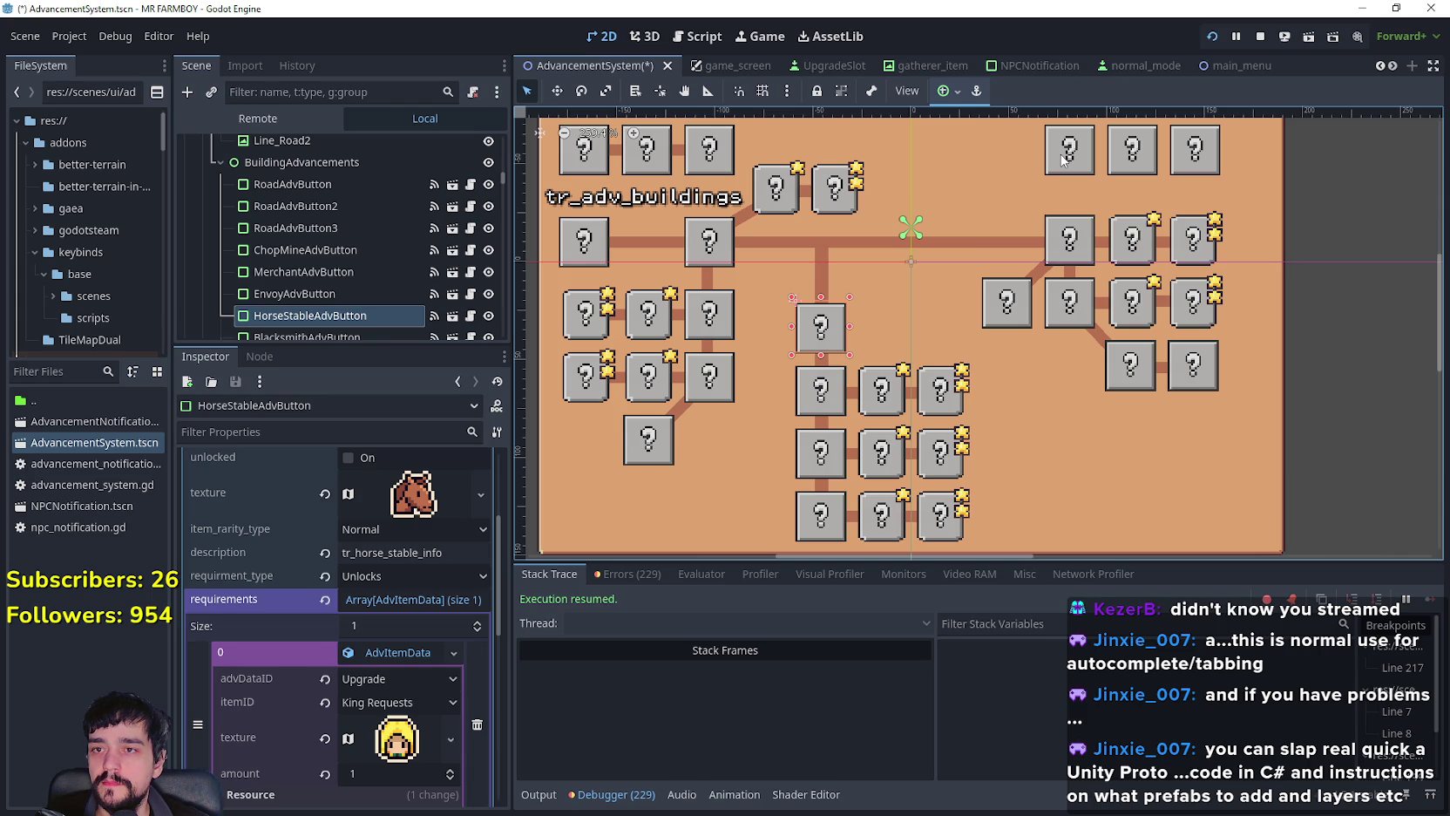
{"action": "mouse_move", "coordinate": [335, 687]}
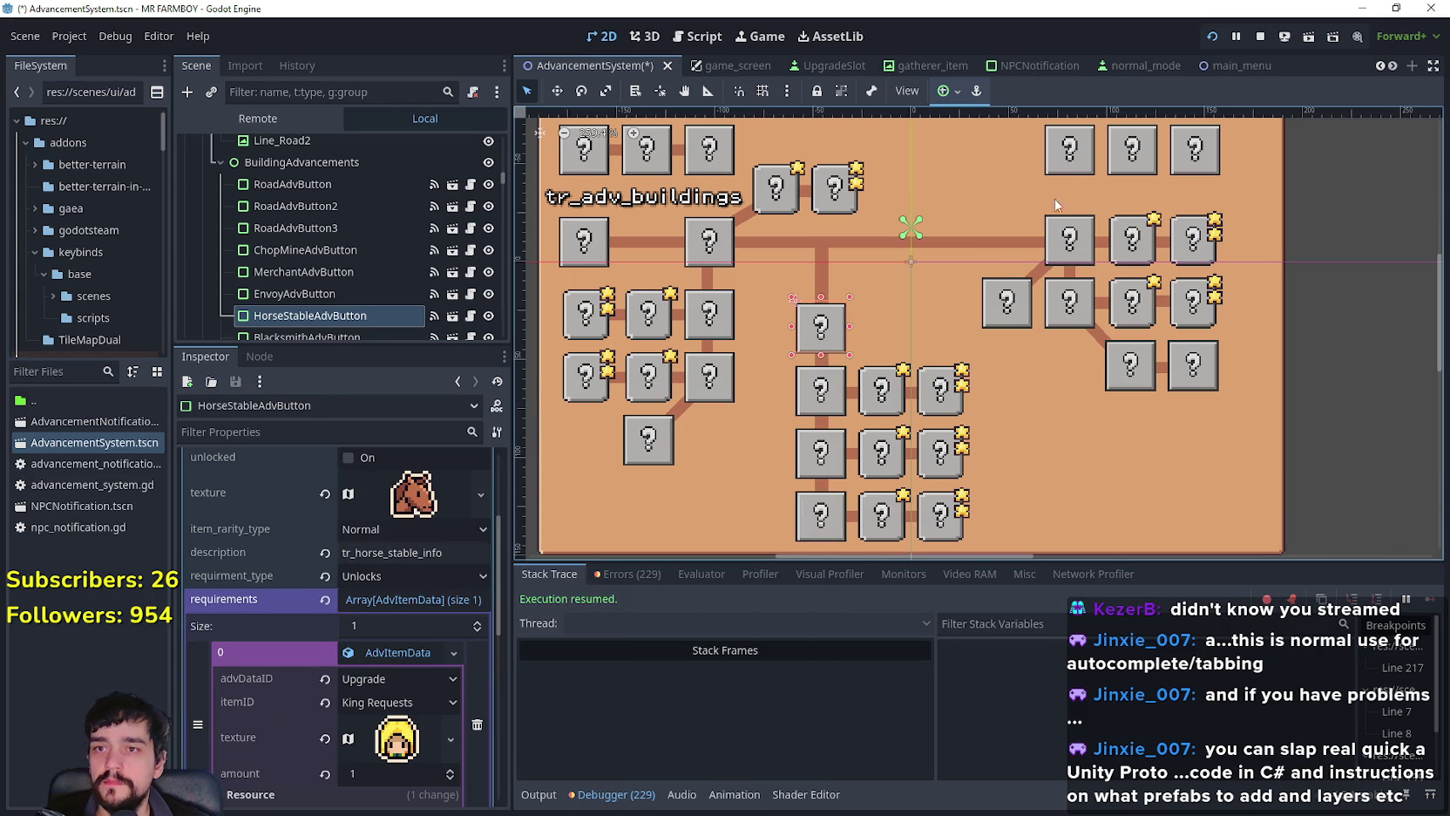
Step: Inspect the Bridge and Merchant buttons' data for comparison
{"action": "left_click", "coordinate": [1061, 168]}
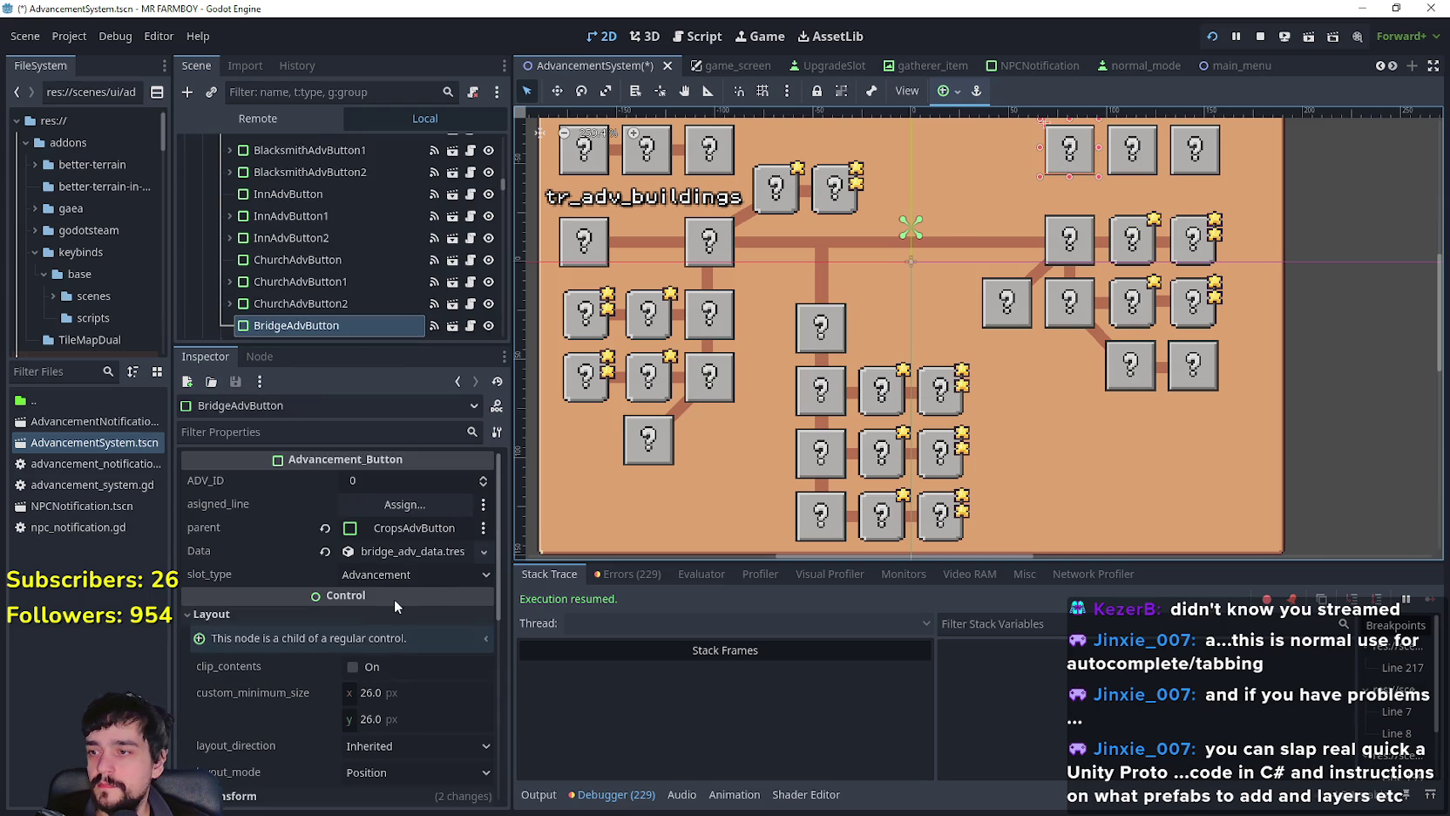
{"action": "left_click", "coordinate": [411, 551]}
{"action": "scroll", "coordinate": [368, 689], "scroll_direction": "down", "scroll_amount": 3}
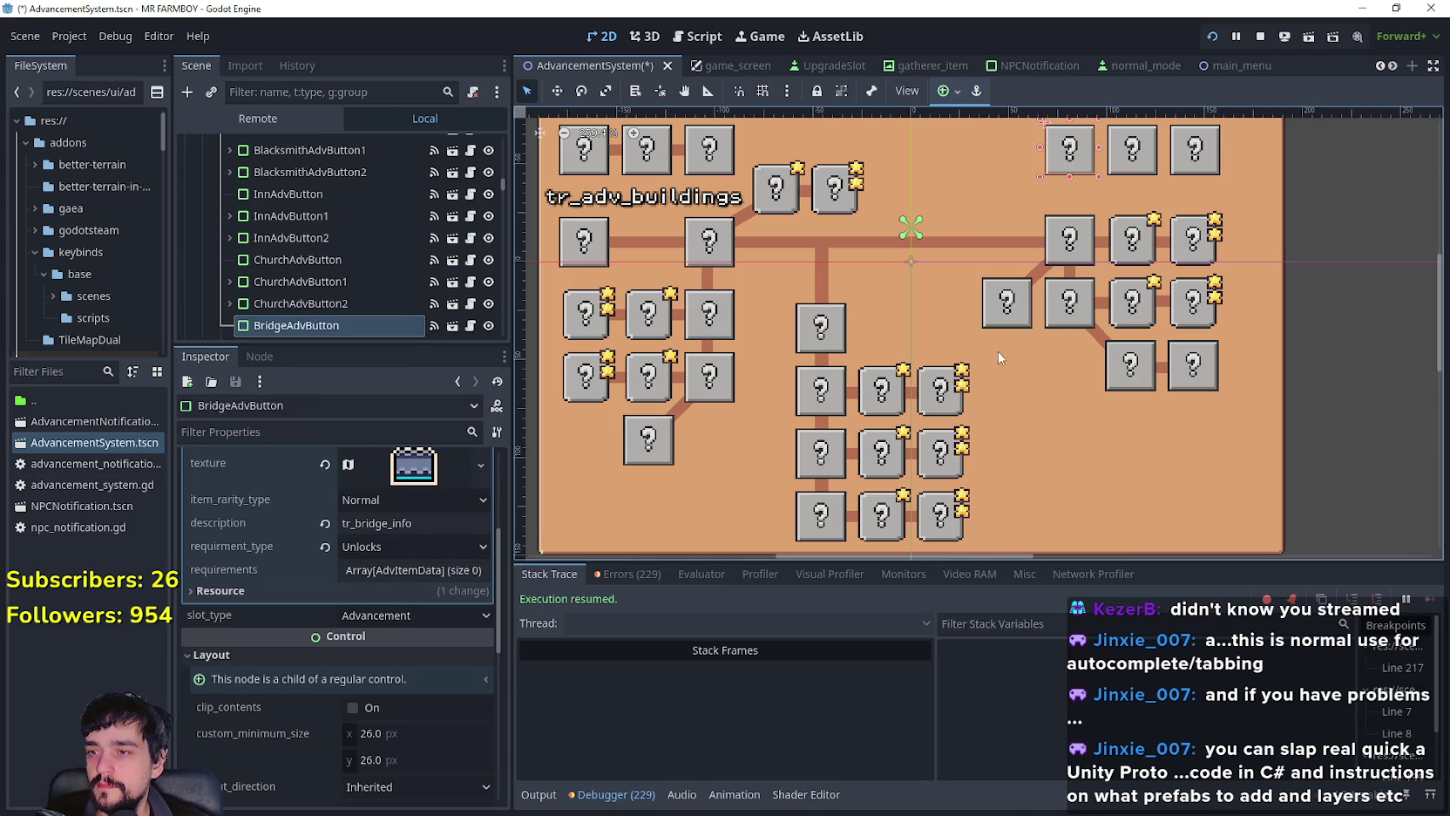
{"action": "left_click", "coordinate": [1155, 172]}
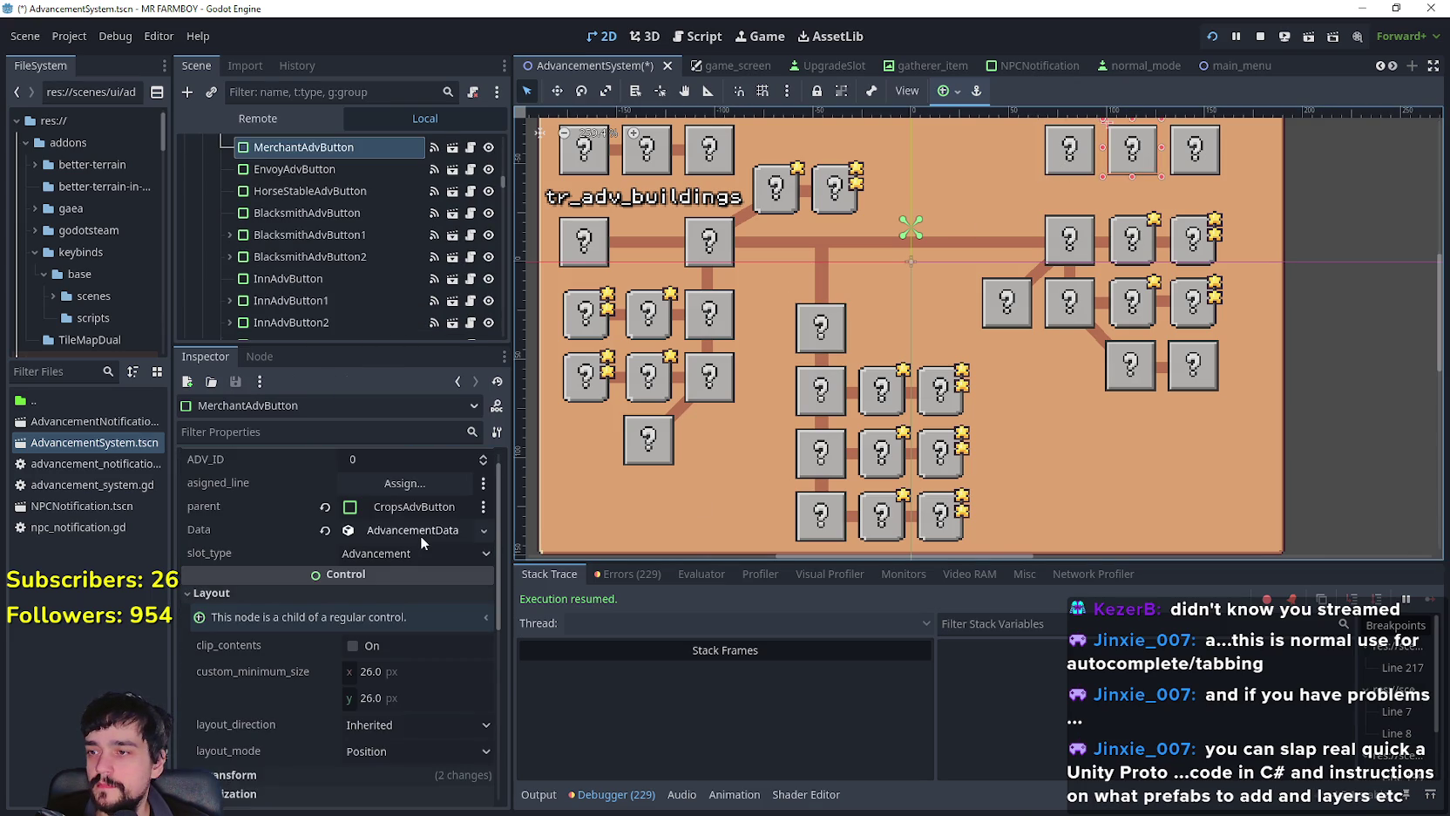
{"action": "left_click", "coordinate": [420, 535]}
{"action": "scroll", "coordinate": [385, 648], "scroll_direction": "down", "scroll_amount": 3}
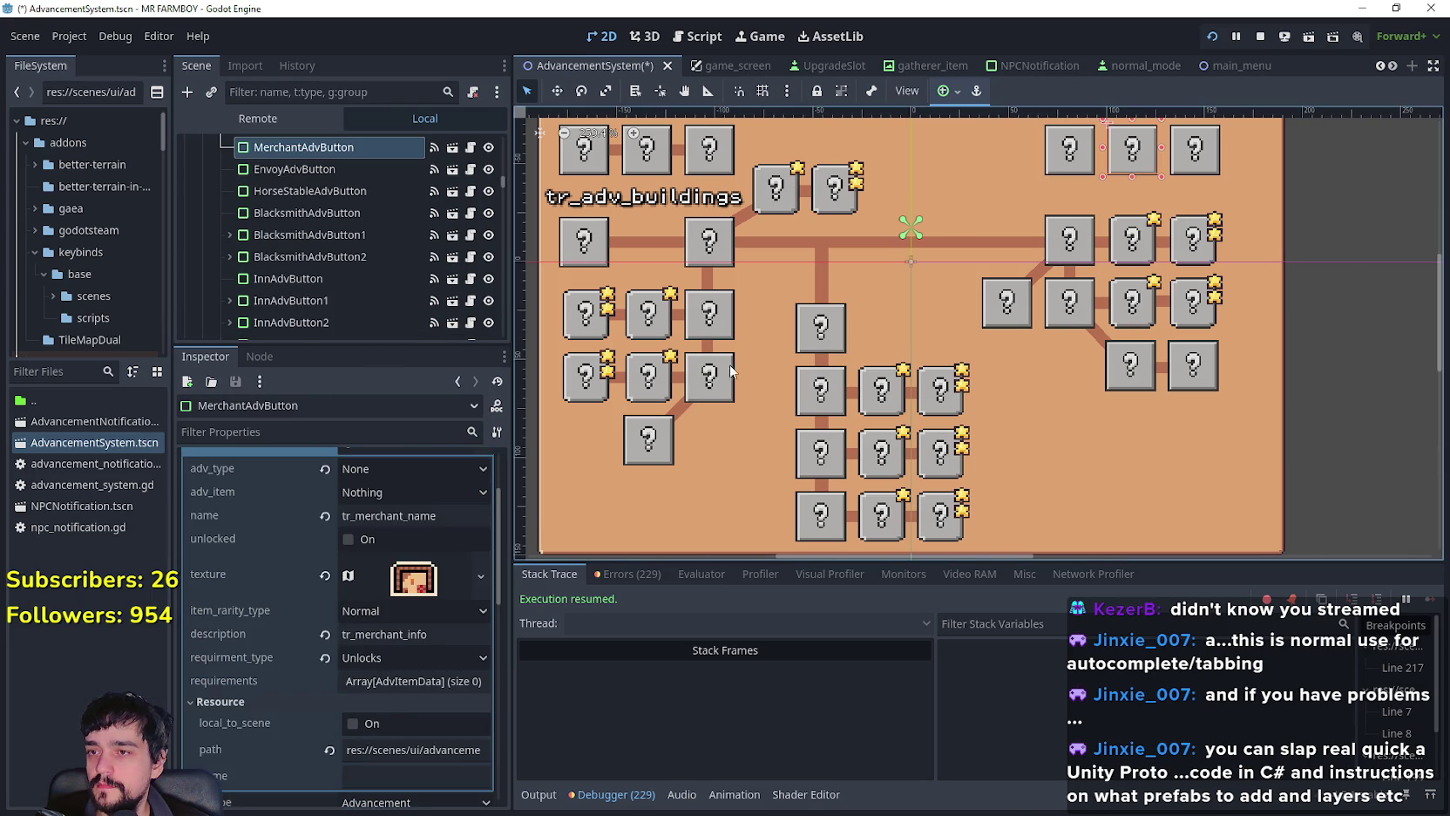
Step: Delete requirement element 0 from the Horse Stable button, leaving the list empty
{"action": "left_click", "coordinate": [816, 344]}
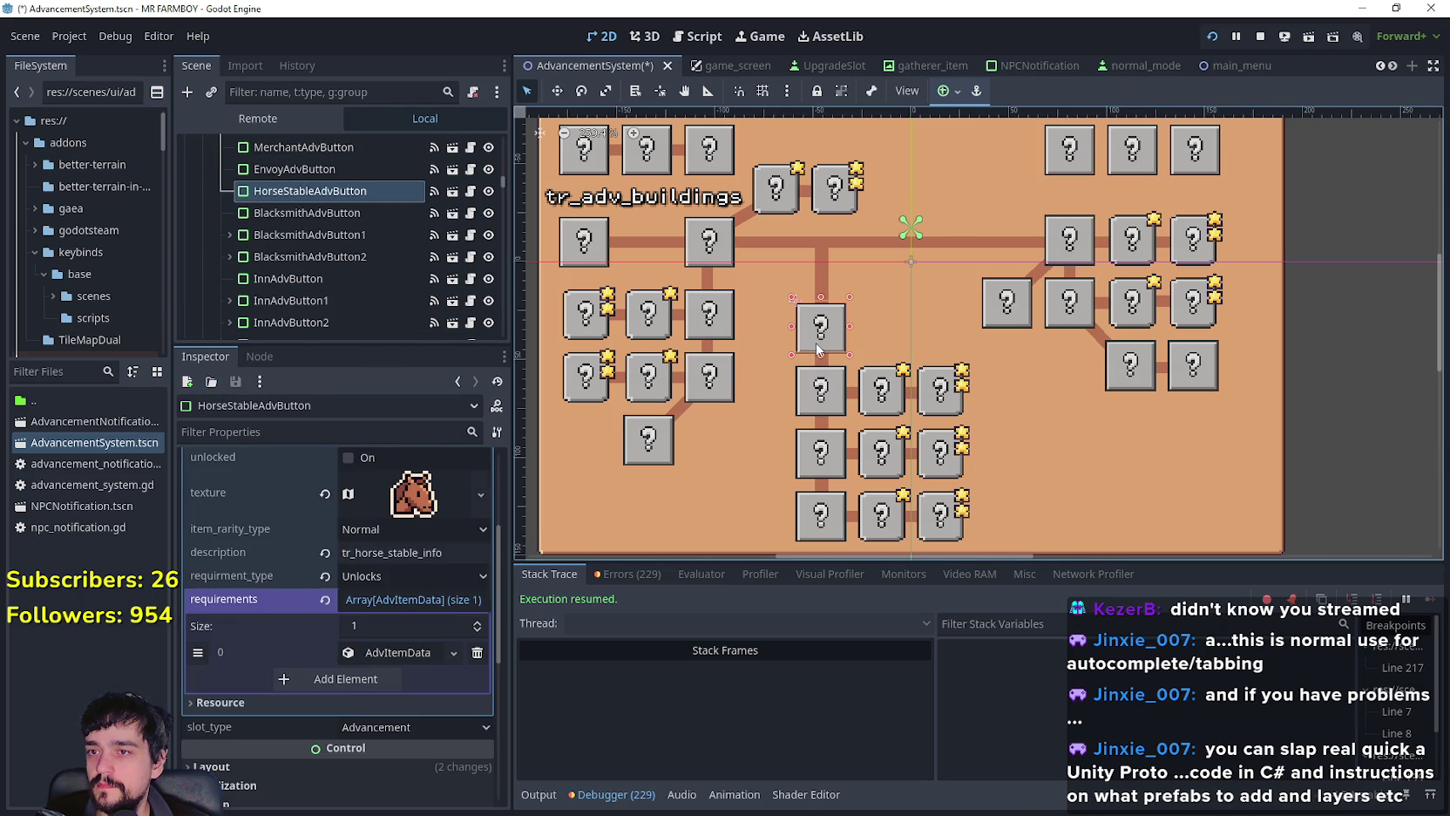
{"action": "left_click", "coordinate": [387, 654]}
{"action": "scroll", "coordinate": [388, 653], "scroll_direction": "down", "scroll_amount": 3}
{"action": "left_click", "coordinate": [476, 638]}
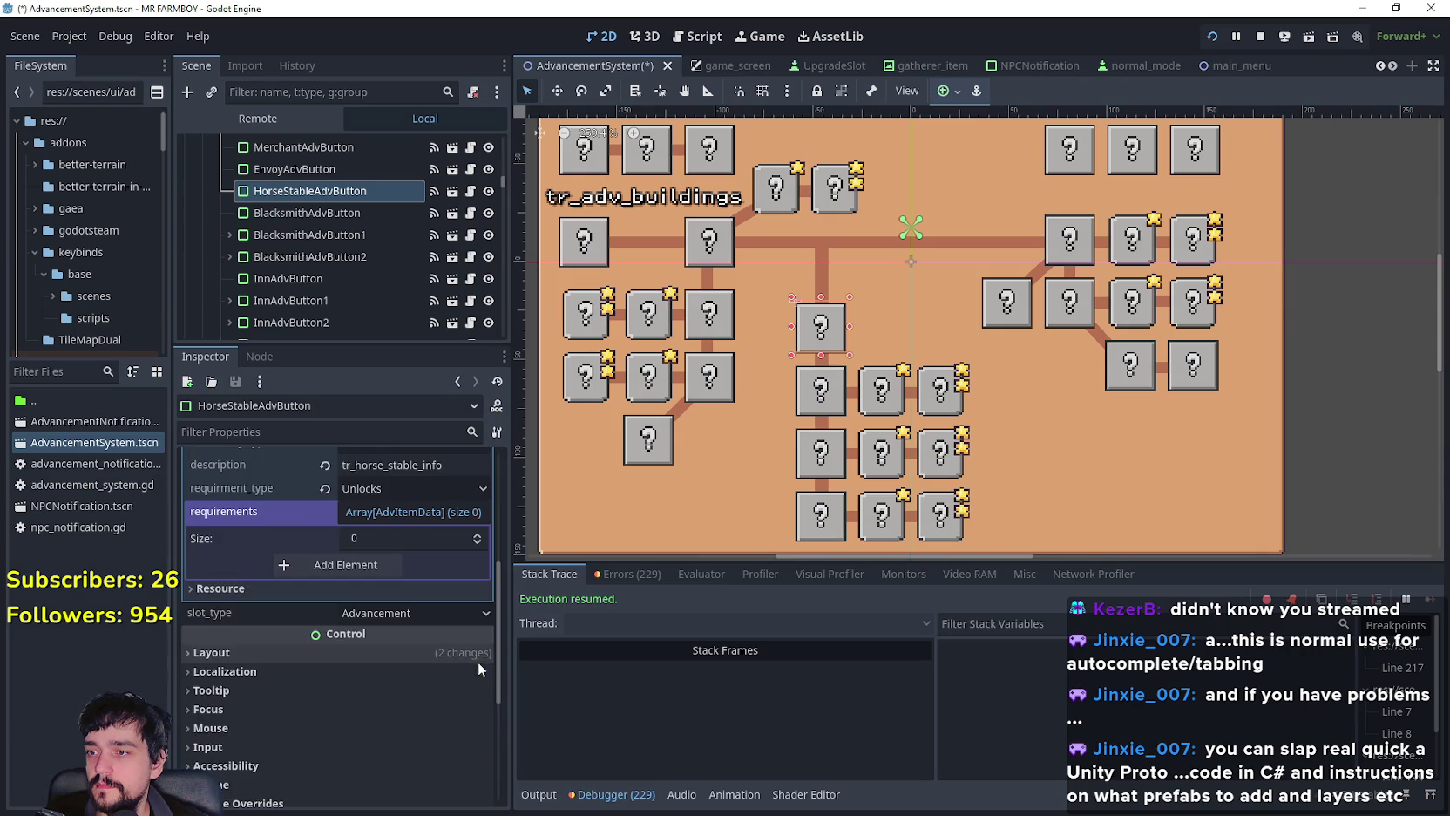
Step: Compare the Merchant button's parent setting with the Horse Stable button's
{"action": "left_click", "coordinate": [1128, 167]}
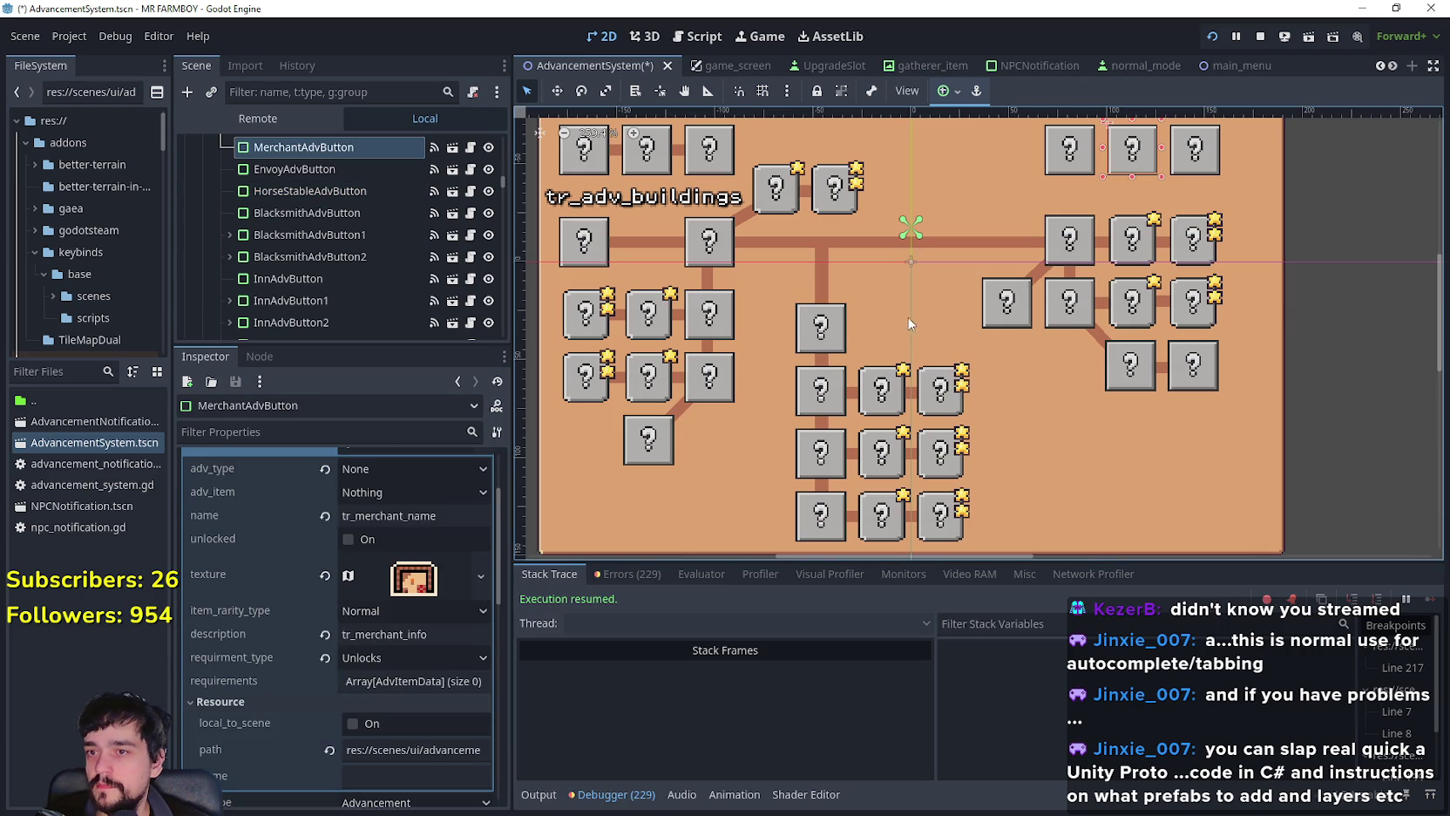
{"action": "left_click", "coordinate": [808, 331]}
{"action": "scroll", "coordinate": [363, 657], "scroll_direction": "up", "scroll_amount": 3}
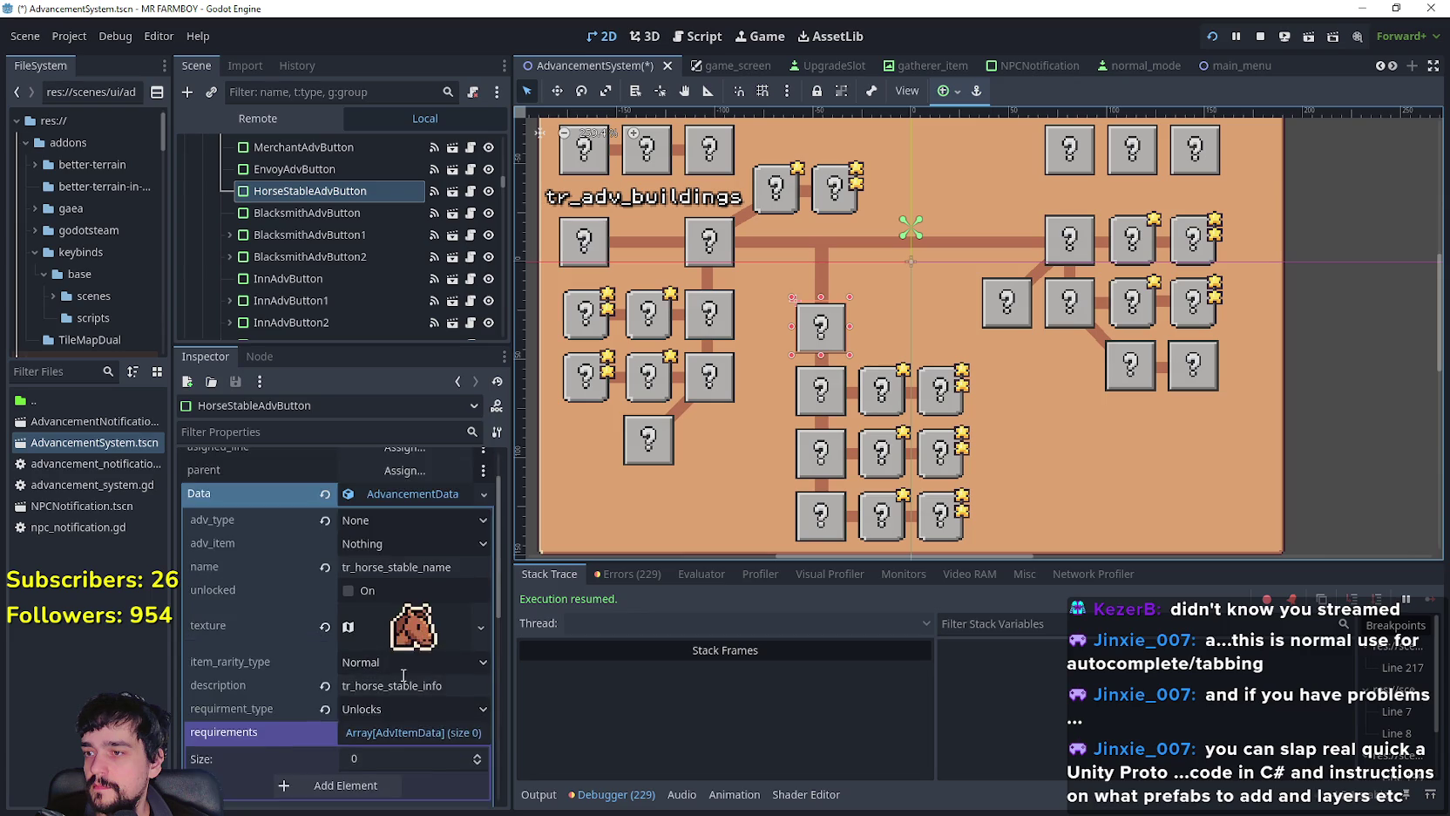
{"action": "left_click", "coordinate": [1133, 153]}
{"action": "scroll", "coordinate": [370, 618], "scroll_direction": "up", "scroll_amount": 3}
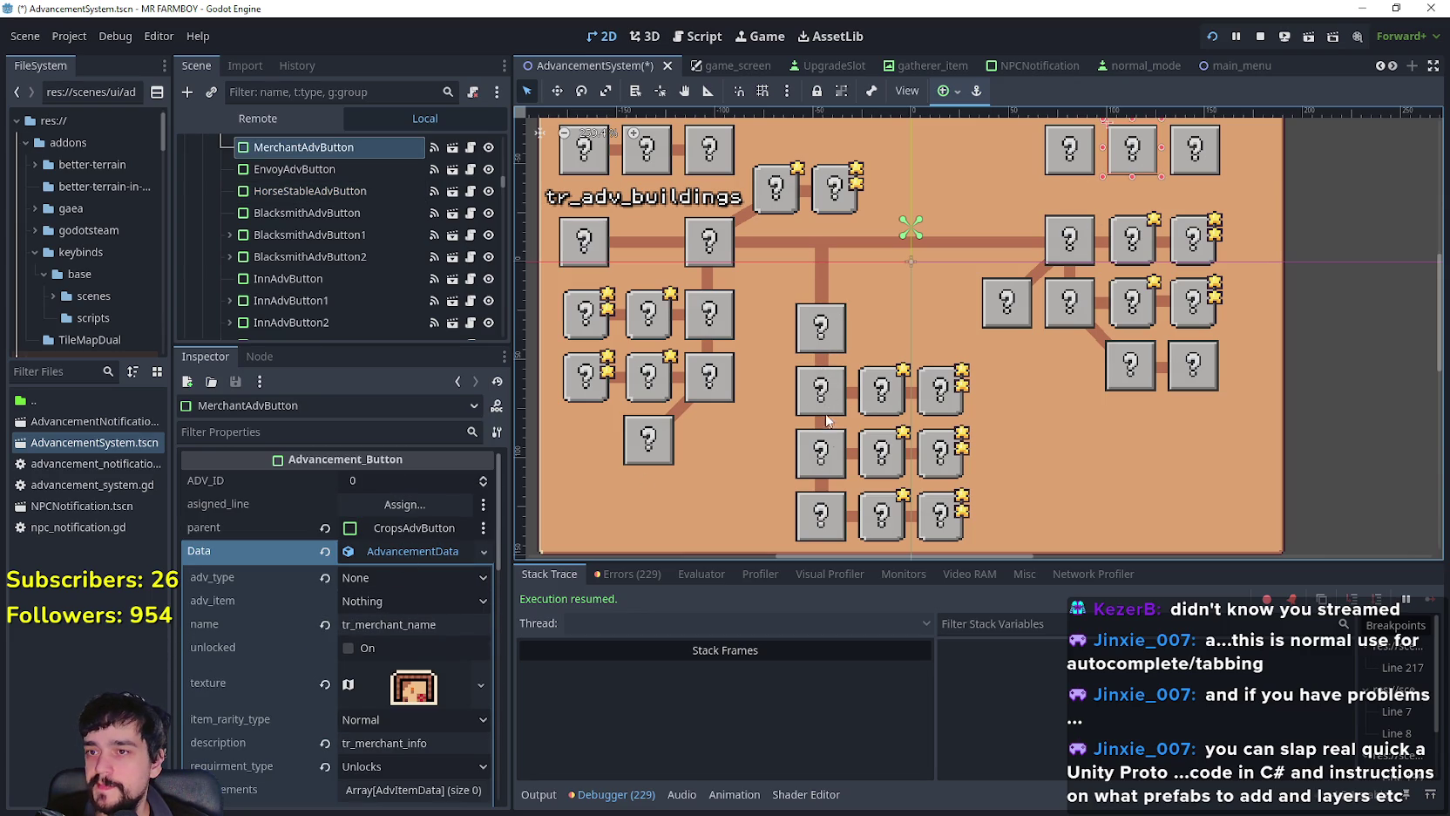
{"action": "left_click", "coordinate": [839, 340]}
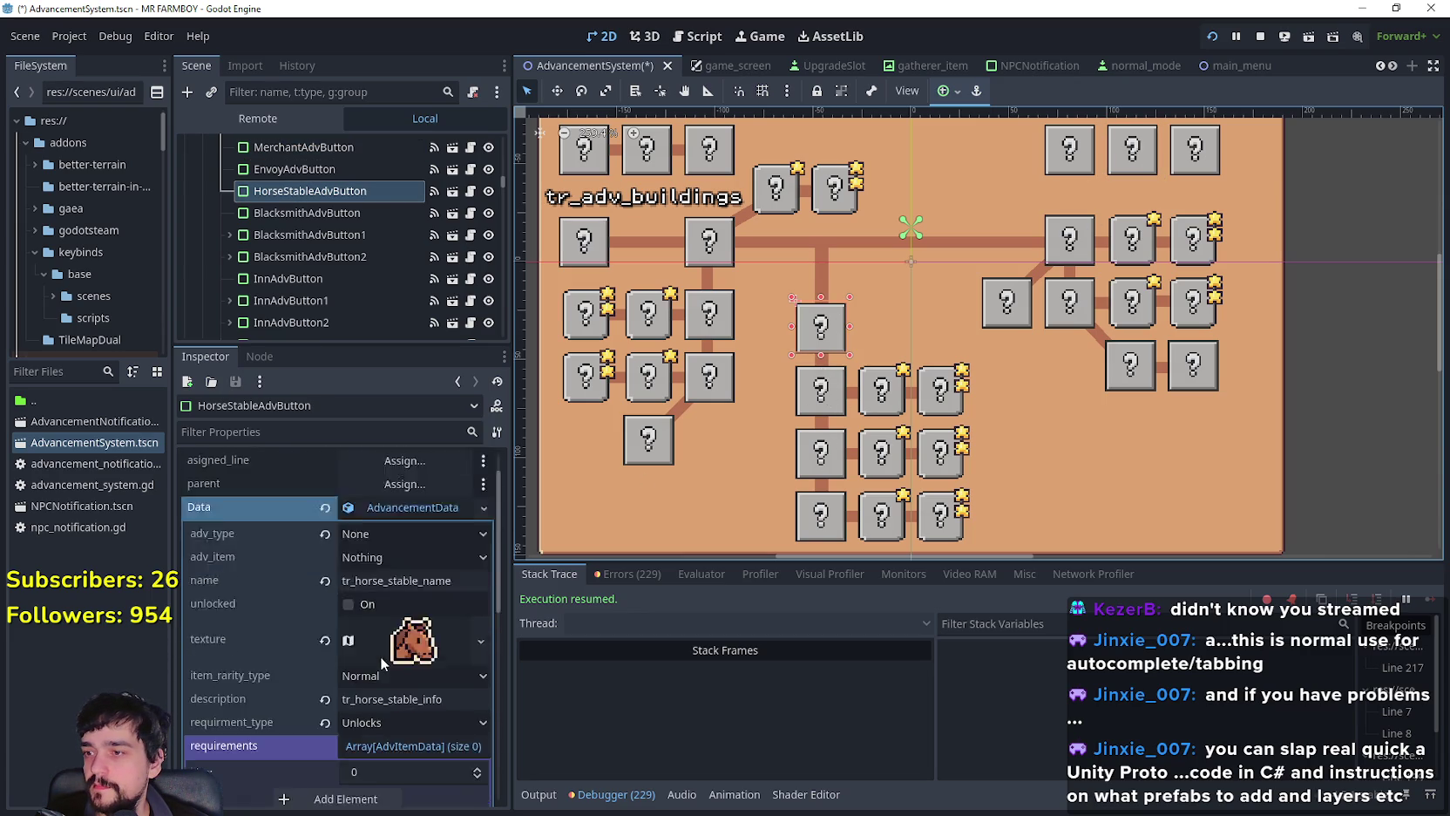
Step: Assign CropsAdvButton as the Horse Stable button's parent and save the scene with Ctrl+S
{"action": "left_click", "coordinate": [419, 526]}
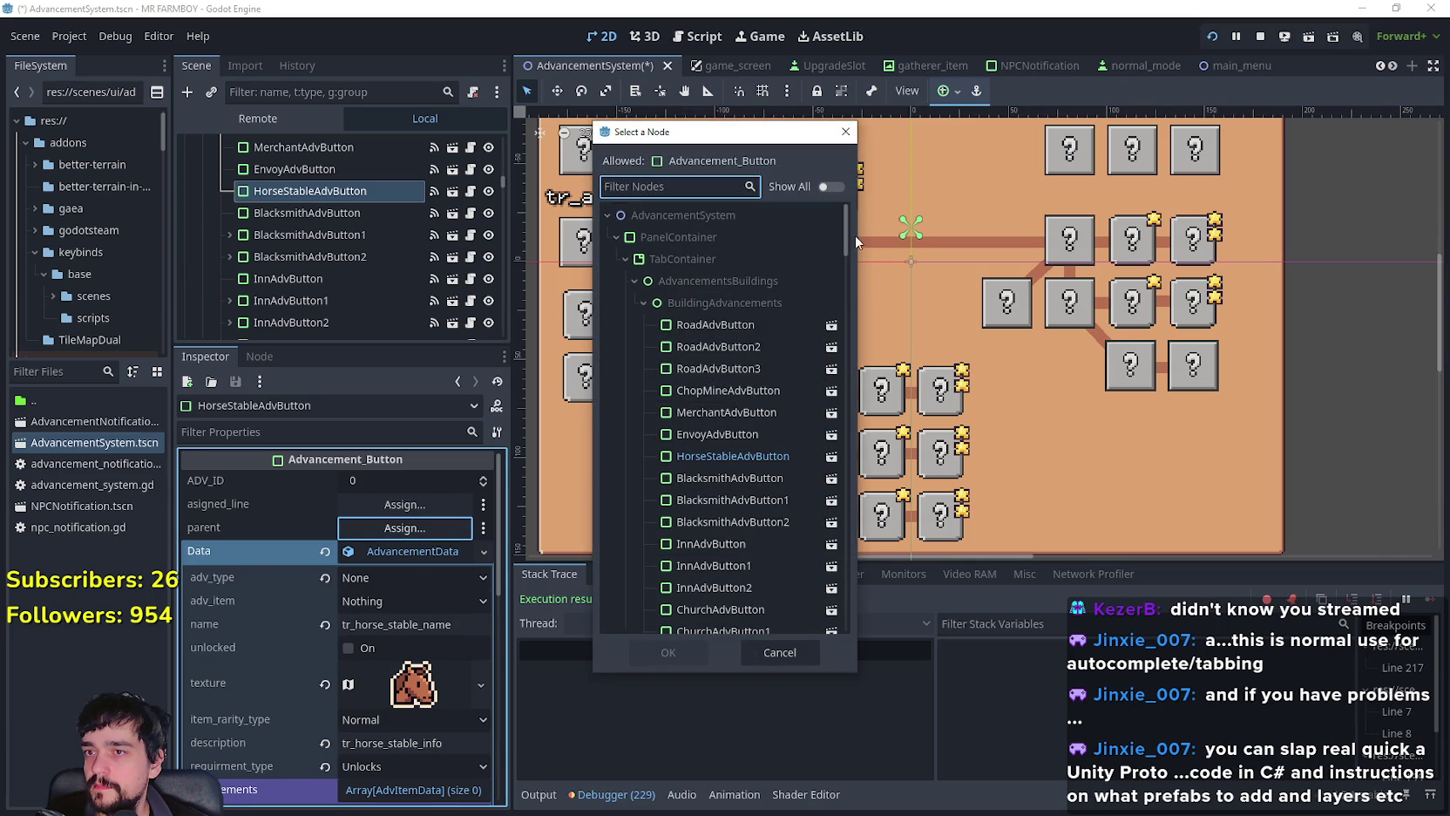
{"action": "scroll", "coordinate": [841, 240], "scroll_direction": "down", "scroll_amount": 1}
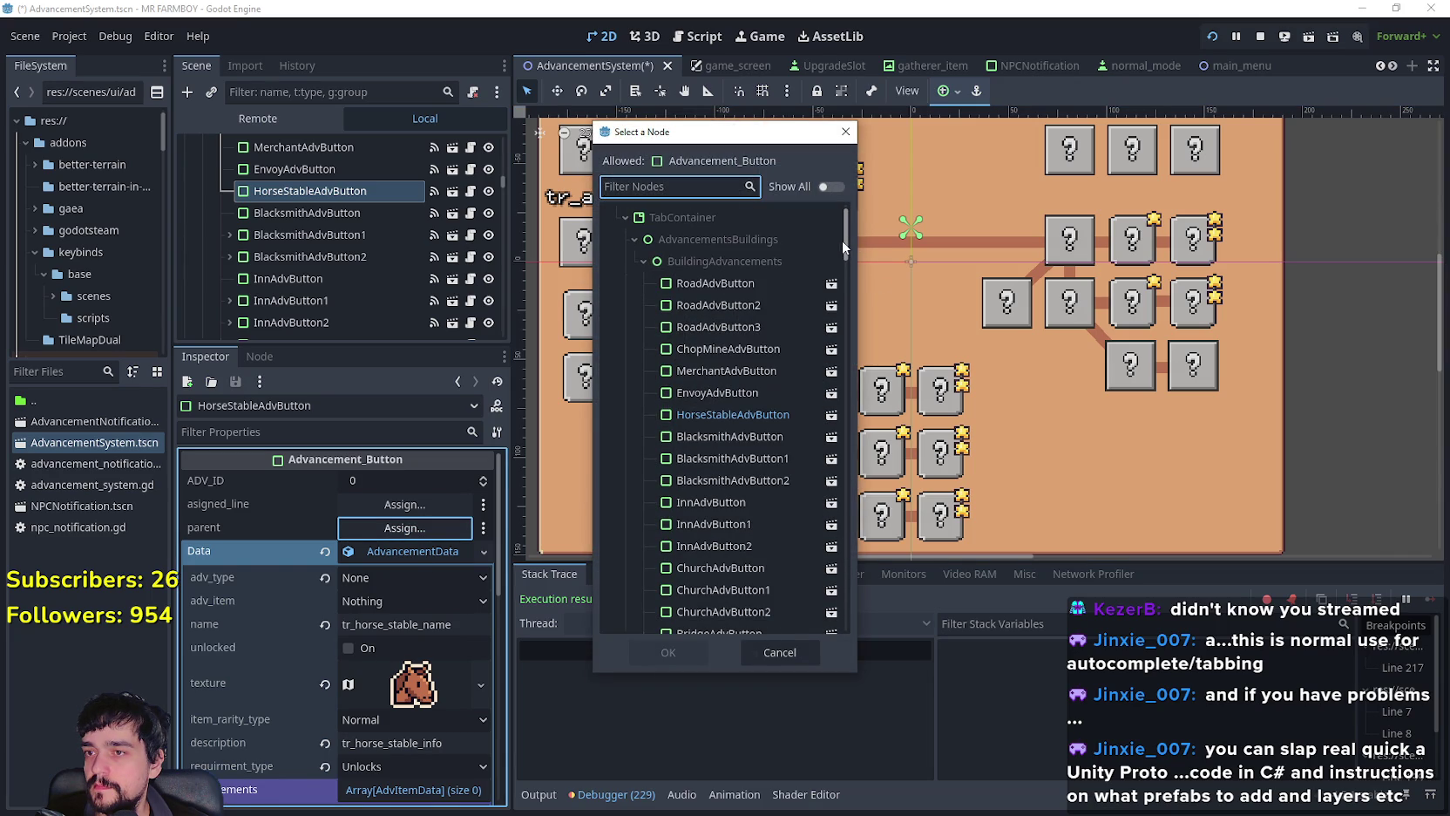
{"action": "left_click_drag", "start_coordinate": [842, 241], "coordinate": [843, 246]}
{"action": "scroll", "coordinate": [833, 335], "scroll_direction": "up", "scroll_amount": 5}
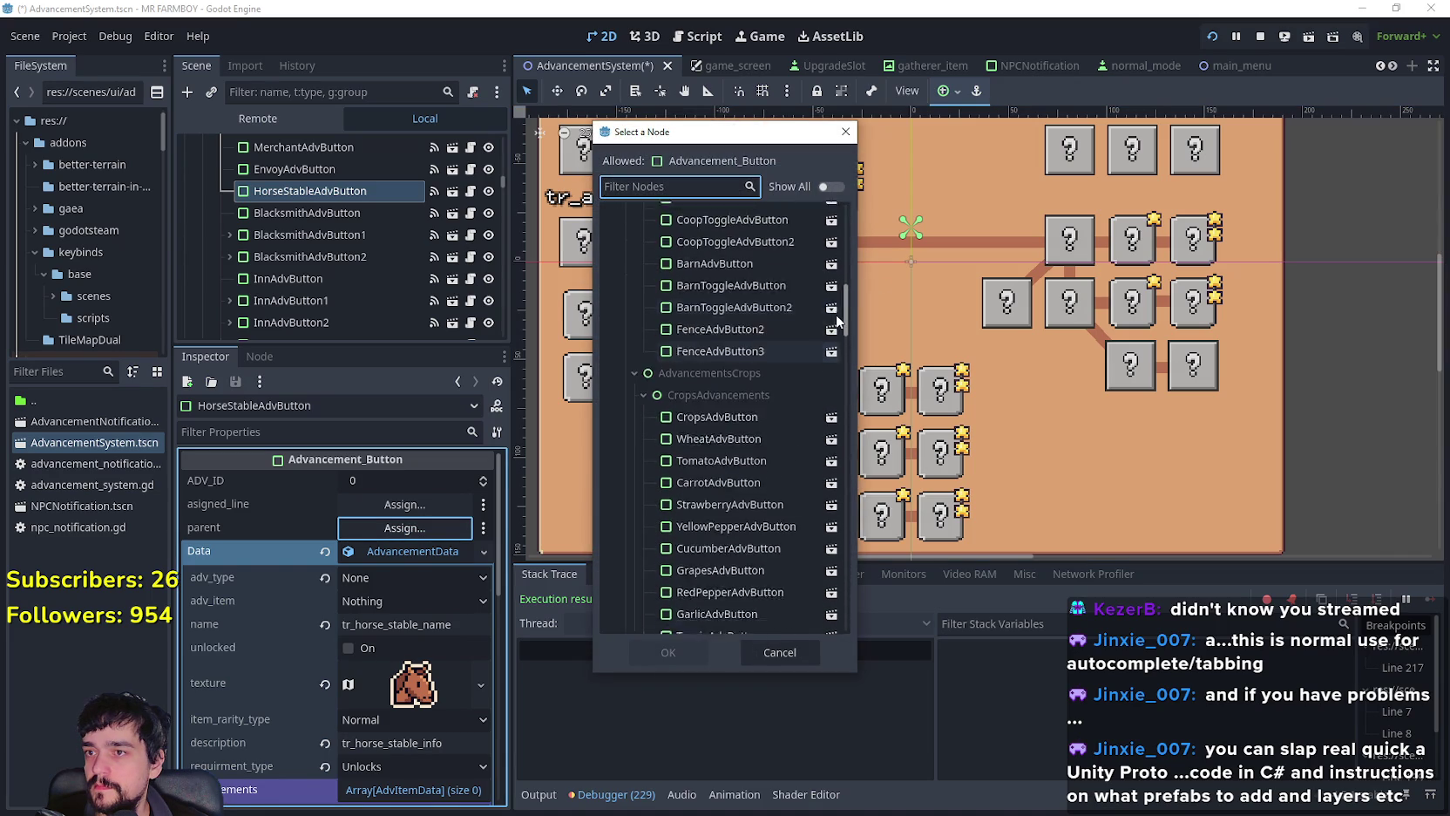
{"action": "left_click", "coordinate": [722, 445]}
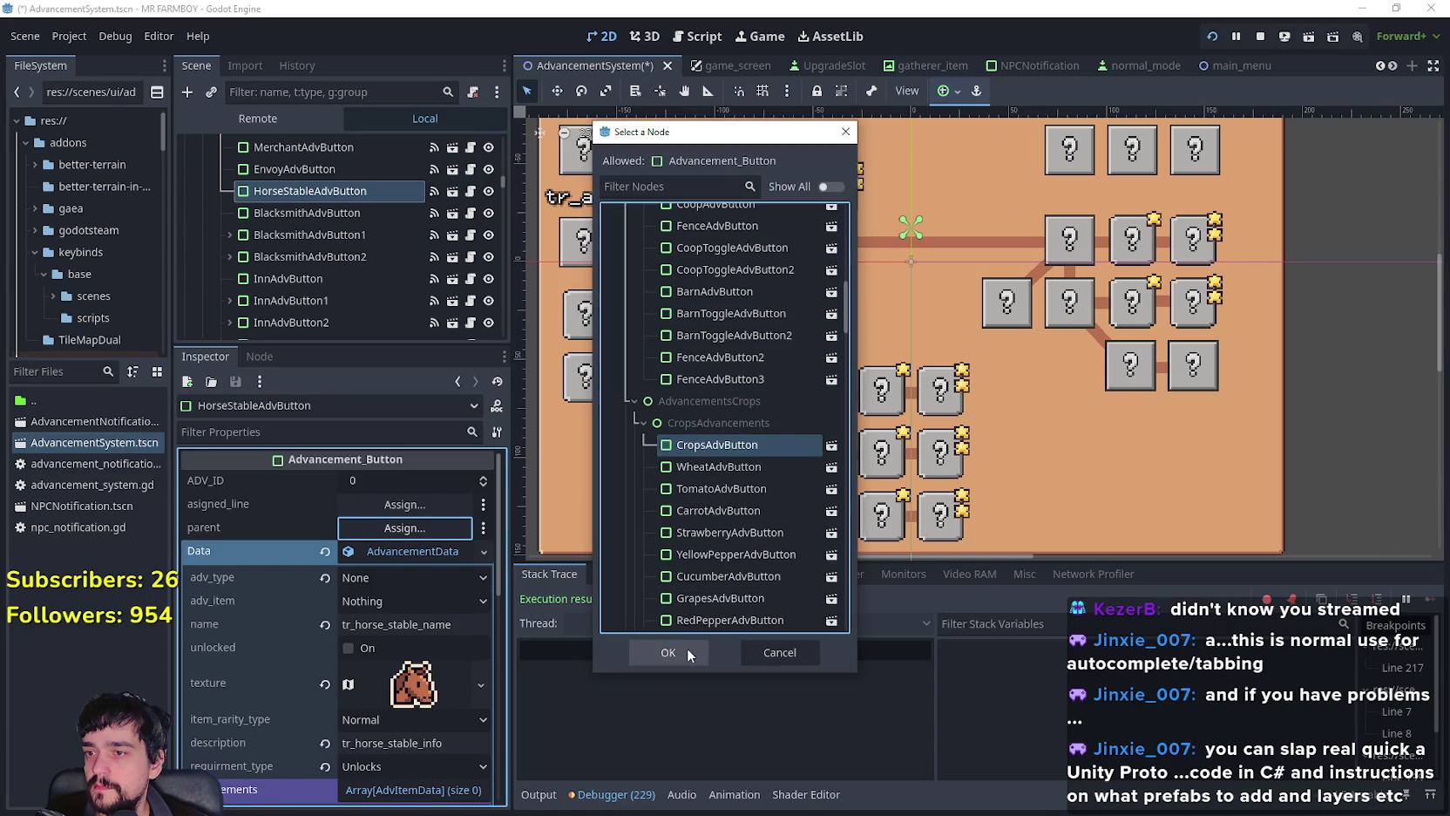
{"action": "left_click", "coordinate": [688, 649]}
{"action": "key", "text": "ctrl+s"}
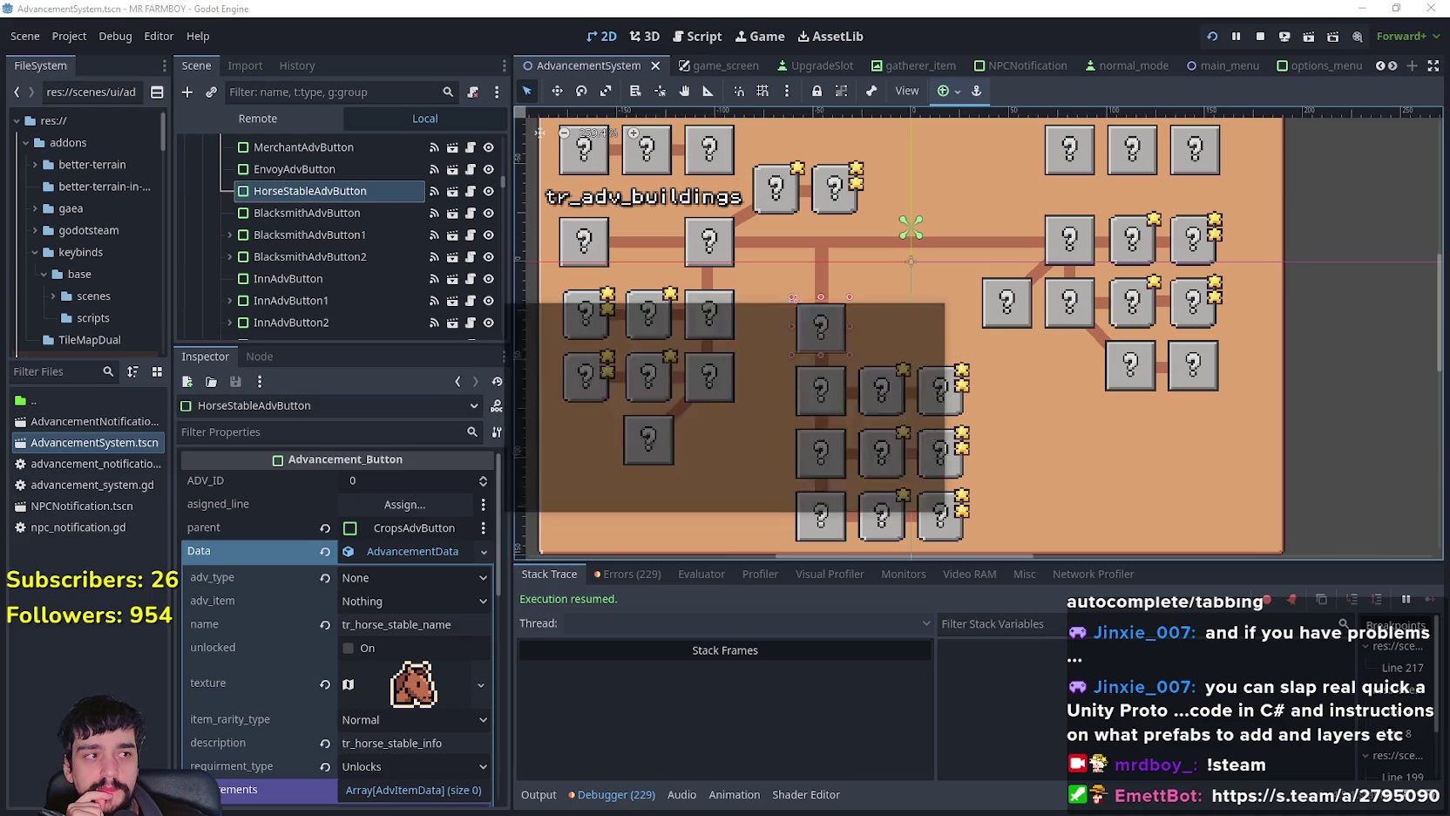
{"action": "left_click", "coordinate": [940, 312]}
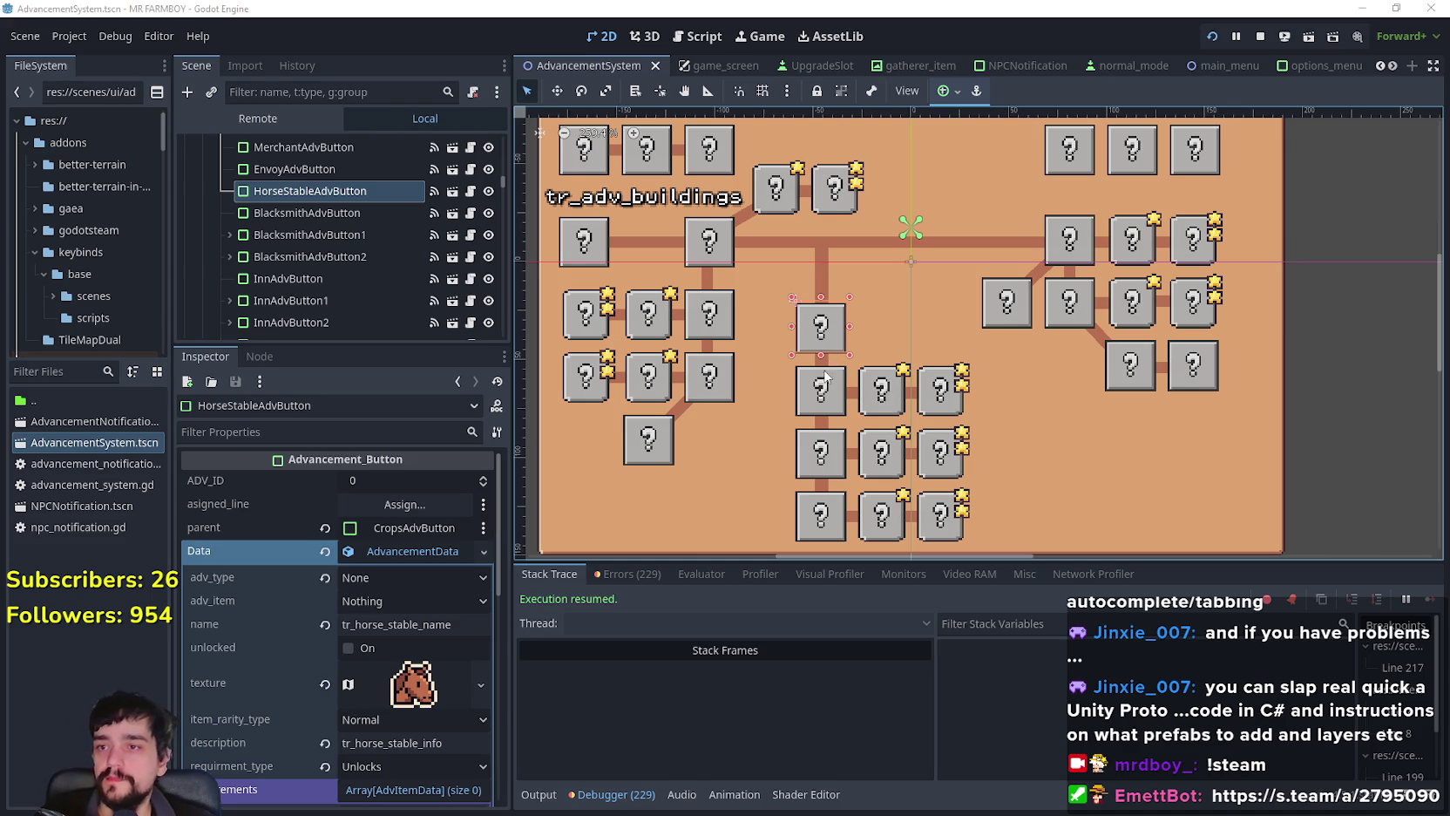
Step: Hide the buildings advancement node with its visibility eye in the Scene tree
{"action": "scroll", "coordinate": [429, 702], "scroll_direction": "down", "scroll_amount": 3}
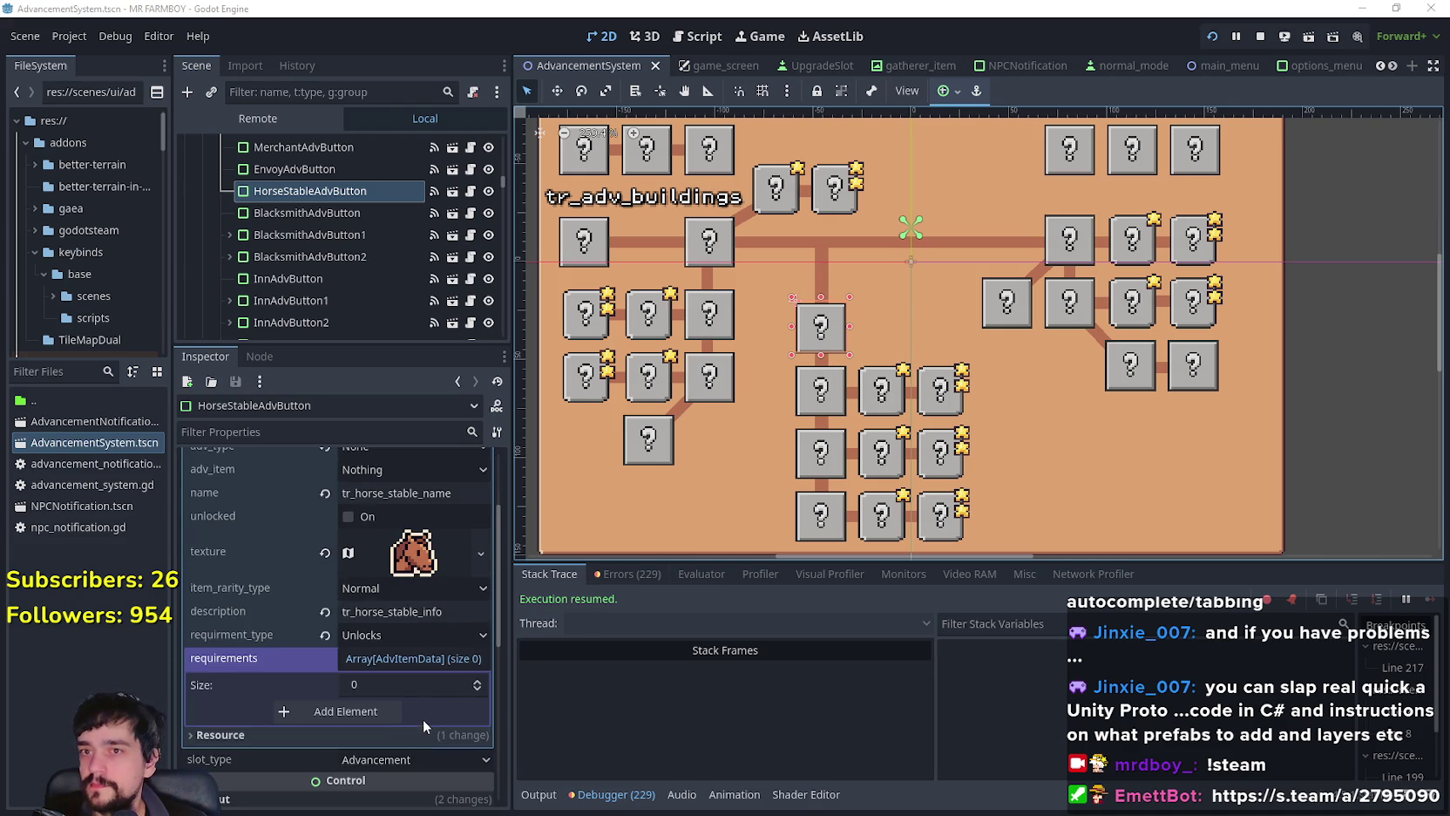
{"action": "scroll", "coordinate": [425, 718], "scroll_direction": "up", "scroll_amount": 3}
{"action": "scroll", "coordinate": [425, 716], "scroll_direction": "down", "scroll_amount": 2}
{"action": "scroll", "coordinate": [425, 717], "scroll_direction": "up", "scroll_amount": 2}
{"action": "scroll", "coordinate": [427, 710], "scroll_direction": "down", "scroll_amount": 2}
{"action": "scroll", "coordinate": [427, 710], "scroll_direction": "up", "scroll_amount": 2}
{"action": "left_click_drag", "start_coordinate": [506, 184], "coordinate": [503, 263]}
{"action": "scroll", "coordinate": [503, 262], "scroll_direction": "down", "scroll_amount": 3}
{"action": "scroll", "coordinate": [507, 268], "scroll_direction": "down", "scroll_amount": 5}
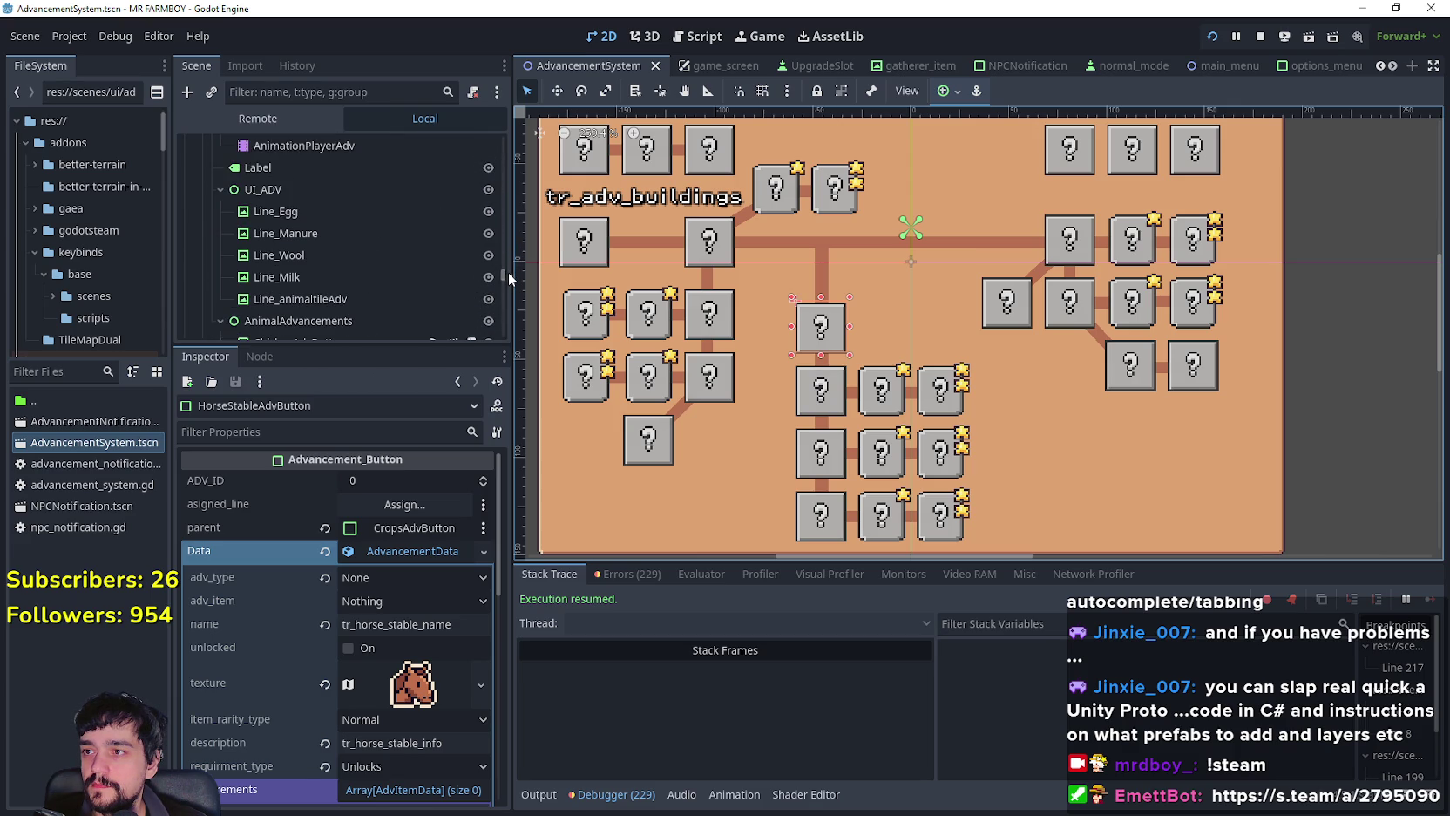
{"action": "scroll", "coordinate": [450, 277], "scroll_direction": "down", "scroll_amount": 3}
{"action": "scroll", "coordinate": [479, 257], "scroll_direction": "up", "scroll_amount": 7}
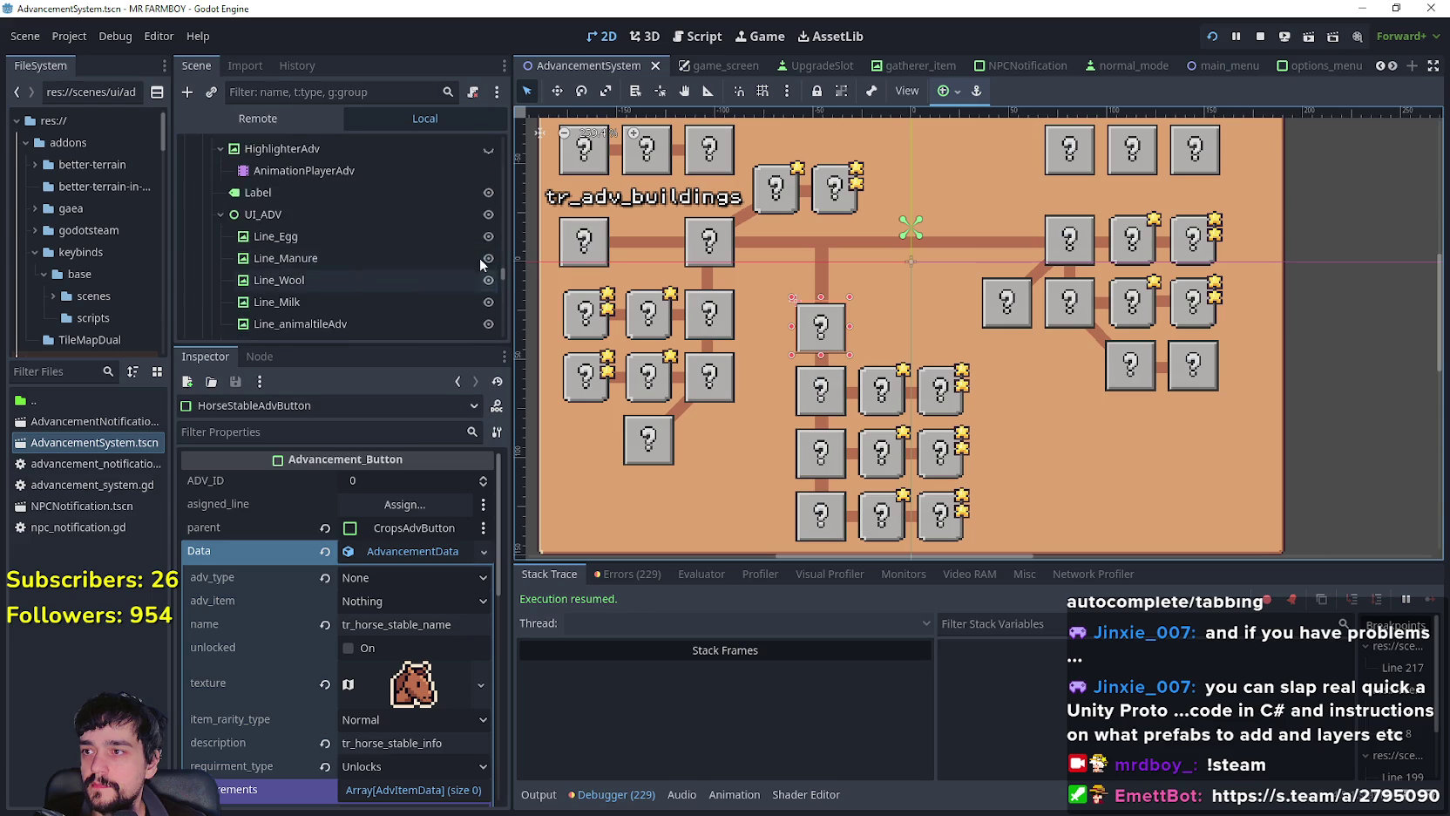
{"action": "left_click", "coordinate": [489, 224]}
{"action": "scroll", "coordinate": [898, 231], "scroll_direction": "down", "scroll_amount": 2}
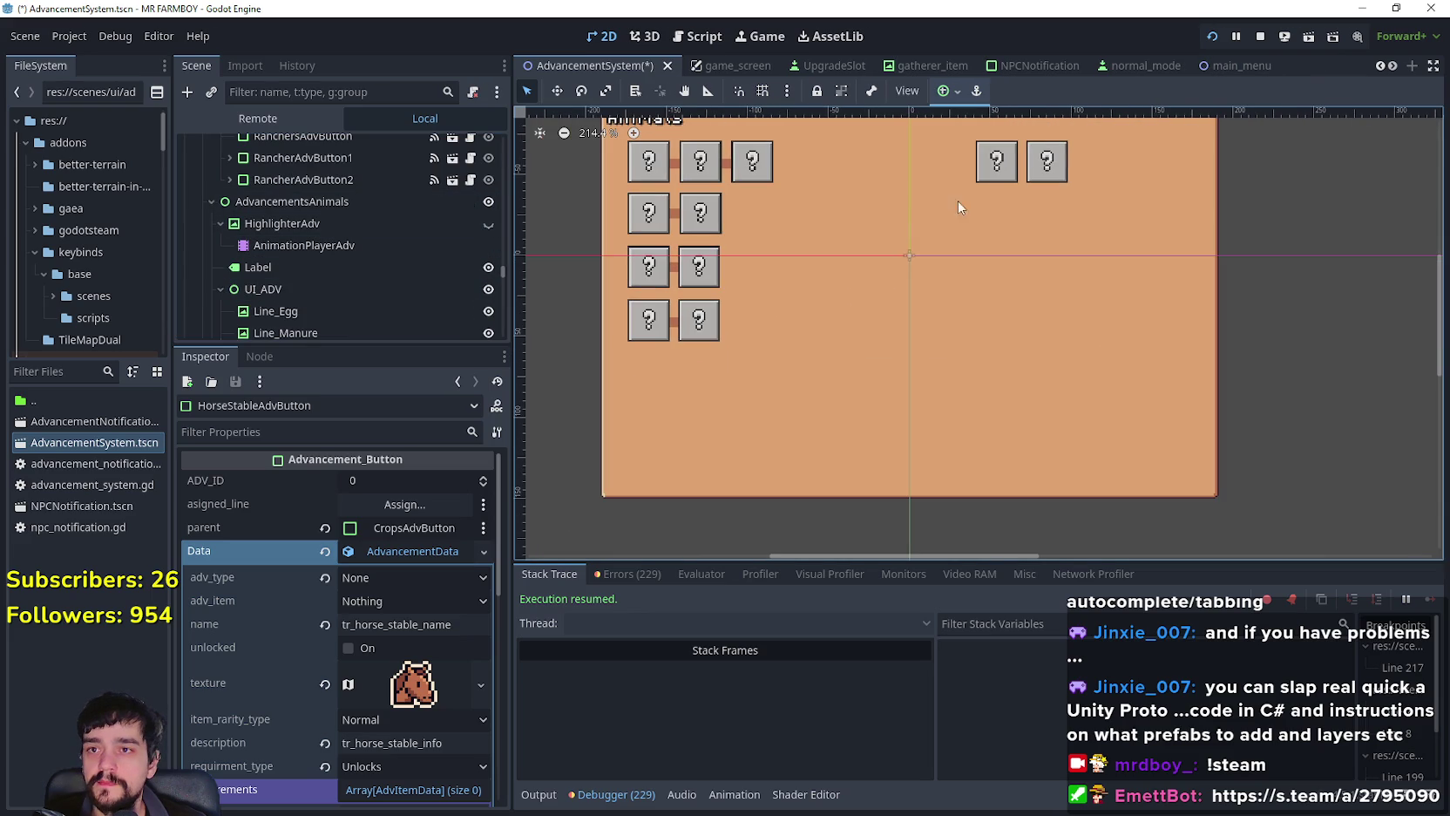
Step: Delete CowAdvButton2 and its neighbouring stray button from the Animals tree
{"action": "left_click", "coordinate": [987, 178]}
{"action": "scroll", "coordinate": [1055, 209], "scroll_direction": "down", "scroll_amount": 4}
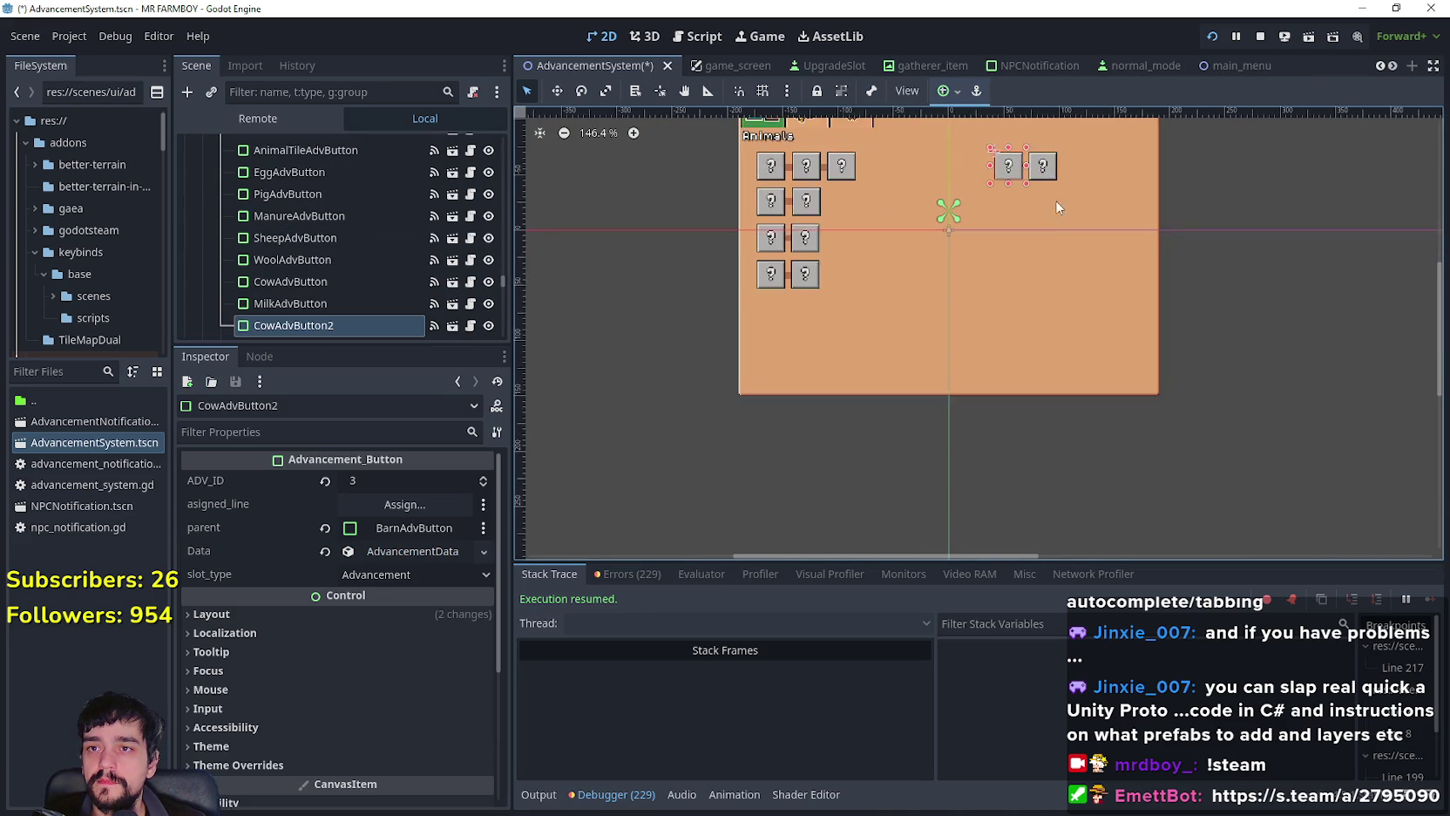
{"action": "left_click", "coordinate": [1040, 230], "text": "shift"}
{"action": "scroll", "coordinate": [1024, 223], "scroll_direction": "up", "scroll_amount": 5}
{"action": "scroll", "coordinate": [572, 214], "scroll_direction": "down", "scroll_amount": 1}
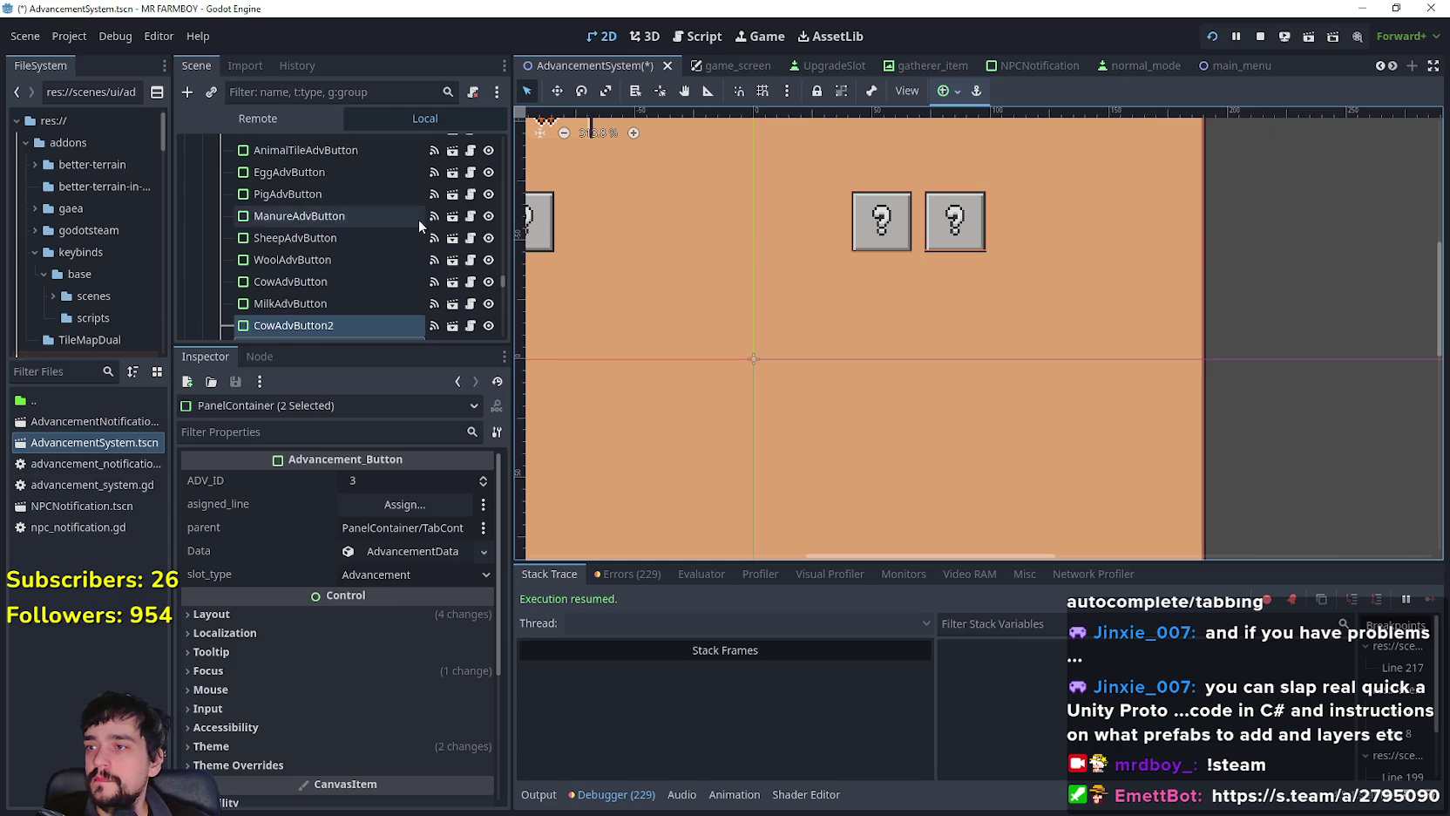
{"action": "key", "text": "Delete"}
{"action": "key", "text": "Return"}
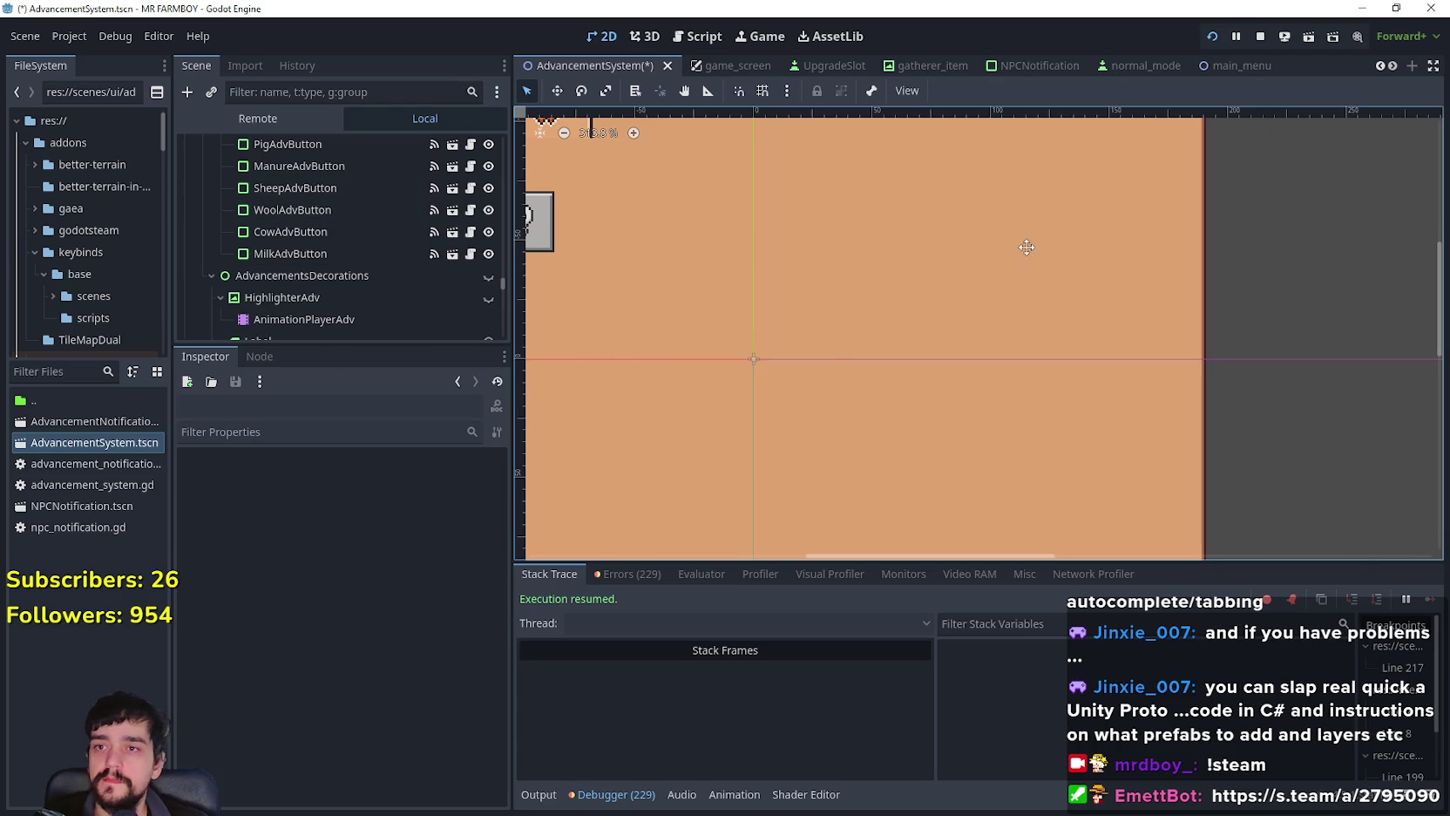
Step: Make the AdvancementsBuildings tree visible again with its eye icon
{"action": "scroll", "coordinate": [1089, 307], "scroll_direction": "down", "scroll_amount": 2}
{"action": "left_click_drag", "start_coordinate": [509, 290], "coordinate": [510, 150]}
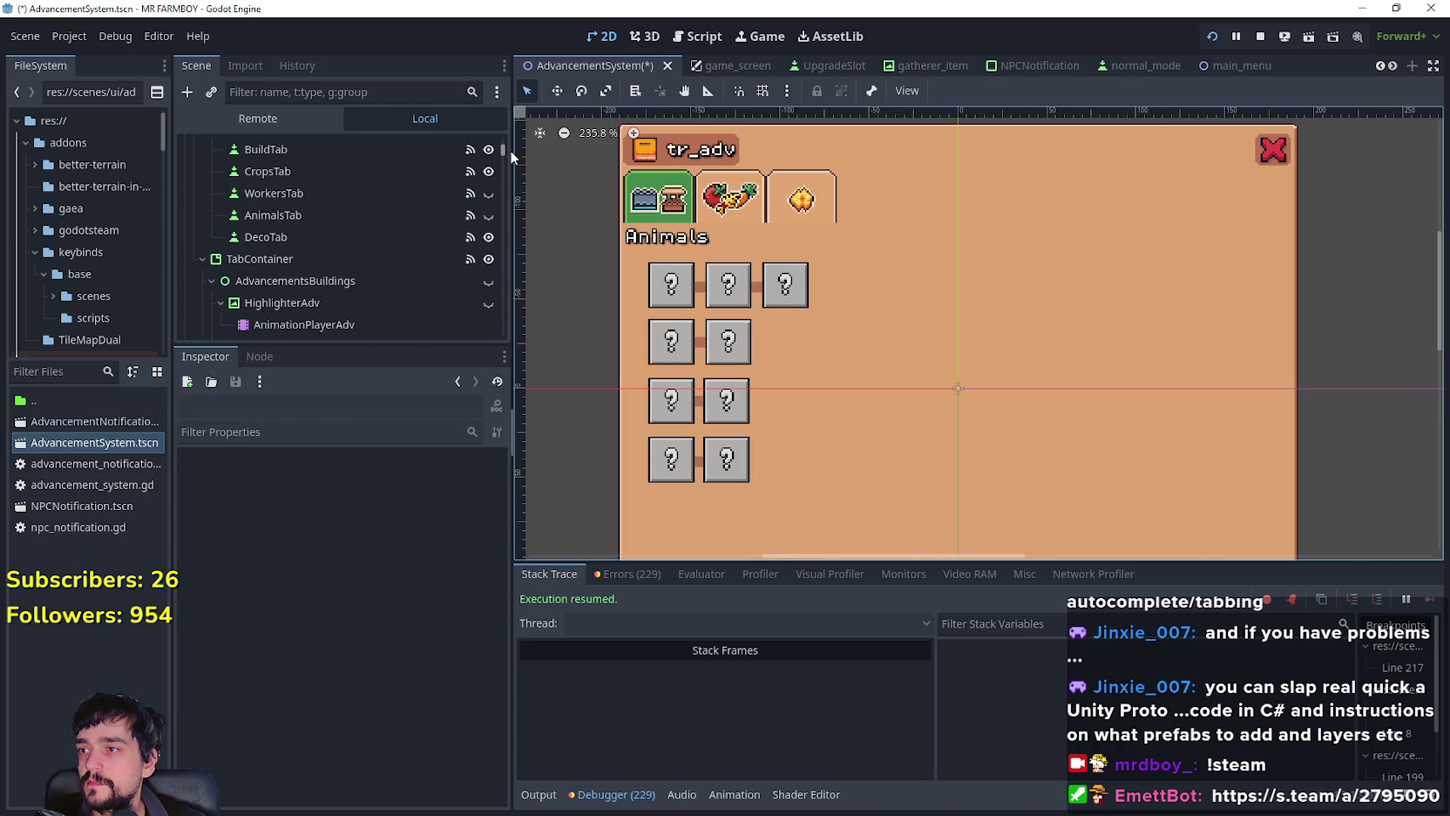
{"action": "left_click", "coordinate": [488, 281]}
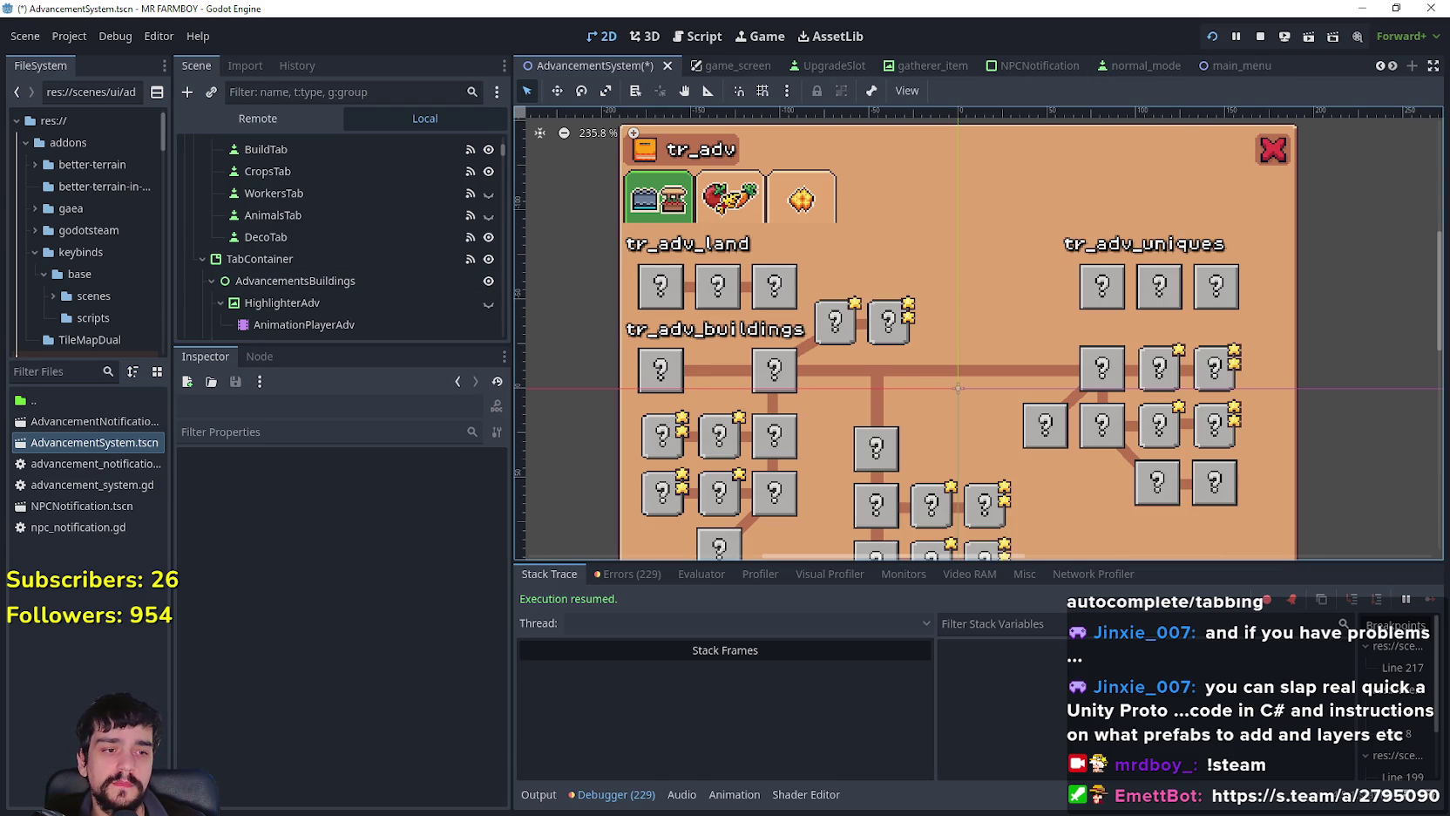
{"action": "key", "text": "alt+Tab"}
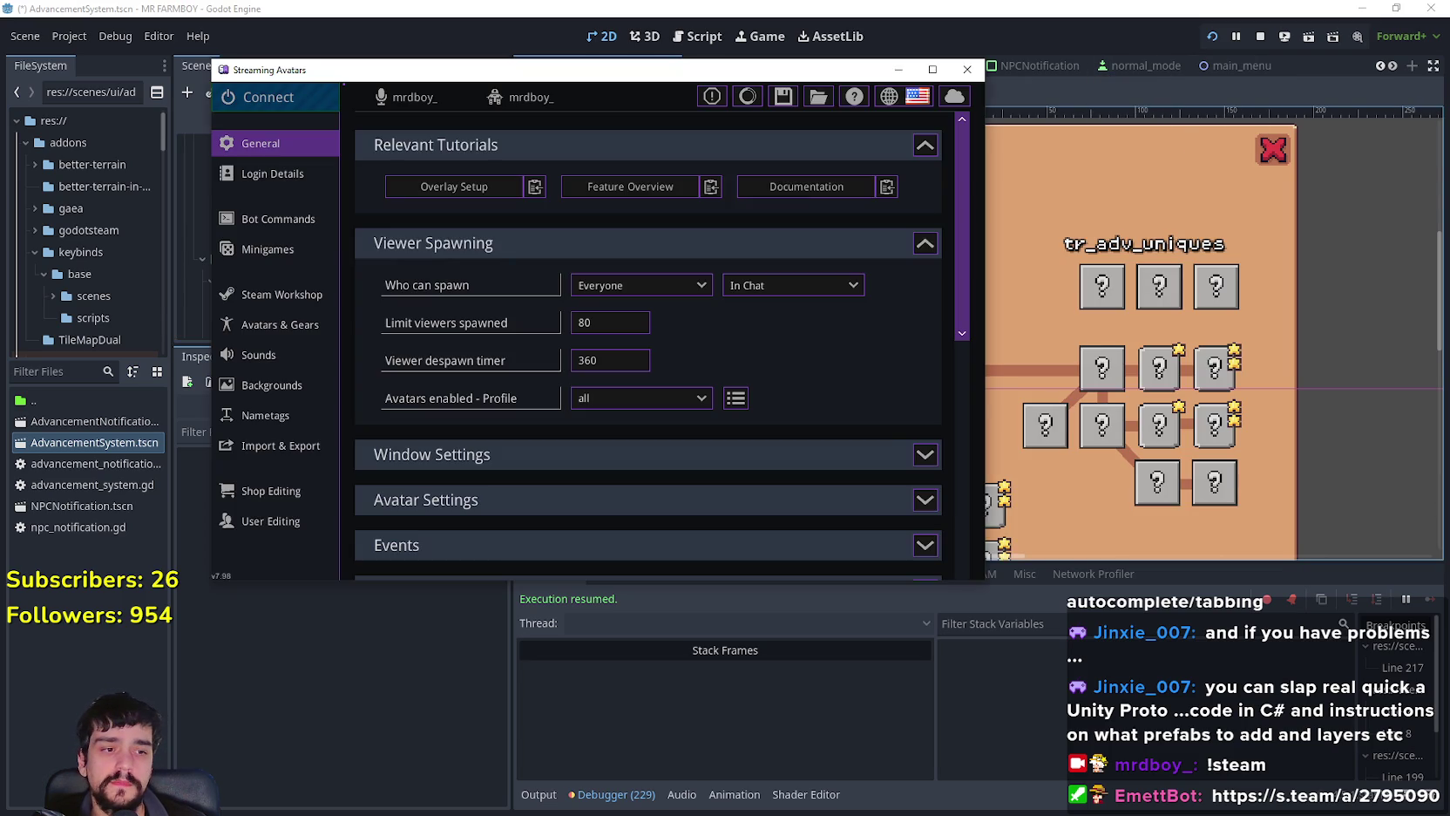
Step: Let the running game save and close, then run the project again
{"action": "left_click", "coordinate": [652, 16]}
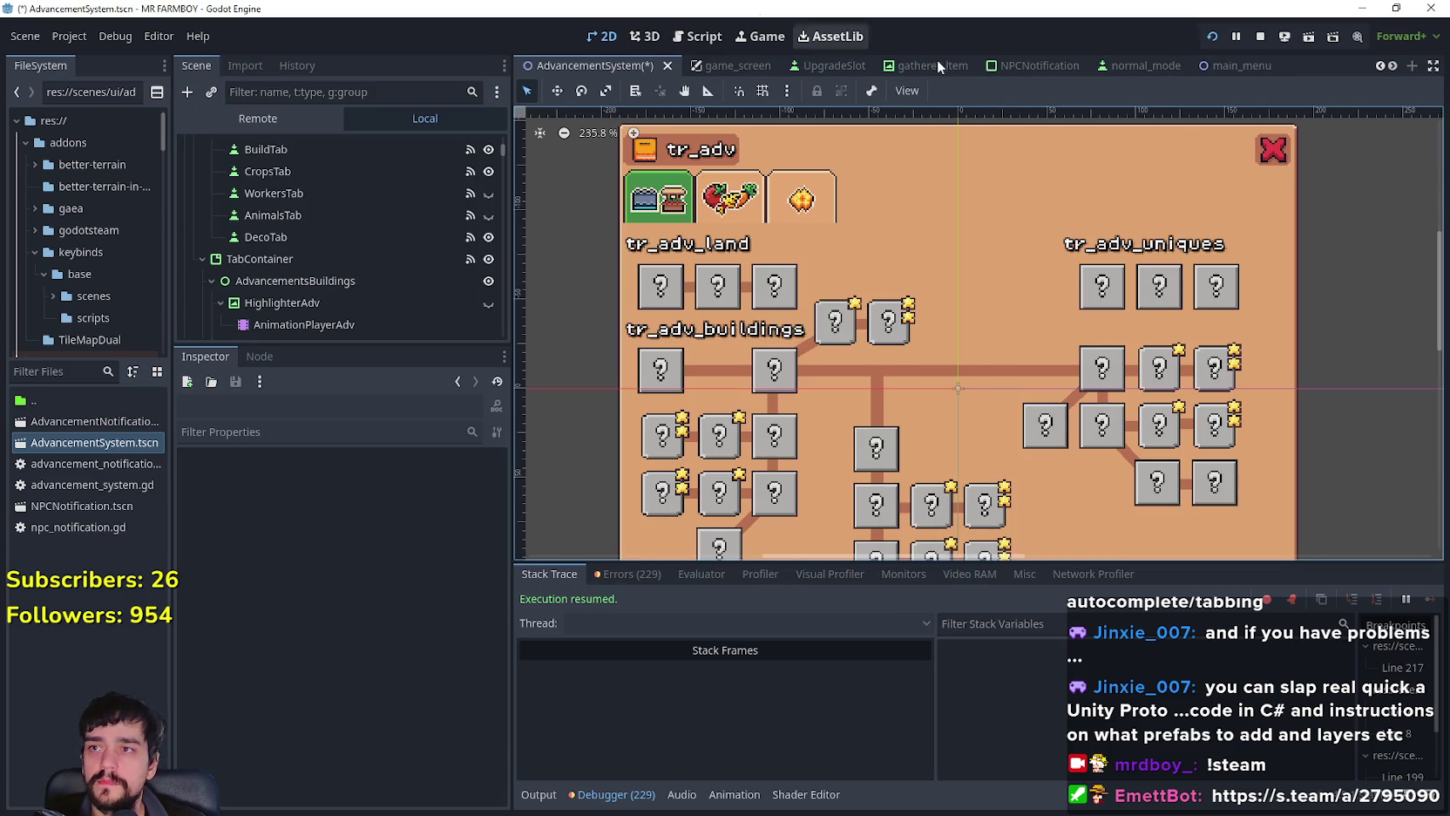
{"action": "key", "text": "alt+Tab"}
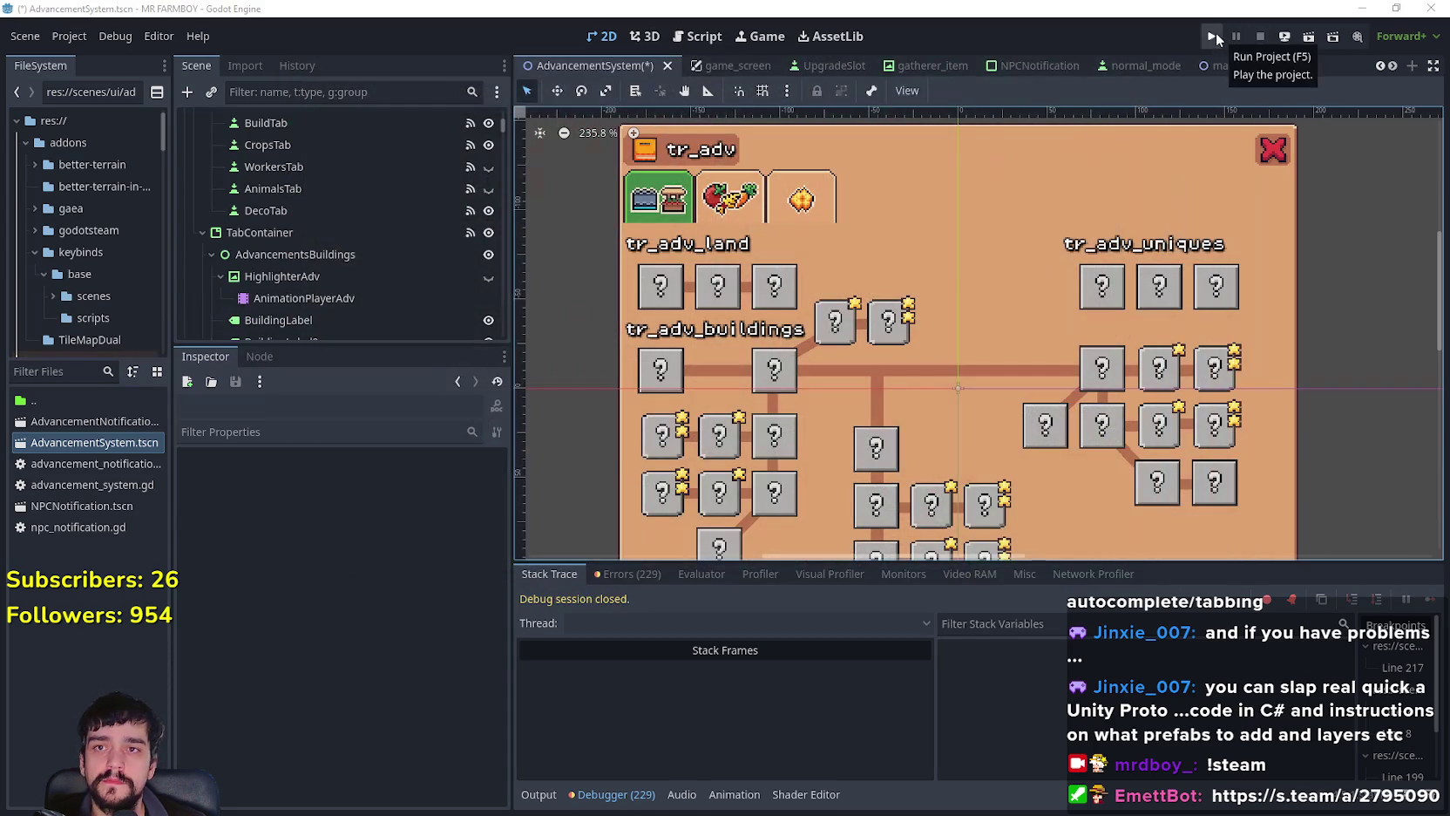
{"action": "left_click", "coordinate": [1213, 35]}
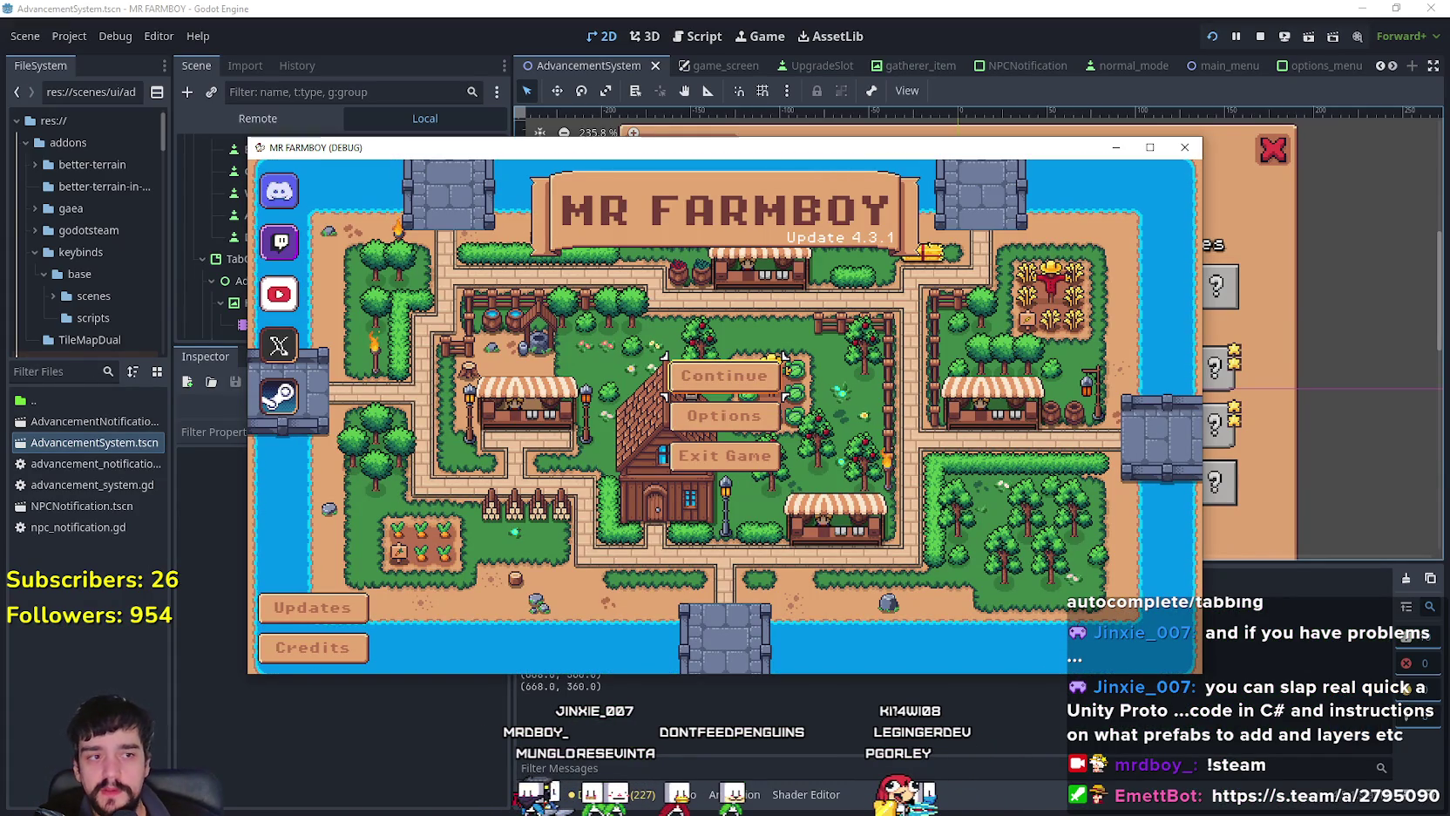
Step: Continue to the save list, load Save 1 and maximize the game window
{"action": "left_click", "coordinate": [1387, 410]}
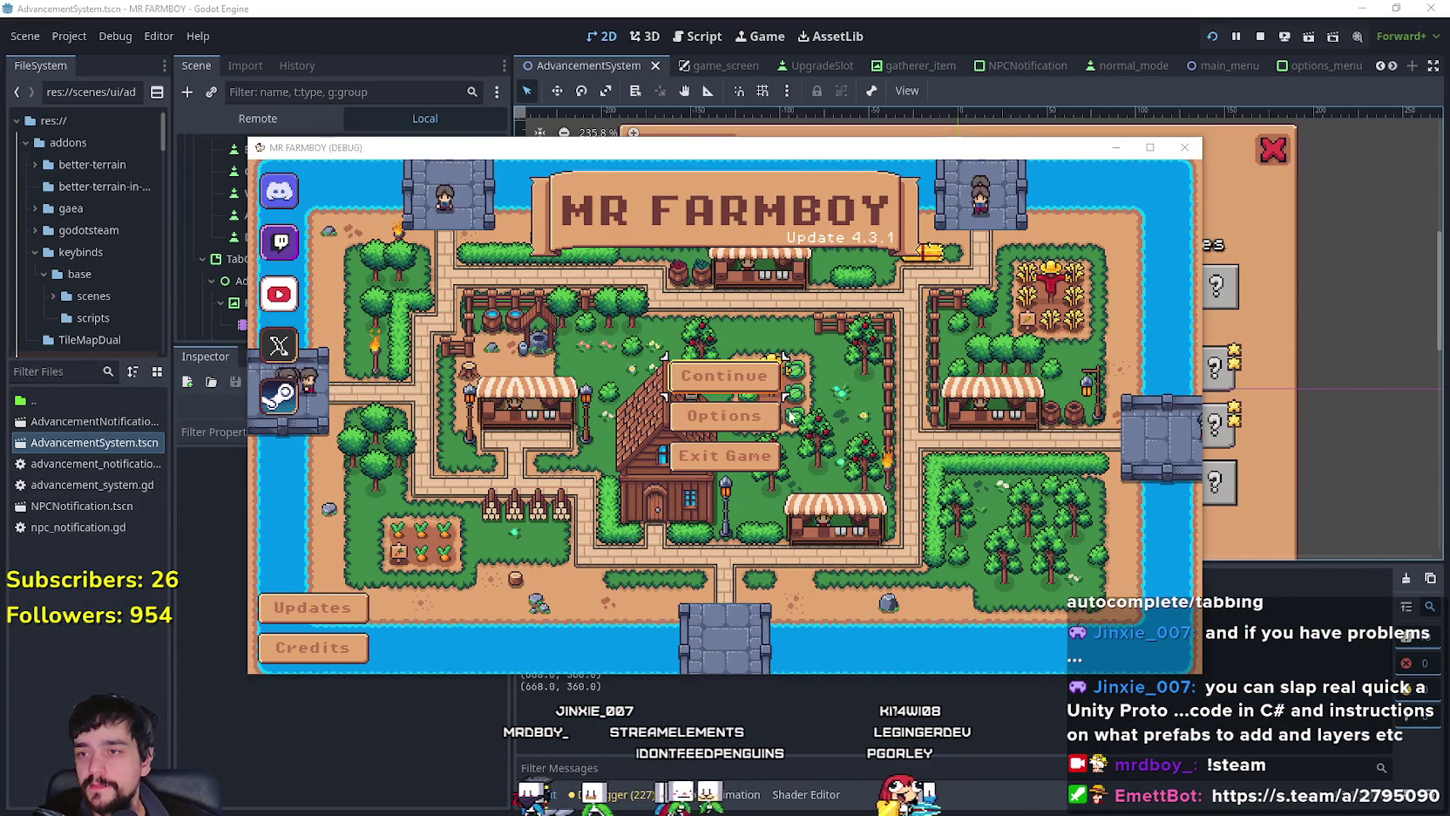
{"action": "left_click", "coordinate": [724, 375]}
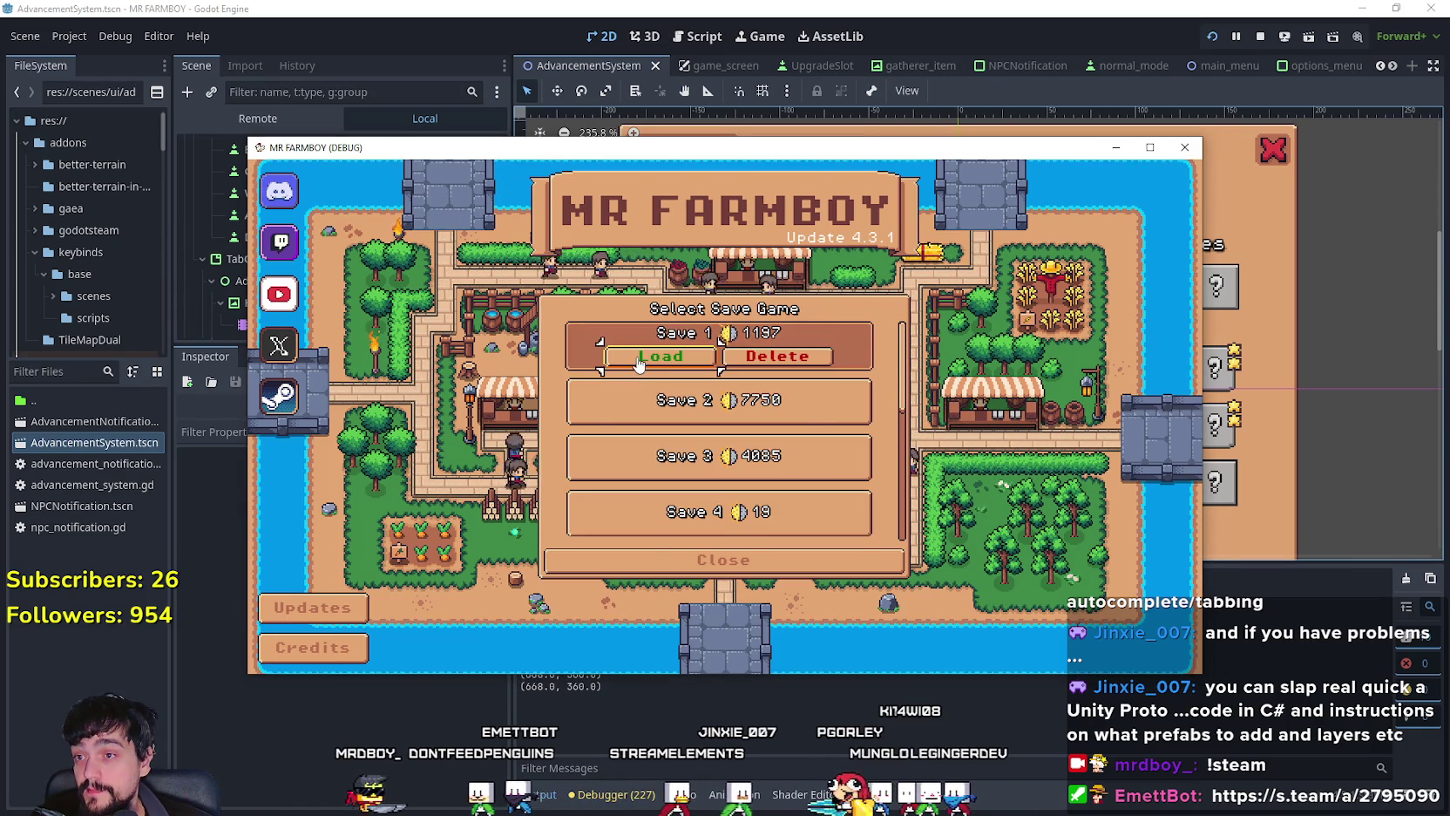
{"action": "left_click", "coordinate": [719, 353]}
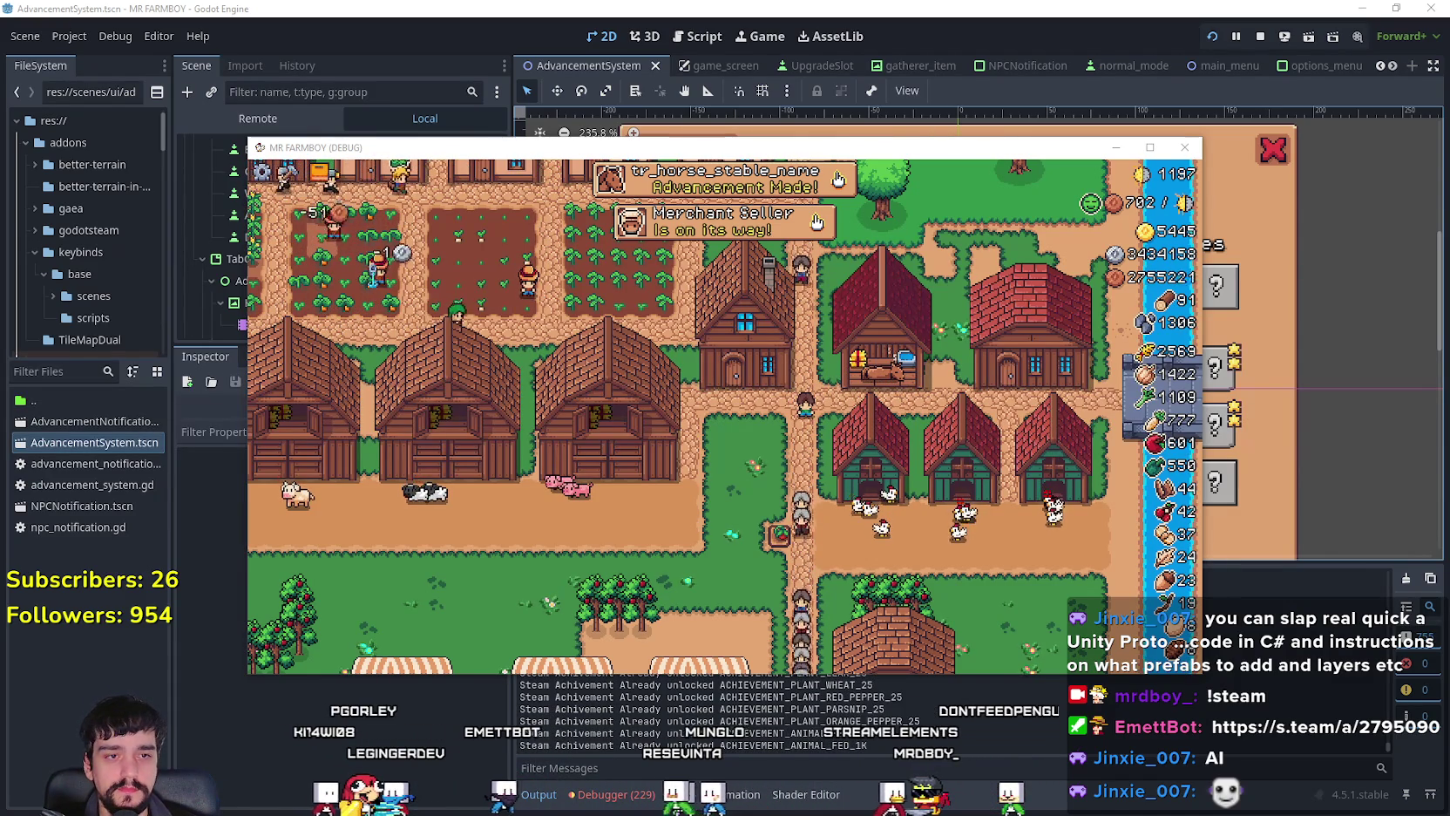
{"action": "left_click", "coordinate": [1150, 148]}
Step: Open the Advancements panel to check the new horse stable entry, then close it
{"action": "scroll", "coordinate": [789, 224], "scroll_direction": "up", "scroll_amount": 3}
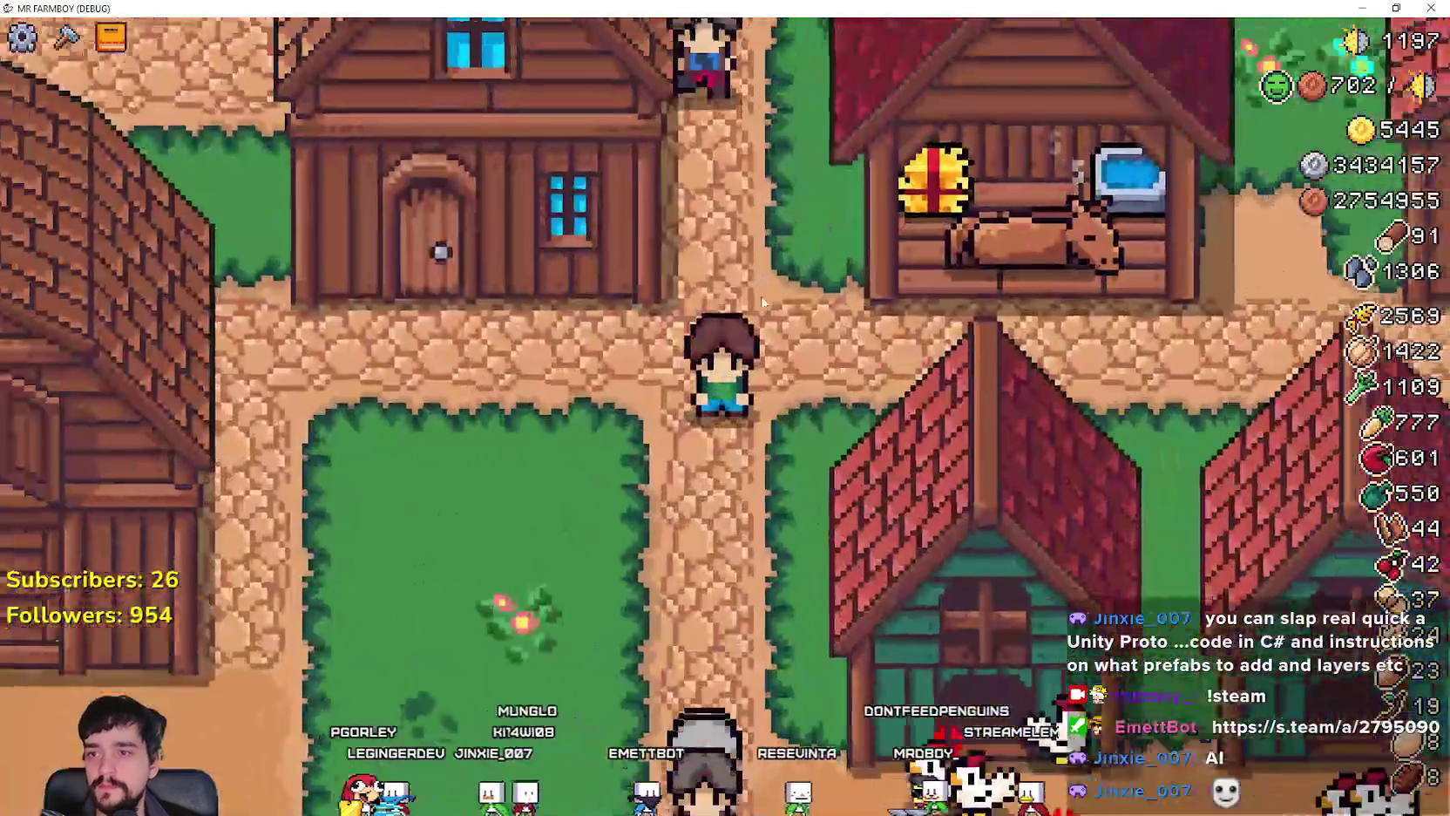
{"action": "scroll", "coordinate": [762, 302], "scroll_direction": "down", "scroll_amount": 4}
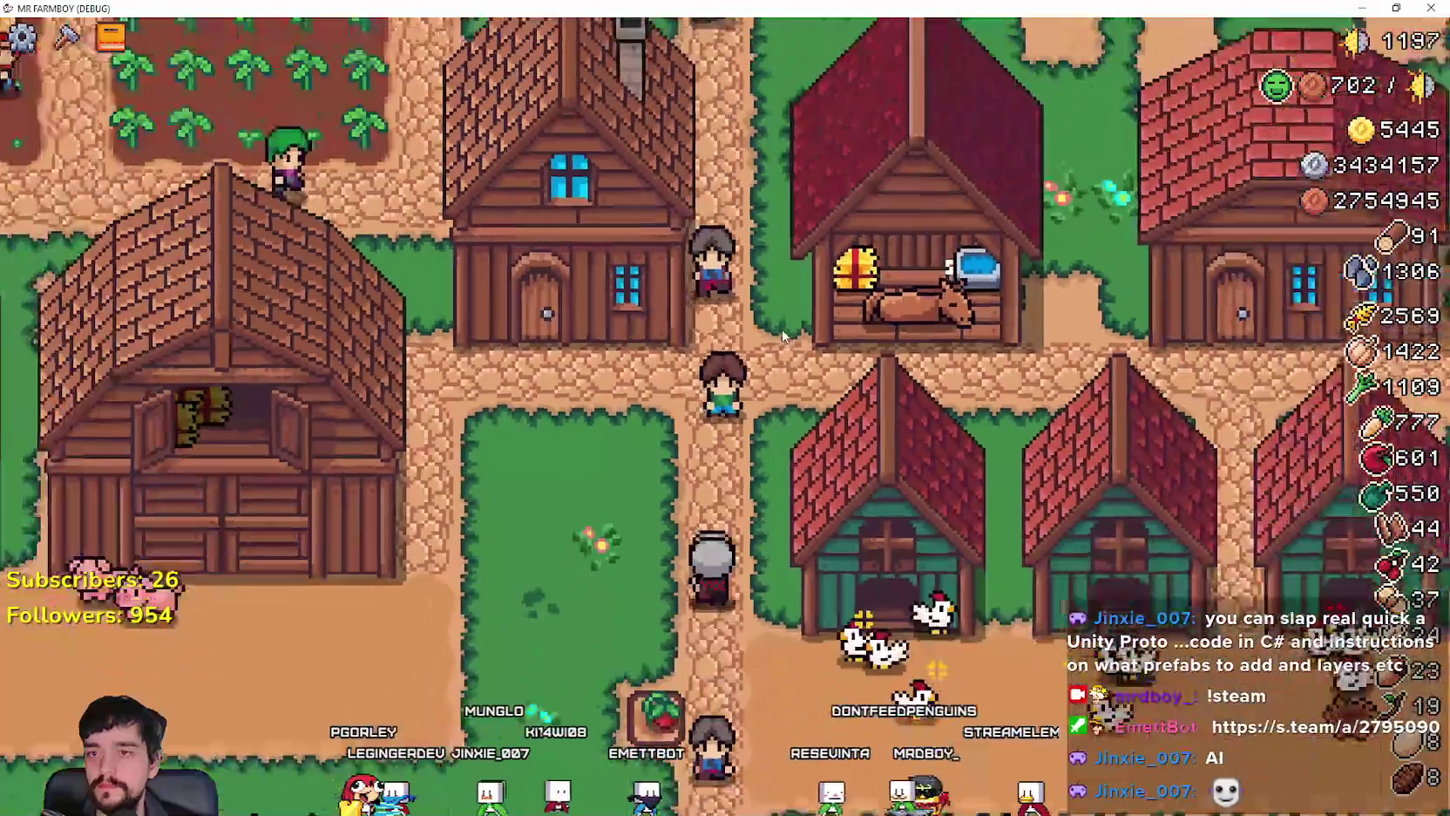
{"action": "scroll", "coordinate": [1055, 419], "scroll_direction": "up", "scroll_amount": 4}
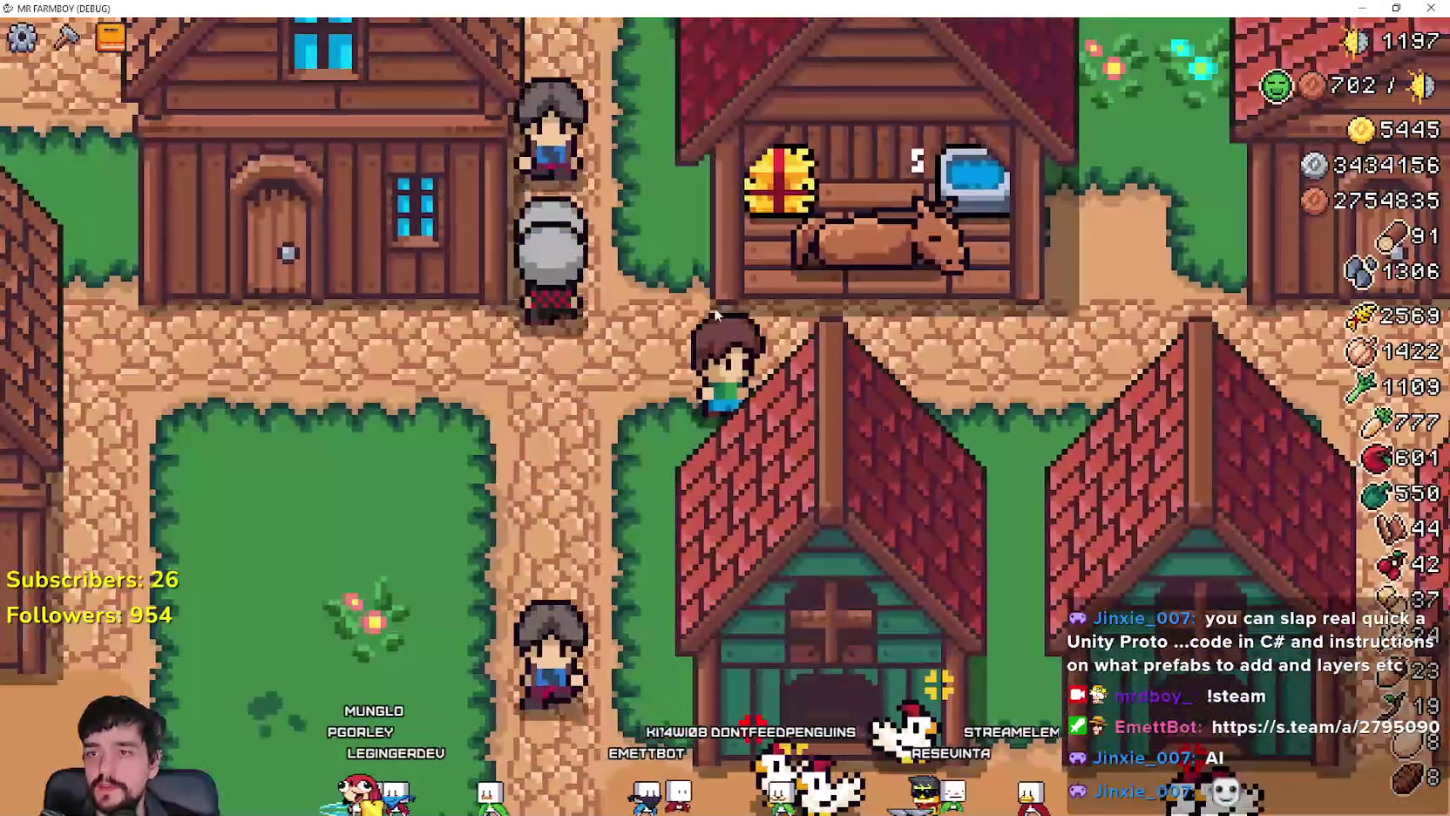
{"action": "scroll", "coordinate": [898, 488], "scroll_direction": "down", "scroll_amount": 2}
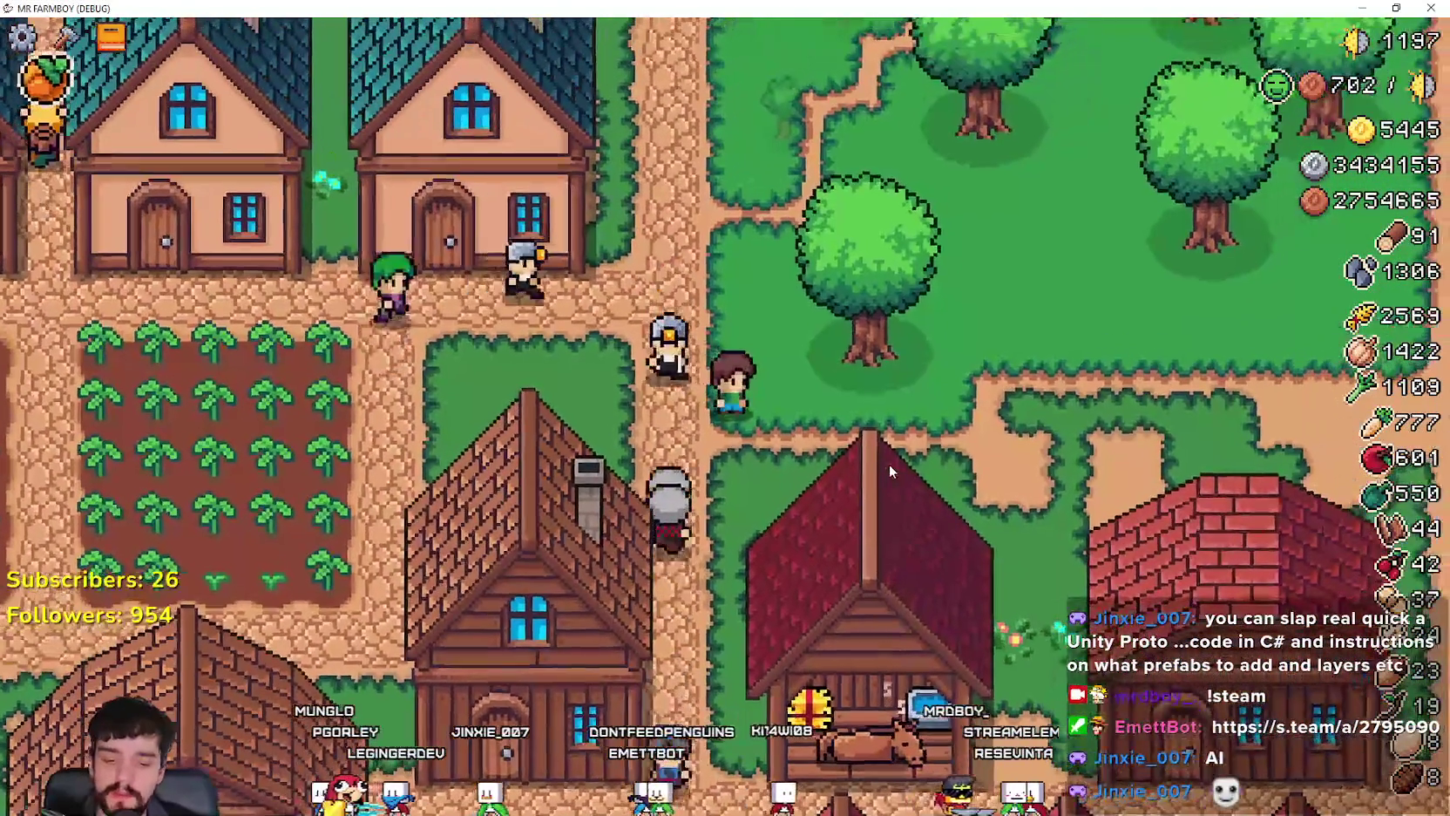
{"action": "key", "text": "Tab"}
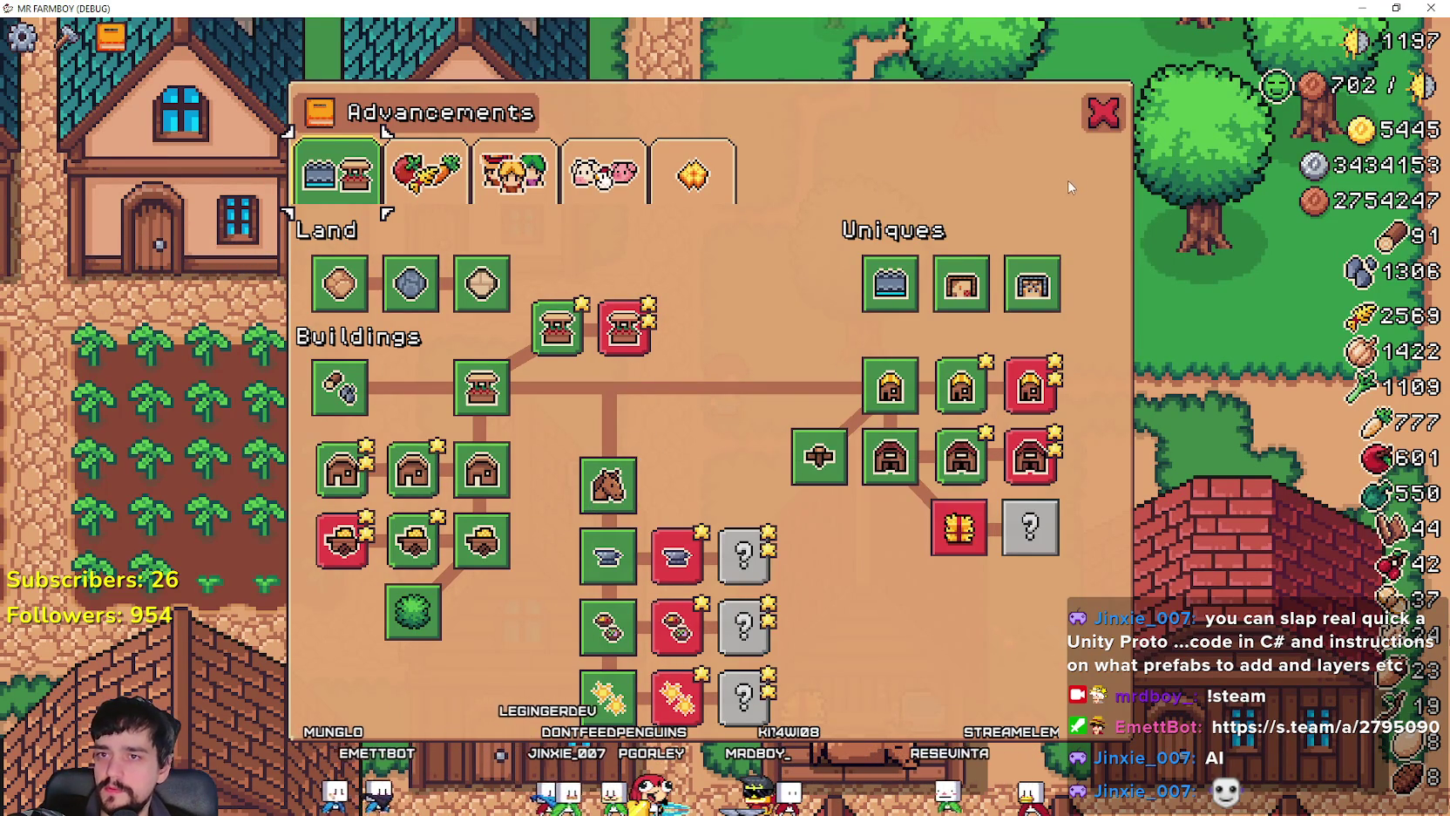
{"action": "left_click", "coordinate": [1102, 116]}
Step: Pause and resume the game, then close it with F8 and relaunch with F5
{"action": "key", "text": "Escape"}
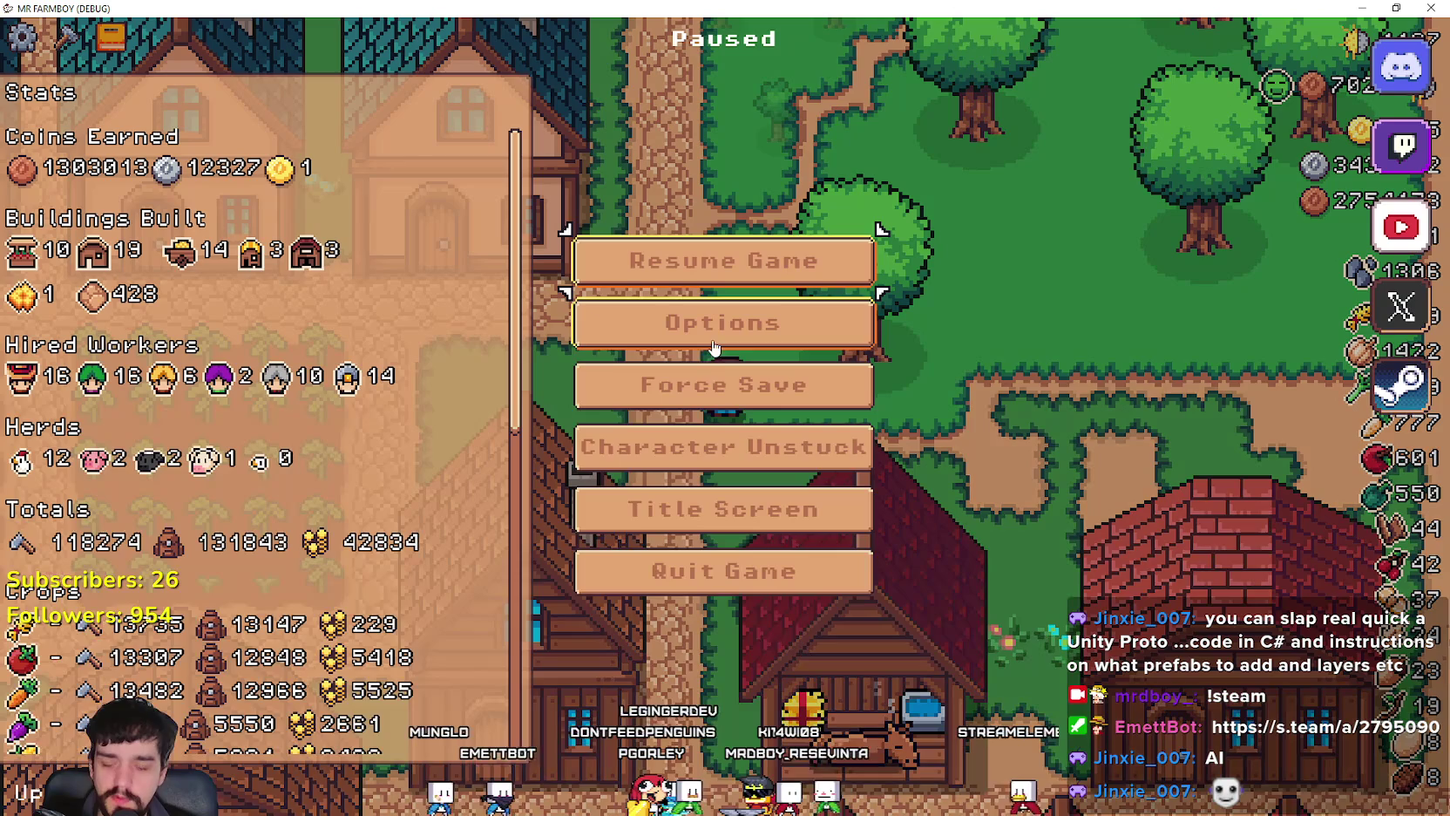
{"action": "key", "text": "Escape"}
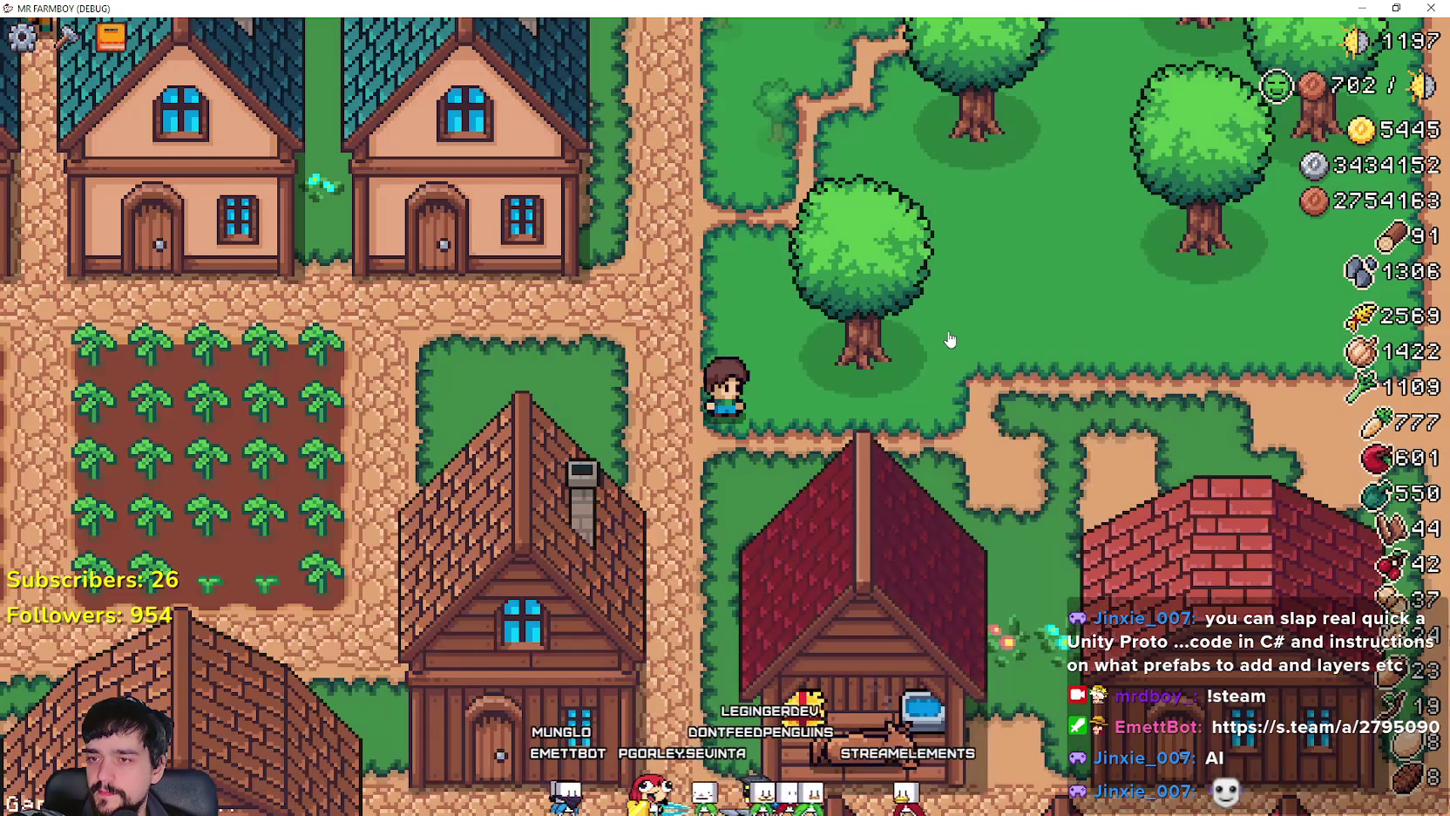
{"action": "key", "text": "F8"}
{"action": "key", "text": "F5"}
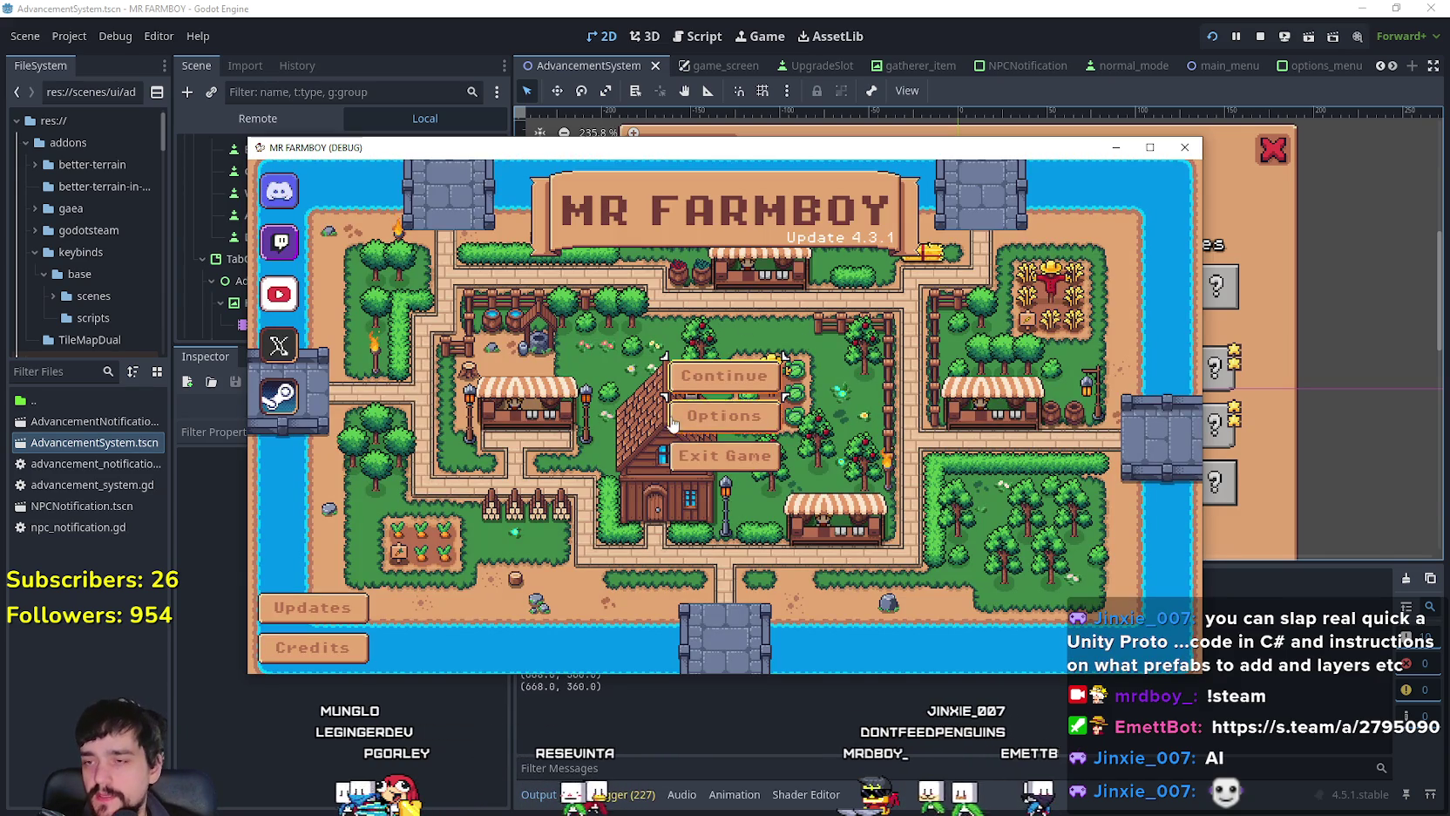
Step: Open the save list, maximize the game window and scroll to Save 4
{"action": "key", "text": "Return"}
{"action": "left_click", "coordinate": [1151, 146]}
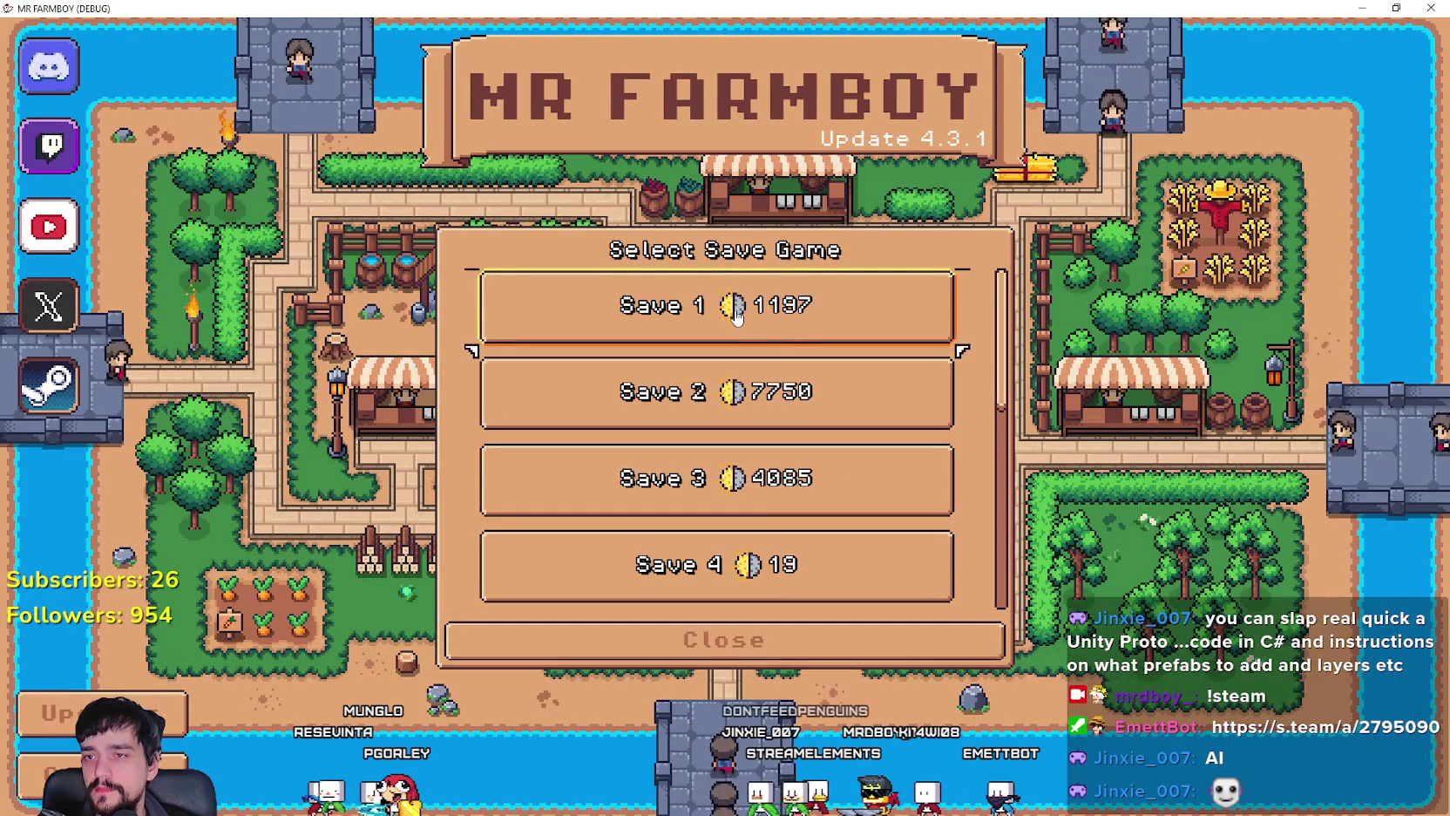
{"action": "scroll", "coordinate": [832, 508], "scroll_direction": "down", "scroll_amount": 2}
{"action": "scroll", "coordinate": [833, 508], "scroll_direction": "down", "scroll_amount": 4}
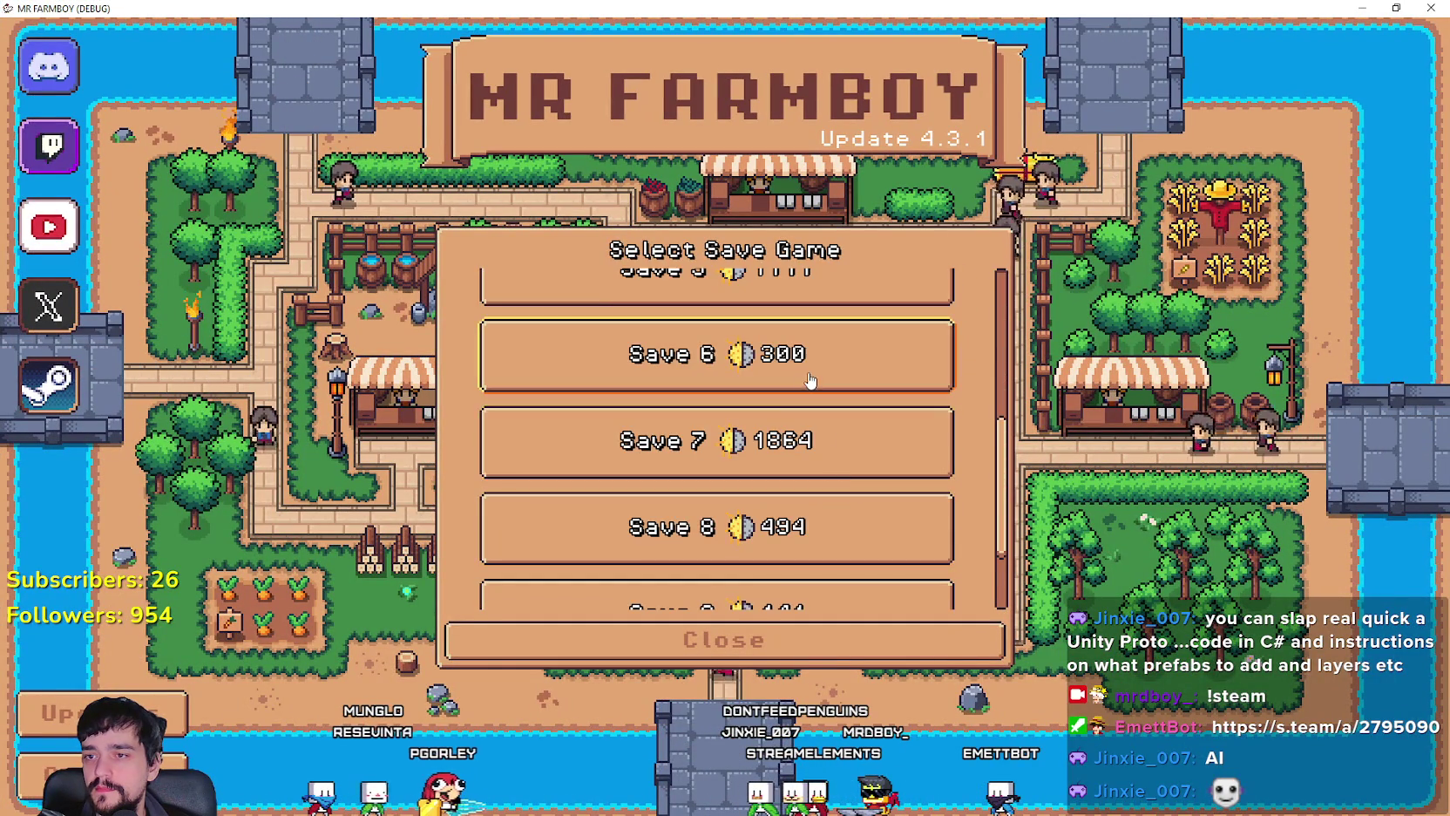
{"action": "scroll", "coordinate": [841, 592], "scroll_direction": "up", "scroll_amount": 3}
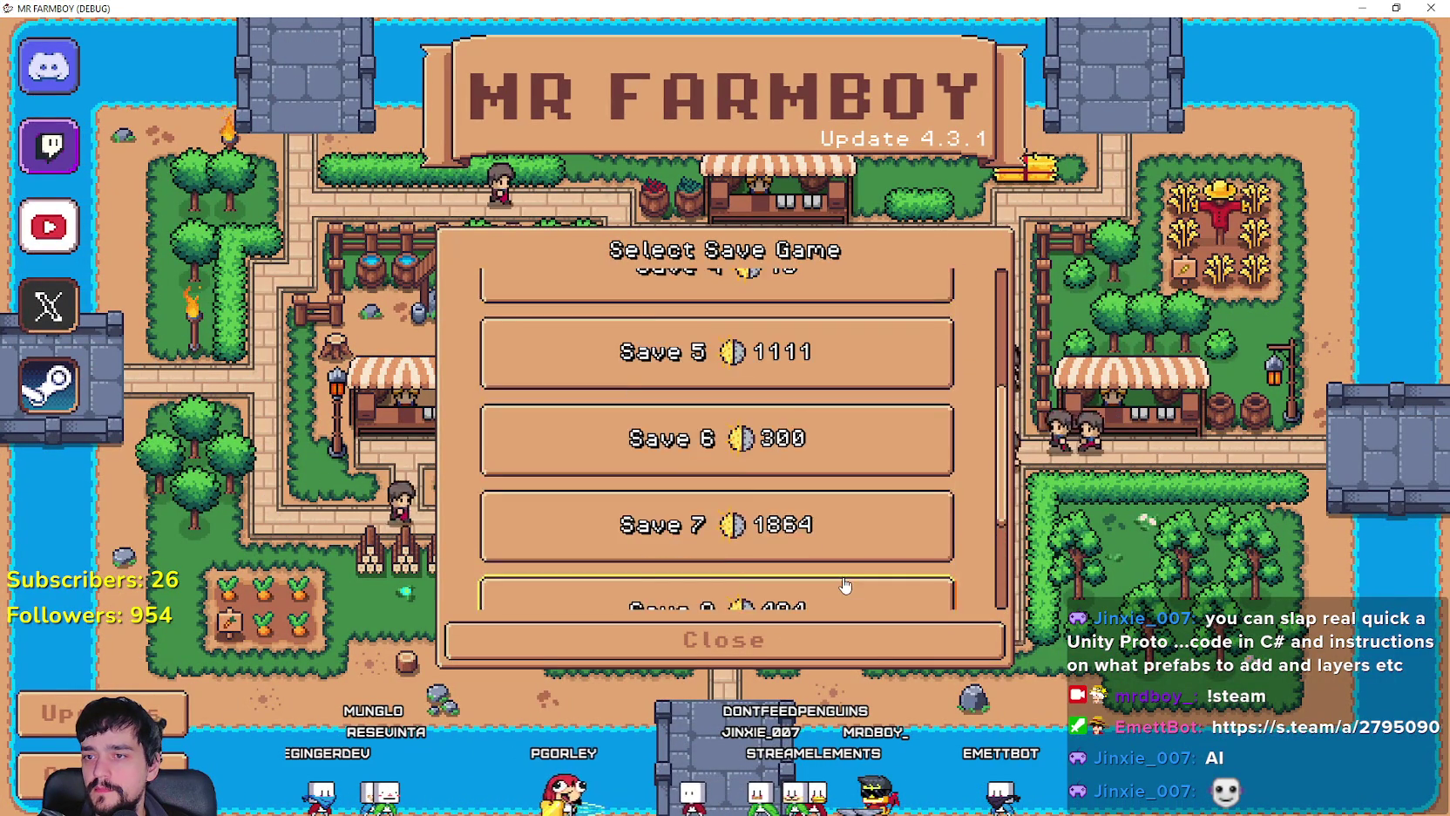
{"action": "scroll", "coordinate": [846, 566], "scroll_direction": "down", "scroll_amount": 3}
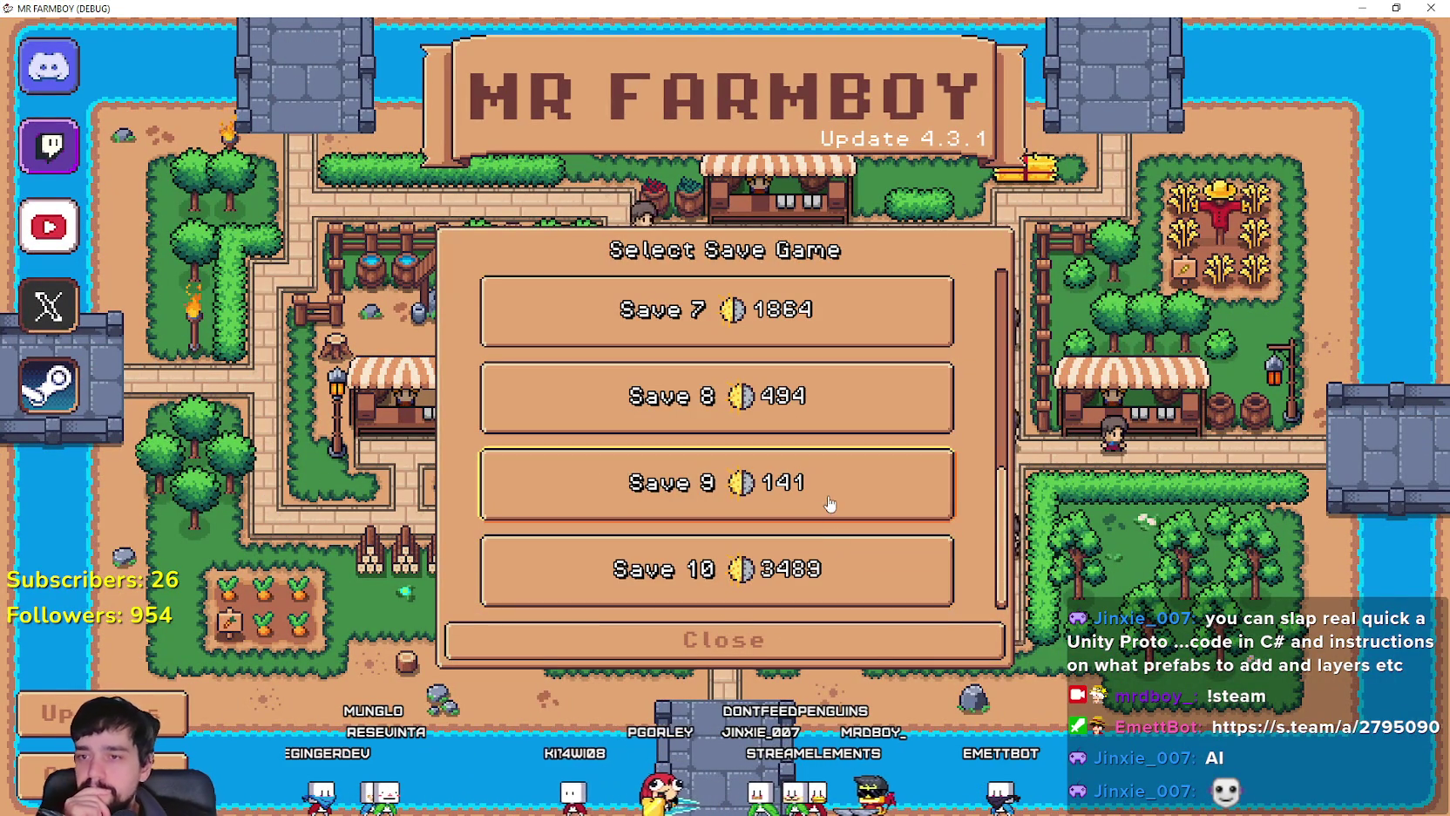
{"action": "scroll", "coordinate": [799, 482], "scroll_direction": "up", "scroll_amount": 4}
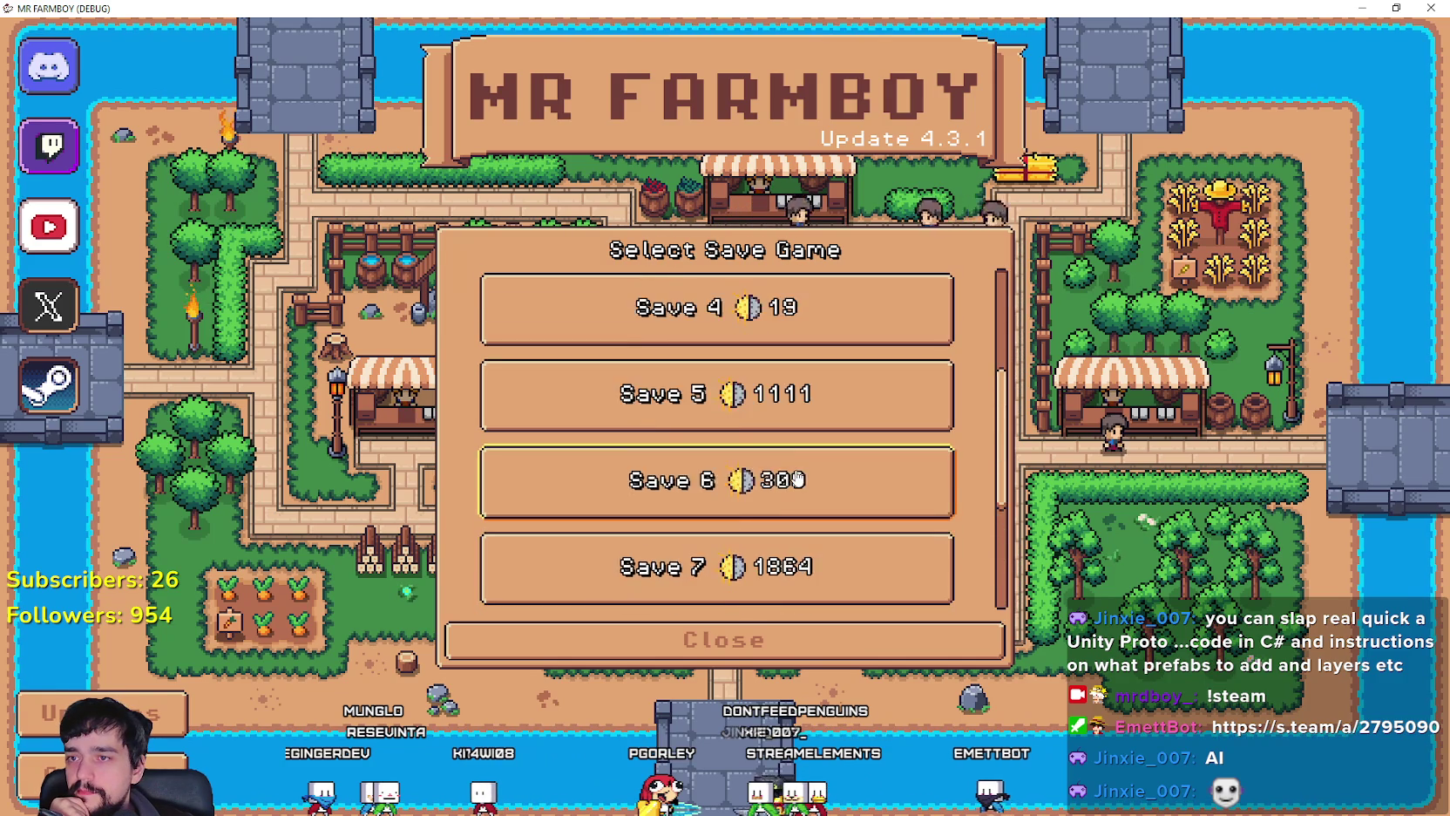
Step: Delete Save 4 and create a new Balanced Economy save in that slot
{"action": "left_click", "coordinate": [806, 453]}
{"action": "left_click", "coordinate": [806, 453]}
{"action": "left_click", "coordinate": [625, 471]}
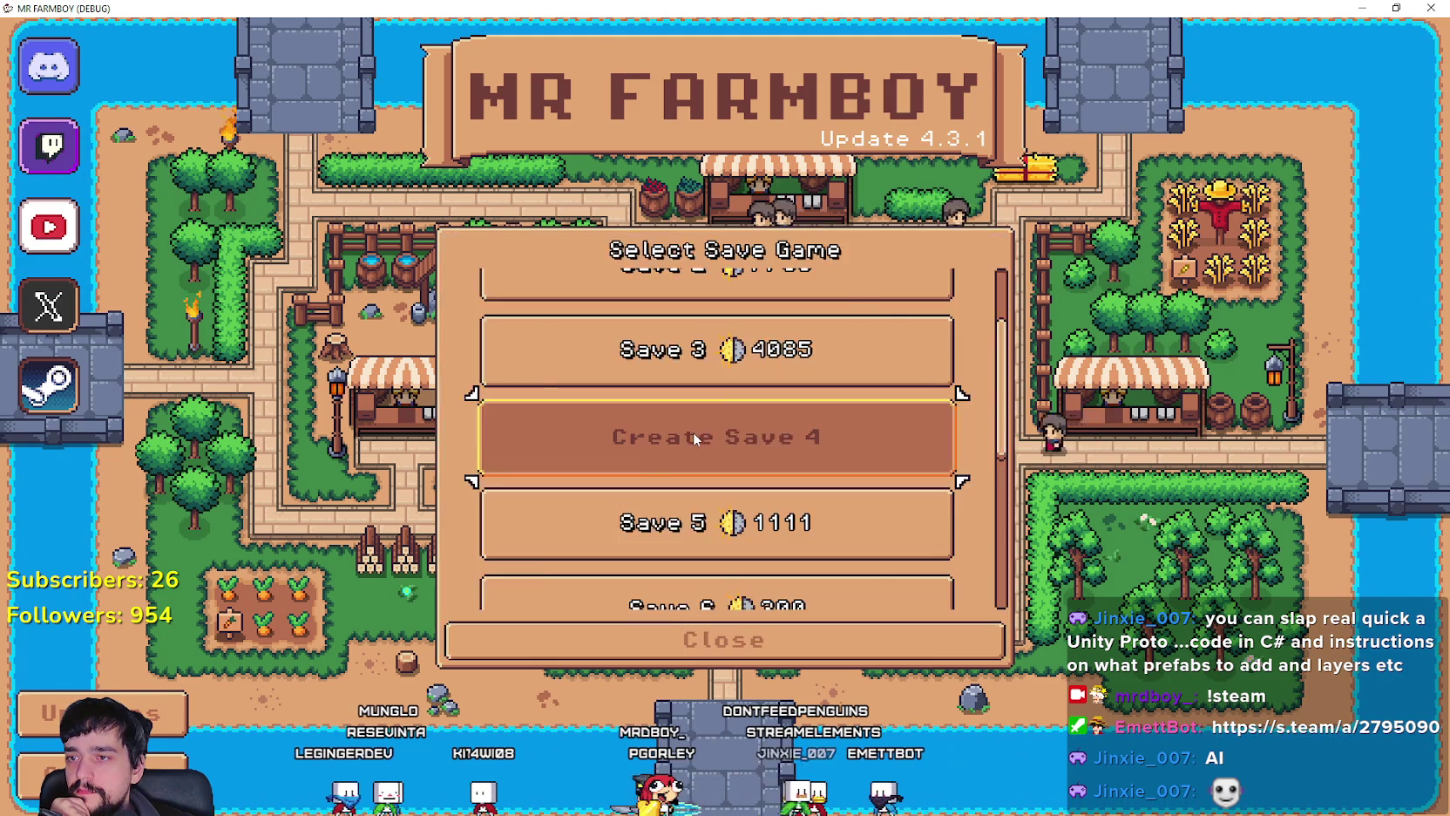
{"action": "left_click", "coordinate": [729, 410]}
{"action": "left_click", "coordinate": [767, 319]}
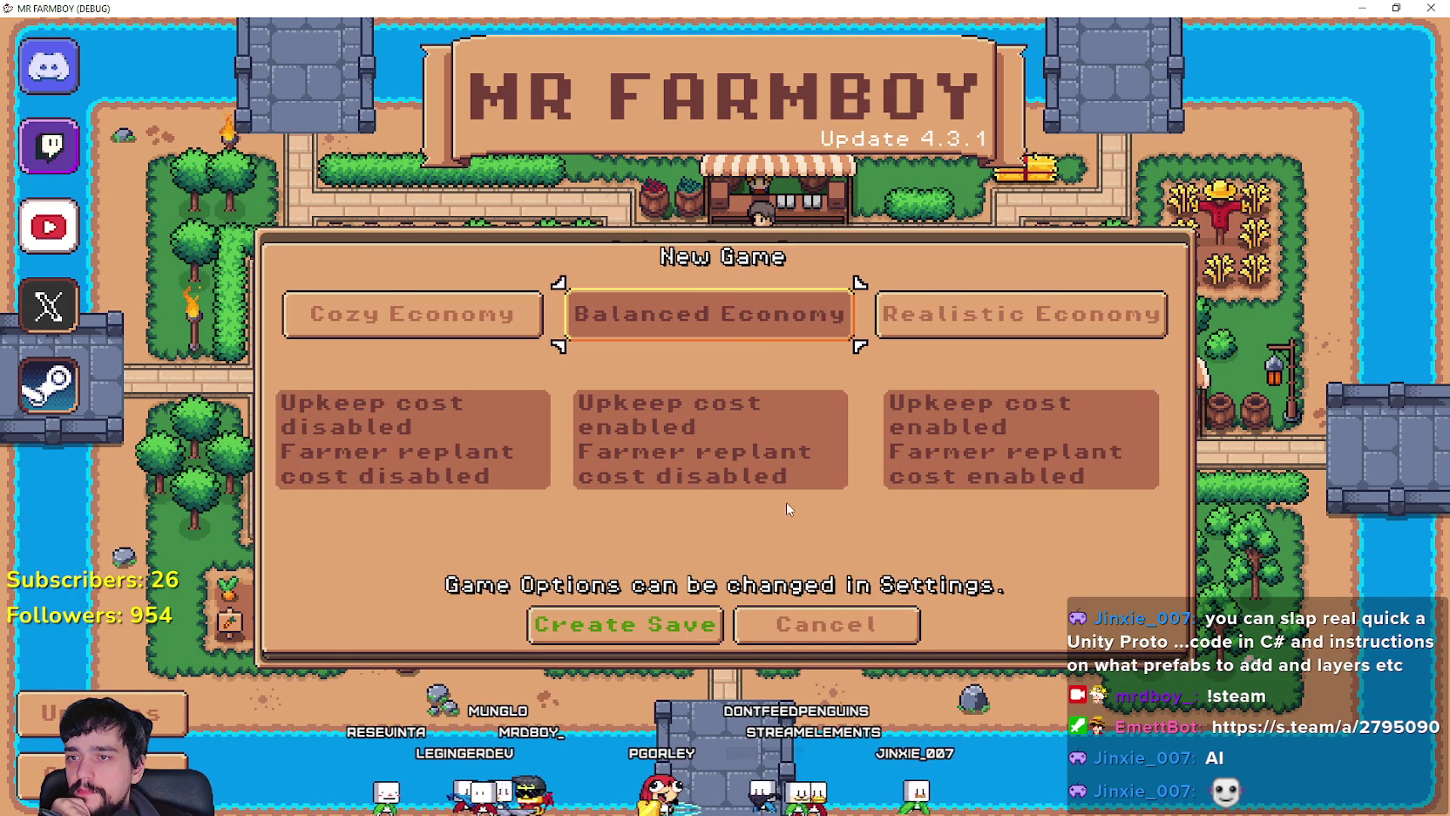
{"action": "left_click", "coordinate": [688, 624]}
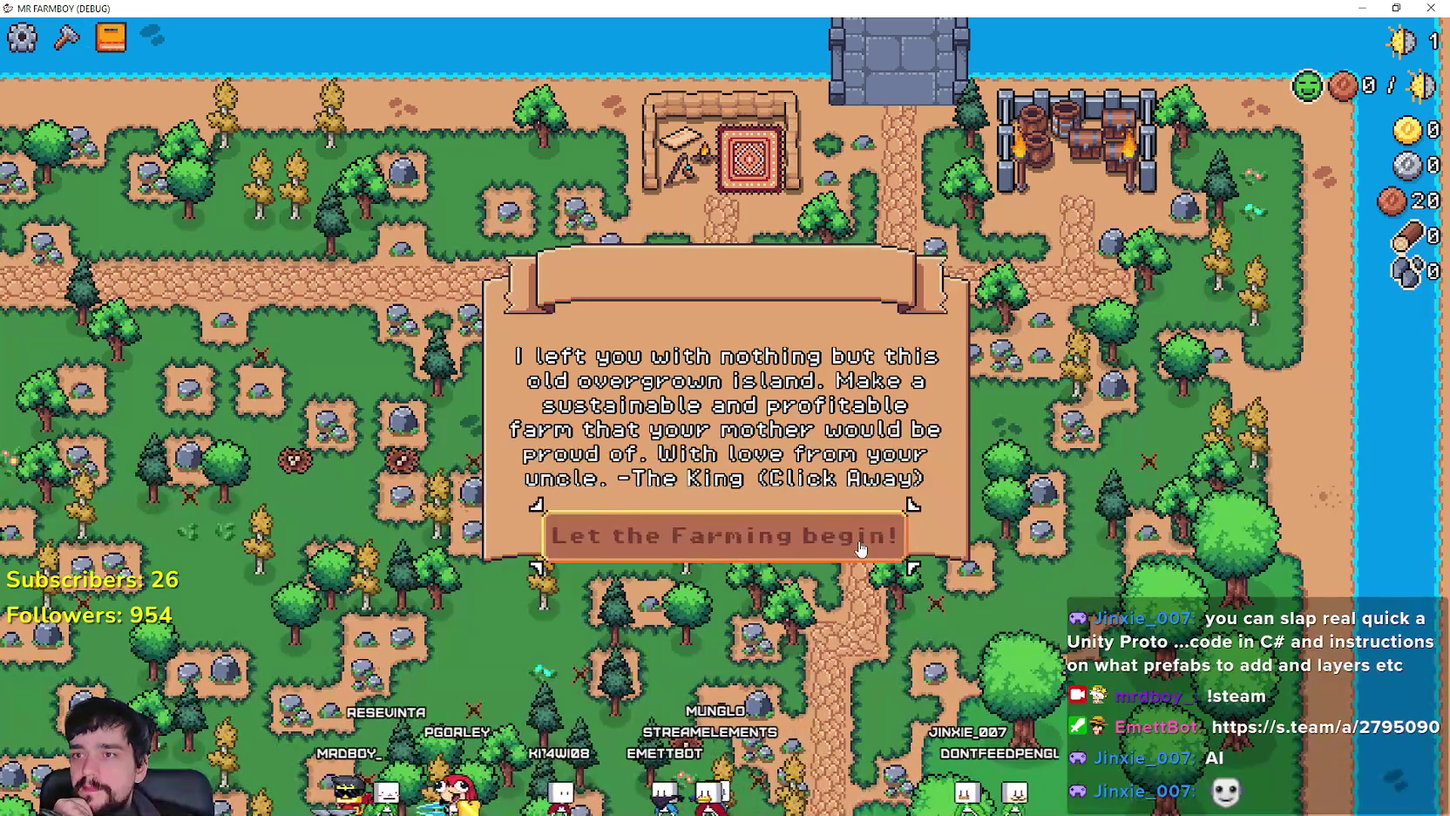
Step: Start farming in the new Save 4 game and take a first look at the advancement tree
{"action": "left_click", "coordinate": [860, 549]}
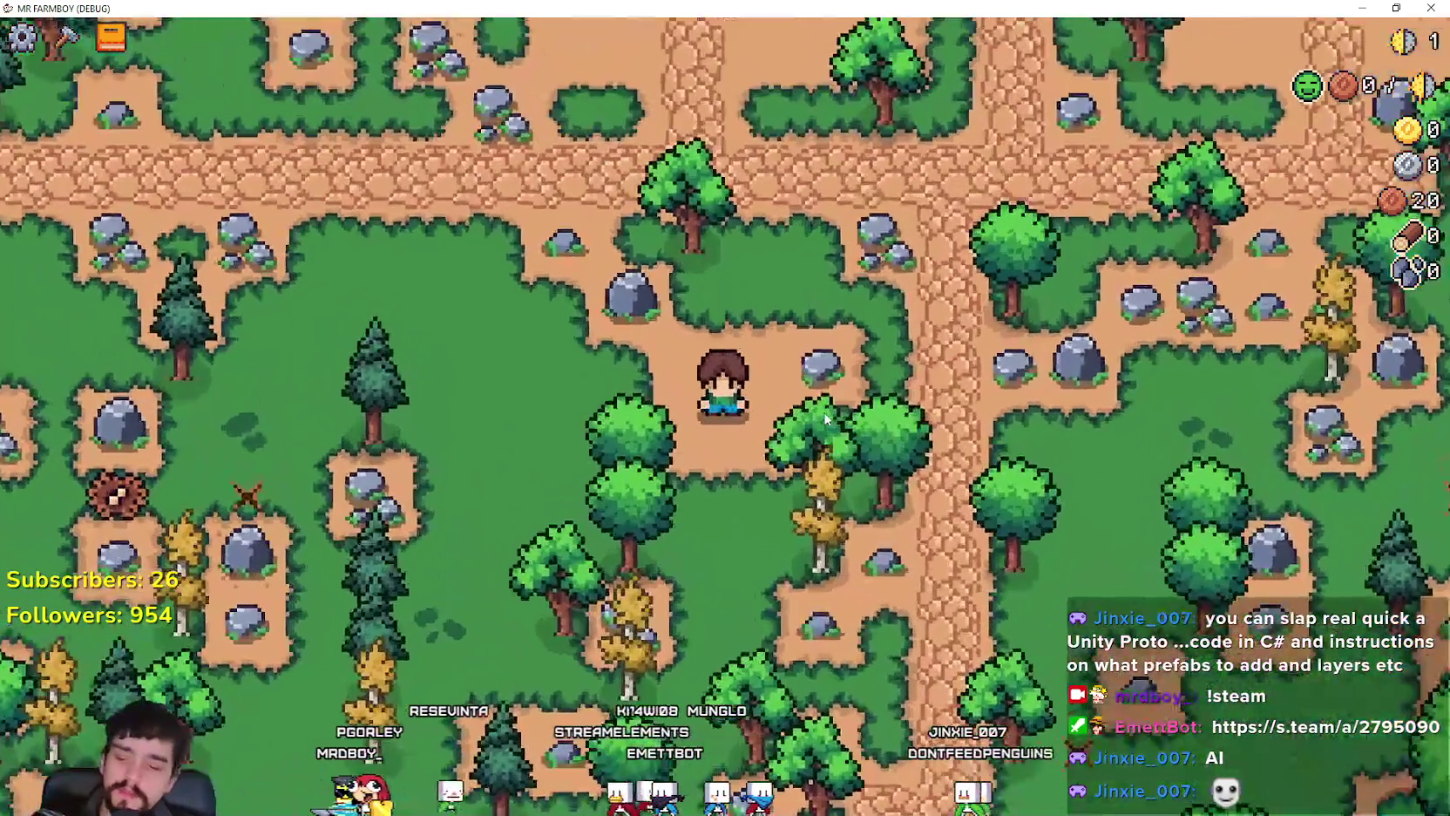
{"action": "key", "text": "b"}
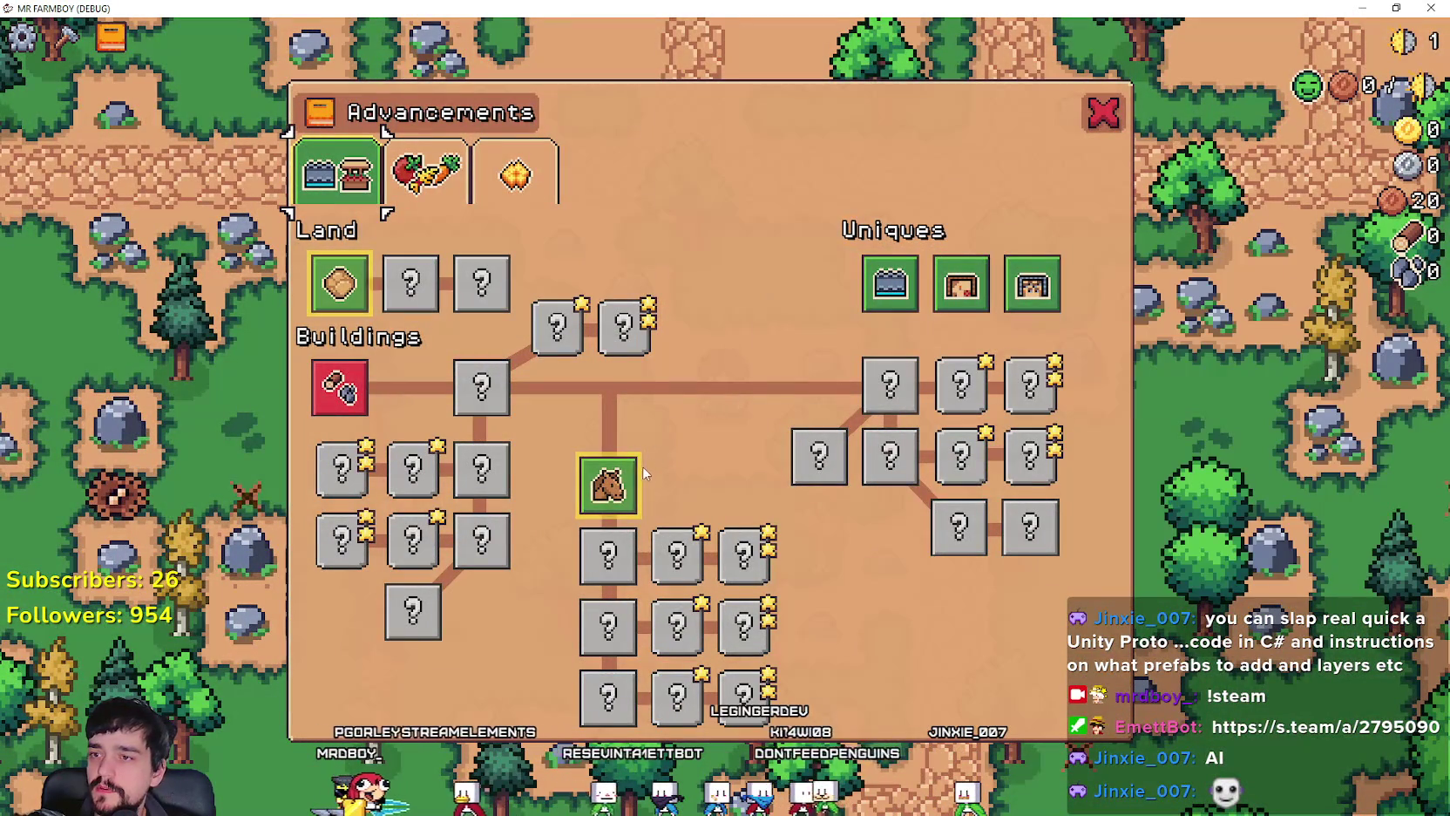
{"action": "mouse_move", "coordinate": [346, 392]}
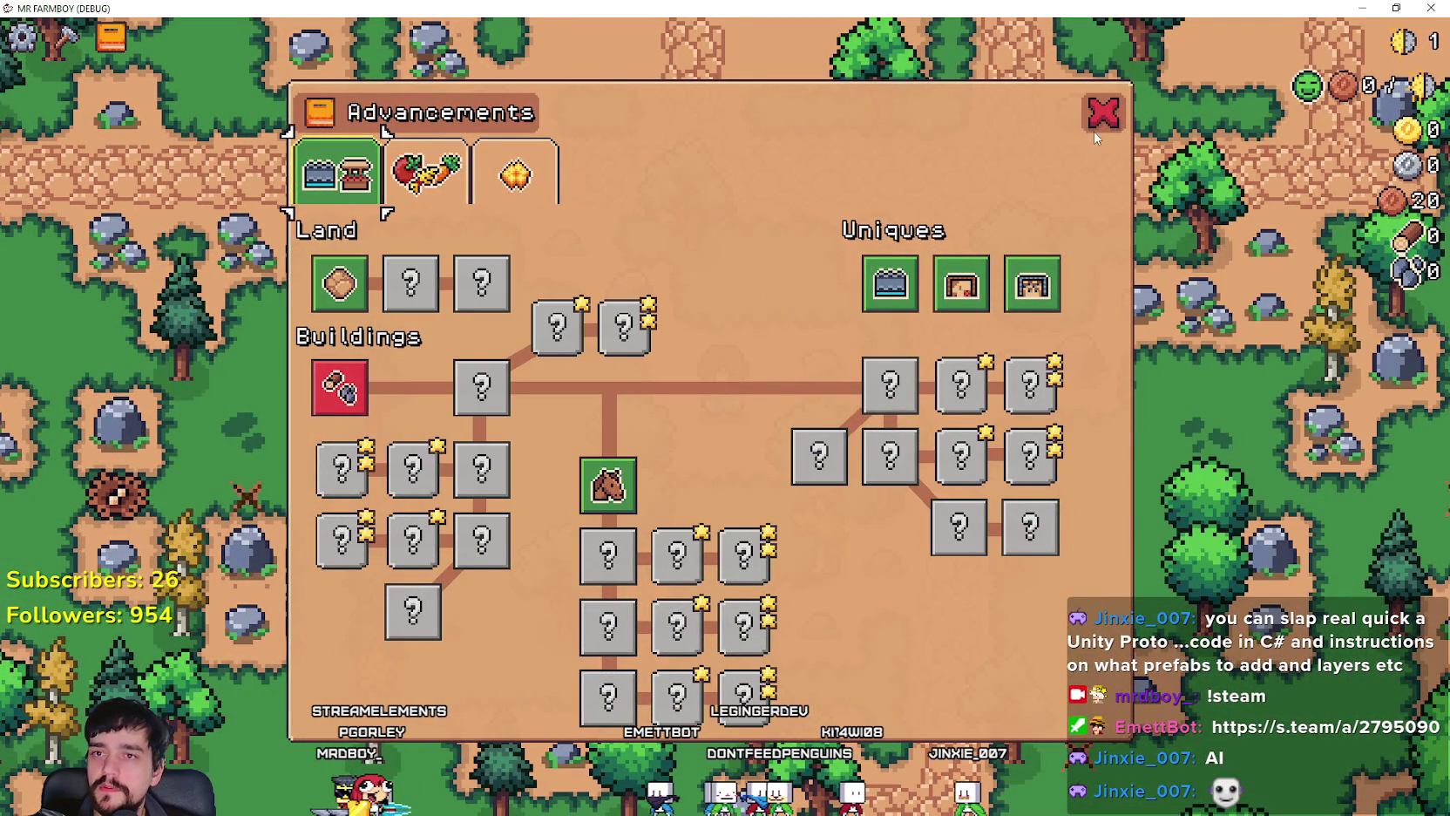
{"action": "key", "text": "Escape"}
Step: Walk the farmer across the map to a tree and chop it for a log
{"action": "key", "text": "s"}
{"action": "key", "text": "d"}
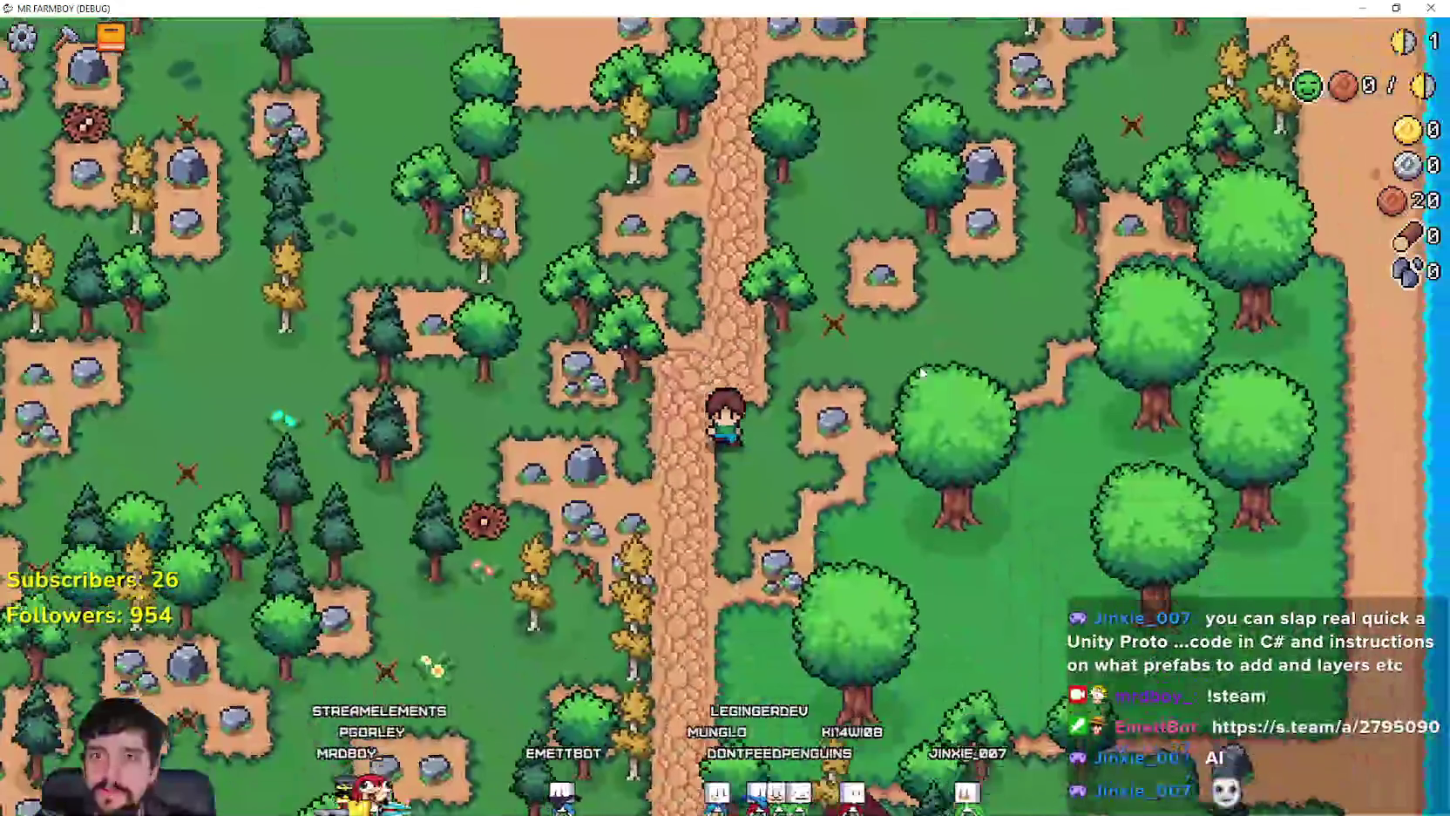
{"action": "key", "text": "s"}
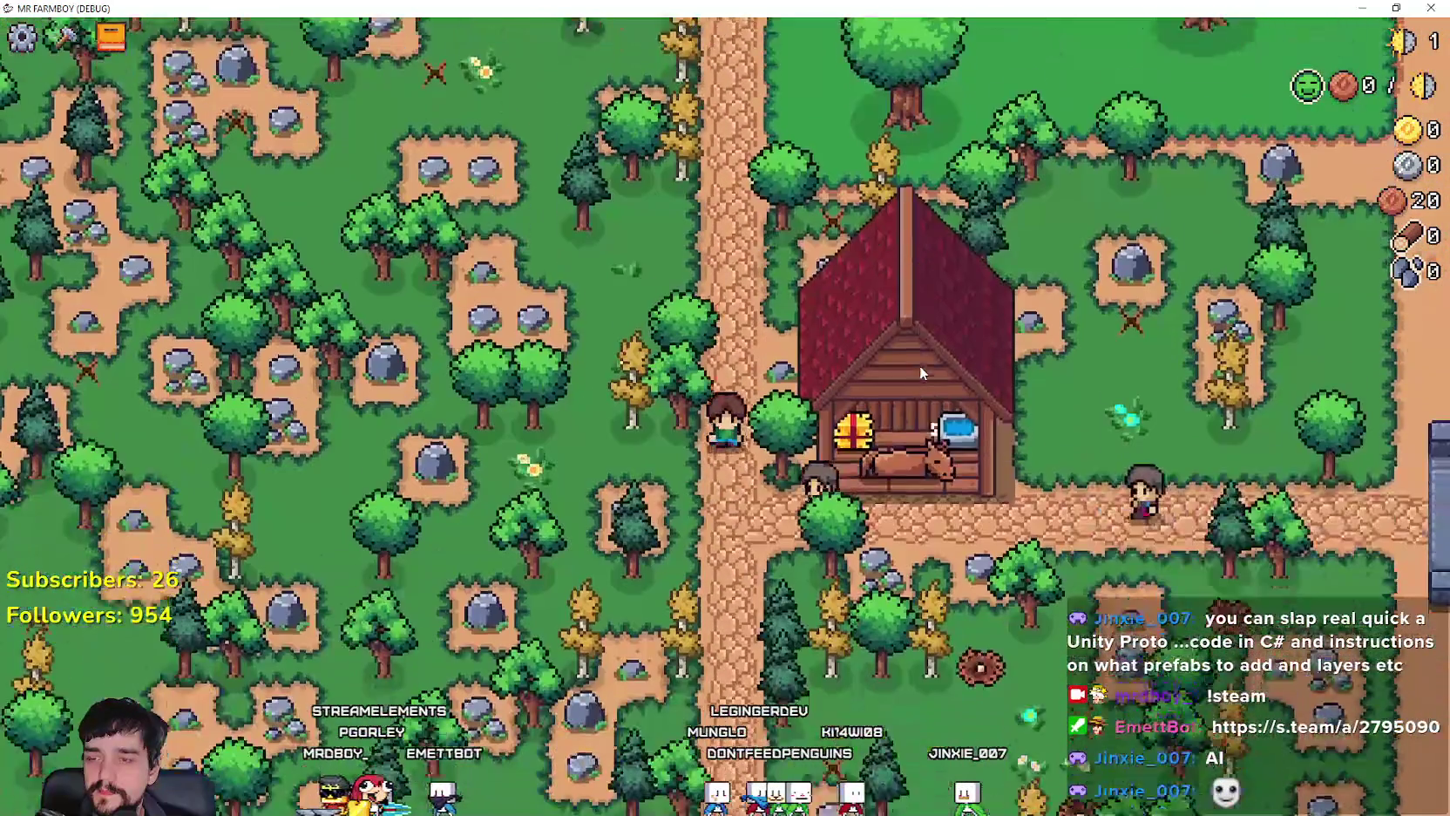
{"action": "key", "text": "s"}
{"action": "key", "text": "d"}
{"action": "key", "text": "w"}
{"action": "key", "text": "a"}
{"action": "left_click", "coordinate": [784, 316]}
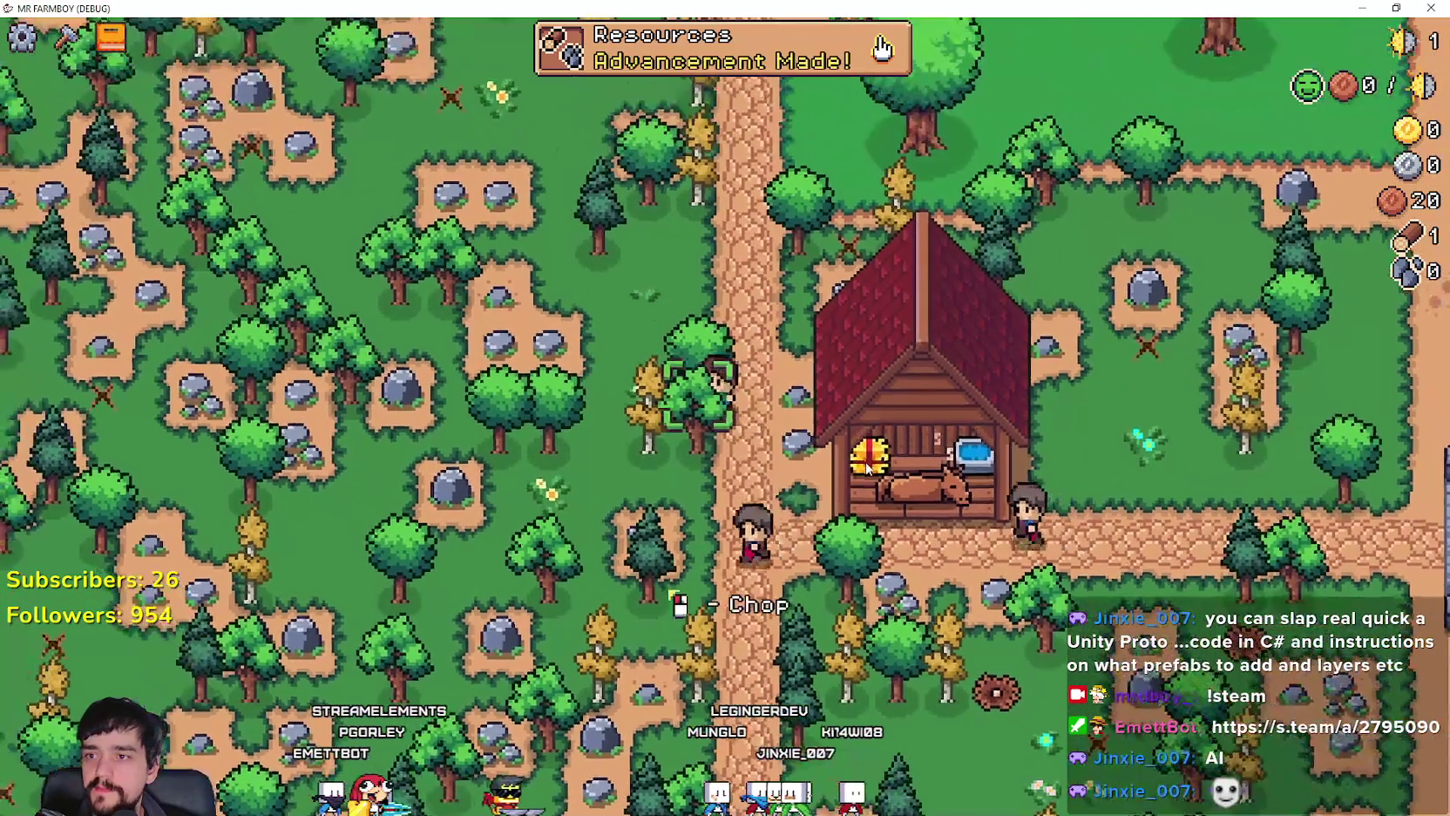
{"action": "key", "text": "s"}
Step: Check the advancement tree for progress after collecting wood
{"action": "key", "text": "Tab"}
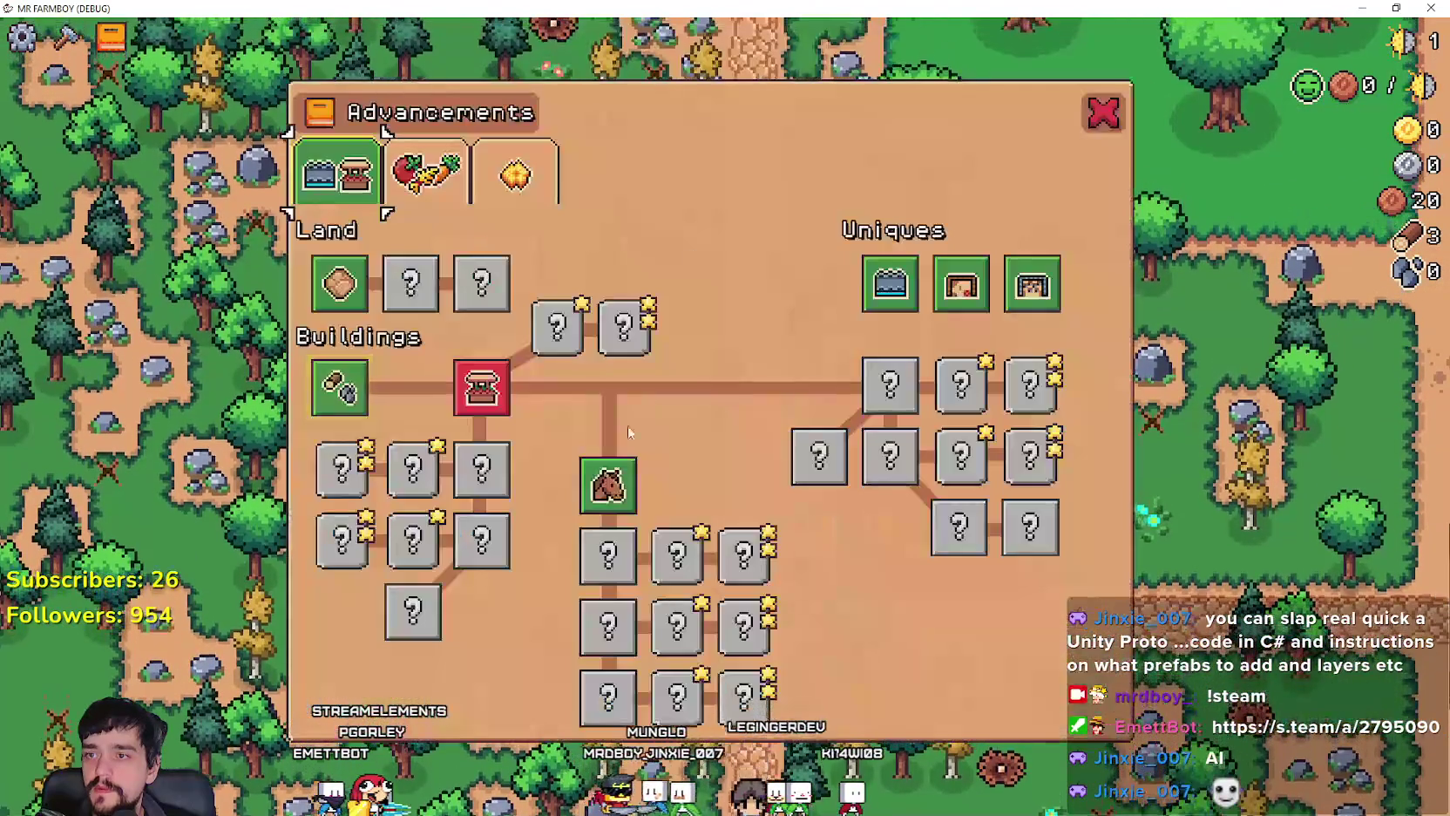
{"action": "mouse_move", "coordinate": [596, 504]}
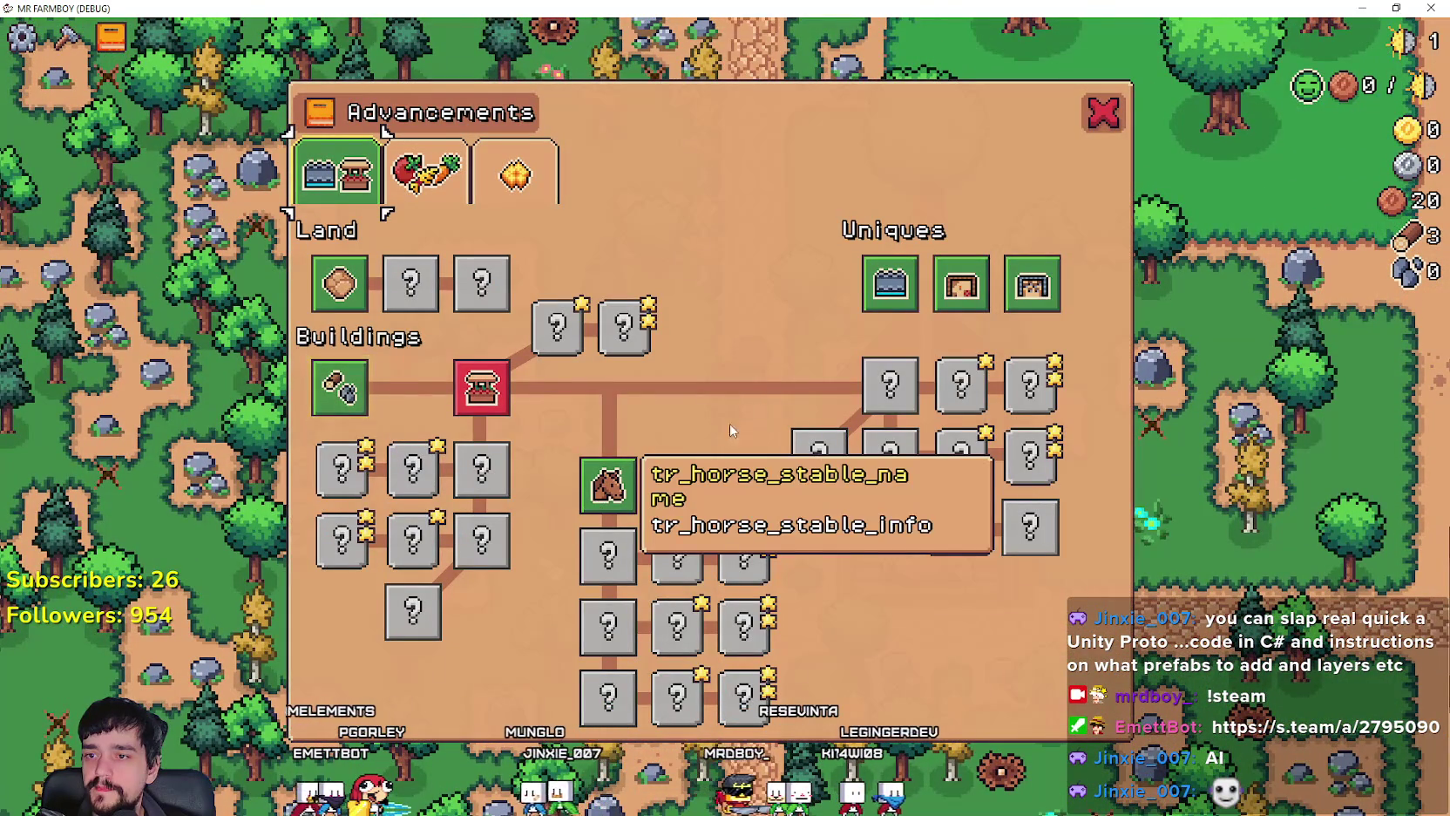
{"action": "left_click", "coordinate": [1103, 111]}
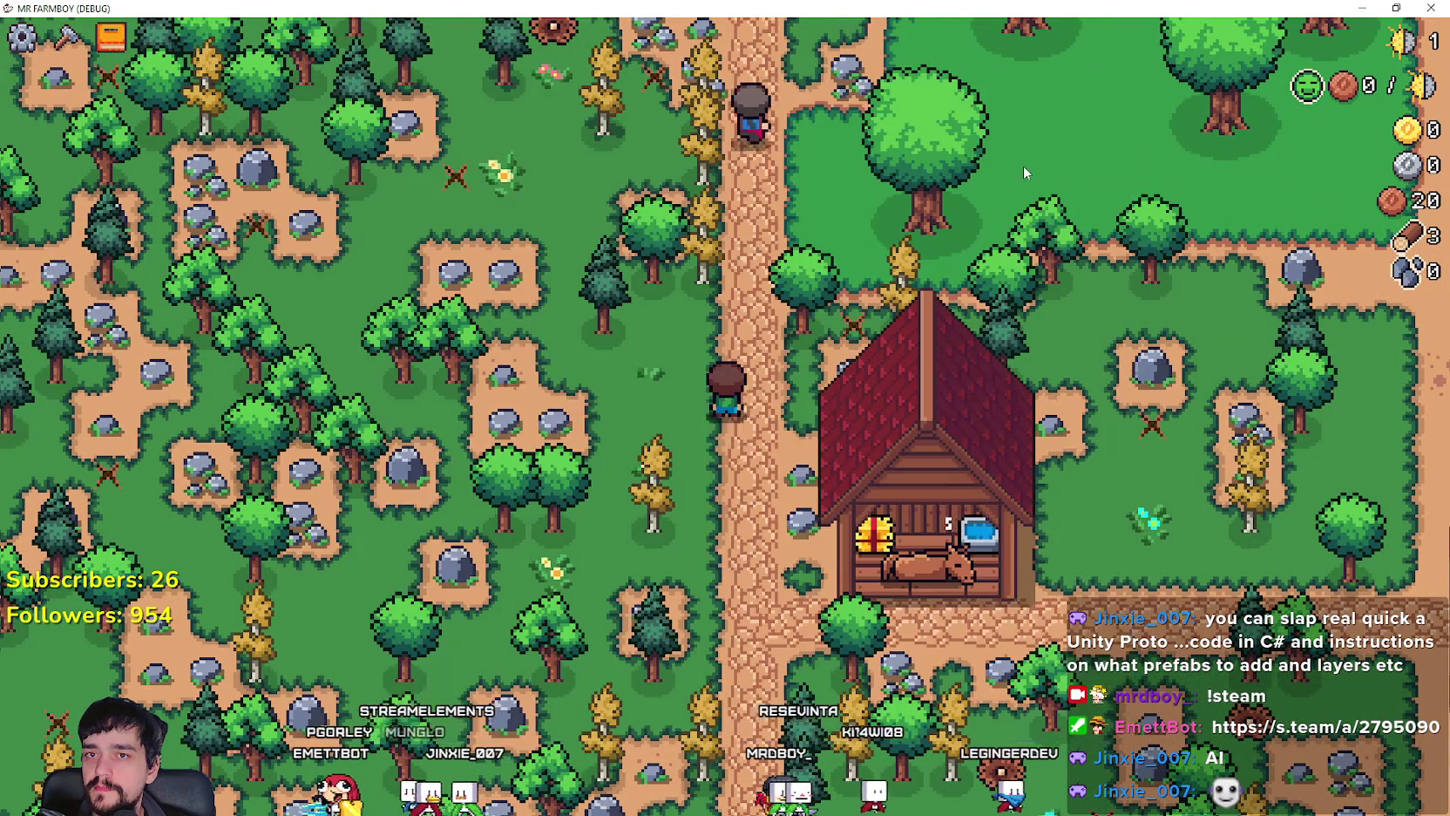
Step: Break the rock beside the house, walk north, and view the unlocked Horse Stable advancement
{"action": "key", "text": "s"}
{"action": "key", "text": "space"}
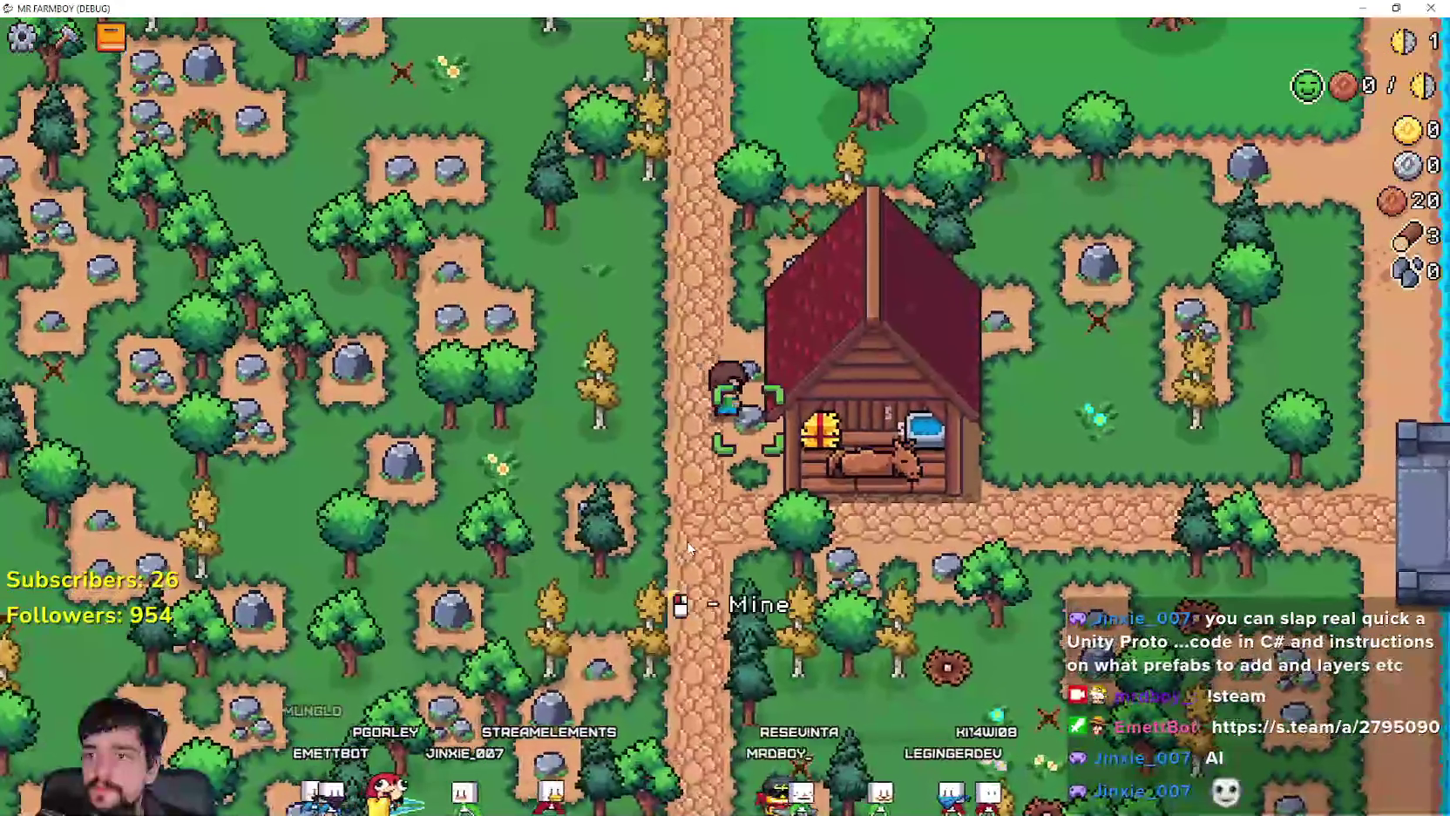
{"action": "key", "text": "a"}
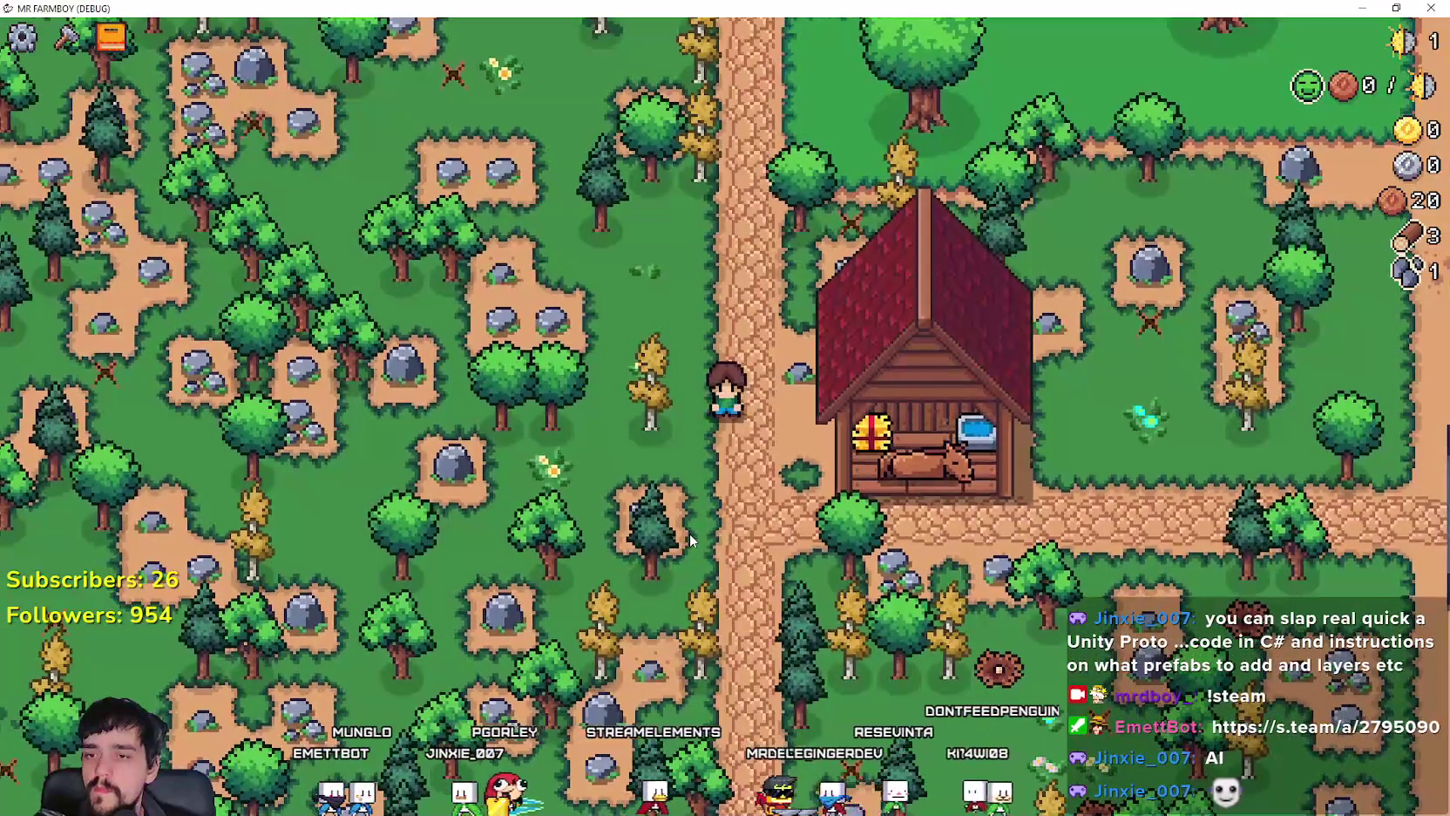
{"action": "key", "text": "w"}
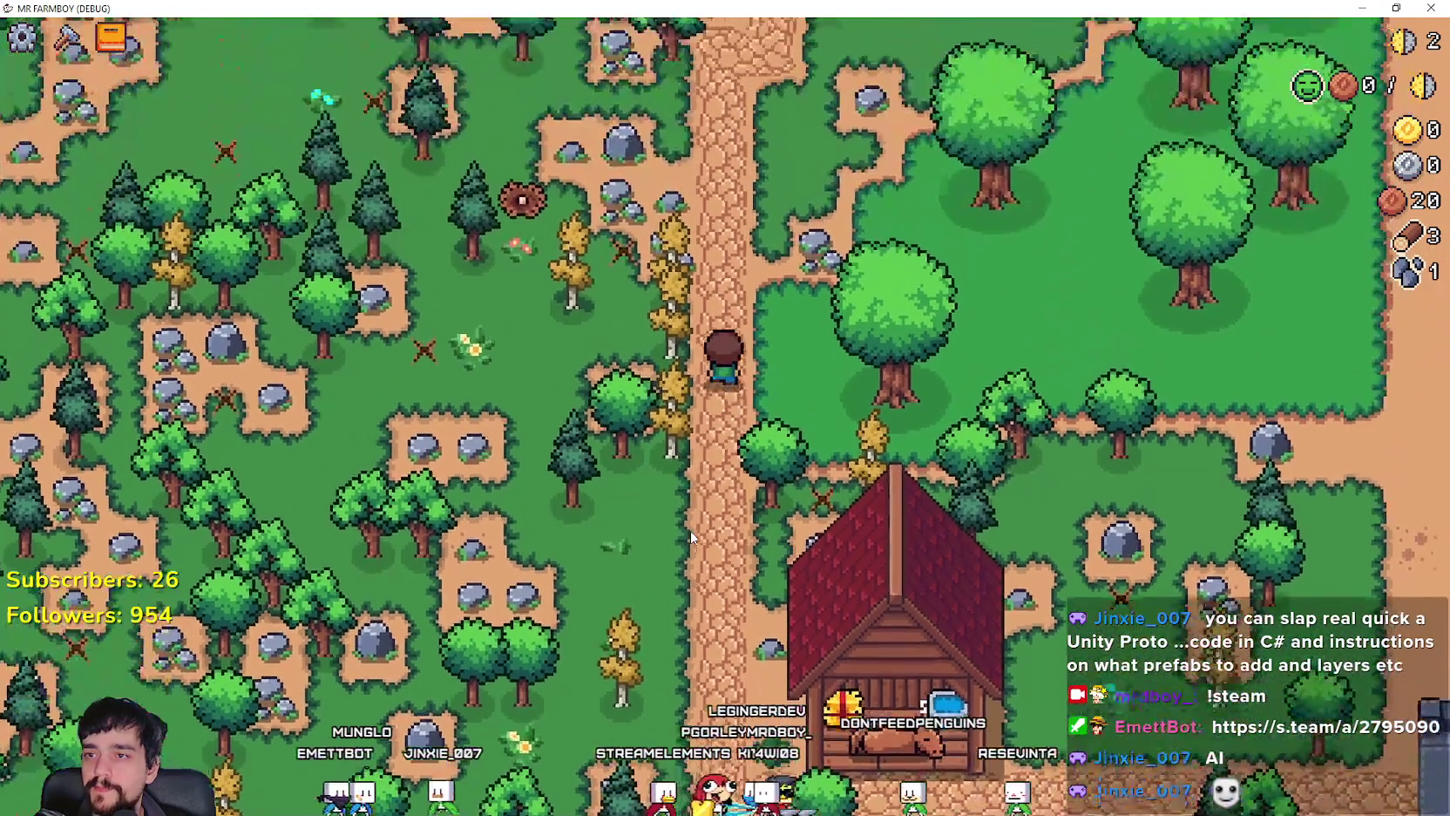
{"action": "key", "text": "w"}
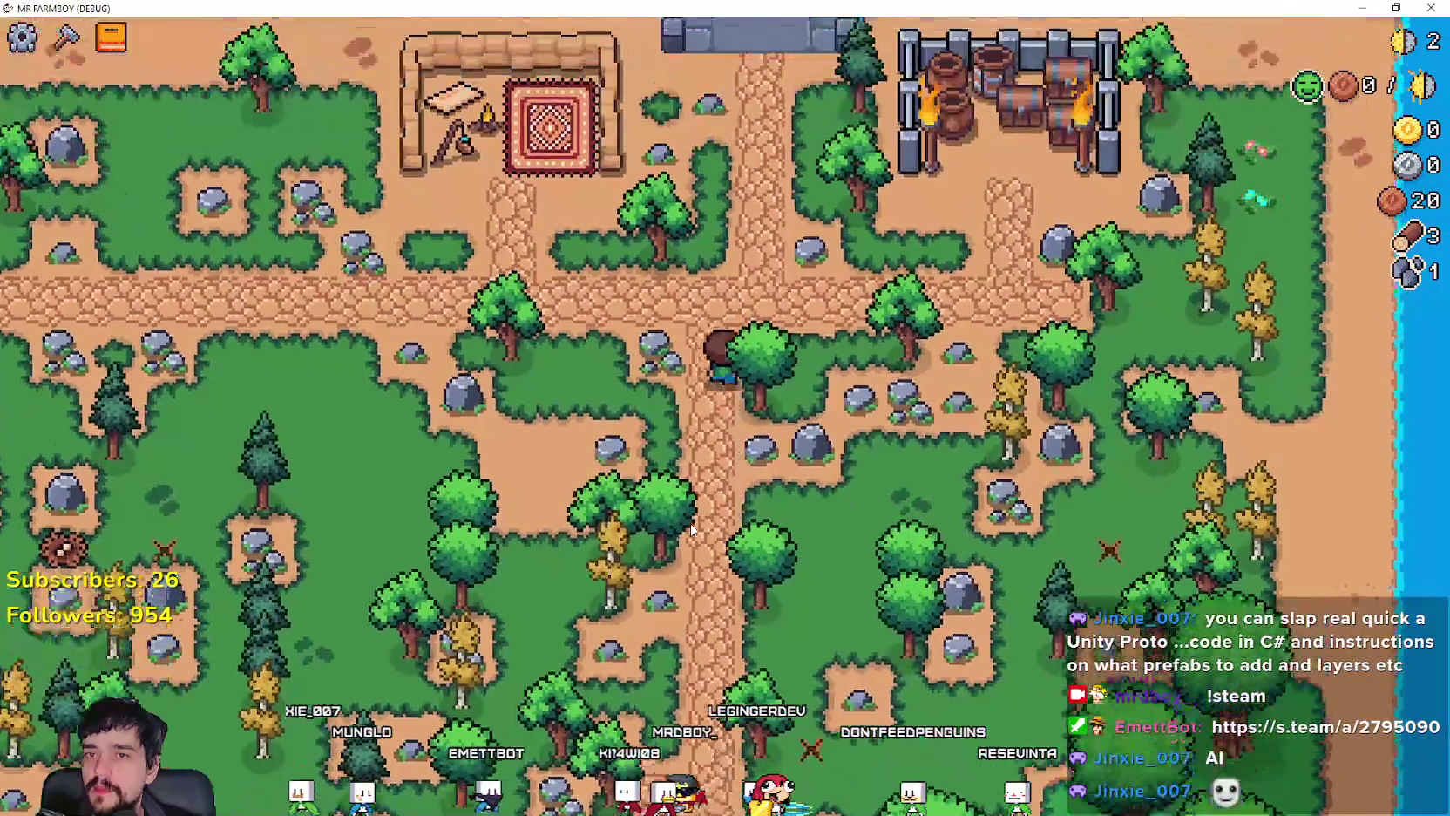
{"action": "key", "text": "b"}
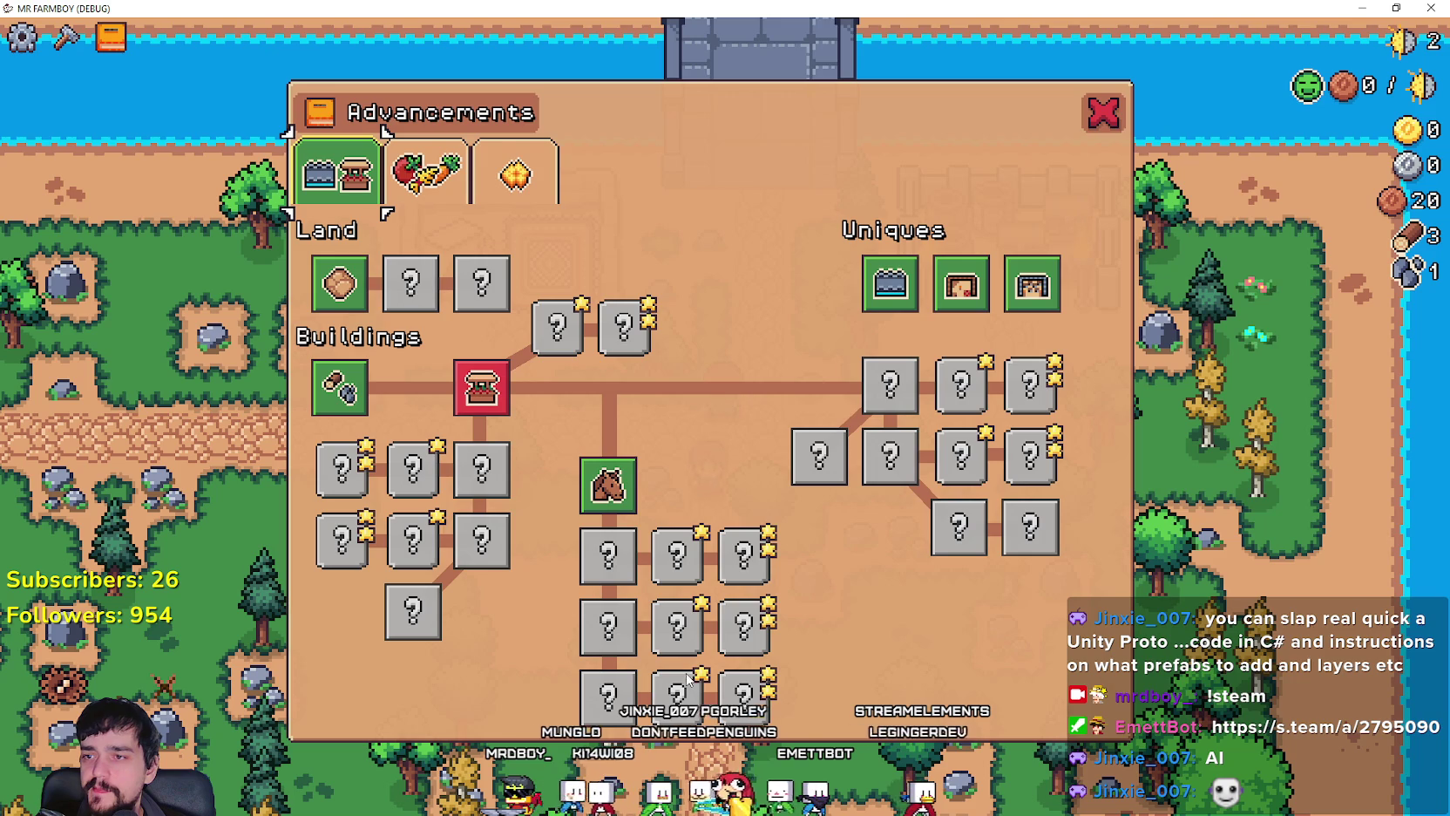
{"action": "mouse_move", "coordinate": [615, 488]}
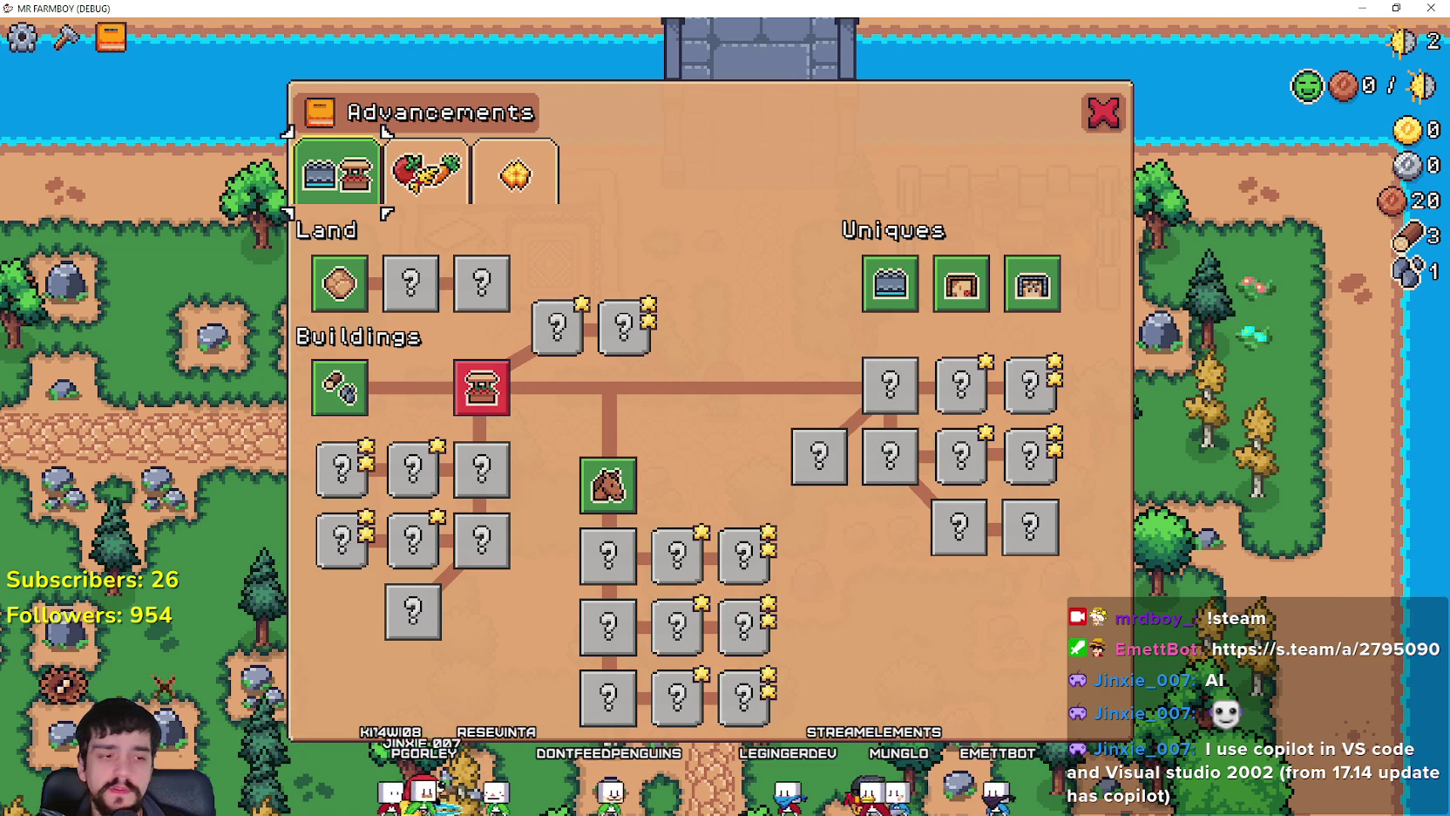
Step: Back in Godot, box-select the middle block of tree nodes and nudge it up
{"action": "key", "text": "alt+Tab"}
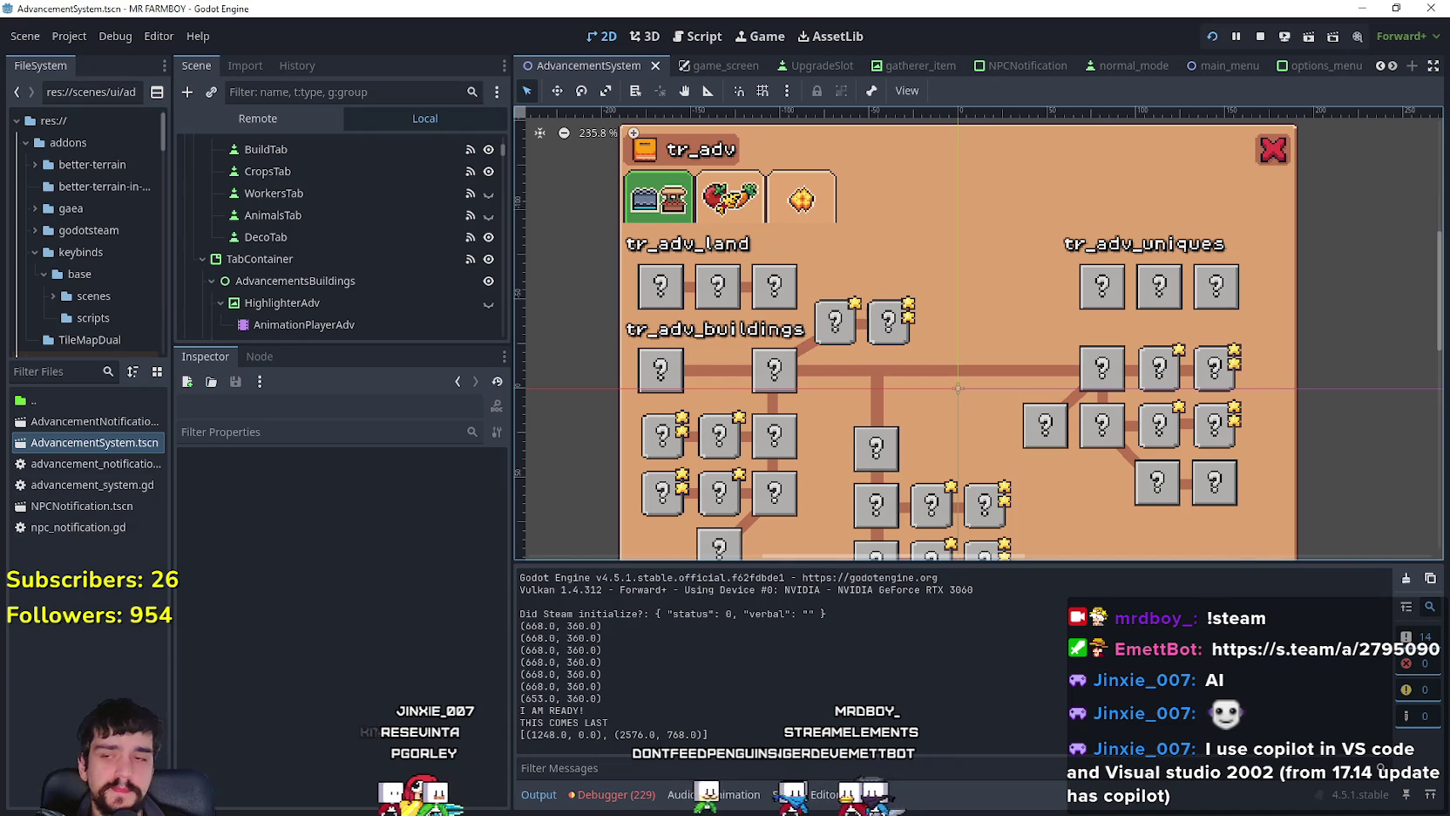
{"action": "scroll", "coordinate": [963, 425], "scroll_direction": "down", "scroll_amount": 5}
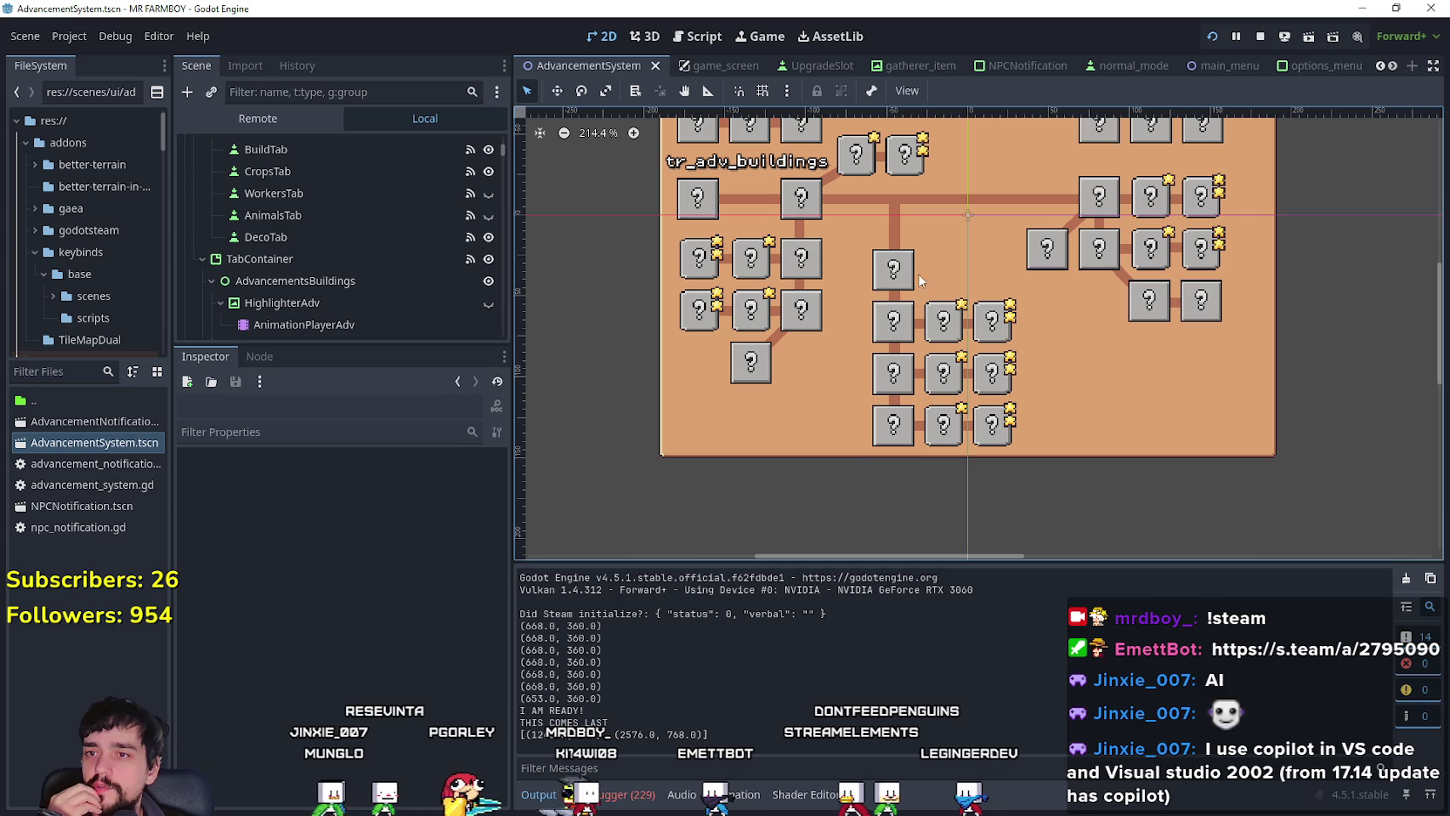
{"action": "left_click_drag", "start_coordinate": [866, 466], "coordinate": [1019, 239]}
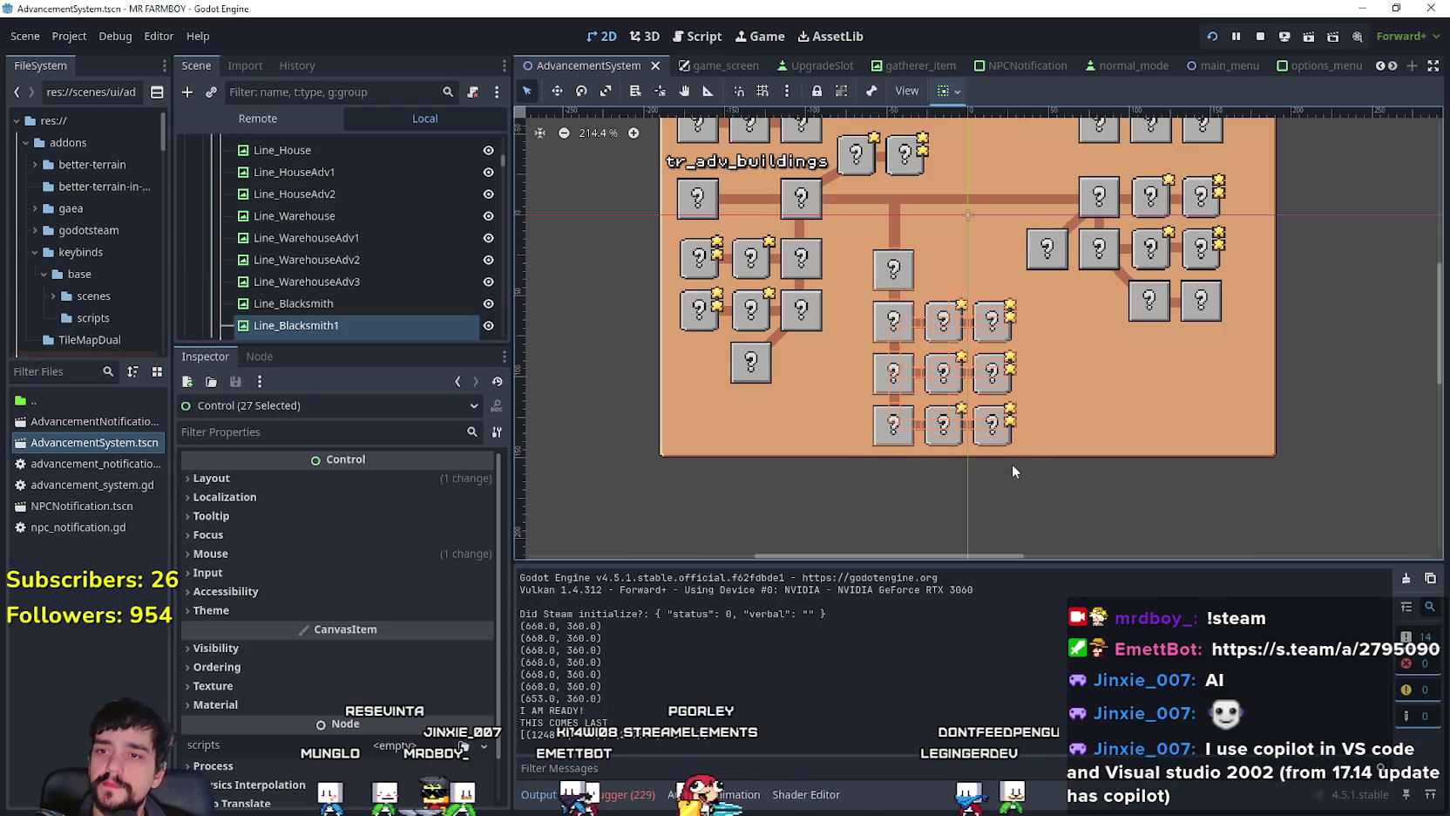
{"action": "key", "text": "Up"}
{"action": "key", "text": "Up"}
{"action": "key", "text": "Up"}
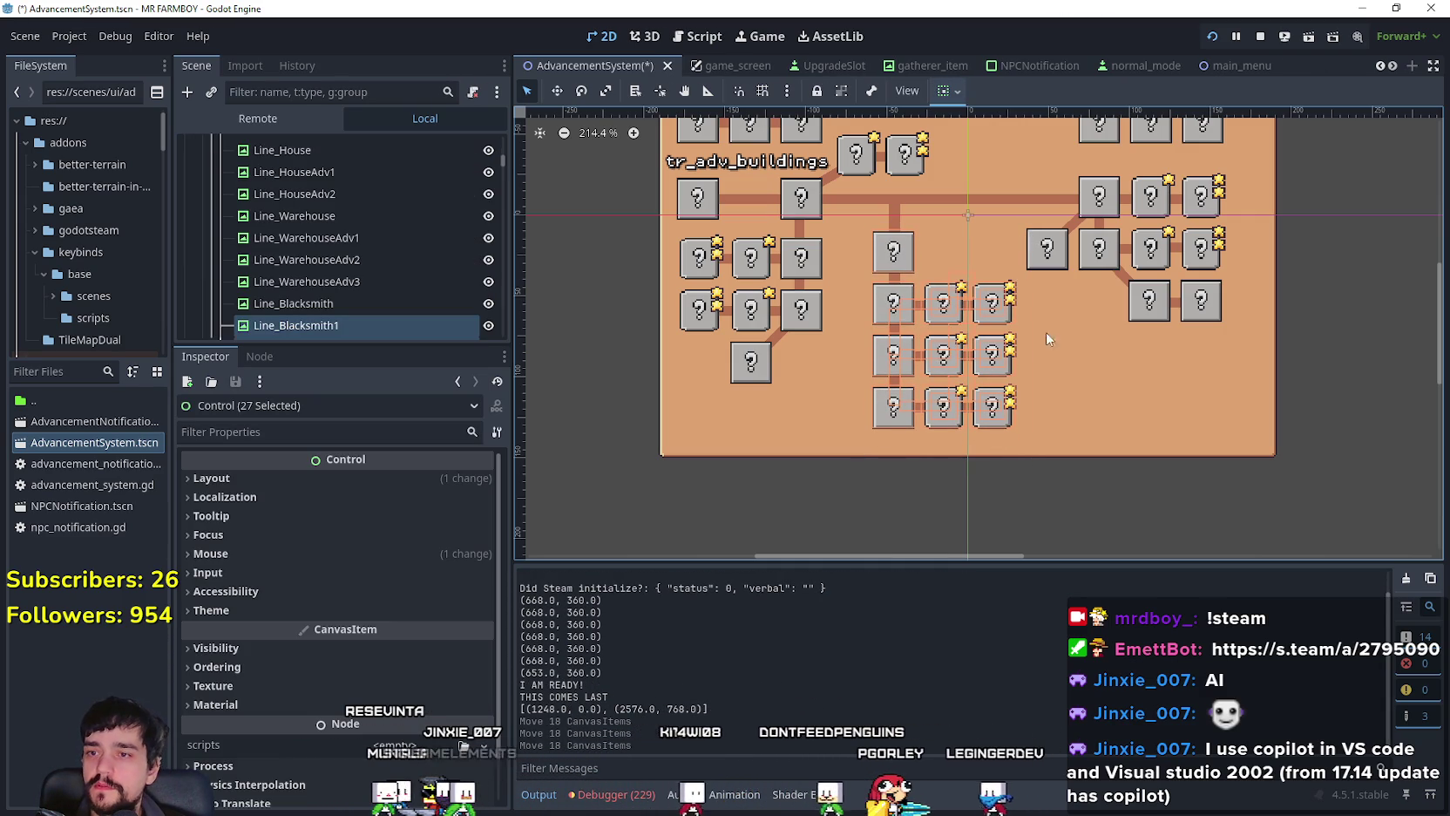
Step: Clear the selection and box-select a few neighbouring tree boxes
{"action": "scroll", "coordinate": [901, 330], "scroll_direction": "up", "scroll_amount": 3}
{"action": "scroll", "coordinate": [922, 318], "scroll_direction": "up", "scroll_amount": 2}
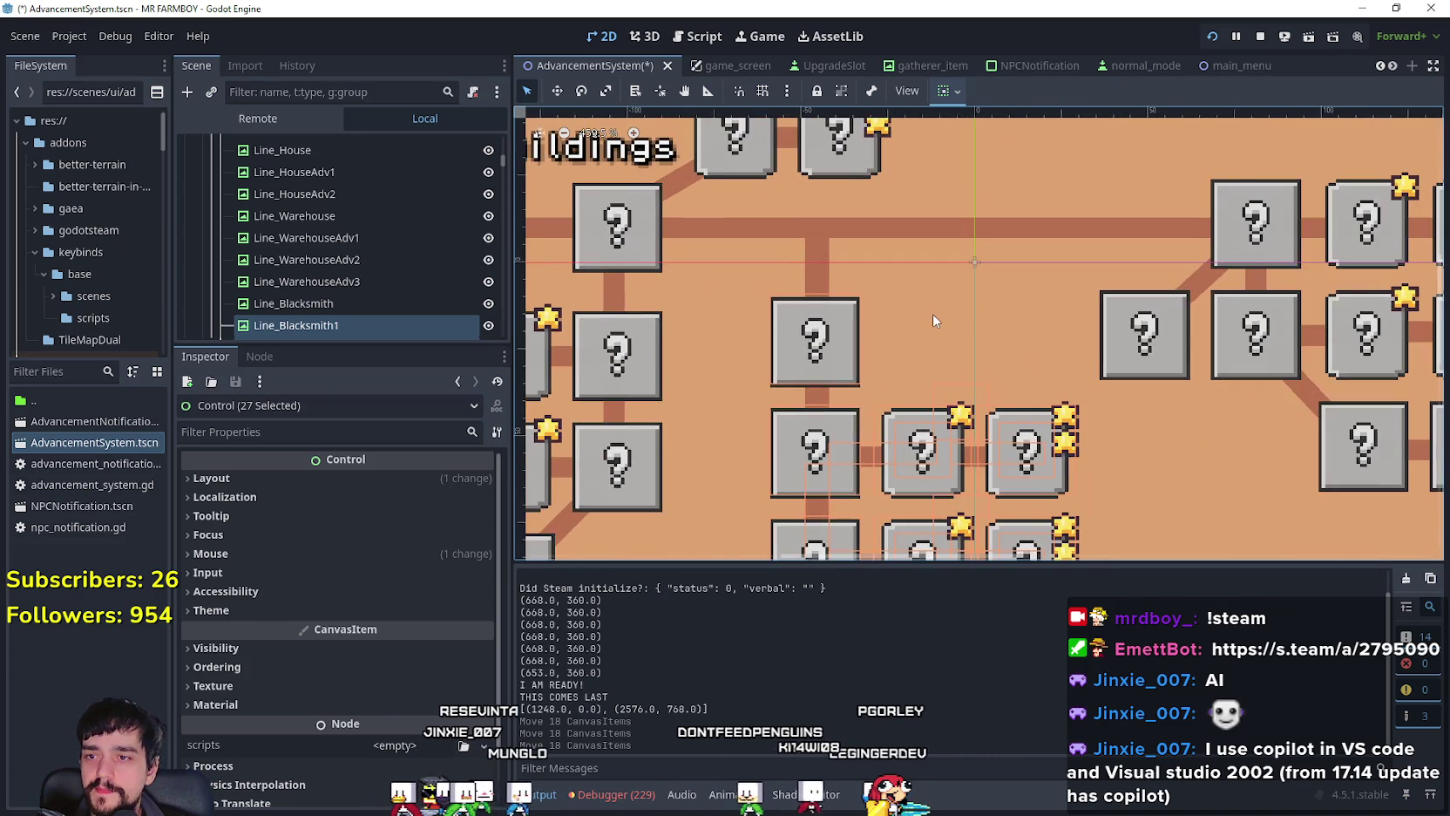
{"action": "scroll", "coordinate": [932, 313], "scroll_direction": "down", "scroll_amount": 2}
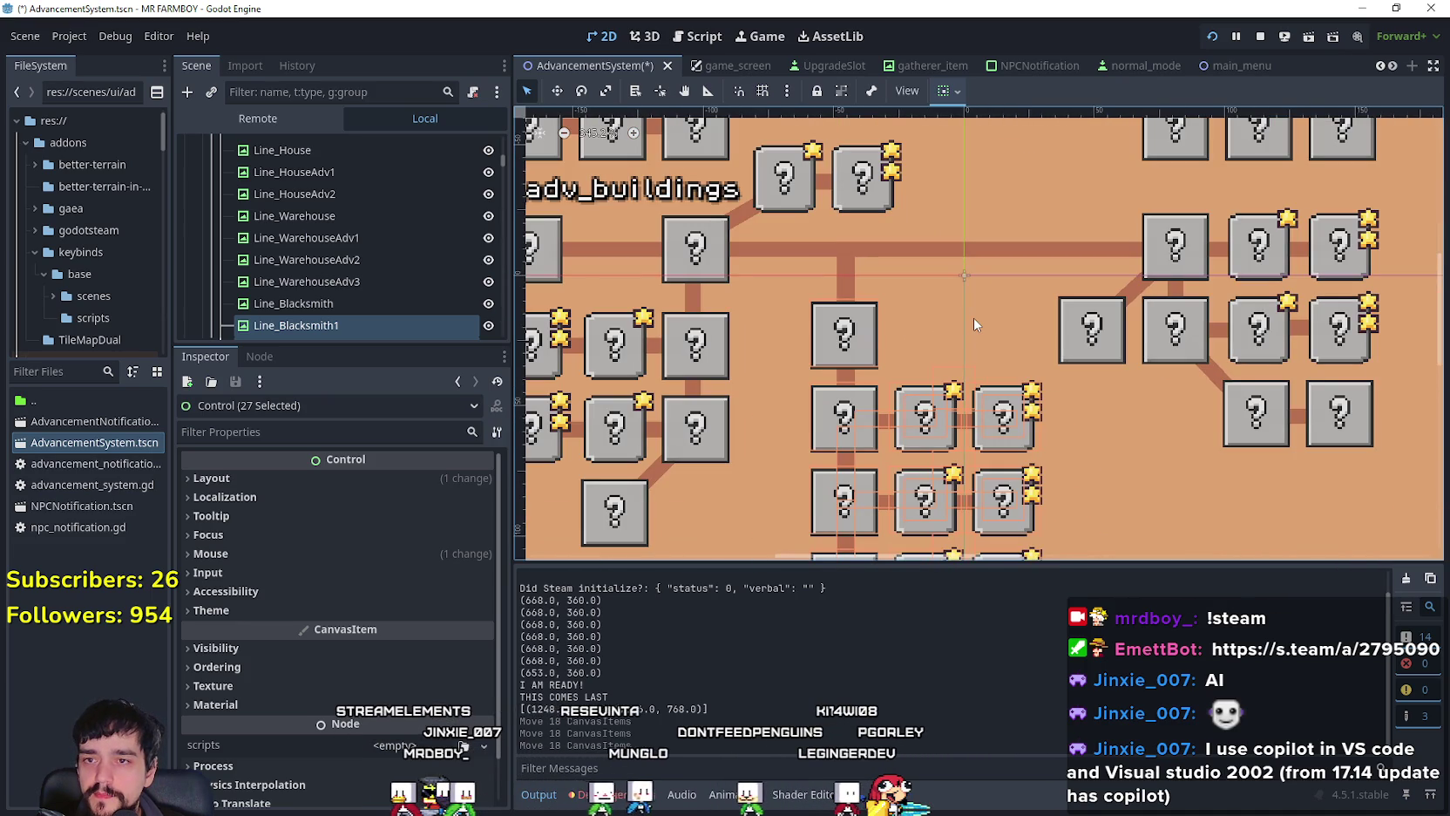
{"action": "scroll", "coordinate": [1076, 528], "scroll_direction": "down", "scroll_amount": 2}
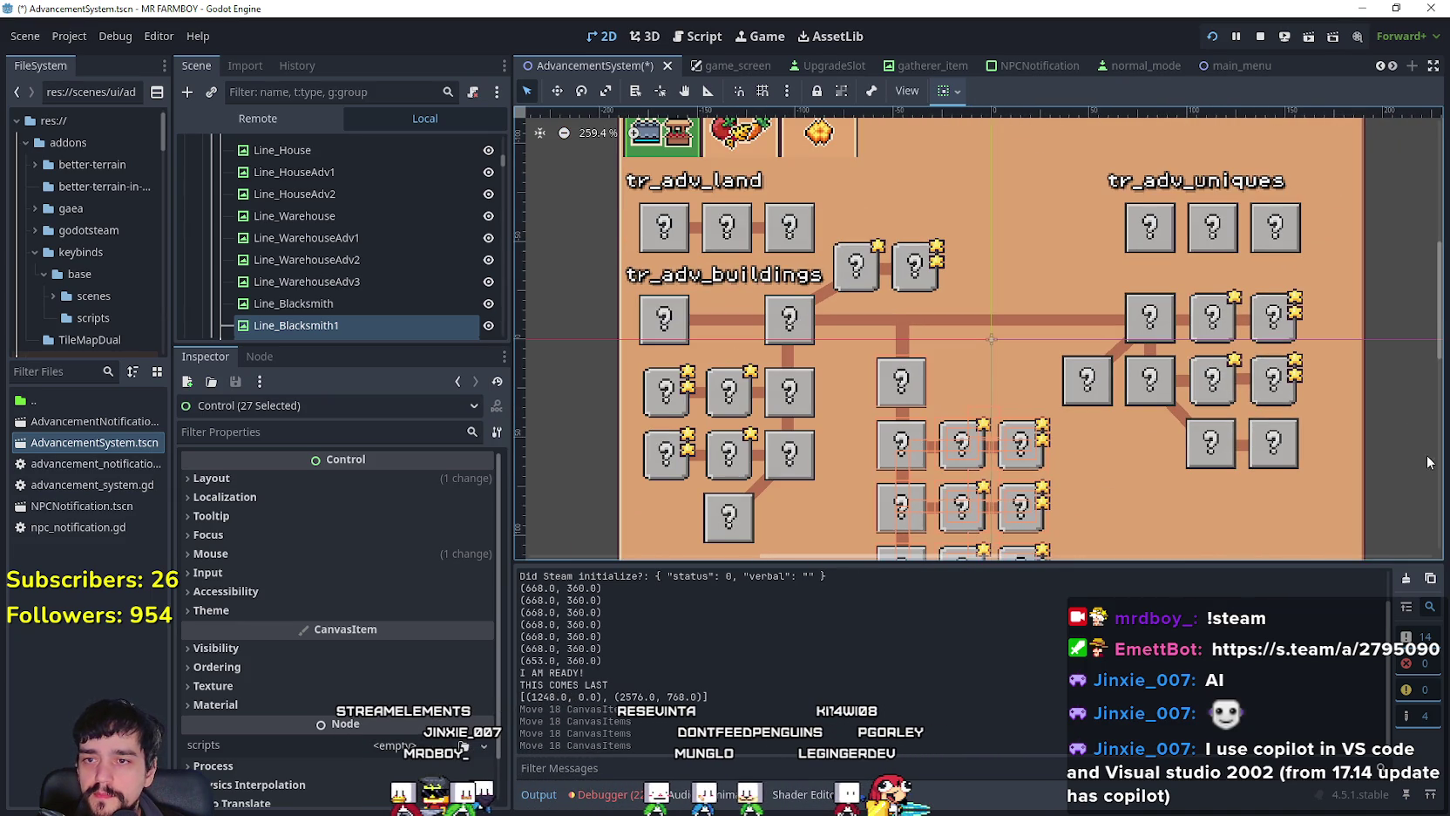
{"action": "left_click", "coordinate": [1398, 397]}
{"action": "scroll", "coordinate": [1398, 383], "scroll_direction": "up", "scroll_amount": 2}
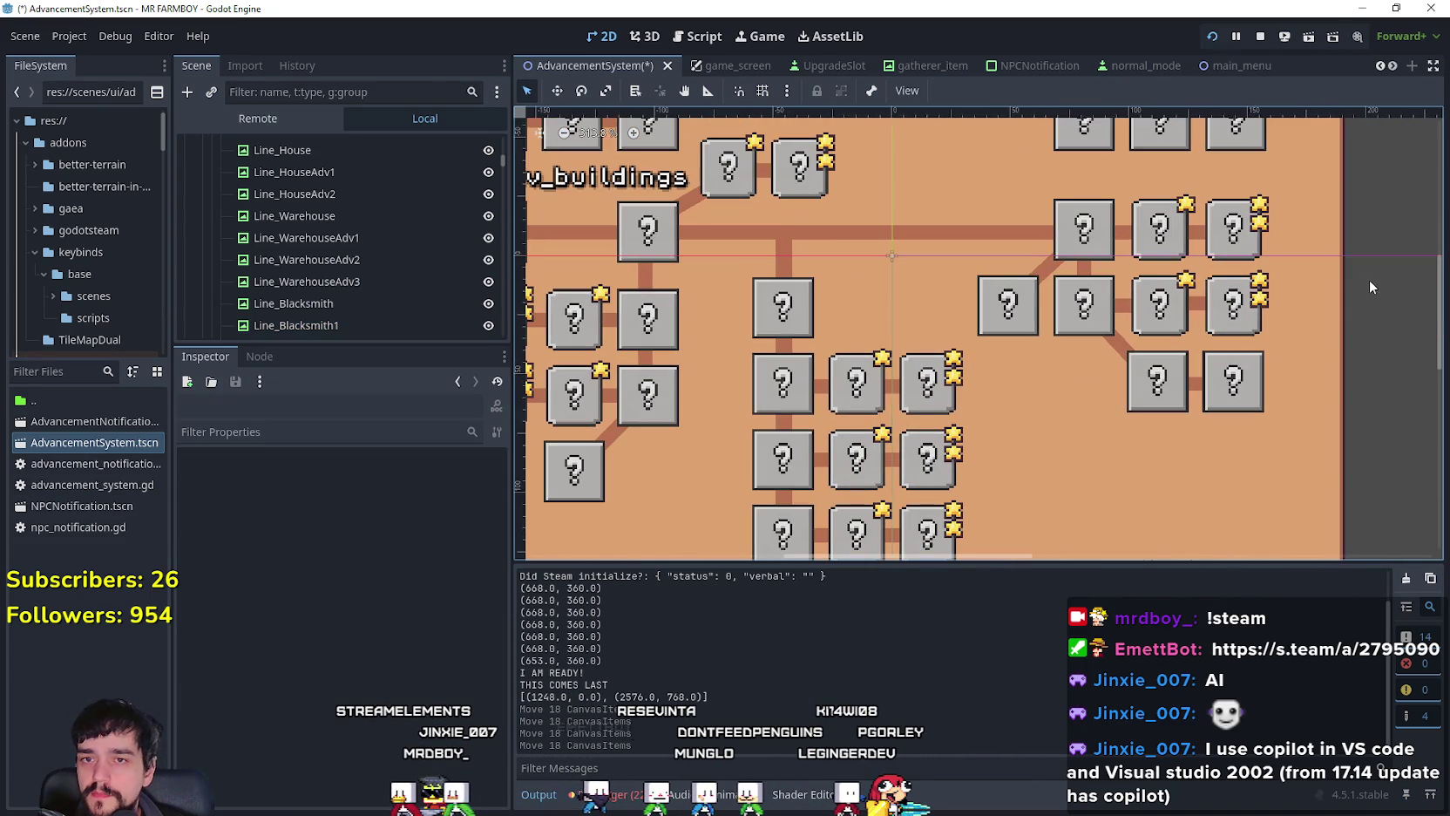
{"action": "left_click_drag", "start_coordinate": [713, 331], "coordinate": [685, 307]}
{"action": "scroll", "coordinate": [708, 314], "scroll_direction": "up", "scroll_amount": 2}
{"action": "scroll", "coordinate": [685, 307], "scroll_direction": "down", "scroll_amount": 3}
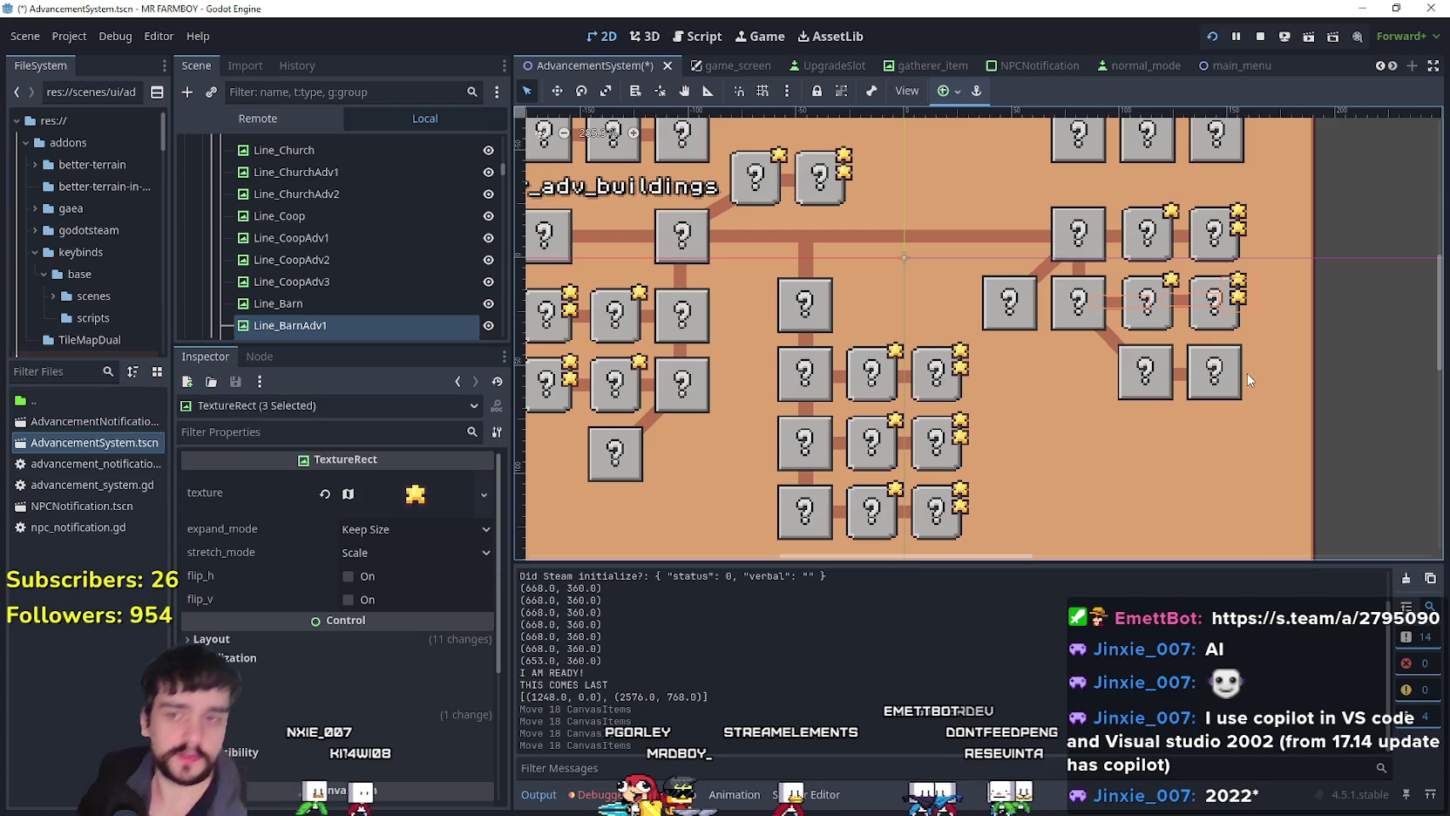
Step: Clear the selection, pan across the tree, and box-select the second and right-hand rows
{"action": "scroll", "coordinate": [1341, 333], "scroll_direction": "down", "scroll_amount": 1}
{"action": "left_click", "coordinate": [1345, 320]}
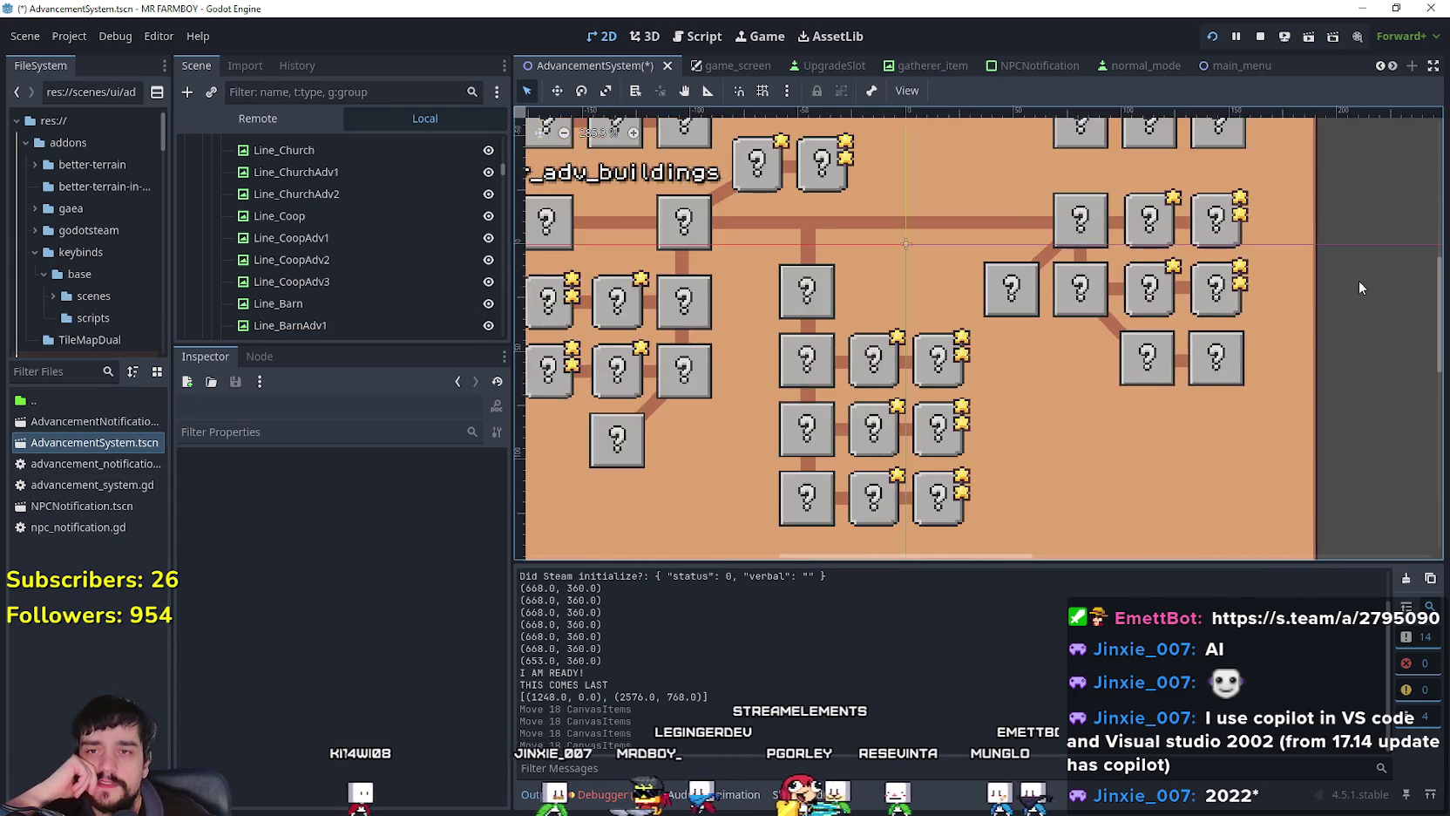
{"action": "scroll", "coordinate": [1355, 277], "scroll_direction": "down", "scroll_amount": 2}
{"action": "scroll", "coordinate": [1325, 289], "scroll_direction": "up", "scroll_amount": 4}
{"action": "mouse_move", "coordinate": [1304, 289]}
{"action": "left_mouse_down"}
{"action": "mouse_move", "coordinate": [1350, 299]}
{"action": "mouse_move", "coordinate": [533, 362]}
{"action": "left_mouse_up"}
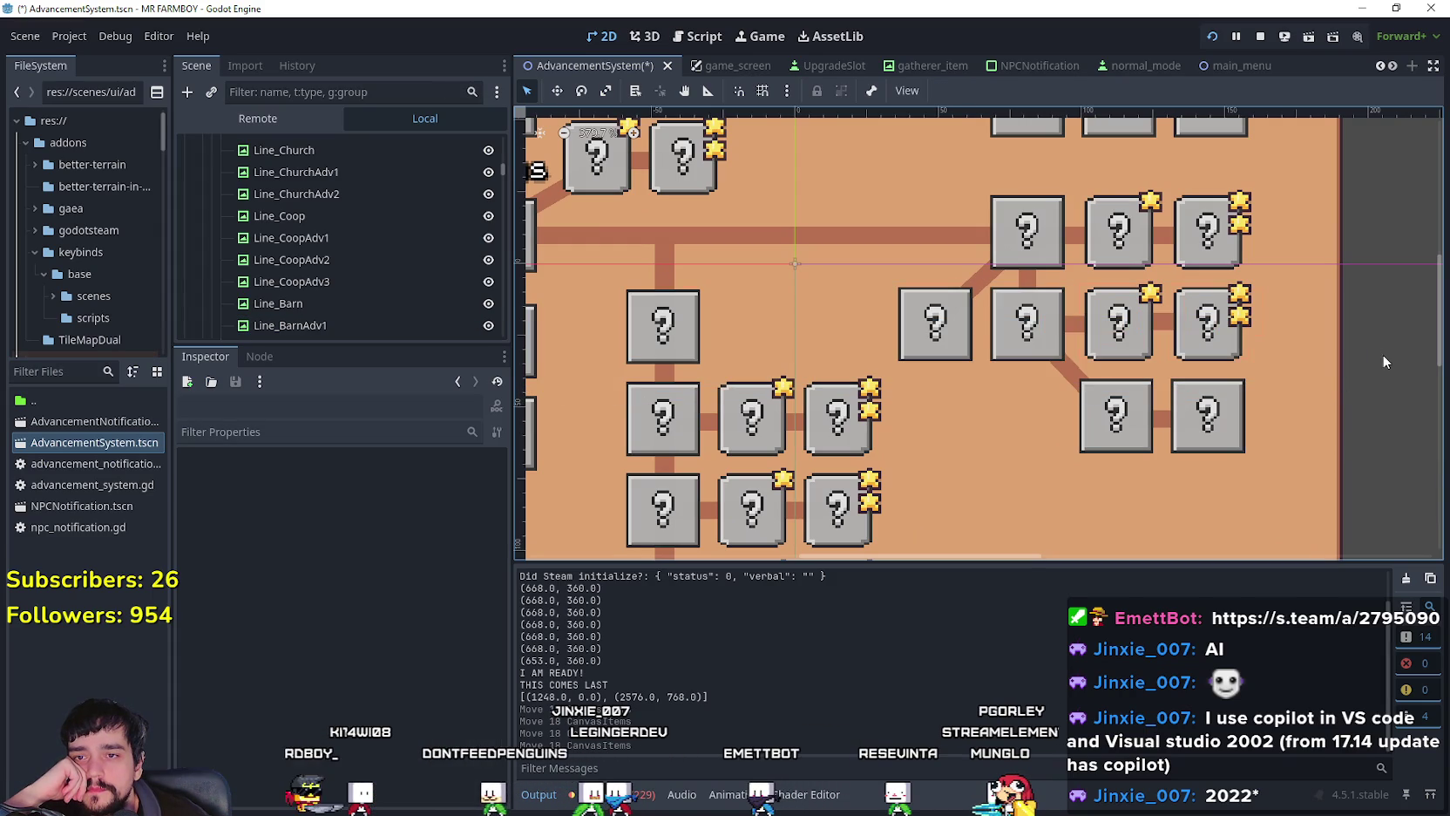
{"action": "mouse_move", "coordinate": [1374, 305]}
{"action": "left_mouse_down"}
{"action": "mouse_move", "coordinate": [992, 401]}
{"action": "mouse_move", "coordinate": [1258, 449]}
{"action": "left_mouse_up"}
{"action": "mouse_move", "coordinate": [1412, 417]}
{"action": "left_mouse_down"}
{"action": "mouse_move", "coordinate": [1327, 364]}
{"action": "mouse_move", "coordinate": [641, 364]}
{"action": "mouse_move", "coordinate": [600, 276]}
{"action": "left_mouse_up"}
{"action": "scroll", "coordinate": [667, 367], "scroll_direction": "up", "scroll_amount": 1}
{"action": "scroll", "coordinate": [592, 285], "scroll_direction": "up", "scroll_amount": 2}
{"action": "scroll", "coordinate": [662, 323], "scroll_direction": "down", "scroll_amount": 1}
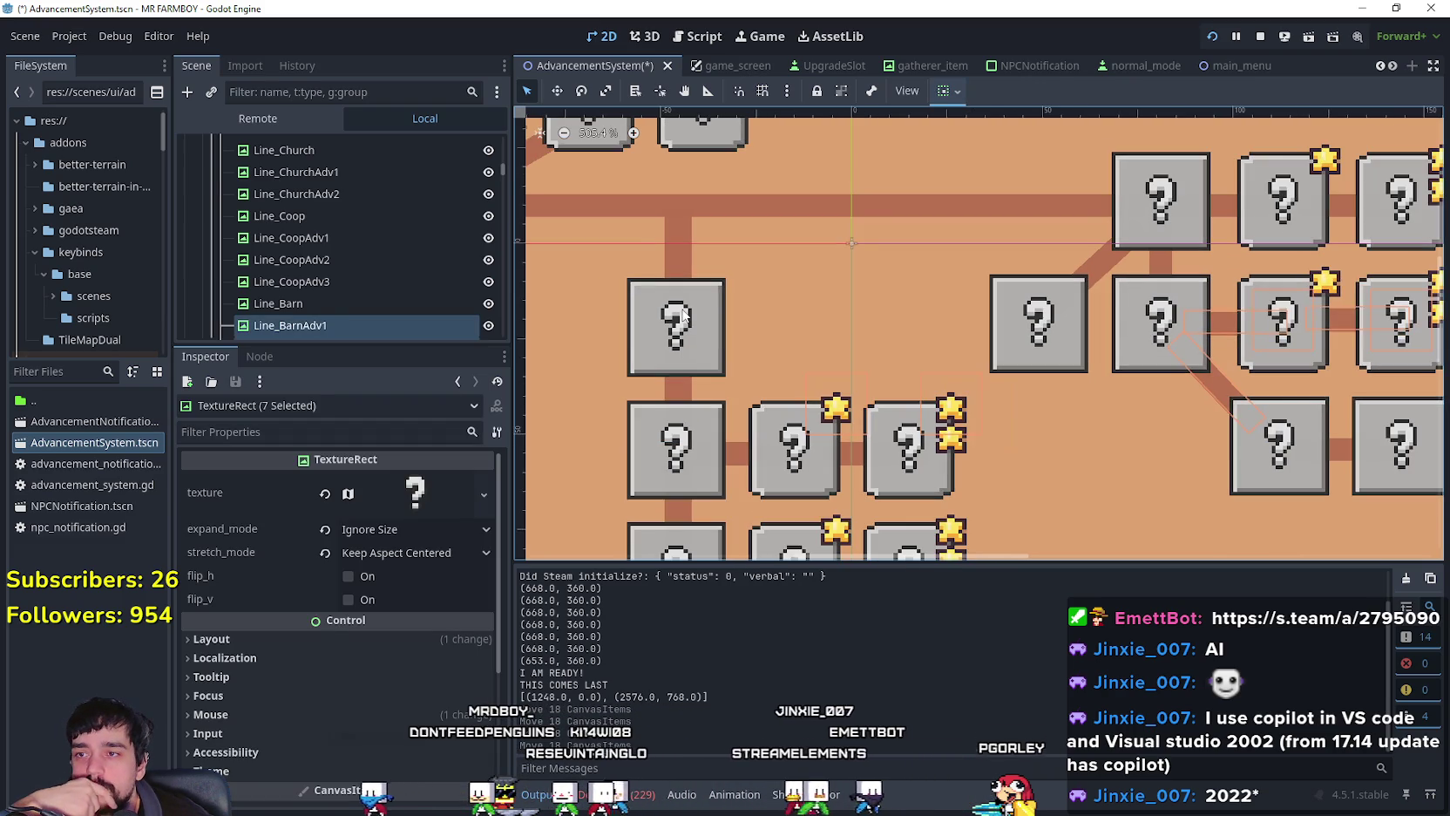
Step: Nudge HorseStableAdvButton up to position (-59, 24)
{"action": "left_click", "coordinate": [688, 340]}
{"action": "scroll", "coordinate": [688, 340], "scroll_direction": "down", "scroll_amount": 2}
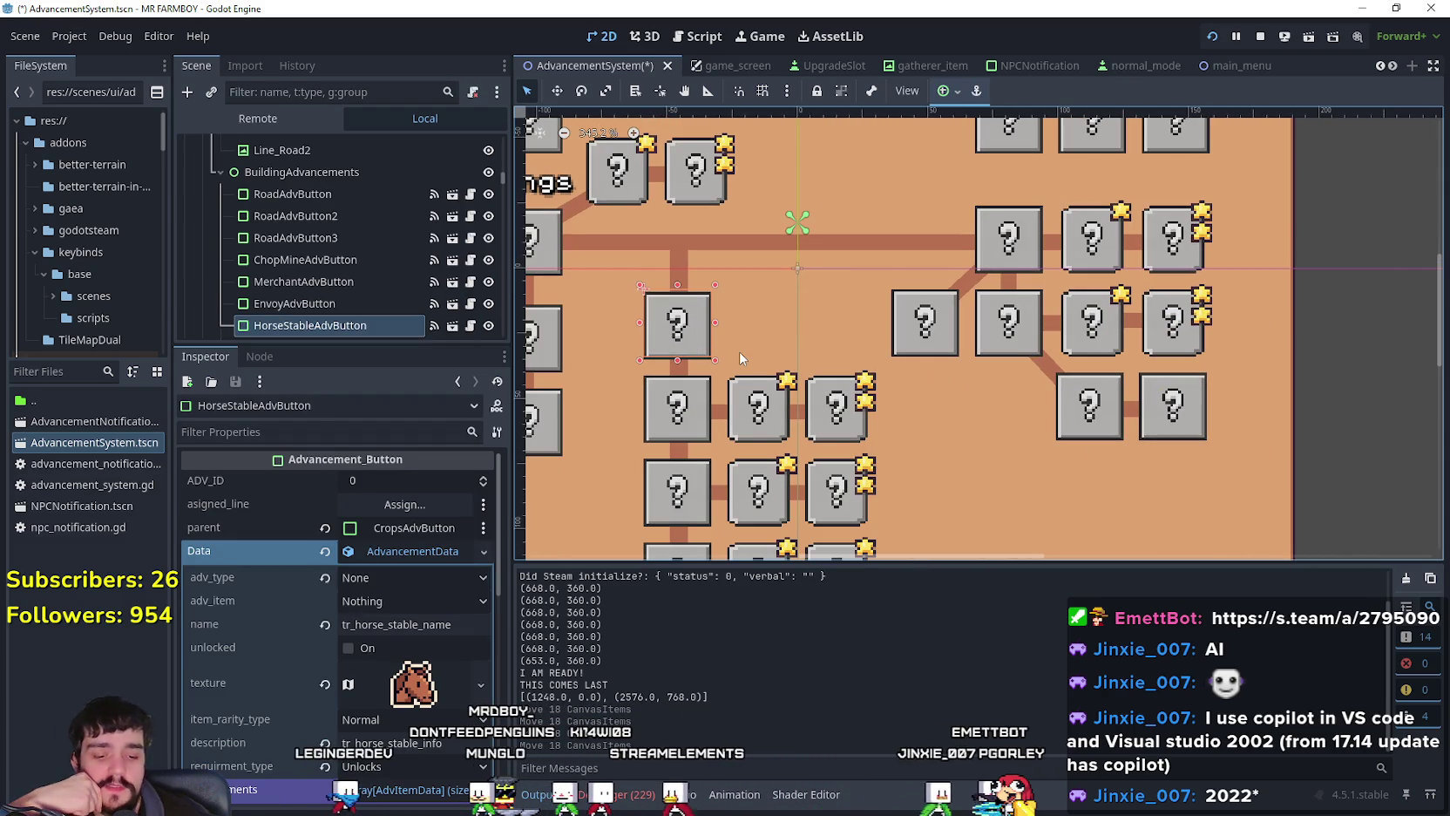
{"action": "key", "text": "Up"}
{"action": "scroll", "coordinate": [741, 358], "scroll_direction": "up", "scroll_amount": 3}
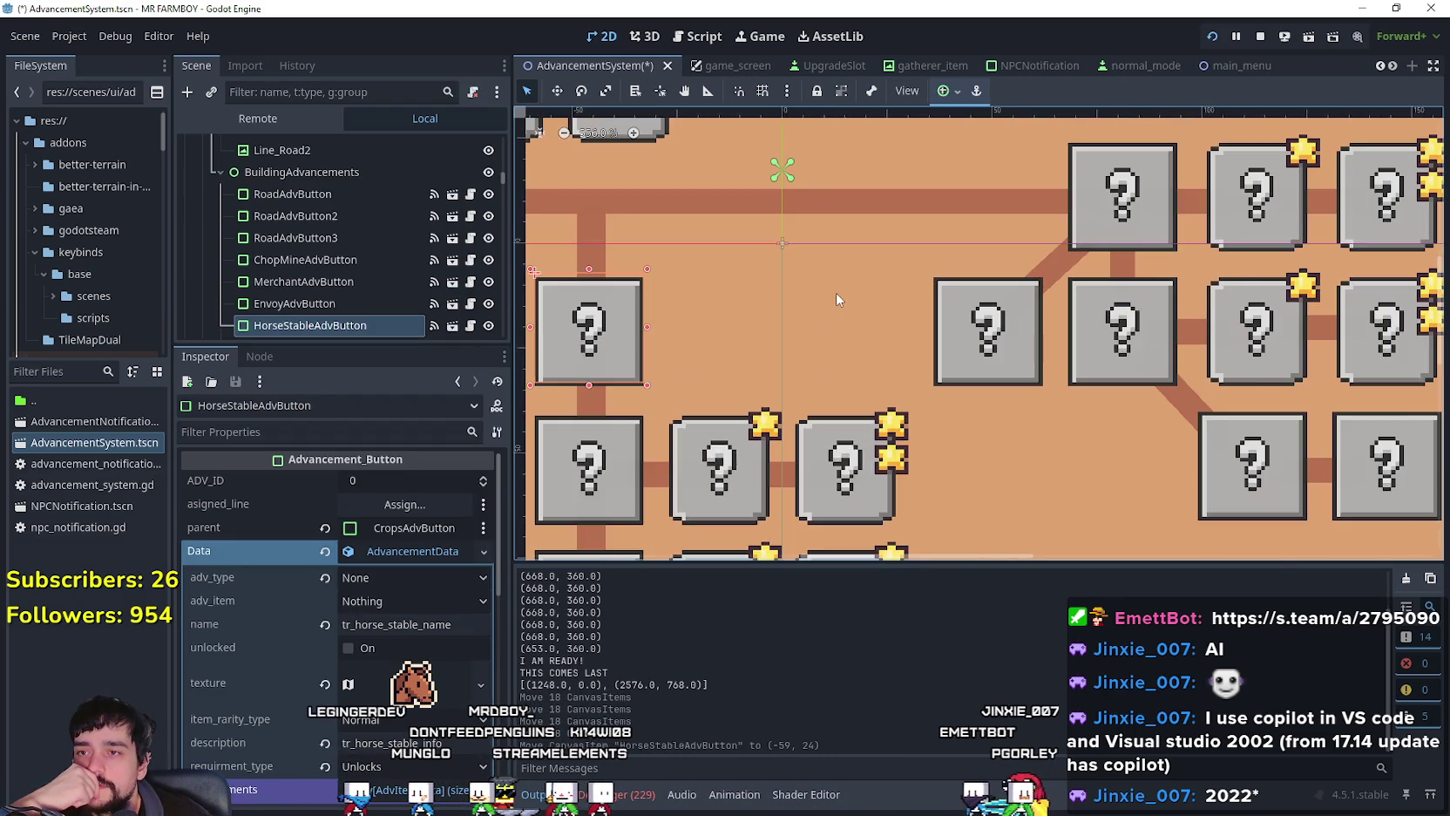
{"action": "scroll", "coordinate": [1010, 311], "scroll_direction": "down", "scroll_amount": 2}
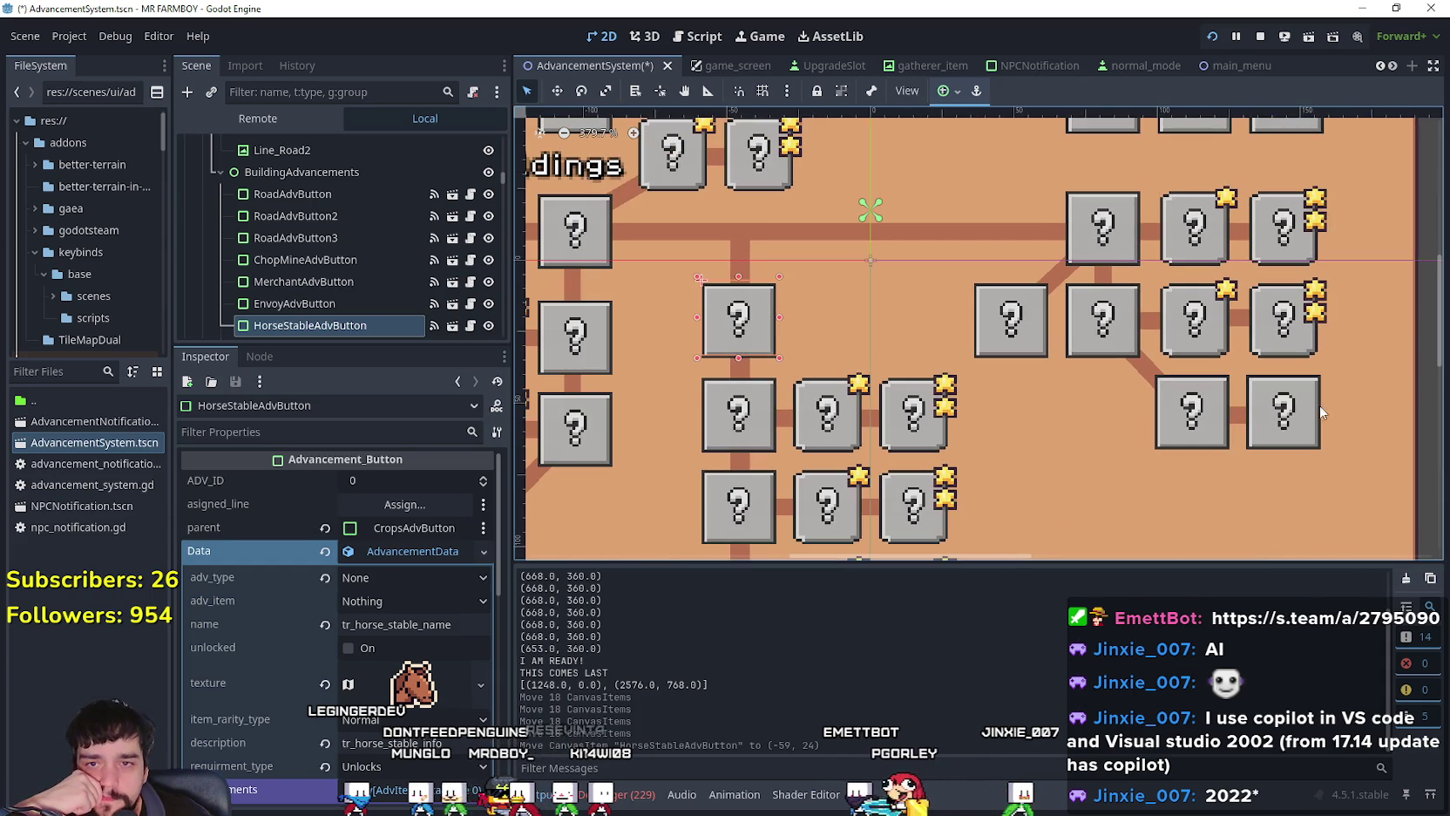
Step: Box-select the remaining row of boxes, then clear the selection
{"action": "mouse_move", "coordinate": [1424, 294]}
{"action": "left_mouse_down"}
{"action": "mouse_move", "coordinate": [779, 342]}
{"action": "mouse_move", "coordinate": [600, 332]}
{"action": "mouse_move", "coordinate": [697, 353]}
{"action": "left_mouse_up"}
{"action": "scroll", "coordinate": [601, 333], "scroll_direction": "up", "scroll_amount": 2}
{"action": "scroll", "coordinate": [669, 349], "scroll_direction": "up", "scroll_amount": 1}
{"action": "scroll", "coordinate": [668, 349], "scroll_direction": "down", "scroll_amount": 5}
{"action": "left_click", "coordinate": [1370, 383]}
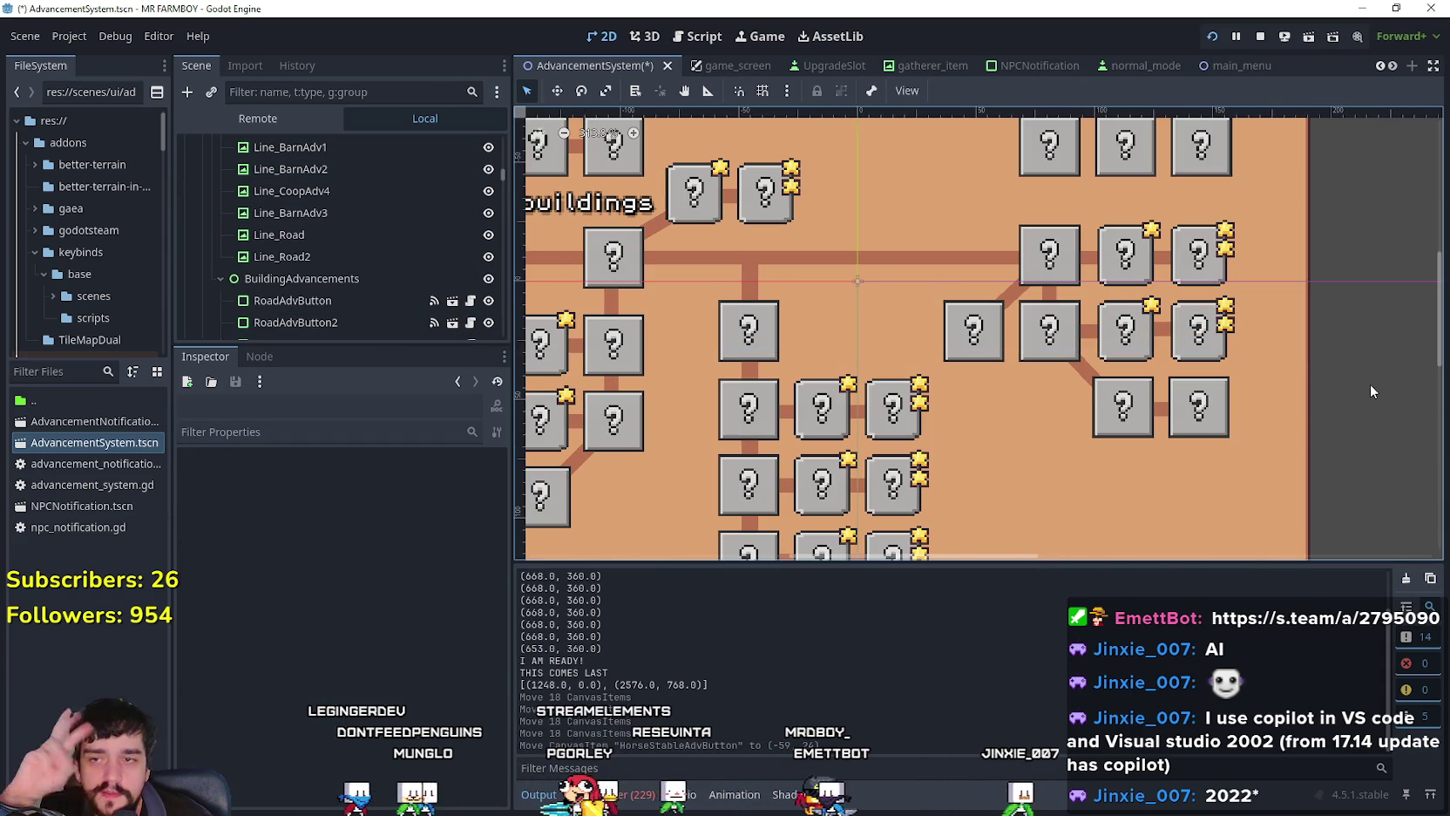
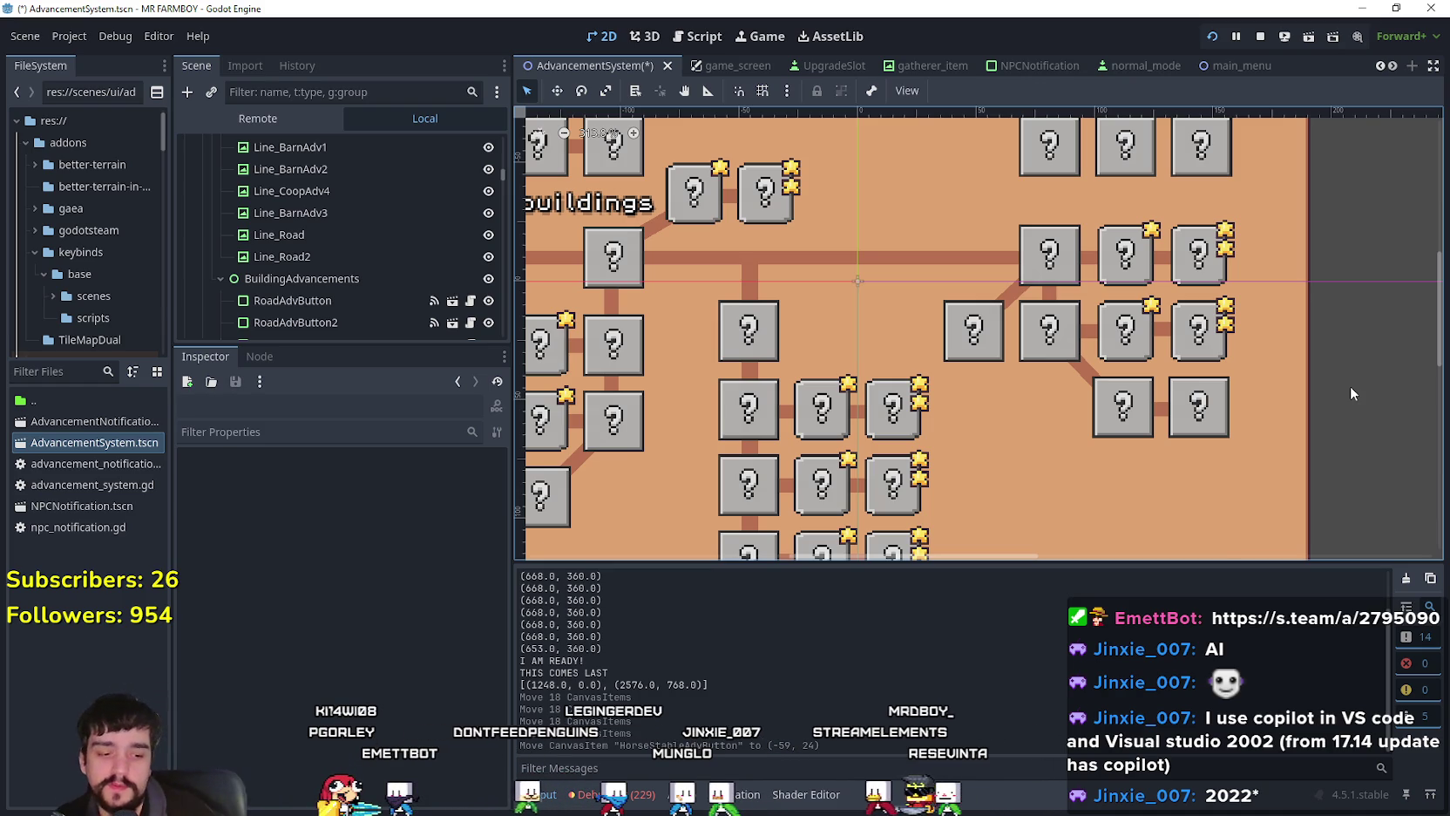
Step: Select the blacksmith box, then the HorseStableAdvButton box on the canvas
{"action": "scroll", "coordinate": [850, 396], "scroll_direction": "up", "scroll_amount": 4}
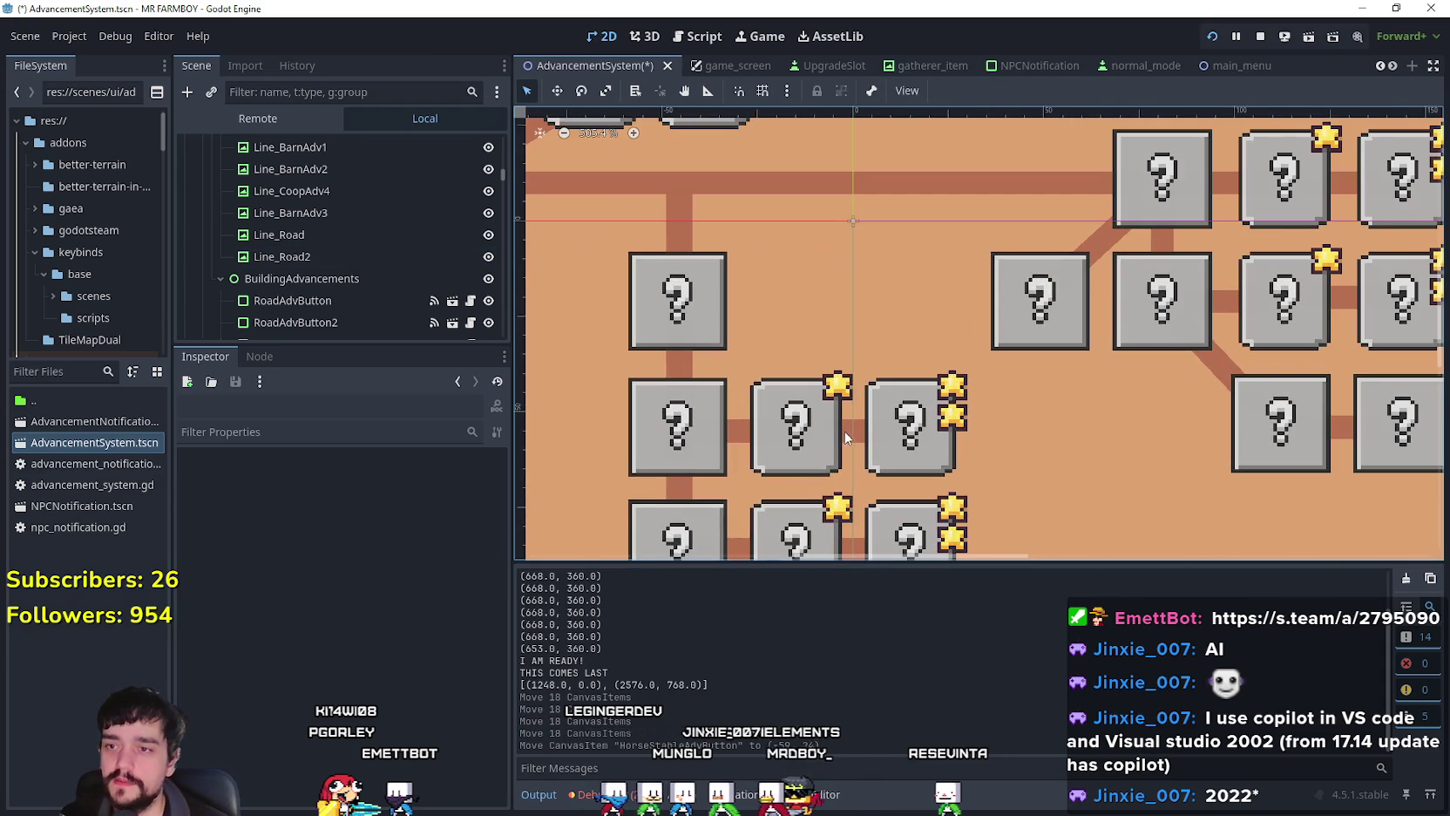
{"action": "left_click", "coordinate": [828, 423]}
{"action": "scroll", "coordinate": [830, 423], "scroll_direction": "down", "scroll_amount": 5}
{"action": "scroll", "coordinate": [830, 423], "scroll_direction": "up", "scroll_amount": 2}
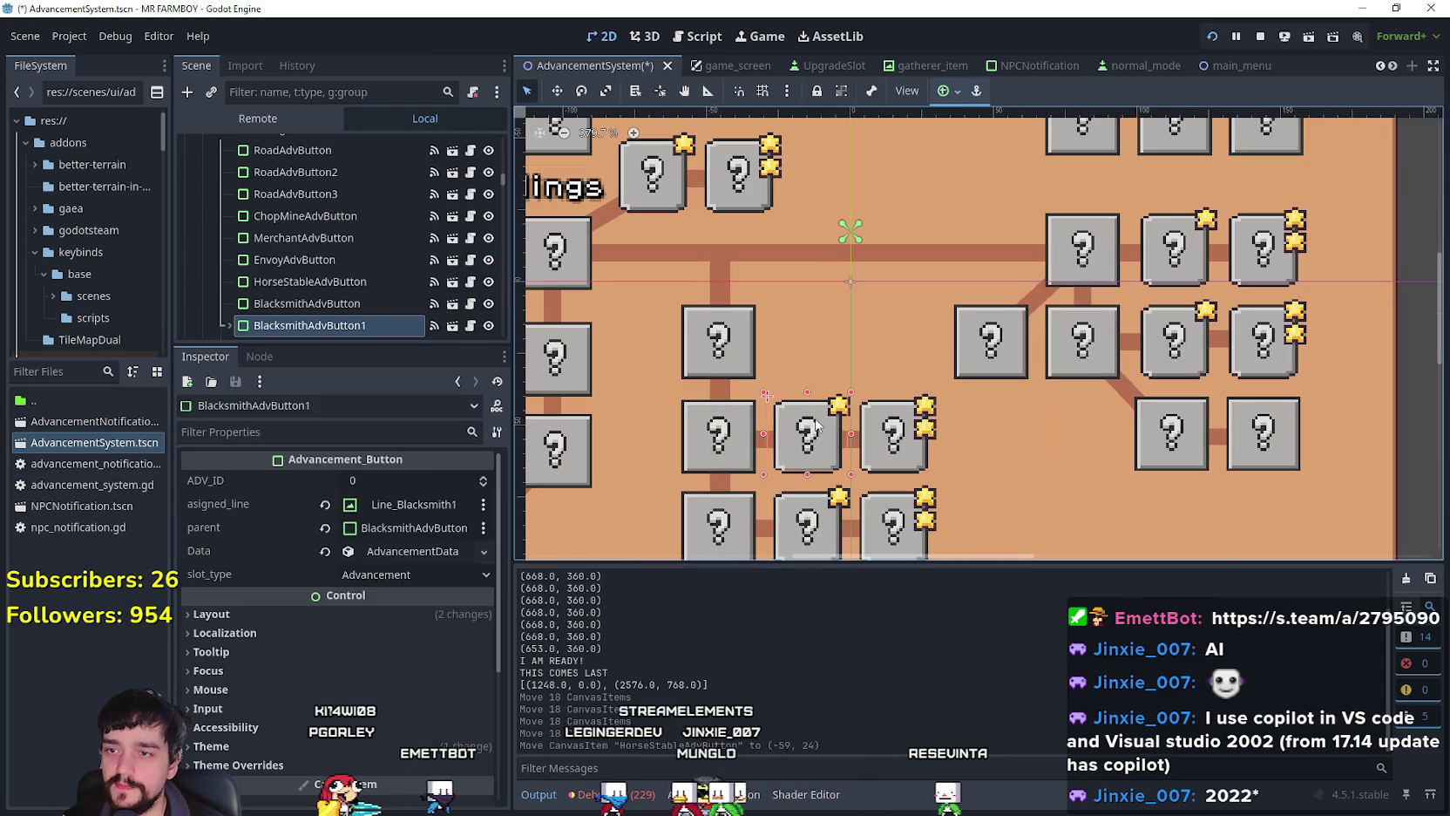
{"action": "left_click", "coordinate": [718, 340]}
Step: Expand HorseStableAdvButton's Data to review its horse texture and tr_horse_stable_name, enlarging the canvas
{"action": "left_click", "coordinate": [433, 552]}
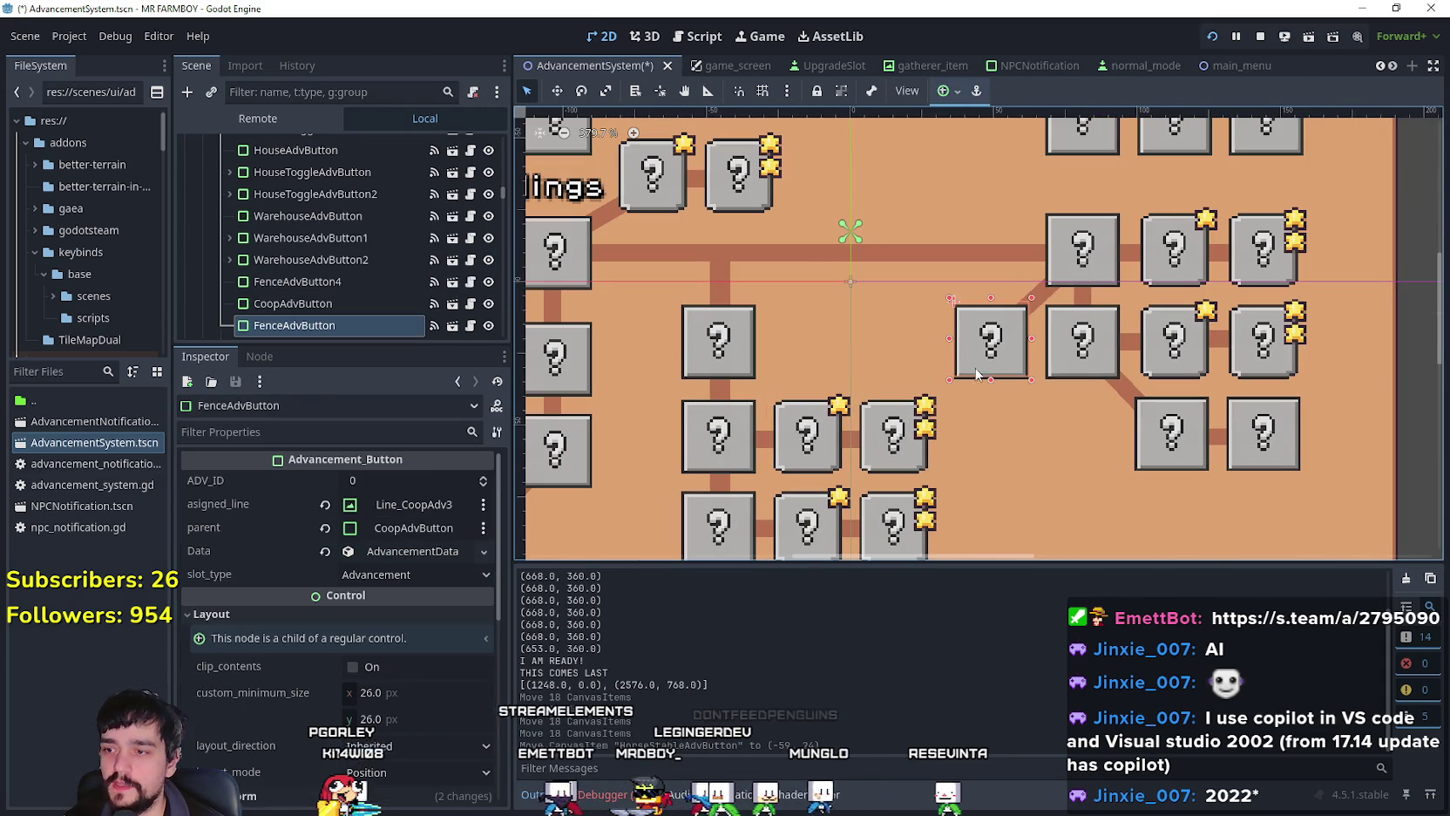
{"action": "left_click", "coordinate": [433, 551]}
{"action": "scroll", "coordinate": [461, 646], "scroll_direction": "down", "scroll_amount": 2}
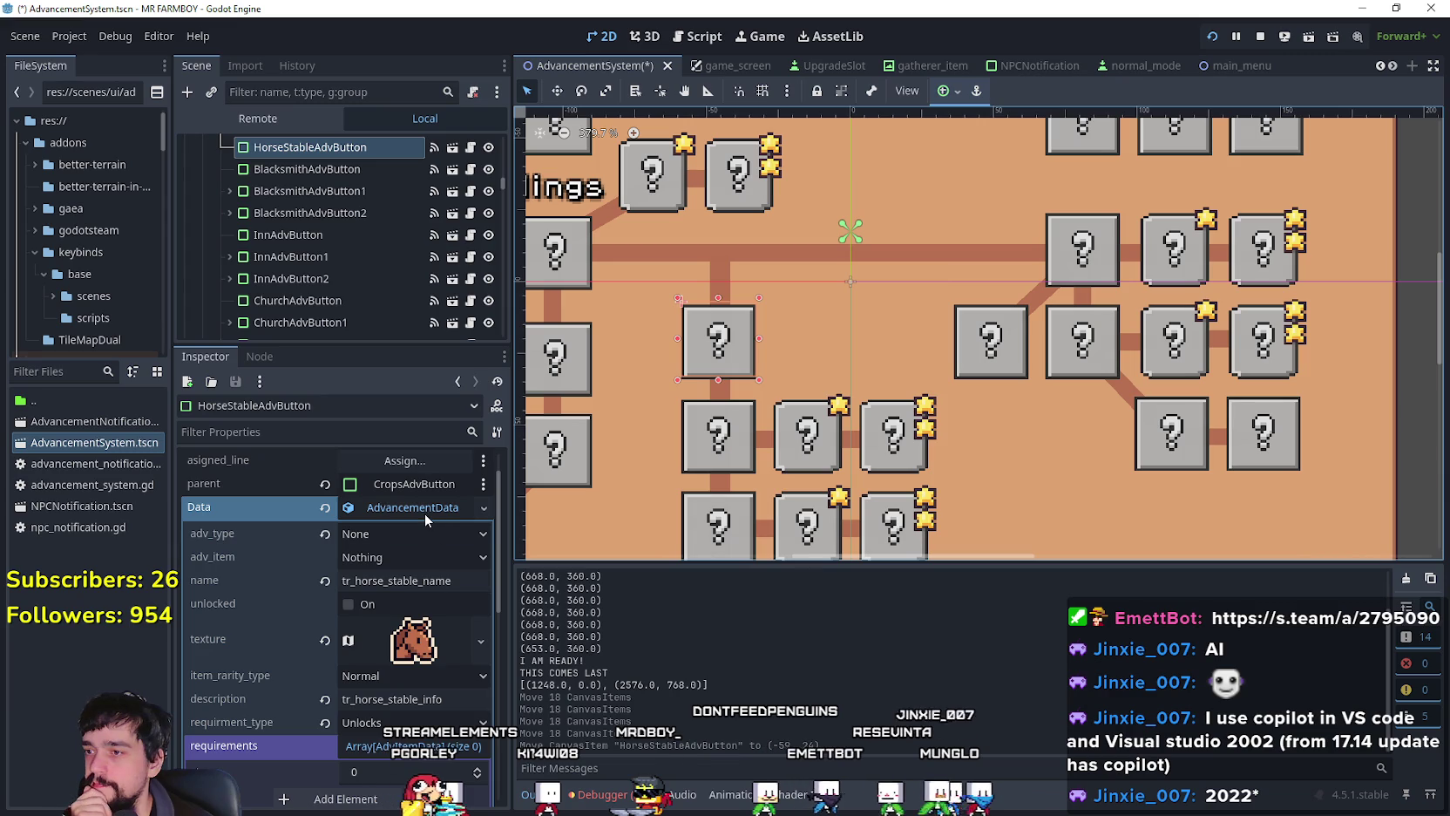
{"action": "left_click", "coordinate": [425, 513]}
{"action": "left_click", "coordinate": [425, 513]}
{"action": "scroll", "coordinate": [769, 371], "scroll_direction": "down", "scroll_amount": 3}
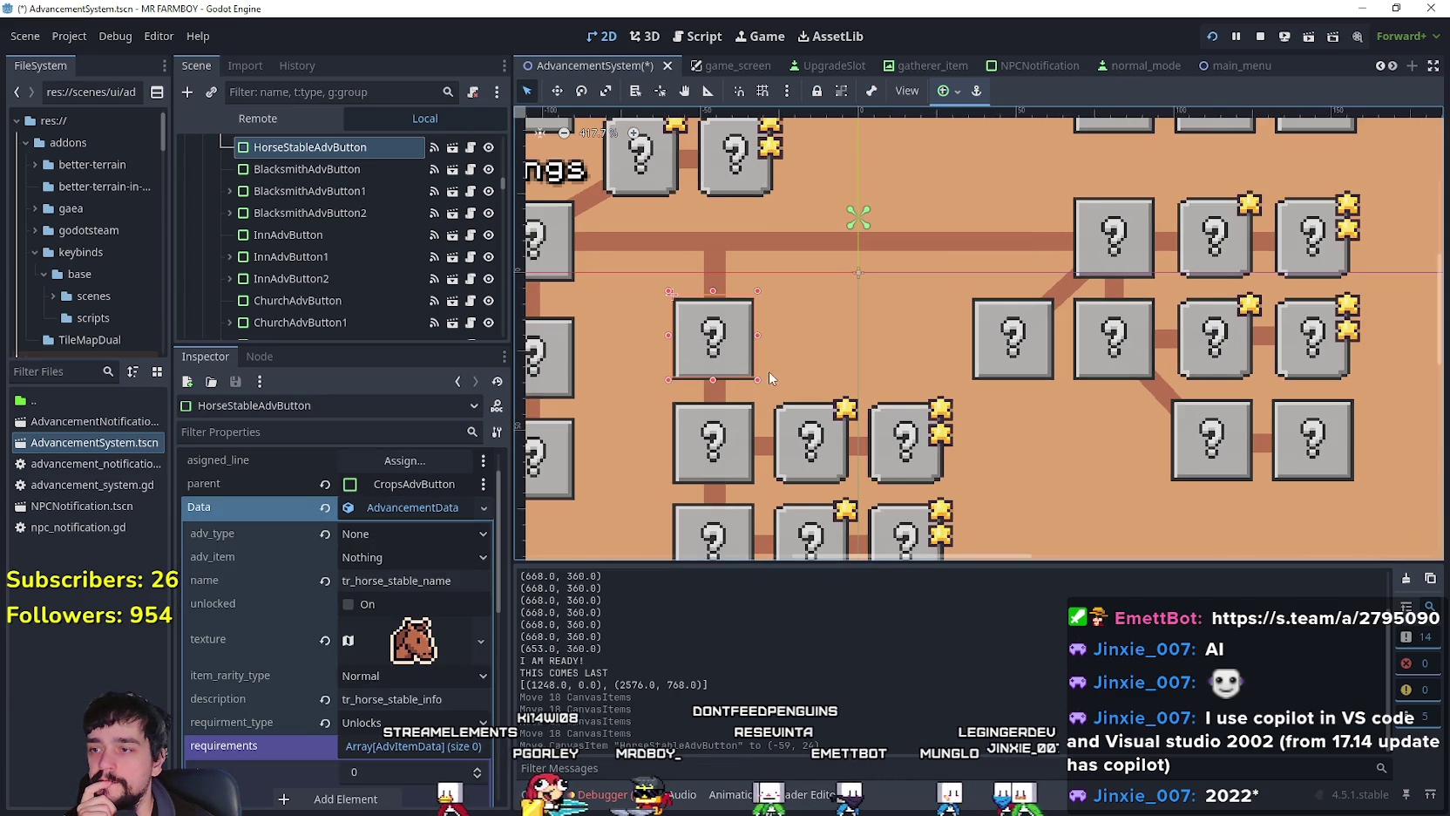
{"action": "scroll", "coordinate": [1105, 422], "scroll_direction": "down", "scroll_amount": 2}
{"action": "scroll", "coordinate": [1096, 518], "scroll_direction": "up", "scroll_amount": 2}
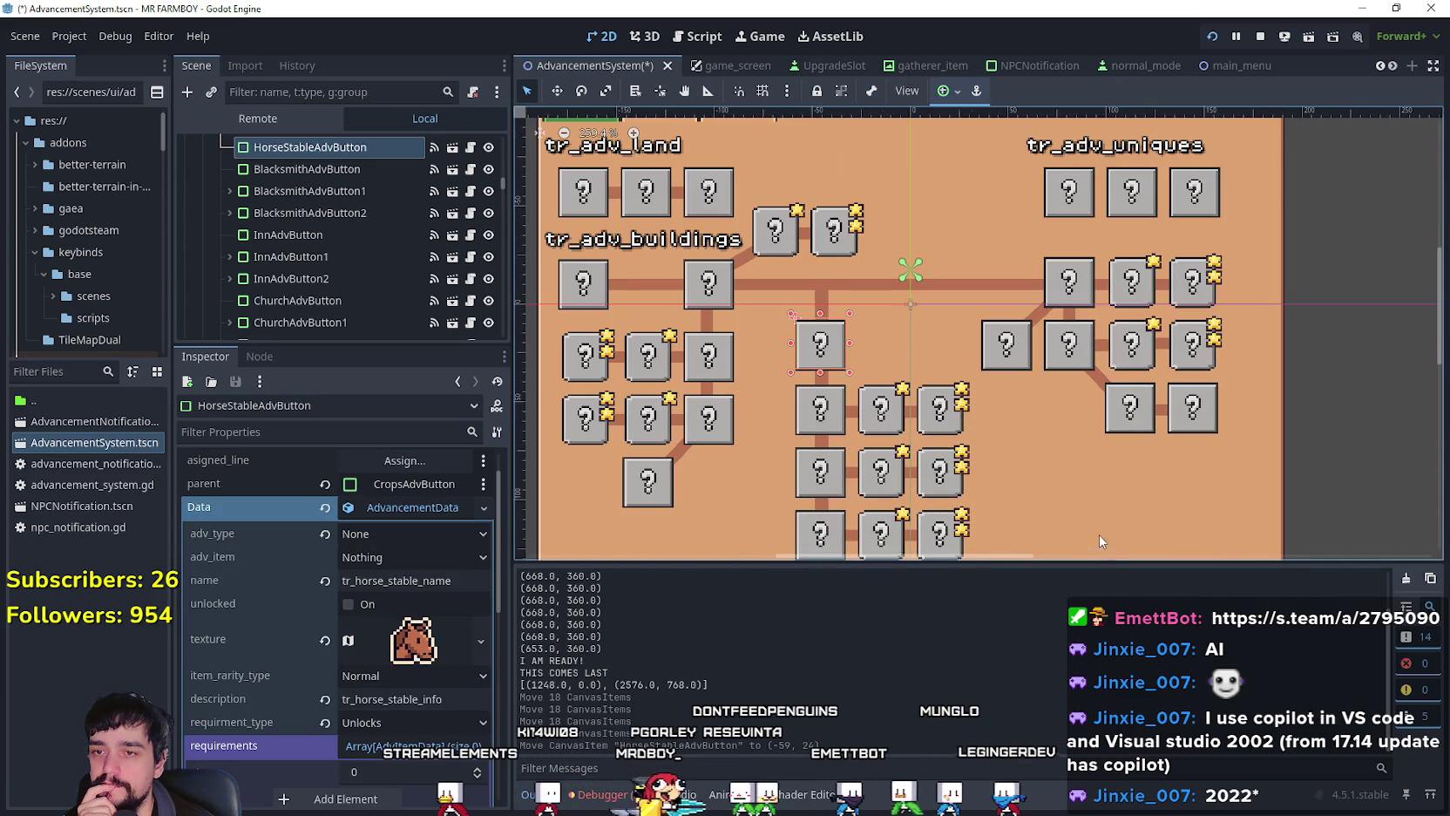
{"action": "left_click_drag", "start_coordinate": [1098, 565], "coordinate": [1102, 617]}
{"action": "scroll", "coordinate": [804, 342], "scroll_direction": "up", "scroll_amount": 3}
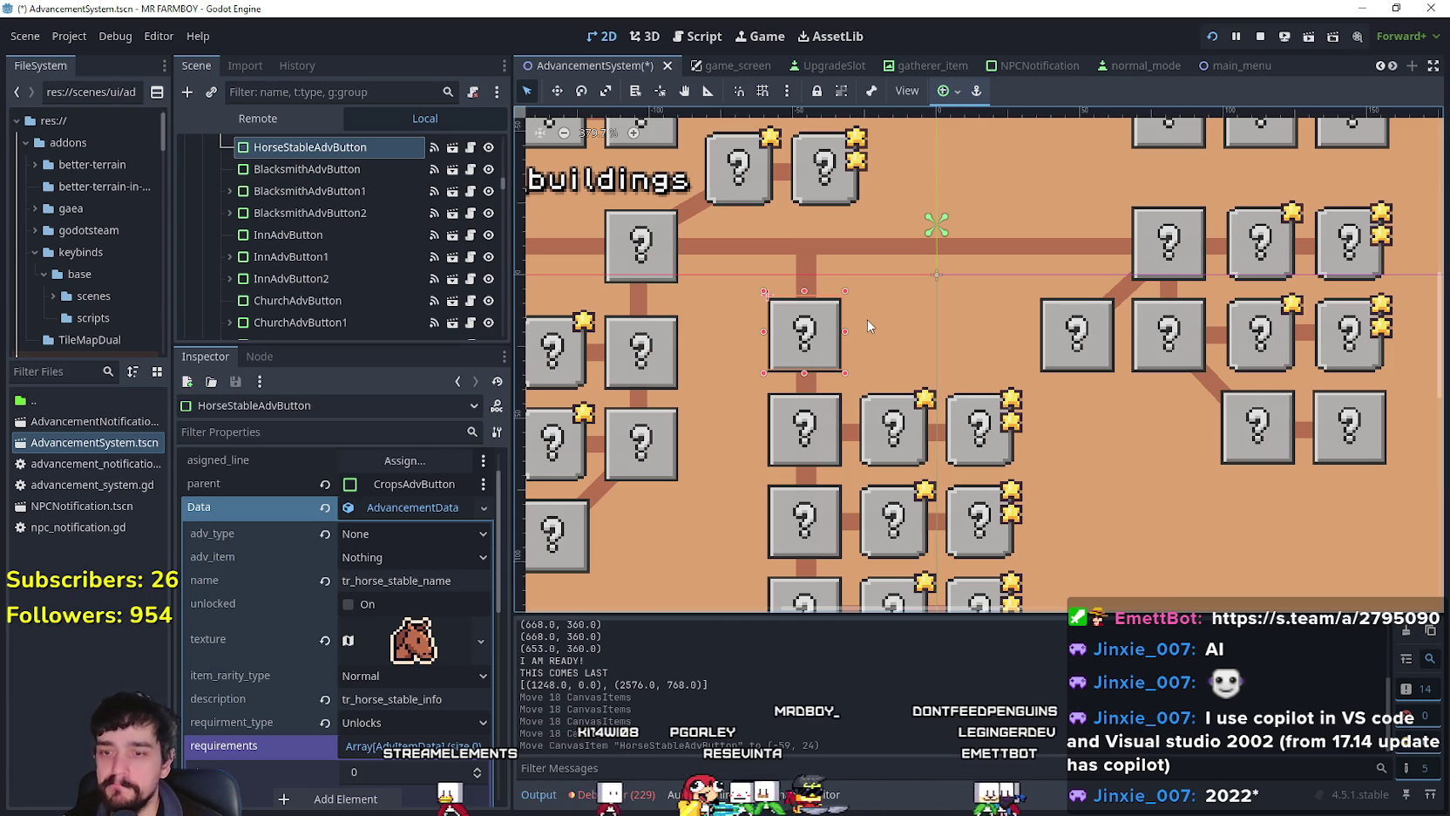
Step: Duplicate HorseStableAdvButton as HorseStableAdvButton2 and nudge the copy right beside the original
{"action": "key", "text": "ctrl+d"}
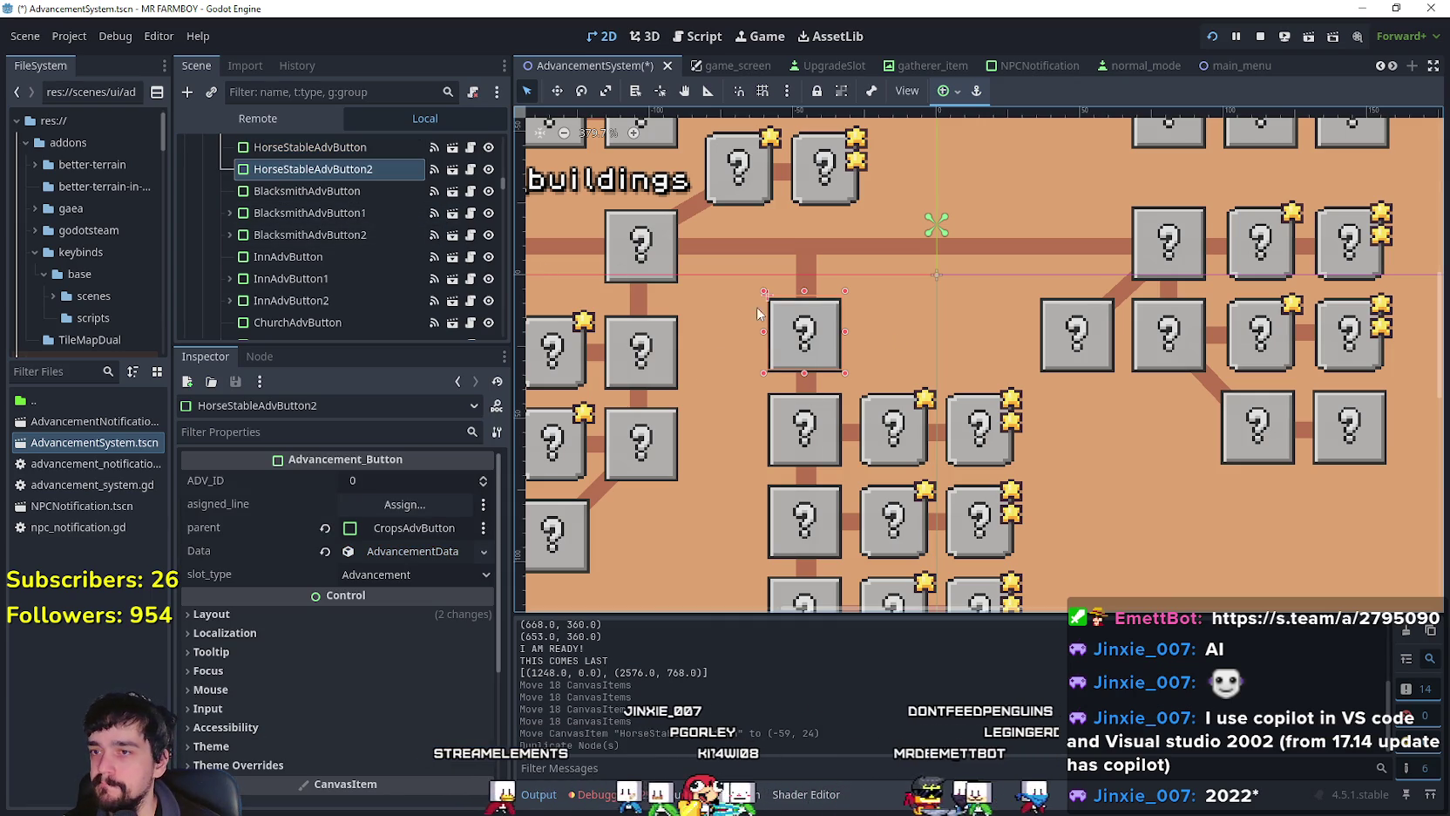
{"action": "key", "text": "w"}
{"action": "scroll", "coordinate": [803, 333], "scroll_direction": "up", "scroll_amount": 2}
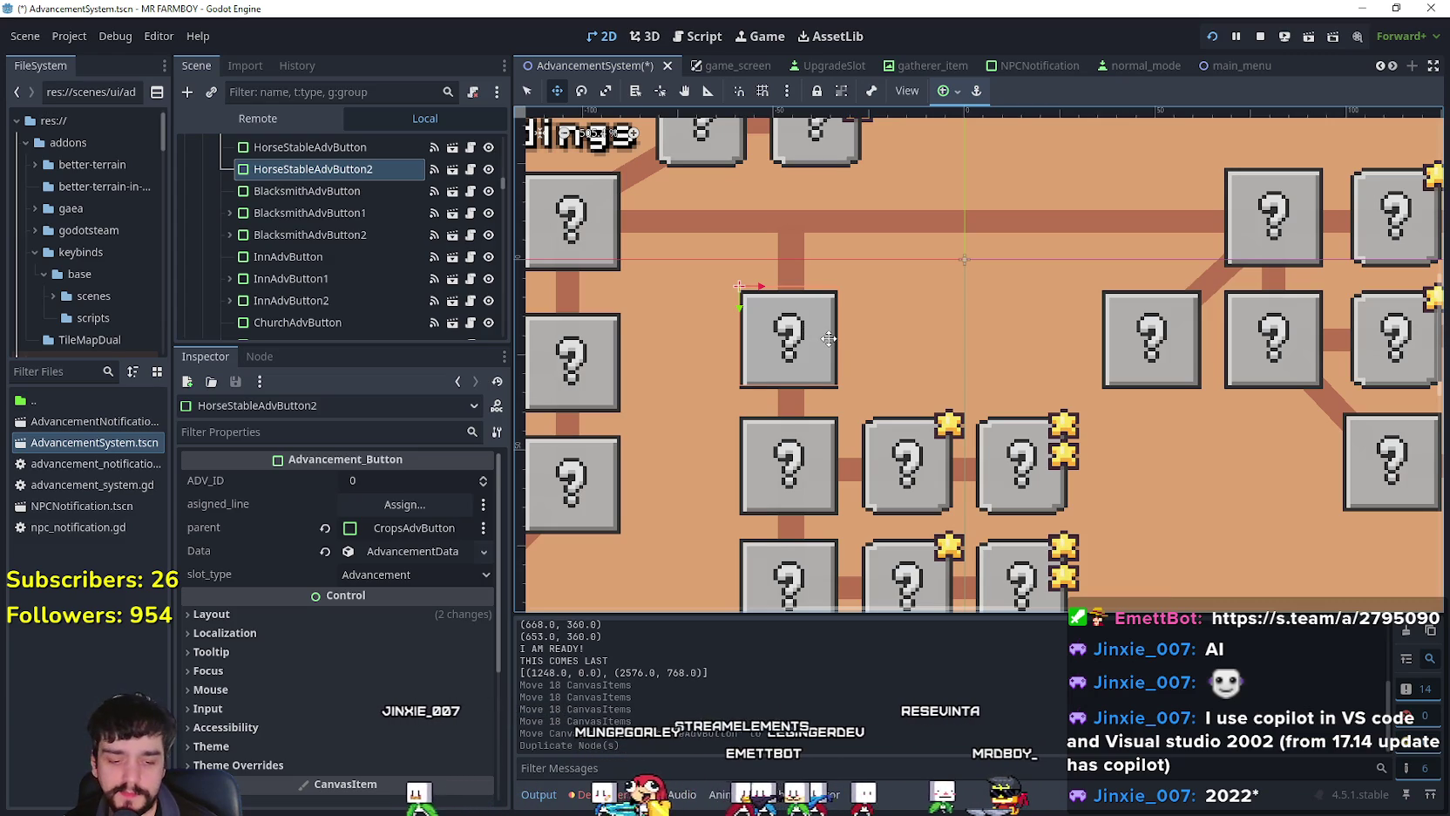
{"action": "key", "text": "Right"}
{"action": "key", "text": "Right"}
{"action": "key", "text": "Right"}
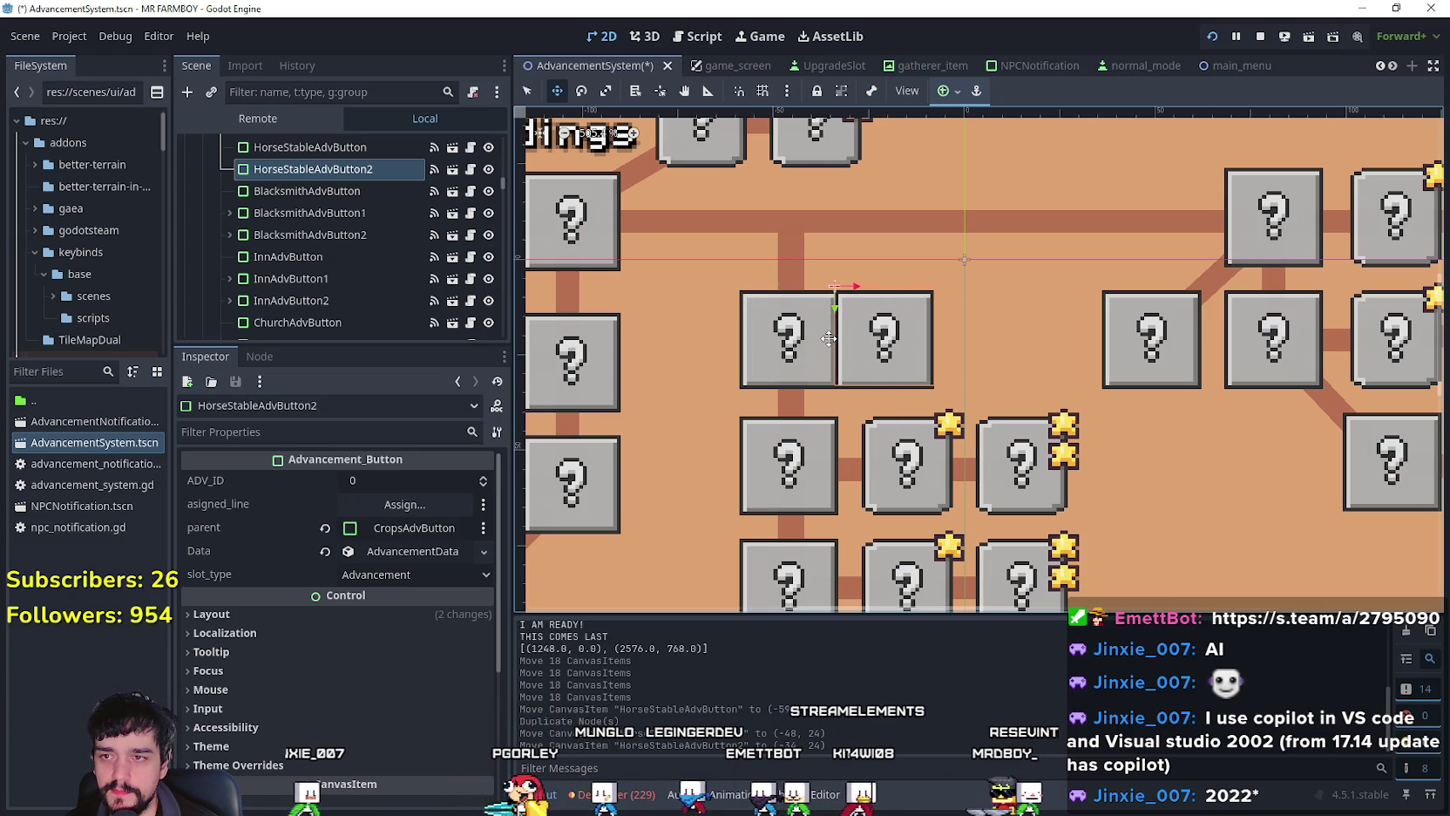
{"action": "key", "text": "Right"}
{"action": "key", "text": "Right"}
{"action": "key", "text": "Right"}
{"action": "key", "text": "Left"}
{"action": "key", "text": "Right"}
{"action": "key", "text": "Right"}
{"action": "key", "text": "Right"}
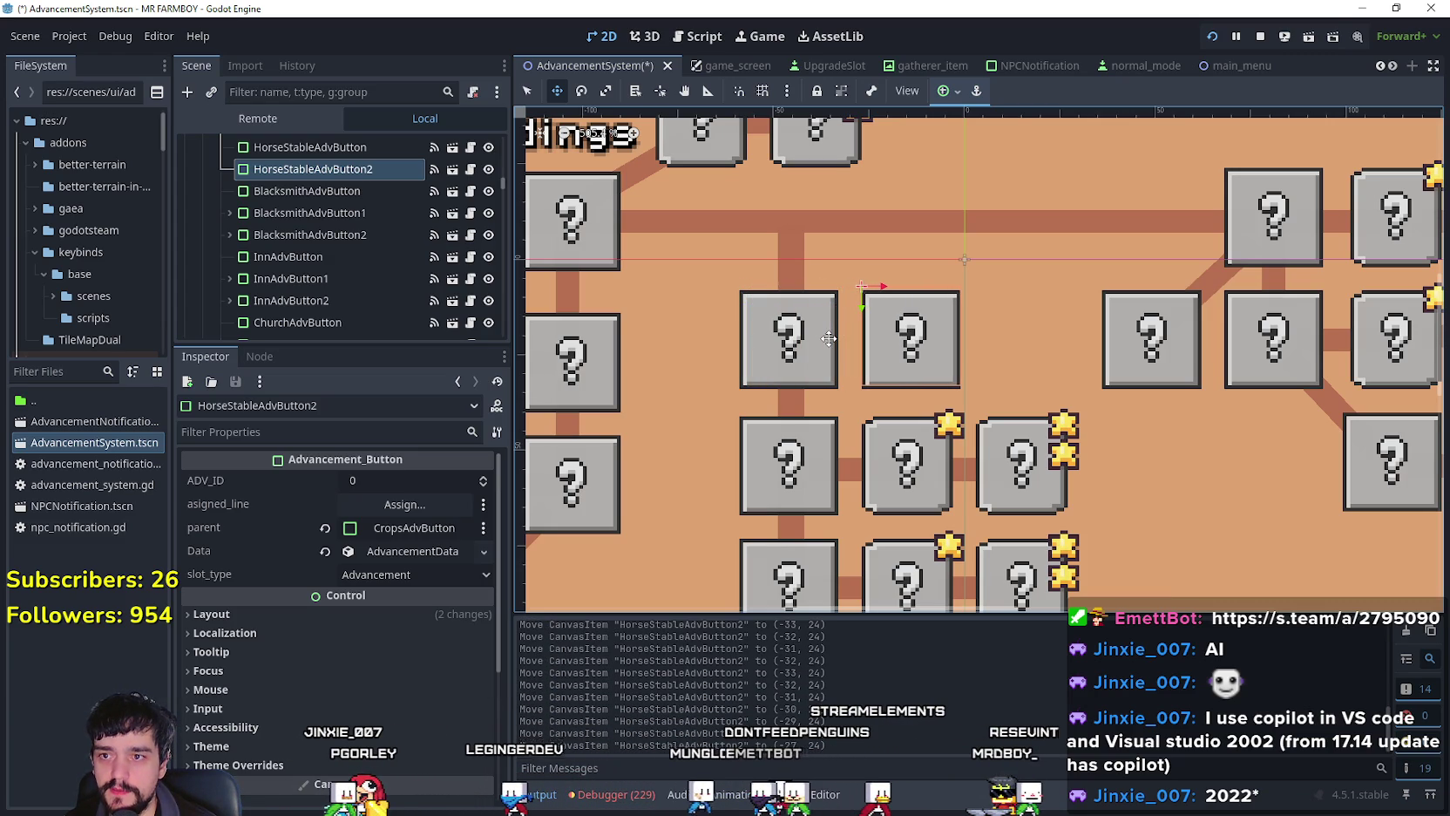
{"action": "scroll", "coordinate": [1087, 421], "scroll_direction": "up", "scroll_amount": 6}
{"action": "scroll", "coordinate": [793, 374], "scroll_direction": "down", "scroll_amount": 5}
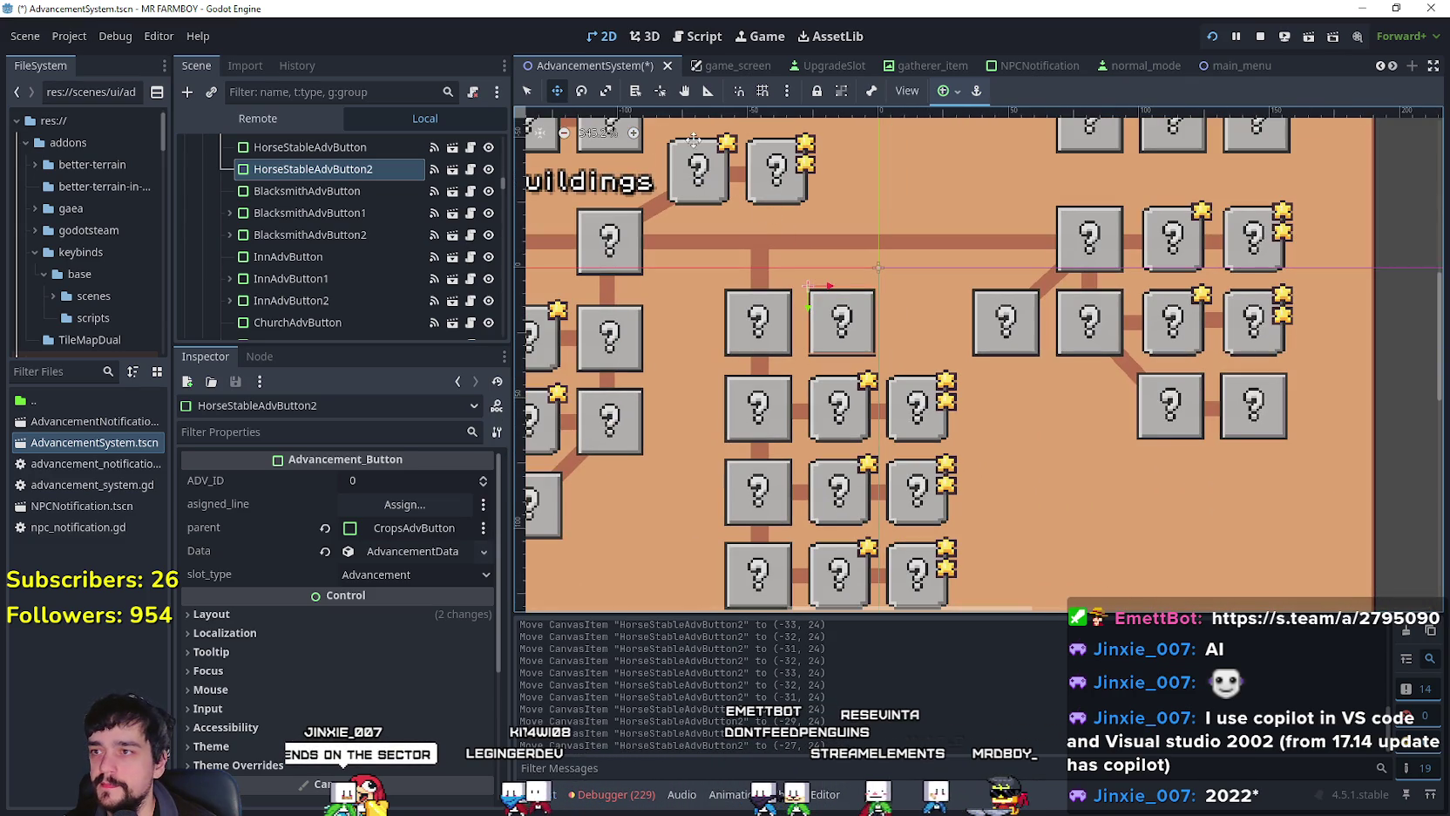
Step: Return to Select mode and save AdvancementSystem.tscn
{"action": "key", "text": "q"}
{"action": "scroll", "coordinate": [828, 375], "scroll_direction": "down", "scroll_amount": 4}
{"action": "key", "text": "ctrl+s"}
{"action": "scroll", "coordinate": [1032, 334], "scroll_direction": "up", "scroll_amount": 1}
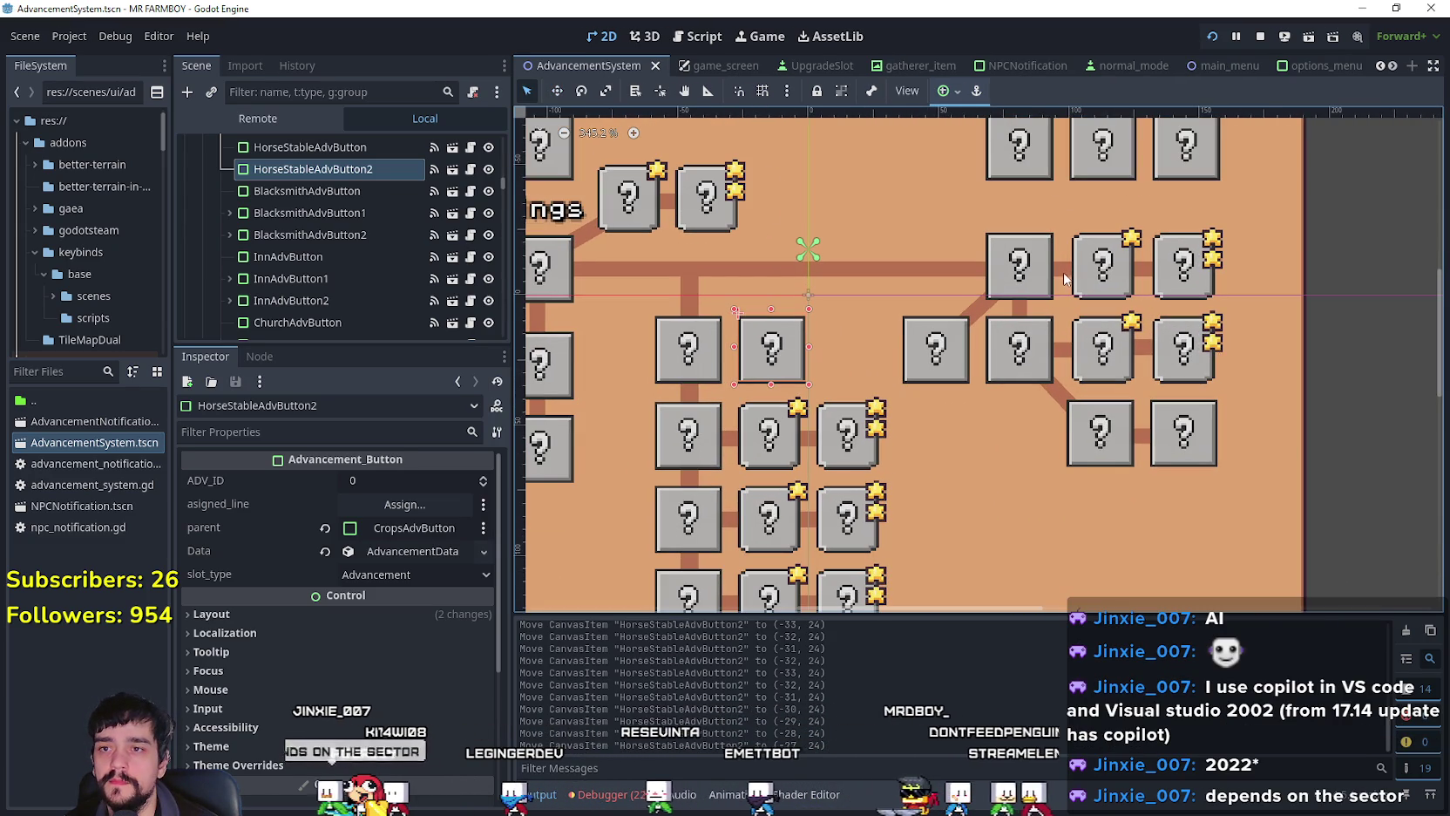
{"action": "left_click", "coordinate": [1064, 276]}
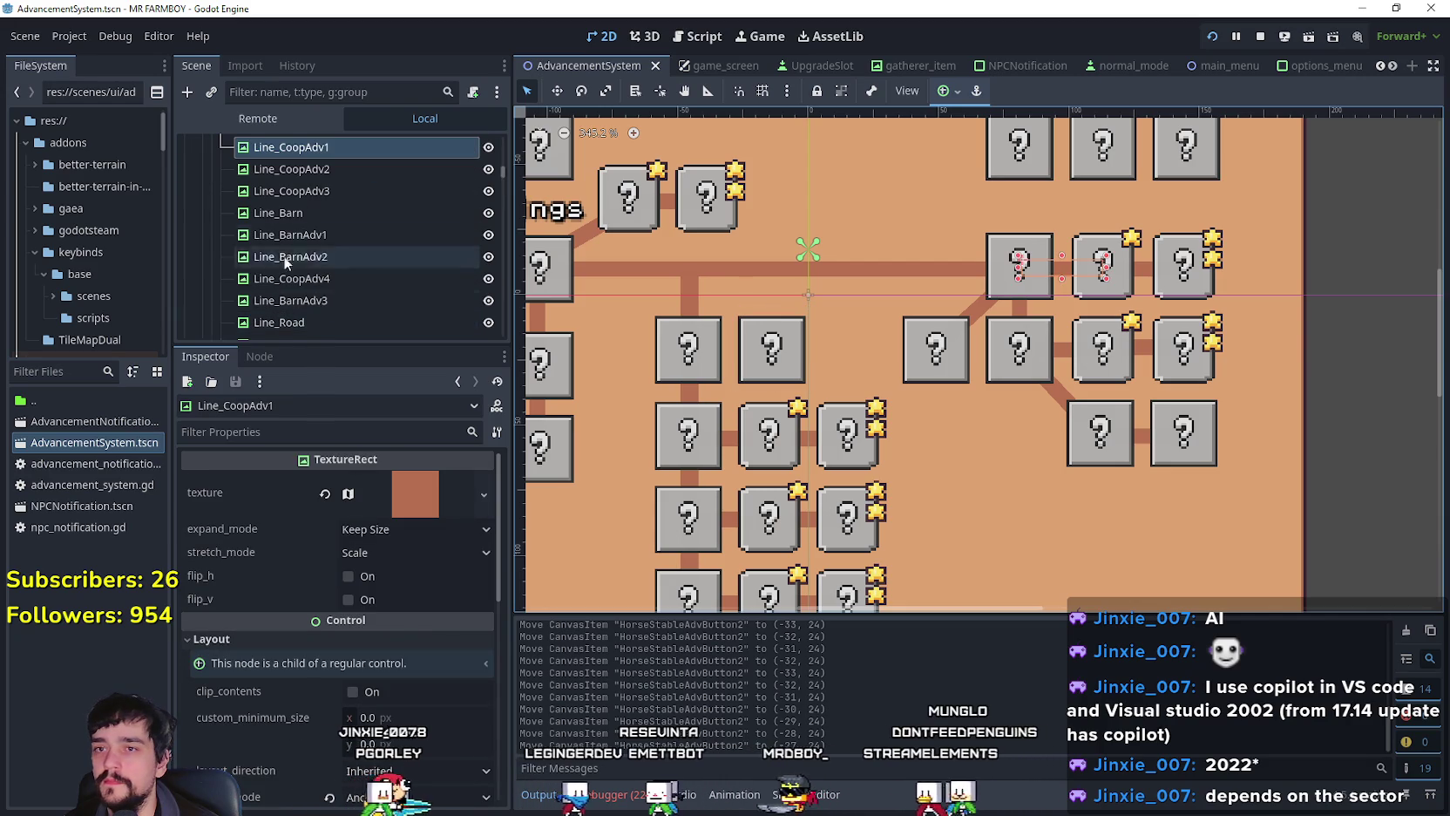
Step: Duplicate the Line_Blacksmith1 connector and place the copy above Line_Blacksmith in the Scene tree
{"action": "scroll", "coordinate": [285, 285], "scroll_direction": "up", "scroll_amount": 2}
{"action": "scroll", "coordinate": [399, 329], "scroll_direction": "down", "scroll_amount": 2}
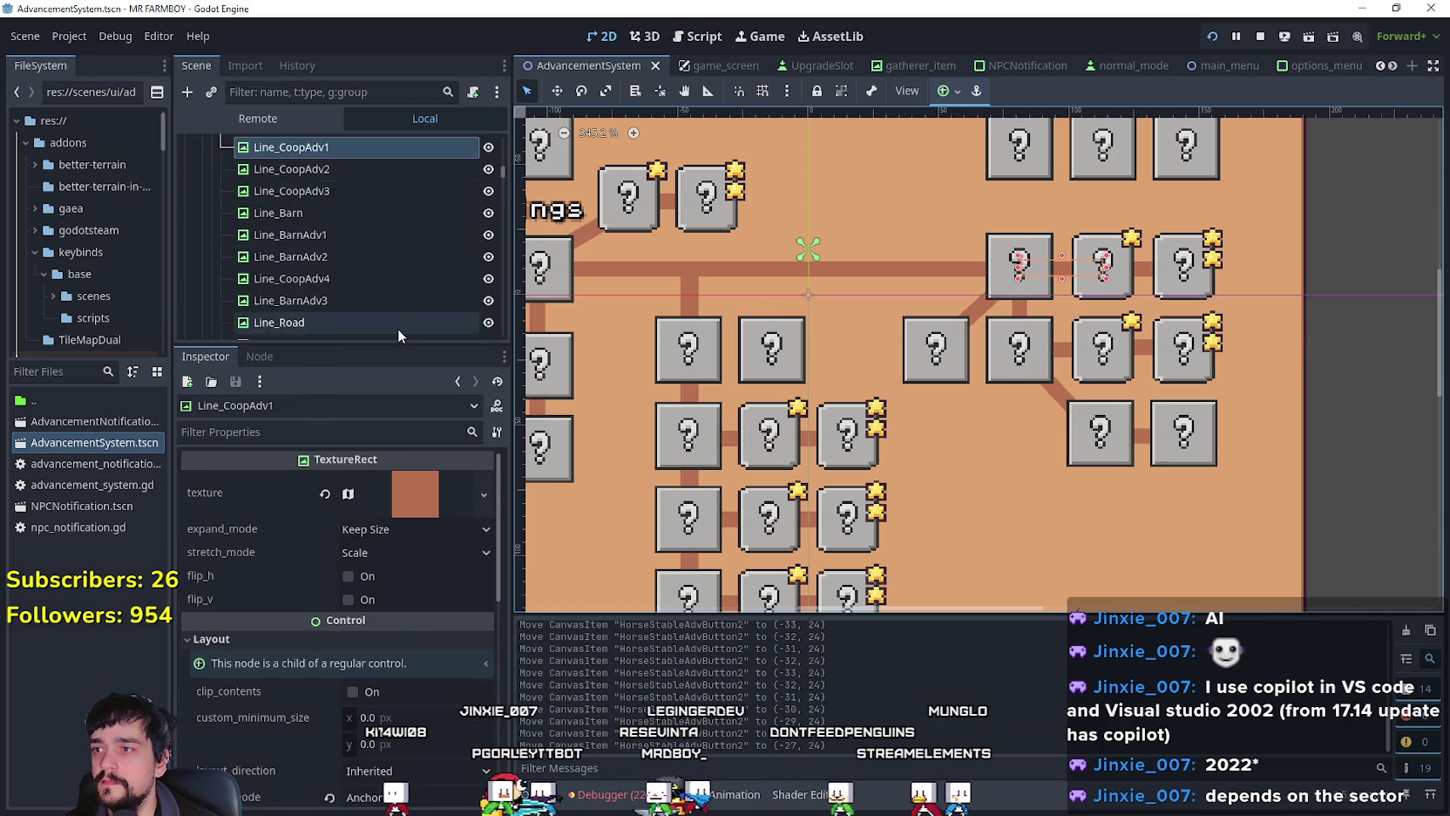
{"action": "scroll", "coordinate": [396, 315], "scroll_direction": "up", "scroll_amount": 3}
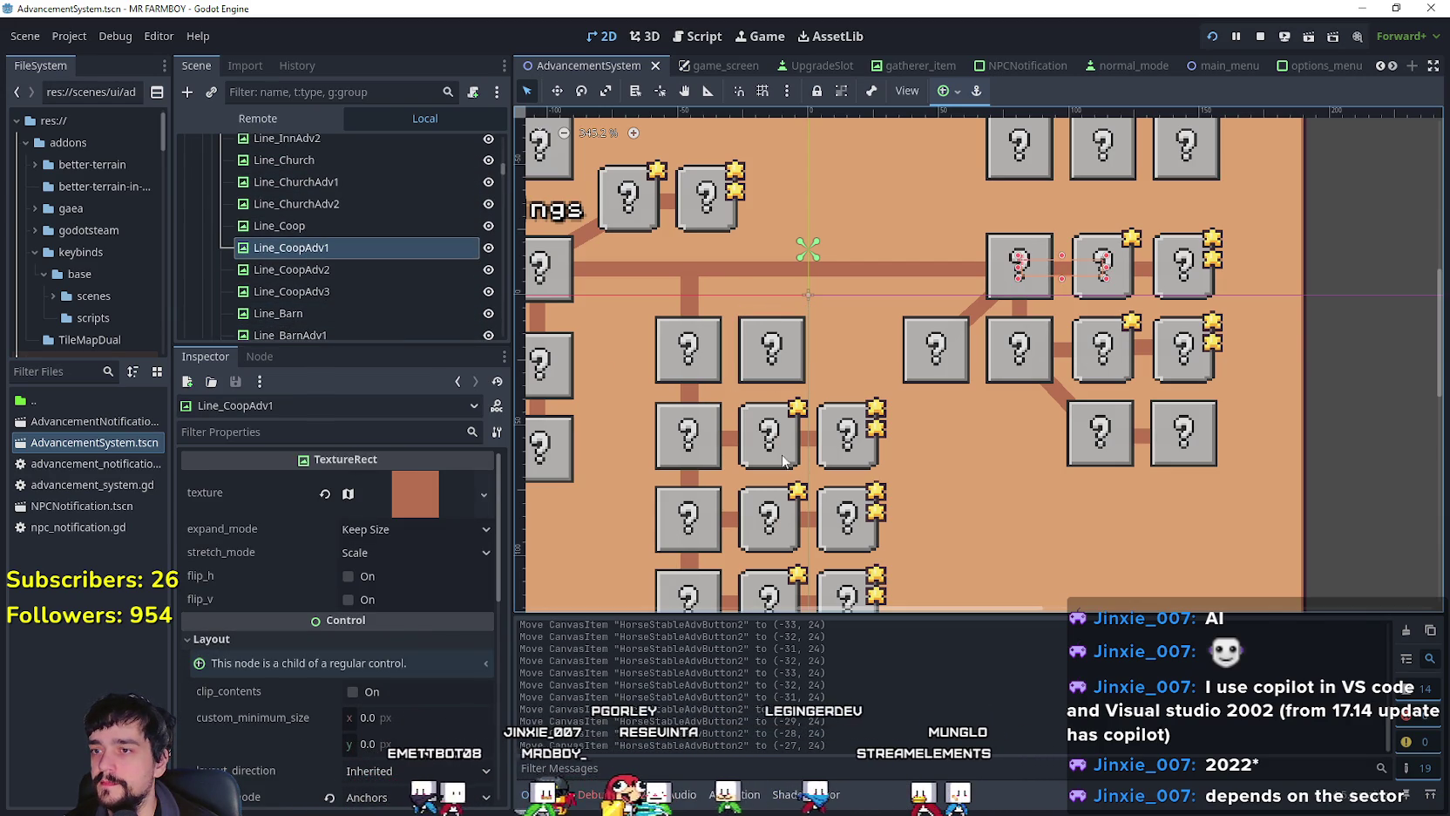
{"action": "left_click", "coordinate": [734, 445]}
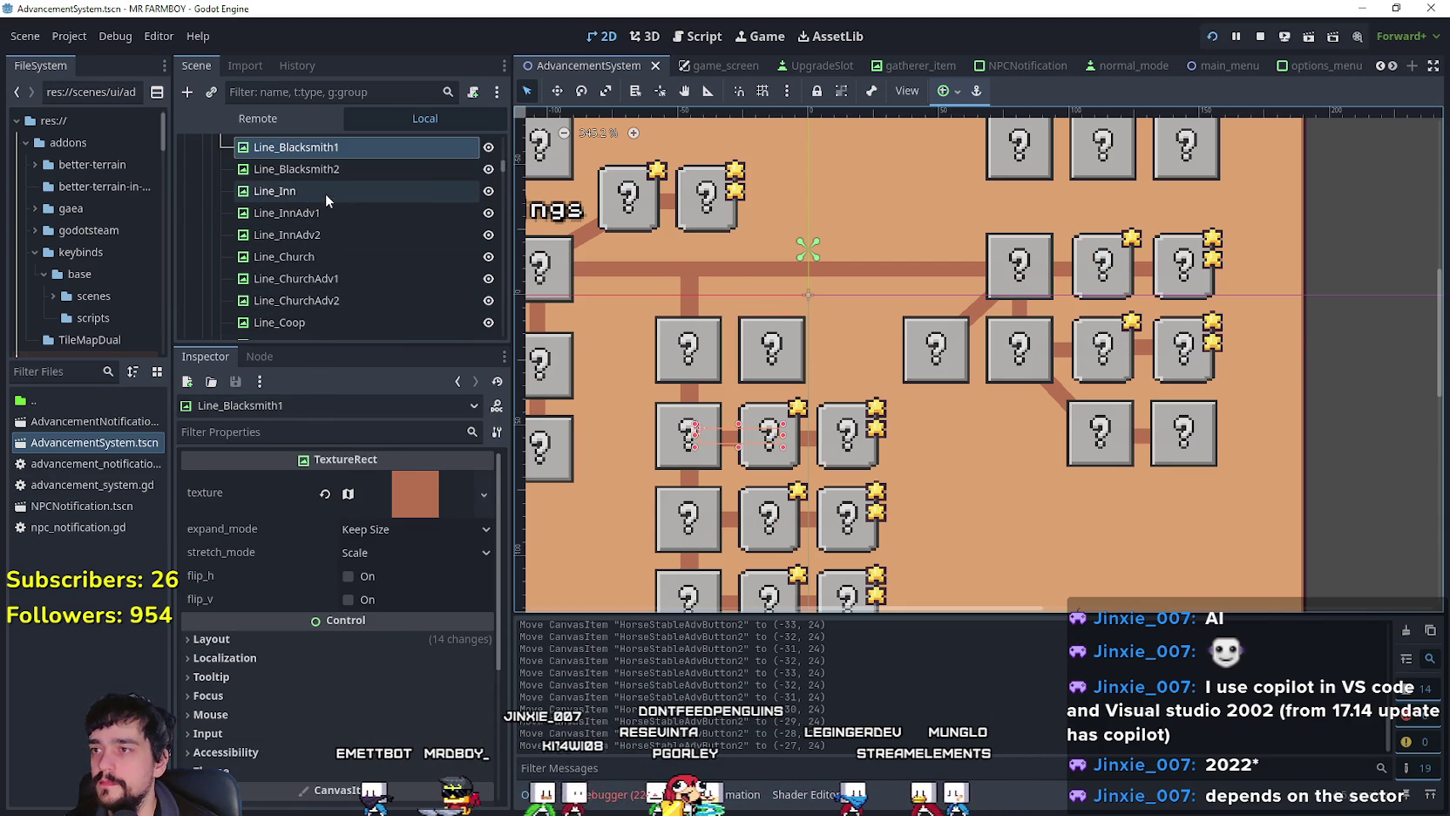
{"action": "key", "text": "ctrl+d"}
{"action": "scroll", "coordinate": [355, 244], "scroll_direction": "up", "scroll_amount": 1}
{"action": "mouse_move", "coordinate": [351, 243]}
{"action": "left_mouse_down"}
{"action": "mouse_move", "coordinate": [375, 229]}
{"action": "mouse_move", "coordinate": [360, 202]}
{"action": "left_mouse_up"}
Step: Rename the copy Line_HorseStable and move it up between the two horse stable boxes
{"action": "double_click", "coordinate": [361, 201]}
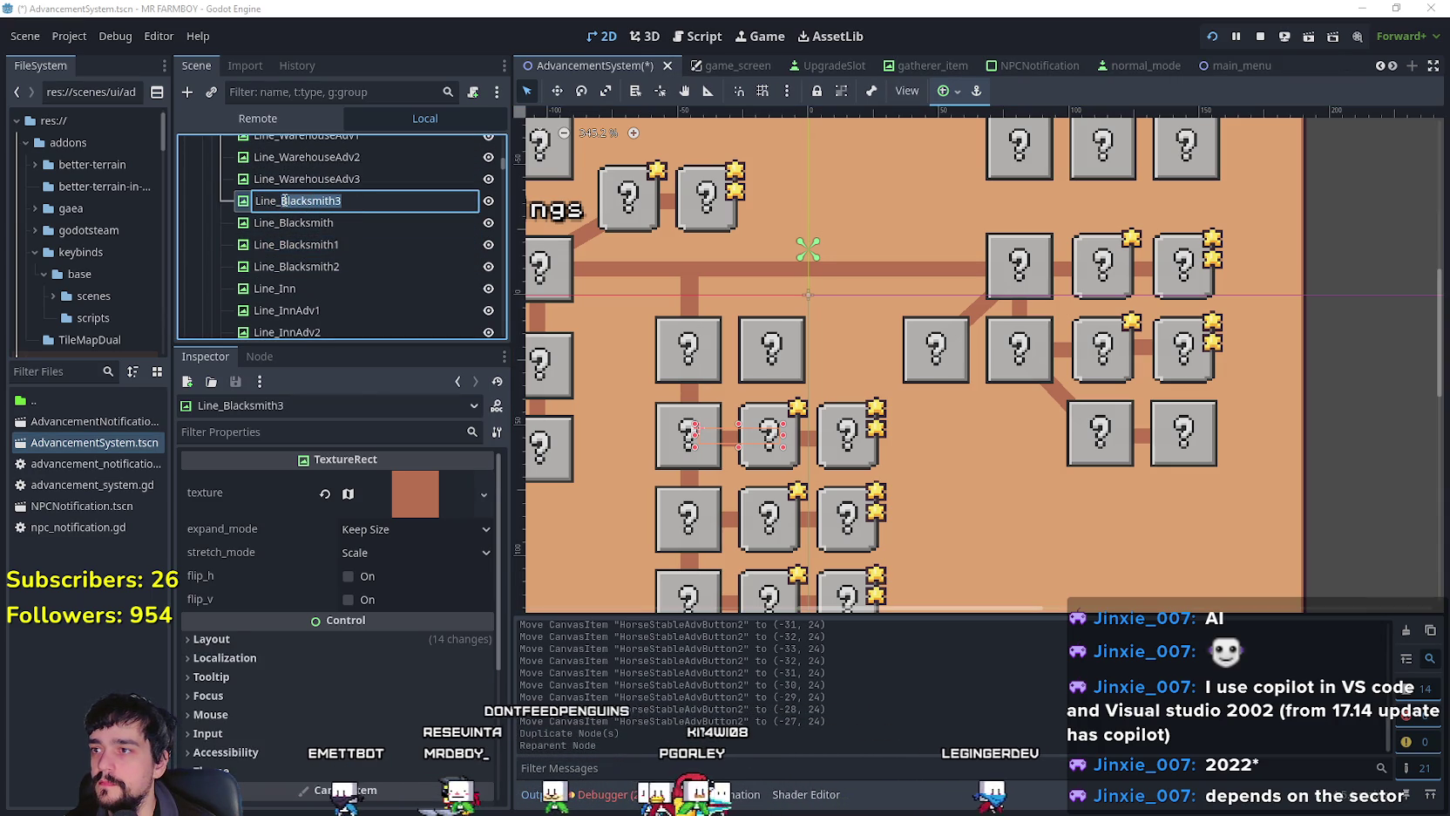
{"action": "type", "text": "HorseStable"}
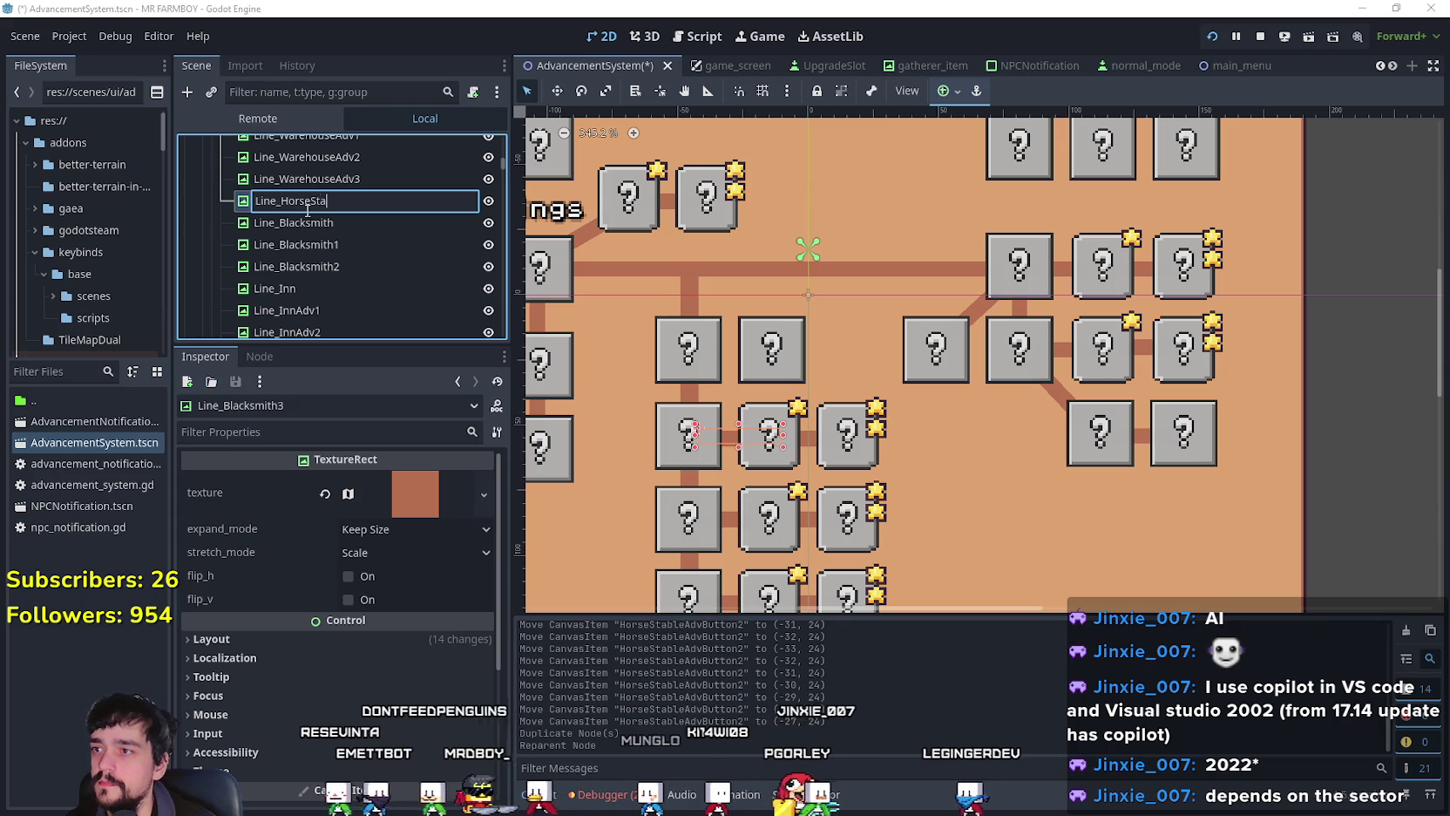
{"action": "key", "text": "Return"}
{"action": "scroll", "coordinate": [662, 348], "scroll_direction": "up", "scroll_amount": 3}
{"action": "left_click", "coordinate": [557, 91]}
{"action": "scroll", "coordinate": [778, 490], "scroll_direction": "up", "scroll_amount": 2}
{"action": "left_click_drag", "start_coordinate": [778, 489], "coordinate": [749, 334]}
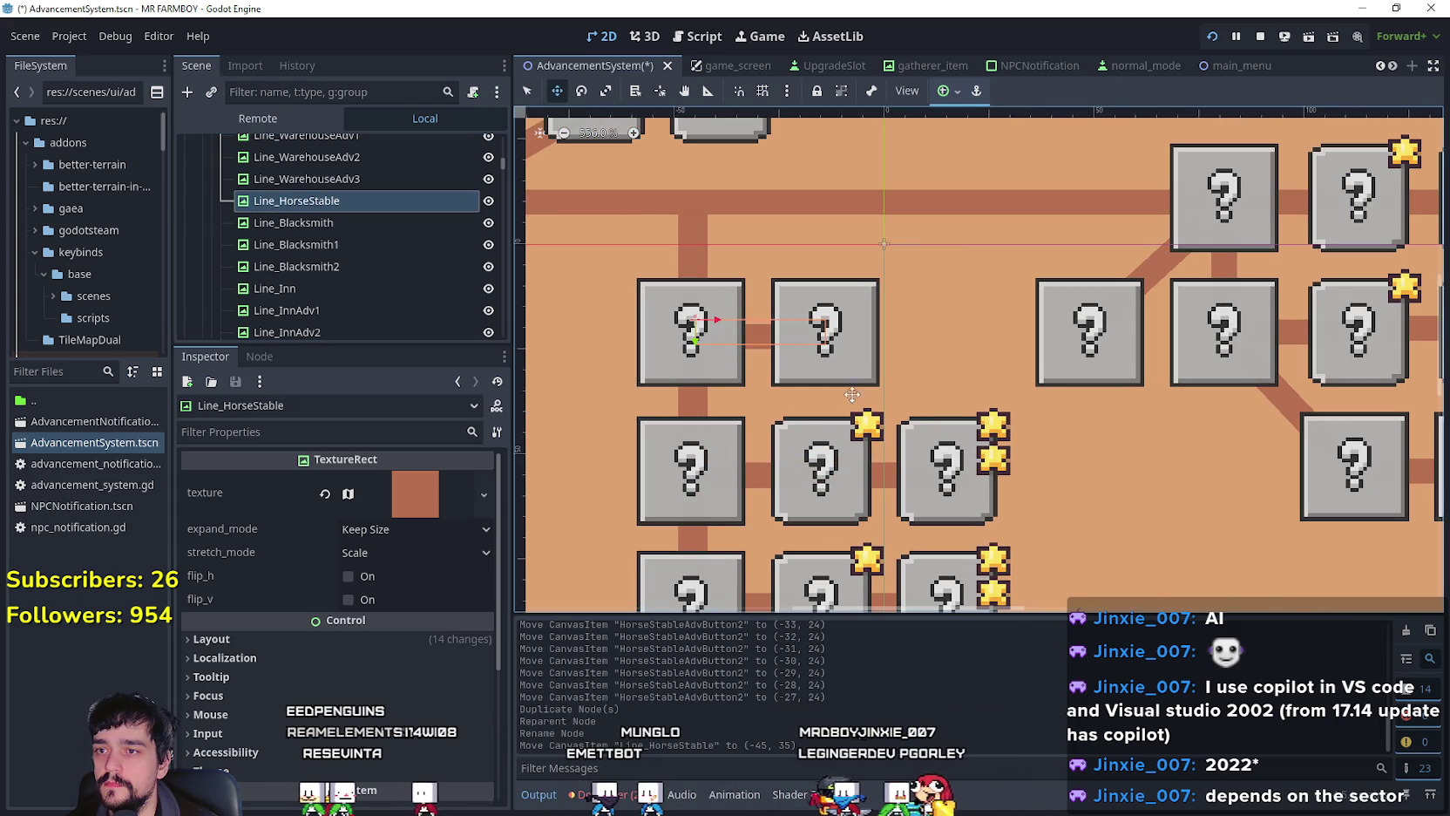
Step: Set HorseStableAdvButton2's parent to HorseStableAdvButton and its asigned_line to Line_HorseStable
{"action": "left_click", "coordinate": [527, 91]}
{"action": "left_click", "coordinate": [862, 325]}
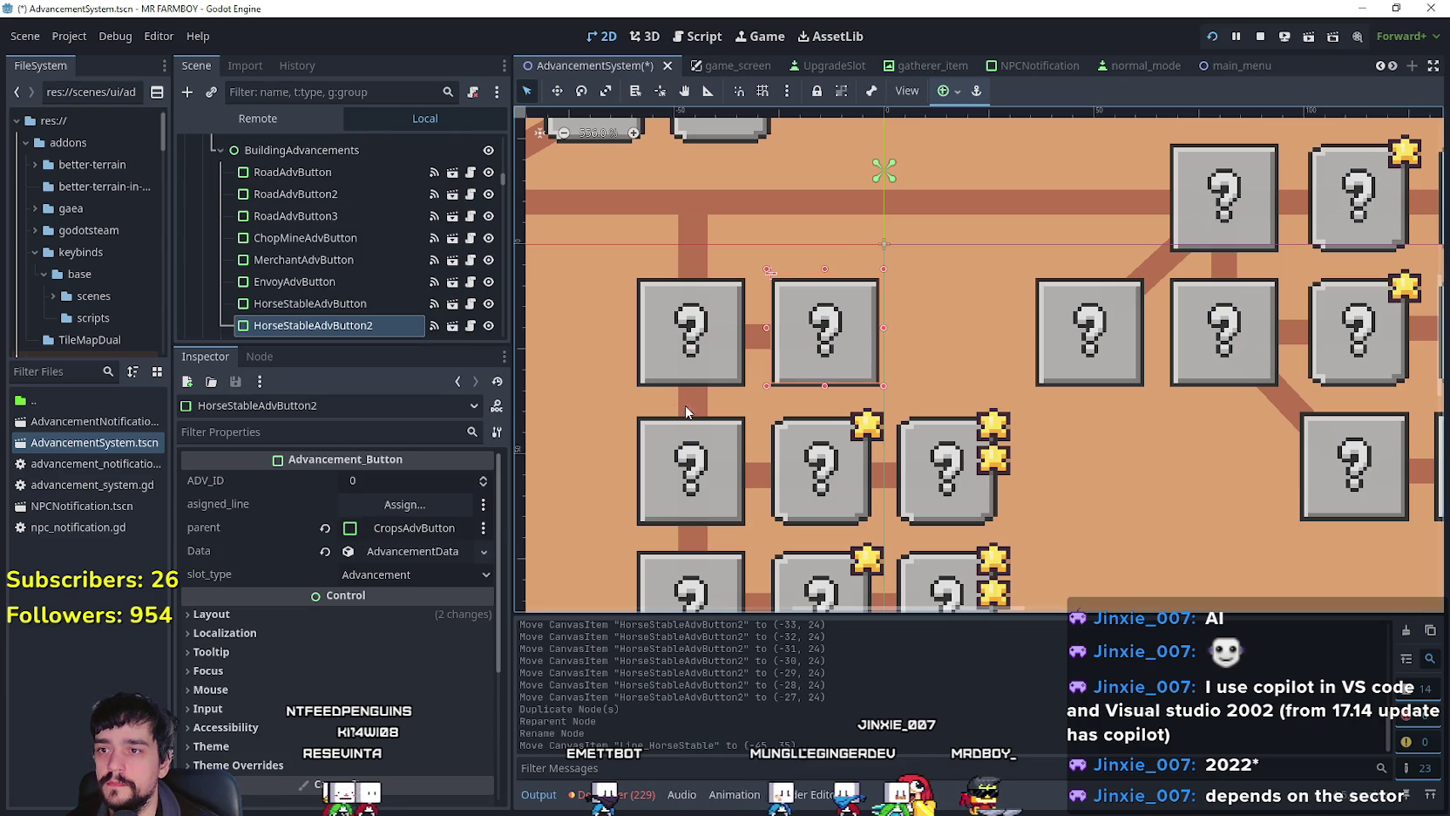
{"action": "left_click", "coordinate": [424, 528]}
{"action": "scroll", "coordinate": [756, 380], "scroll_direction": "down", "scroll_amount": 5}
{"action": "left_click", "coordinate": [732, 243]}
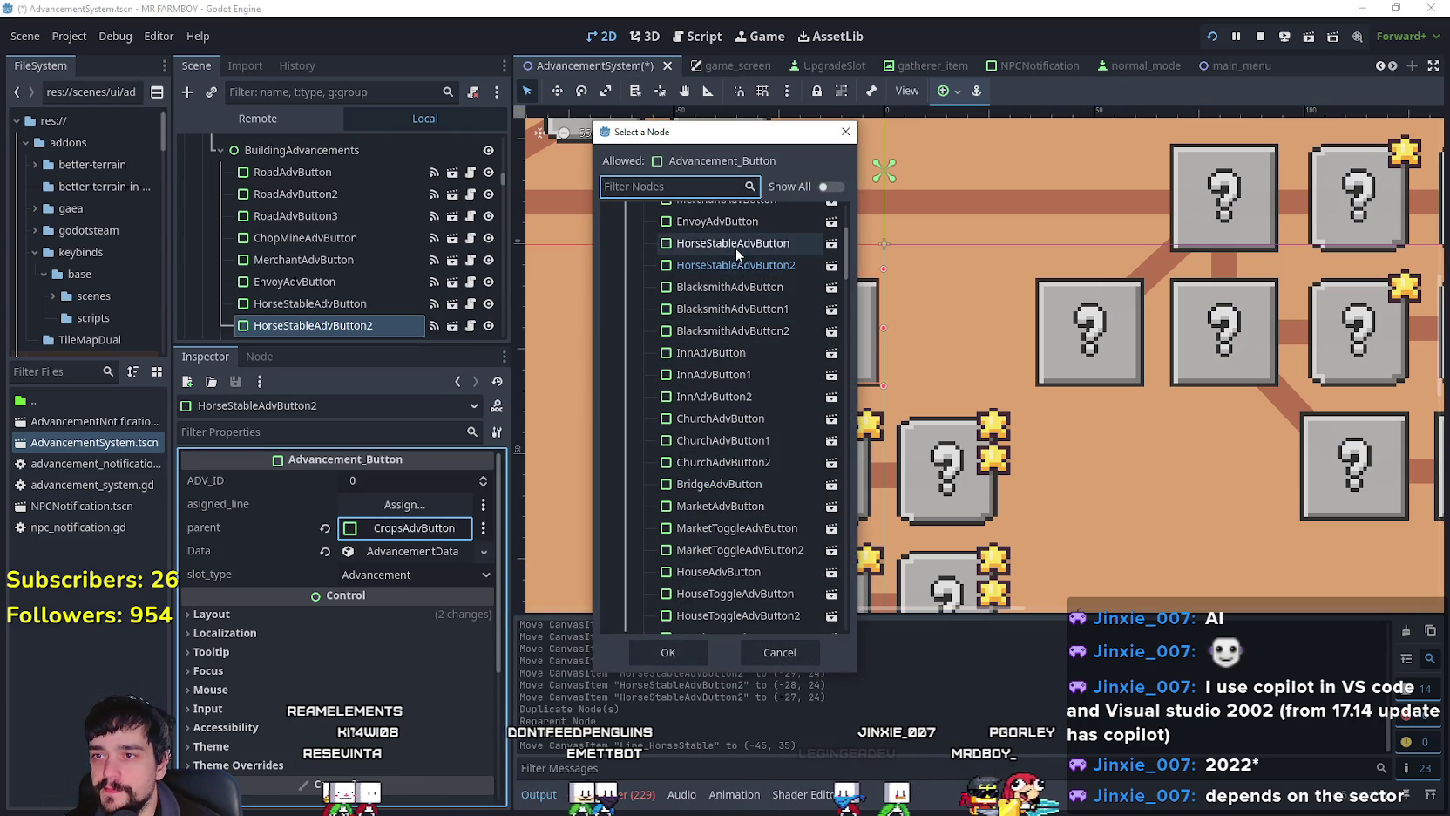
{"action": "left_click", "coordinate": [668, 652]}
{"action": "left_click", "coordinate": [404, 503]}
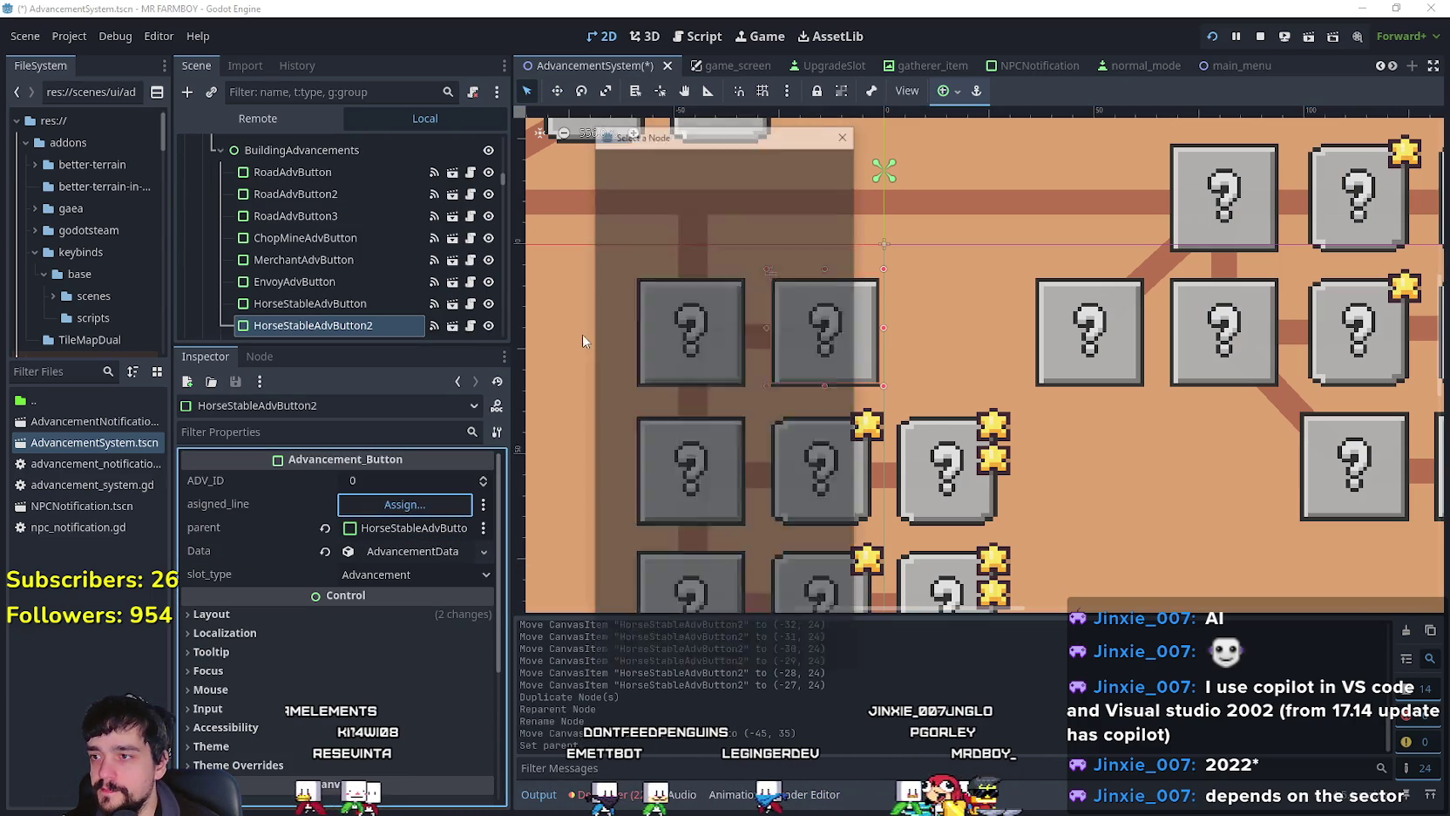
{"action": "scroll", "coordinate": [758, 436], "scroll_direction": "down", "scroll_amount": 5}
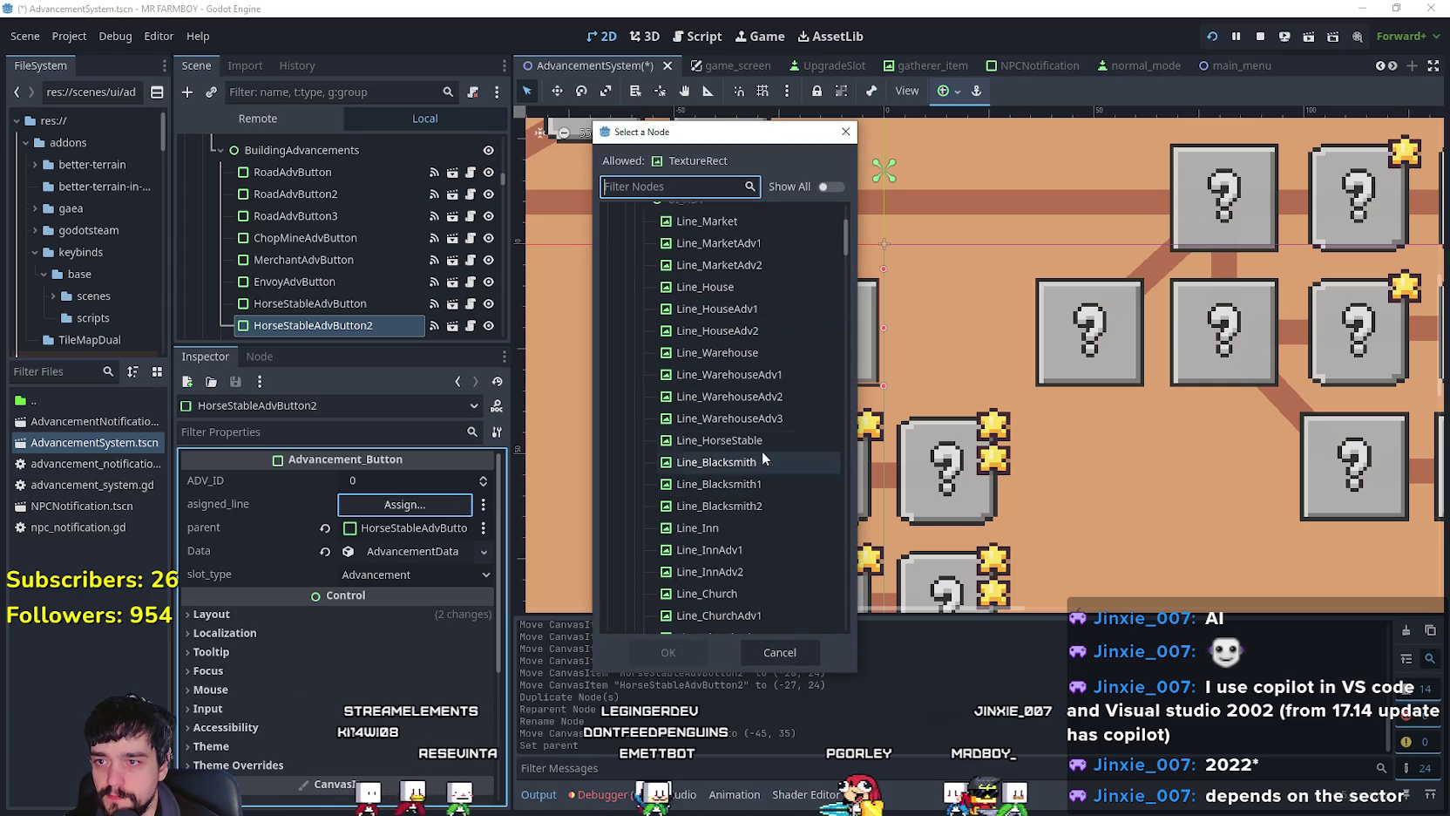
{"action": "left_click", "coordinate": [762, 457]}
{"action": "left_click", "coordinate": [667, 652]}
Step: Make HorseStableAdvButton2's Data resource unique
{"action": "left_click", "coordinate": [389, 556]}
{"action": "left_click", "coordinate": [378, 695]}
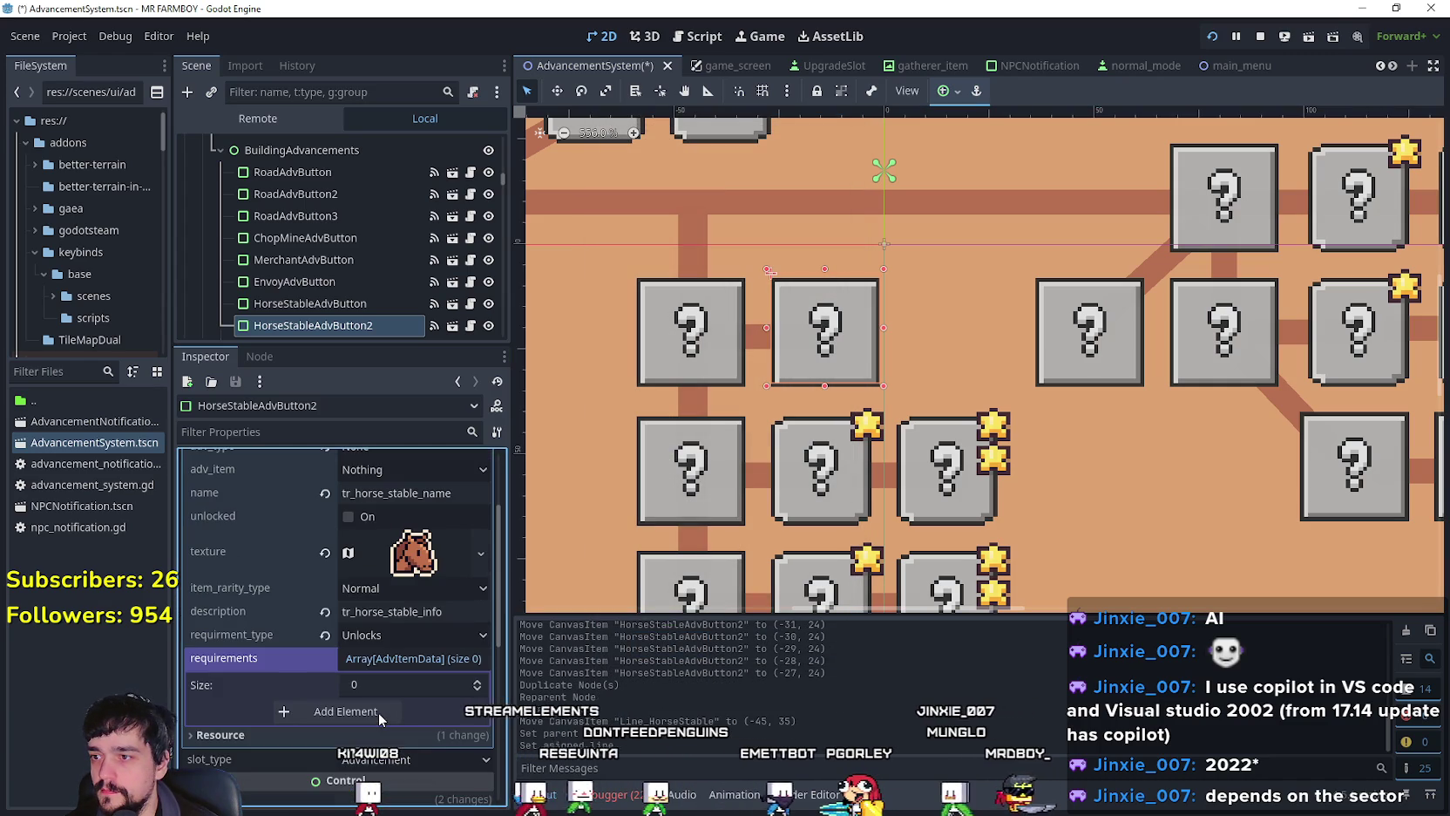
{"action": "scroll", "coordinate": [386, 695], "scroll_direction": "up", "scroll_amount": 3}
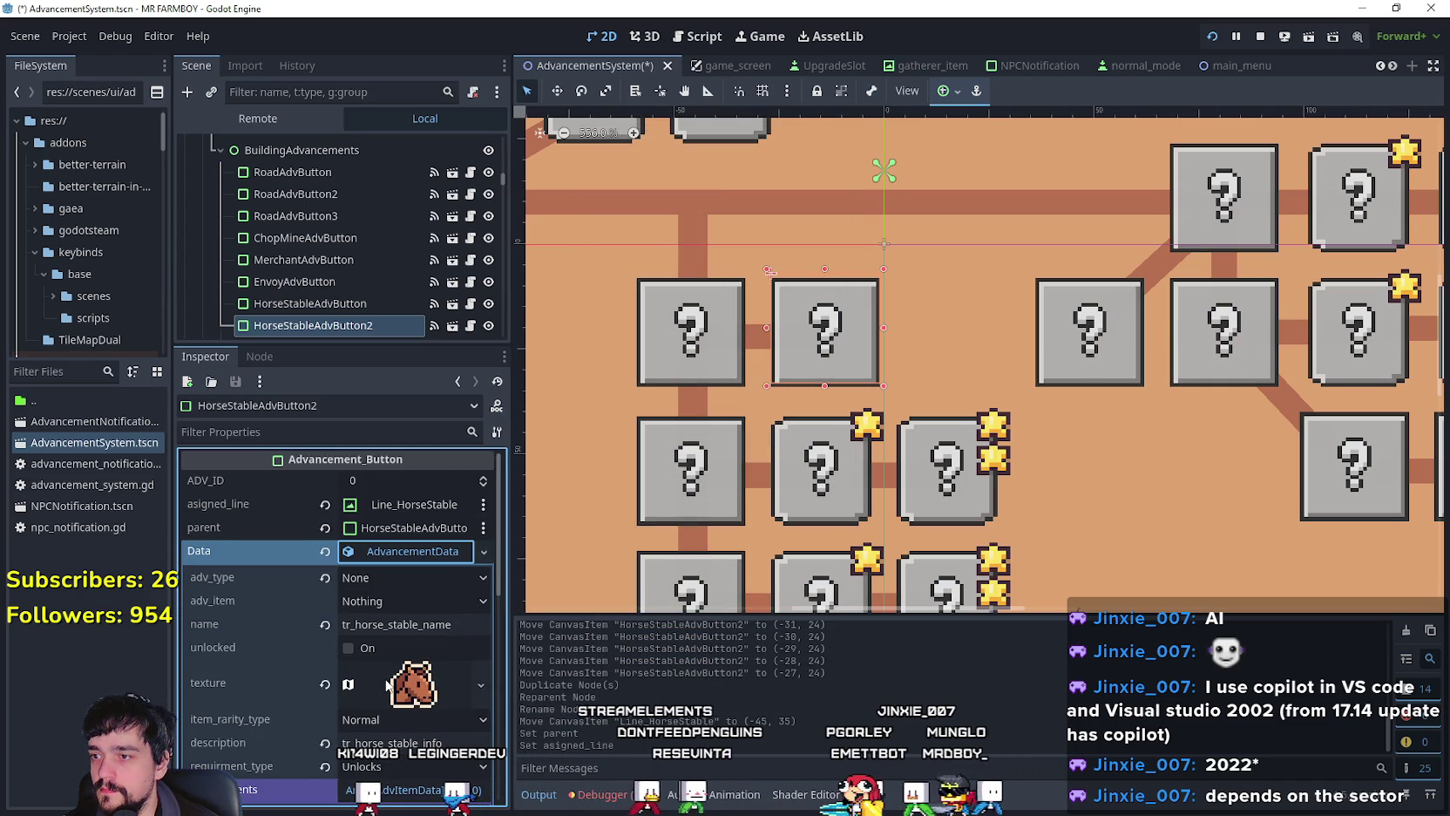
{"action": "right_click", "coordinate": [403, 554]}
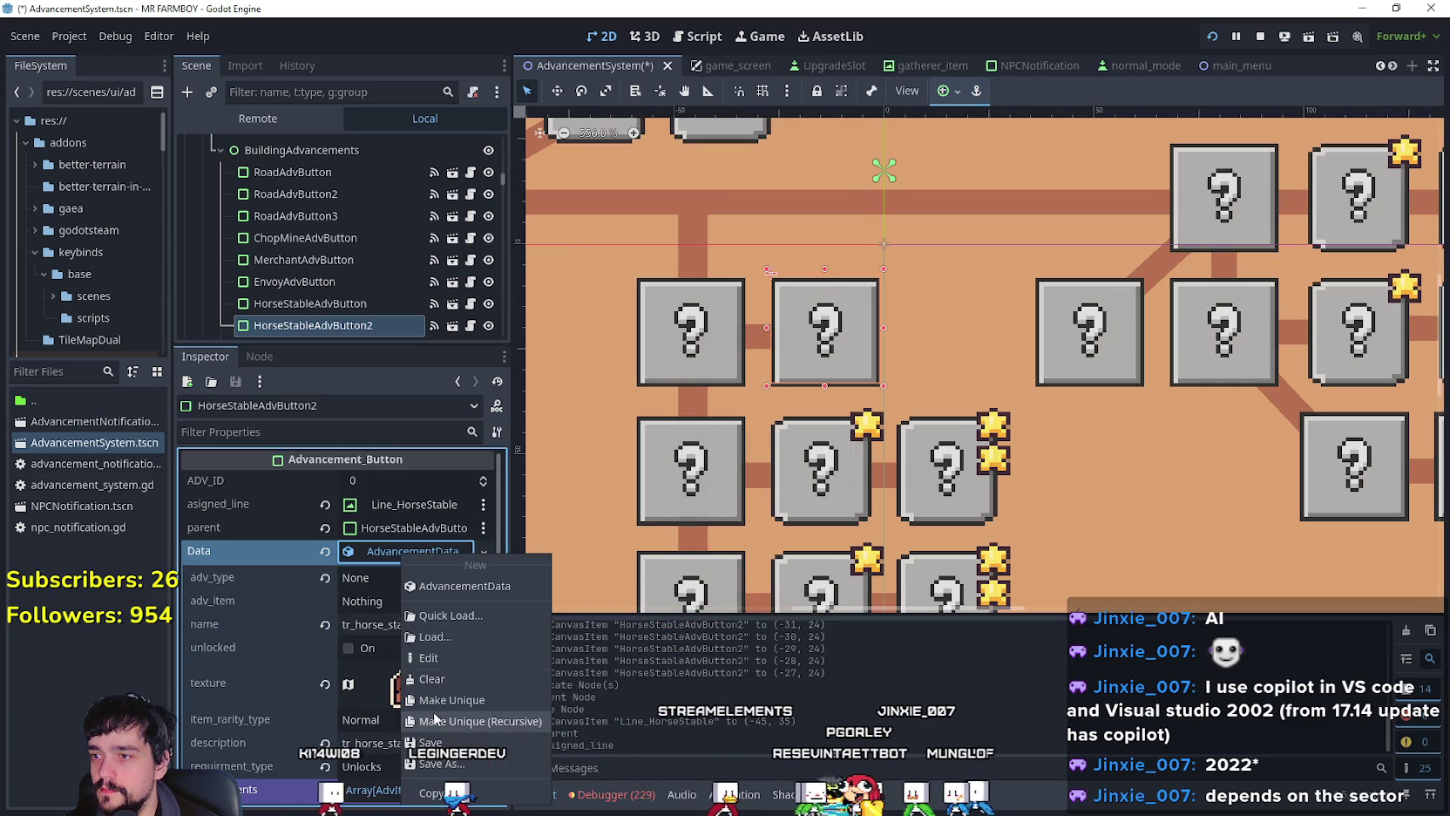
{"action": "left_click", "coordinate": [443, 700]}
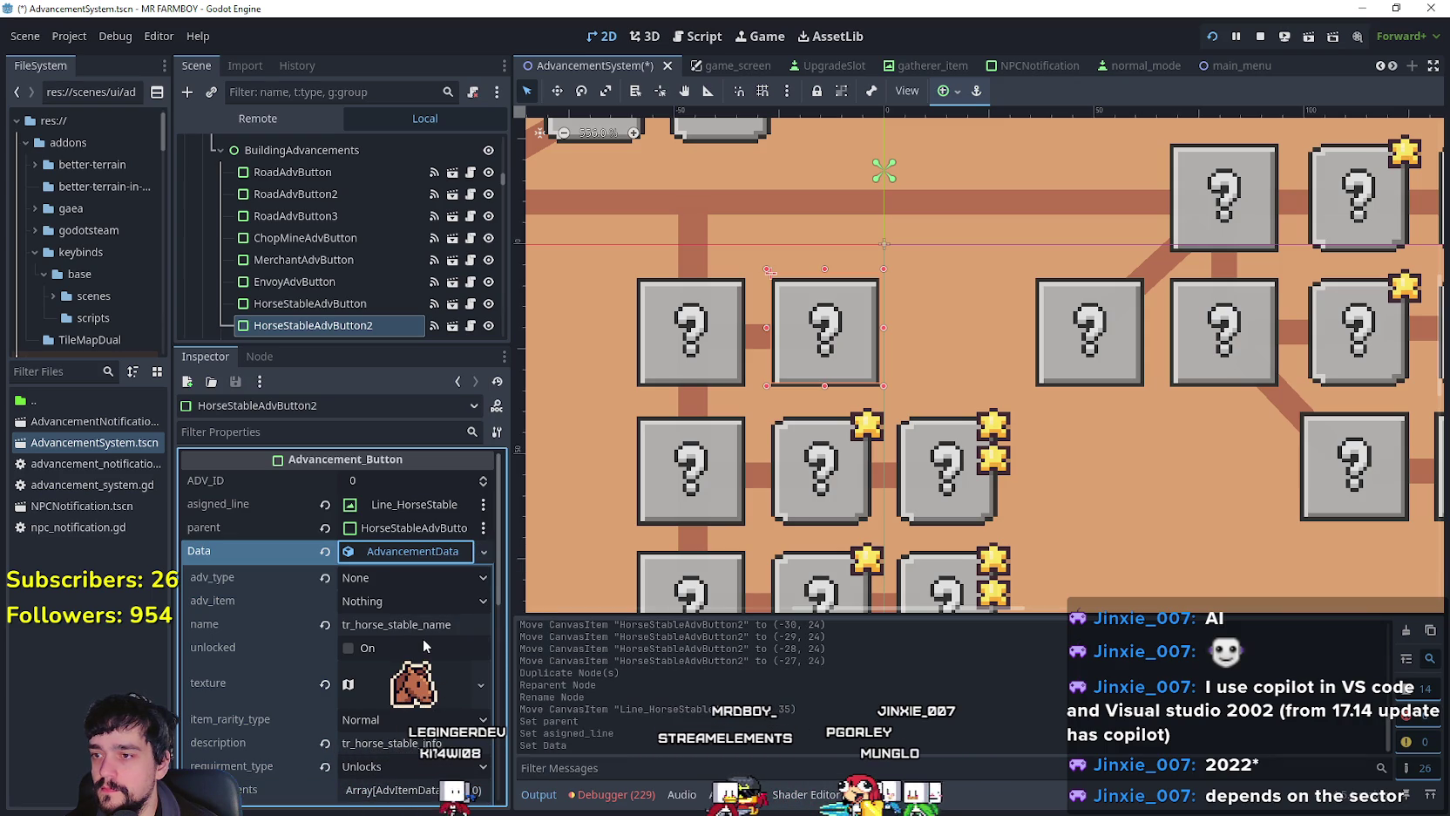
{"action": "left_click", "coordinate": [454, 625]}
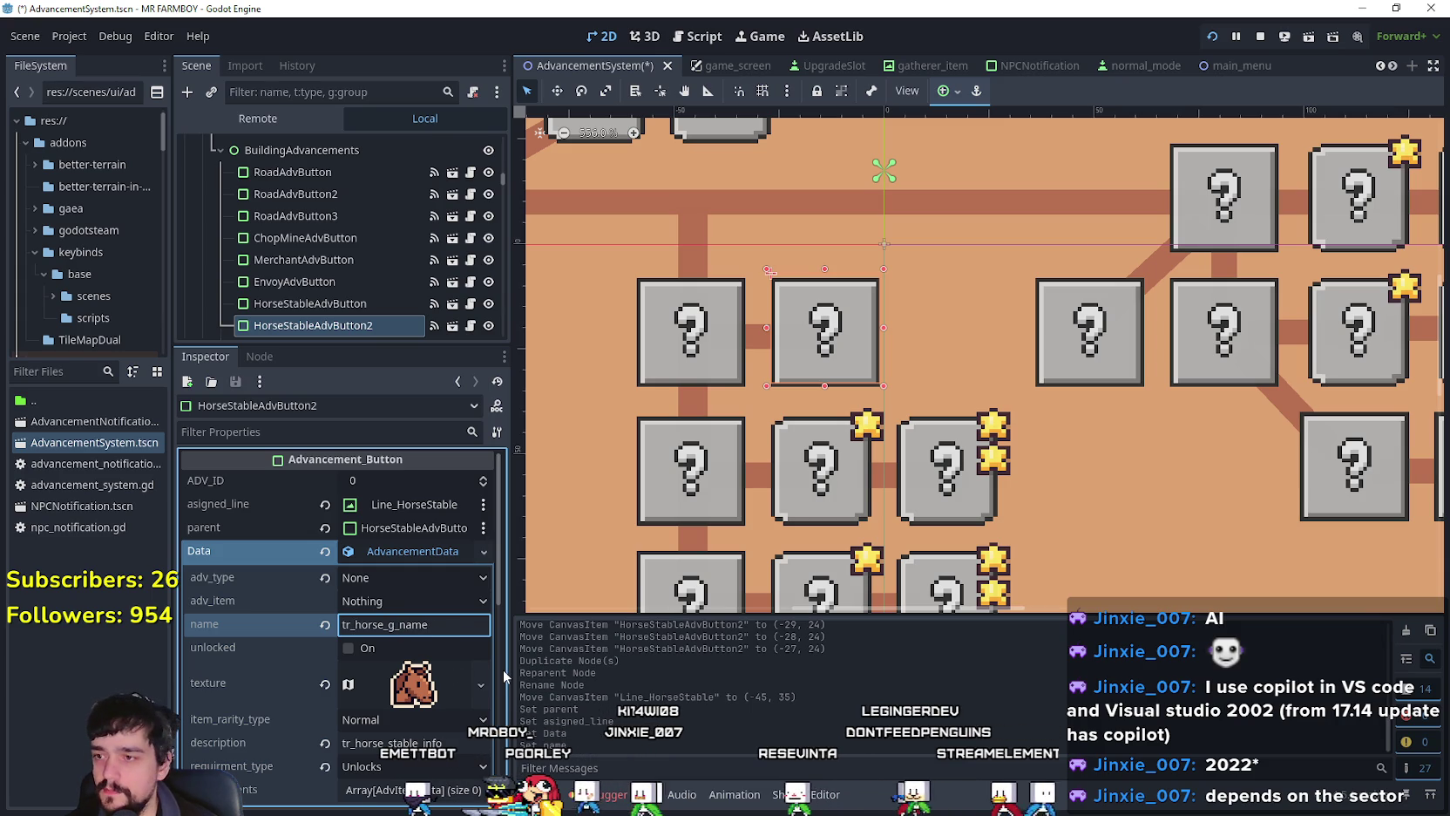
Step: Replace 'stable' with 'grown' to get tr_horse_grown_info, and add an empty requirements element
{"action": "scroll", "coordinate": [470, 654], "scroll_direction": "down", "scroll_amount": 2}
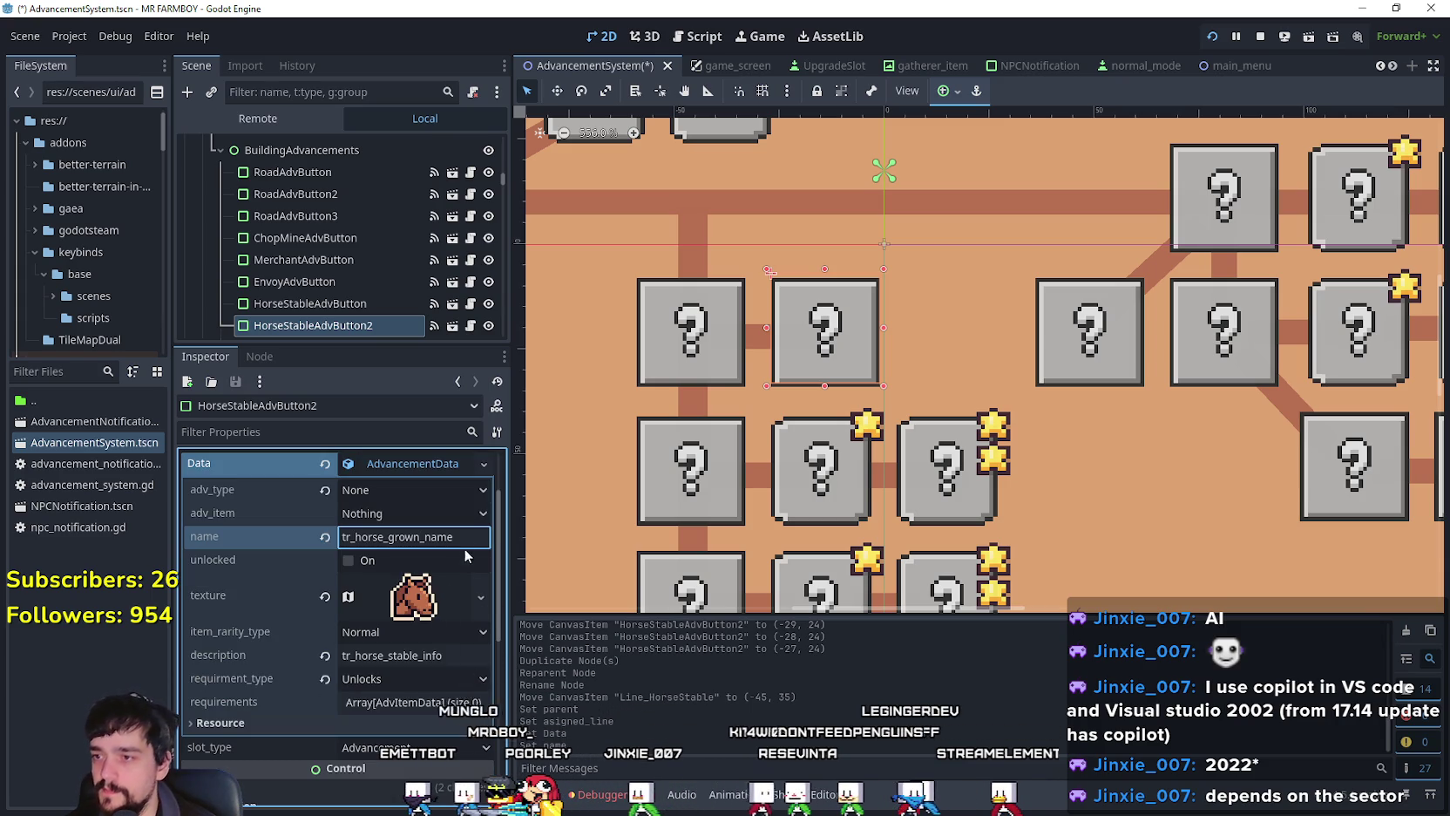
{"action": "left_click", "coordinate": [428, 702]}
{"action": "scroll", "coordinate": [410, 645], "scroll_direction": "down", "scroll_amount": 2}
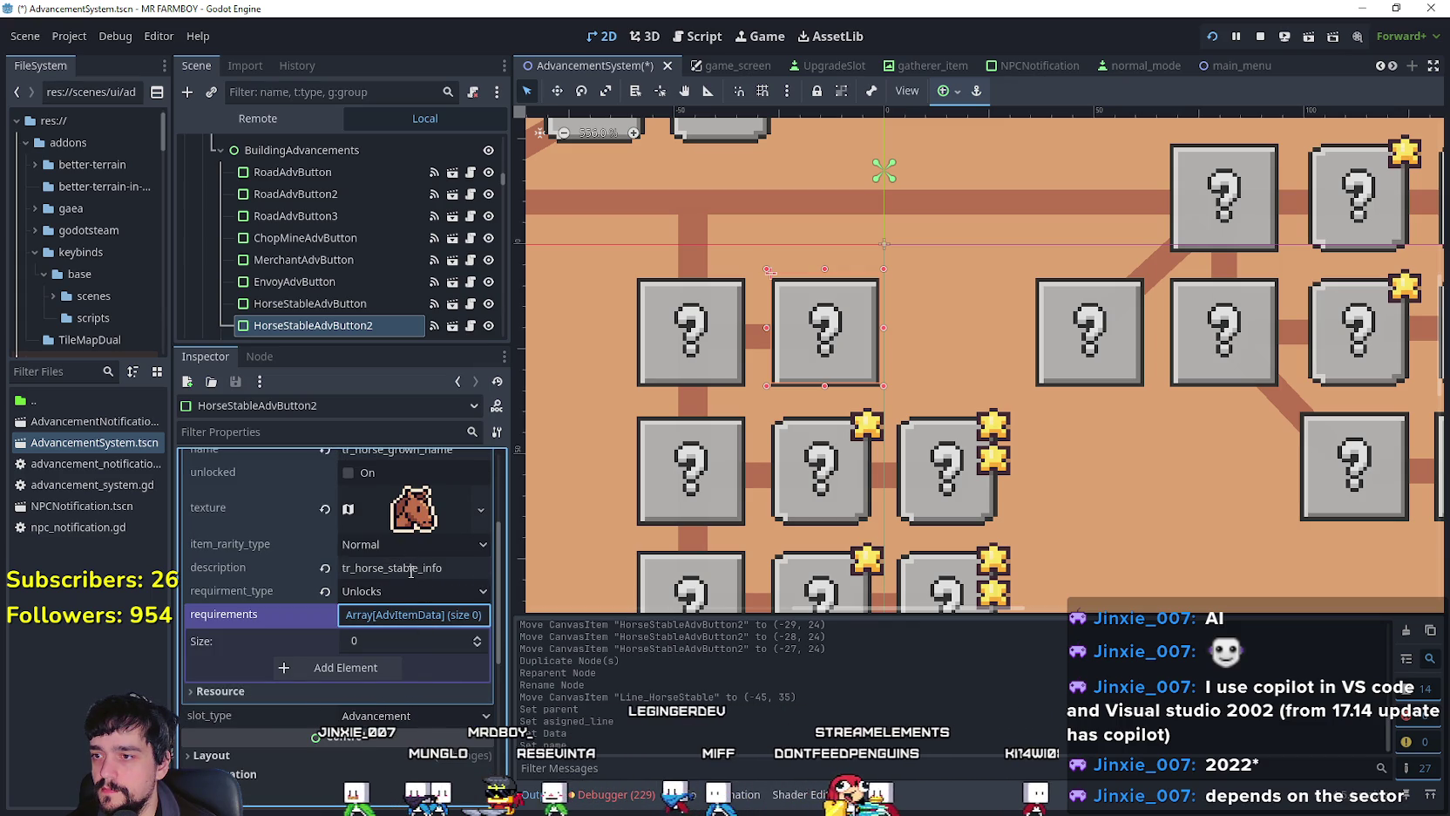
{"action": "left_click_drag", "start_coordinate": [418, 569], "coordinate": [399, 569]}
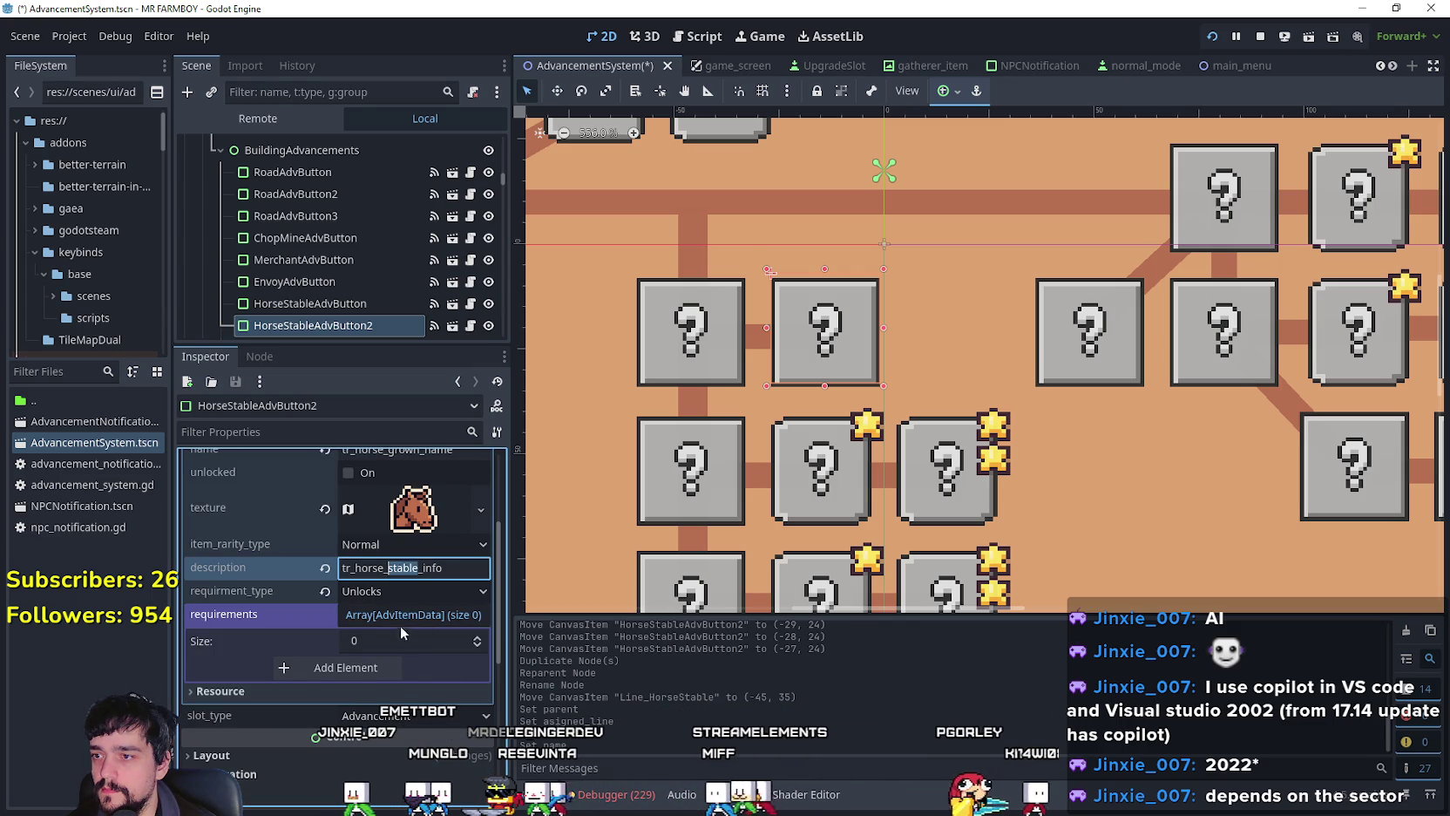
{"action": "type", "text": "grown"}
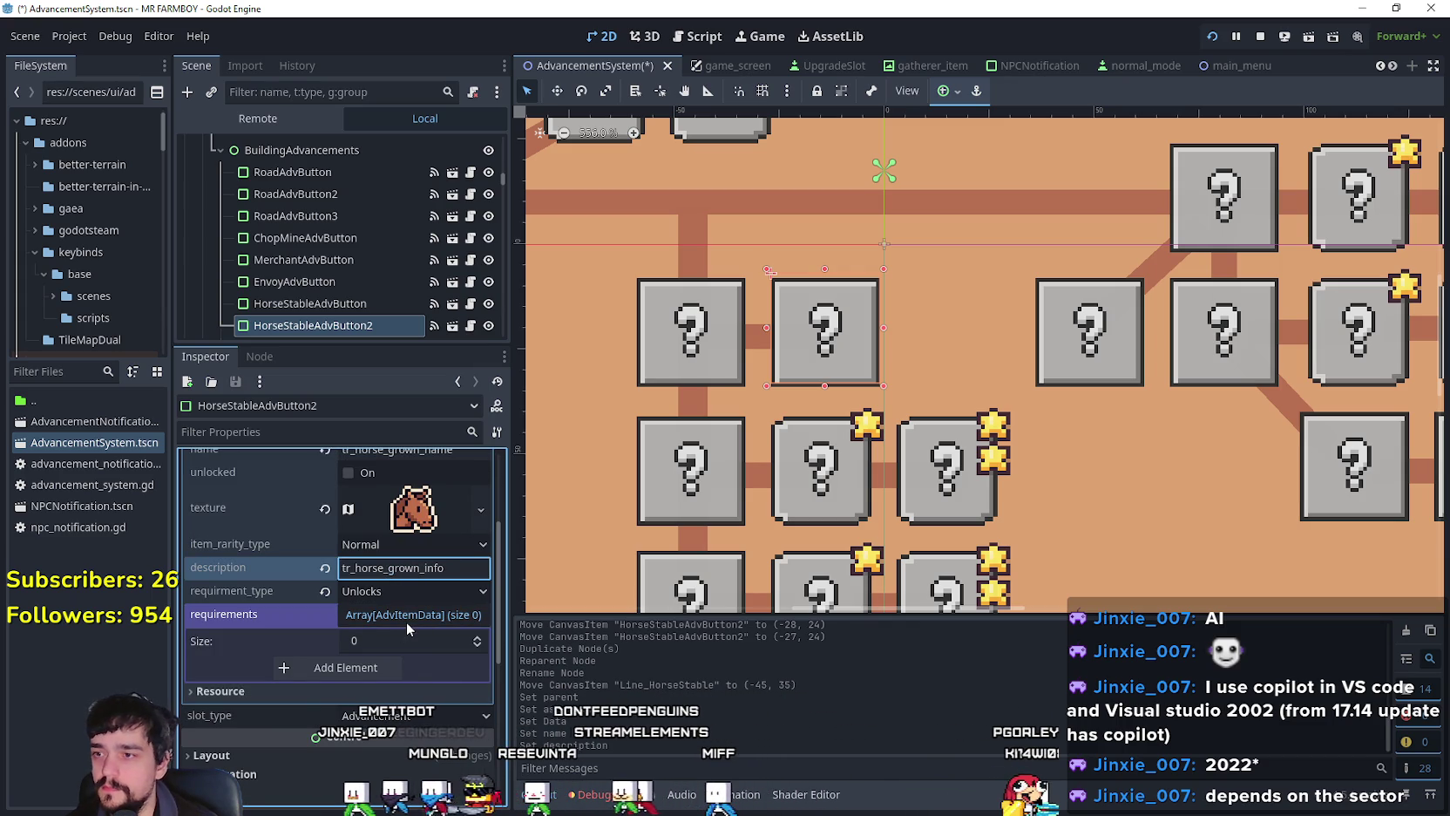
{"action": "left_click", "coordinate": [374, 664]}
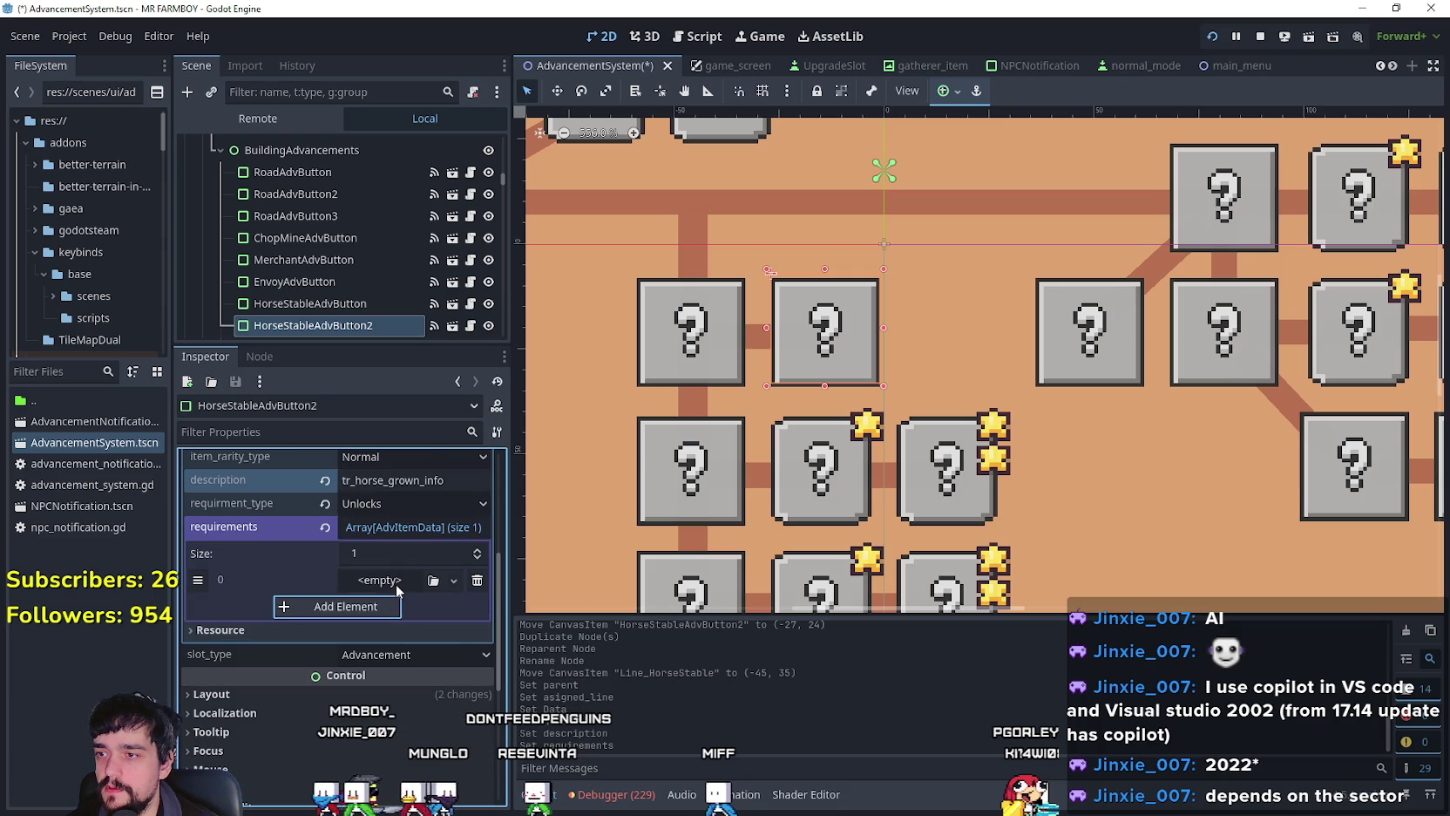
Step: Create a new AdvItemData for requirements element 0
{"action": "left_click", "coordinate": [391, 581]}
{"action": "left_click", "coordinate": [397, 627]}
{"action": "left_click", "coordinate": [380, 581]}
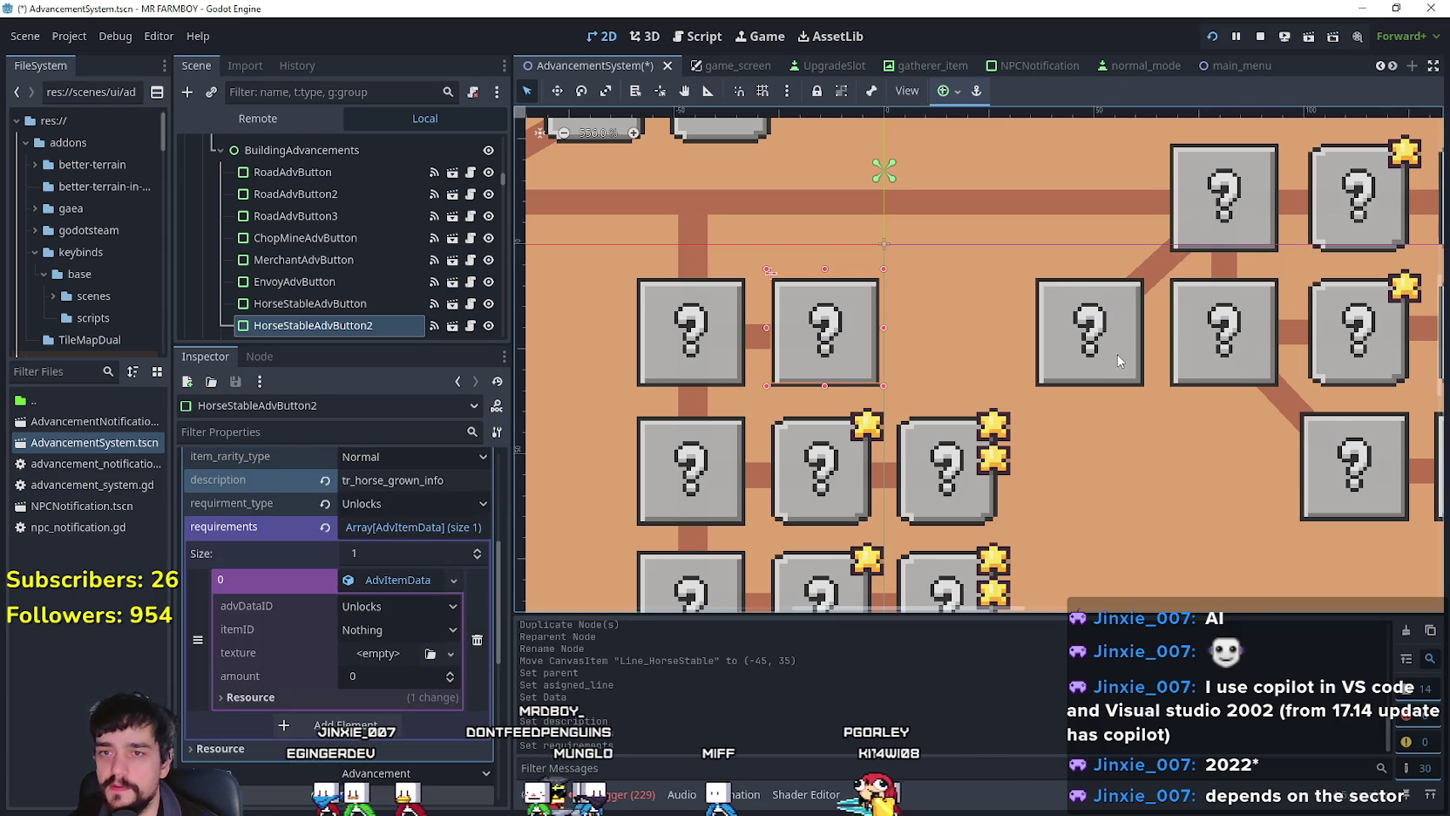
{"action": "scroll", "coordinate": [1088, 408], "scroll_direction": "down", "scroll_amount": 4}
{"action": "scroll", "coordinate": [1230, 283], "scroll_direction": "down", "scroll_amount": 1}
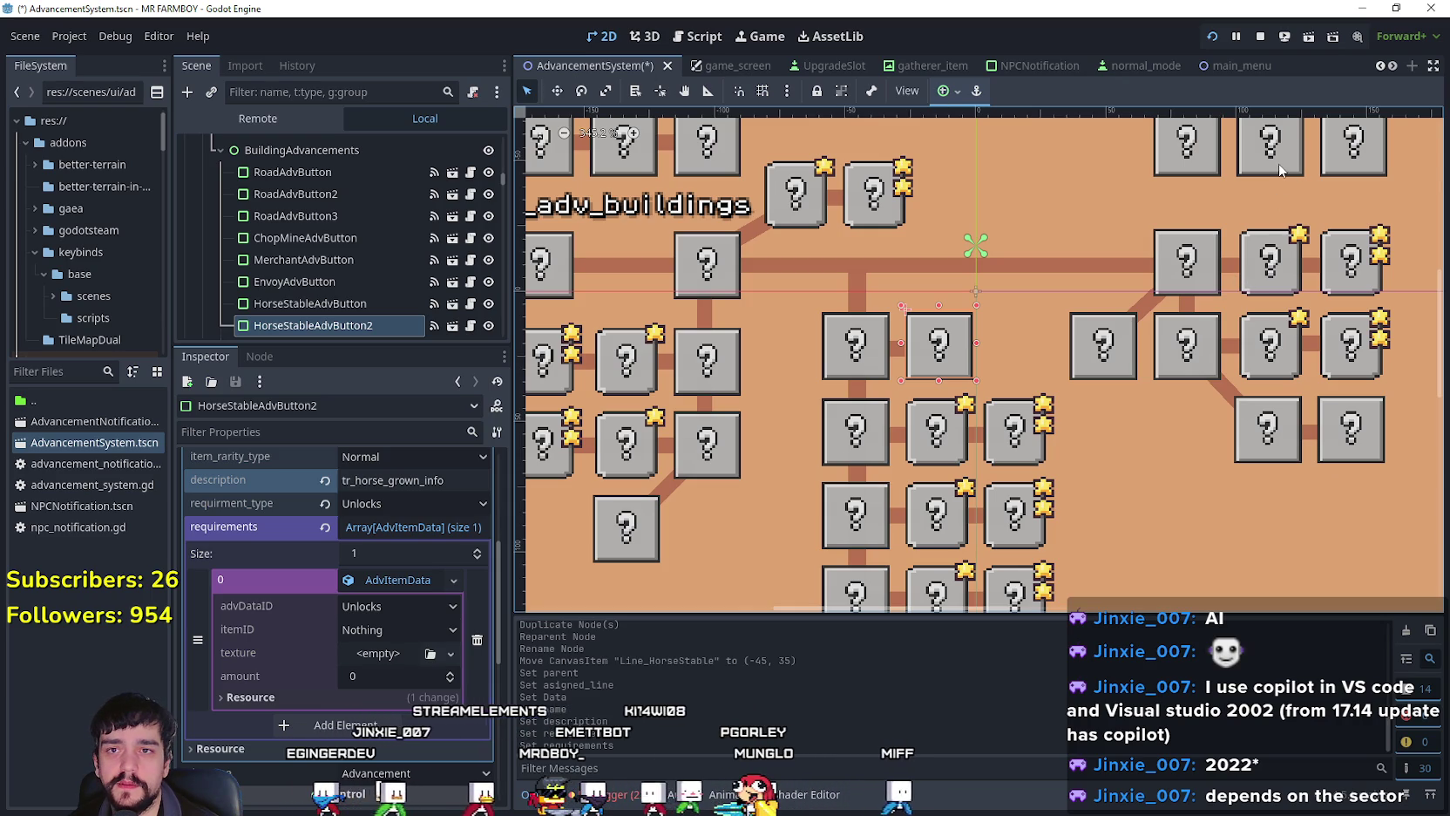
Step: Copy the BlacksmithAdvButton's requirement AdvItemData
{"action": "left_click", "coordinate": [303, 260]}
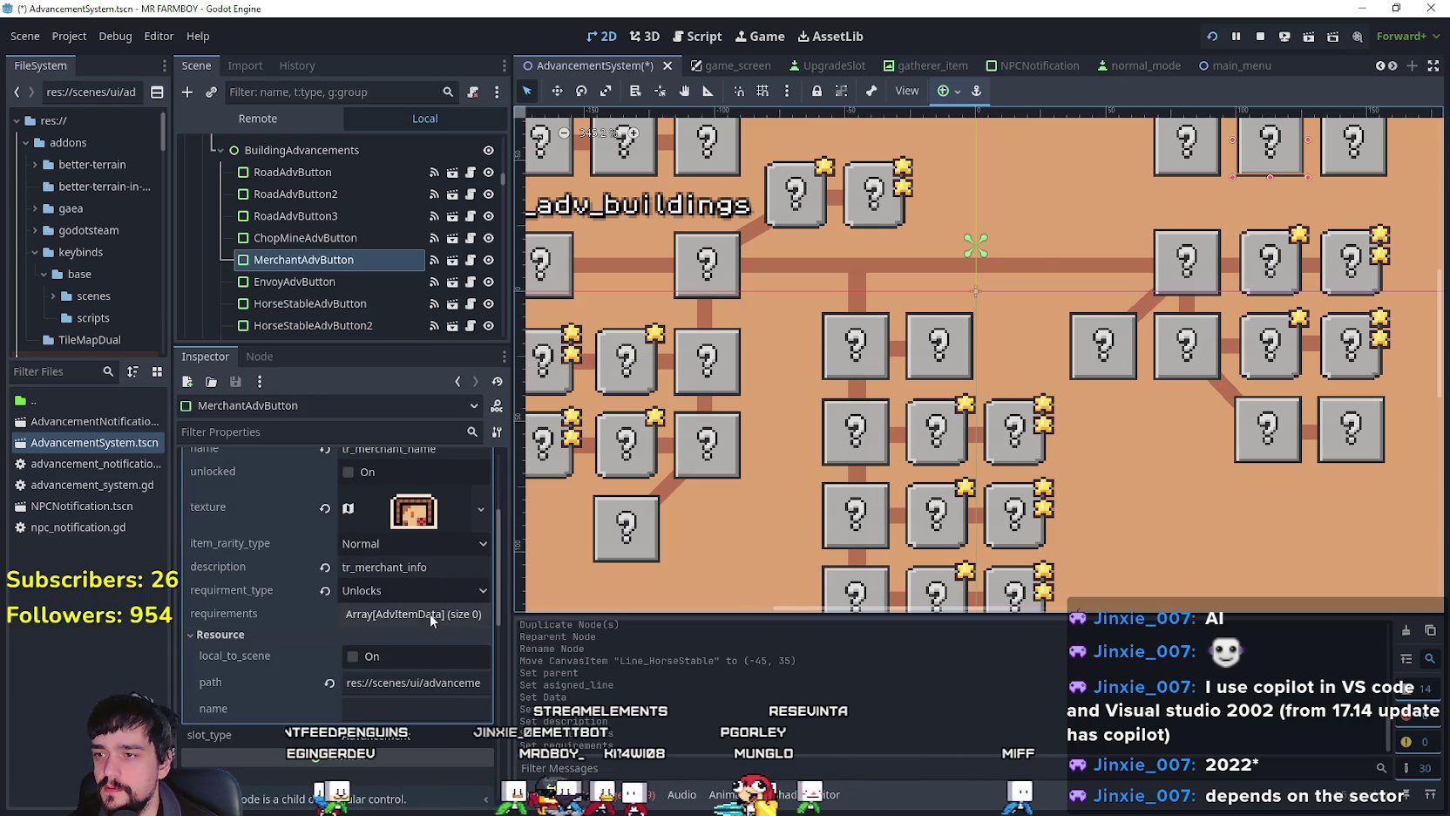
{"action": "scroll", "coordinate": [410, 635], "scroll_direction": "up", "scroll_amount": 1}
{"action": "scroll", "coordinate": [1296, 403], "scroll_direction": "down", "scroll_amount": 3}
{"action": "scroll", "coordinate": [1102, 527], "scroll_direction": "up", "scroll_amount": 4}
{"action": "left_click", "coordinate": [889, 370]}
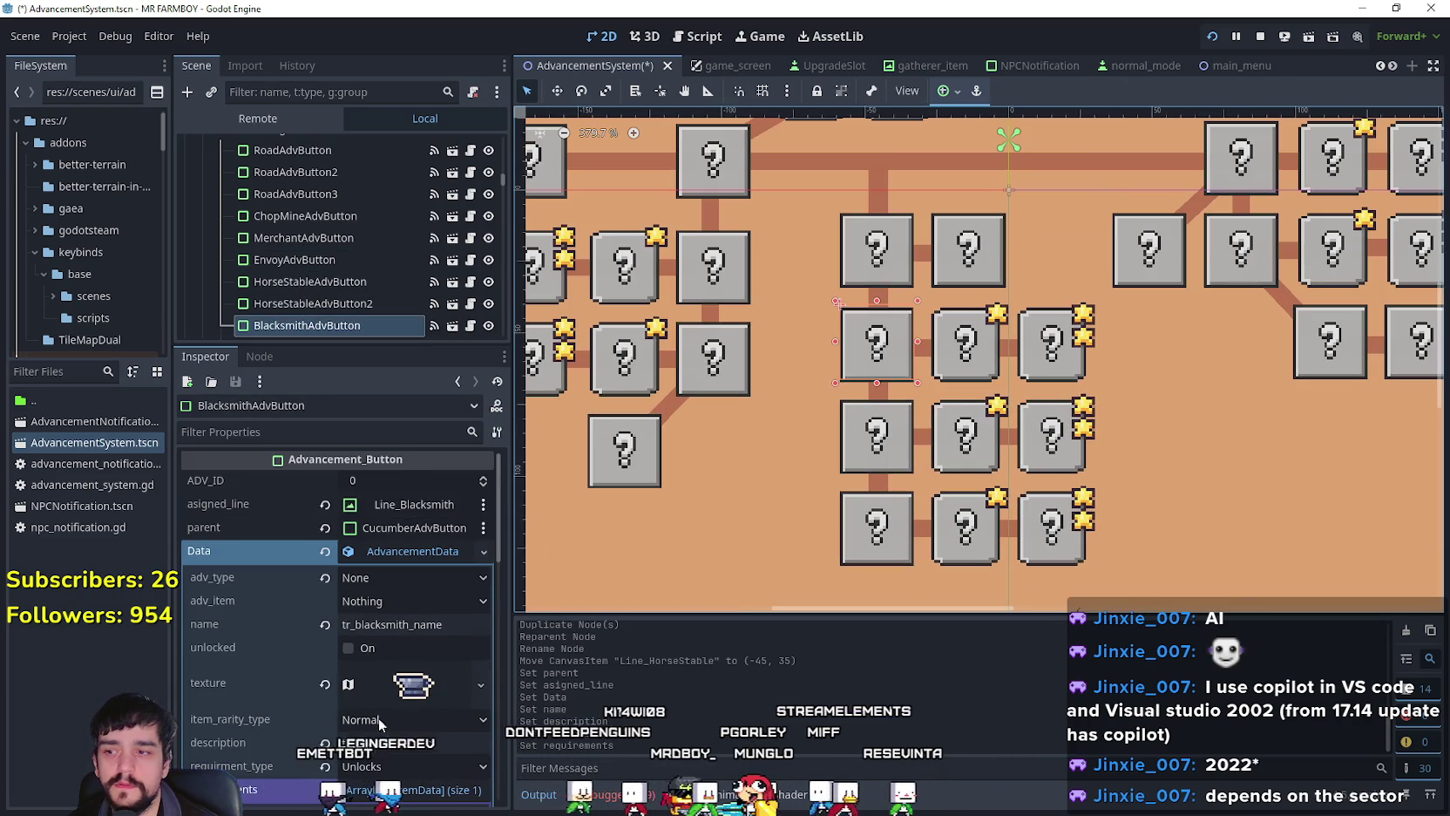
{"action": "scroll", "coordinate": [380, 705], "scroll_direction": "down", "scroll_amount": 5}
{"action": "left_click", "coordinate": [398, 623]}
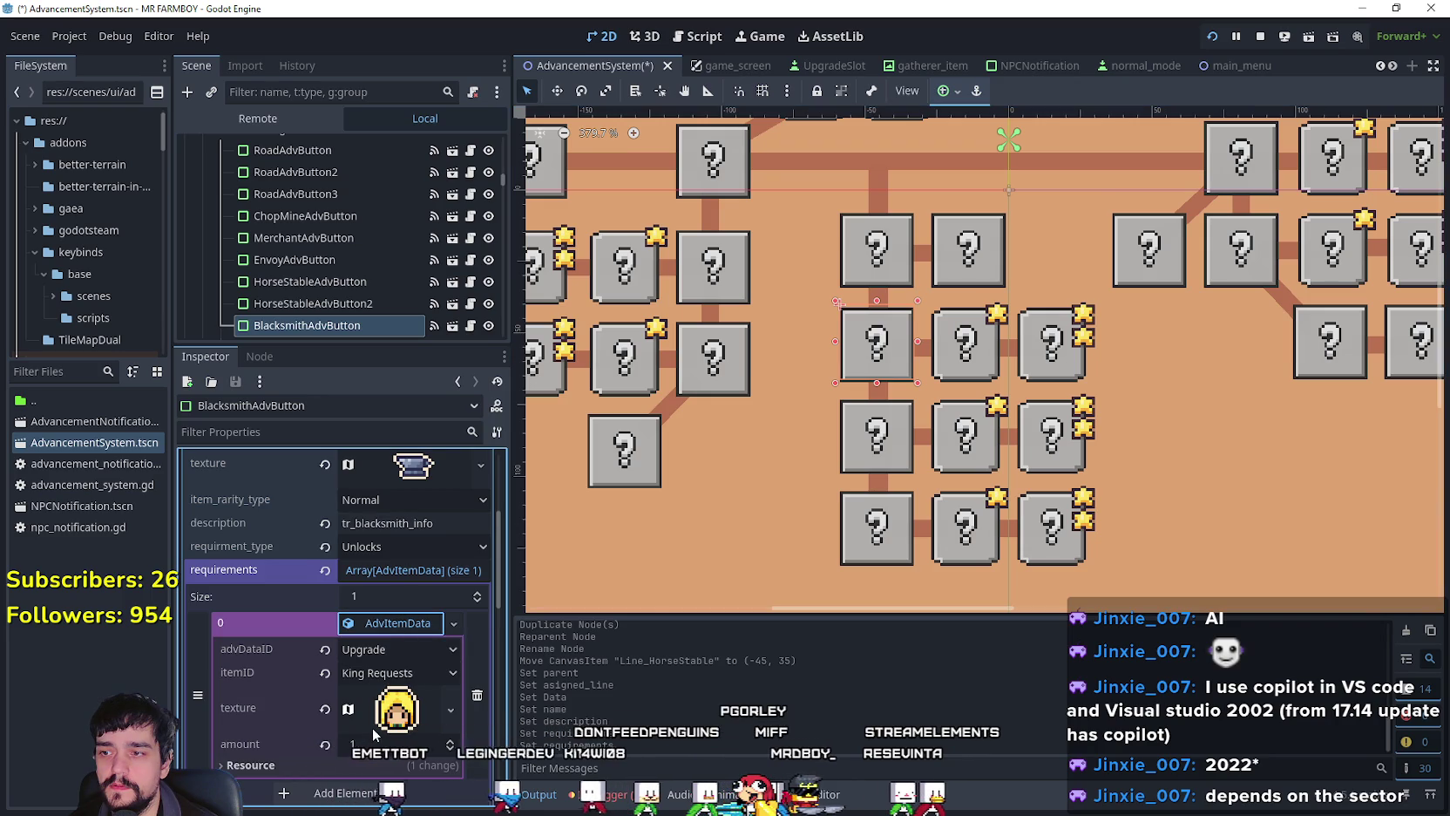
{"action": "right_click", "coordinate": [403, 627]}
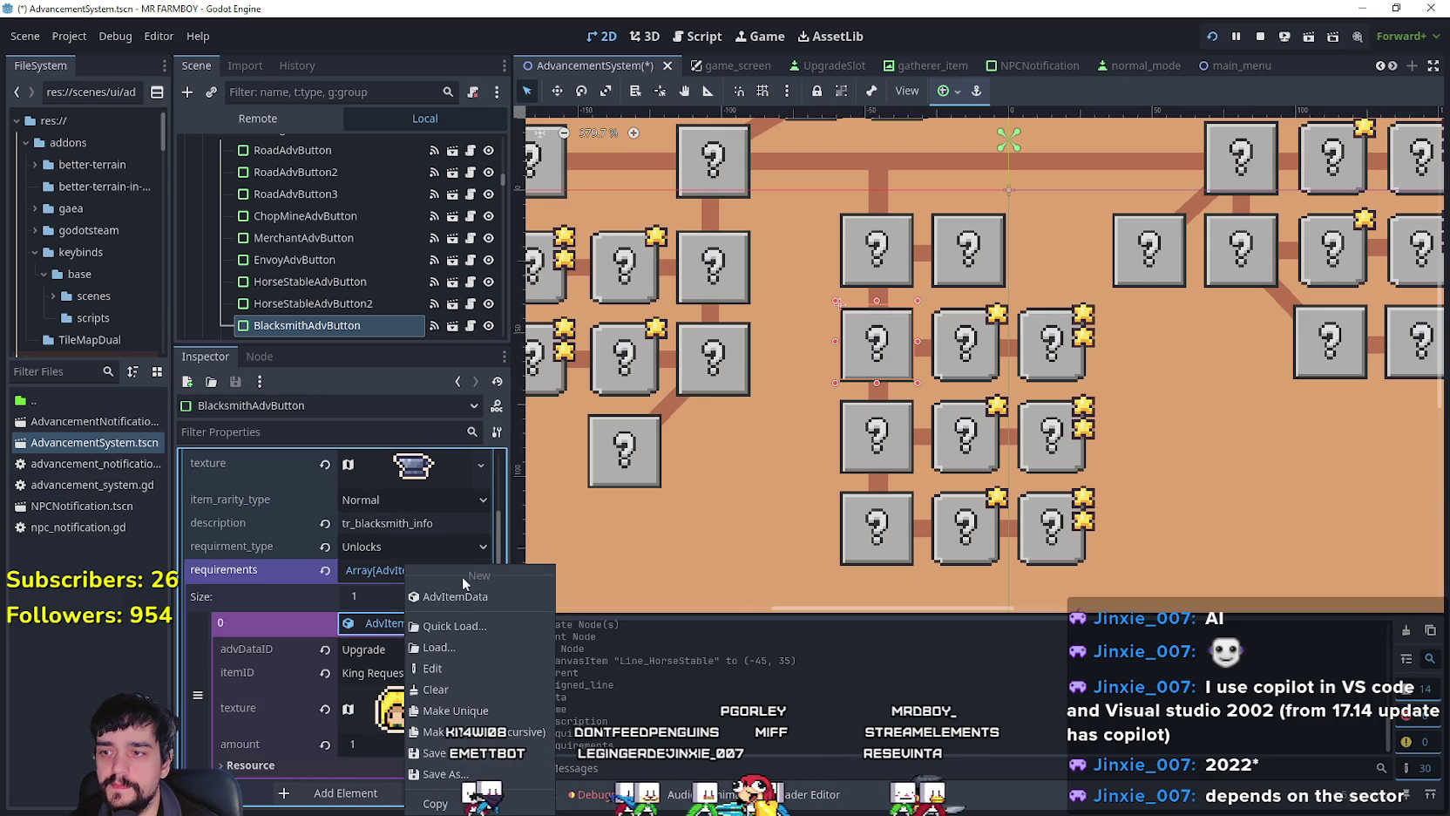
{"action": "left_click", "coordinate": [440, 792]}
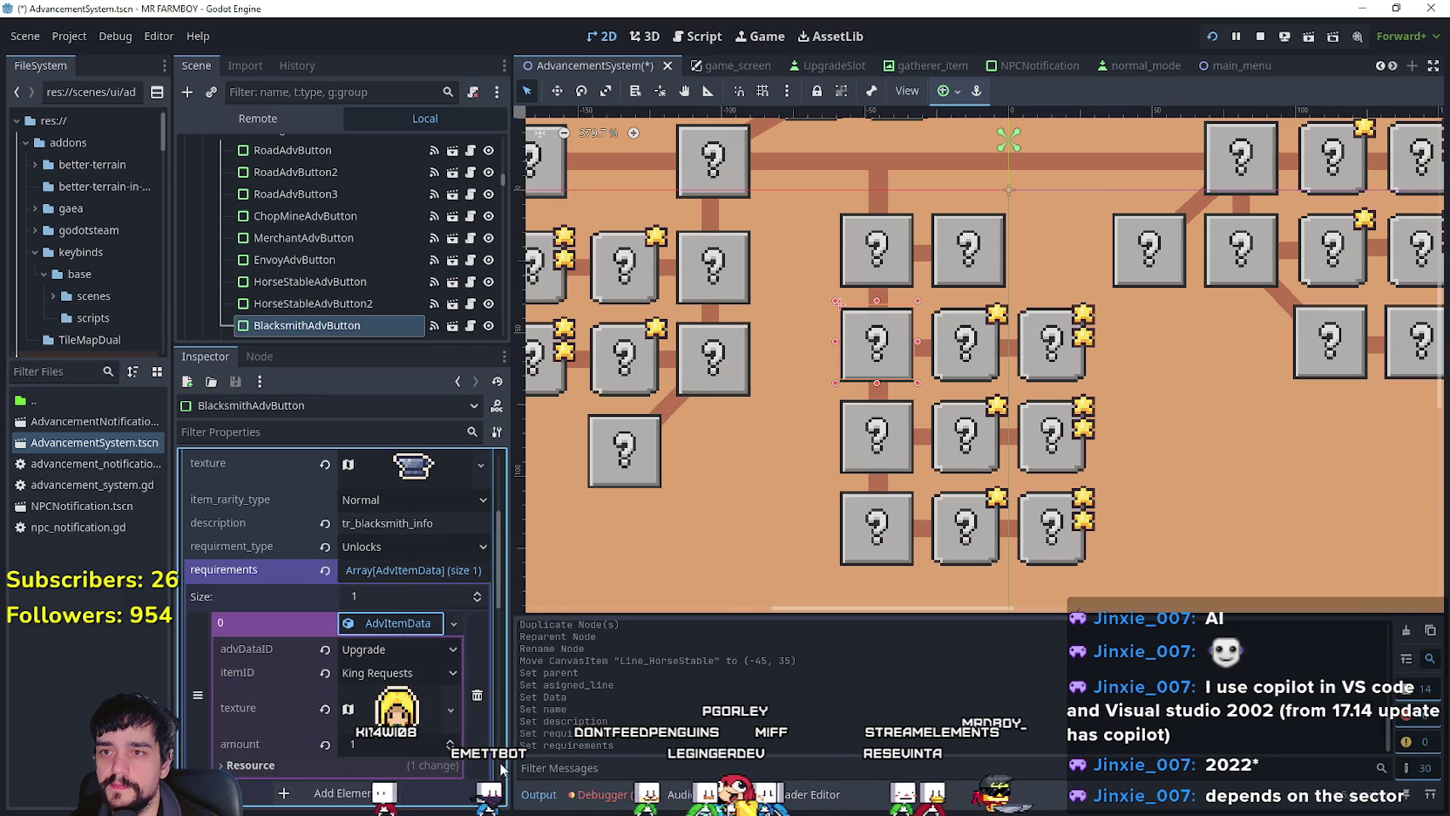
Step: Paste the blacksmith's AdvItemData into HorseStableAdvButton2's element 0 and make it unique
{"action": "left_click", "coordinate": [943, 263]}
{"action": "scroll", "coordinate": [353, 719], "scroll_direction": "down", "scroll_amount": 1}
{"action": "left_click", "coordinate": [397, 584]}
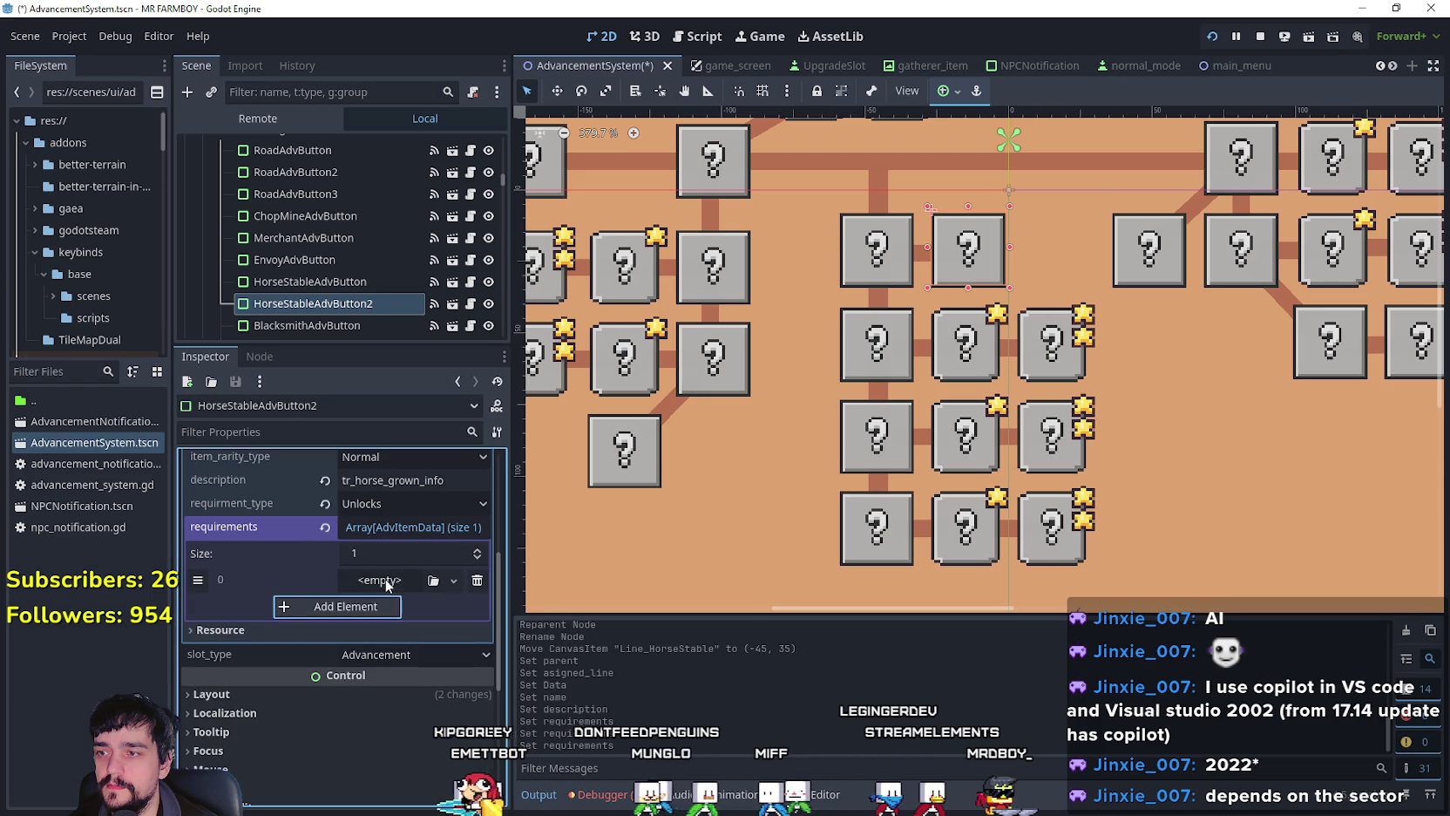
{"action": "left_click", "coordinate": [394, 581]}
{"action": "left_click", "coordinate": [427, 694]}
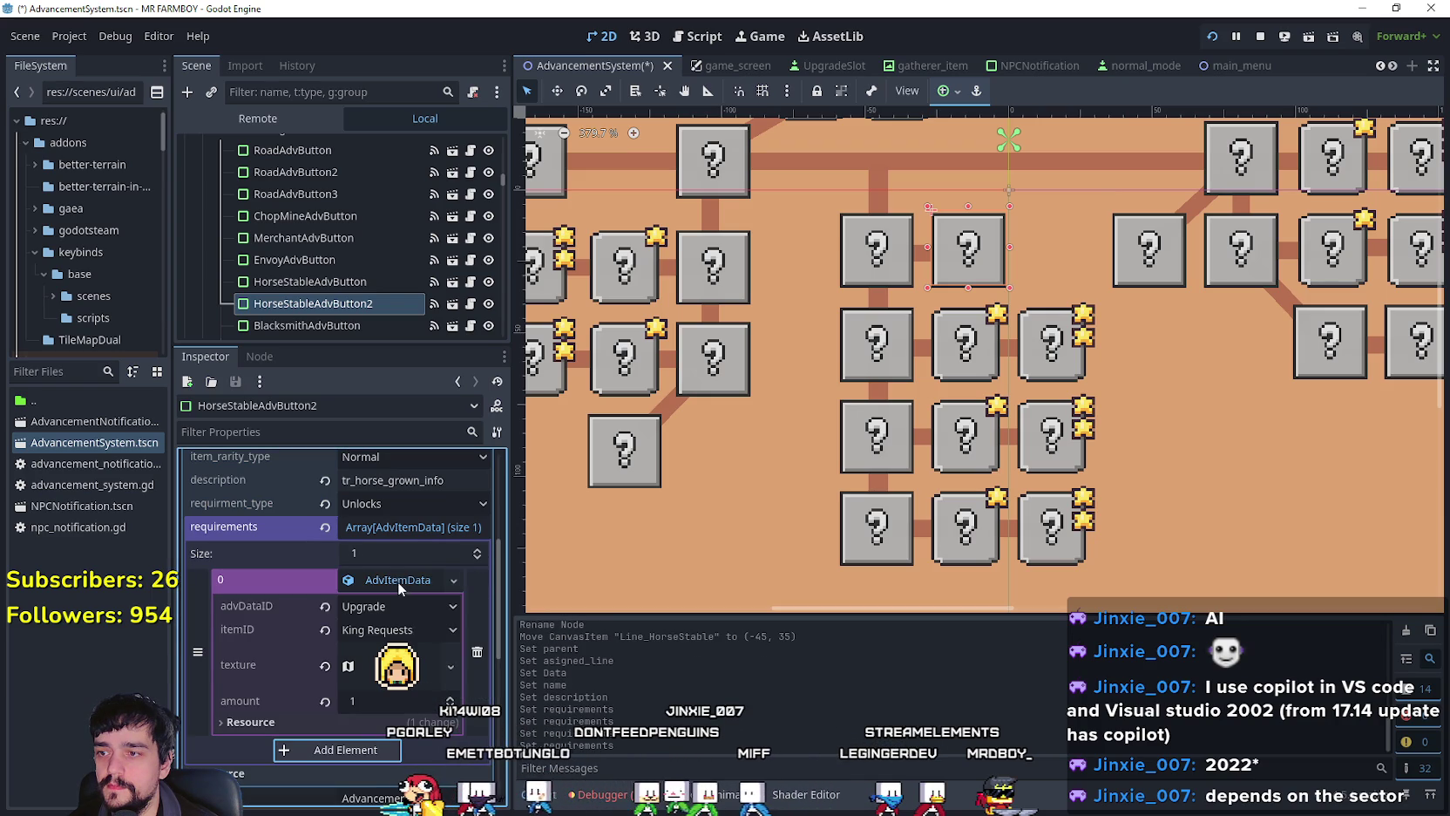
{"action": "left_click", "coordinate": [398, 581]}
{"action": "left_click", "coordinate": [468, 665]}
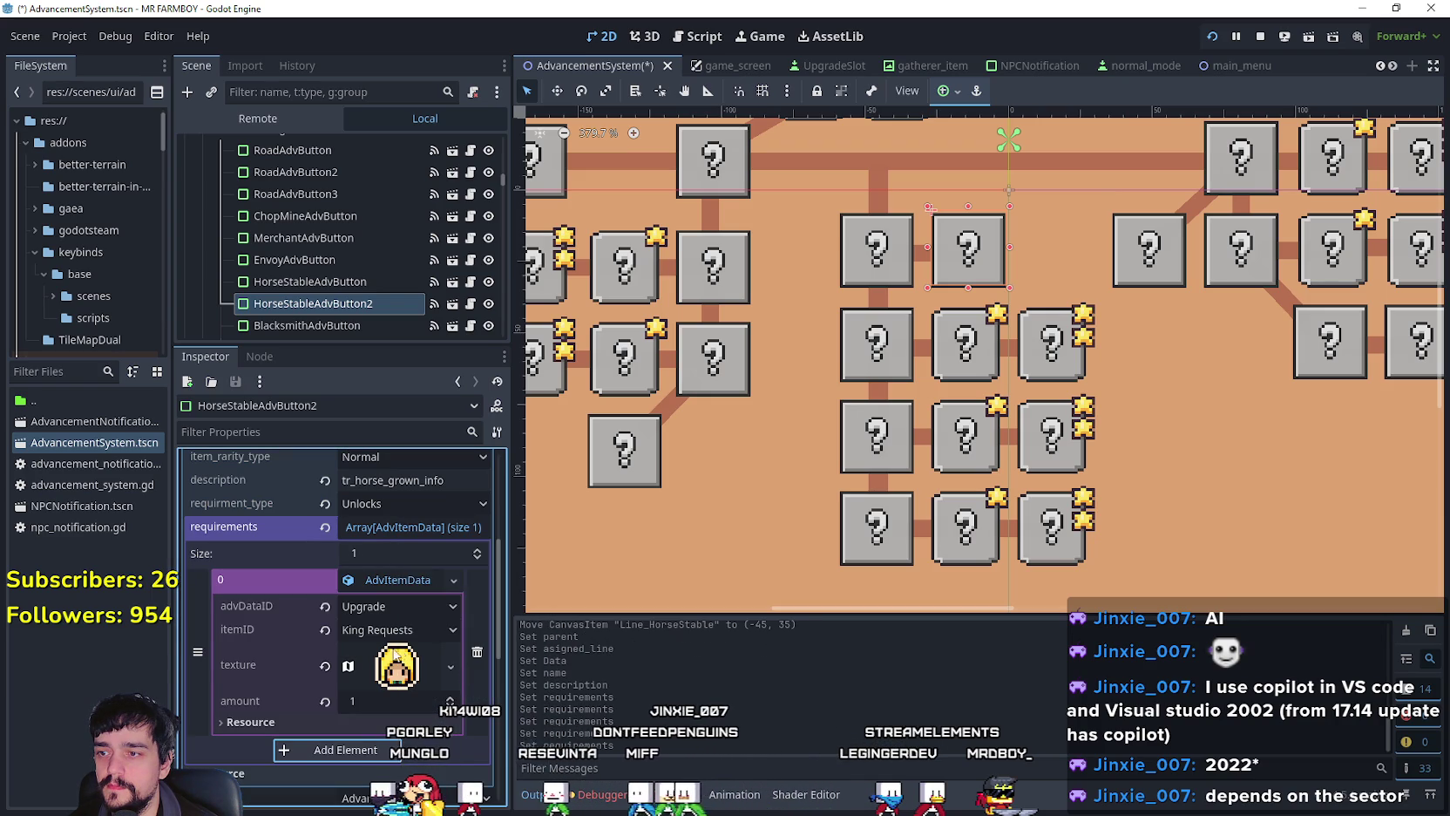
Step: Set the requirement's itemID to Horse Requests
{"action": "left_click", "coordinate": [399, 631]}
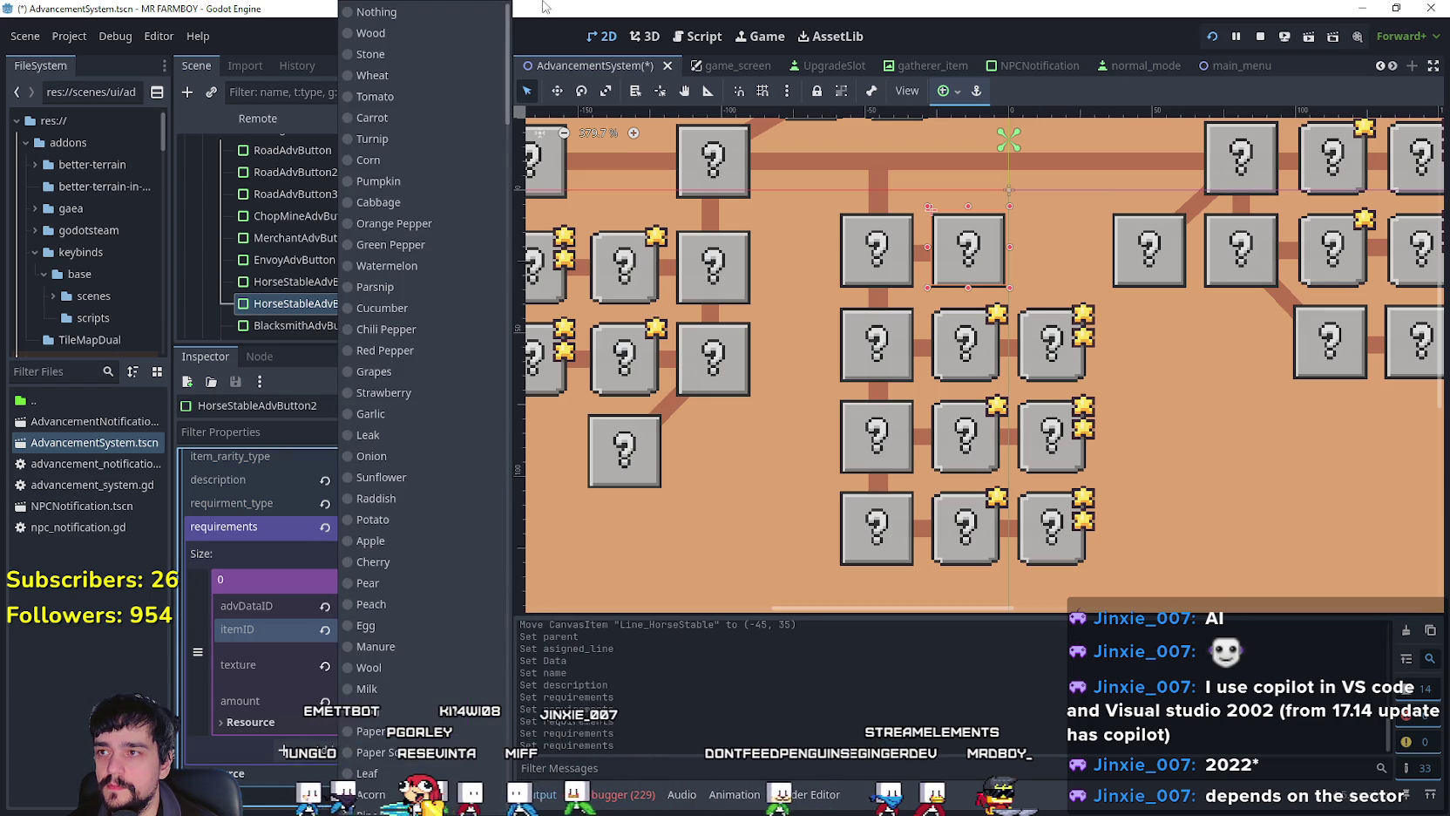
{"action": "left_click_drag", "start_coordinate": [506, 69], "coordinate": [506, 749]}
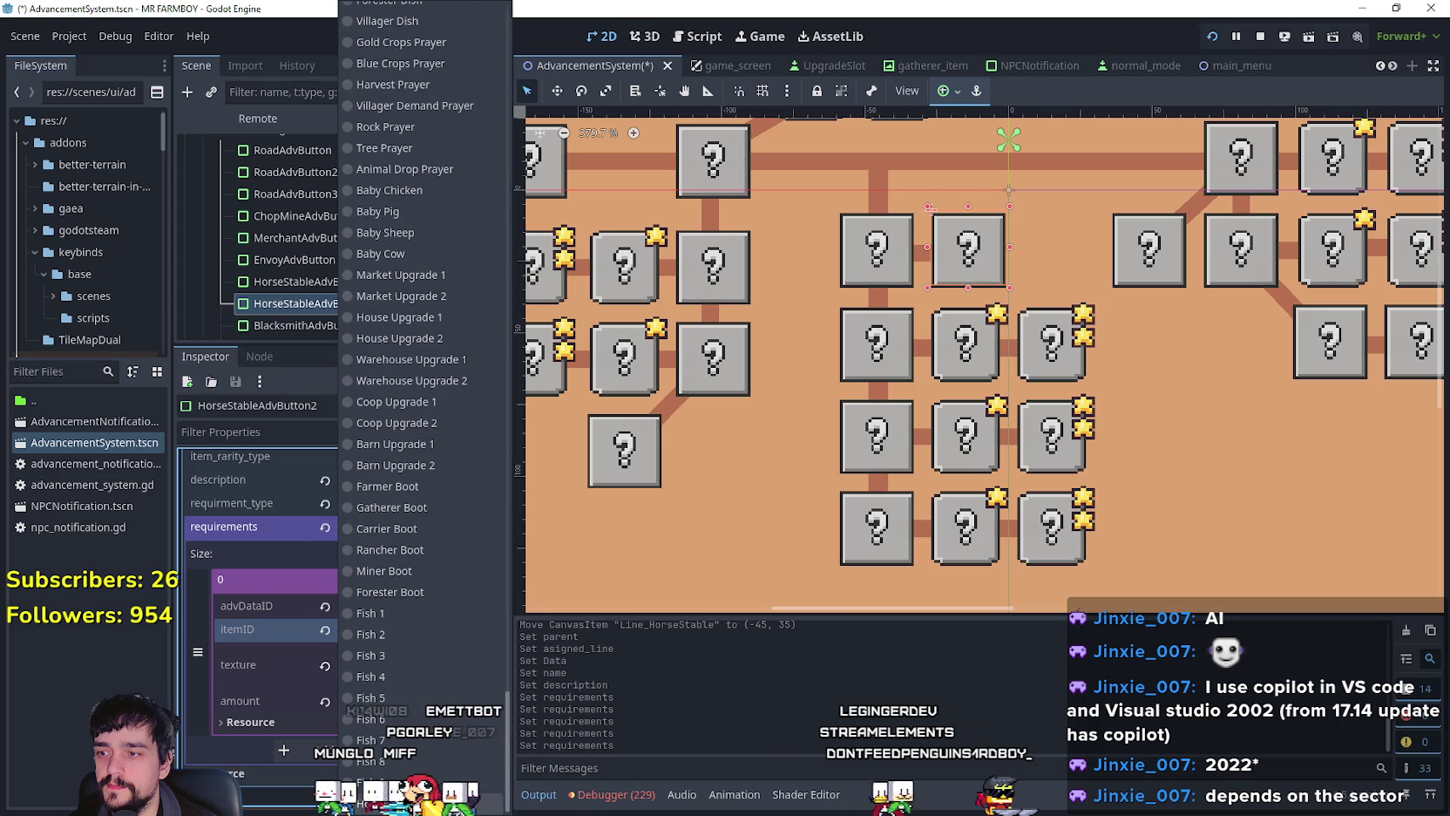
{"action": "left_click", "coordinate": [383, 523]}
{"action": "left_click", "coordinate": [396, 666]}
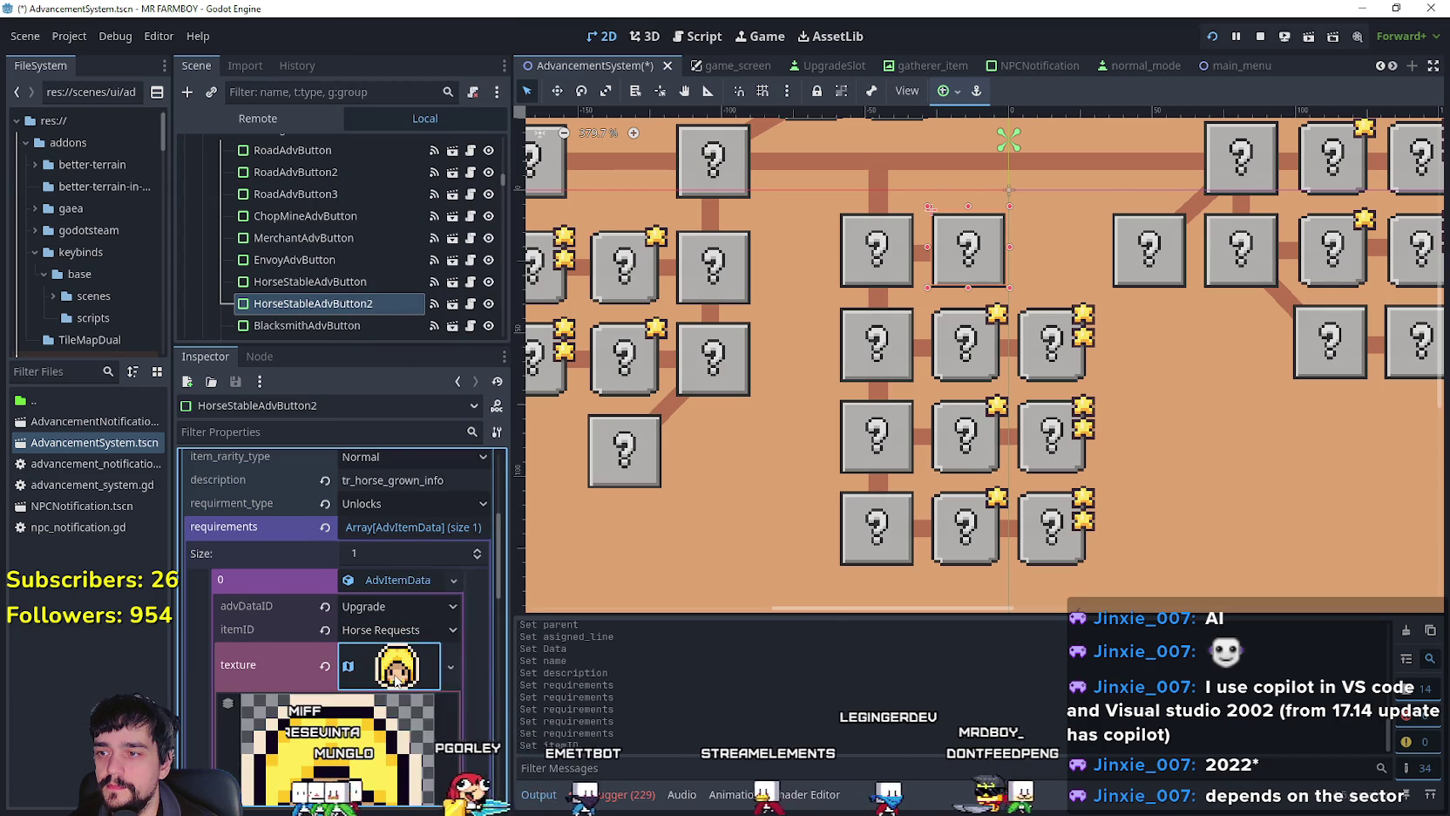
Step: Make the requirement texture unique and select the horse head icon region in the sprite atlas
{"action": "left_click", "coordinate": [450, 666]}
{"action": "left_click", "coordinate": [447, 711]}
{"action": "scroll", "coordinate": [370, 741], "scroll_direction": "down", "scroll_amount": 5}
{"action": "scroll", "coordinate": [370, 748], "scroll_direction": "down", "scroll_amount": 3}
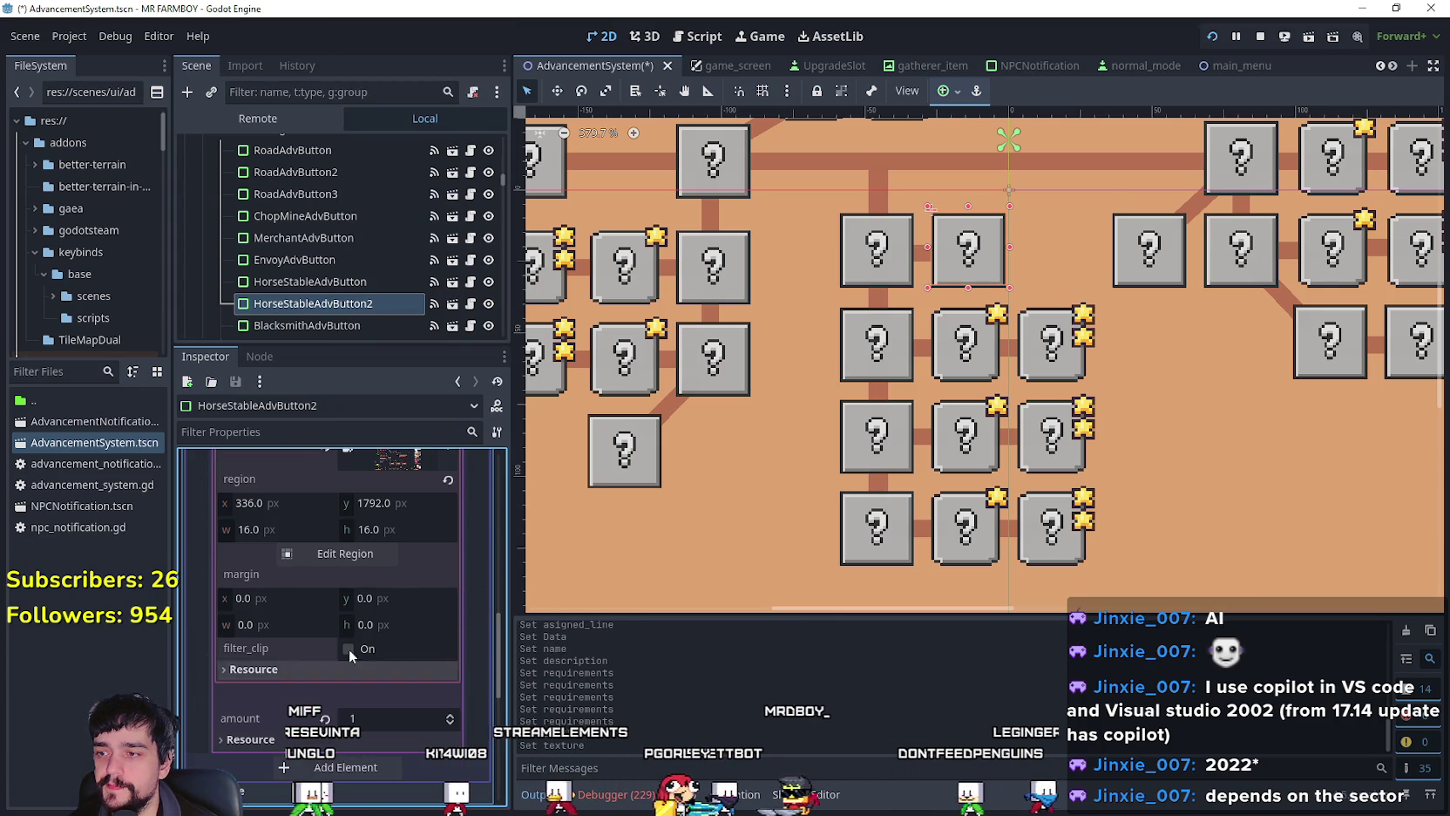
{"action": "left_click", "coordinate": [357, 558]}
{"action": "scroll", "coordinate": [702, 431], "scroll_direction": "down", "scroll_amount": 6}
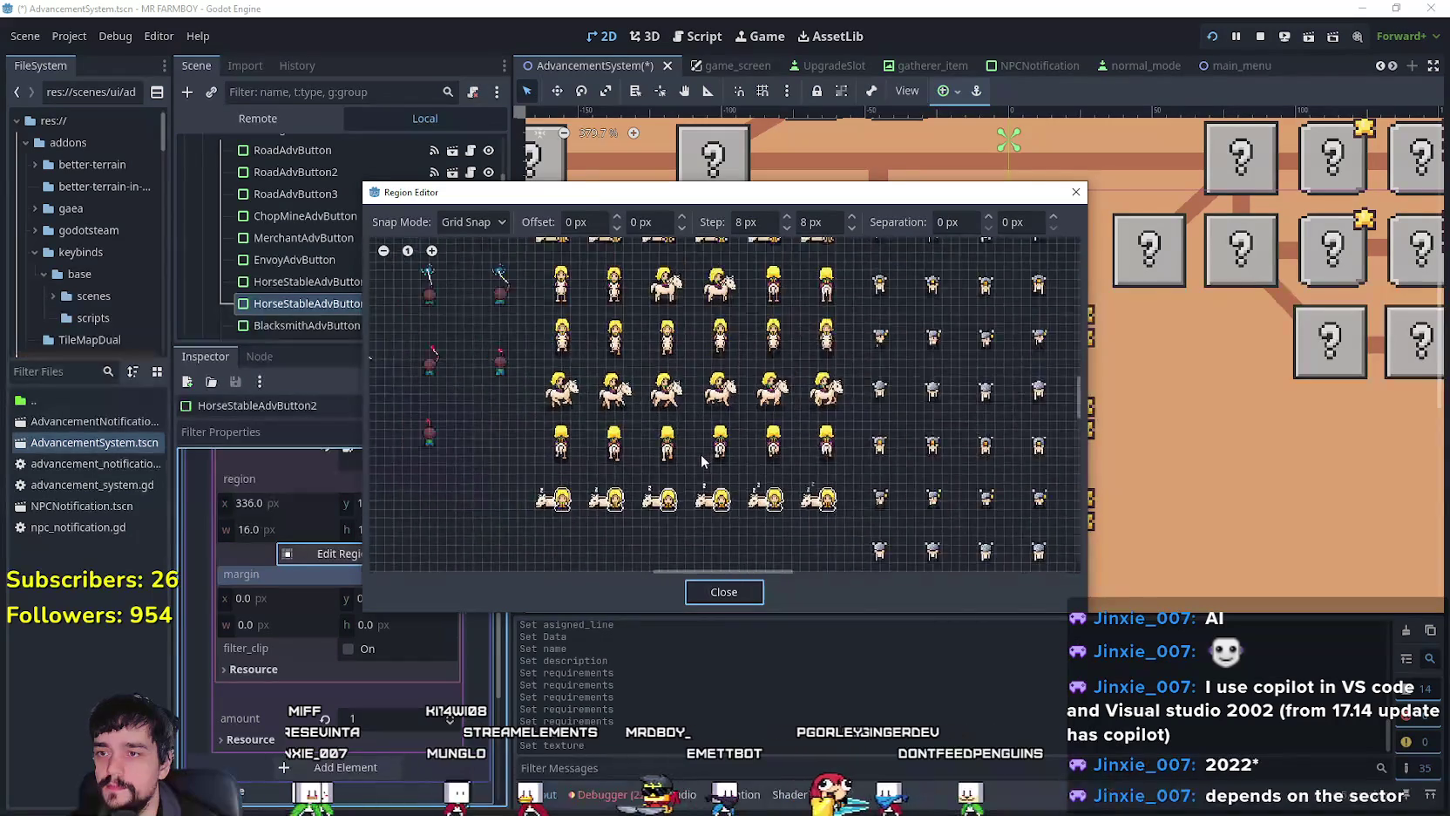
{"action": "scroll", "coordinate": [720, 320], "scroll_direction": "up", "scroll_amount": 5}
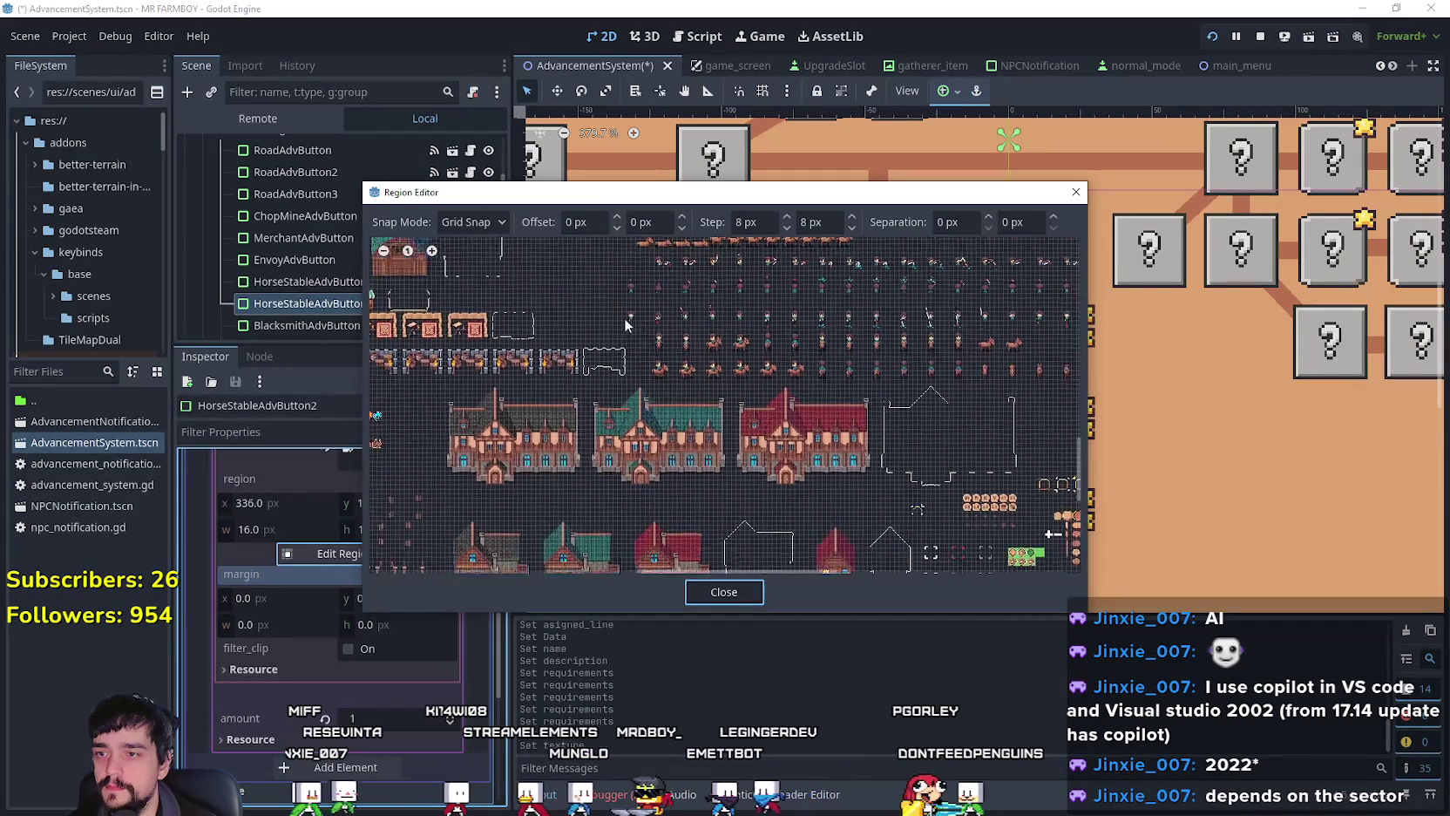
{"action": "left_click_drag", "start_coordinate": [756, 381], "coordinate": [943, 566]}
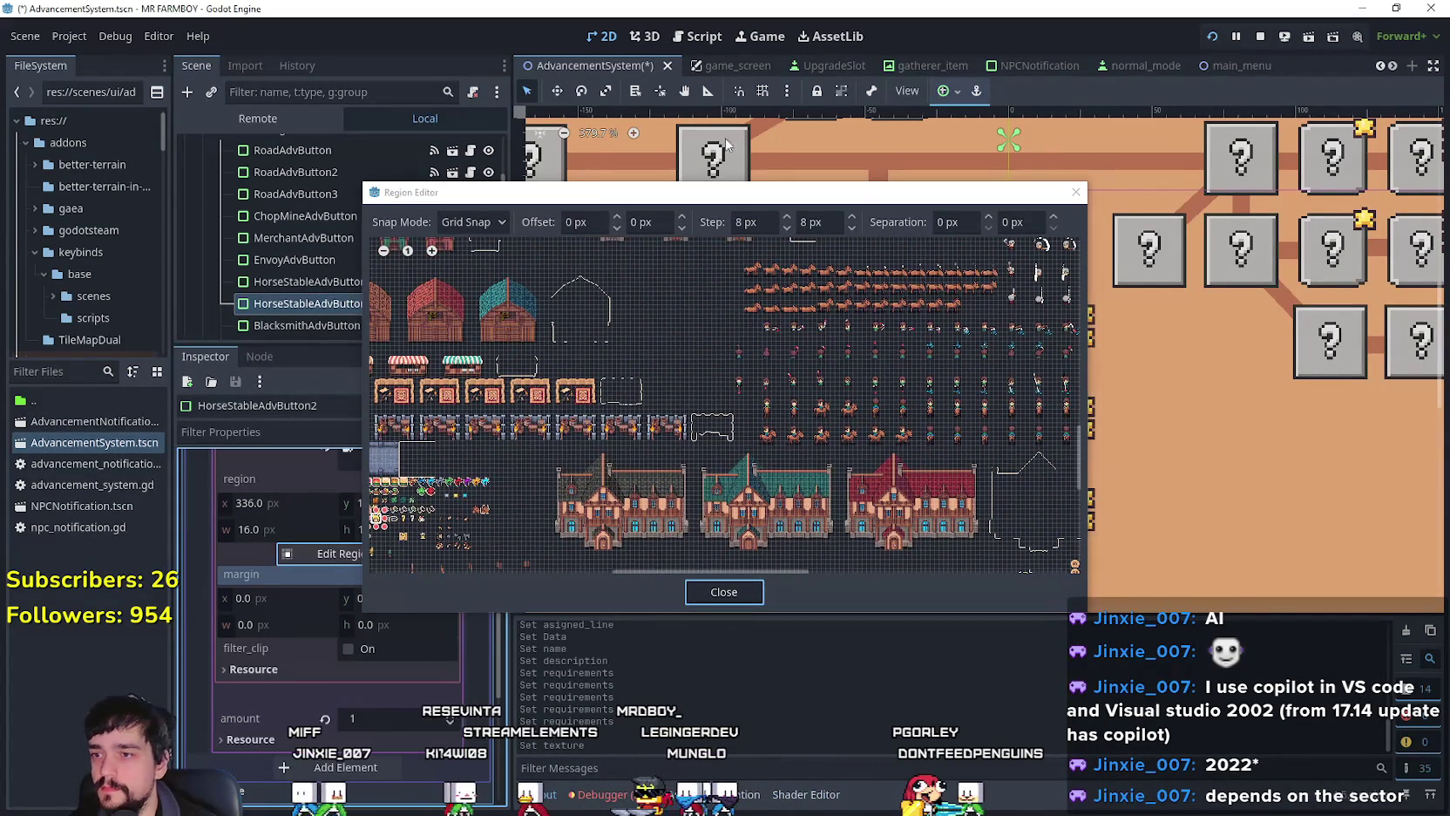
{"action": "scroll", "coordinate": [691, 365], "scroll_direction": "up", "scroll_amount": 8}
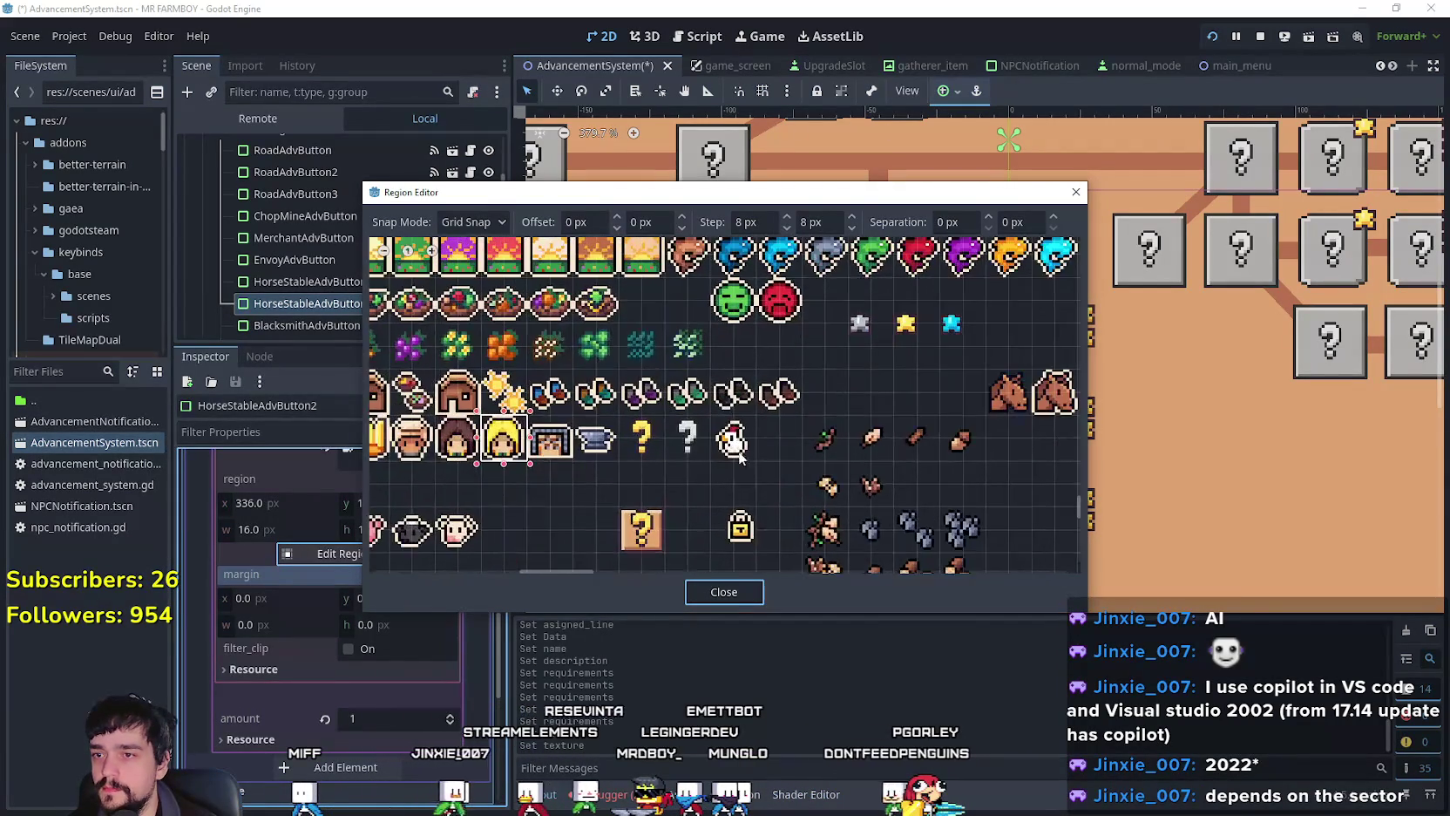
{"action": "scroll", "coordinate": [767, 382], "scroll_direction": "up", "scroll_amount": 1}
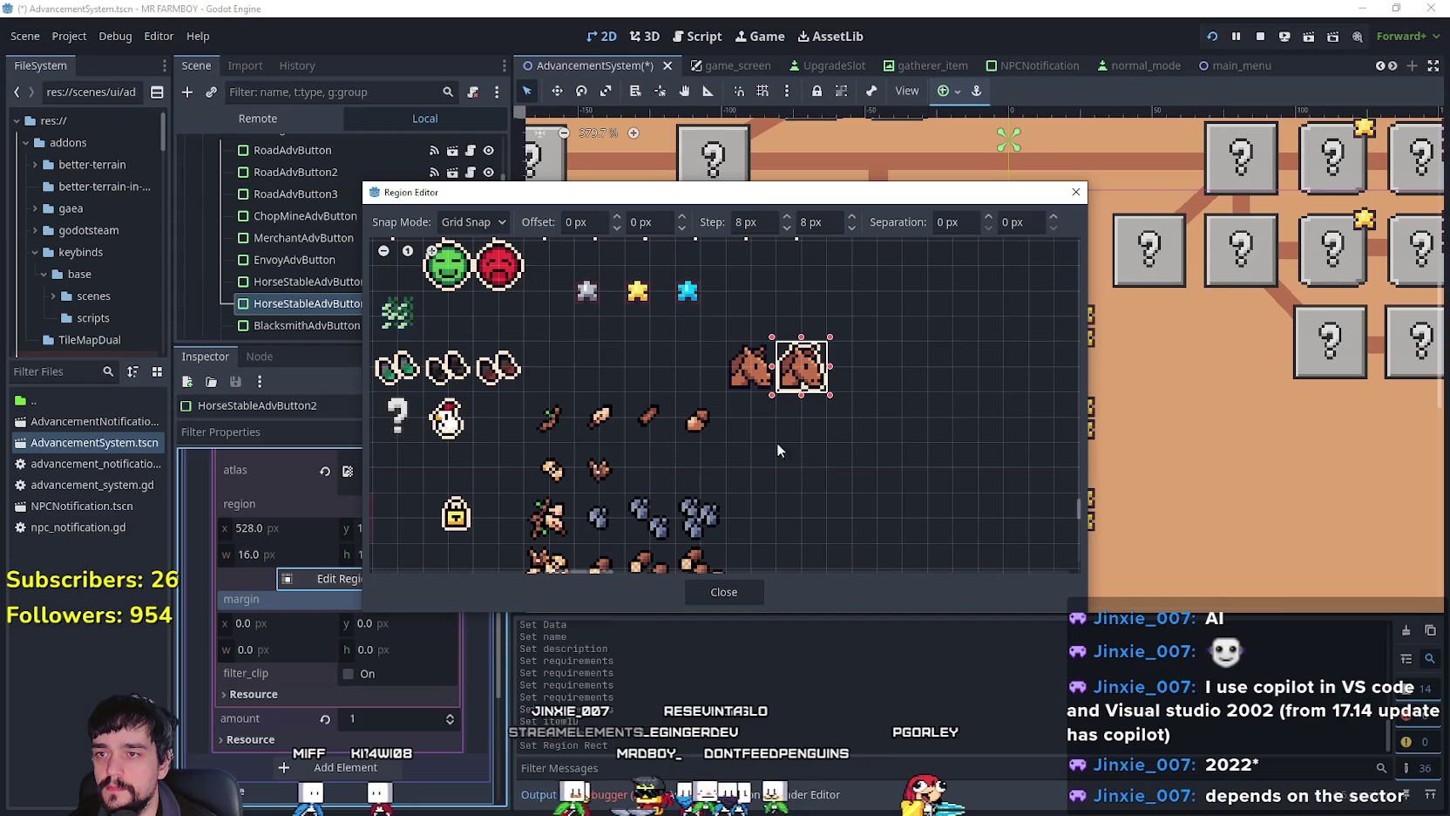
{"action": "left_click", "coordinate": [723, 592]}
{"action": "scroll", "coordinate": [422, 624], "scroll_direction": "up", "scroll_amount": 5}
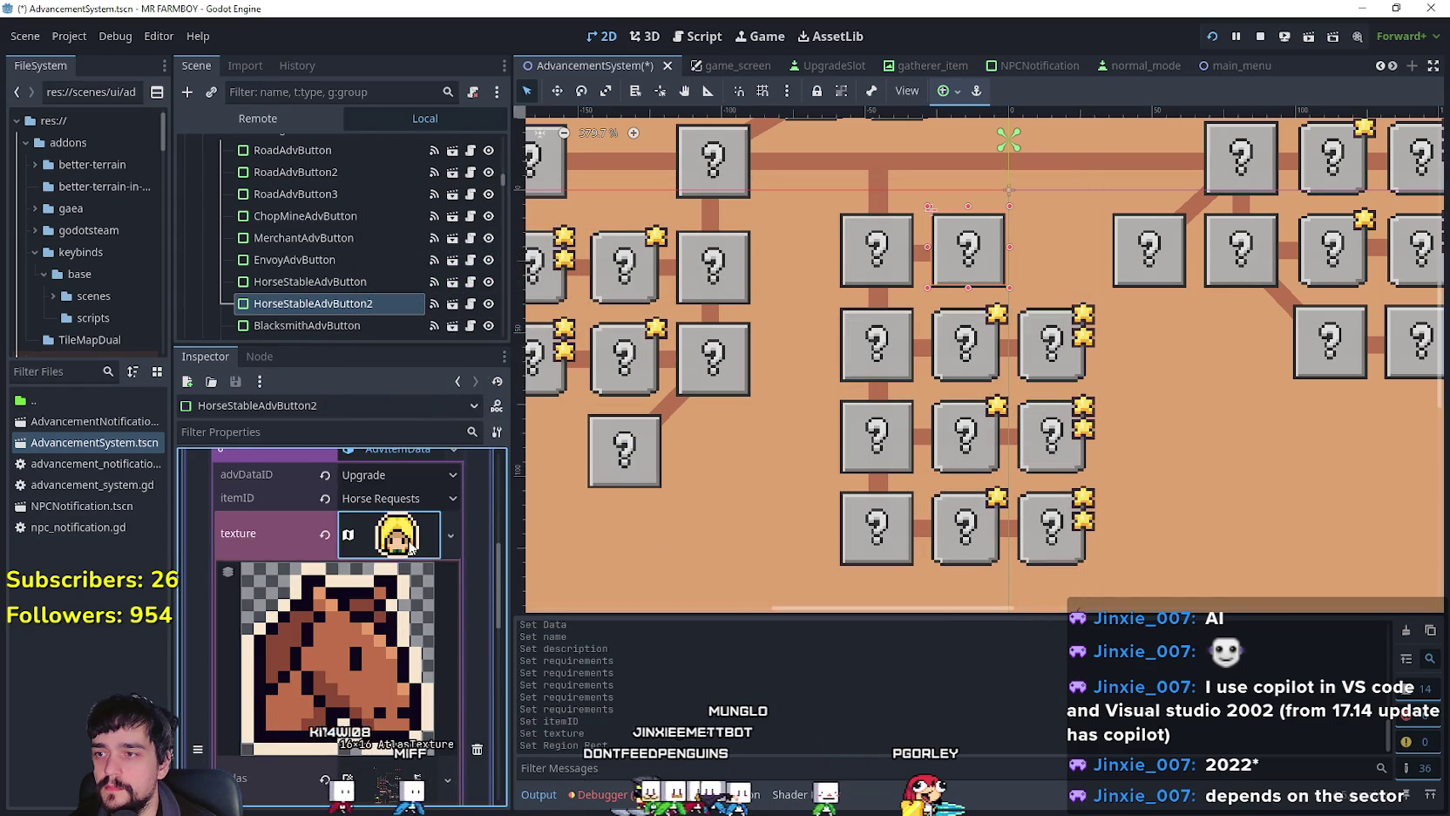
Step: Set the requirement amount to 4, save the scene, and recheck both horse stable boxes
{"action": "left_click", "coordinate": [451, 570]}
{"action": "left_click", "coordinate": [451, 569]}
{"action": "scroll", "coordinate": [384, 594], "scroll_direction": "up", "scroll_amount": 3}
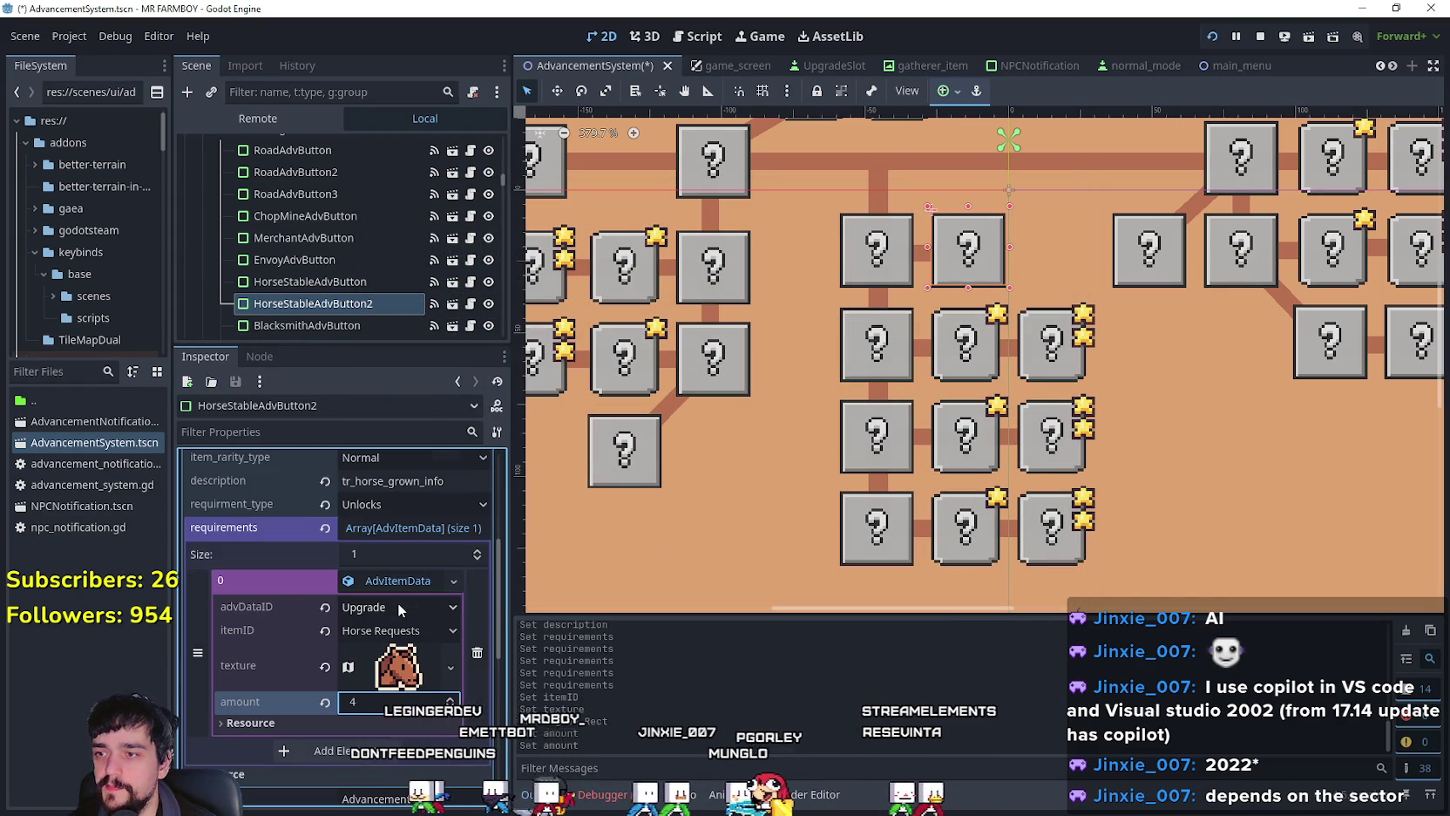
{"action": "key", "text": "ctrl+s"}
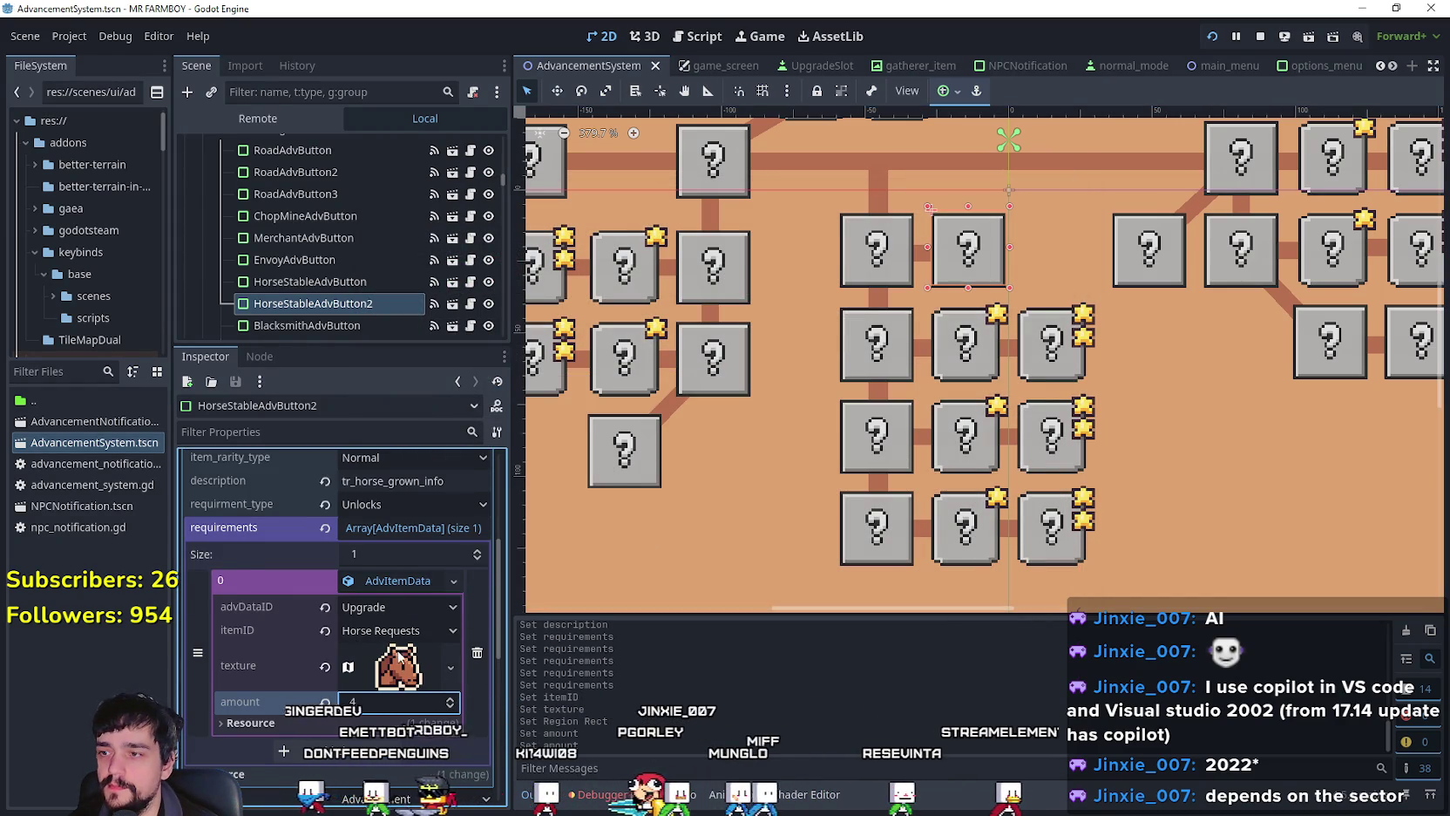
{"action": "scroll", "coordinate": [431, 682], "scroll_direction": "up", "scroll_amount": 4}
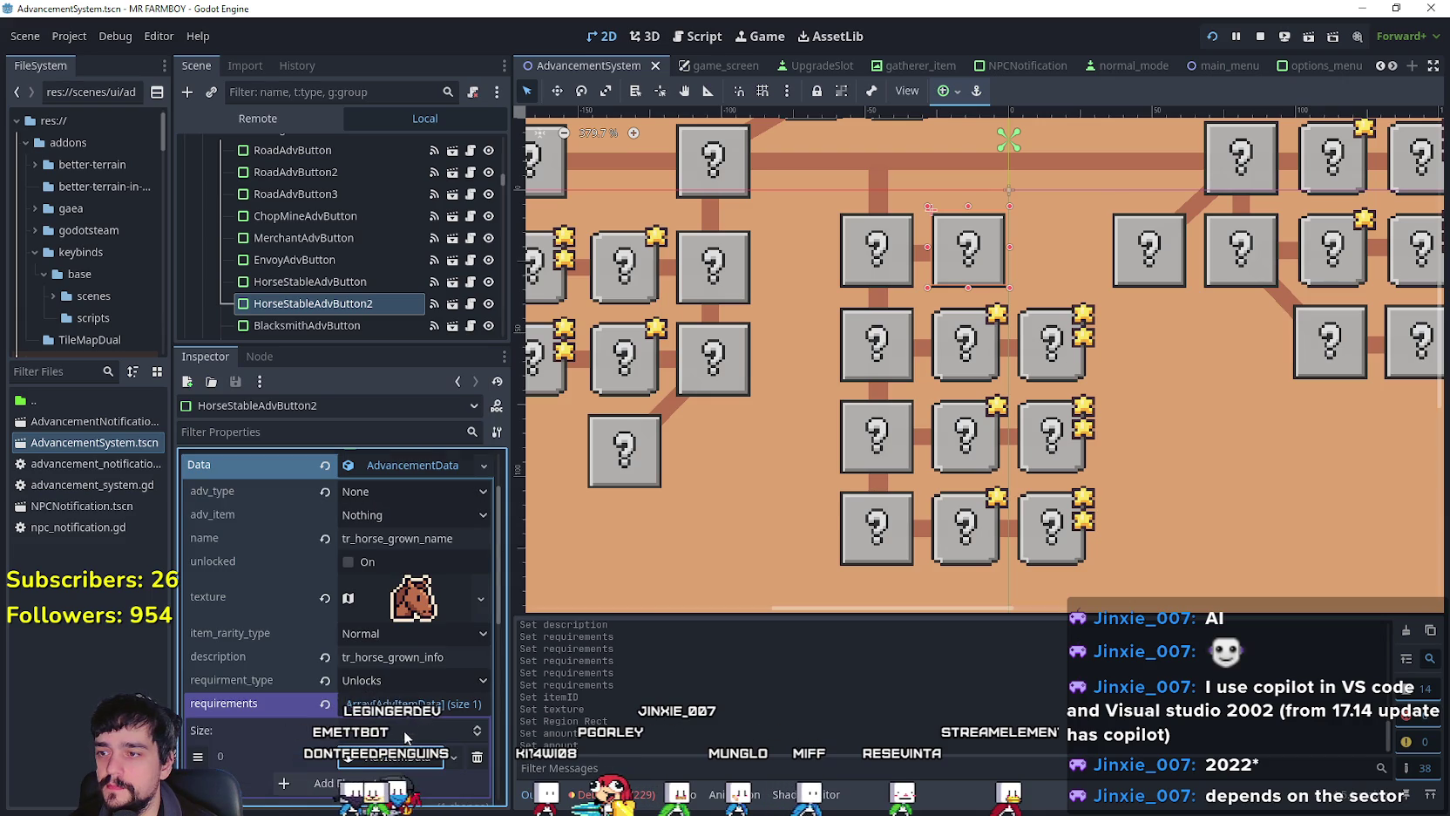
{"action": "scroll", "coordinate": [430, 683], "scroll_direction": "up", "scroll_amount": 1}
{"action": "scroll", "coordinate": [339, 611], "scroll_direction": "up", "scroll_amount": 1}
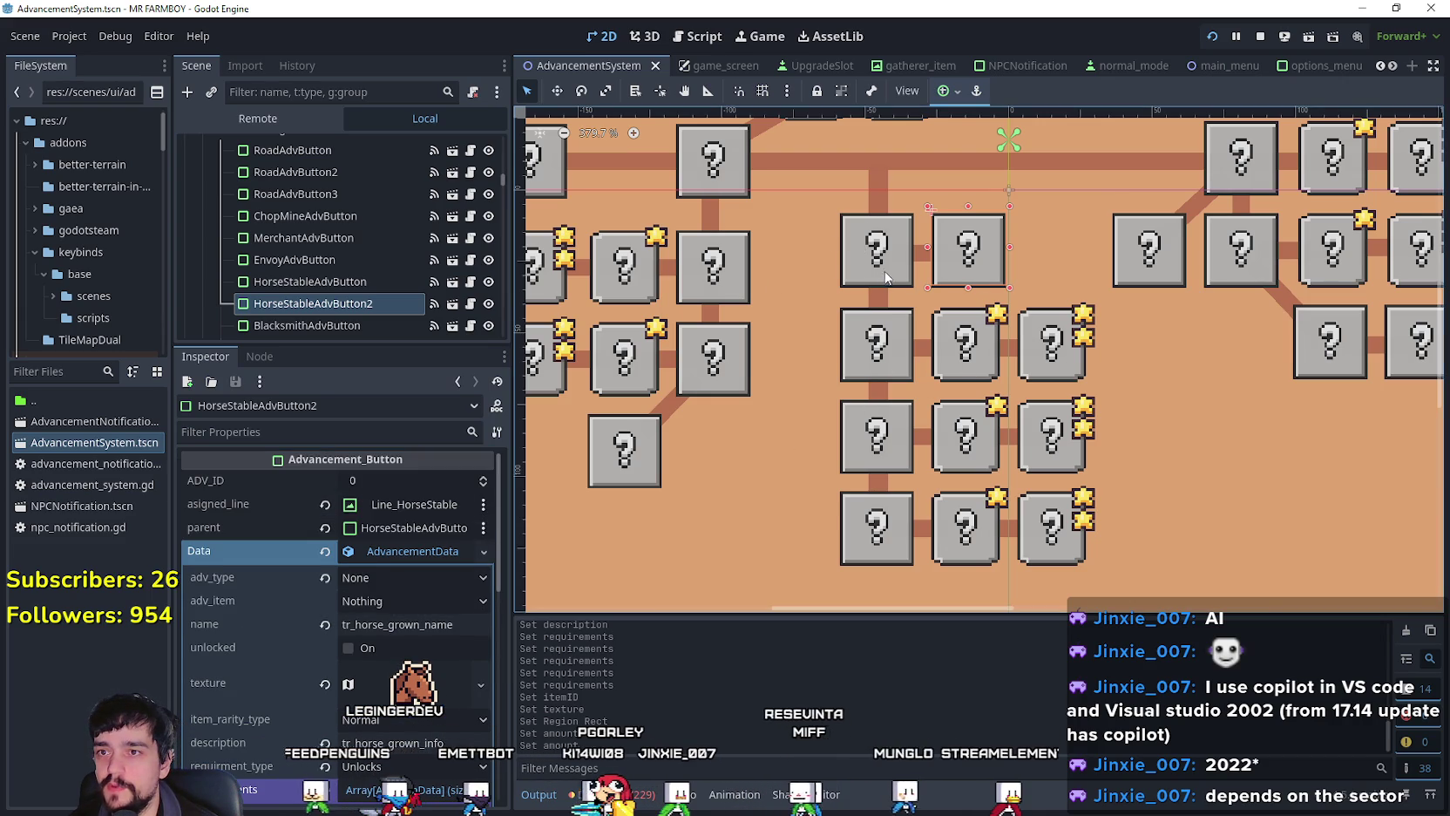
{"action": "scroll", "coordinate": [390, 720], "scroll_direction": "down", "scroll_amount": 3}
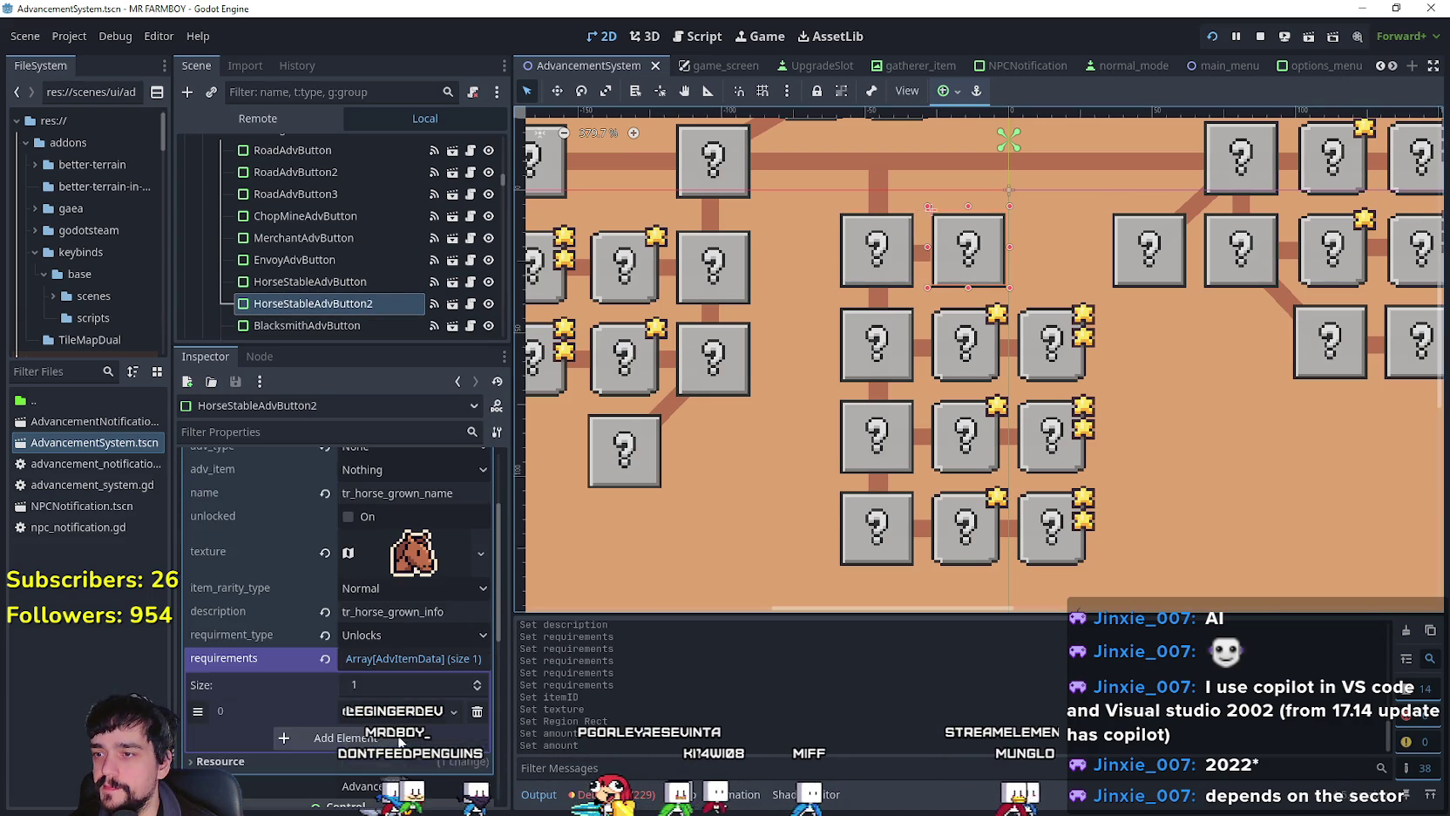
{"action": "scroll", "coordinate": [439, 730], "scroll_direction": "up", "scroll_amount": 3}
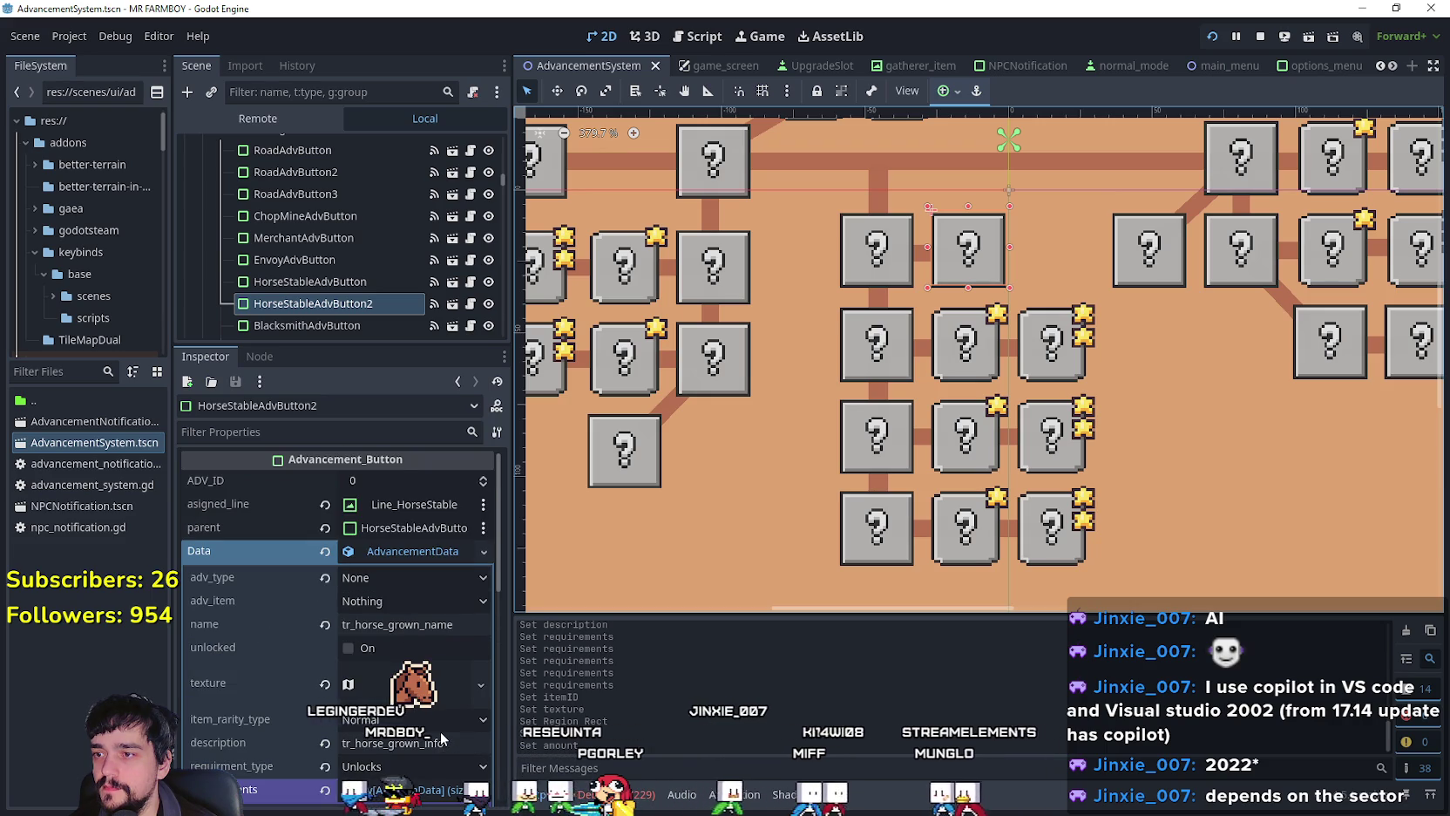
{"action": "left_click", "coordinate": [877, 262]}
{"action": "left_click", "coordinate": [980, 273]}
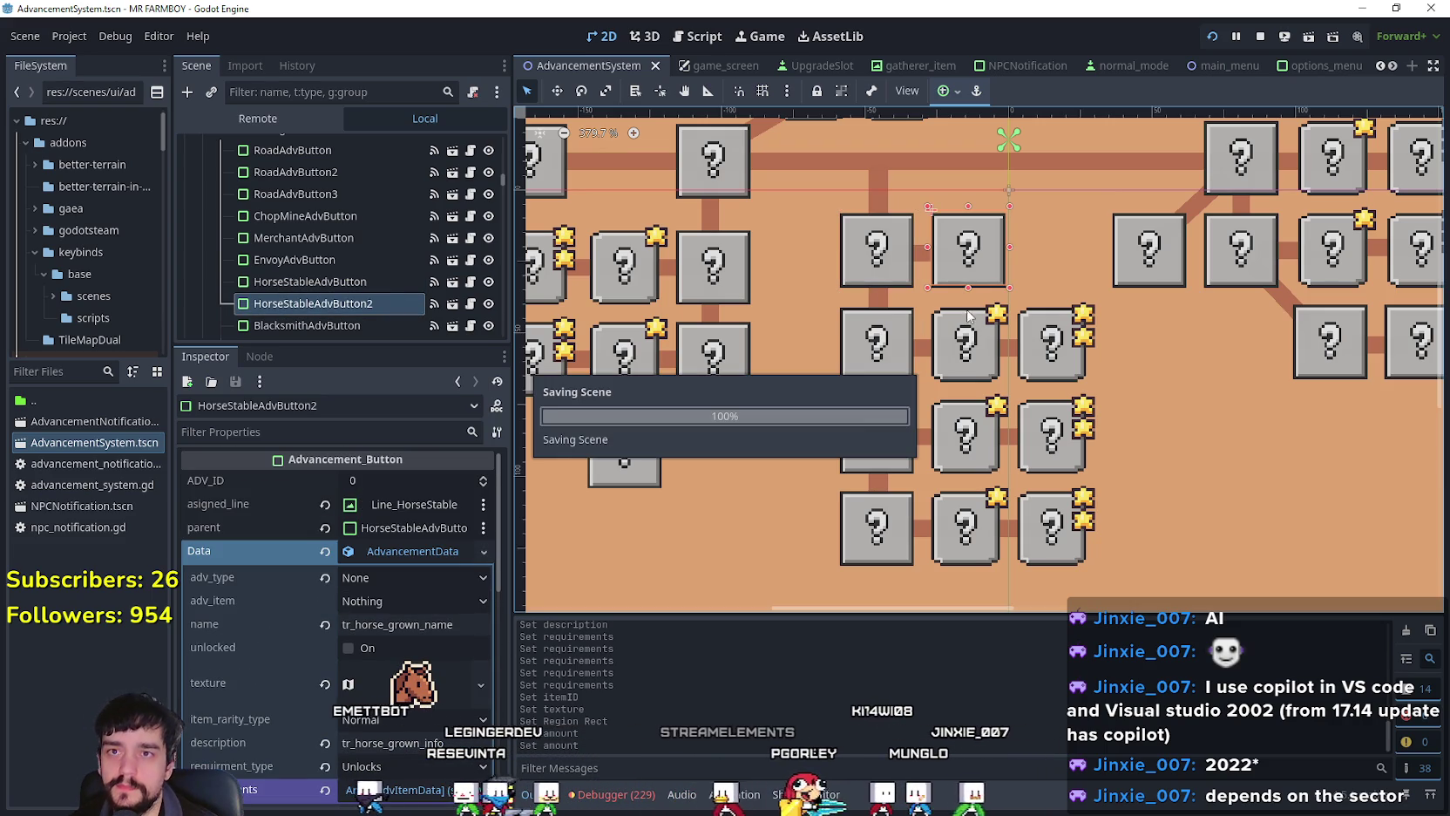
Step: Run the game with F5, load Save 10, and maximize the game window
{"action": "scroll", "coordinate": [1182, 376], "scroll_direction": "down", "scroll_amount": 2}
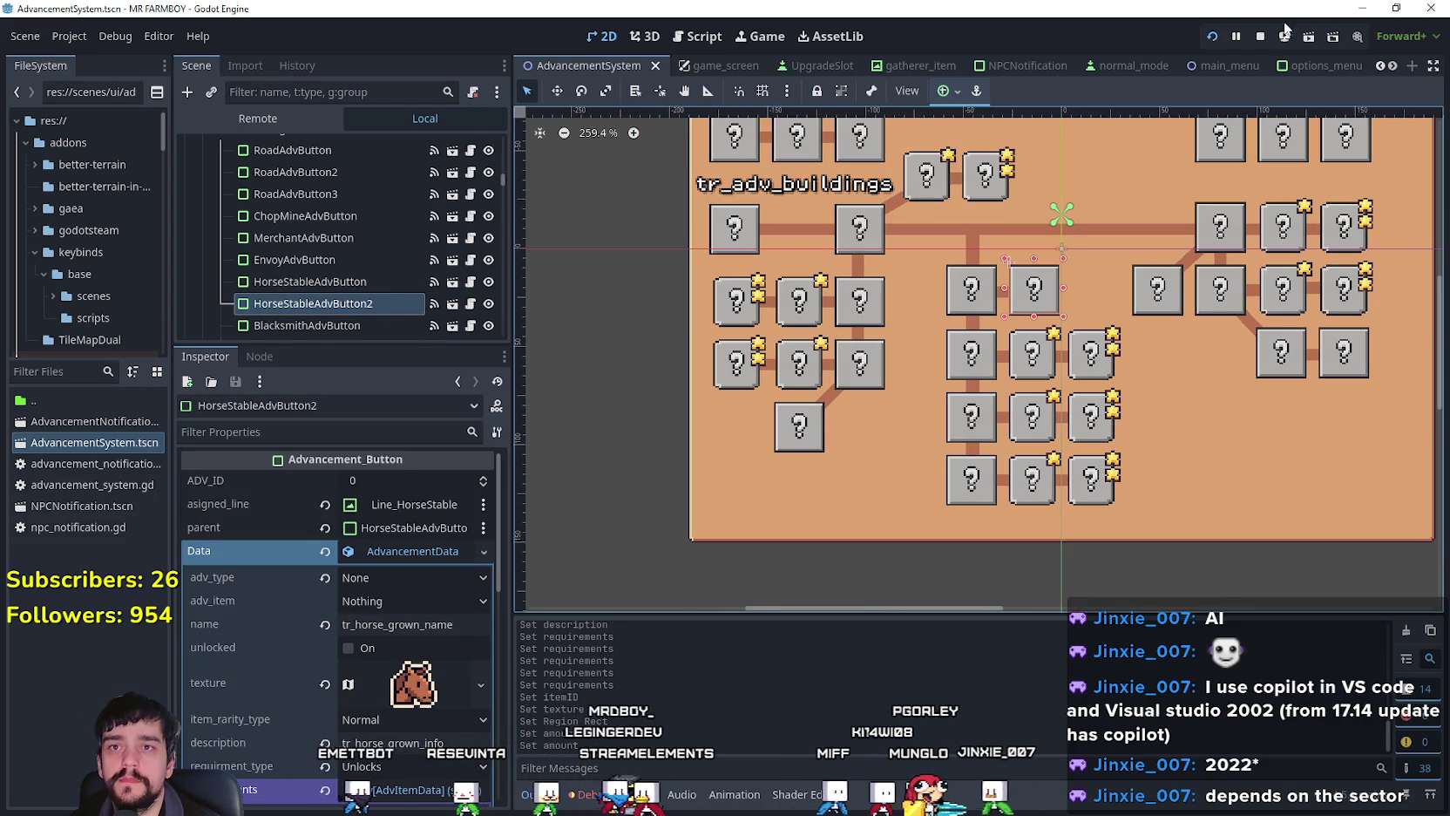
{"action": "key", "text": "F5"}
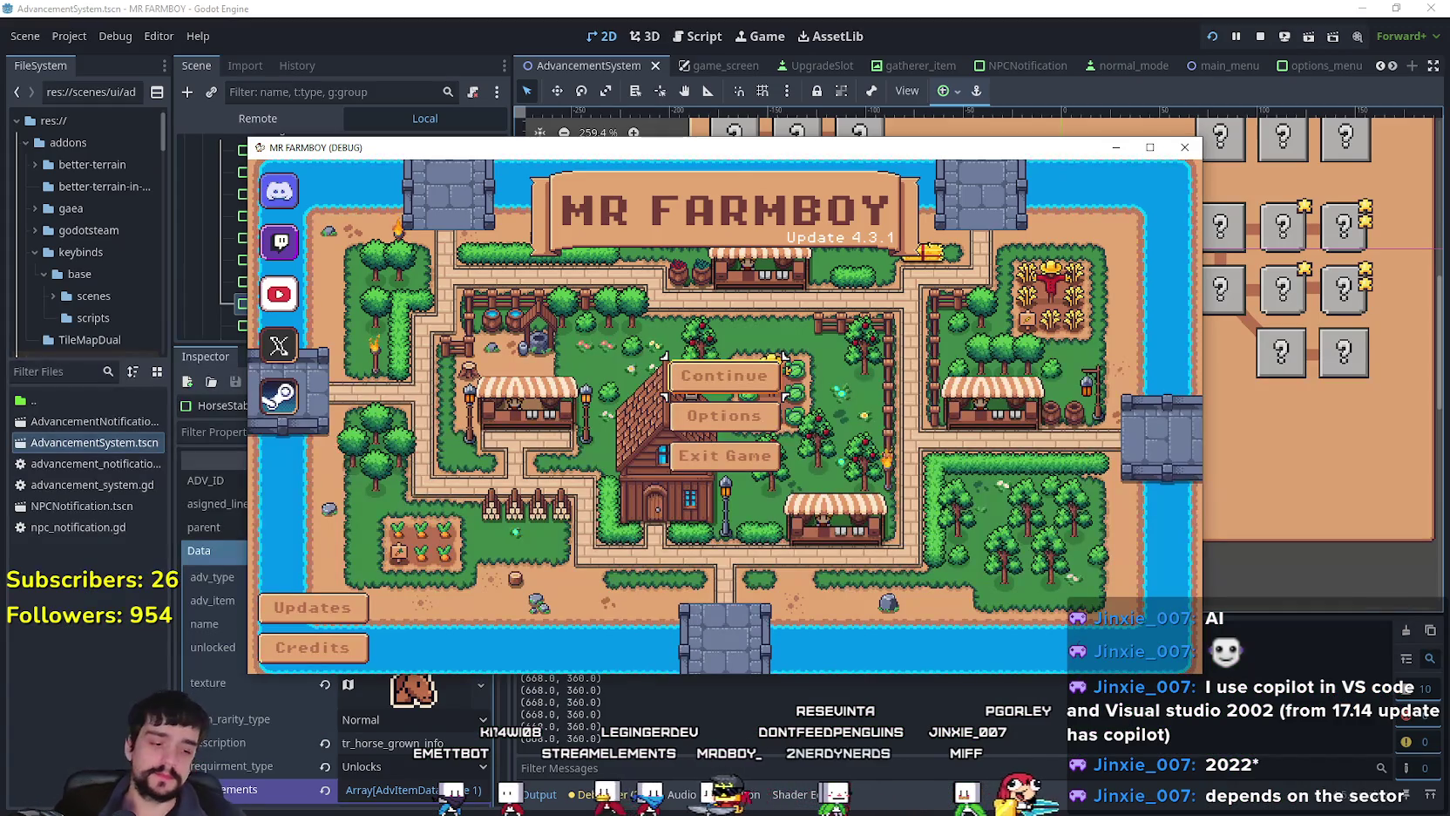
{"action": "left_click", "coordinate": [774, 375]}
{"action": "scroll", "coordinate": [779, 403], "scroll_direction": "down", "scroll_amount": 2}
{"action": "scroll", "coordinate": [751, 420], "scroll_direction": "up", "scroll_amount": 2}
{"action": "scroll", "coordinate": [761, 390], "scroll_direction": "down", "scroll_amount": 3}
{"action": "scroll", "coordinate": [760, 389], "scroll_direction": "down", "scroll_amount": 2}
{"action": "left_click", "coordinate": [709, 488]}
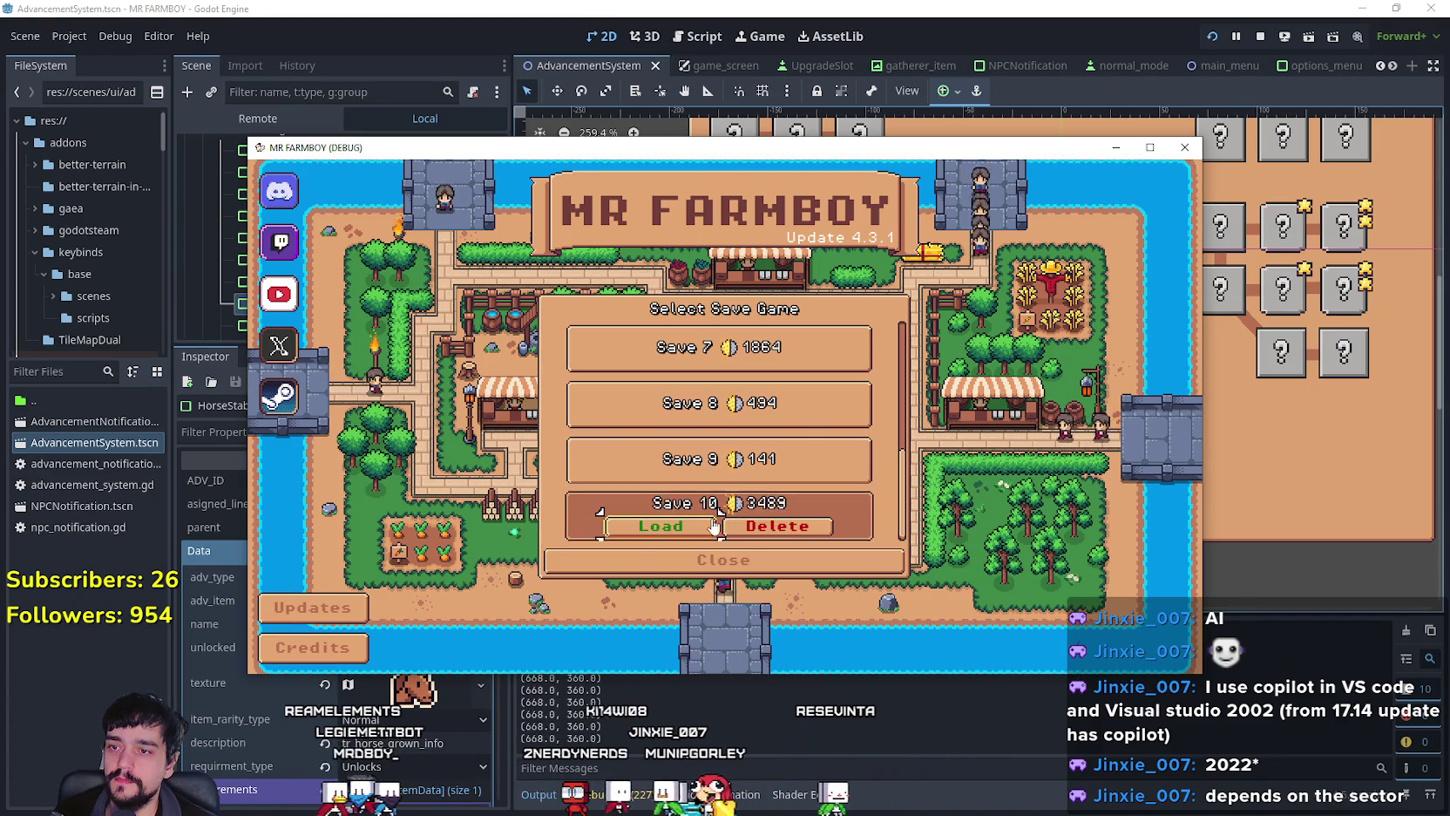
{"action": "left_click", "coordinate": [710, 516]}
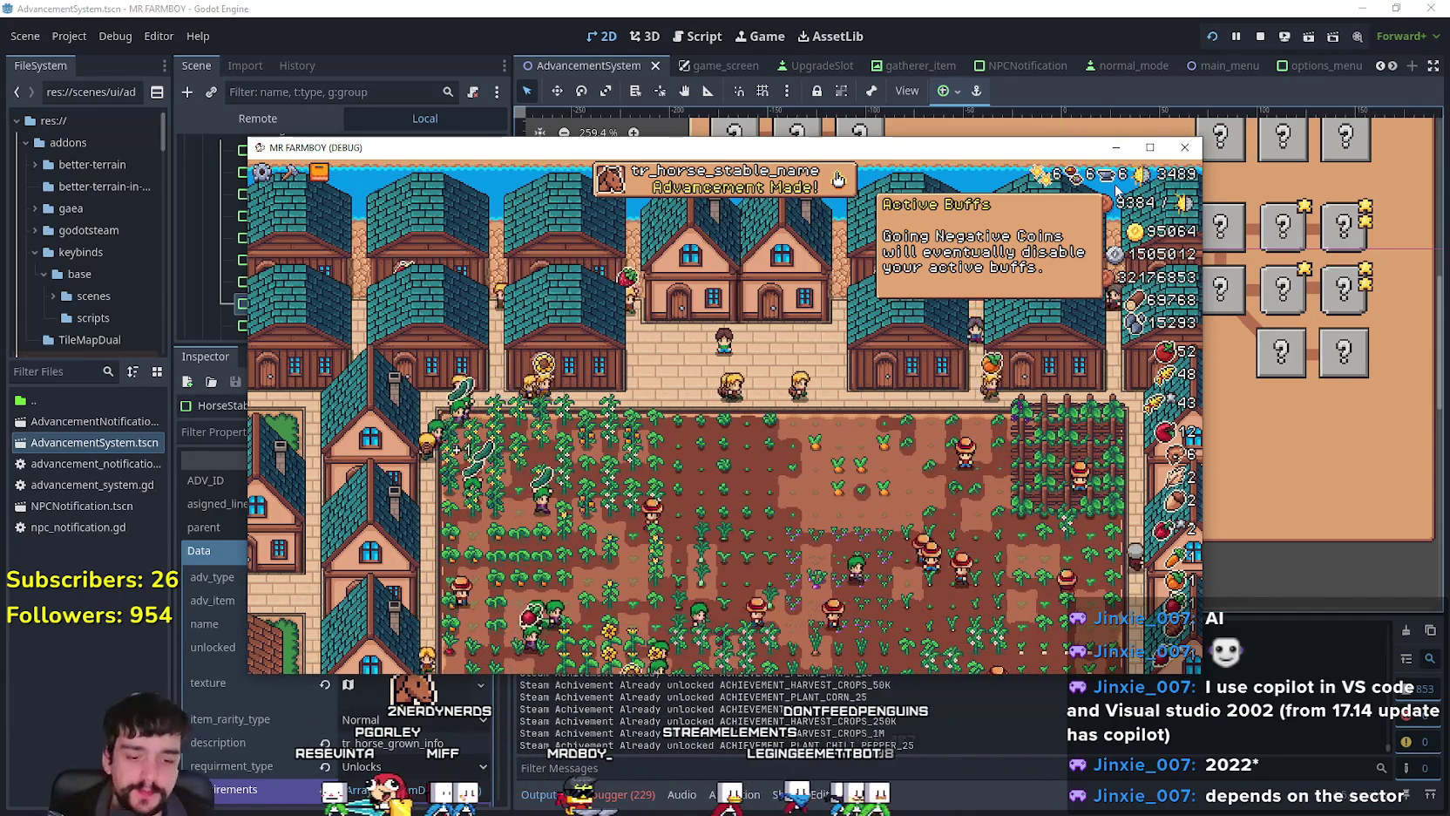
{"action": "left_click", "coordinate": [1144, 148]}
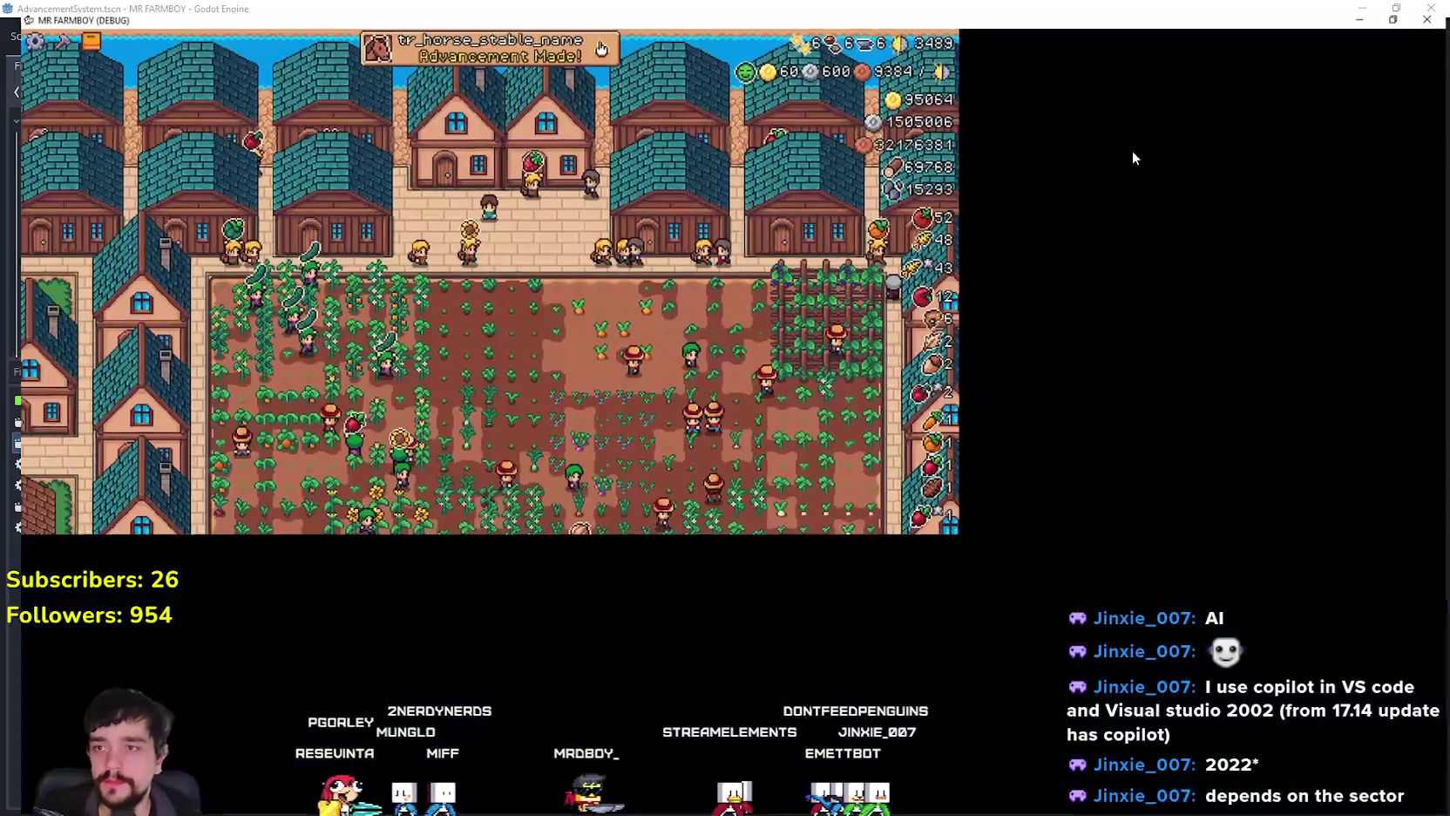
Step: Open the Advancements panel from the notice and browse the workers, animals, decorations and crops tabs
{"action": "left_click", "coordinate": [667, 65]}
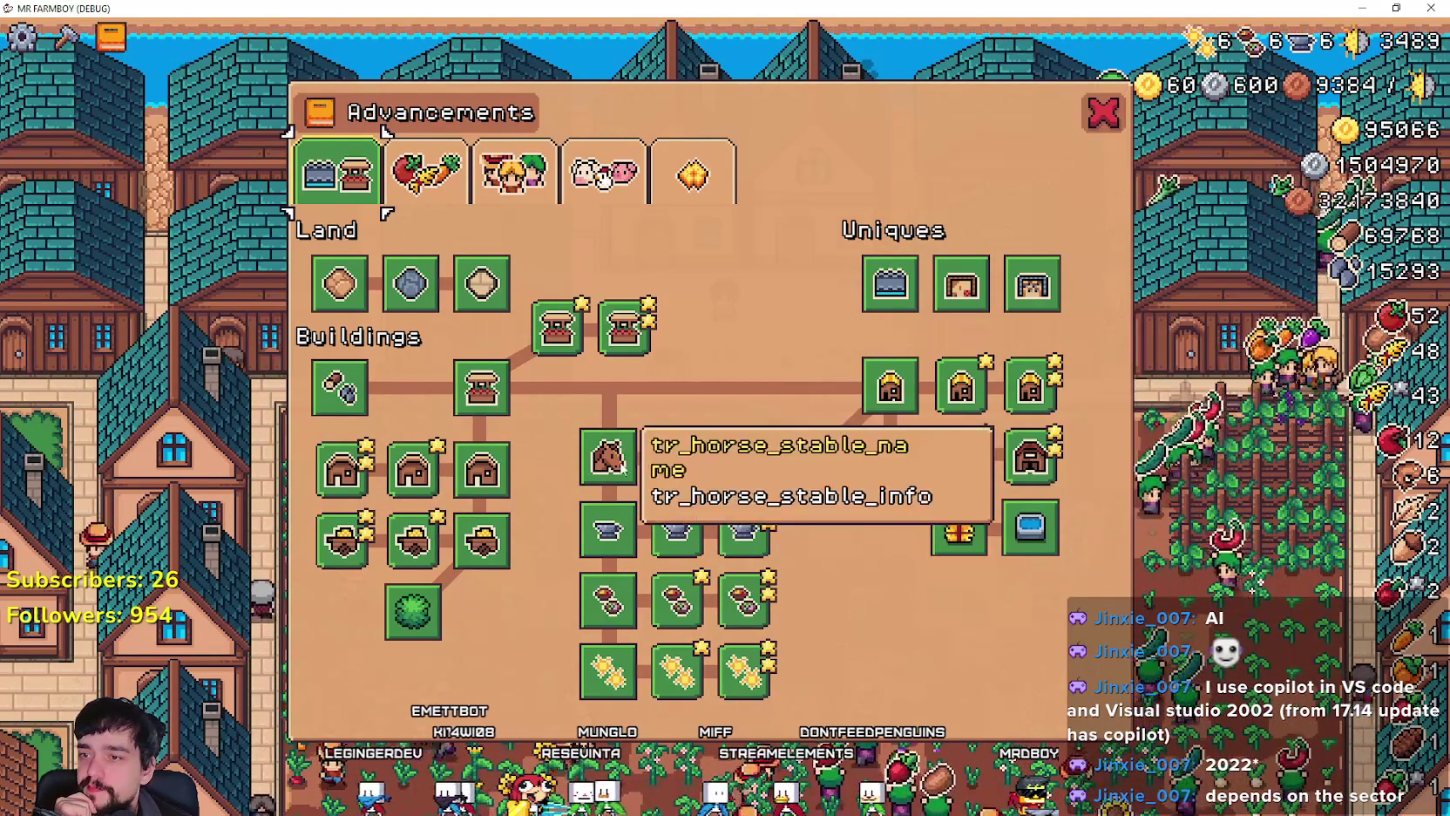
{"action": "left_click", "coordinate": [493, 175]}
{"action": "left_click", "coordinate": [601, 174]}
{"action": "left_click", "coordinate": [693, 174]}
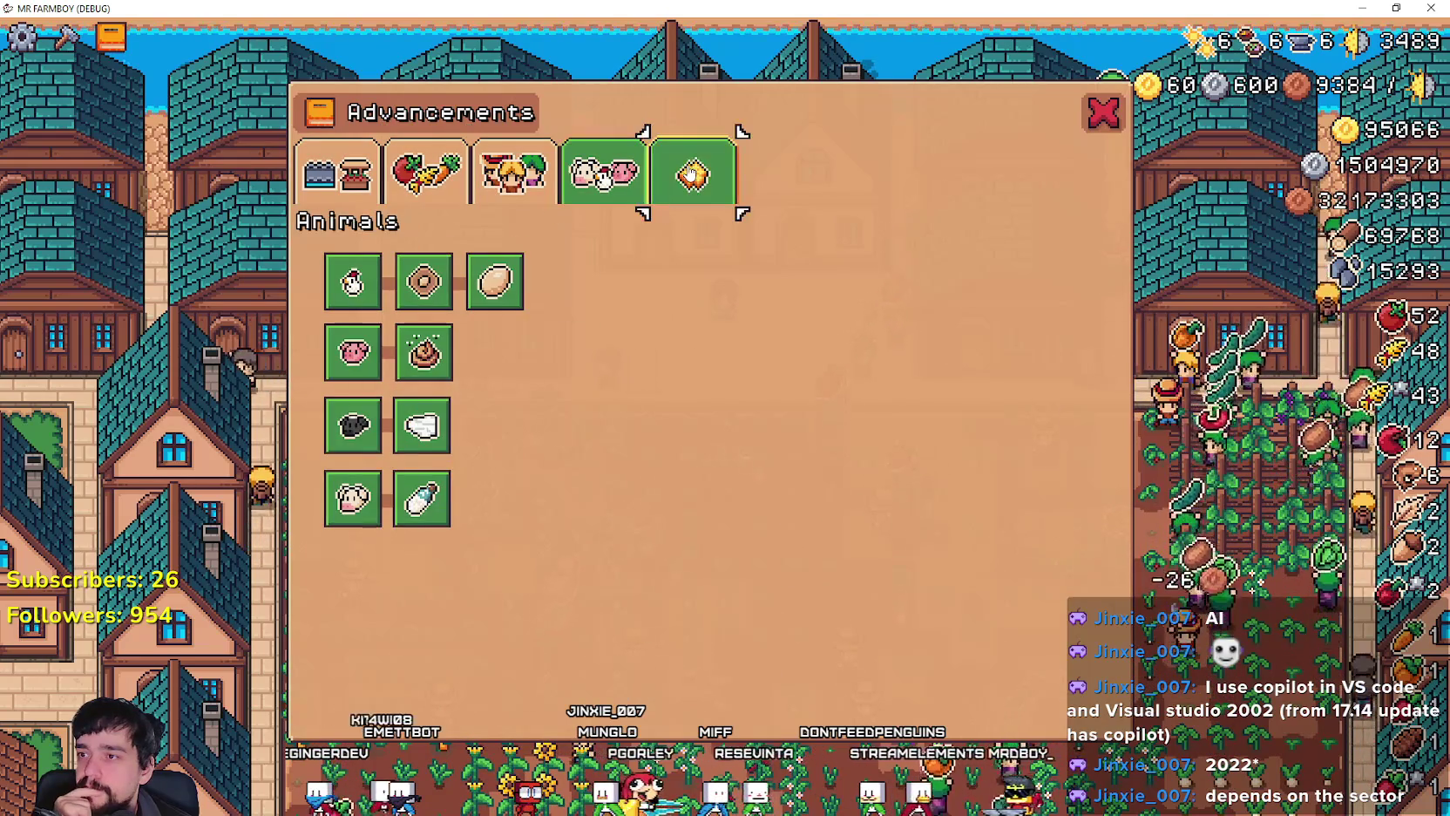
{"action": "left_click", "coordinate": [457, 179]}
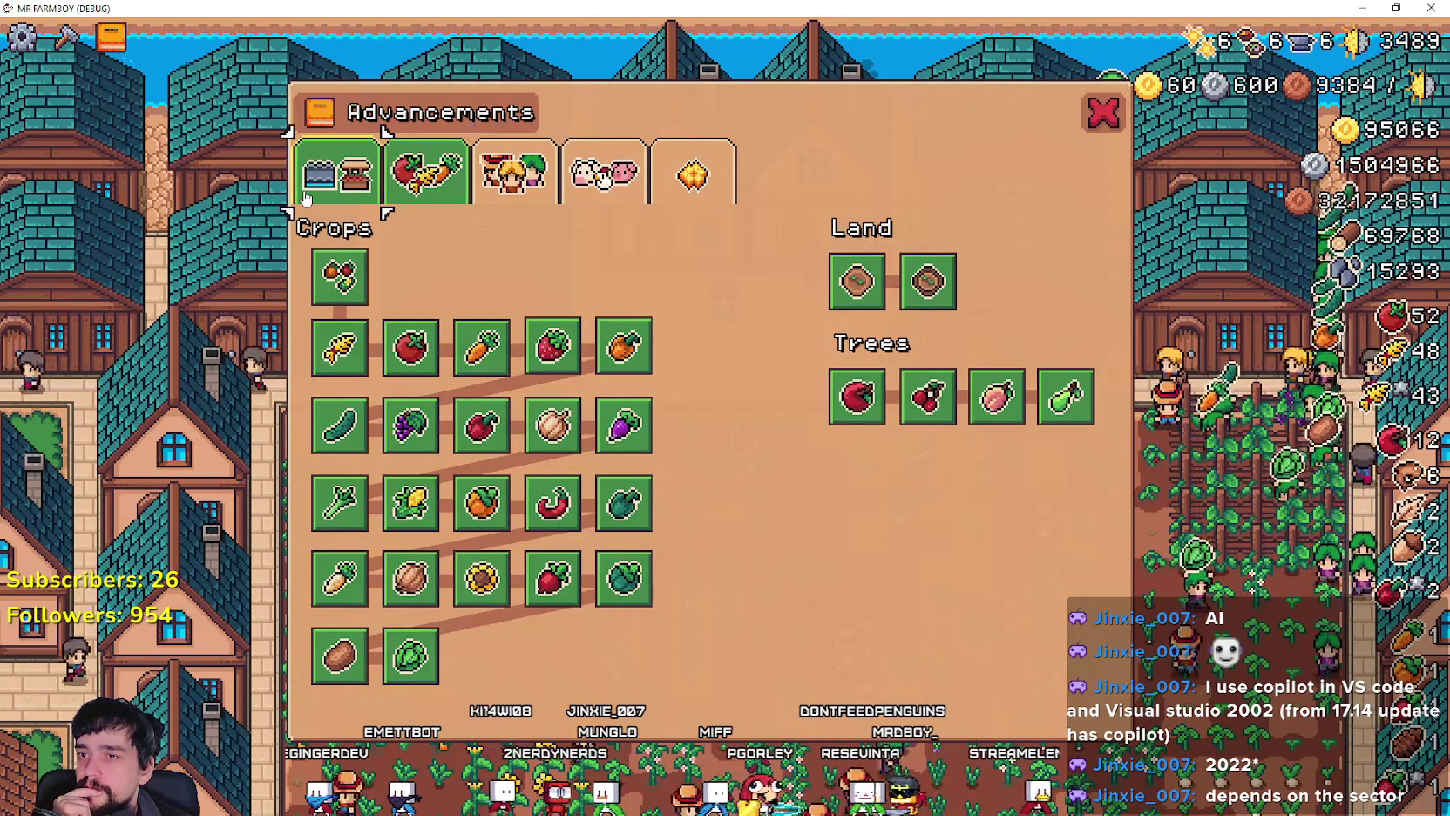
{"action": "left_click", "coordinate": [307, 200]}
Step: Check the horse advancements' placeholder names, then switch to the Localization spreadsheet
{"action": "mouse_move", "coordinate": [685, 481]}
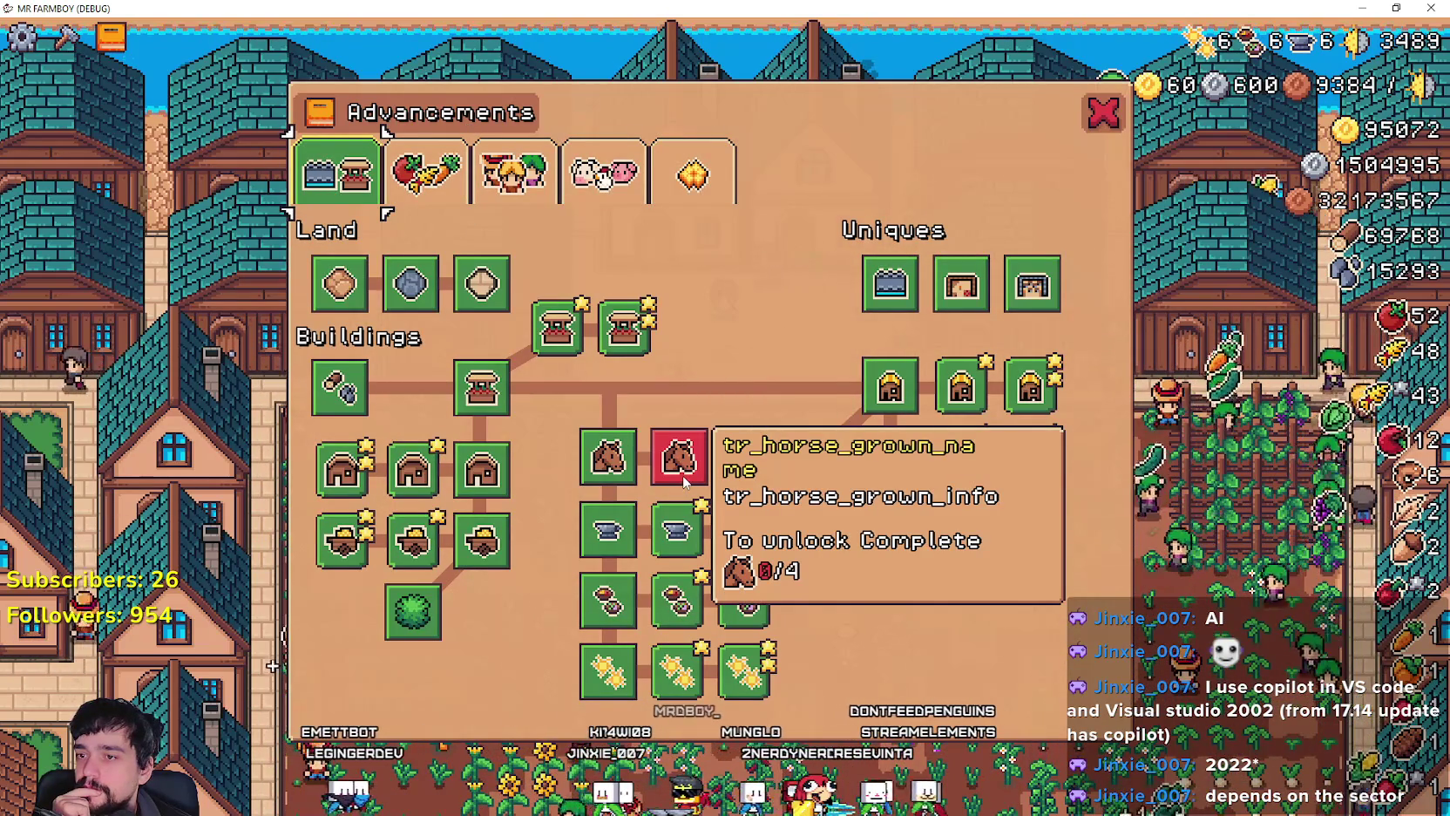
{"action": "mouse_move", "coordinate": [620, 462]}
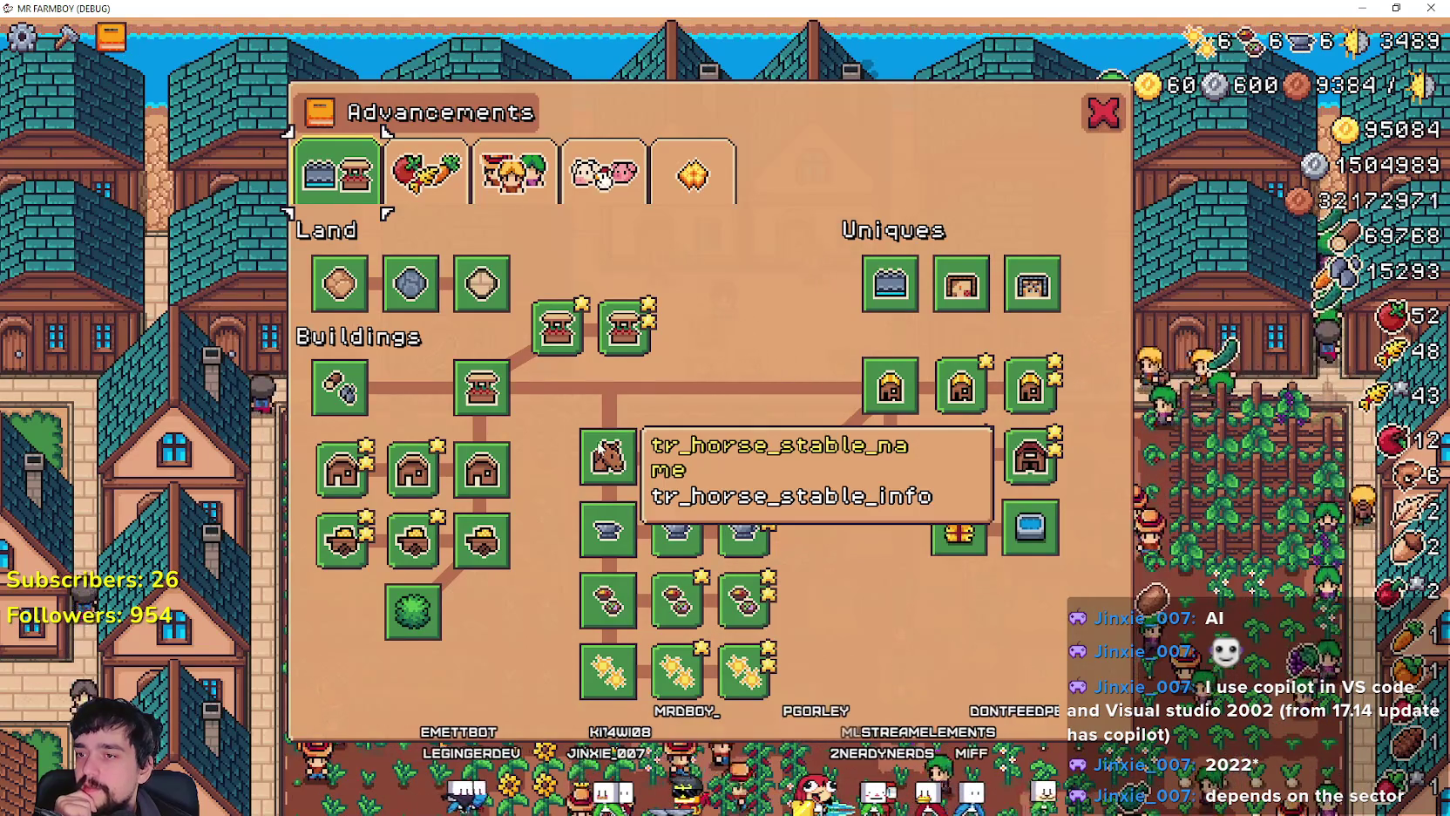
{"action": "left_click", "coordinate": [959, 528]}
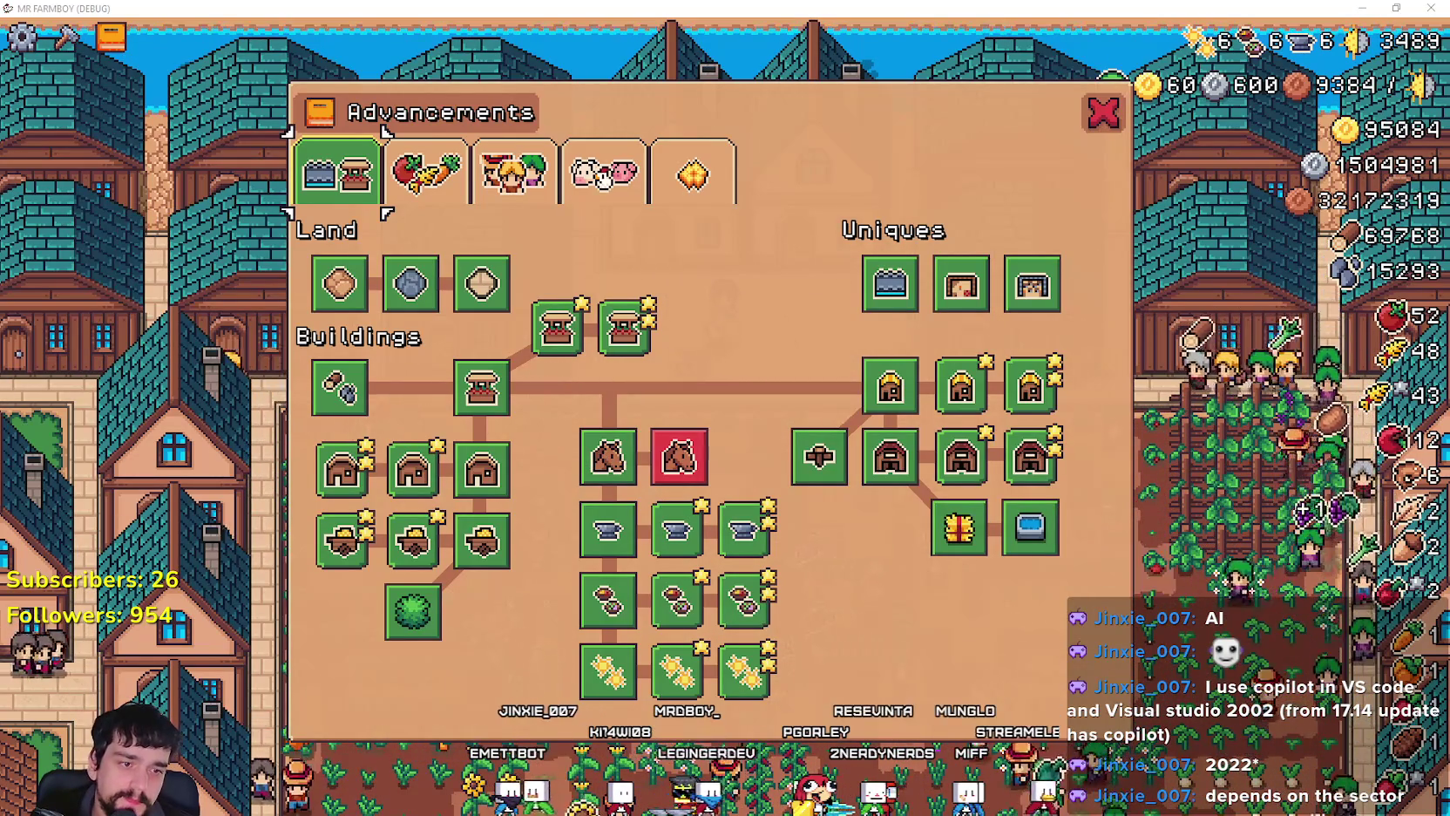
{"action": "key", "text": "alt+Tab"}
{"action": "scroll", "coordinate": [1230, 373], "scroll_direction": "down", "scroll_amount": 5}
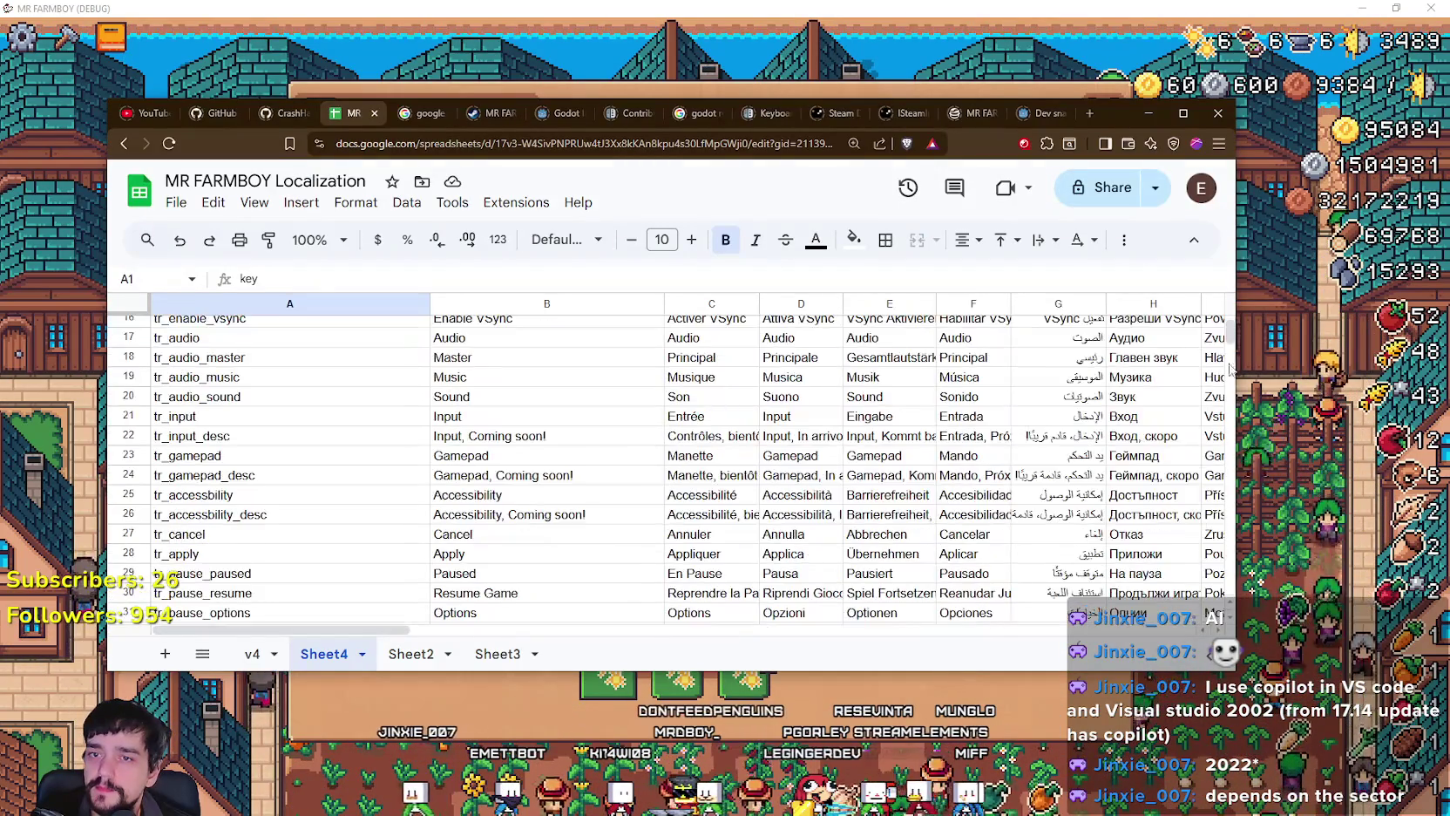
Step: Add keys tr_horse_stable_name, tr_horse_stable_info, tr_horse_grown_name and tr_horse_grown_info in A824–A827
{"action": "left_click_drag", "start_coordinate": [1229, 340], "coordinate": [1013, 546]}
{"action": "scroll", "coordinate": [194, 453], "scroll_direction": "down", "scroll_amount": 4}
{"action": "left_click", "coordinate": [225, 361]}
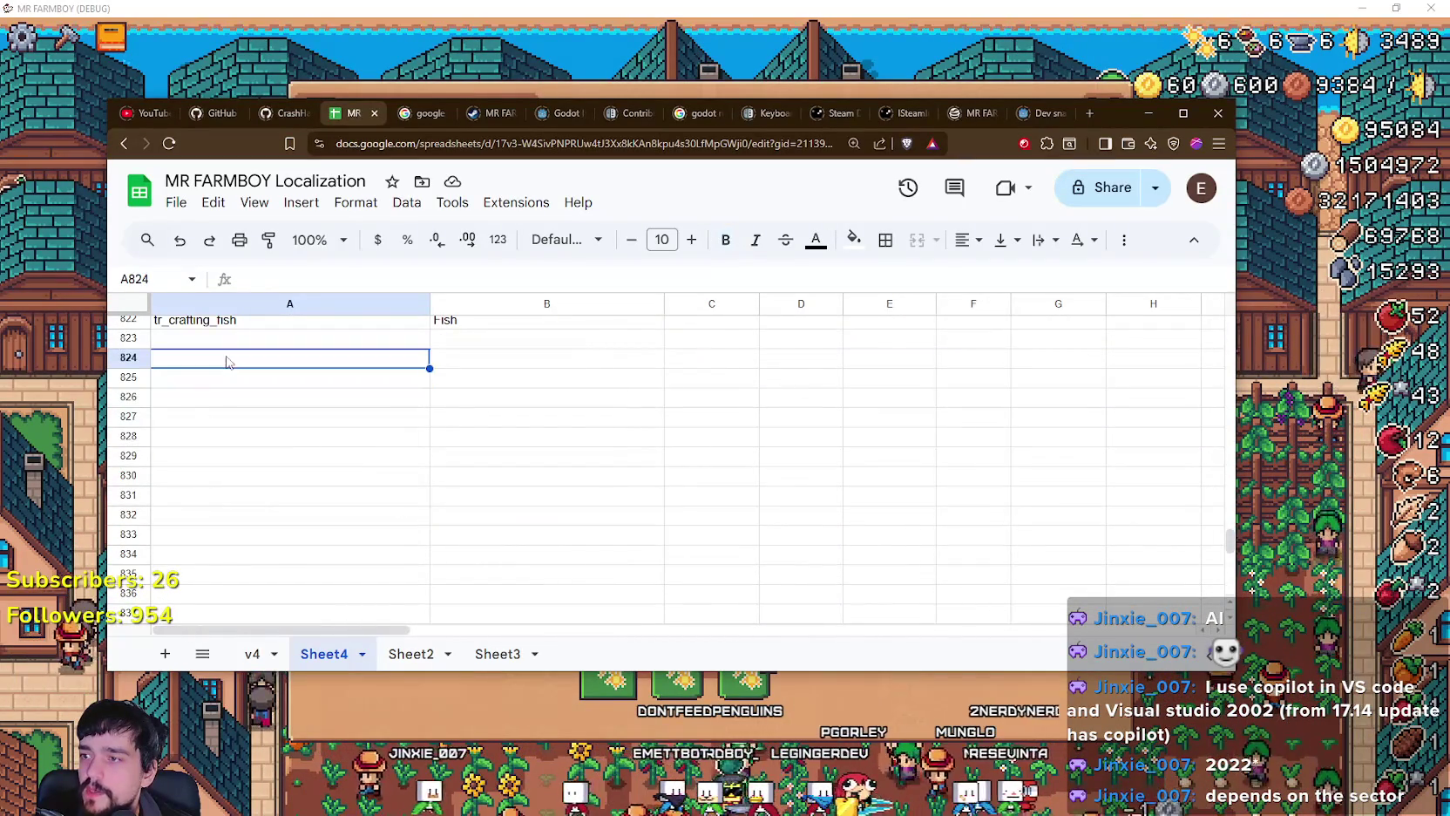
{"action": "type", "text": "tr_"}
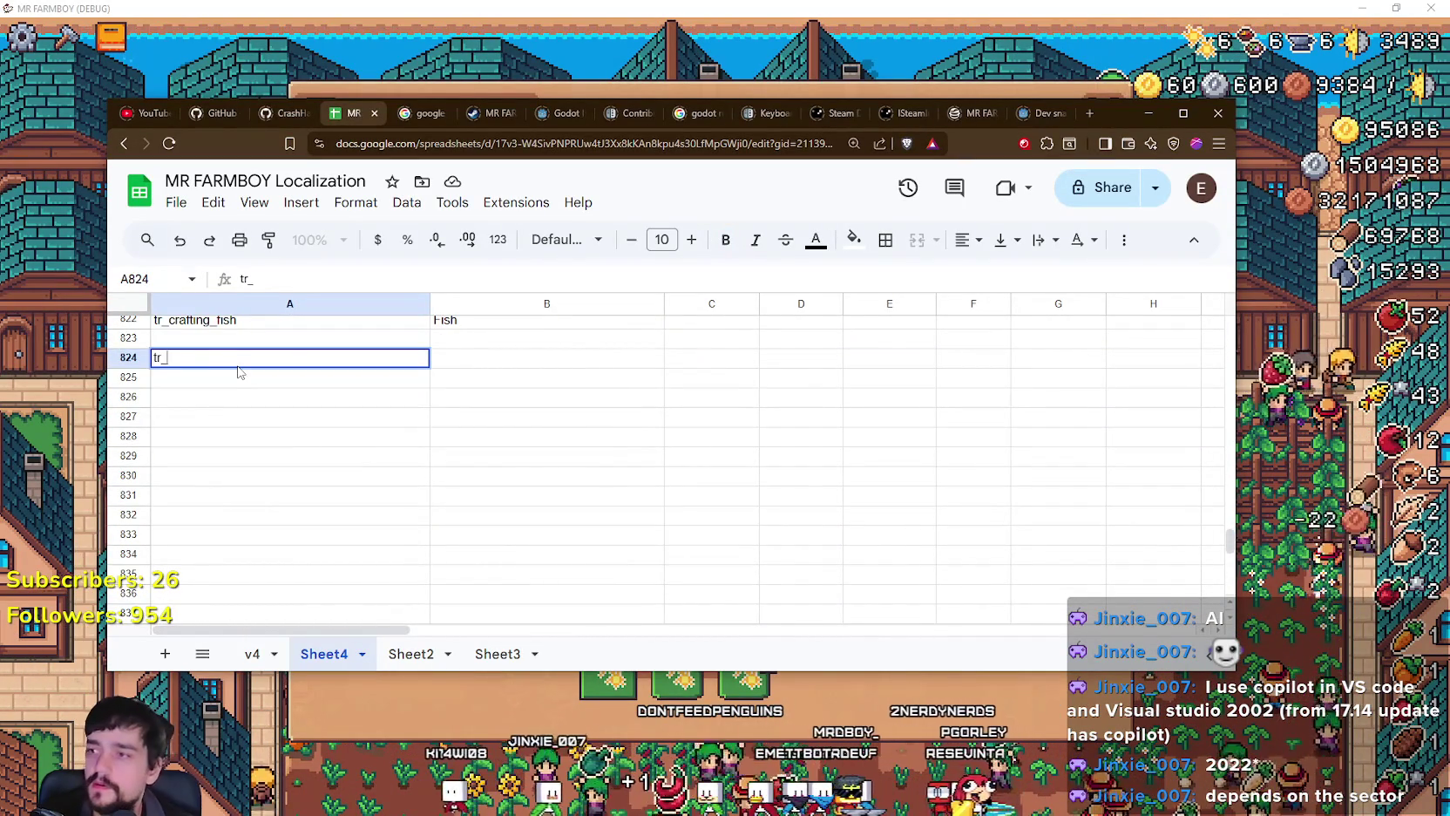
{"action": "left_click_drag", "start_coordinate": [716, 671], "coordinate": [697, 417]}
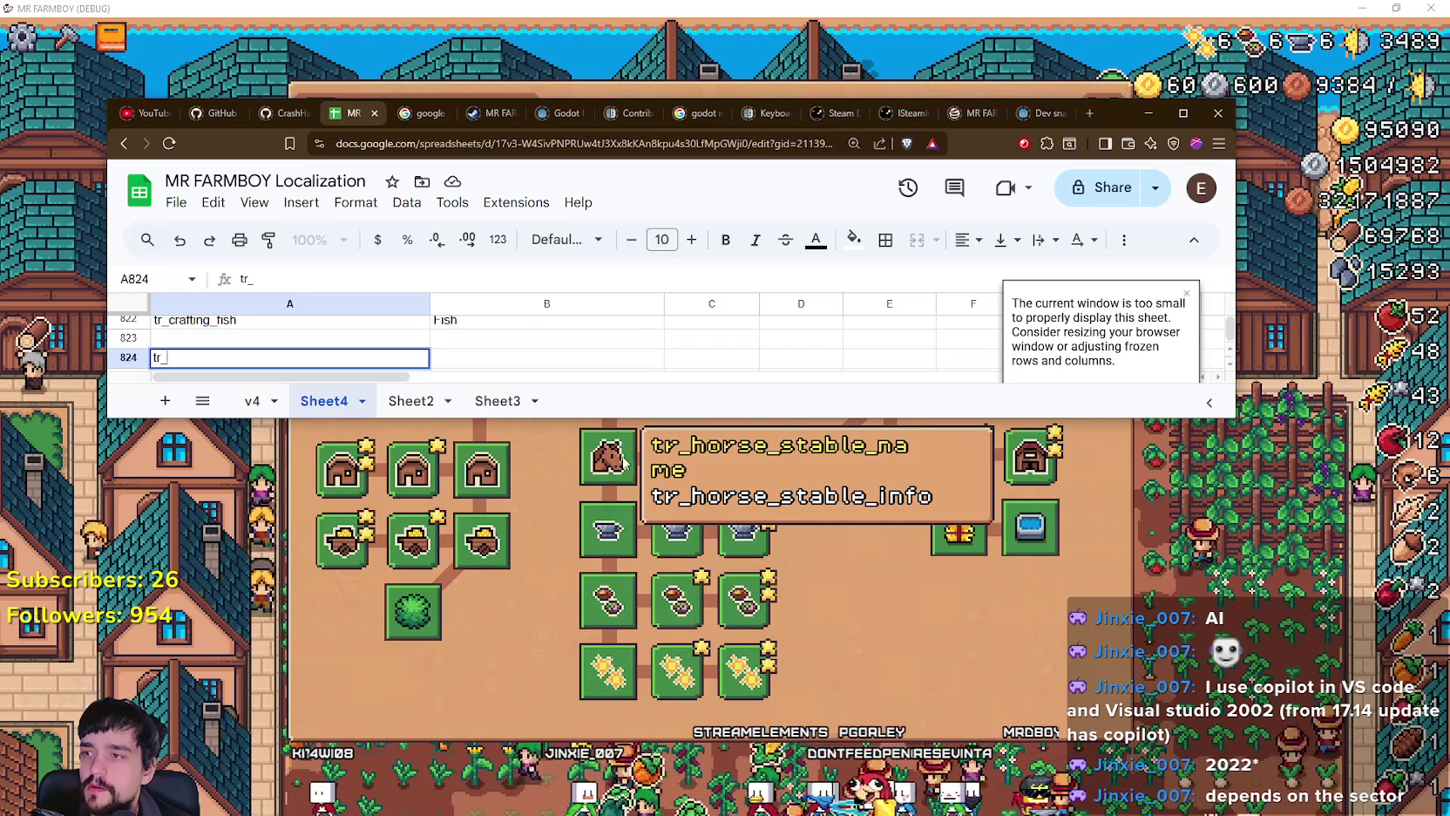
{"action": "type", "text": "orse_stable"}
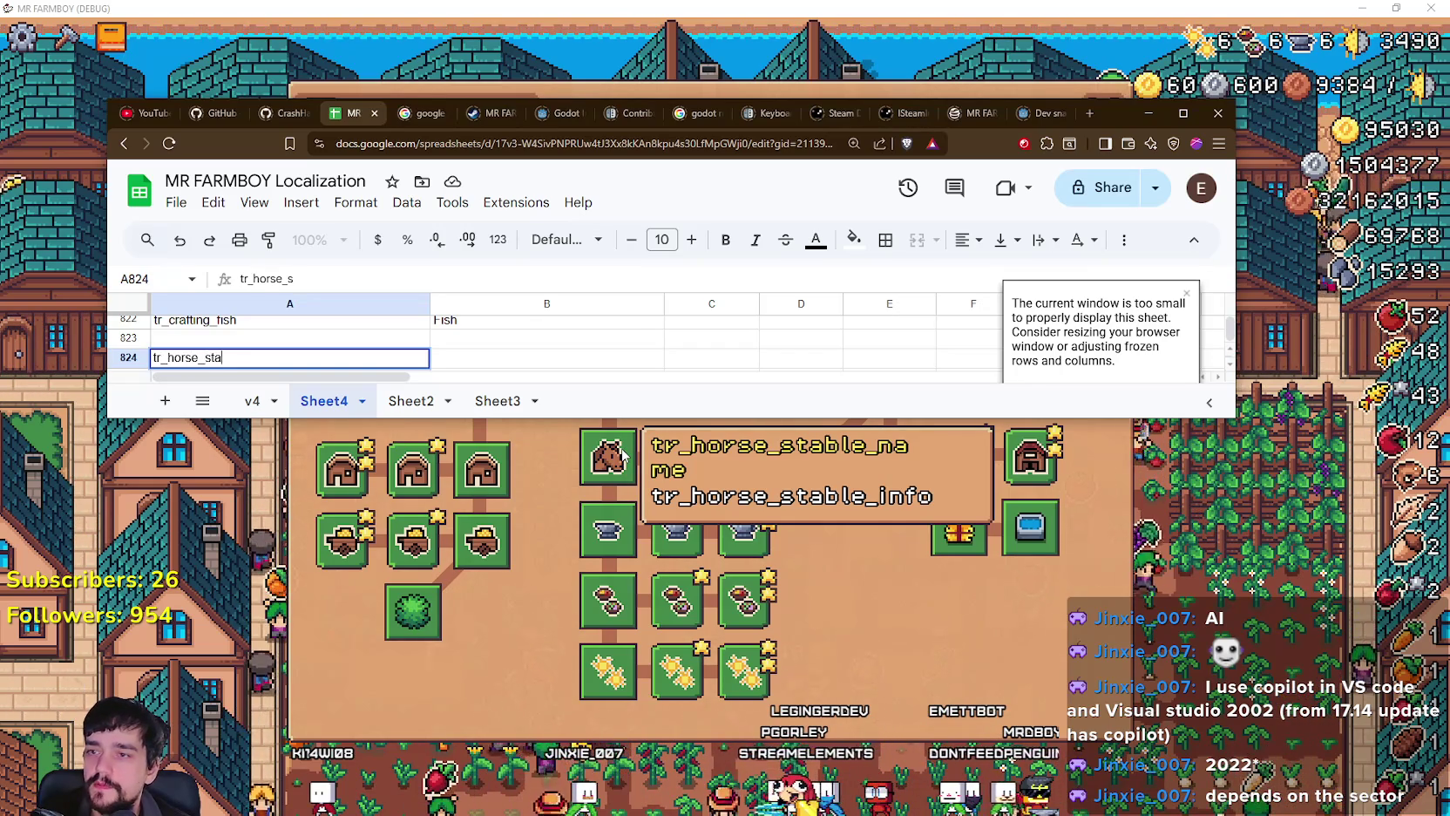
{"action": "type", "text": "_"}
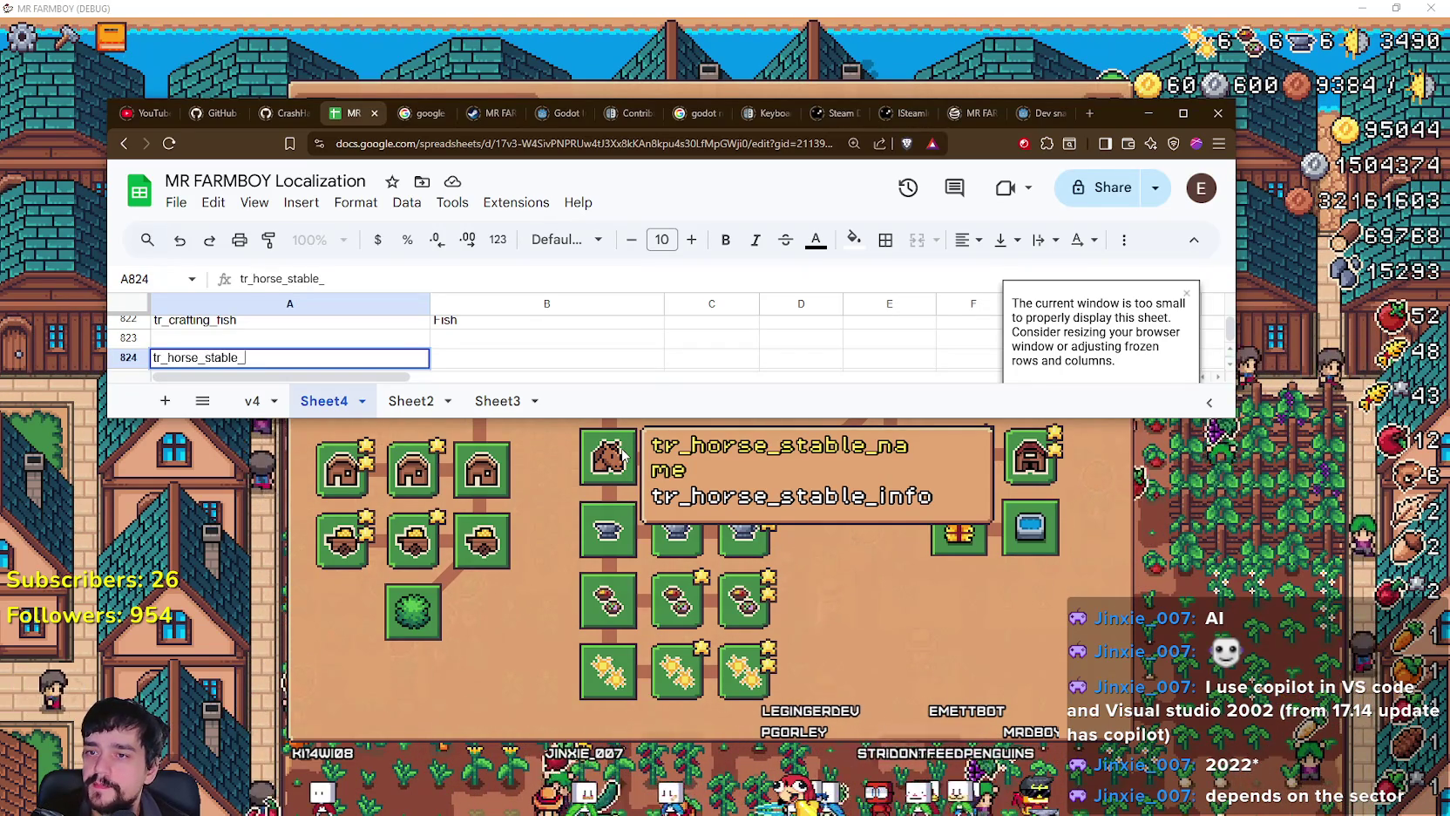
{"action": "type", "text": "name"}
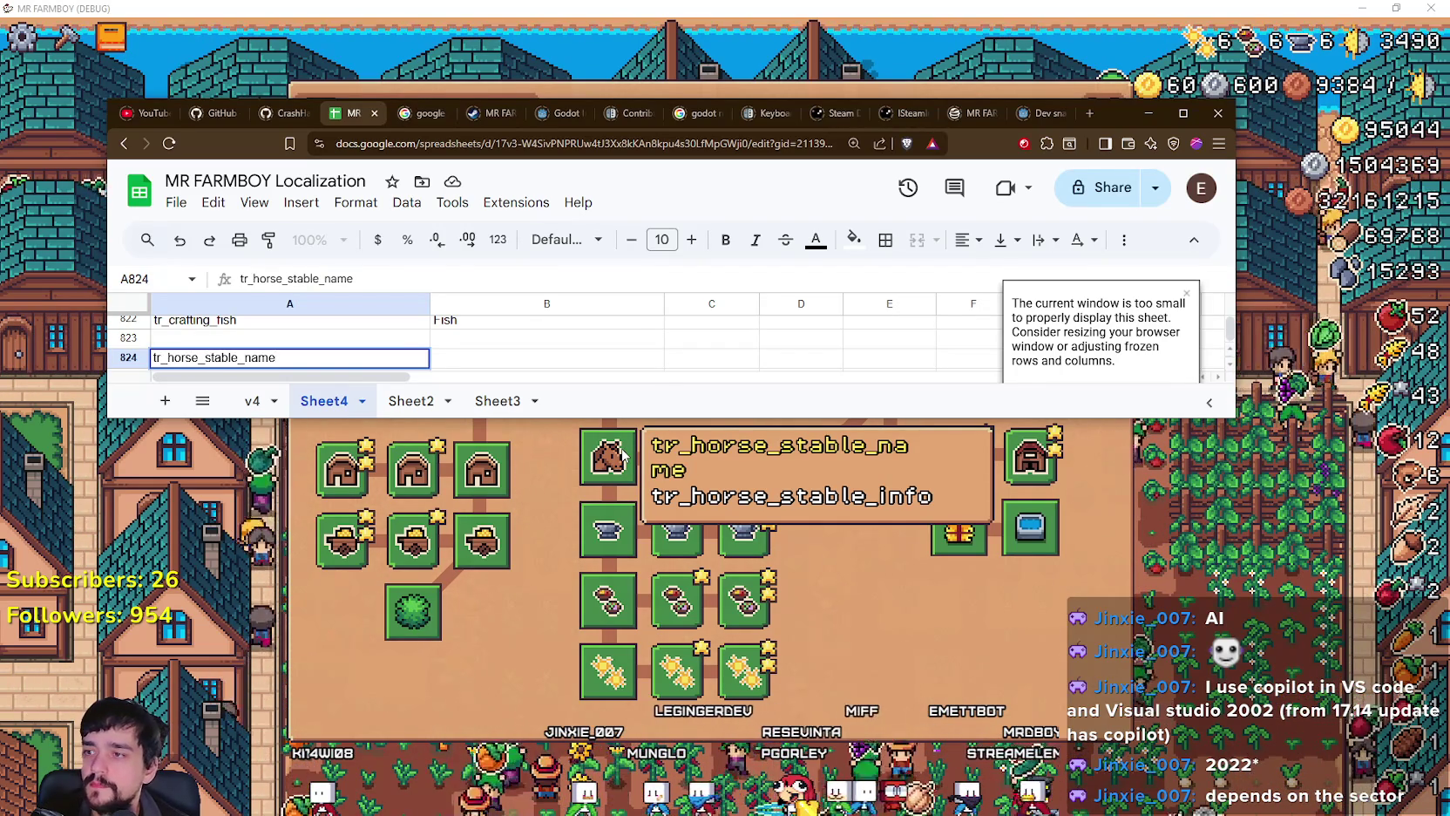
{"action": "key", "text": "Return"}
{"action": "type", "text": "tr"}
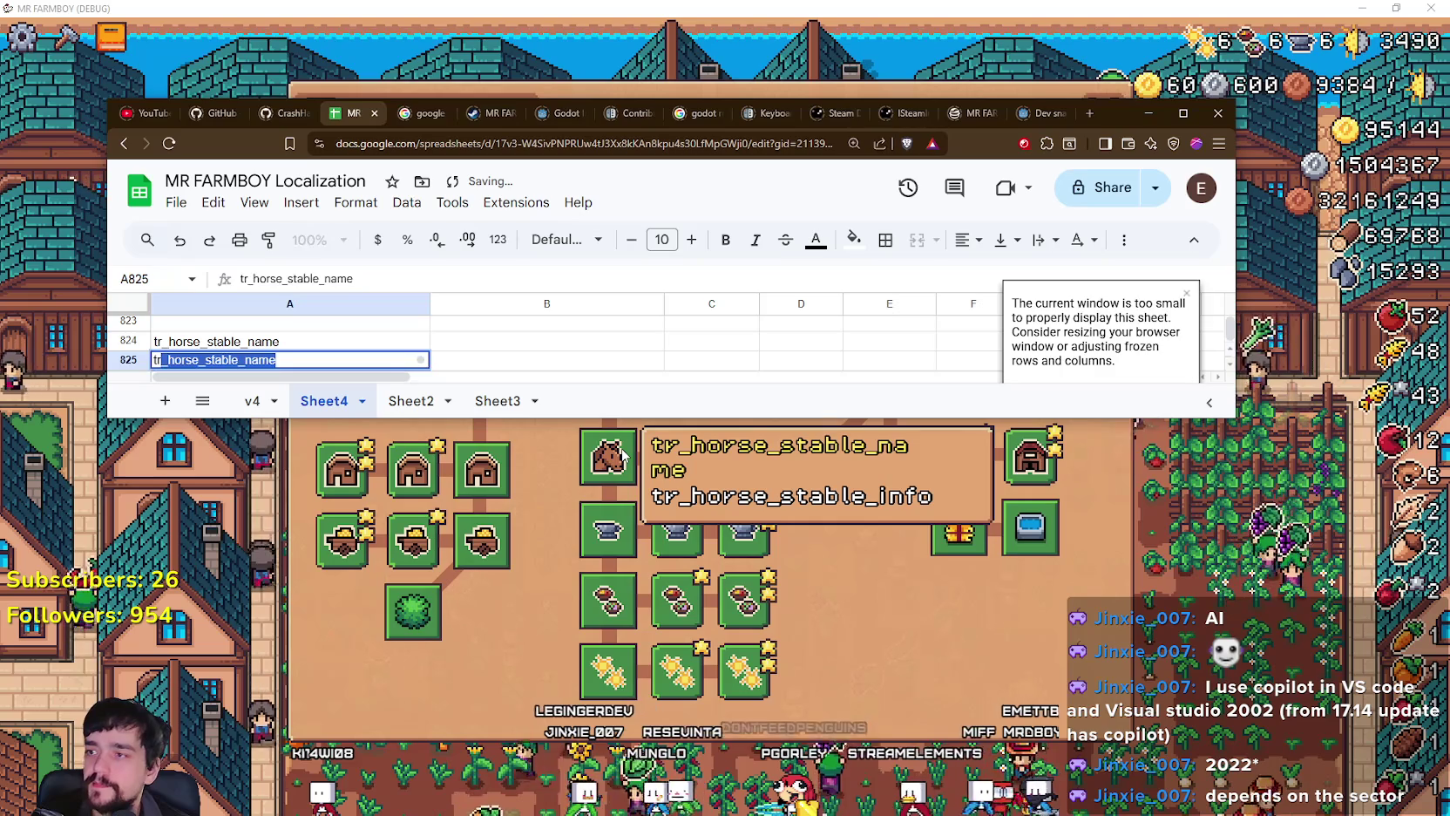
{"action": "type", "text": "_horse_s"}
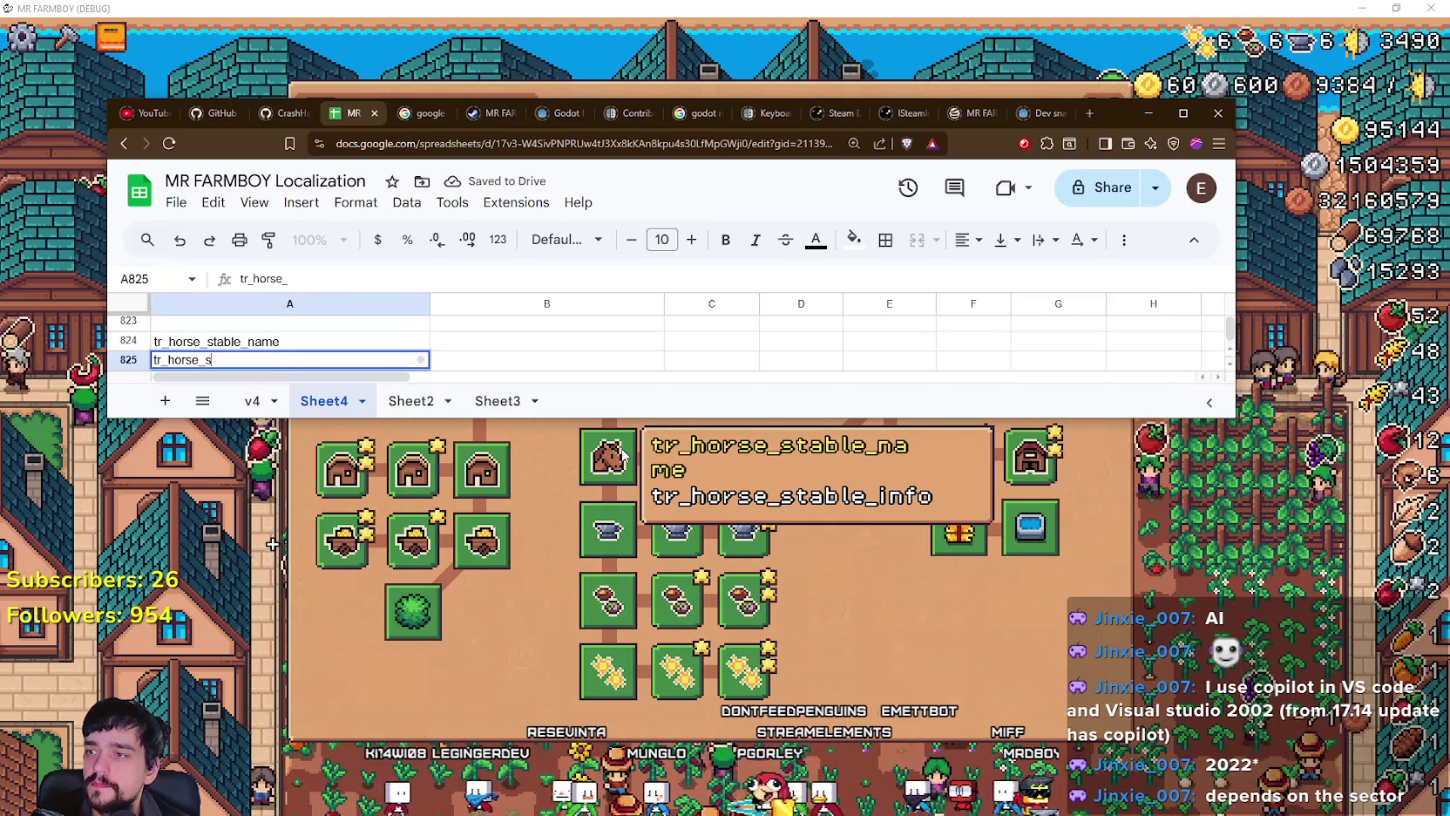
{"action": "type", "text": "table_info"}
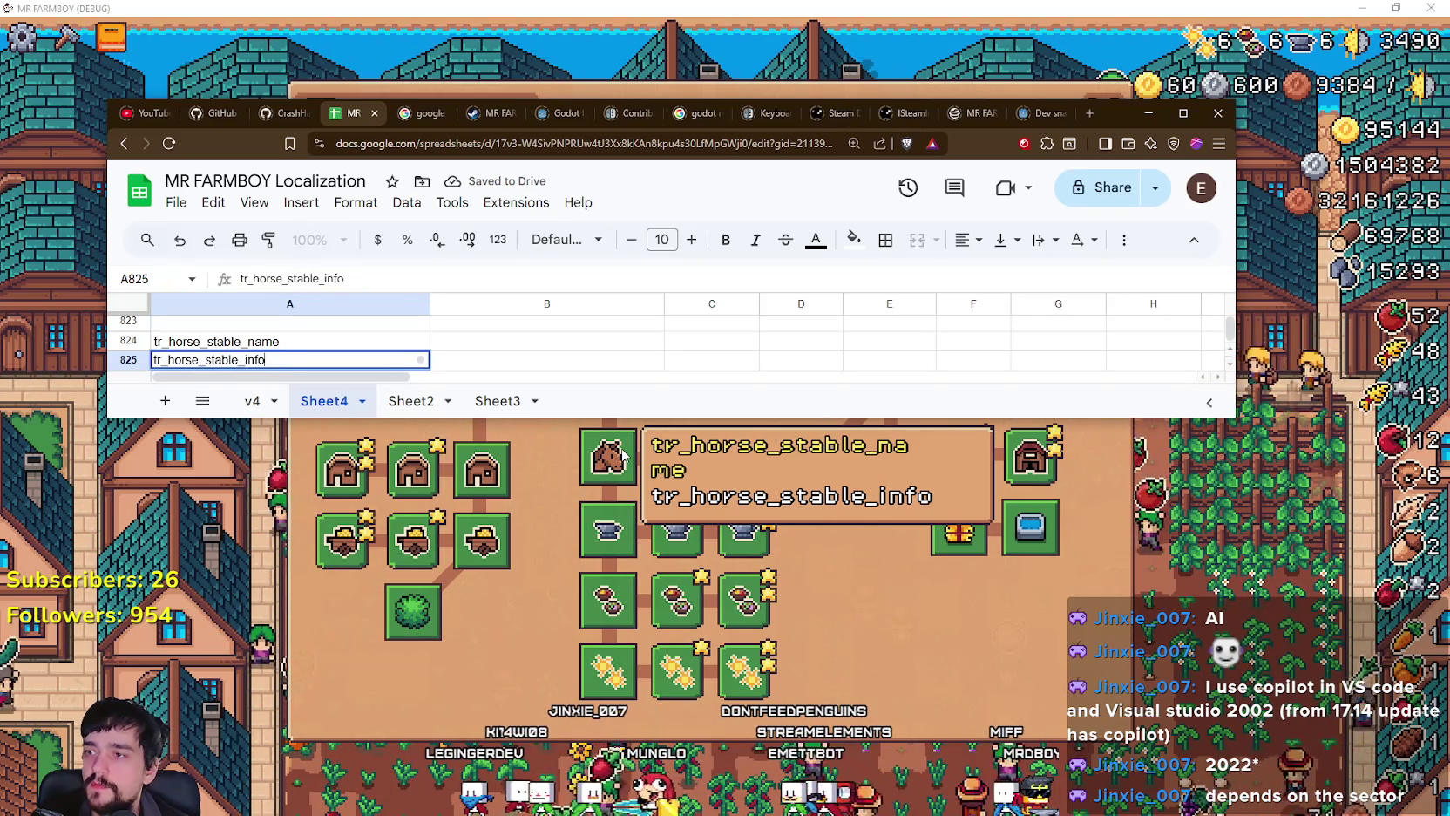
{"action": "key", "text": "Return"}
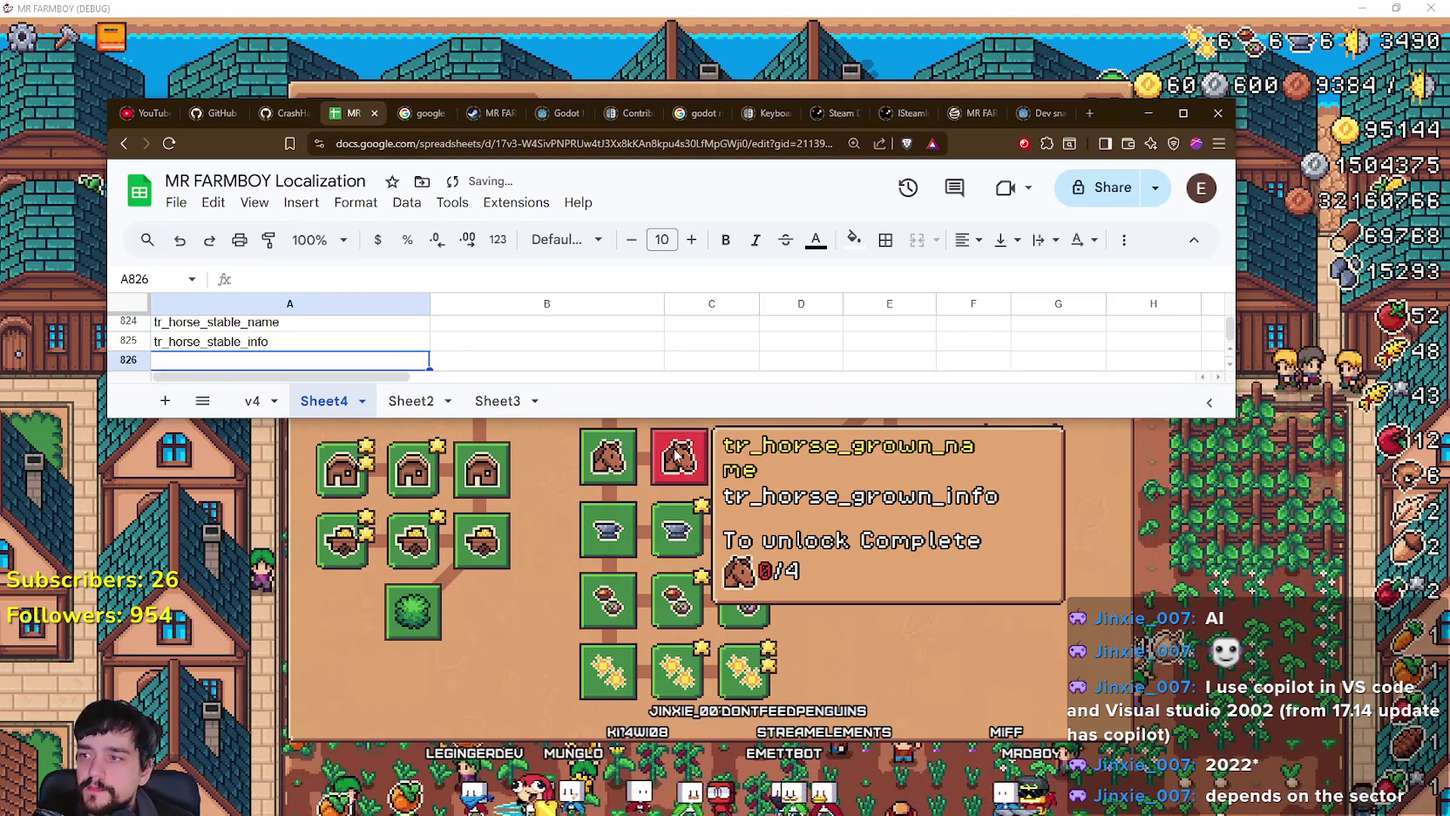
{"action": "type", "text": "tr_horse"}
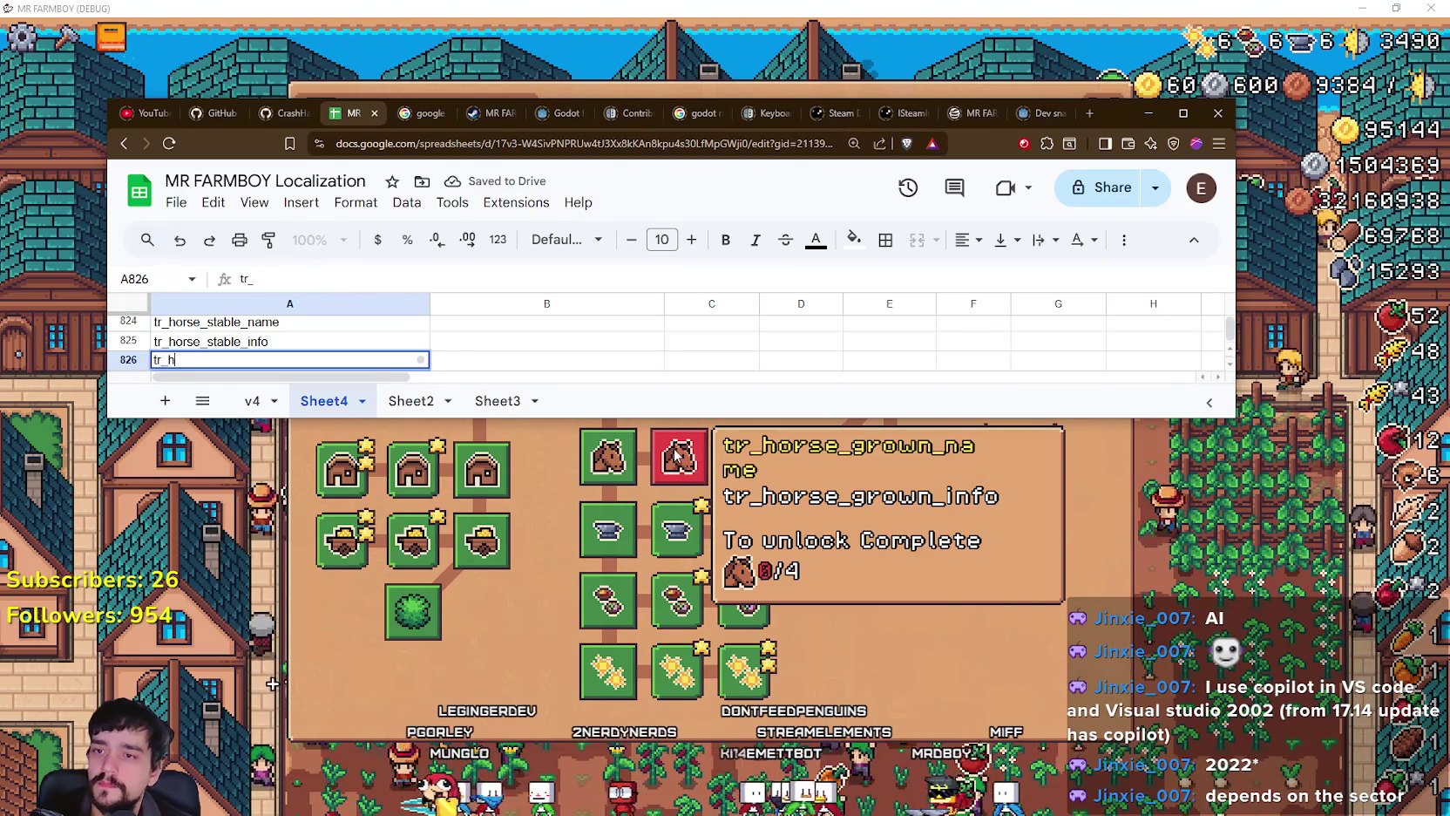
{"action": "type", "text": "_"}
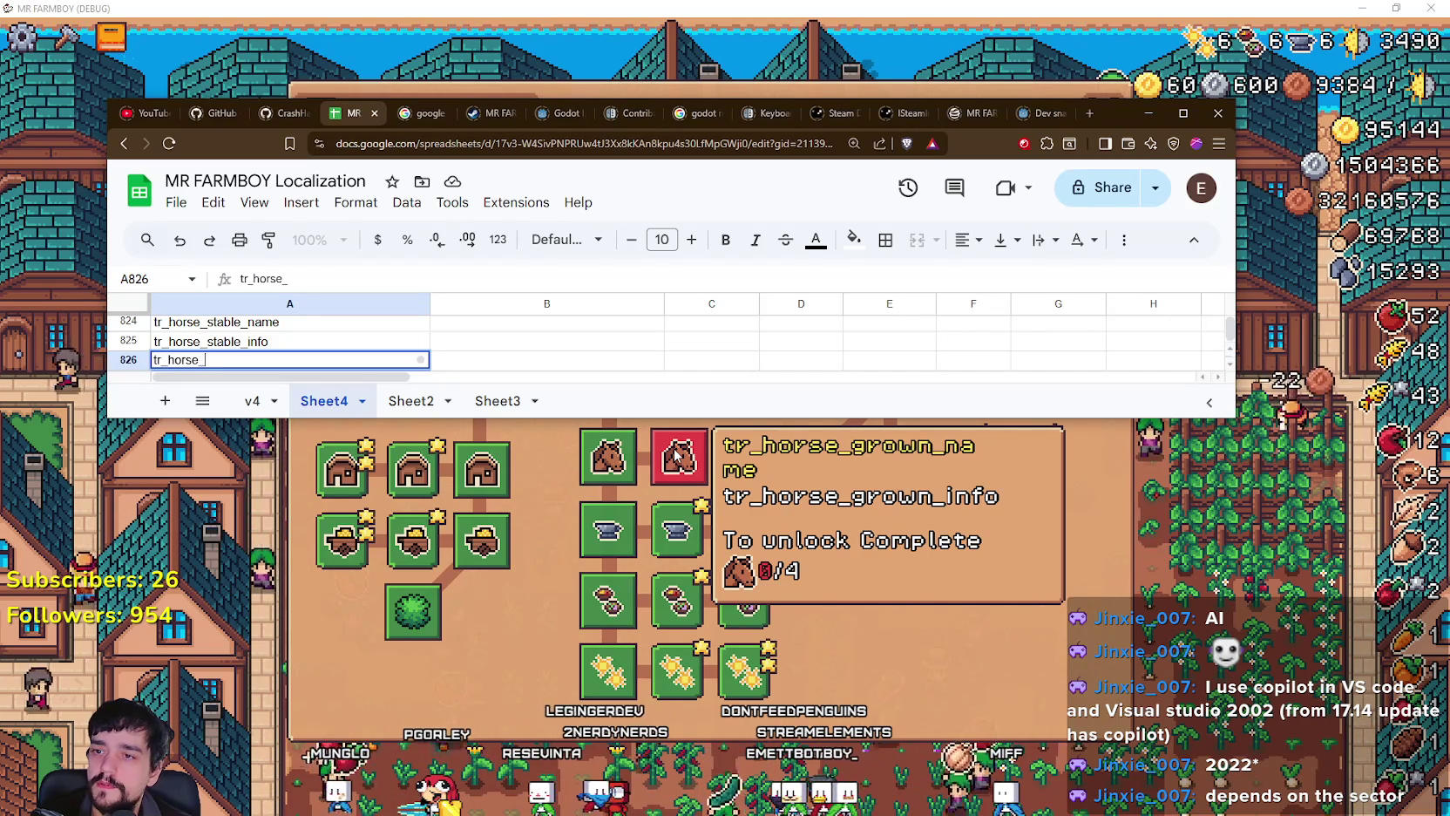
{"action": "type", "text": "grown_name"}
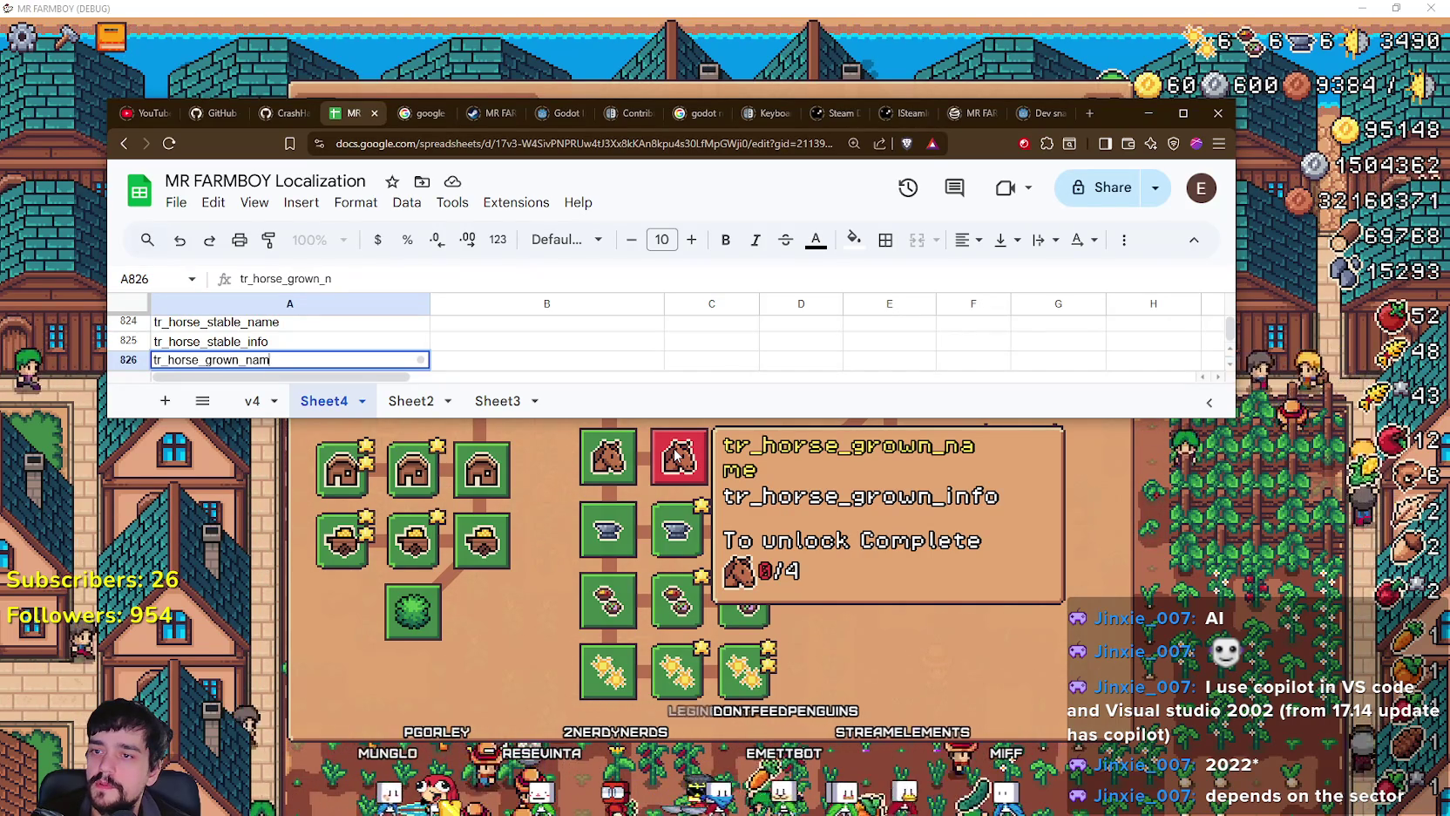
{"action": "key", "text": "Return"}
{"action": "key", "text": "BackSpace"}
{"action": "type", "text": "t"}
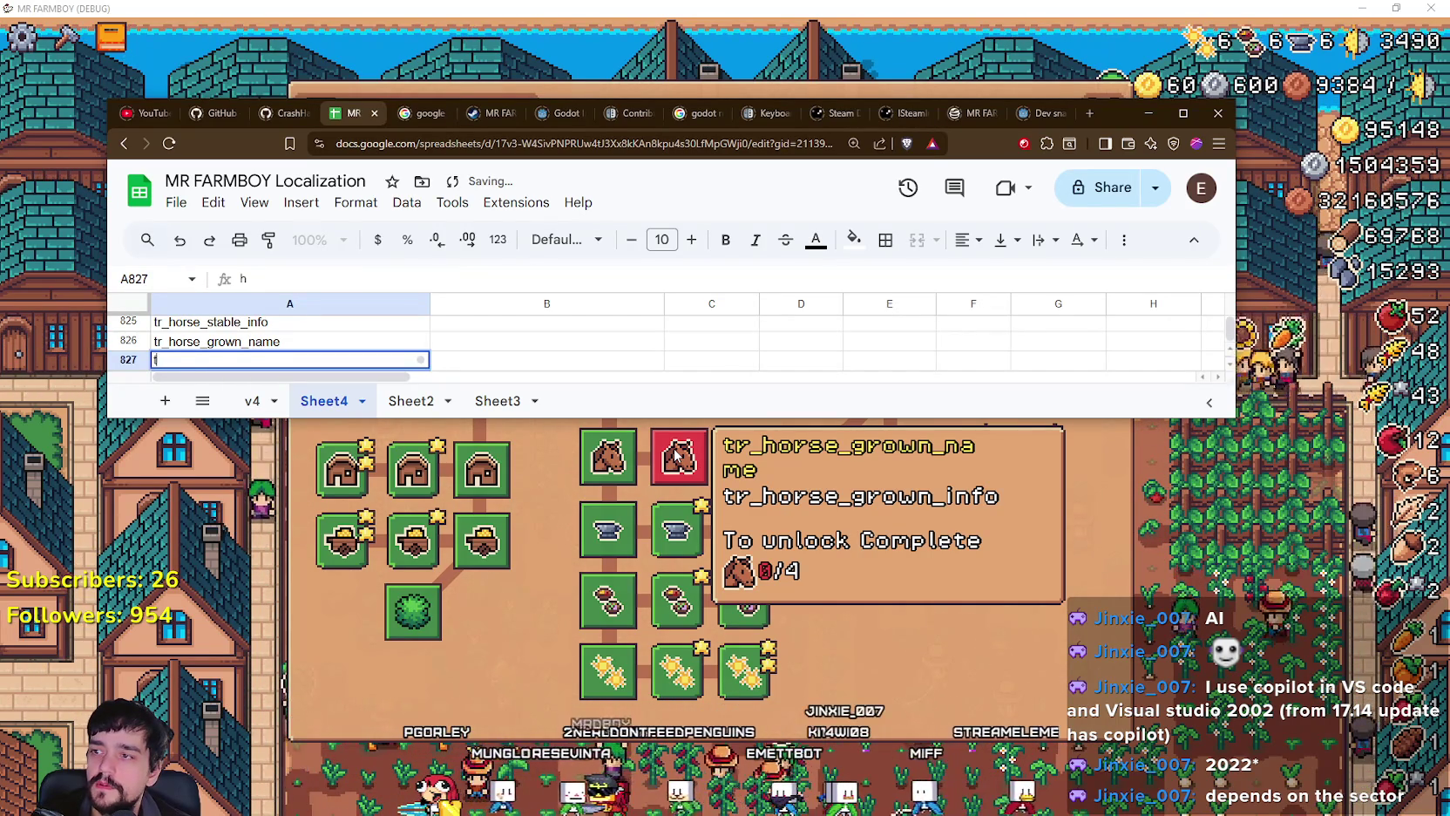
{"action": "type", "text": "r_hor"}
{"action": "type", "text": "se_g"}
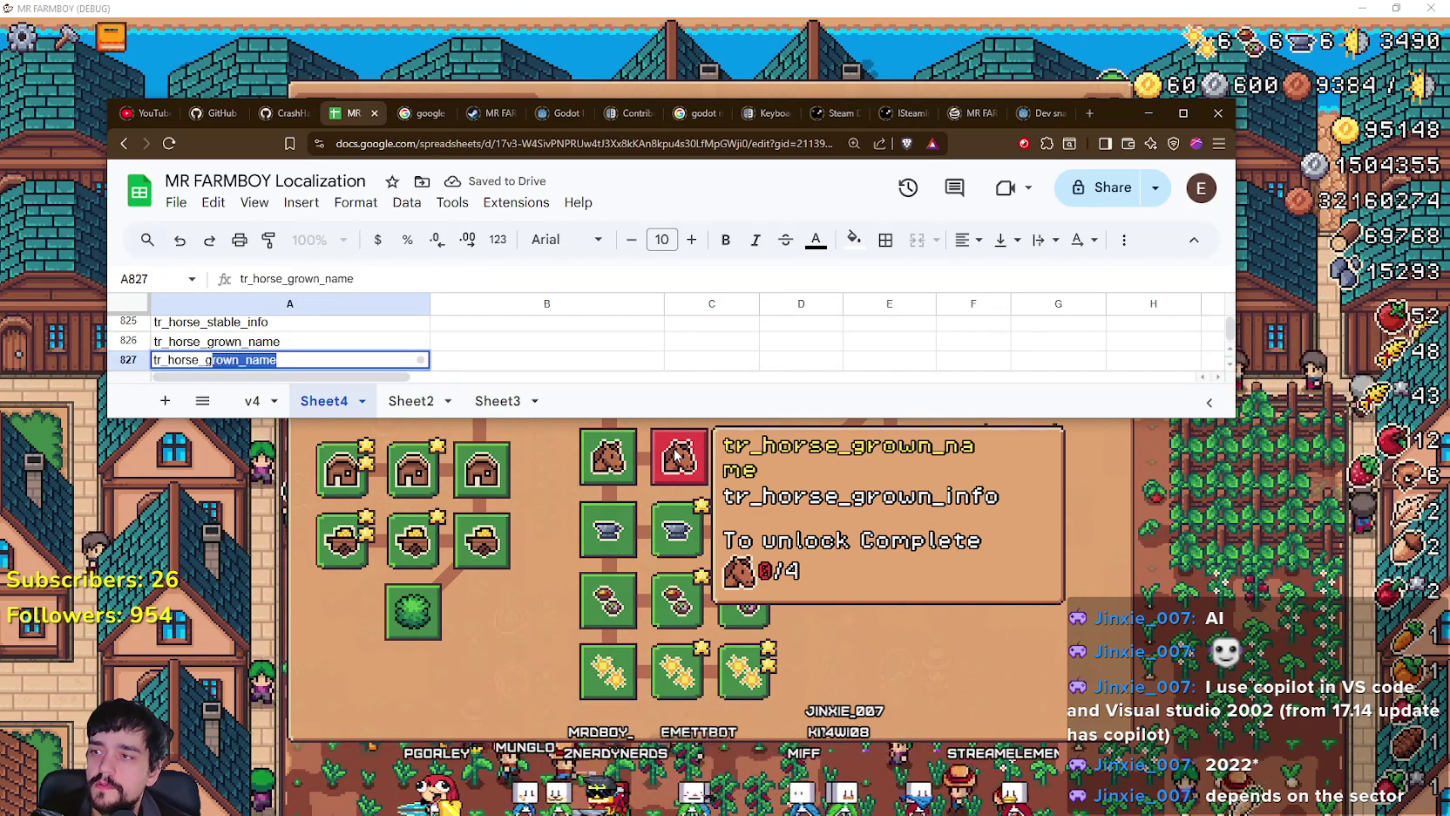
{"action": "type", "text": "_info"}
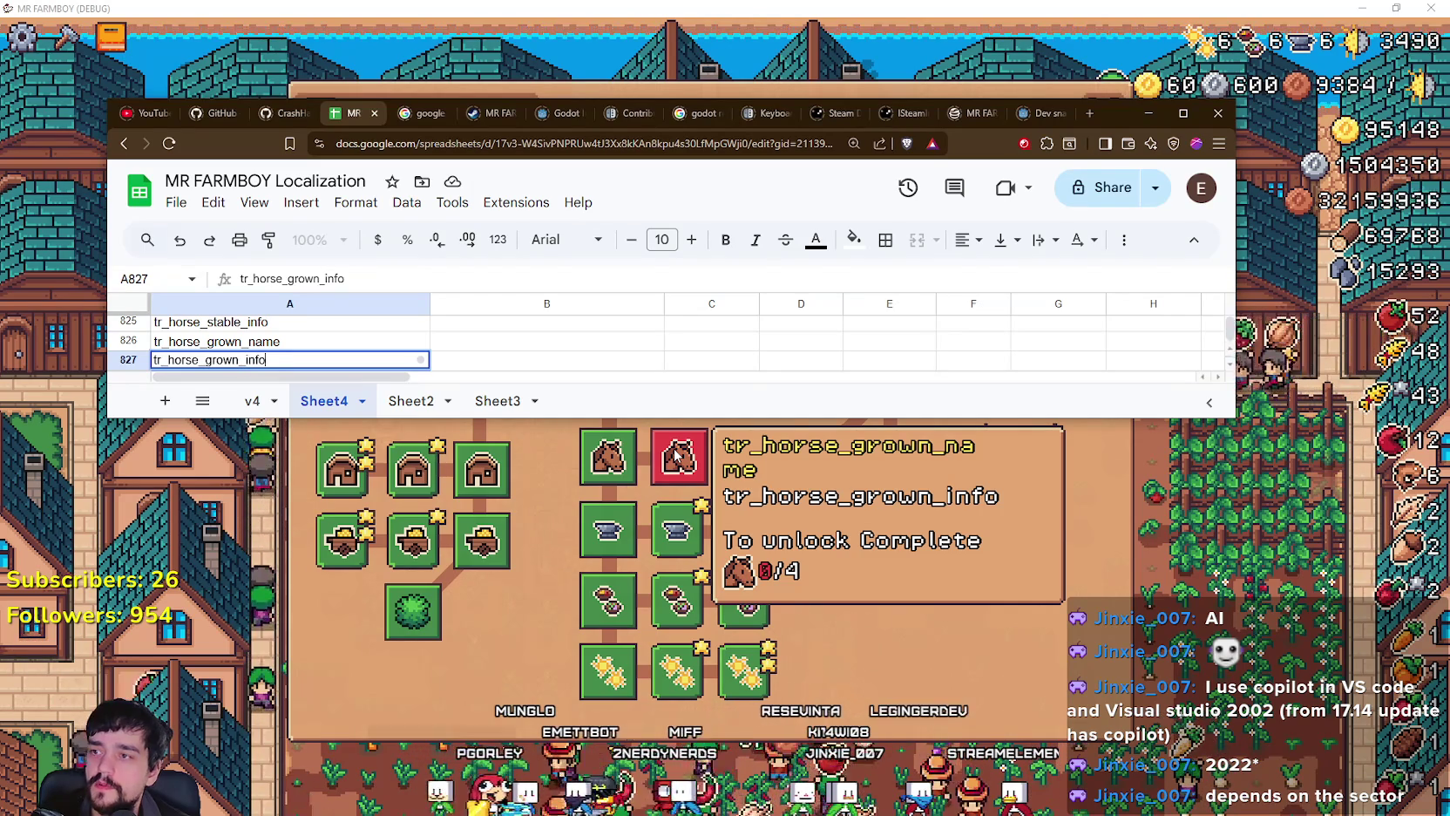
{"action": "key", "text": "Return"}
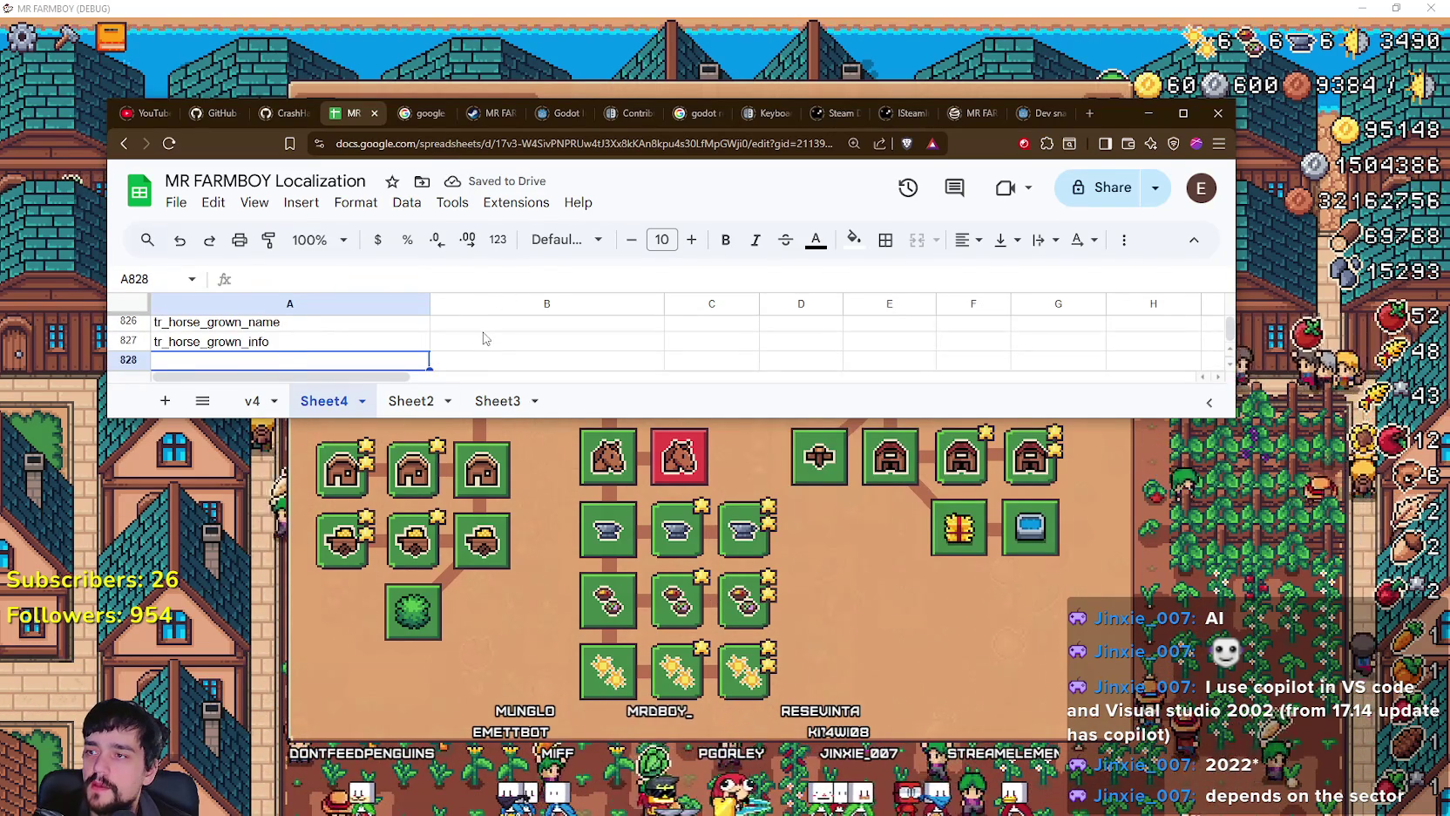
Step: Enter Horse Stable as the English name in B824
{"action": "scroll", "coordinate": [488, 348], "scroll_direction": "up", "scroll_amount": 2}
{"action": "left_click", "coordinate": [479, 358]}
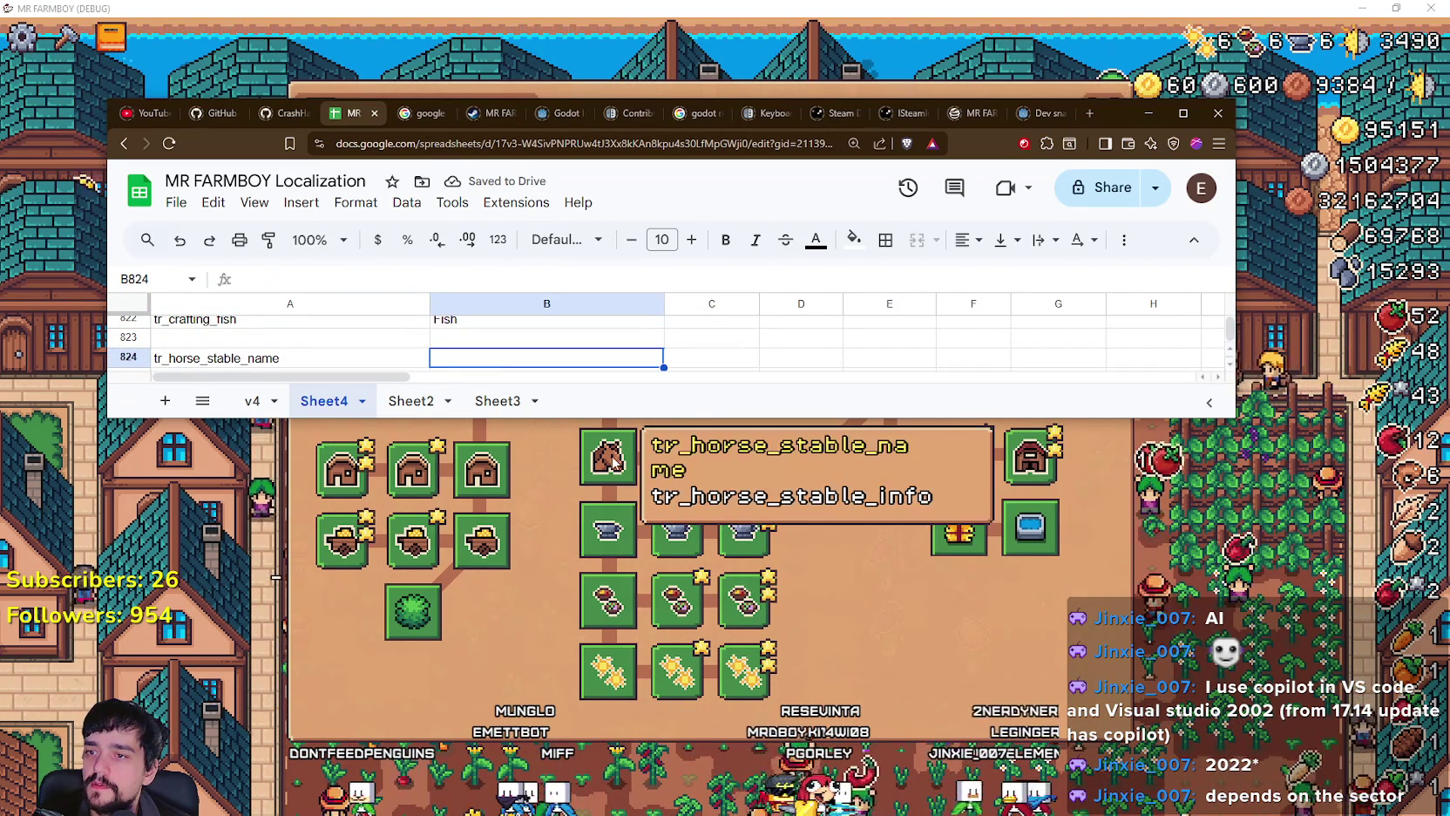
{"action": "type", "text": "H"}
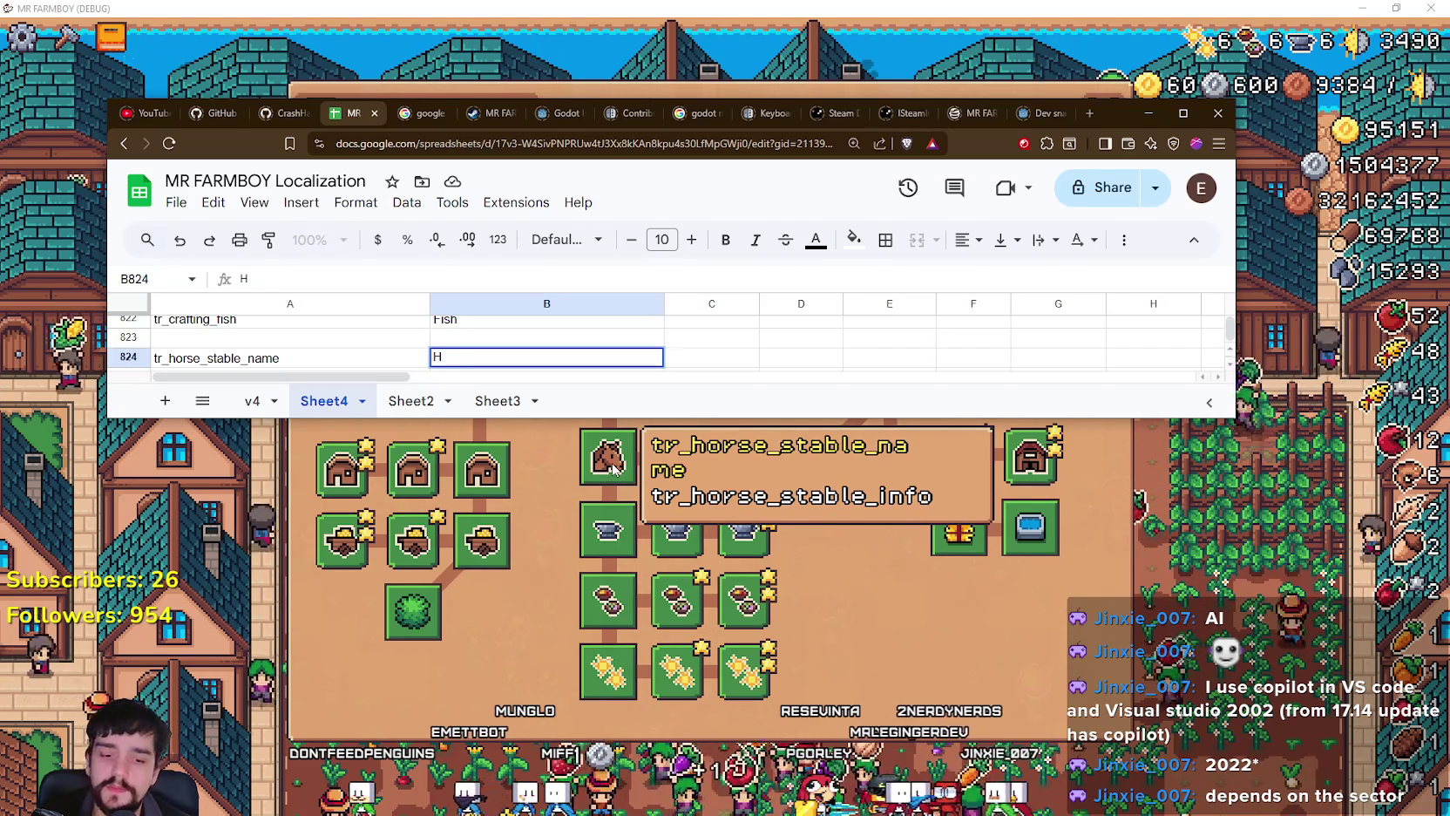
{"action": "type", "text": "orse Stable"}
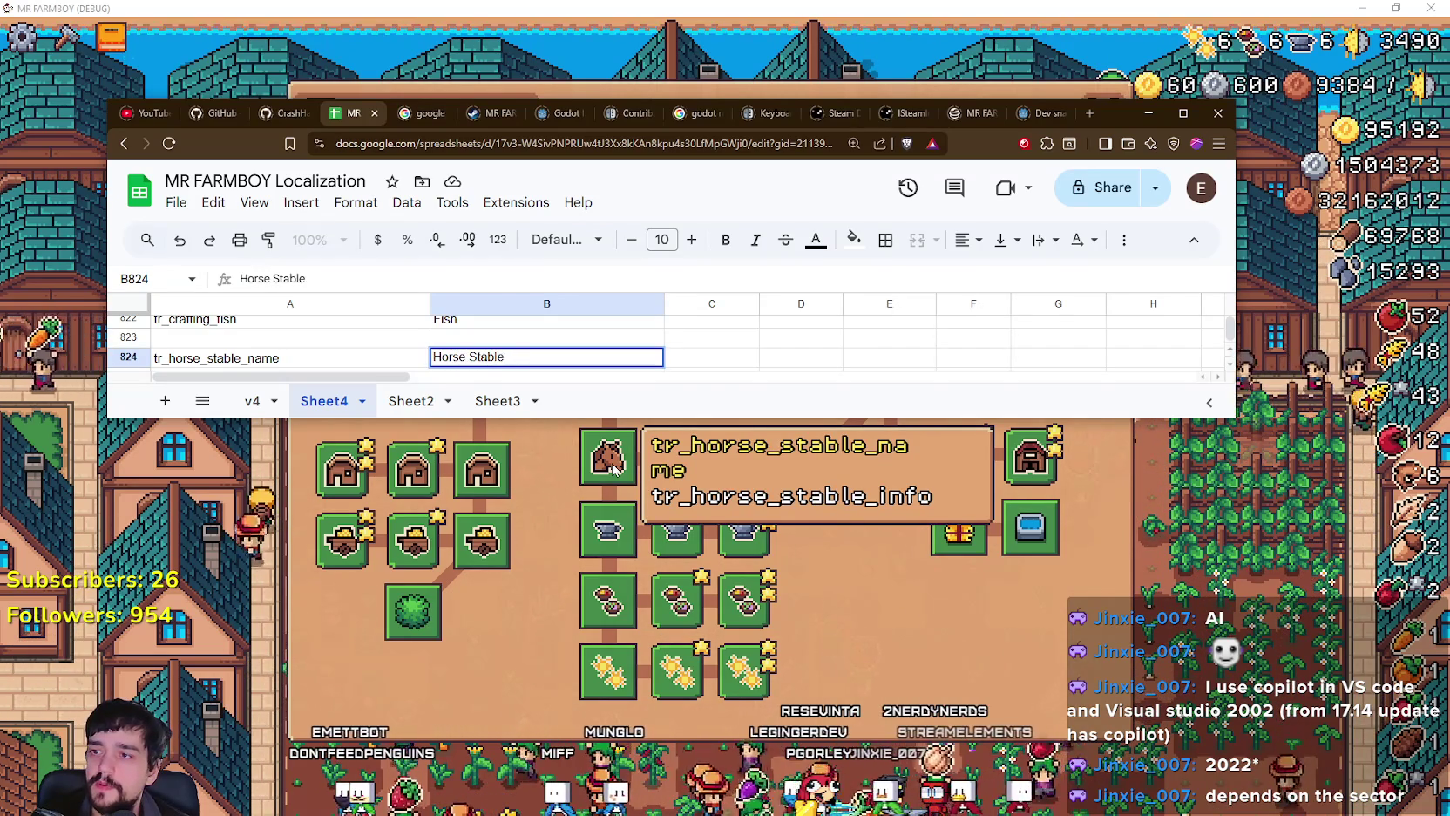
{"action": "key", "text": "Return"}
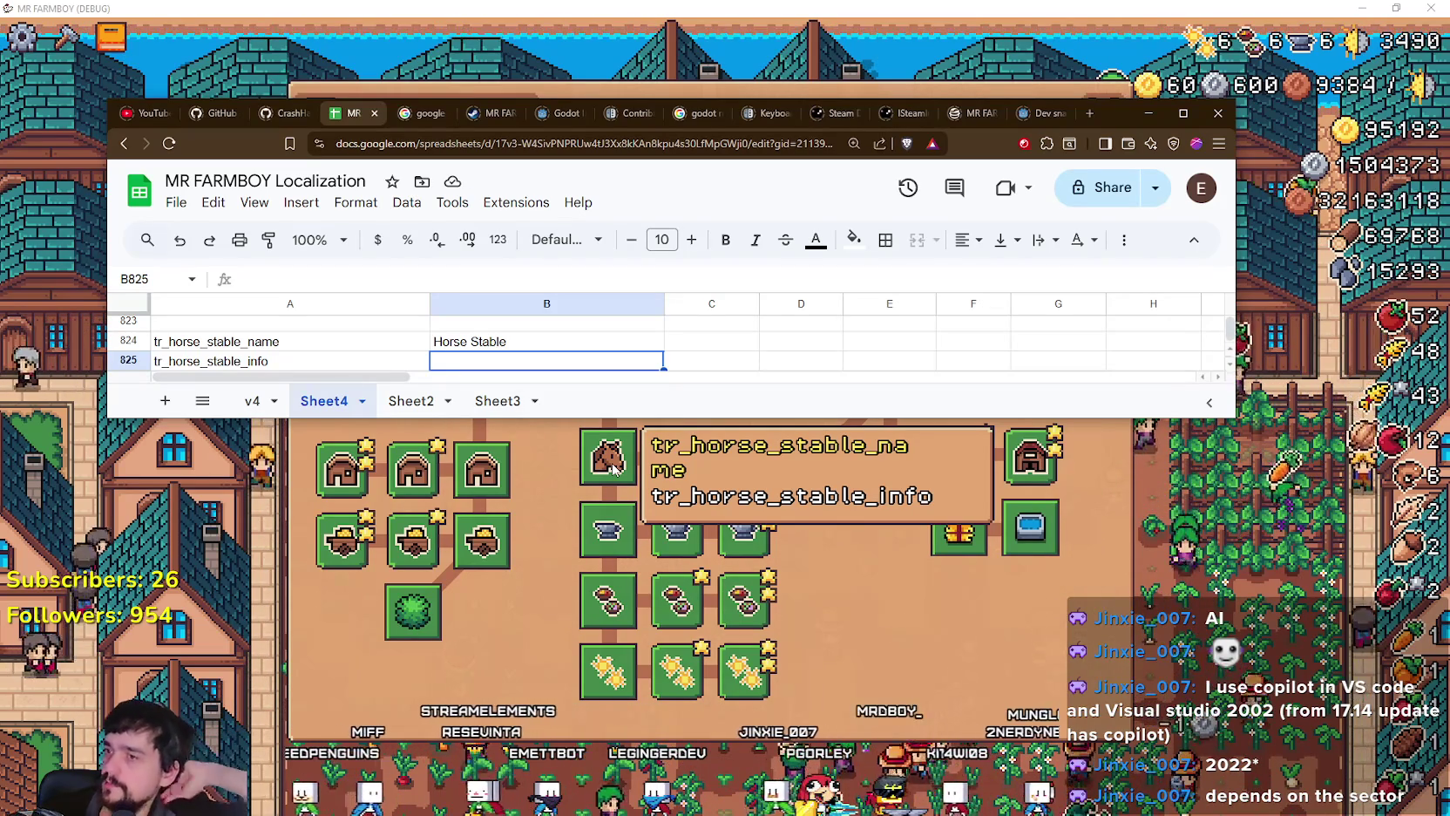
Step: Enter Horse Mount as the grown horse's name in B826
{"action": "scroll", "coordinate": [529, 369], "scroll_direction": "down", "scroll_amount": 2}
{"action": "scroll", "coordinate": [506, 348], "scroll_direction": "up", "scroll_amount": 1}
{"action": "scroll", "coordinate": [502, 353], "scroll_direction": "down", "scroll_amount": 1}
{"action": "left_click_drag", "start_coordinate": [504, 416], "coordinate": [504, 455]}
{"action": "scroll", "coordinate": [506, 375], "scroll_direction": "up", "scroll_amount": 2}
{"action": "left_click", "coordinate": [514, 387]}
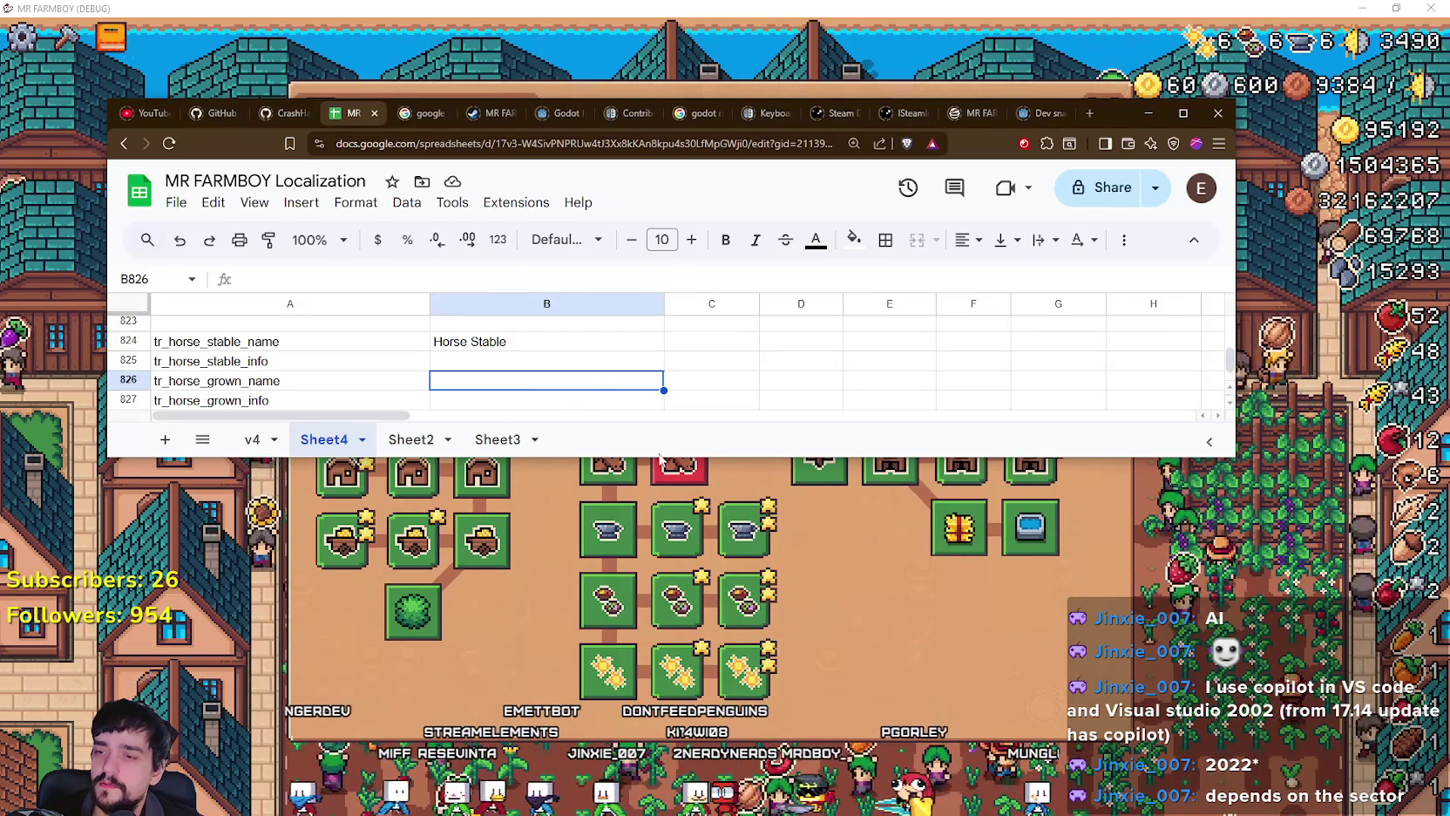
{"action": "type", "text": "Hor"}
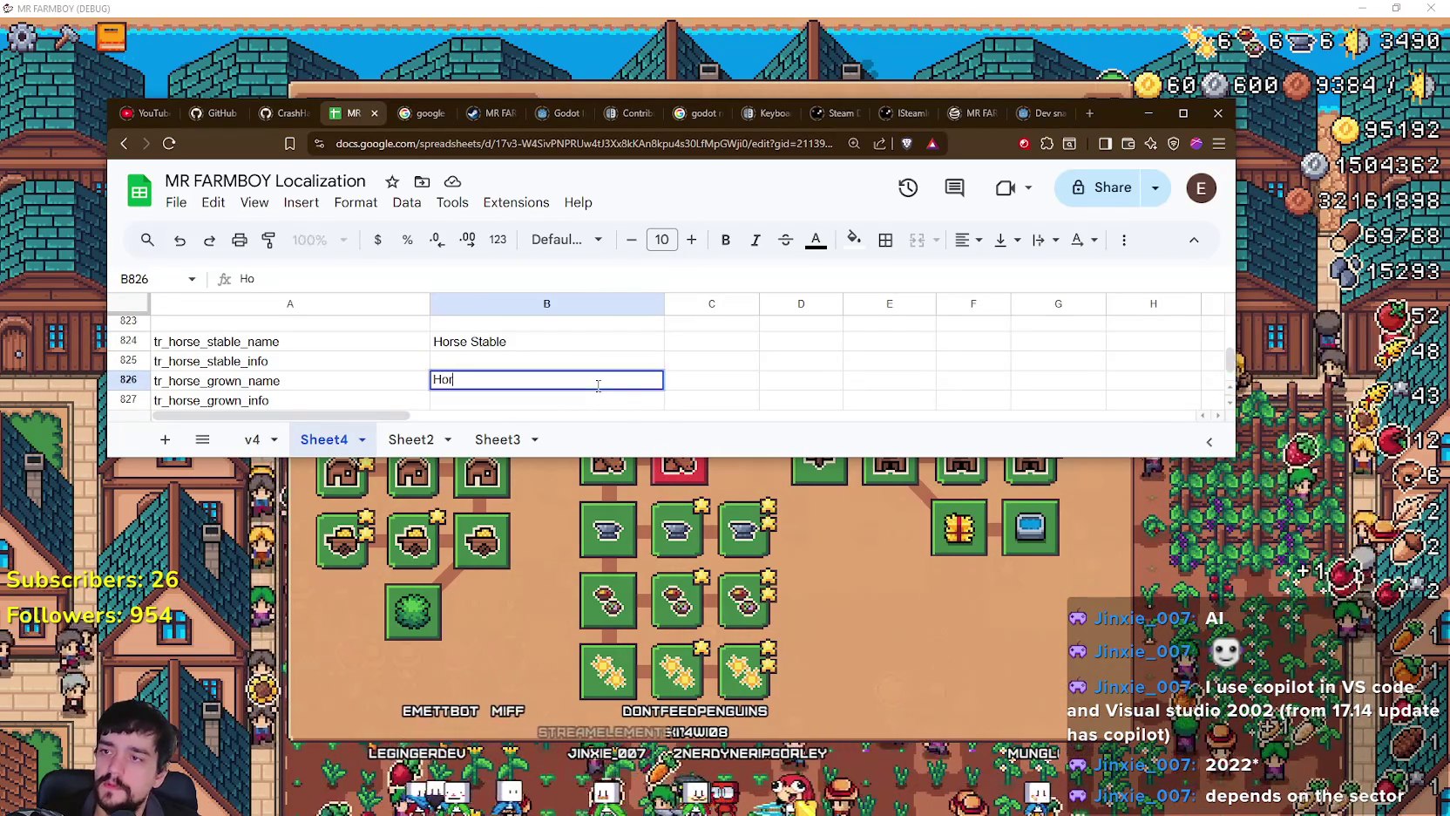
{"action": "type", "text": "se Mount"}
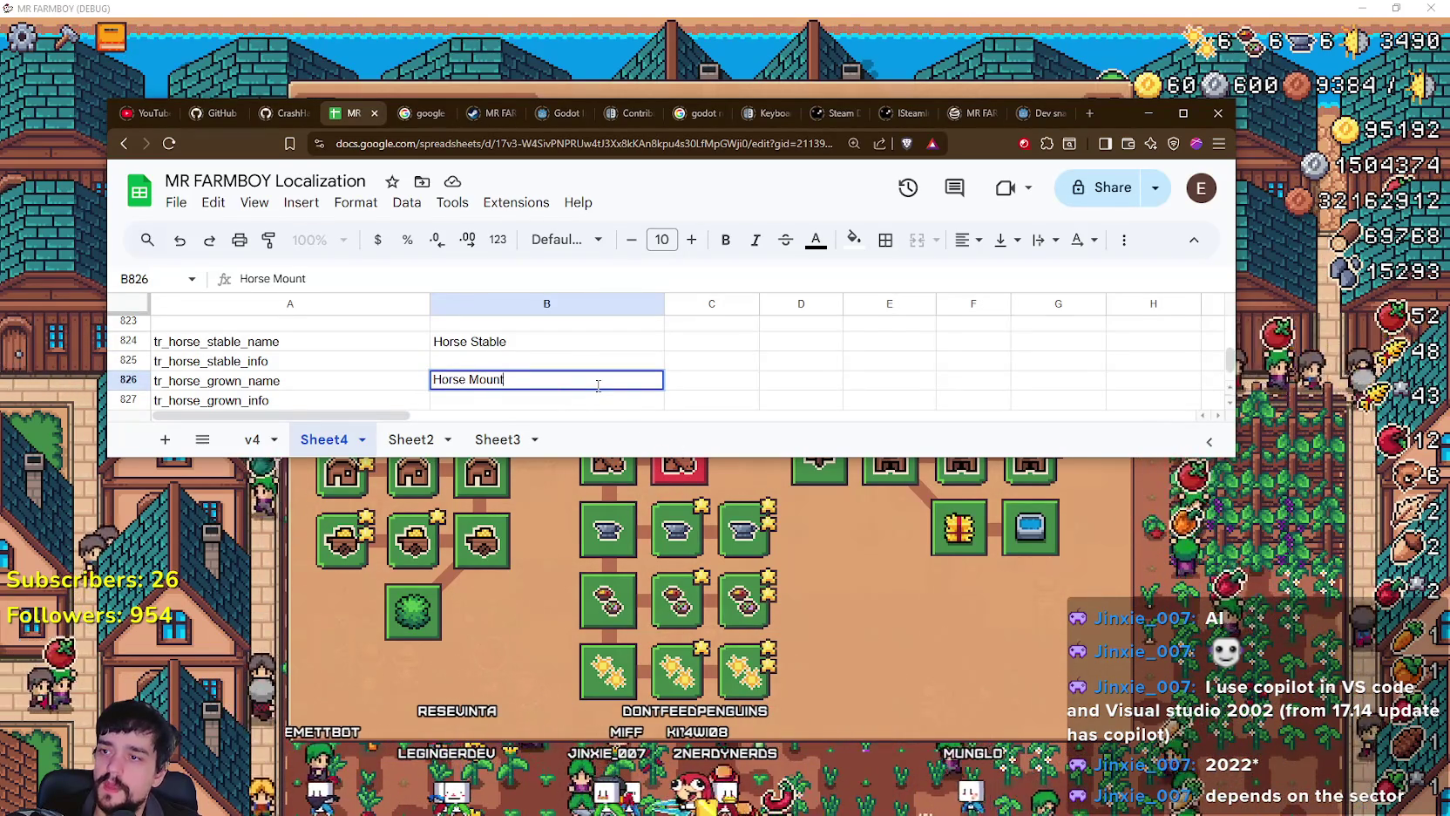
{"action": "left_click", "coordinate": [558, 342]}
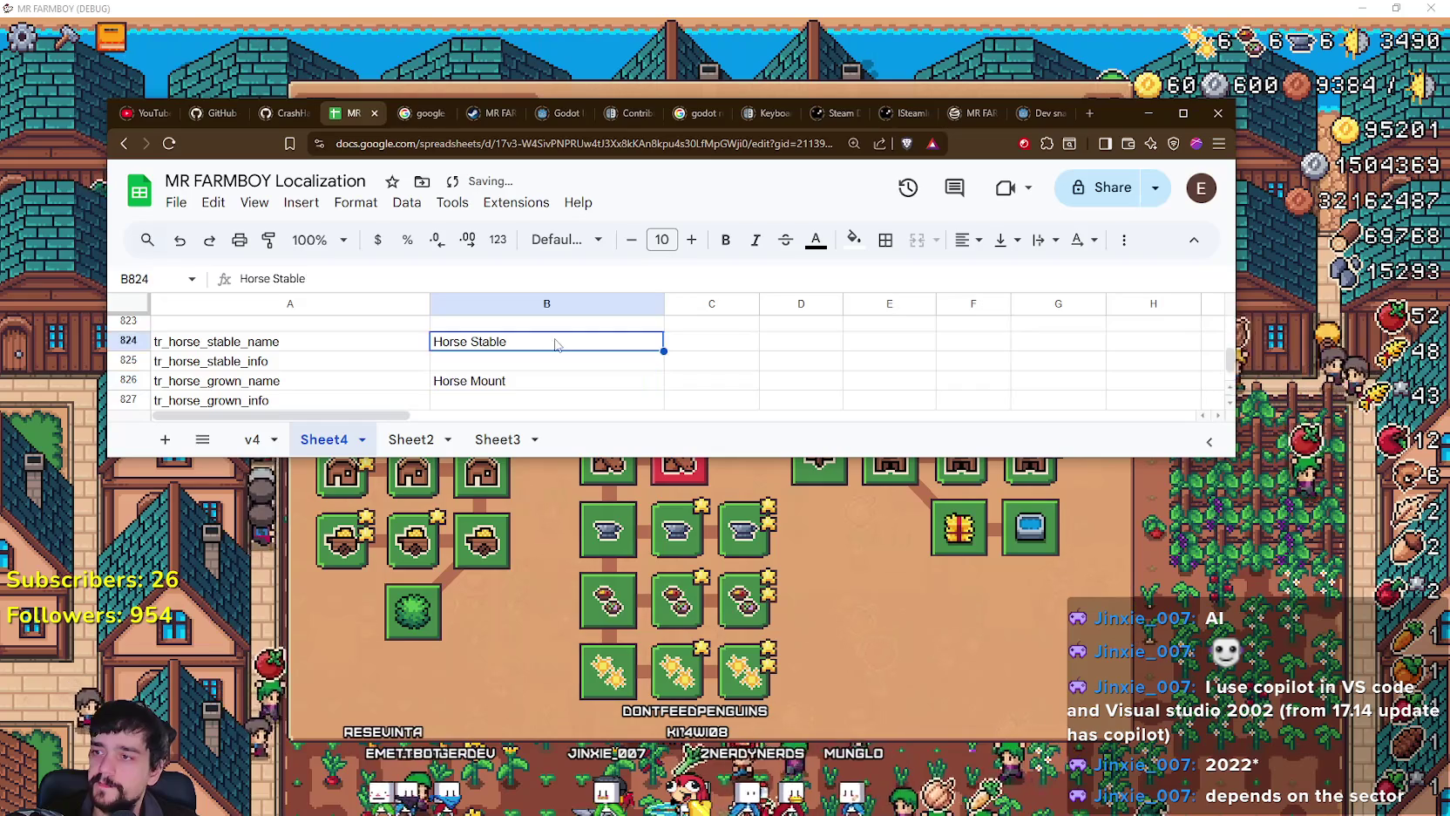
Step: Enter 'Fully grown Horse allows you to mount it' as the description in B827
{"action": "left_click", "coordinate": [489, 400]}
{"action": "left_click", "coordinate": [505, 360]}
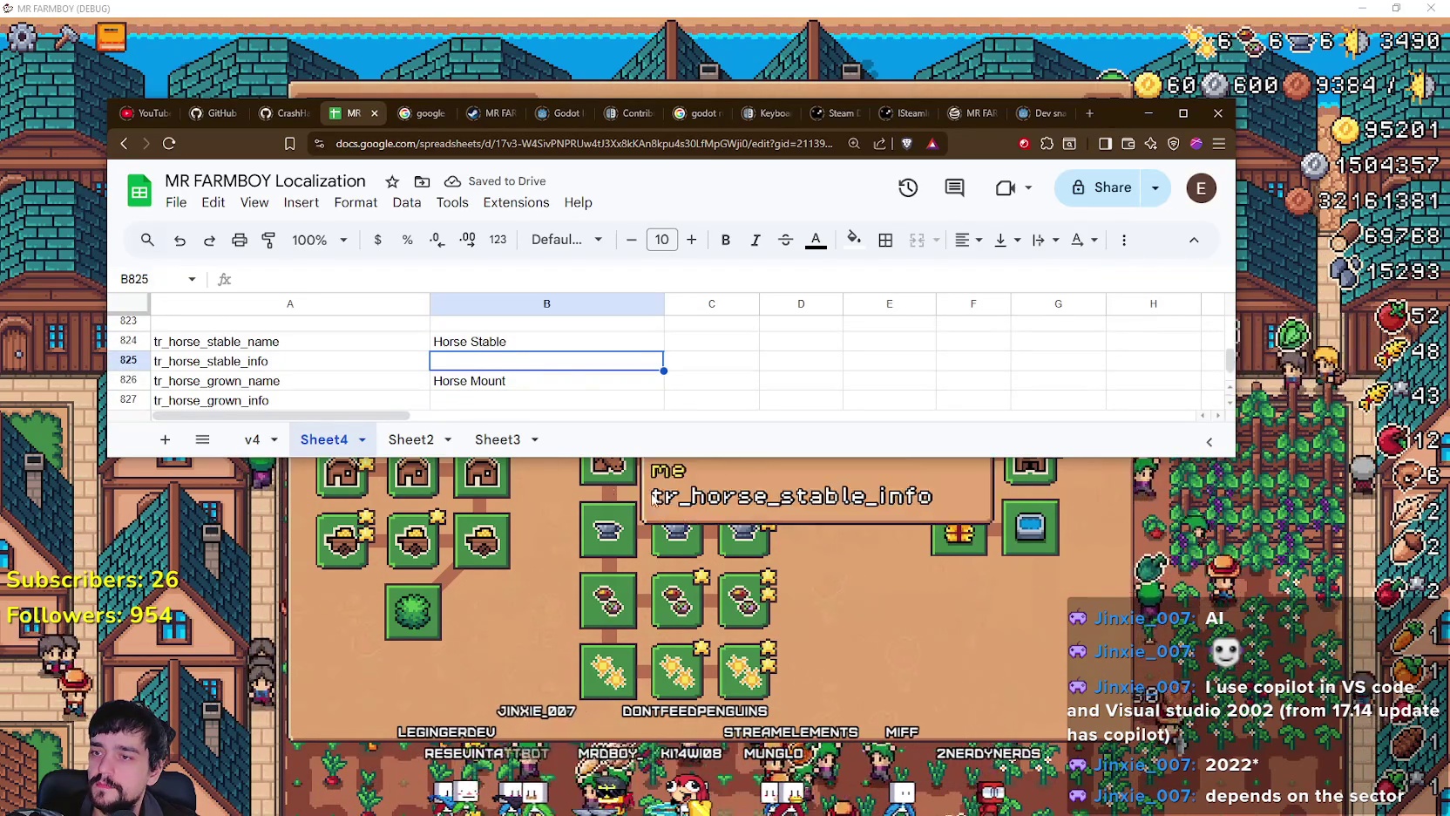
{"action": "left_click", "coordinate": [567, 405]}
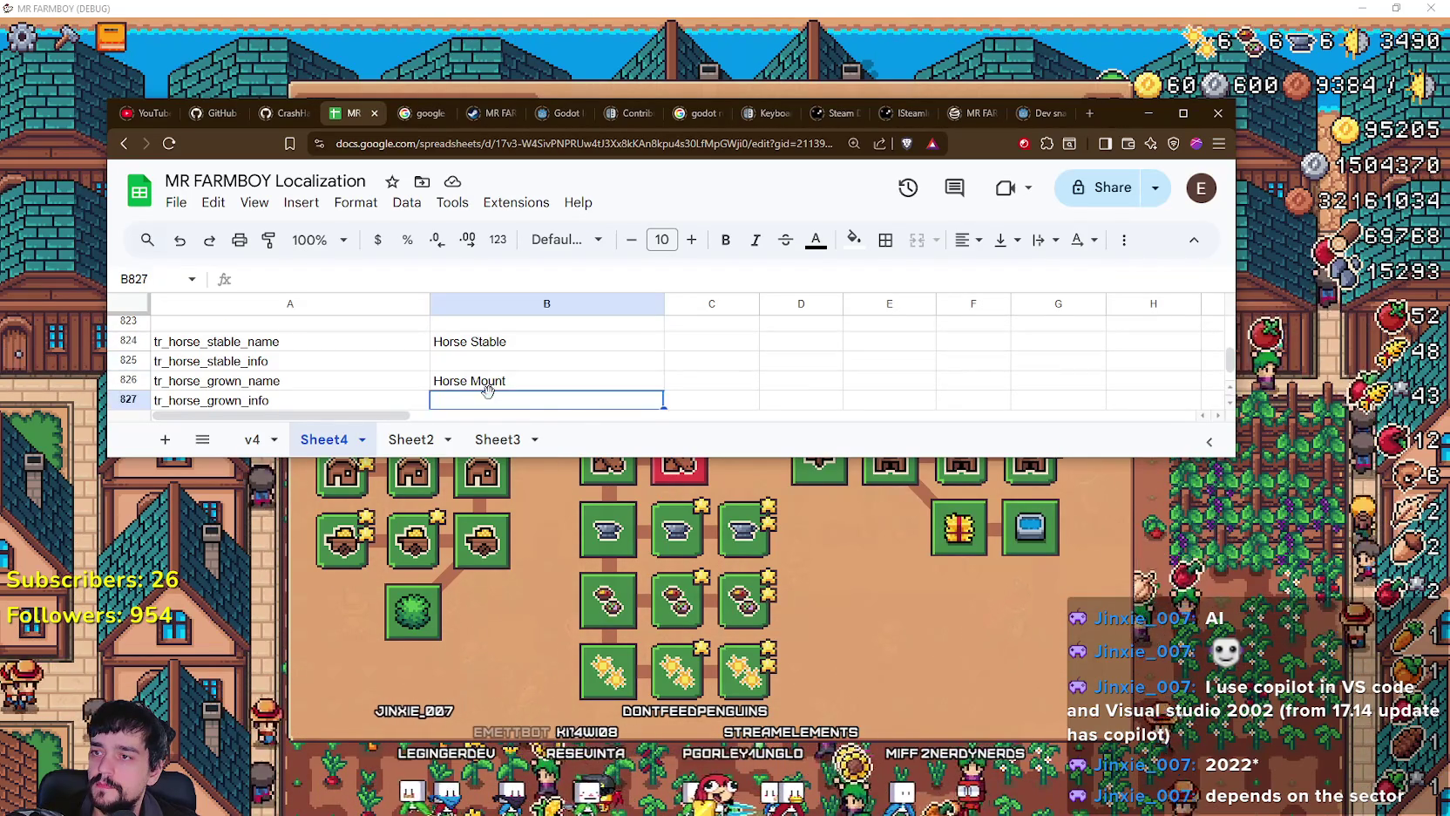
{"action": "type", "text": "Fully "}
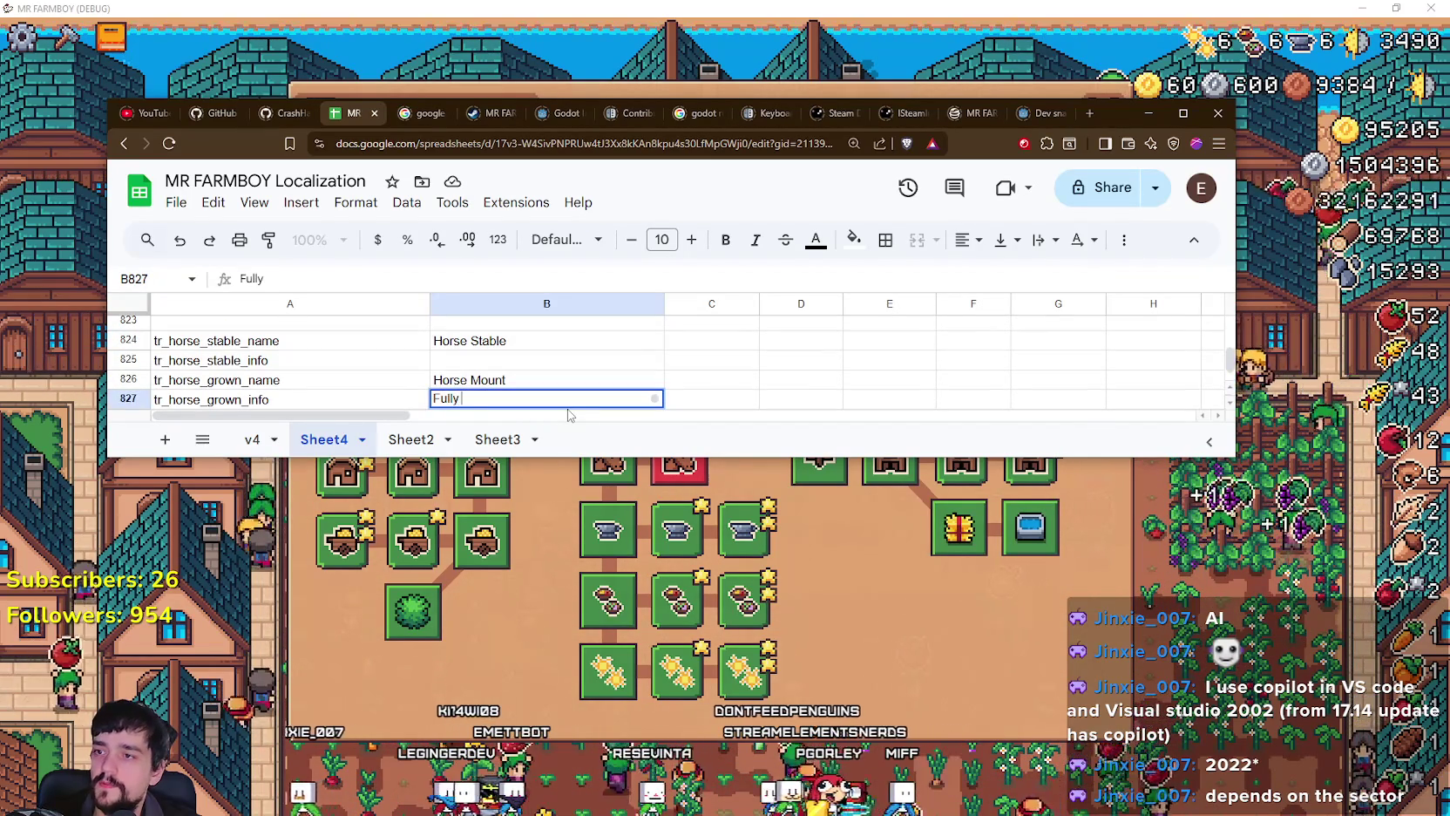
{"action": "type", "text": "grown Horse"}
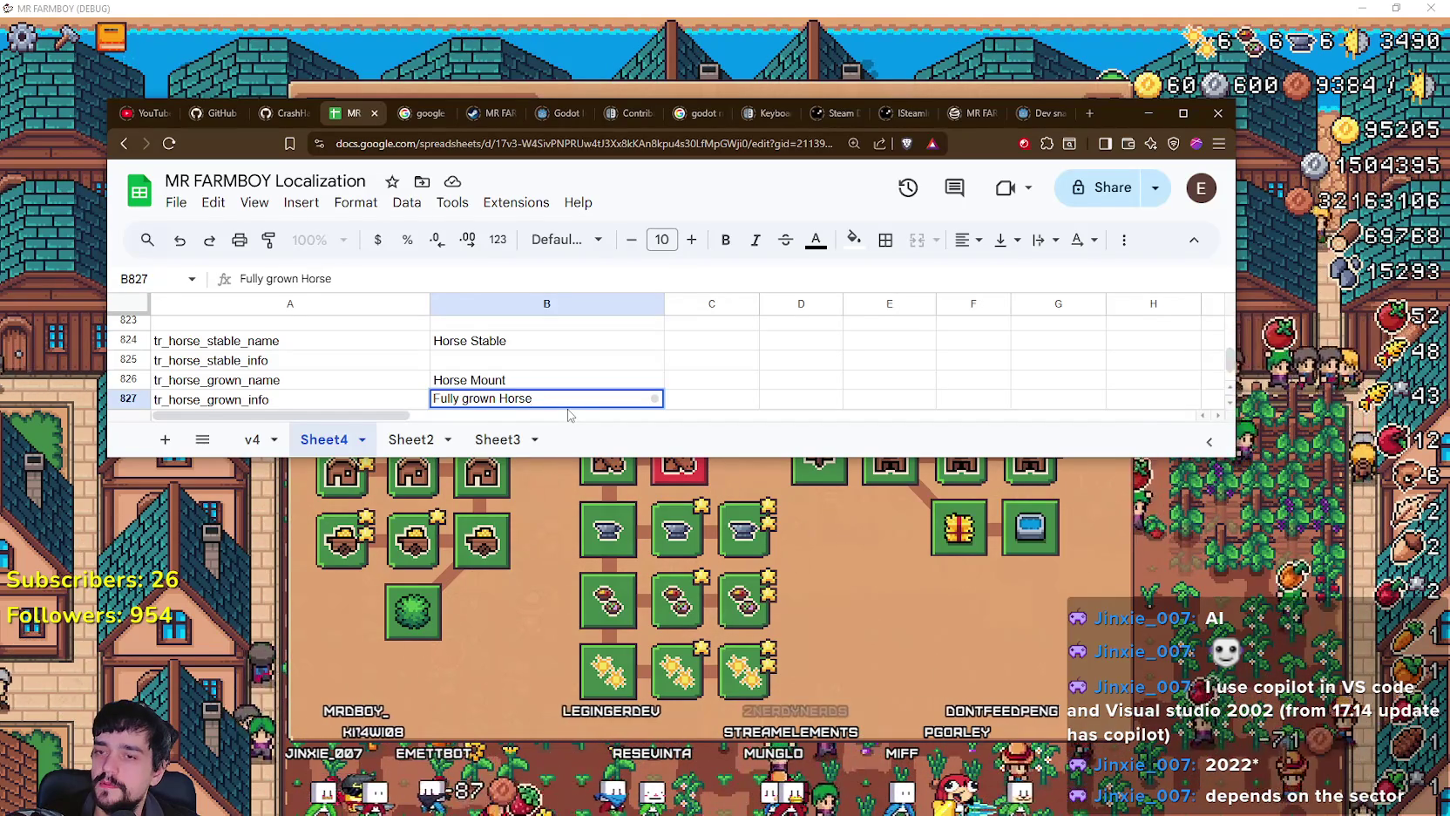
{"action": "key", "text": "BackSpace"}
{"action": "key", "text": "BackSpace"}
{"action": "key", "text": "BackSpace"}
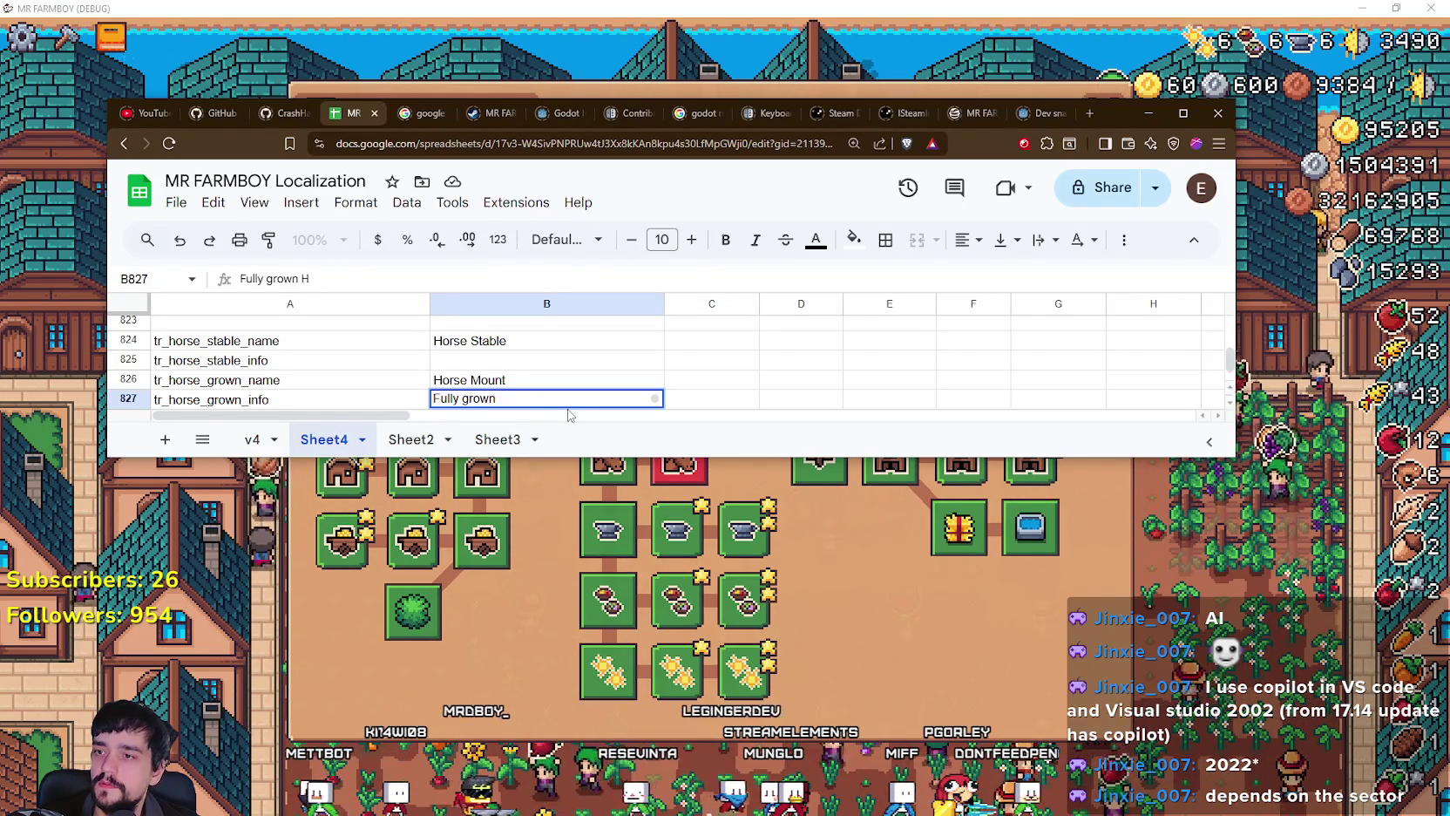
{"action": "type", "text": "Horse allows you"}
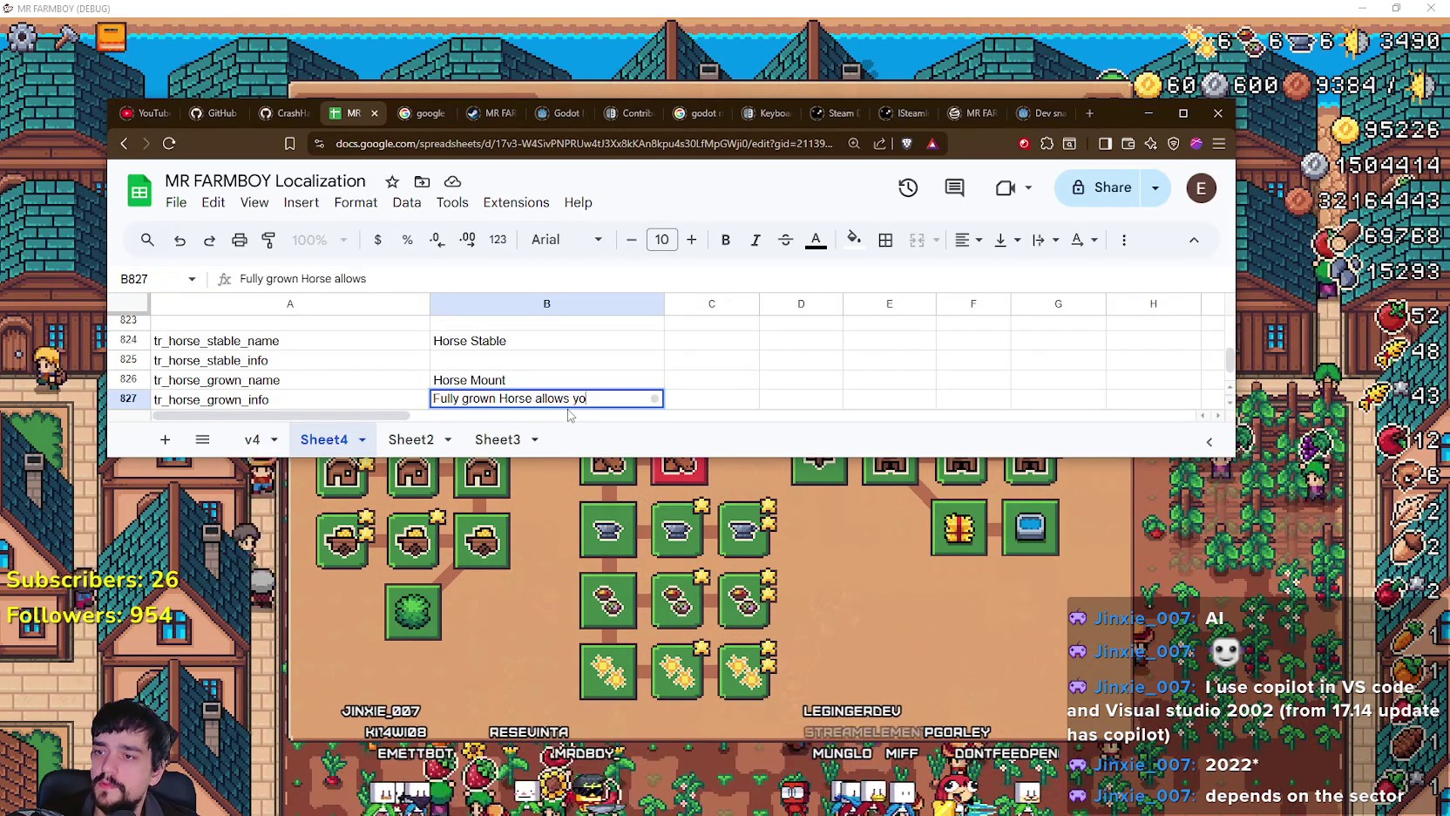
{"action": "type", "text": " to mo"}
{"action": "key", "text": "BackSpace"}
{"action": "key", "text": "BackSpace"}
{"action": "type", "text": "t it"}
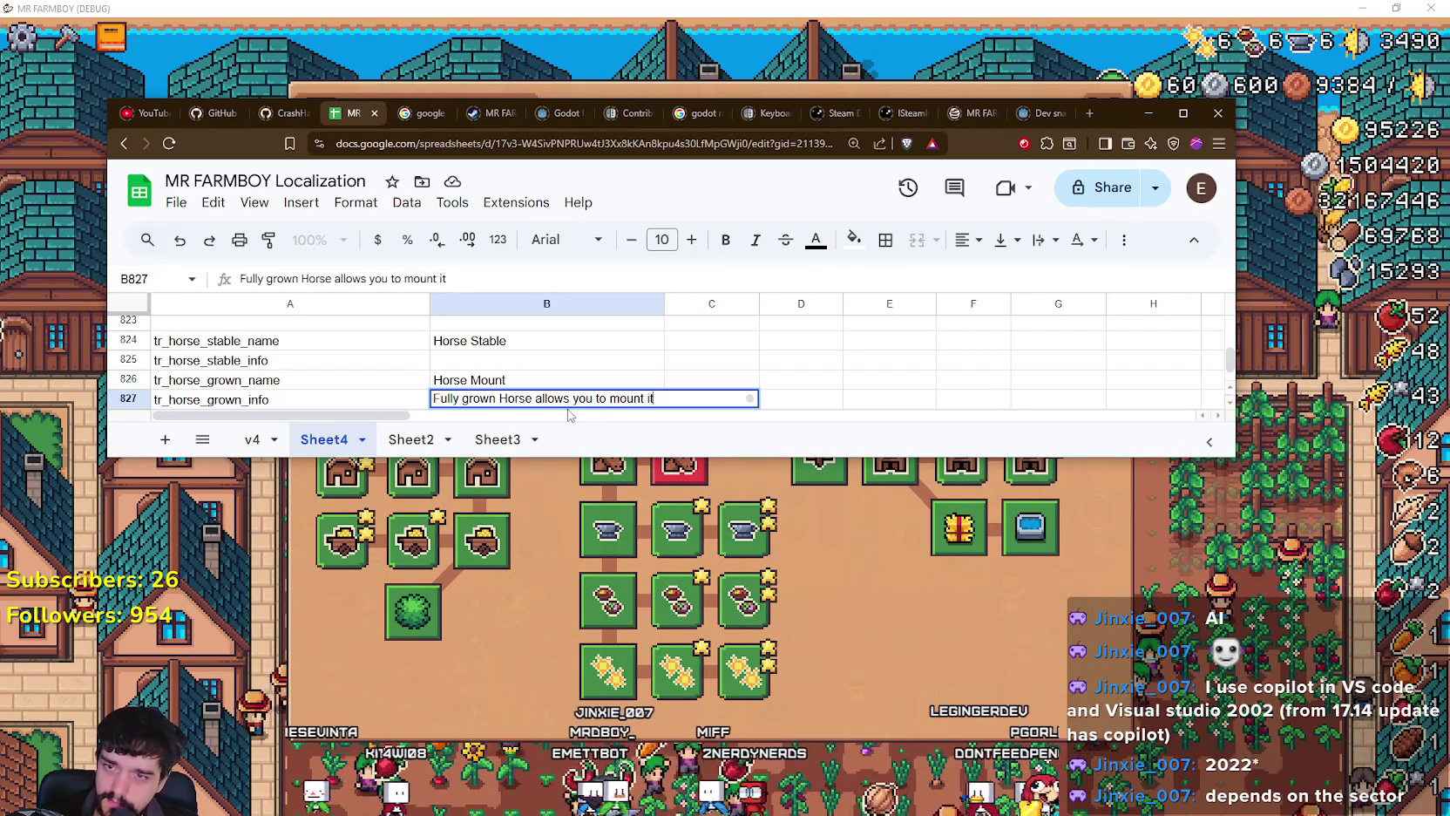
{"action": "left_click", "coordinate": [463, 366]}
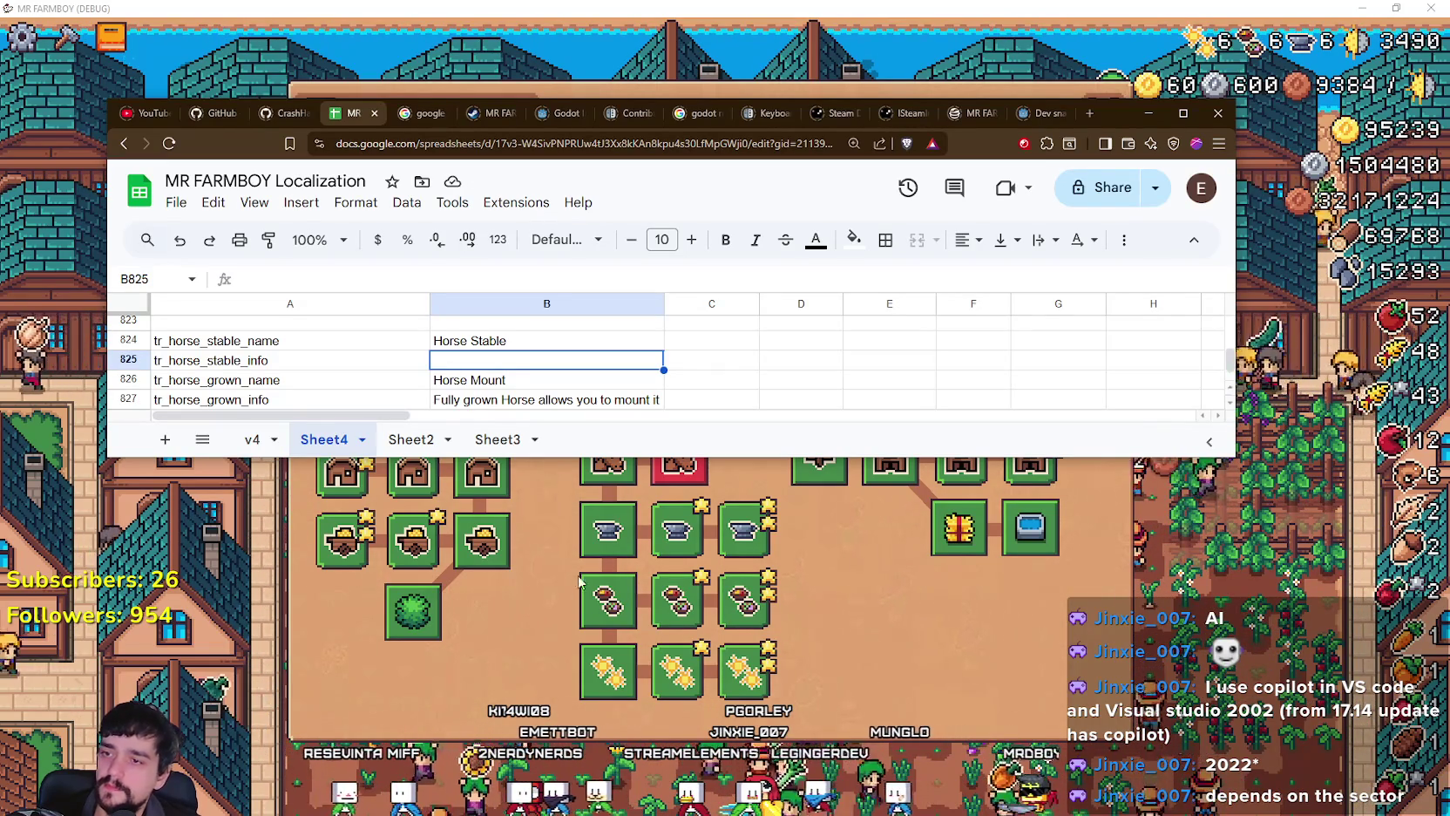
Step: Resize the browser to check game tooltips, then type 'Allows you to house and grow your Horse.' in B825
{"action": "mouse_move", "coordinate": [595, 541]}
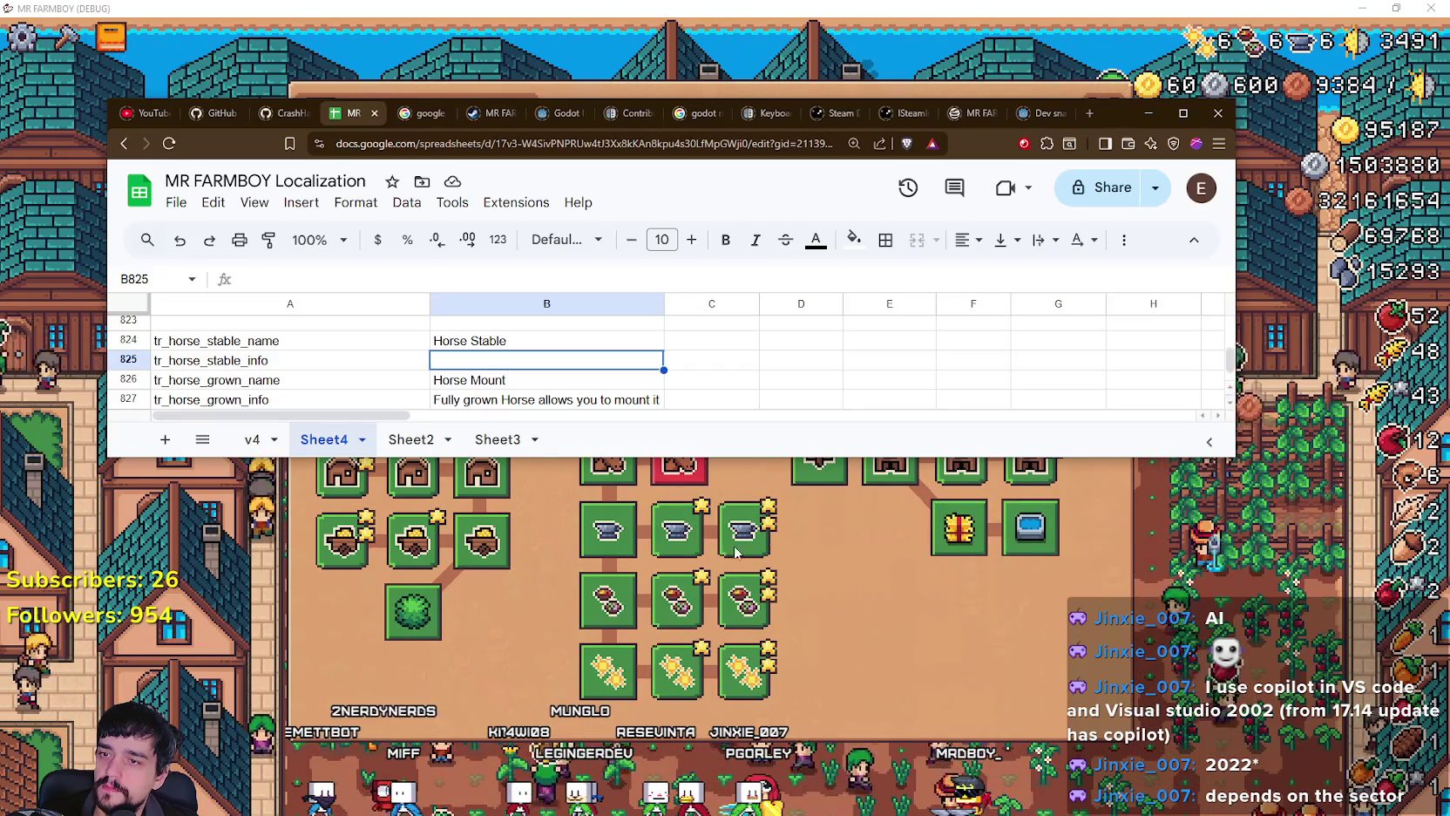
{"action": "mouse_move", "coordinate": [889, 475]}
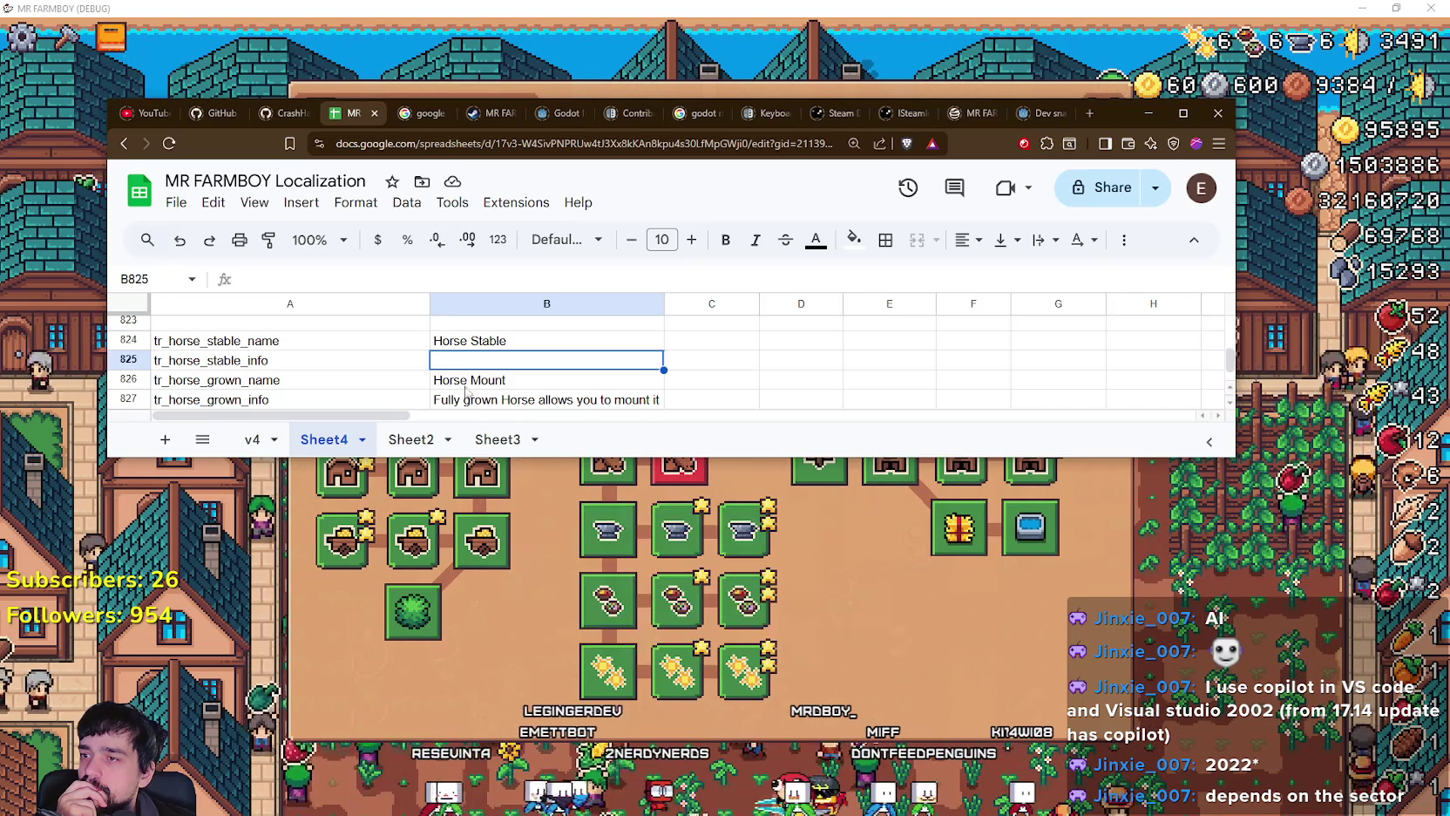
{"action": "left_click_drag", "start_coordinate": [667, 450], "coordinate": [669, 322]}
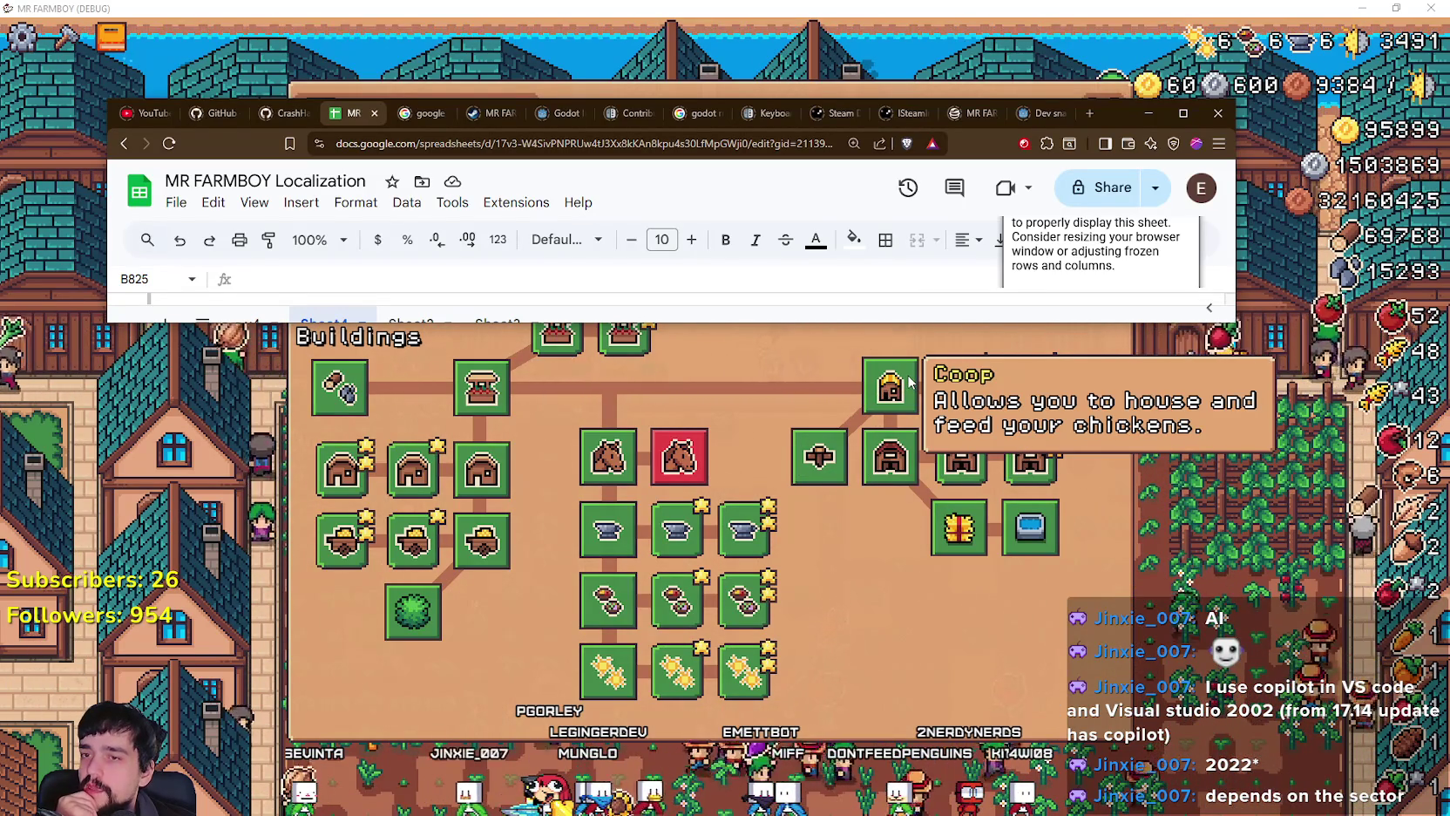
{"action": "mouse_move", "coordinate": [659, 488]}
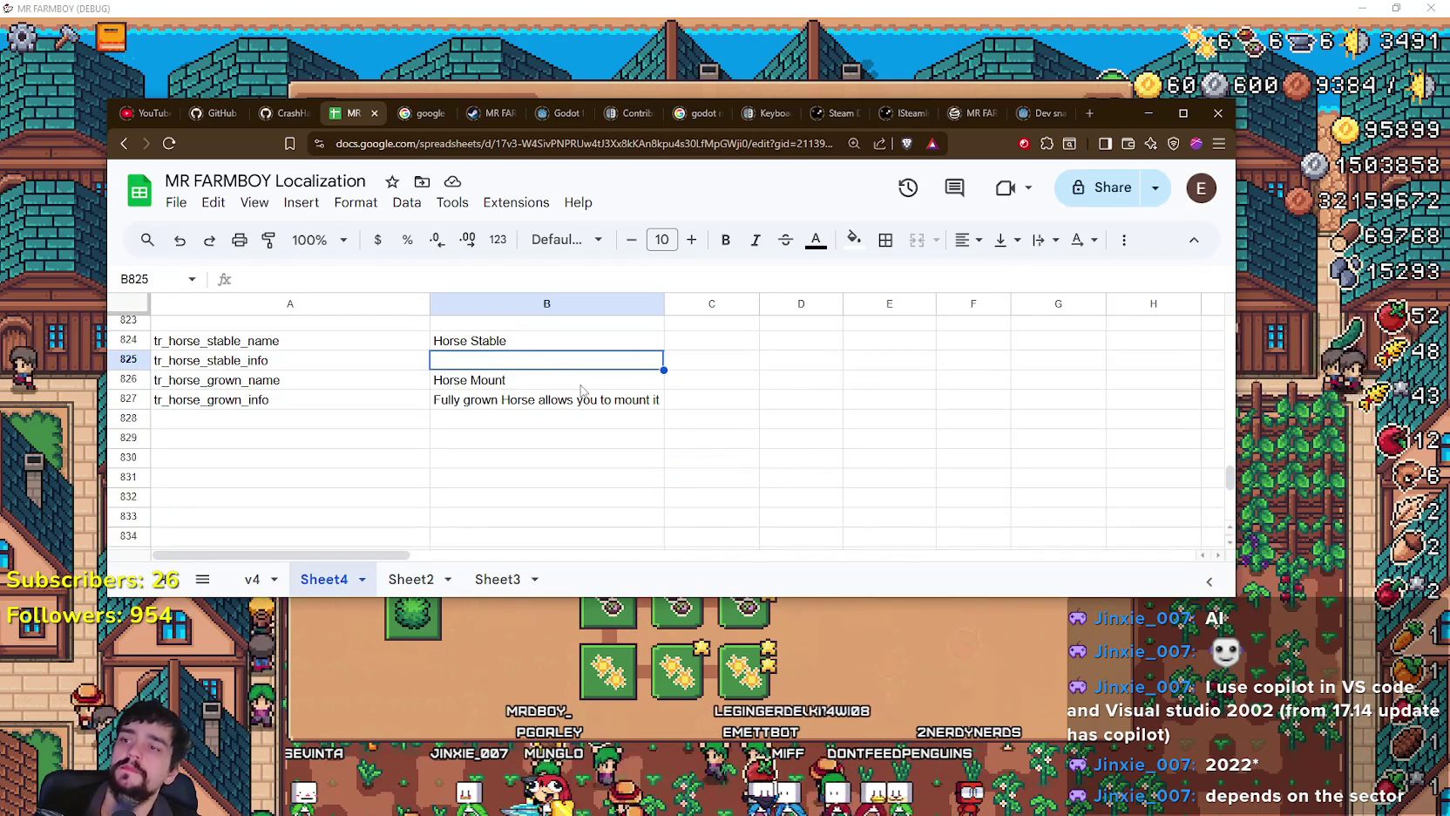
{"action": "type", "text": "Allow"}
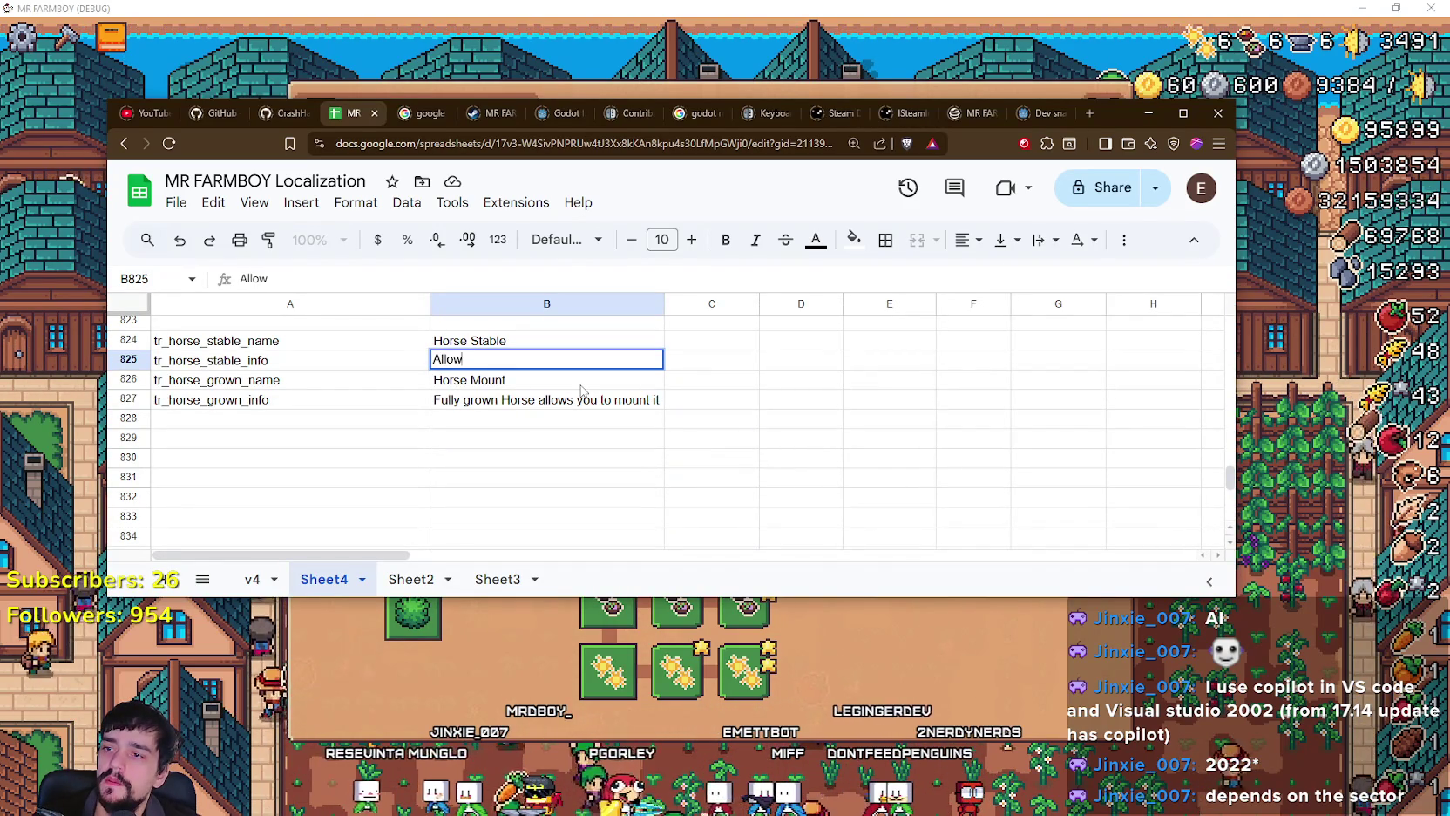
{"action": "type", "text": "s you to house and g"}
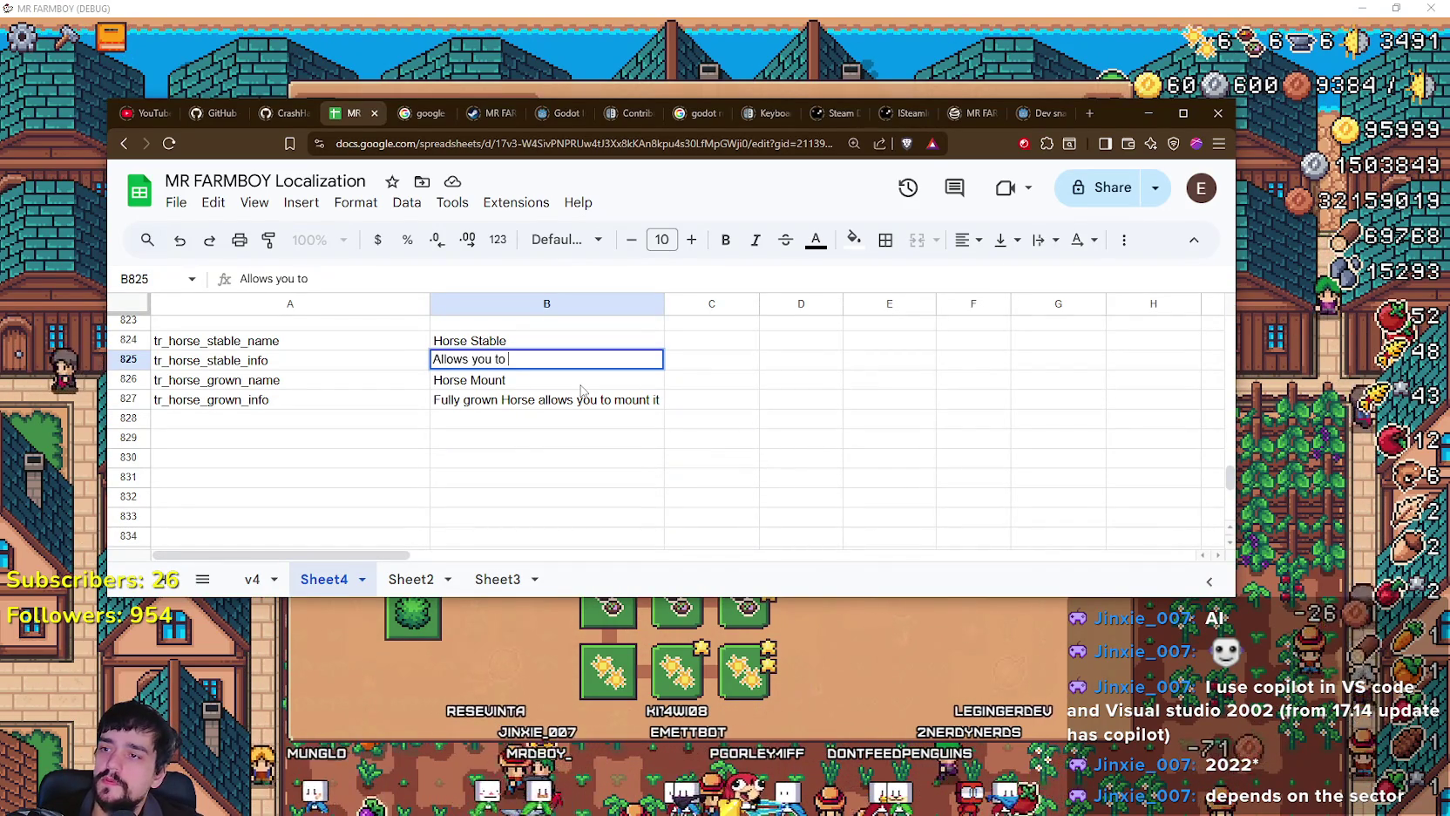
{"action": "type", "text": "row "}
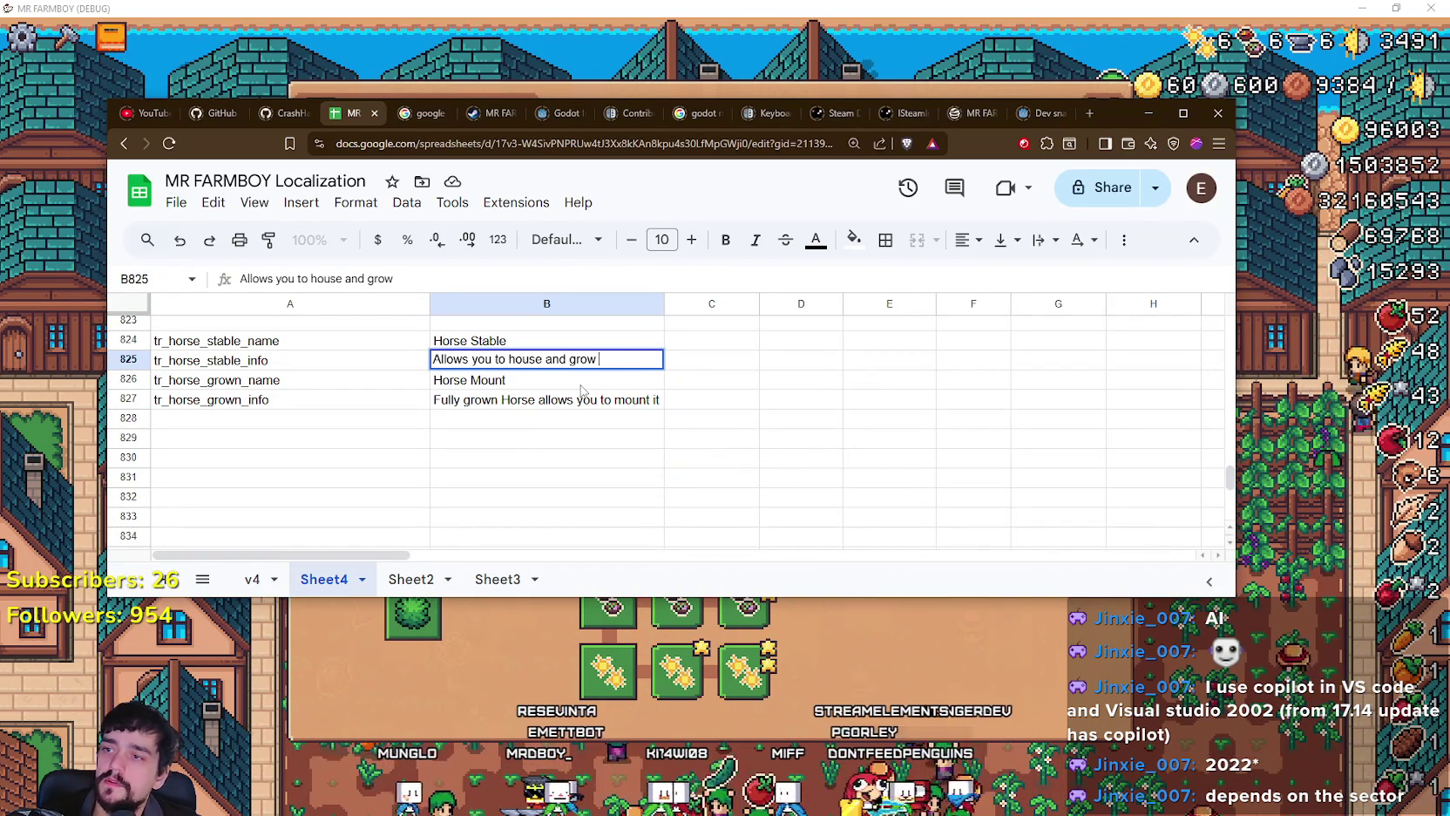
{"action": "type", "text": "your "}
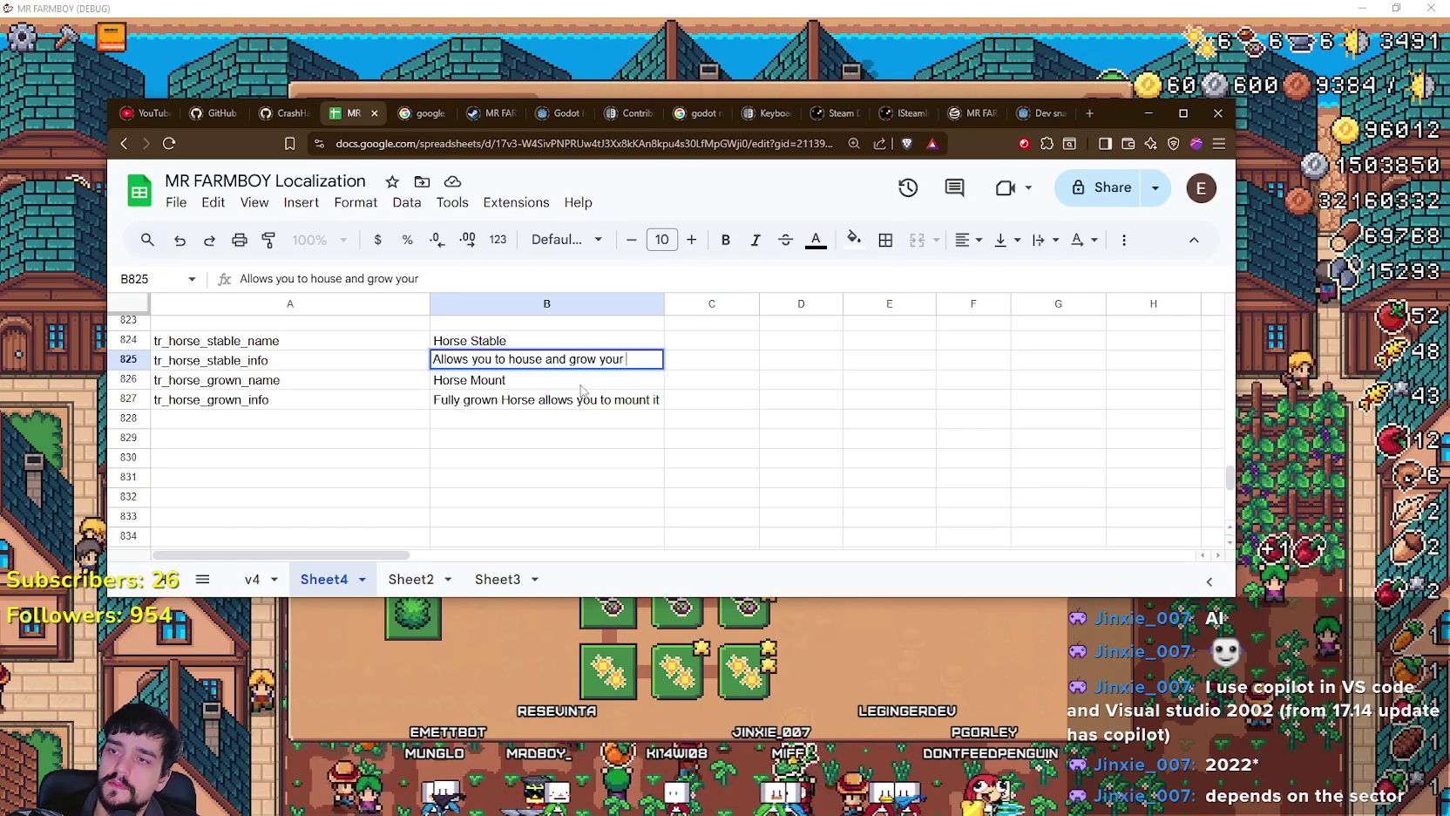
{"action": "type", "text": "Horse."}
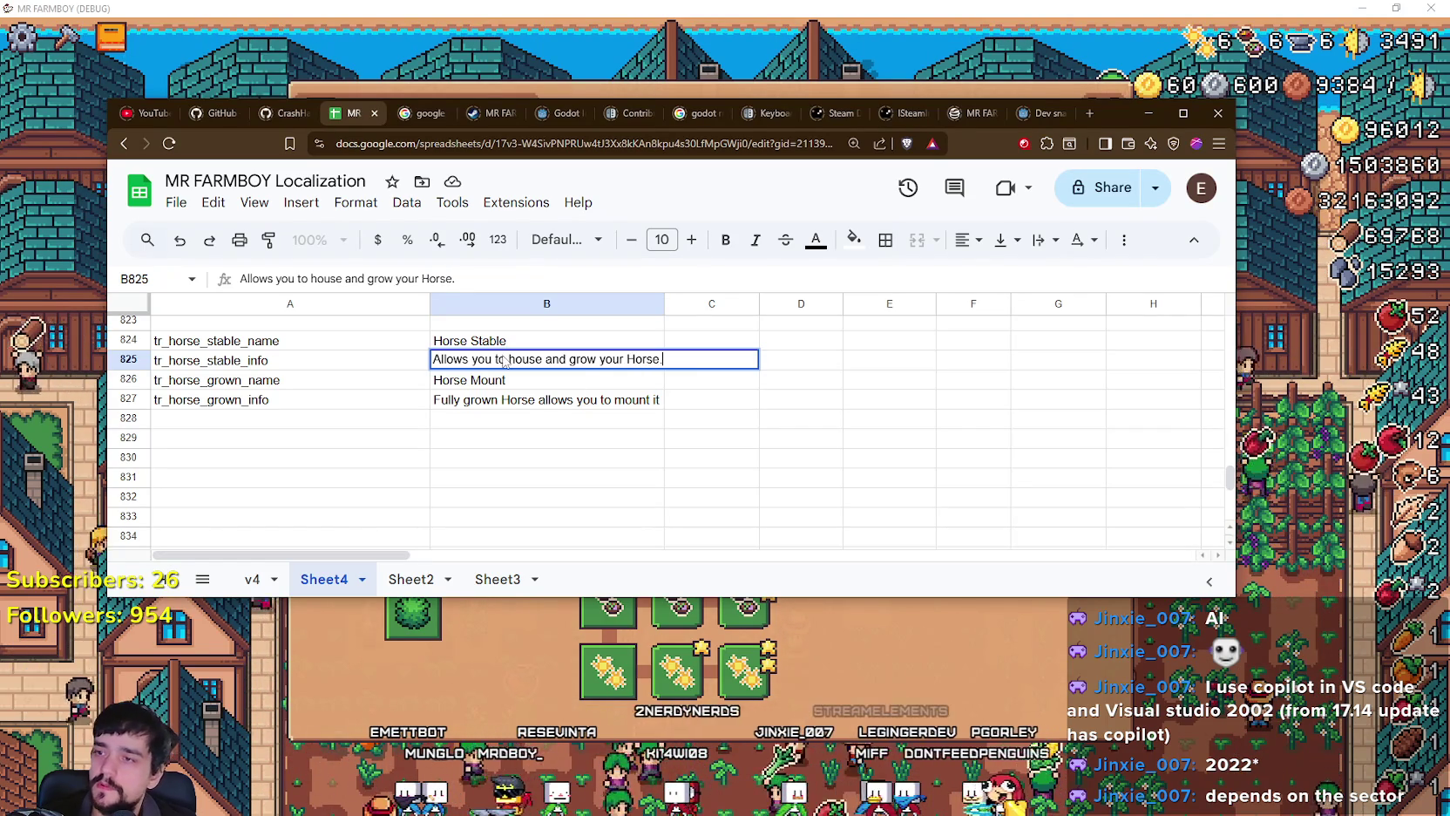
Step: Commit the B825 stable description and reread the horse text cells
{"action": "left_click", "coordinate": [521, 402]}
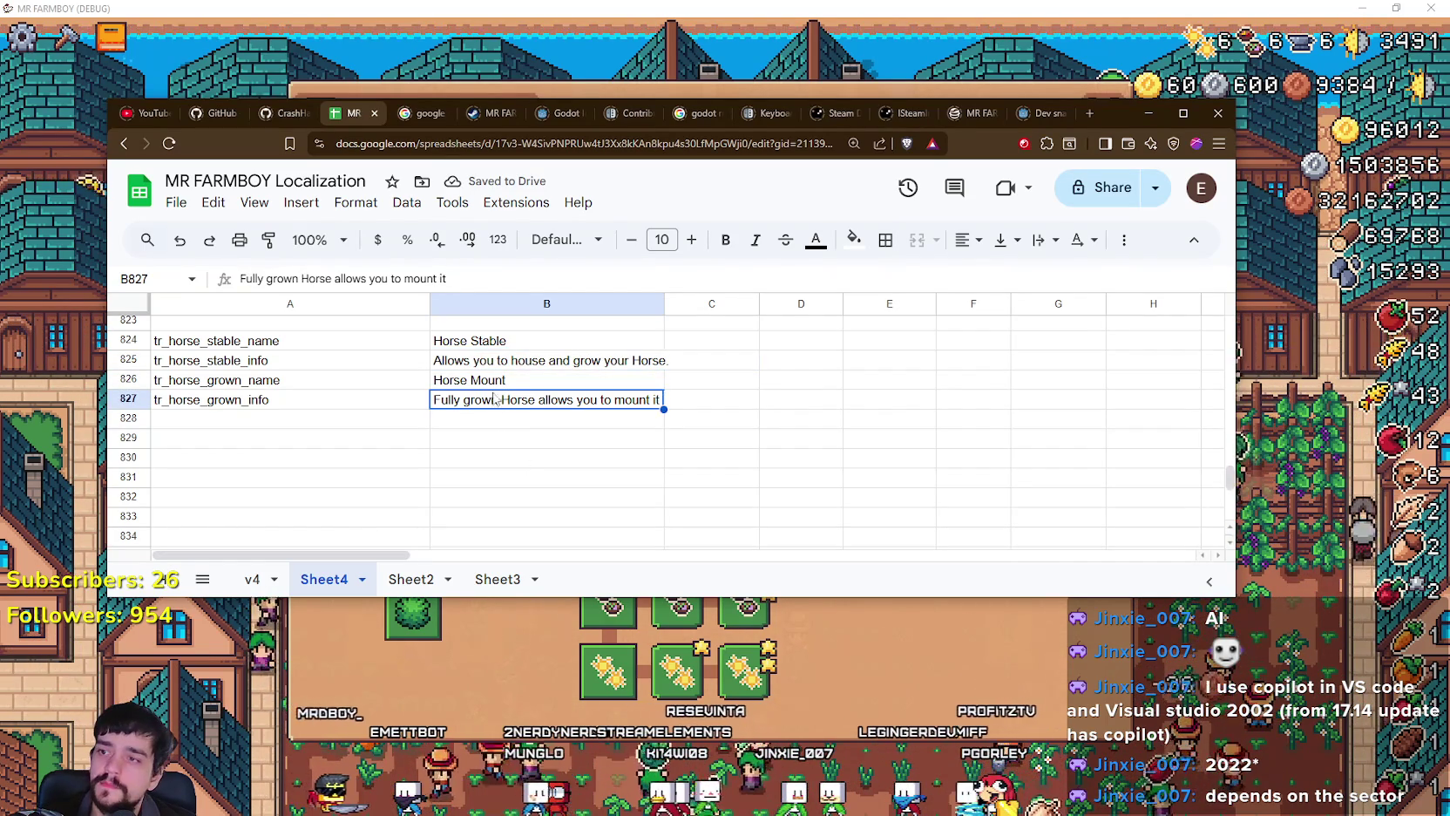
{"action": "key", "text": "Up"}
{"action": "scroll", "coordinate": [542, 433], "scroll_direction": "up", "scroll_amount": 2}
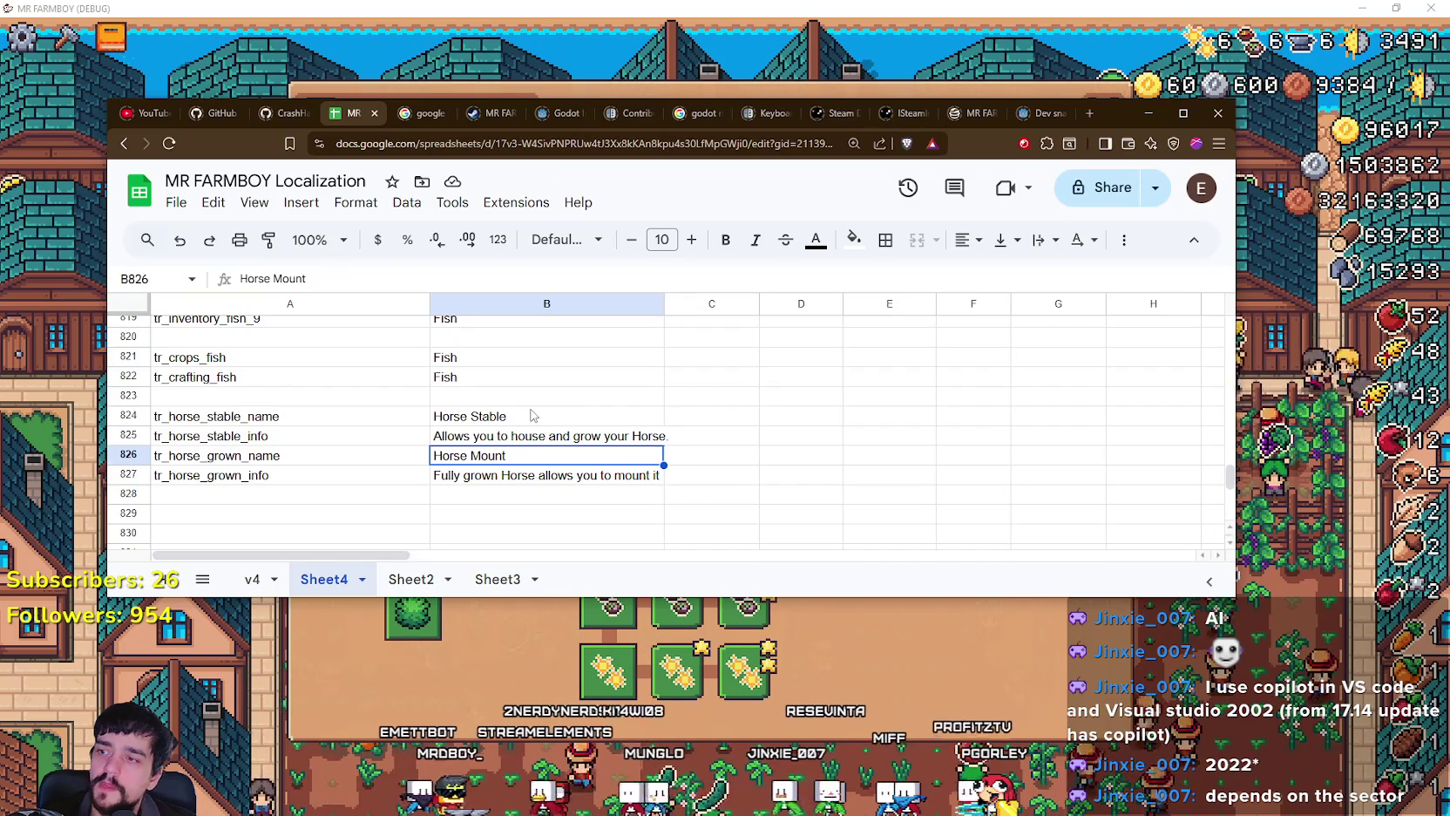
{"action": "key", "text": "Up"}
{"action": "key", "text": "Up"}
{"action": "key", "text": "Down"}
{"action": "key", "text": "Down"}
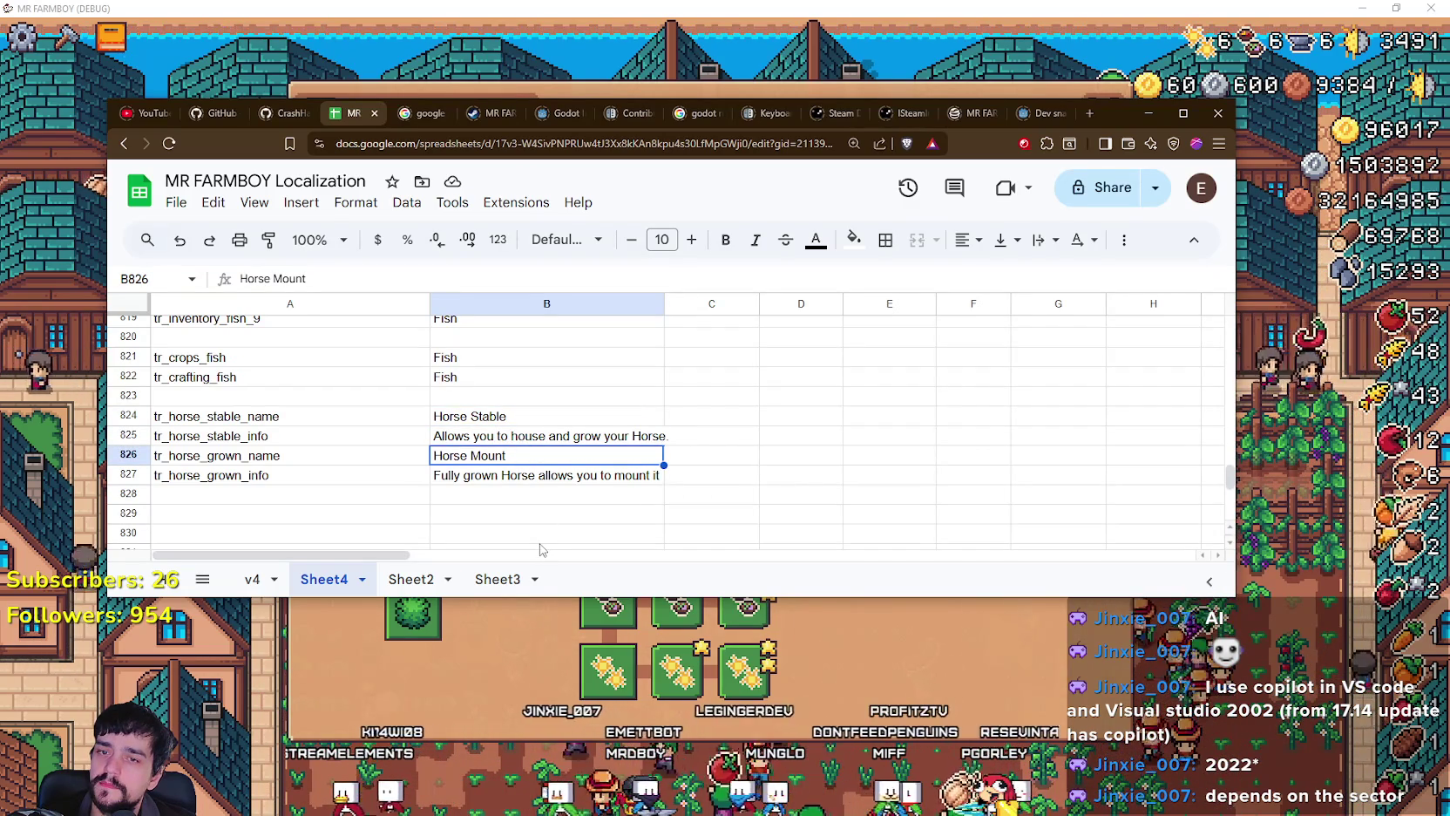
{"action": "left_click", "coordinate": [601, 441]}
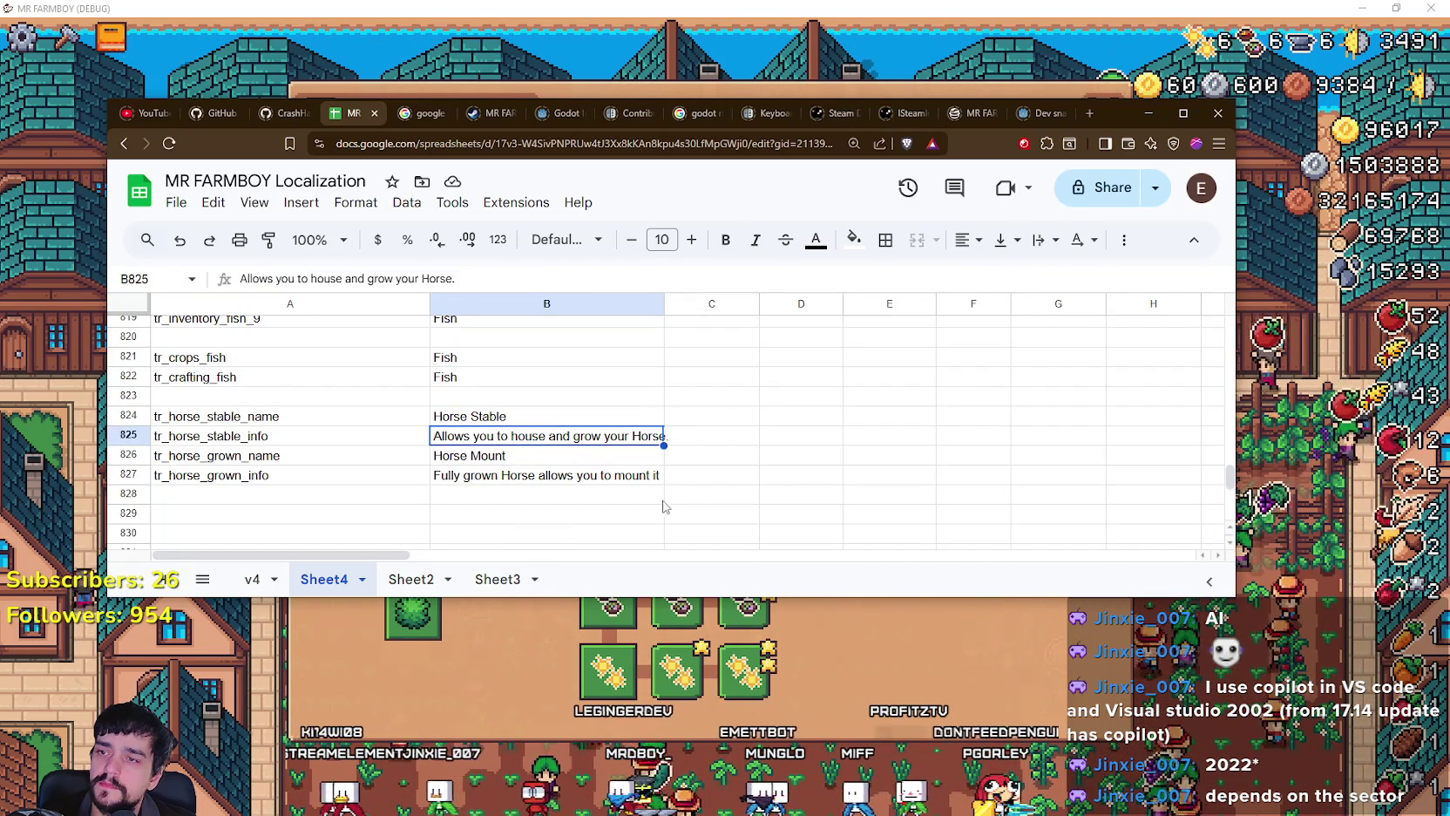
{"action": "left_click", "coordinate": [600, 475]}
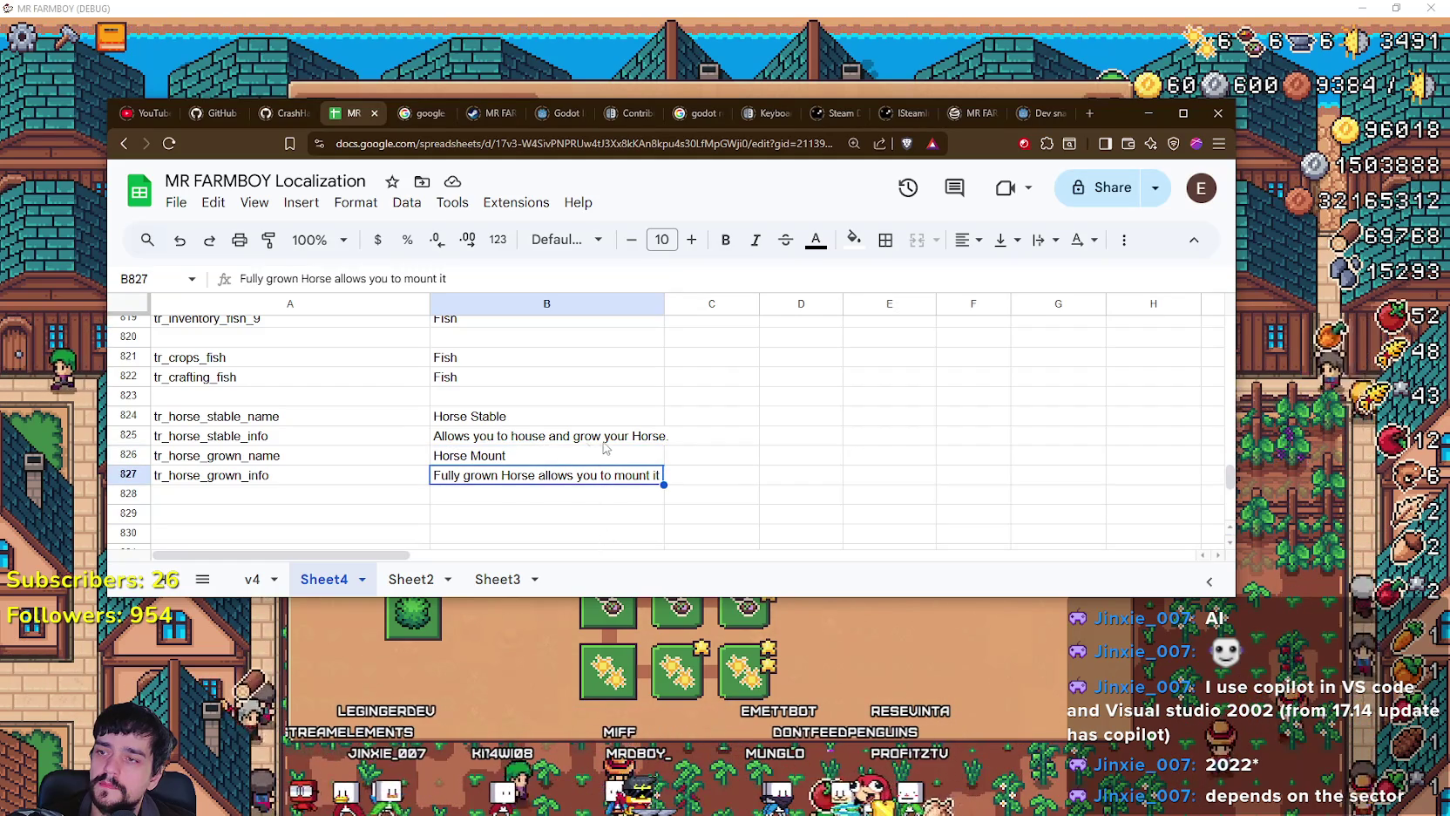
{"action": "key", "text": "Up"}
{"action": "key", "text": "Up"}
Step: Select the grown-horse description text in B827 for rewording
{"action": "left_click", "coordinate": [513, 478]}
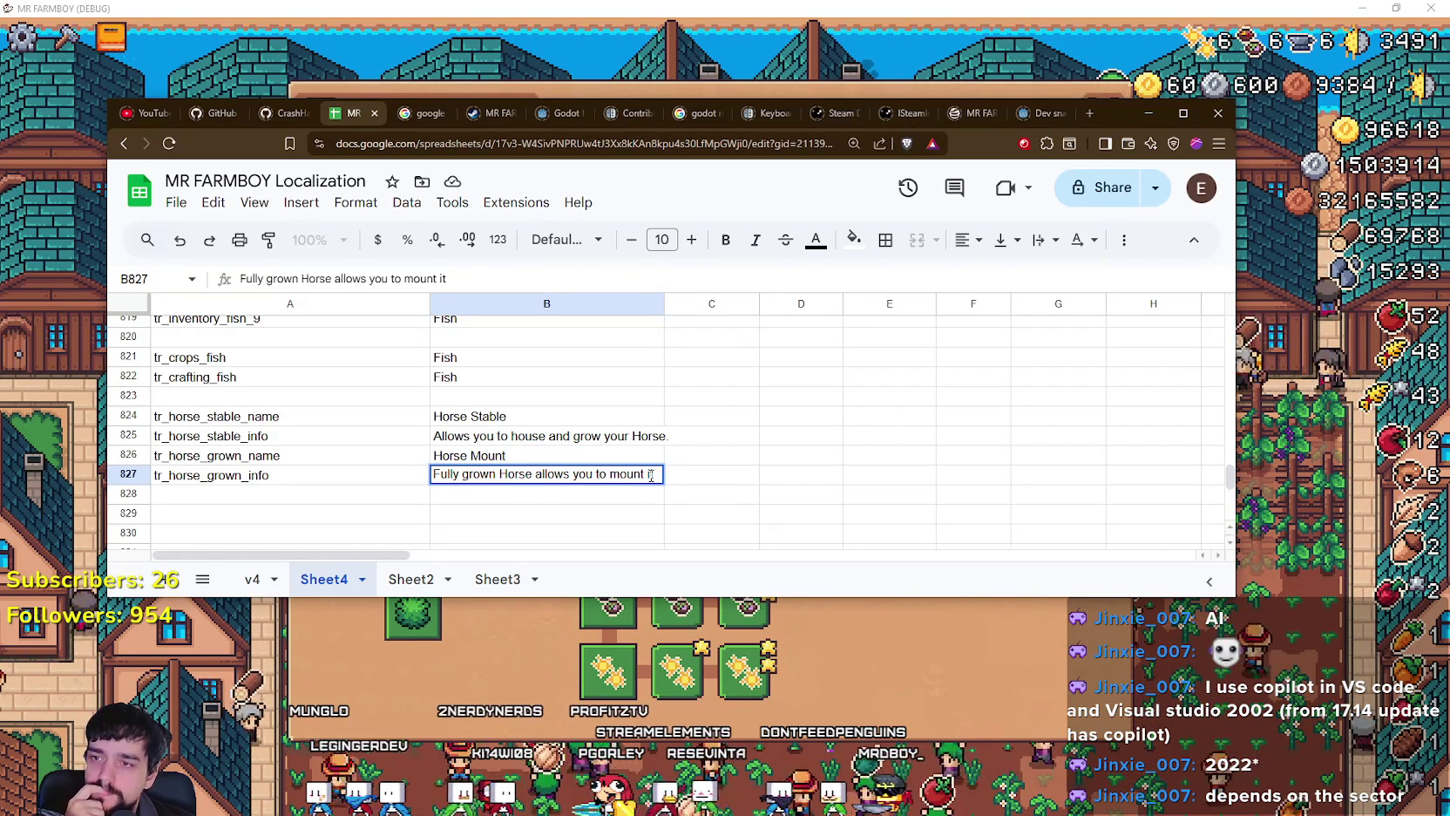
{"action": "key", "text": "ctrl+a"}
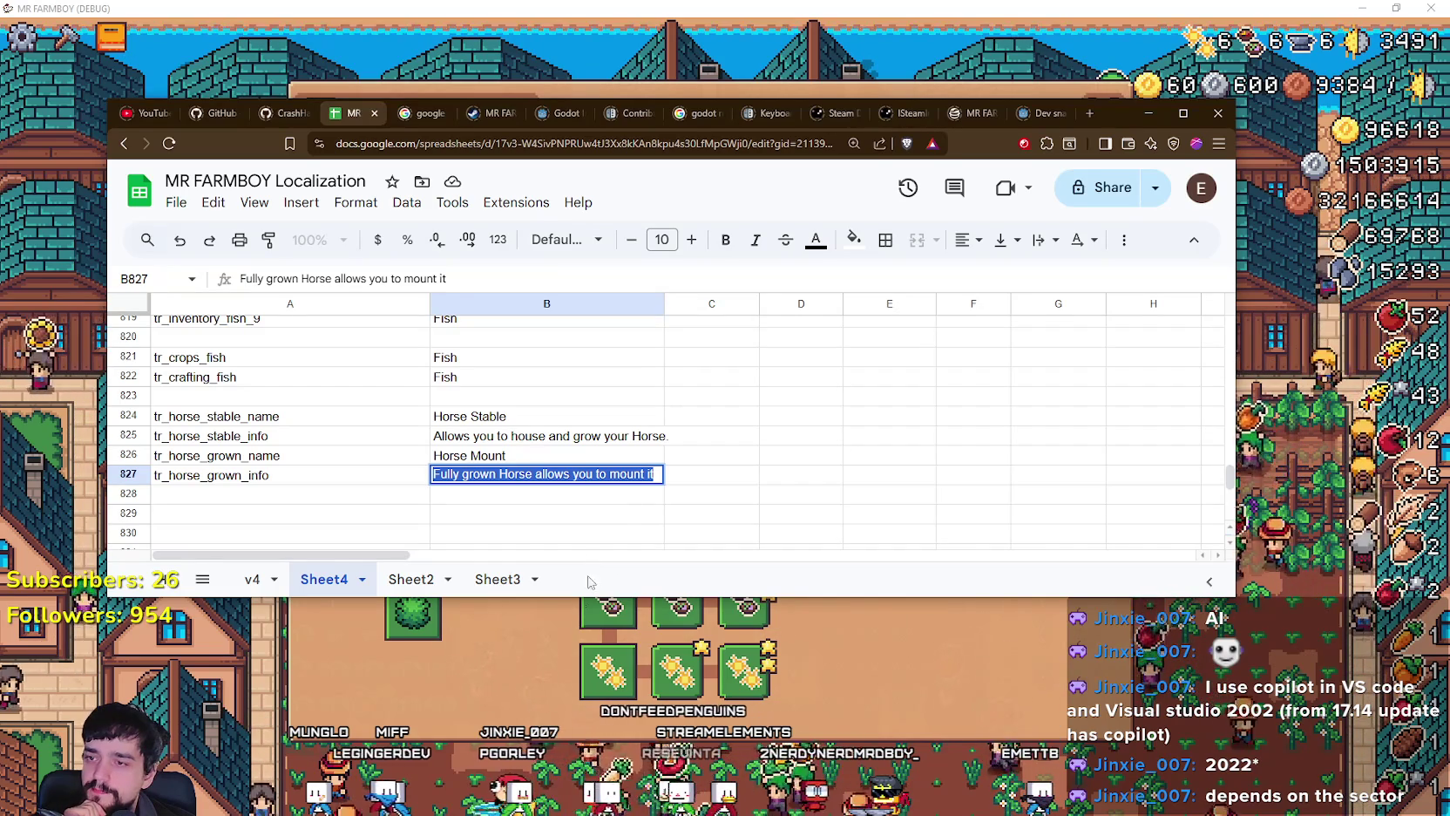
{"action": "left_click", "coordinate": [657, 473]}
{"action": "type", "text": "Rid"}
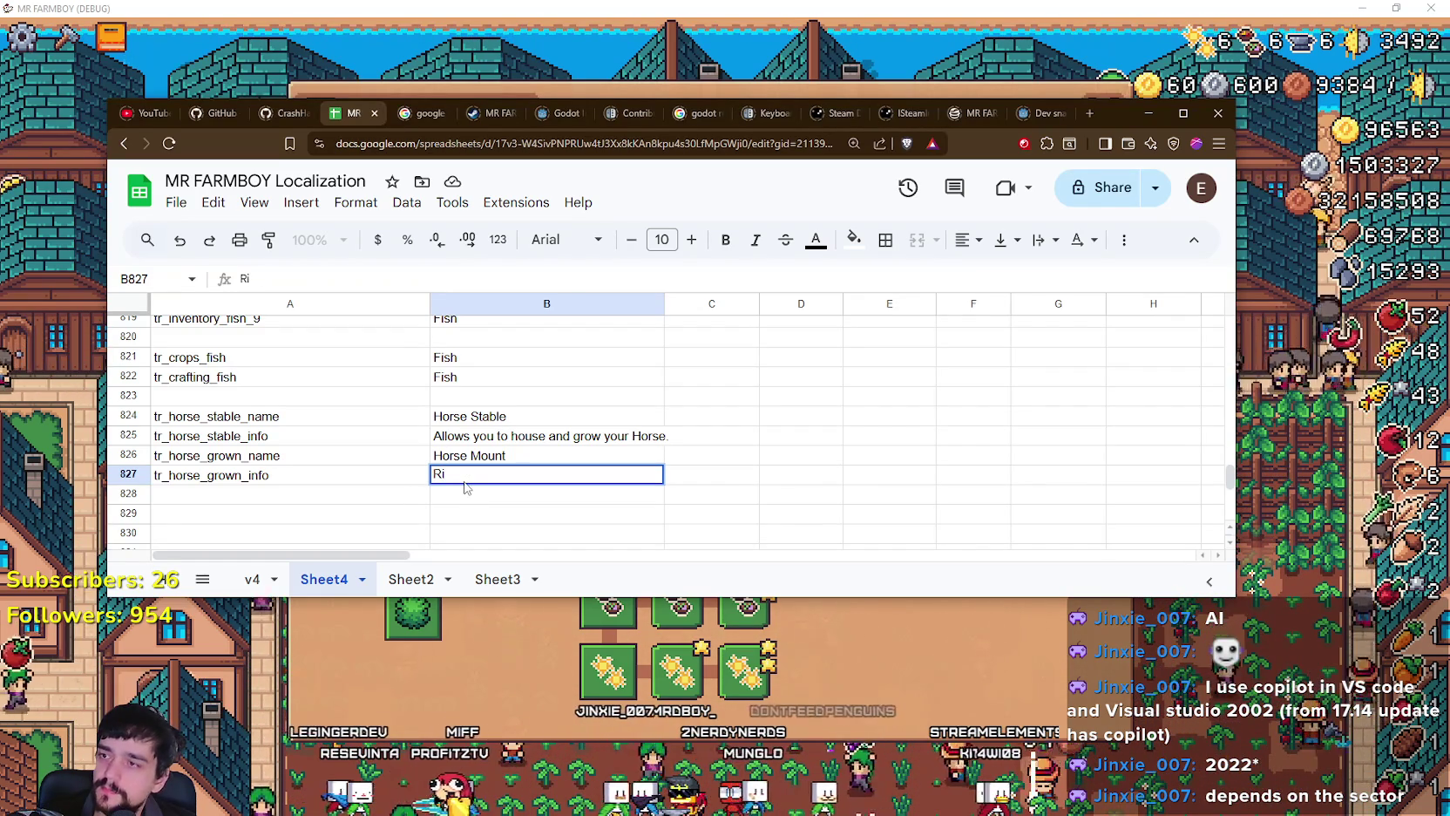
Step: Rewrite the B827 description through several drafts until it reads 'Press F to Mount.'
{"action": "type", "text": "ble Horse"}
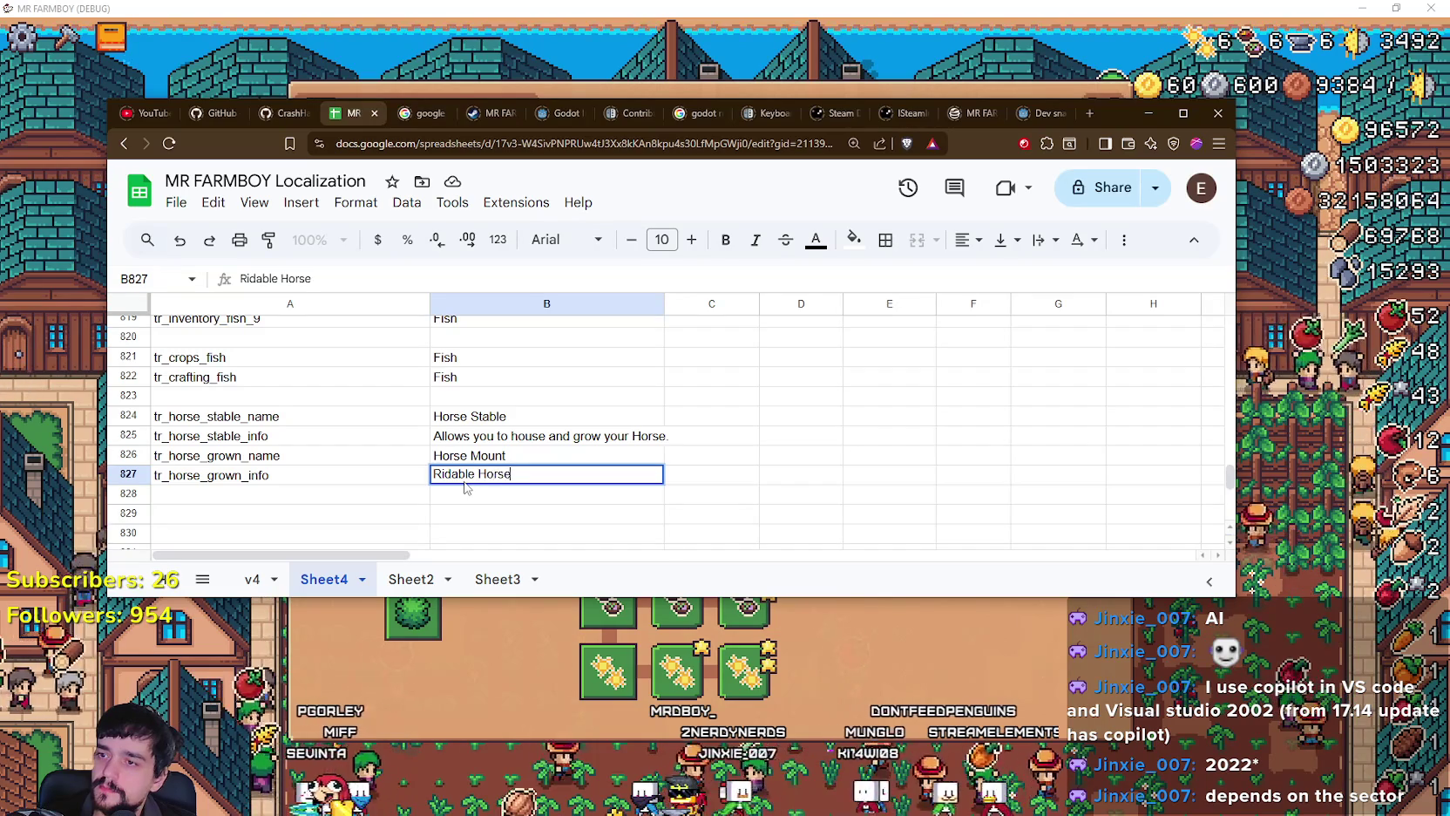
{"action": "key", "text": "BackSpace"}
{"action": "key", "text": "BackSpace"}
{"action": "key", "text": "BackSpace"}
{"action": "key", "text": "BackSpace"}
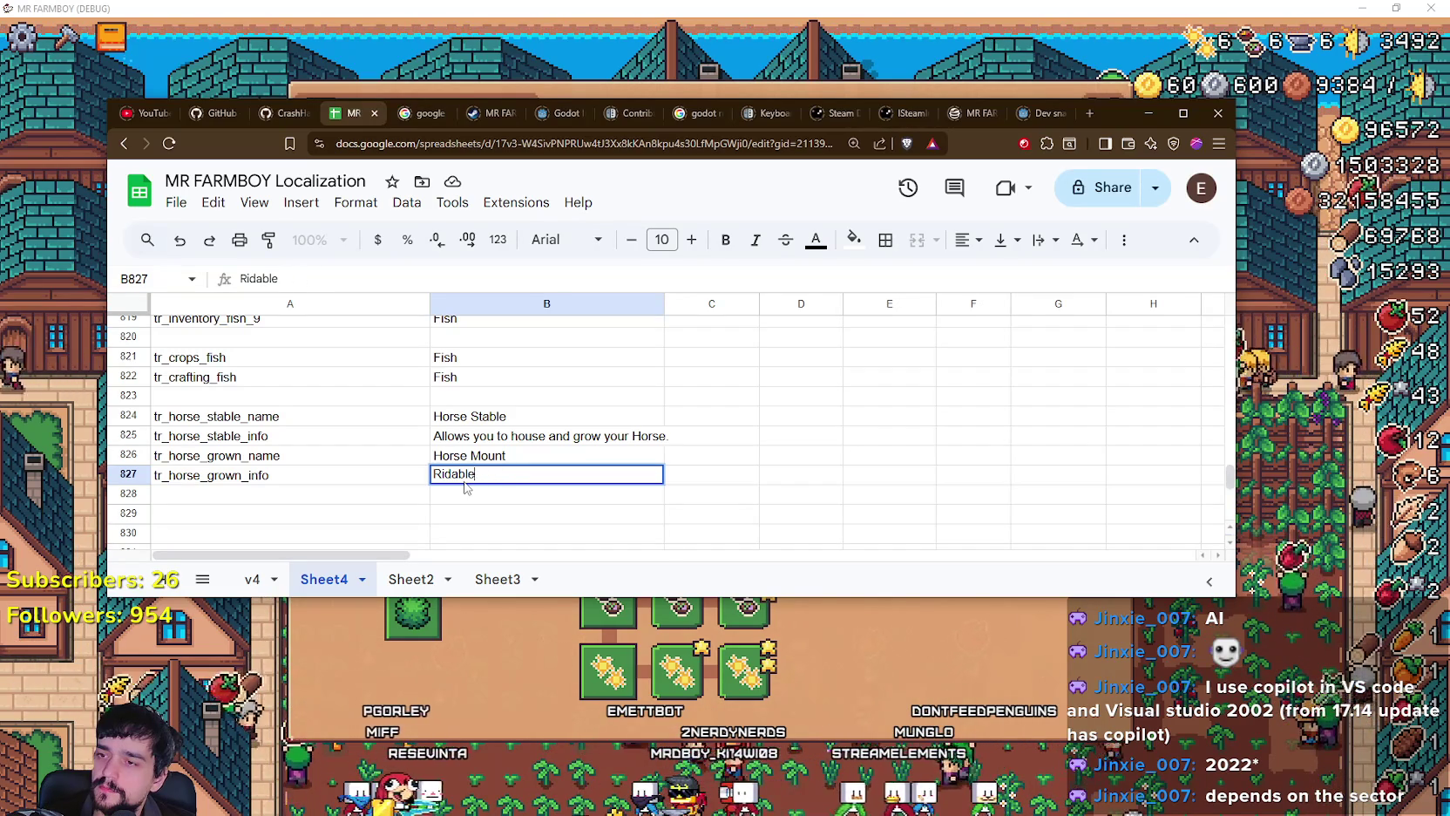
{"action": "key", "text": "BackSpace"}
{"action": "key", "text": "BackSpace"}
{"action": "key", "text": "BackSpace"}
{"action": "type", "text": "Ri"}
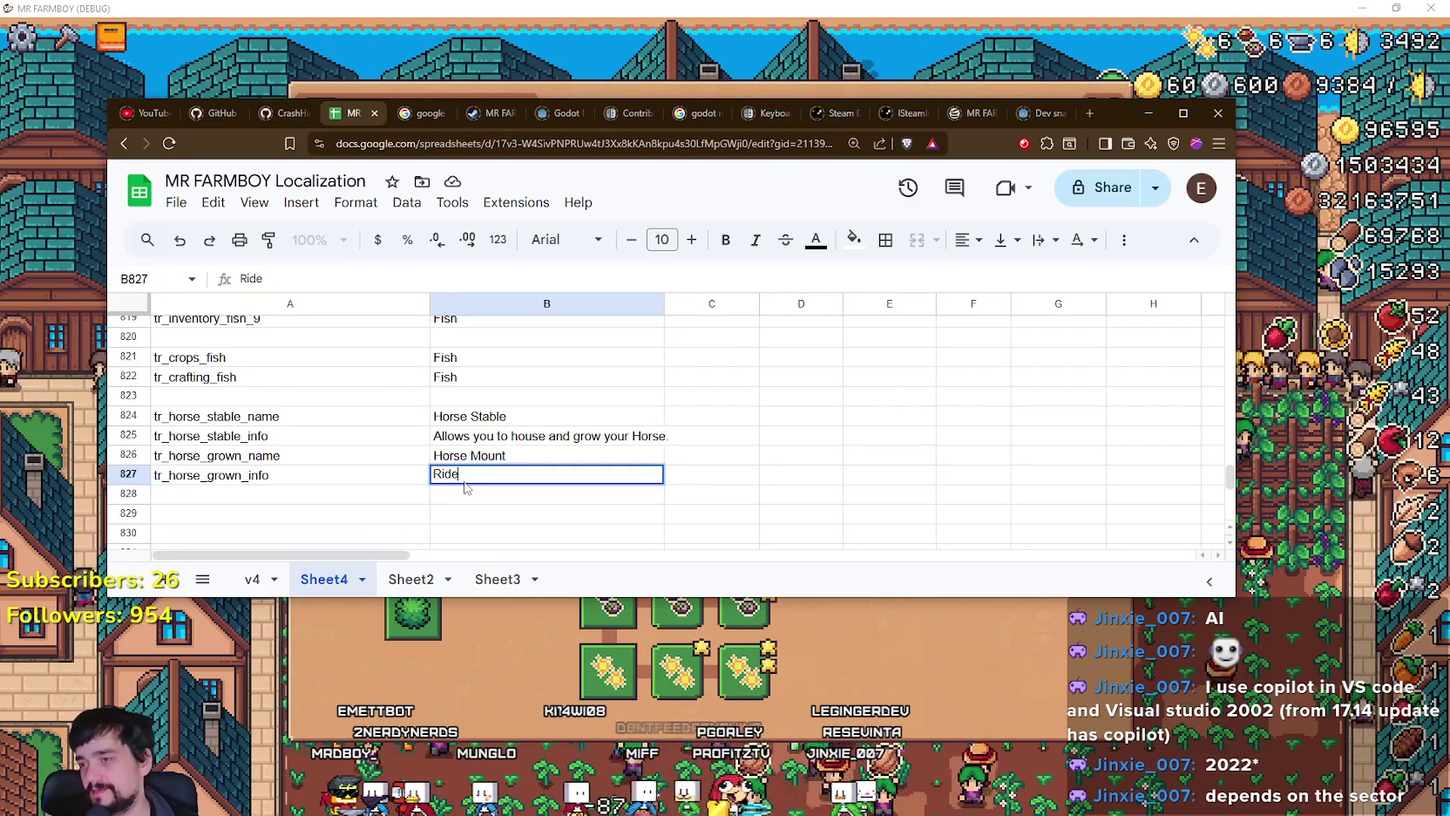
{"action": "key", "text": "BackSpace"}
{"action": "key", "text": "BackSpace"}
{"action": "key", "text": "BackSpace"}
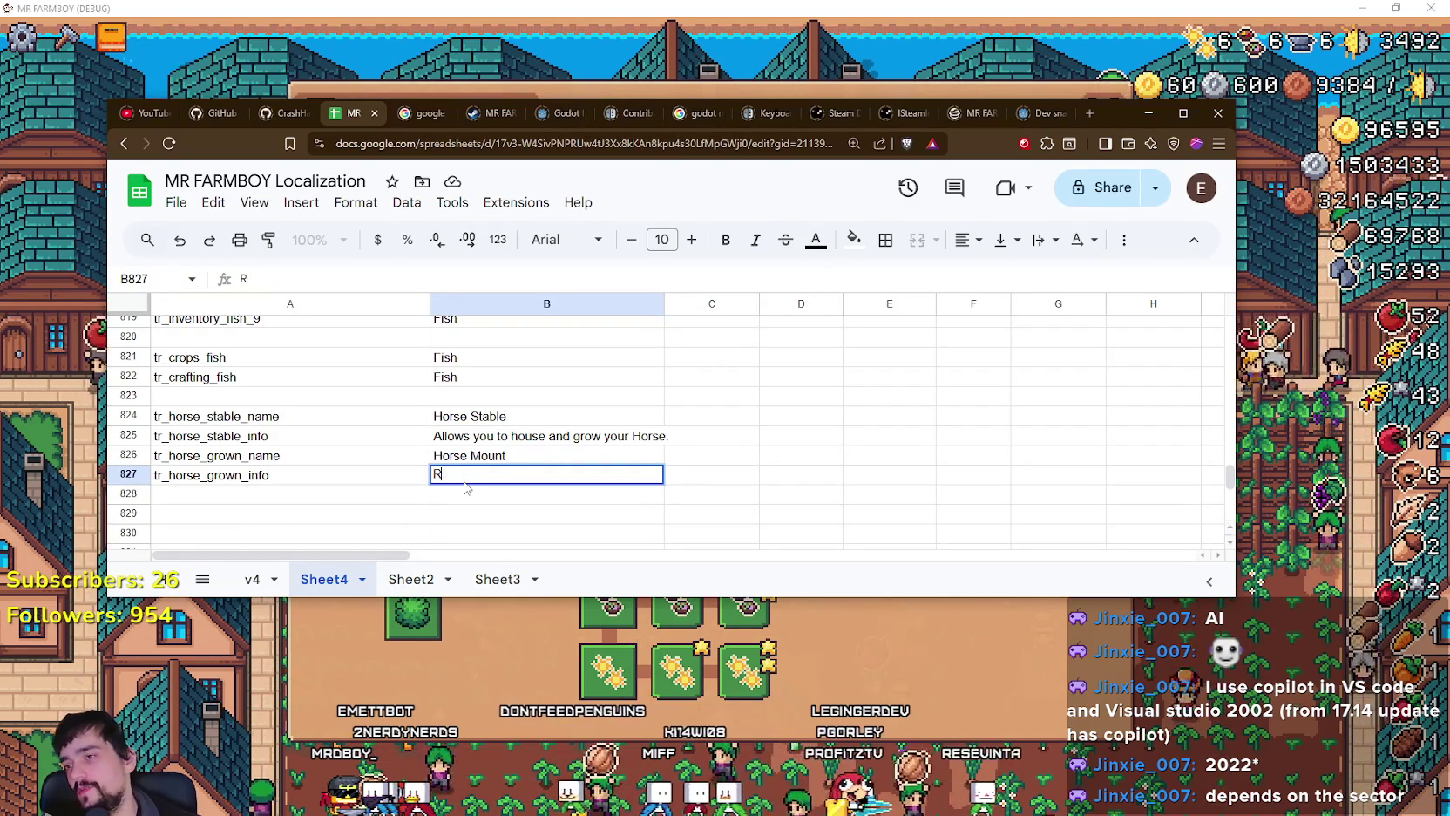
{"action": "type", "text": "Ride"}
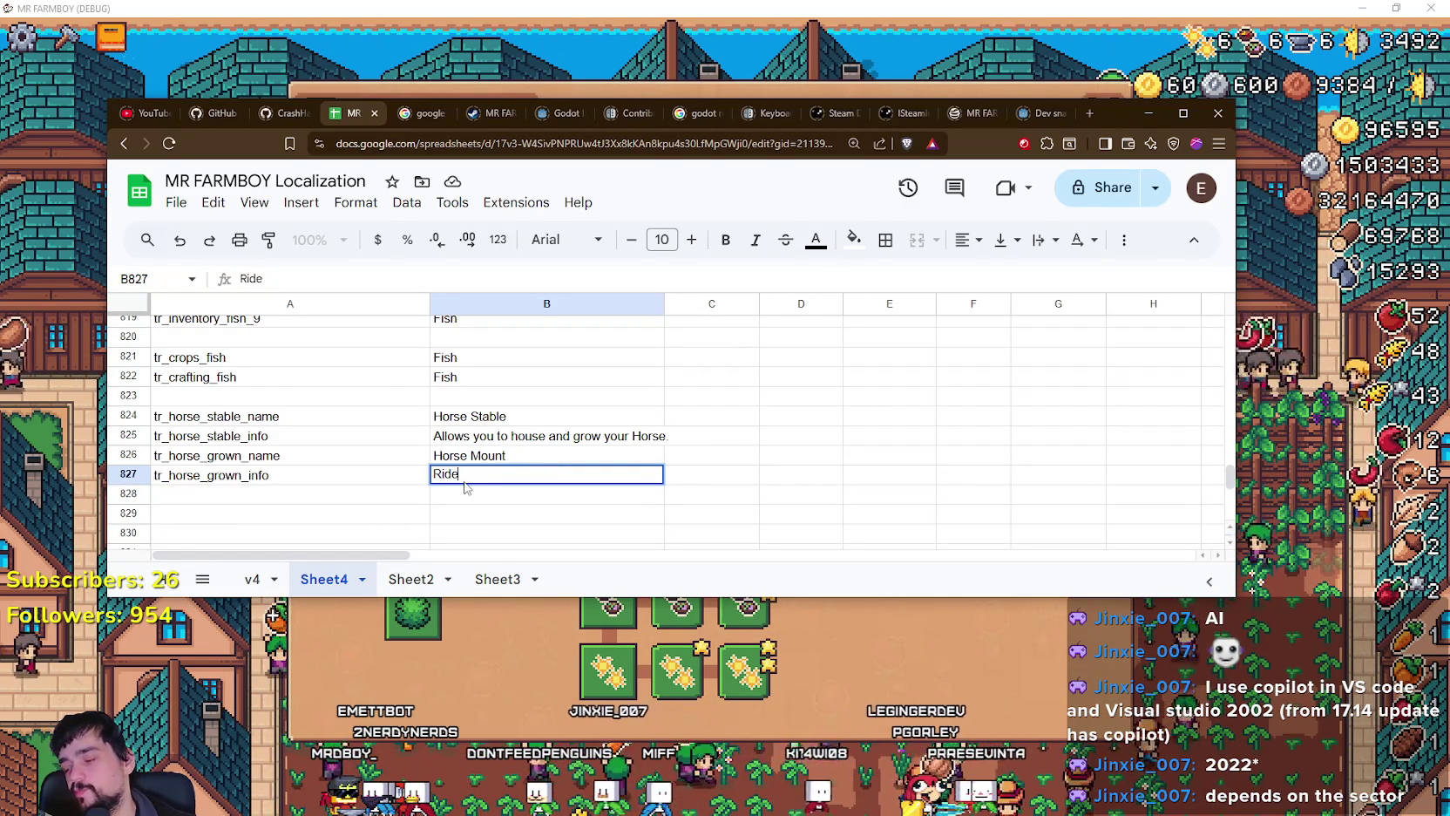
{"action": "key", "text": "BackSpace"}
{"action": "type", "text": "ca"}
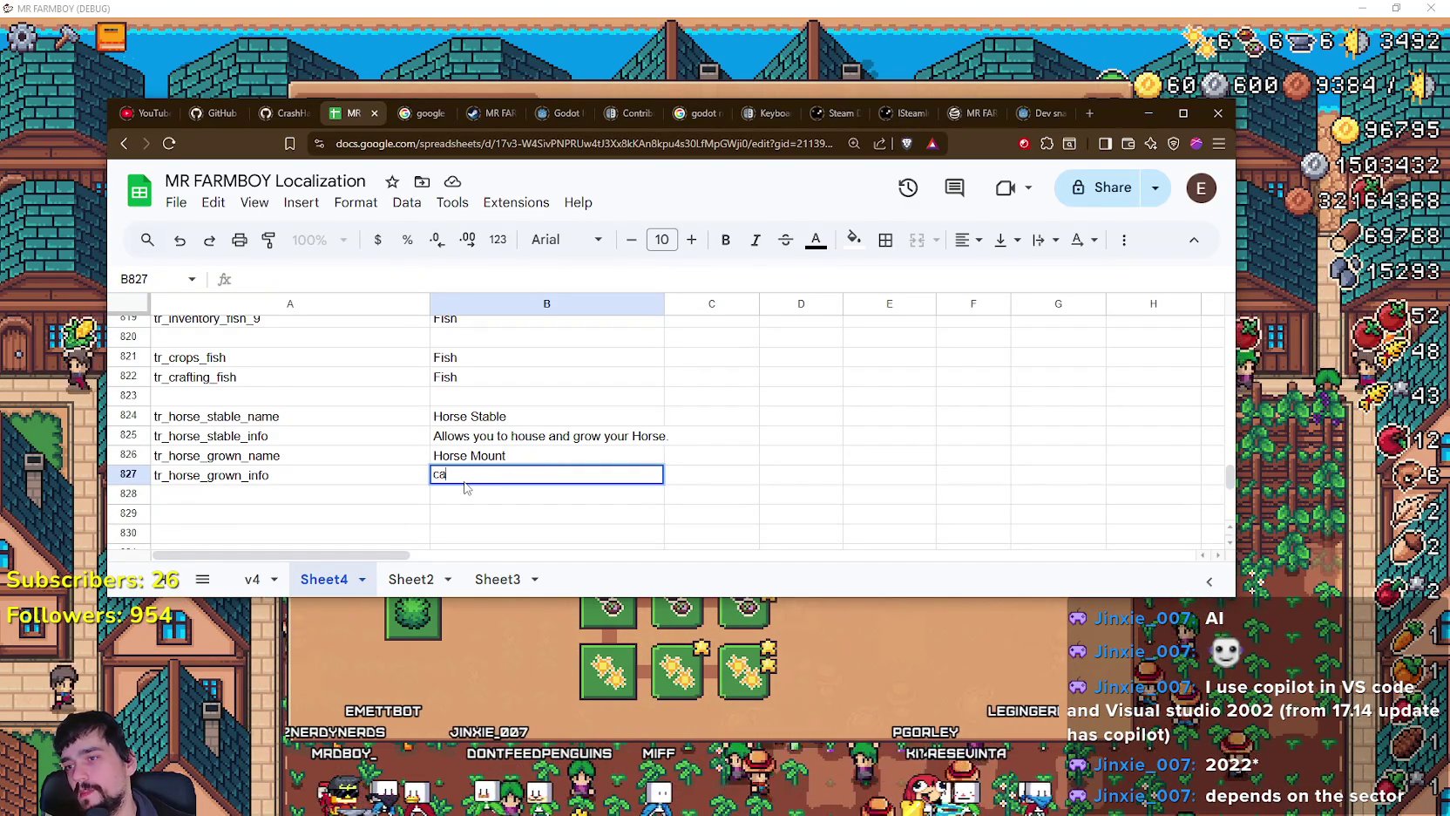
{"action": "key", "text": "BackSpace"}
{"action": "key", "text": "BackSpace"}
{"action": "type", "text": "Horse"}
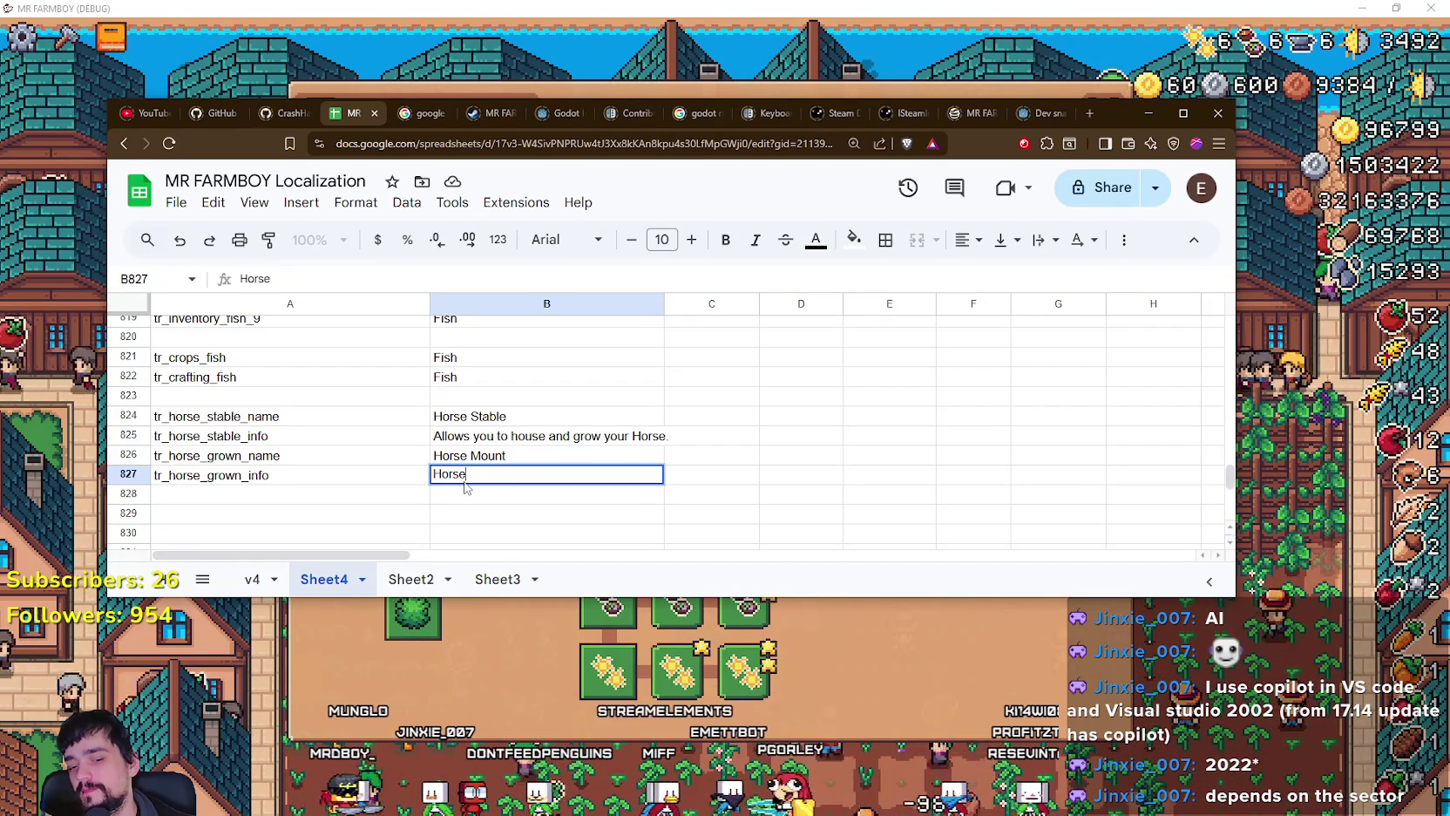
{"action": "key", "text": "BackSpace"}
{"action": "key", "text": "BackSpace"}
{"action": "type", "text": "de"}
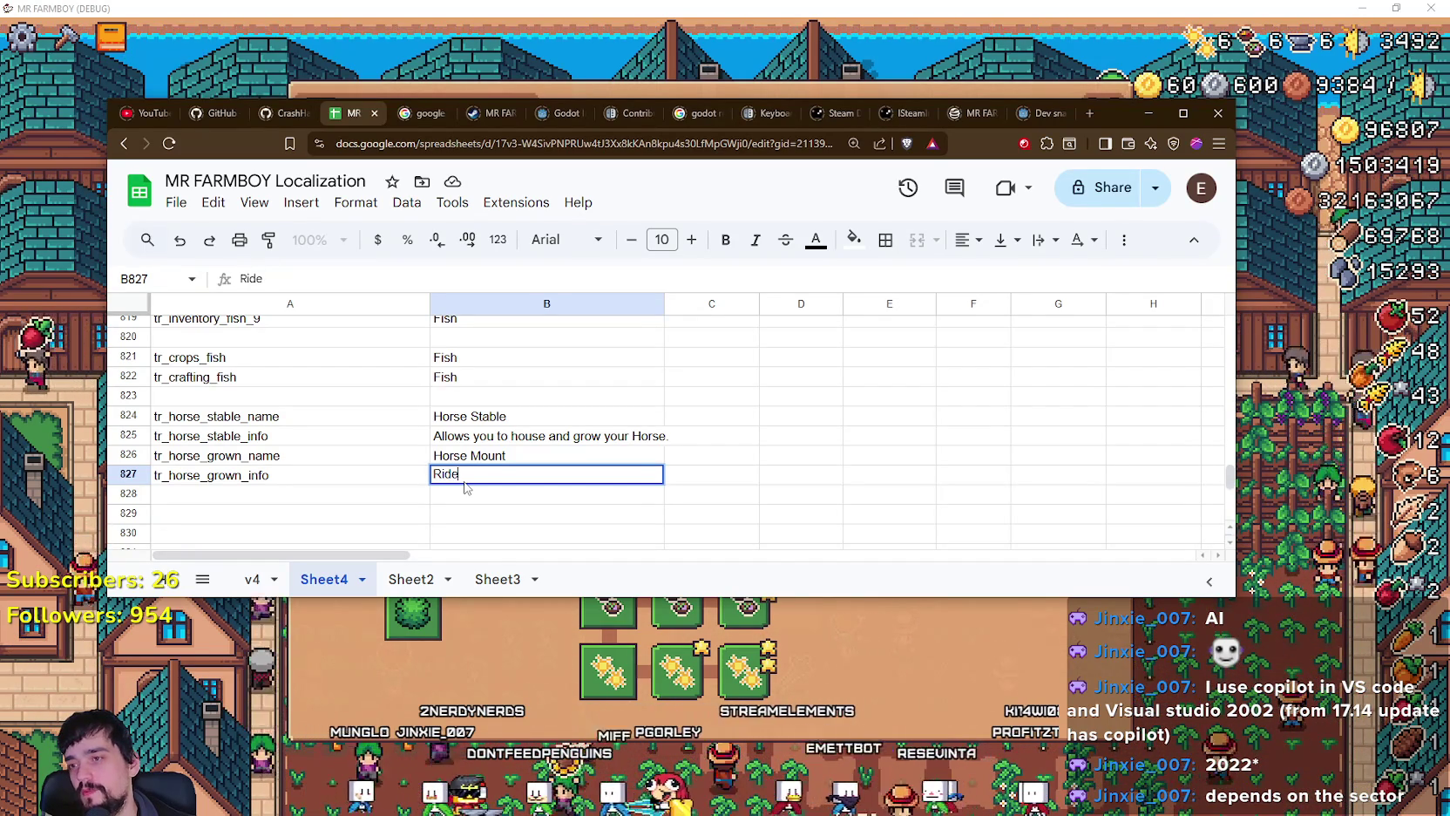
{"action": "key", "text": "BackSpace"}
{"action": "key", "text": "BackSpace"}
{"action": "key", "text": "BackSpace"}
{"action": "type", "text": "Mount Rid"}
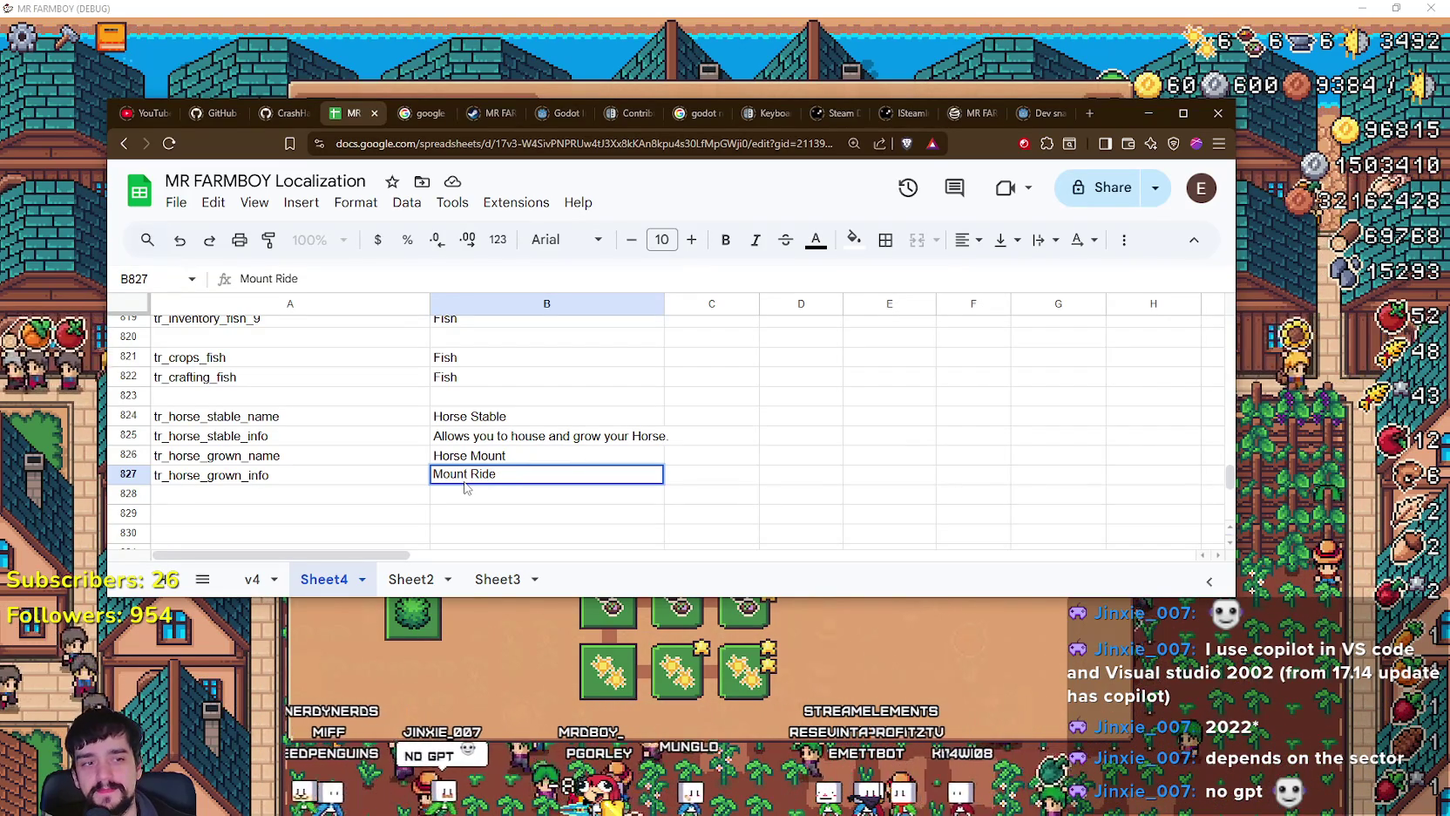
{"action": "key", "text": "BackSpace"}
{"action": "key", "text": "BackSpace"}
{"action": "key", "text": "BackSpace"}
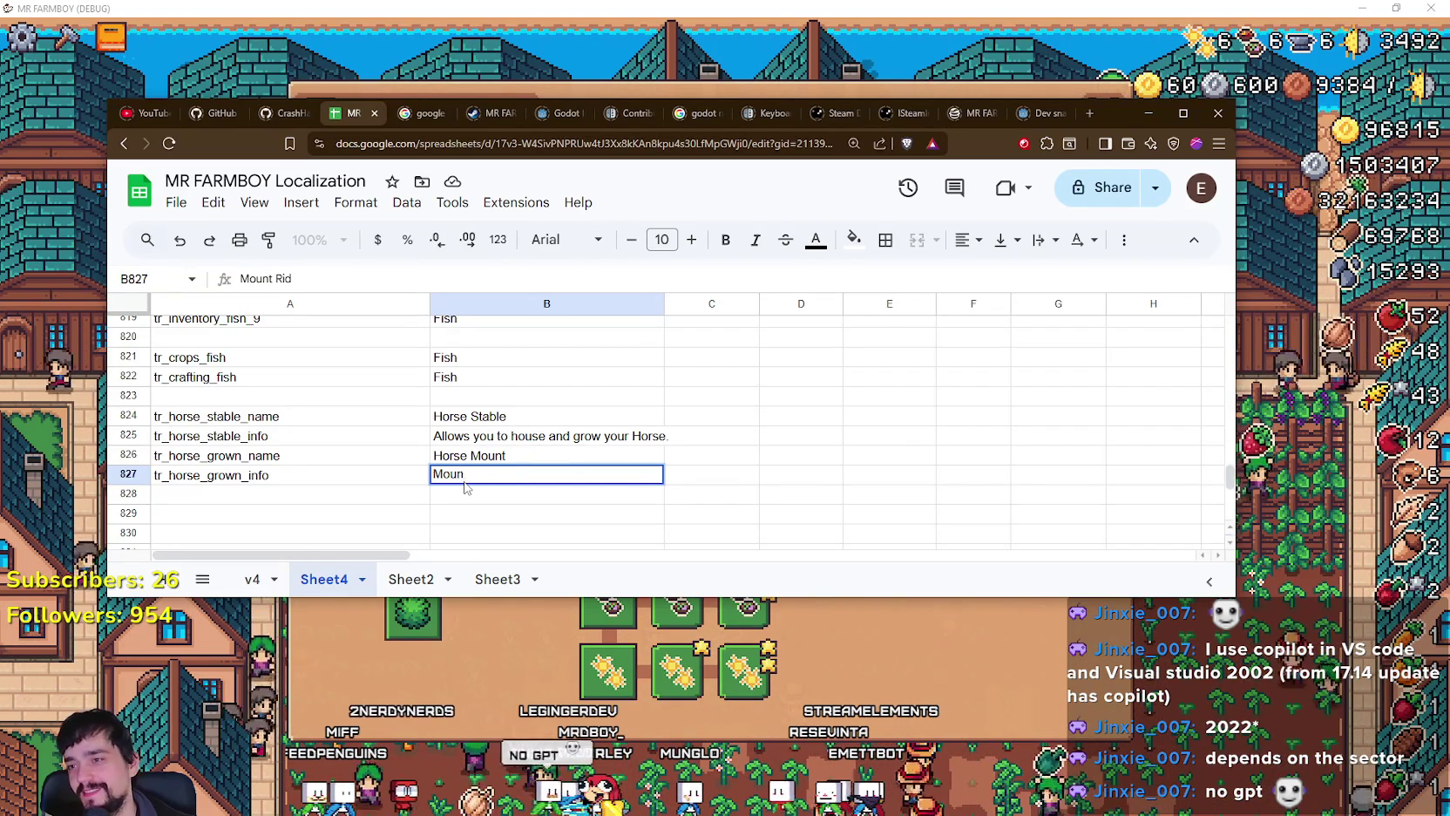
{"action": "type", "text": "R"}
{"action": "key", "text": "BackSpace"}
{"action": "type", "text": "{"}
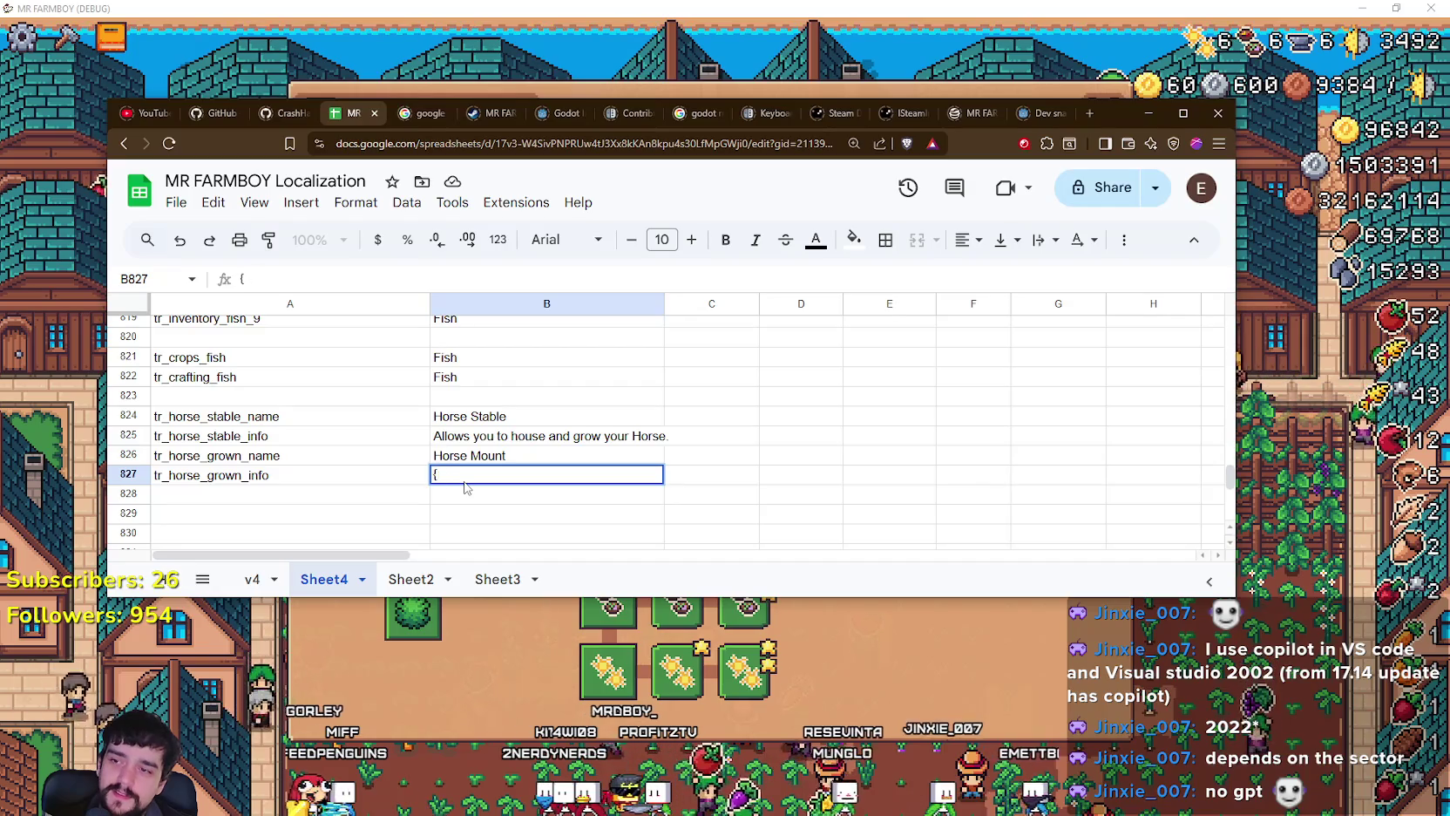
{"action": "type", "text": "rPress F to"}
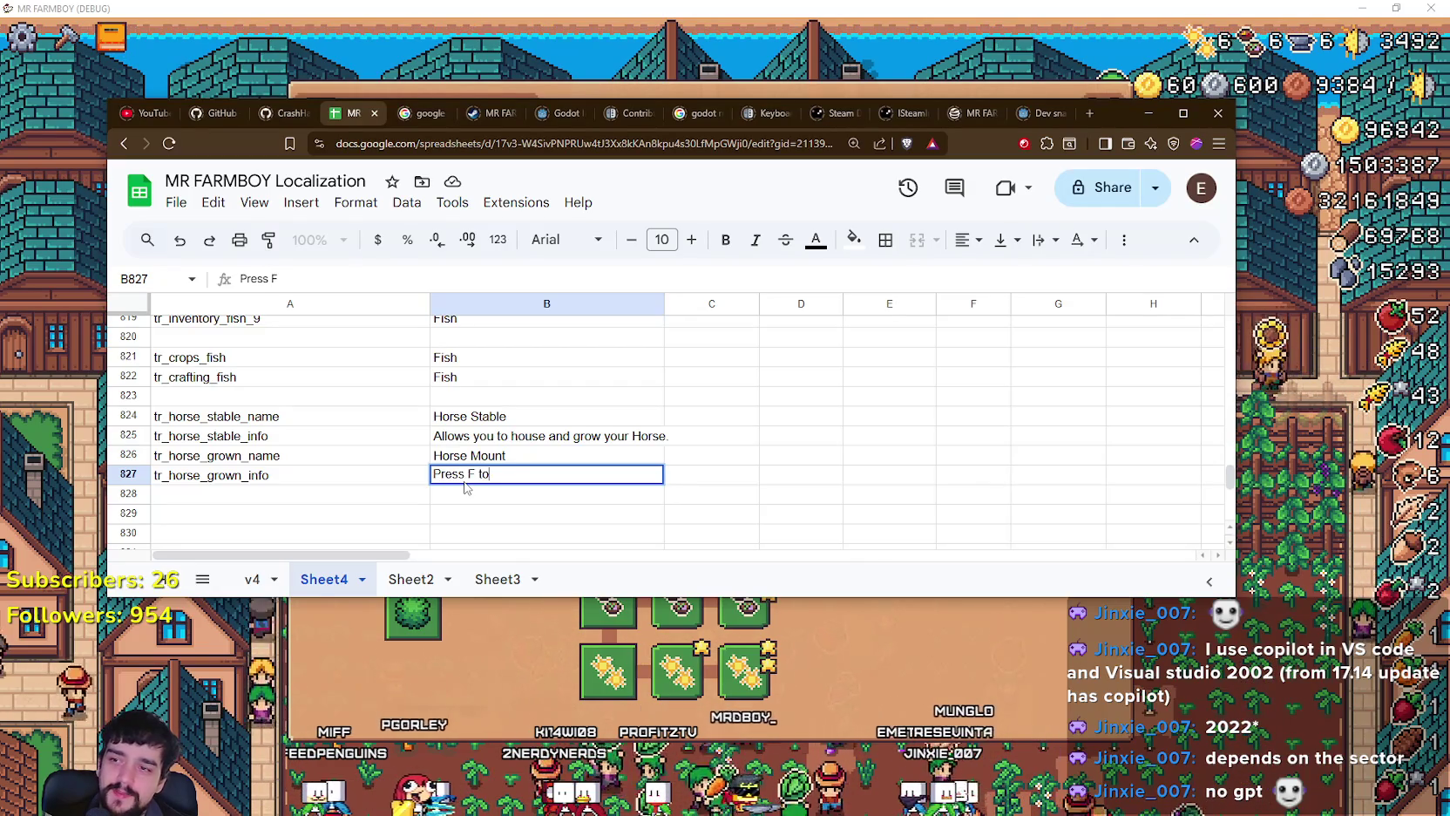
{"action": "type", "text": "nt."}
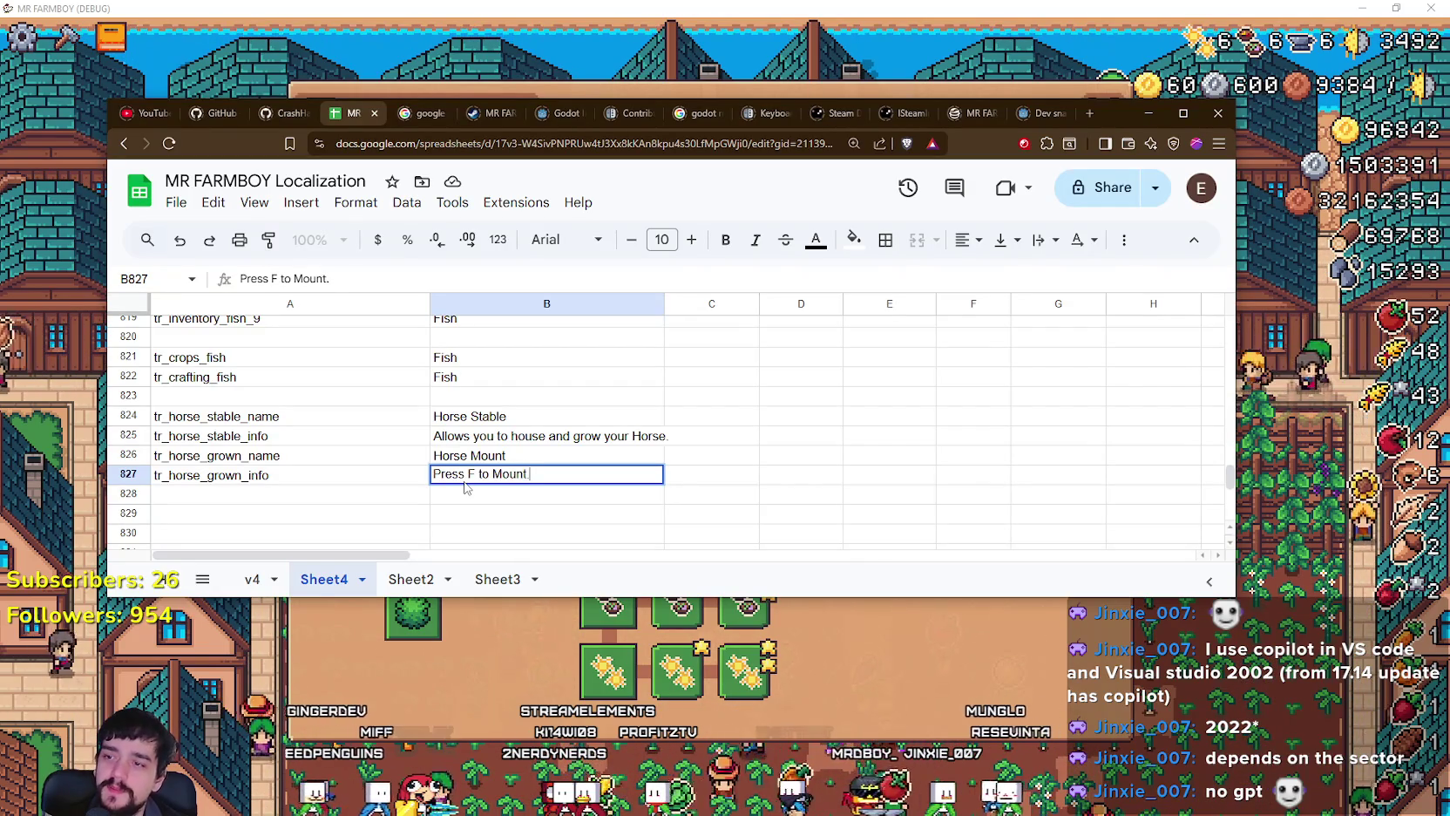
{"action": "left_click", "coordinate": [613, 455]}
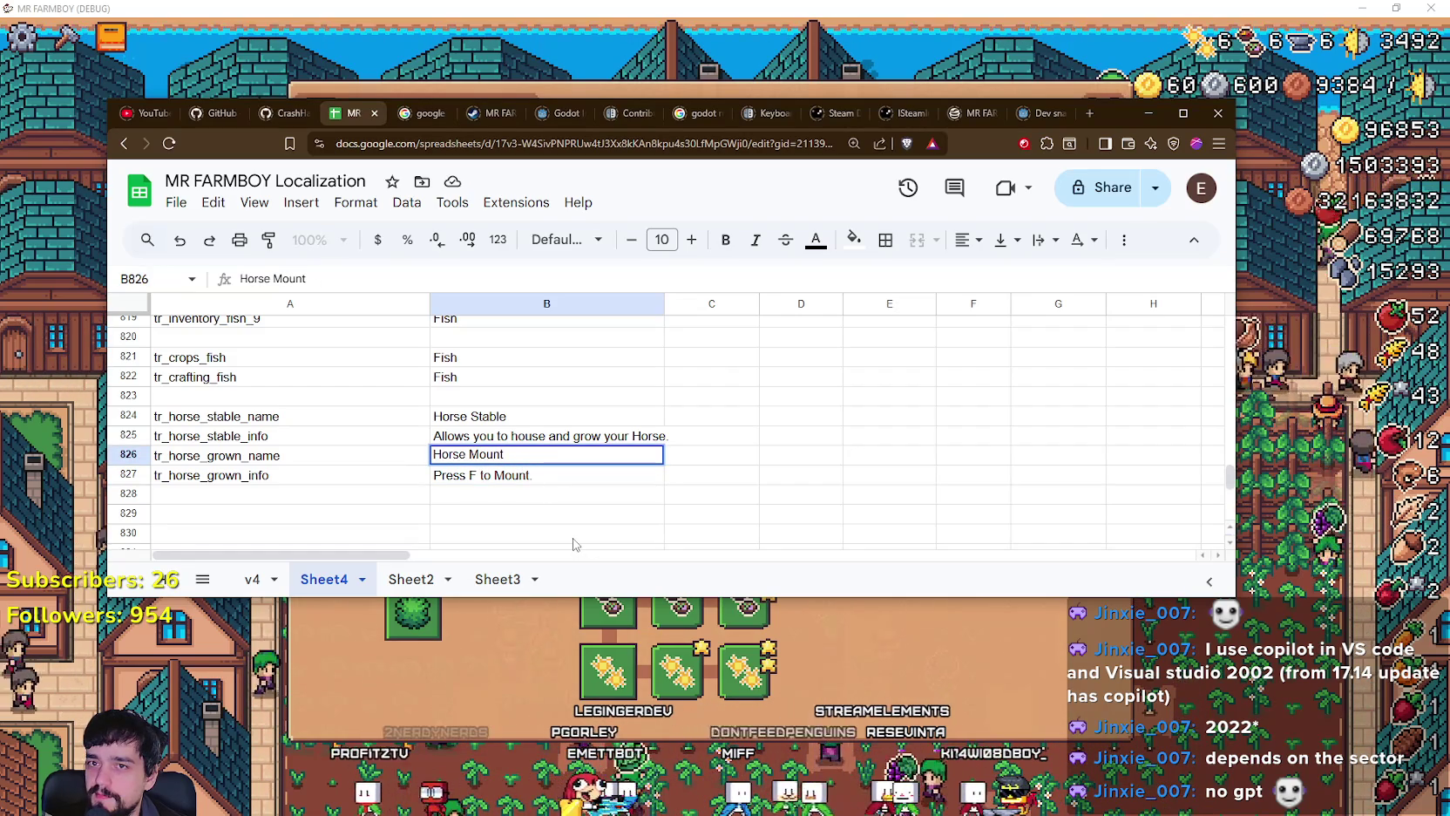
Step: Undo an accidental paste into B826 so Horse Mount and 'Press F to Mount.' stay intact
{"action": "left_click", "coordinate": [550, 492]}
{"action": "left_click", "coordinate": [545, 478]}
{"action": "key", "text": "ctrl+x"}
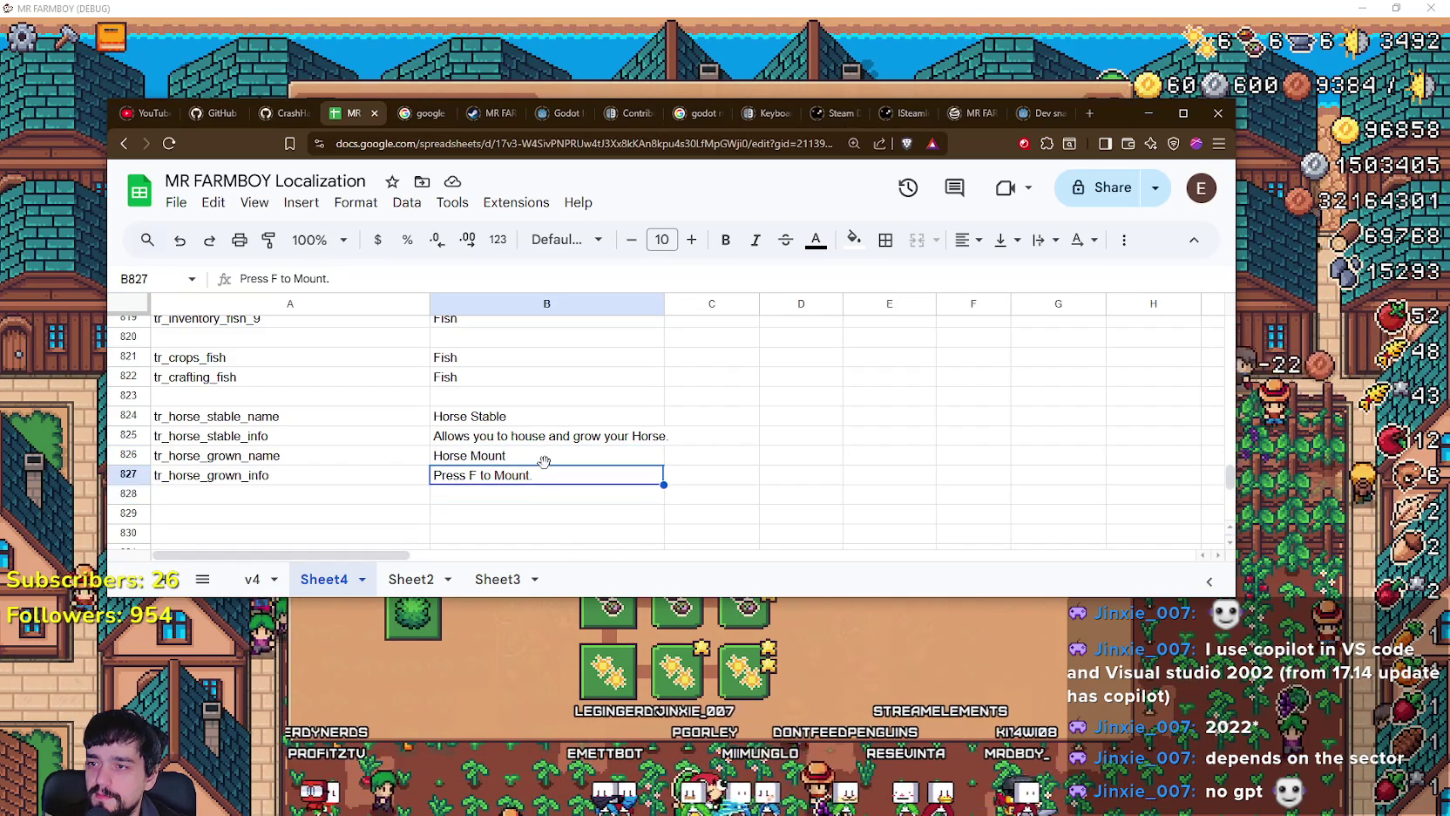
{"action": "left_click", "coordinate": [544, 460]}
{"action": "key", "text": "ctrl+v"}
{"action": "key", "text": "ctrl+z"}
{"action": "key", "text": "Down"}
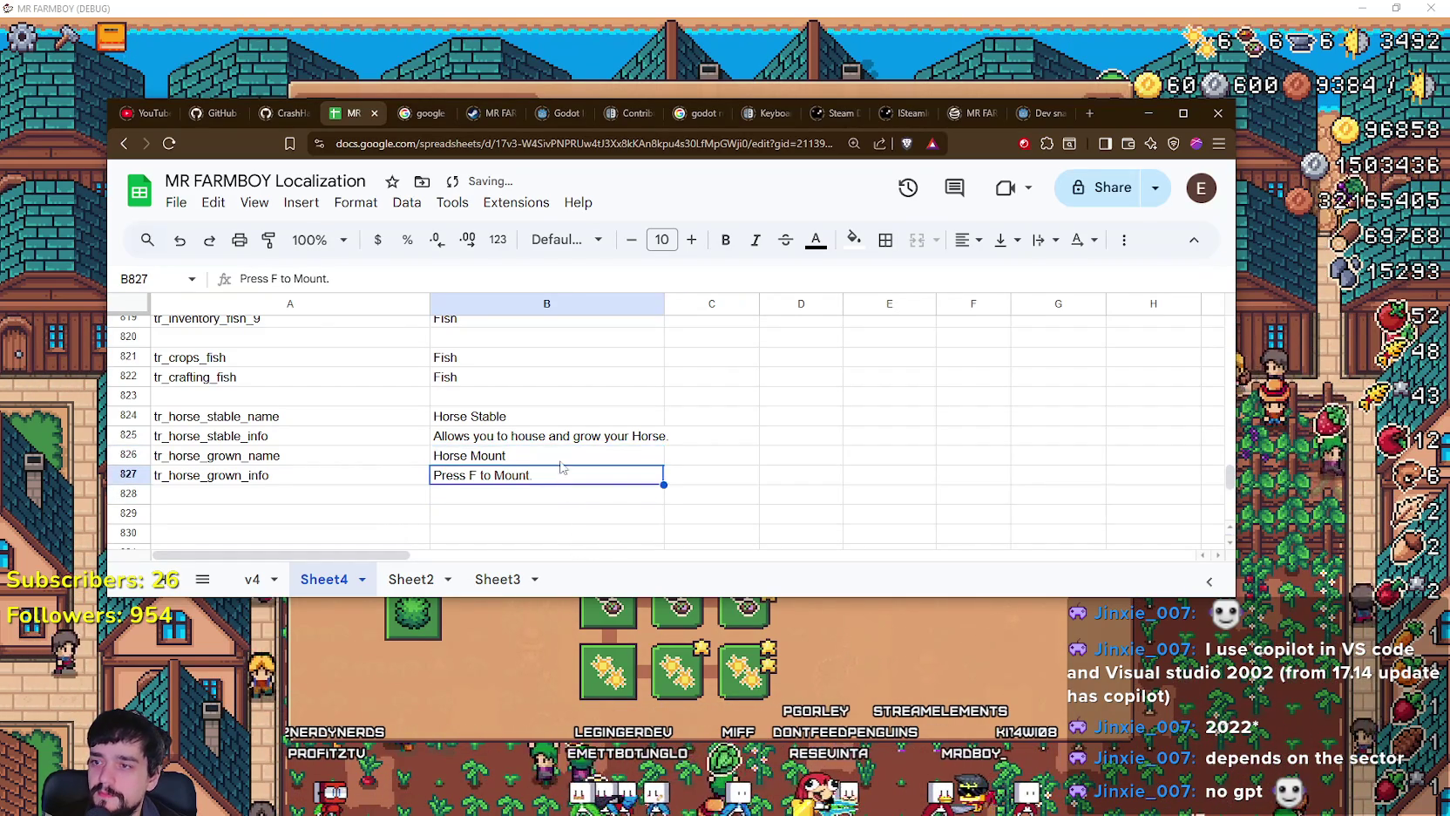
{"action": "left_click", "coordinate": [580, 498]}
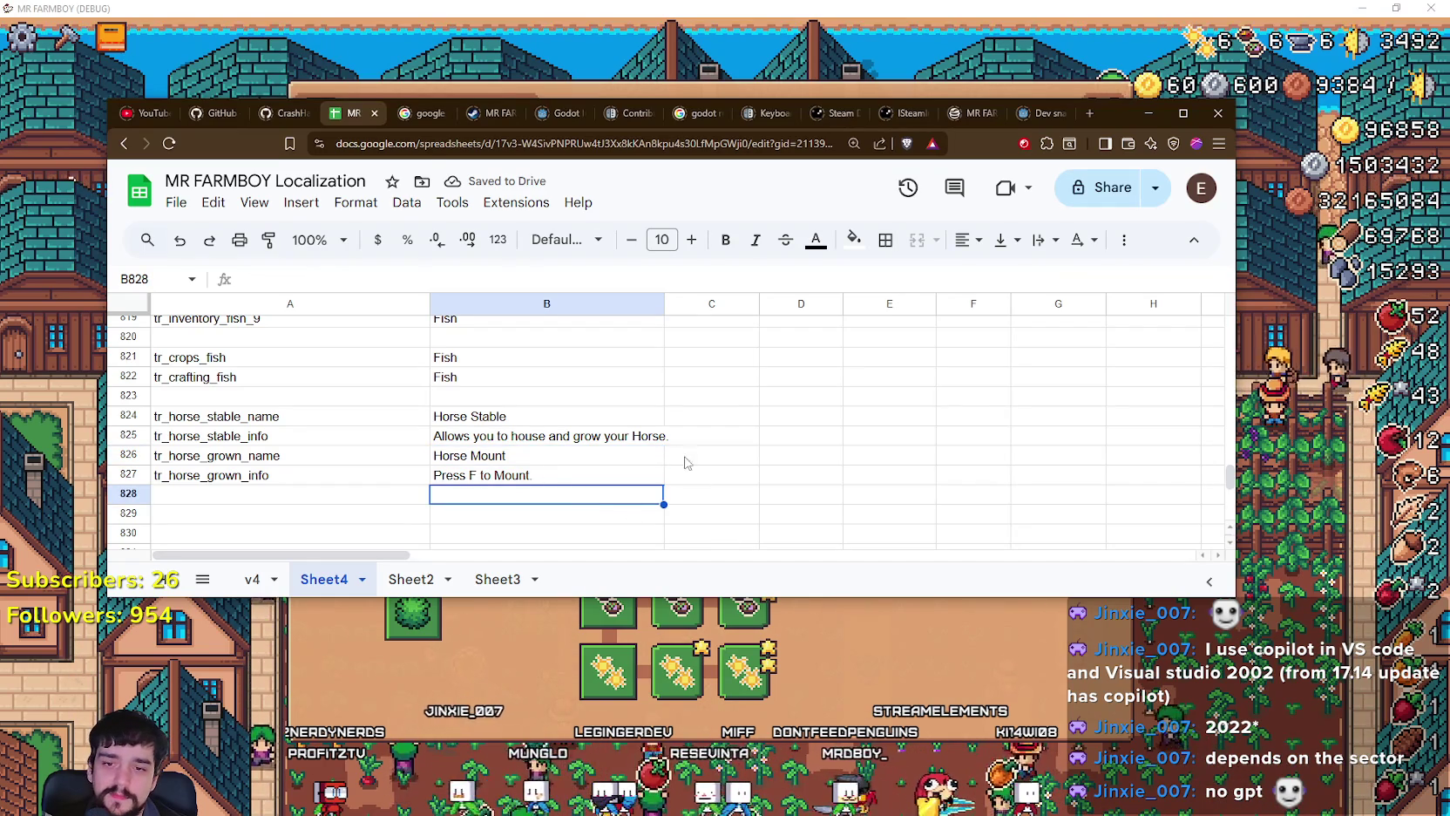
{"action": "left_click", "coordinate": [595, 456]}
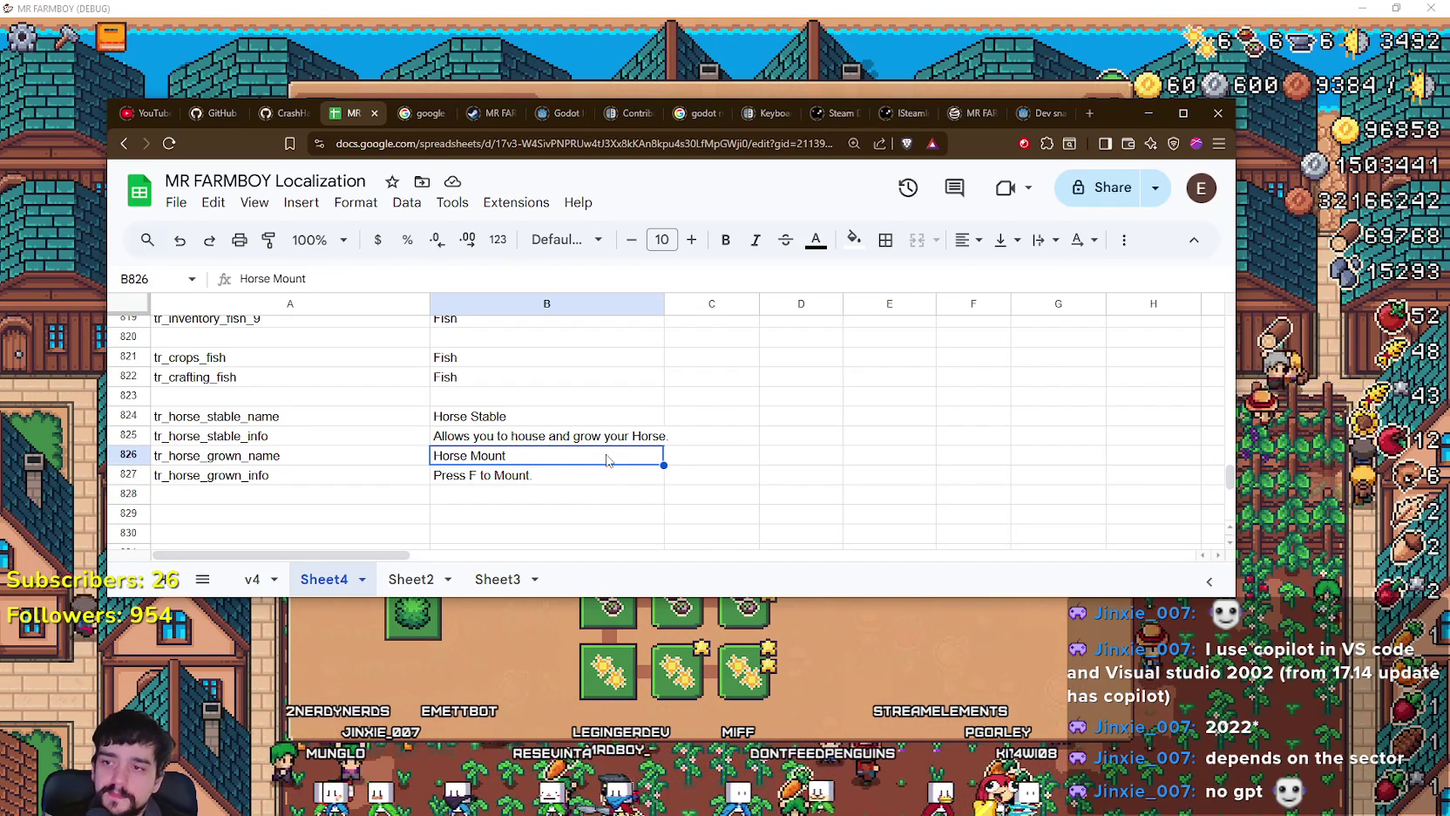
Step: Download the sheet as CSV, replacing translations.csv in the data/translations folder
{"action": "left_click", "coordinate": [583, 484]}
{"action": "left_click", "coordinate": [604, 513]}
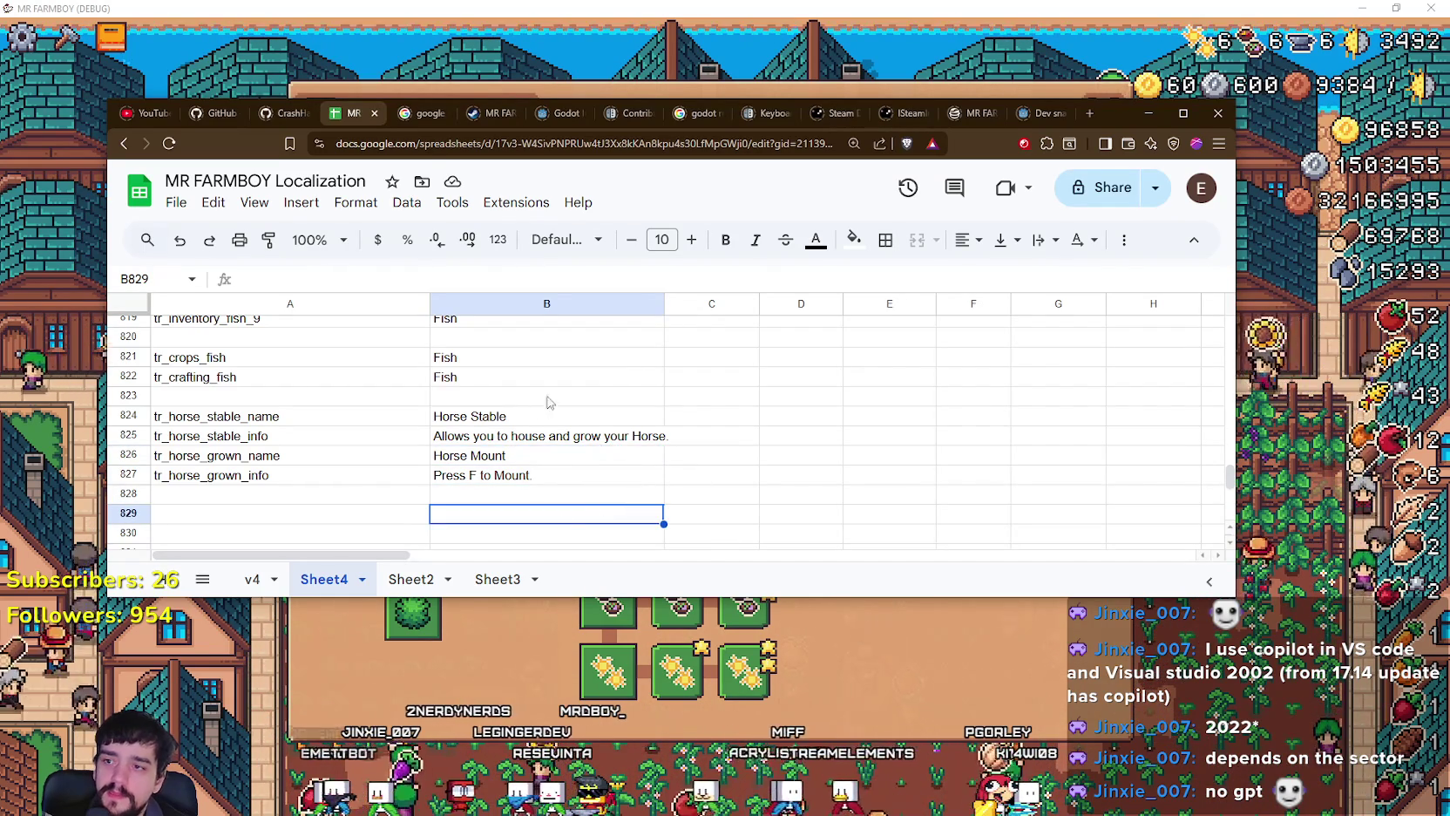
{"action": "left_click", "coordinate": [176, 203]}
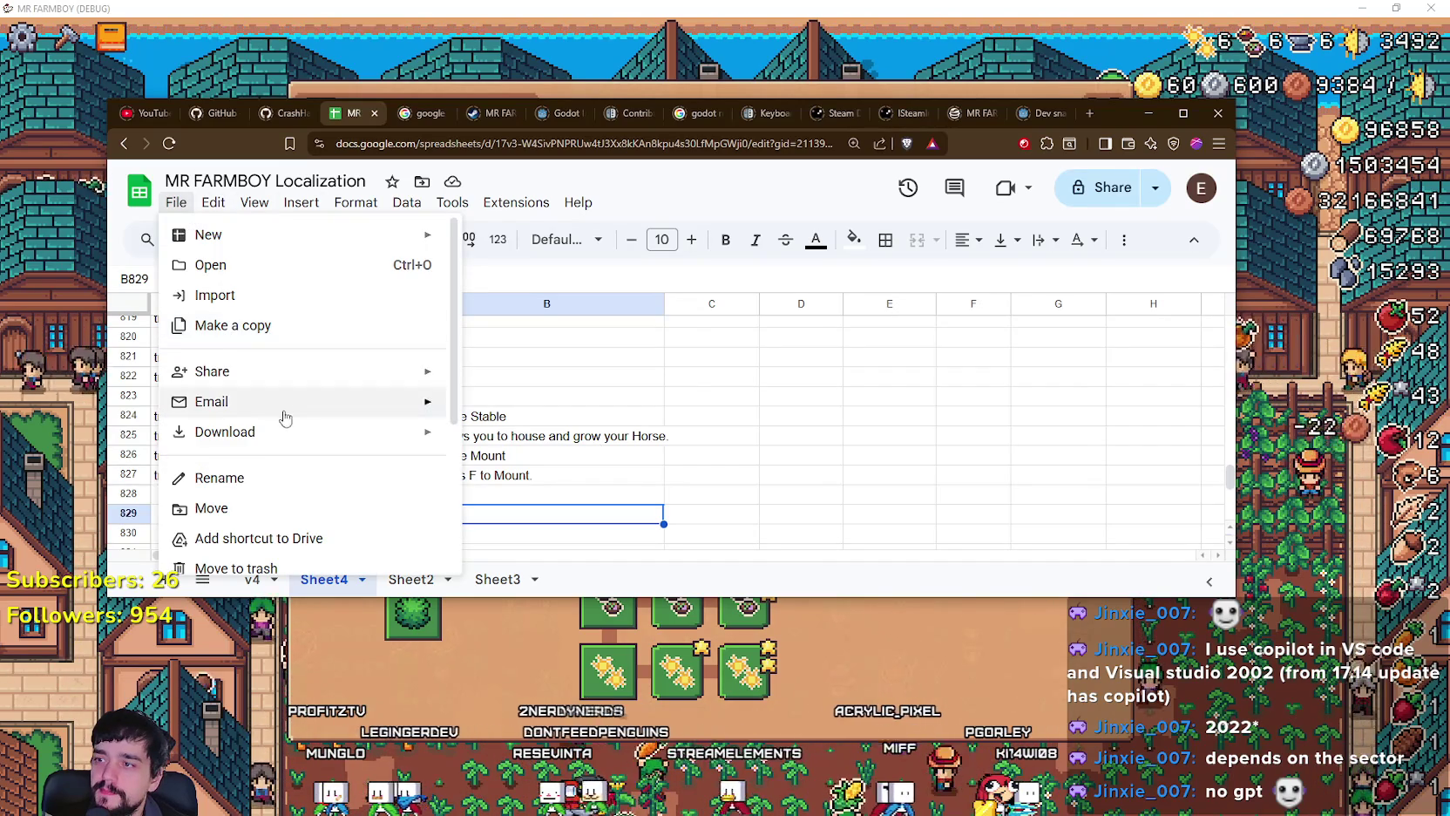
{"action": "mouse_move", "coordinate": [316, 440]}
{"action": "left_click", "coordinate": [538, 394]}
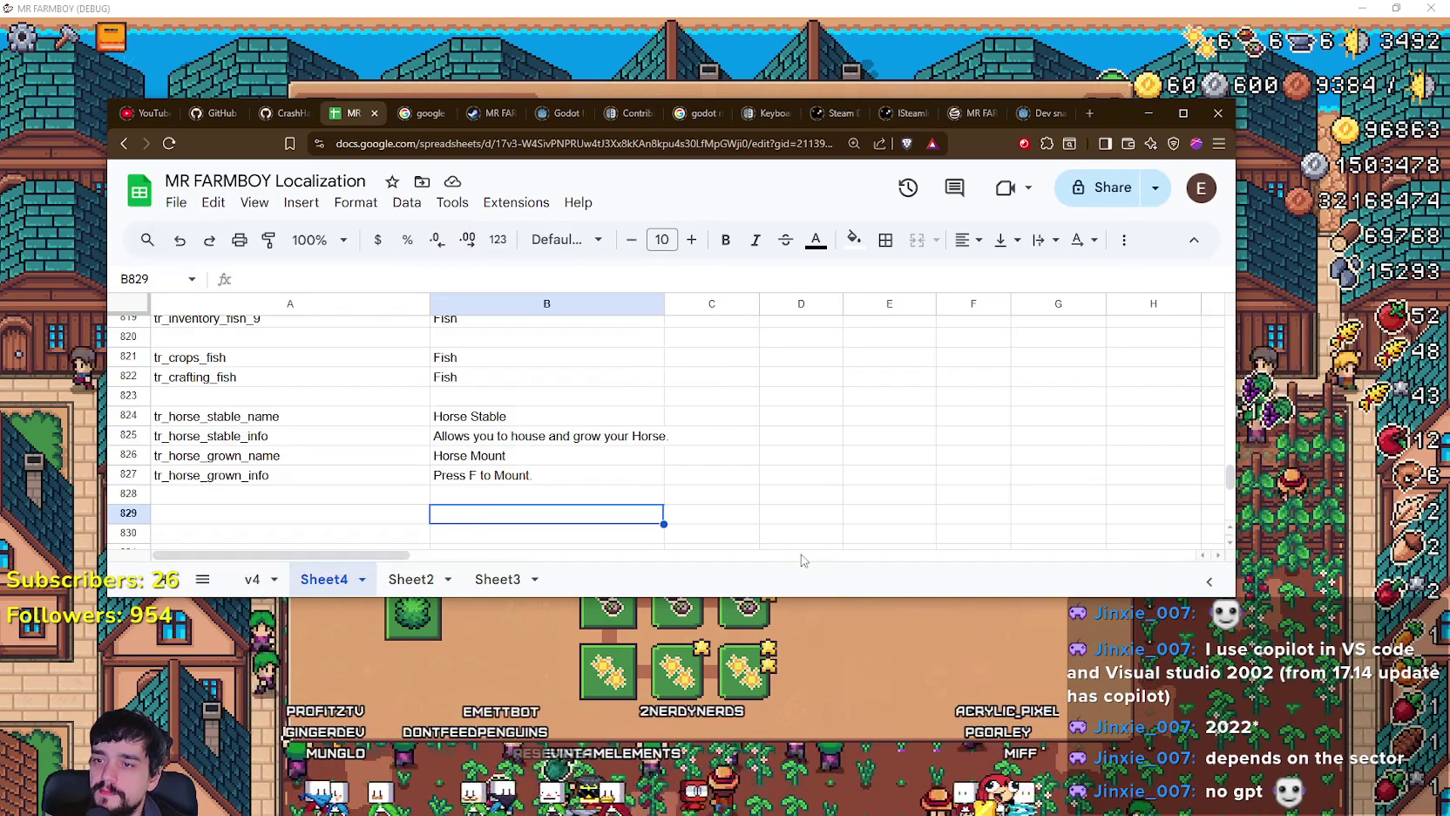
{"action": "left_click", "coordinate": [271, 203]}
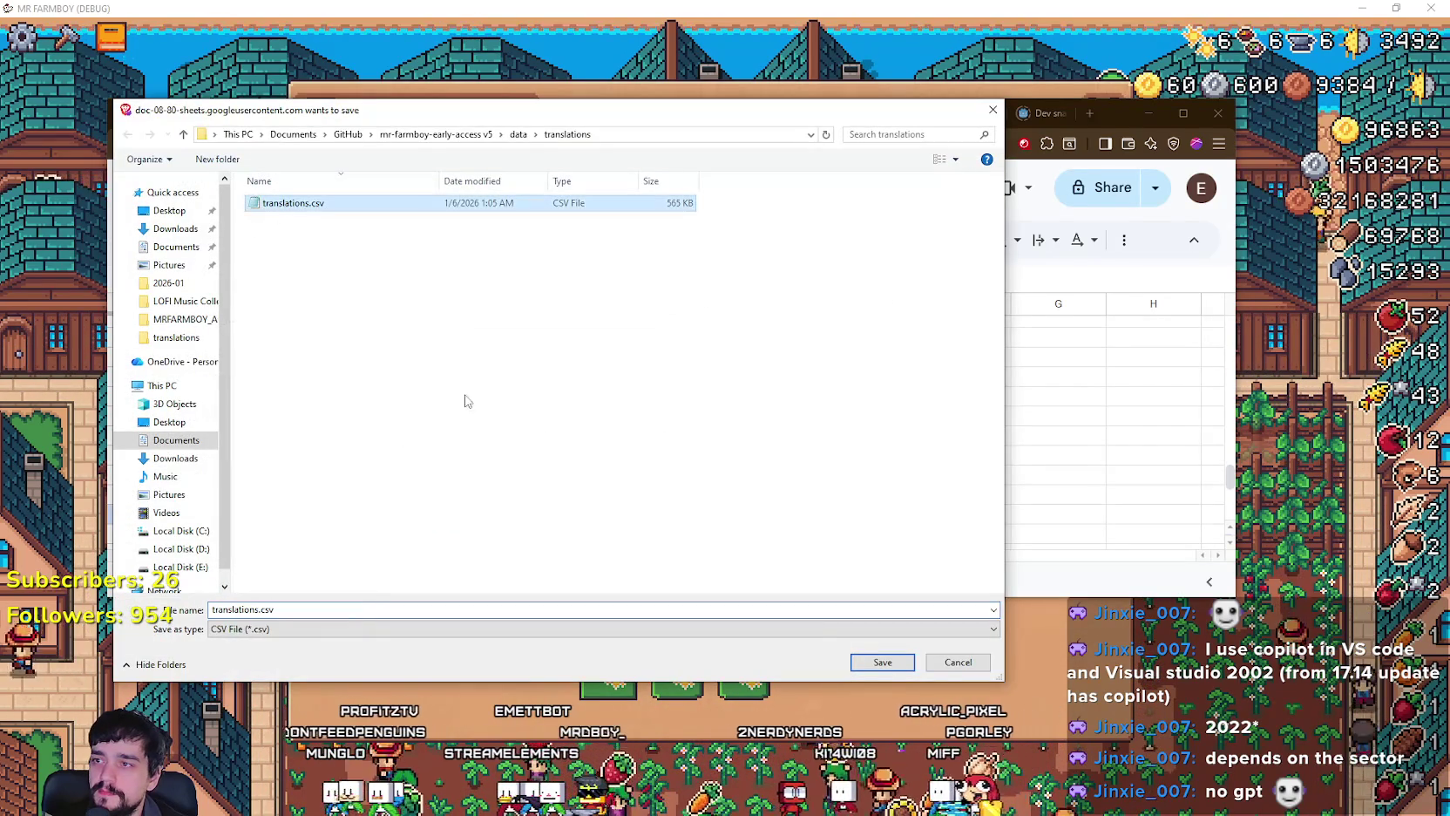
{"action": "left_click", "coordinate": [866, 664]}
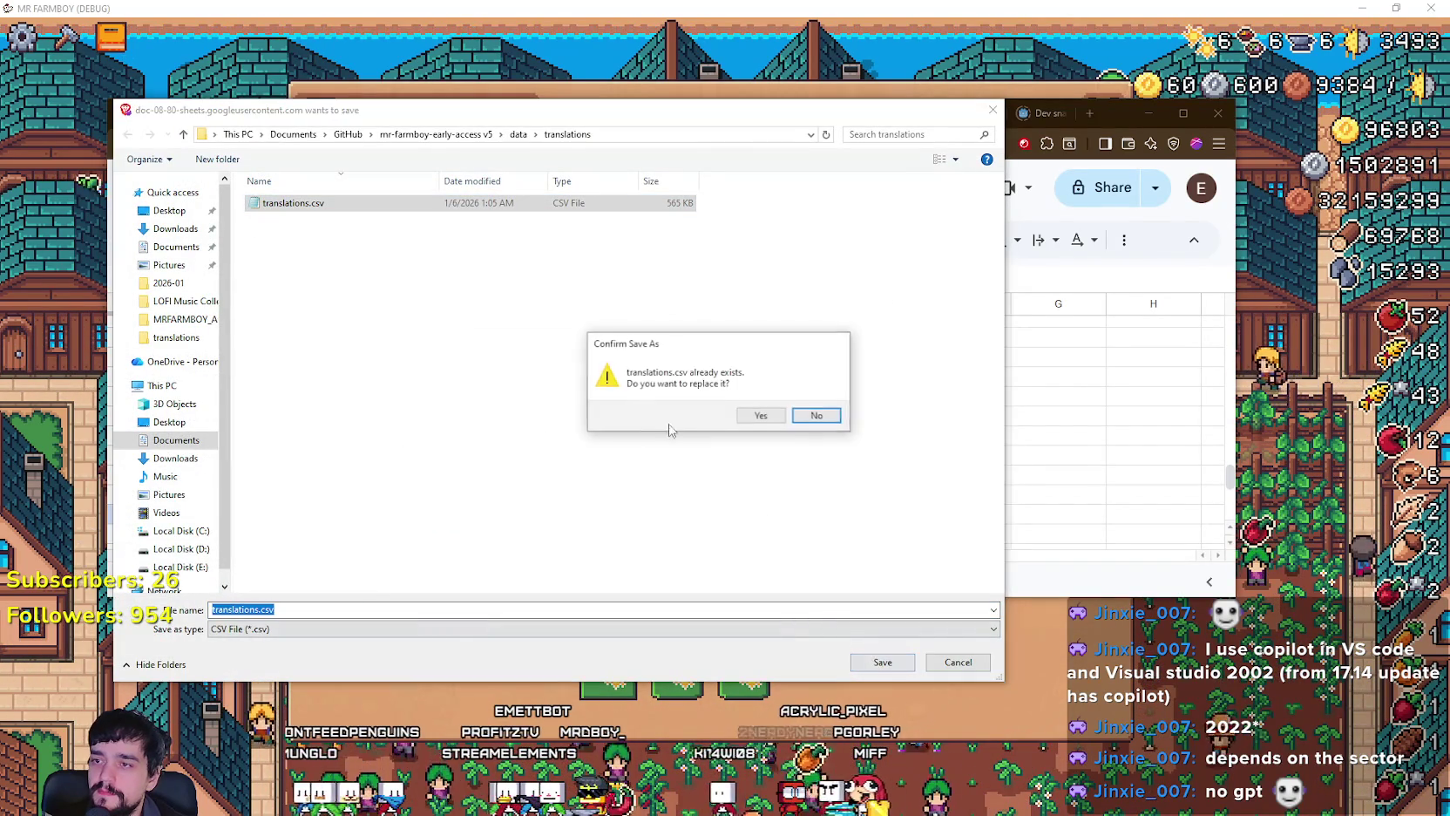
{"action": "left_click", "coordinate": [761, 416]}
Step: Quit the running game and bring the Godot editor forward
{"action": "left_click", "coordinate": [901, 687]}
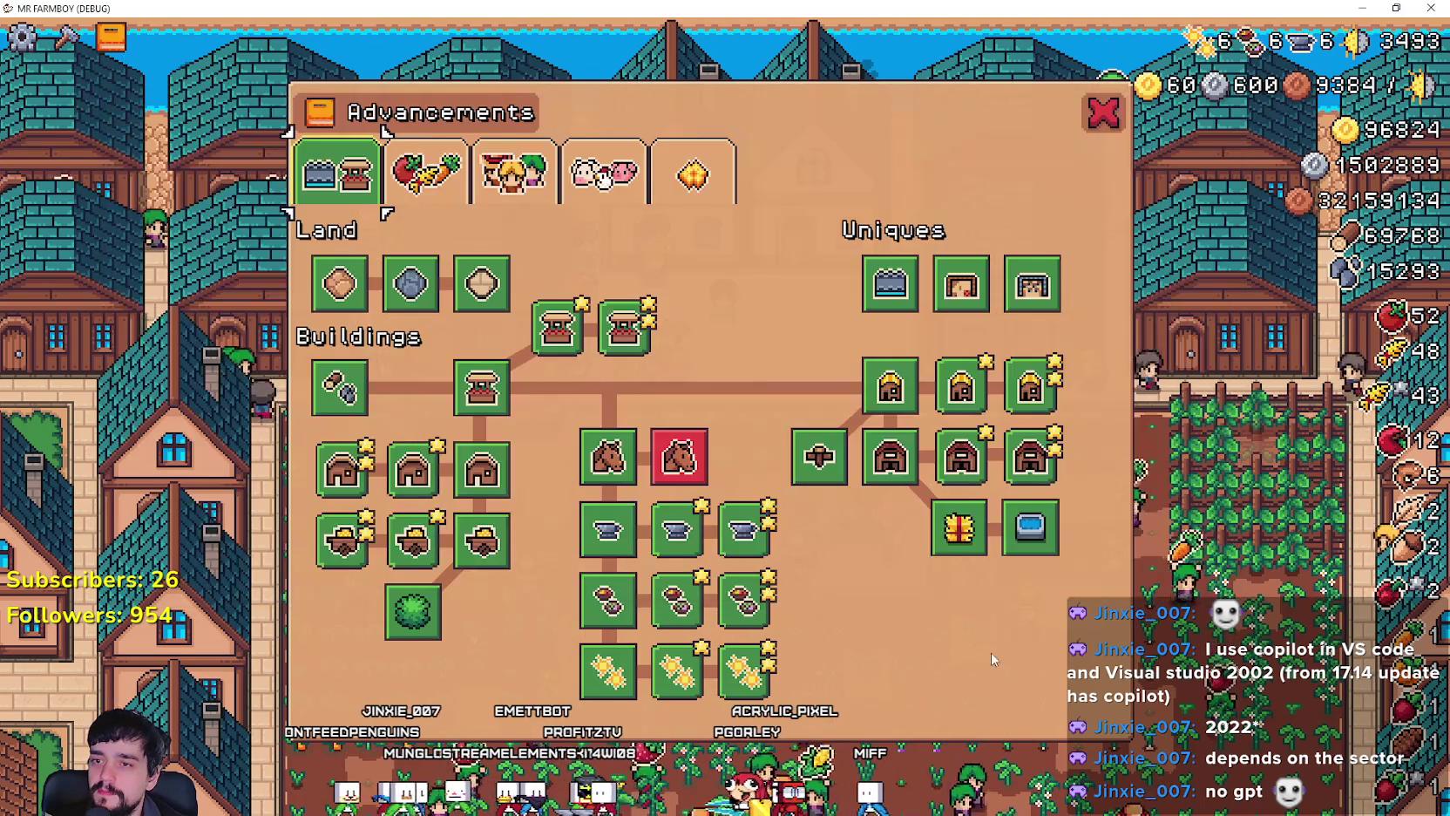
{"action": "key", "text": "Escape"}
{"action": "key", "text": "Escape"}
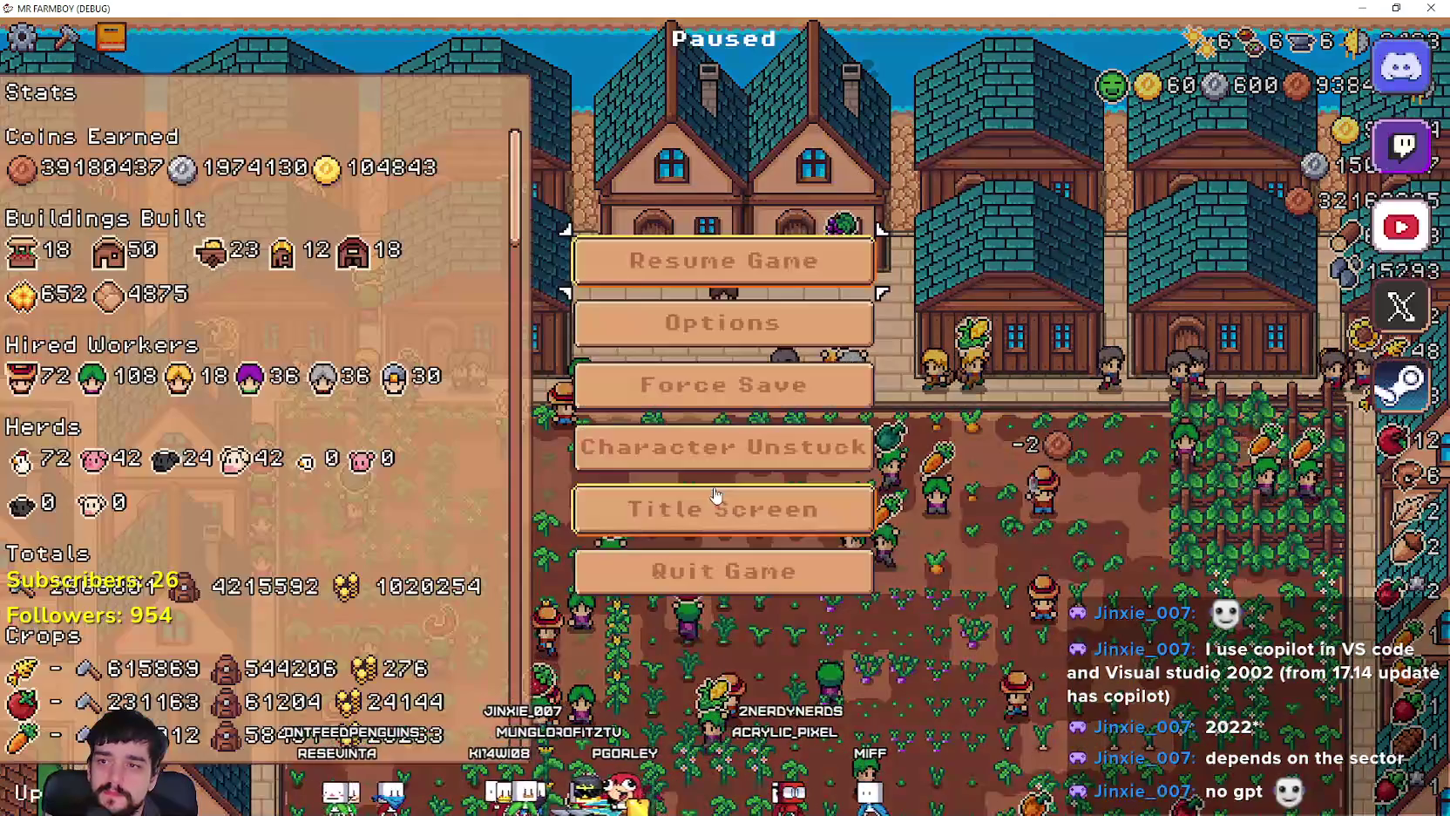
{"action": "key", "text": "Escape"}
{"action": "key", "text": "alt+F4"}
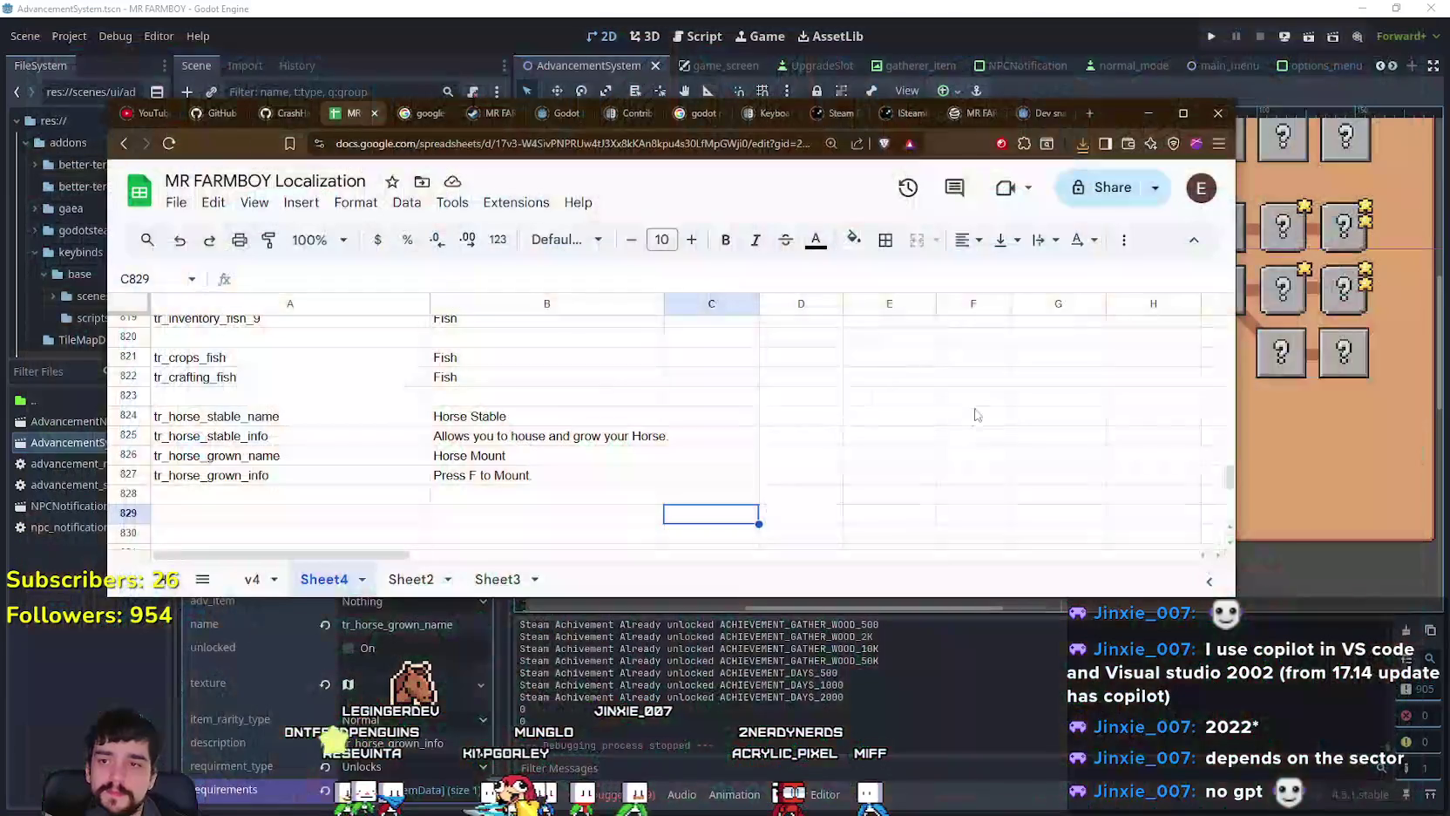
{"action": "left_click", "coordinate": [1096, 39]}
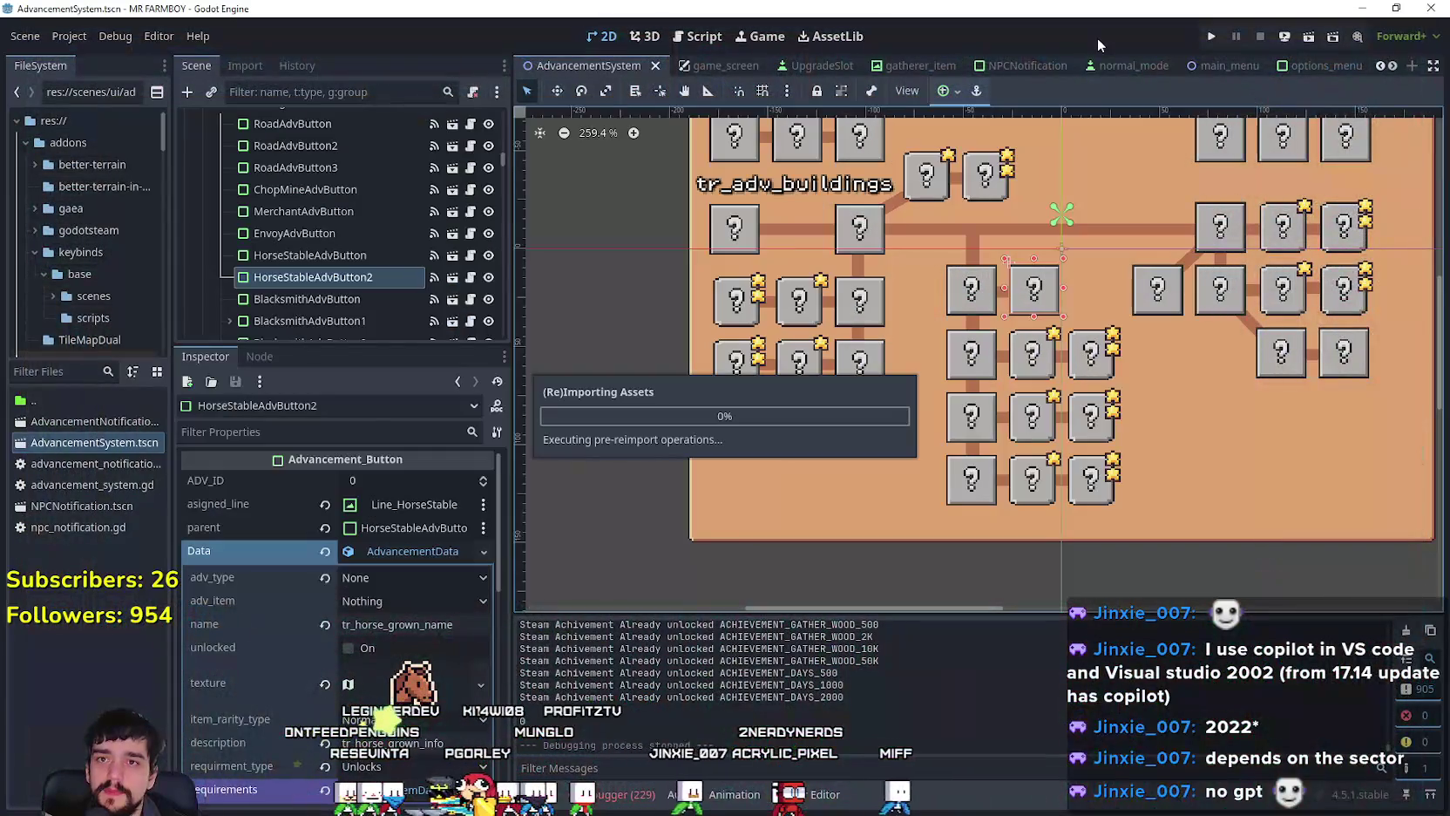
Step: Run the project and load Save 10 from the save list
{"action": "left_click", "coordinate": [1212, 37]}
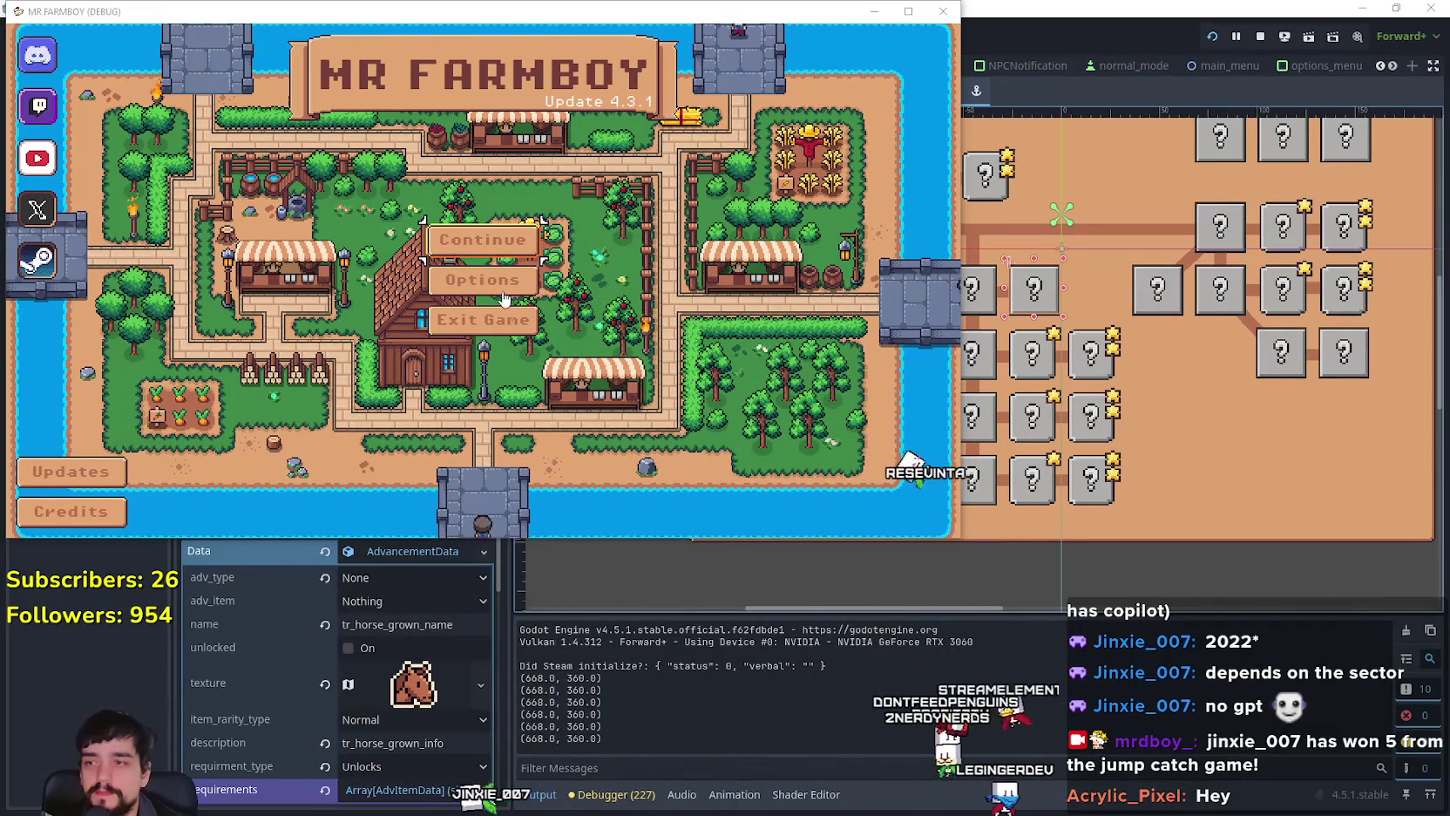
{"action": "key", "text": "Return"}
{"action": "scroll", "coordinate": [493, 296], "scroll_direction": "down", "scroll_amount": 3}
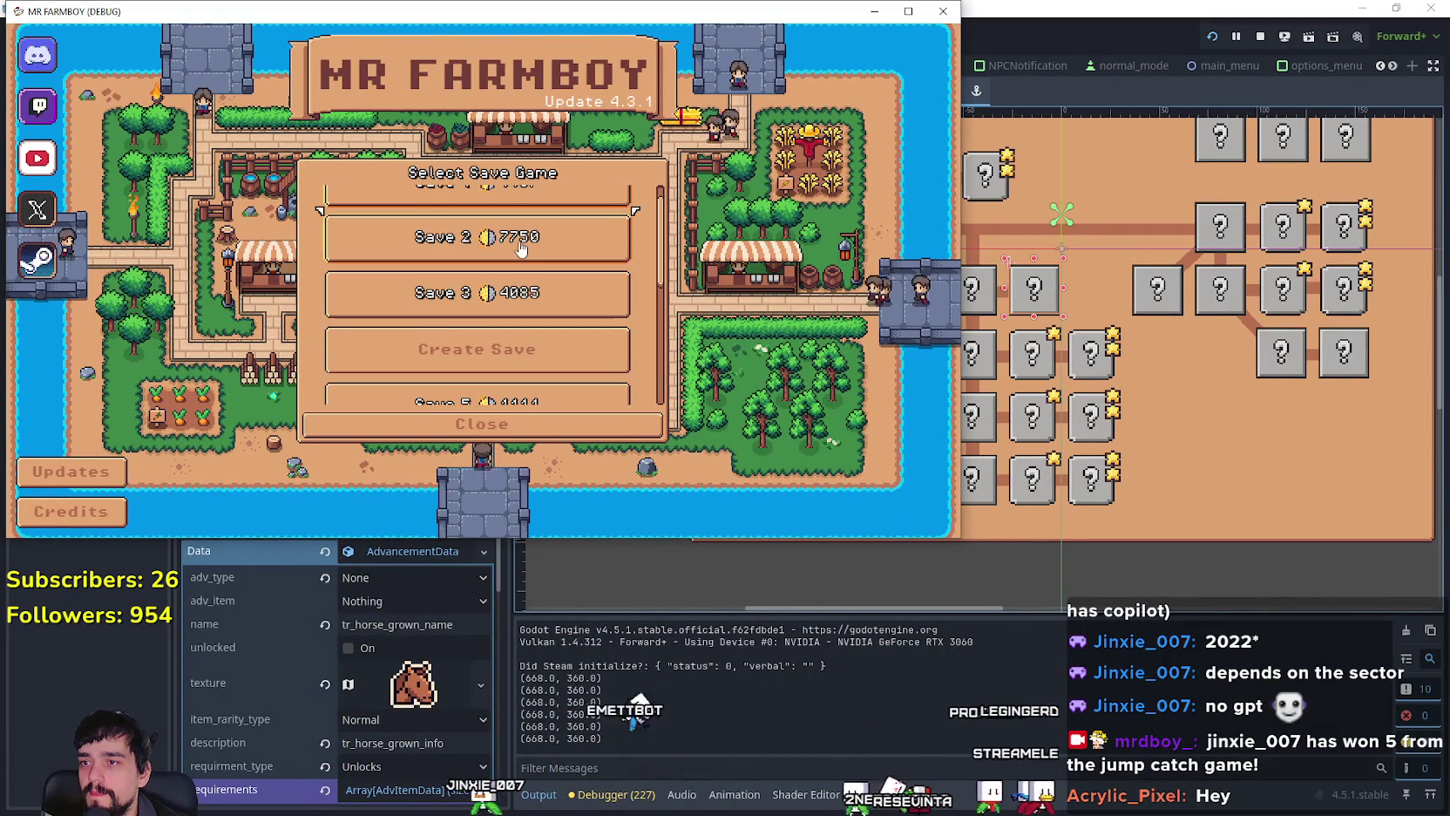
{"action": "scroll", "coordinate": [580, 325], "scroll_direction": "down", "scroll_amount": 3}
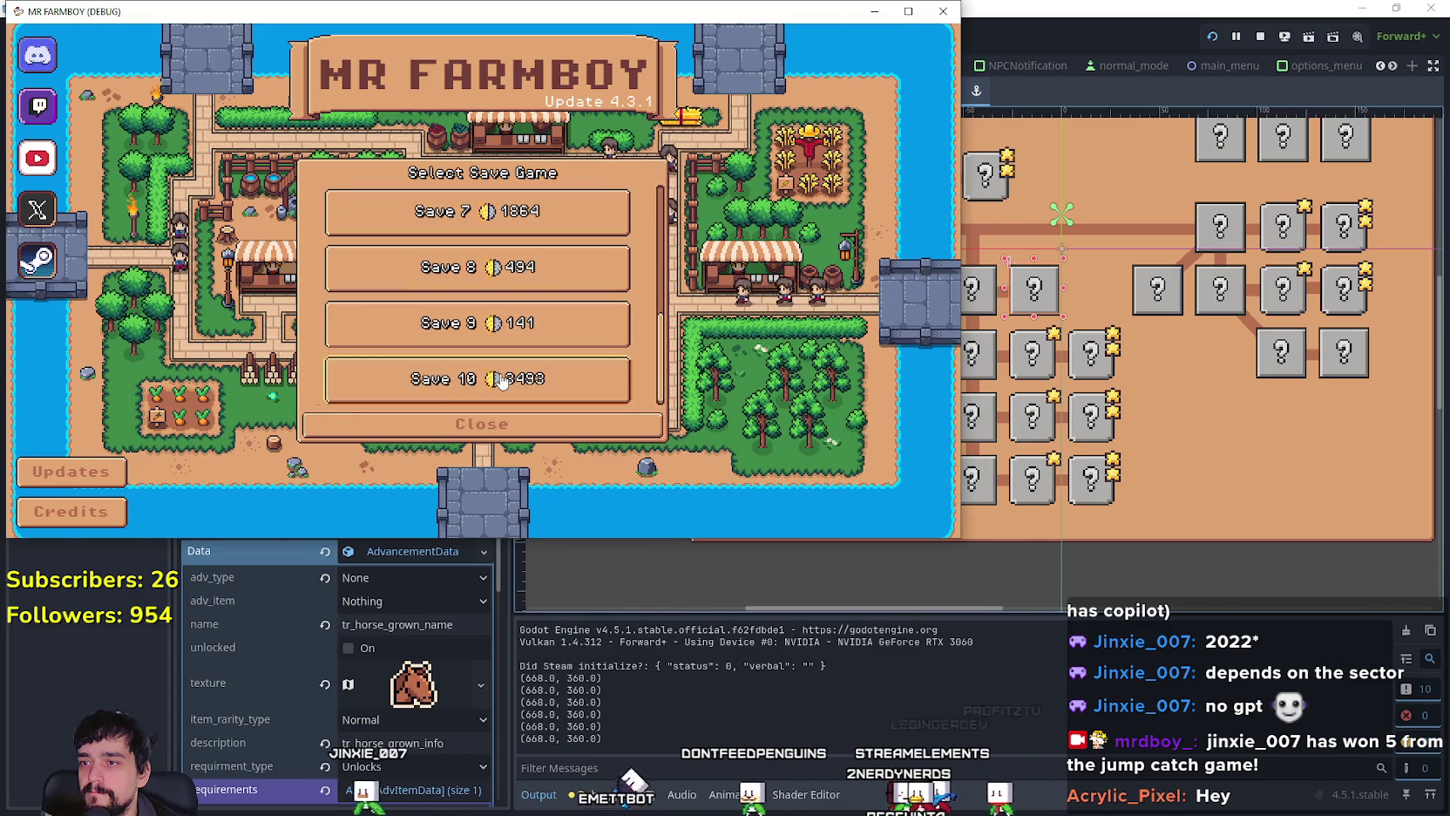
{"action": "left_click", "coordinate": [430, 391]}
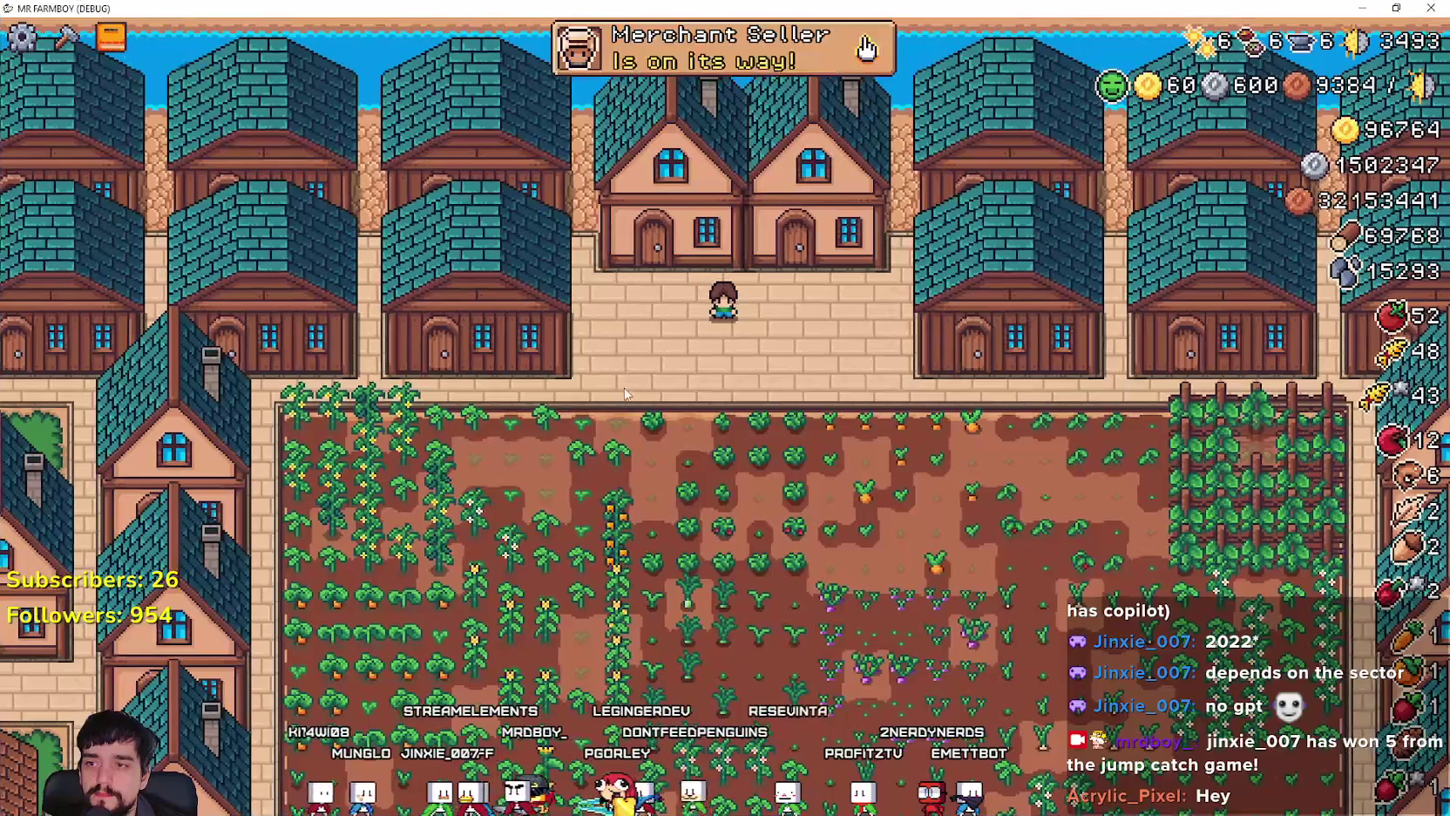
Step: Read the Horse Mount and Horse Stable tooltips in the Advancements panel, then close it
{"action": "key", "text": "Tab"}
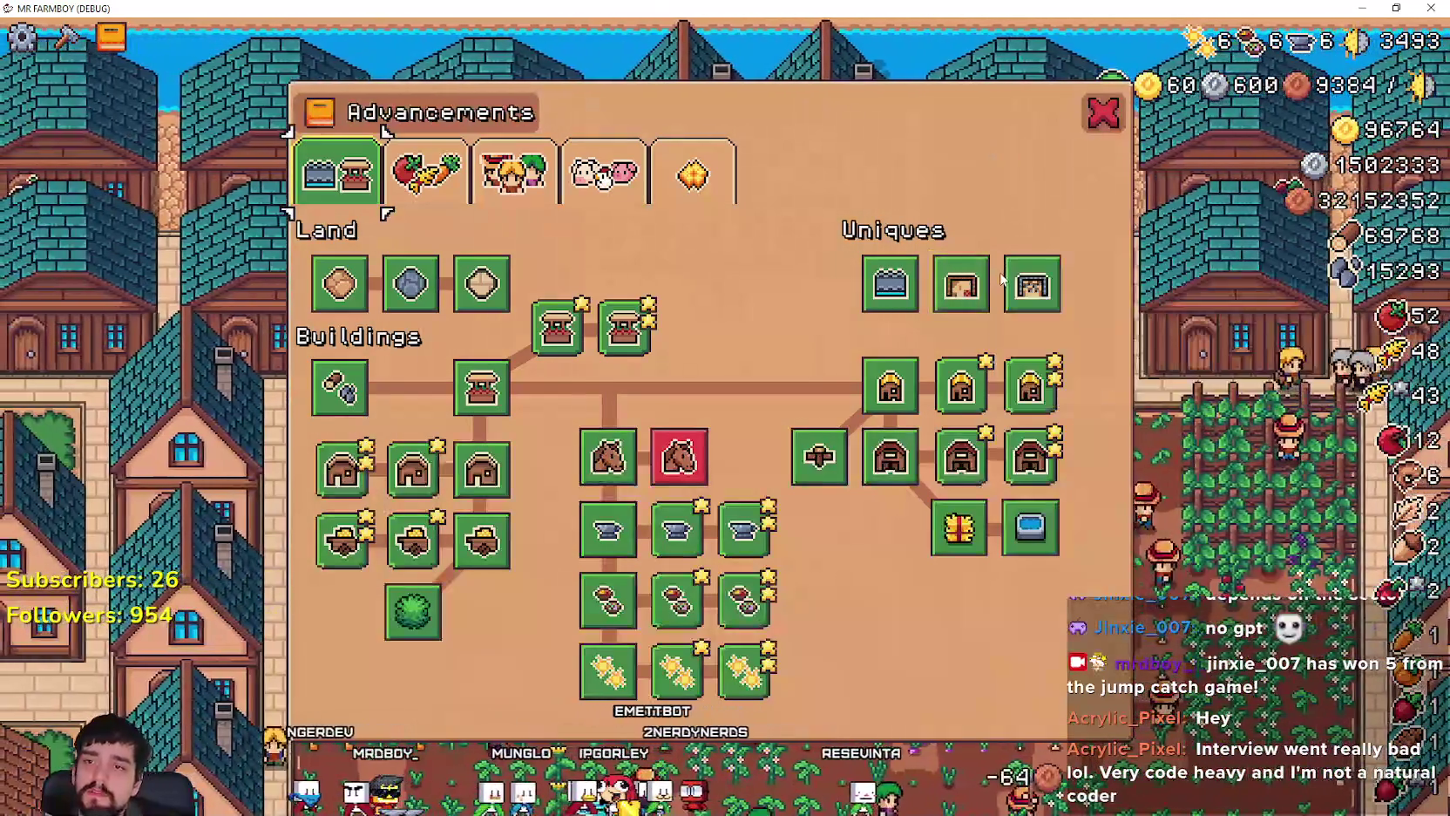
{"action": "mouse_move", "coordinate": [1011, 283]}
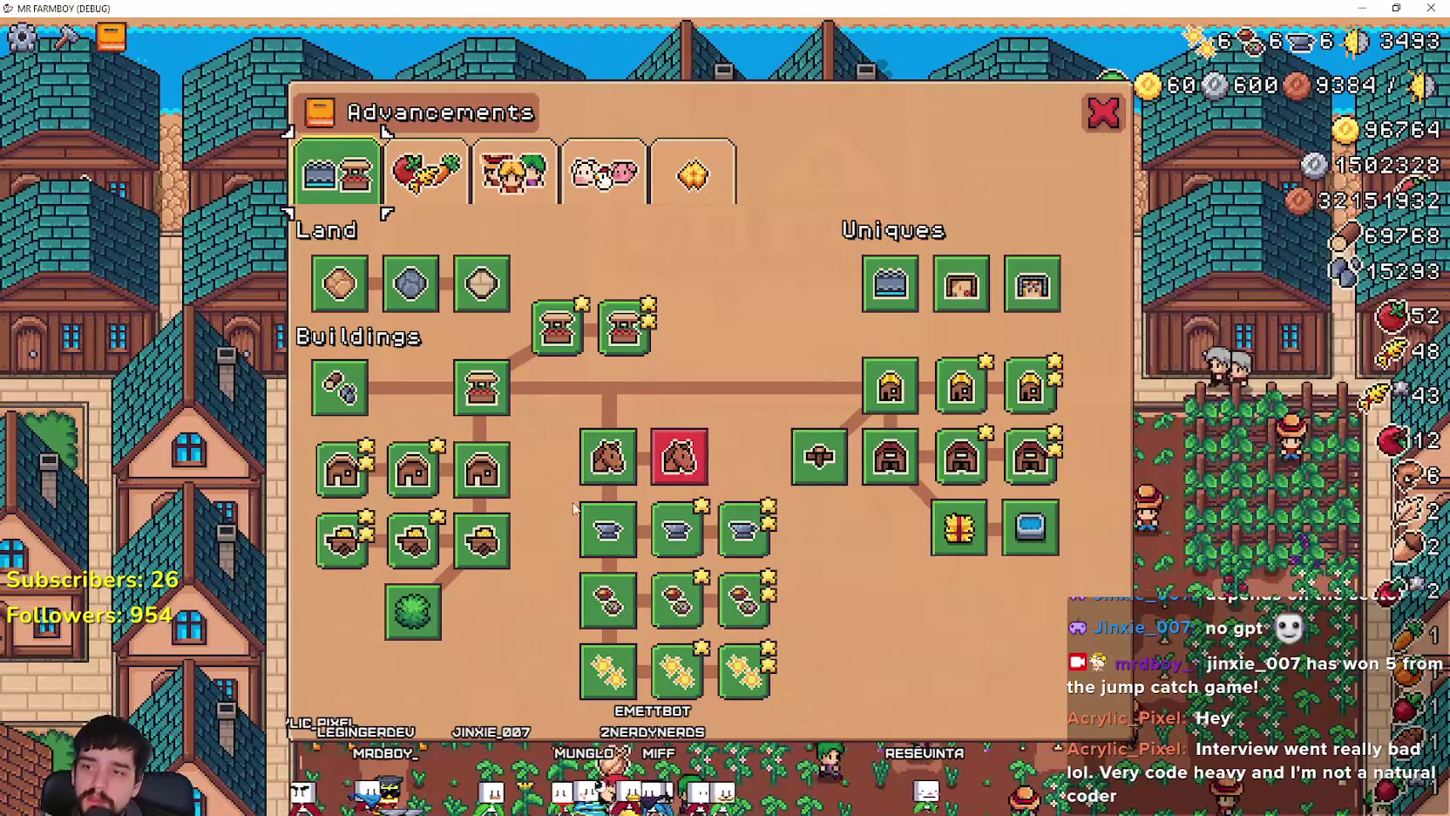
{"action": "mouse_move", "coordinate": [686, 478]}
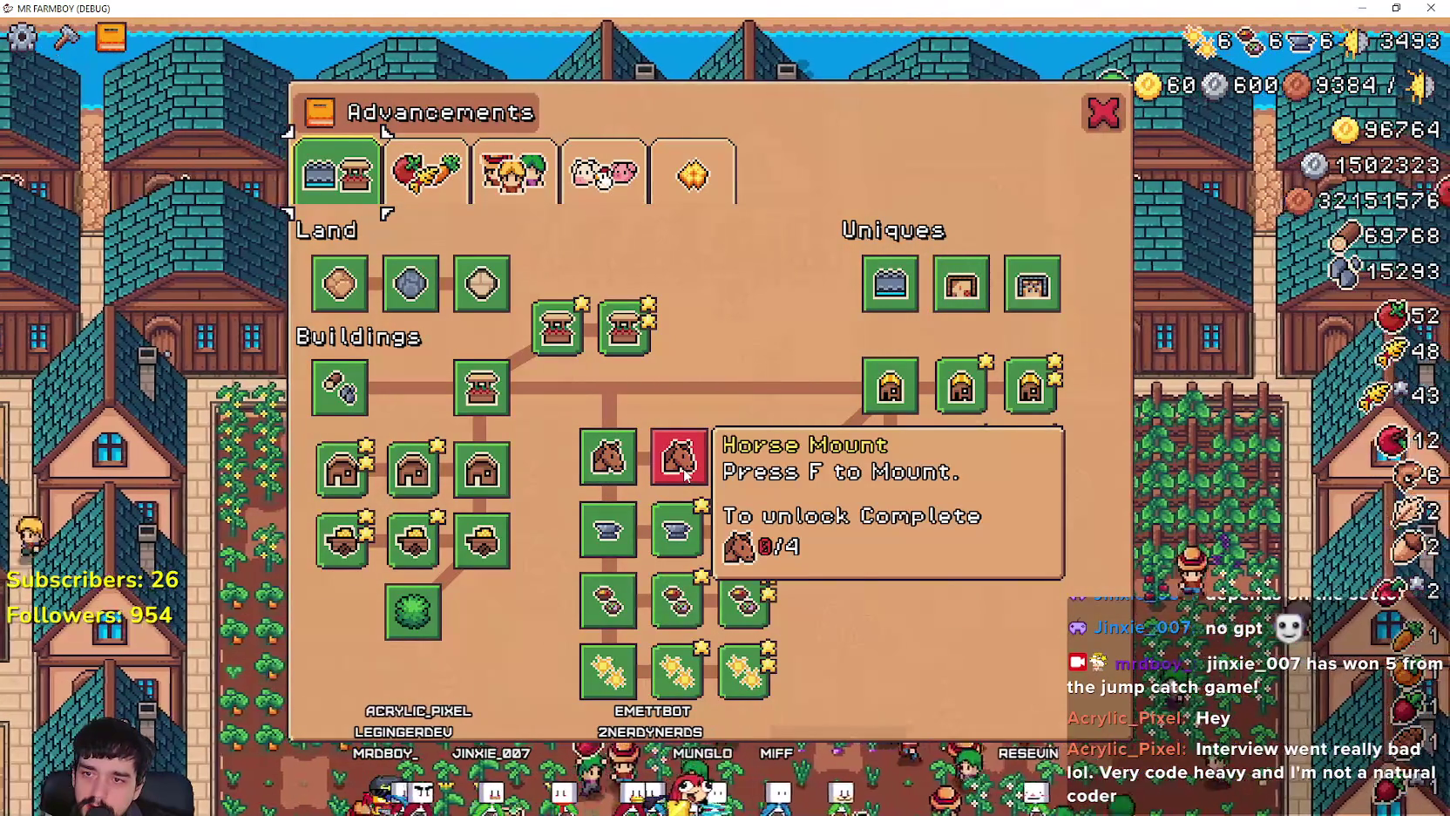
{"action": "mouse_move", "coordinate": [630, 459]}
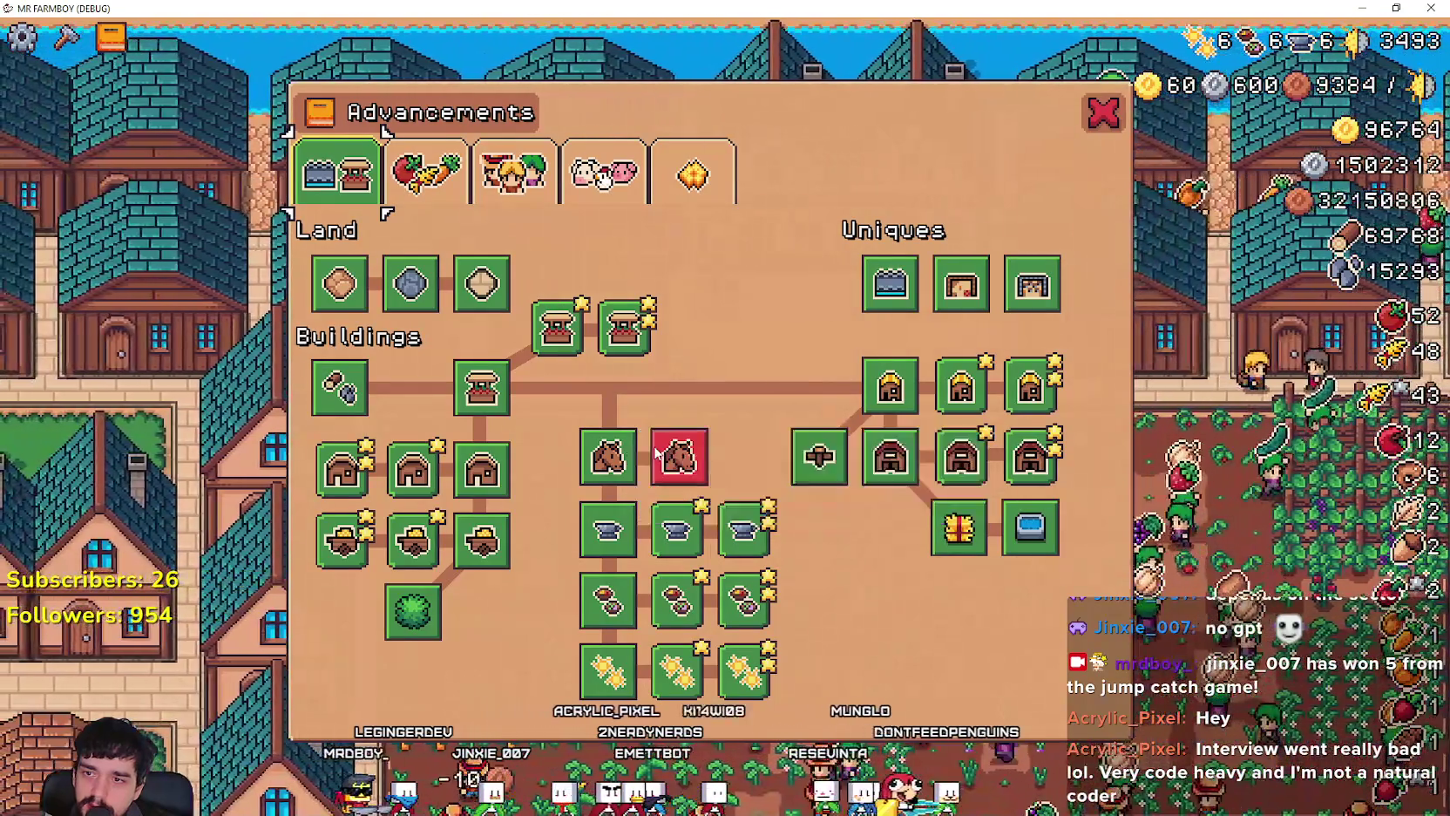
{"action": "mouse_move", "coordinate": [679, 450]}
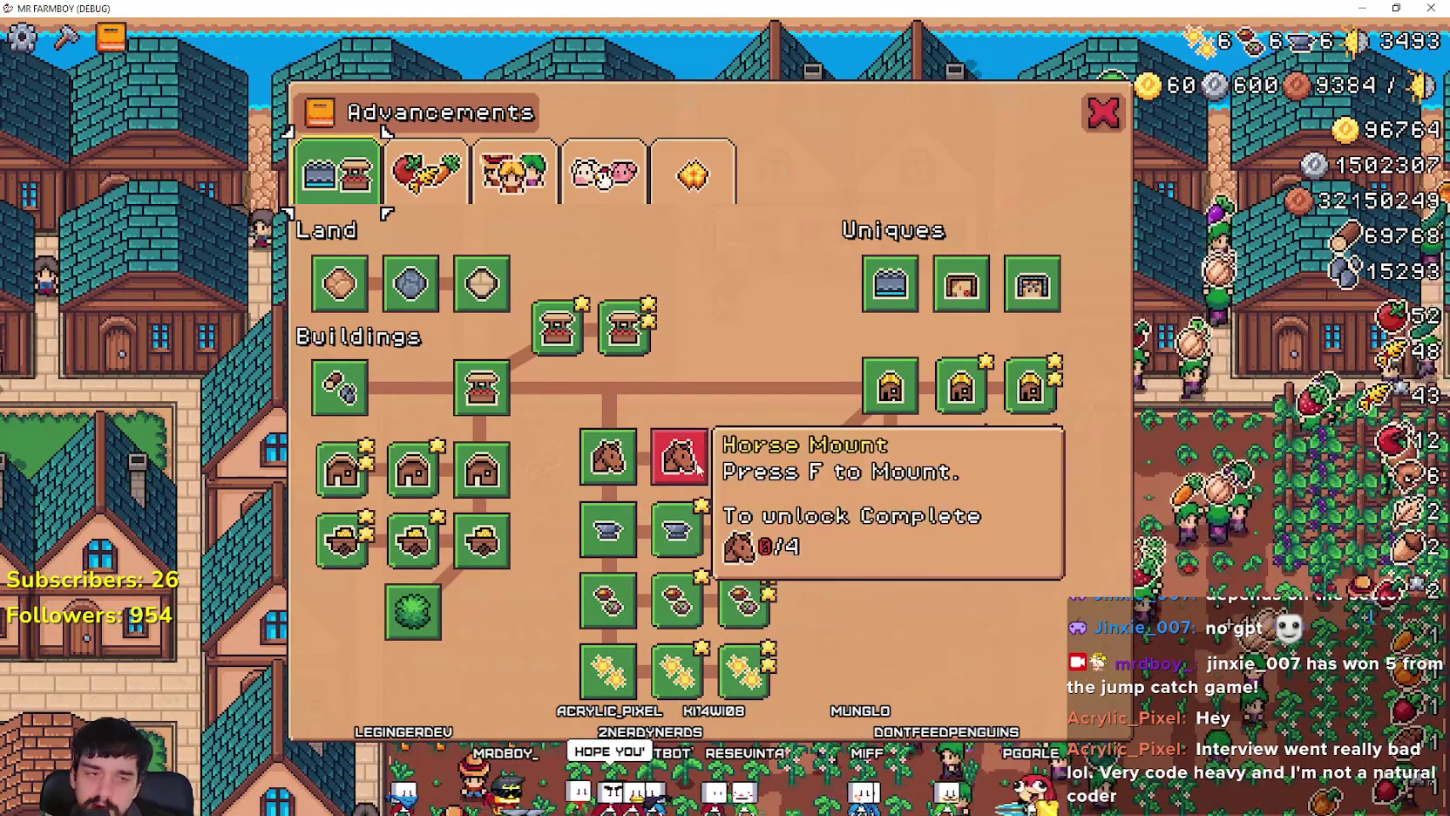
{"action": "left_click", "coordinate": [1107, 117]}
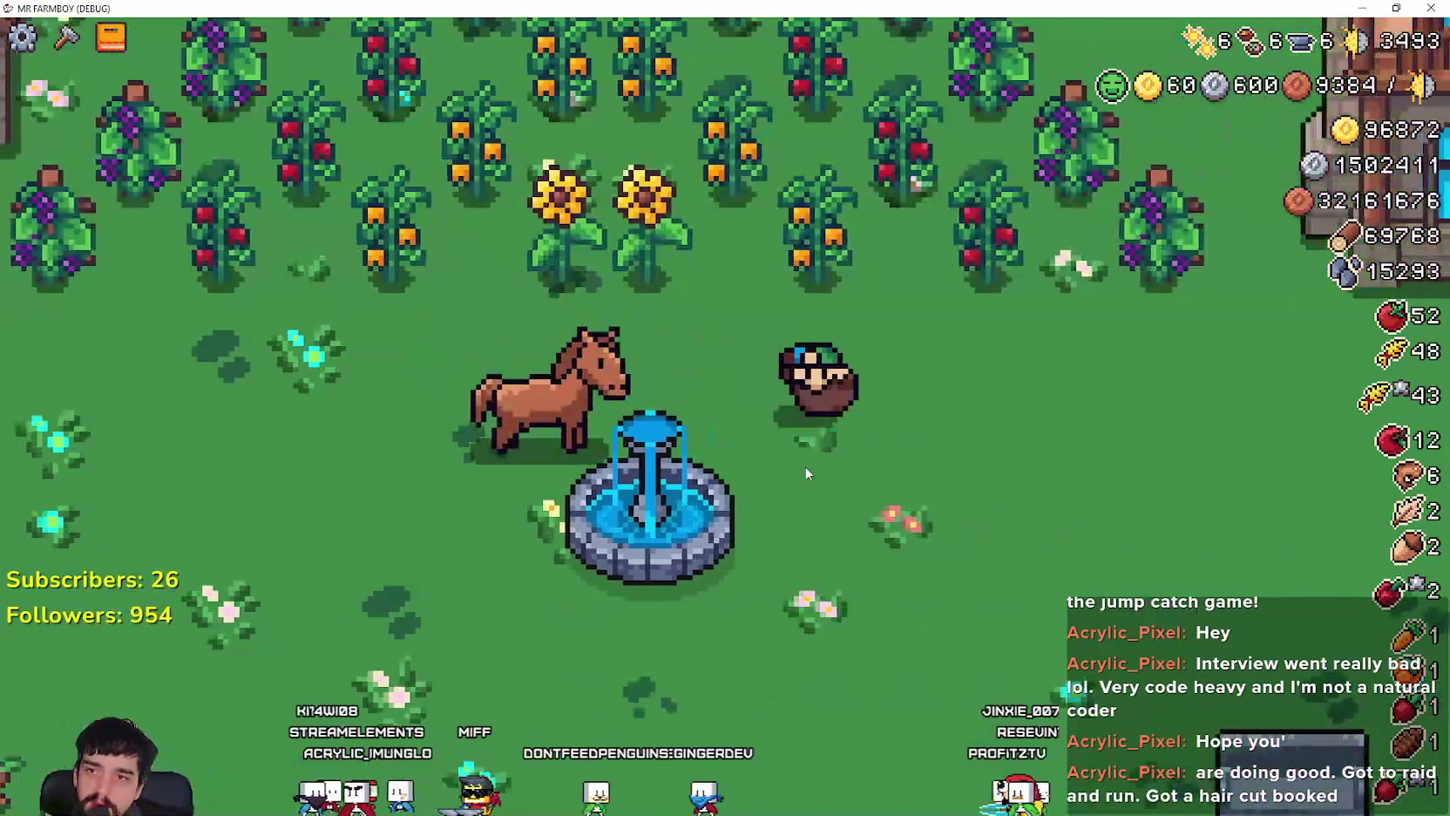
Step: Dismount with F, check the Horse Mount node in Advancements, then Alt+Tab back to Godot
{"action": "key", "text": "f"}
{"action": "key", "text": "Tab"}
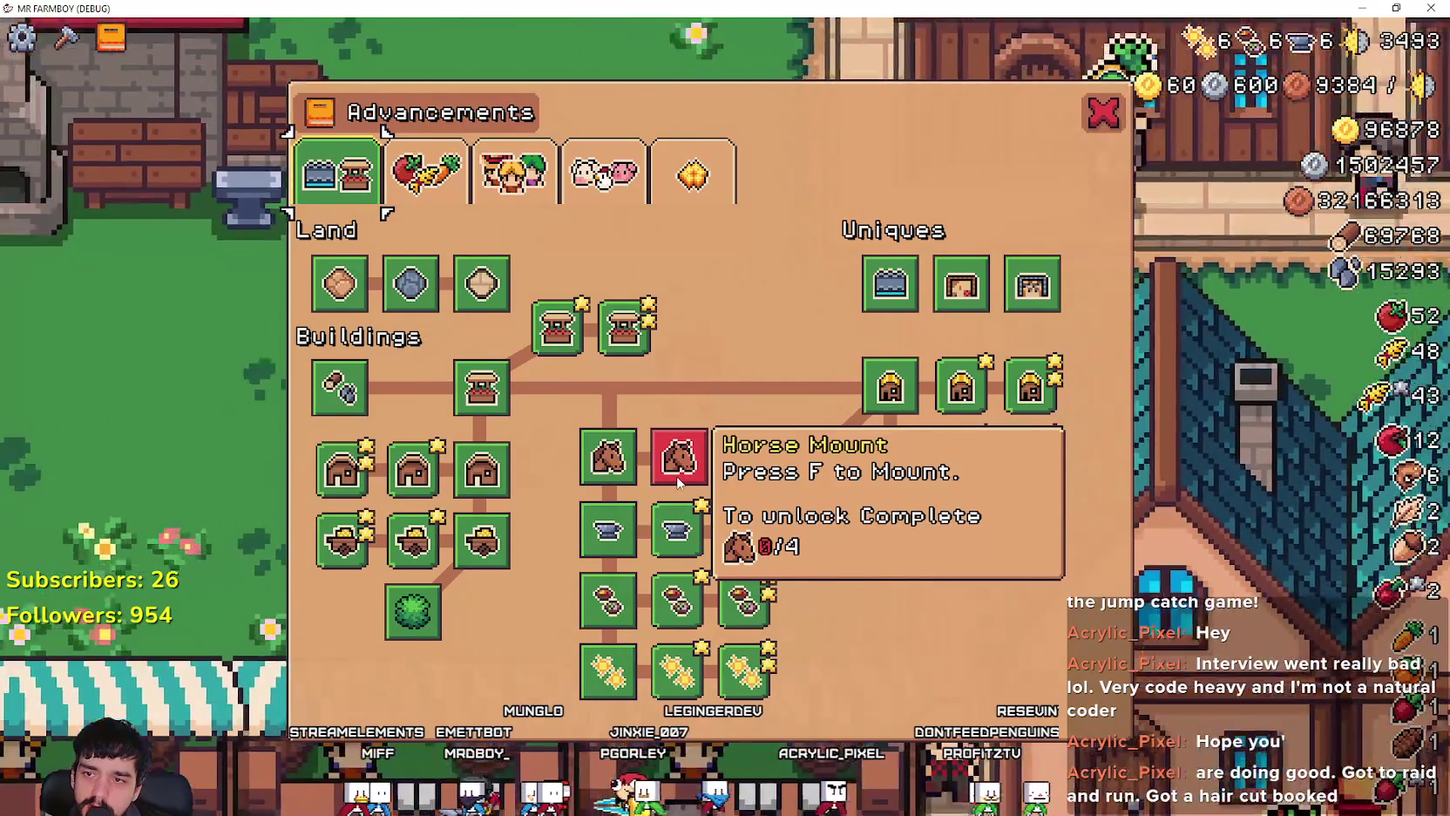
{"action": "key", "text": "a"}
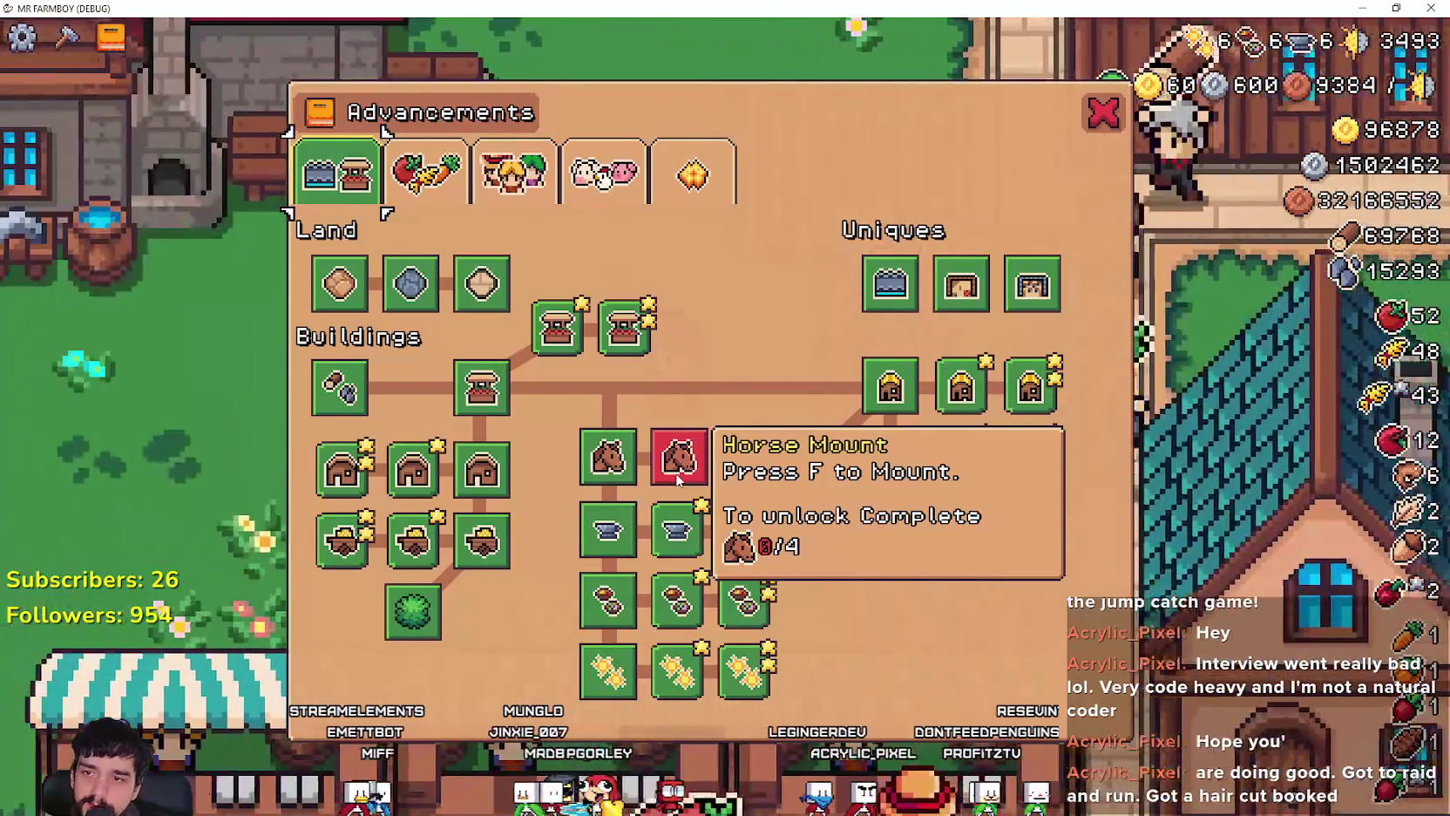
{"action": "key", "text": "a"}
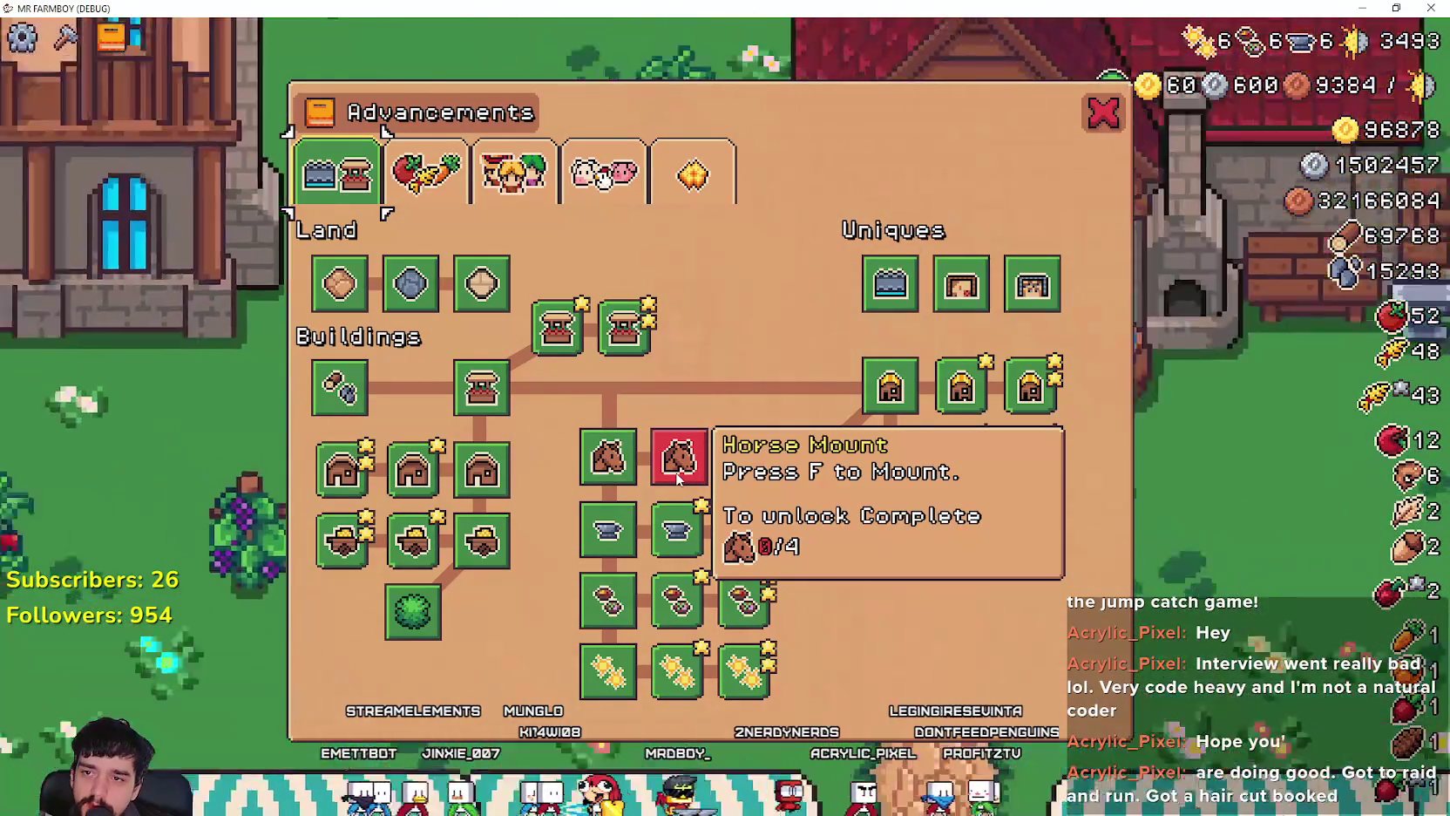
{"action": "key", "text": "s"}
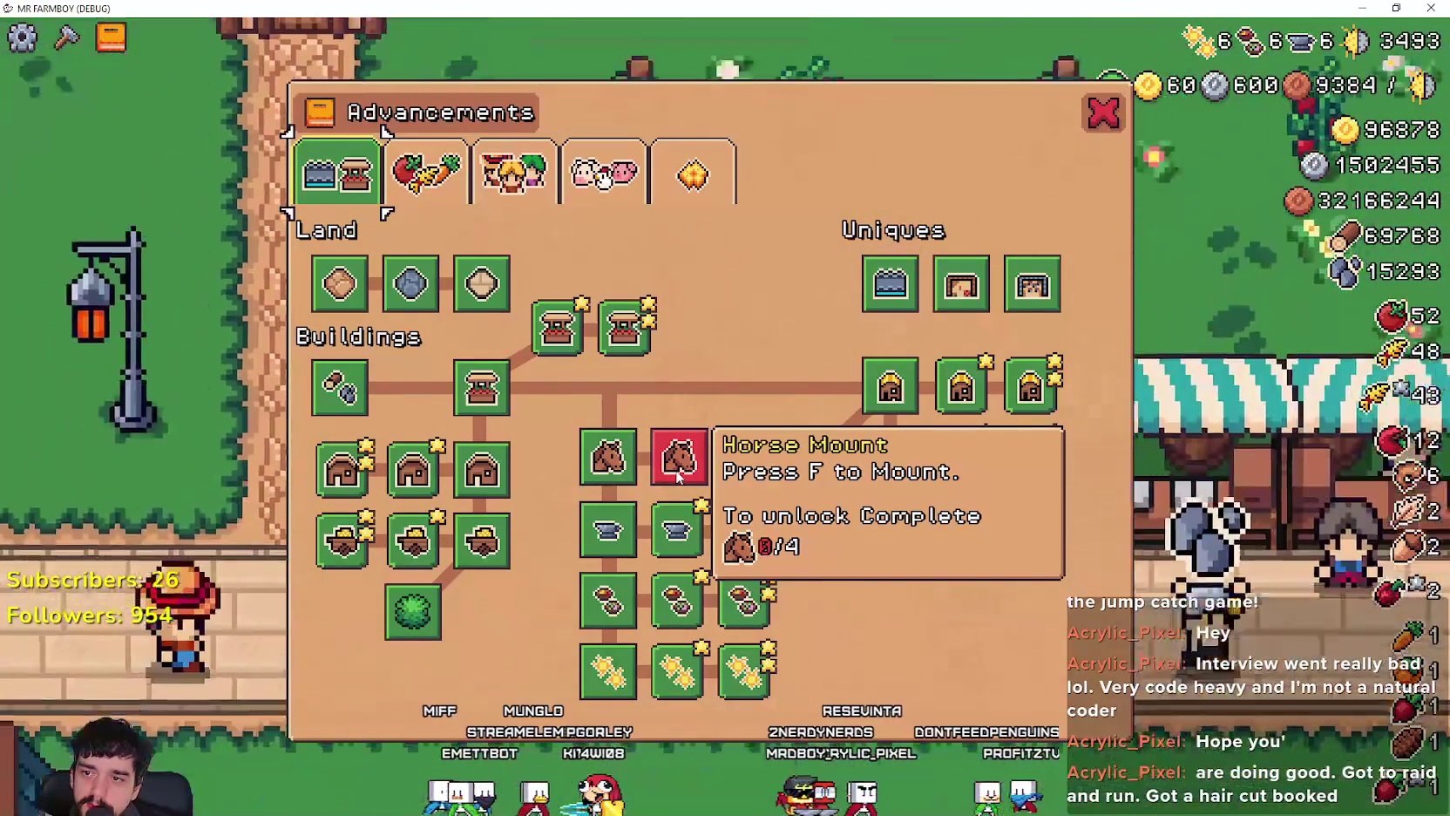
{"action": "key", "text": "d"}
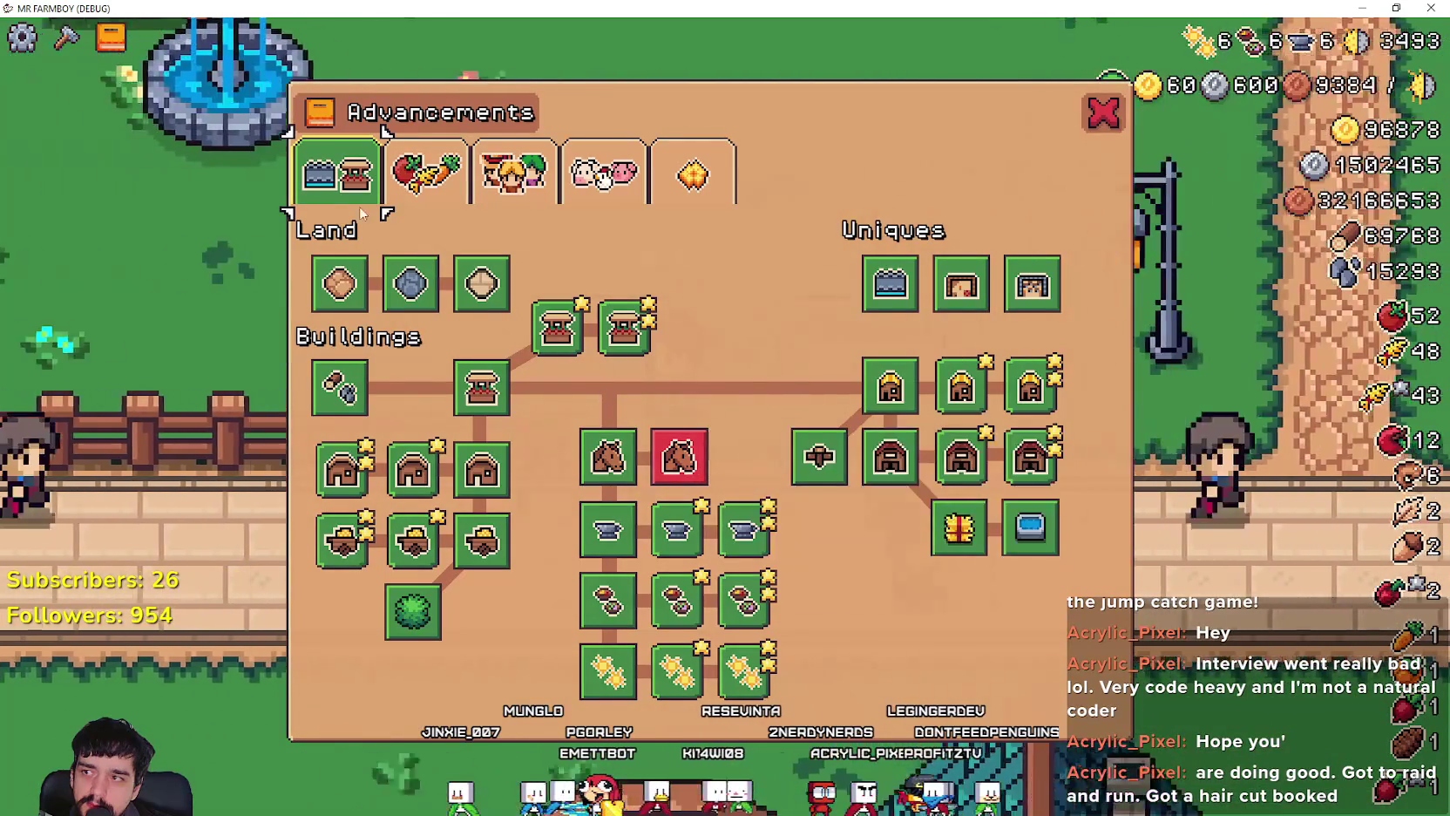
{"action": "key", "text": "d"}
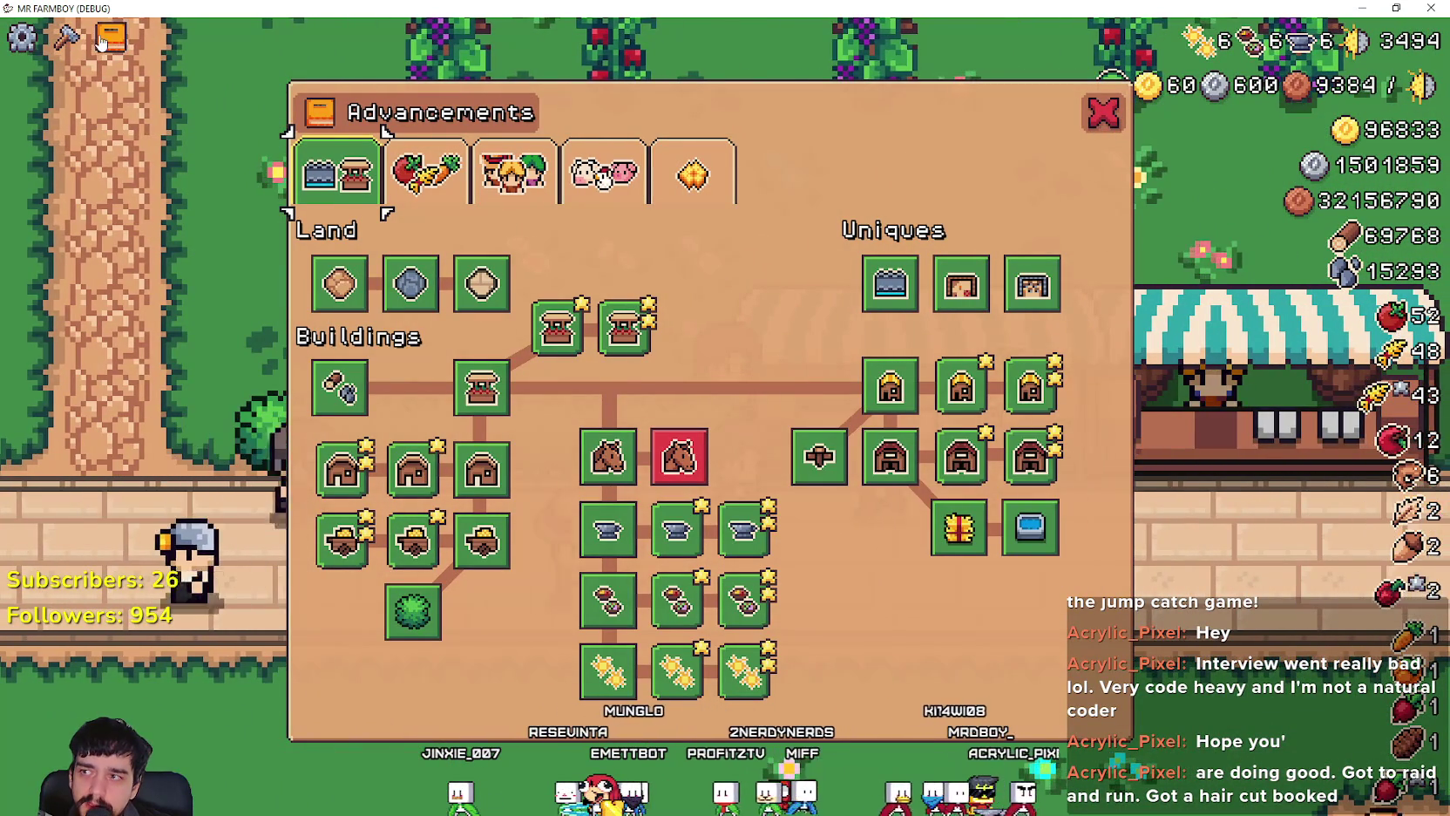
{"action": "mouse_move", "coordinate": [694, 462]}
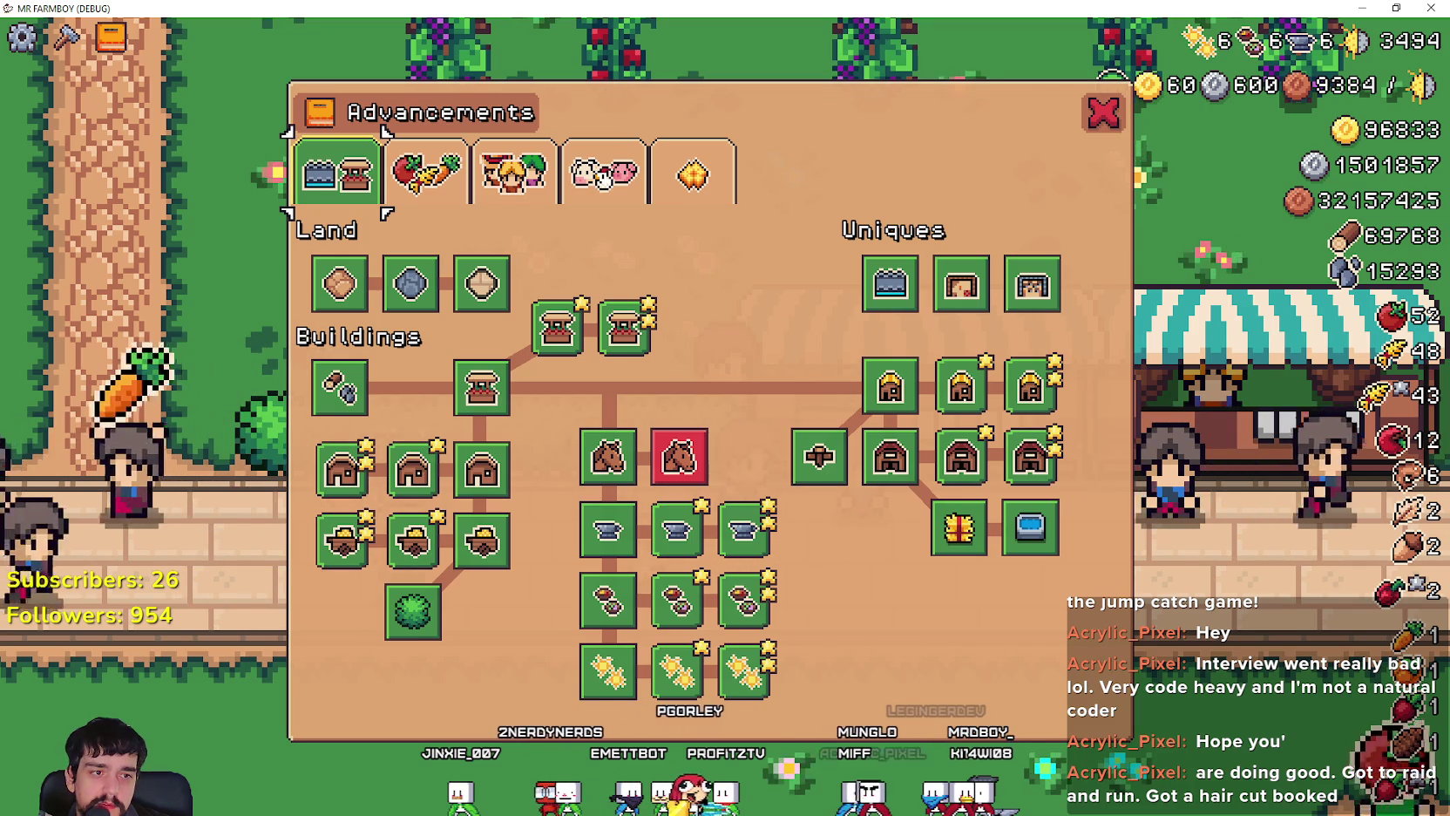
{"action": "key", "text": "alt+Tab"}
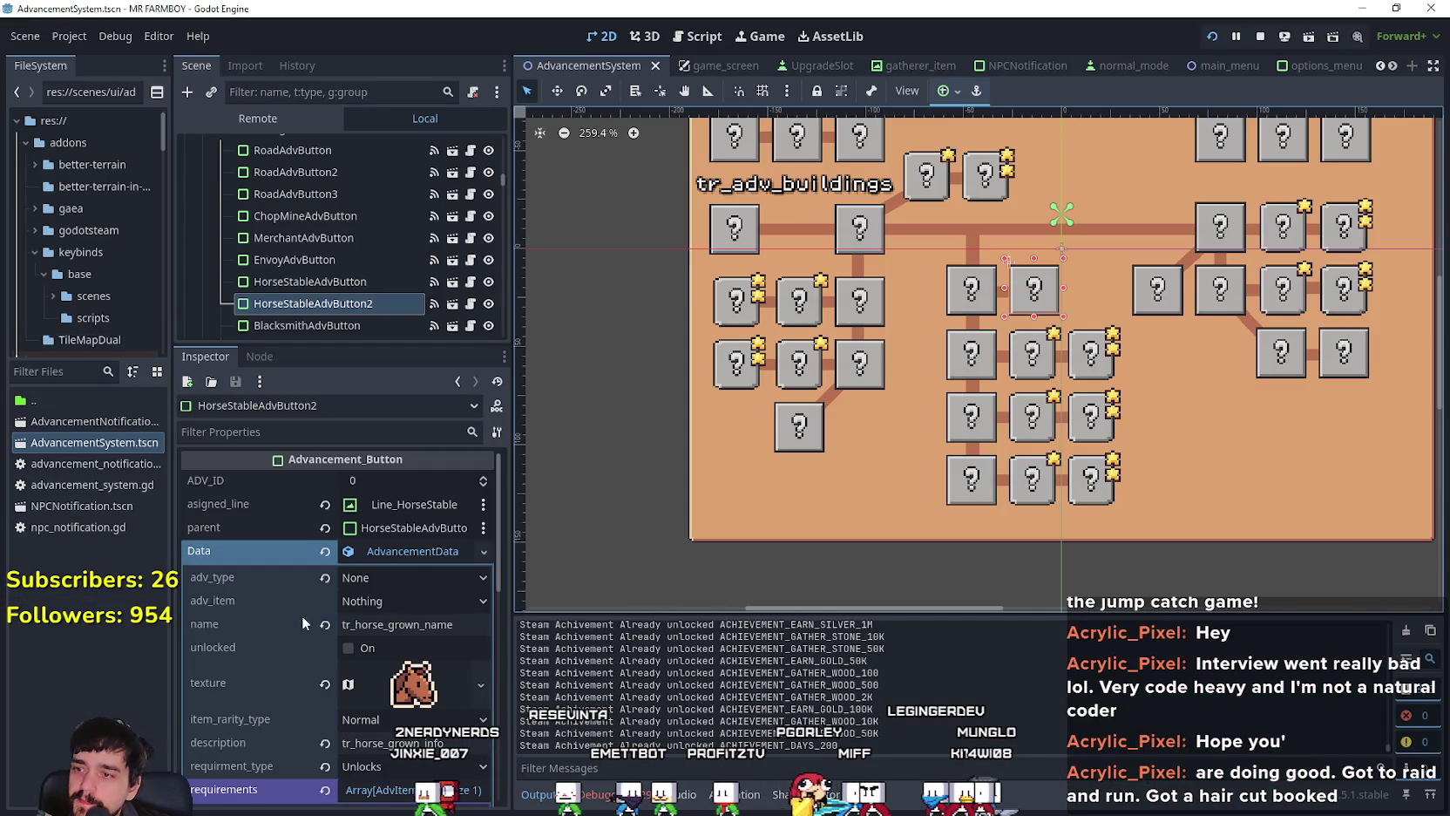
Step: Collapse AdvancementData and open game_screen.tscn by filtering FileSystem for 'game_s'
{"action": "left_click", "coordinate": [393, 553]}
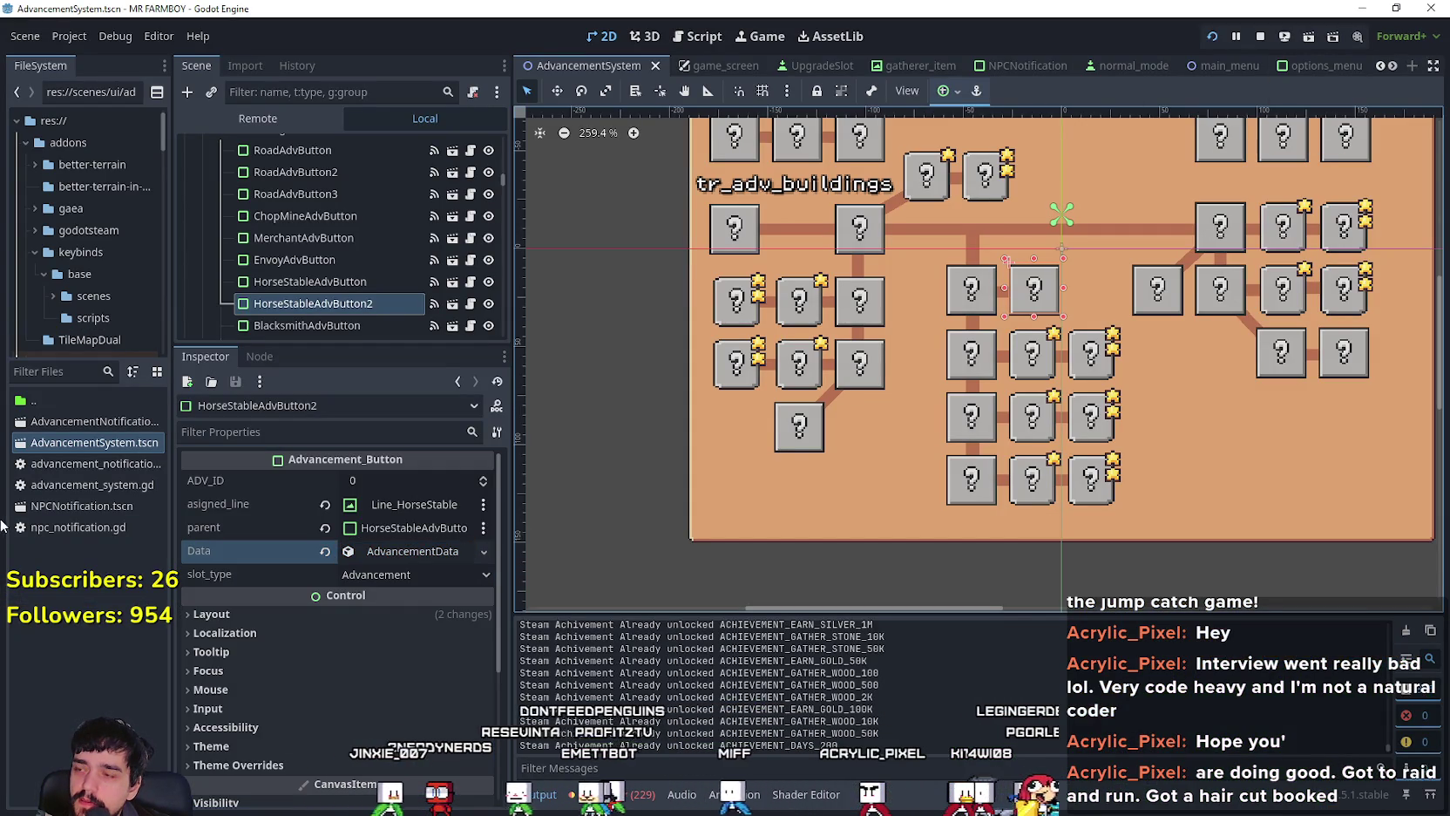
{"action": "left_click", "coordinate": [61, 371]}
{"action": "type", "text": "game_s"}
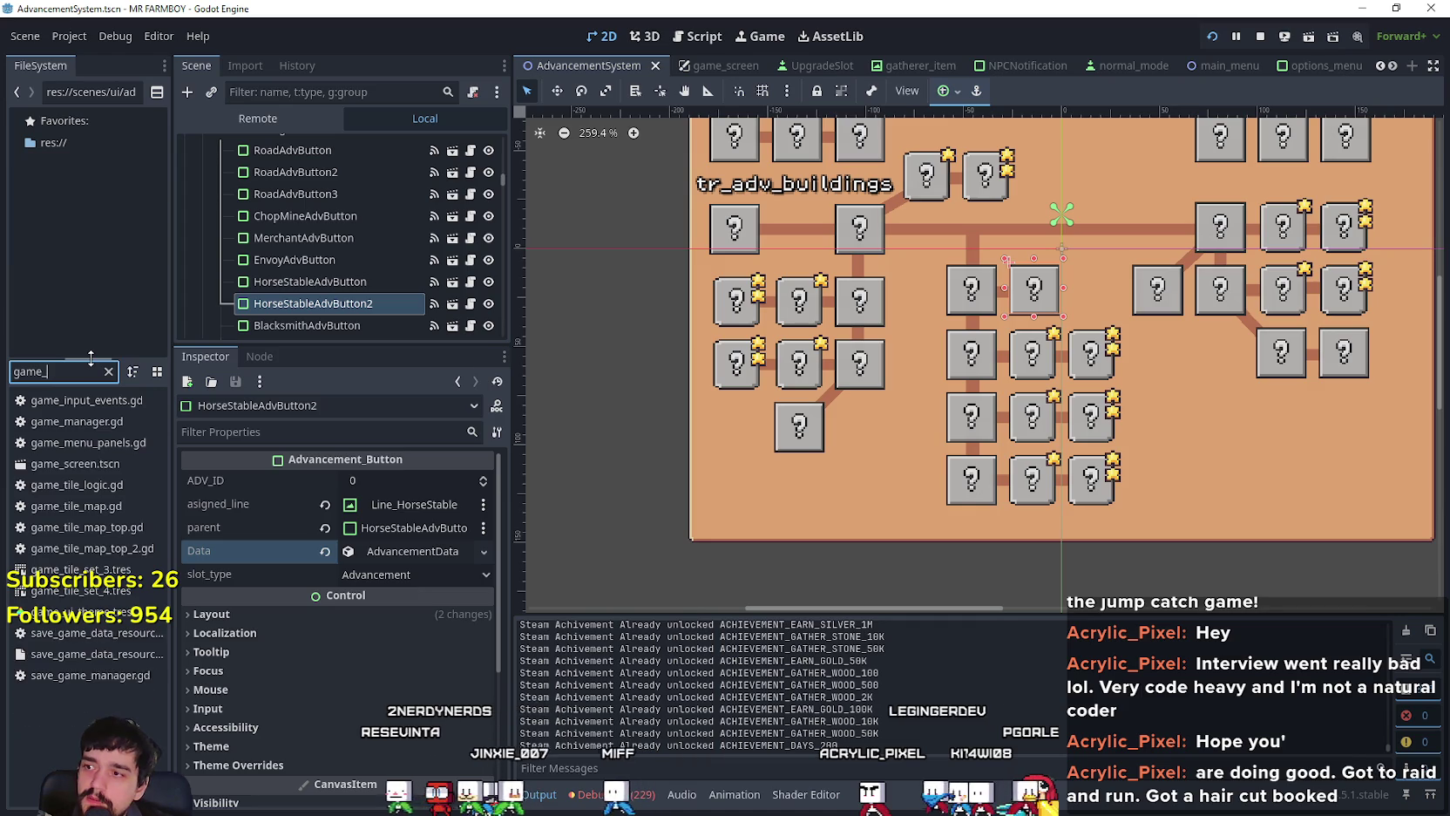
{"action": "double_click", "coordinate": [87, 402]}
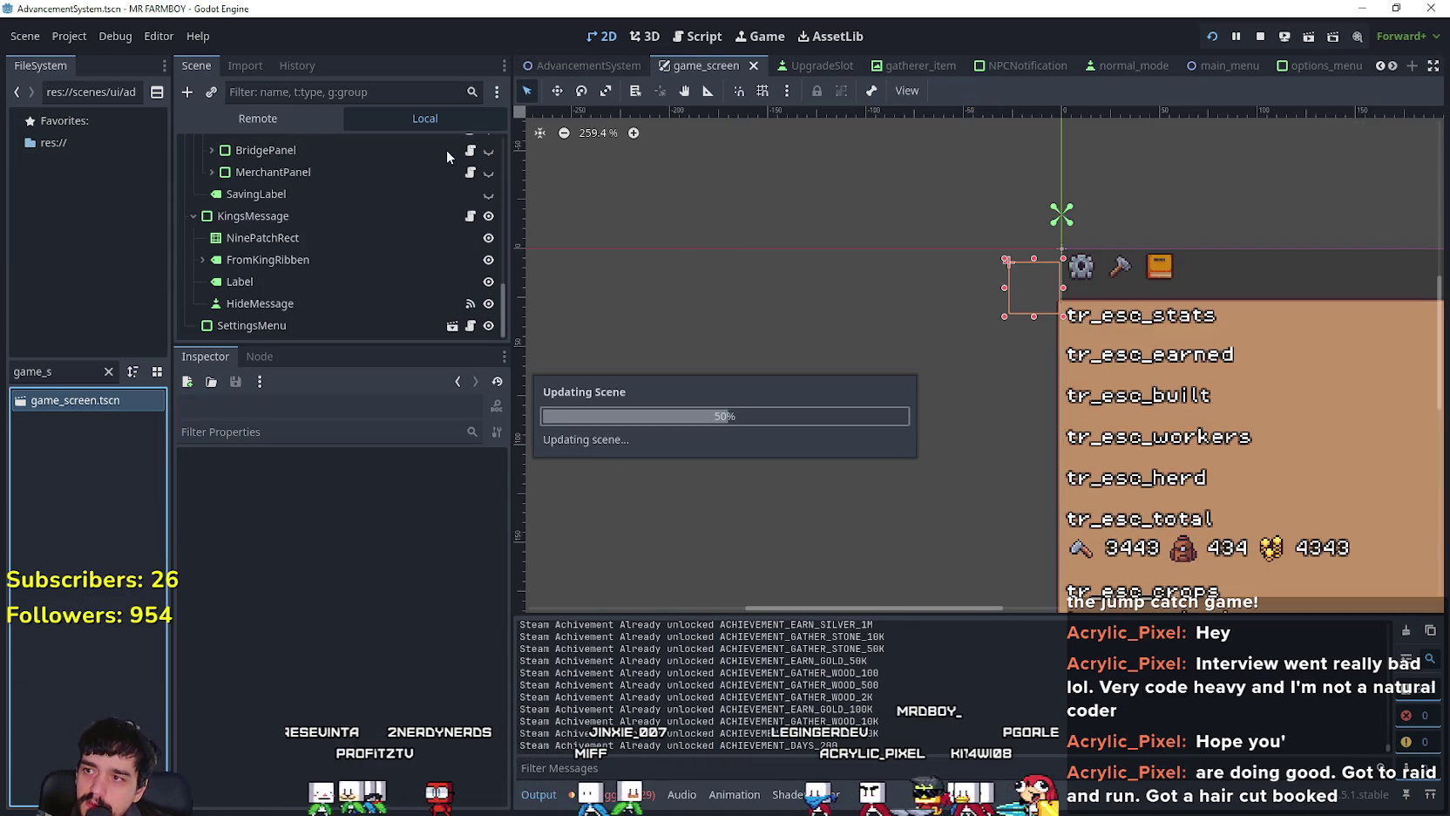
Step: Select the AdvButton node in the Scene tree and enlarge the Scene dock
{"action": "scroll", "coordinate": [961, 253], "scroll_direction": "down", "scroll_amount": 5}
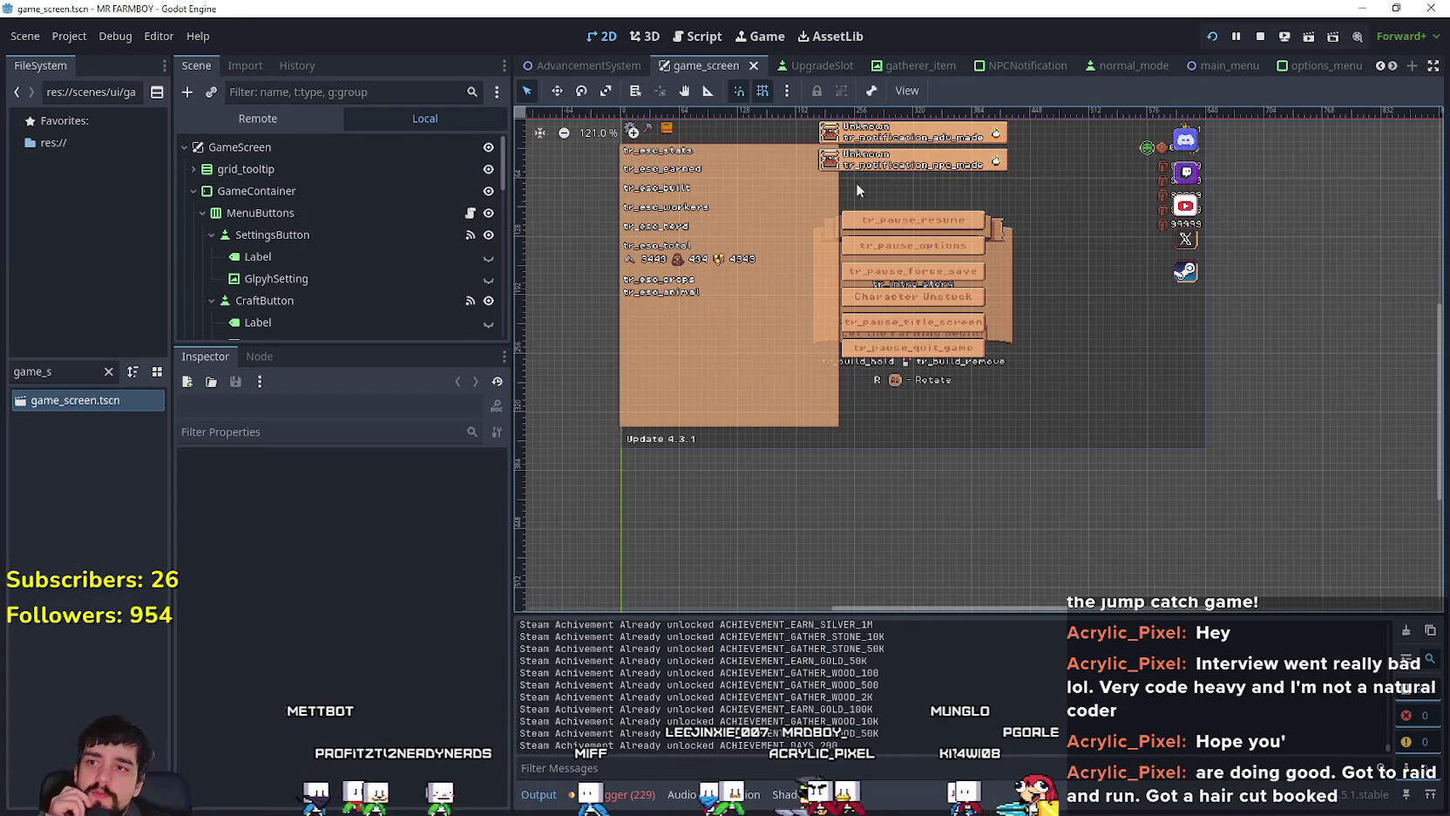
{"action": "scroll", "coordinate": [676, 239], "scroll_direction": "up", "scroll_amount": 3}
{"action": "scroll", "coordinate": [676, 239], "scroll_direction": "up", "scroll_amount": 3}
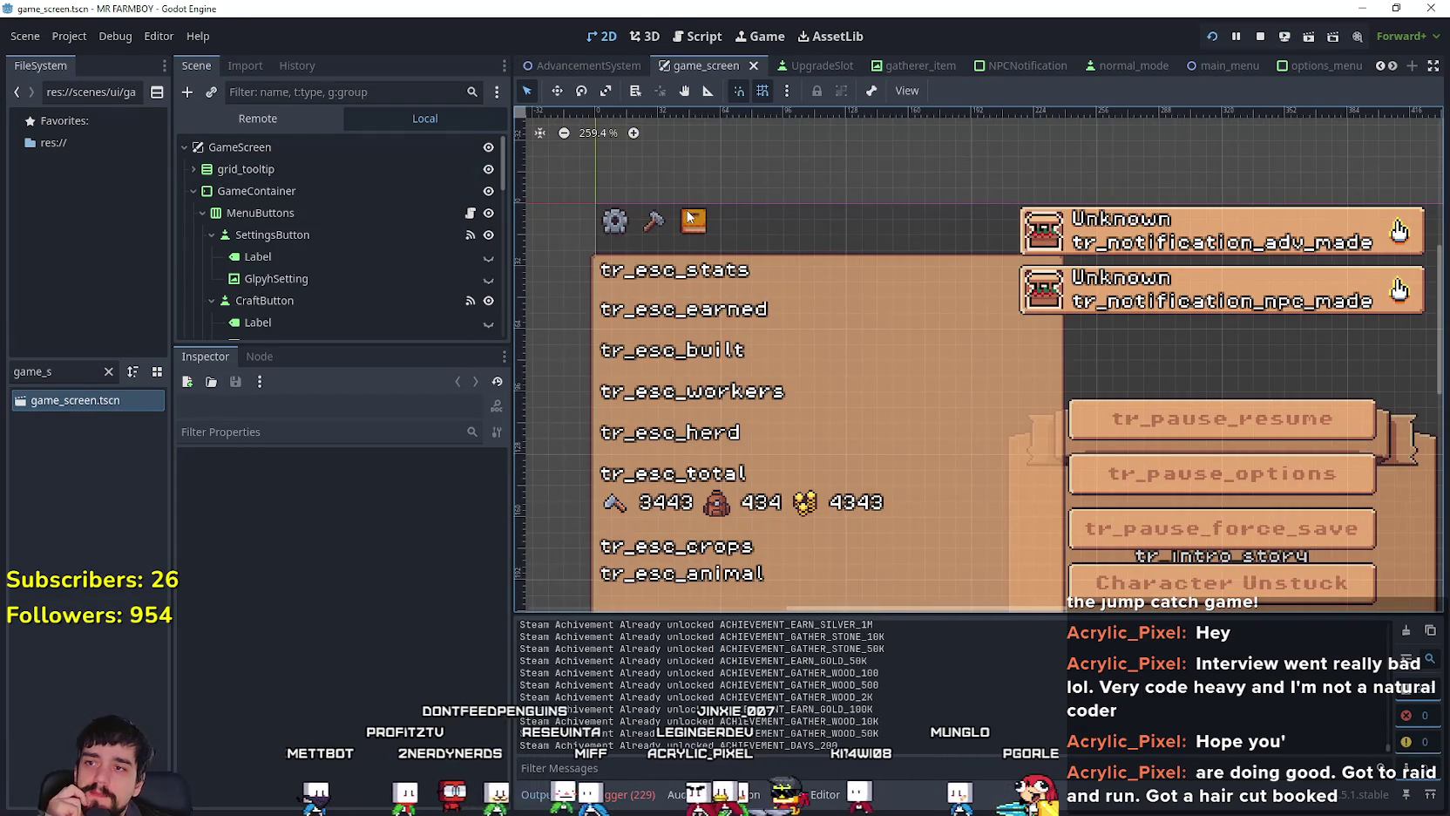
{"action": "scroll", "coordinate": [693, 216], "scroll_direction": "up", "scroll_amount": 2}
{"action": "scroll", "coordinate": [306, 275], "scroll_direction": "down", "scroll_amount": 3}
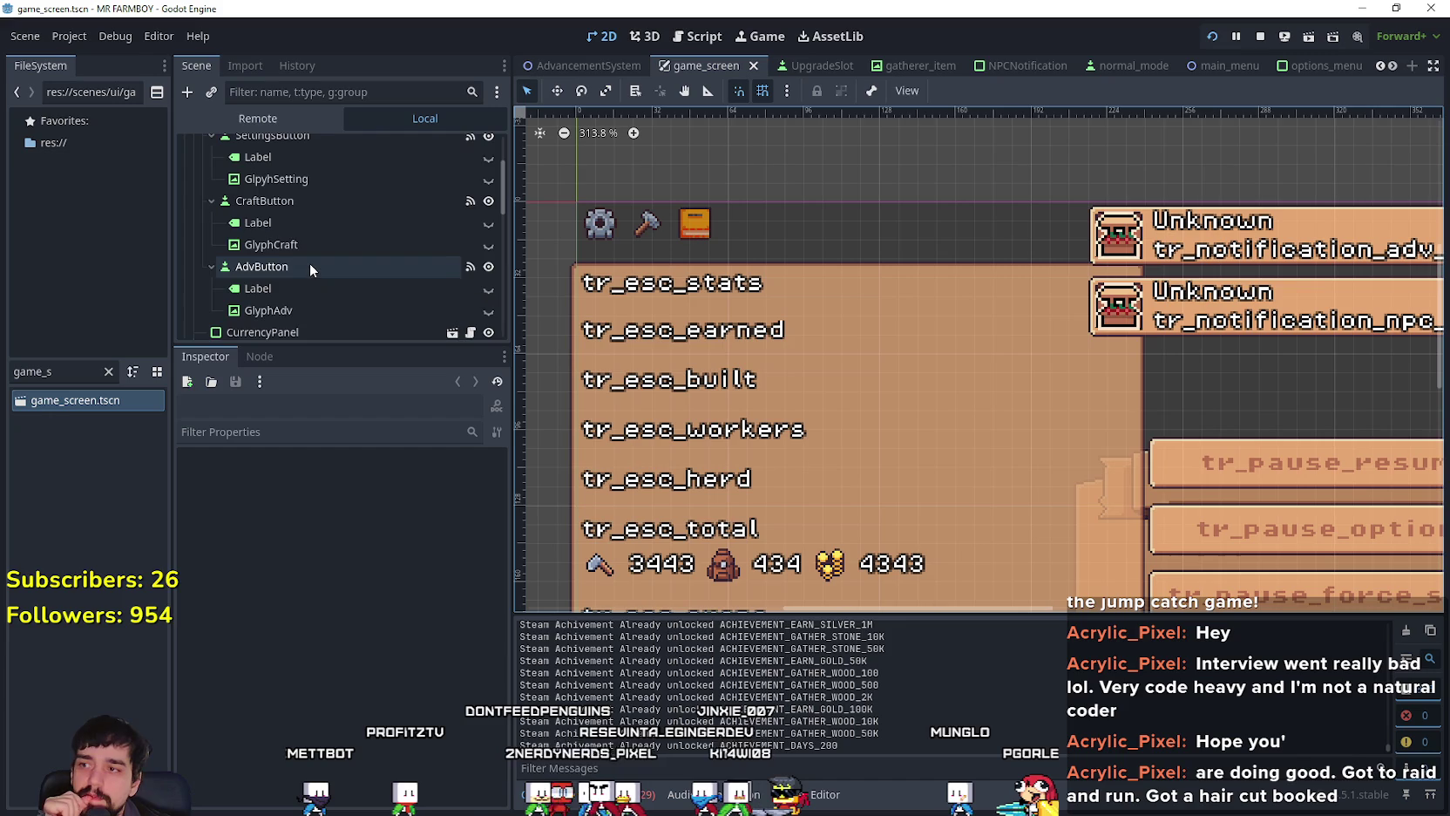
{"action": "scroll", "coordinate": [309, 263], "scroll_direction": "down", "scroll_amount": 2}
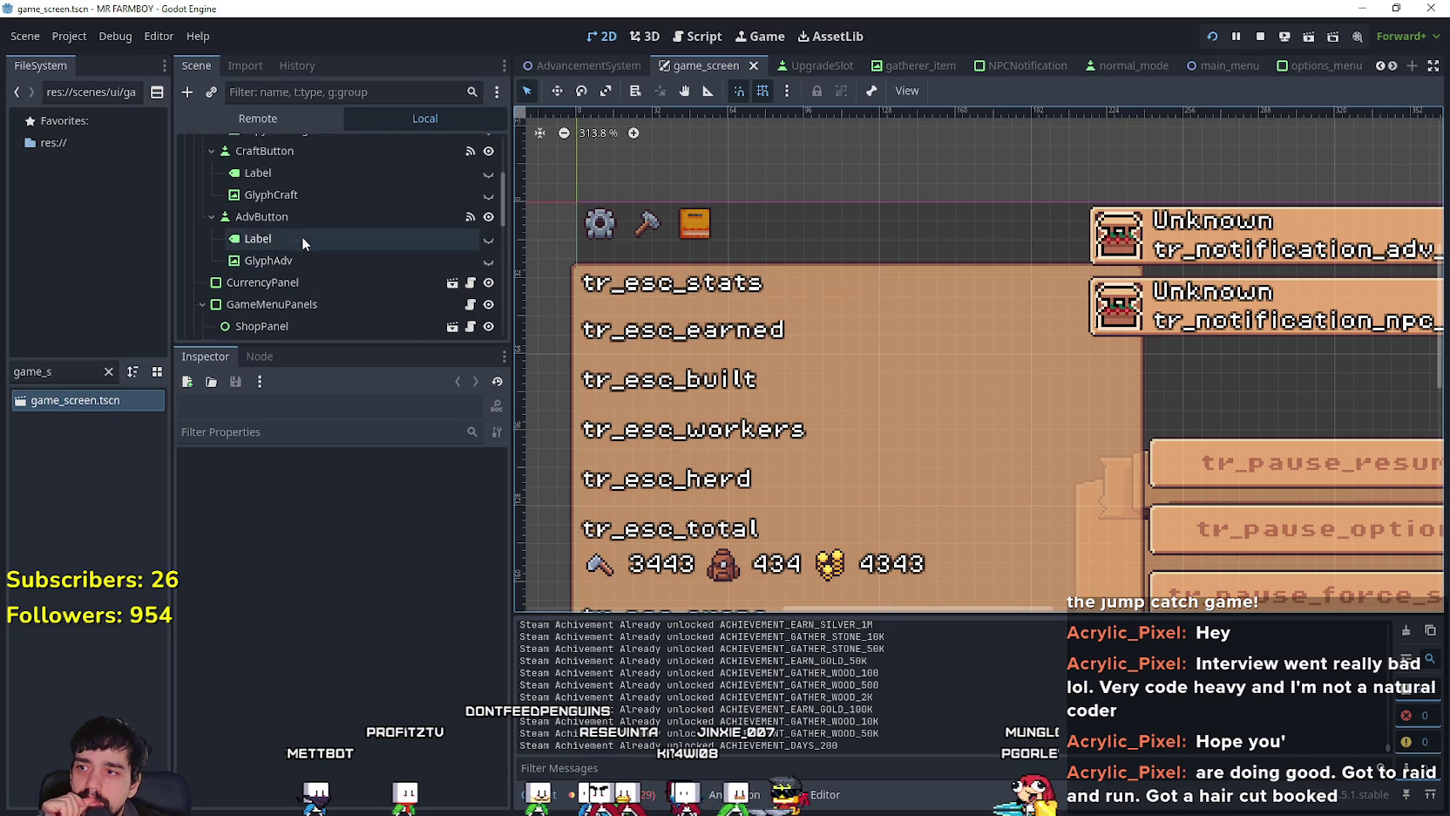
{"action": "left_click", "coordinate": [292, 218]}
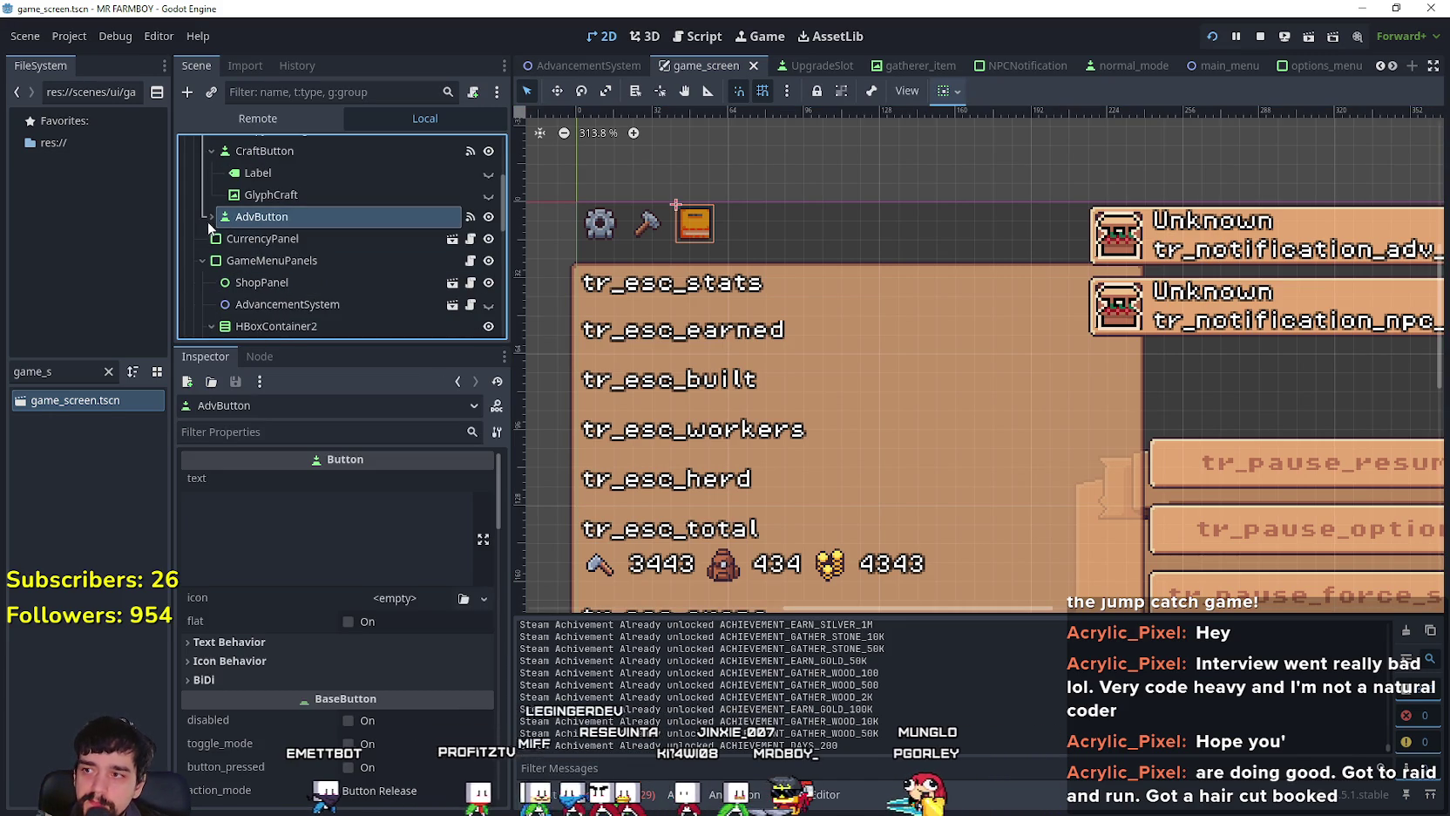
{"action": "key", "text": "Left"}
{"action": "scroll", "coordinate": [422, 209], "scroll_direction": "up", "scroll_amount": 5}
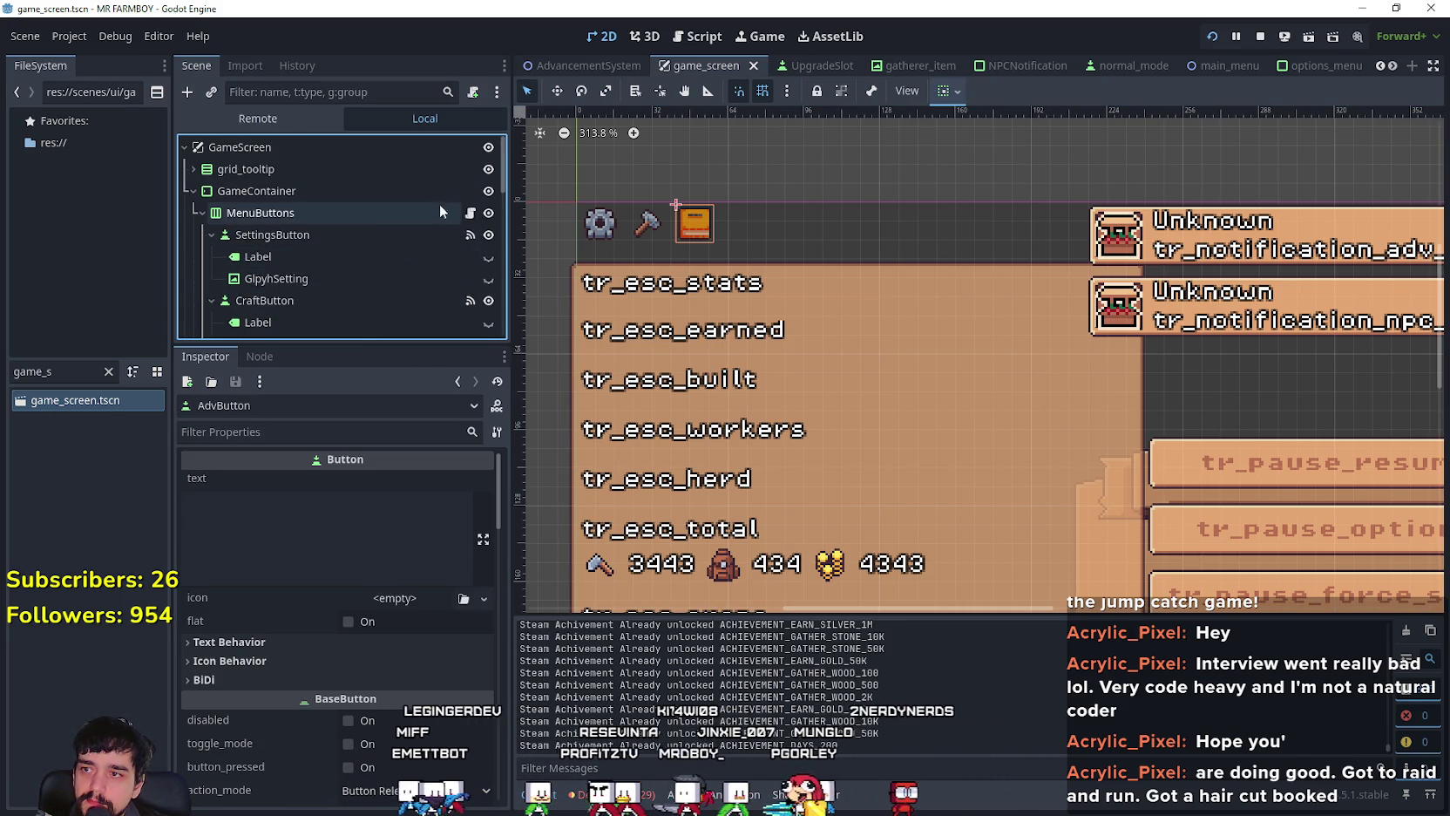
{"action": "left_click_drag", "start_coordinate": [421, 345], "coordinate": [446, 577]}
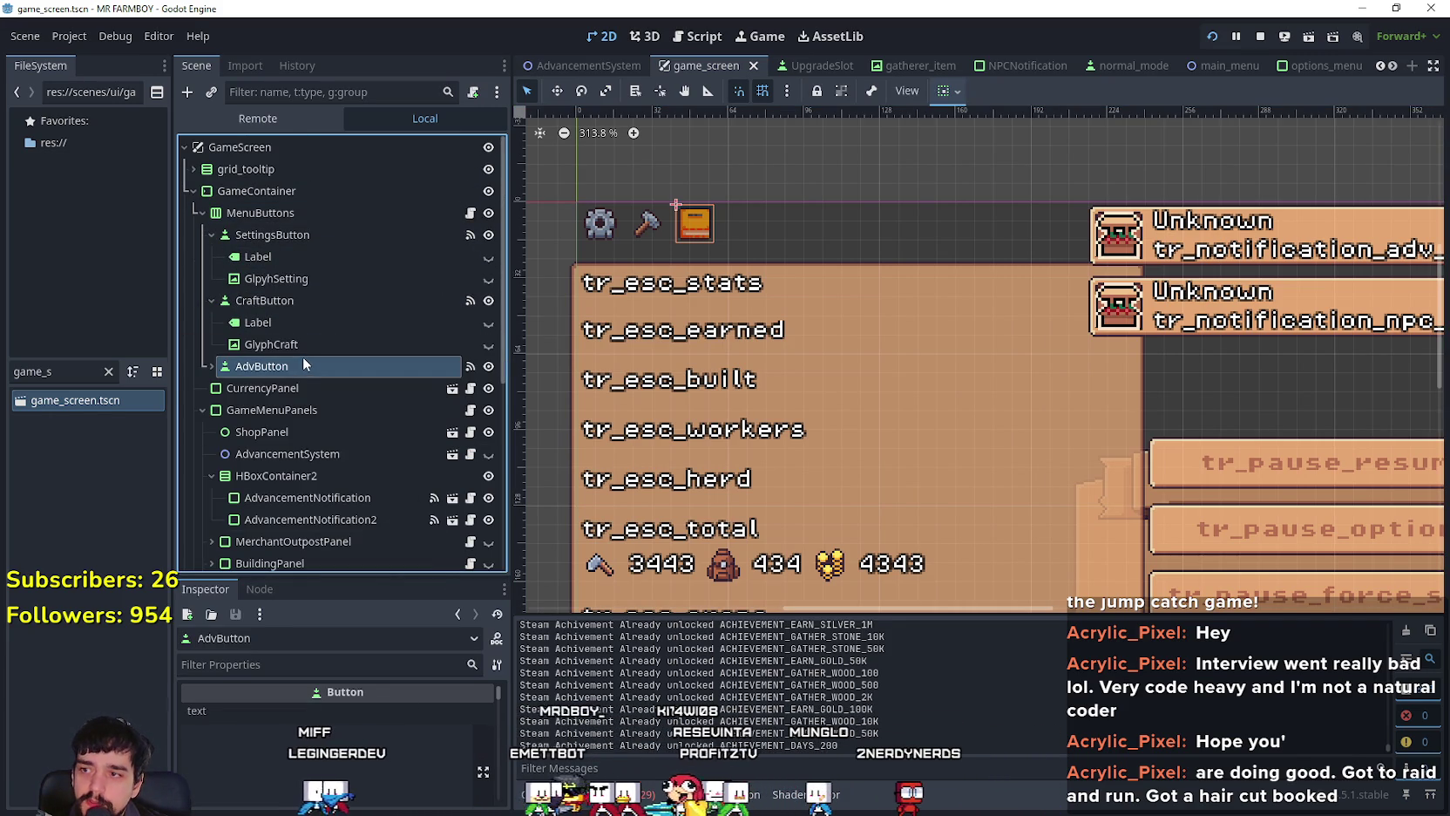
Step: Duplicate AdvButton and rename the copy HorseButton
{"action": "key", "text": "ctrl+d"}
{"action": "key", "text": "F2"}
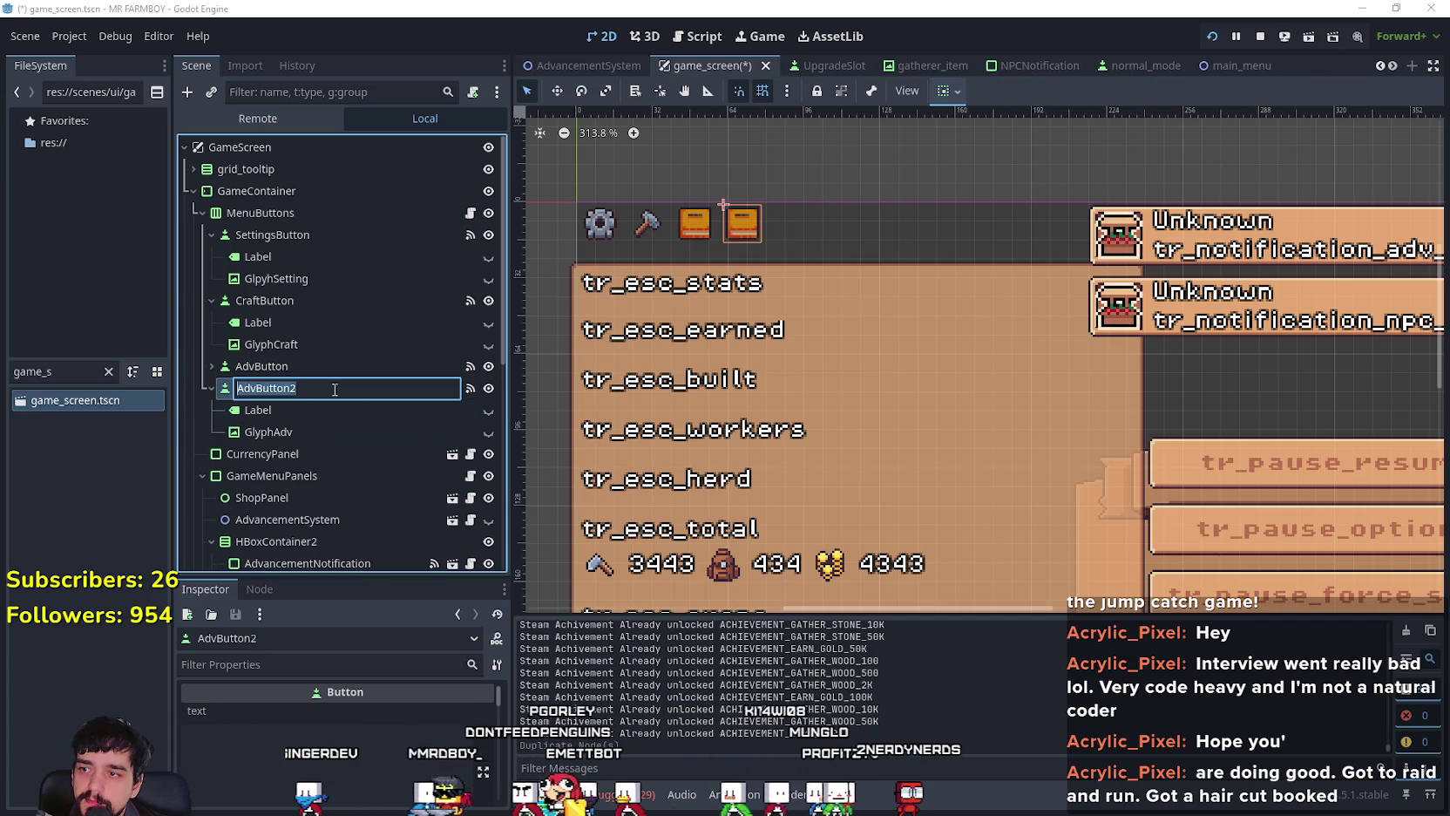
{"action": "type", "text": "Hos"}
{"action": "key", "text": "BackSpace"}
{"action": "type", "text": "rse"}
{"action": "key", "text": "Return"}
{"action": "left_click", "coordinate": [328, 389]}
{"action": "left_click", "coordinate": [327, 389]}
{"action": "key", "text": "BackSpace"}
{"action": "key", "text": "Return"}
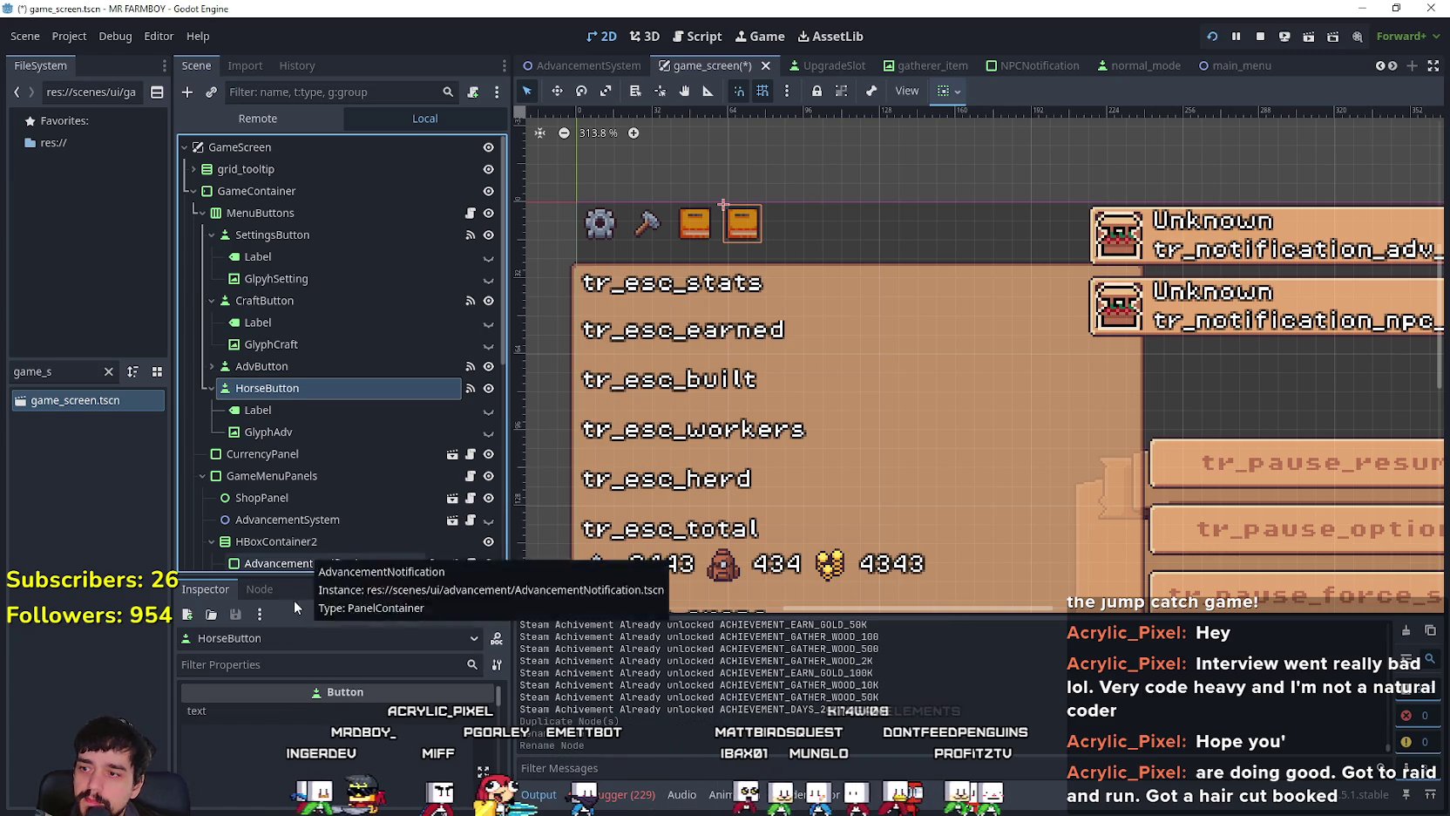
Step: Disconnect HorseButton's copied pressed connection to _on_adv_button_pressed
{"action": "left_click_drag", "start_coordinate": [312, 583], "coordinate": [319, 448]}
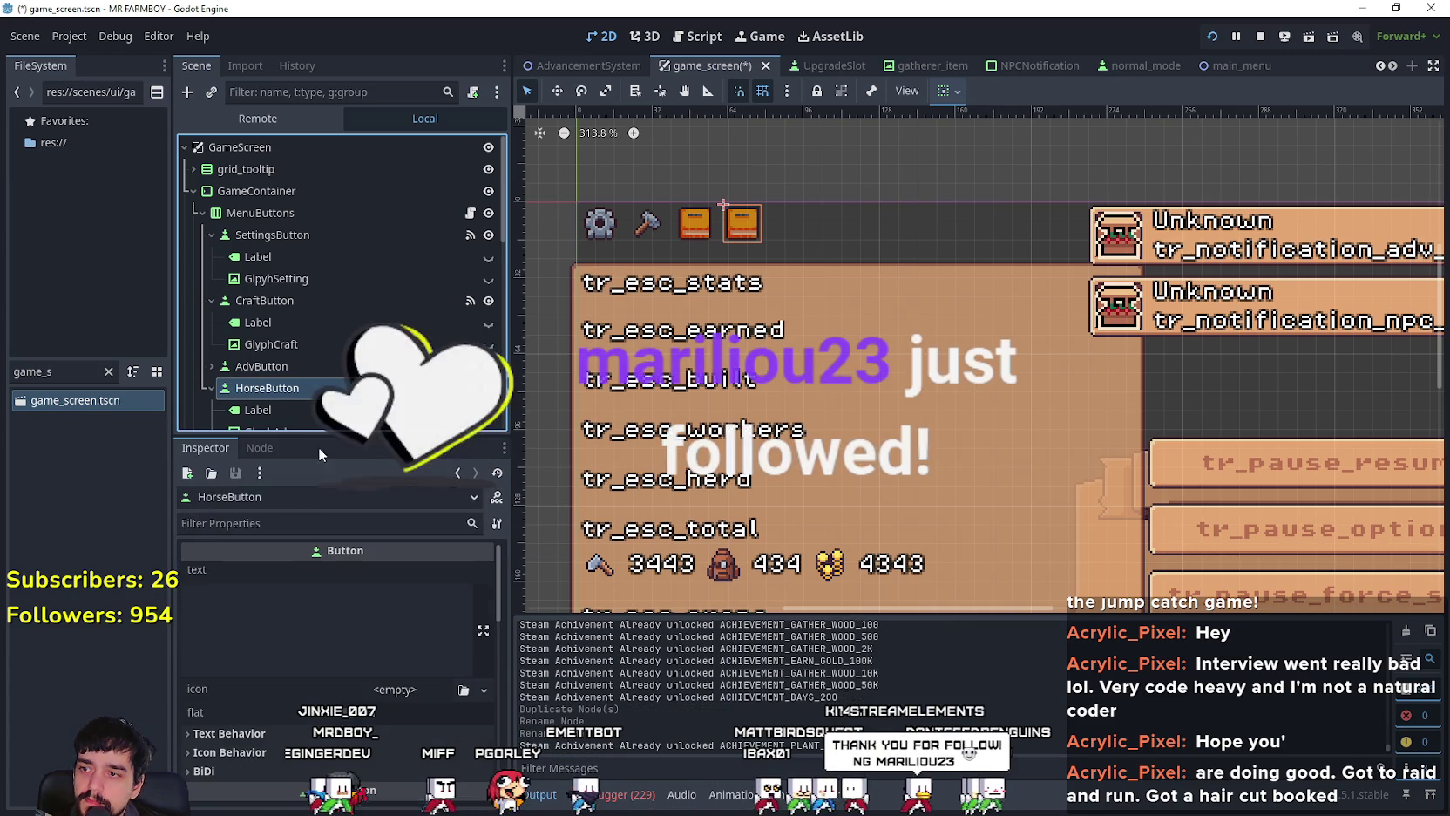
{"action": "left_click", "coordinate": [270, 451]}
{"action": "right_click", "coordinate": [322, 621]}
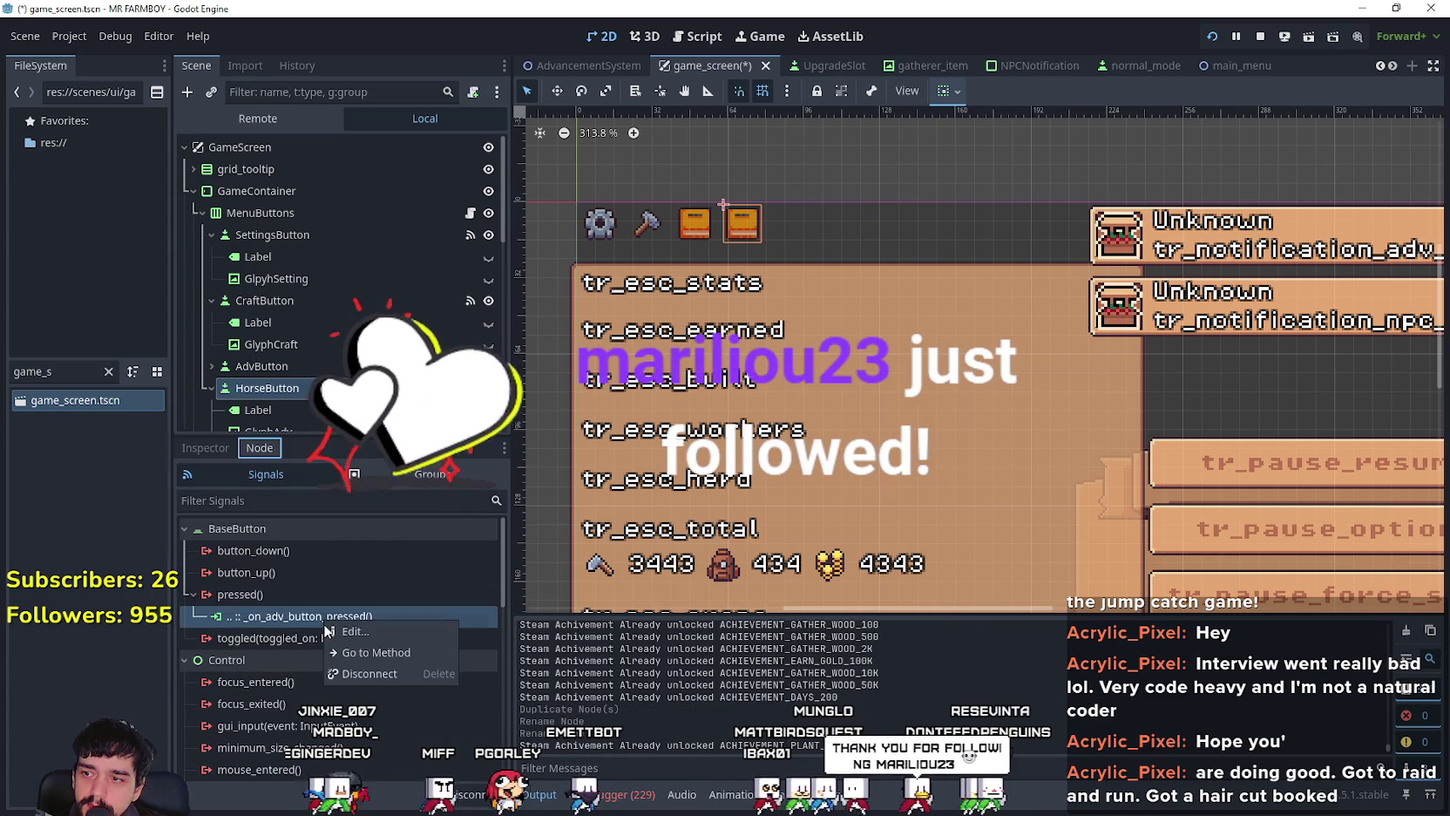
{"action": "left_click", "coordinate": [369, 674]}
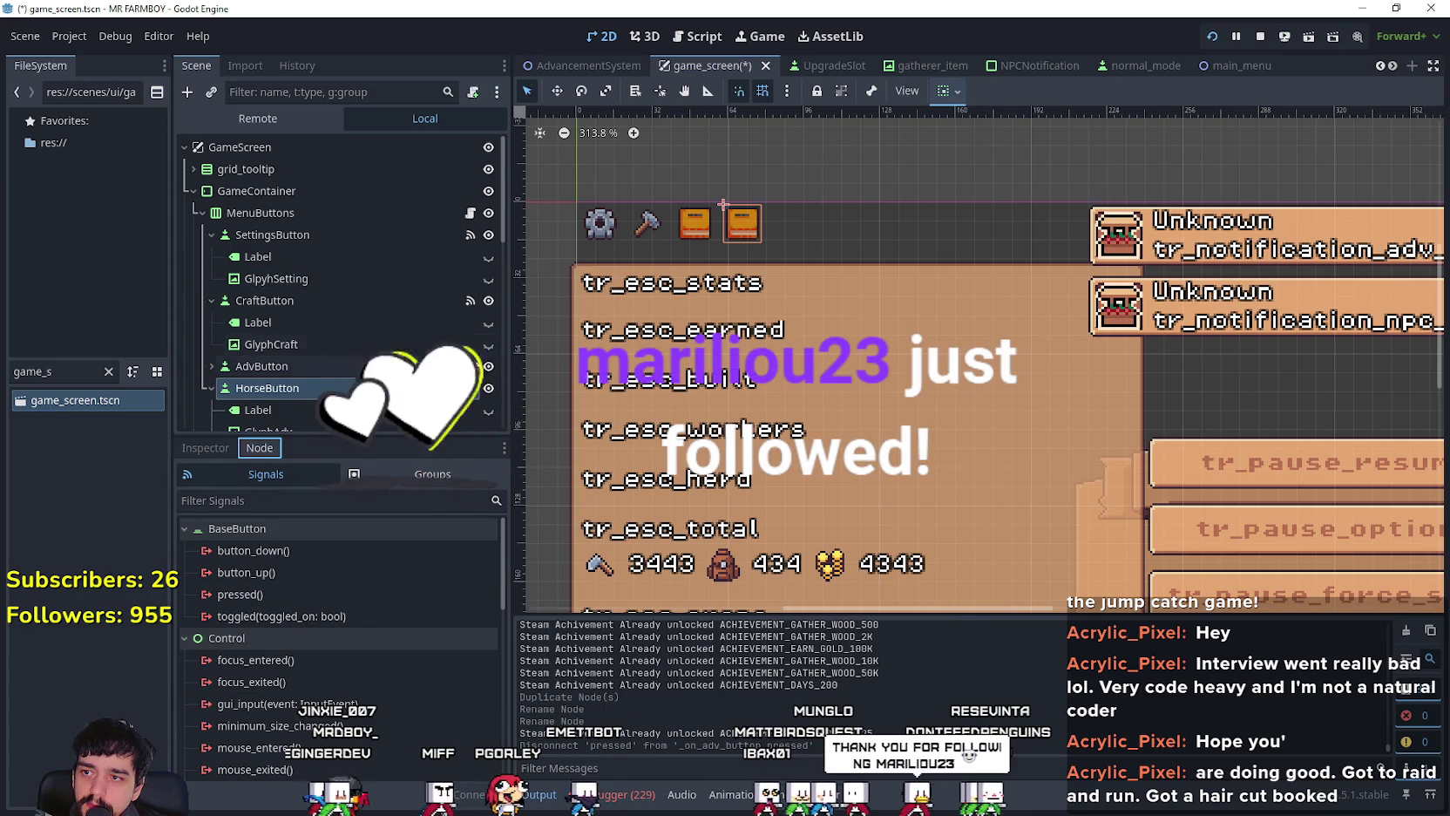
{"action": "left_click", "coordinate": [279, 366]}
Step: Connect HorseButton's pressed signal to a new method on the MenuButtons node
{"action": "double_click", "coordinate": [288, 616]}
{"action": "left_click", "coordinate": [305, 388]}
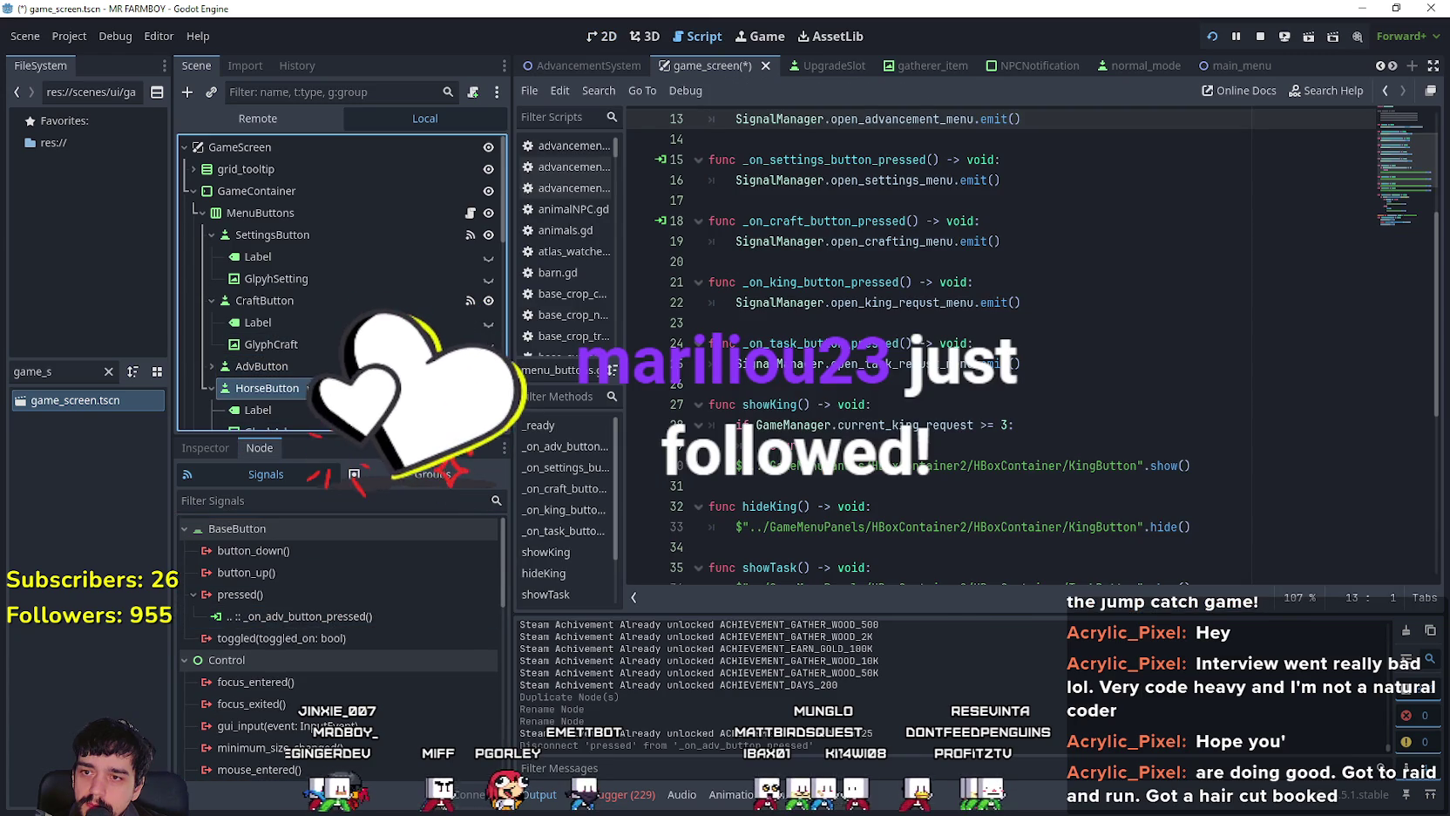
{"action": "scroll", "coordinate": [837, 303], "scroll_direction": "up", "scroll_amount": 4}
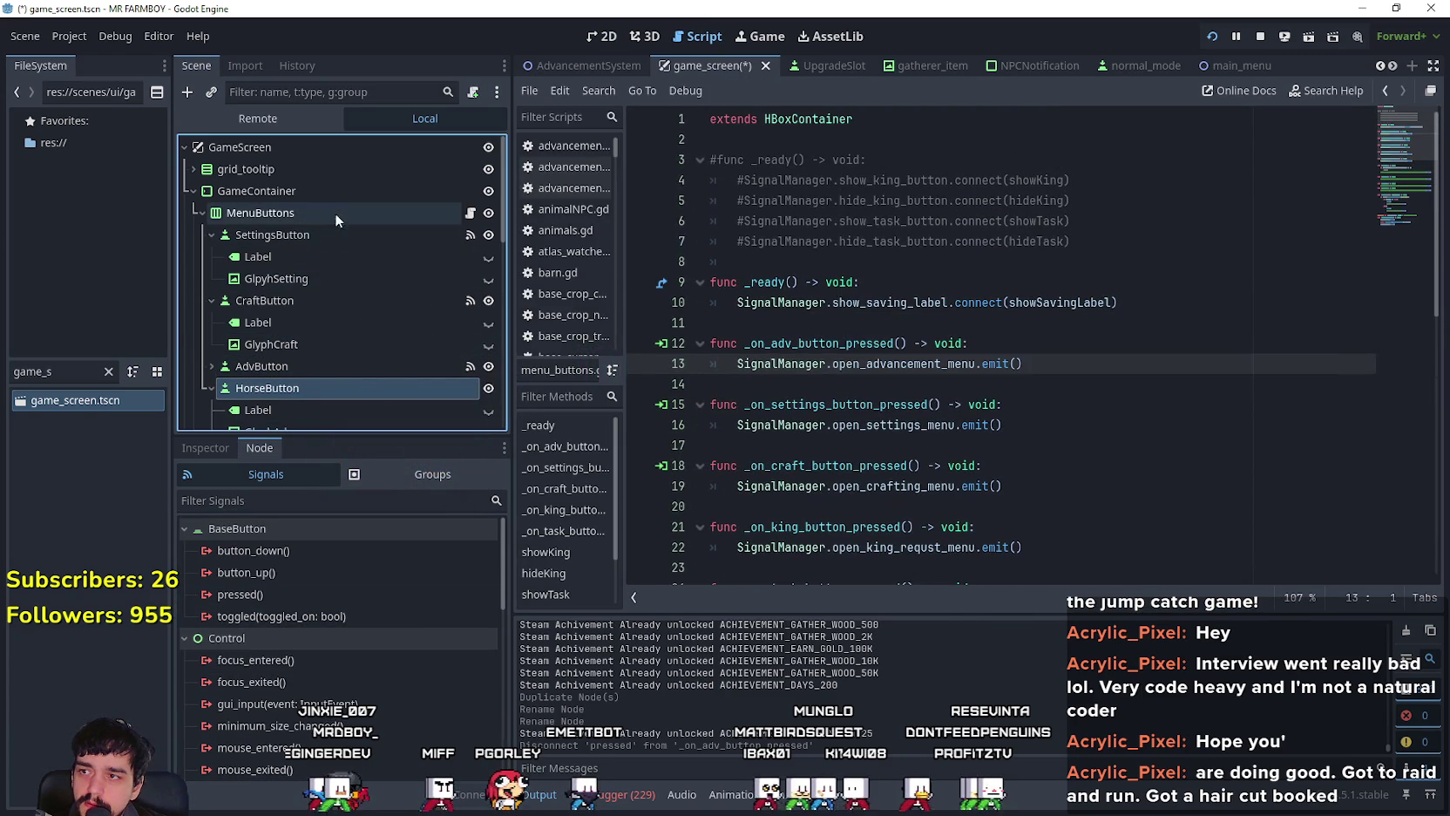
{"action": "double_click", "coordinate": [338, 594]}
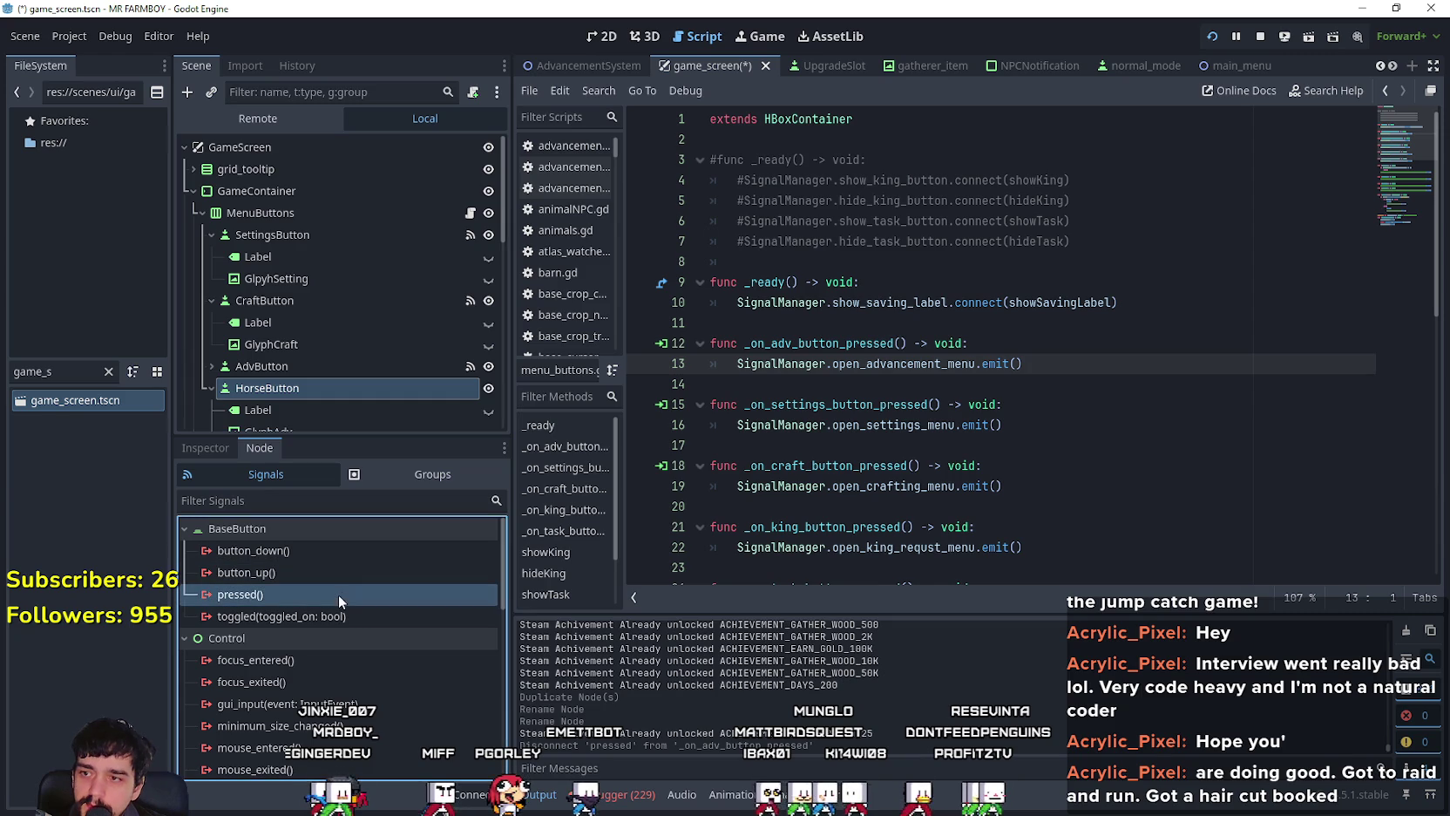
{"action": "scroll", "coordinate": [719, 409], "scroll_direction": "down", "scroll_amount": 4}
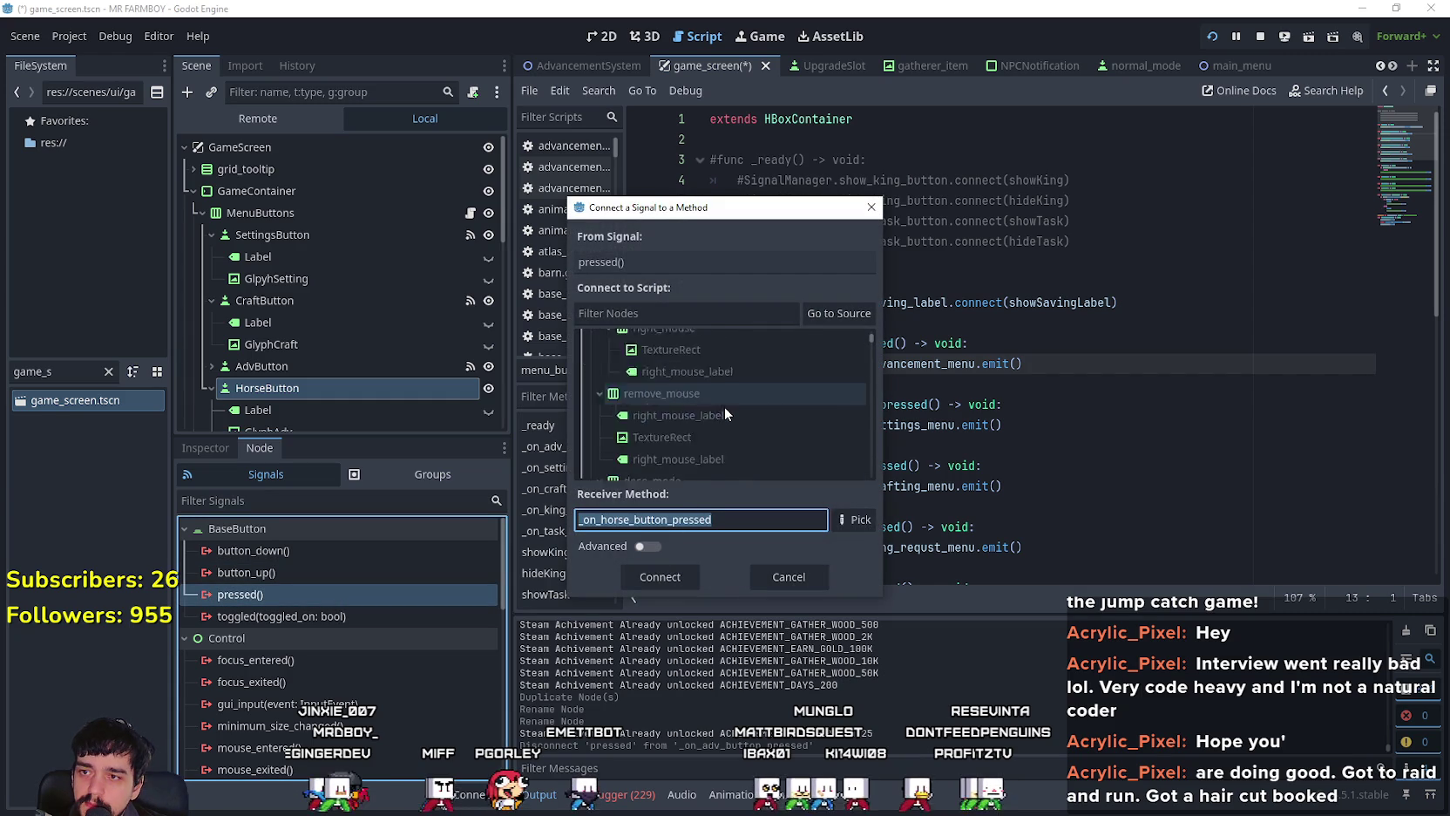
{"action": "scroll", "coordinate": [721, 404], "scroll_direction": "down", "scroll_amount": 3}
{"action": "left_click", "coordinate": [697, 393]}
{"action": "key", "text": "Return"}
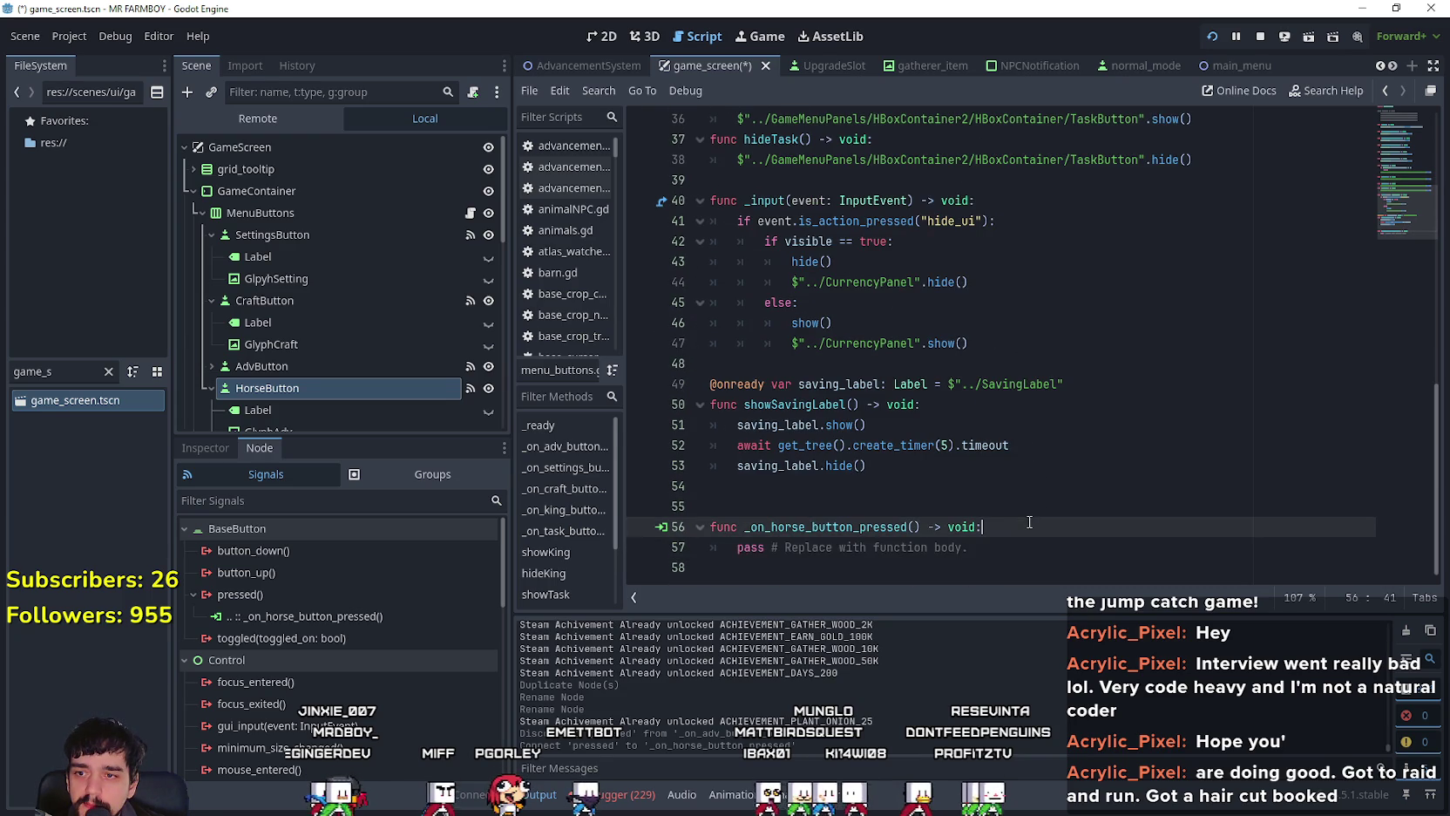
Step: Paste the _on_horse_button_pressed stub below _on_settings_button_pressed
{"action": "mouse_move", "coordinate": [1012, 558]}
{"action": "left_mouse_down"}
{"action": "mouse_move", "coordinate": [871, 524]}
{"action": "mouse_move", "coordinate": [810, 485]}
{"action": "left_mouse_up"}
{"action": "key", "text": "ctrl+c"}
{"action": "scroll", "coordinate": [809, 455], "scroll_direction": "up", "scroll_amount": 2}
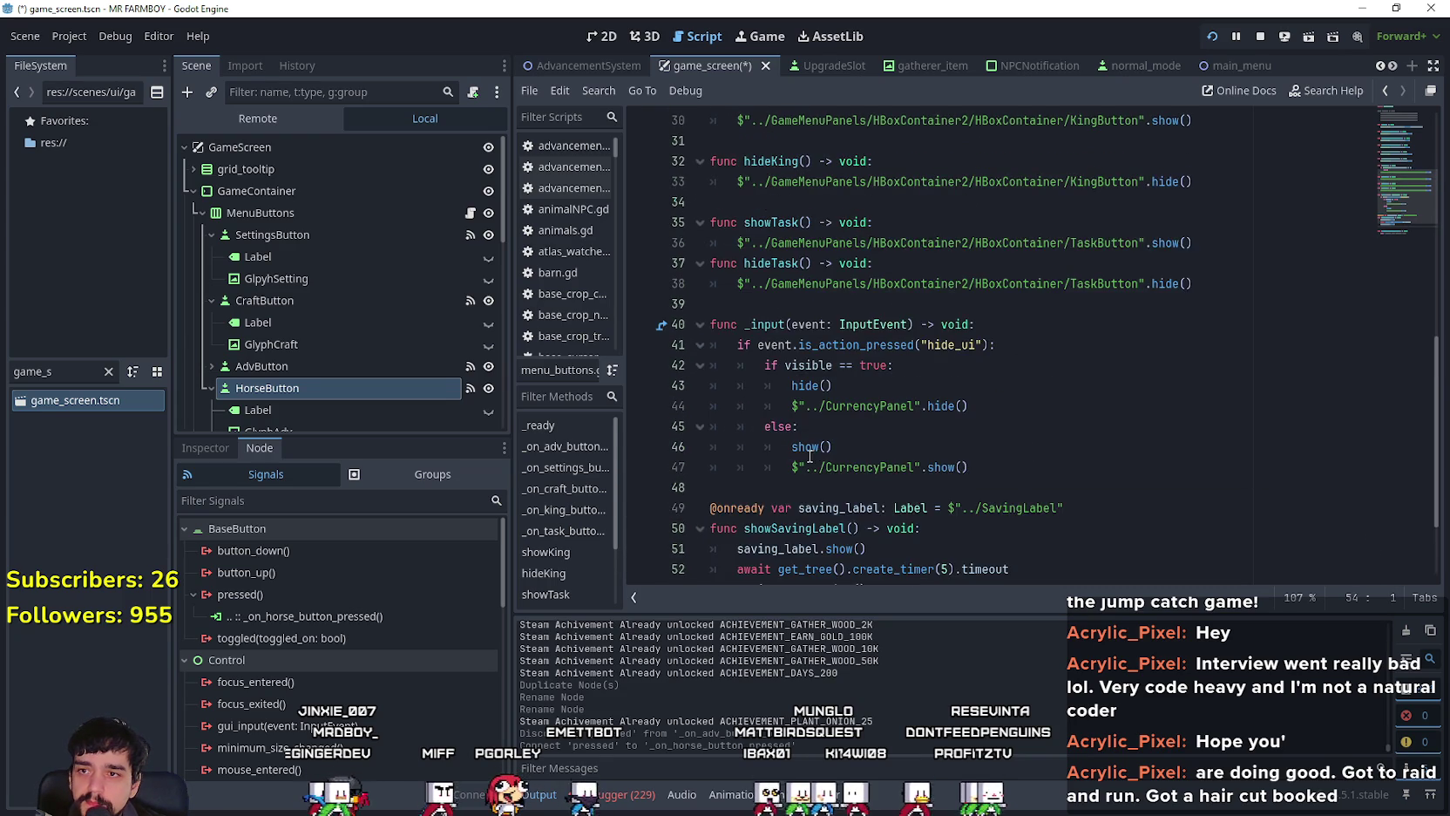
{"action": "scroll", "coordinate": [823, 497], "scroll_direction": "up", "scroll_amount": 7}
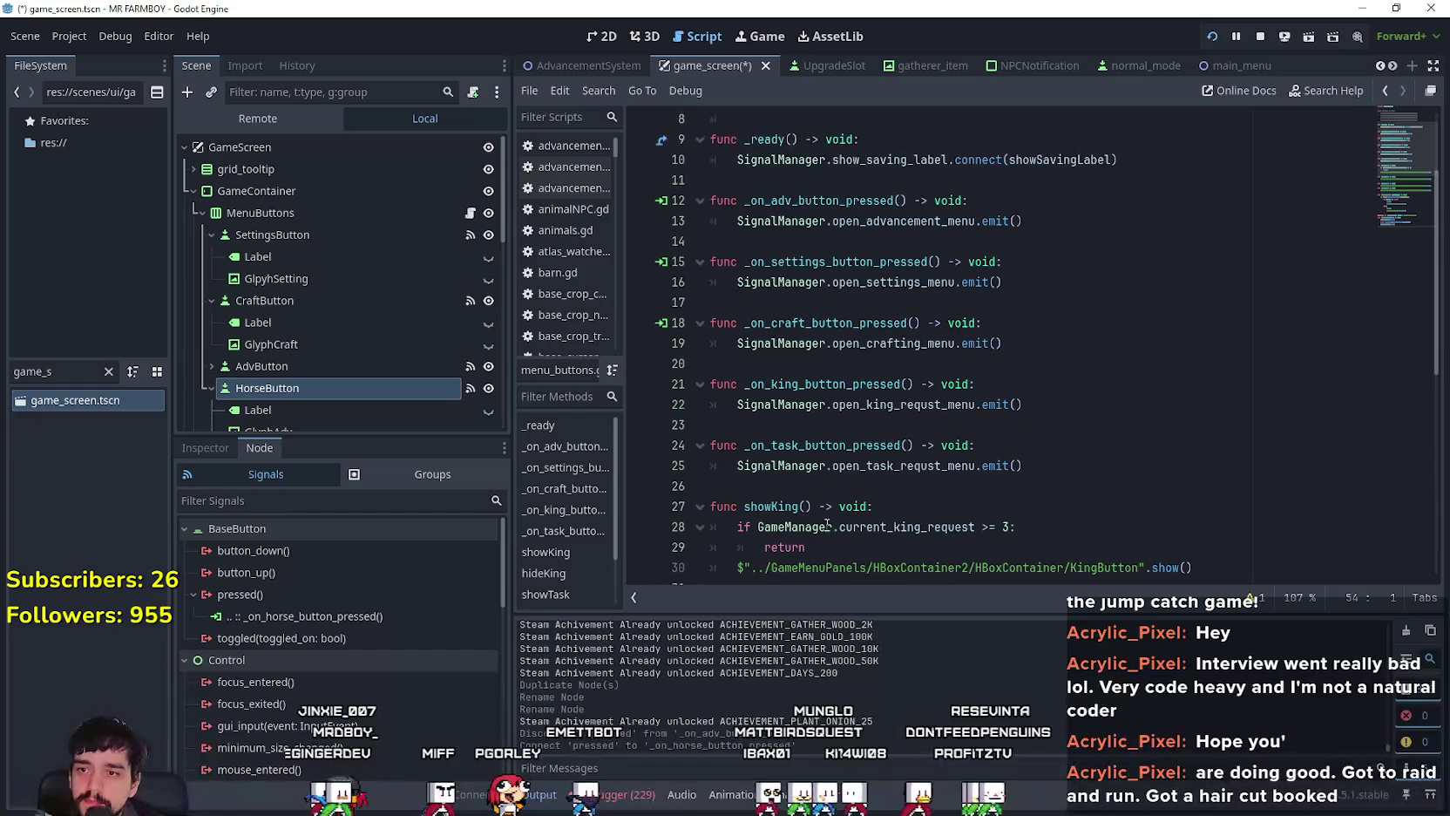
{"action": "left_click", "coordinate": [792, 490]}
{"action": "scroll", "coordinate": [798, 487], "scroll_direction": "up", "scroll_amount": 1}
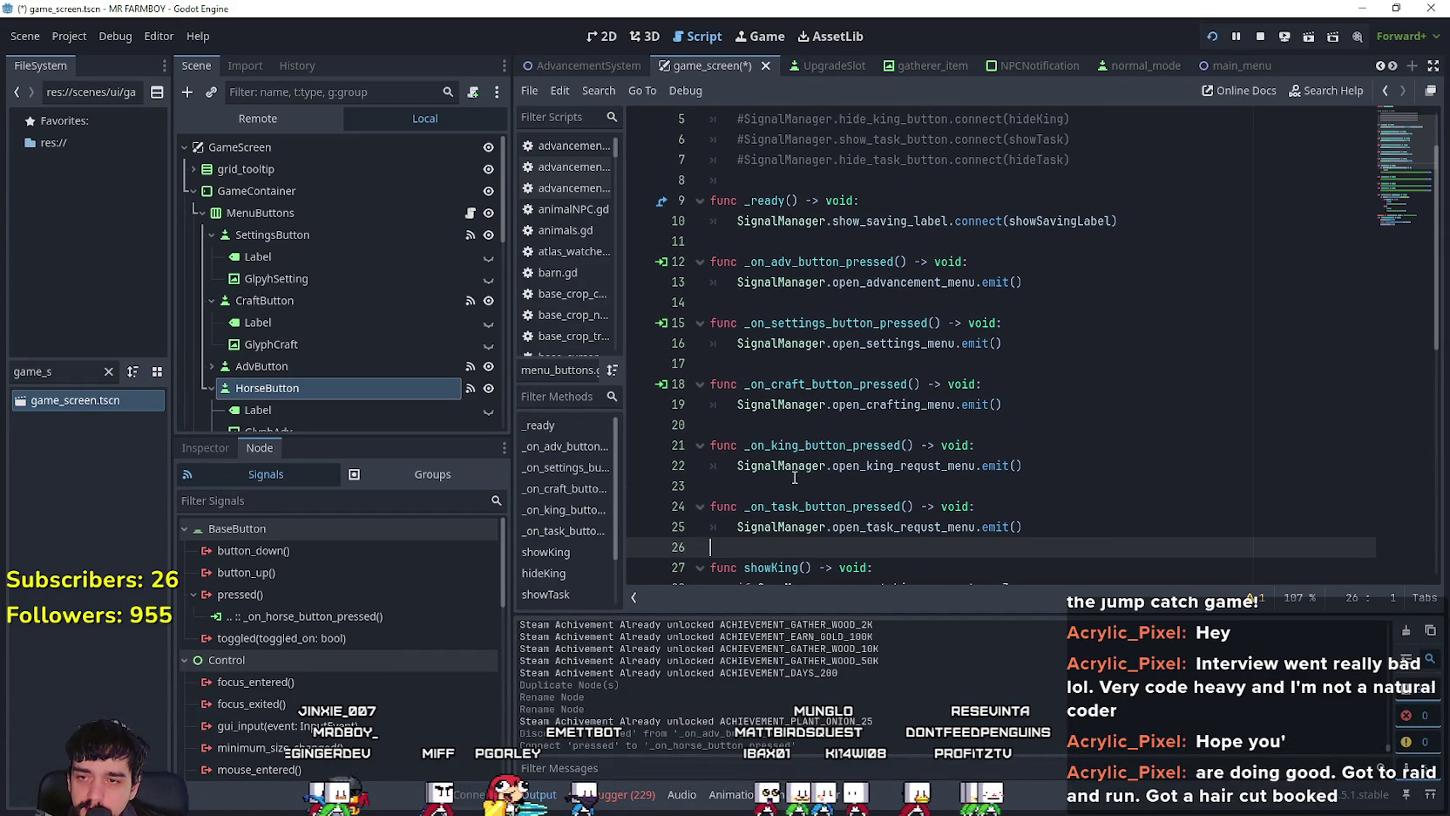
{"action": "scroll", "coordinate": [828, 475], "scroll_direction": "down", "scroll_amount": 1}
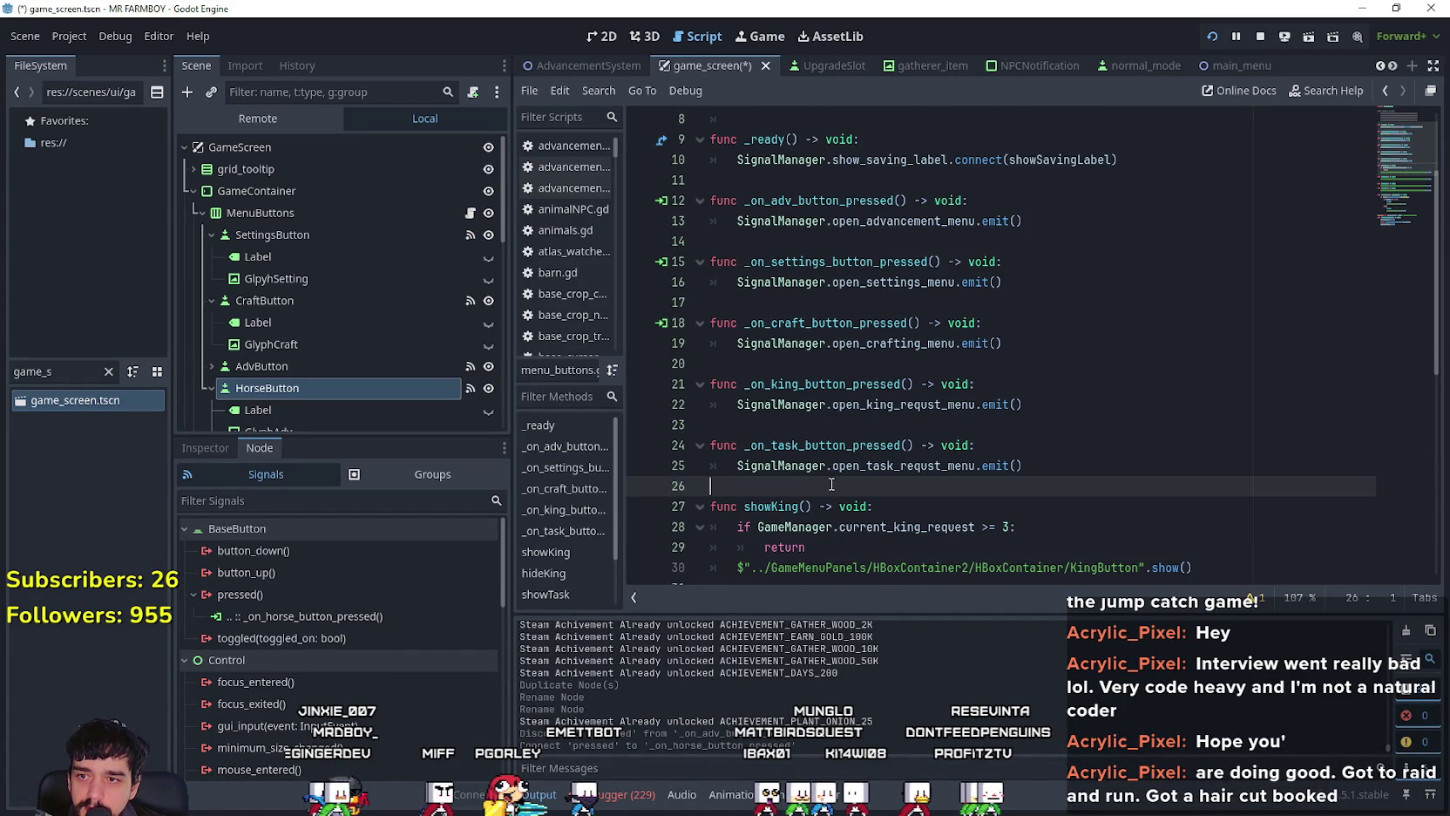
{"action": "left_click", "coordinate": [768, 424]}
{"action": "left_click", "coordinate": [766, 363]}
{"action": "left_click", "coordinate": [762, 305]}
{"action": "scroll", "coordinate": [815, 432], "scroll_direction": "up", "scroll_amount": 1}
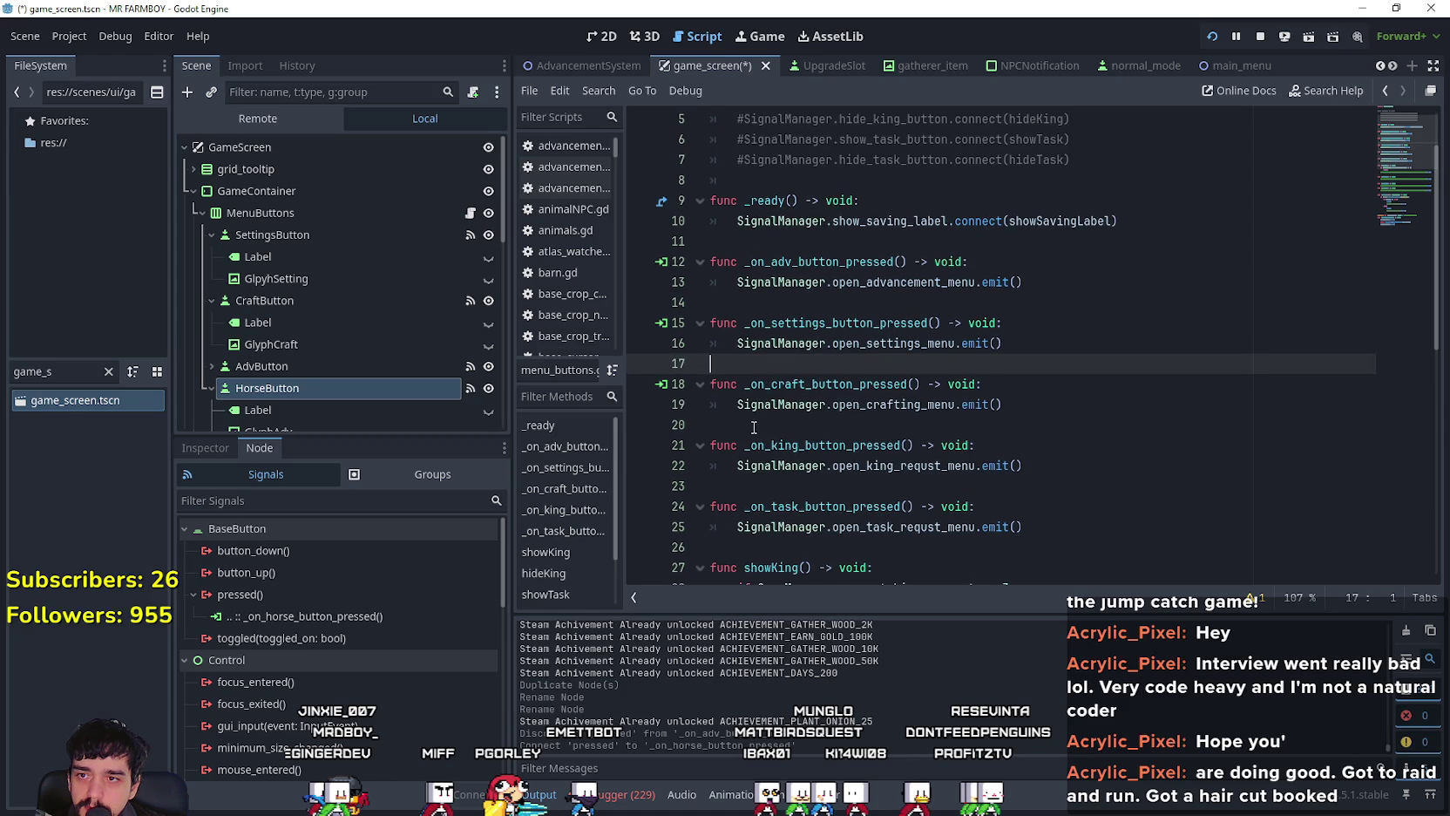
{"action": "key", "text": "ctrl+v"}
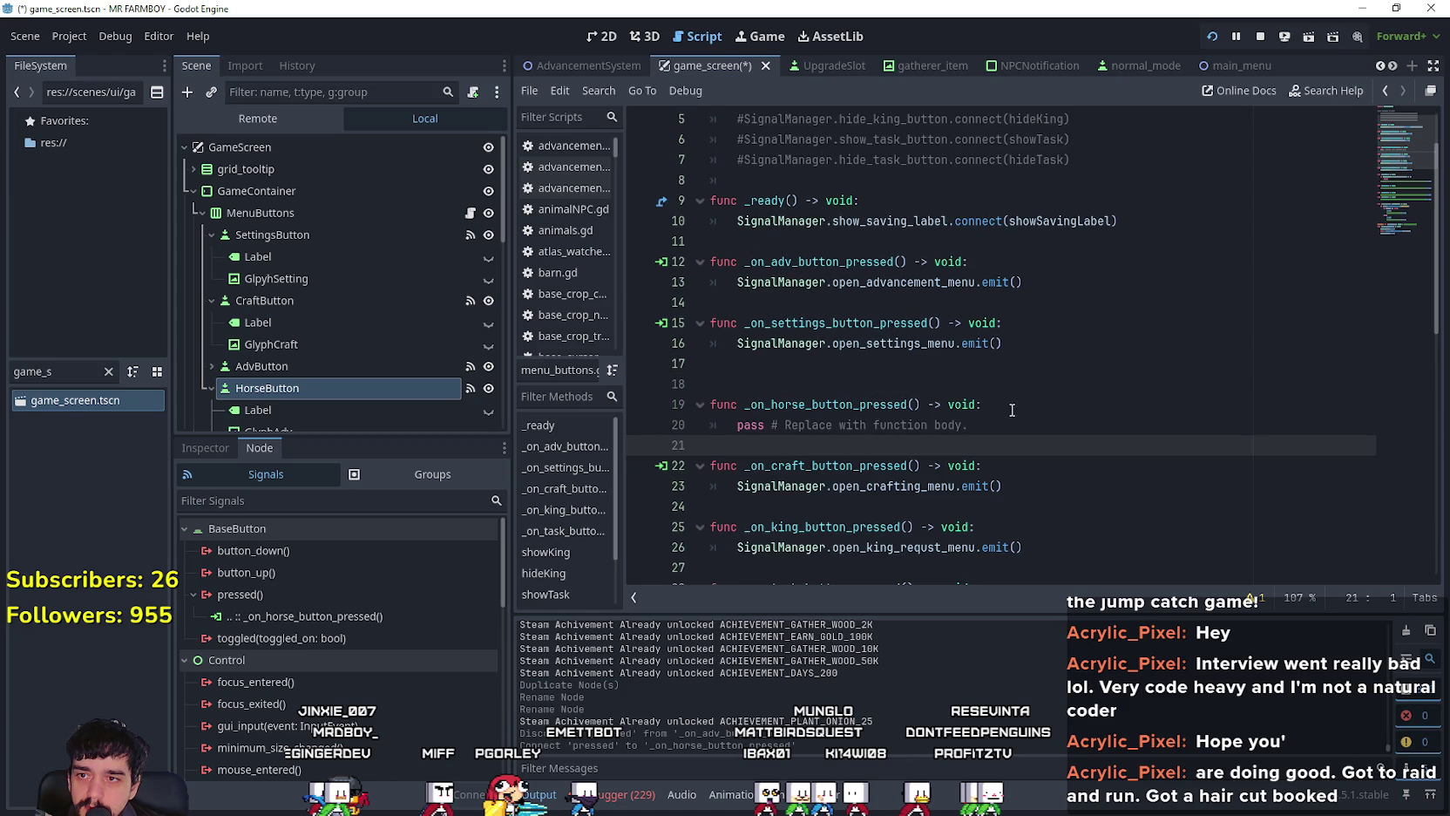
Step: Delete the extra blank line above the horse handler and select its pass line
{"action": "left_click", "coordinate": [955, 364]}
{"action": "left_click", "coordinate": [967, 382]}
{"action": "key", "text": "BackSpace"}
{"action": "left_click_drag", "start_coordinate": [967, 404], "coordinate": [740, 409]}
{"action": "left_click_drag", "start_coordinate": [738, 343], "coordinate": [956, 343]}
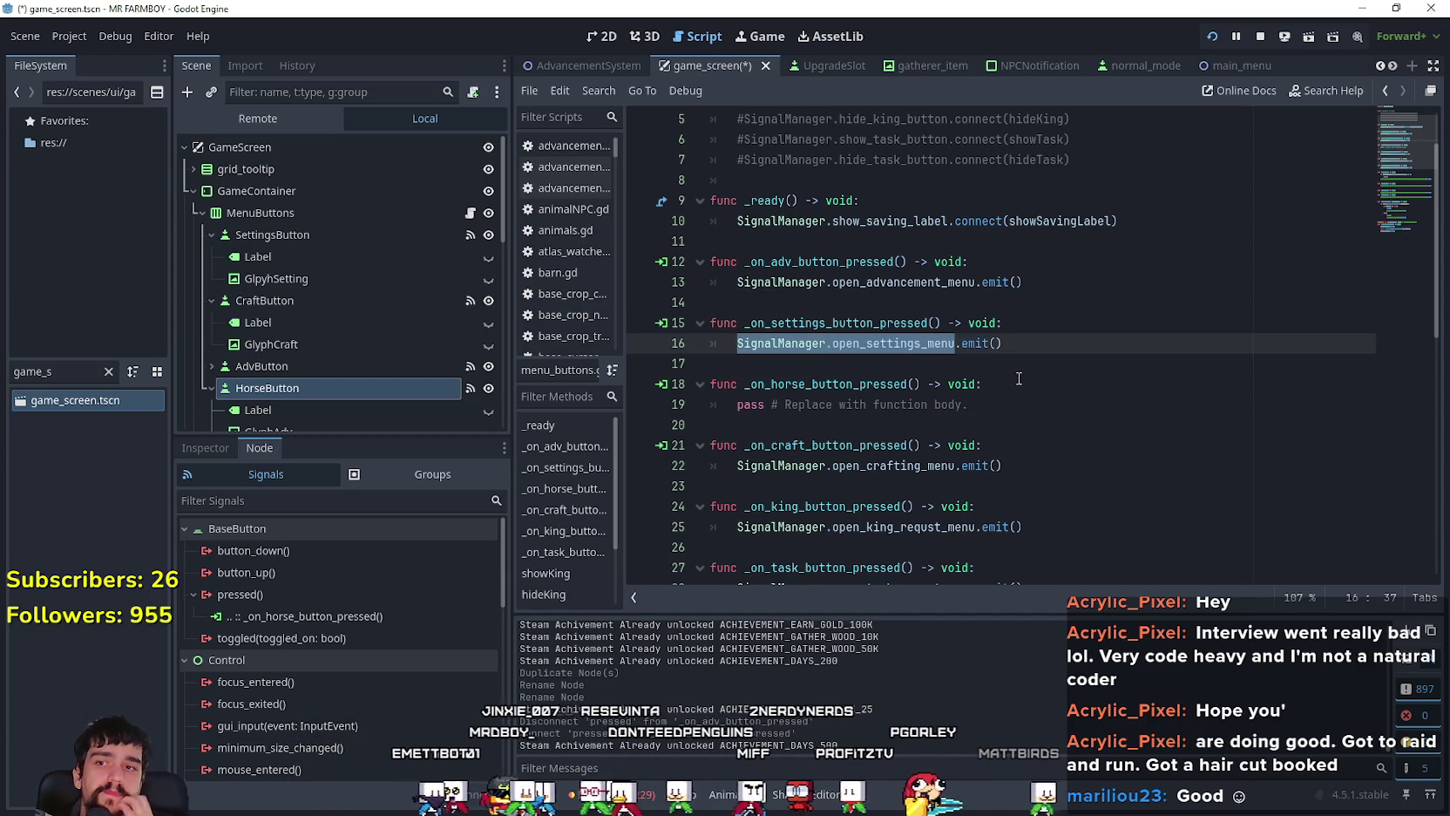
{"action": "left_click_drag", "start_coordinate": [969, 404], "coordinate": [737, 404]}
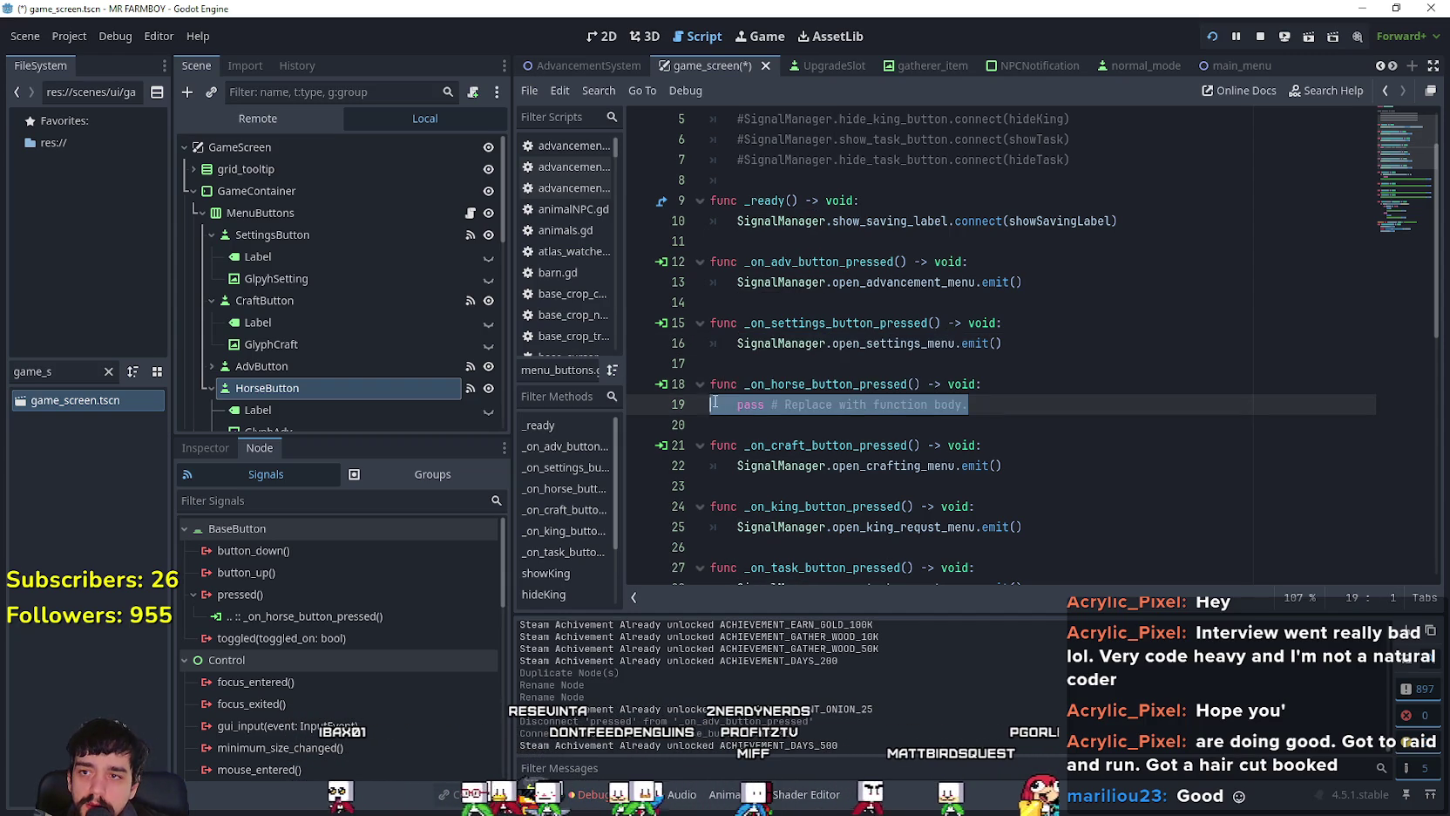
{"action": "scroll", "coordinate": [740, 383], "scroll_direction": "down", "scroll_amount": 9}
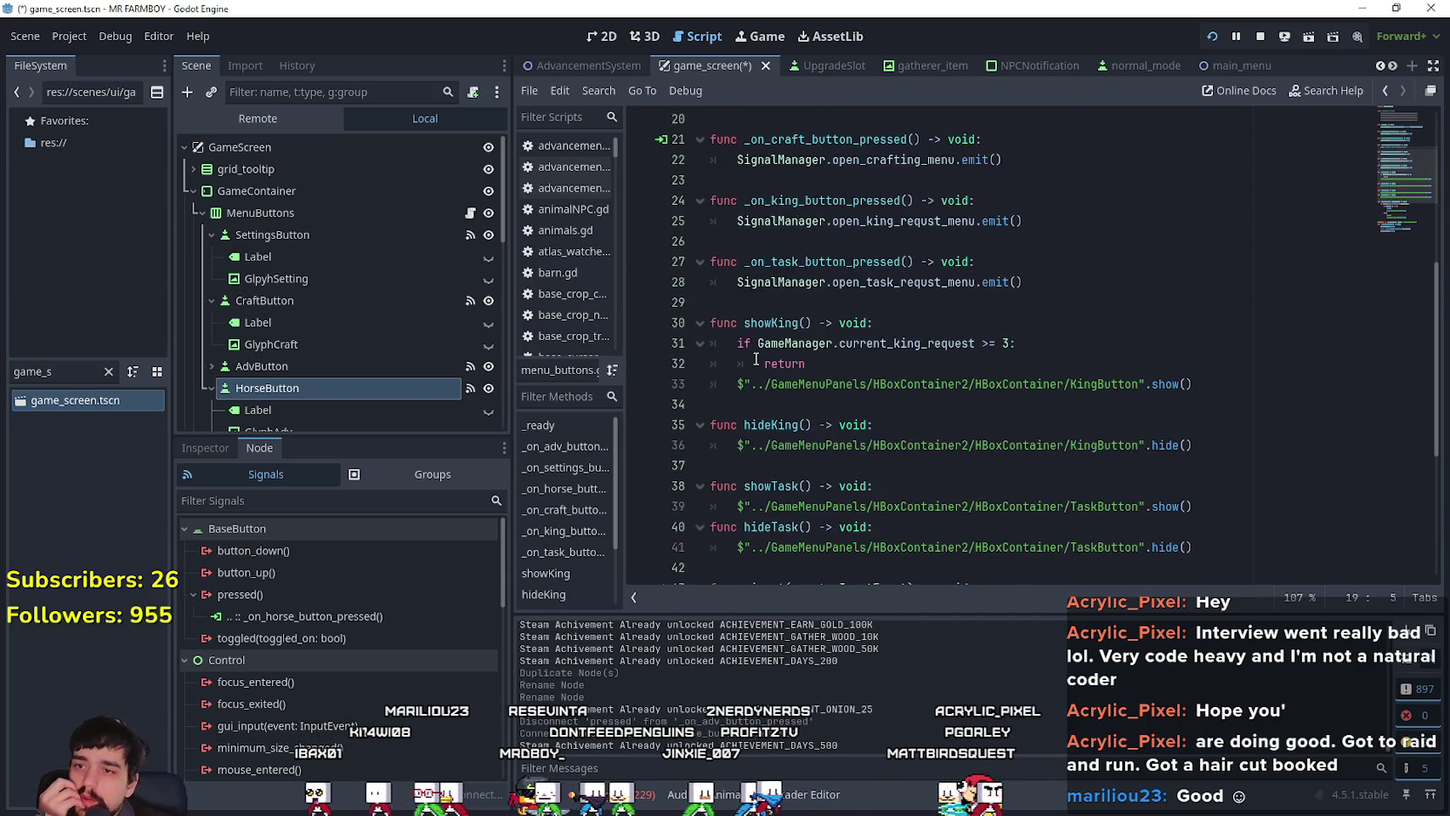
{"action": "scroll", "coordinate": [748, 363], "scroll_direction": "up", "scroll_amount": 8}
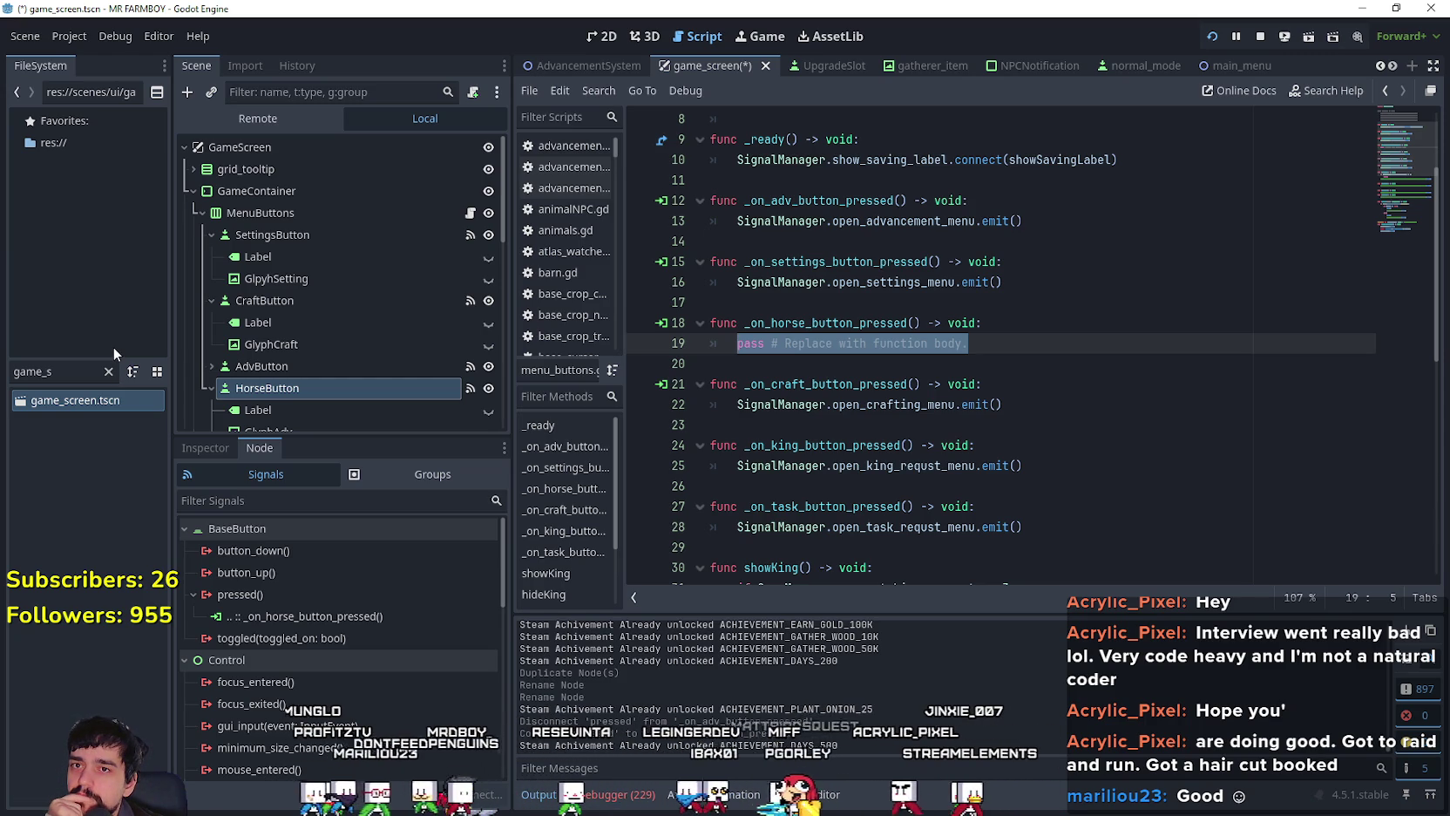
Step: Review the script's _input function and the horse handler's pass line
{"action": "scroll", "coordinate": [1001, 434], "scroll_direction": "down", "scroll_amount": 7}
{"action": "scroll", "coordinate": [1001, 433], "scroll_direction": "down", "scroll_amount": 1}
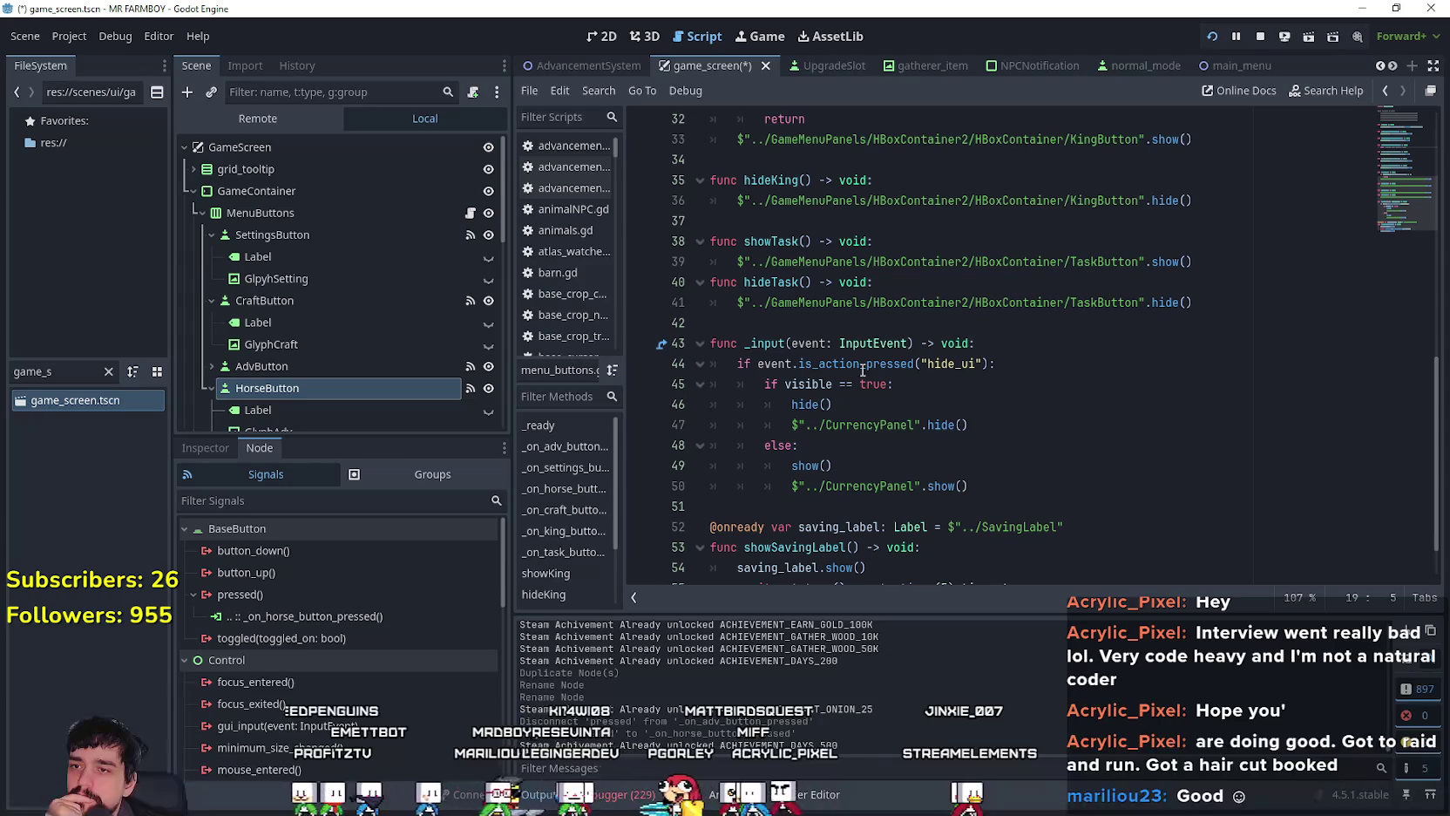
{"action": "double_click", "coordinate": [777, 346]}
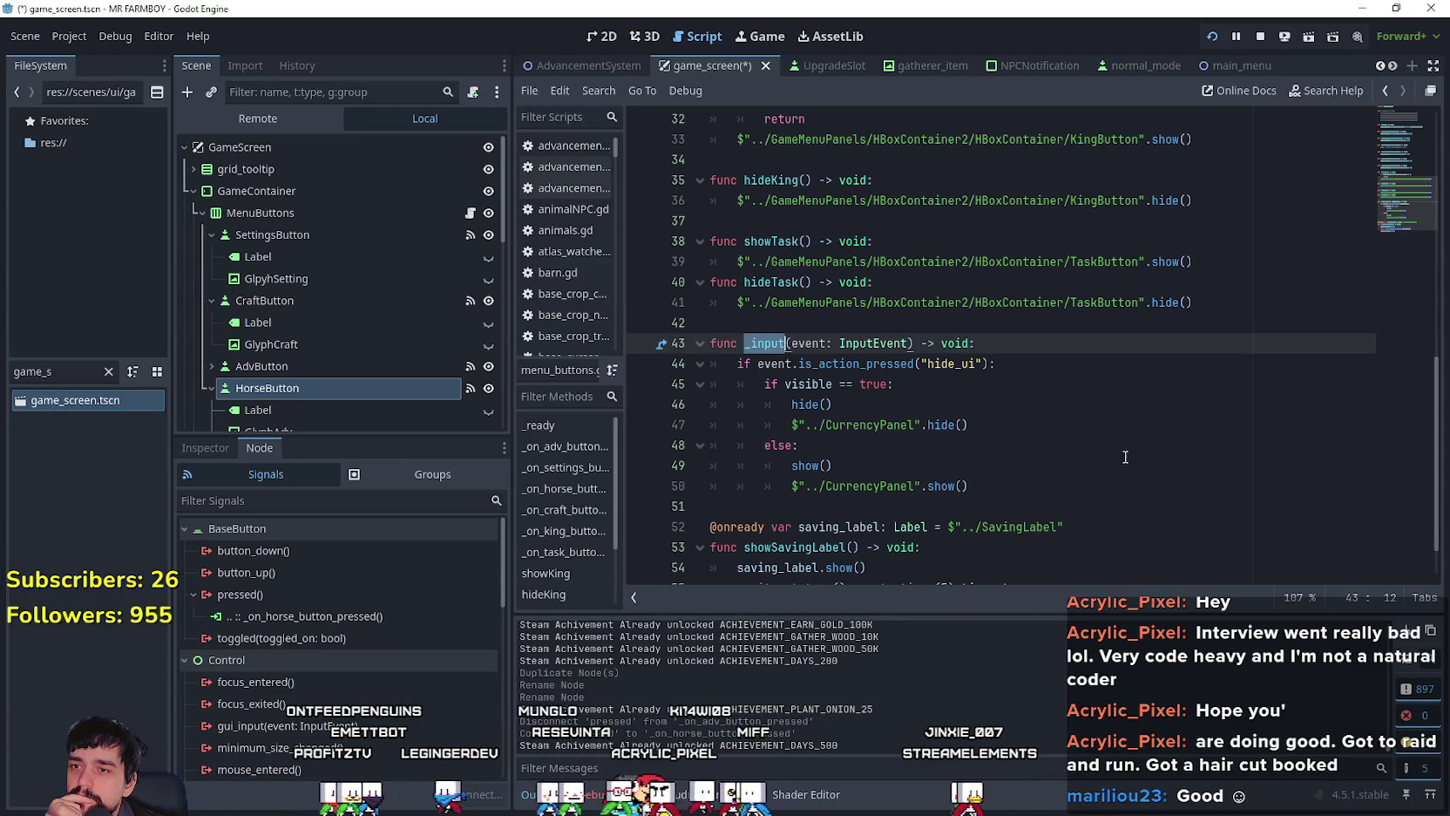
{"action": "left_click", "coordinate": [1043, 372]}
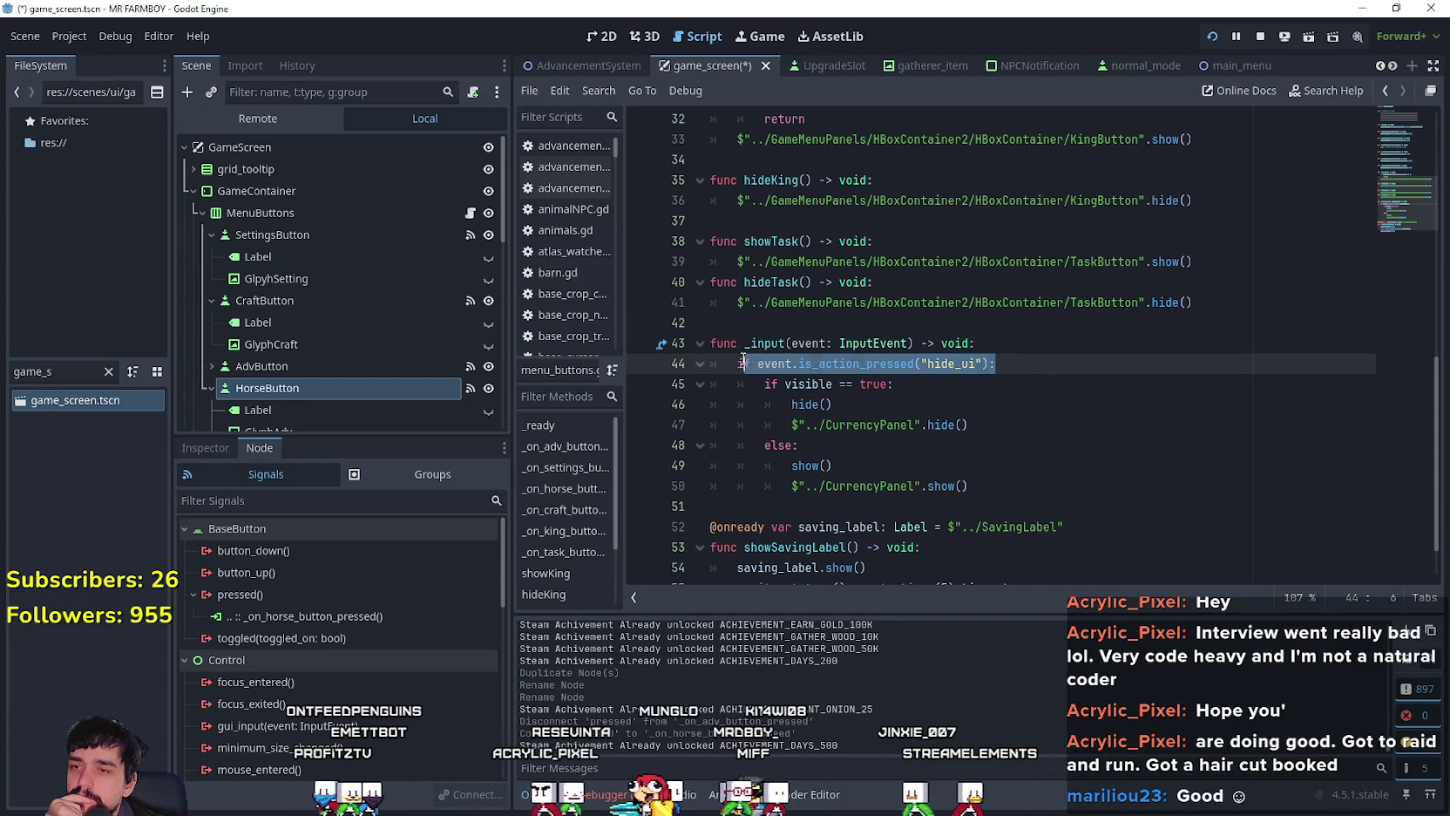
{"action": "left_click_drag", "start_coordinate": [745, 359], "coordinate": [715, 343]}
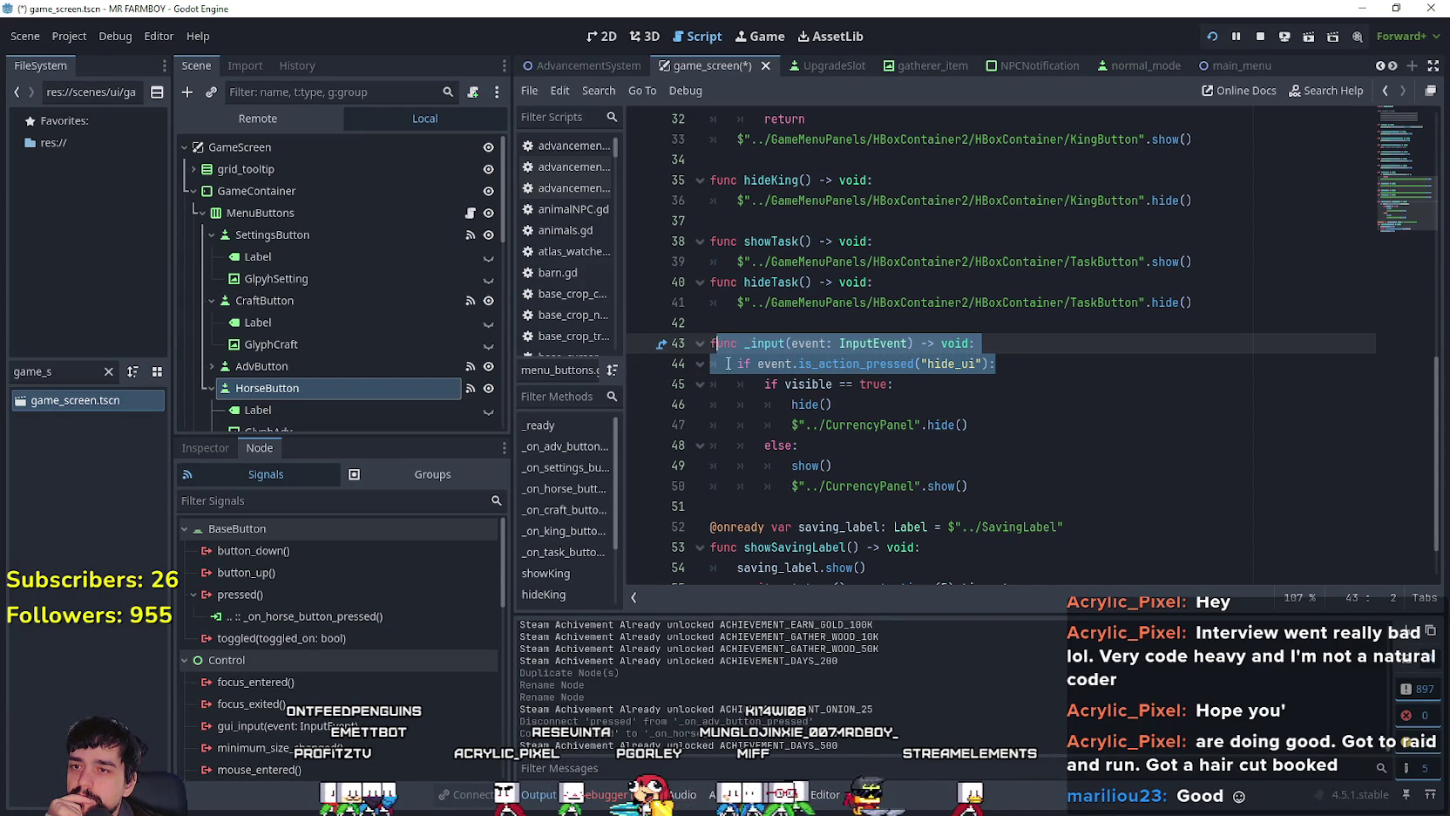
{"action": "scroll", "coordinate": [839, 435], "scroll_direction": "up", "scroll_amount": 8}
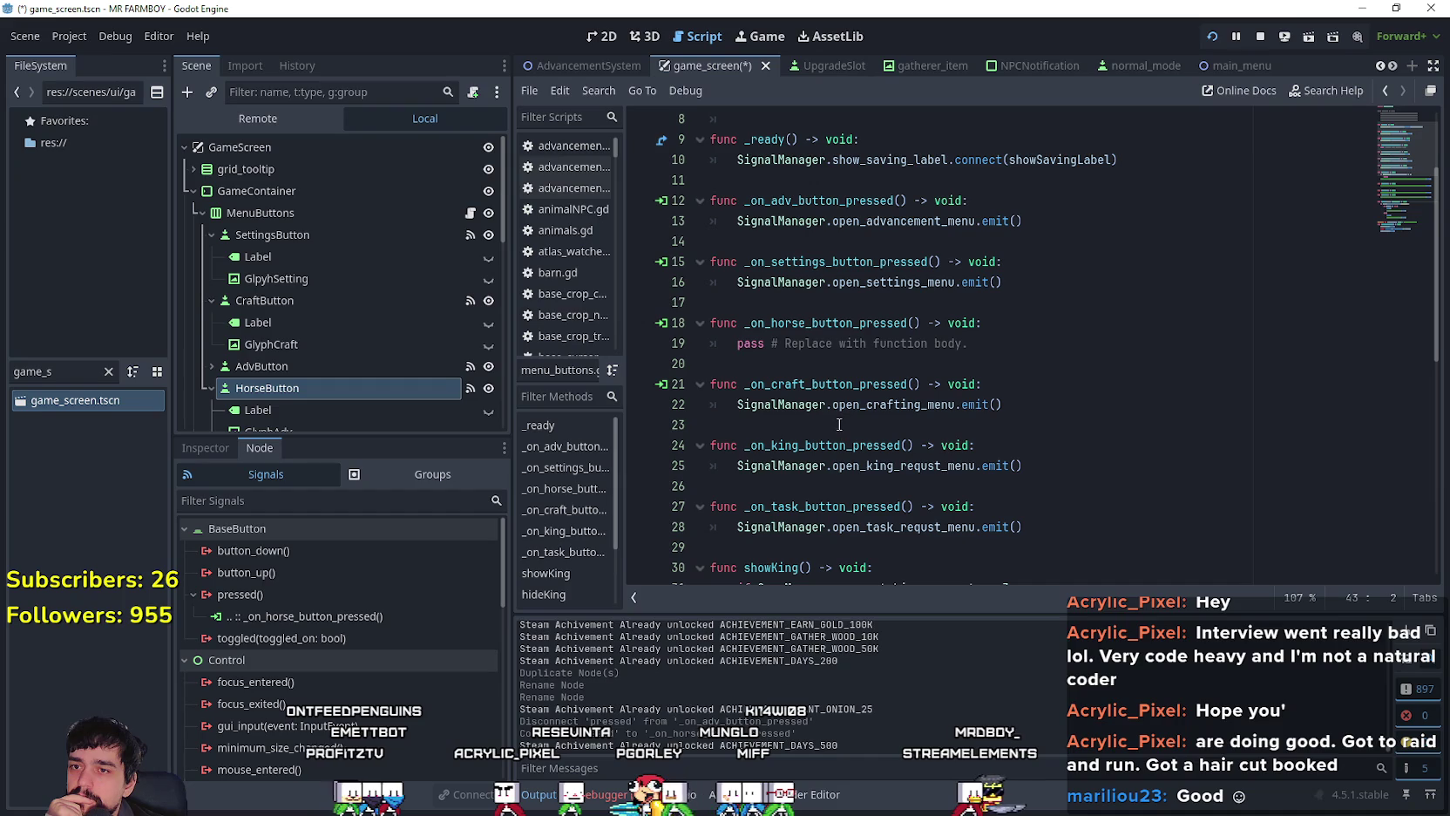
{"action": "left_click", "coordinate": [837, 424]}
{"action": "left_click_drag", "start_coordinate": [1020, 344], "coordinate": [712, 345]}
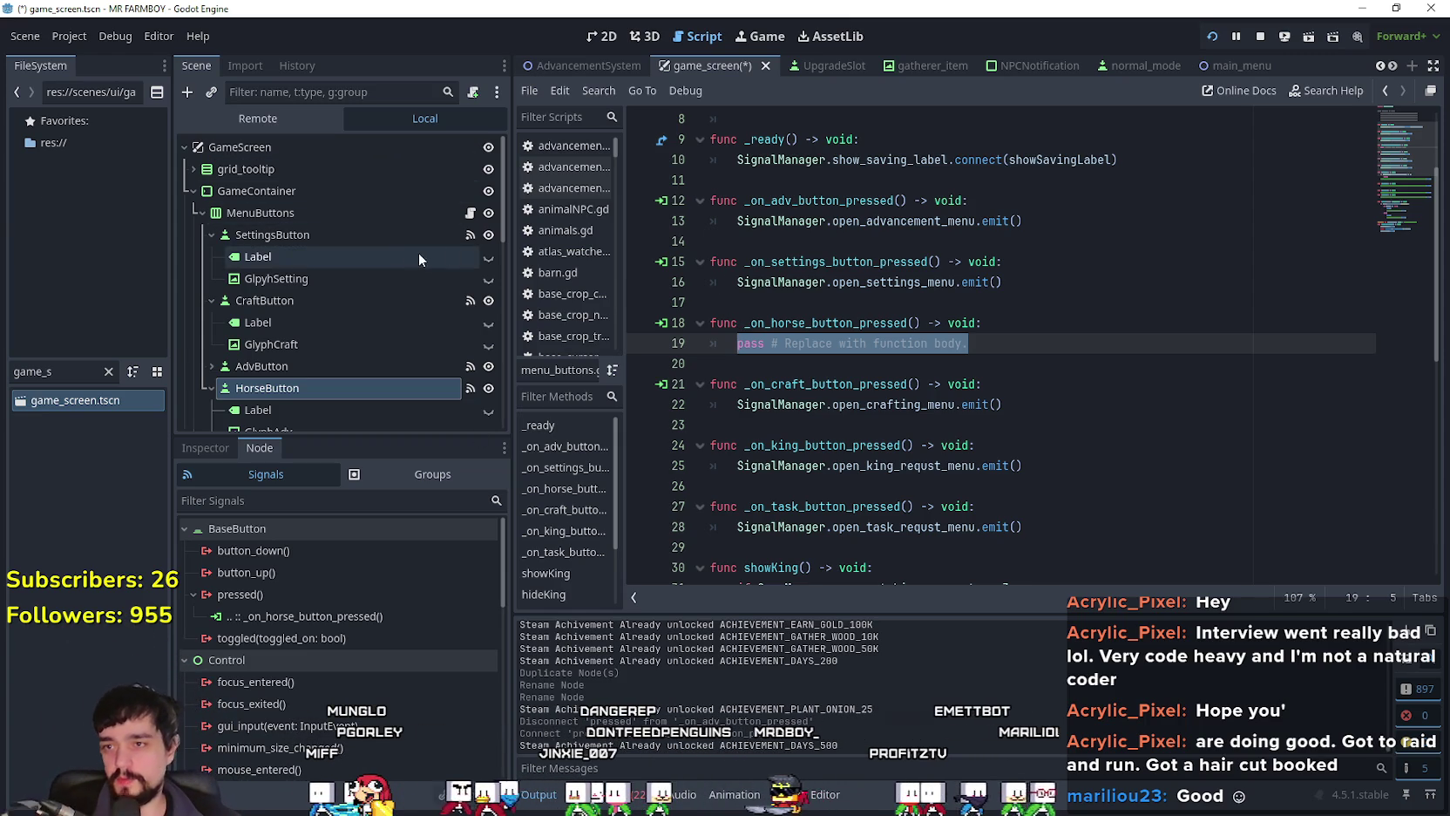
Step: Save game_screen.tscn and switch to the 2D layout
{"action": "left_click", "coordinate": [871, 282]}
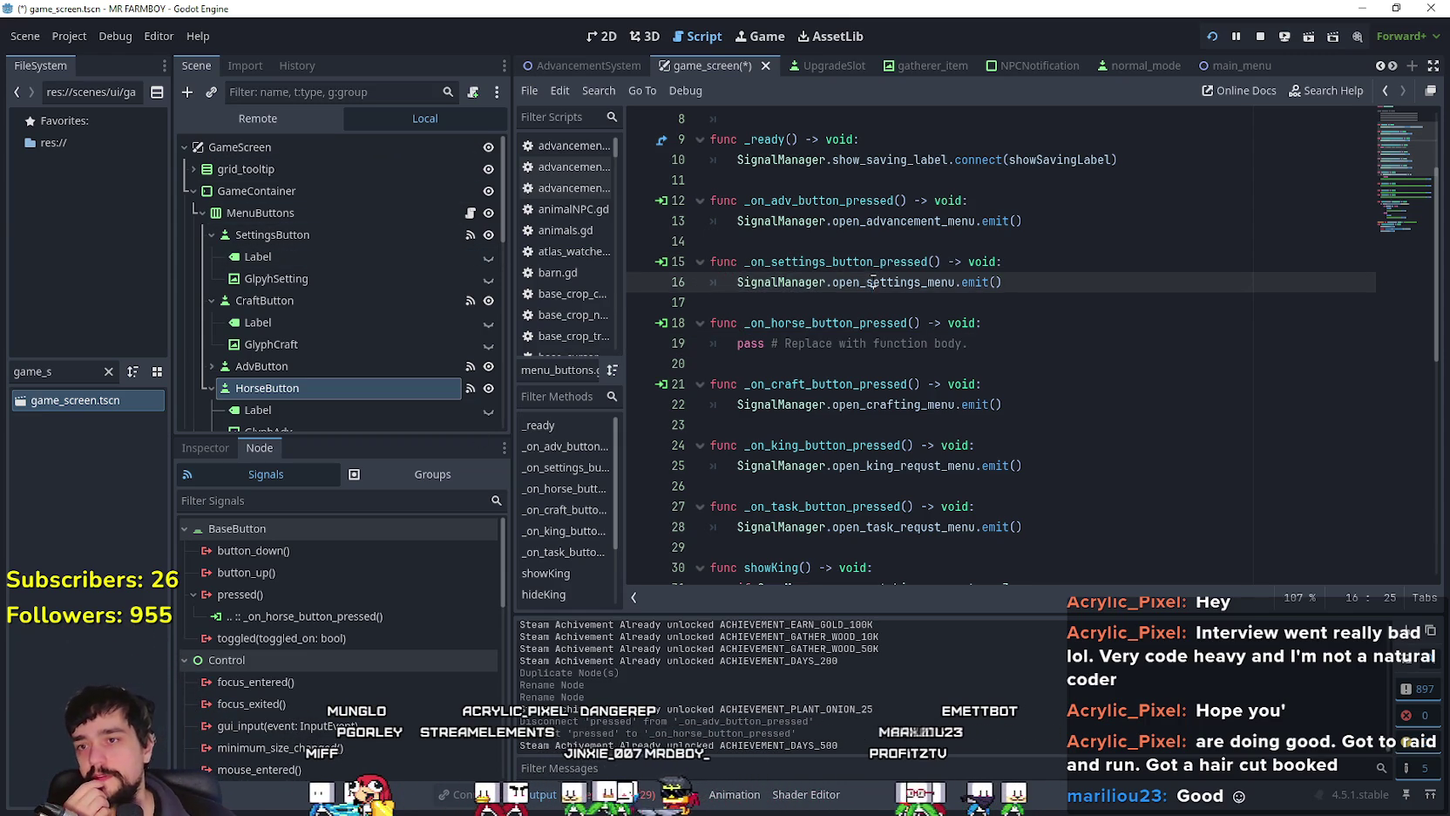
{"action": "right_click", "coordinate": [872, 282]}
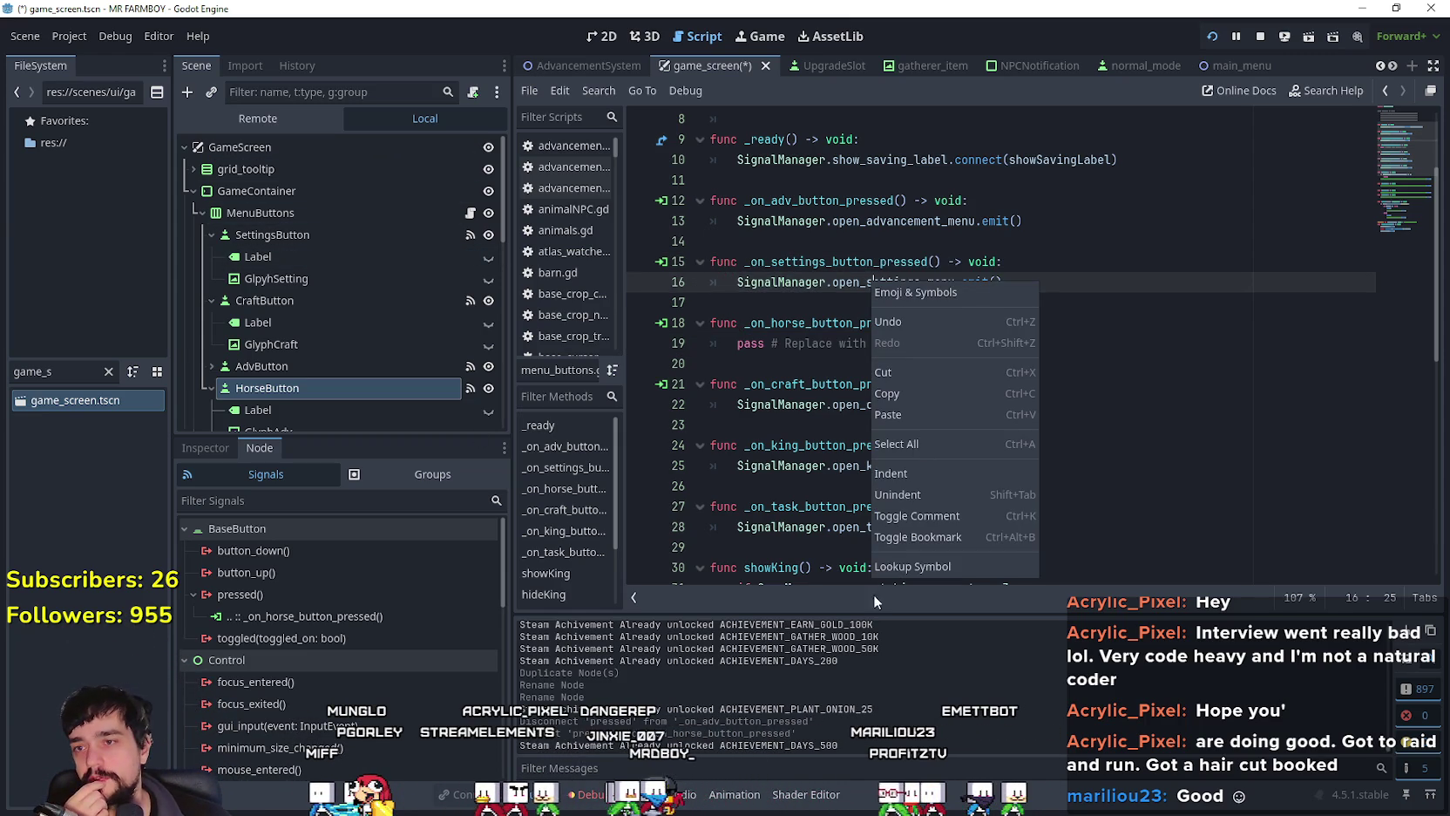
{"action": "left_click", "coordinate": [809, 494]}
{"action": "left_click", "coordinate": [808, 492]}
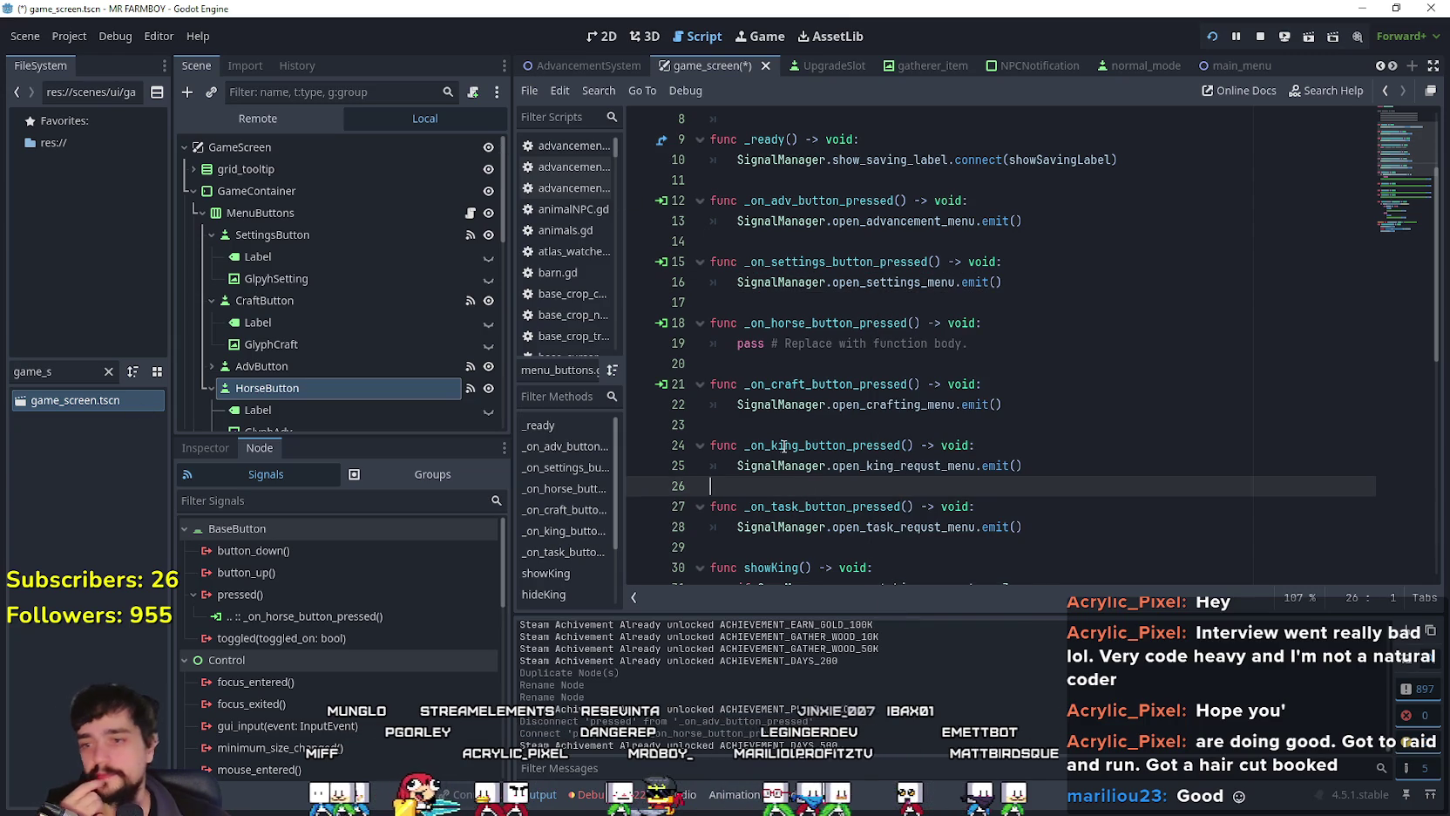
{"action": "key", "text": "ctrl+s"}
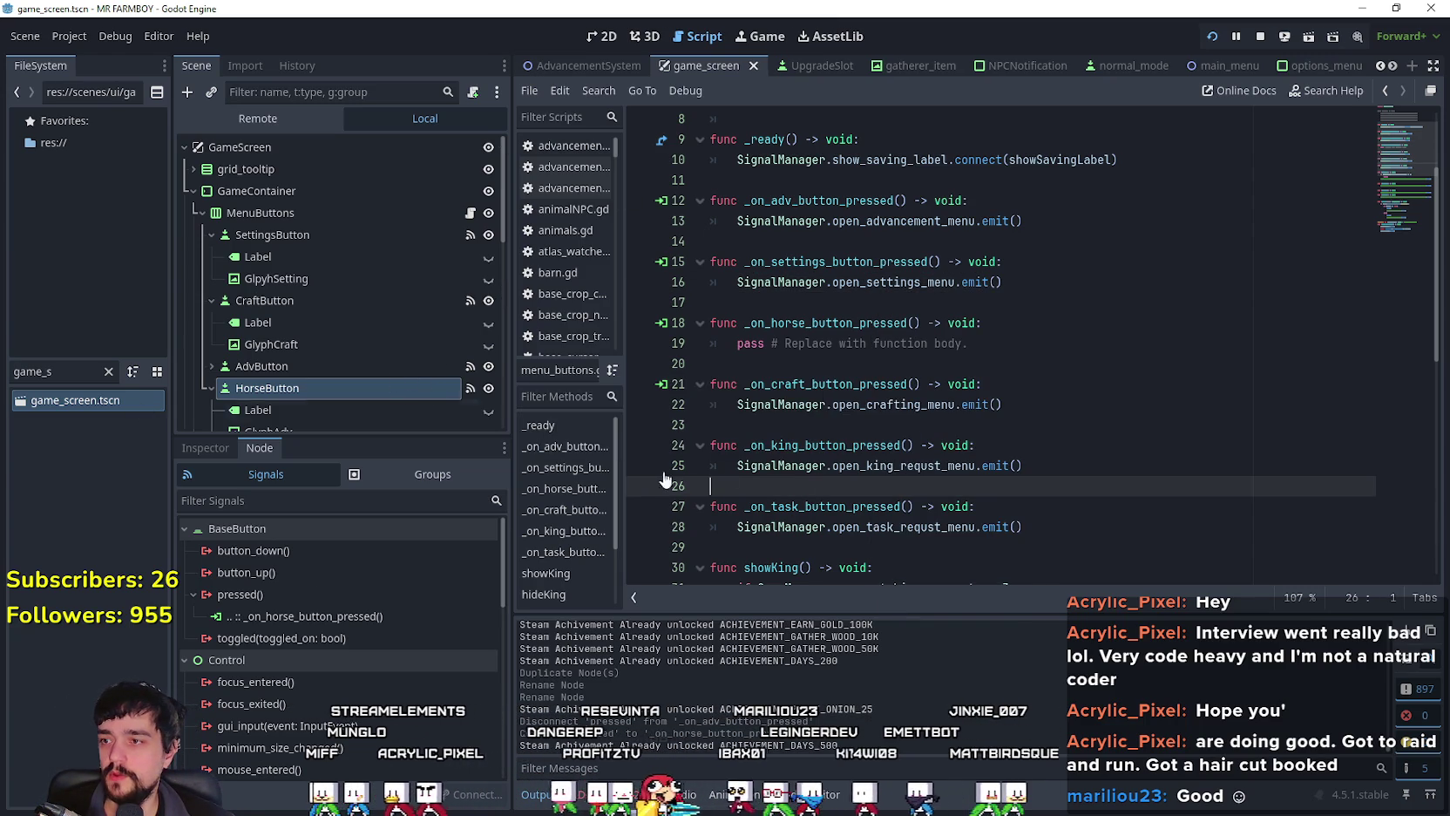
{"action": "left_click", "coordinate": [610, 44]}
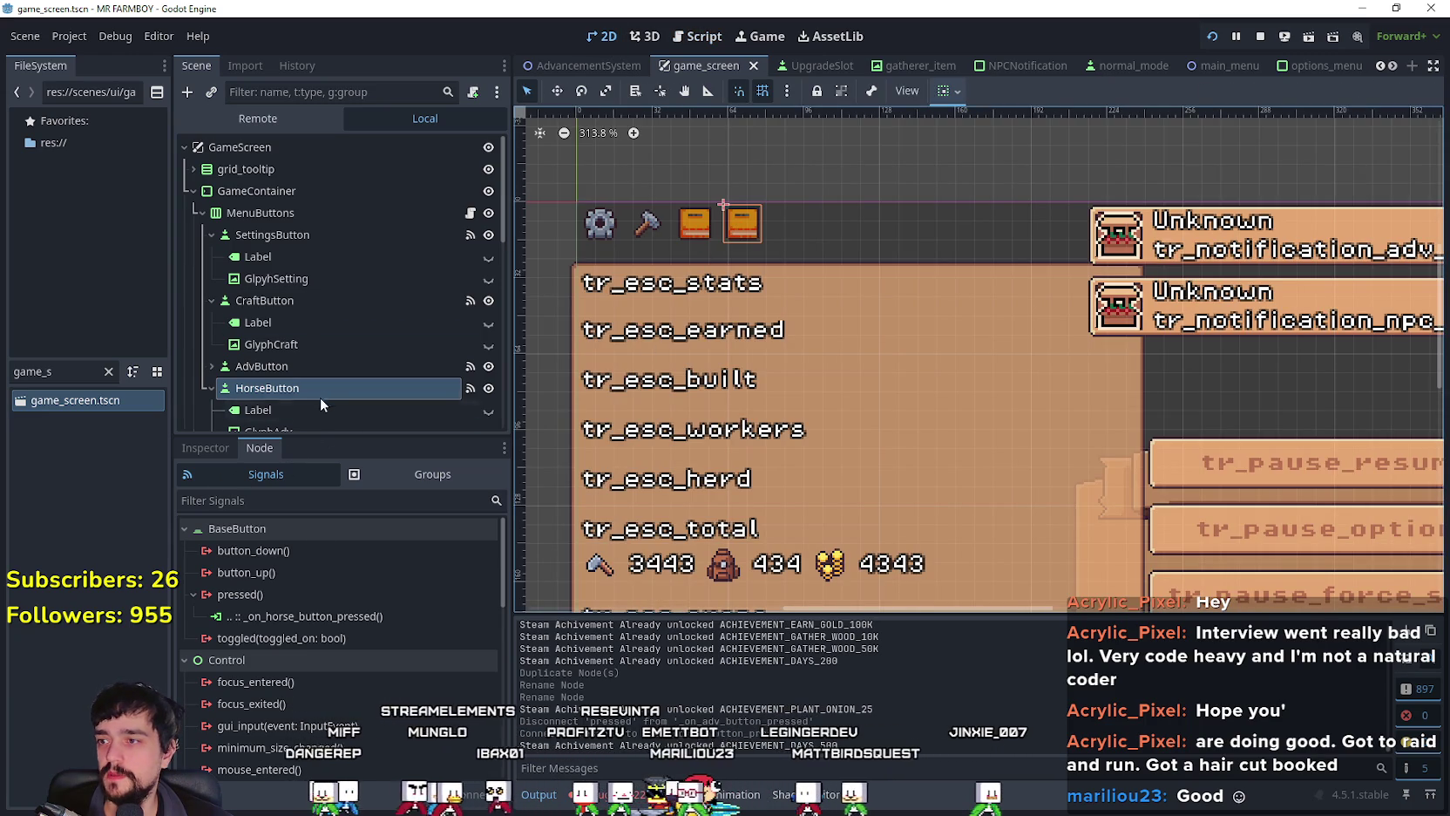
Step: Open game_ui_theme.tres in the theme editor from HorseButton's Theme properties
{"action": "left_click", "coordinate": [213, 448]}
{"action": "scroll", "coordinate": [325, 711], "scroll_direction": "down", "scroll_amount": 5}
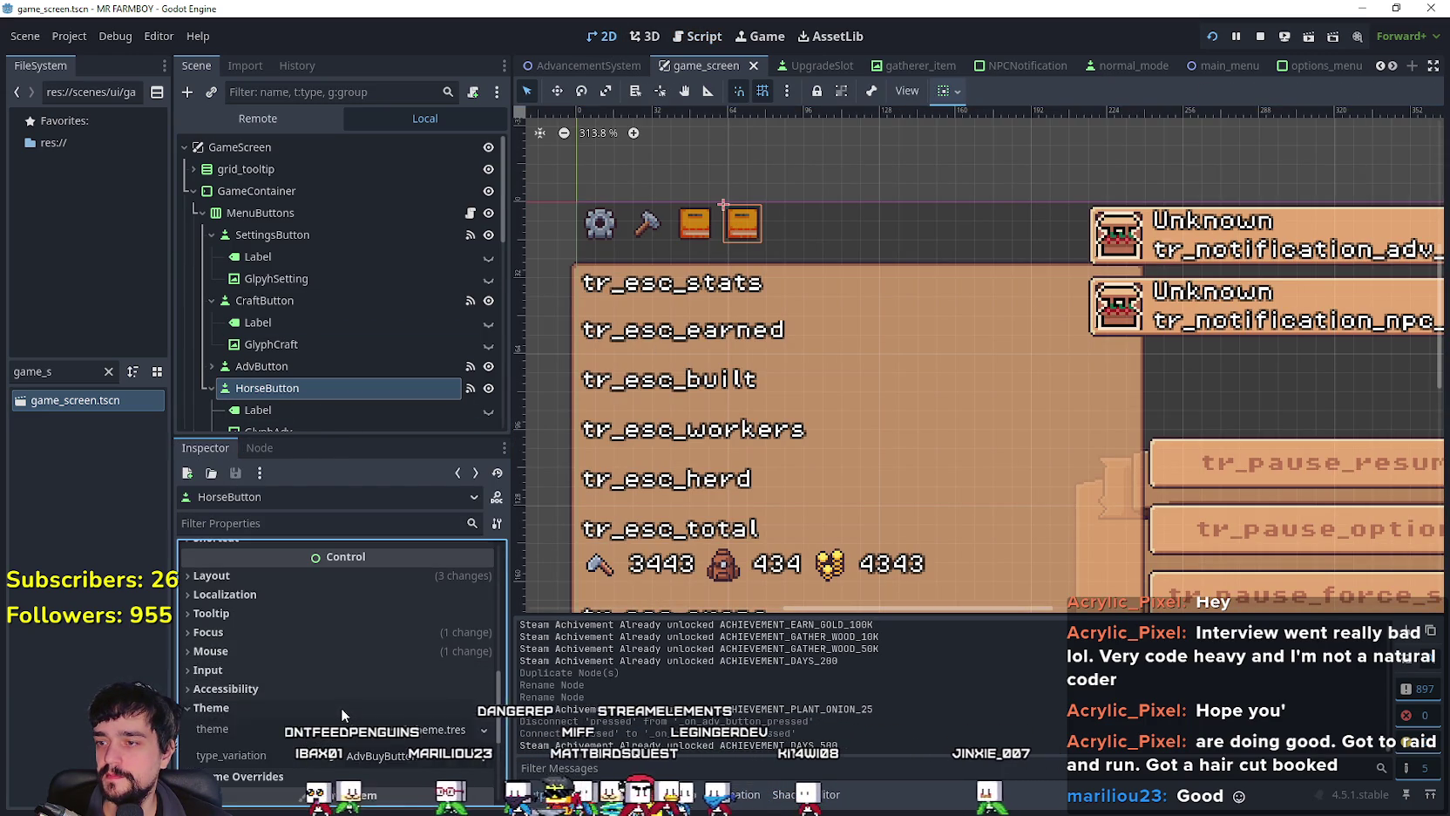
{"action": "left_click", "coordinate": [340, 707]}
{"action": "scroll", "coordinate": [349, 701], "scroll_direction": "down", "scroll_amount": 3}
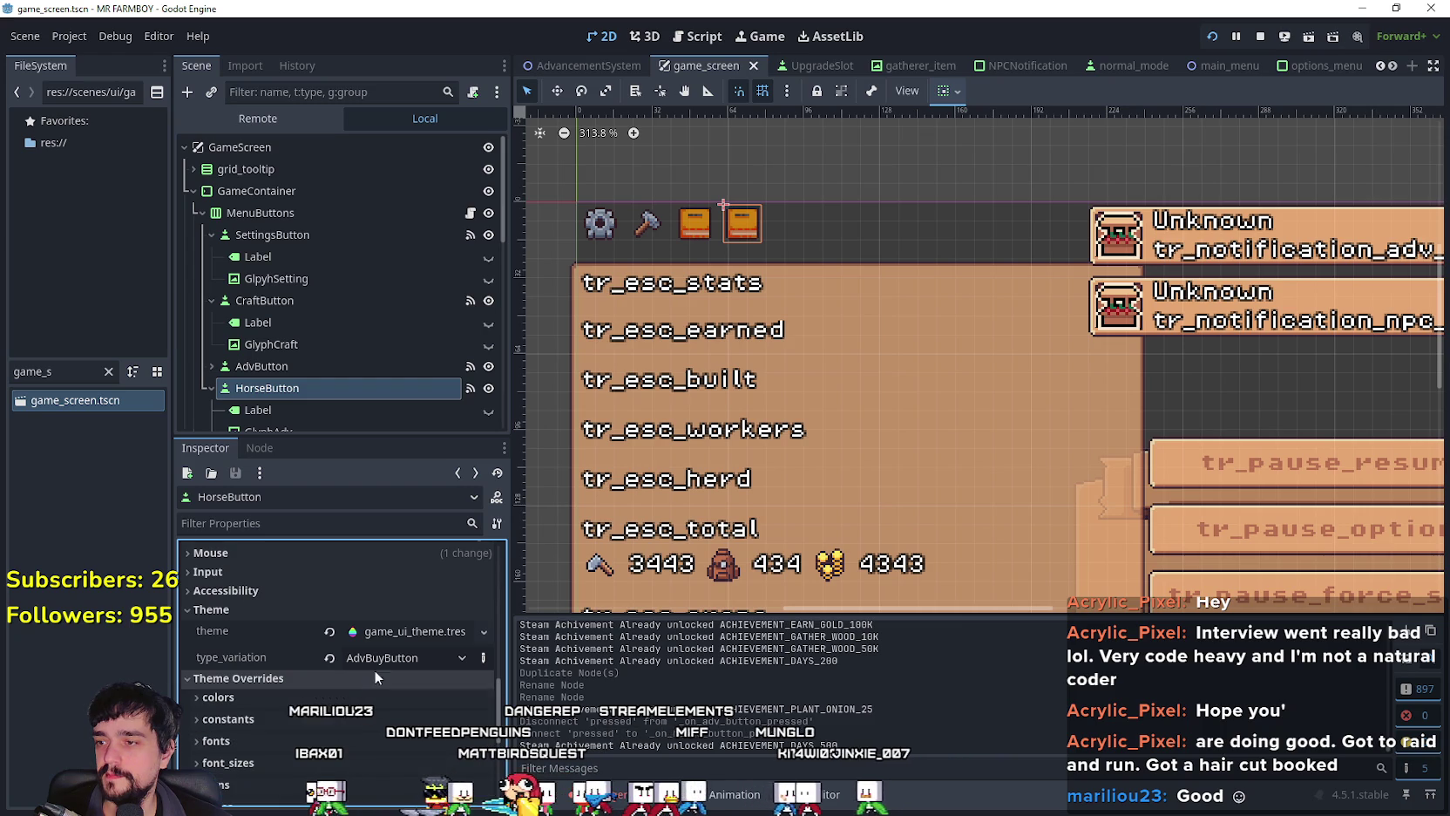
{"action": "left_click", "coordinate": [412, 629]}
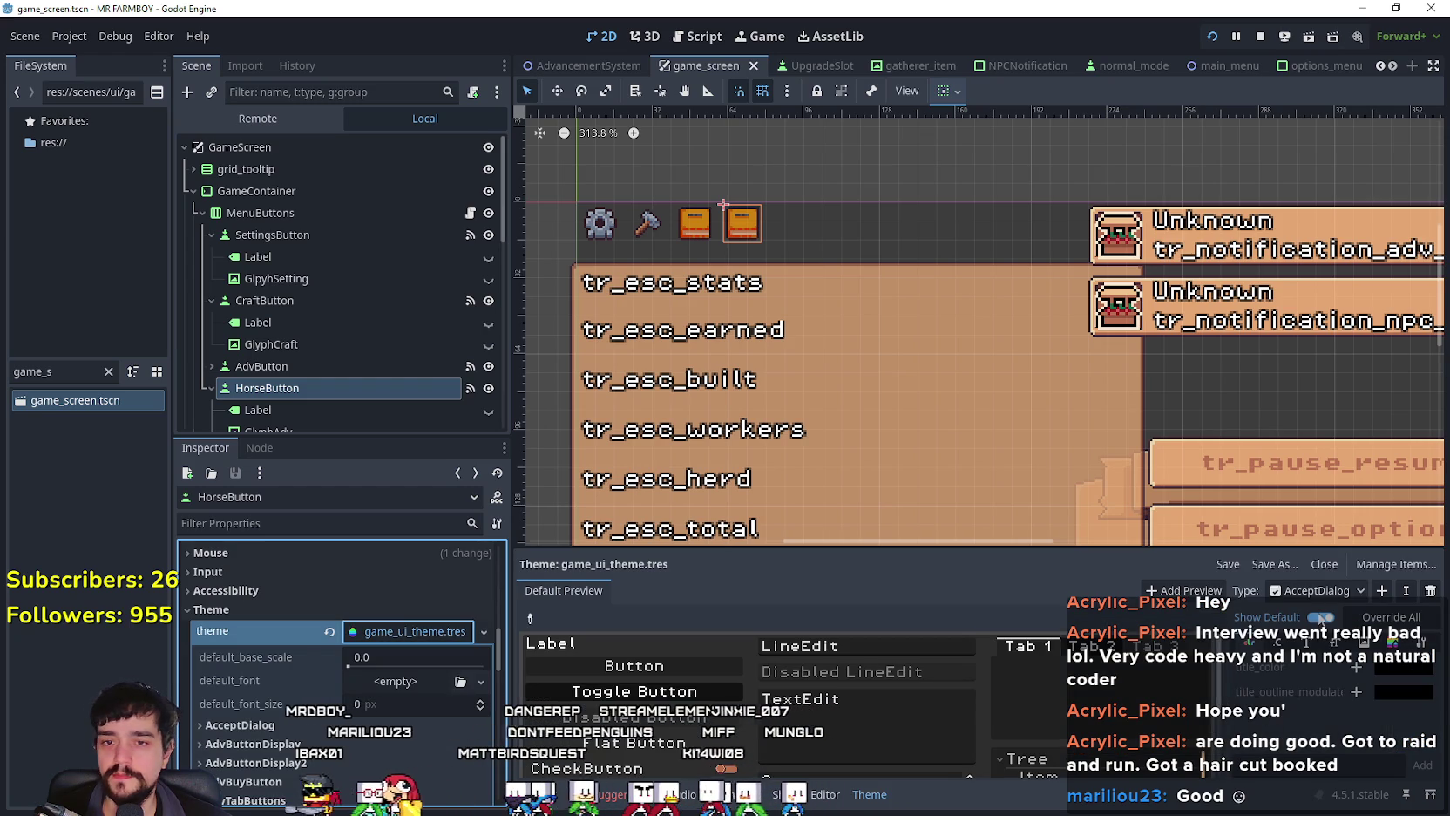
Step: Inspect the AdvBuyButton type's normal and hover pressed styleboxes and its colours
{"action": "left_click", "coordinate": [1347, 593]}
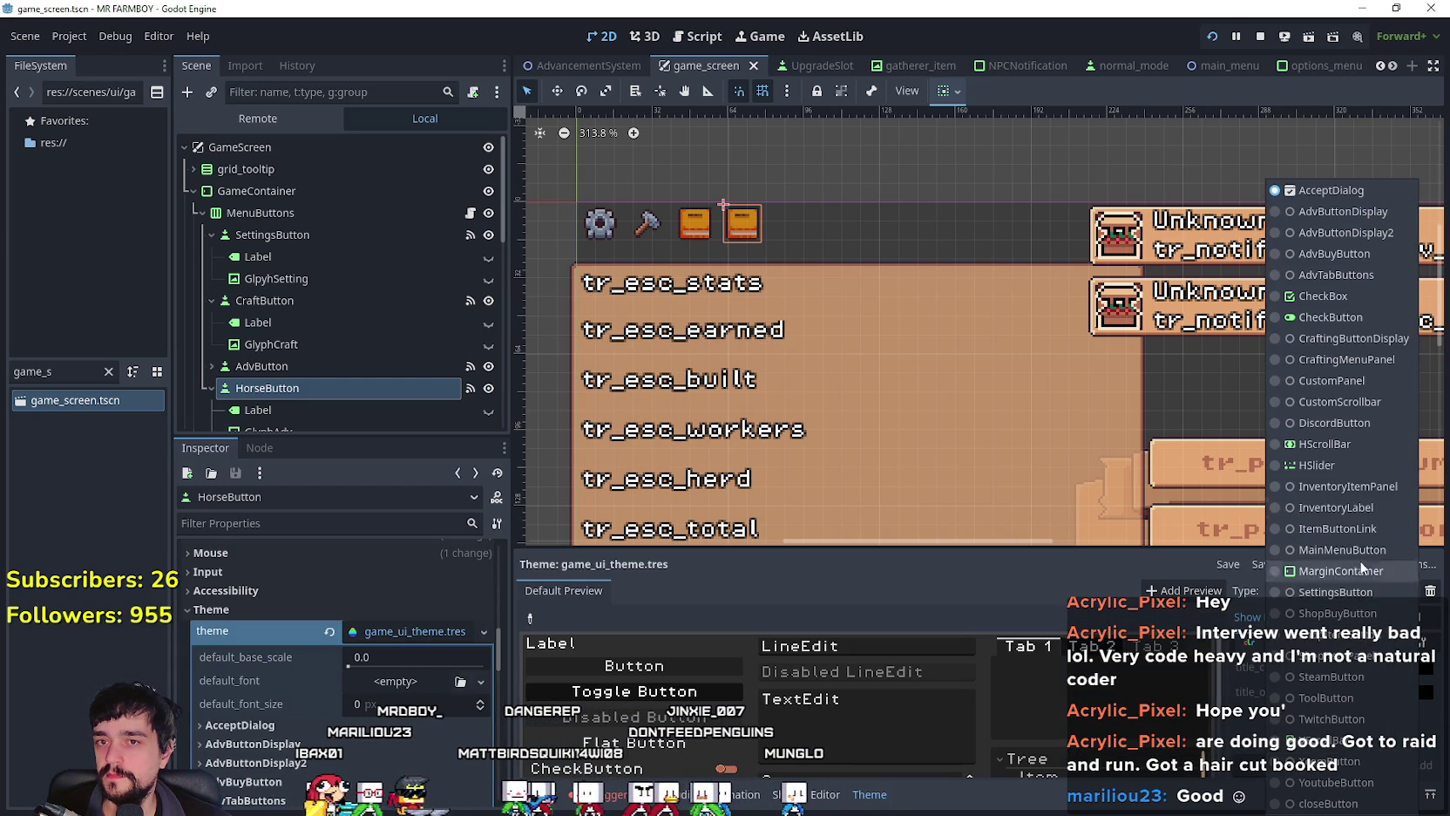
{"action": "left_click", "coordinate": [1351, 254]}
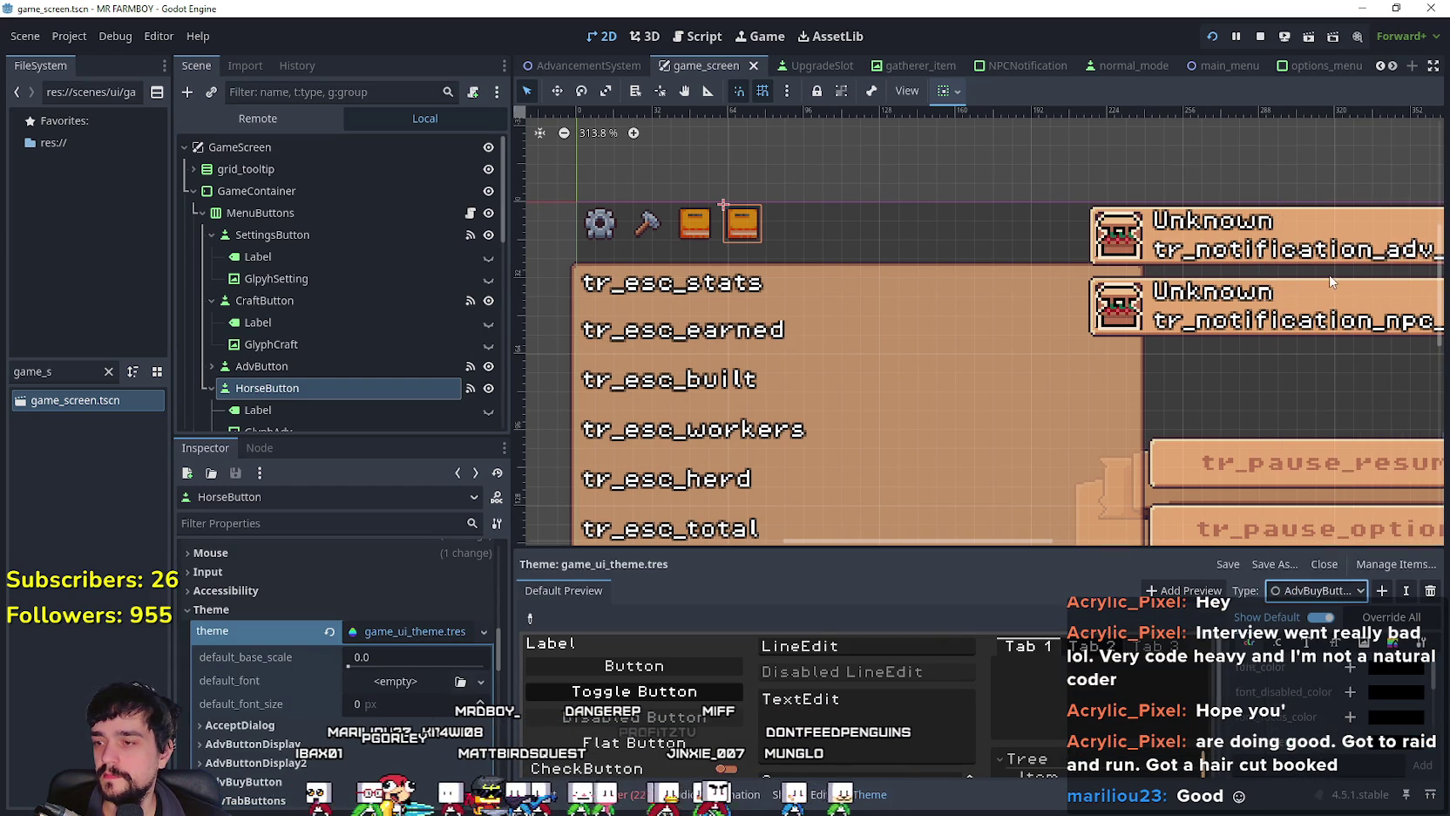
{"action": "left_click", "coordinate": [1392, 643]}
{"action": "left_click", "coordinate": [1377, 712]}
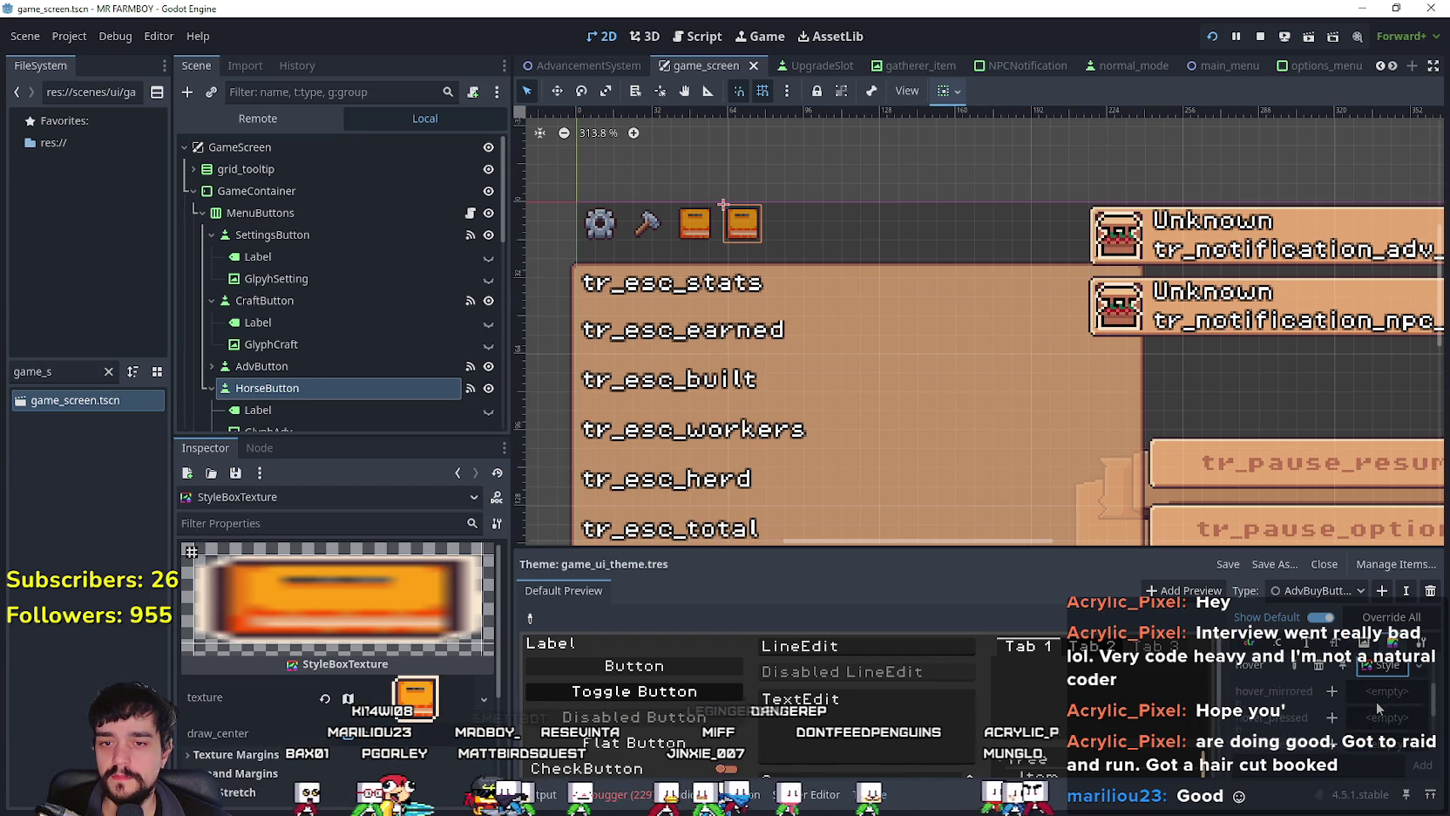
{"action": "scroll", "coordinate": [1377, 700], "scroll_direction": "down", "scroll_amount": 3}
{"action": "scroll", "coordinate": [1374, 698], "scroll_direction": "down", "scroll_amount": 2}
{"action": "left_click", "coordinate": [1381, 688]}
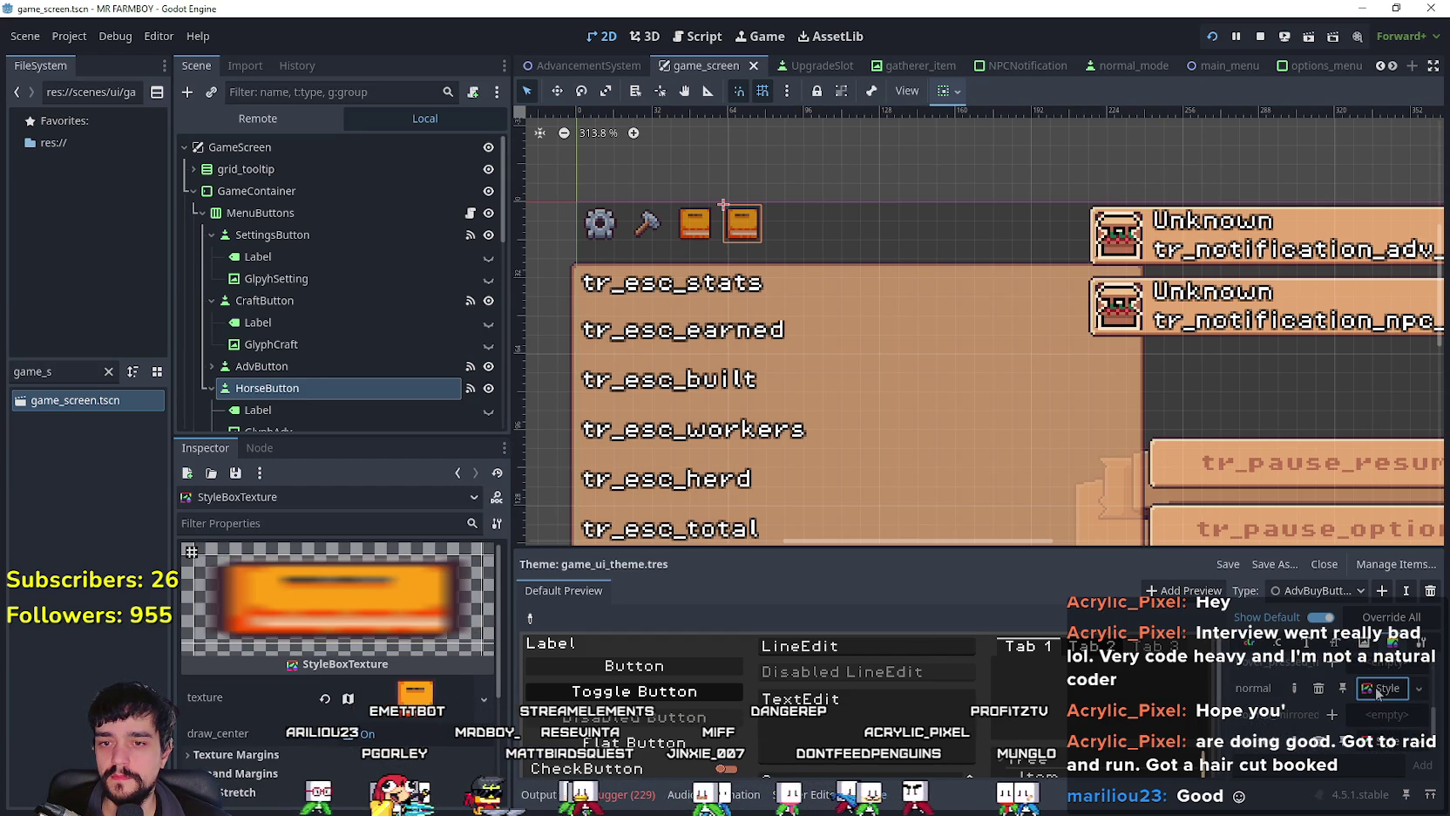
{"action": "scroll", "coordinate": [1377, 697], "scroll_direction": "up", "scroll_amount": 1}
{"action": "left_click", "coordinate": [1381, 715]}
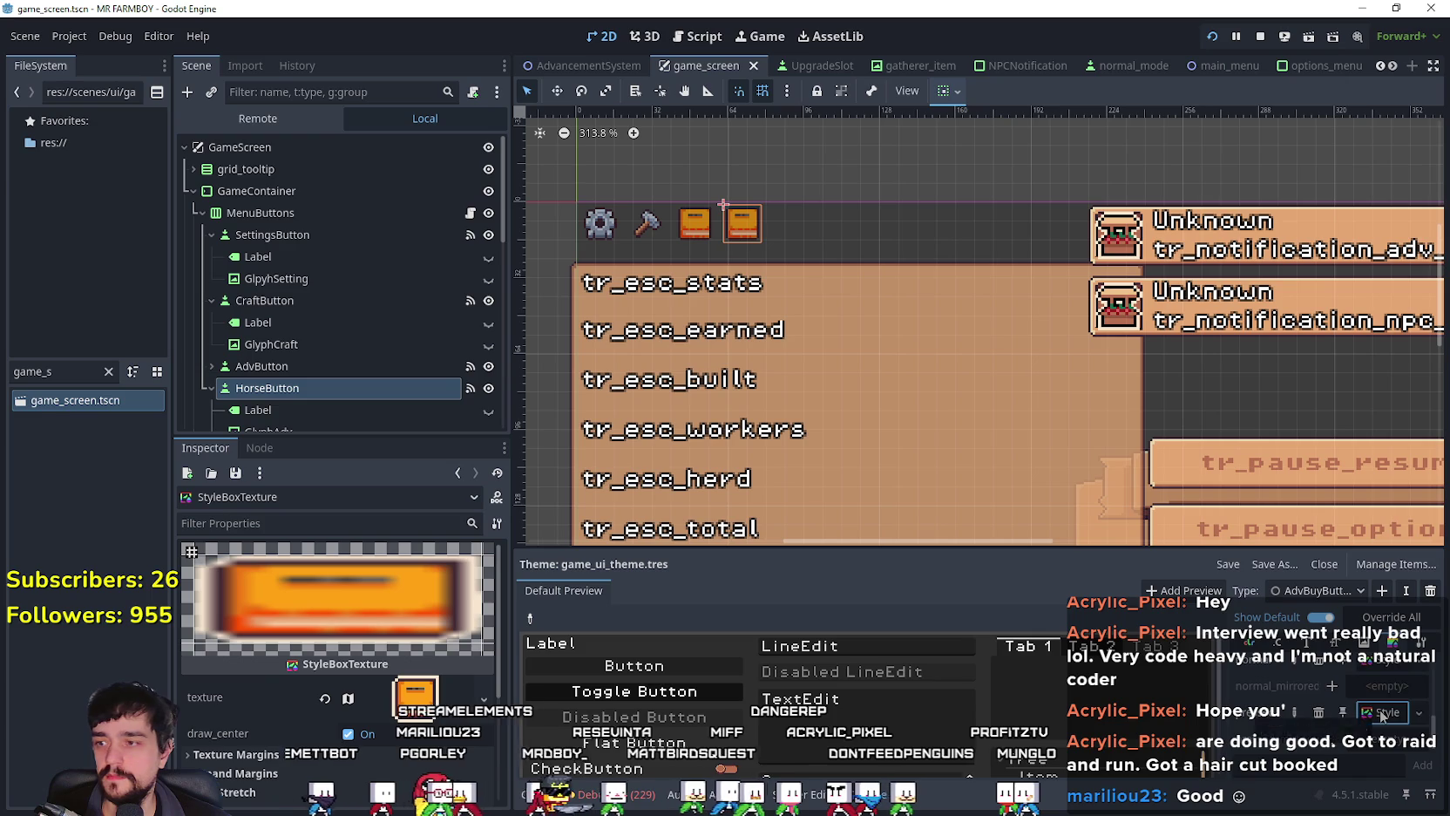
{"action": "scroll", "coordinate": [1377, 702], "scroll_direction": "up", "scroll_amount": 2}
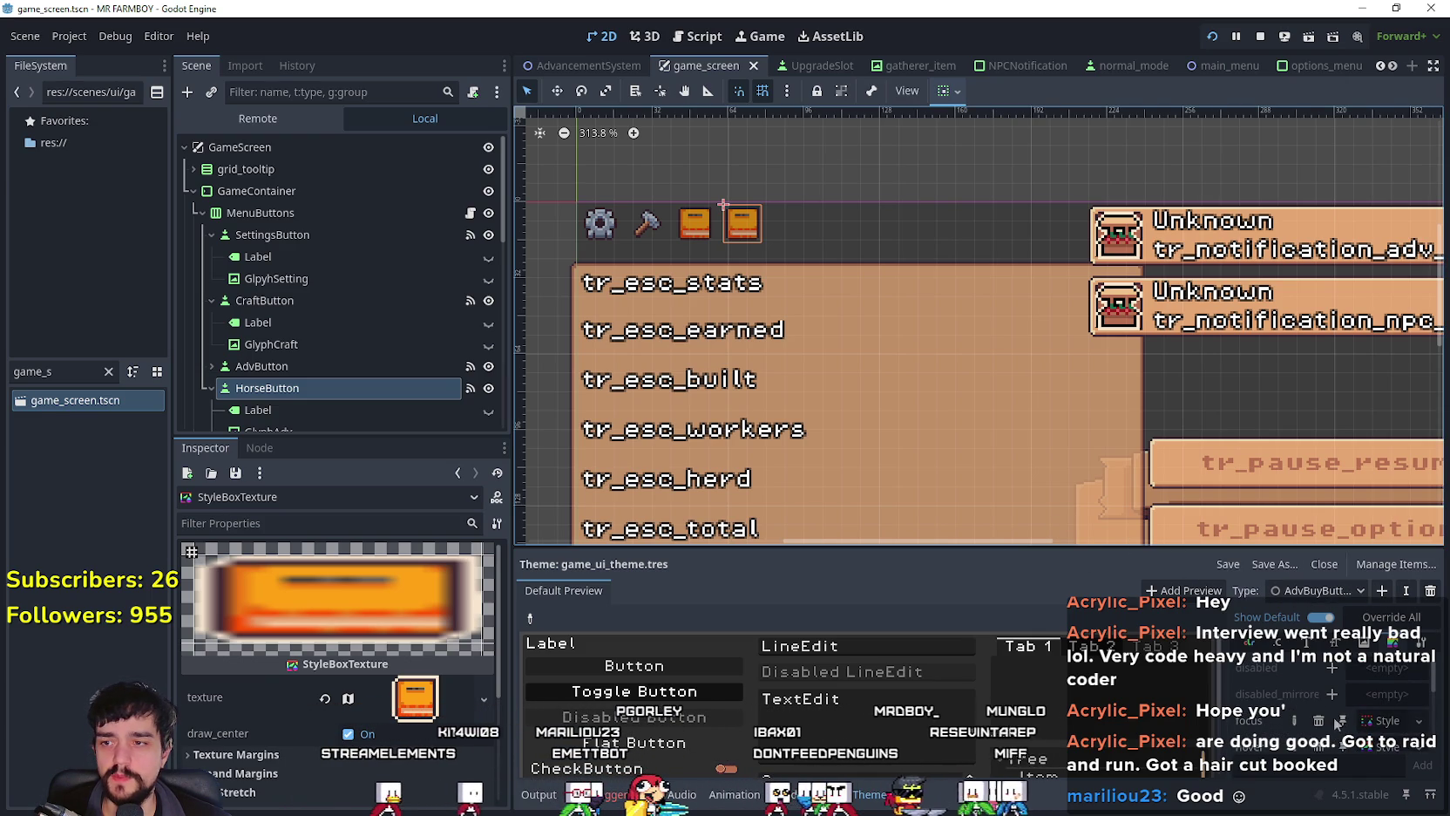
{"action": "scroll", "coordinate": [1377, 697], "scroll_direction": "down", "scroll_amount": 2}
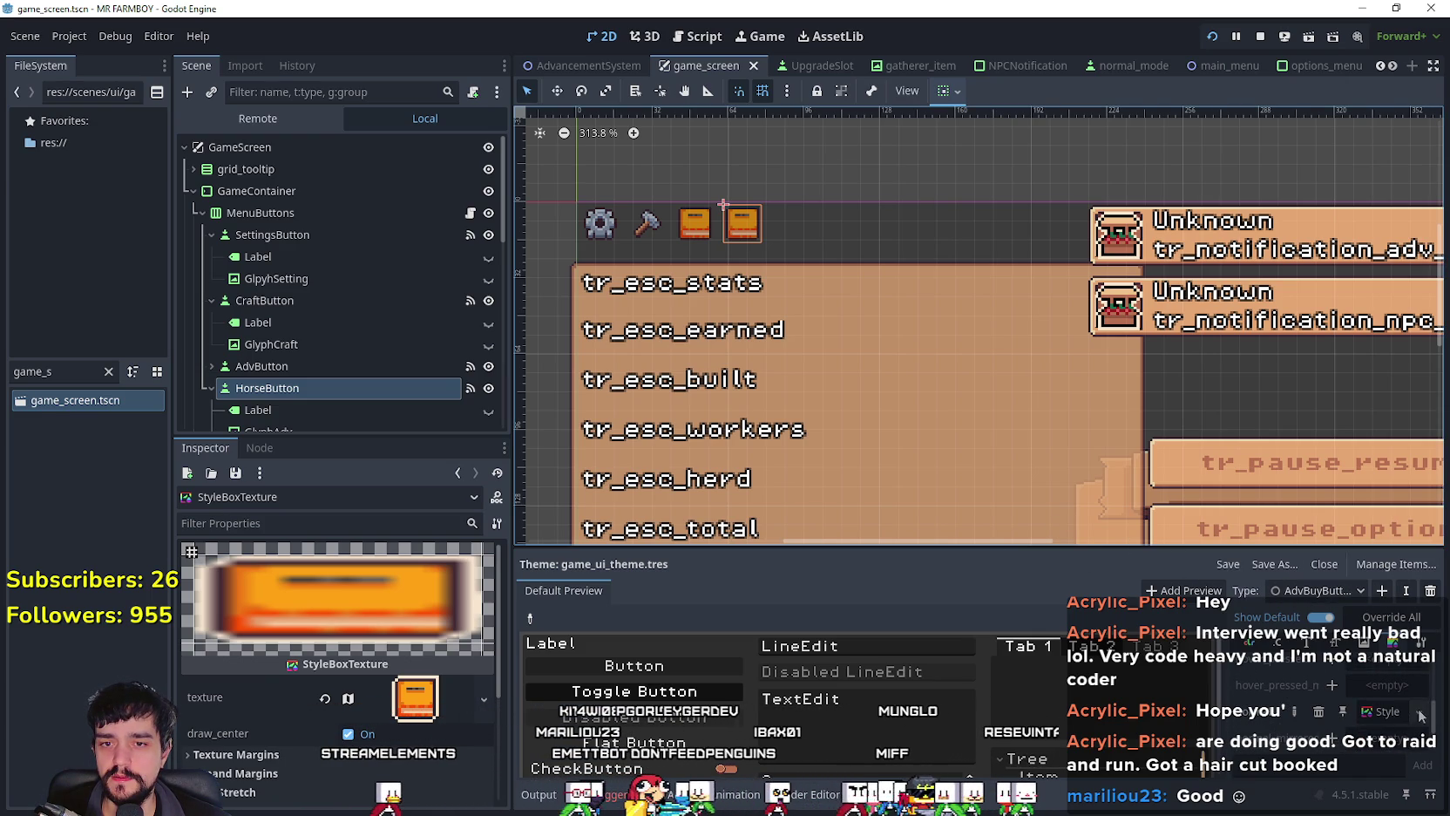
{"action": "scroll", "coordinate": [1432, 707], "scroll_direction": "down", "scroll_amount": 1}
{"action": "scroll", "coordinate": [1391, 697], "scroll_direction": "up", "scroll_amount": 5}
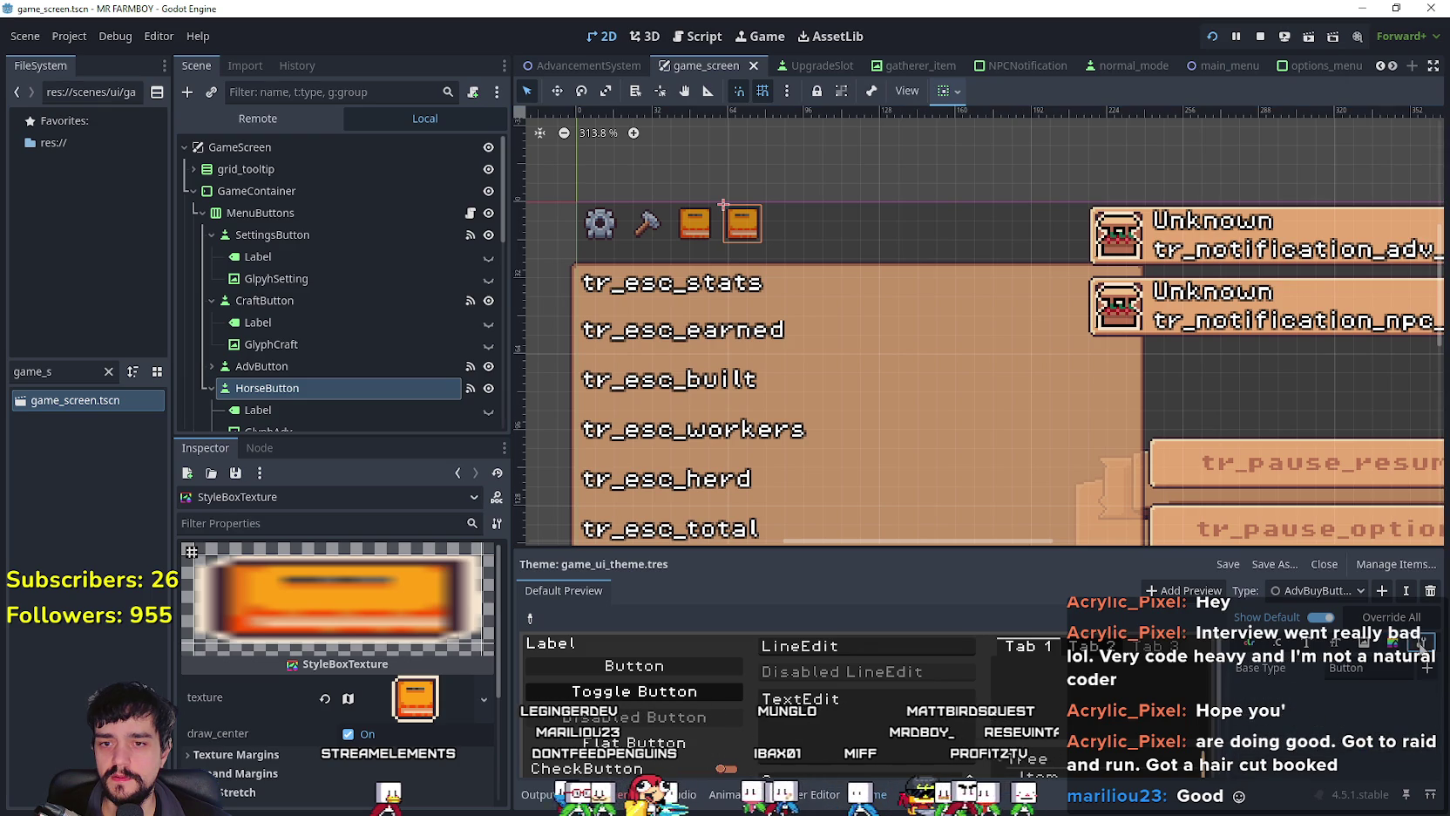
{"action": "left_click", "coordinate": [1262, 642]}
Step: Begin adding a new item type to the theme
{"action": "left_click", "coordinate": [1308, 597]}
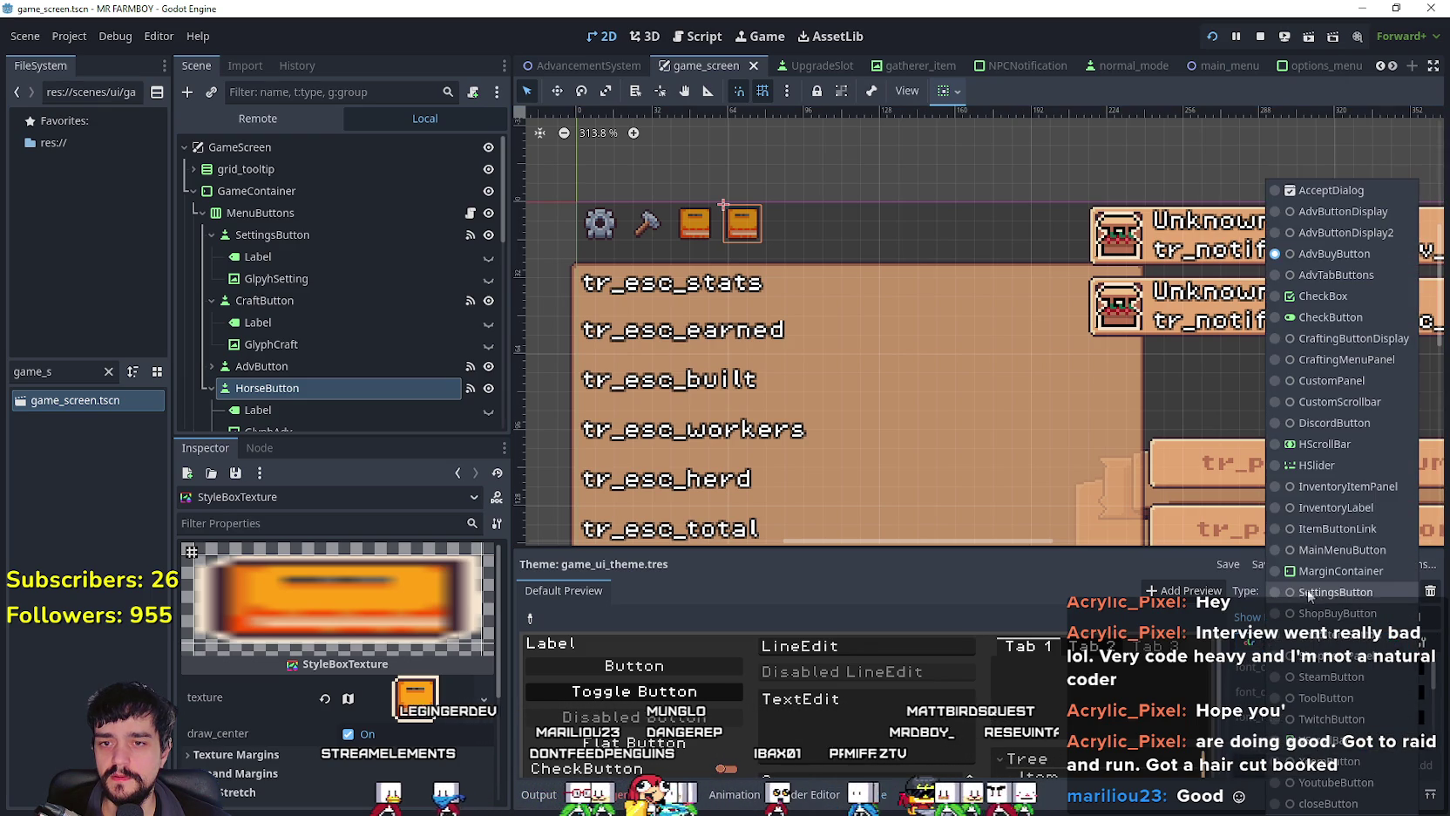
{"action": "left_click", "coordinate": [1190, 565]}
{"action": "left_click", "coordinate": [1381, 590]}
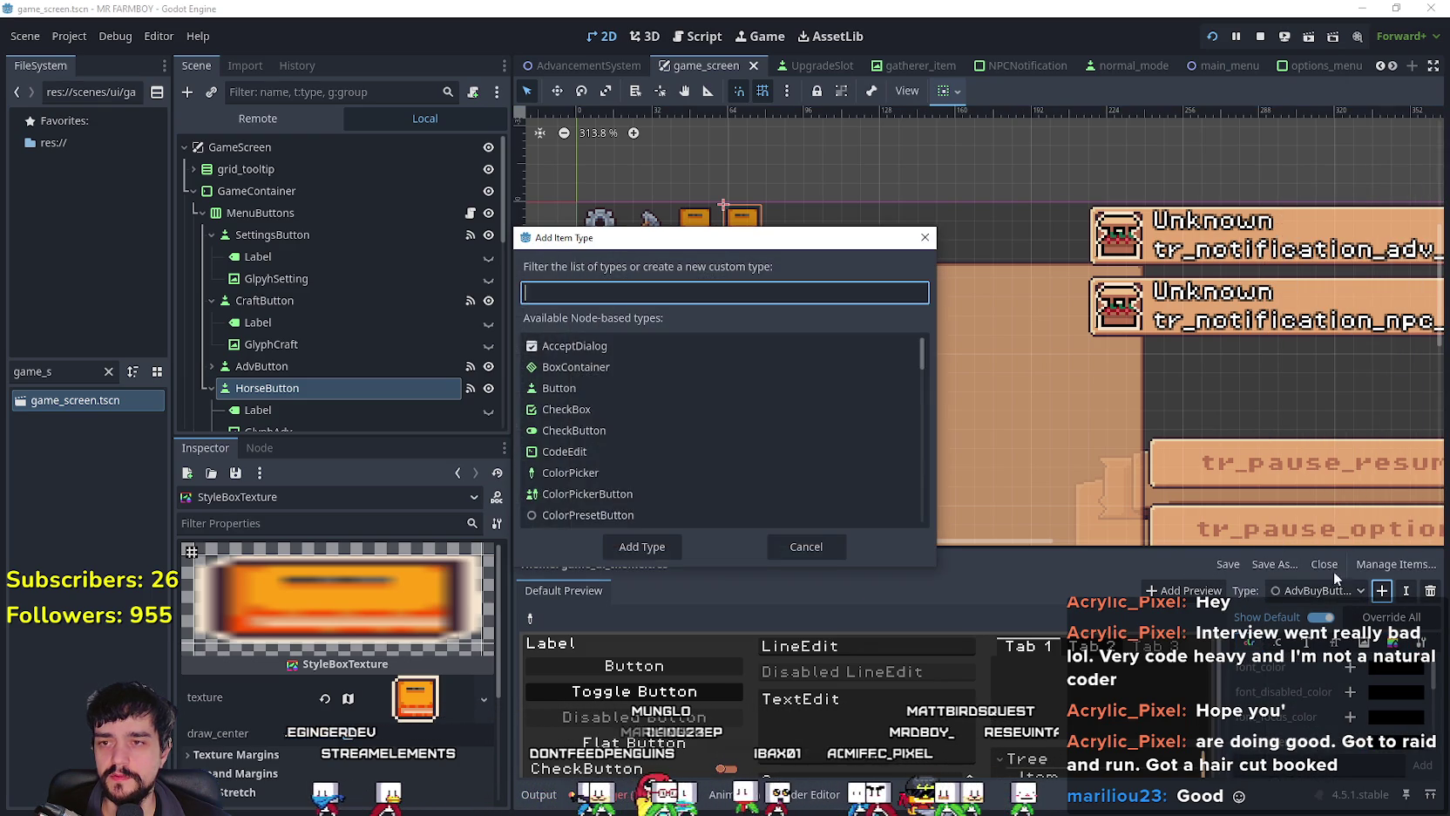
Step: Add the FlatButton type to the theme
{"action": "type", "text": "button"}
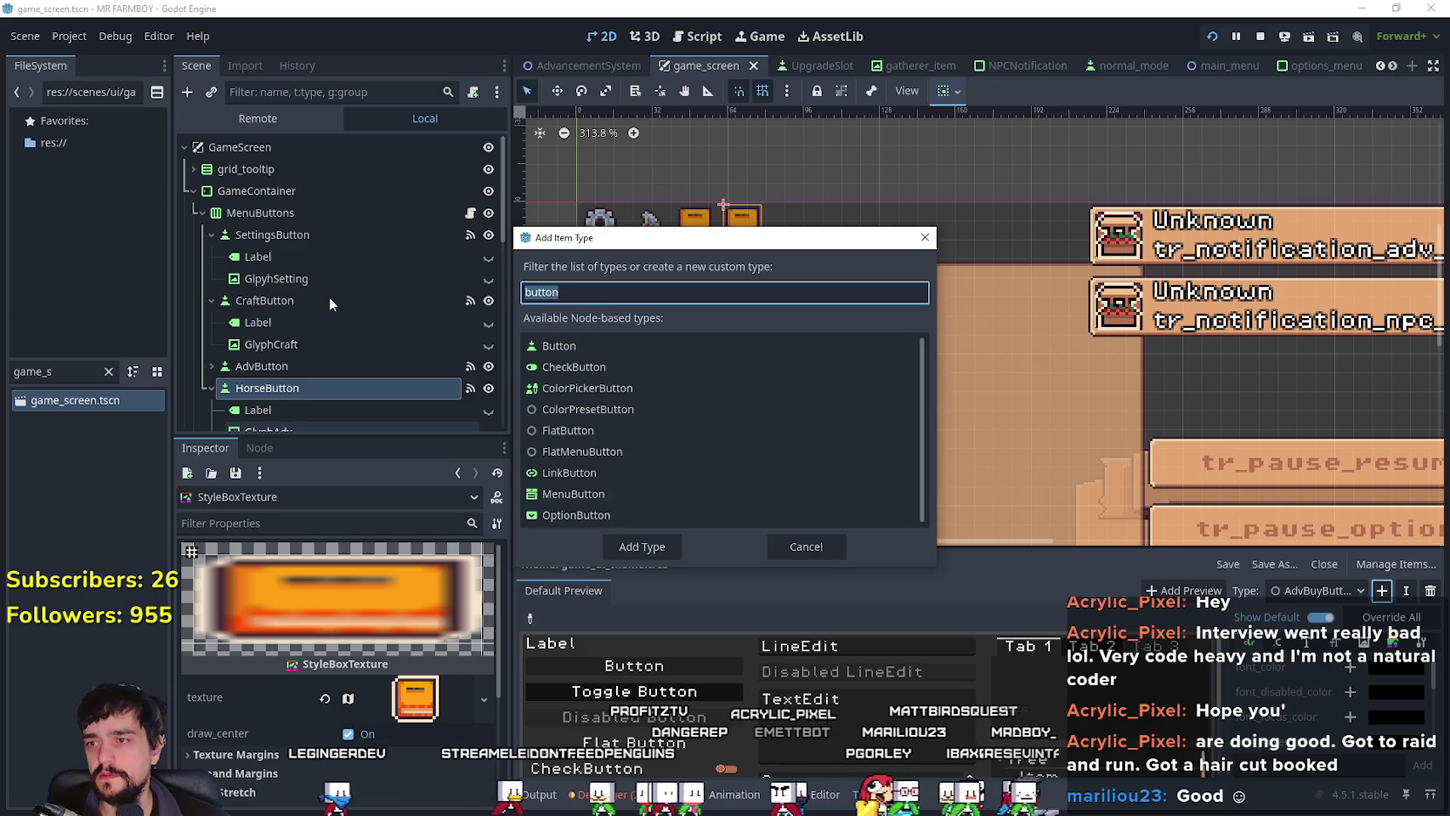
{"action": "key", "text": "BackSpace"}
{"action": "key", "text": "BackSpace"}
{"action": "key", "text": "BackSpace"}
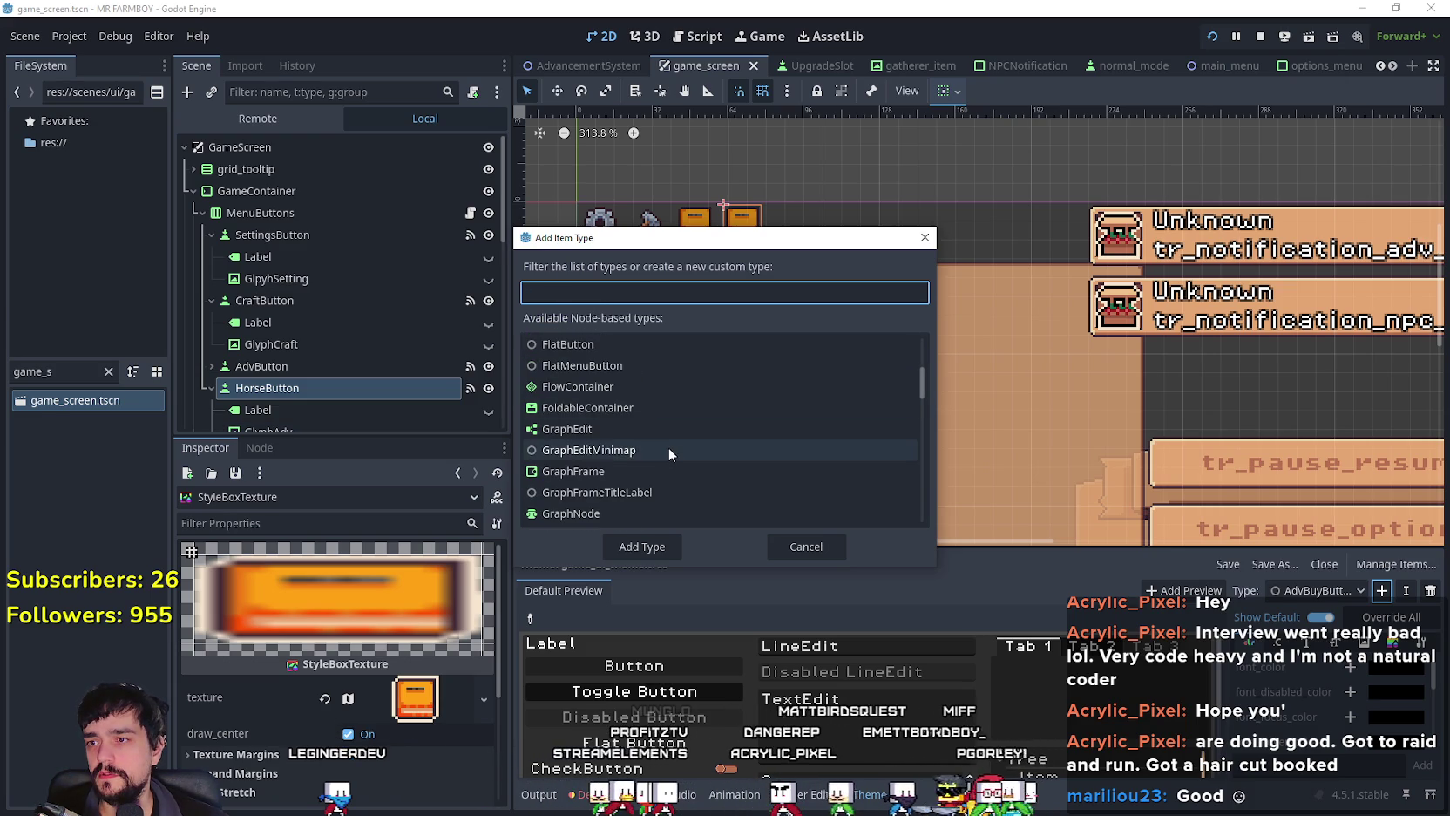
{"action": "scroll", "coordinate": [669, 448], "scroll_direction": "up", "scroll_amount": 2}
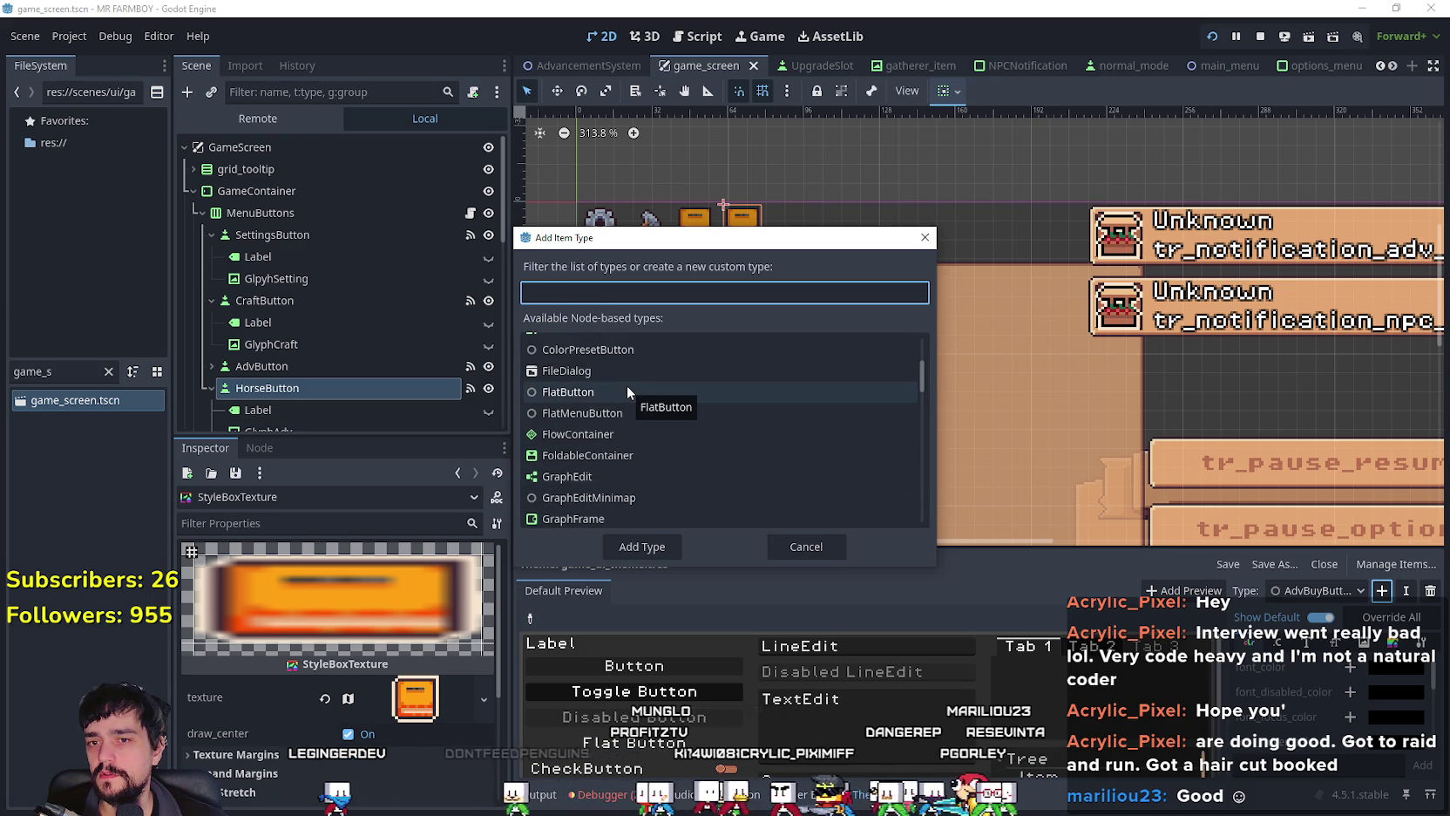
{"action": "scroll", "coordinate": [616, 464], "scroll_direction": "down", "scroll_amount": 3}
{"action": "scroll", "coordinate": [615, 465], "scroll_direction": "down", "scroll_amount": 2}
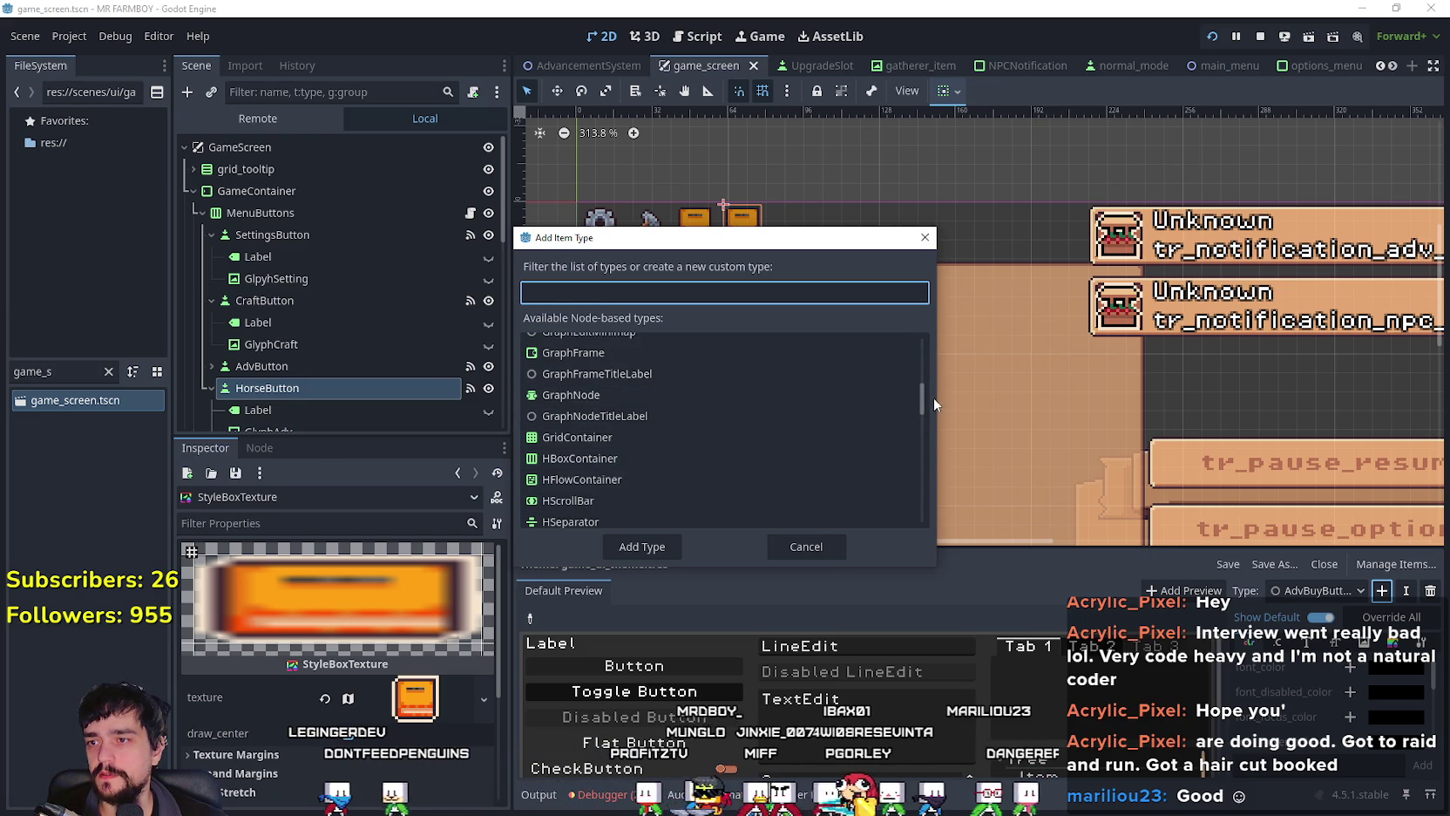
{"action": "mouse_move", "coordinate": [925, 397]}
{"action": "left_mouse_down"}
{"action": "mouse_move", "coordinate": [921, 535]}
{"action": "mouse_move", "coordinate": [886, 326]}
{"action": "left_mouse_up"}
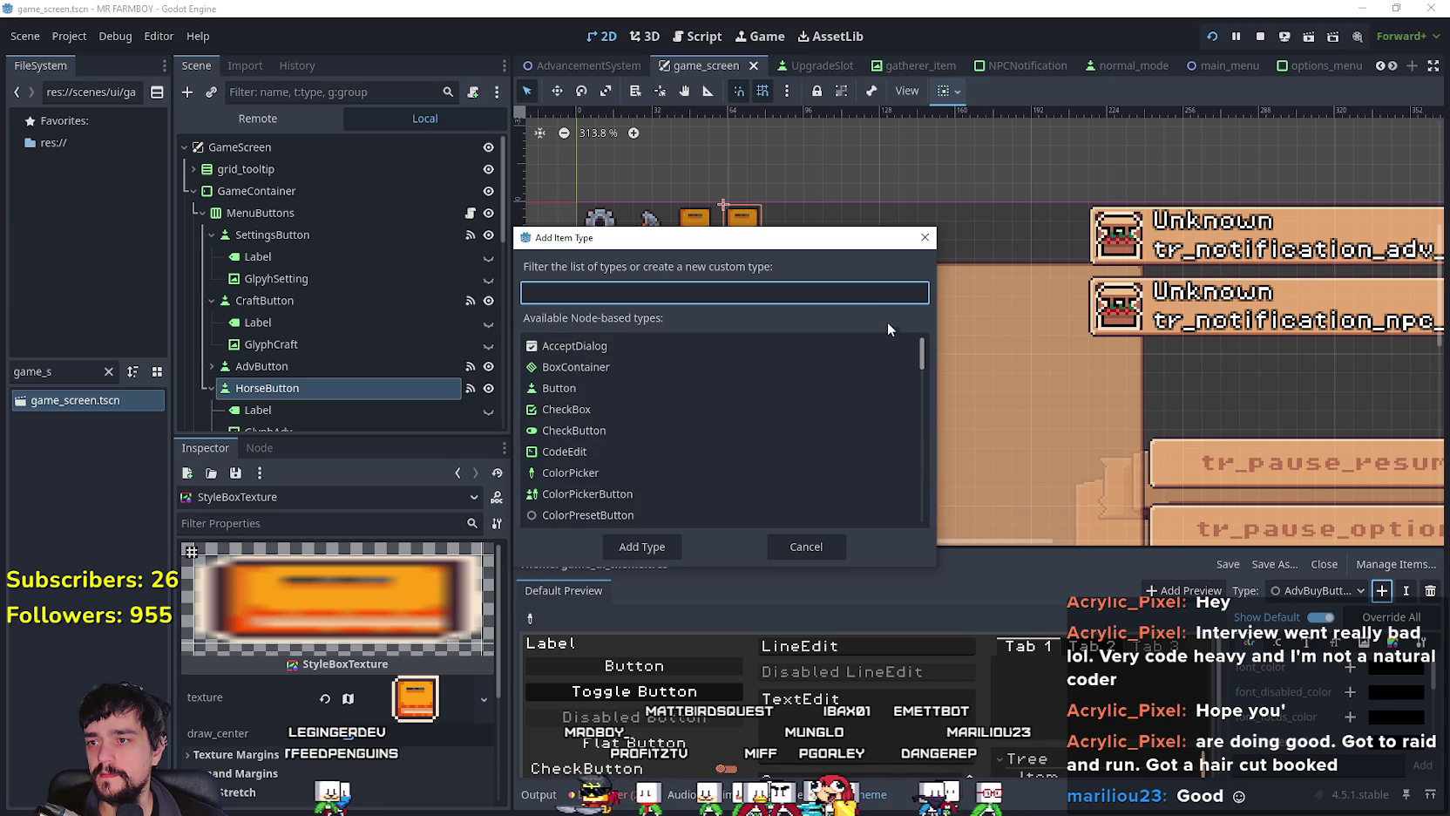
{"action": "scroll", "coordinate": [571, 435], "scroll_direction": "down", "scroll_amount": 3}
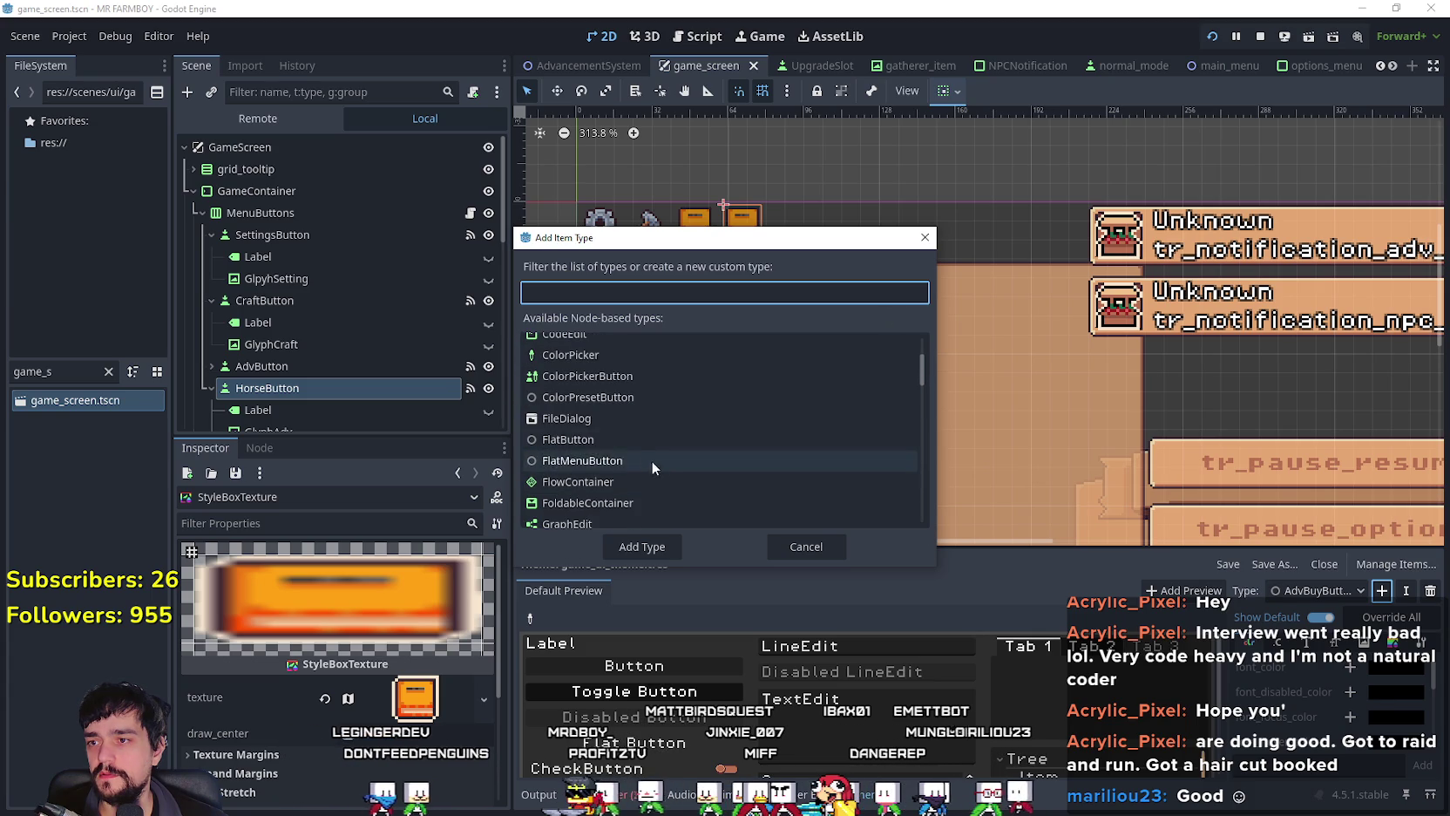
{"action": "left_click", "coordinate": [629, 439]}
{"action": "left_click", "coordinate": [639, 546]}
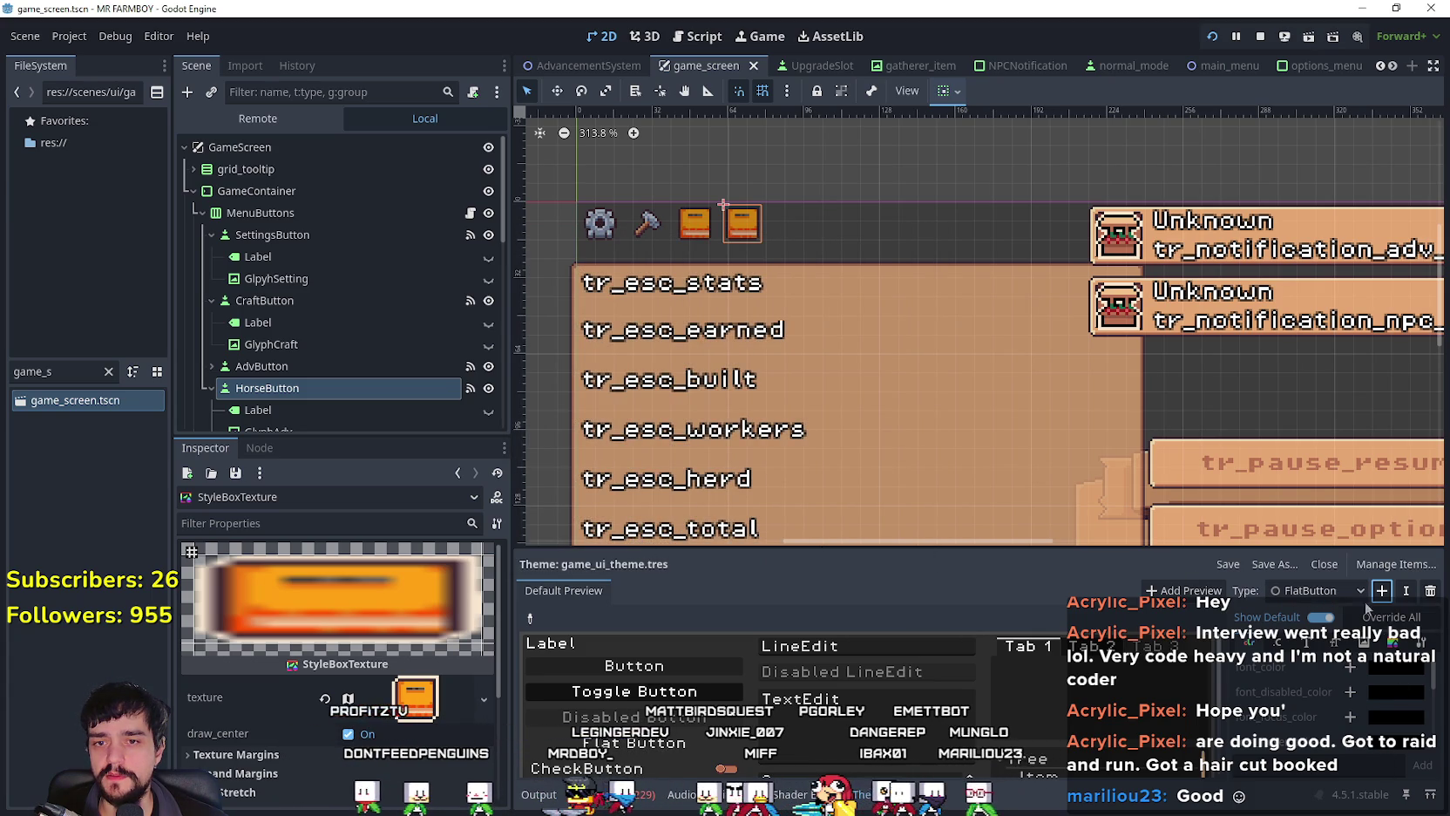
Step: Rename the FlatButton type to HorseAdvButton
{"action": "left_click", "coordinate": [1313, 594]}
{"action": "left_click", "coordinate": [1307, 422]}
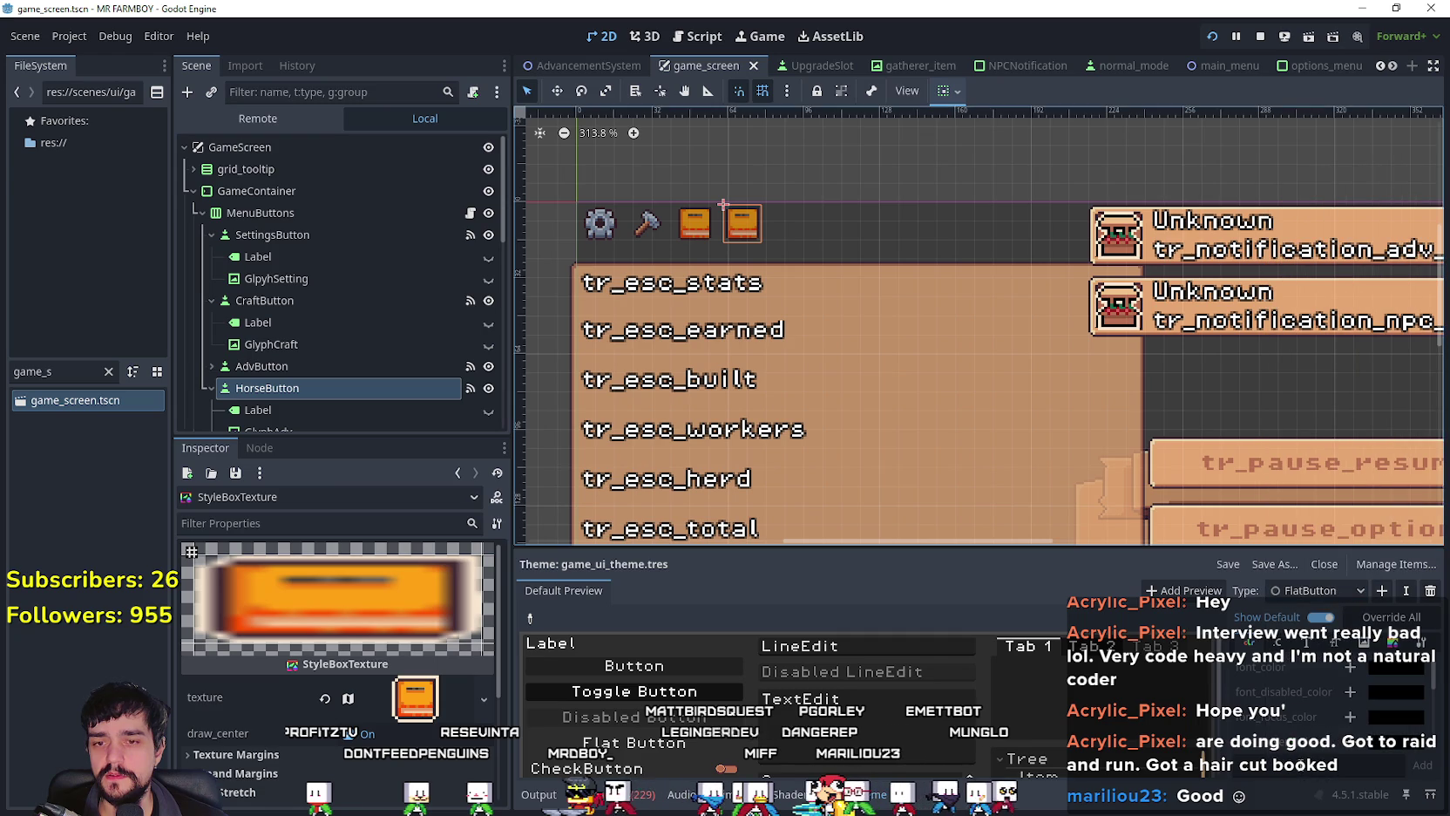
{"action": "left_click", "coordinate": [1316, 591]}
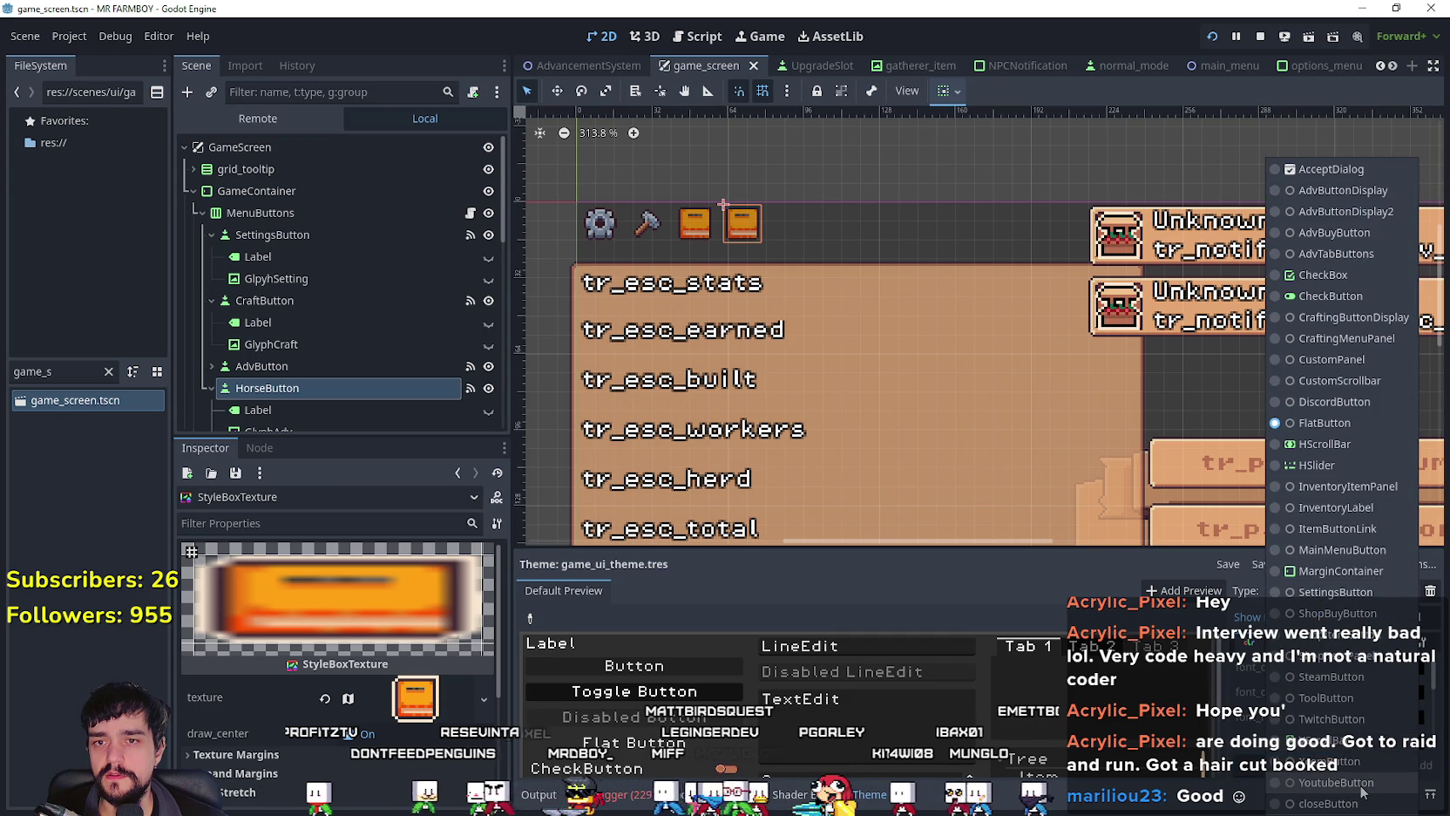
{"action": "key", "text": "Escape"}
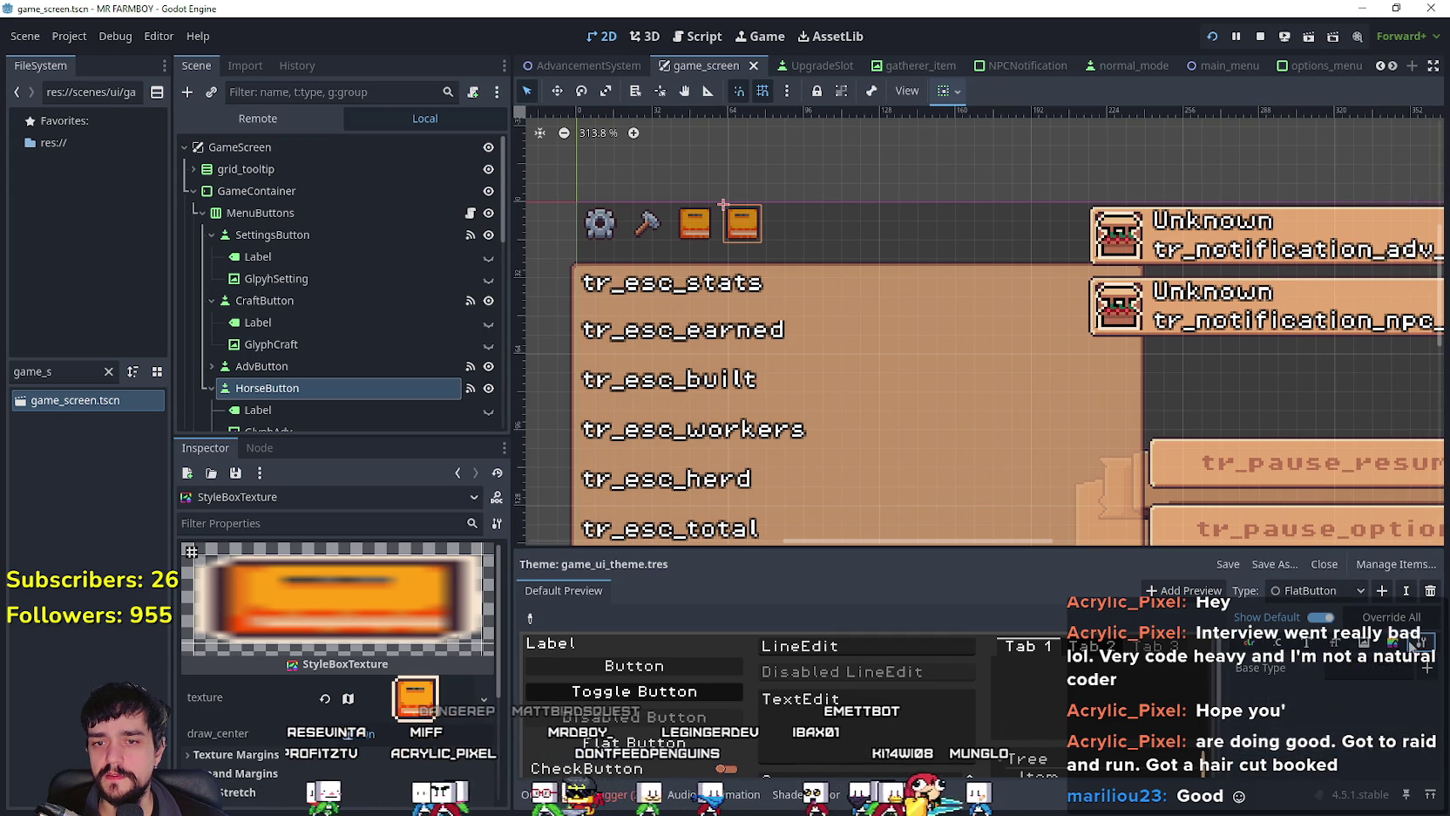
{"action": "left_click", "coordinate": [1412, 591]}
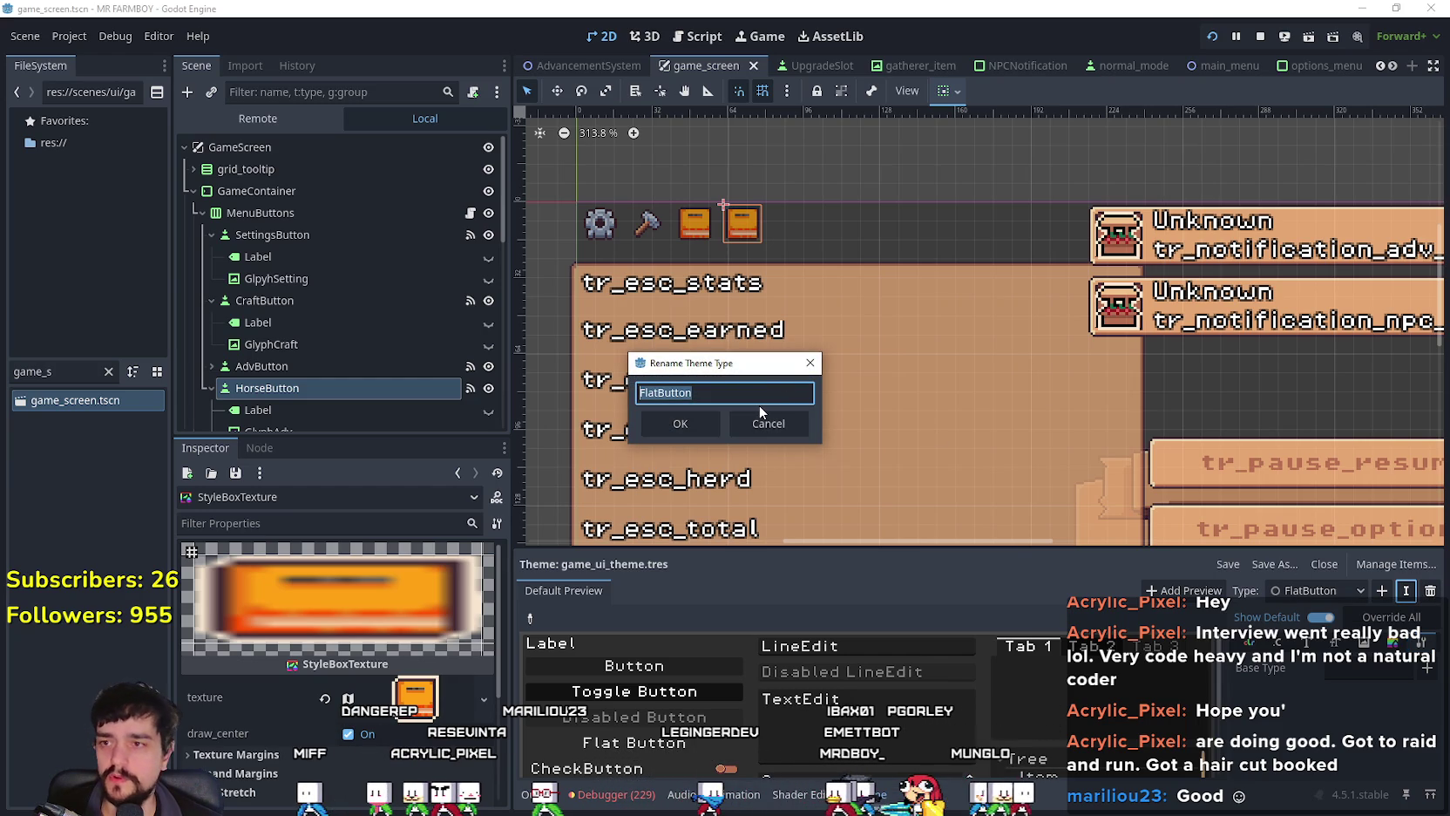
{"action": "key", "text": "BackSpace"}
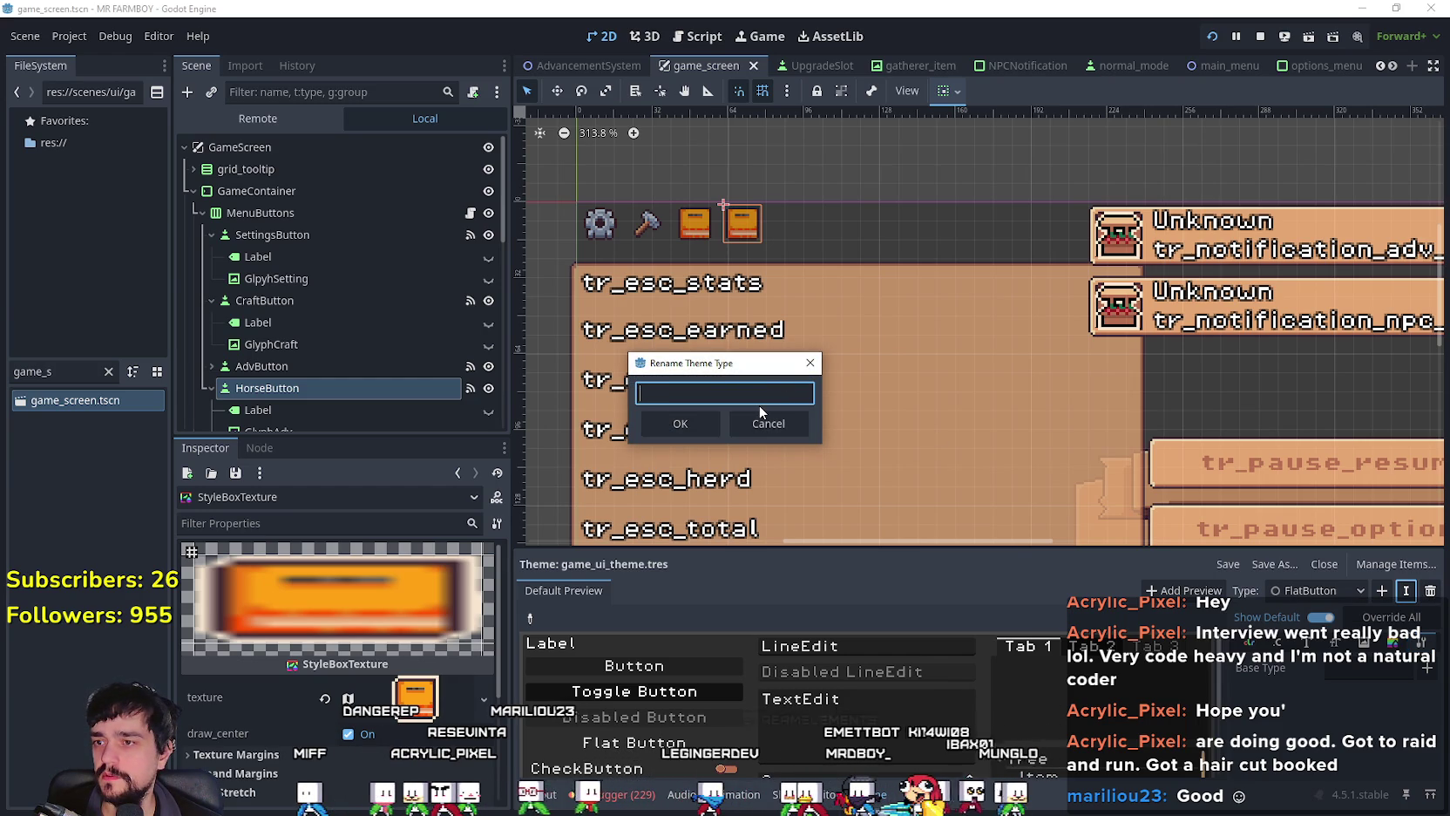
{"action": "type", "text": "HorseAdvButton"}
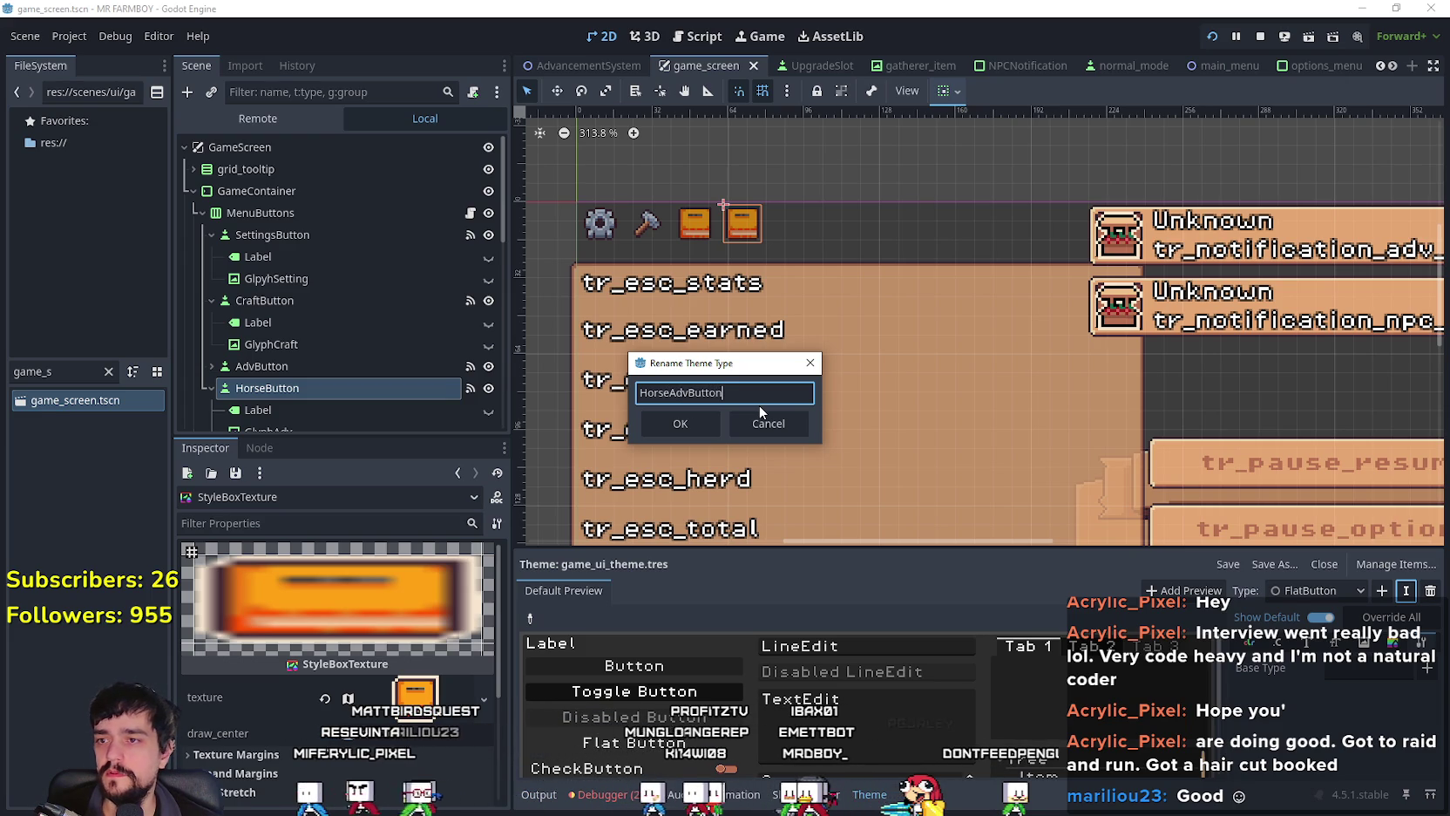
{"action": "key", "text": "Return"}
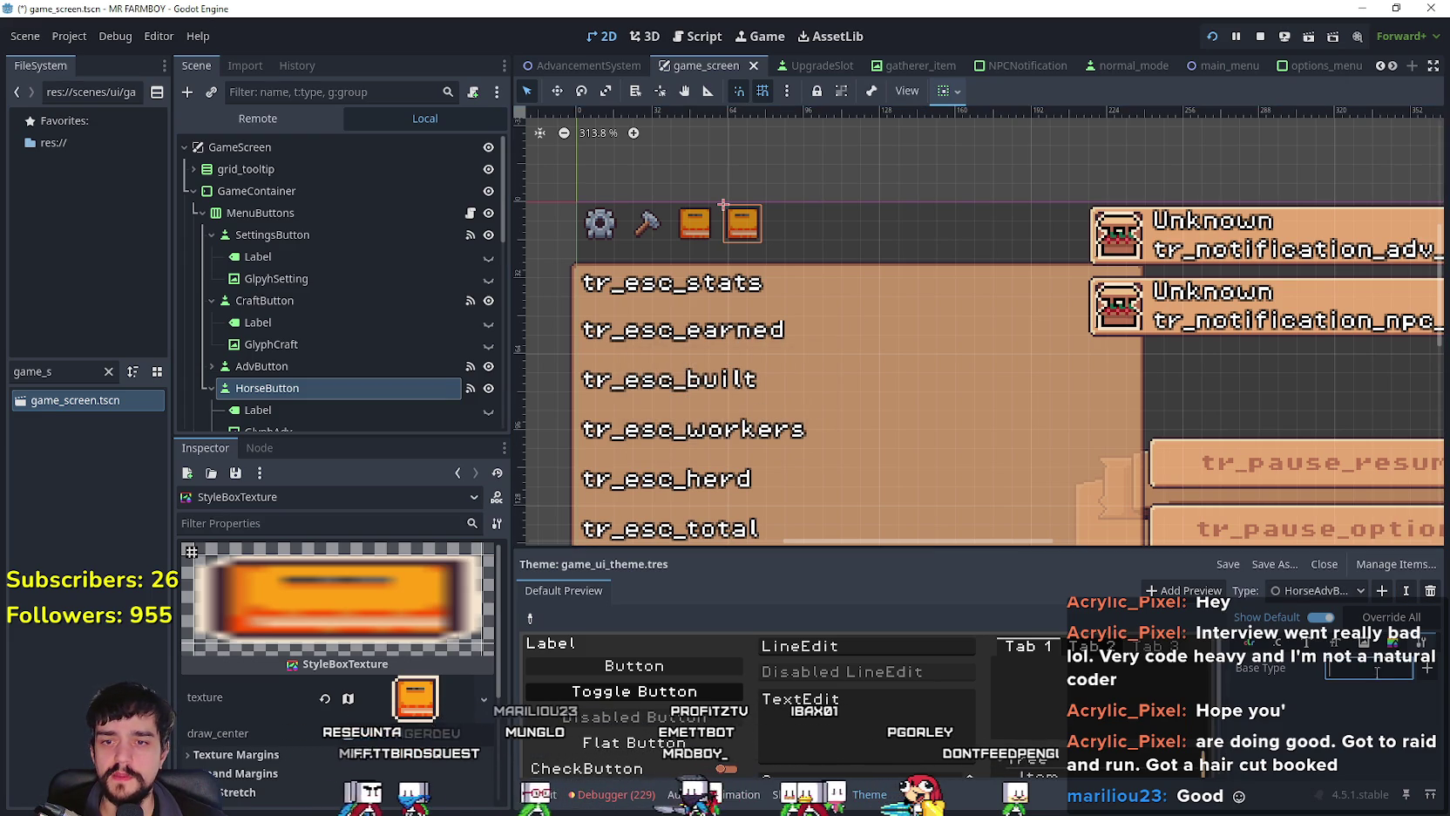
Step: Set HorseAdvButton's base type to Button
{"action": "left_click", "coordinate": [1428, 669]}
{"action": "type", "text": "Button"}
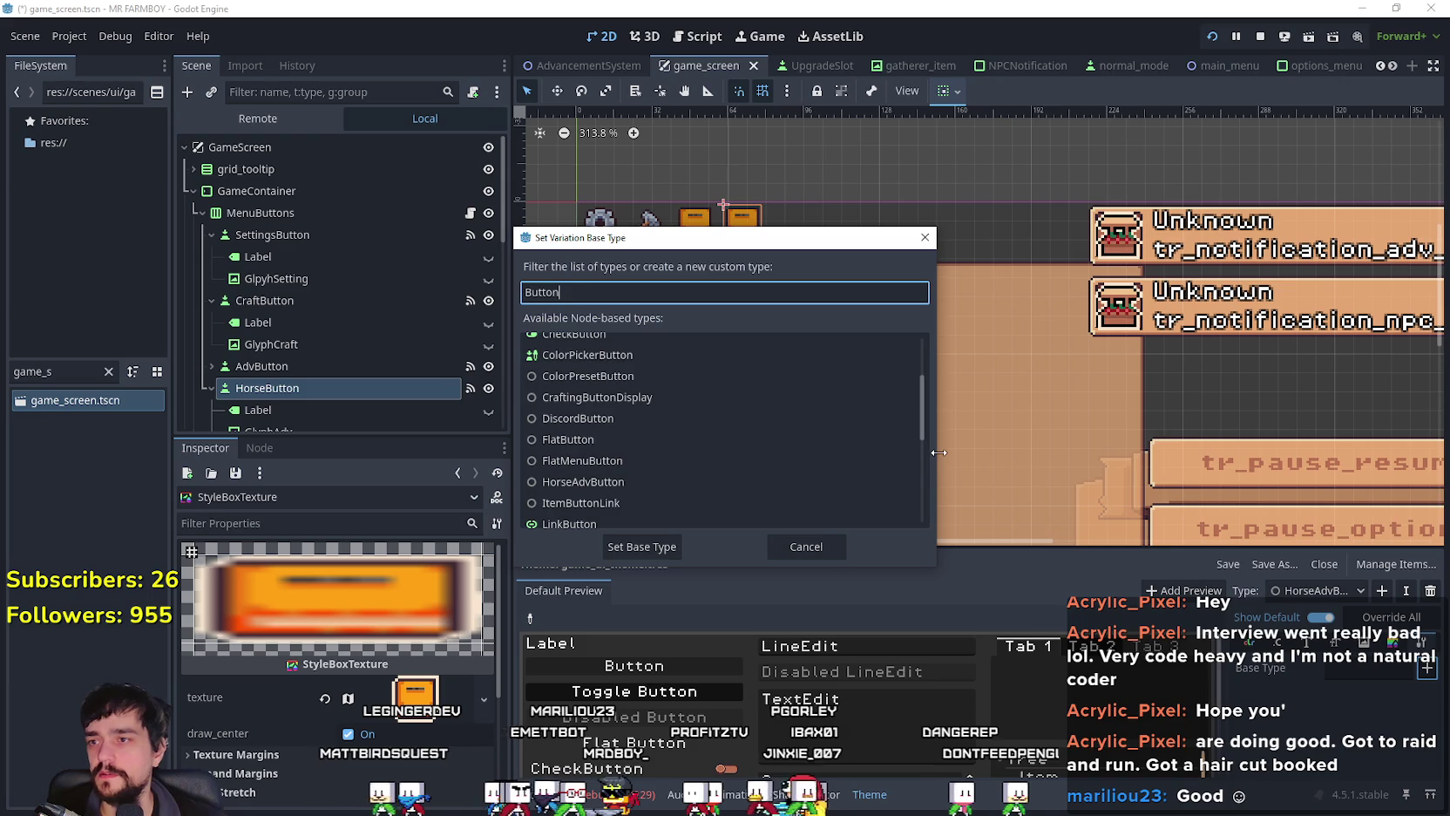
{"action": "scroll", "coordinate": [617, 362], "scroll_direction": "up", "scroll_amount": 3}
{"action": "left_click", "coordinate": [680, 450]}
{"action": "left_click", "coordinate": [649, 430]}
{"action": "left_click", "coordinate": [642, 546]}
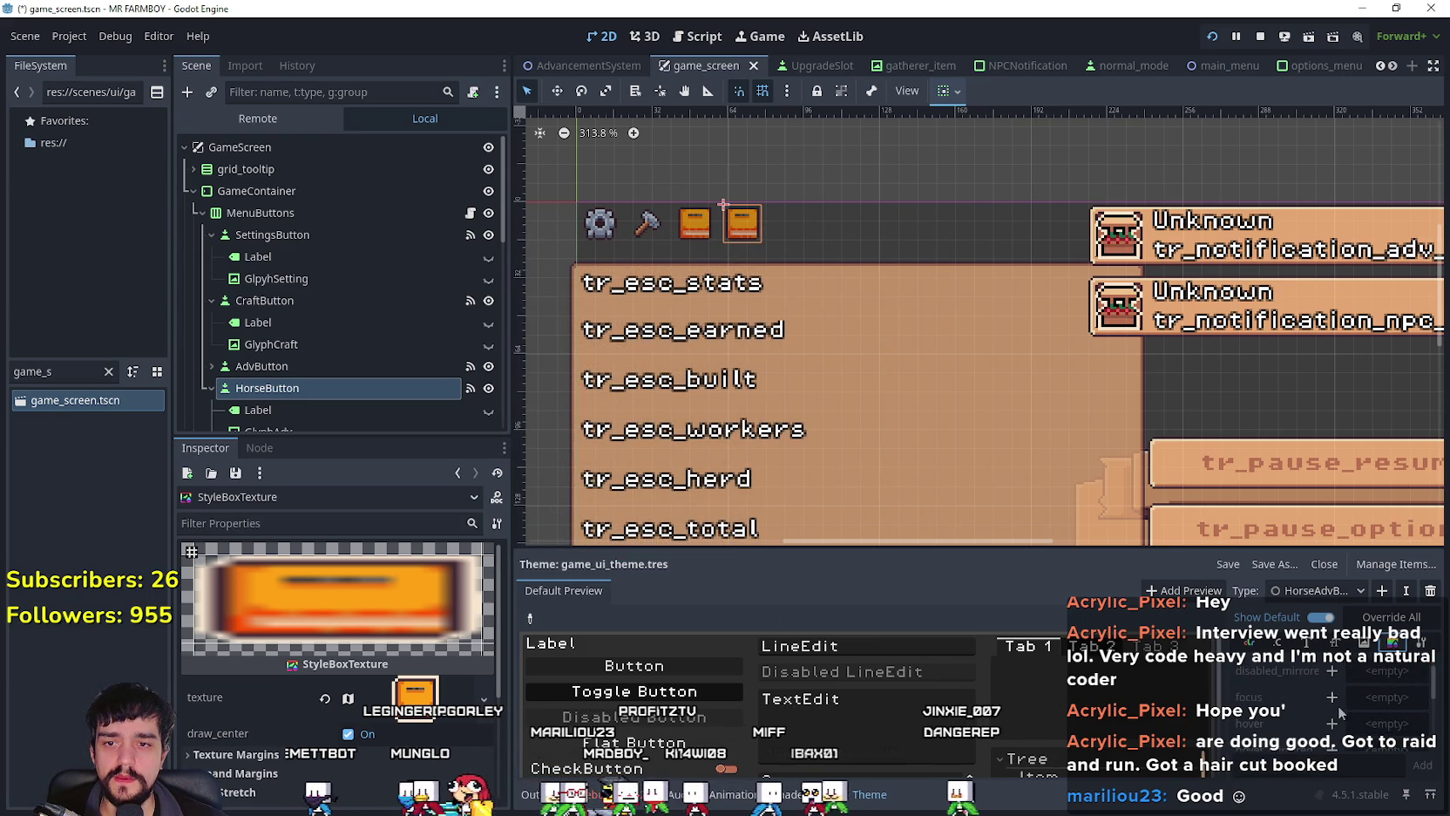
Step: Give focus an empty StyleBox and hover a StyleBoxTexture with a Player.png AtlasTexture
{"action": "left_click", "coordinate": [1374, 702]}
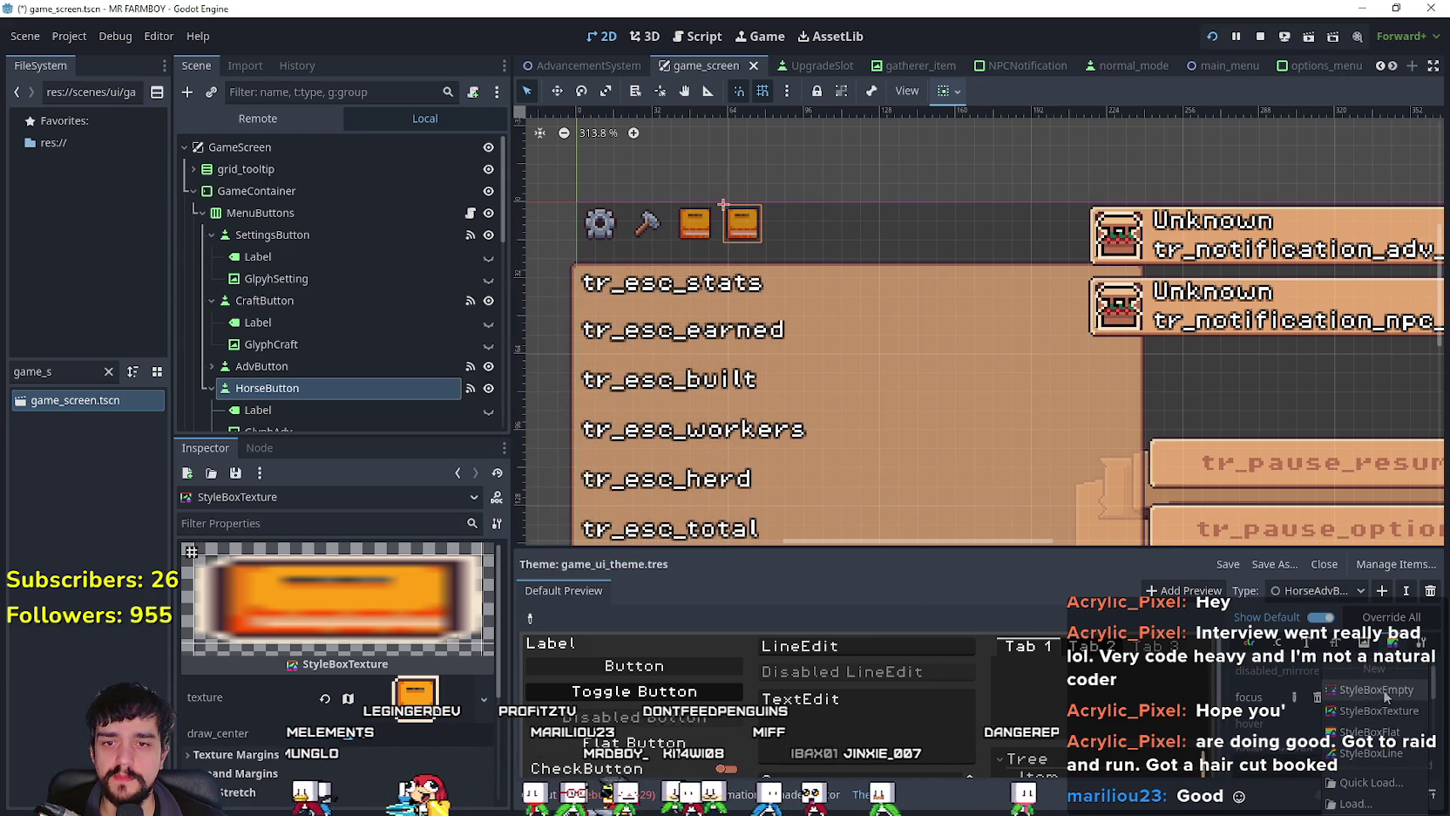
{"action": "left_click", "coordinate": [1377, 690]}
{"action": "scroll", "coordinate": [1352, 713], "scroll_direction": "down", "scroll_amount": 1}
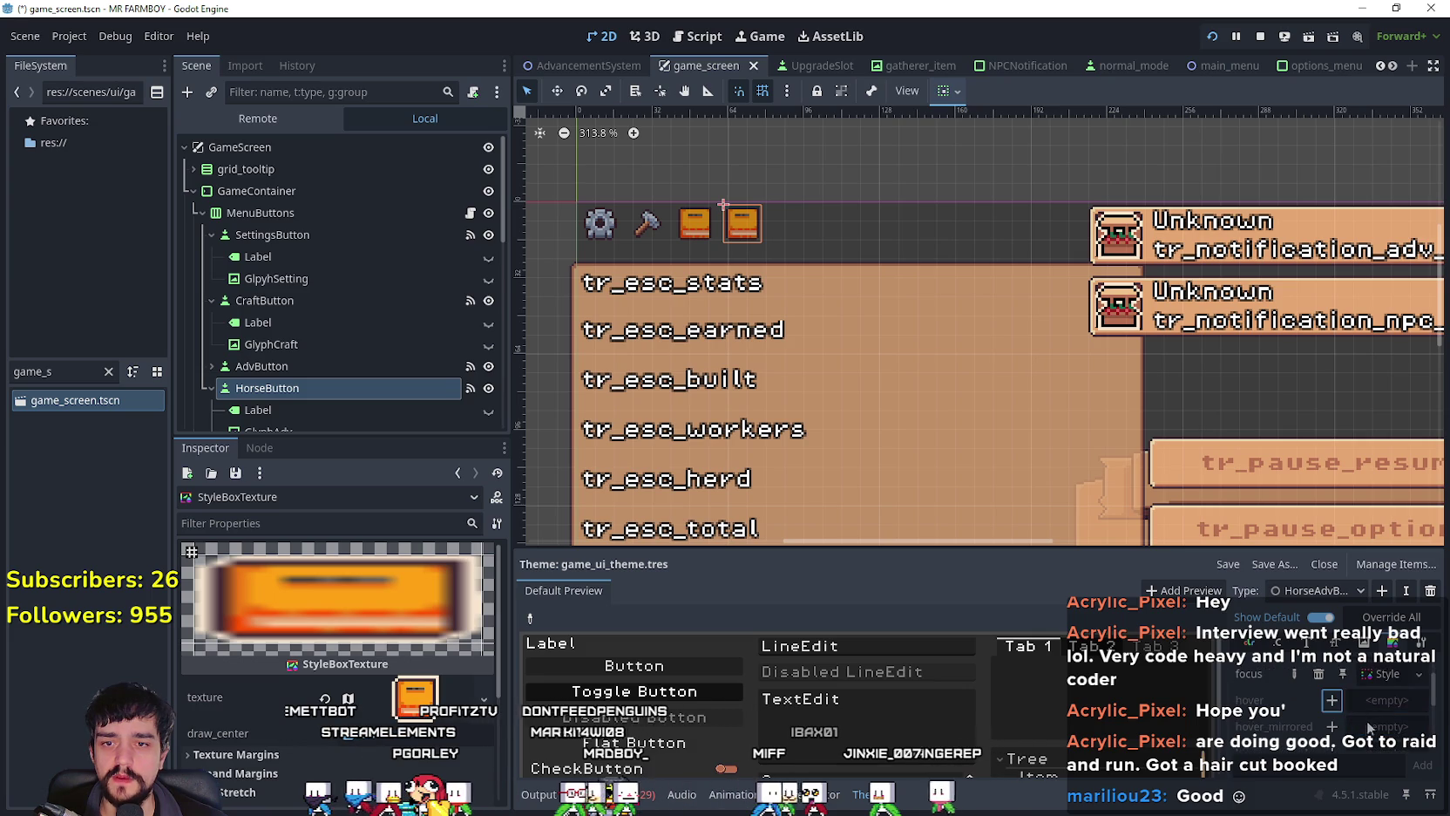
{"action": "left_click", "coordinate": [1377, 701]}
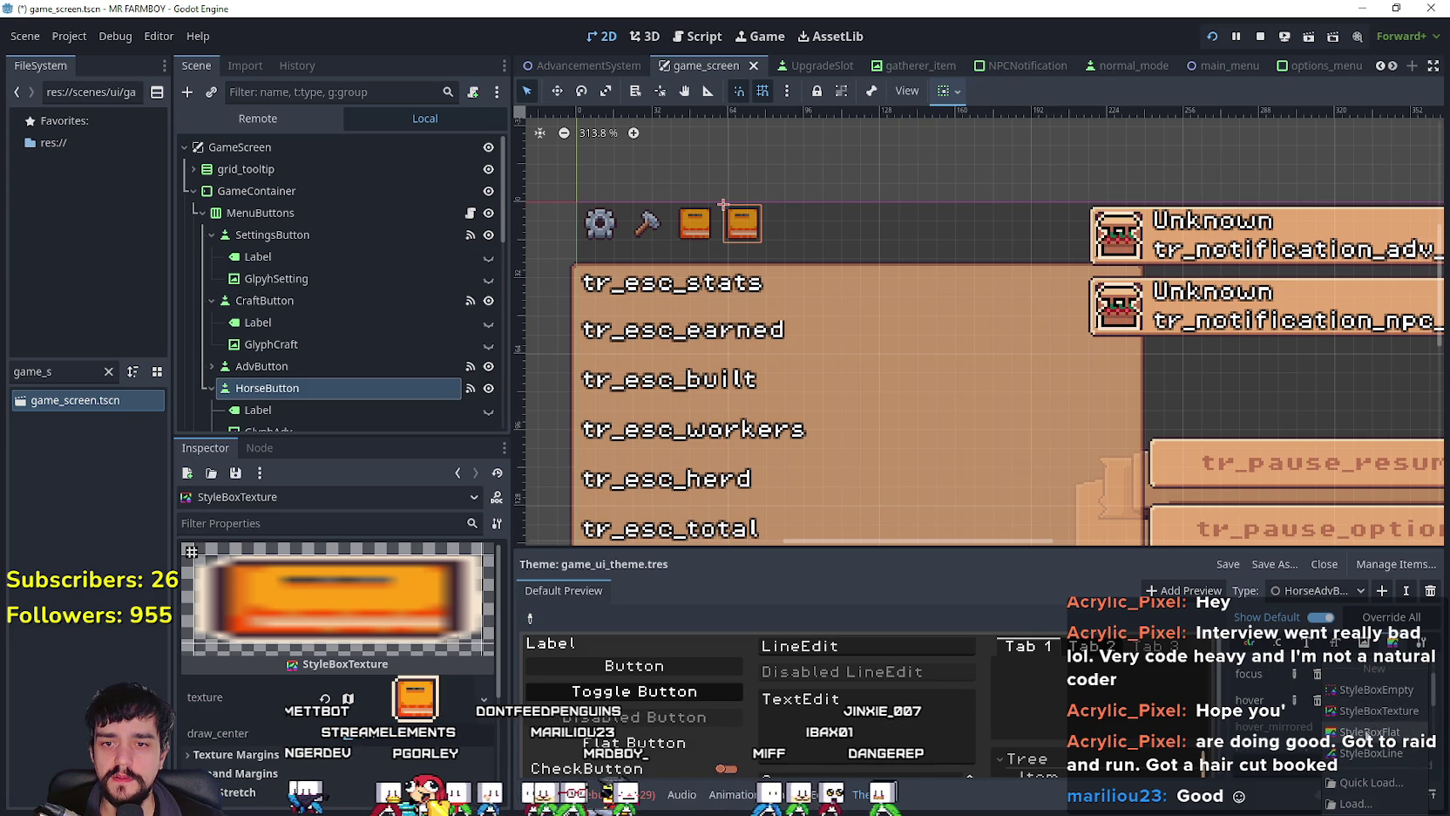
{"action": "left_click", "coordinate": [1373, 712]}
{"action": "left_click", "coordinate": [437, 685]}
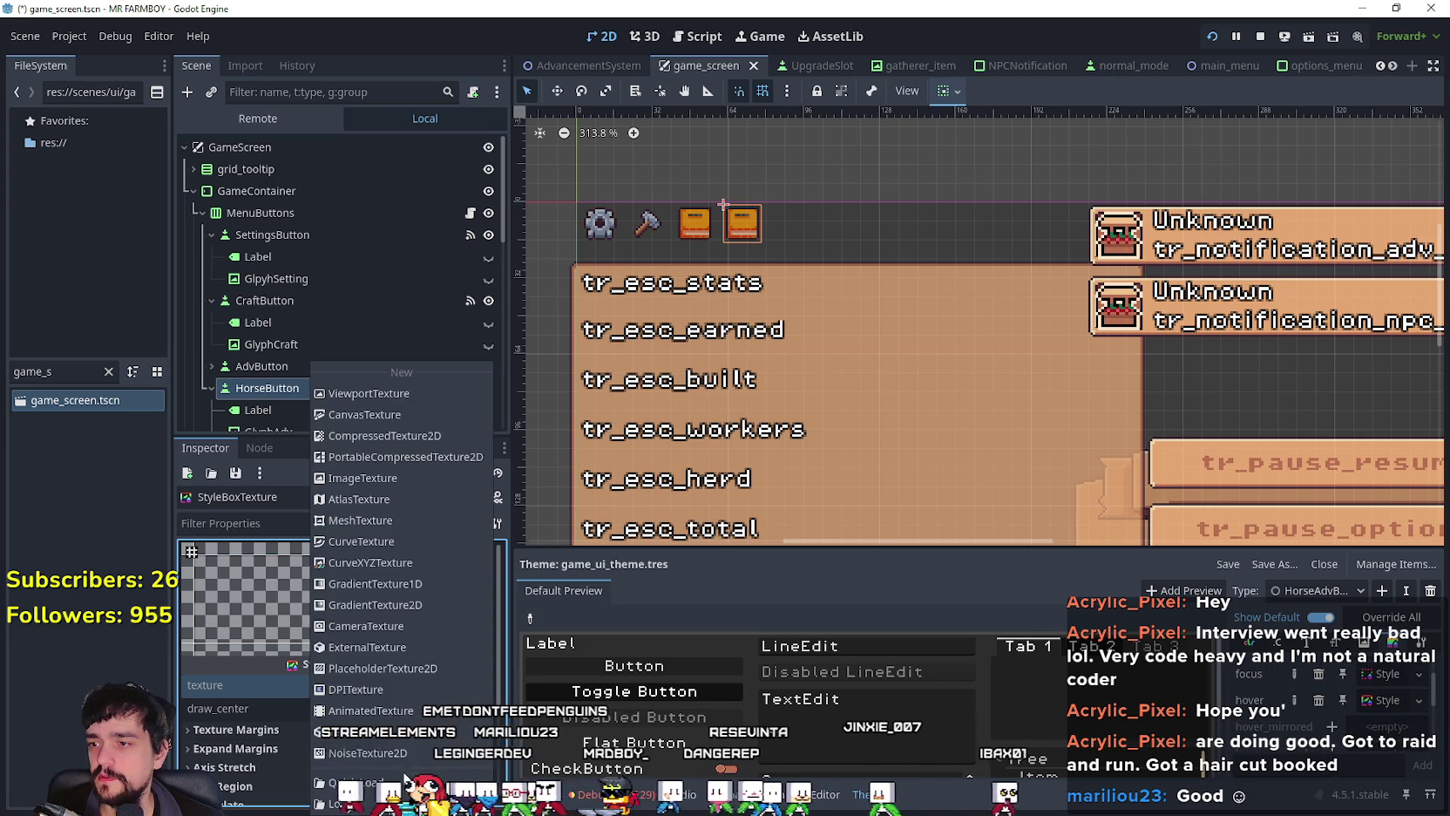
{"action": "left_click", "coordinate": [373, 501]}
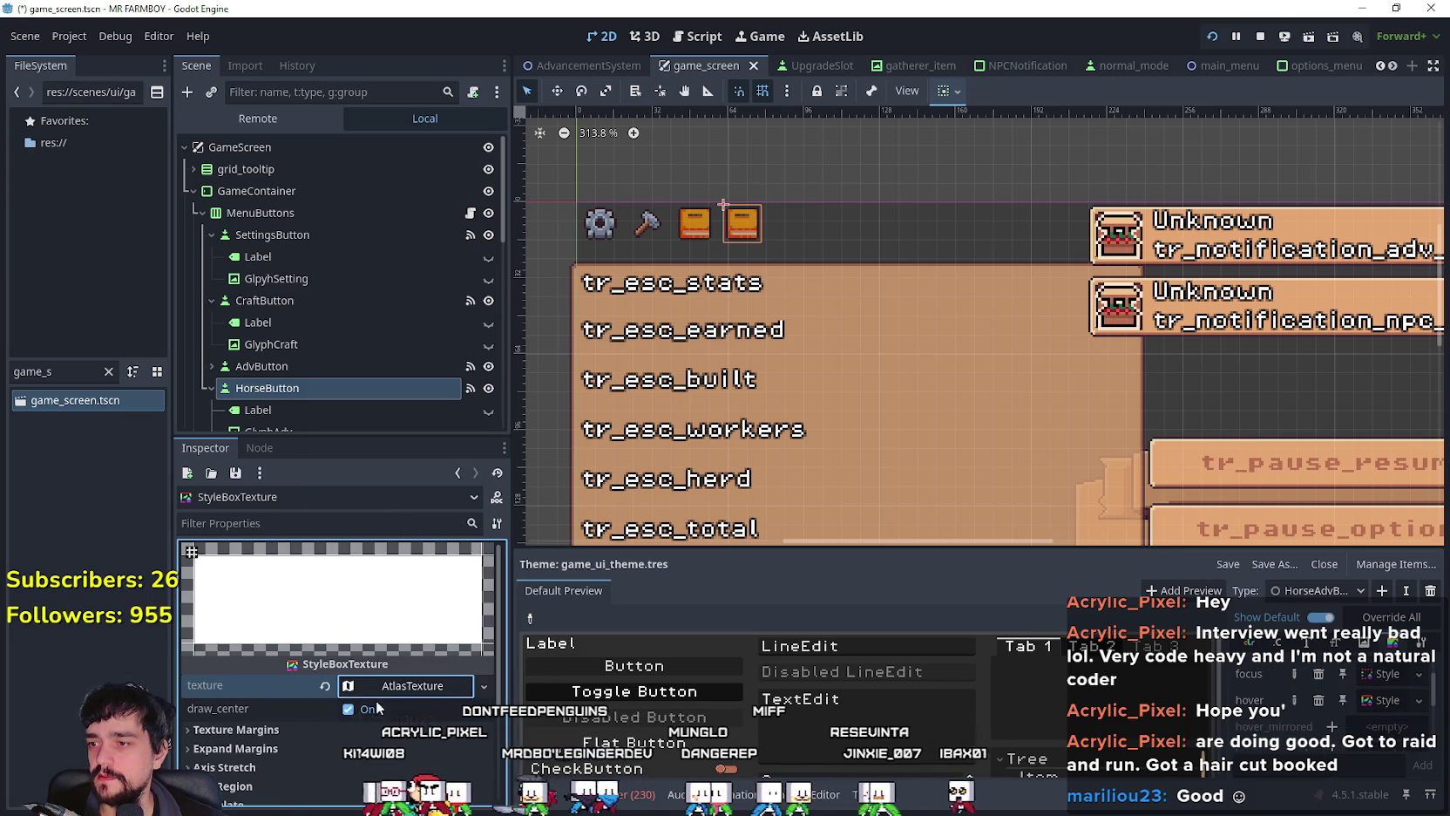
{"action": "left_click", "coordinate": [393, 678]}
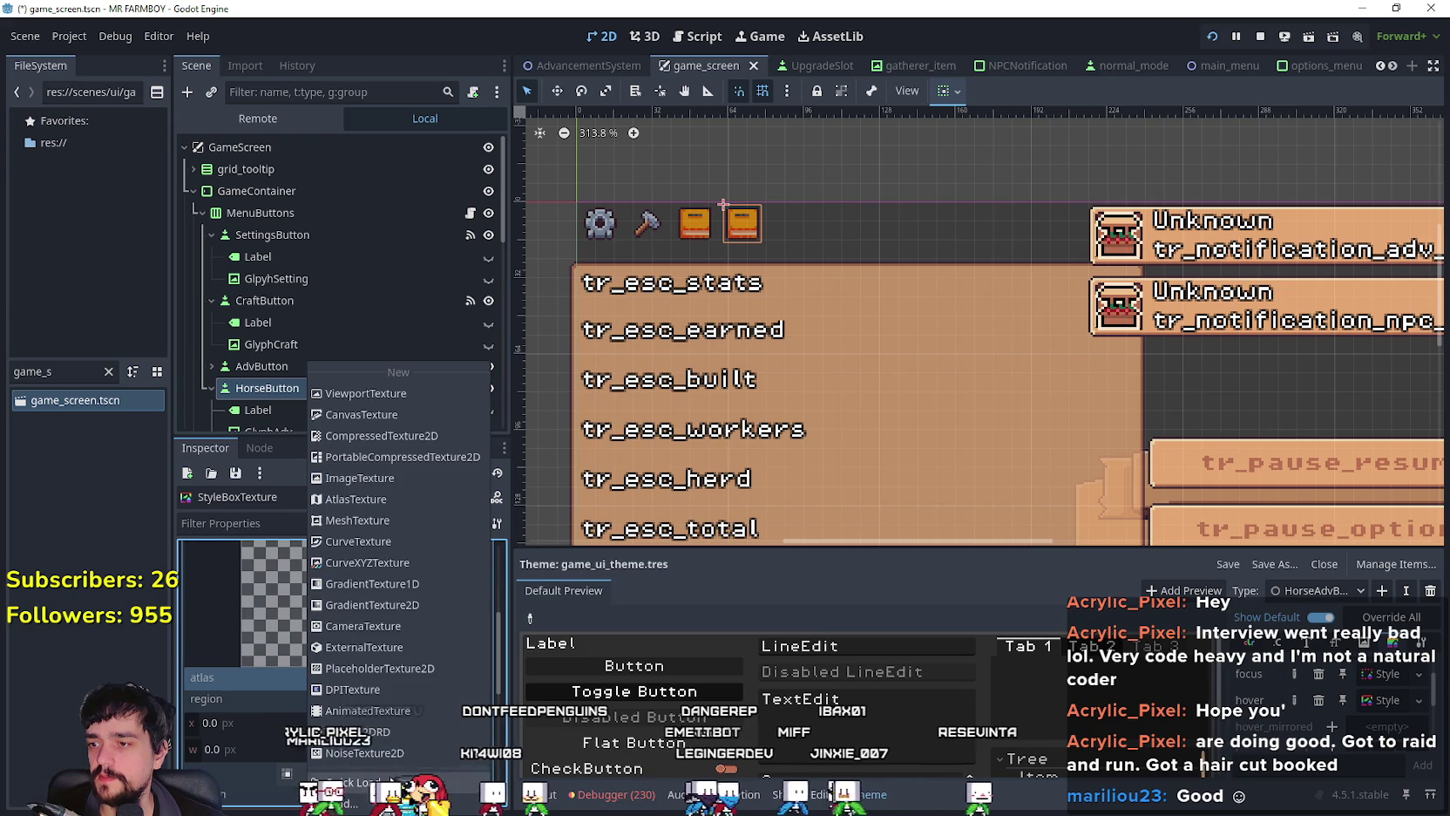
{"action": "left_click", "coordinate": [366, 750]}
{"action": "double_click", "coordinate": [598, 266]}
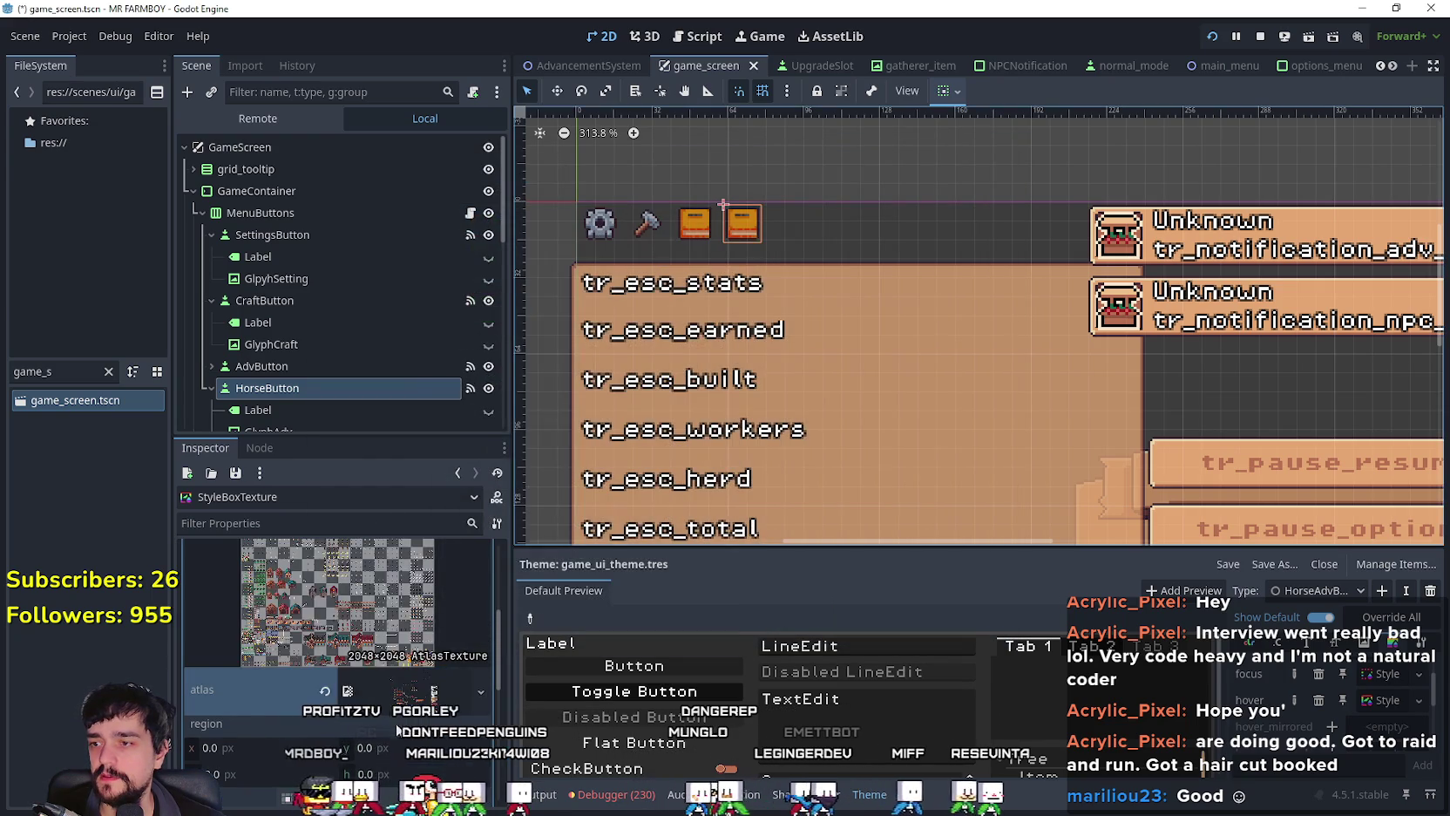
Step: Crop the hover style's atlas texture to the horse sprite
{"action": "left_click", "coordinate": [345, 701]}
{"action": "scroll", "coordinate": [678, 383], "scroll_direction": "down", "scroll_amount": 6}
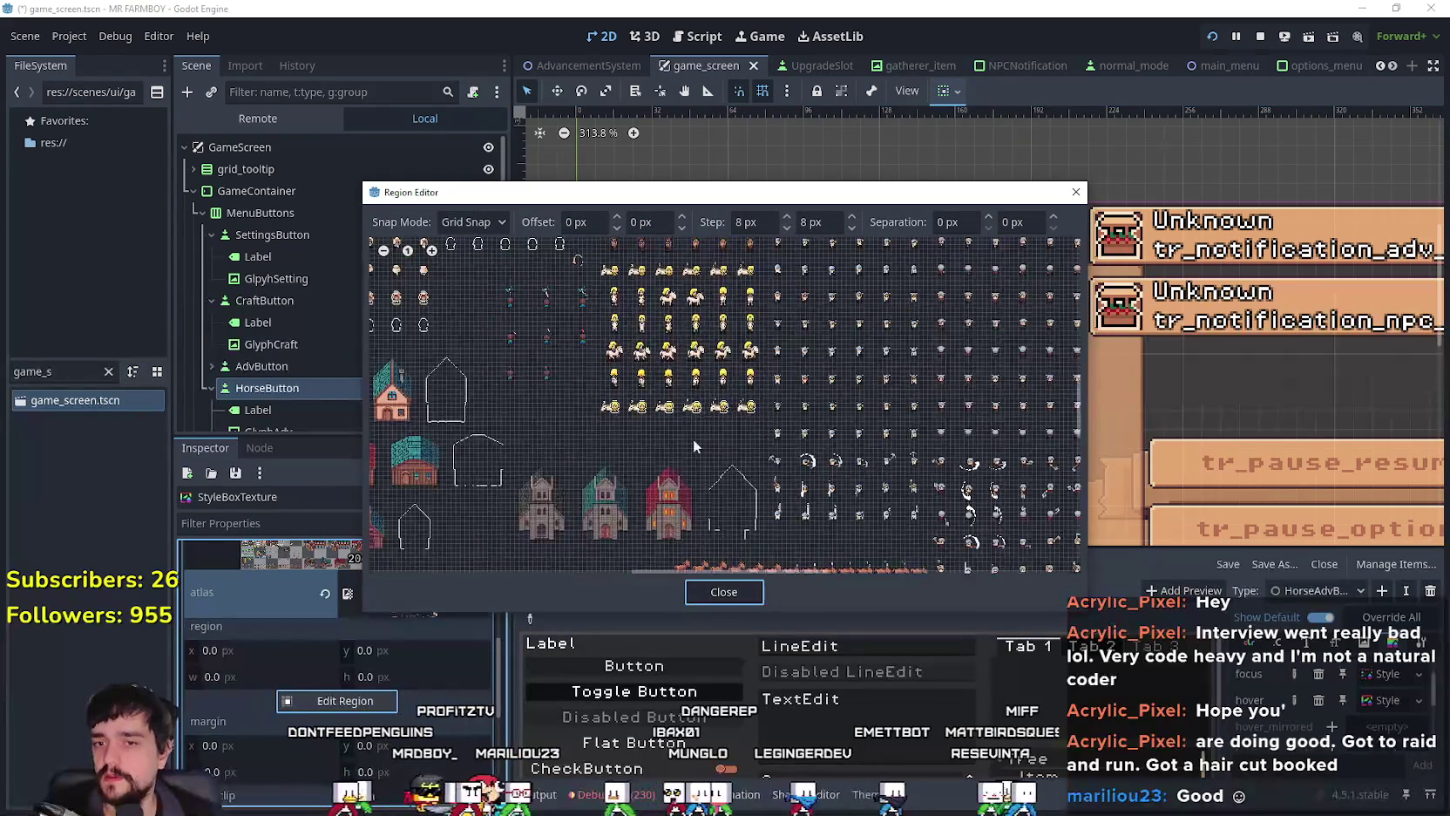
{"action": "scroll", "coordinate": [715, 305], "scroll_direction": "up", "scroll_amount": 2}
{"action": "scroll", "coordinate": [715, 304], "scroll_direction": "up", "scroll_amount": 5}
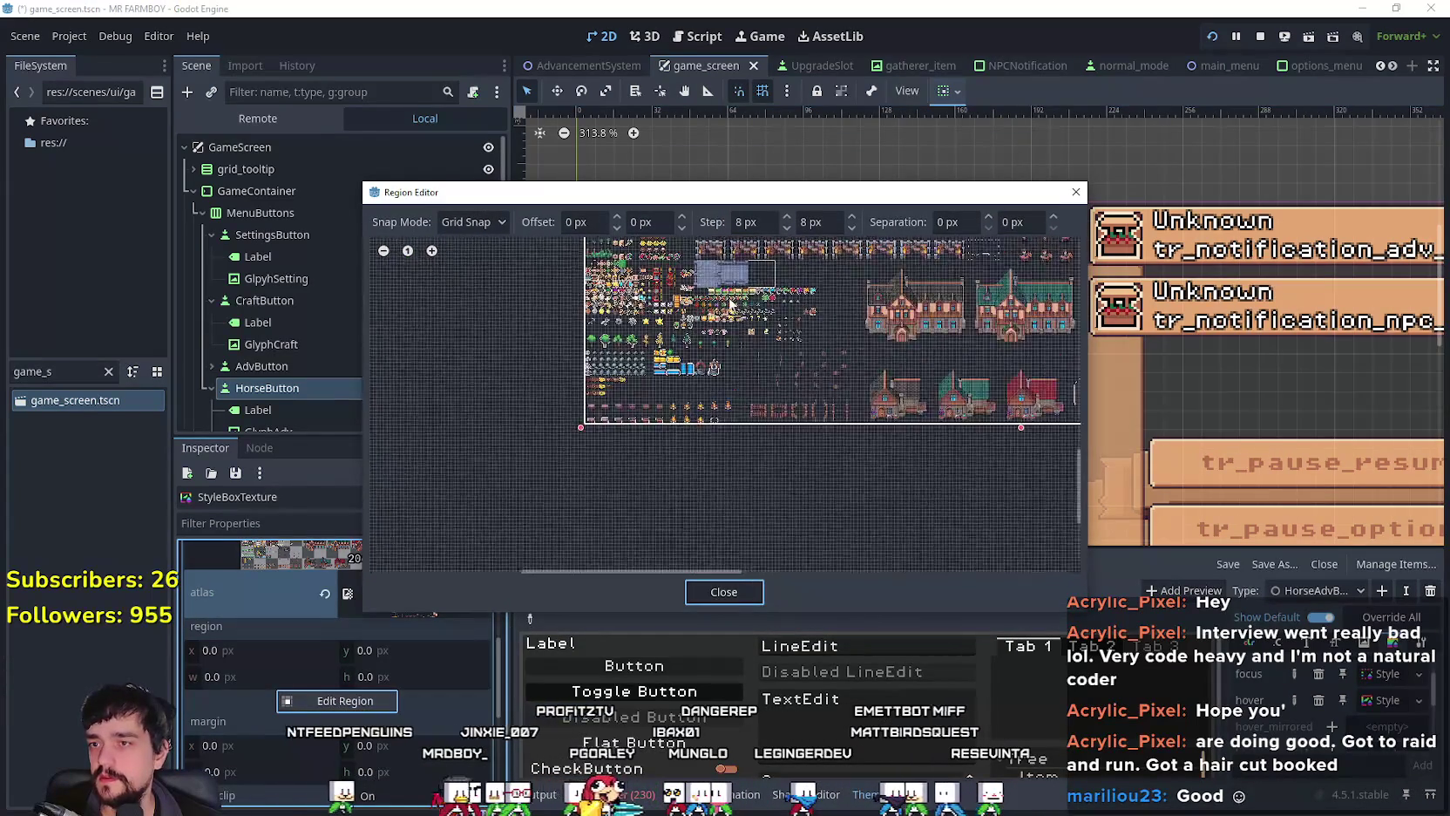
{"action": "left_click_drag", "start_coordinate": [790, 304], "coordinate": [811, 271]}
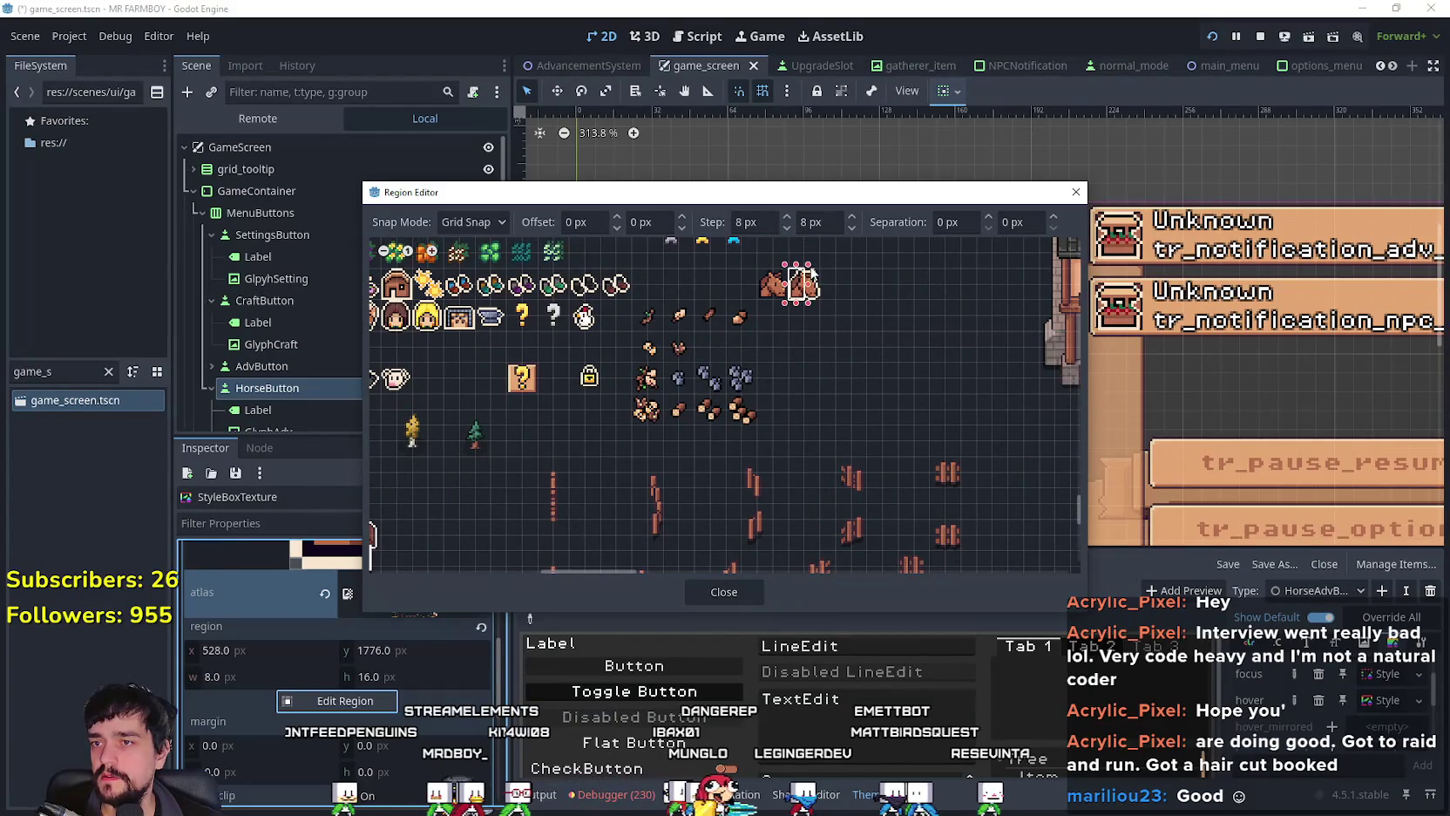
{"action": "left_click", "coordinate": [720, 592]}
{"action": "scroll", "coordinate": [436, 642], "scroll_direction": "up", "scroll_amount": 2}
{"action": "left_click", "coordinate": [435, 651]}
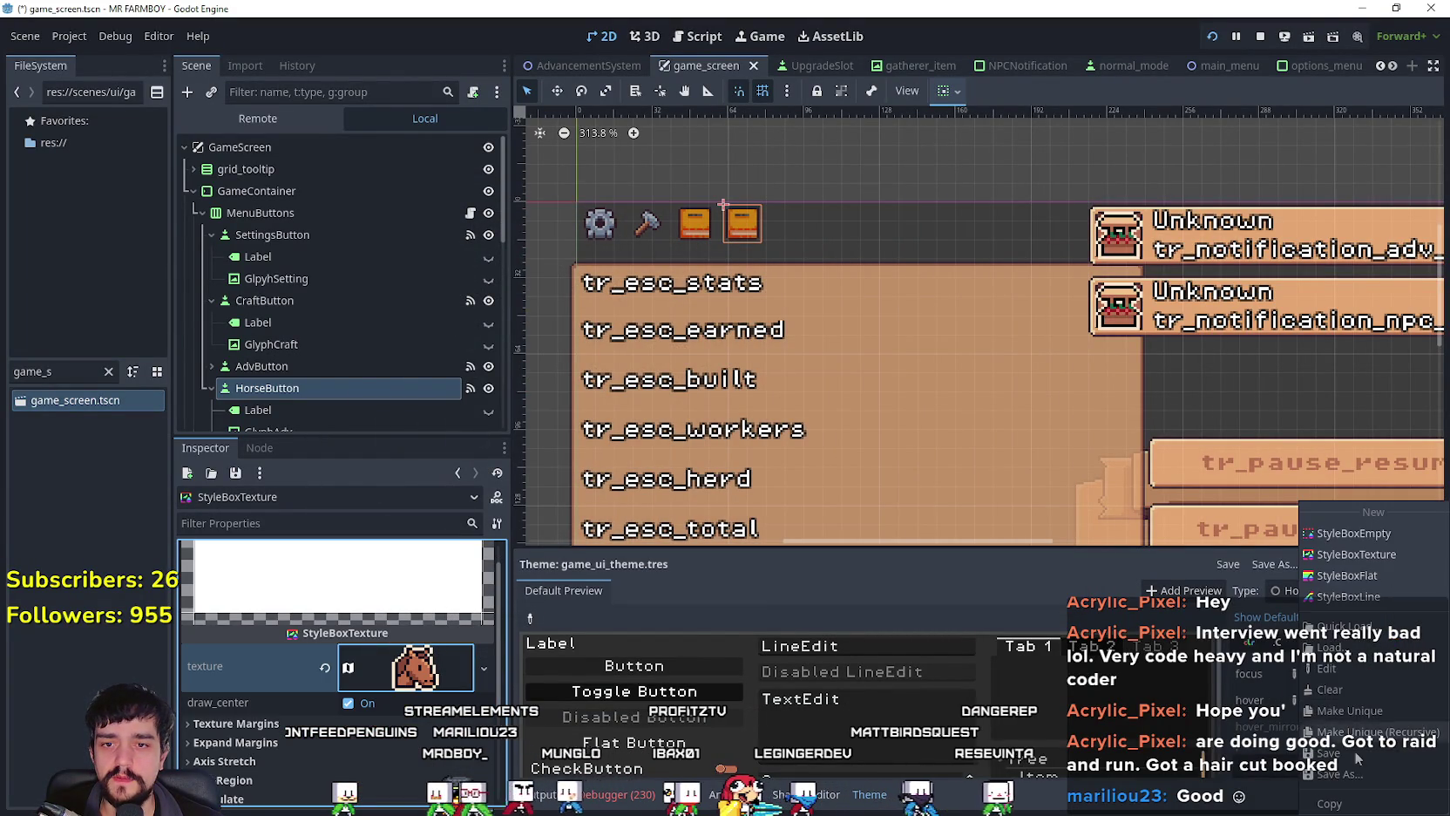
{"action": "scroll", "coordinate": [1372, 714], "scroll_direction": "down", "scroll_amount": 2}
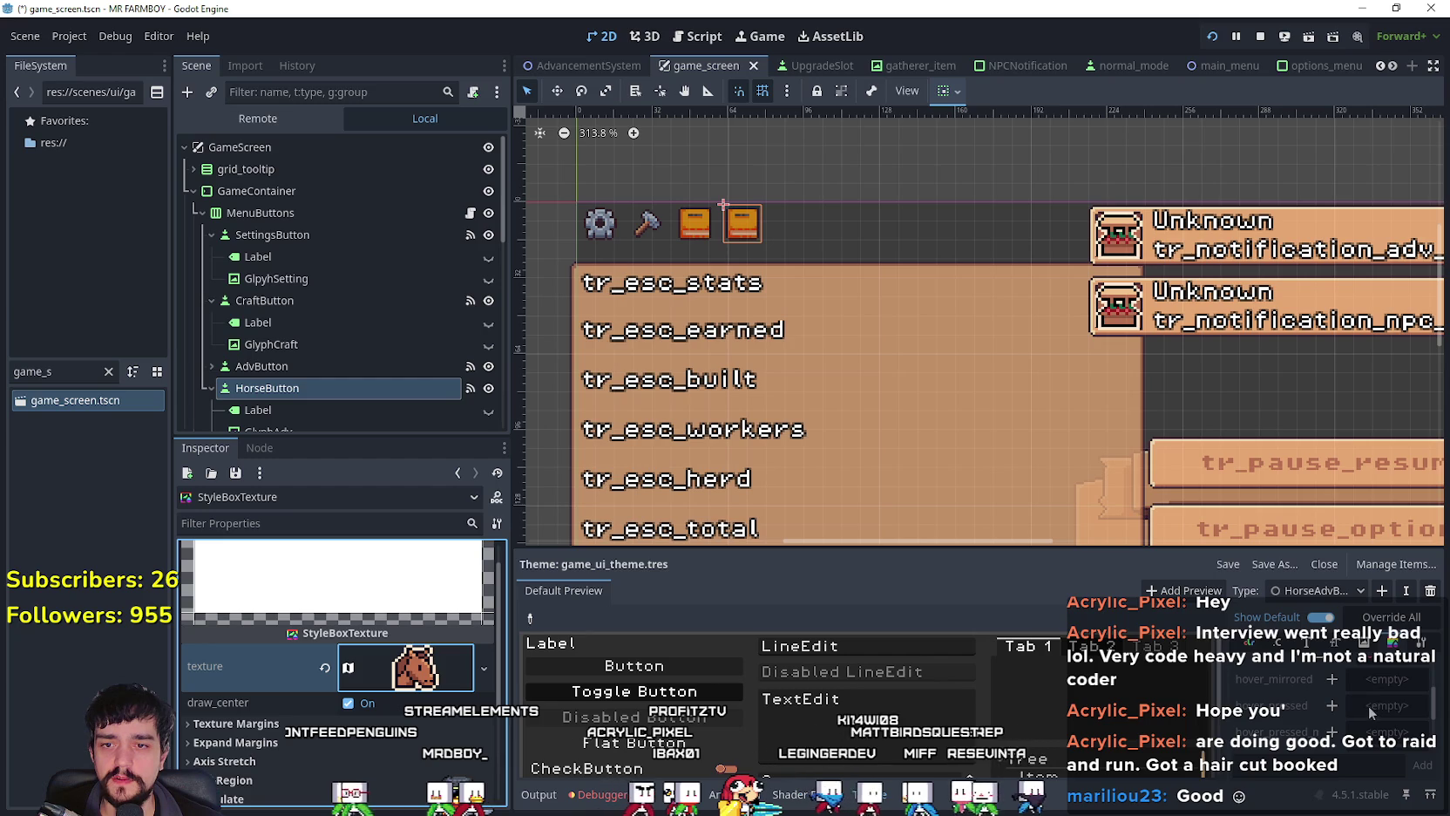
Step: Paste the horse style into hover_pressed and another state, and add a normal style
{"action": "left_click", "coordinate": [1332, 704]}
{"action": "left_click", "coordinate": [1385, 706]}
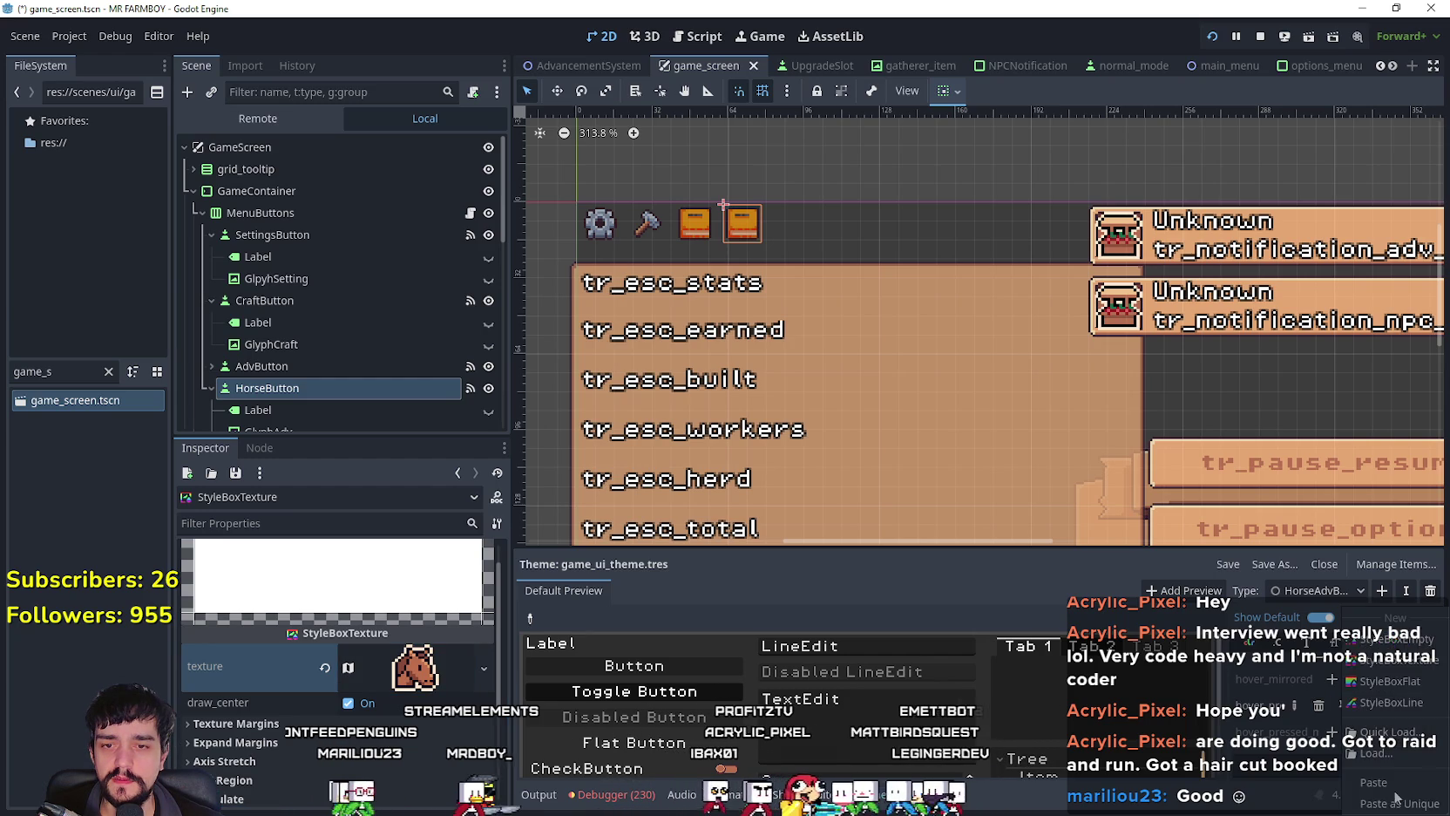
{"action": "left_click", "coordinate": [1393, 793]}
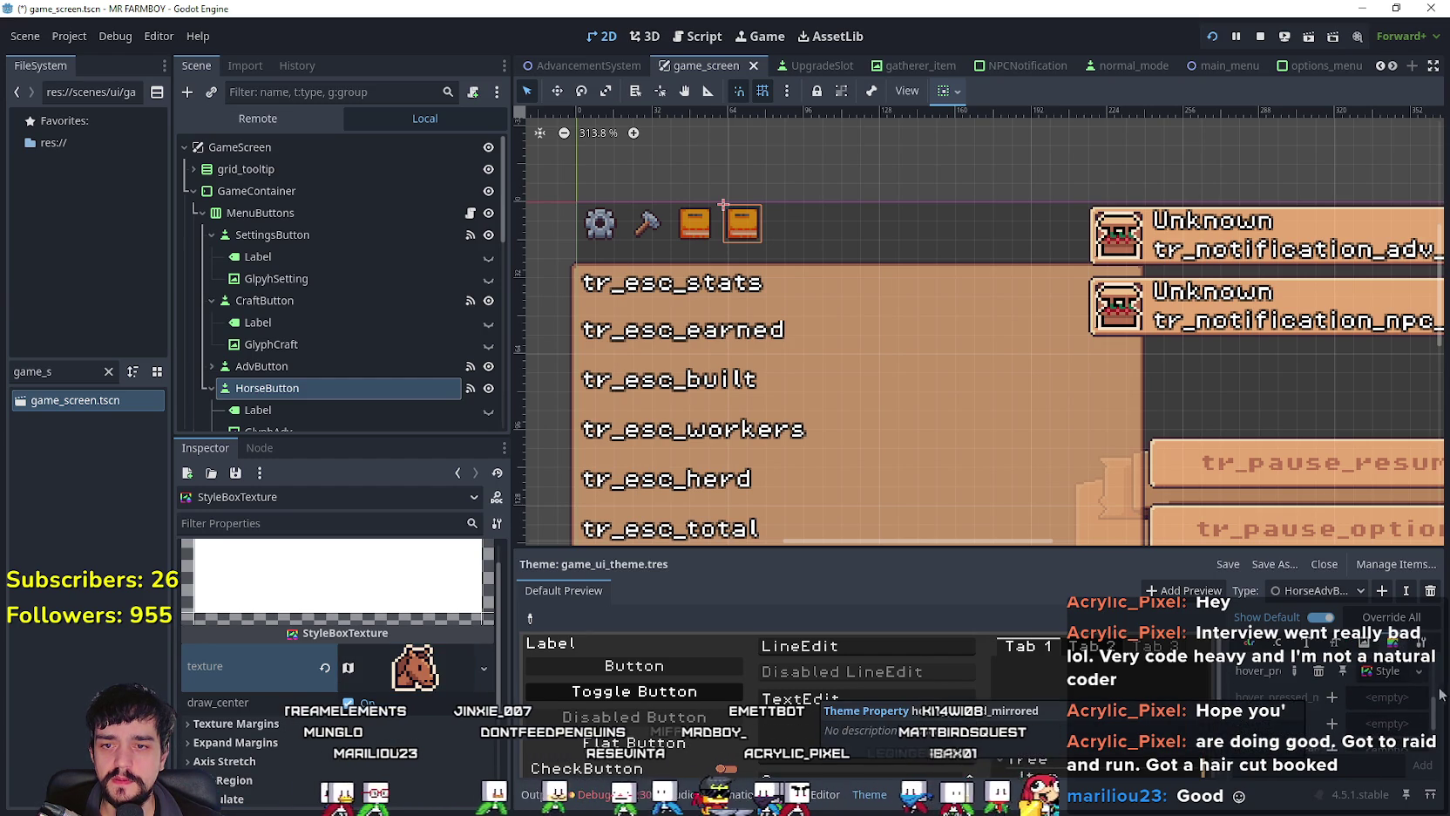
{"action": "scroll", "coordinate": [1362, 685], "scroll_direction": "down", "scroll_amount": 1}
{"action": "scroll", "coordinate": [1355, 693], "scroll_direction": "down", "scroll_amount": 1}
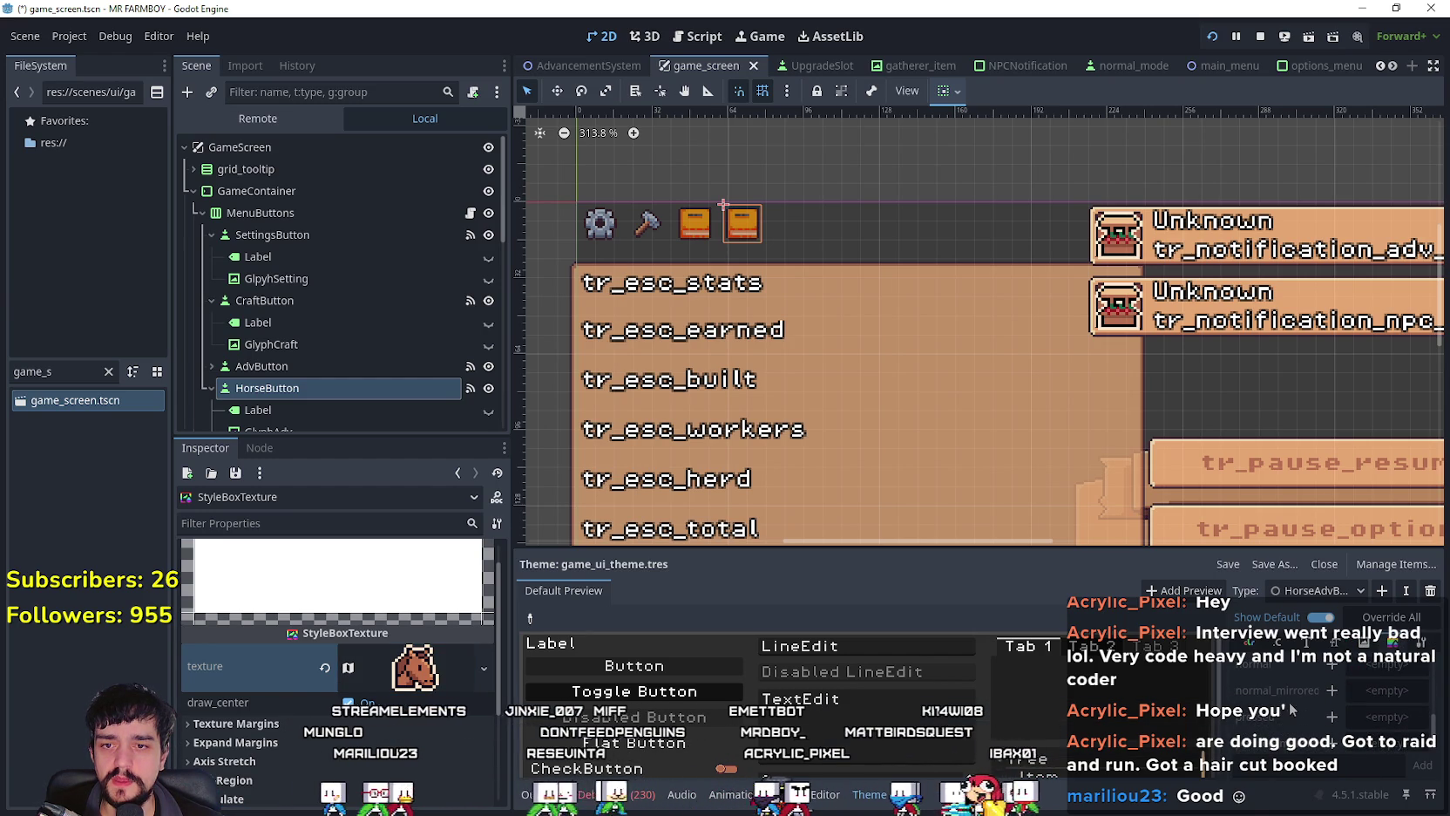
{"action": "left_click", "coordinate": [1387, 712]}
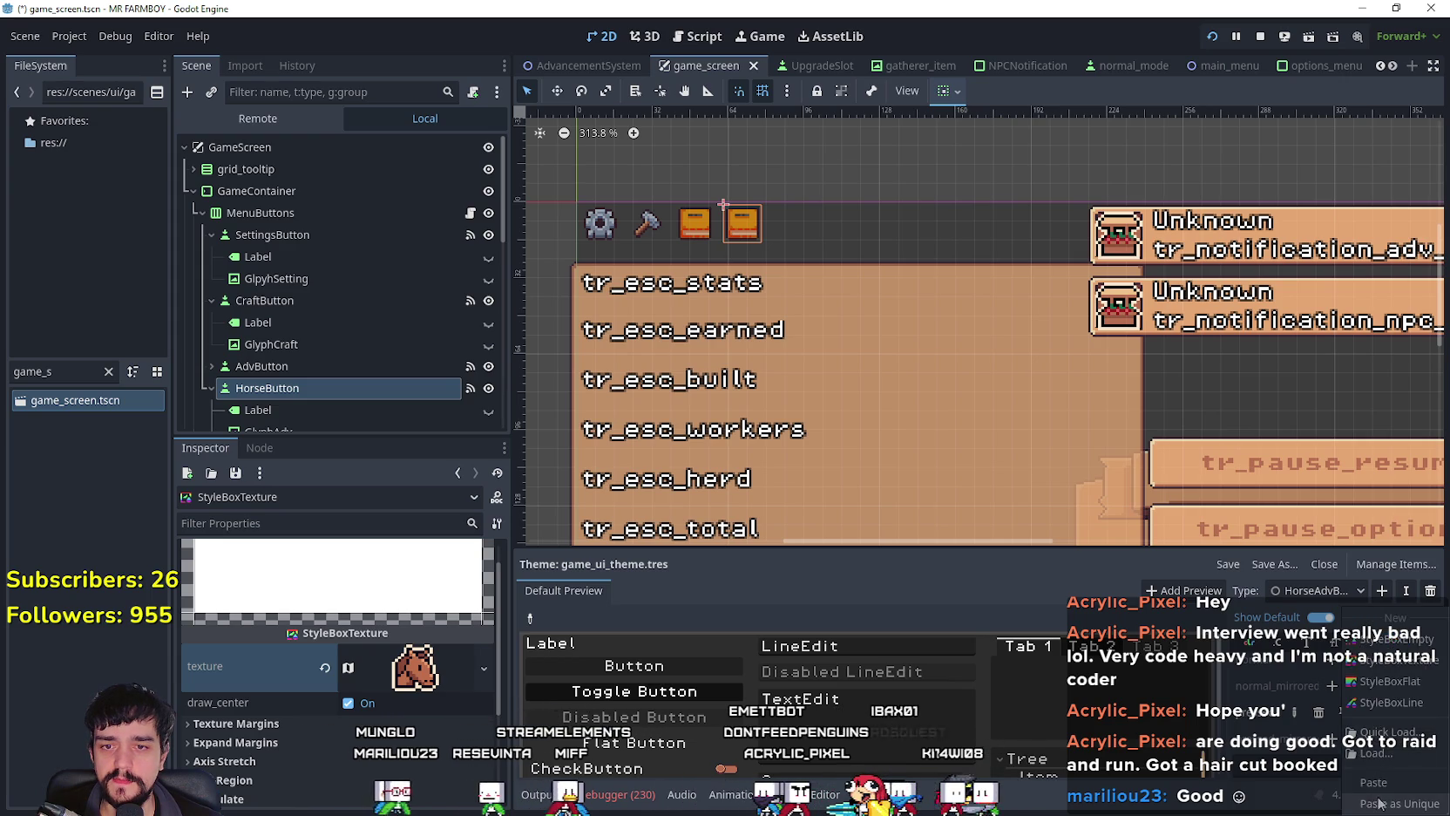
{"action": "left_click", "coordinate": [1383, 783]}
{"action": "scroll", "coordinate": [1348, 725], "scroll_direction": "up", "scroll_amount": 2}
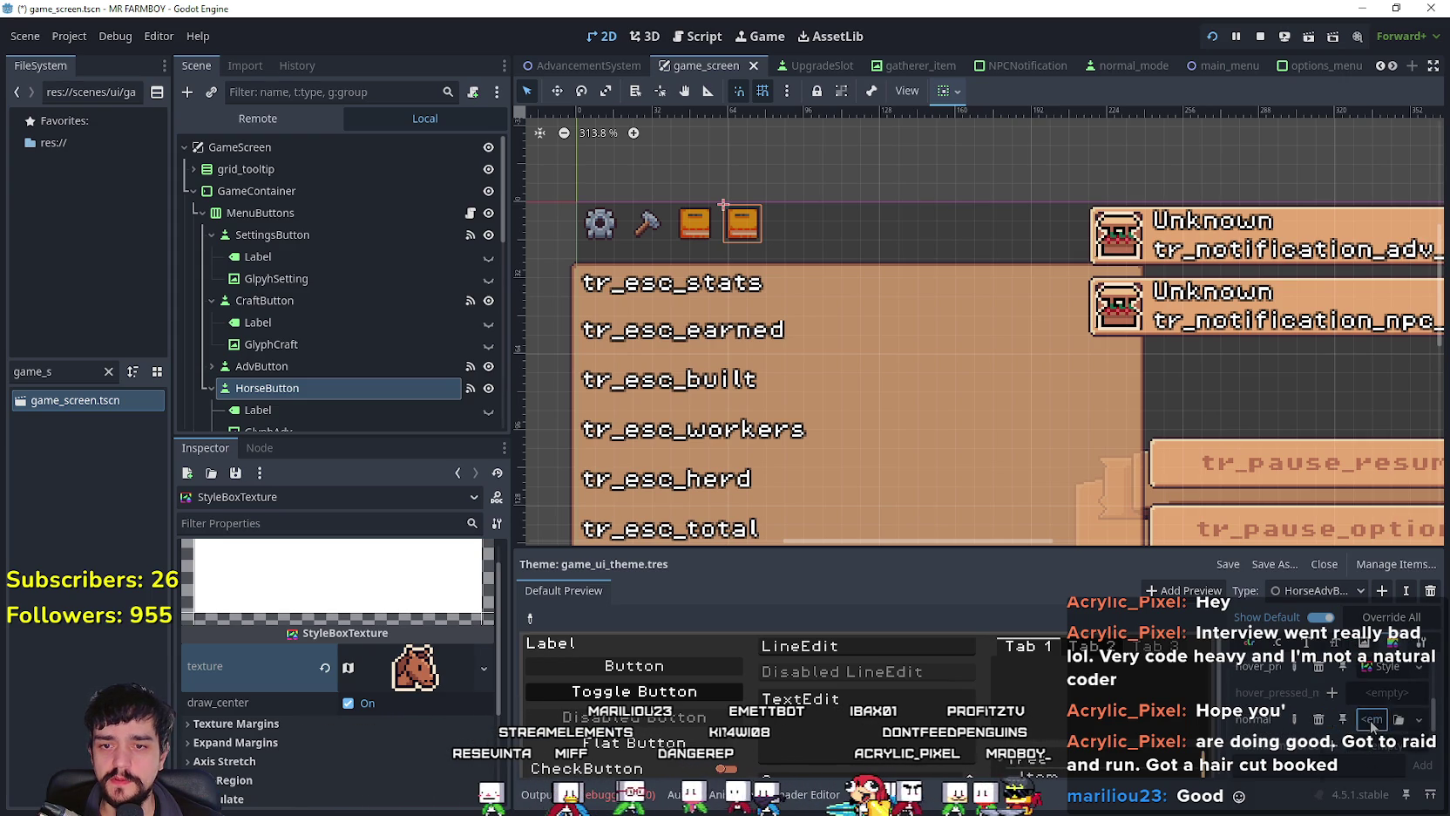
{"action": "left_click", "coordinate": [1371, 721]}
{"action": "left_click", "coordinate": [1374, 718]}
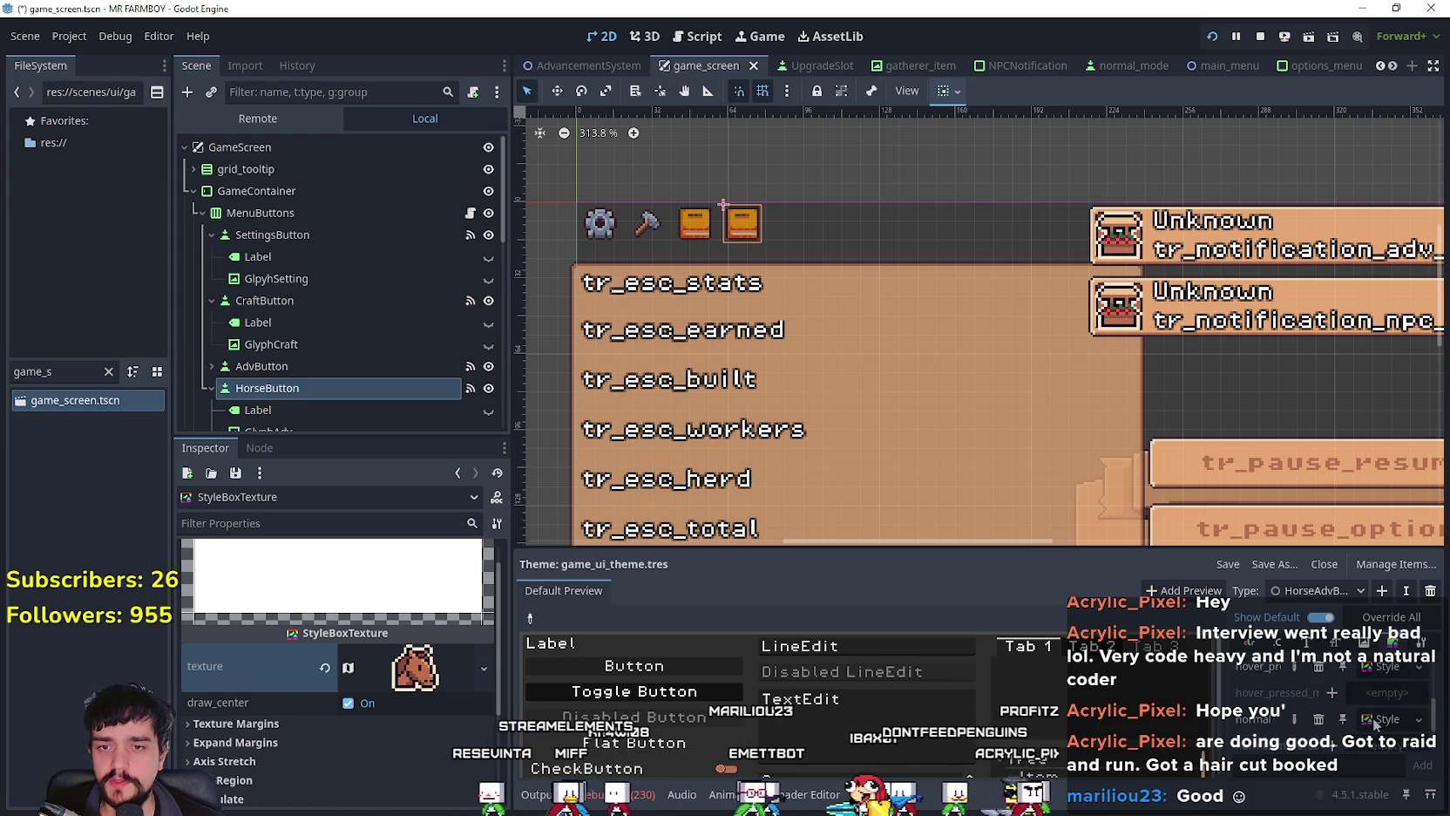
Step: Give the normal style a new AtlasTexture quick-loaded from Player.png
{"action": "left_click", "coordinate": [1373, 716]}
{"action": "left_click", "coordinate": [442, 687]}
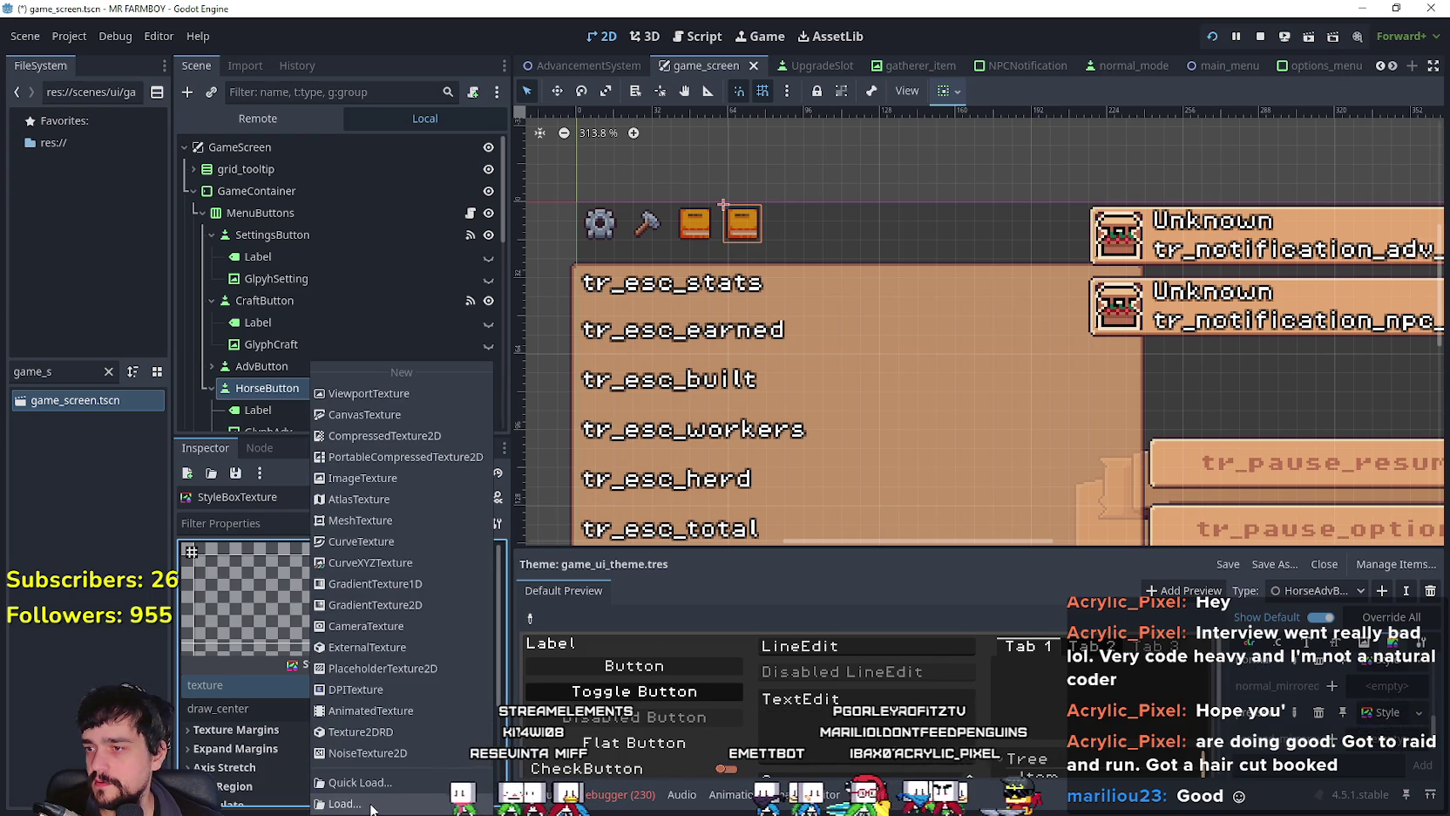
{"action": "left_click", "coordinate": [359, 498]}
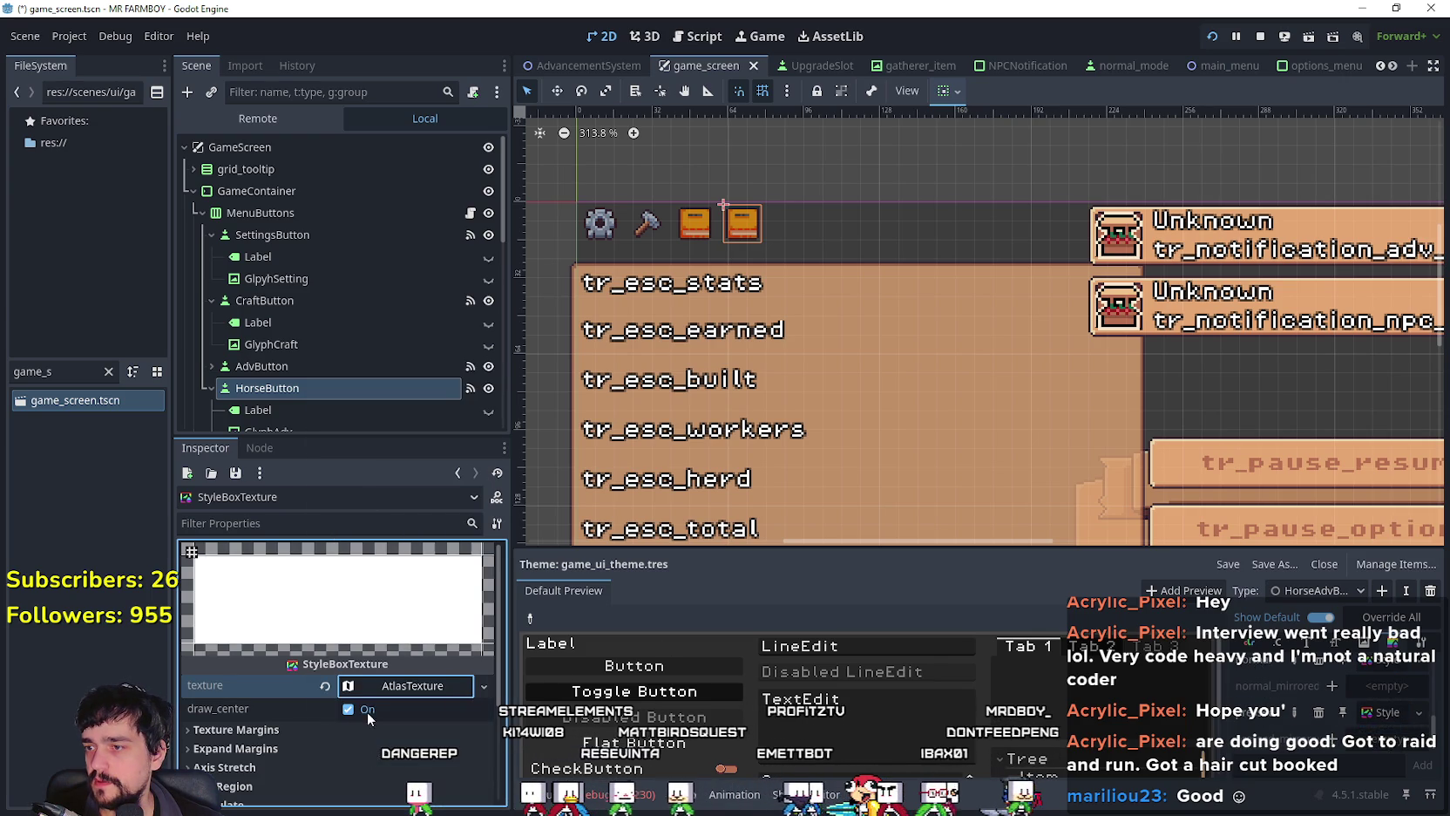
{"action": "left_click", "coordinate": [370, 612]}
{"action": "left_click", "coordinate": [393, 613]}
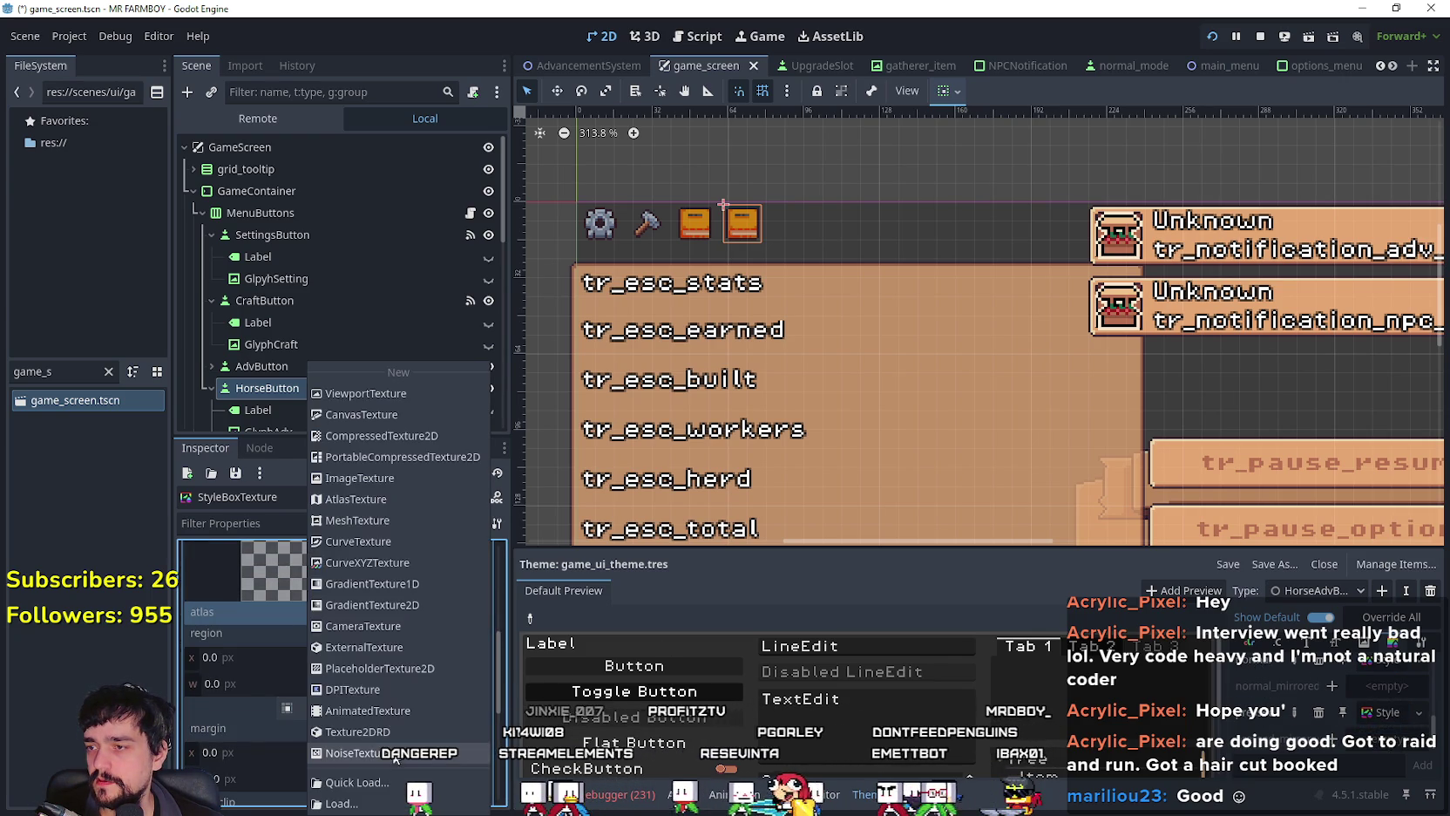
{"action": "left_click", "coordinate": [366, 563]}
{"action": "double_click", "coordinate": [493, 249]}
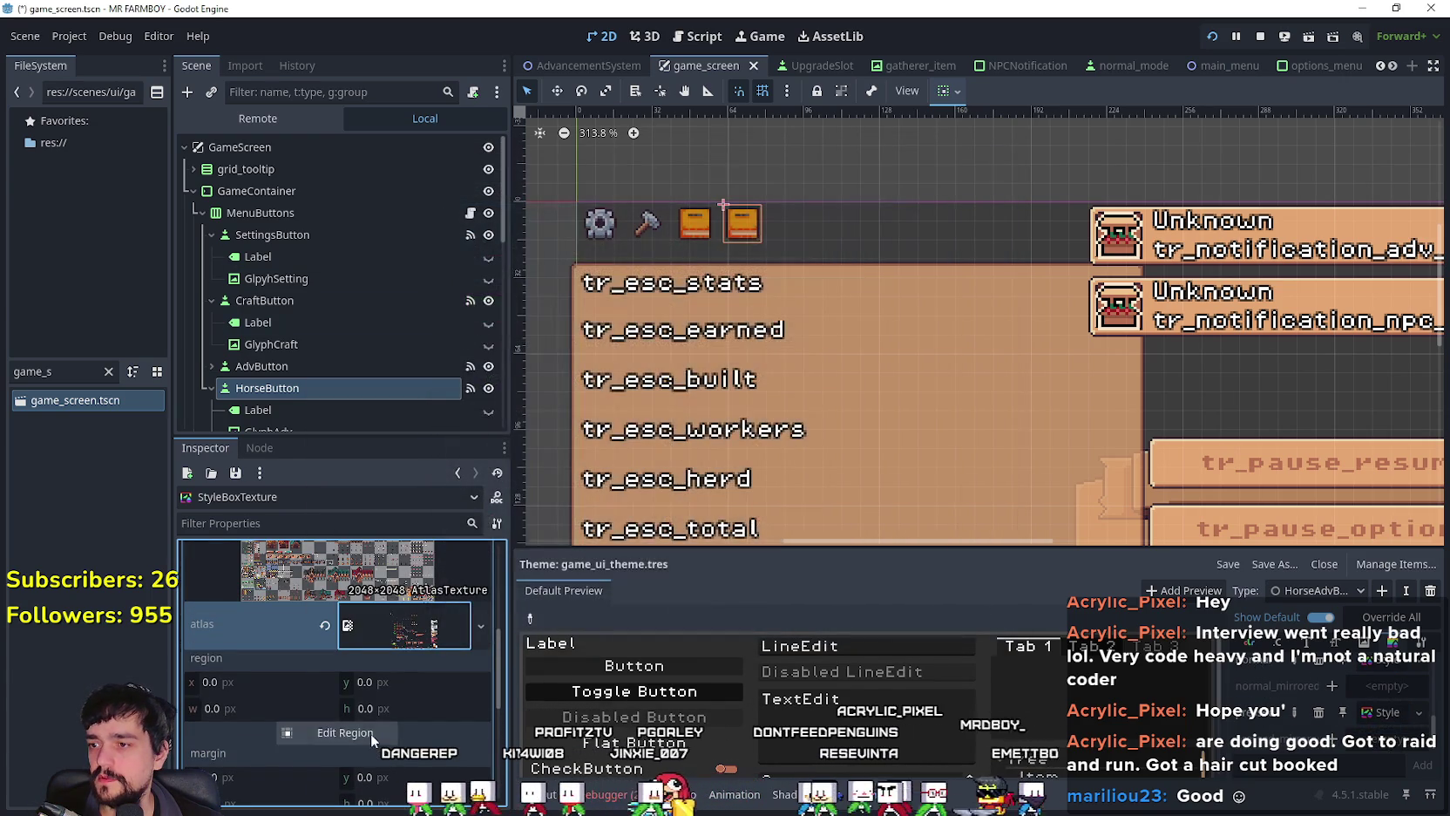
Step: Crop the atlas region to the 16×16 horse head at 512, 1776
{"action": "left_click", "coordinate": [371, 737]}
{"action": "scroll", "coordinate": [526, 488], "scroll_direction": "down", "scroll_amount": 5}
{"action": "scroll", "coordinate": [598, 436], "scroll_direction": "down", "scroll_amount": 10}
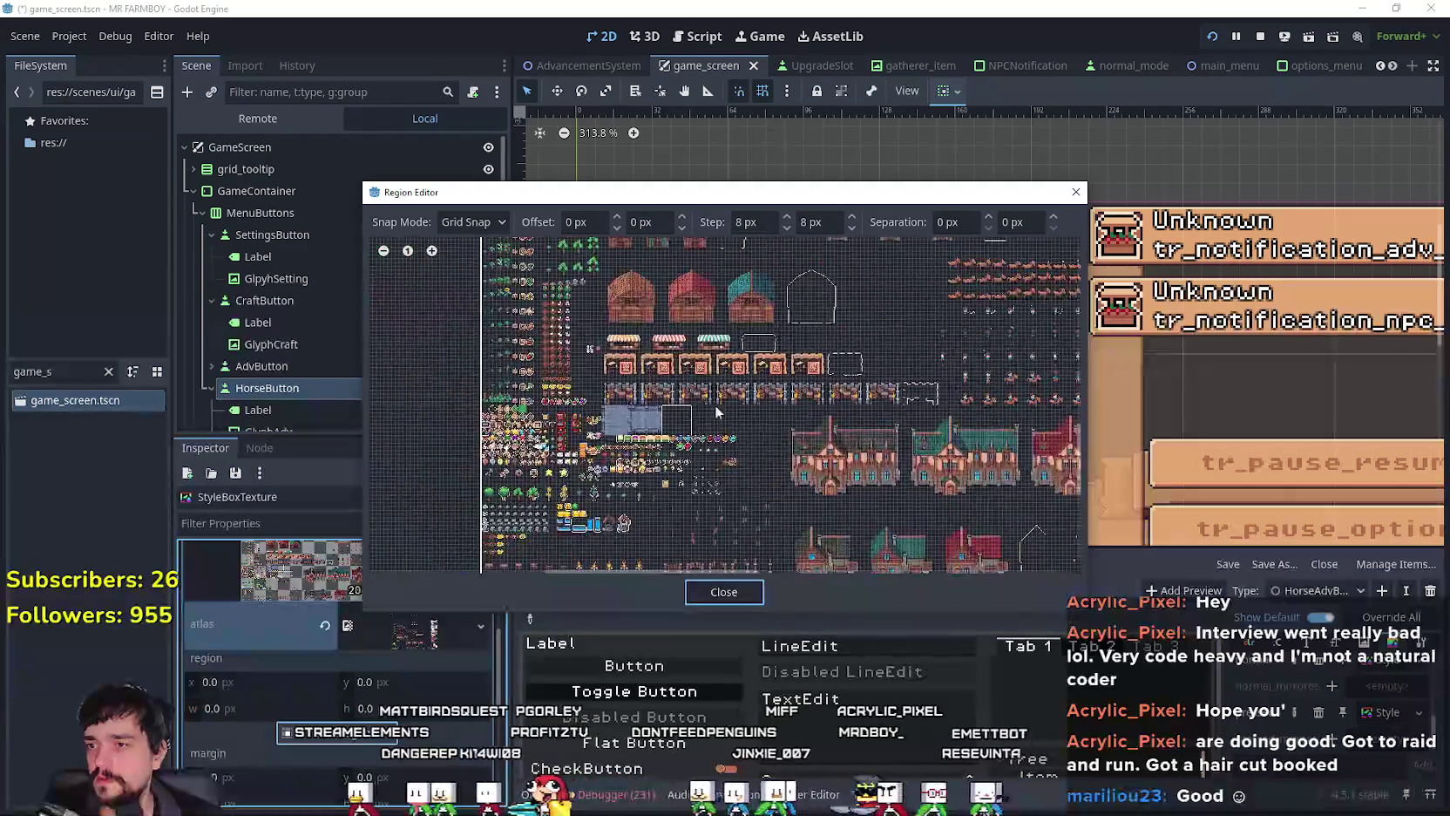
{"action": "left_click", "coordinate": [720, 481]}
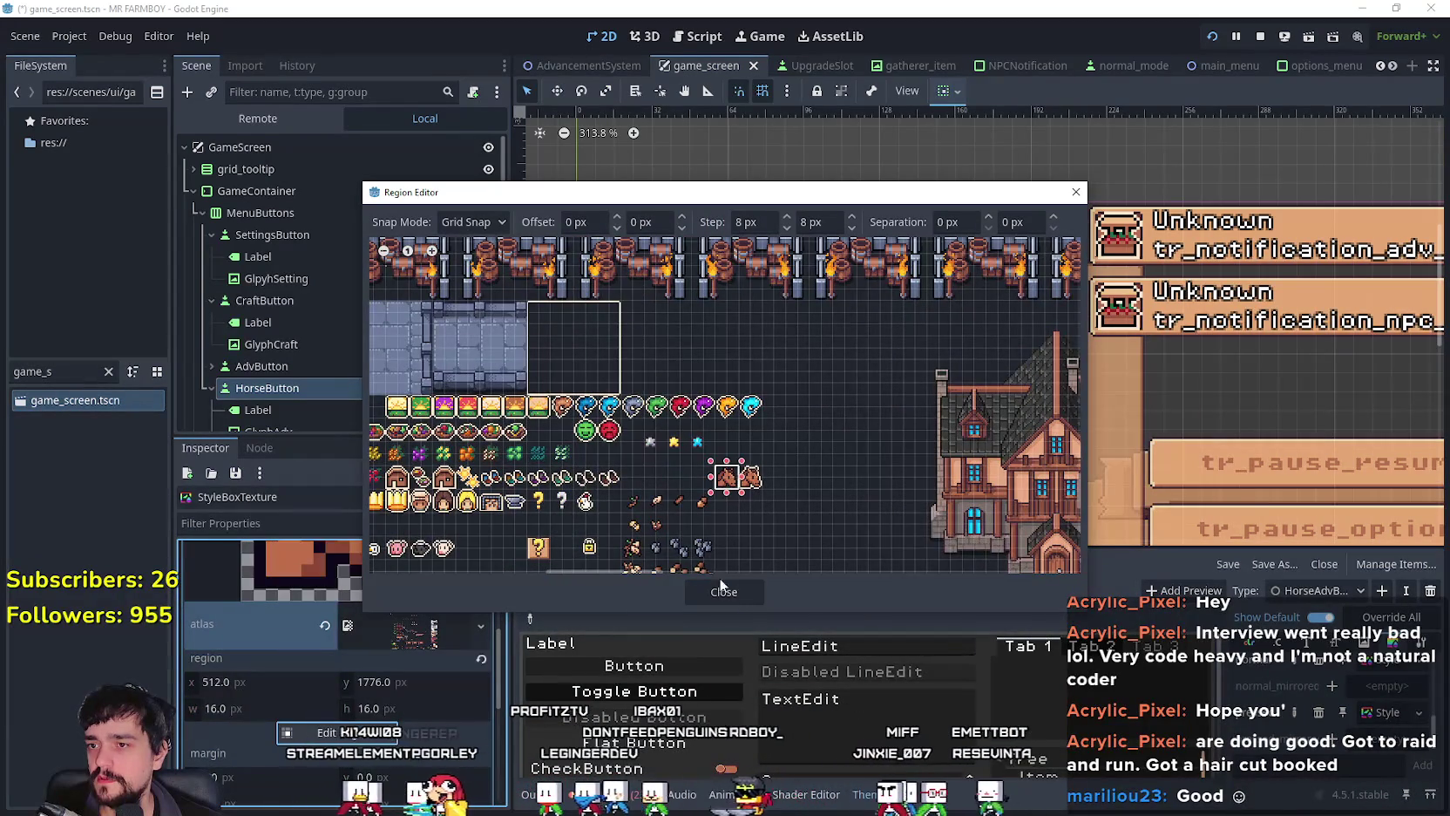
{"action": "left_click", "coordinate": [724, 591]}
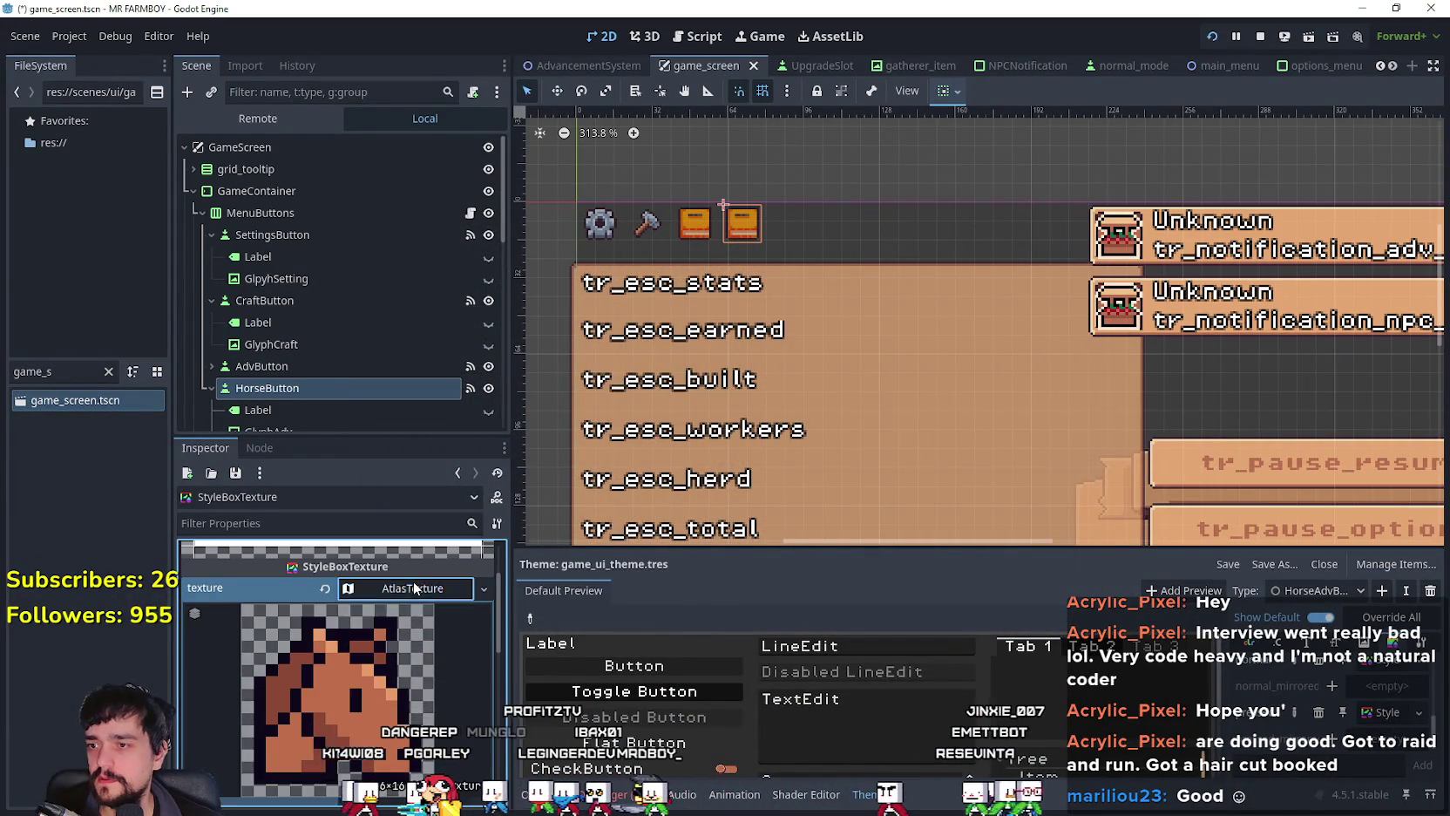
{"action": "left_click", "coordinate": [422, 657]}
{"action": "scroll", "coordinate": [422, 657], "scroll_direction": "up", "scroll_amount": 2}
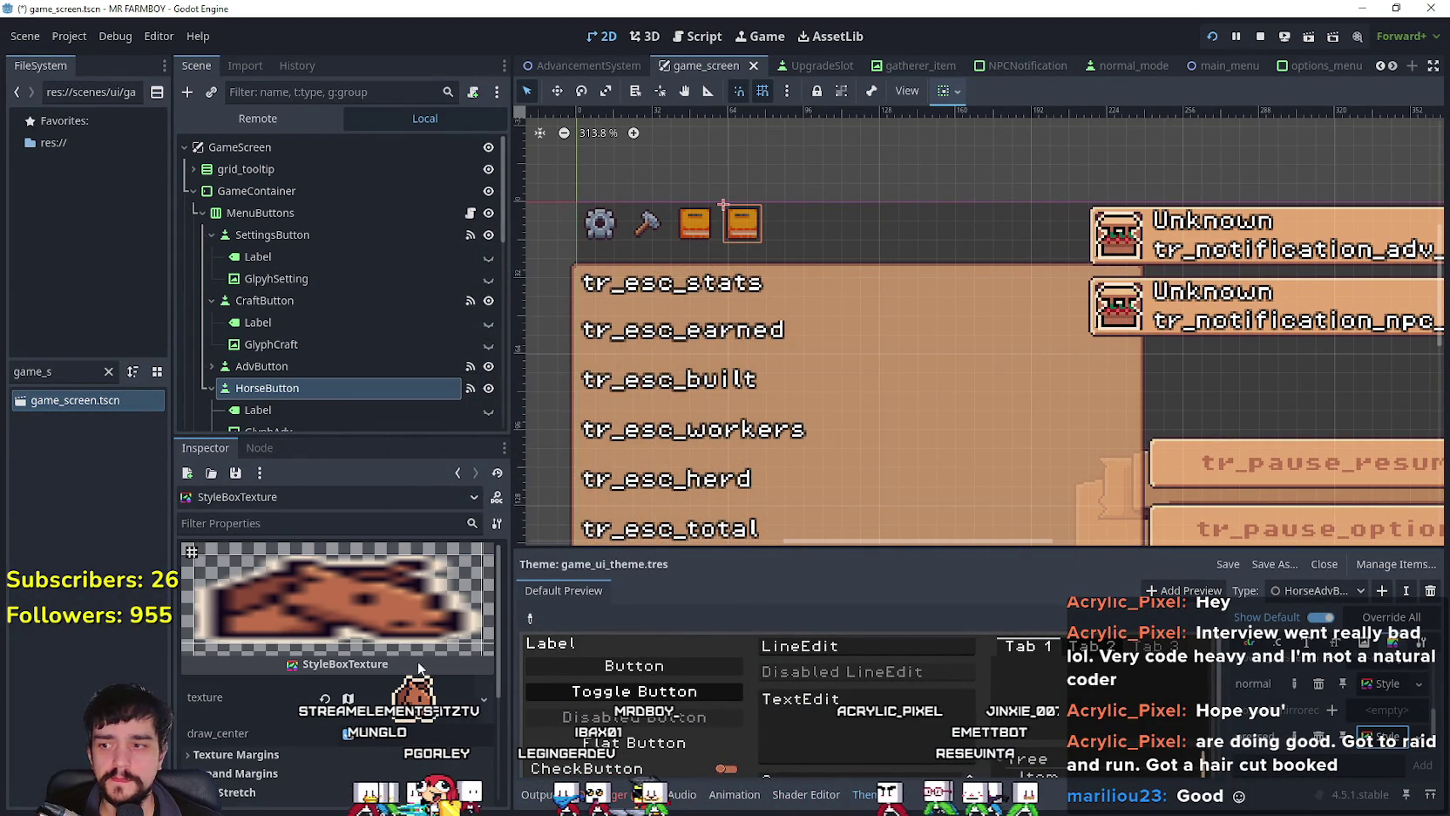
{"action": "scroll", "coordinate": [1389, 708], "scroll_direction": "down", "scroll_amount": 1}
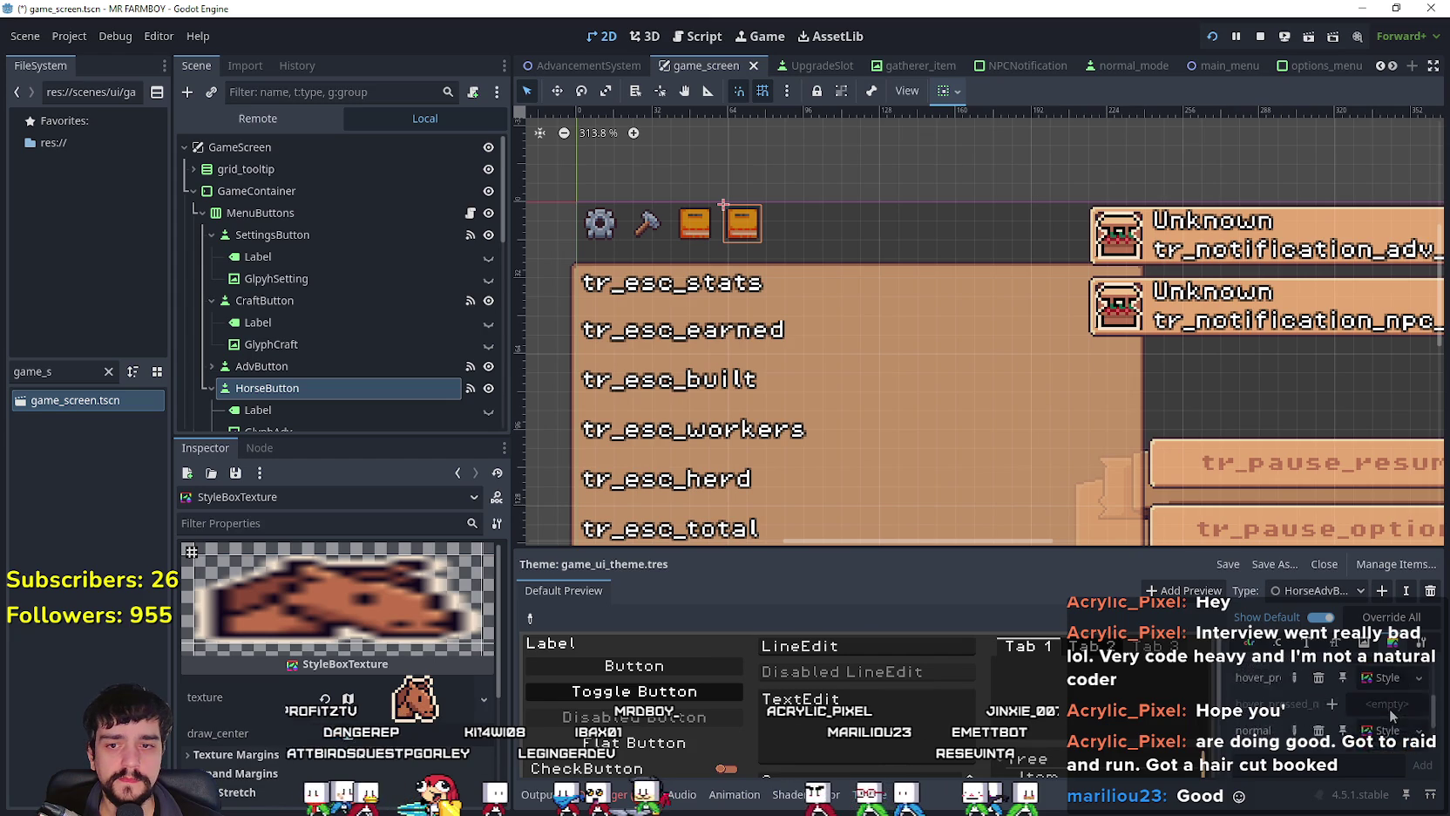
{"action": "scroll", "coordinate": [1388, 716], "scroll_direction": "up", "scroll_amount": 5}
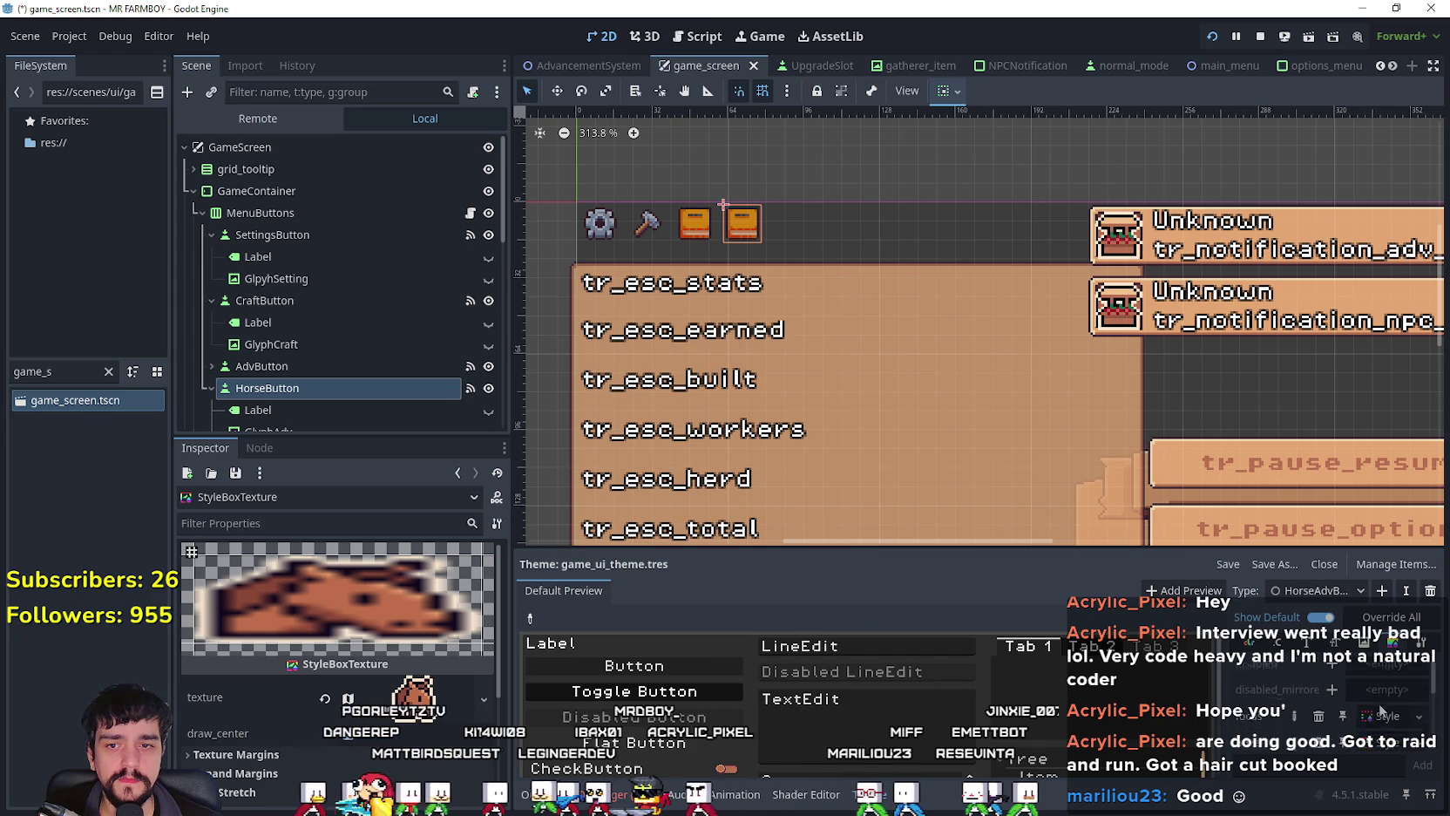
{"action": "left_click_drag", "start_coordinate": [958, 550], "coordinate": [871, 439]}
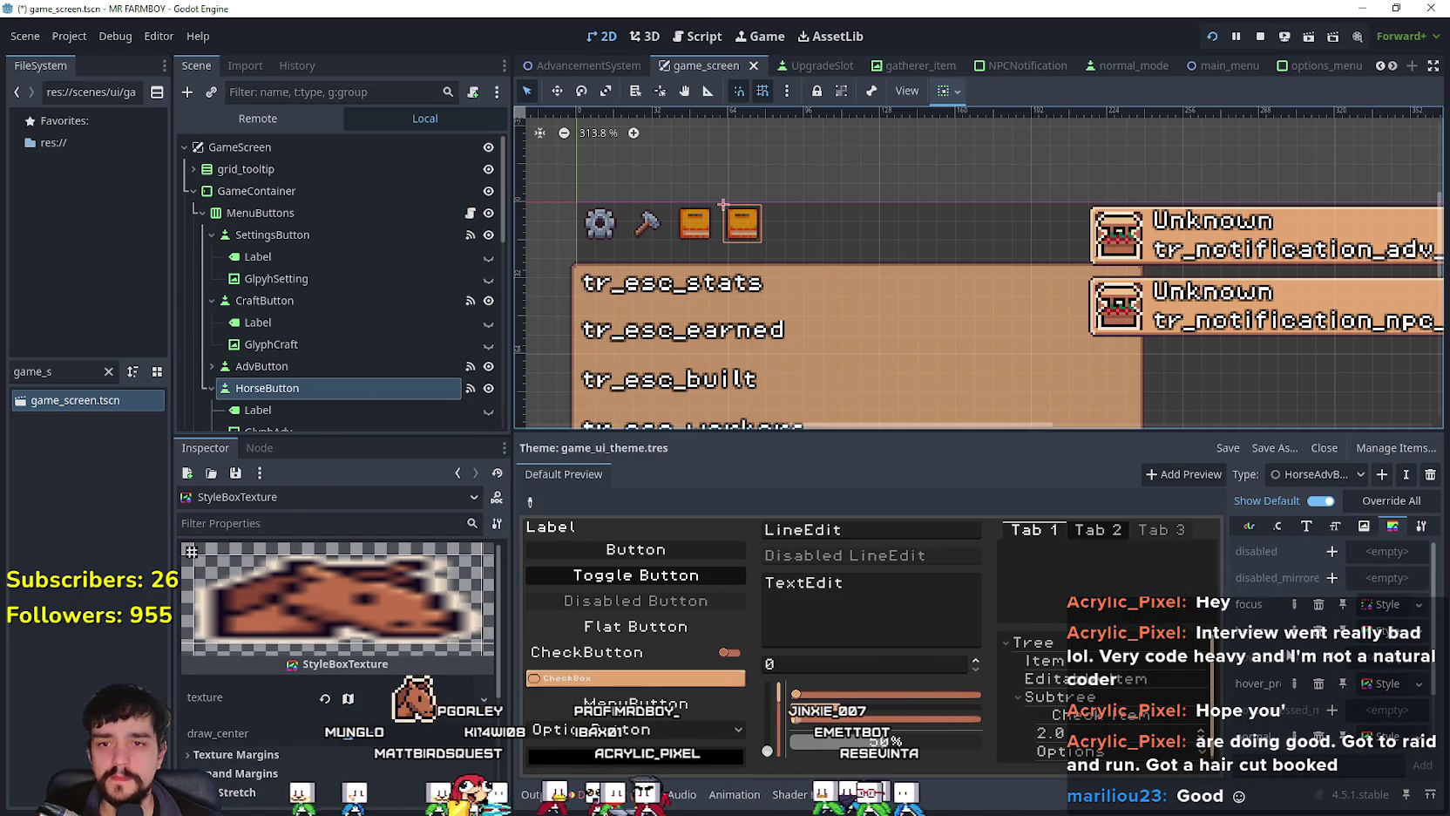
Step: Change HorseButton's type_variation from AdvBuyButton to HorseAdvButton
{"action": "scroll", "coordinate": [321, 356], "scroll_direction": "down", "scroll_amount": 5}
{"action": "scroll", "coordinate": [300, 652], "scroll_direction": "down", "scroll_amount": 1}
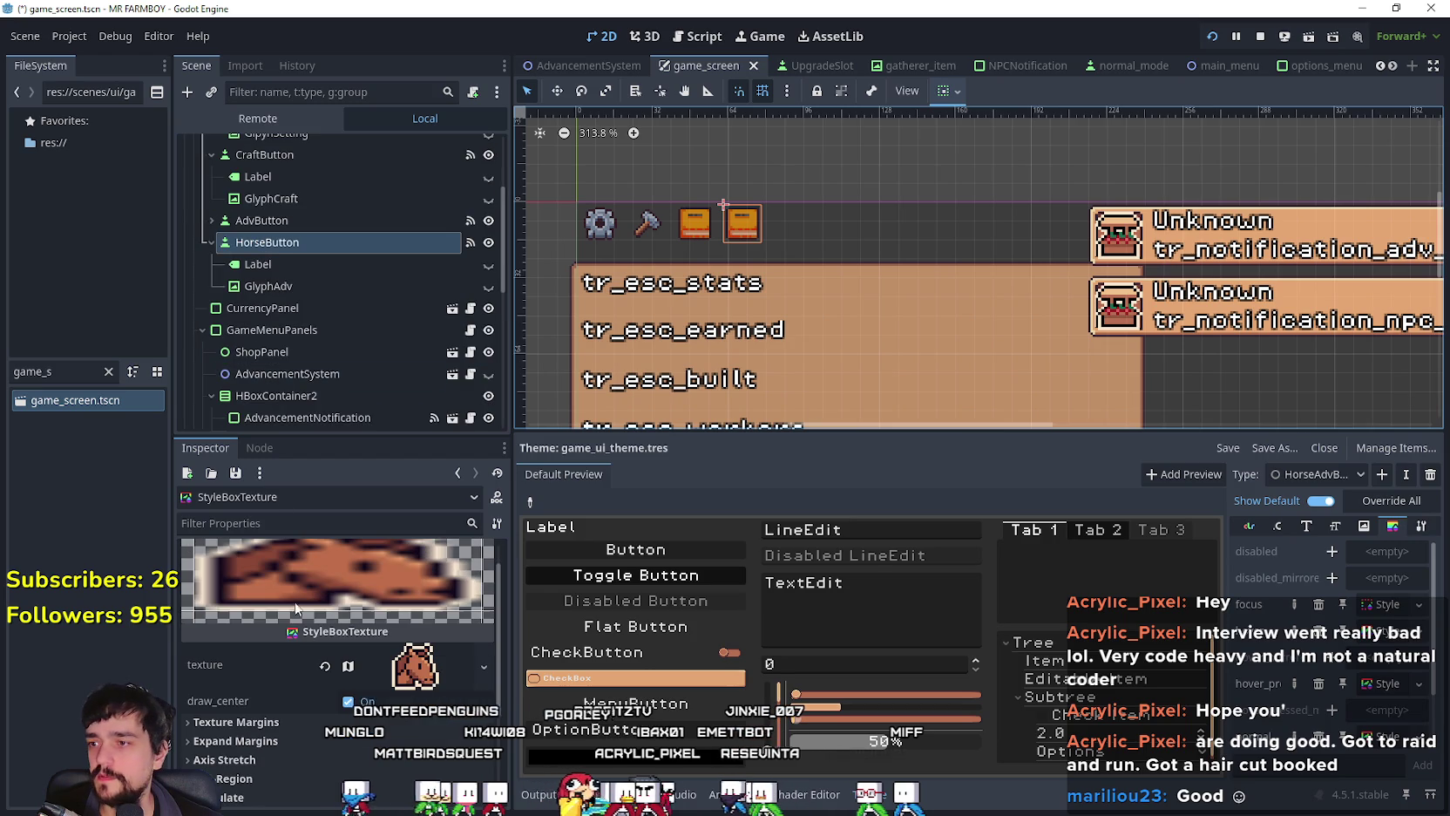
{"action": "left_click", "coordinate": [279, 245]}
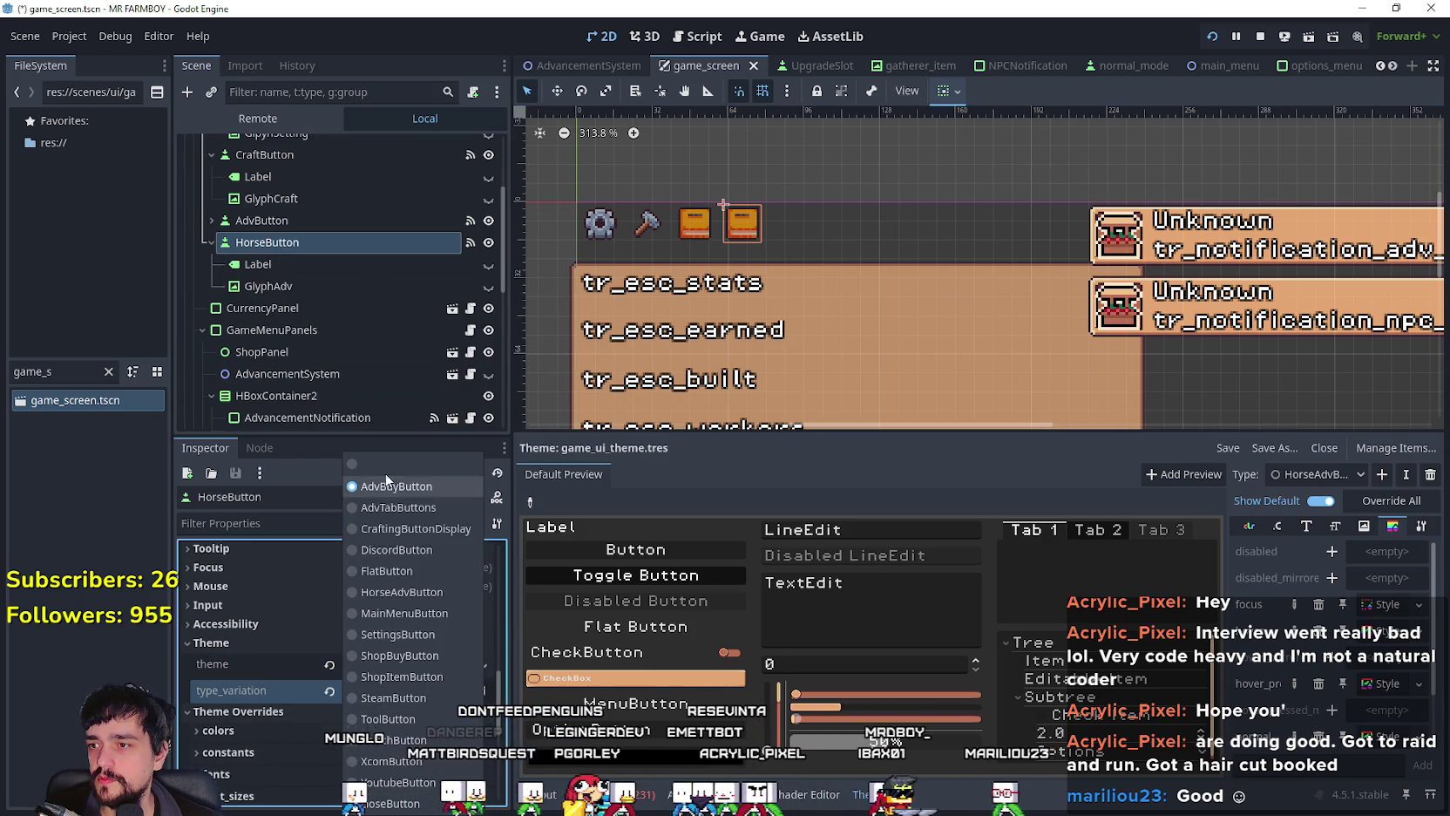
{"action": "left_click", "coordinate": [466, 694]}
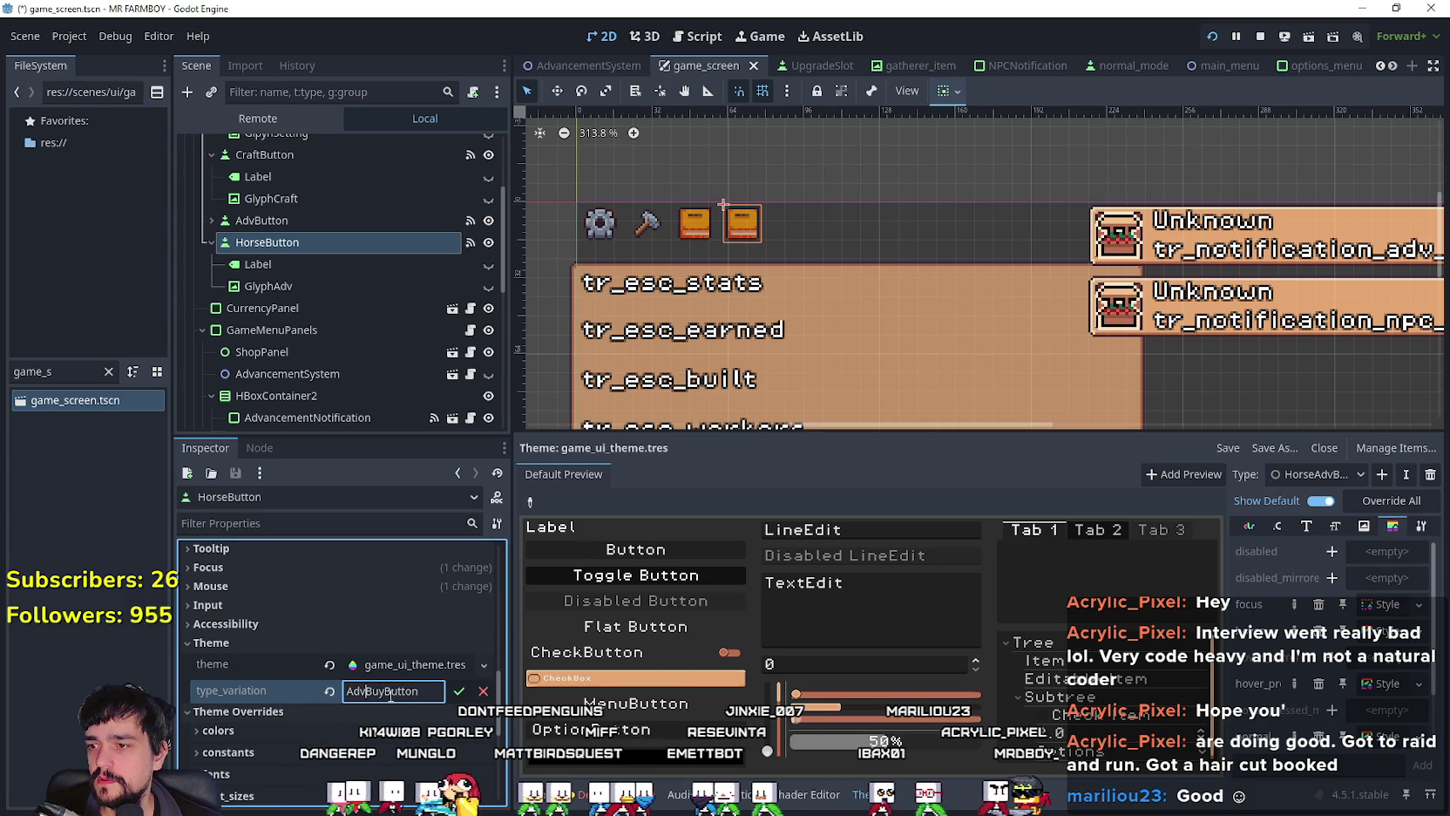
{"action": "left_click_drag", "start_coordinate": [385, 691], "coordinate": [317, 691]}
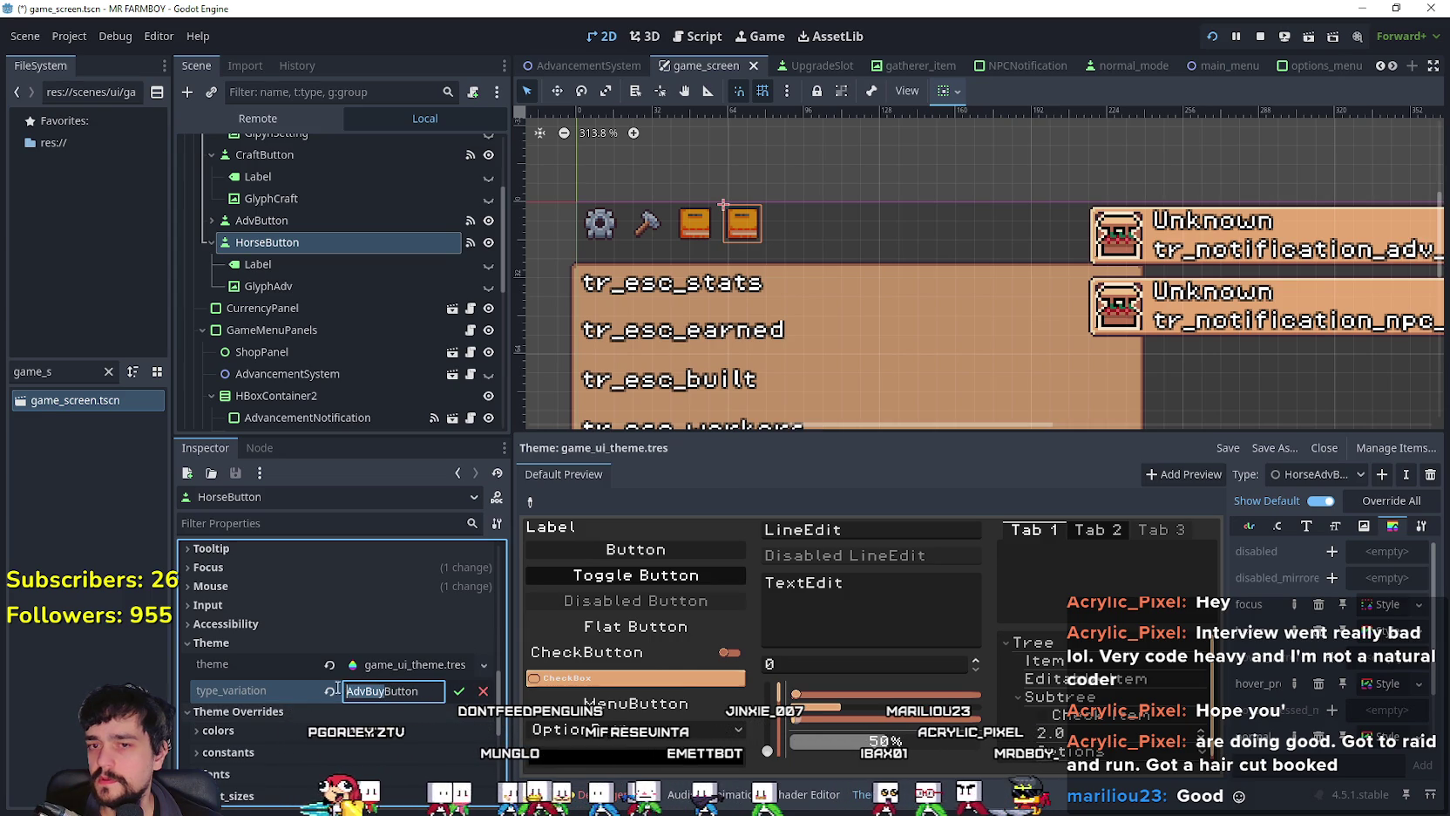
{"action": "type", "text": "Horse"}
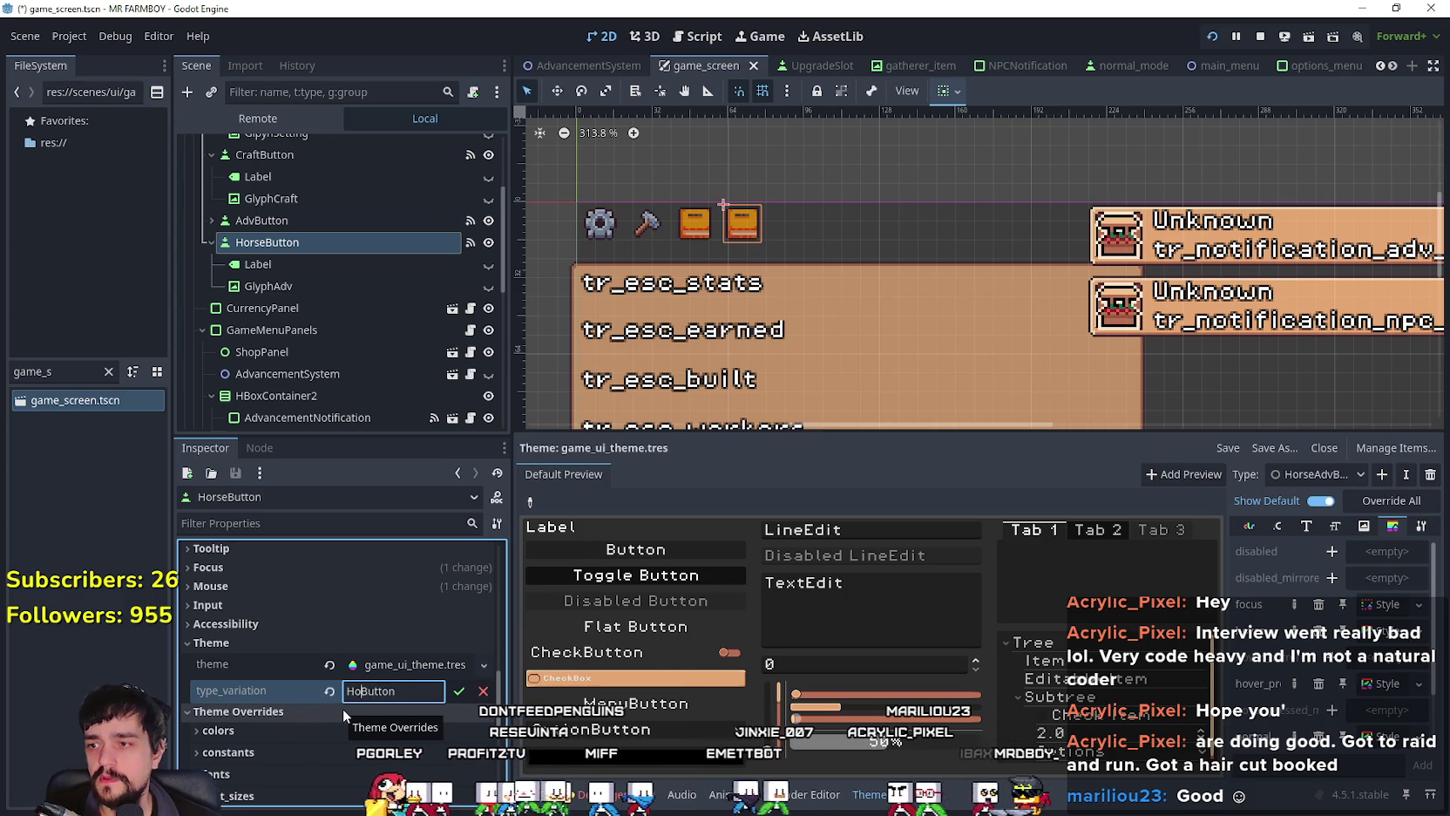
{"action": "type", "text": "Adv"}
{"action": "key", "text": "Return"}
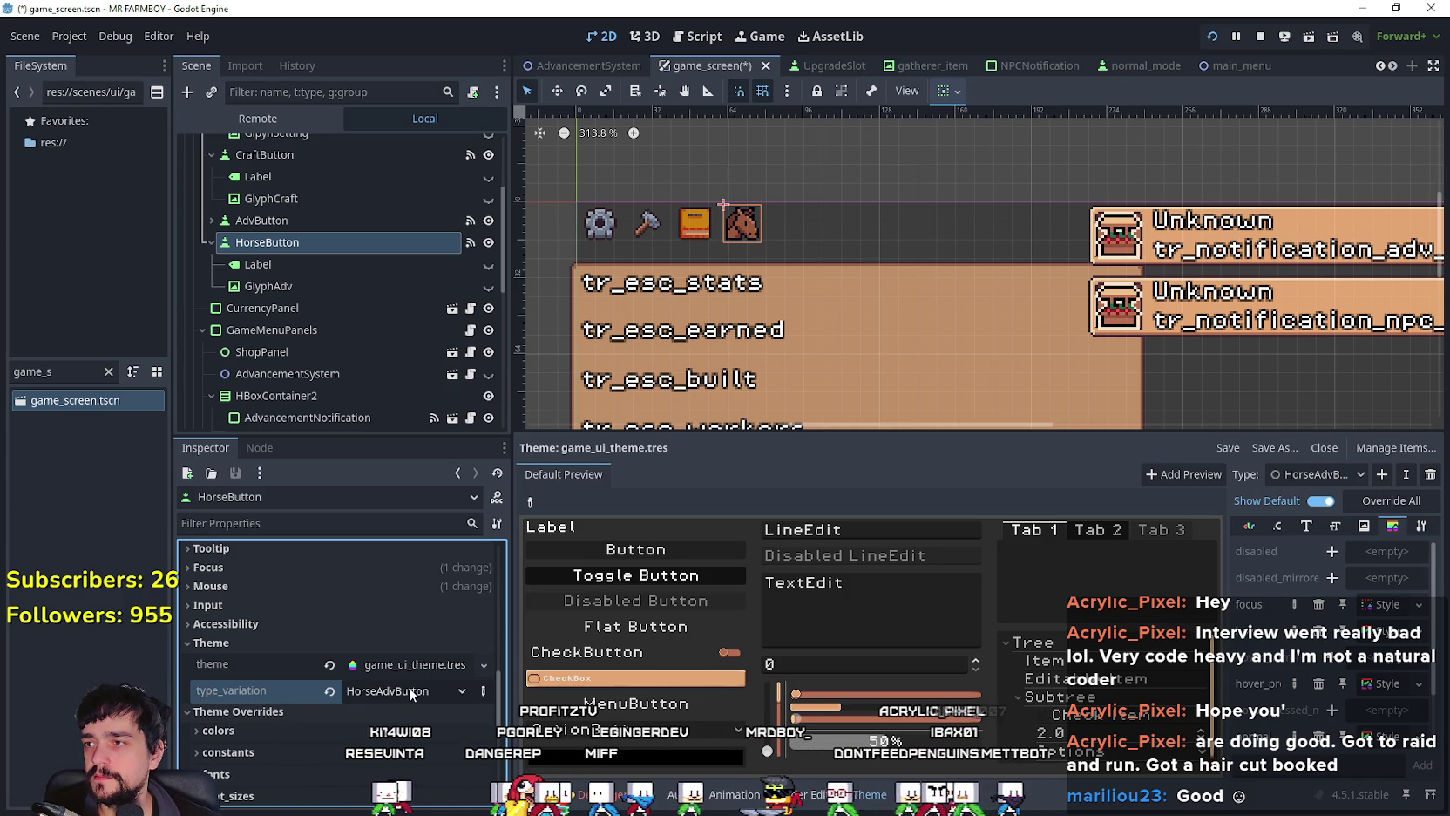
{"action": "left_click", "coordinate": [376, 265]}
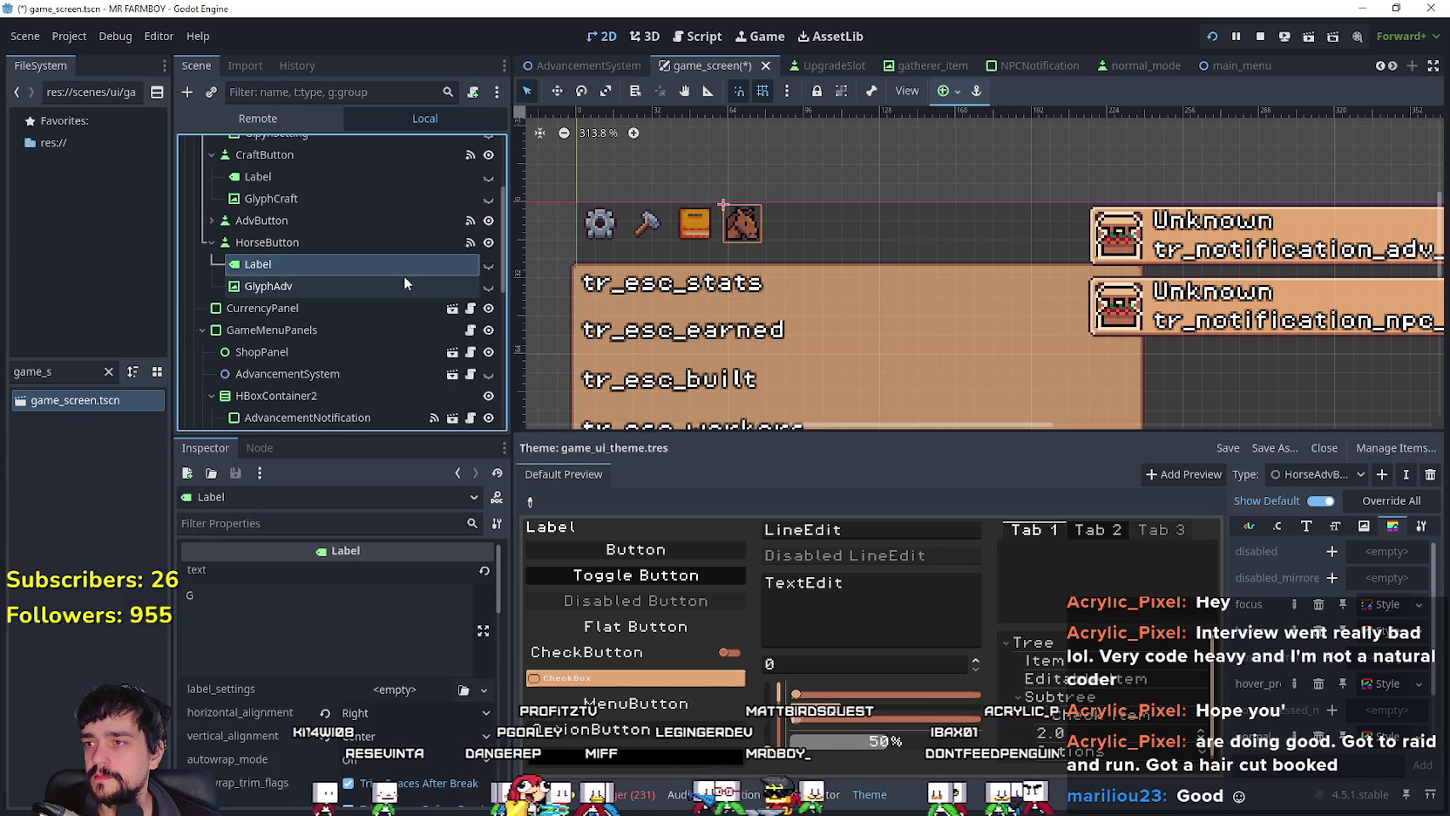
Step: Open the Region Editor for GlyphAdv's AtlasTexture and zoom in on the controller glyphs, region still the Y glyph
{"action": "left_click", "coordinate": [404, 281]}
{"action": "left_click", "coordinate": [412, 598]}
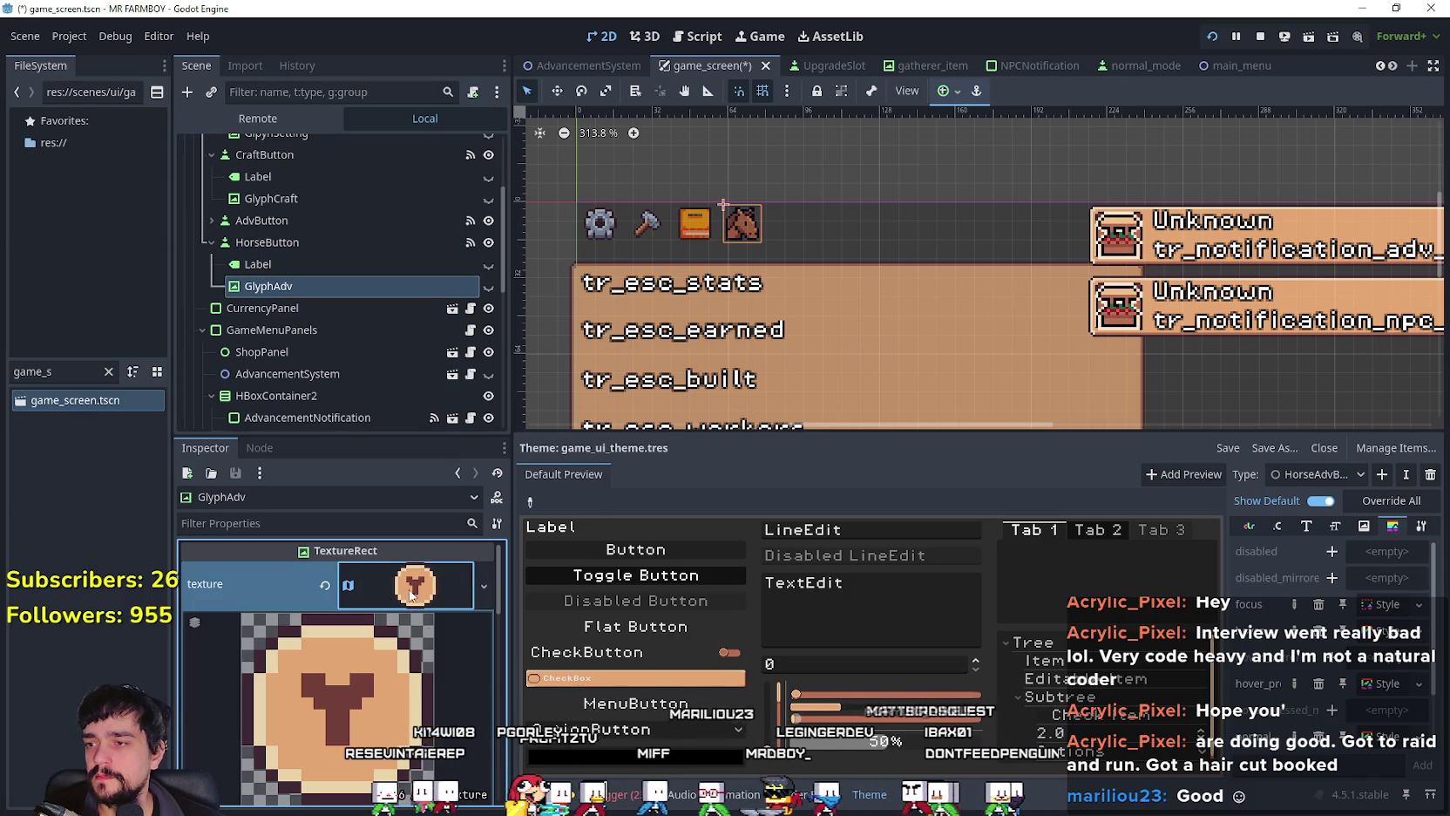
{"action": "right_click", "coordinate": [412, 601]}
{"action": "left_click", "coordinate": [390, 654]}
{"action": "scroll", "coordinate": [383, 654], "scroll_direction": "down", "scroll_amount": 5}
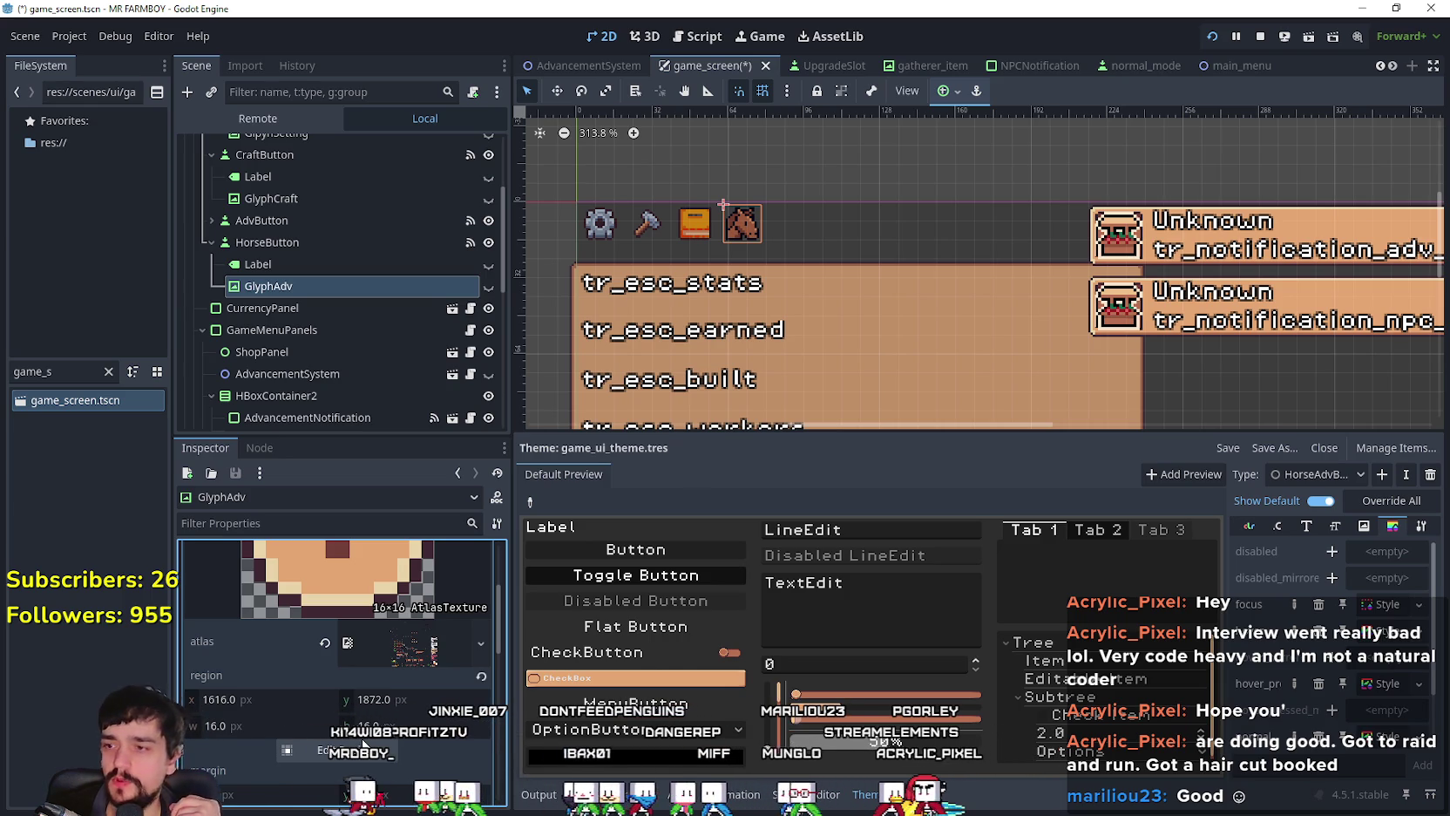
{"action": "left_click", "coordinate": [314, 749]}
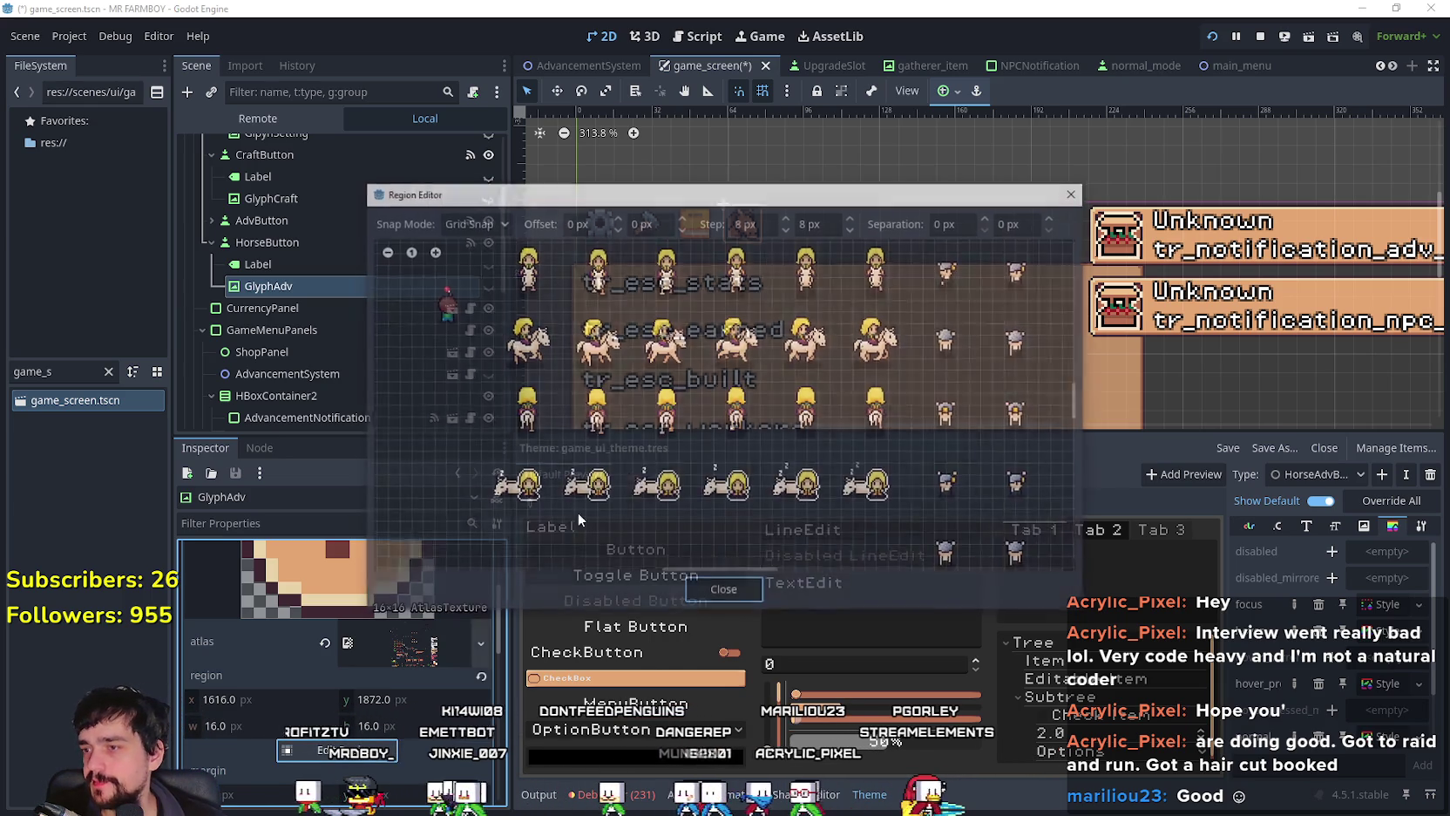
{"action": "scroll", "coordinate": [662, 471], "scroll_direction": "up", "scroll_amount": 5}
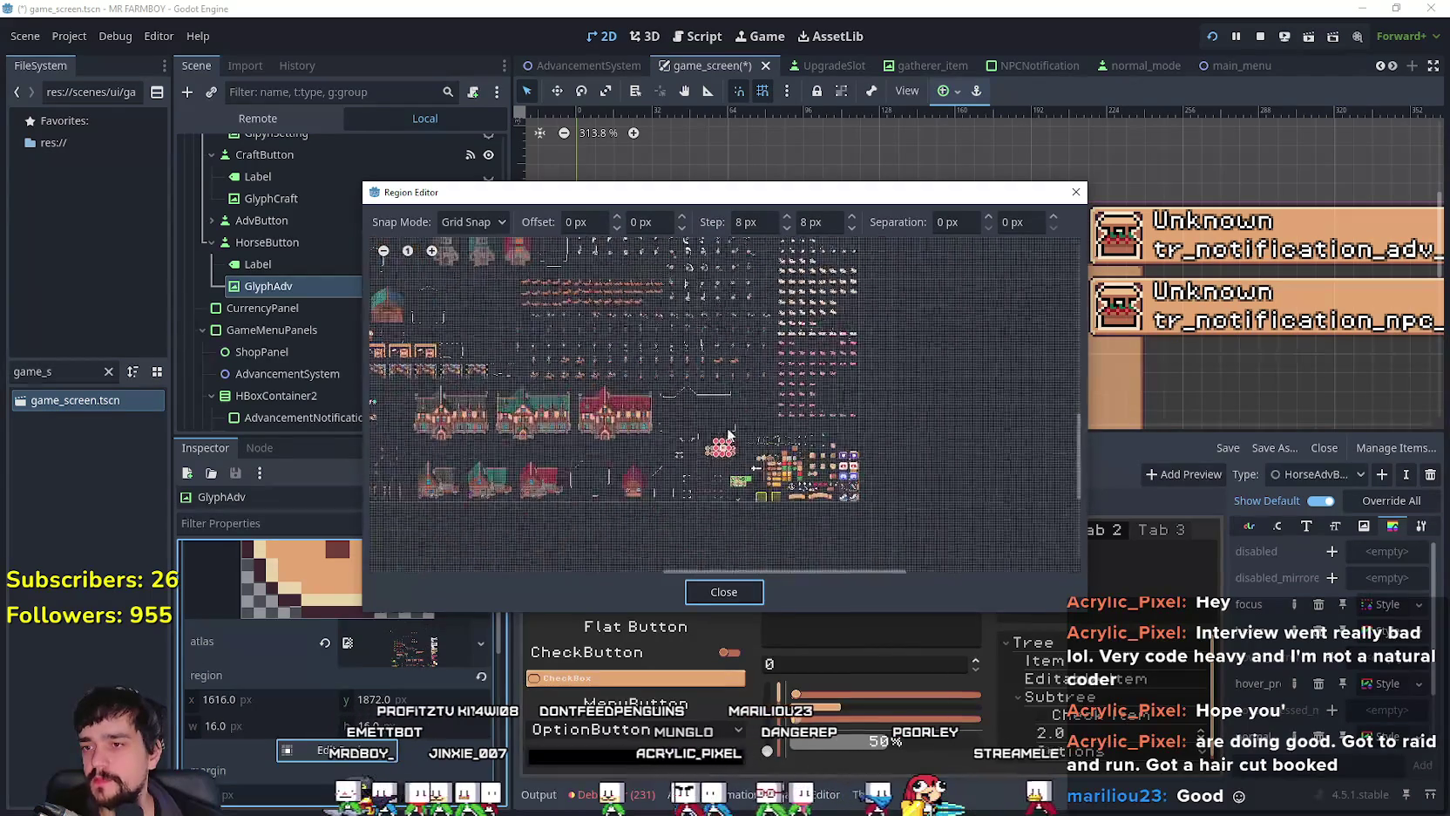
{"action": "scroll", "coordinate": [730, 506], "scroll_direction": "up", "scroll_amount": 3}
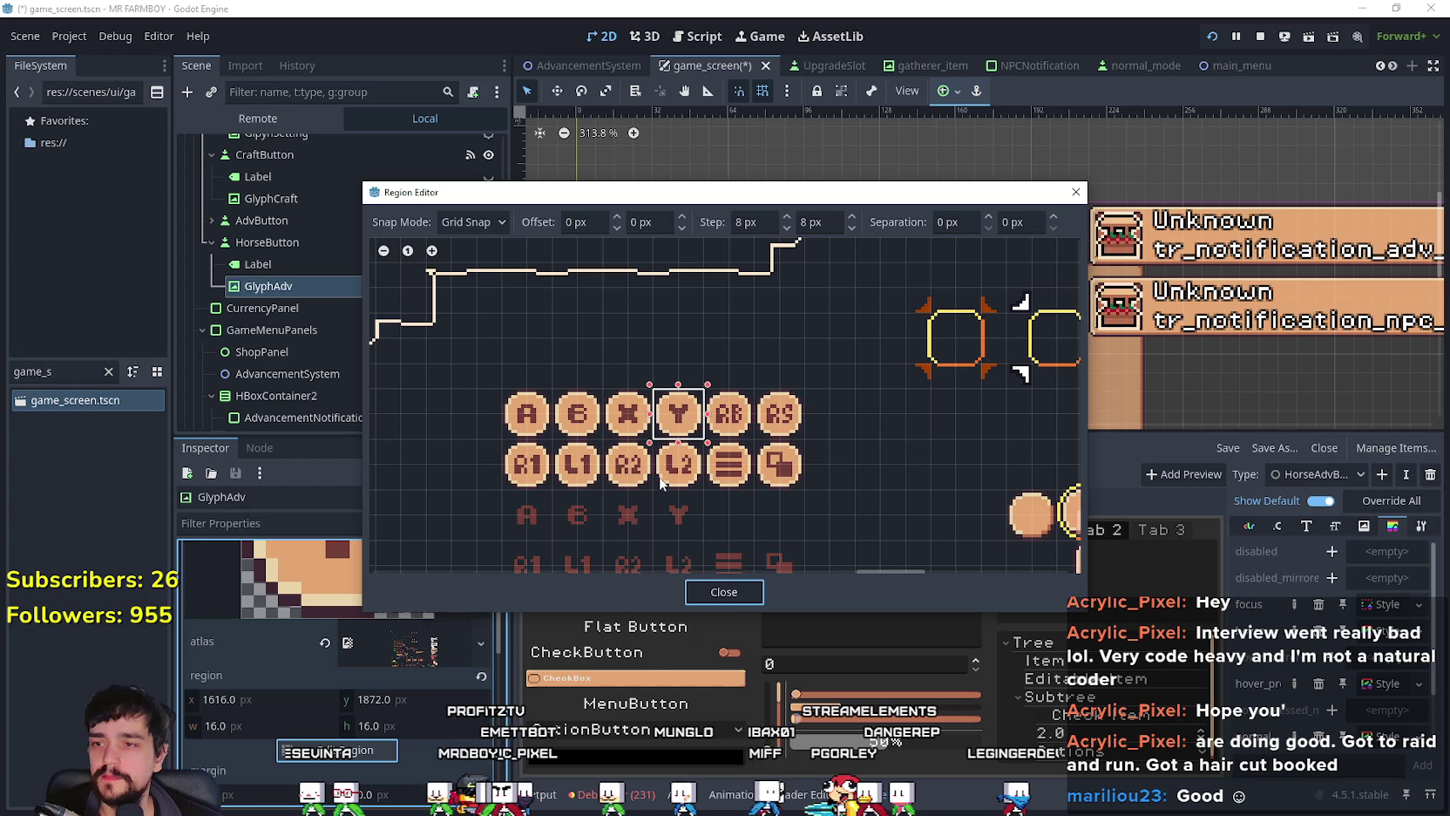
{"action": "scroll", "coordinate": [686, 453], "scroll_direction": "up", "scroll_amount": 2}
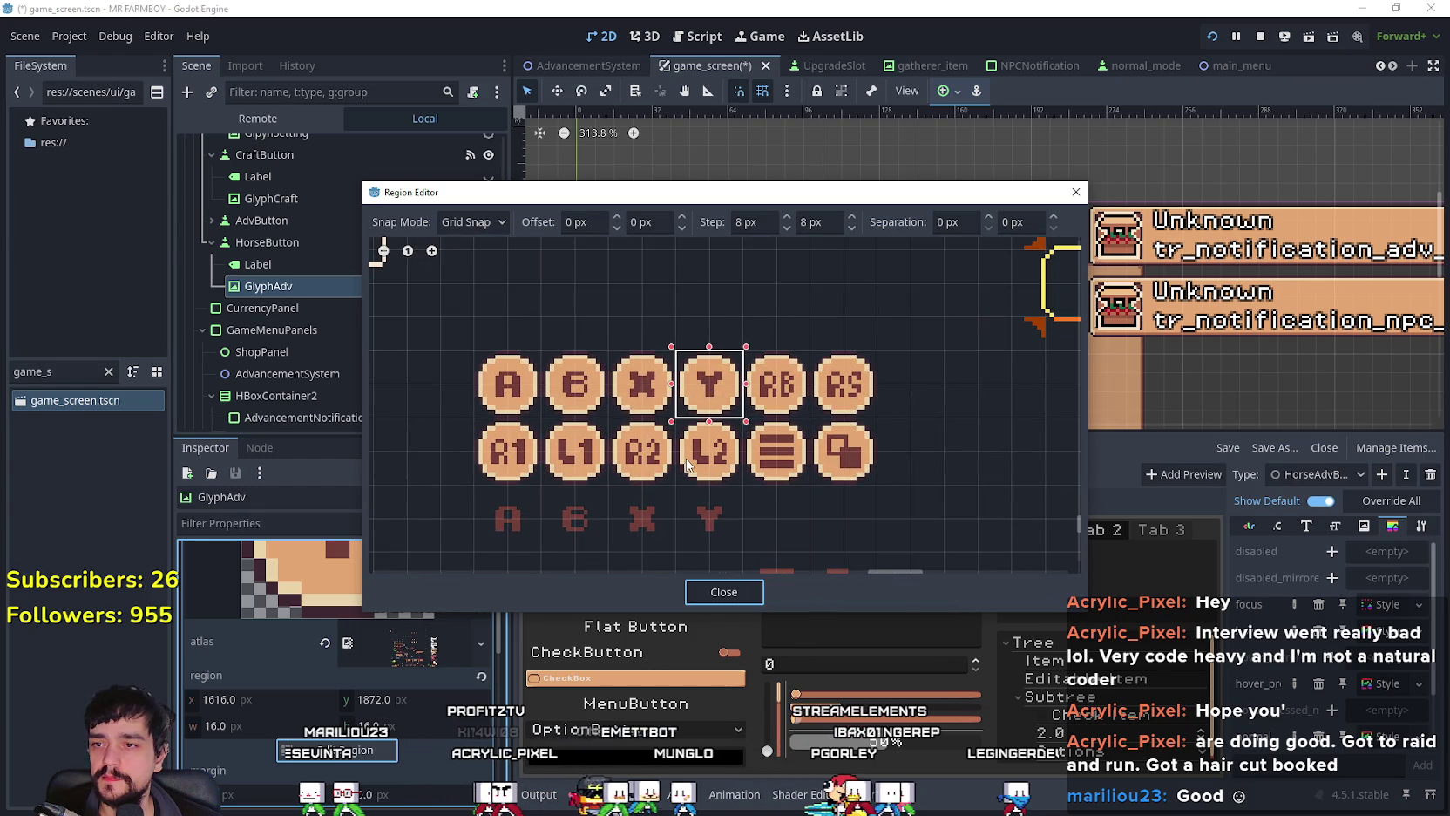
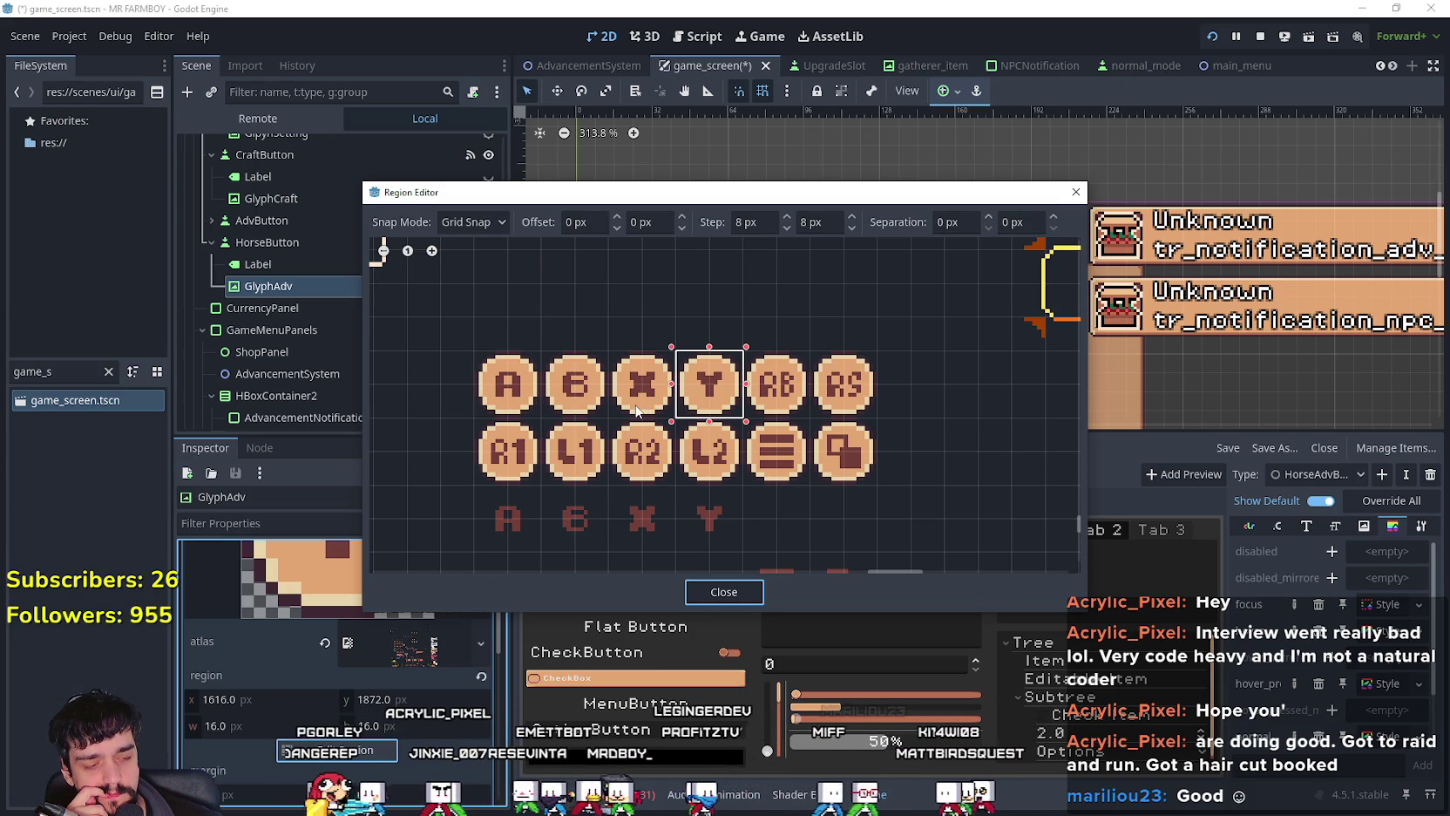
Step: Move the GlyphAdv atlas region from the Y glyph to the 16×16 RB glyph and close the Region Editor
{"action": "scroll", "coordinate": [639, 410], "scroll_direction": "down", "scroll_amount": 5}
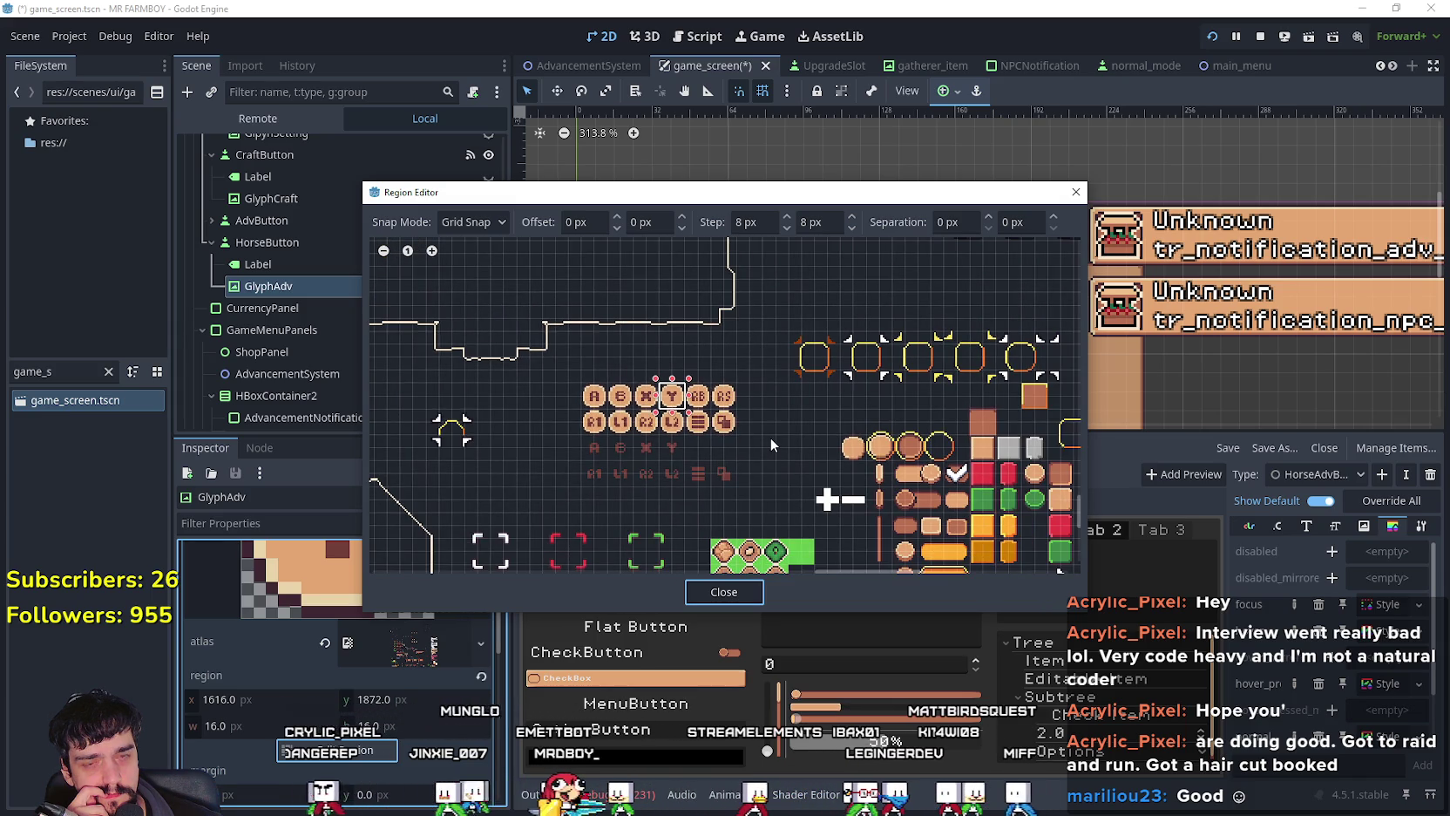
{"action": "scroll", "coordinate": [770, 438], "scroll_direction": "up", "scroll_amount": 4}
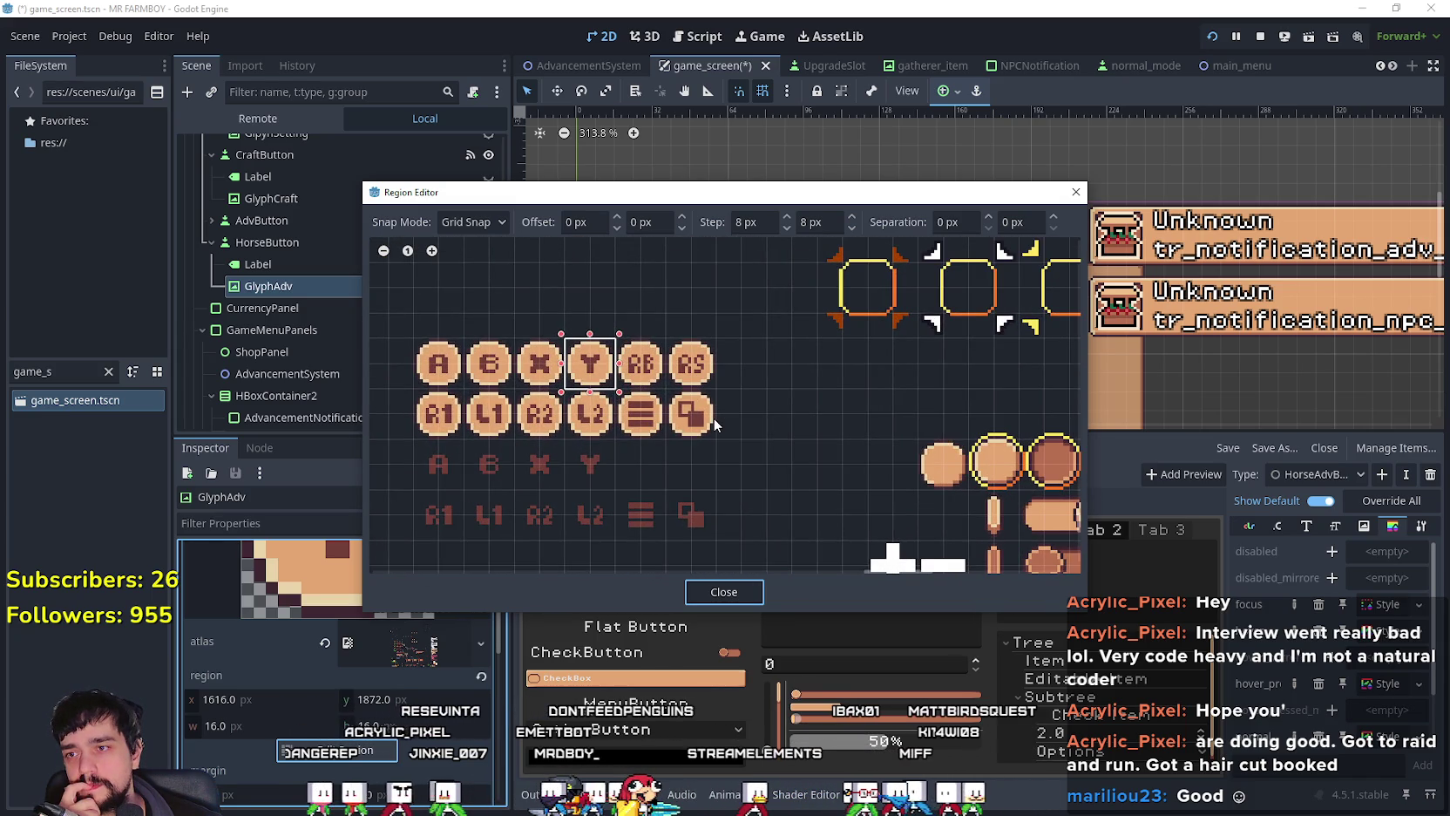
{"action": "scroll", "coordinate": [713, 416], "scroll_direction": "up", "scroll_amount": 2}
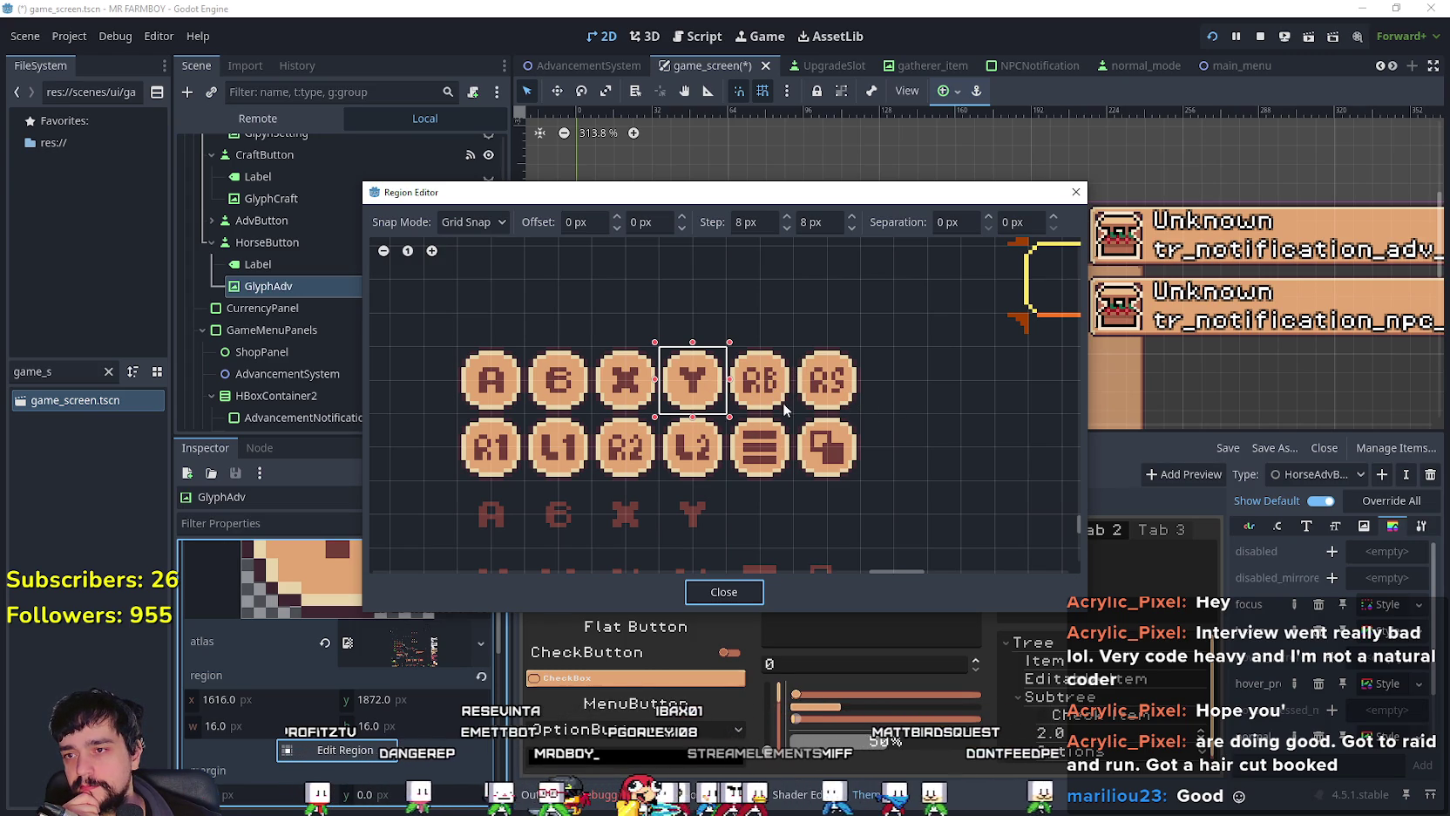
{"action": "left_click_drag", "start_coordinate": [785, 403], "coordinate": [733, 360]}
{"action": "left_click", "coordinate": [711, 586]}
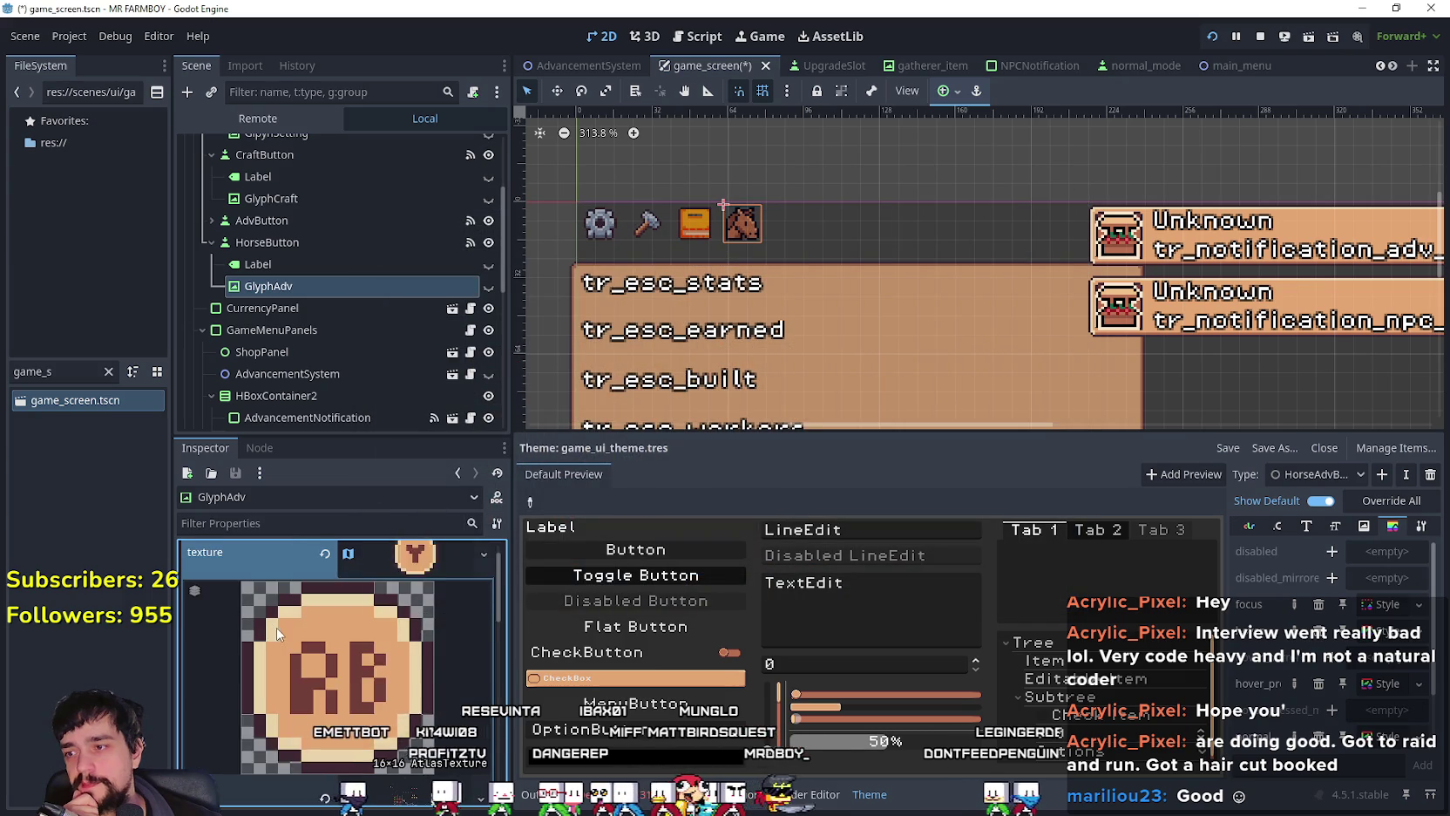
Step: Save the game_screen scene and test-run the game, checking the Advancements panel and pause menu
{"action": "left_click", "coordinate": [427, 587]}
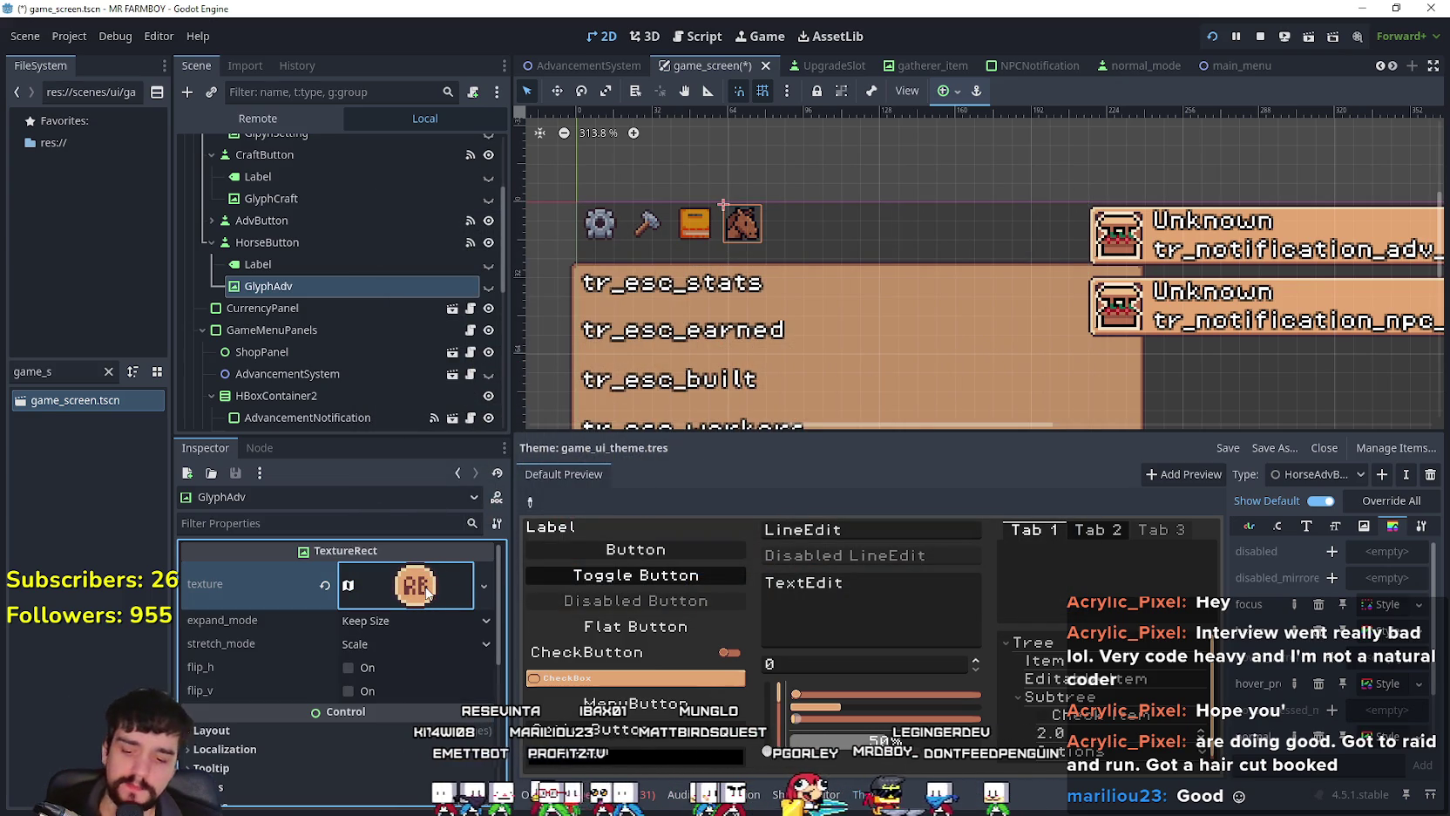
{"action": "key", "text": "ctrl+s"}
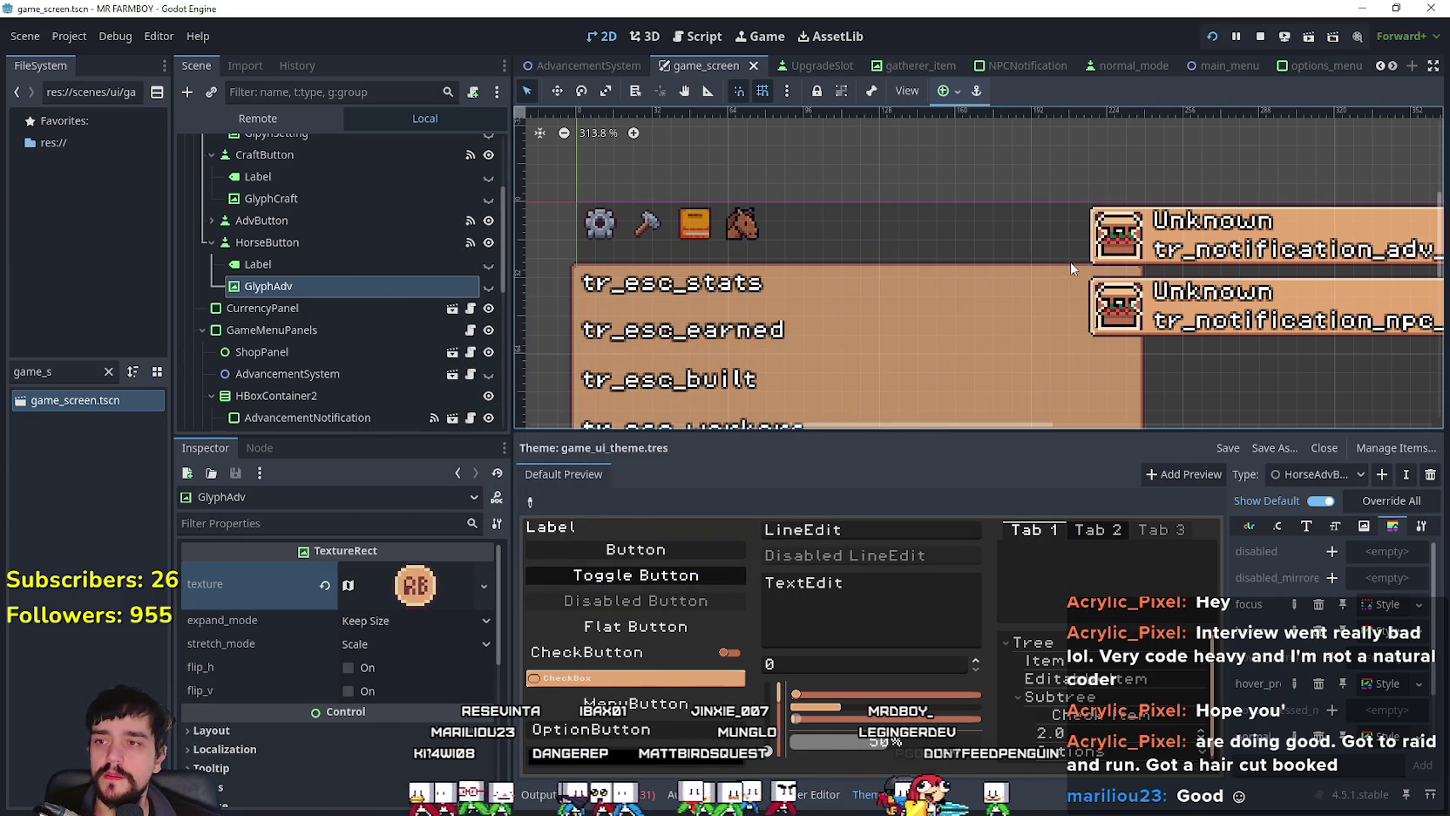
{"action": "key", "text": "F5"}
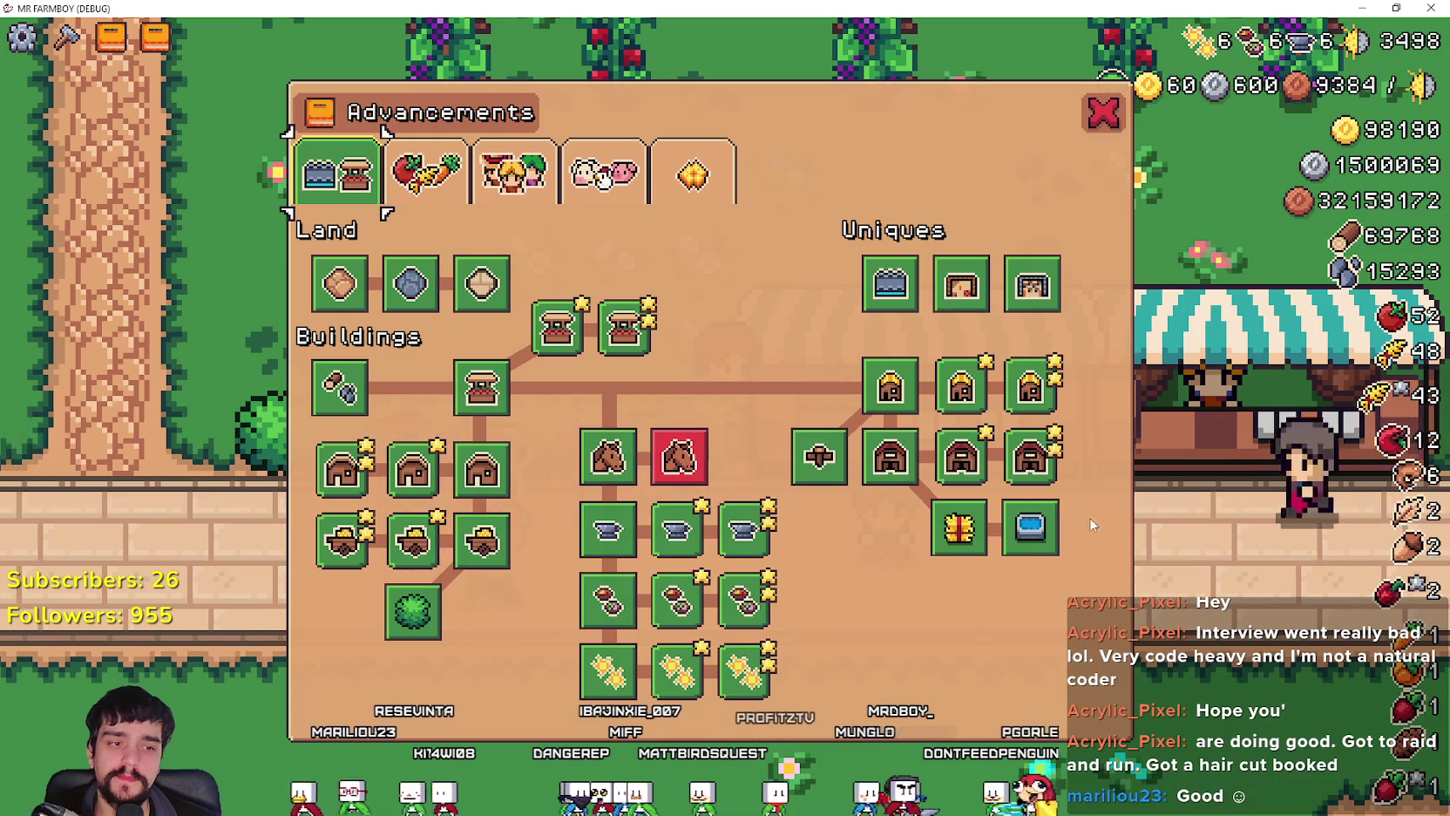
{"action": "key", "text": "Escape"}
{"action": "scroll", "coordinate": [718, 539], "scroll_direction": "down", "scroll_amount": 3}
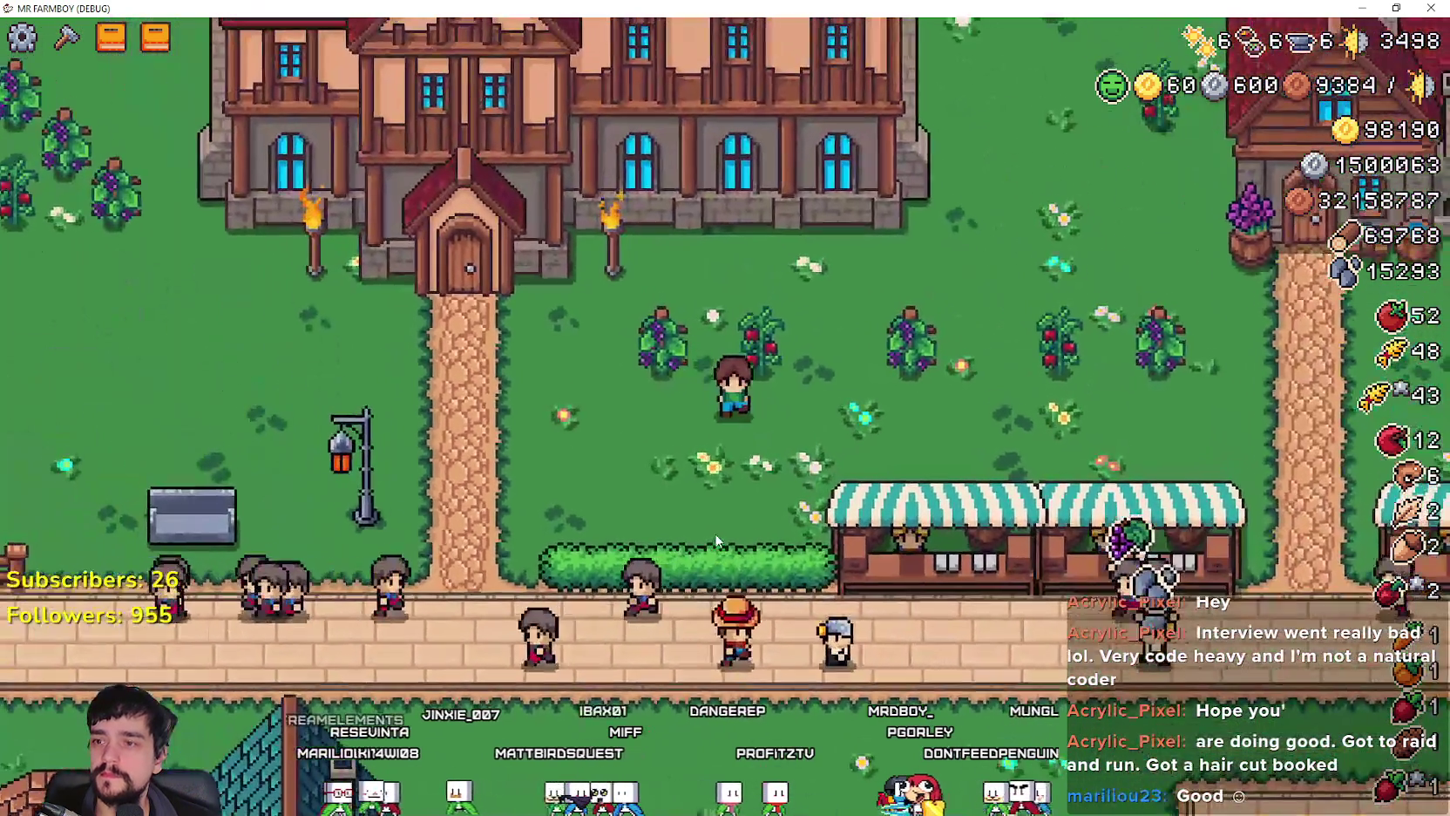
{"action": "key", "text": "Escape"}
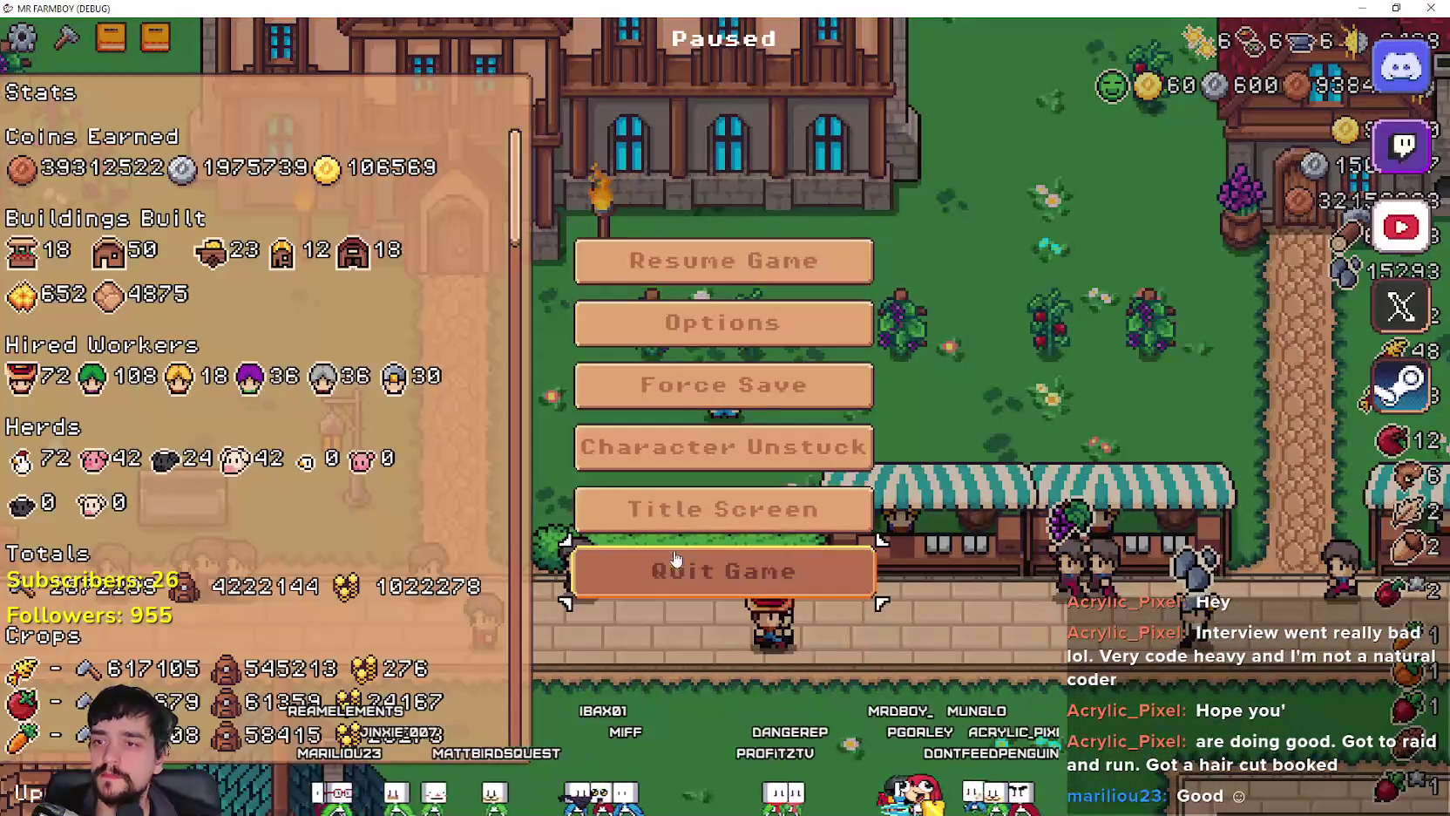
{"action": "key", "text": "Escape"}
{"action": "key", "text": "alt+Tab"}
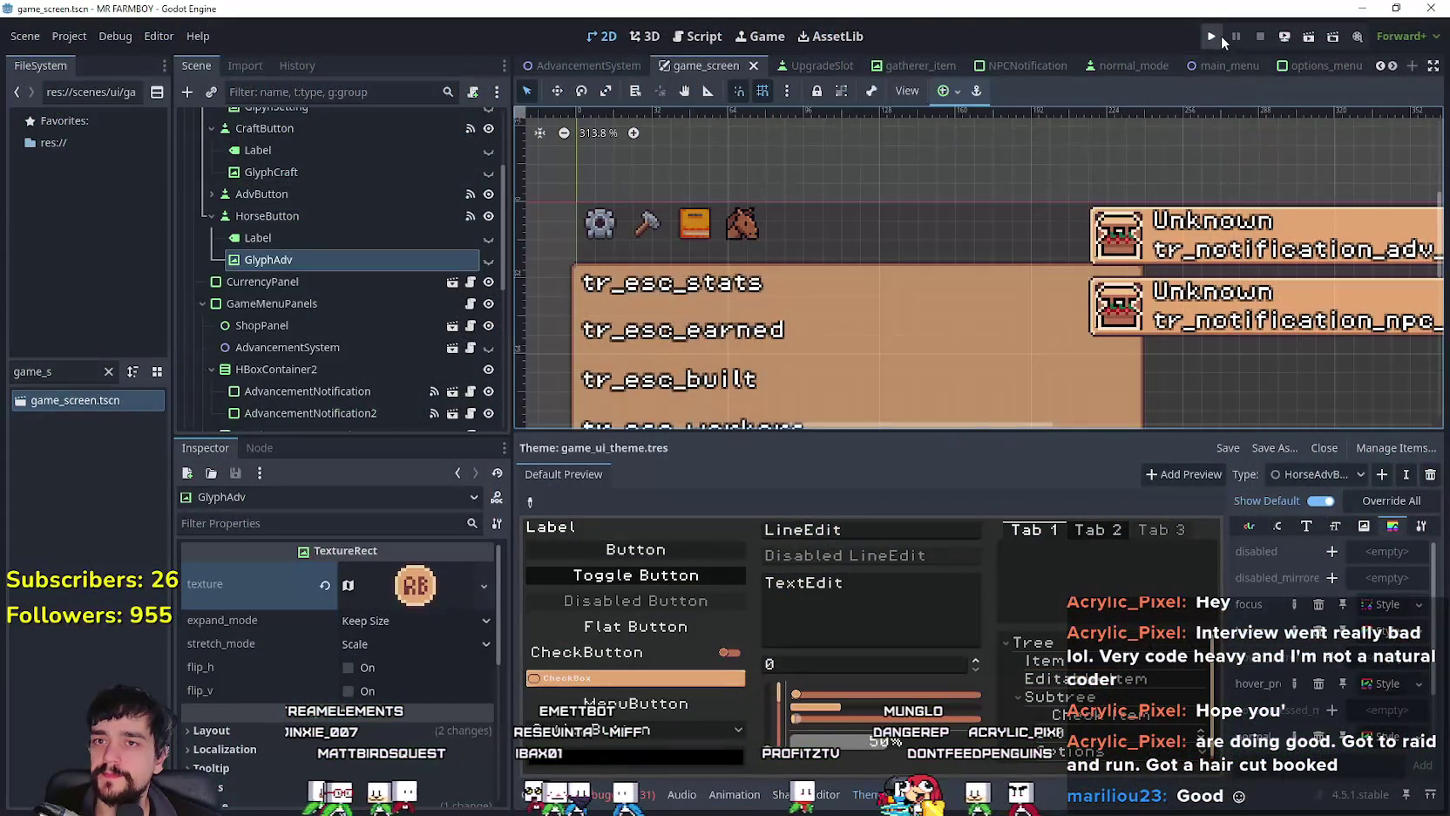
Step: Back in the editor, select the HorseButton node and focus the FileSystem filter
{"action": "scroll", "coordinate": [394, 267], "scroll_direction": "up", "scroll_amount": 3}
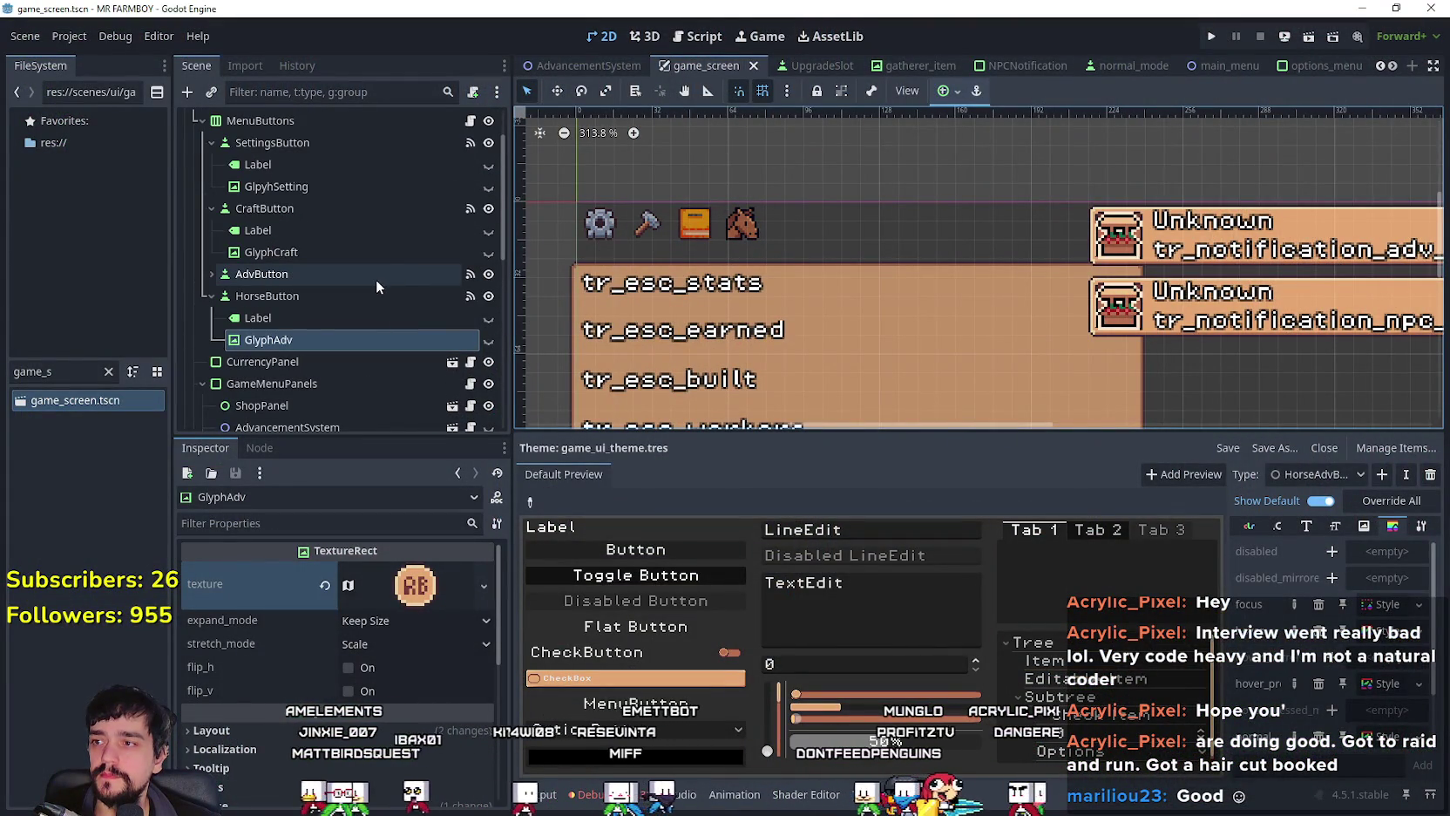
{"action": "left_click", "coordinate": [328, 297]}
{"action": "scroll", "coordinate": [386, 661], "scroll_direction": "down", "scroll_amount": 3}
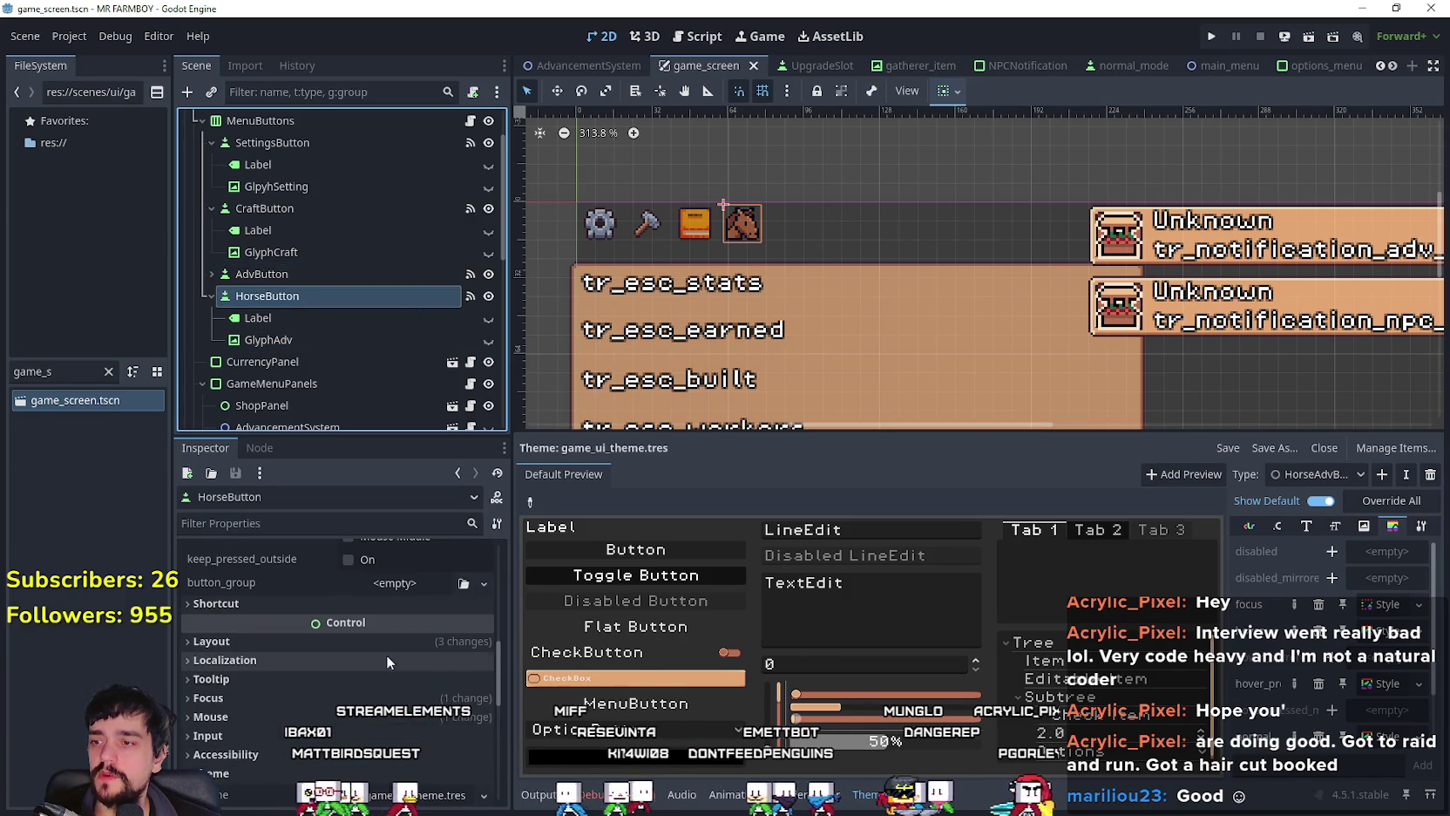
{"action": "scroll", "coordinate": [339, 662], "scroll_direction": "up", "scroll_amount": 5}
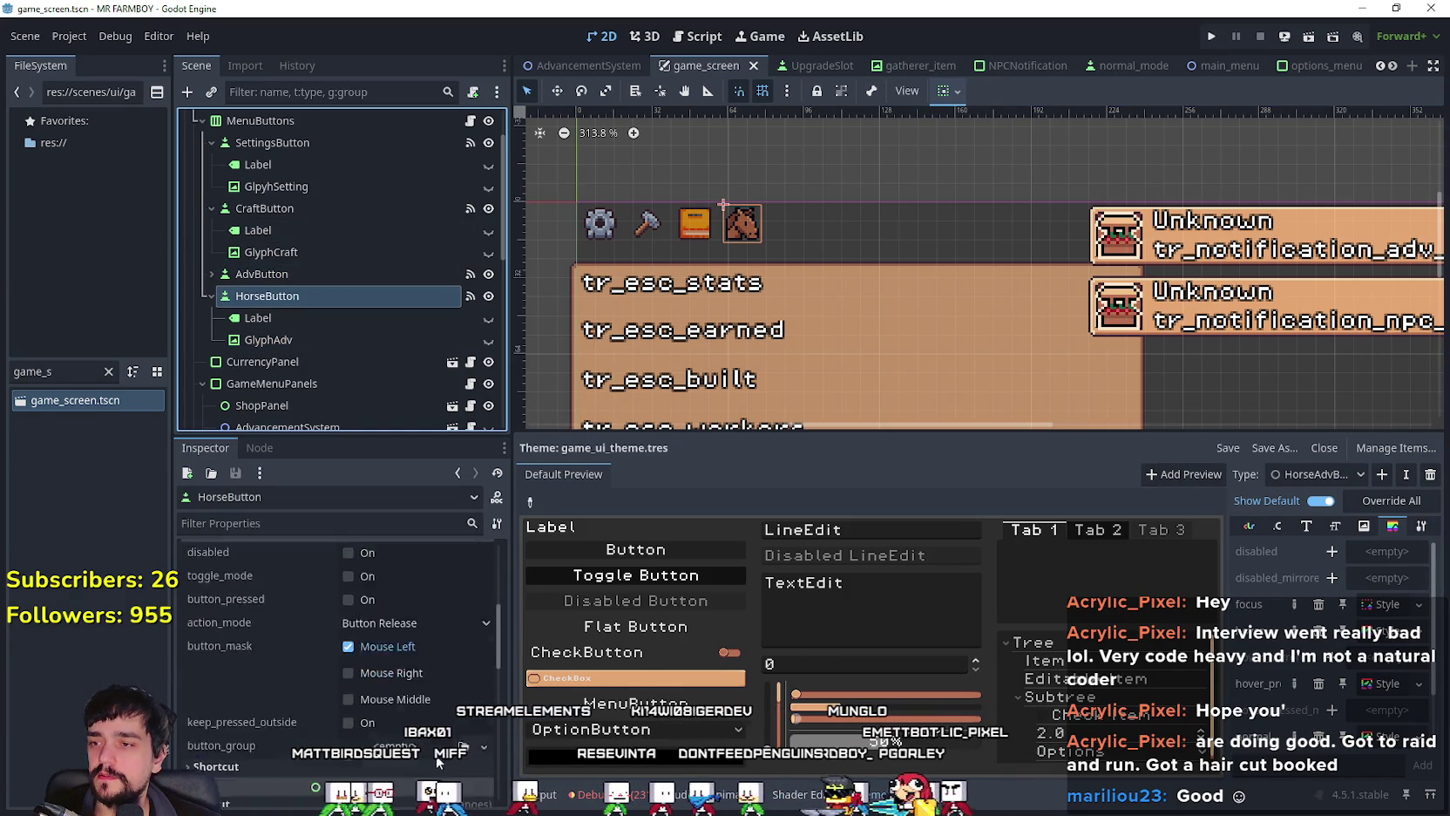
{"action": "left_click", "coordinate": [61, 370]}
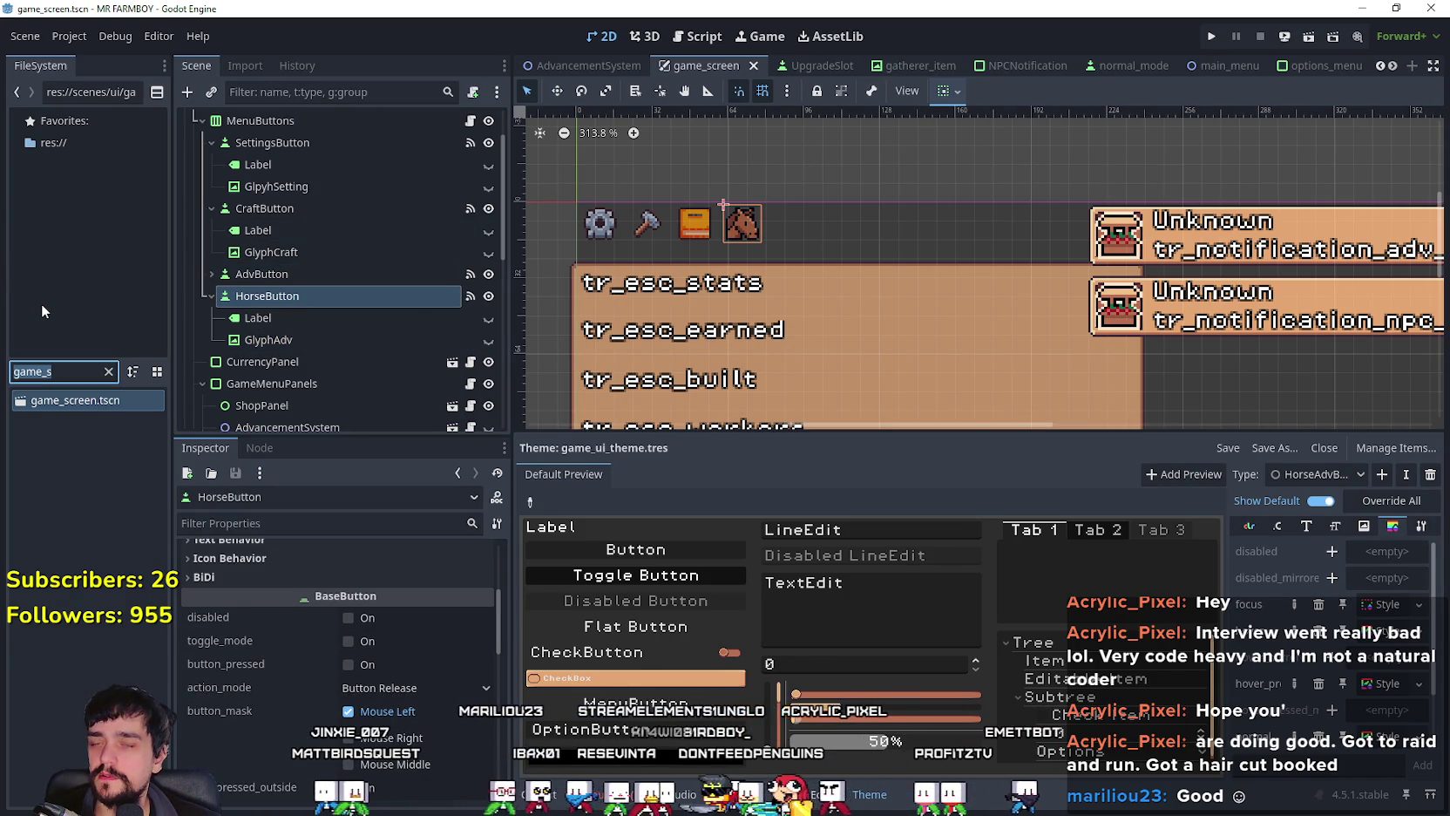
Step: Filter the FileSystem for 'player', open player.tscn and select its root Player node
{"action": "key", "text": "BackSpace"}
{"action": "key", "text": "BackSpace"}
{"action": "key", "text": "BackSpace"}
{"action": "type", "text": "player"}
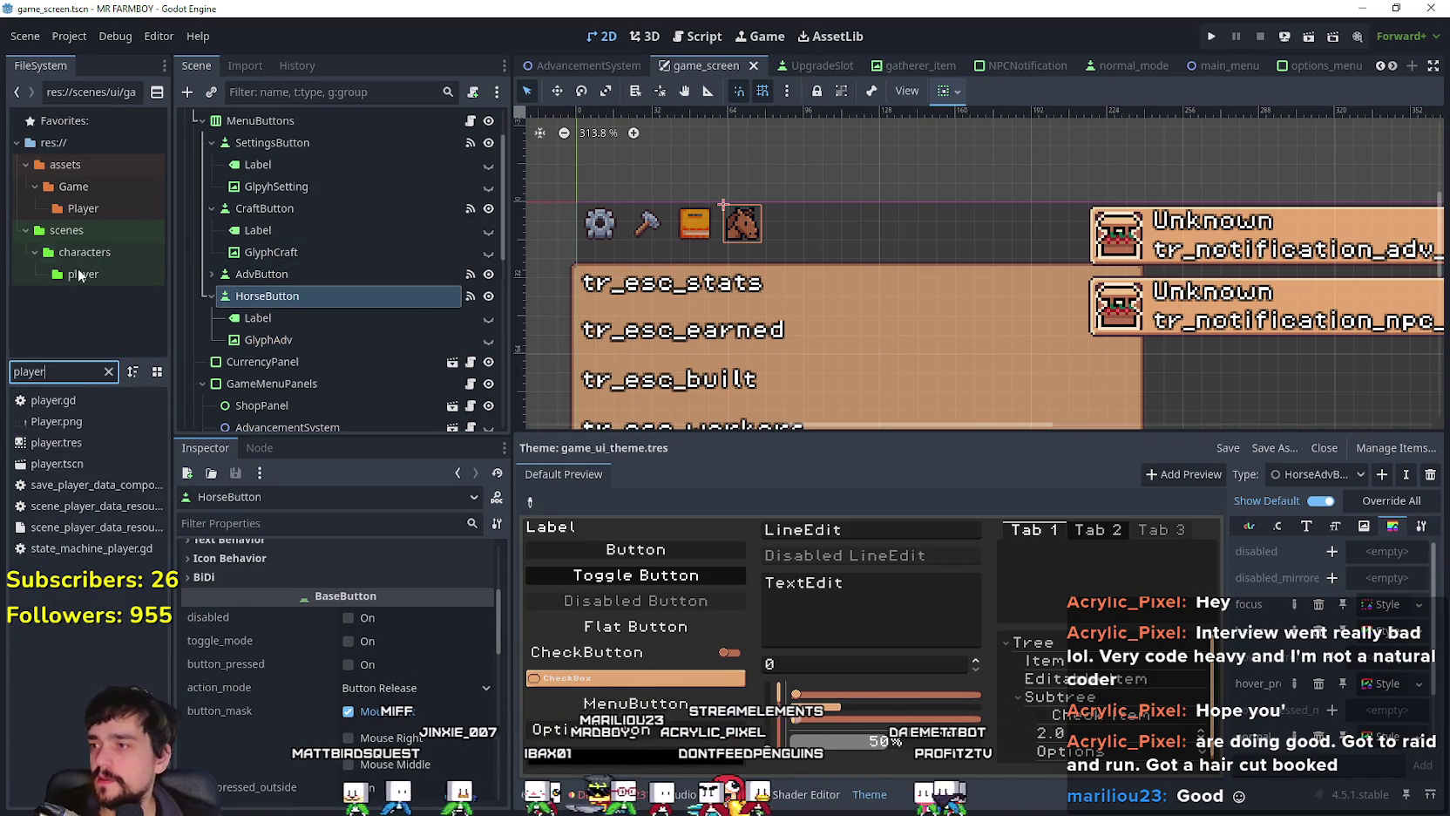
{"action": "double_click", "coordinate": [64, 465]}
{"action": "scroll", "coordinate": [354, 303], "scroll_direction": "up", "scroll_amount": 3}
{"action": "left_click", "coordinate": [464, 127]}
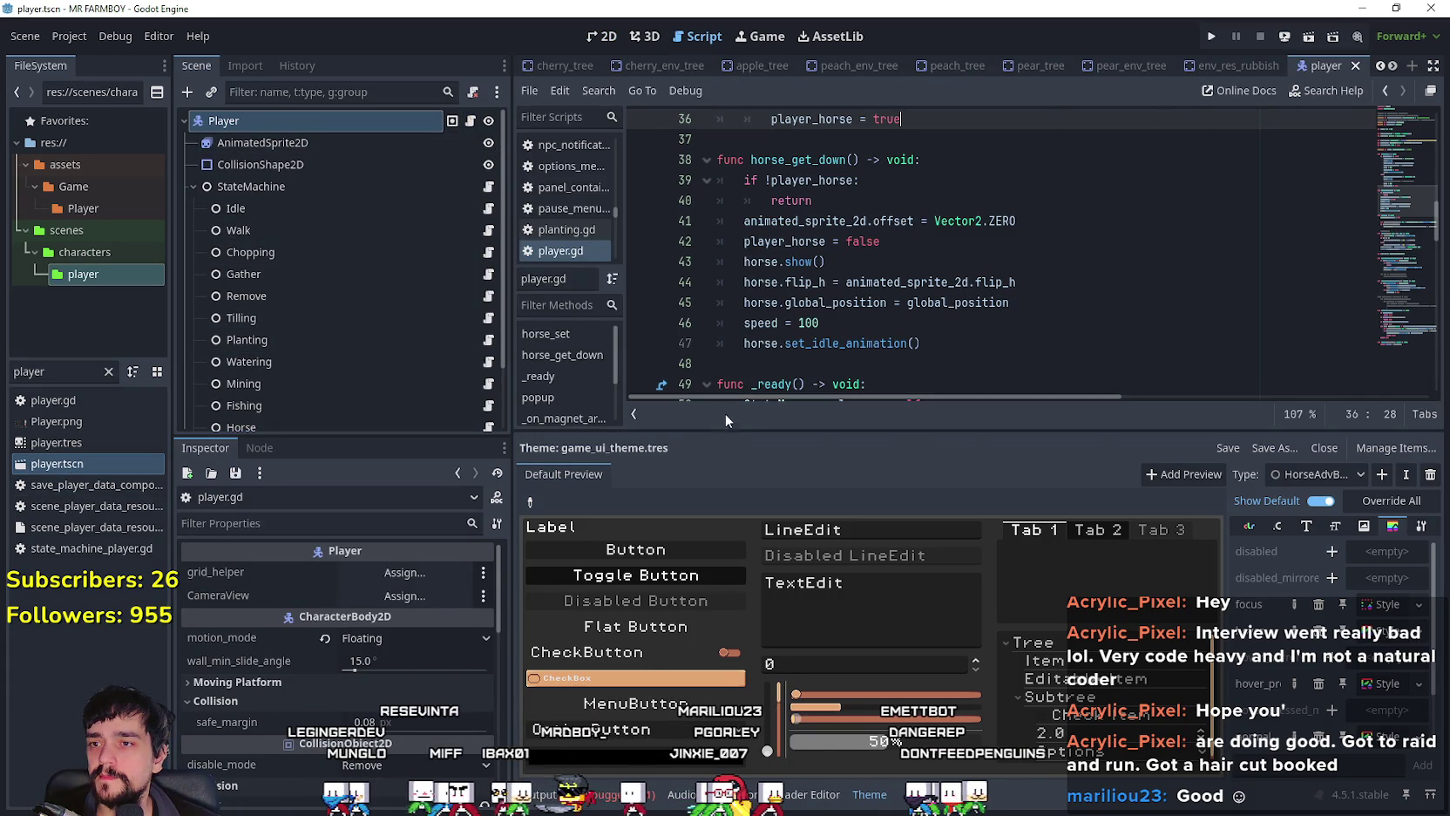
Step: Select horse_set on line 22 of player.gd and start a Find in Files search for it
{"action": "left_click_drag", "start_coordinate": [728, 430], "coordinate": [719, 631]}
{"action": "scroll", "coordinate": [824, 407], "scroll_direction": "down", "scroll_amount": 3}
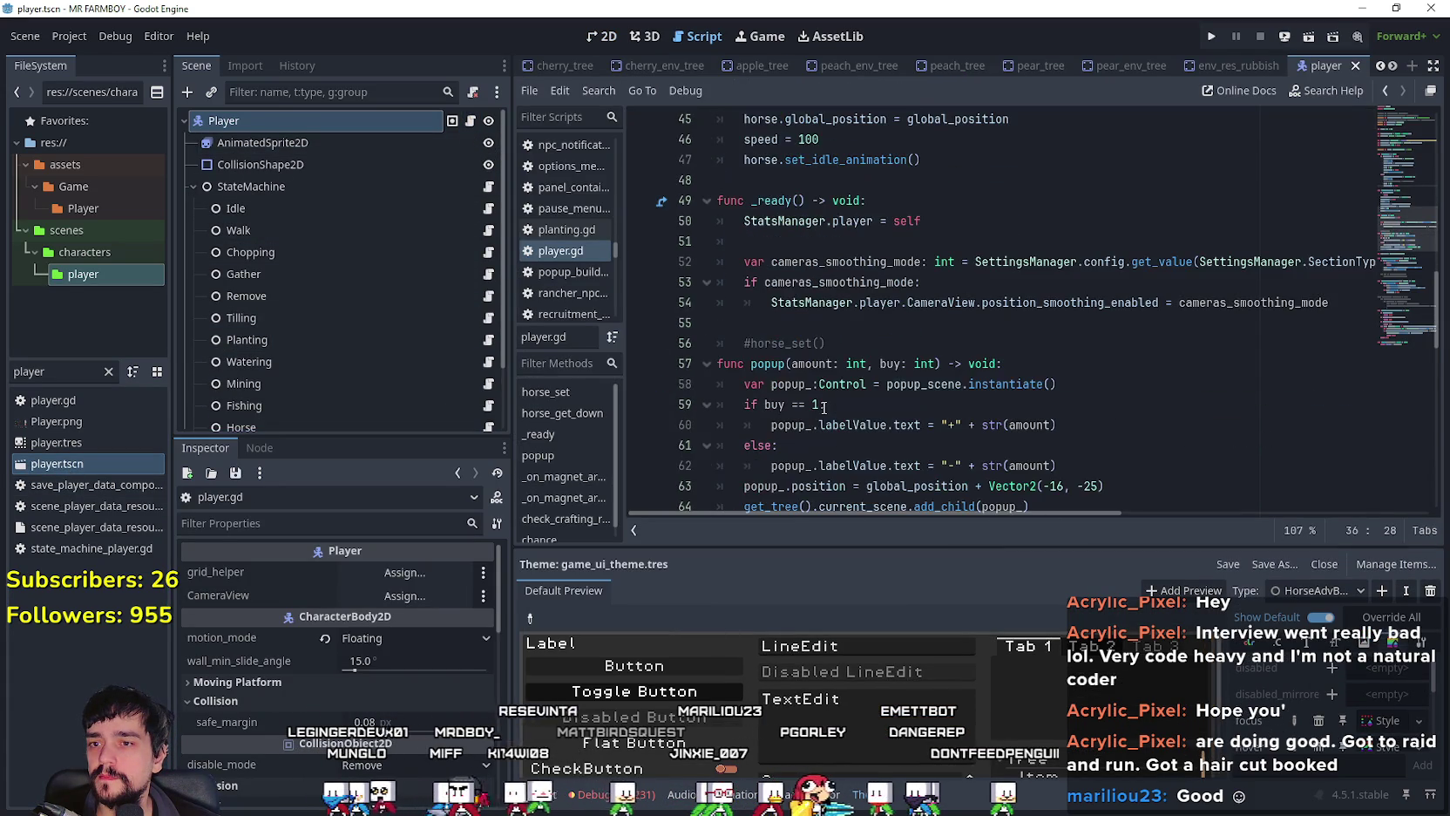
{"action": "left_click", "coordinate": [787, 329]}
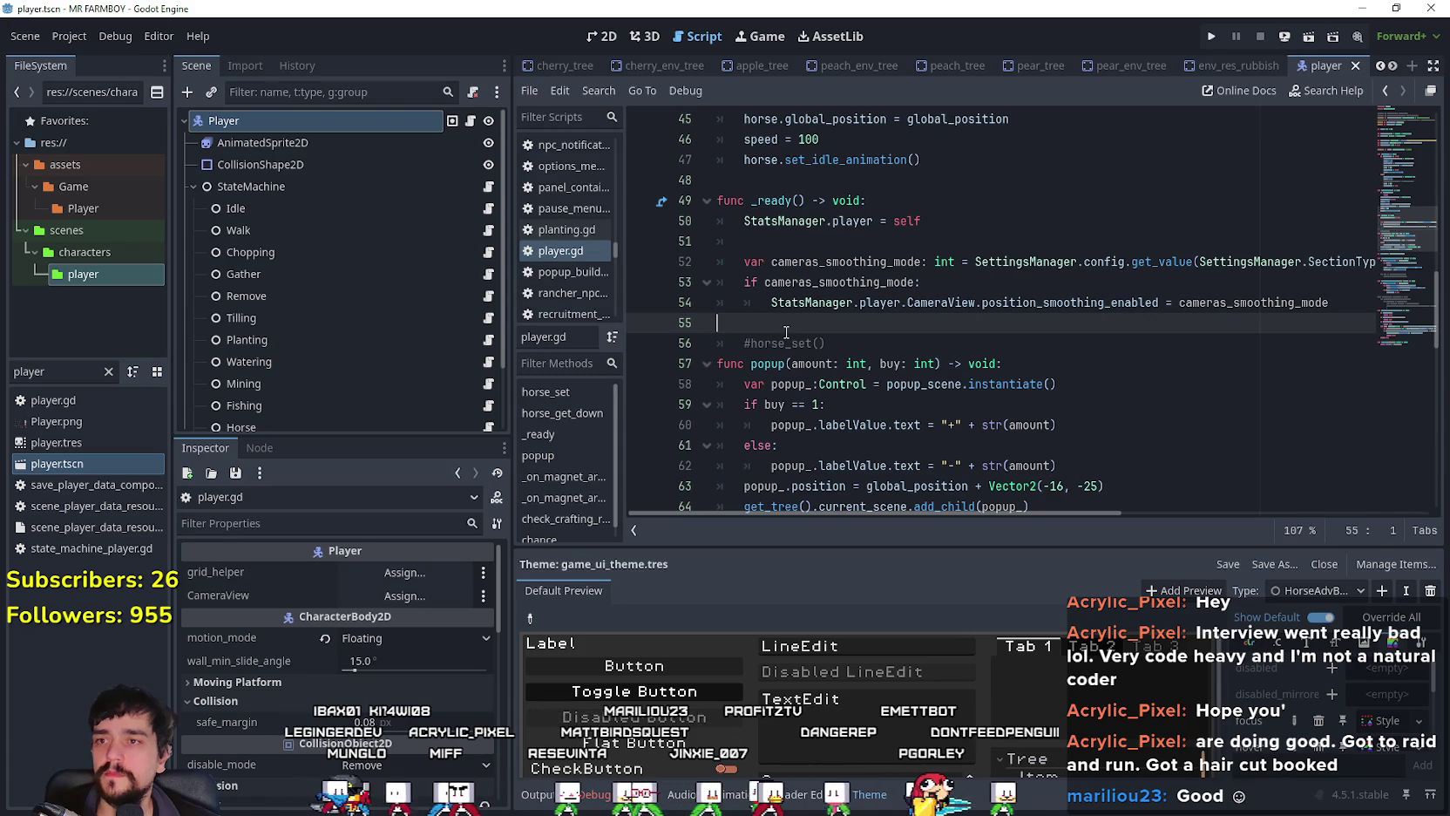
{"action": "scroll", "coordinate": [786, 332], "scroll_direction": "up", "scroll_amount": 4}
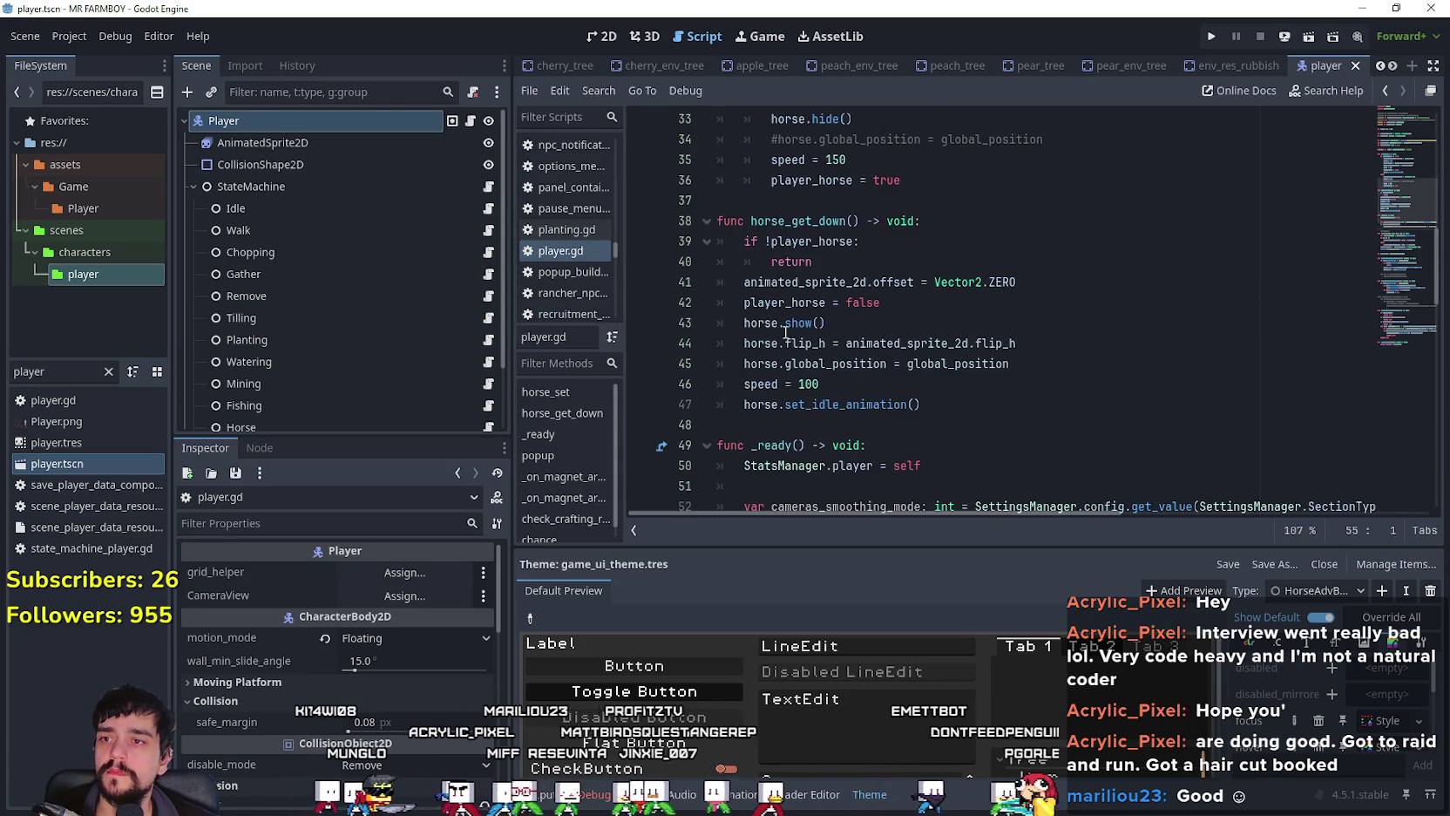
{"action": "scroll", "coordinate": [782, 329], "scroll_direction": "up", "scroll_amount": 7}
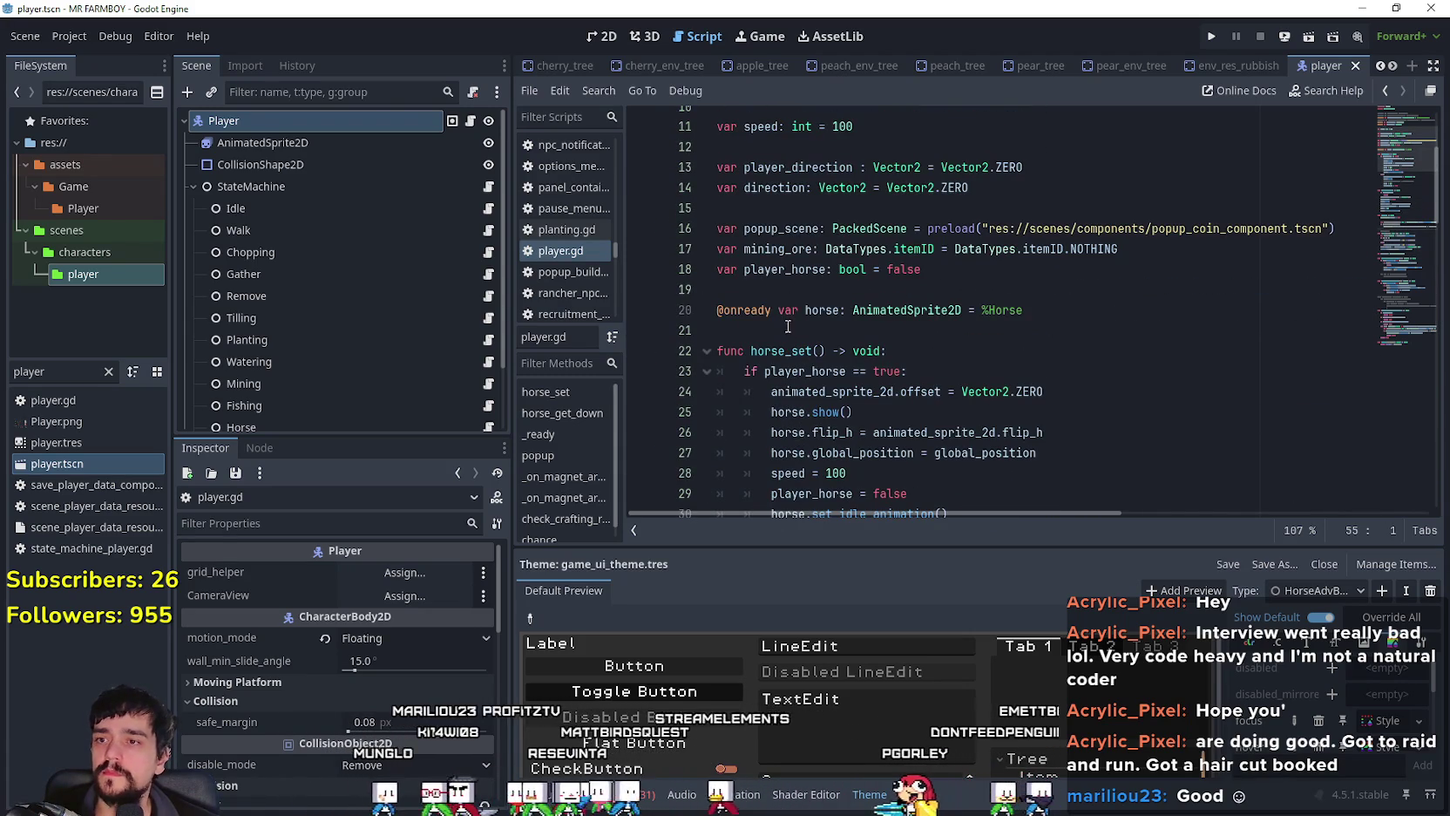
{"action": "left_click", "coordinate": [785, 350]}
{"action": "double_click", "coordinate": [785, 350]}
{"action": "key", "text": "ctrl+shift+f"}
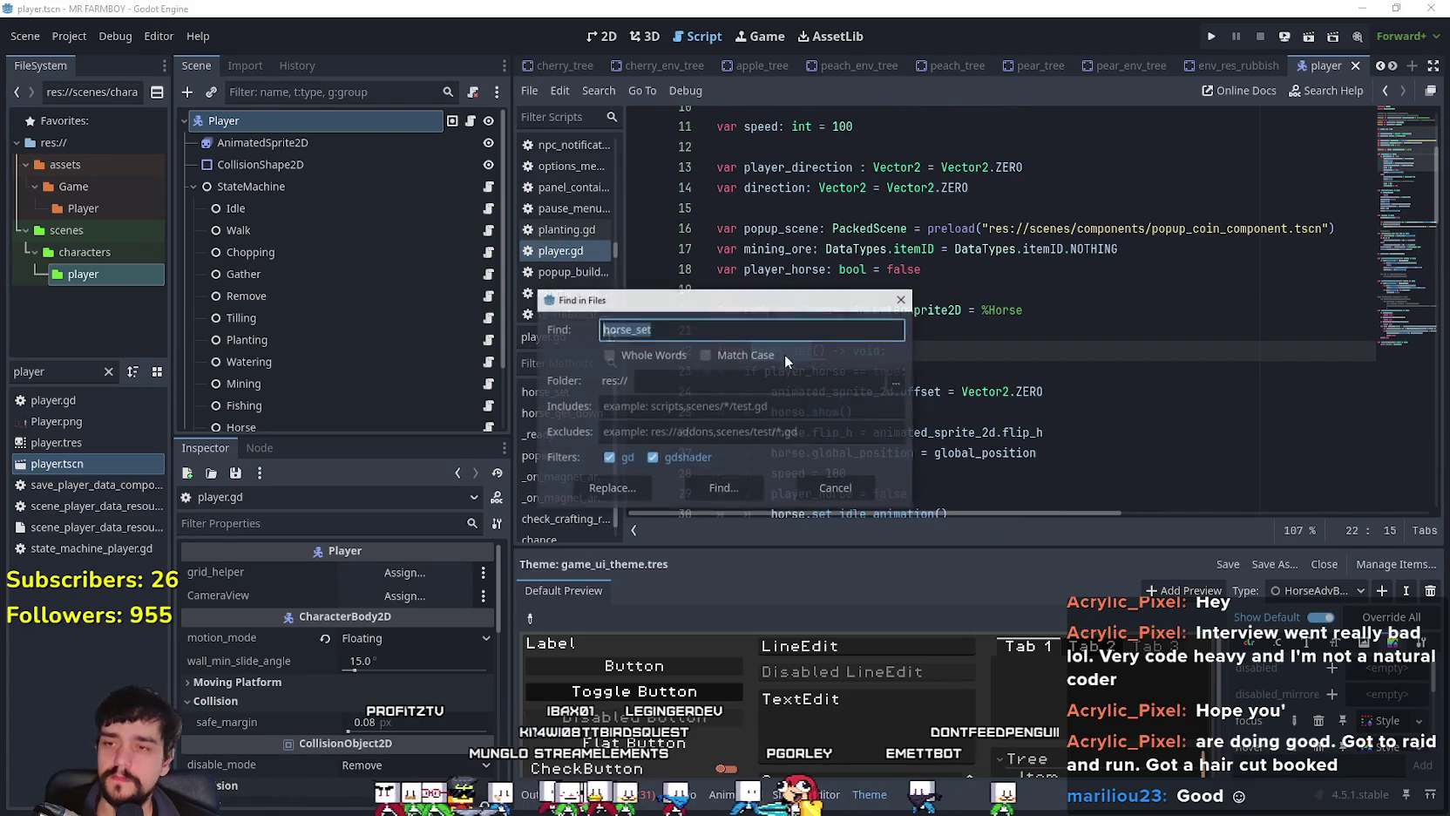
Step: Run the horse_set search and review its matches in game_menu_panels.gd, player.gd and horse.gd
{"action": "left_click", "coordinate": [724, 488]}
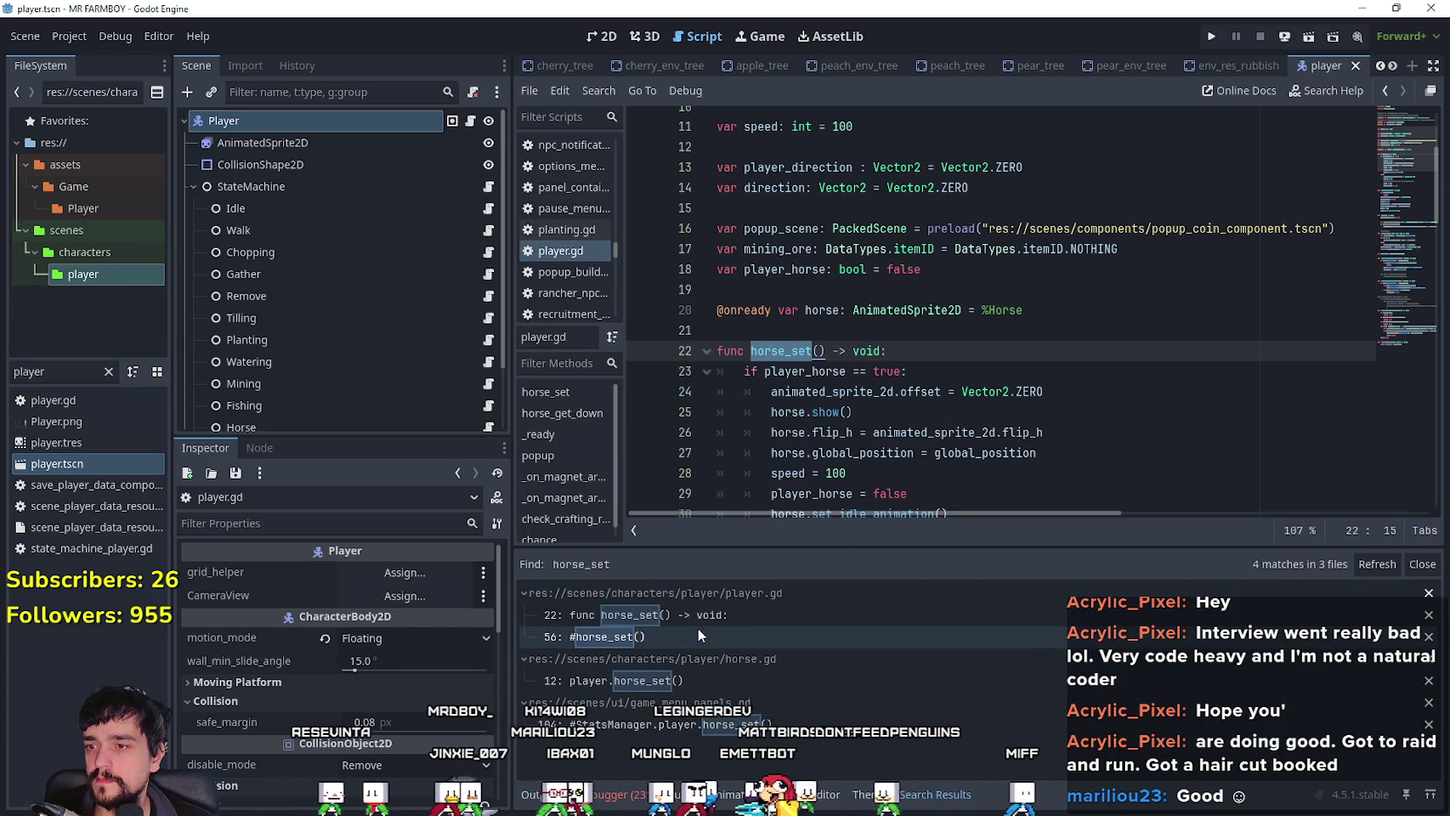
{"action": "left_click", "coordinate": [754, 722]}
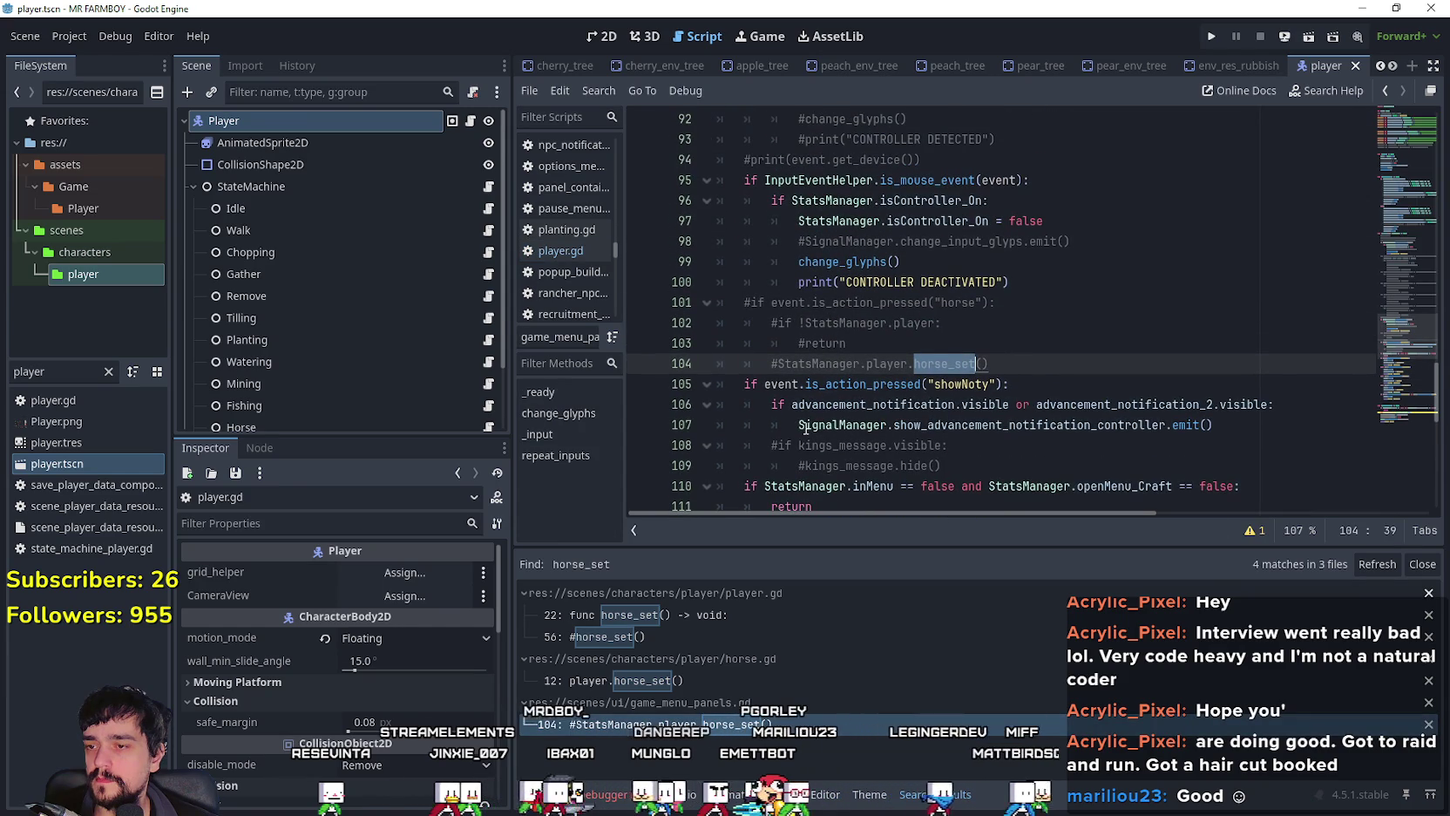
{"action": "left_click", "coordinate": [777, 616]}
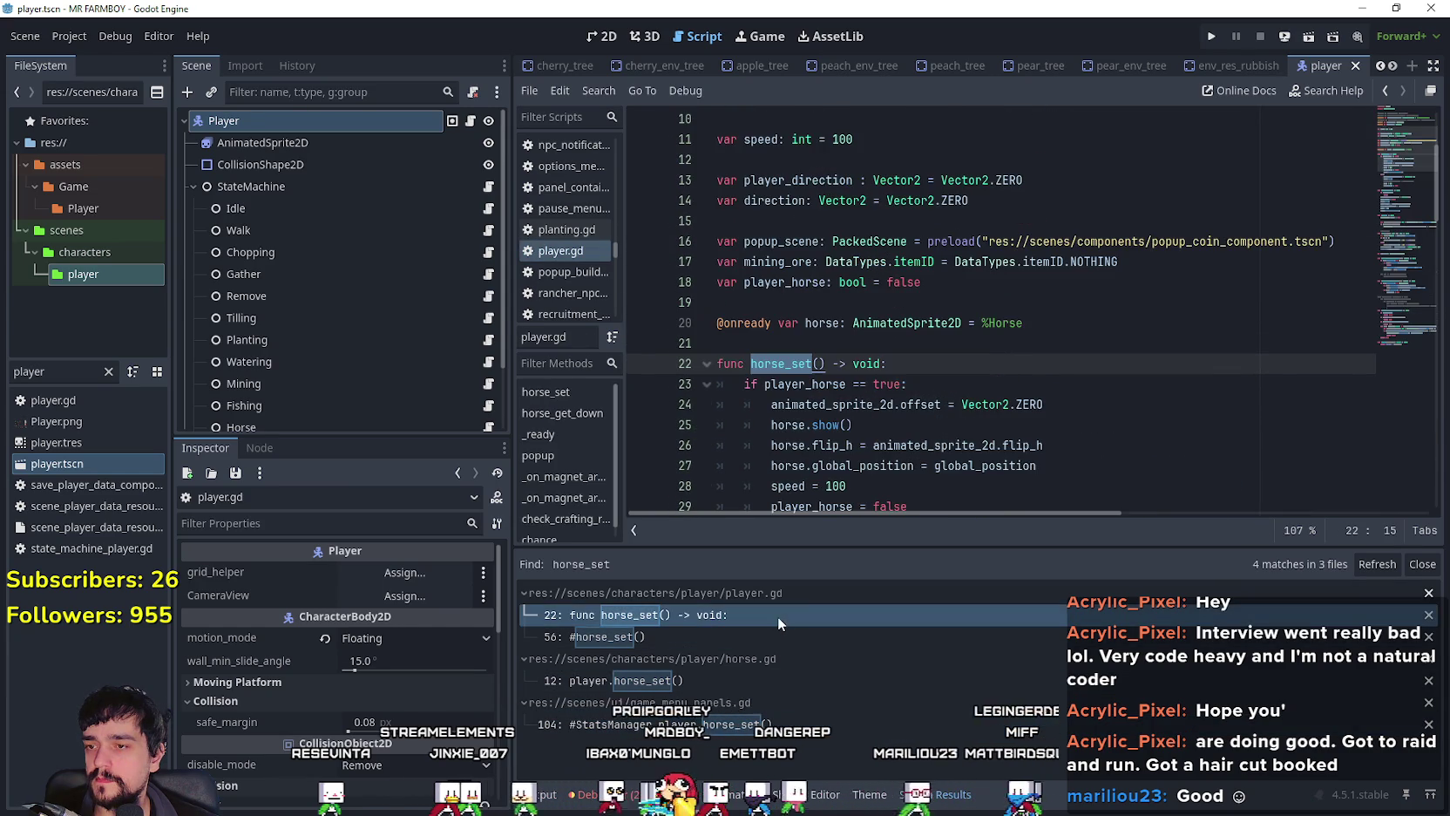
{"action": "scroll", "coordinate": [875, 387], "scroll_direction": "down", "scroll_amount": 4}
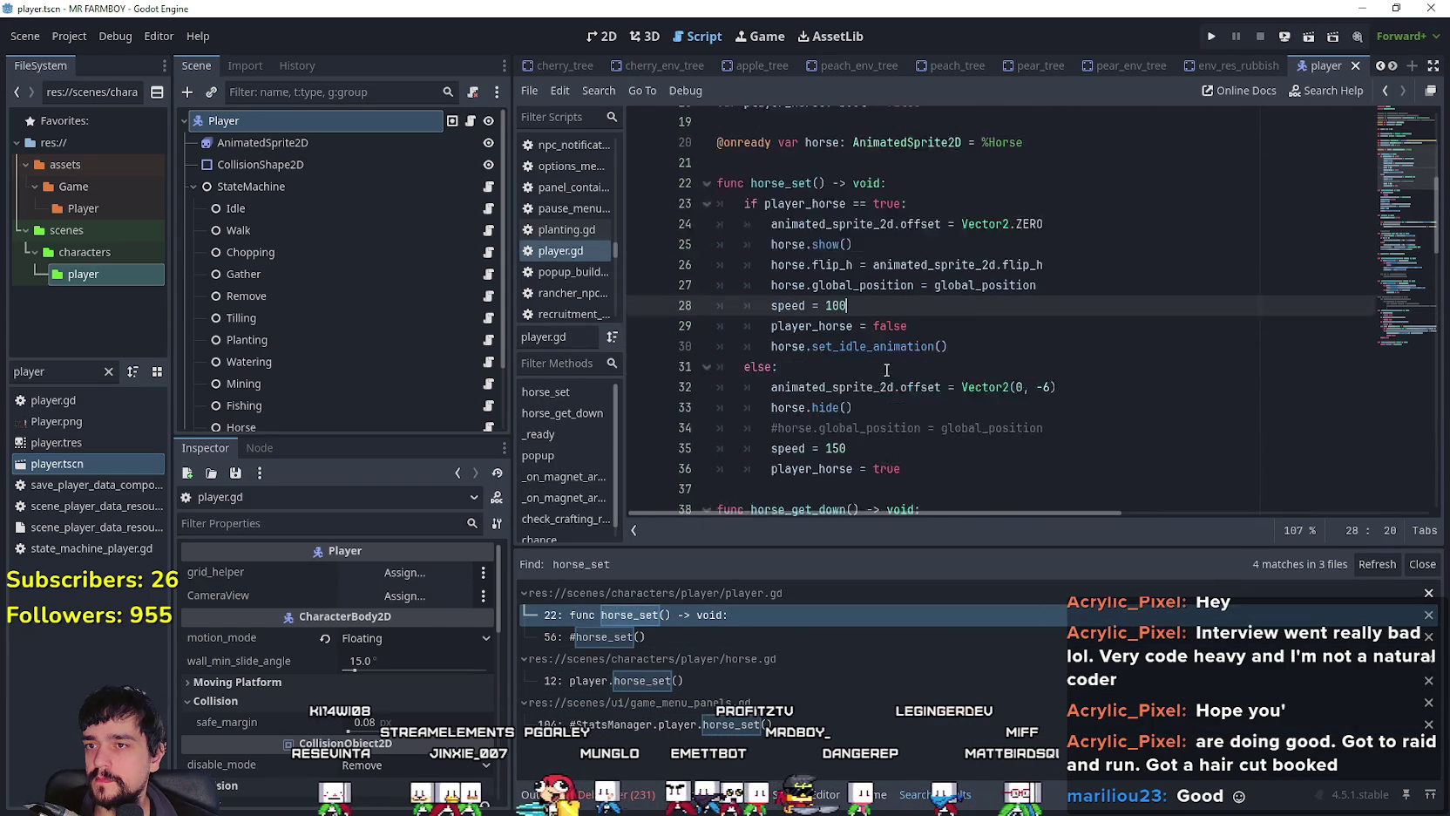
{"action": "left_click", "coordinate": [779, 679]}
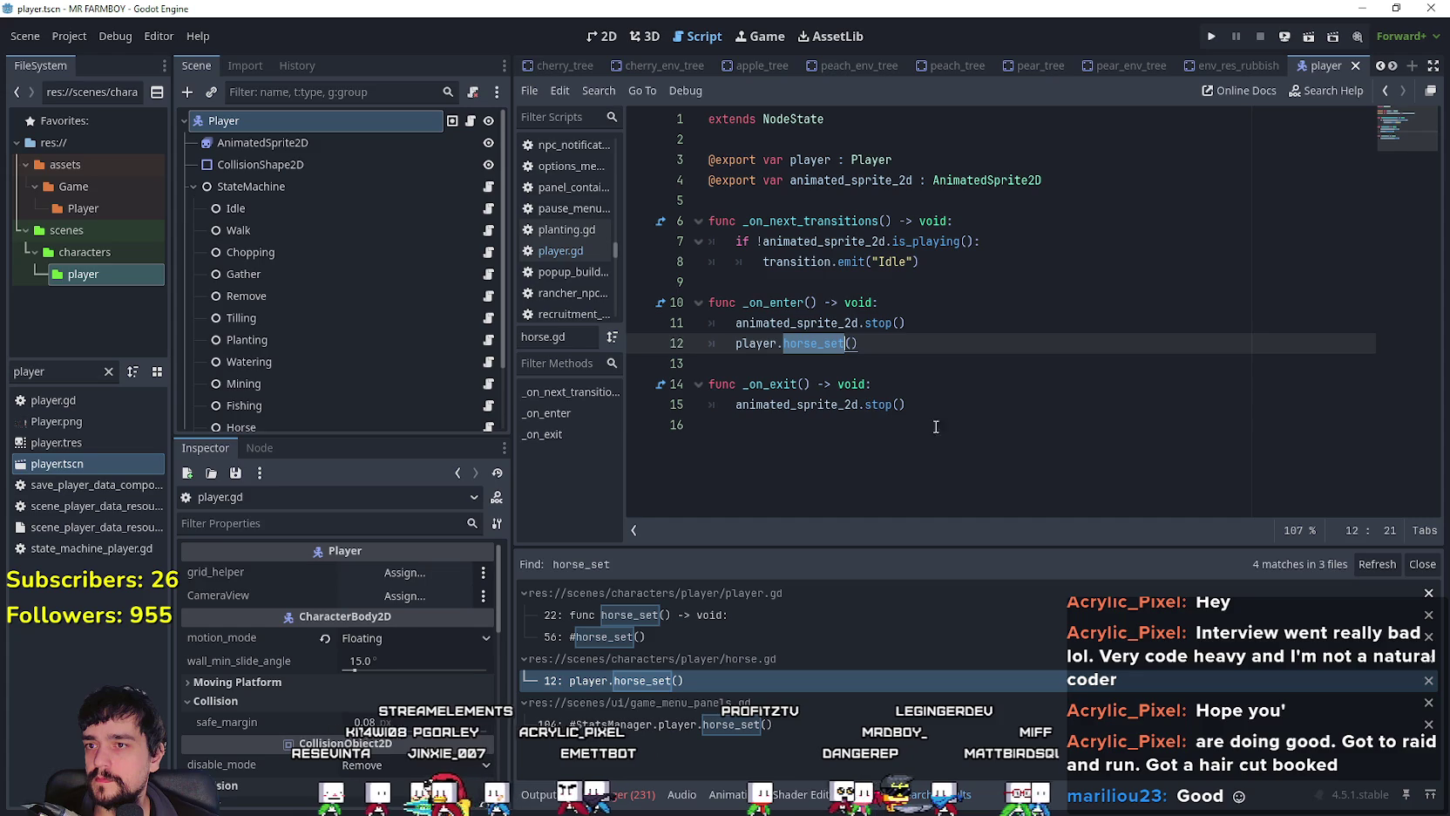
{"action": "left_click", "coordinate": [989, 434]}
{"action": "left_click_drag", "start_coordinate": [862, 343], "coordinate": [670, 337]}
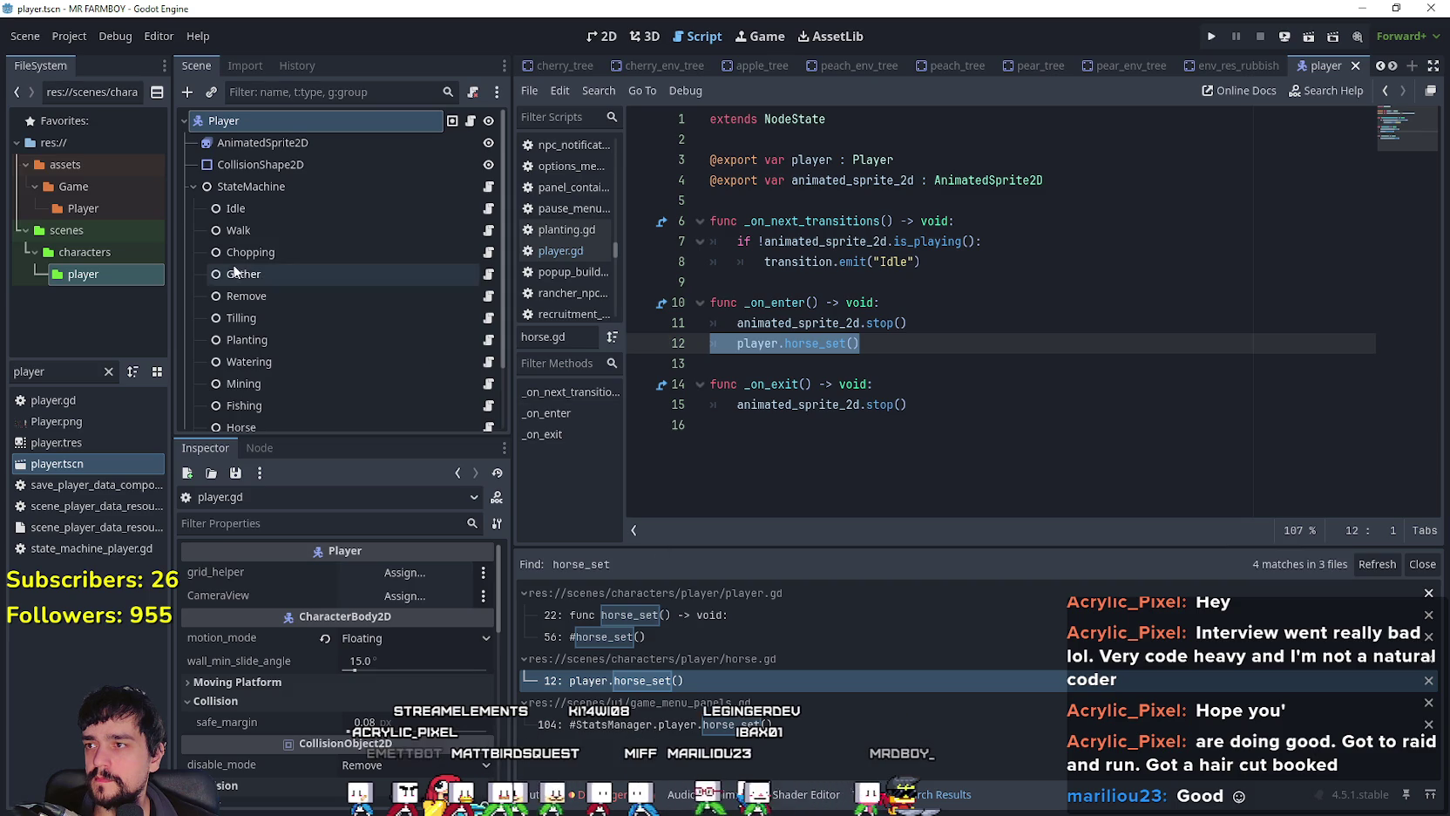
Step: Browse the Roll and Horse state scripts, then open the Idle state's idle_state.gd
{"action": "scroll", "coordinate": [418, 297], "scroll_direction": "down", "scroll_amount": 3}
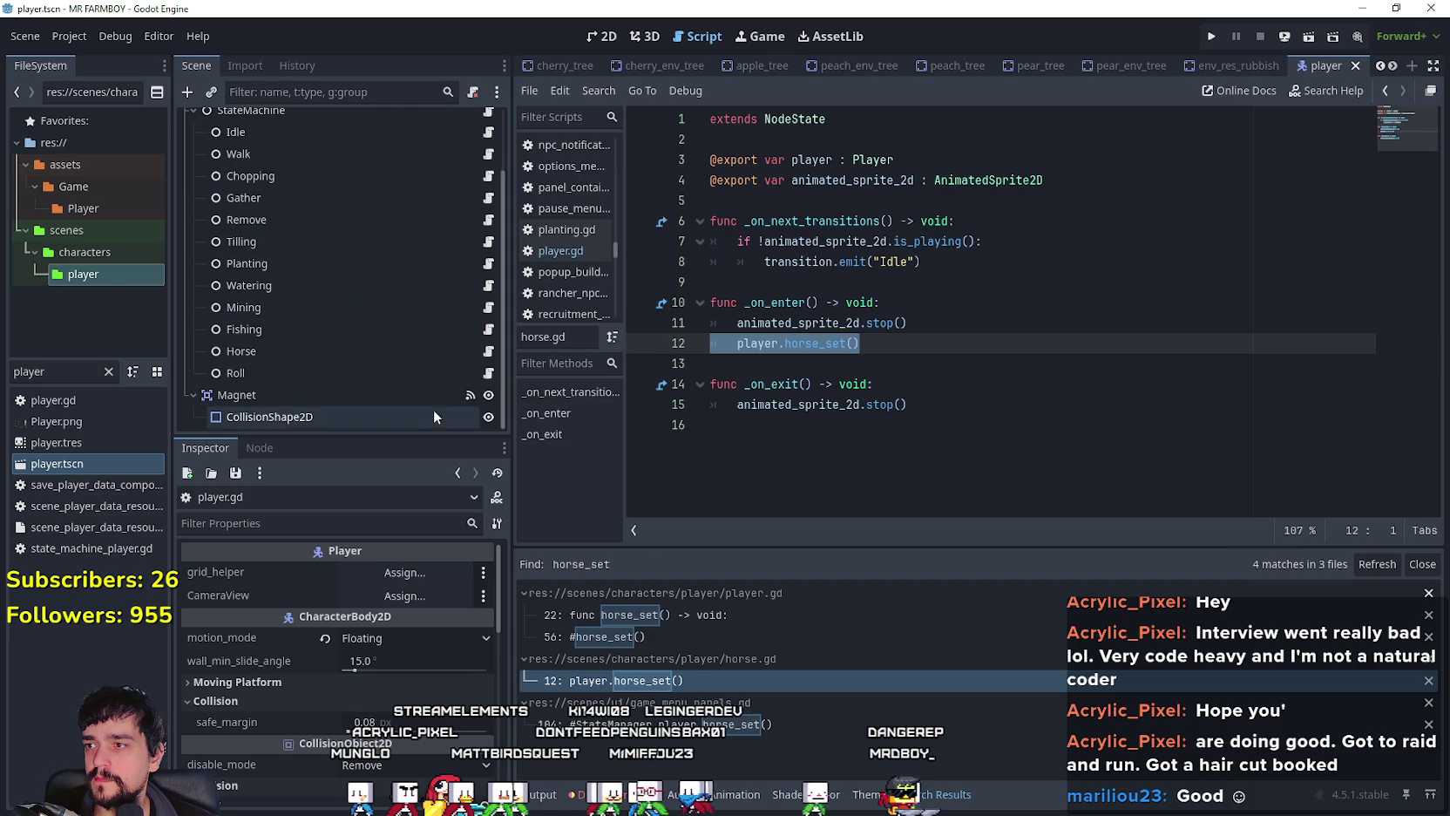
{"action": "left_click", "coordinate": [489, 374]}
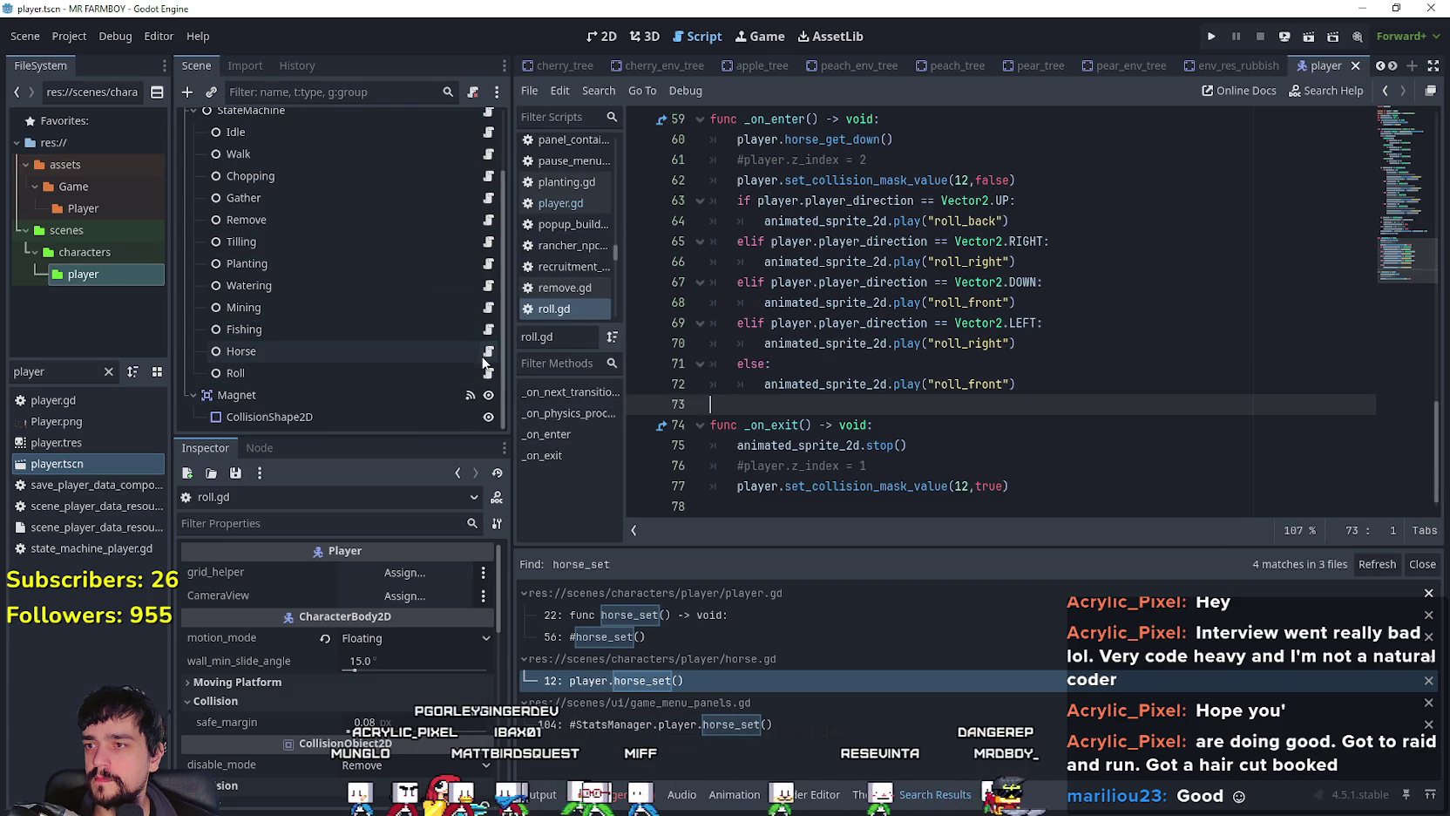
{"action": "left_click", "coordinate": [489, 350]}
{"action": "left_click", "coordinate": [401, 358]}
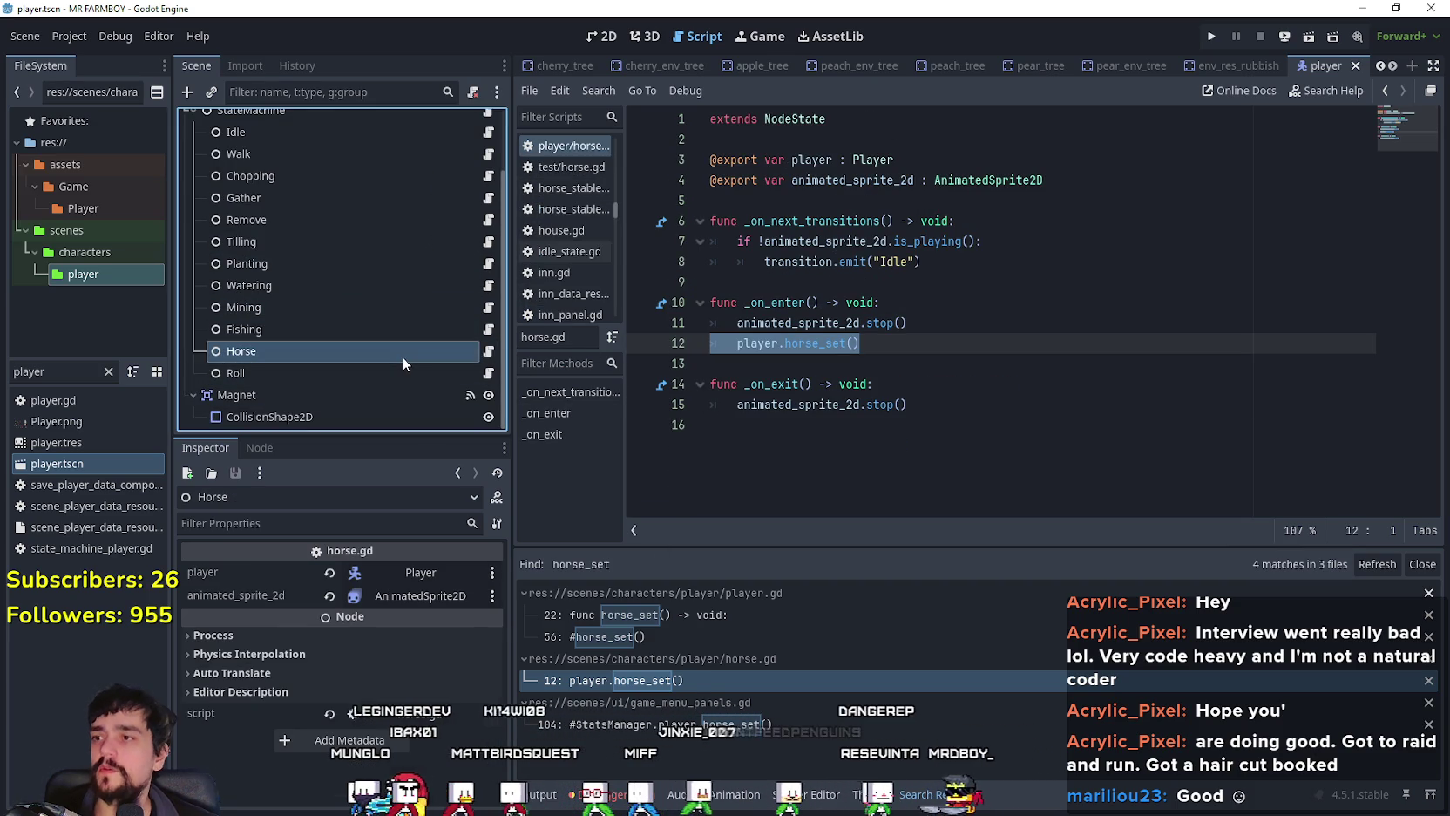
{"action": "scroll", "coordinate": [419, 365], "scroll_direction": "up", "scroll_amount": 3}
{"action": "left_click", "coordinate": [489, 208]}
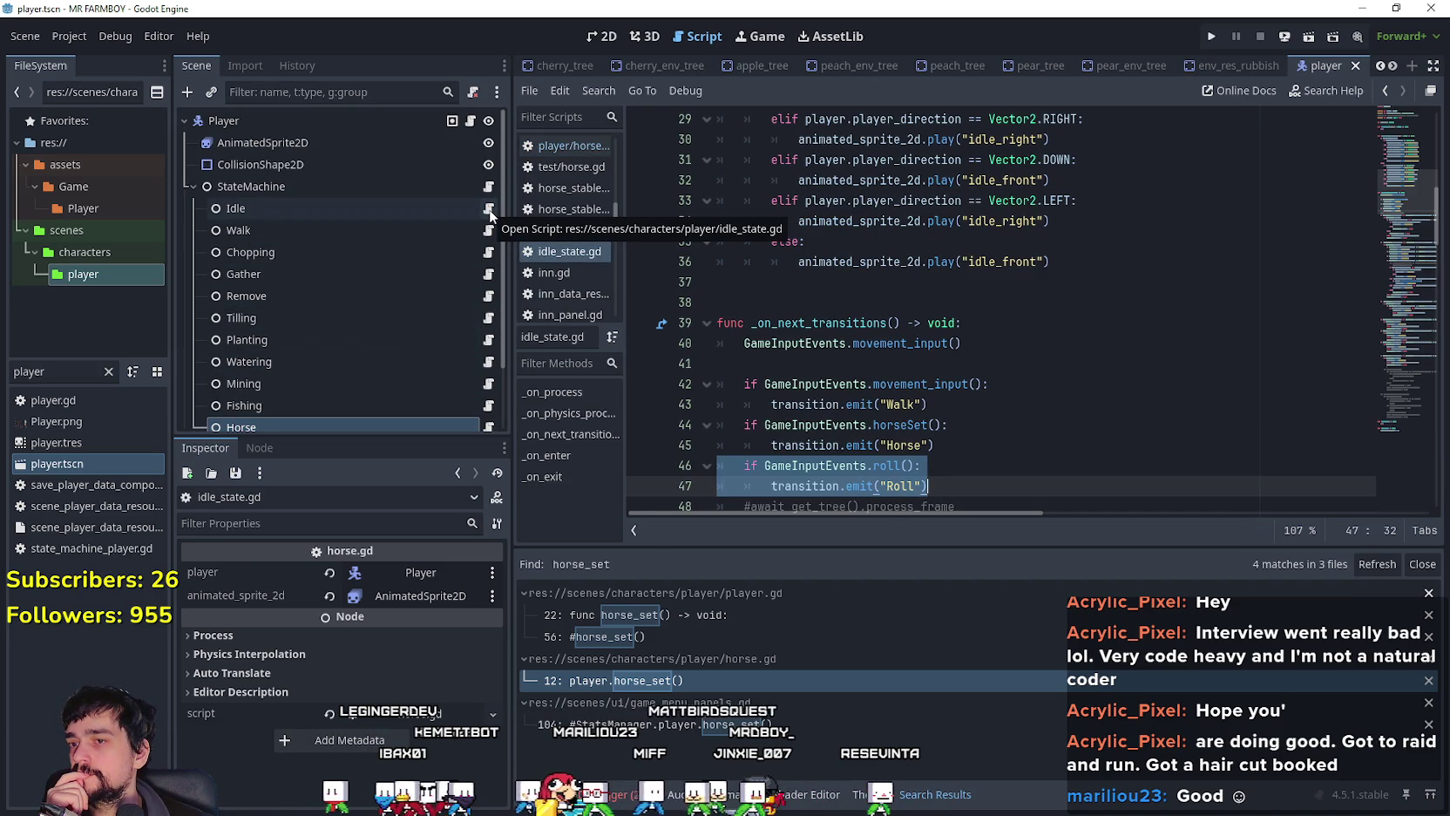
{"action": "left_click", "coordinate": [764, 288]}
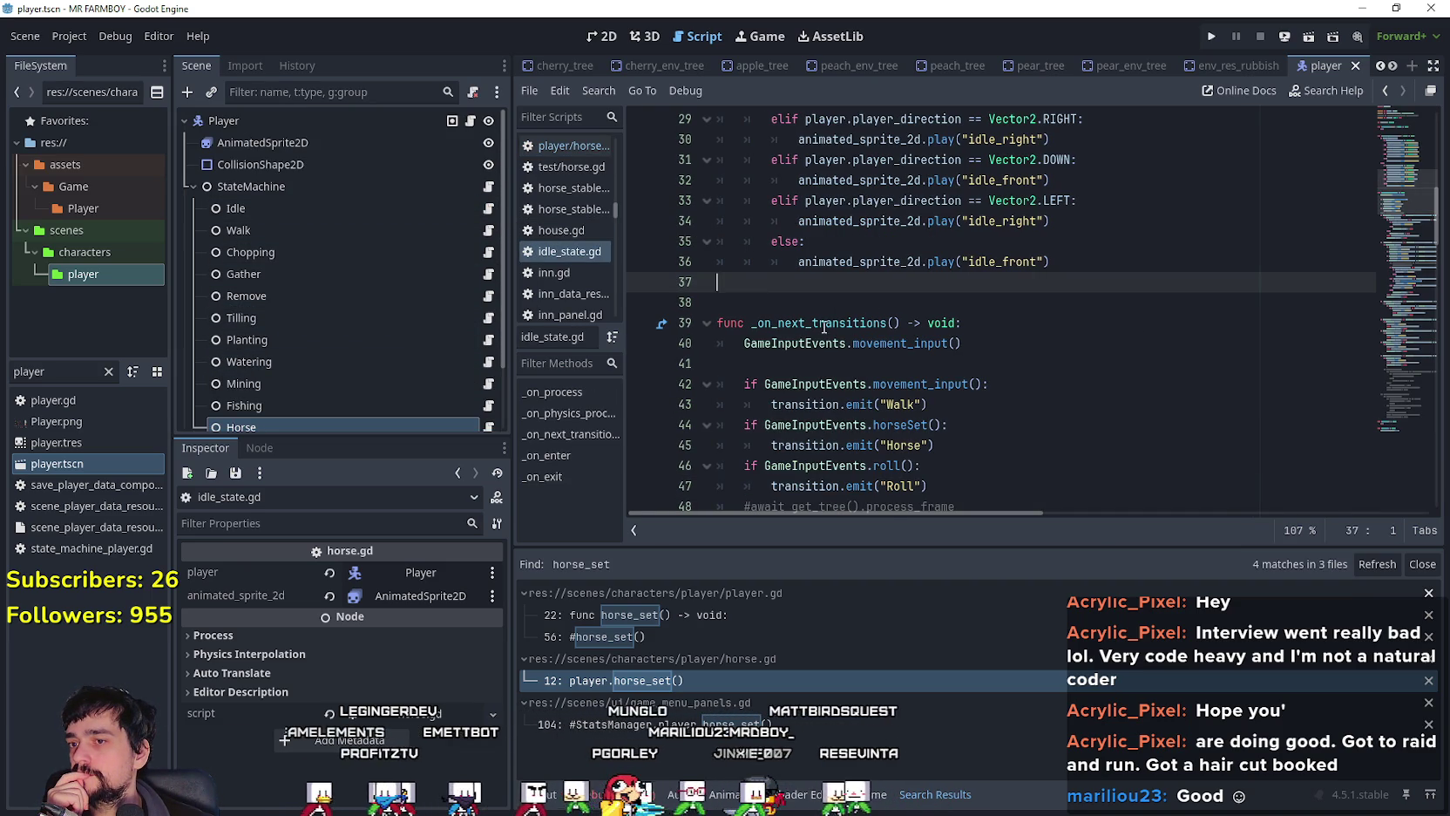
Step: Select the GameInputEvents.roll call on line 46 of idle_state.gd and look up its symbol
{"action": "scroll", "coordinate": [955, 334], "scroll_direction": "down", "scroll_amount": 4}
{"action": "scroll", "coordinate": [955, 334], "scroll_direction": "up", "scroll_amount": 3}
{"action": "scroll", "coordinate": [955, 335], "scroll_direction": "down", "scroll_amount": 4}
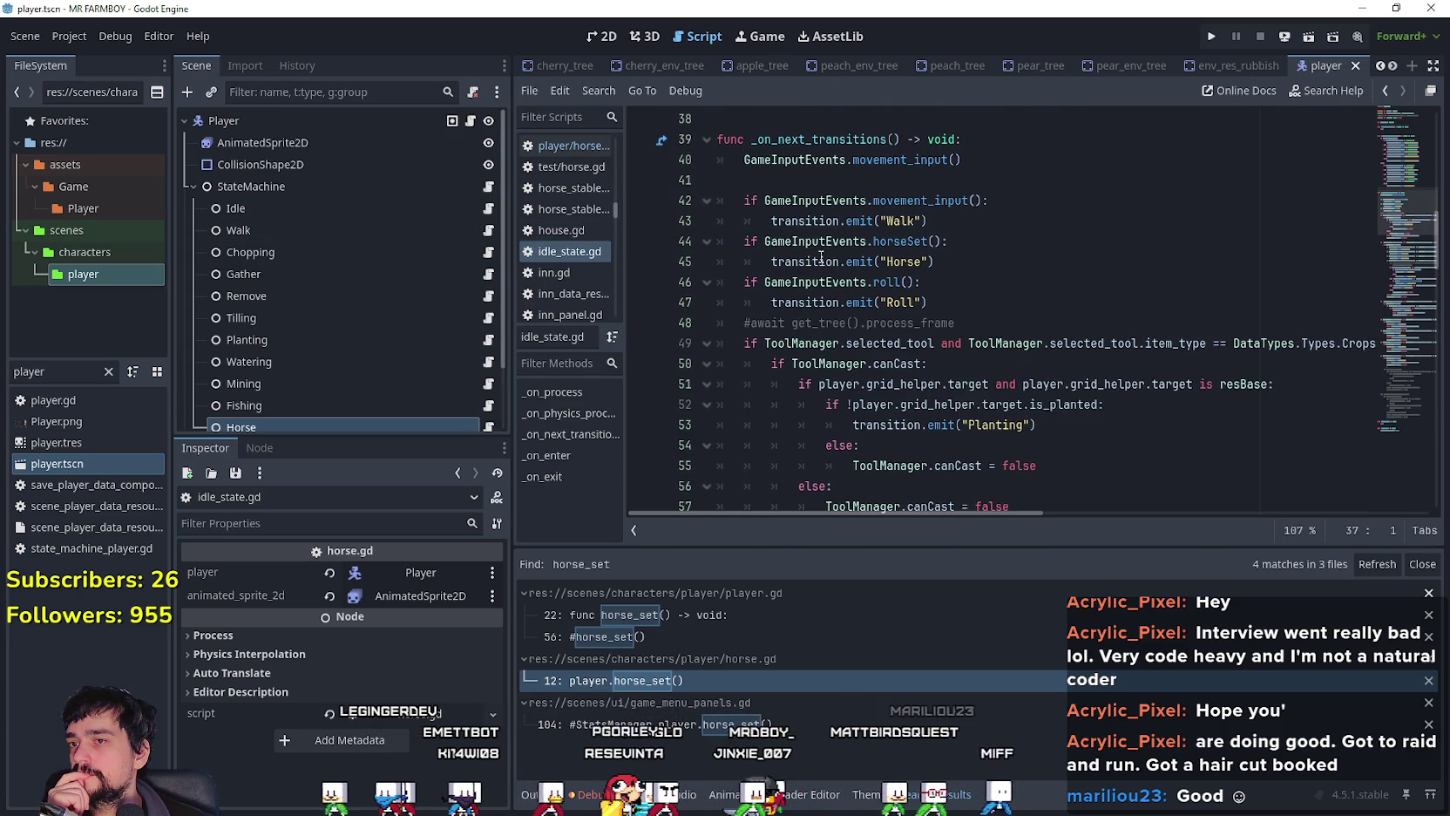
{"action": "left_click_drag", "start_coordinate": [764, 222], "coordinate": [902, 220]}
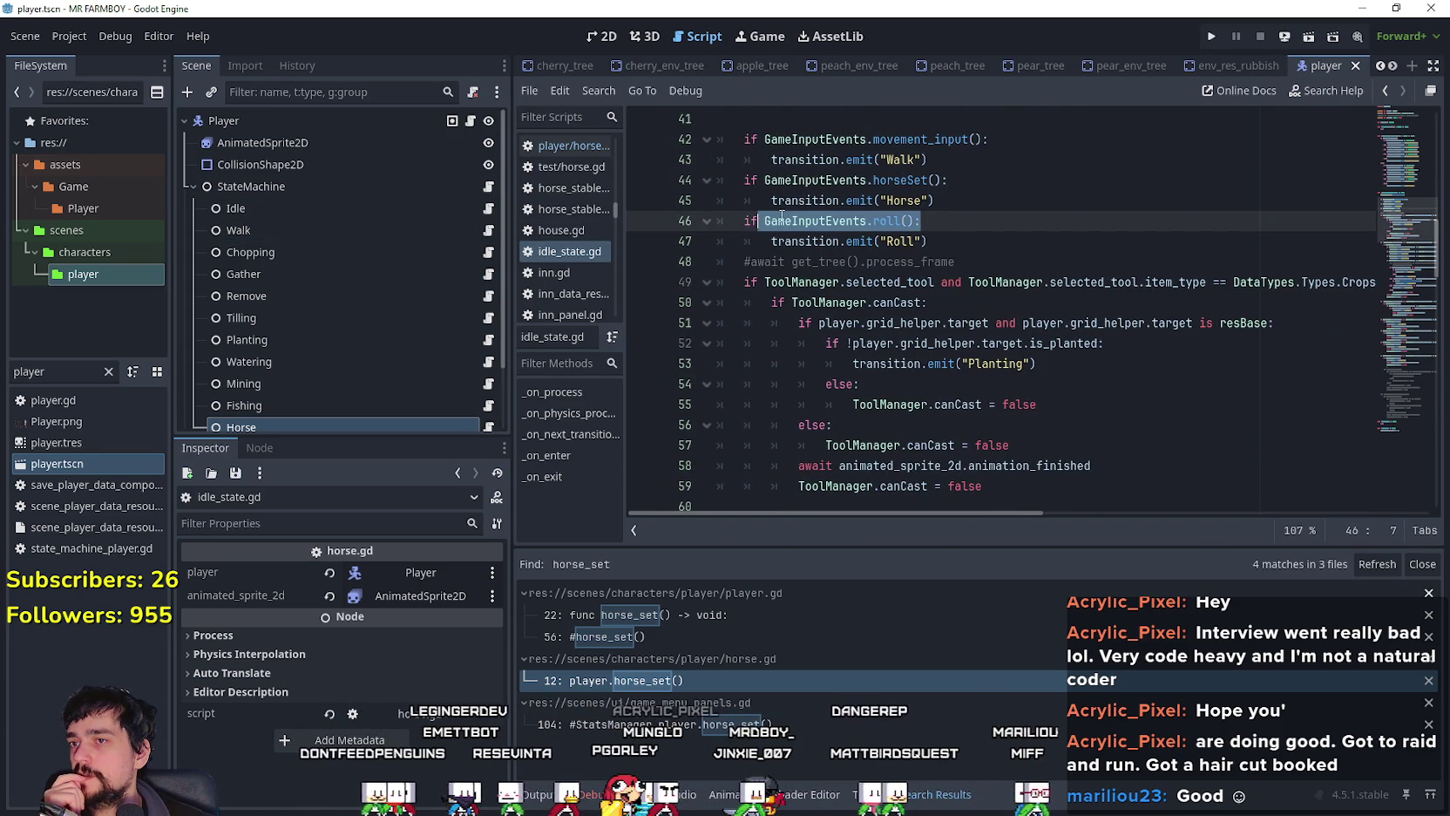
{"action": "left_click", "coordinate": [888, 221]}
{"action": "right_click", "coordinate": [888, 221]}
{"action": "left_click", "coordinate": [940, 538]}
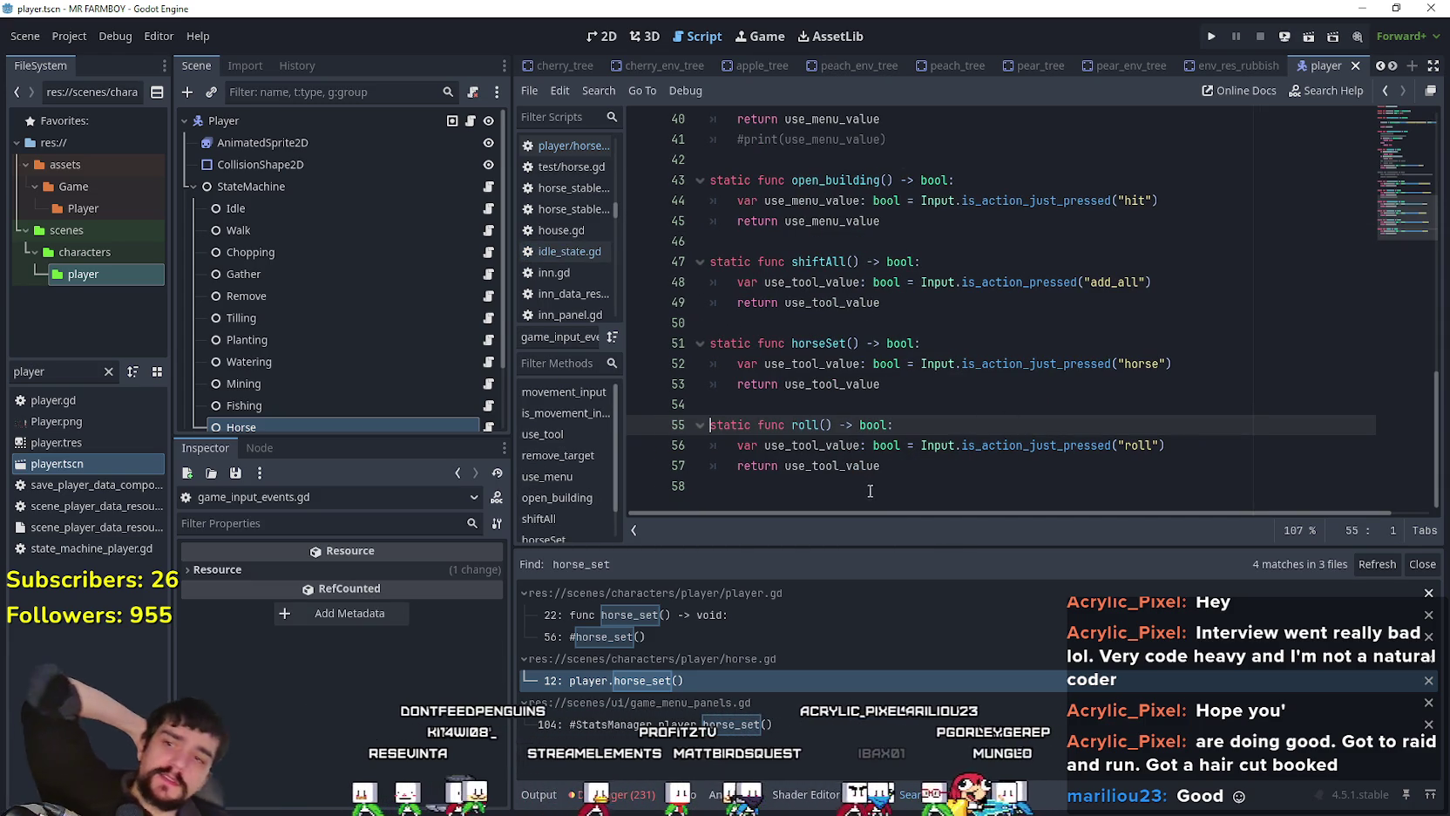
Step: Read the horseSet and roll definitions in game_input_events.gd and their documentation popup
{"action": "mouse_move", "coordinate": [861, 429]}
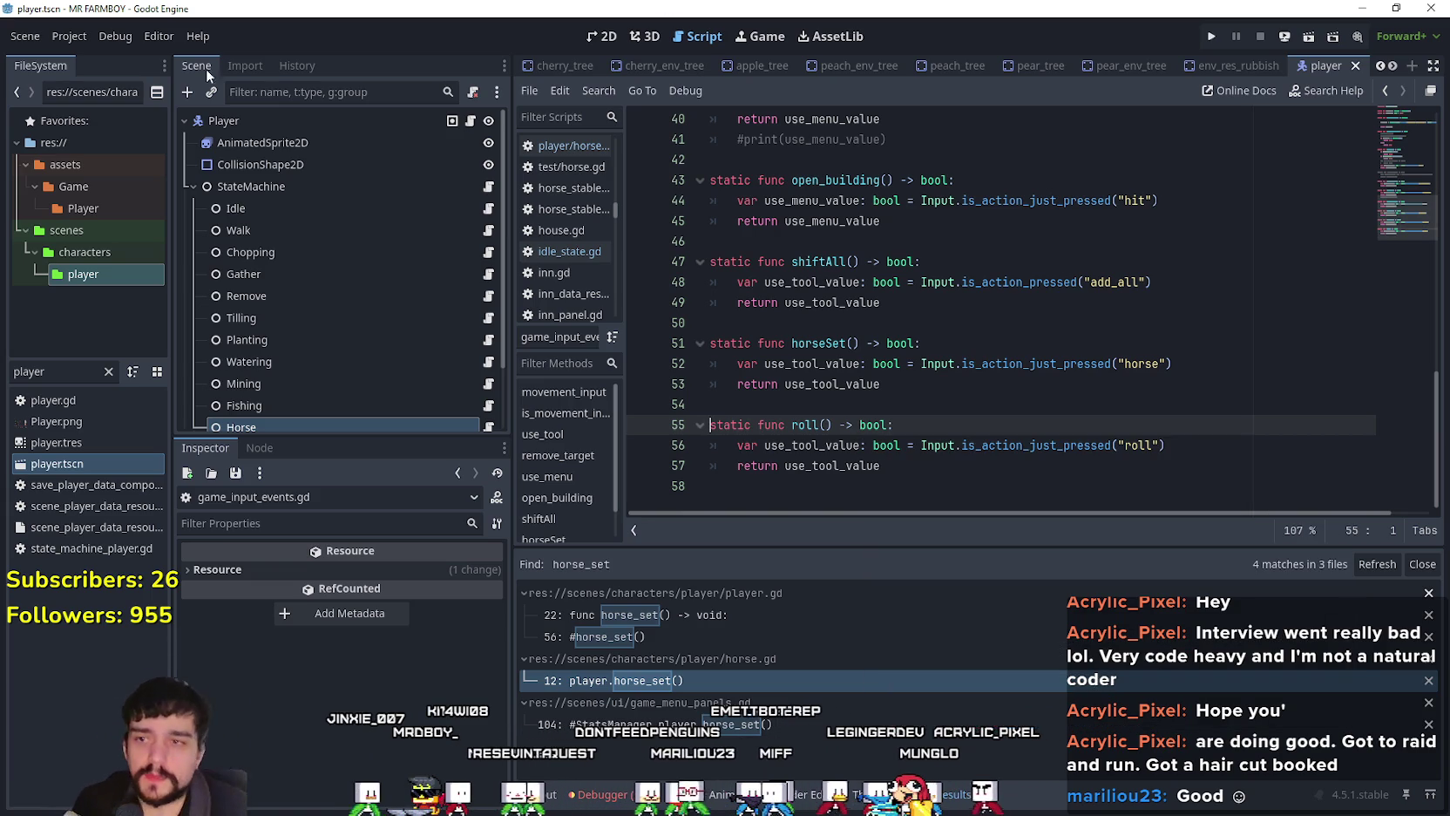
{"action": "left_click", "coordinate": [883, 466]}
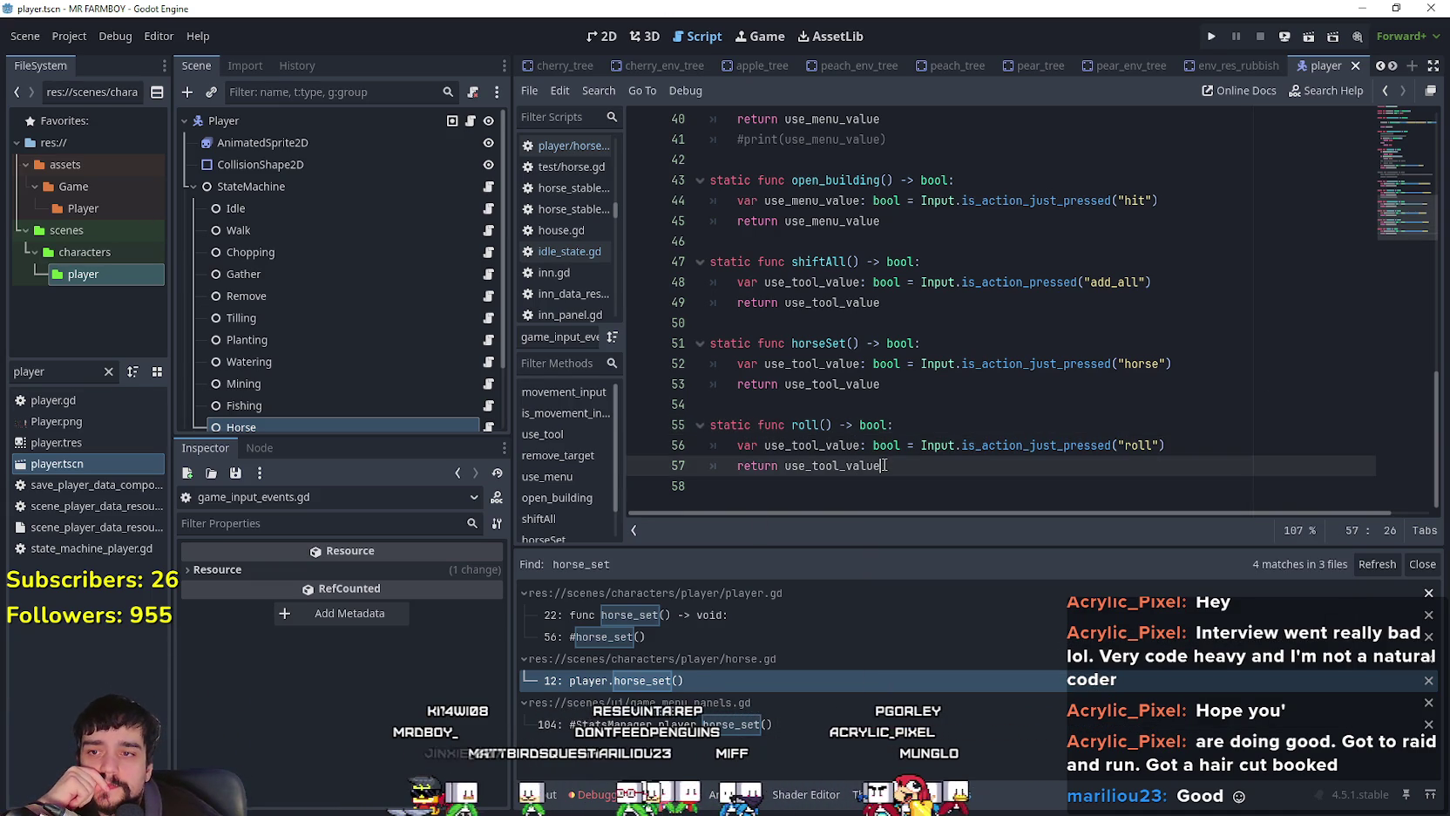
{"action": "mouse_move", "coordinate": [879, 466]}
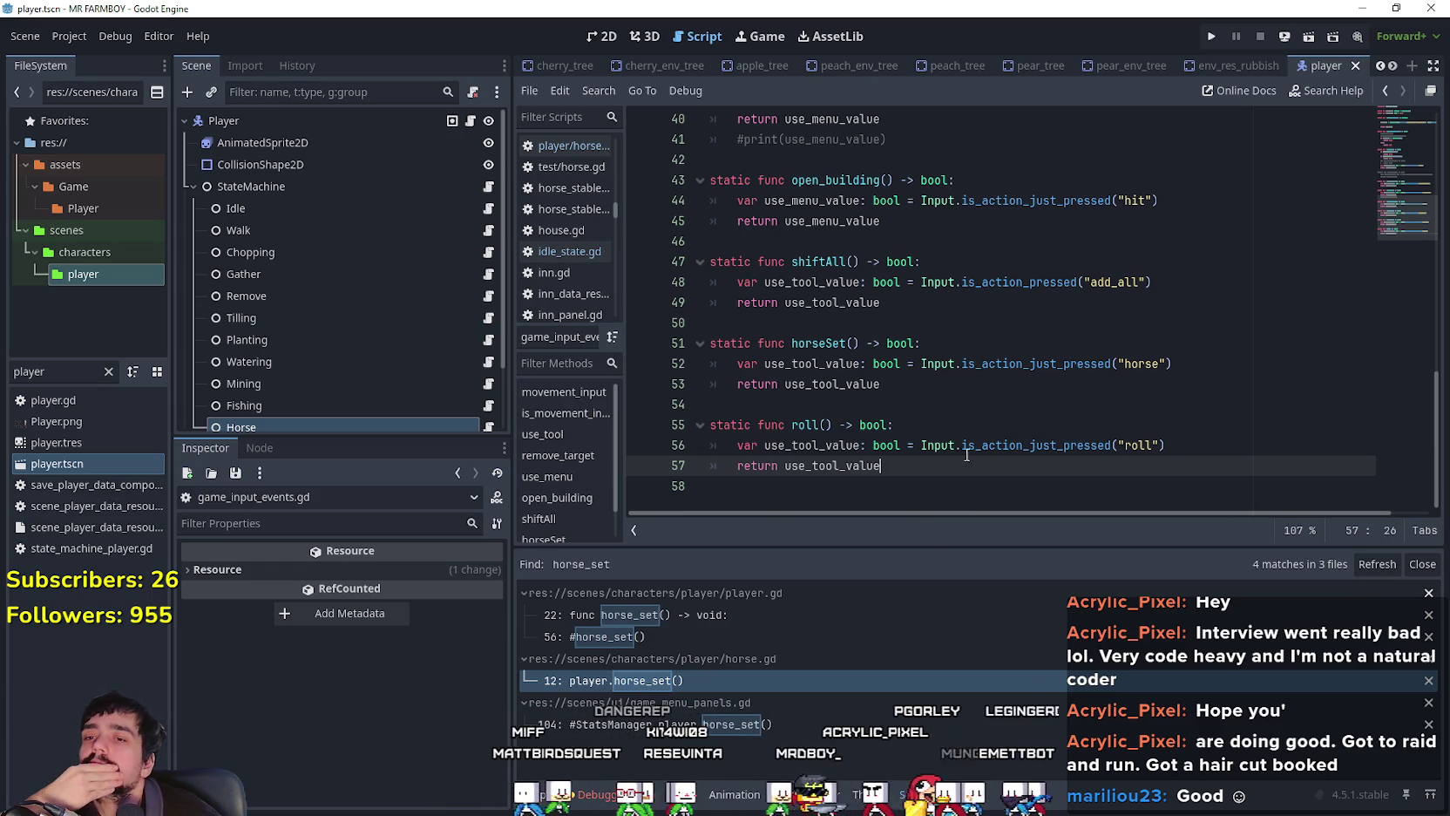
{"action": "mouse_move", "coordinate": [998, 445]}
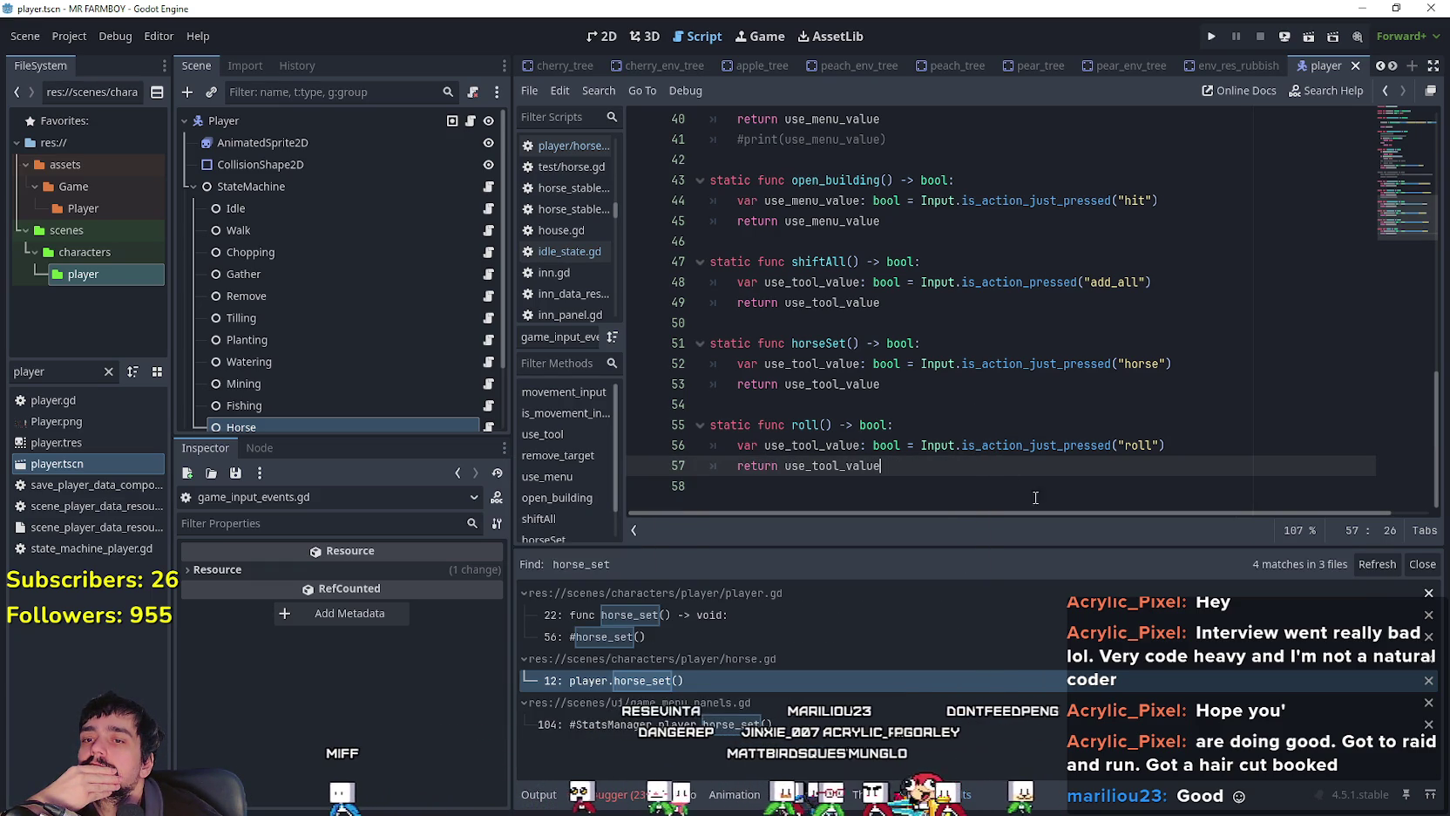
{"action": "mouse_move", "coordinate": [1044, 451]}
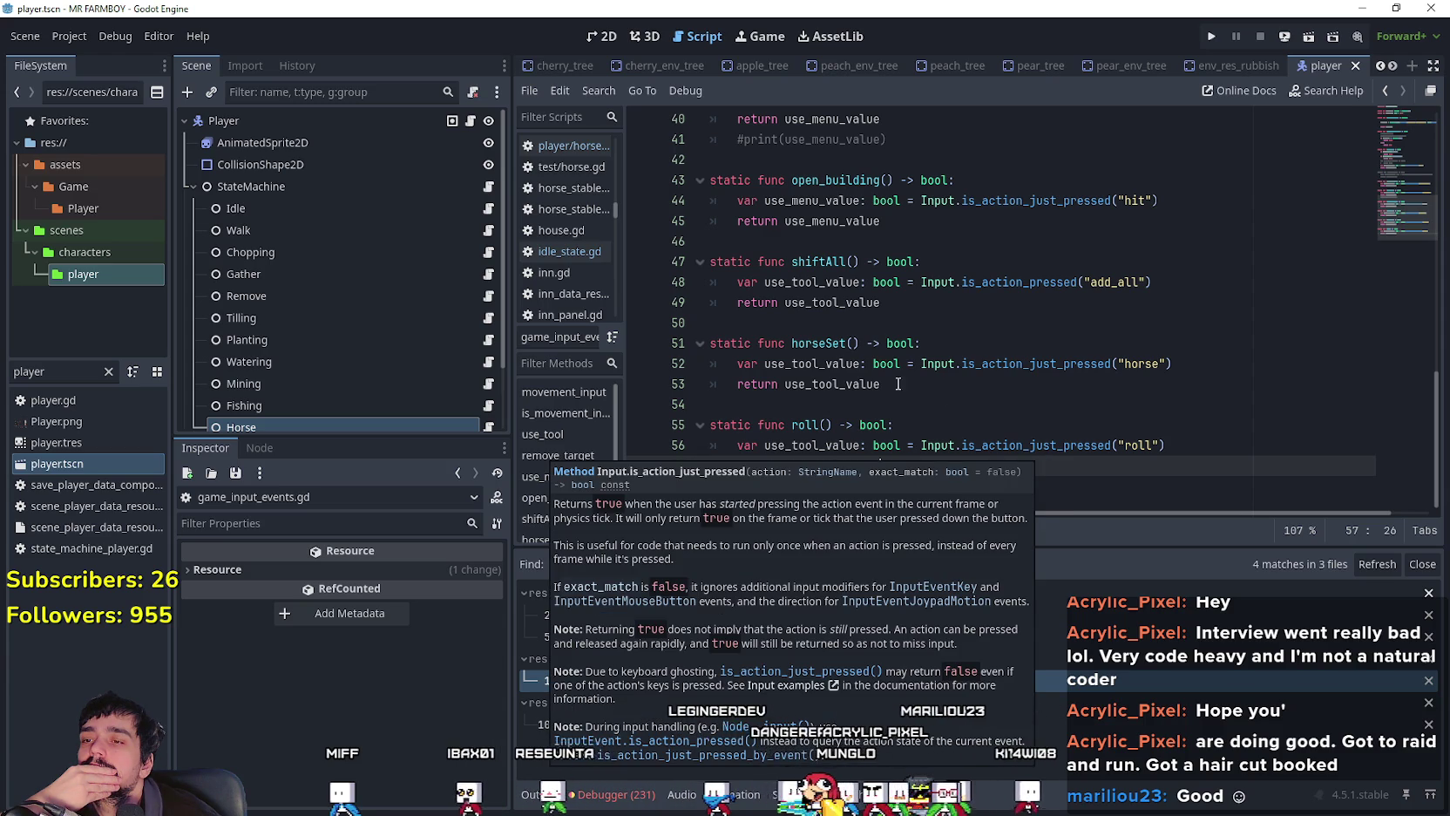
{"action": "left_click", "coordinate": [864, 409]}
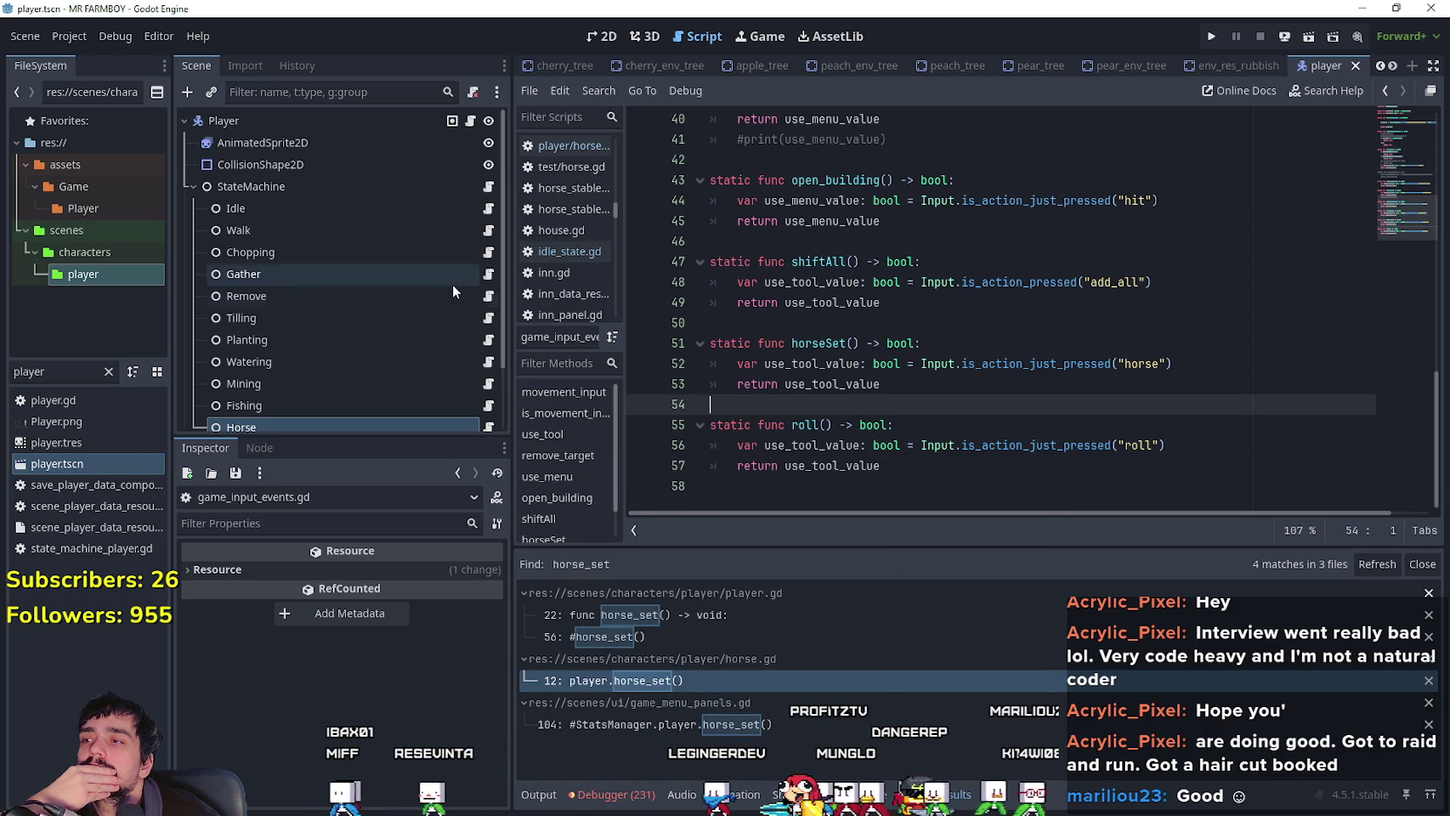
Step: Inspect the horse_set line 104 and repeat_event code in game_menu_panels.gd, then reopen idle_state.gd
{"action": "left_click", "coordinate": [45, 373]}
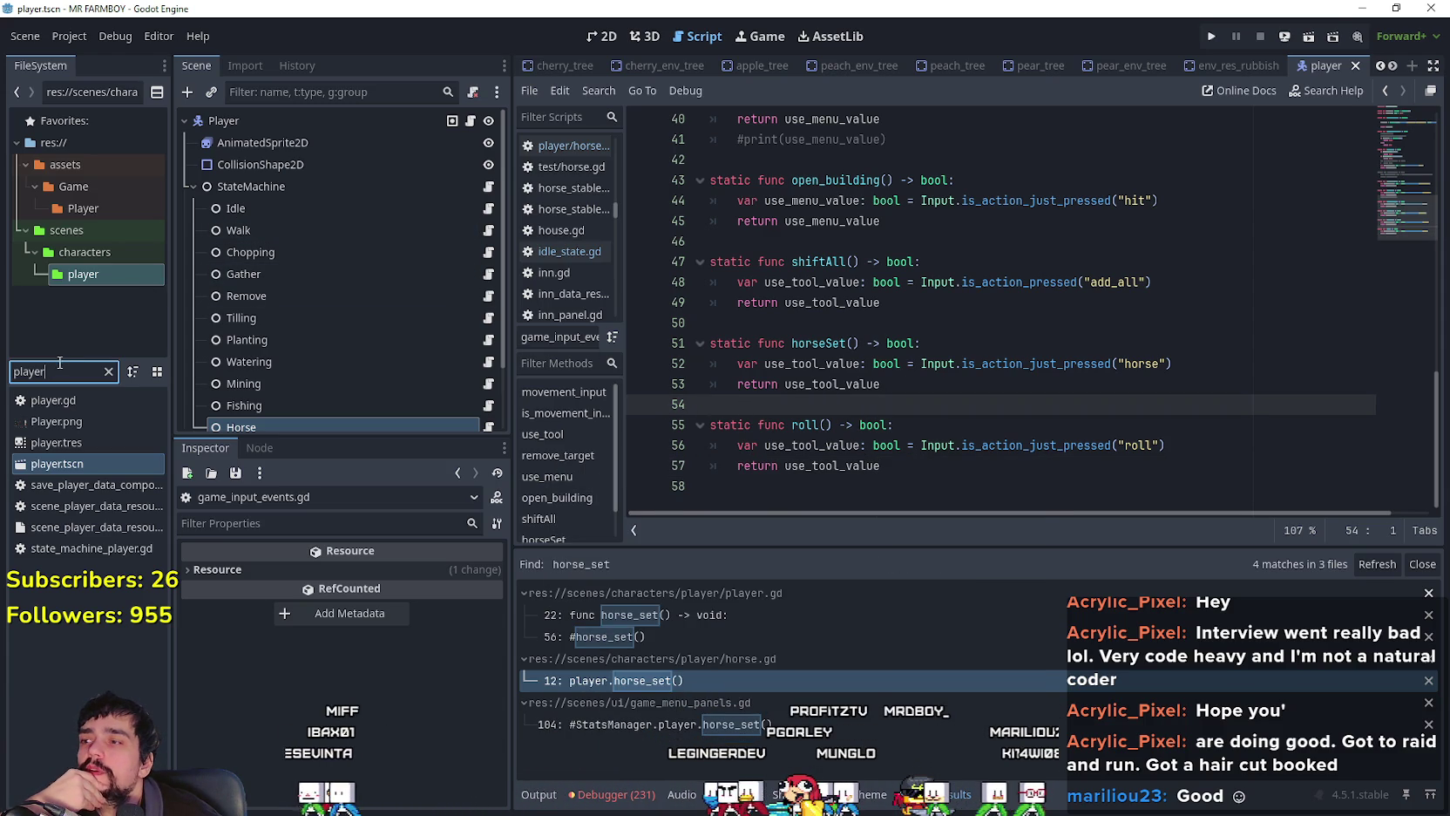
{"action": "double_click", "coordinate": [69, 369]}
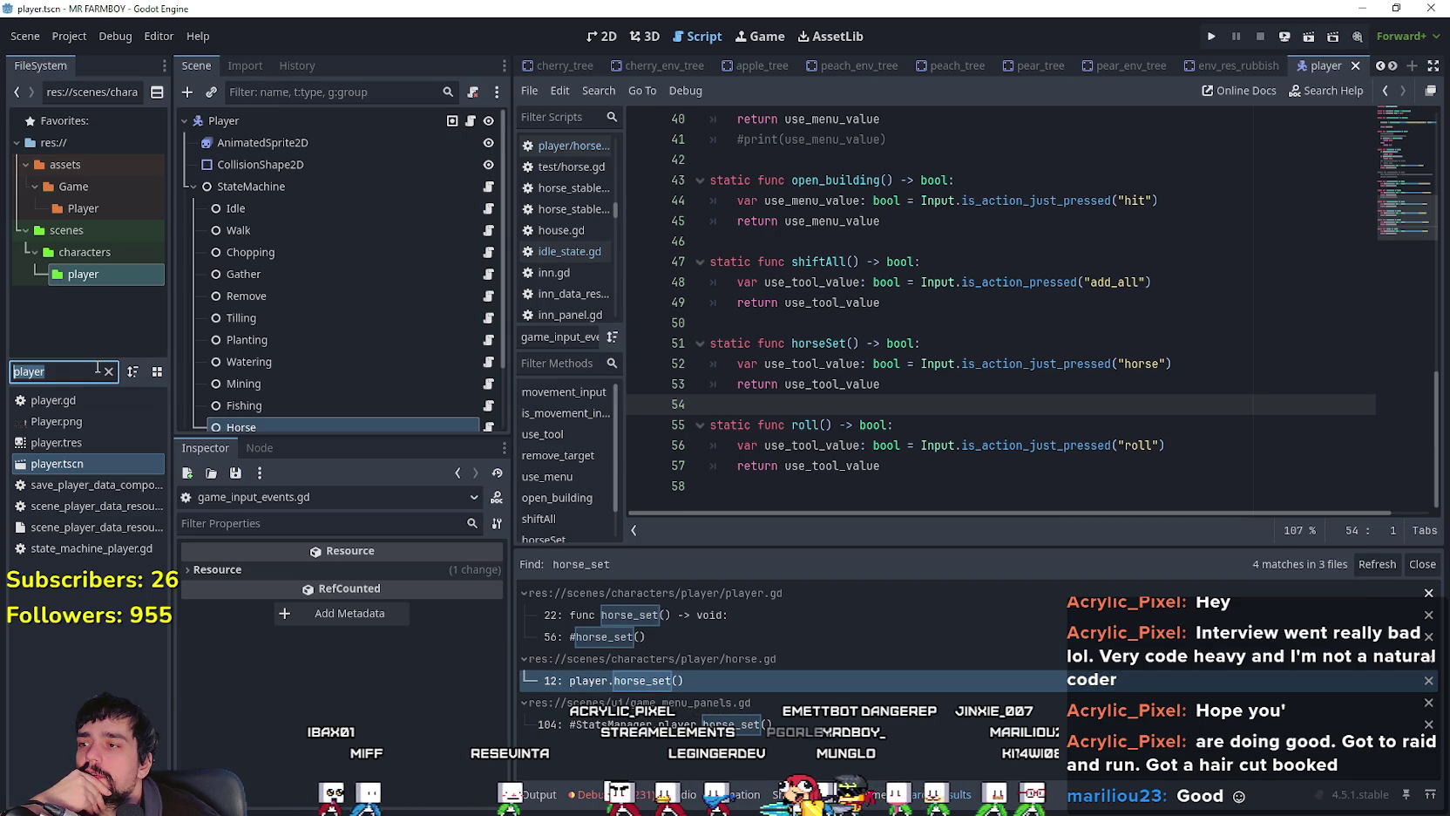
{"action": "key", "text": "End"}
{"action": "left_click", "coordinate": [627, 723]}
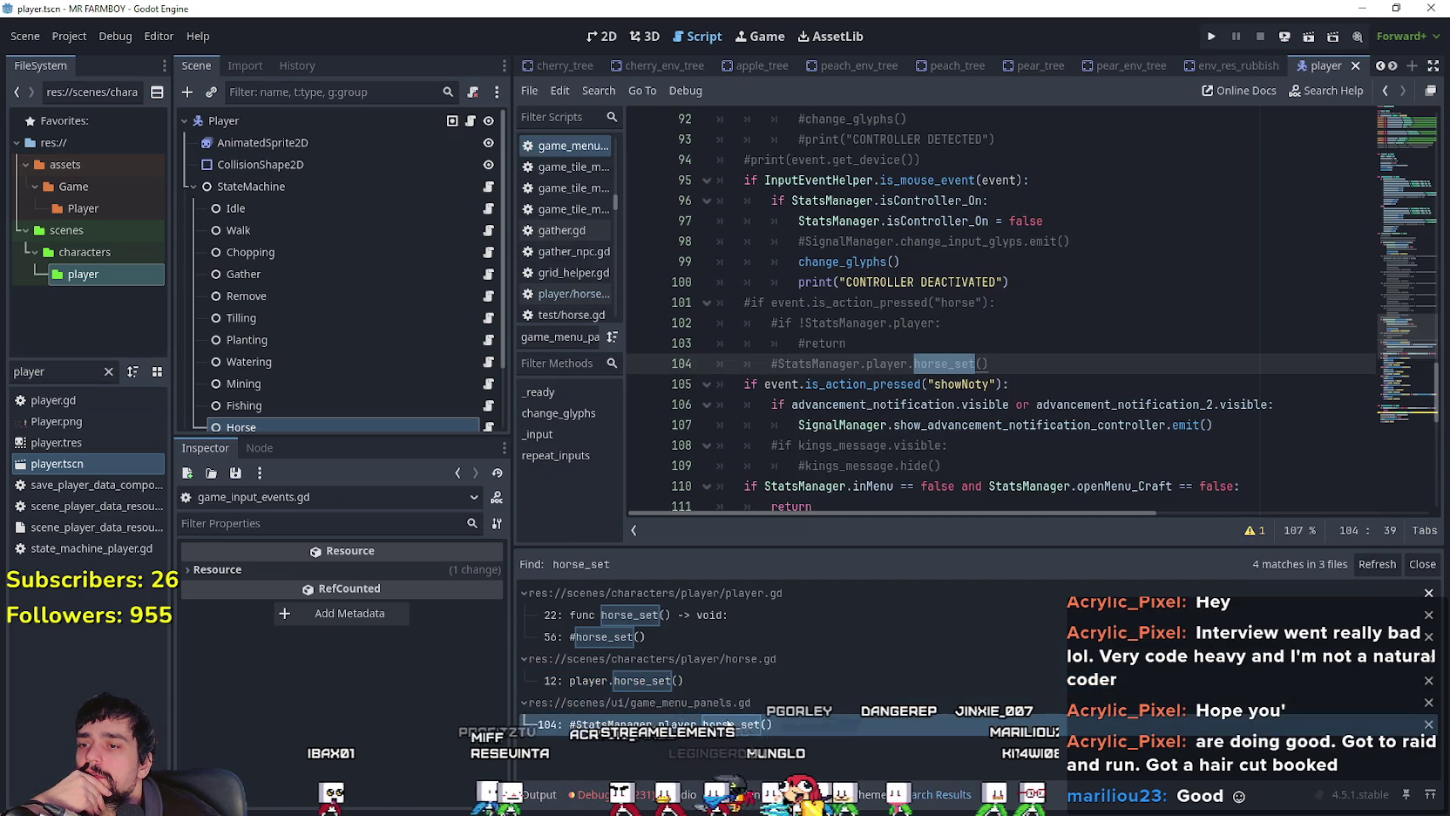
{"action": "left_click", "coordinate": [1103, 372]}
{"action": "scroll", "coordinate": [1084, 366], "scroll_direction": "up", "scroll_amount": 4}
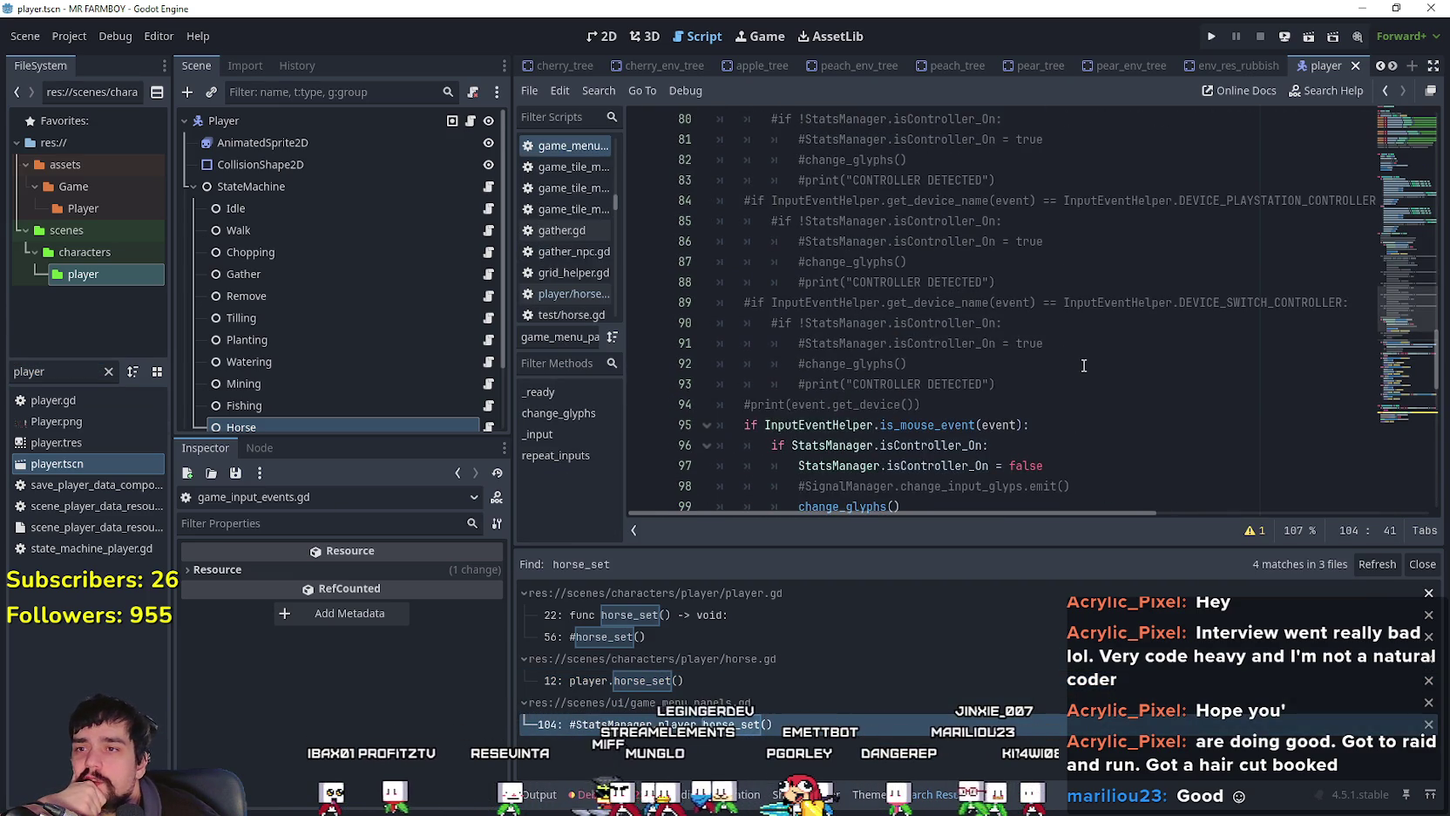
{"action": "scroll", "coordinate": [1084, 366], "scroll_direction": "down", "scroll_amount": 14}
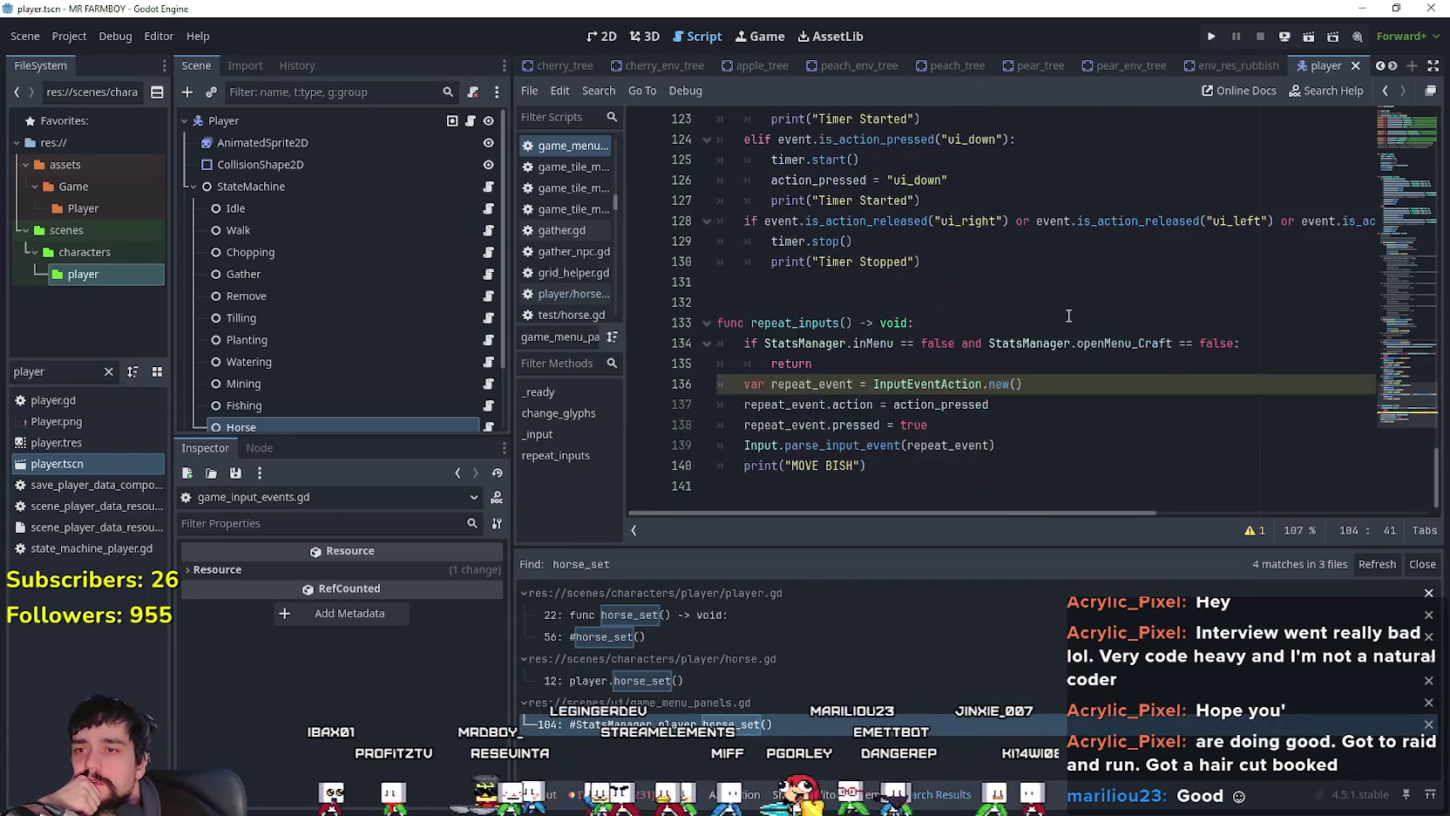
{"action": "double_click", "coordinate": [929, 385]}
{"action": "mouse_move", "coordinate": [1024, 385]}
{"action": "left_mouse_down"}
{"action": "mouse_move", "coordinate": [872, 406]}
{"action": "mouse_move", "coordinate": [742, 385]}
{"action": "left_mouse_up"}
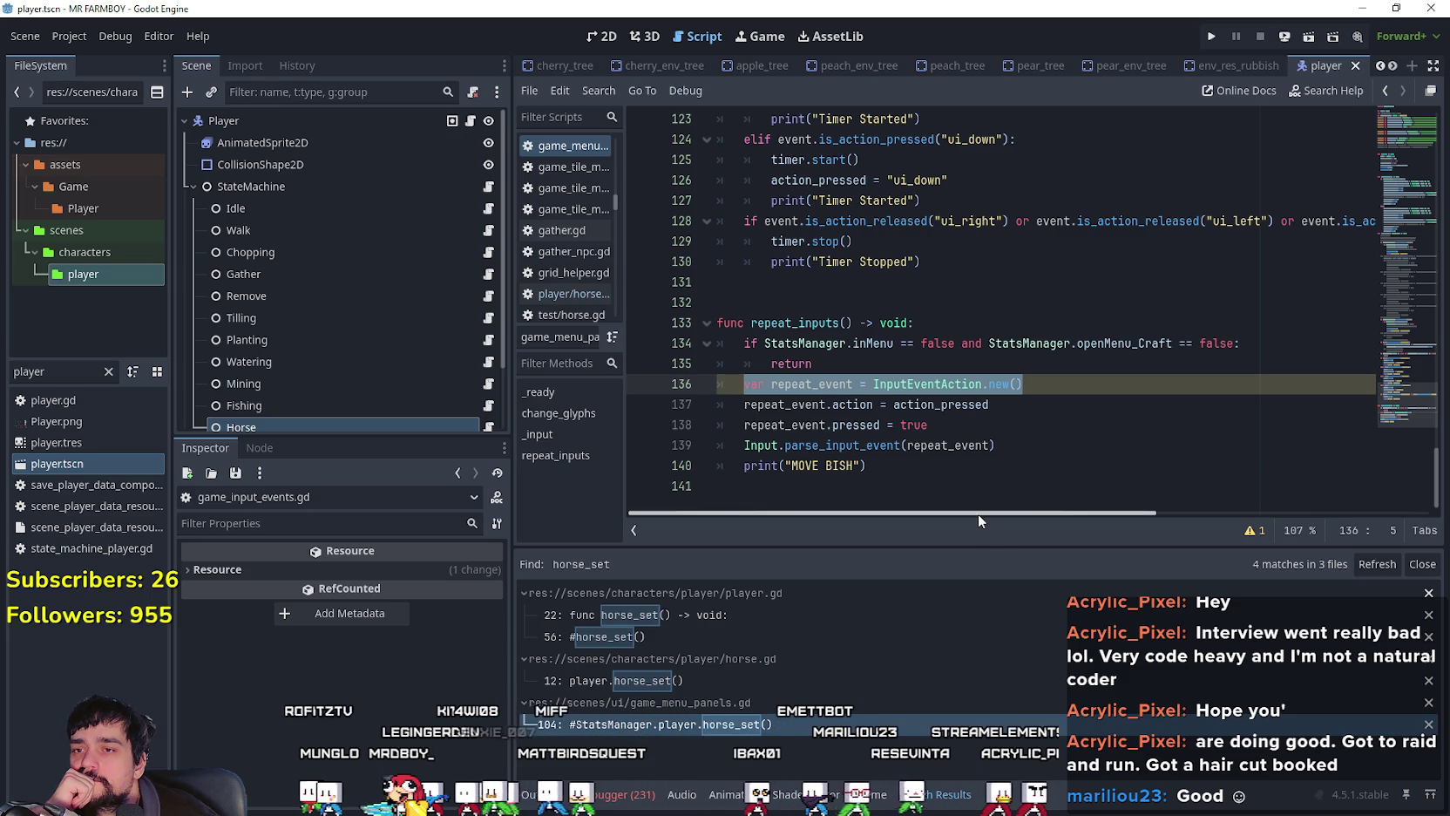
{"action": "left_click", "coordinate": [963, 478]}
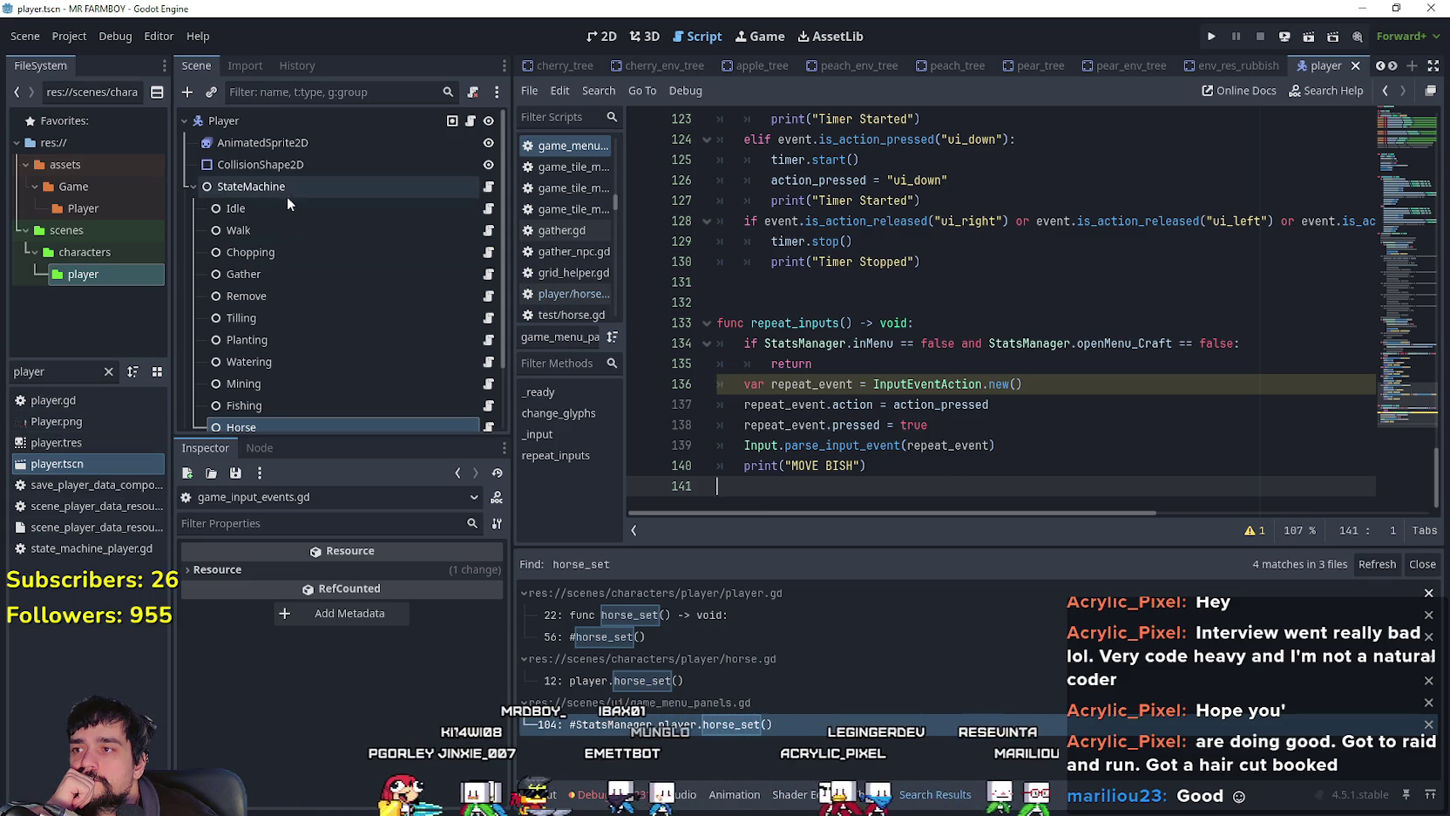
{"action": "left_click", "coordinate": [488, 209]}
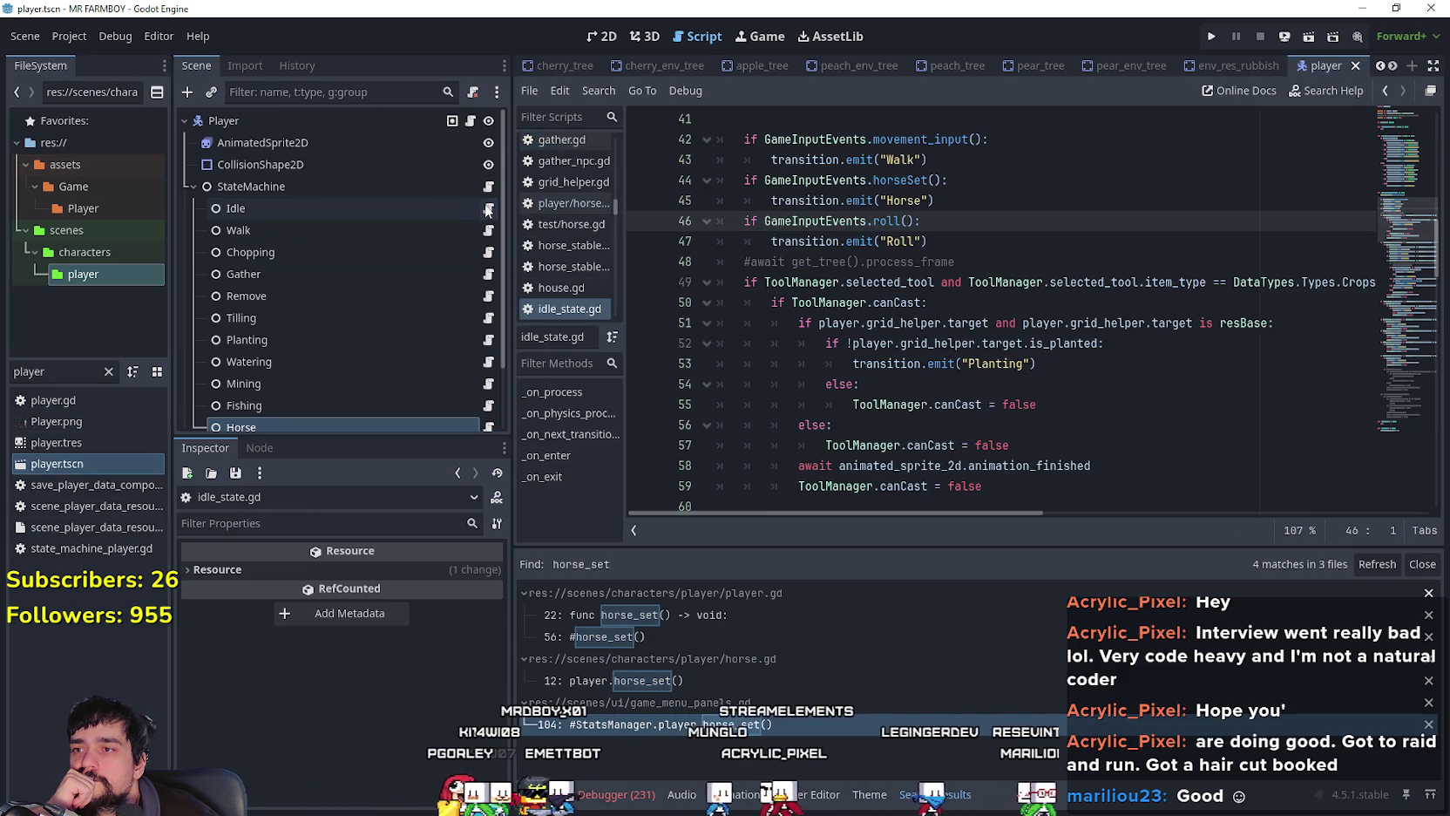
Step: Select the horseSet transition check on lines 44–45 of idle_state.gd
{"action": "left_click", "coordinate": [948, 232]}
{"action": "mouse_move", "coordinate": [934, 200]}
{"action": "left_mouse_down"}
{"action": "mouse_move", "coordinate": [688, 159]}
{"action": "mouse_move", "coordinate": [669, 182]}
{"action": "left_mouse_up"}
{"action": "scroll", "coordinate": [1009, 337], "scroll_direction": "up", "scroll_amount": 2}
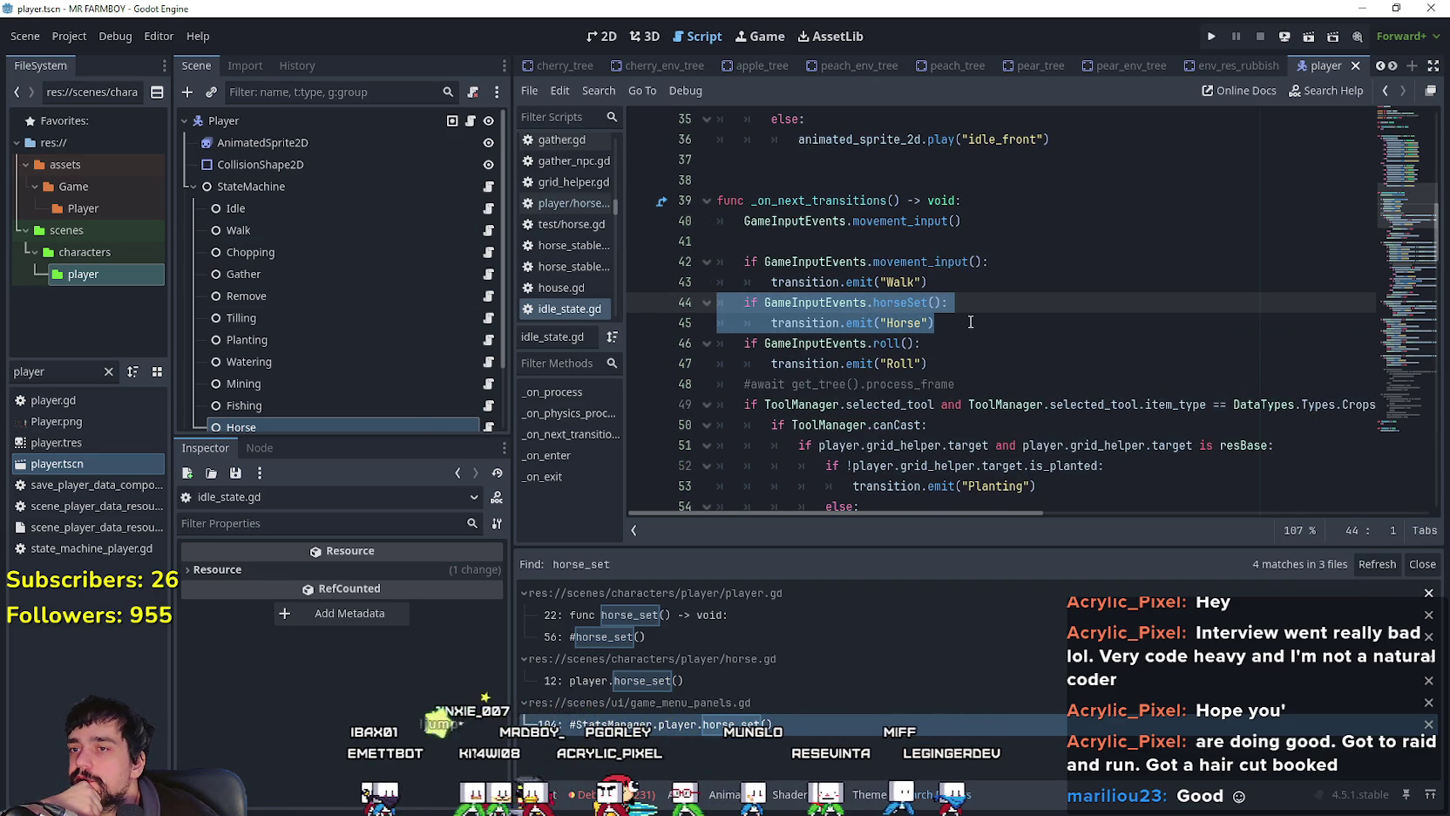
{"action": "left_click_drag", "start_coordinate": [765, 302], "coordinate": [968, 310]}
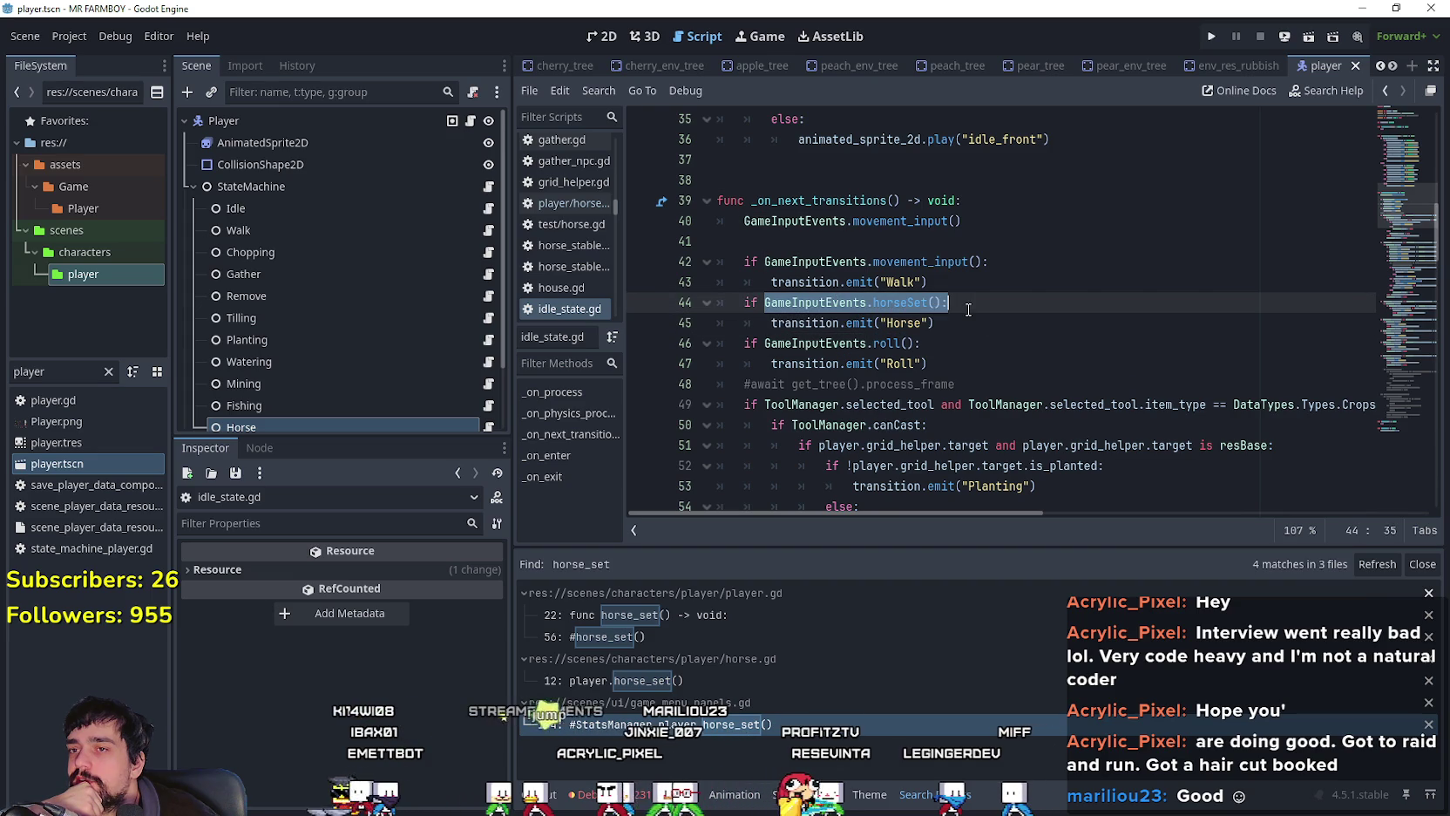
{"action": "right_click", "coordinate": [887, 303]}
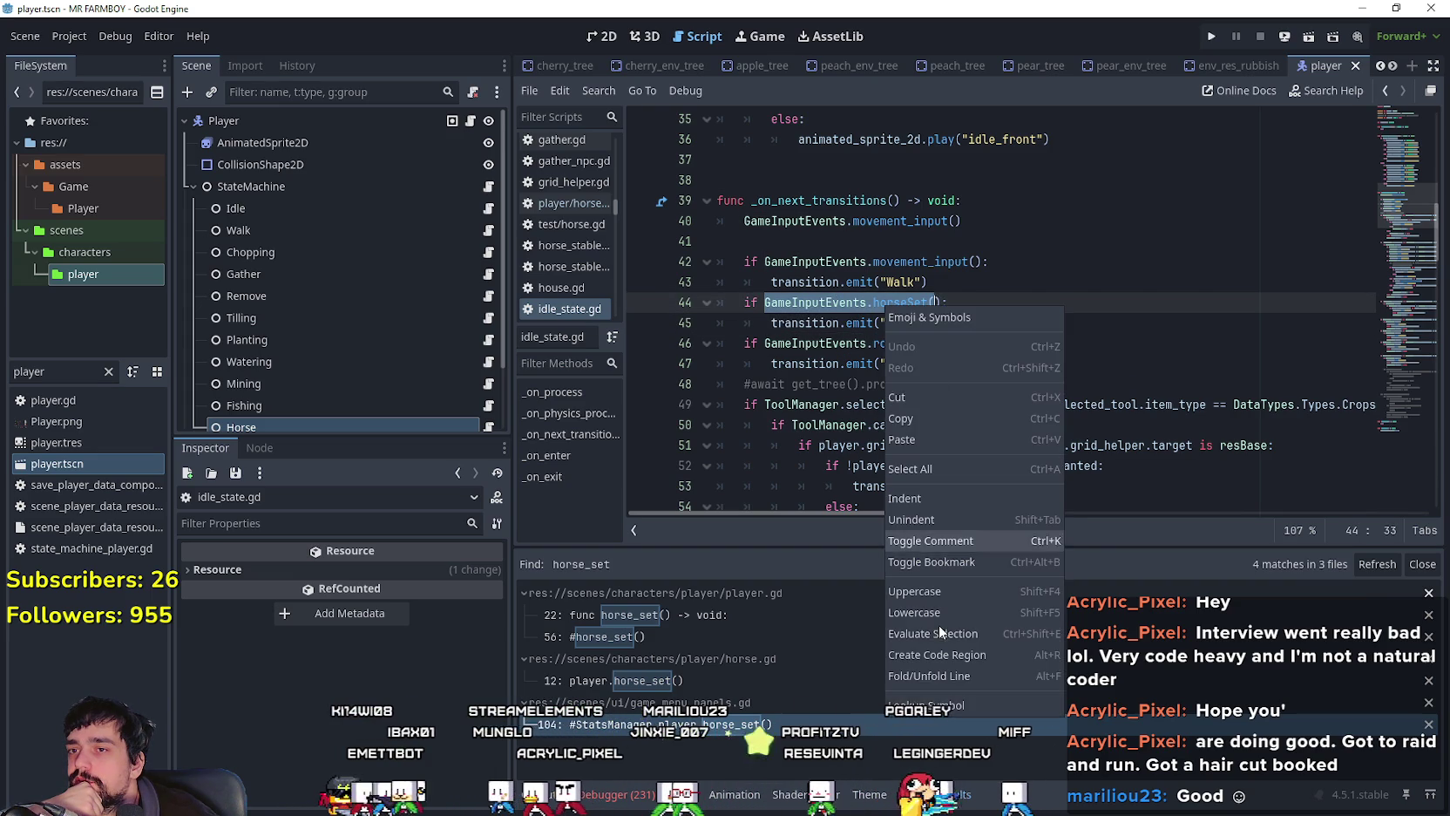
{"action": "left_click", "coordinate": [940, 708]}
Step: Look up horseSet's definition and inspect its is_action_just_pressed body on lines 50–53
{"action": "left_click", "coordinate": [907, 302]}
{"action": "right_click", "coordinate": [907, 303]}
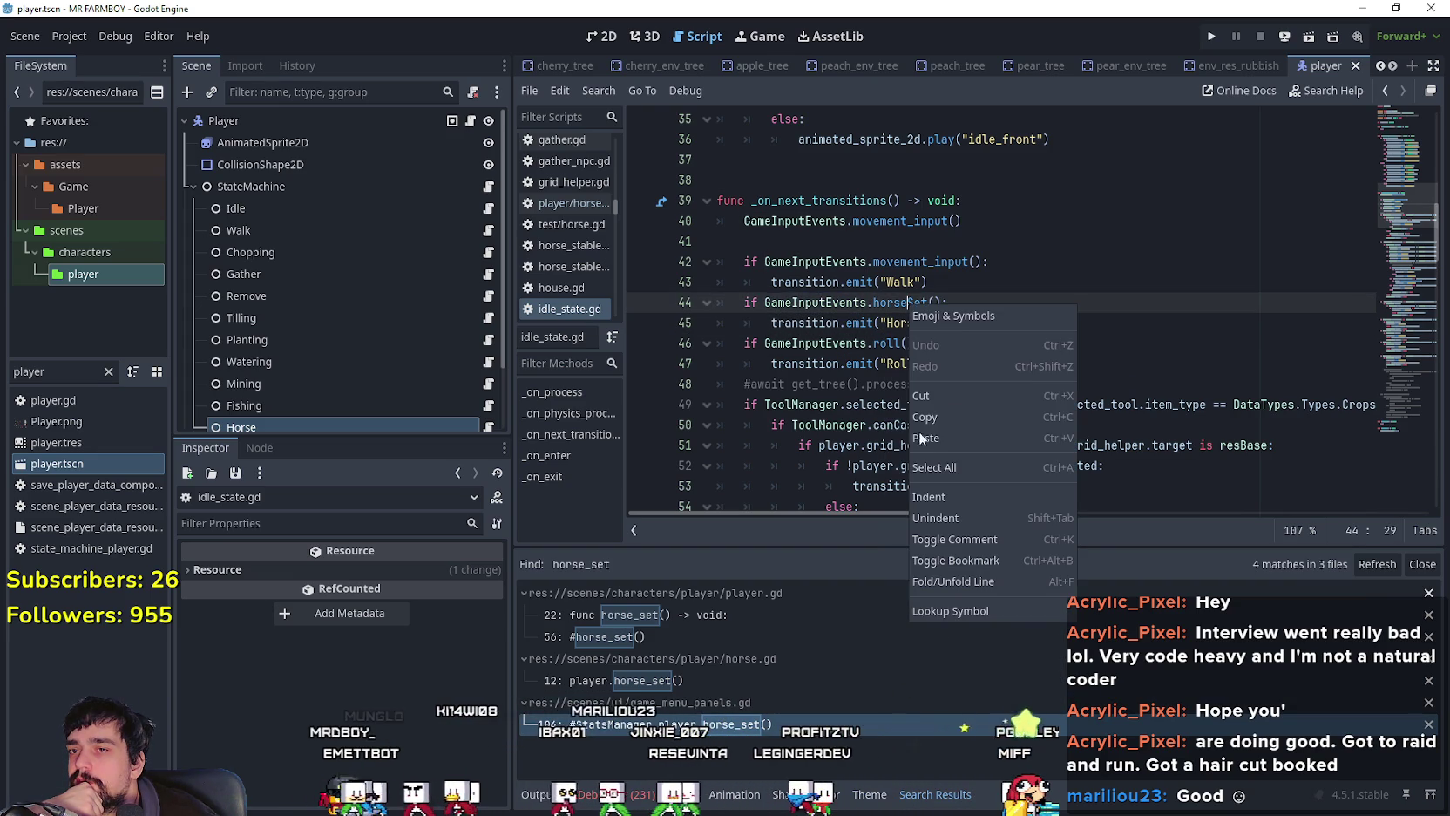
{"action": "left_click", "coordinate": [981, 618]}
{"action": "mouse_move", "coordinate": [882, 385]}
{"action": "left_mouse_down"}
{"action": "mouse_move", "coordinate": [713, 343]}
{"action": "mouse_move", "coordinate": [715, 327]}
{"action": "left_mouse_up"}
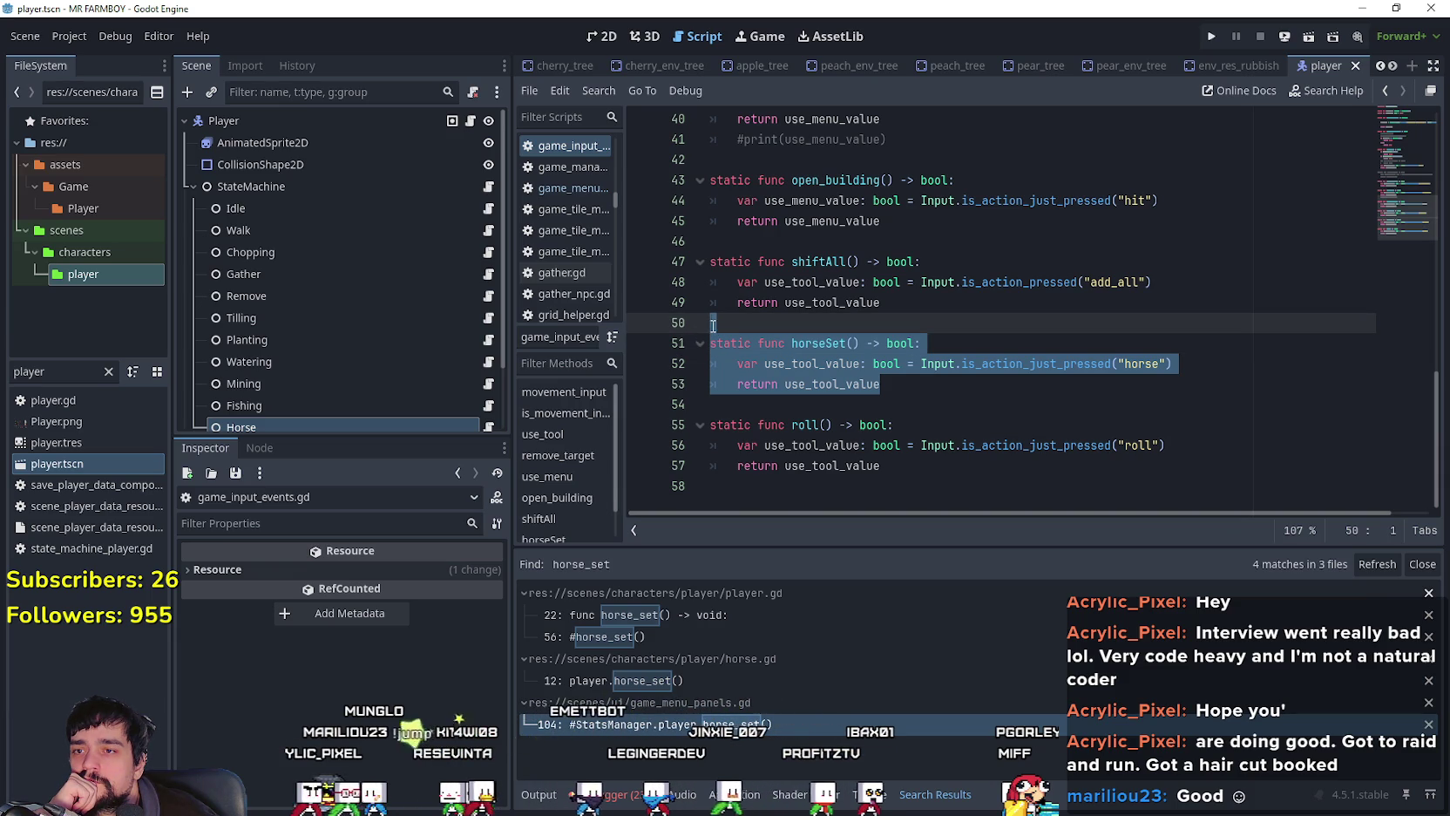
{"action": "double_click", "coordinate": [790, 342]}
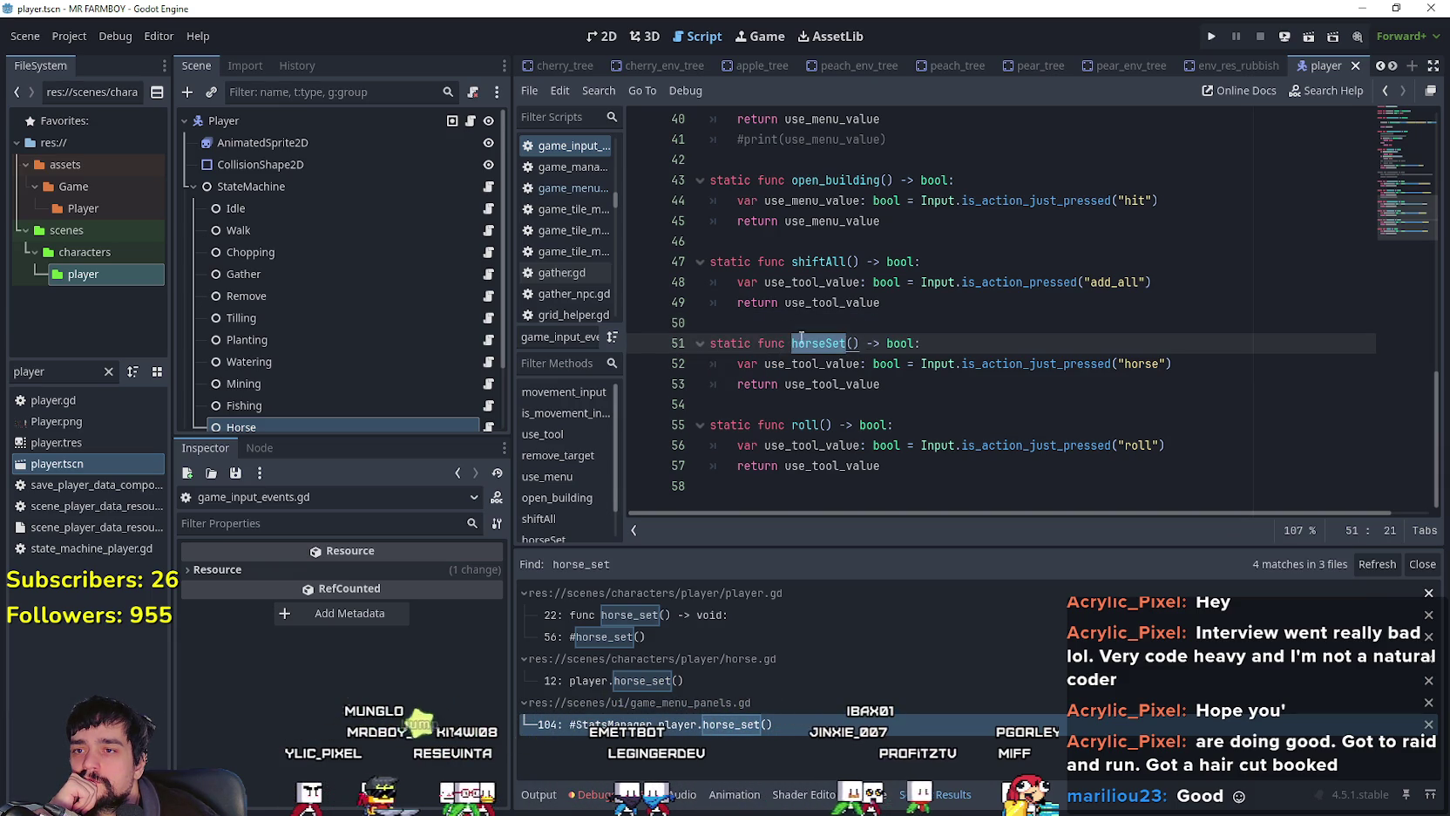
{"action": "left_click_drag", "start_coordinate": [856, 342], "coordinate": [865, 342]}
{"action": "double_click", "coordinate": [1109, 366]}
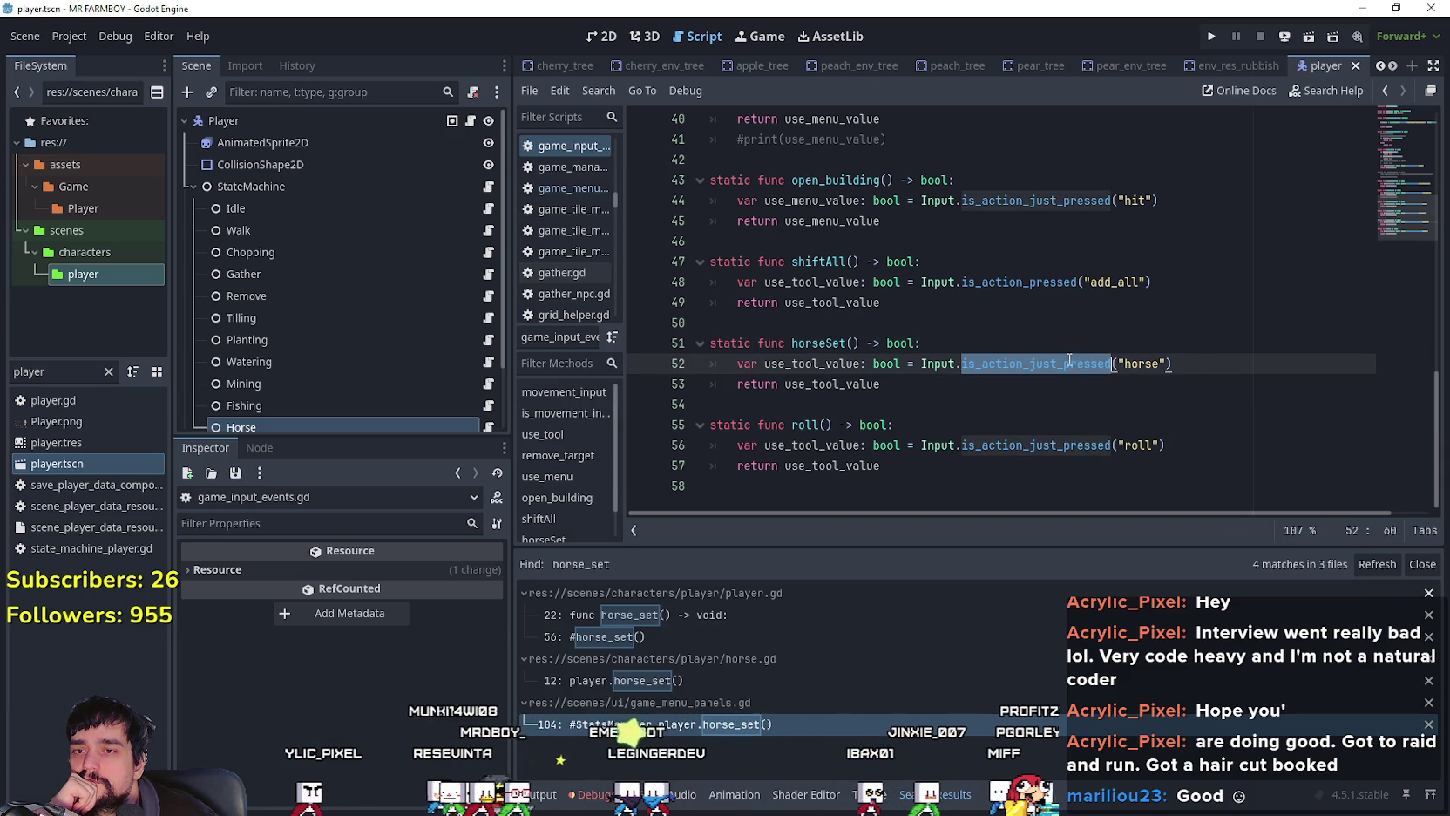
{"action": "left_click", "coordinate": [965, 389]}
{"action": "mouse_move", "coordinate": [882, 384]}
{"action": "left_mouse_down"}
{"action": "mouse_move", "coordinate": [723, 322]}
{"action": "mouse_move", "coordinate": [752, 363]}
{"action": "left_mouse_up"}
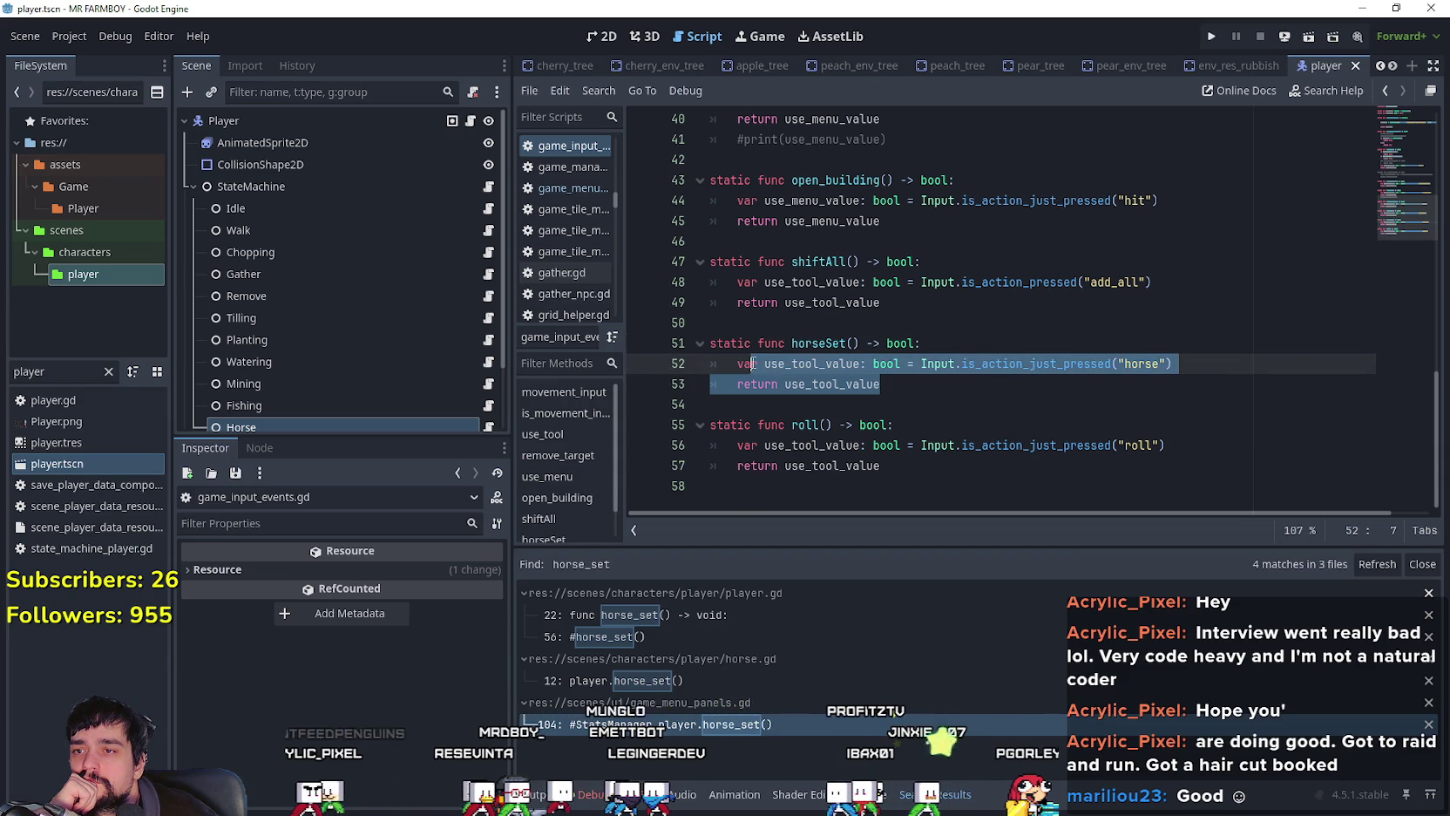
Step: Return to idle_state.gd and reselect the GameInputEvents.horseSet() call on line 44
{"action": "left_click", "coordinate": [488, 208]}
{"action": "double_click", "coordinate": [832, 303]}
{"action": "key", "text": "ctrl+c"}
{"action": "left_click", "coordinate": [941, 303], "text": "shift"}
{"action": "right_click", "coordinate": [900, 308]}
{"action": "left_click", "coordinate": [963, 420]}
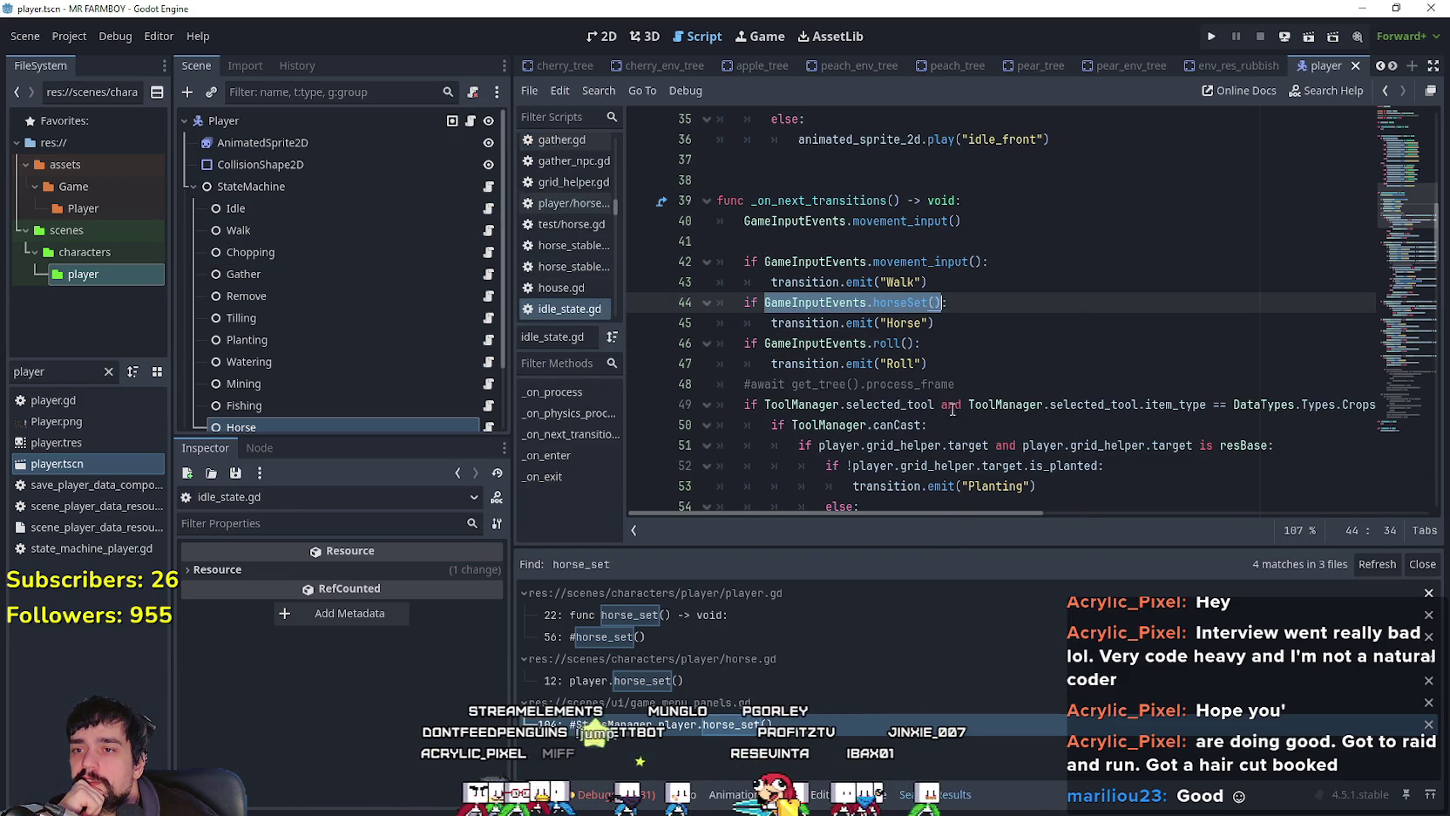
{"action": "left_click", "coordinate": [959, 364]}
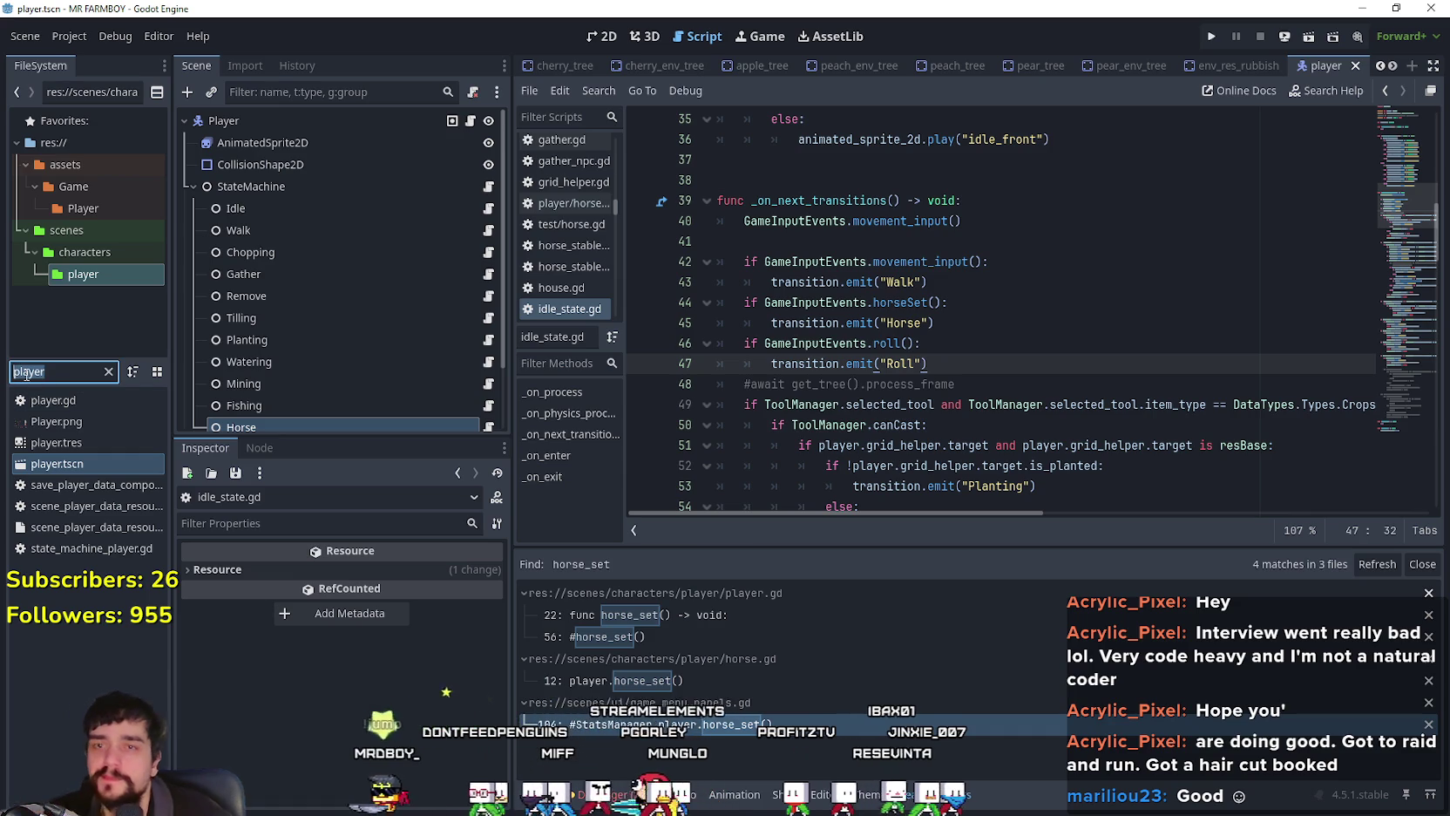
Step: Filter for game_s, open game_screen.tscn and go to HorseButton's _on_horse_button_pressed handler
{"action": "type", "text": "game_s"}
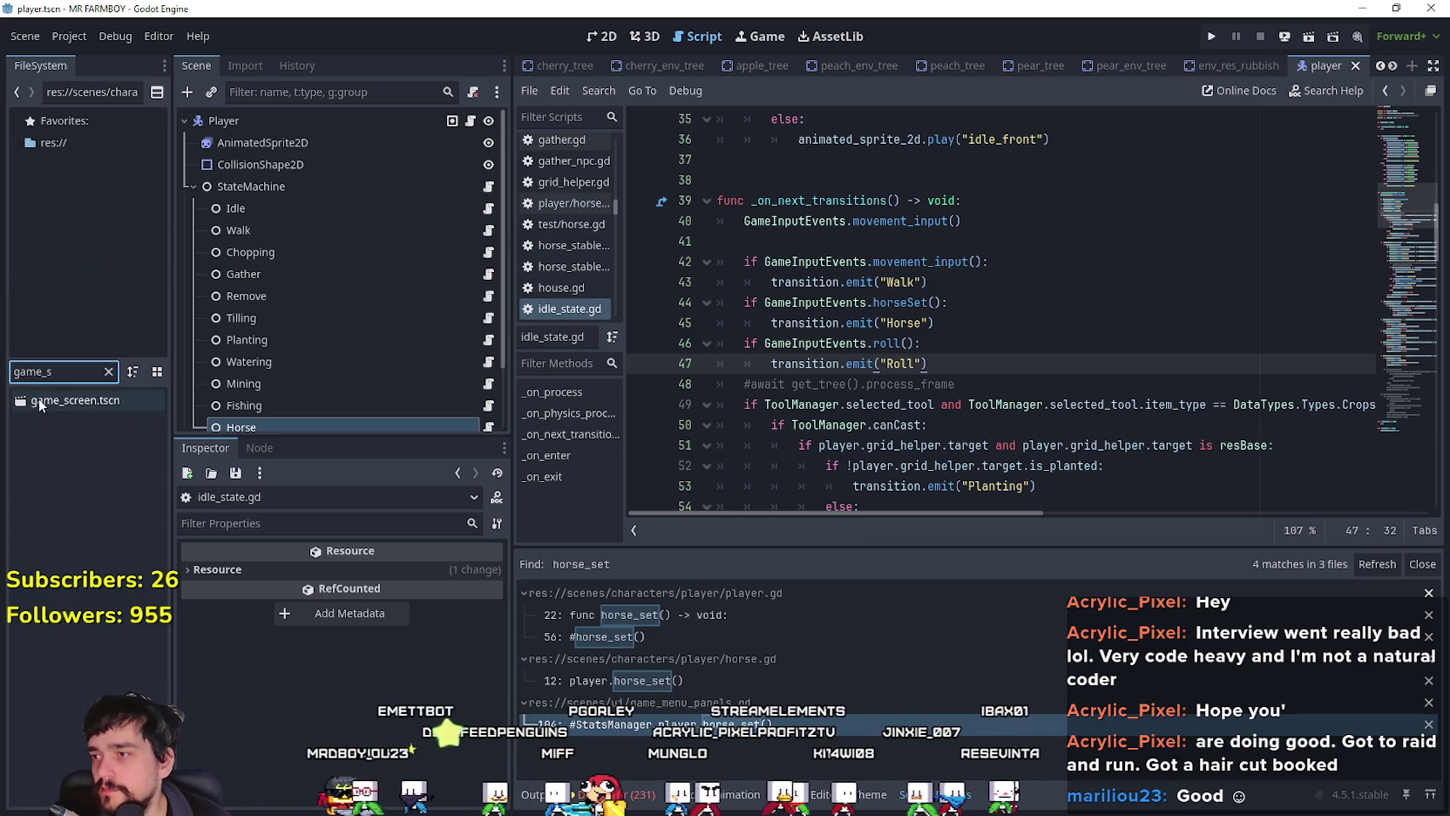
{"action": "double_click", "coordinate": [39, 402]}
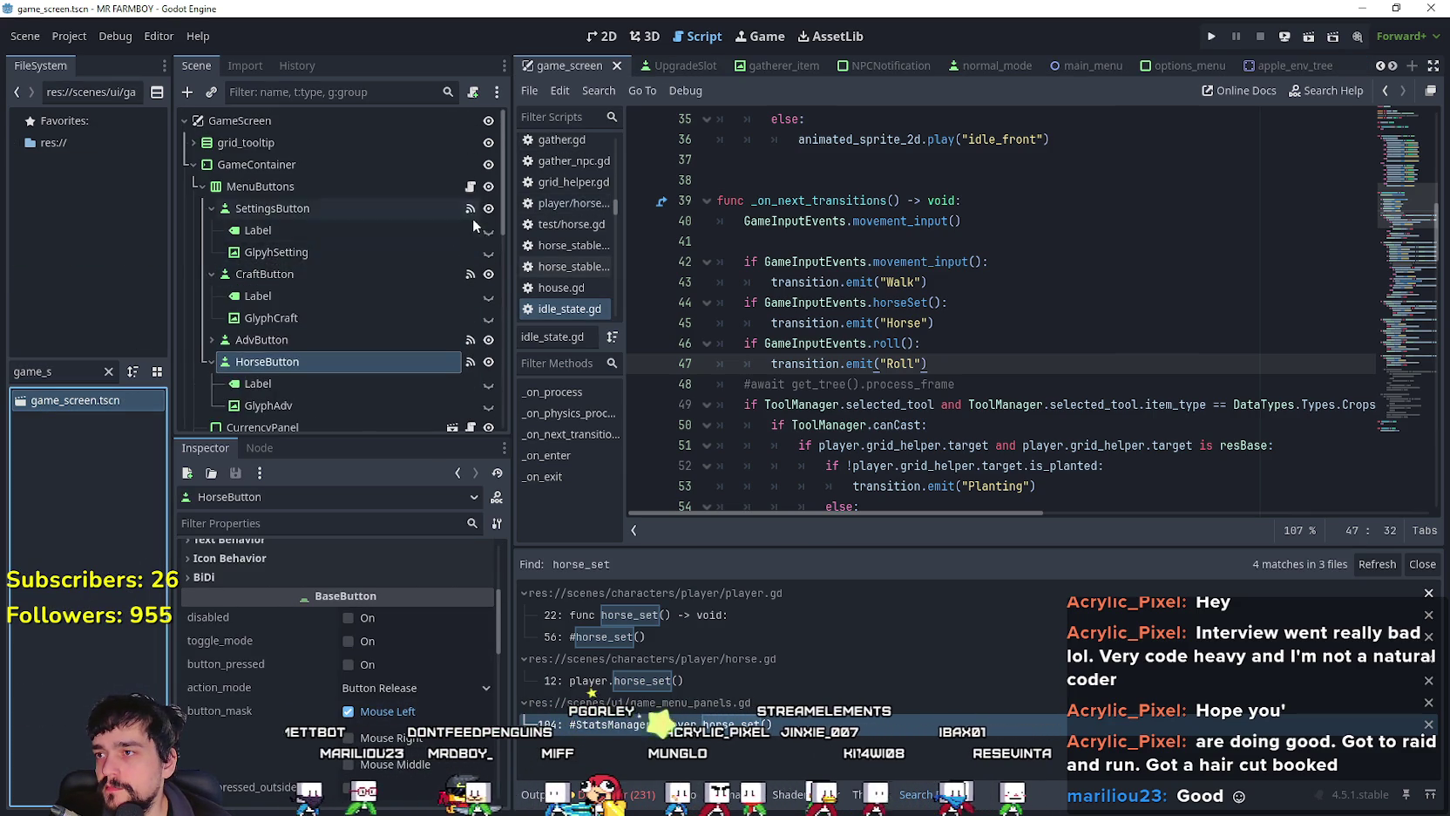
{"action": "scroll", "coordinate": [471, 244], "scroll_direction": "down", "scroll_amount": 3}
{"action": "left_click", "coordinate": [470, 243]}
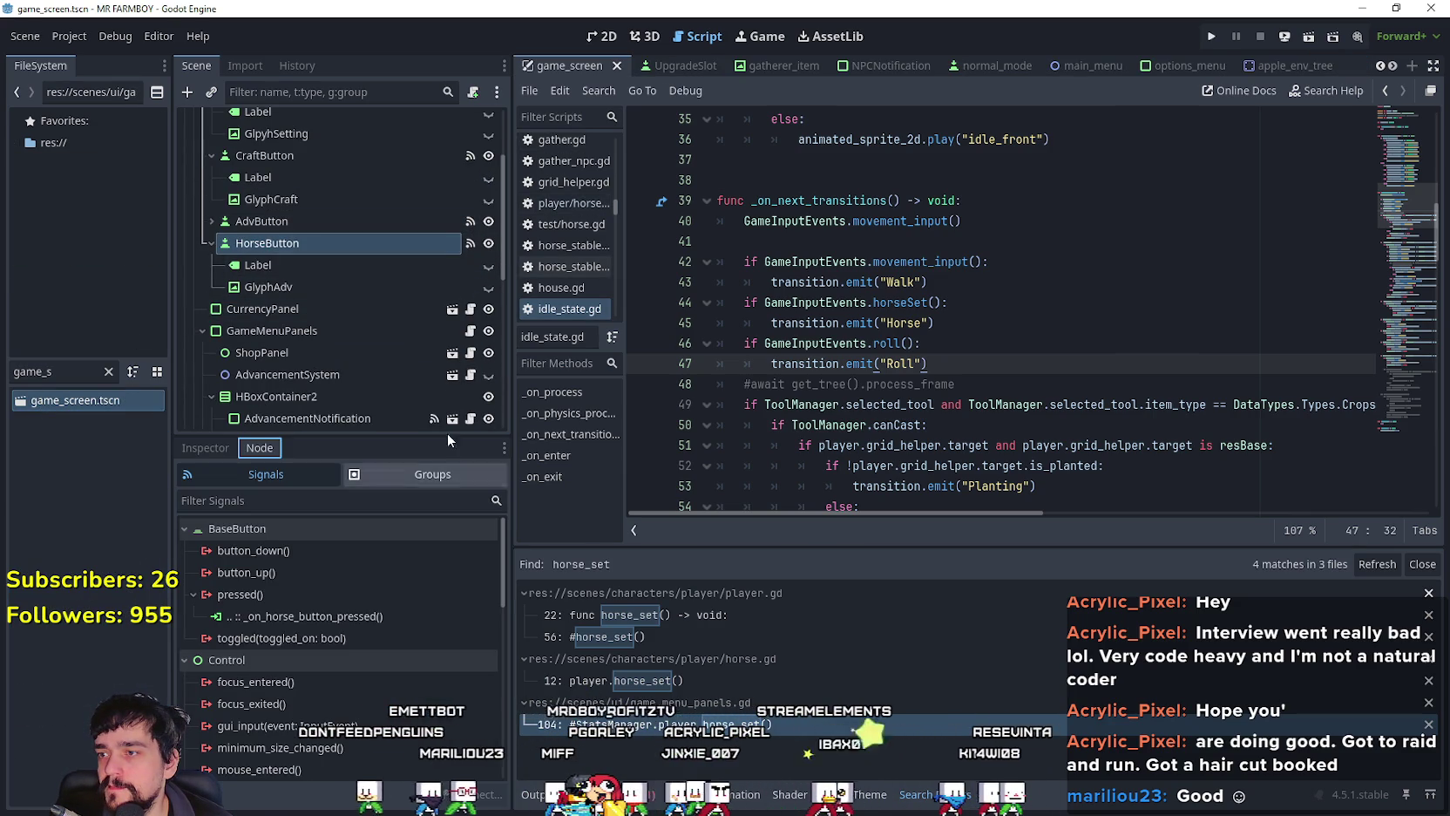
{"action": "double_click", "coordinate": [352, 616]}
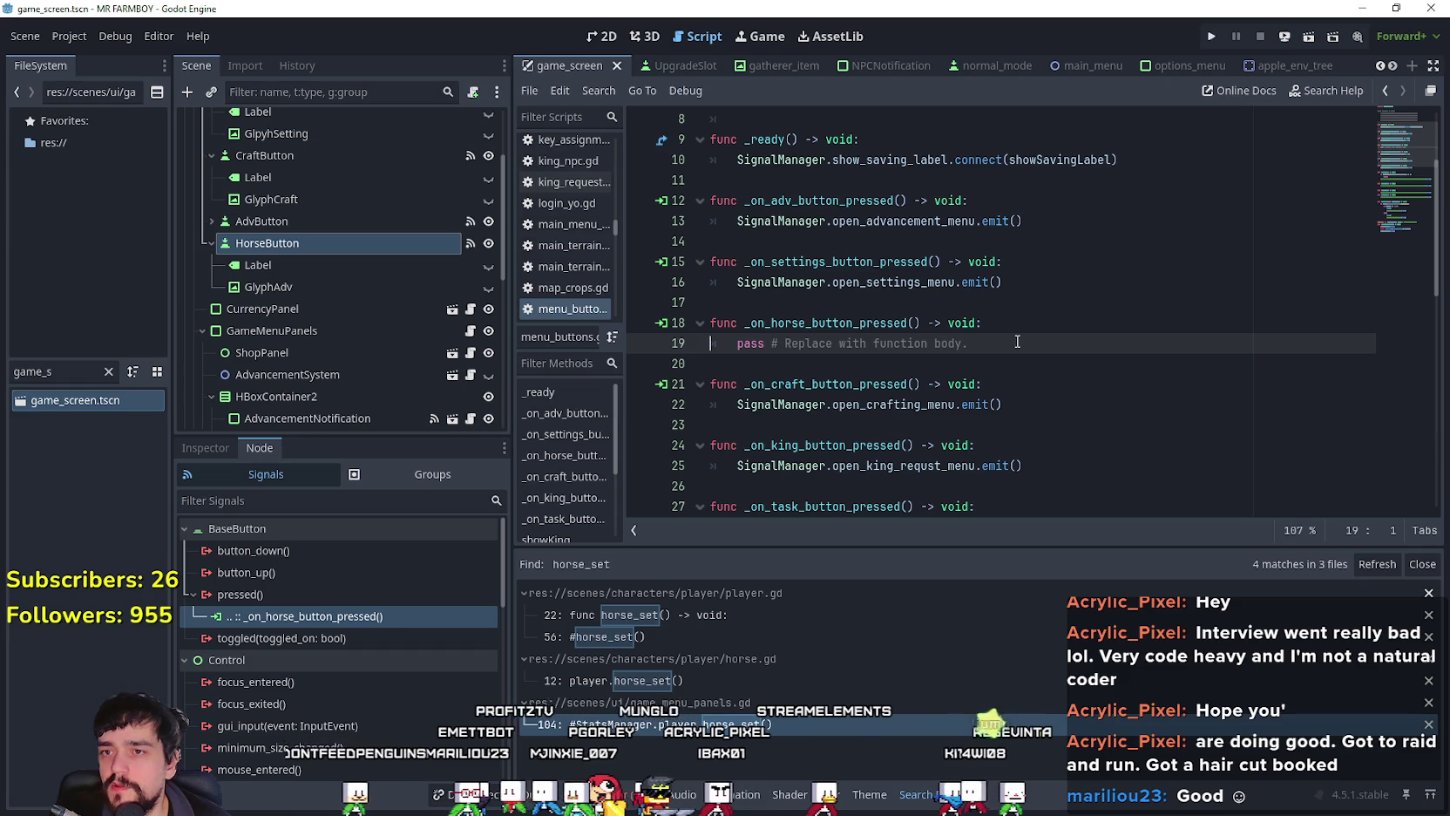
Step: Replace pass with GameInputEvents.horseSet(), save, and launch the game
{"action": "left_click_drag", "start_coordinate": [969, 342], "coordinate": [737, 342]}
{"action": "key", "text": "ctrl+v"}
{"action": "left_click", "coordinate": [755, 369]}
{"action": "key", "text": "ctrl+s"}
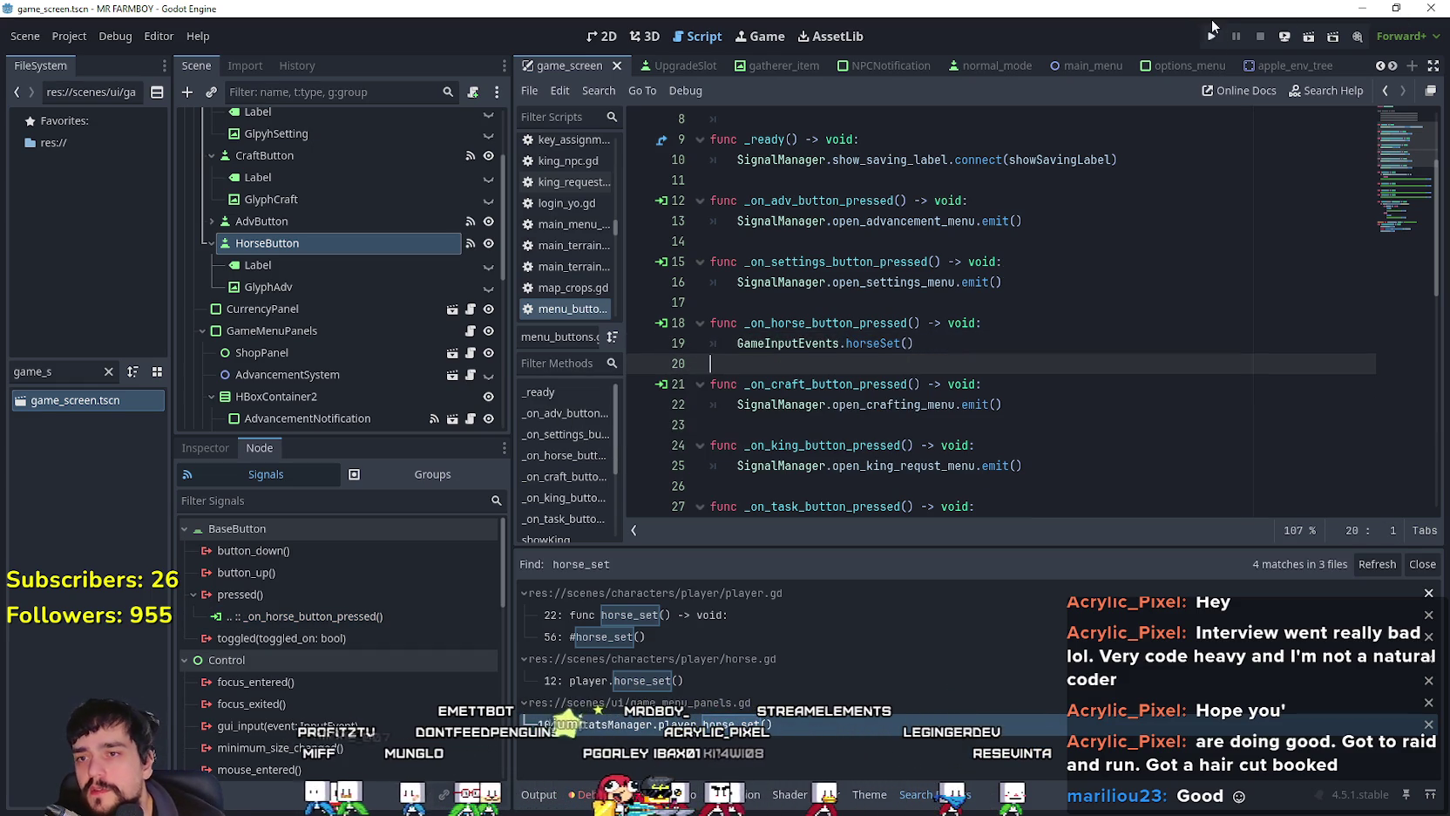
{"action": "left_click", "coordinate": [921, 342]}
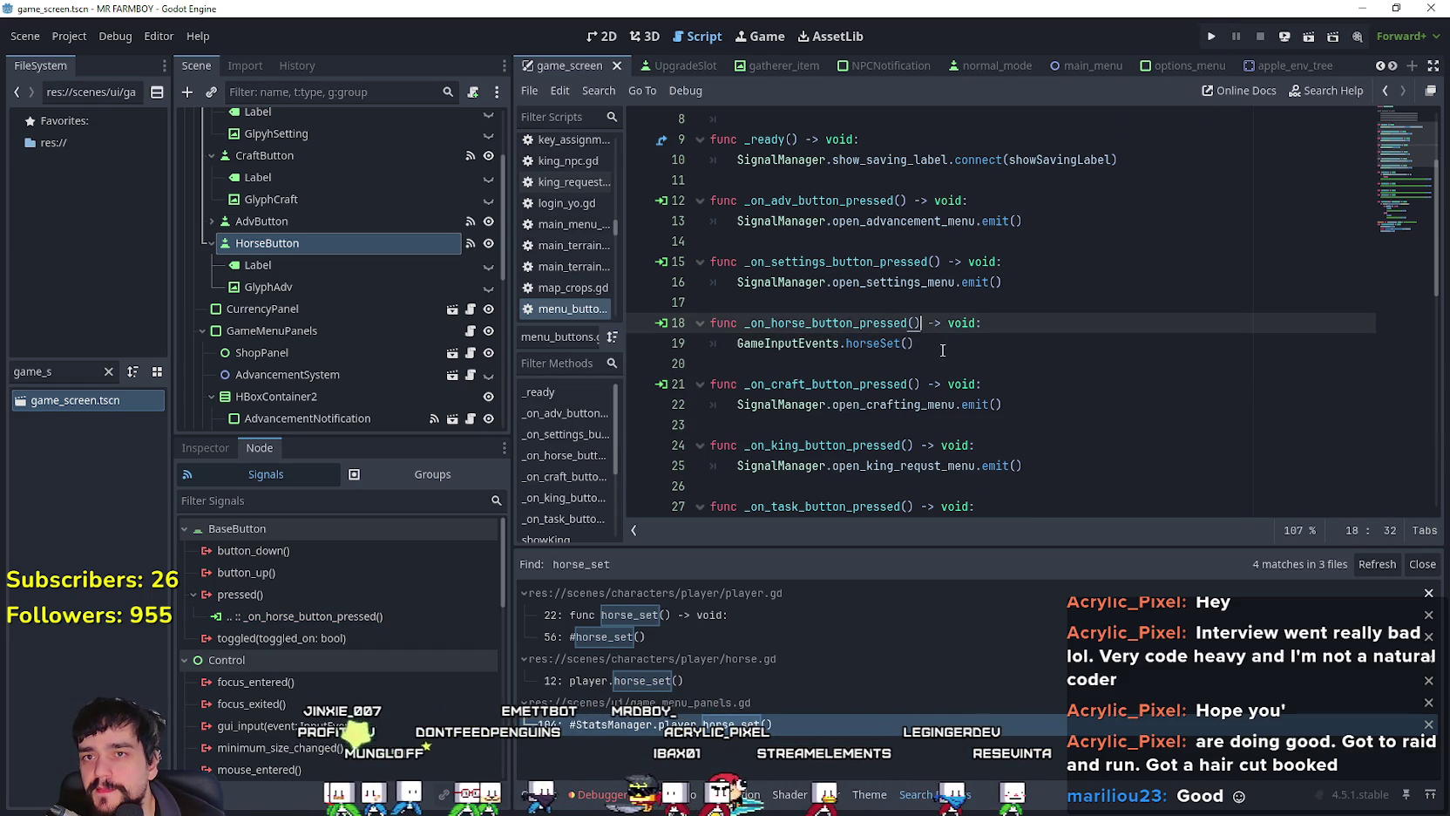
{"action": "left_click", "coordinate": [1213, 36]}
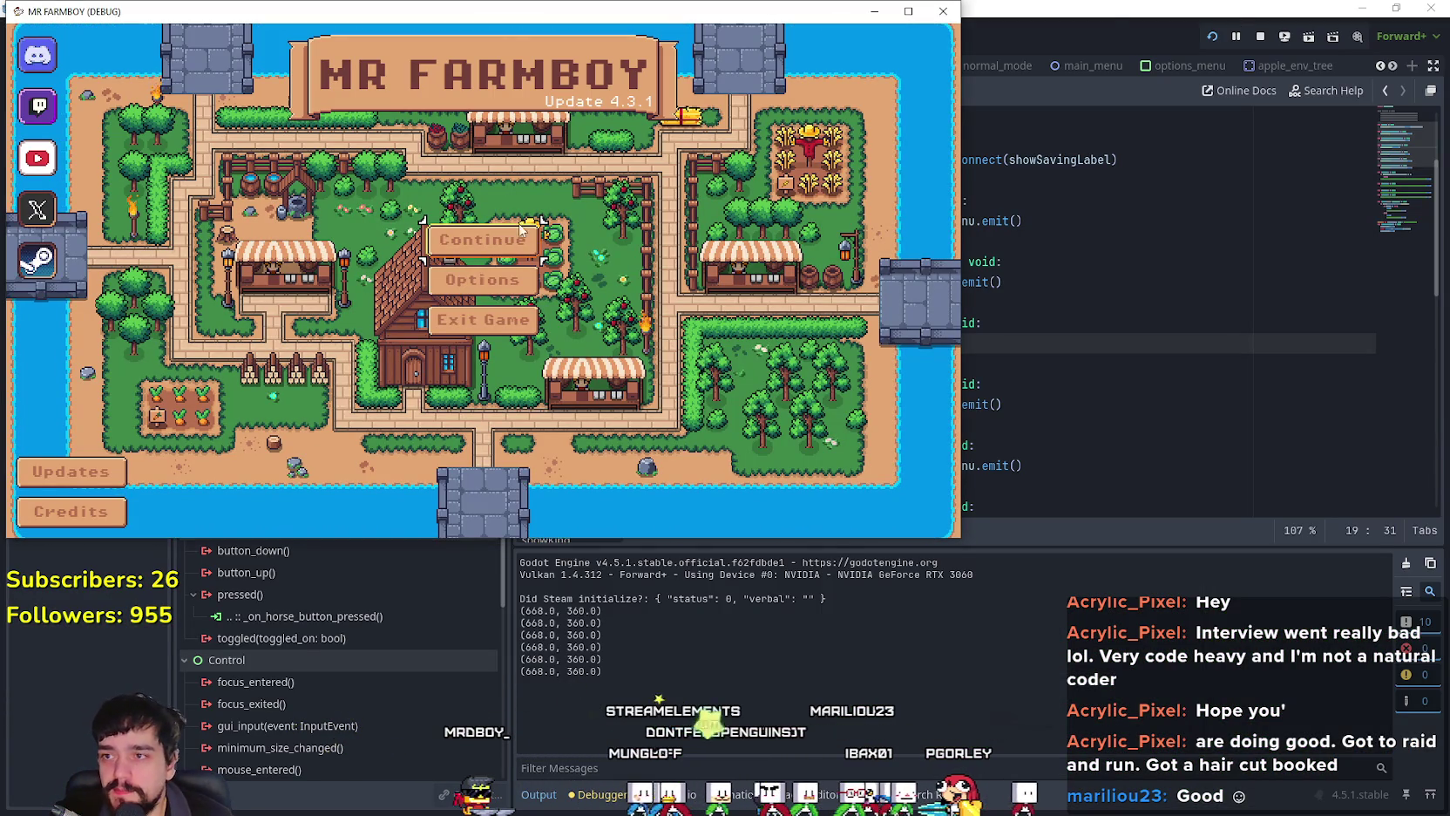
Step: Reposition the game window, go to the saved-games list and load Save 10
{"action": "mouse_move", "coordinate": [642, 7]}
{"action": "left_mouse_down"}
{"action": "mouse_move", "coordinate": [708, 56]}
{"action": "mouse_move", "coordinate": [882, 90]}
{"action": "left_mouse_up"}
{"action": "left_click", "coordinate": [750, 324]}
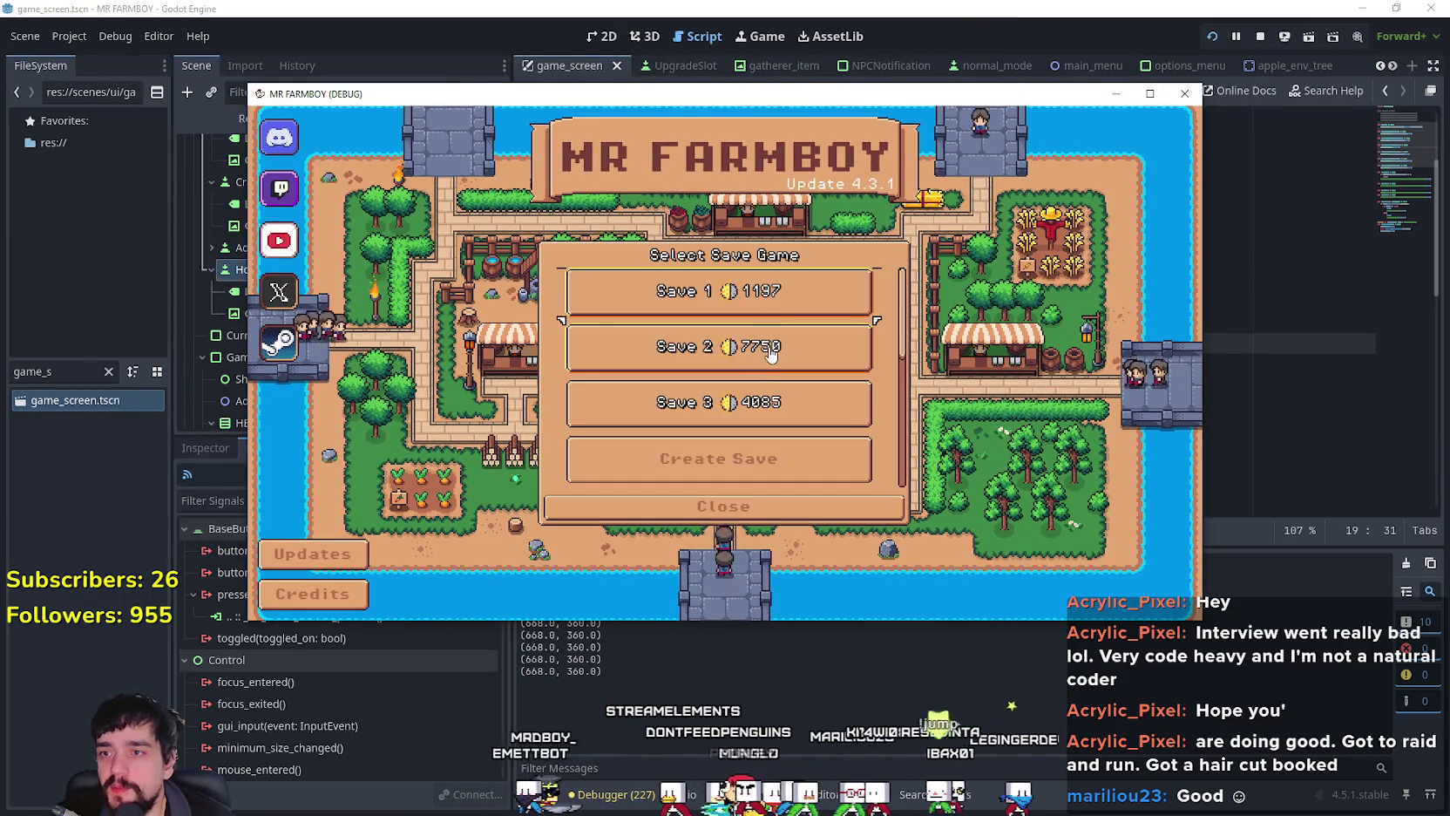
{"action": "scroll", "coordinate": [735, 312], "scroll_direction": "down", "scroll_amount": 1}
{"action": "scroll", "coordinate": [734, 331], "scroll_direction": "down", "scroll_amount": 5}
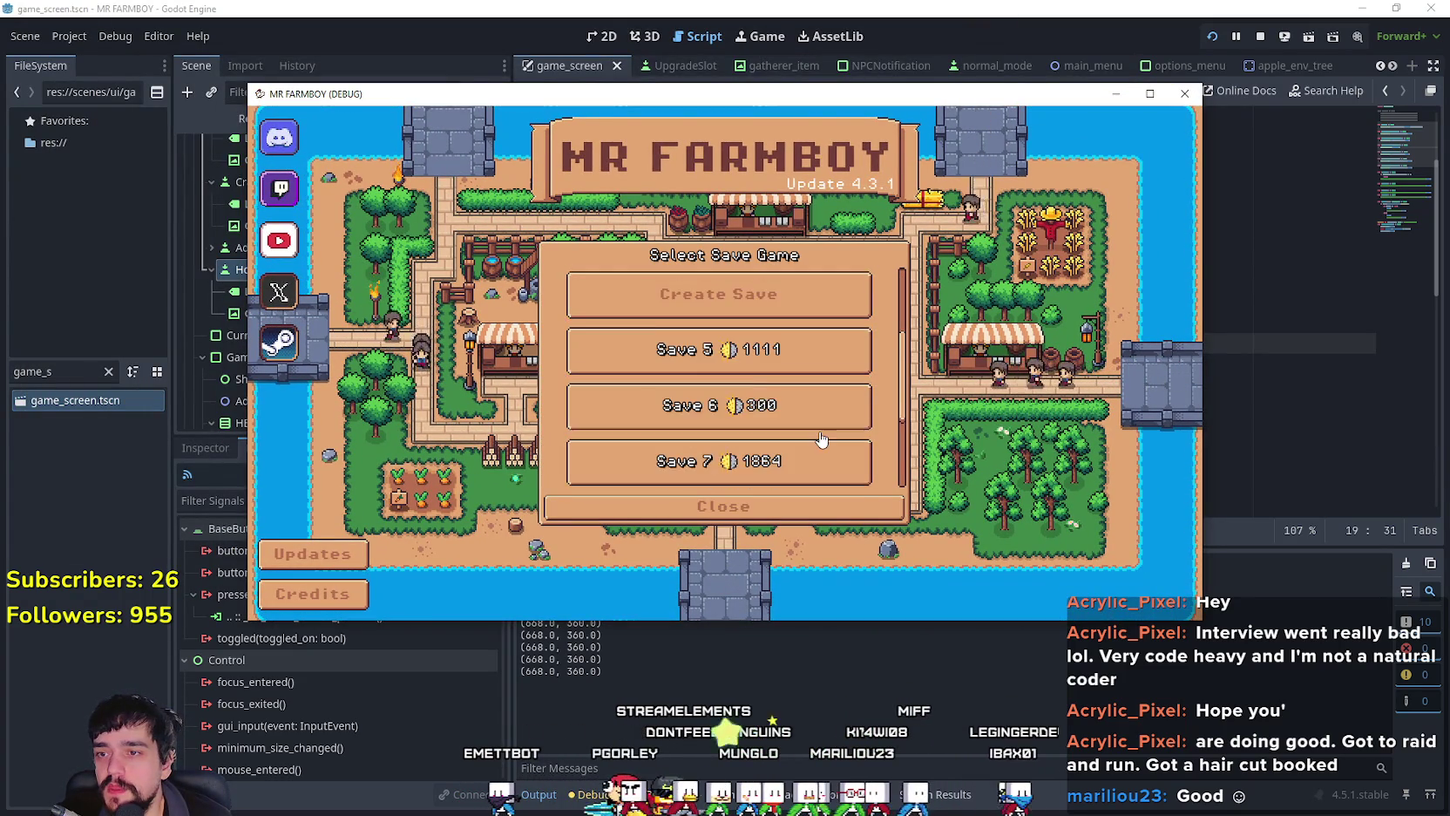
{"action": "left_click", "coordinate": [660, 481]}
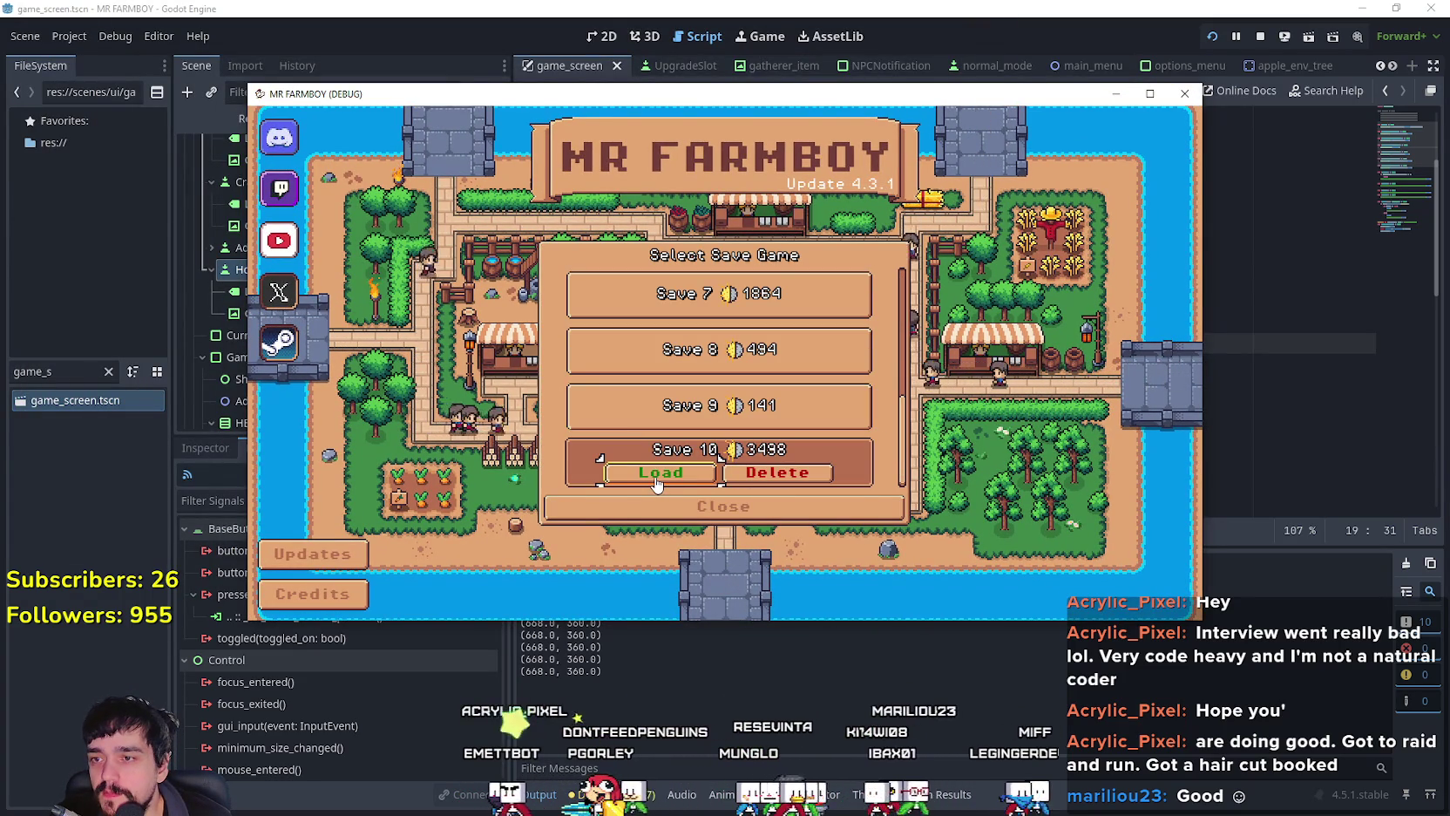
{"action": "left_click", "coordinate": [658, 475]}
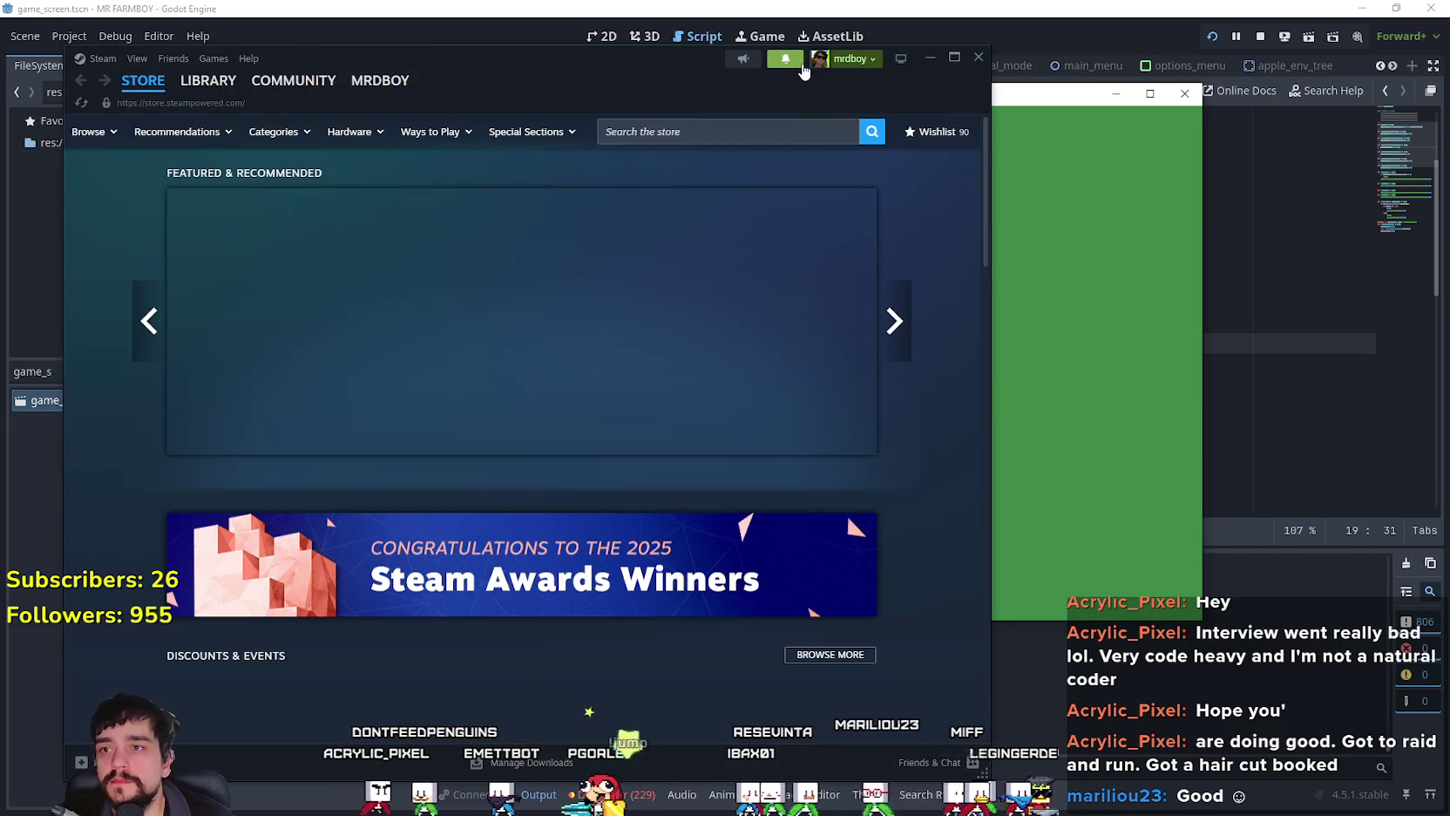
Step: Open the new review comment from Steam's notifications and reposition the Steam window
{"action": "left_click", "coordinate": [785, 59]}
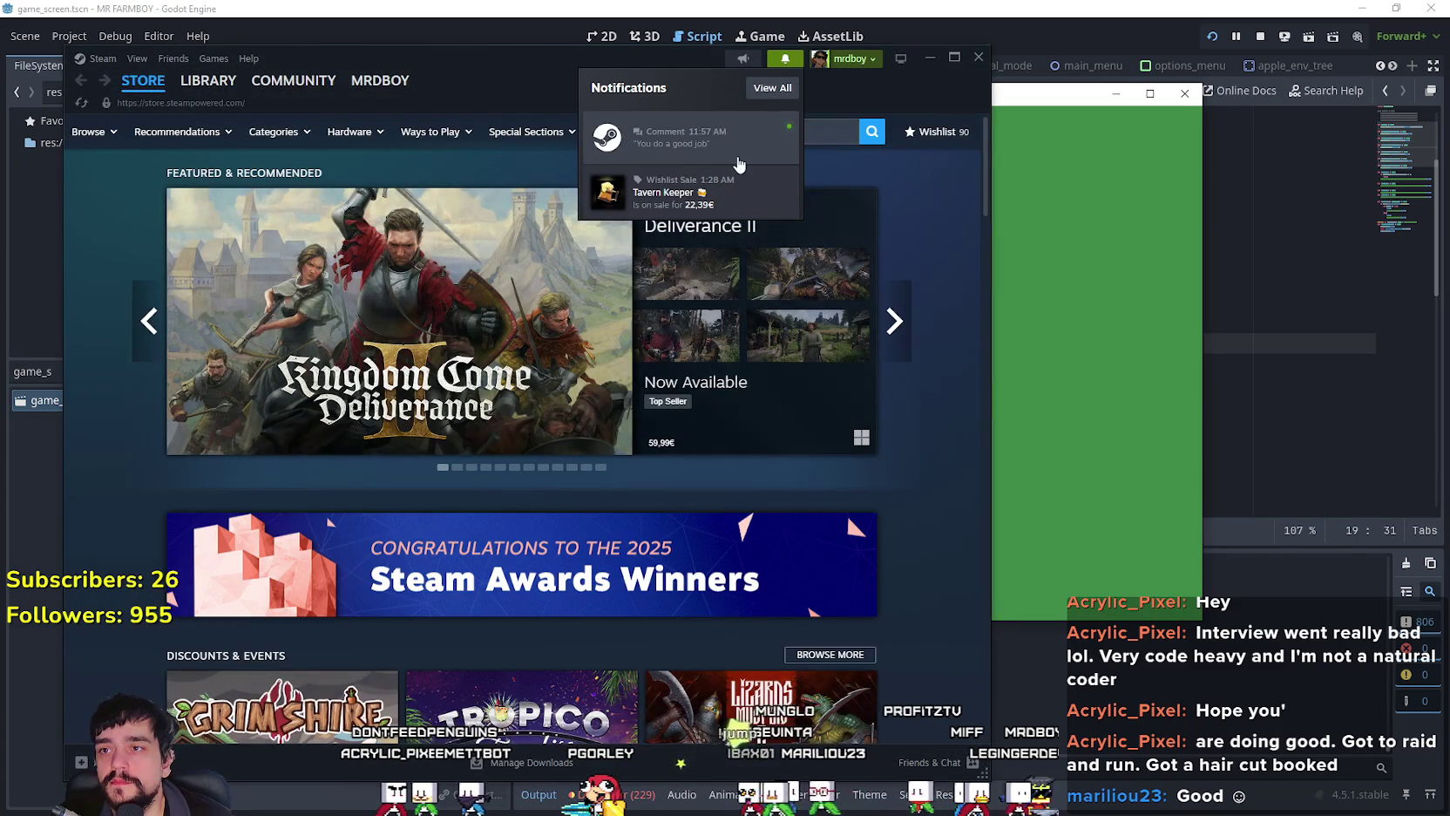
{"action": "left_click", "coordinate": [736, 144]}
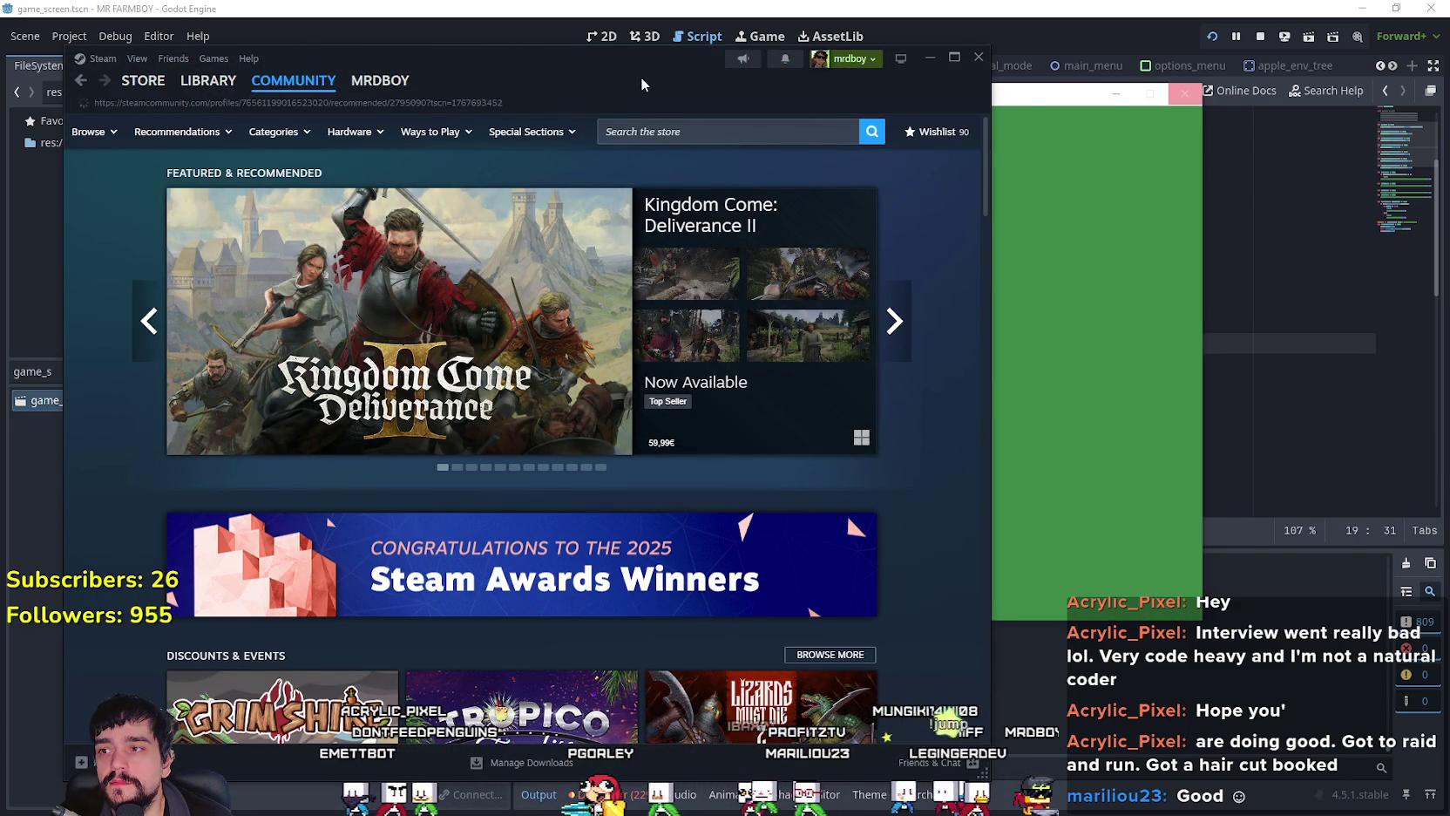
{"action": "left_click_drag", "start_coordinate": [640, 76], "coordinate": [775, 80]}
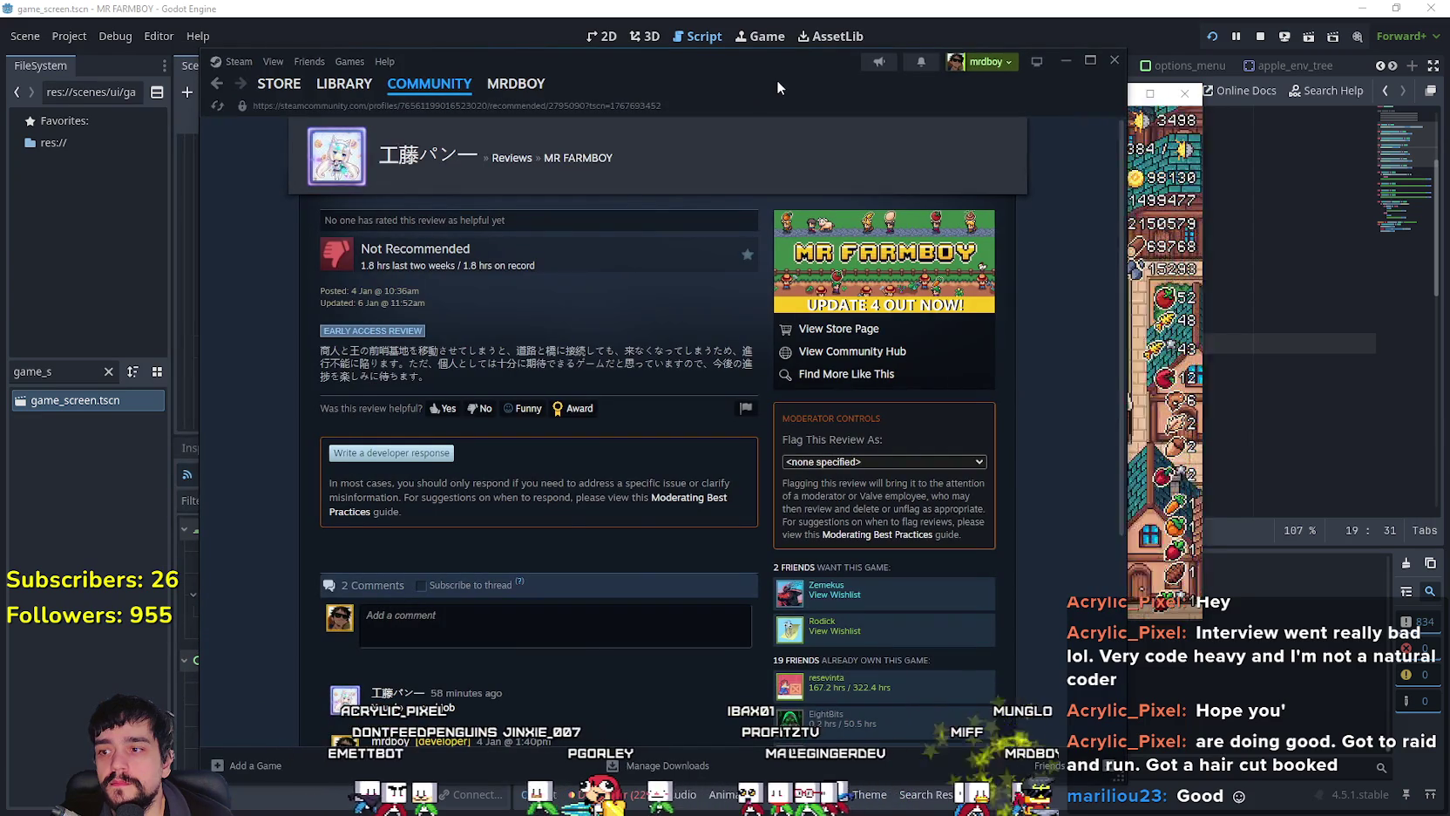
{"action": "mouse_move", "coordinate": [775, 79]}
{"action": "left_mouse_down"}
{"action": "mouse_move", "coordinate": [798, 31]}
{"action": "mouse_move", "coordinate": [796, 57]}
{"action": "left_mouse_up"}
Step: Read through the MR FARMBOY review, visit its store page, then return to the running game
{"action": "scroll", "coordinate": [593, 389], "scroll_direction": "down", "scroll_amount": 2}
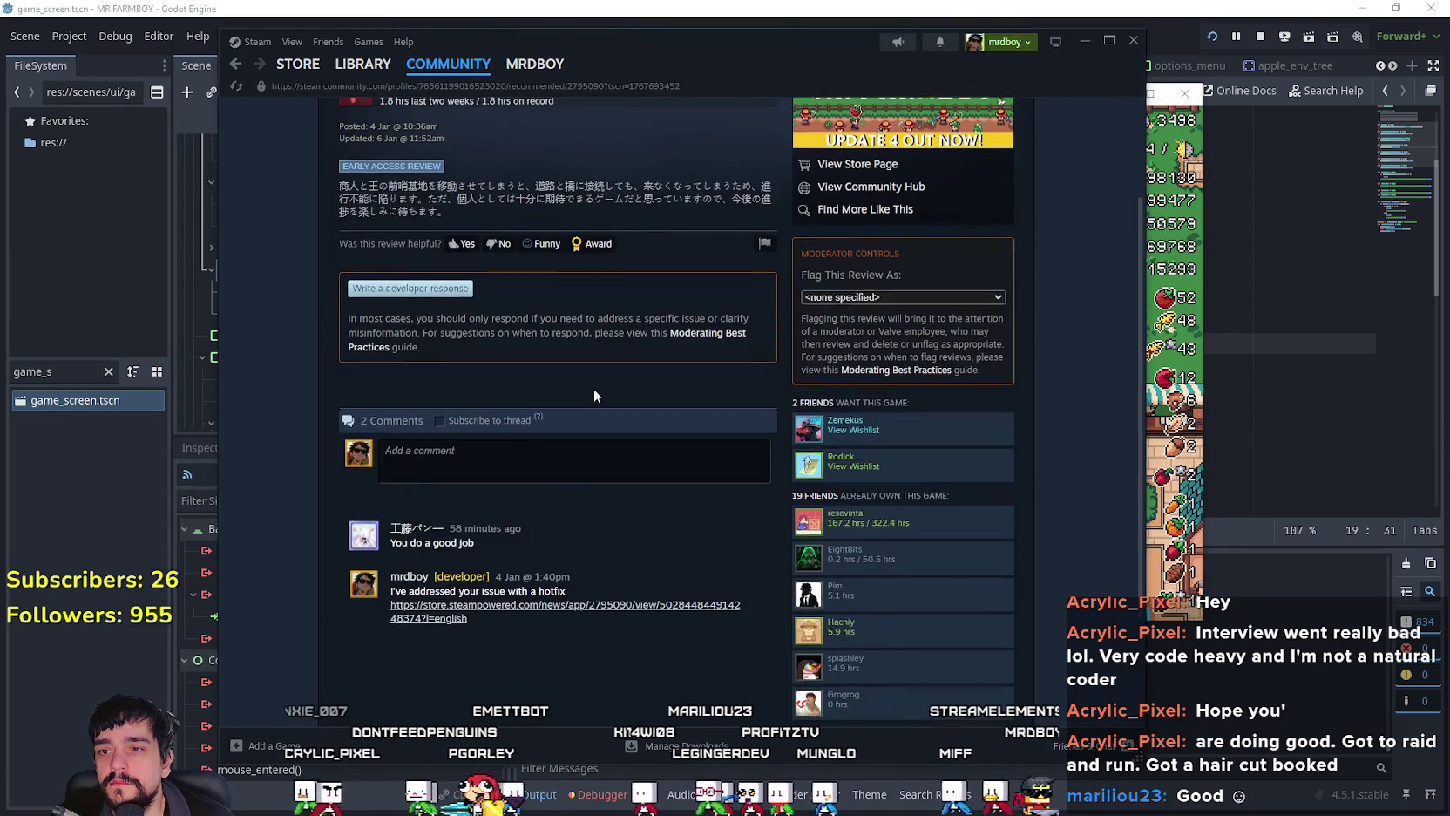
{"action": "scroll", "coordinate": [594, 388], "scroll_direction": "up", "scroll_amount": 2}
{"action": "scroll", "coordinate": [594, 382], "scroll_direction": "down", "scroll_amount": 2}
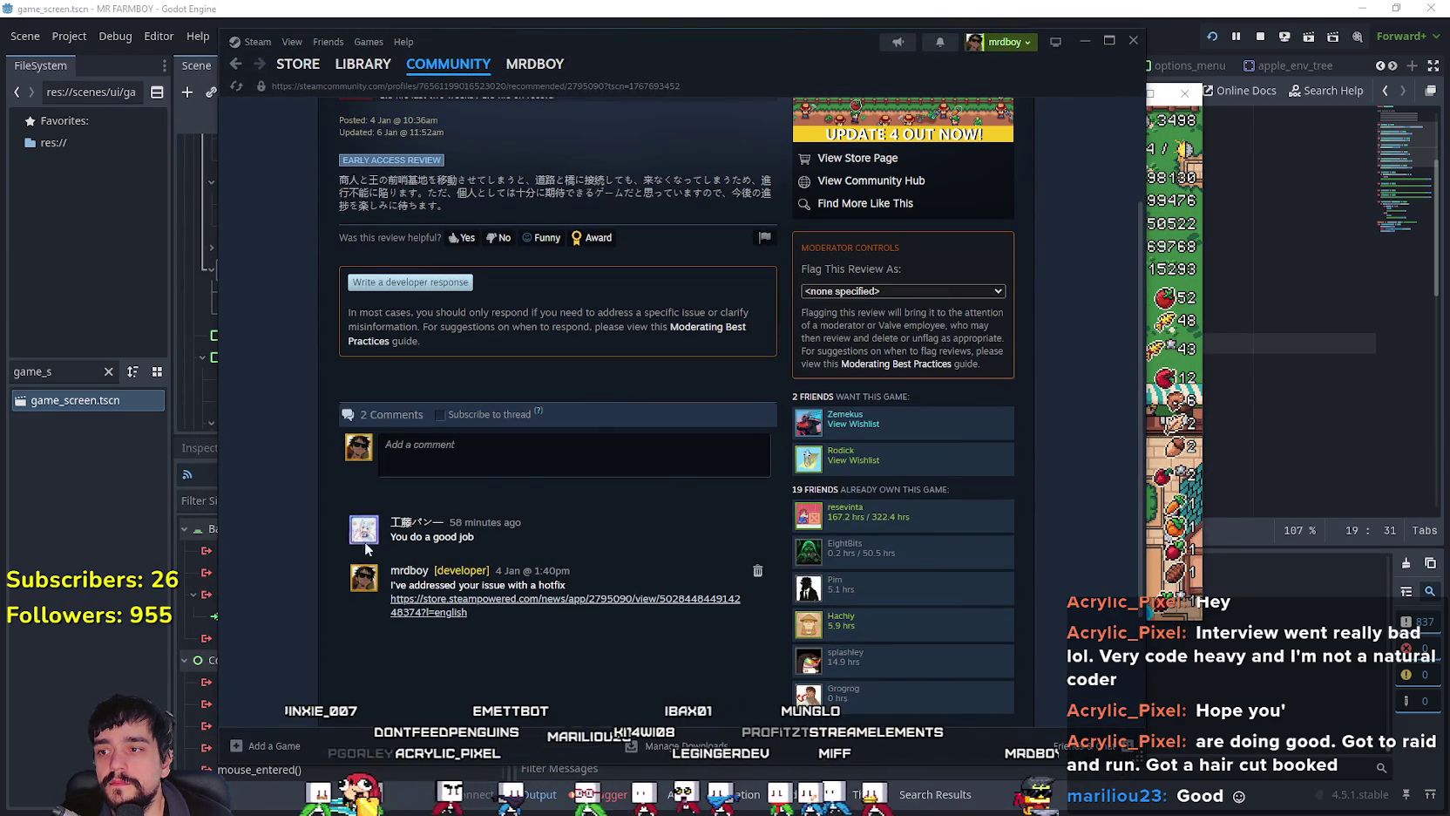
{"action": "scroll", "coordinate": [355, 352], "scroll_direction": "up", "scroll_amount": 2}
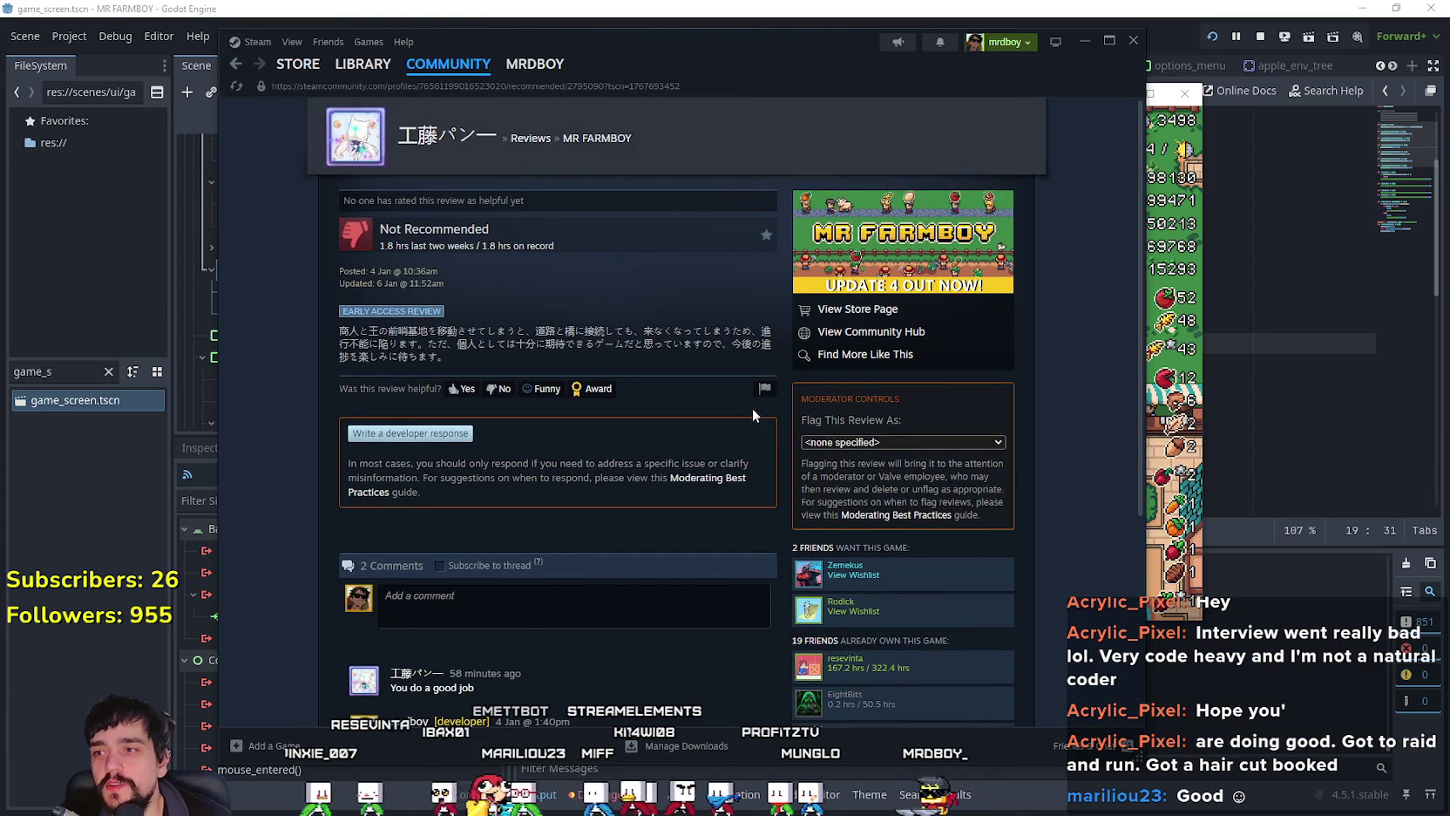
{"action": "scroll", "coordinate": [653, 608], "scroll_direction": "down", "scroll_amount": 2}
{"action": "scroll", "coordinate": [653, 603], "scroll_direction": "down", "scroll_amount": 2}
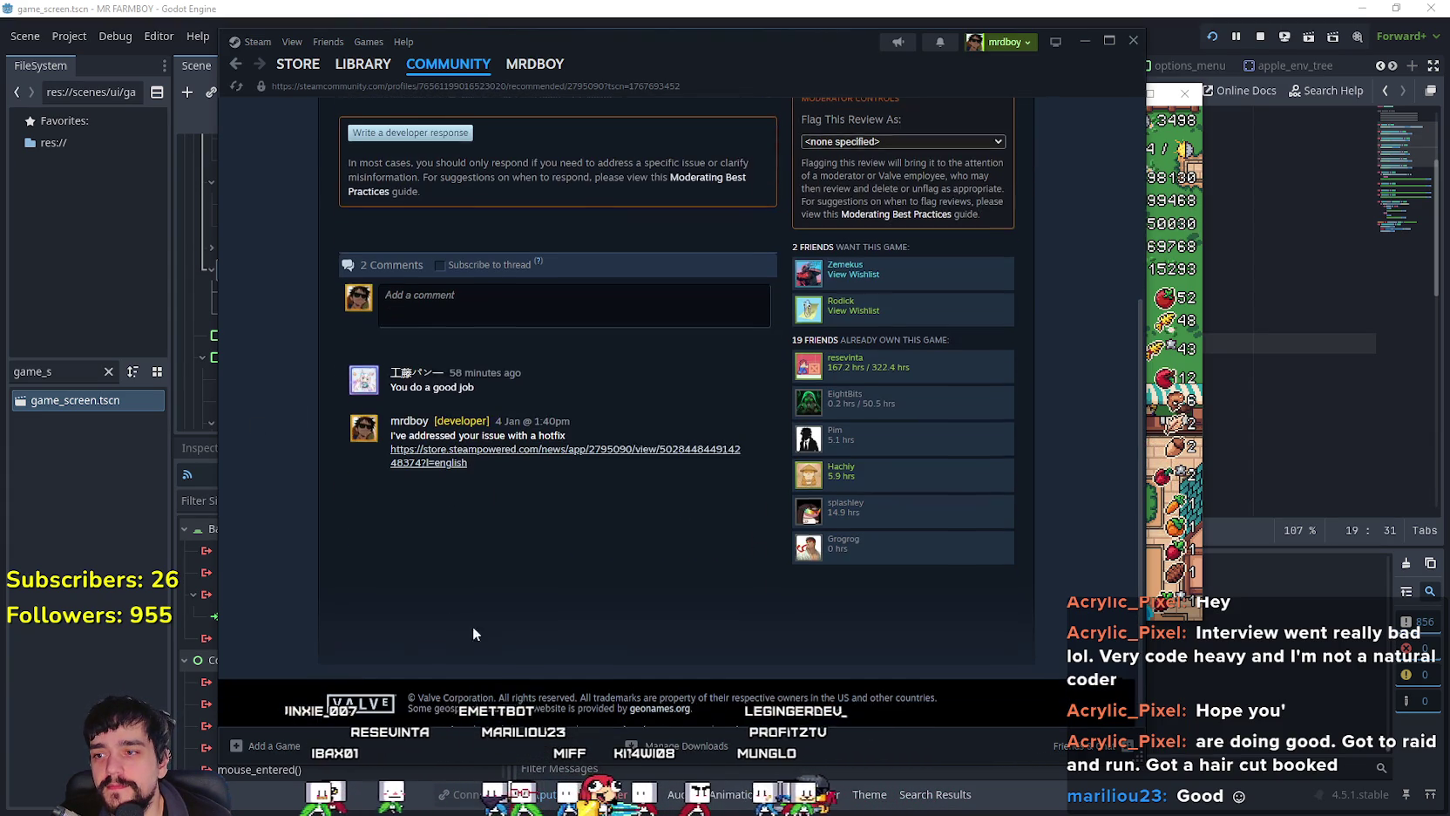
{"action": "scroll", "coordinate": [422, 555], "scroll_direction": "up", "scroll_amount": 3}
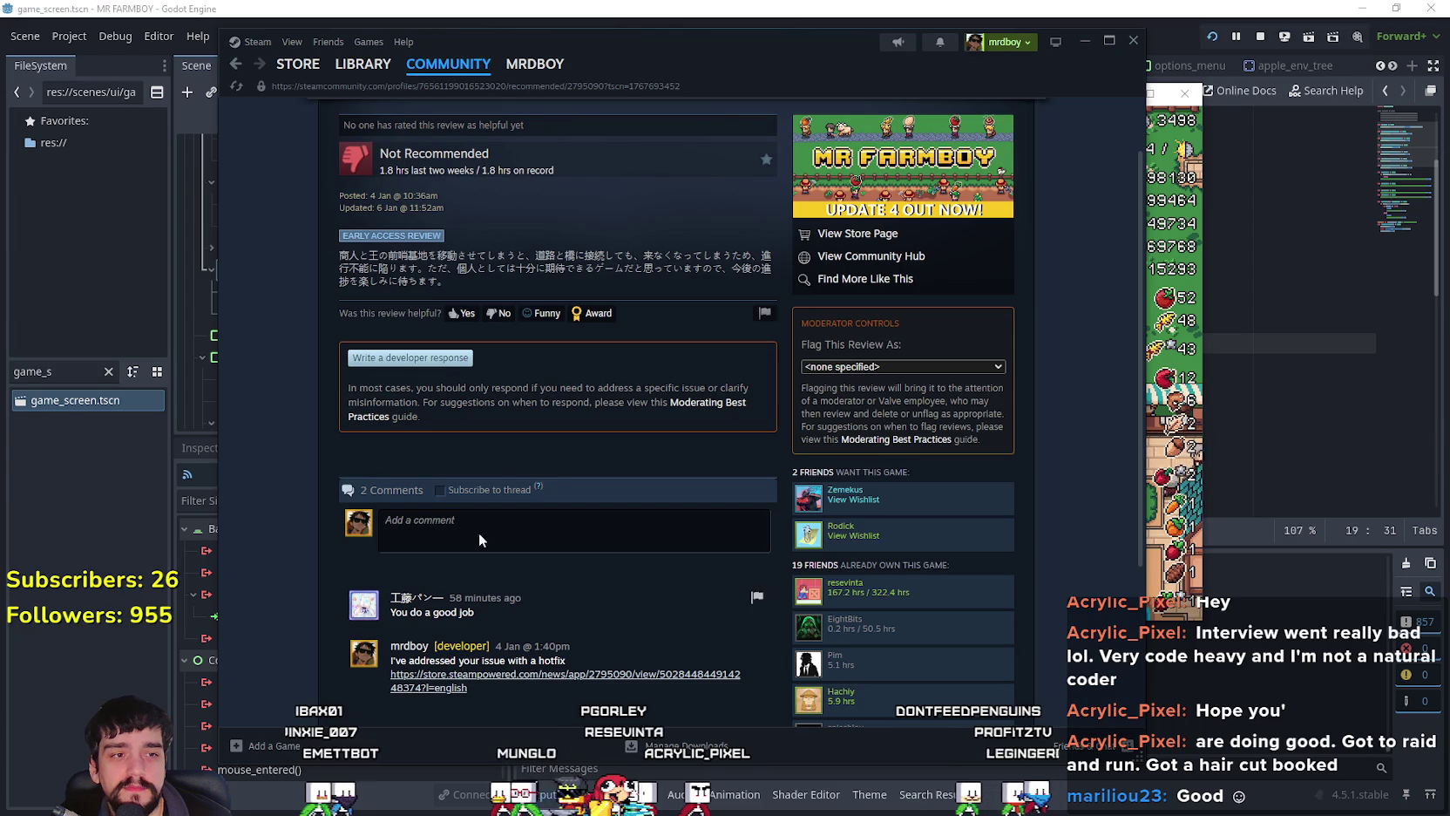
{"action": "scroll", "coordinate": [493, 582], "scroll_direction": "up", "scroll_amount": 1}
{"action": "left_click", "coordinate": [902, 310]}
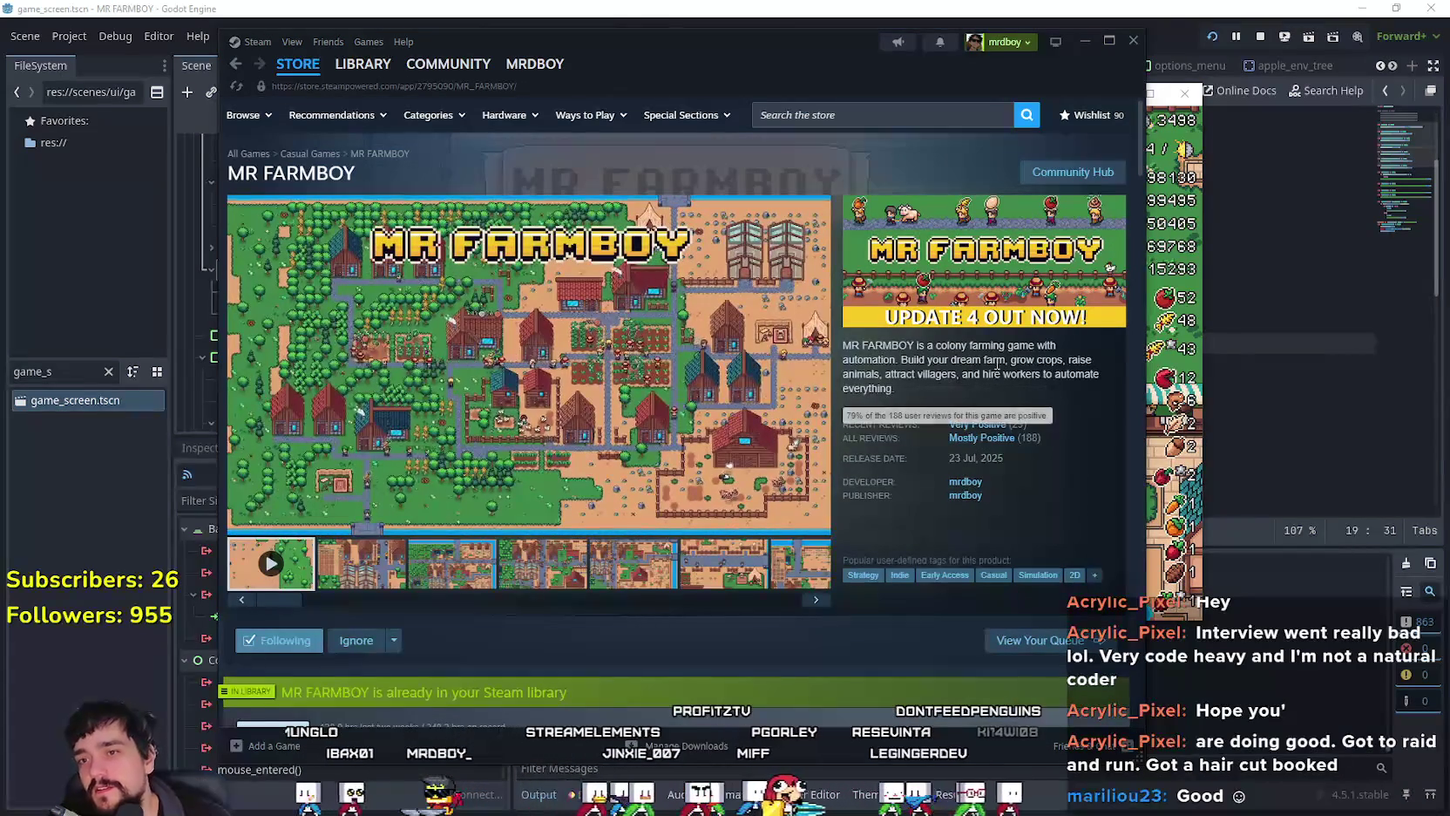
{"action": "key", "text": "alt+Tab"}
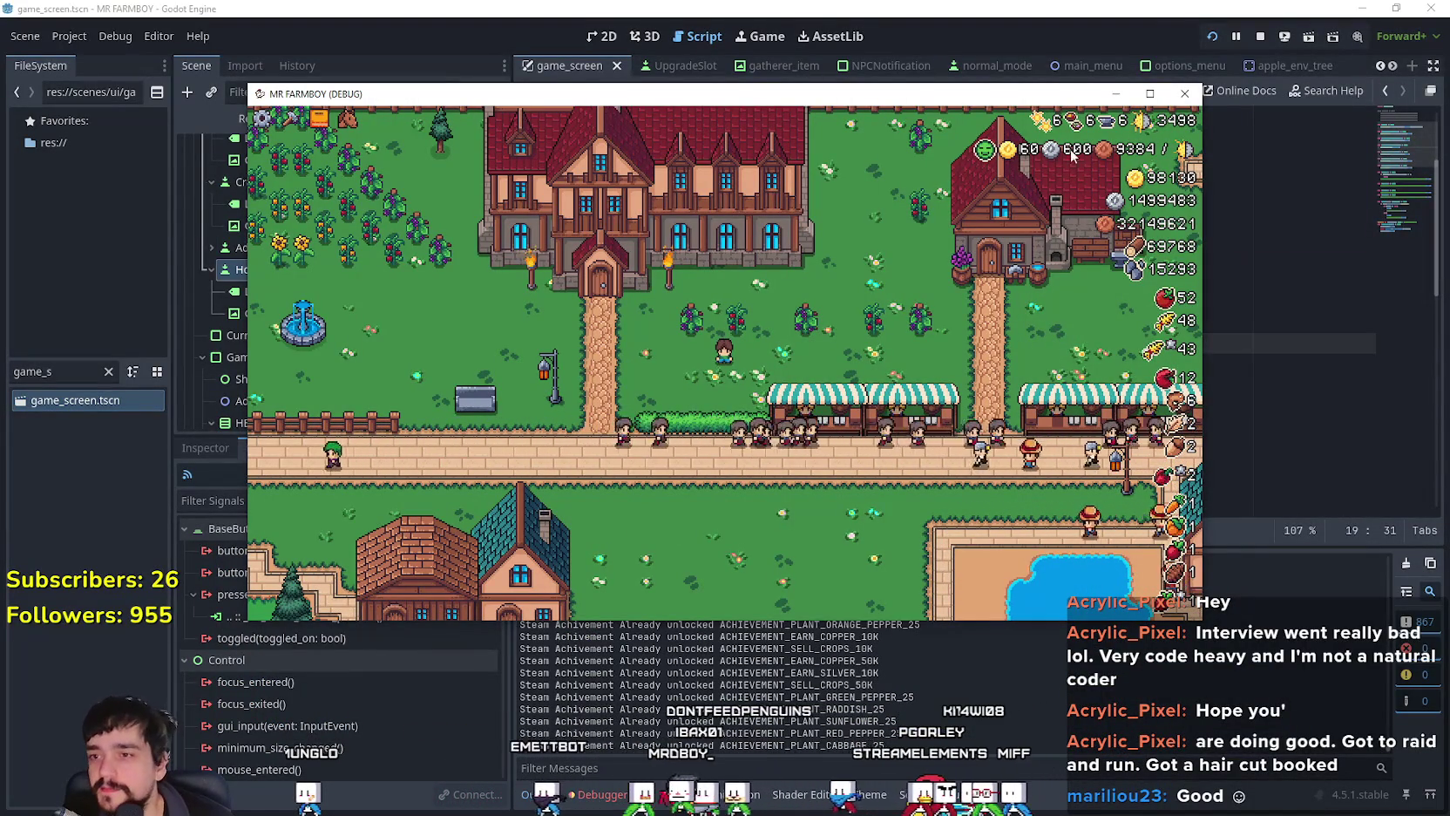
Step: Make the game fullscreen and walk the player around the village road and grass
{"action": "key", "text": "F11"}
{"action": "key", "text": "s"}
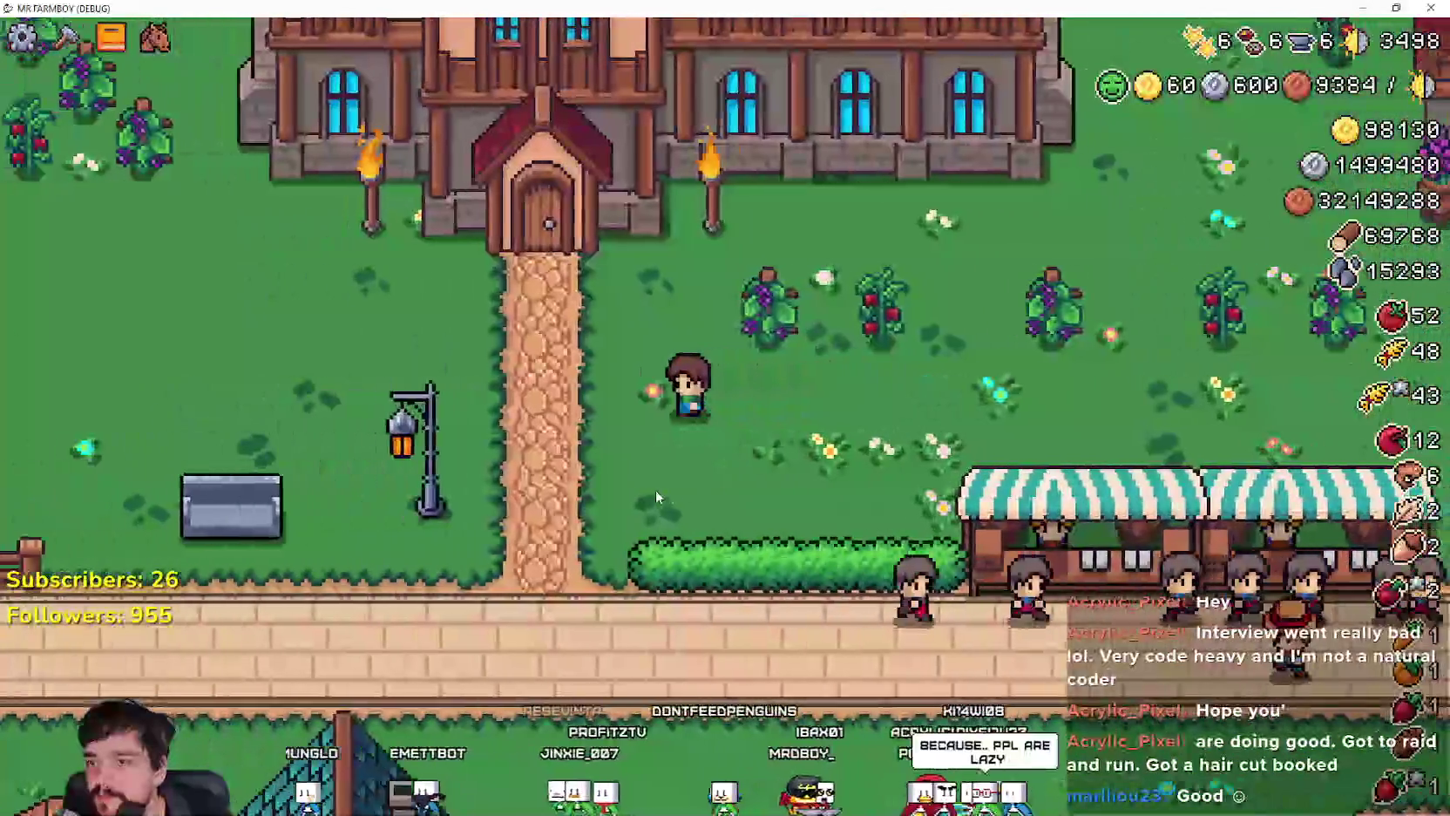
{"action": "key", "text": "a"}
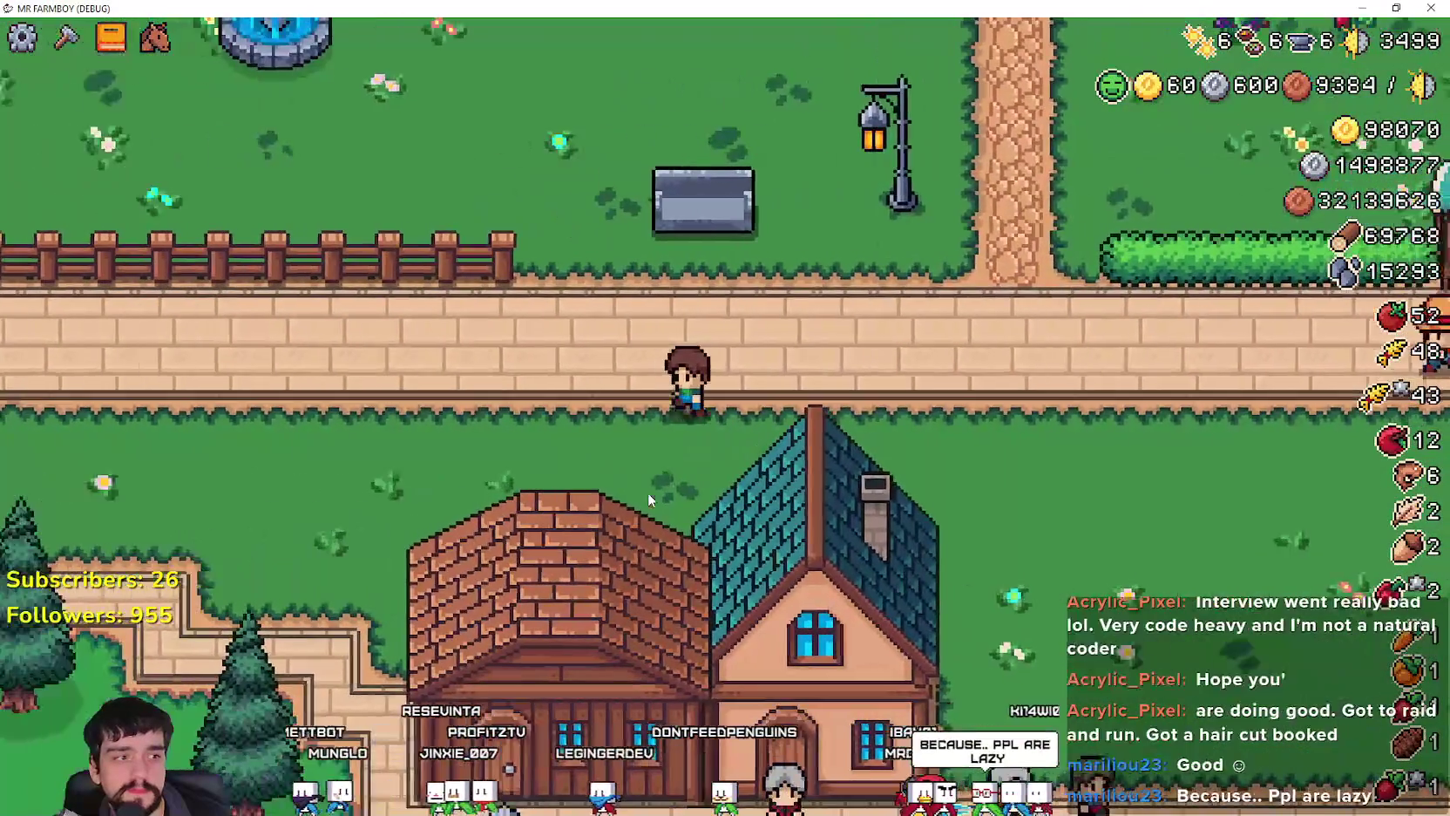
{"action": "key", "text": "w"}
{"action": "scroll", "coordinate": [648, 499], "scroll_direction": "down", "scroll_amount": 5}
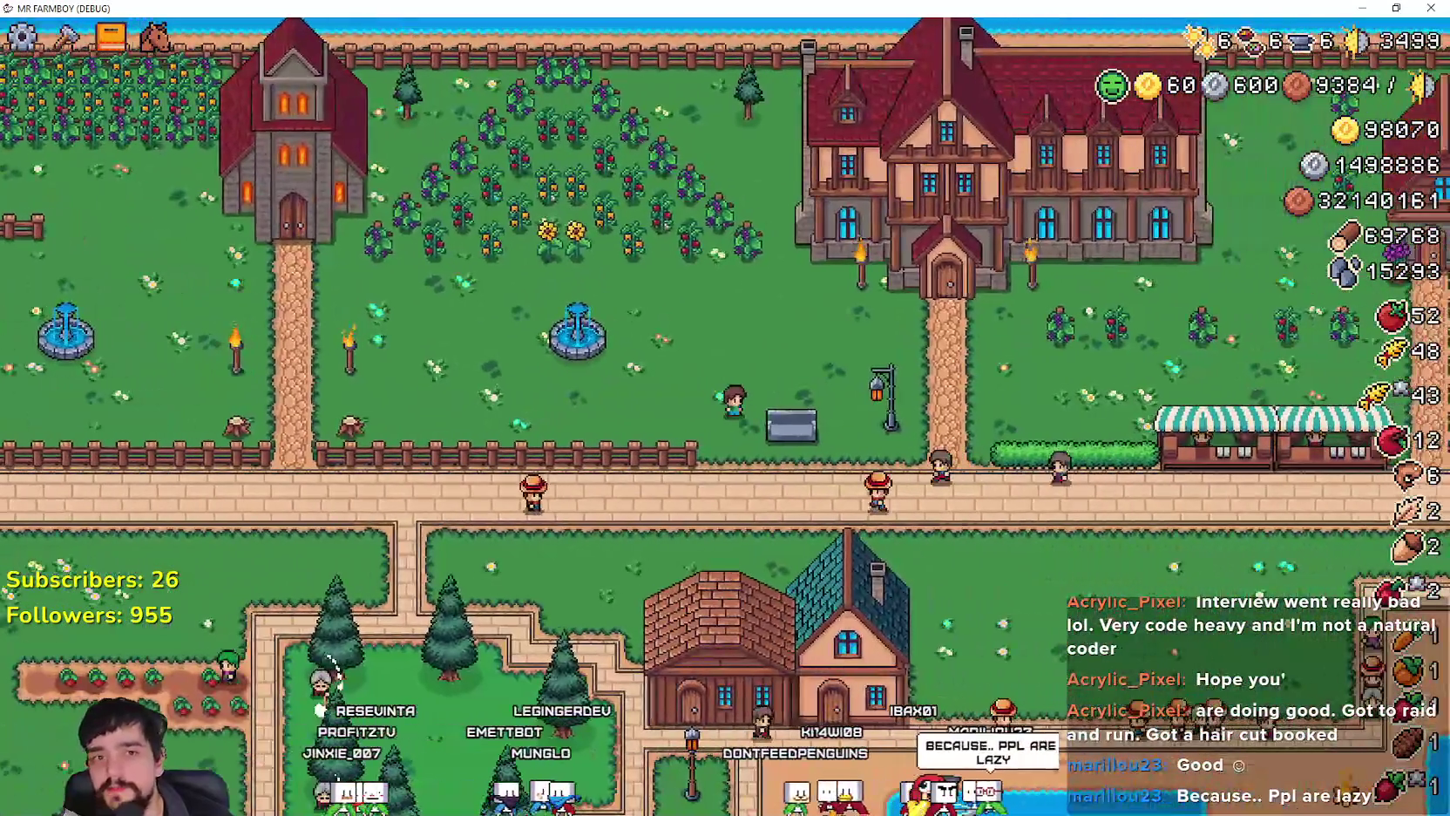
{"action": "key", "text": "d"}
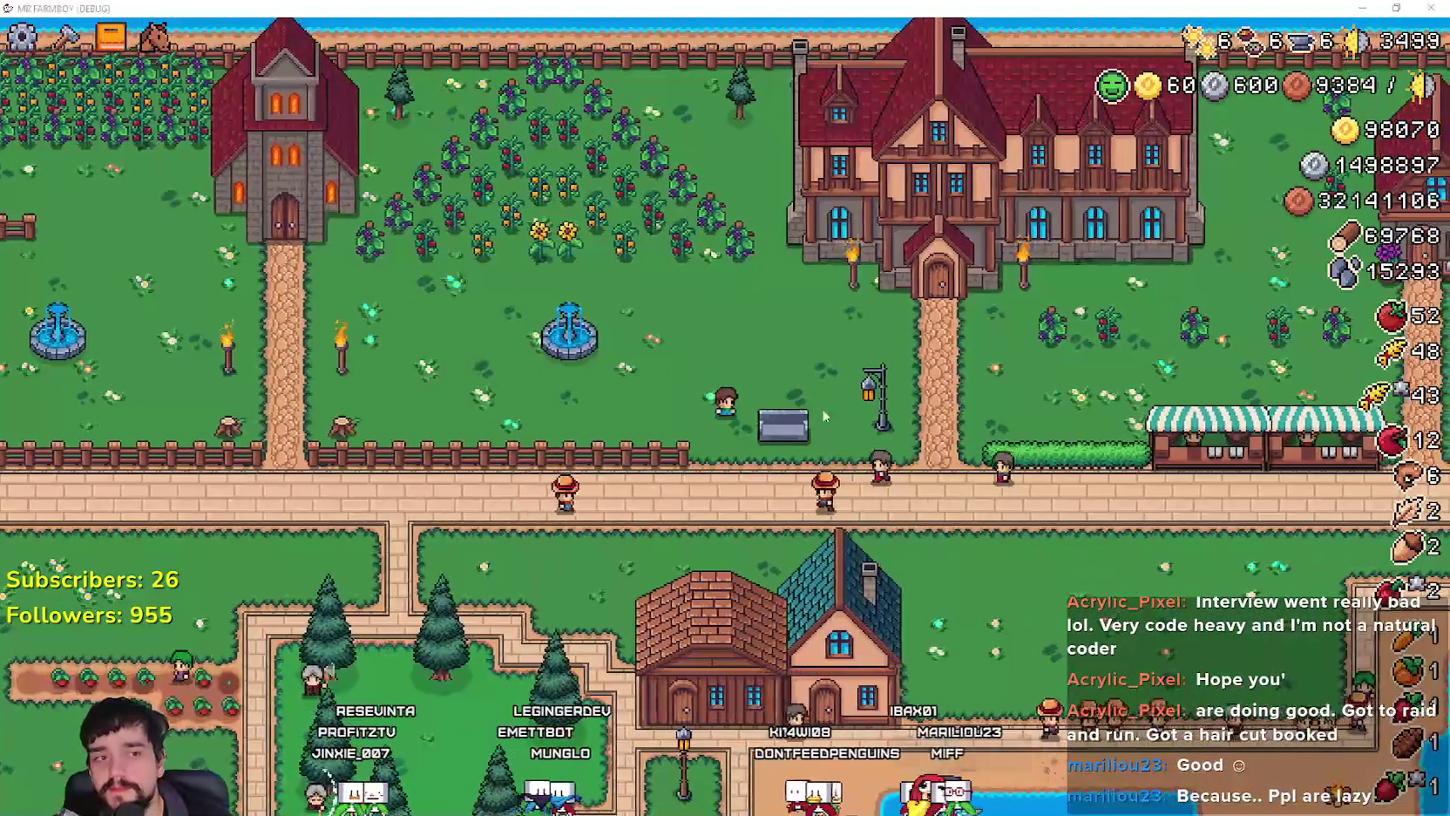
{"action": "key", "text": "s"}
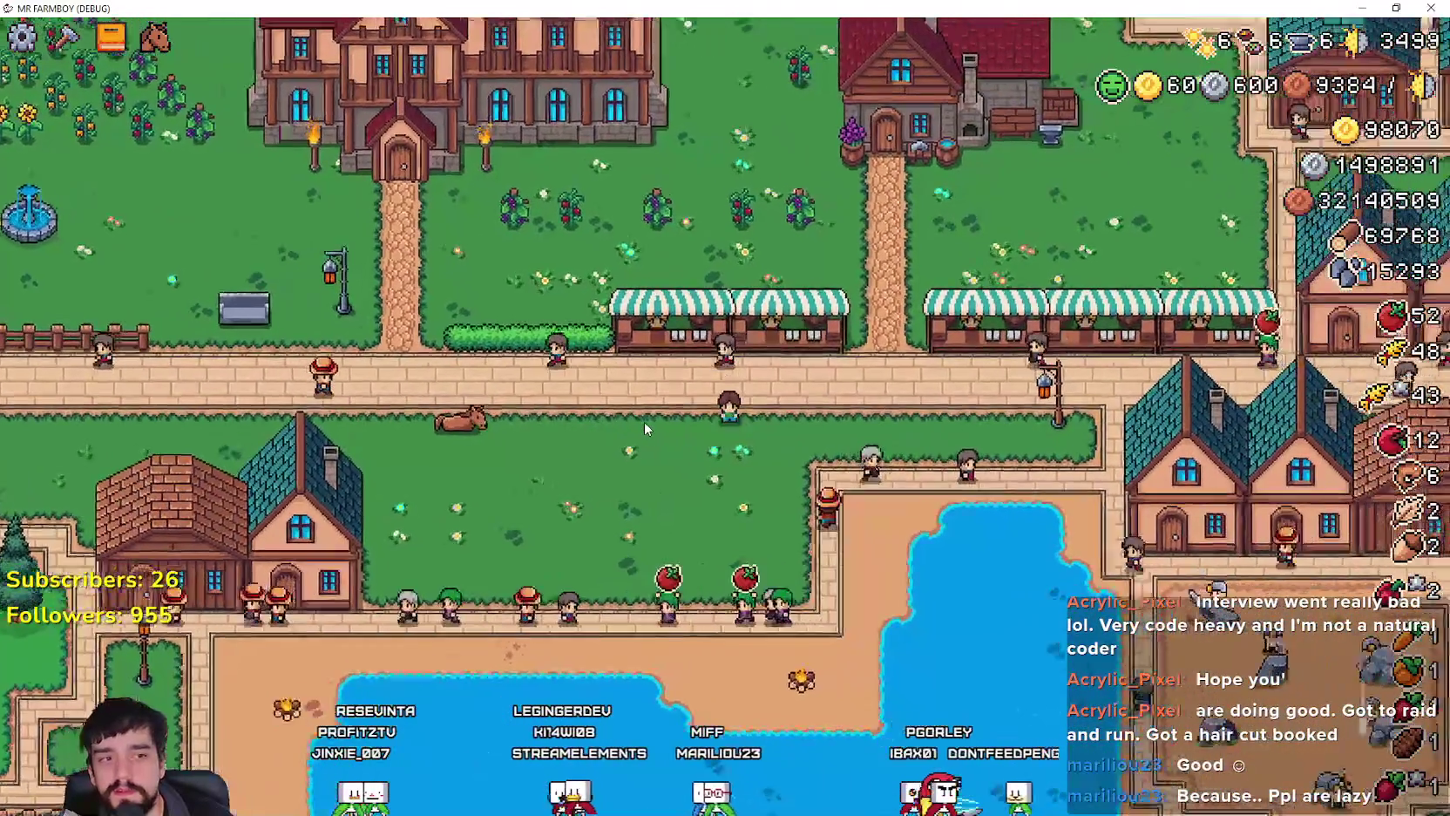
{"action": "scroll", "coordinate": [643, 422], "scroll_direction": "up", "scroll_amount": 5}
{"action": "key", "text": "a"}
{"action": "key", "text": "w"}
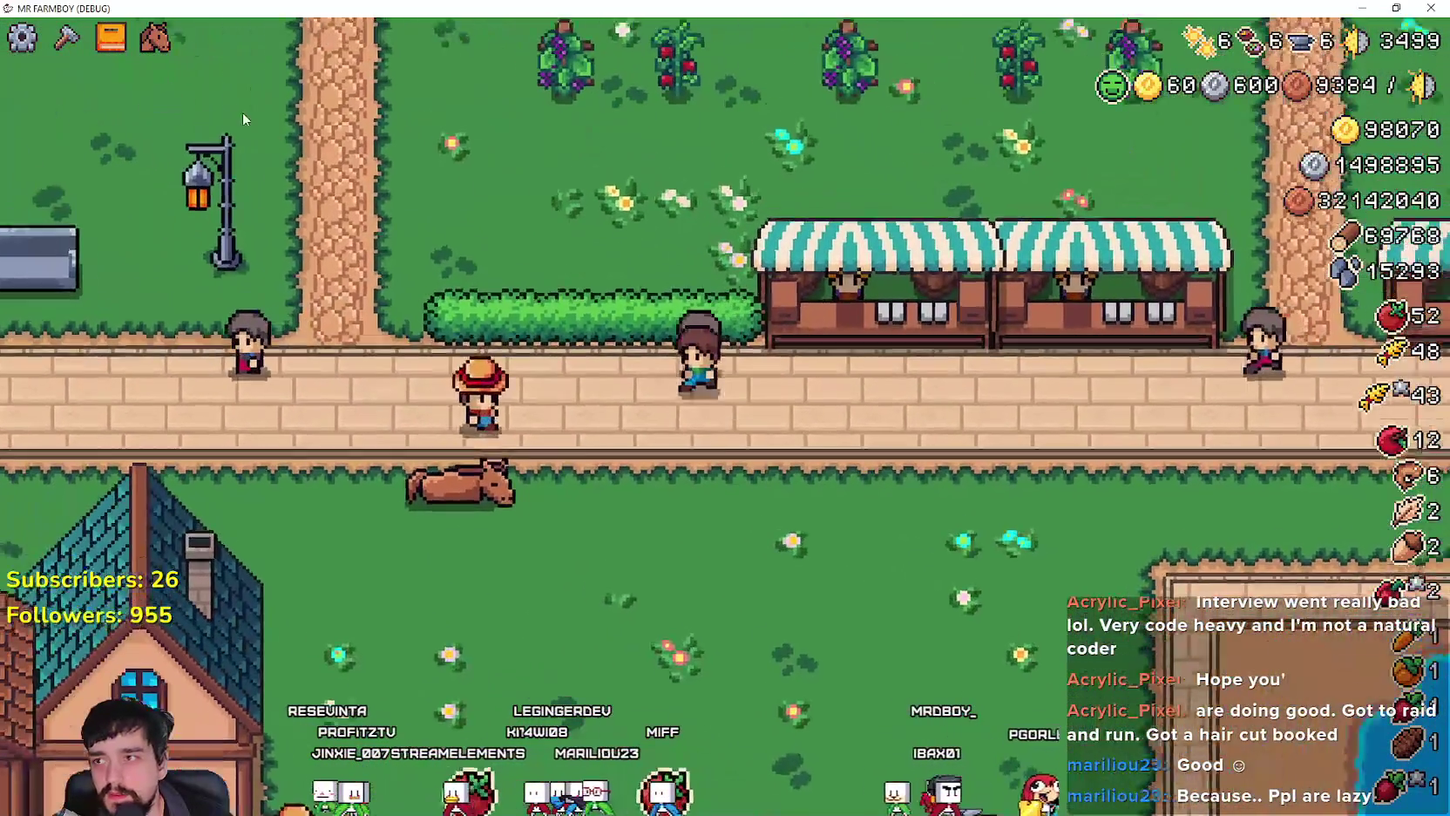
{"action": "key", "text": "s"}
{"action": "key", "text": "d"}
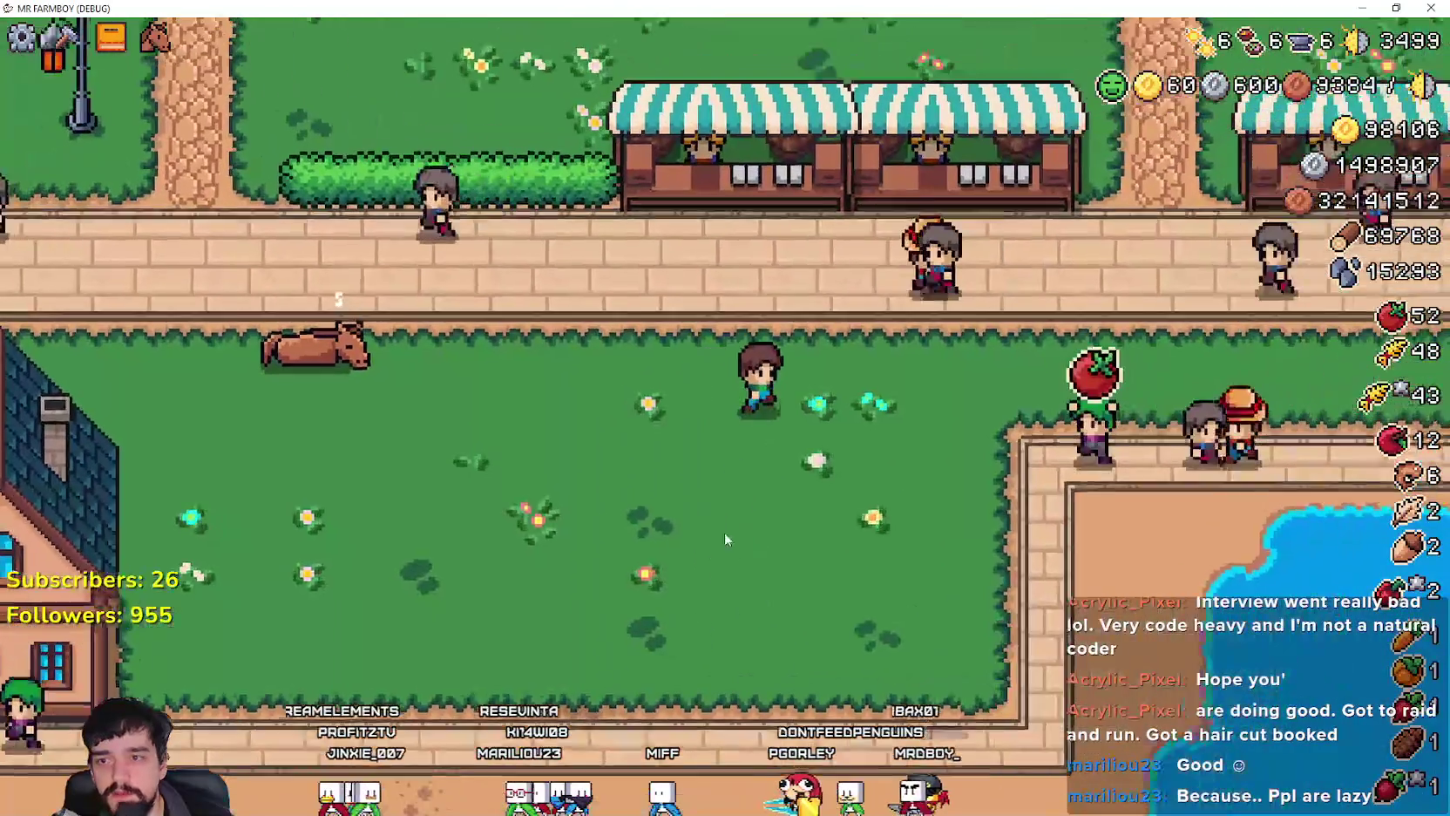
{"action": "key", "text": "a"}
Step: Summon and mount the horse, ride west, then dismount and remount on the road
{"action": "key", "text": "h"}
{"action": "key", "text": "w"}
{"action": "key", "text": "a"}
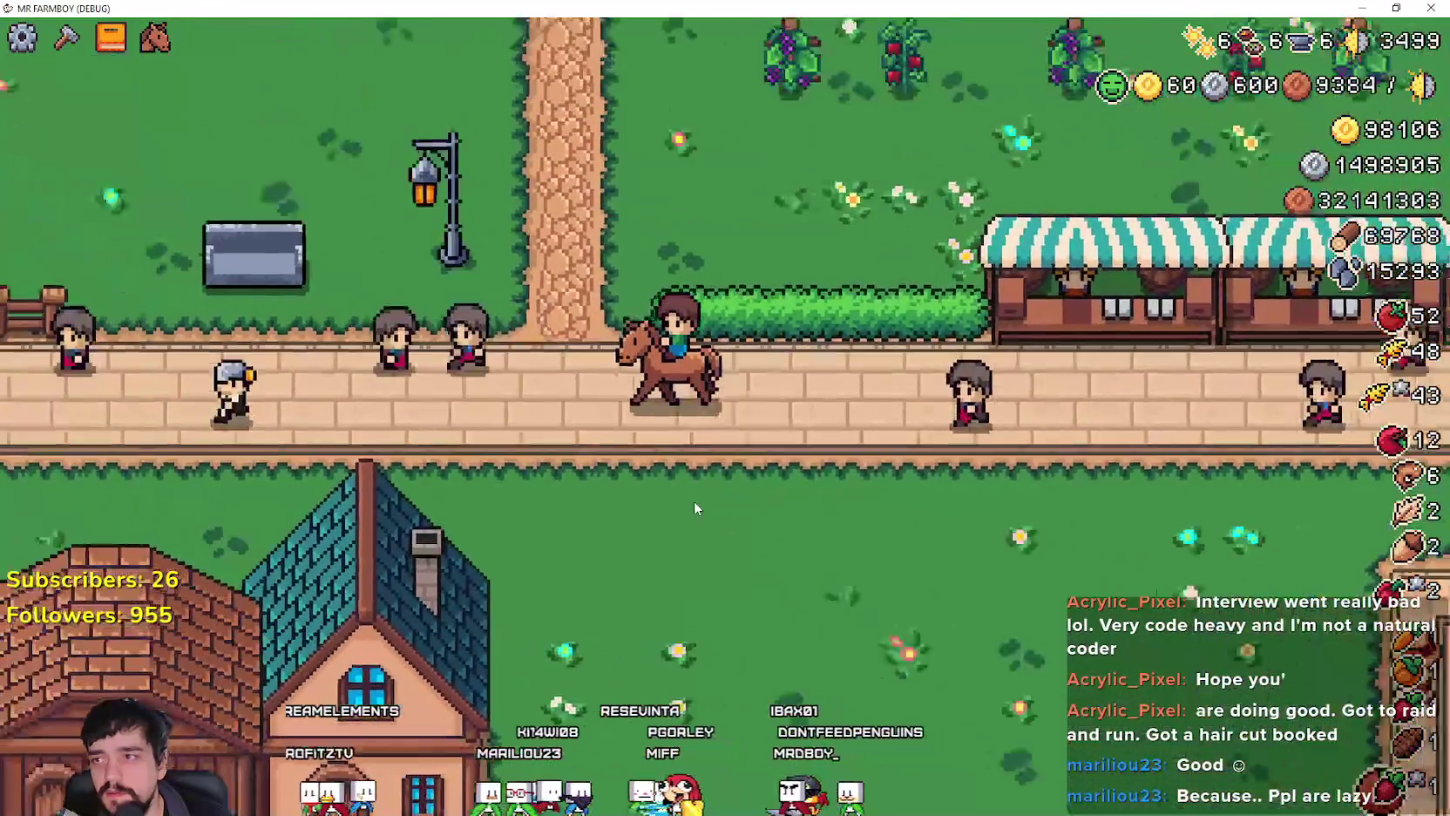
{"action": "key", "text": "h"}
{"action": "key", "text": "a"}
{"action": "key", "text": "h"}
Step: Ride north past the fence and manor, dismount on the road, walk off, and return to the editor
{"action": "key", "text": "w"}
{"action": "key", "text": "d"}
{"action": "key", "text": "d"}
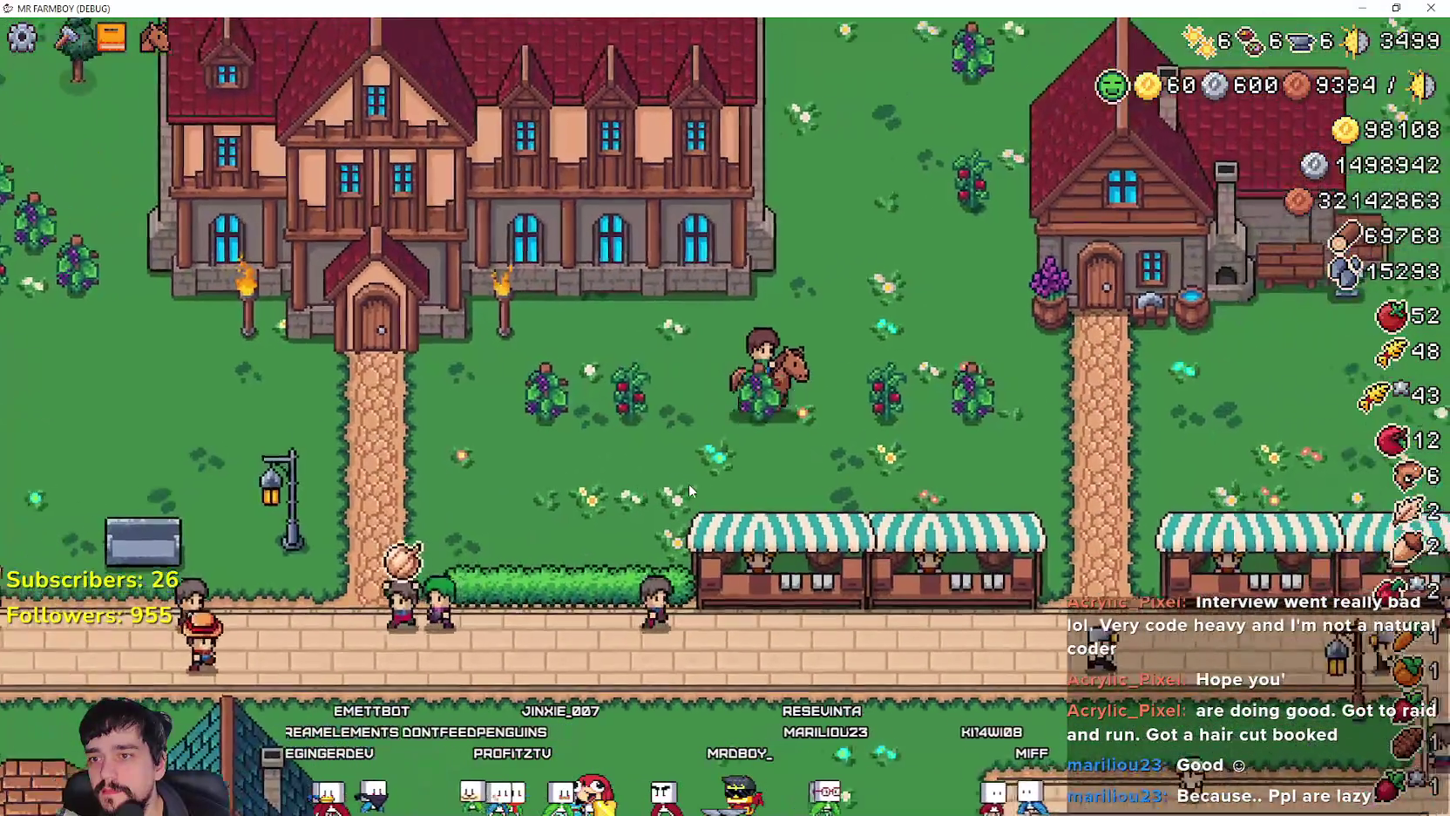
{"action": "key", "text": "s"}
{"action": "key", "text": "a"}
{"action": "key", "text": "e"}
{"action": "key", "text": "s"}
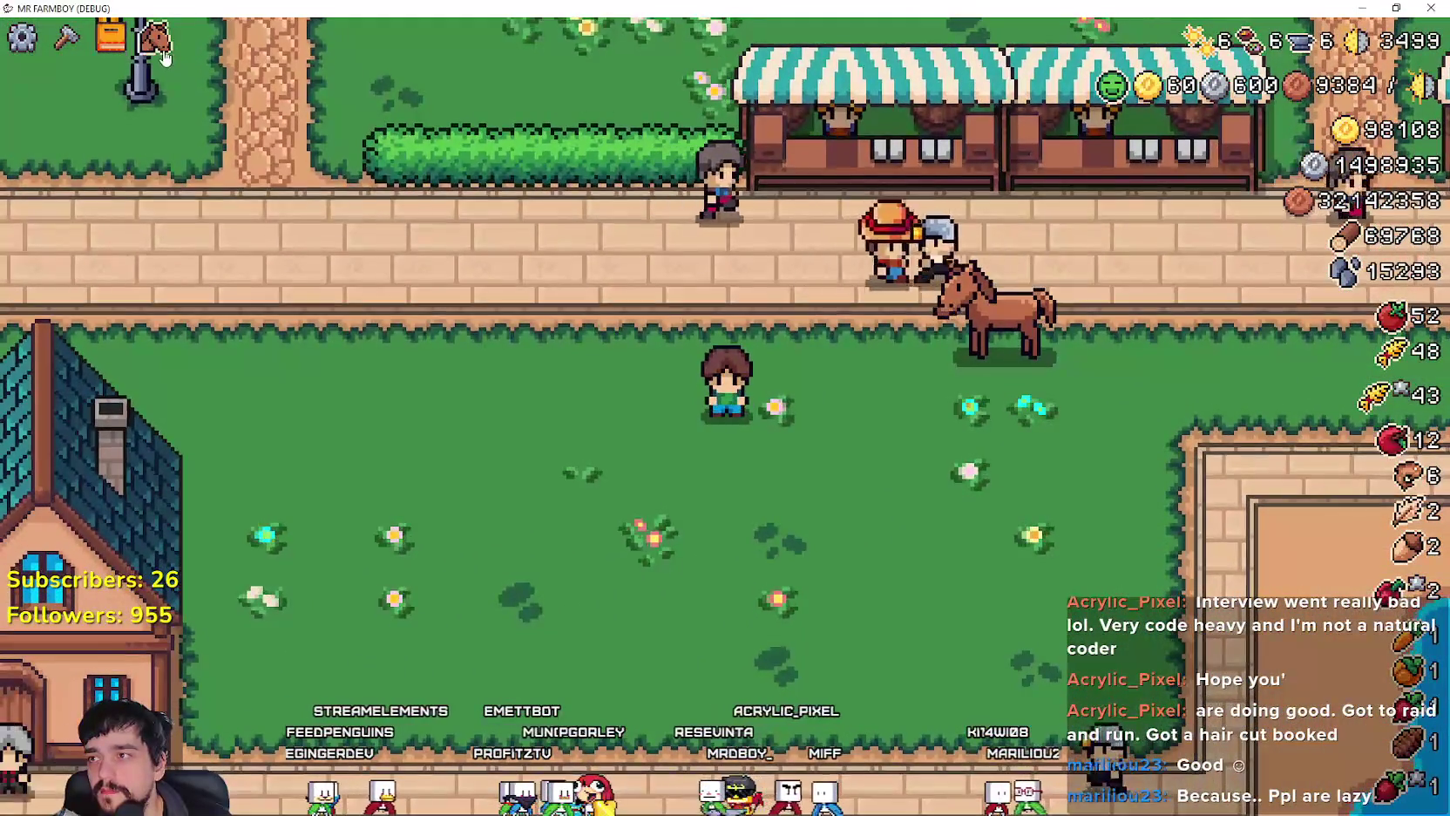
{"action": "key", "text": "w"}
{"action": "key", "text": "a"}
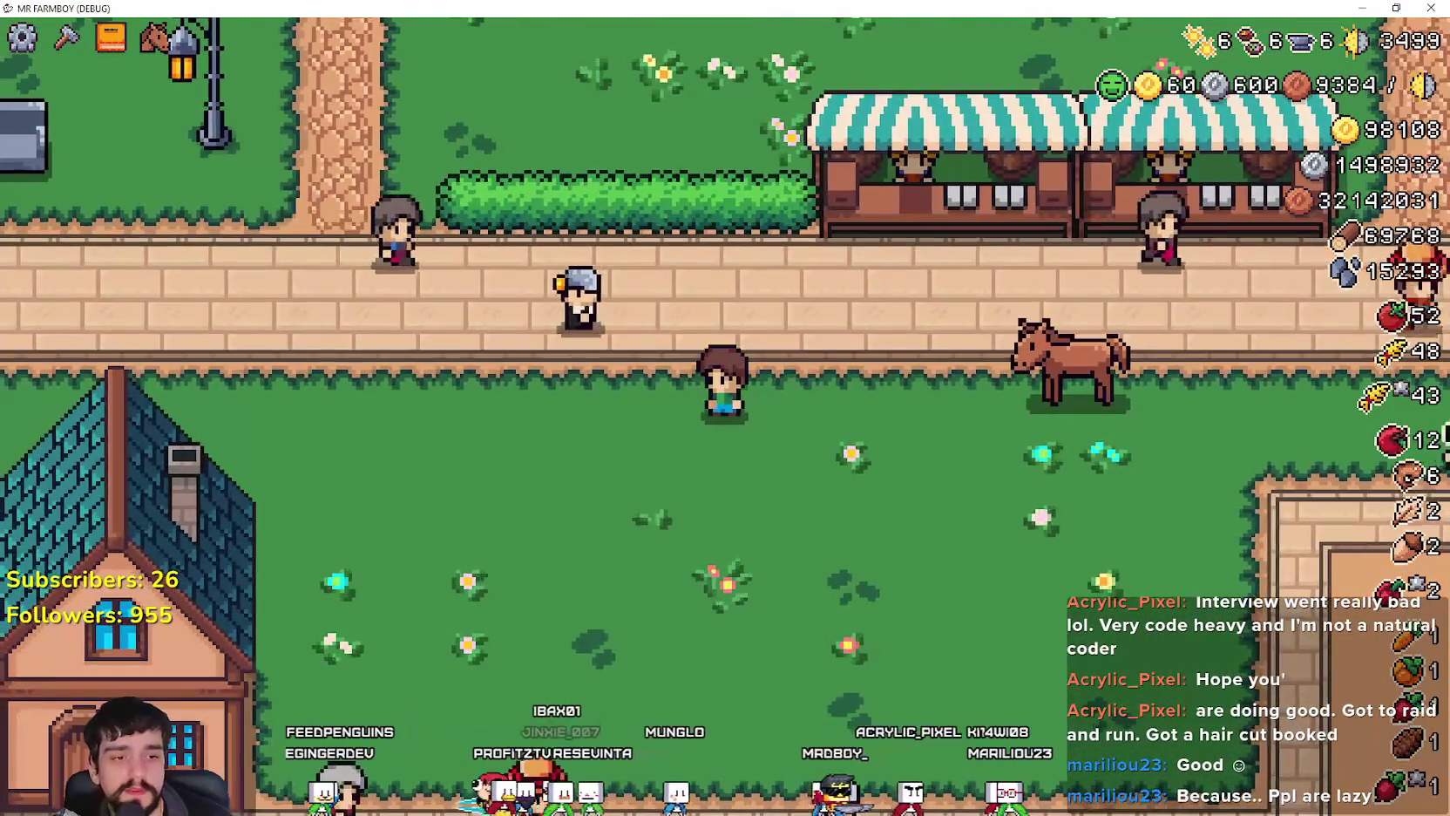
{"action": "key", "text": "alt+Tab"}
{"action": "left_click", "coordinate": [970, 357]}
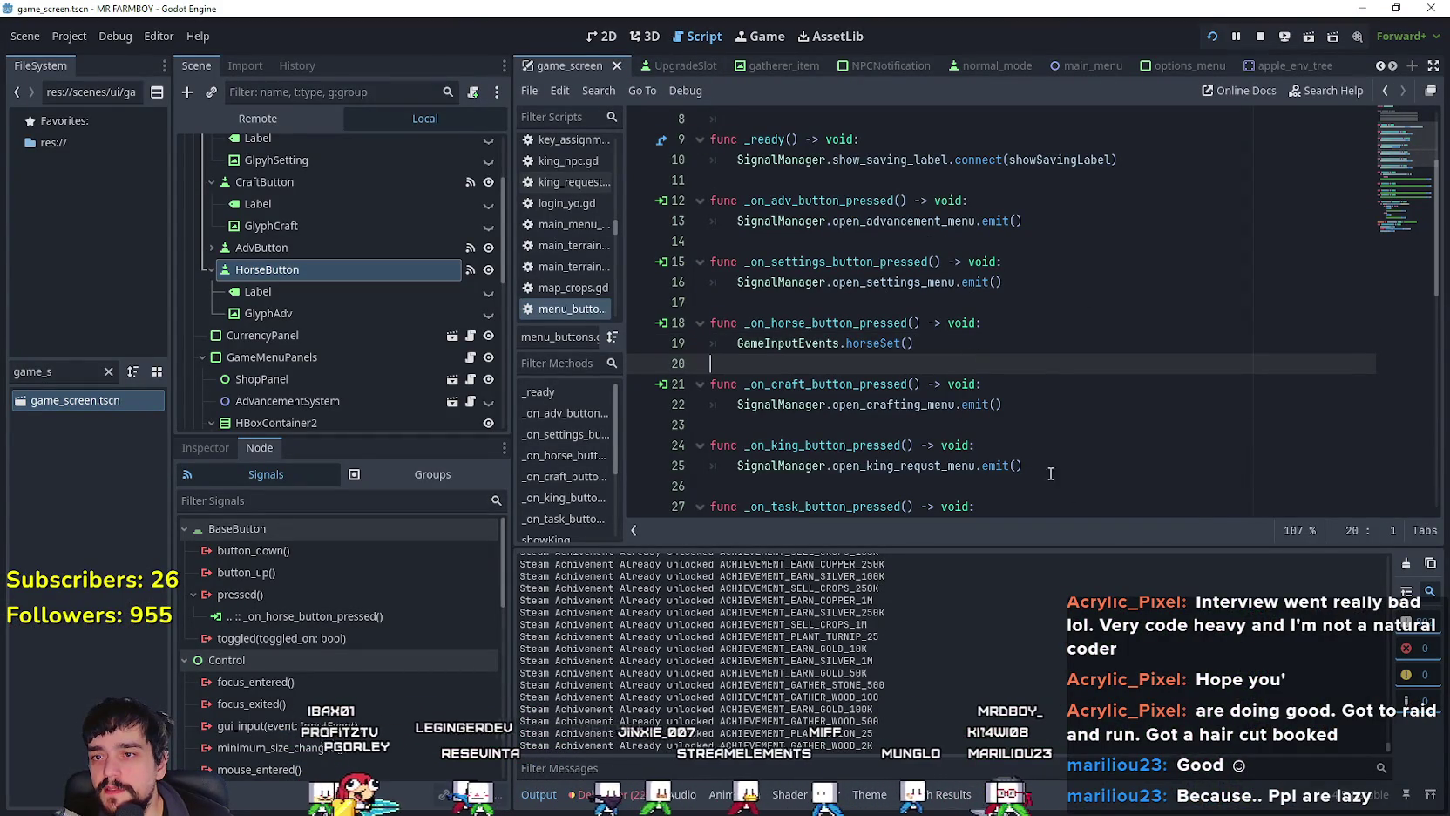
{"action": "left_click", "coordinate": [928, 348]}
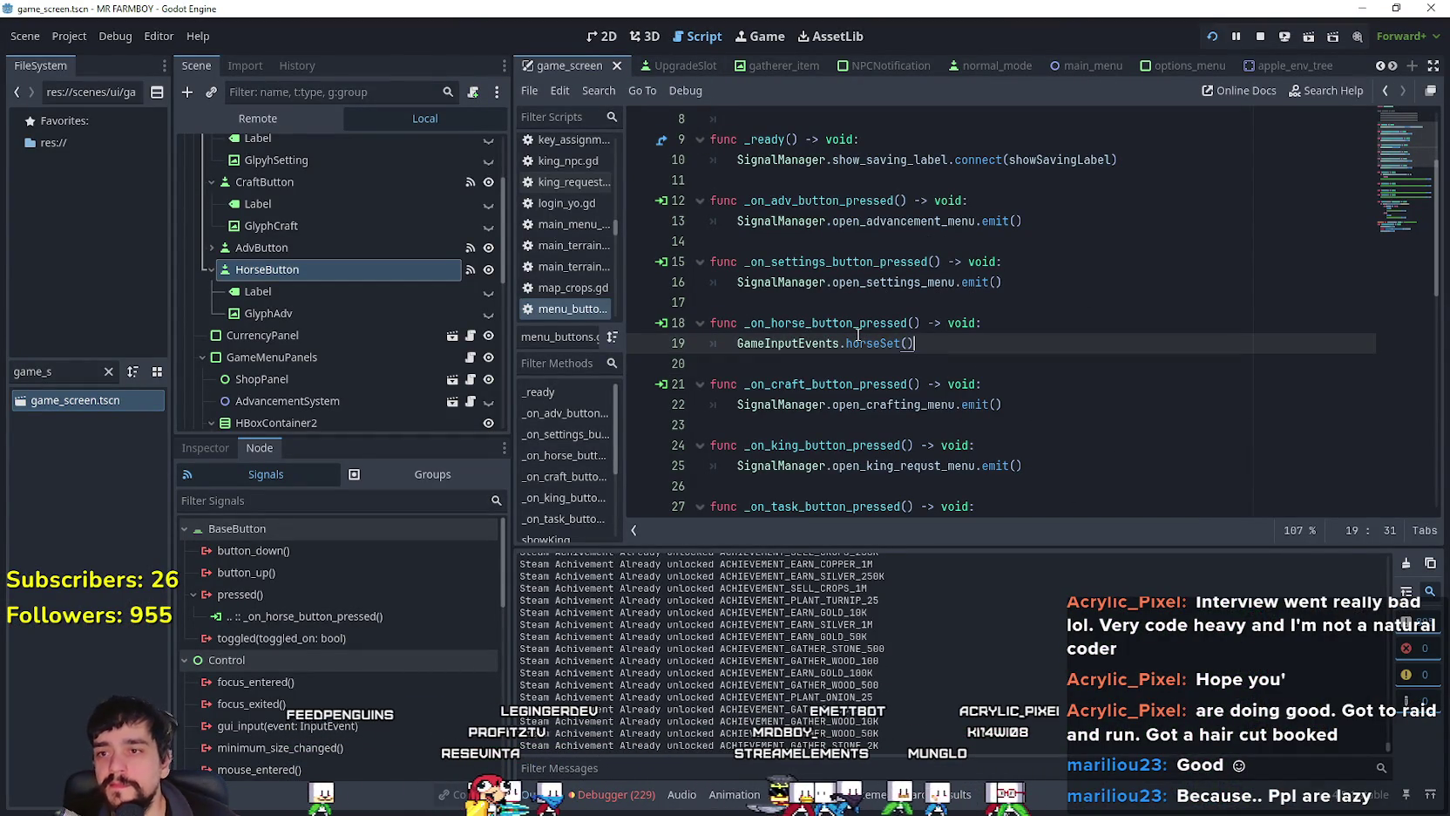
{"action": "left_click", "coordinate": [931, 218]}
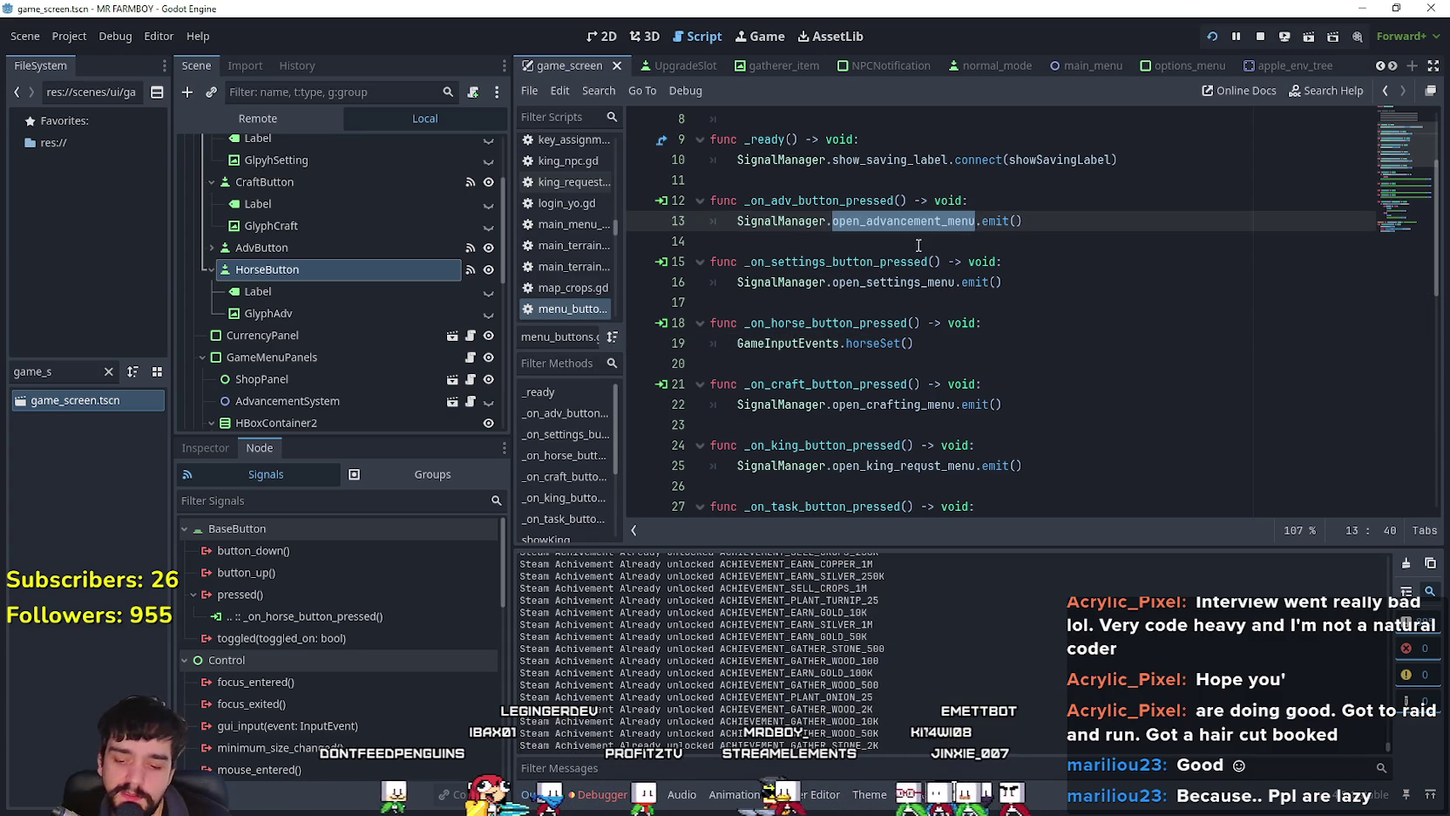
{"action": "scroll", "coordinate": [1042, 371], "scroll_direction": "down", "scroll_amount": 2}
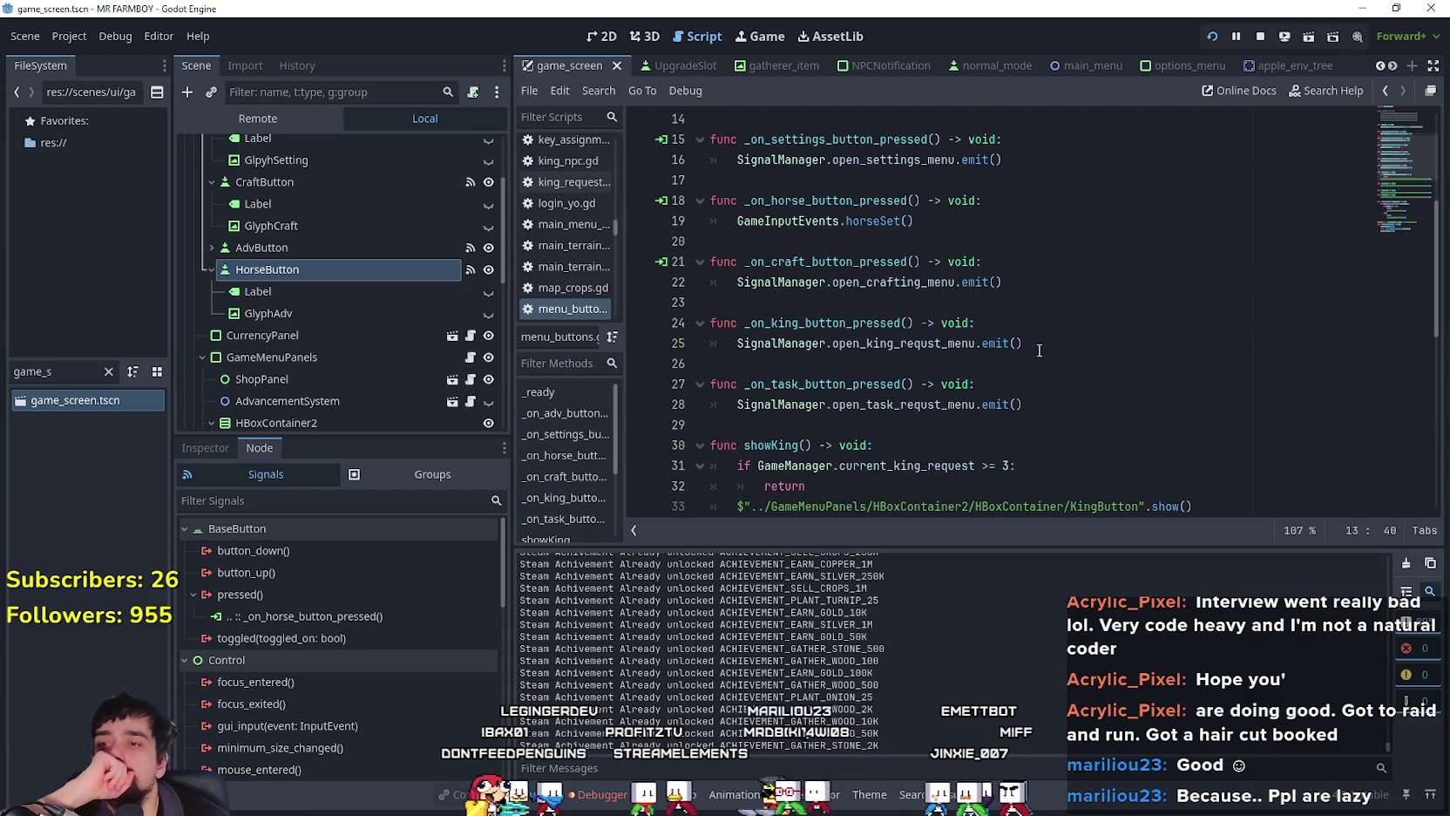
{"action": "scroll", "coordinate": [1039, 350], "scroll_direction": "up", "scroll_amount": 3}
{"action": "scroll", "coordinate": [1038, 350], "scroll_direction": "down", "scroll_amount": 10}
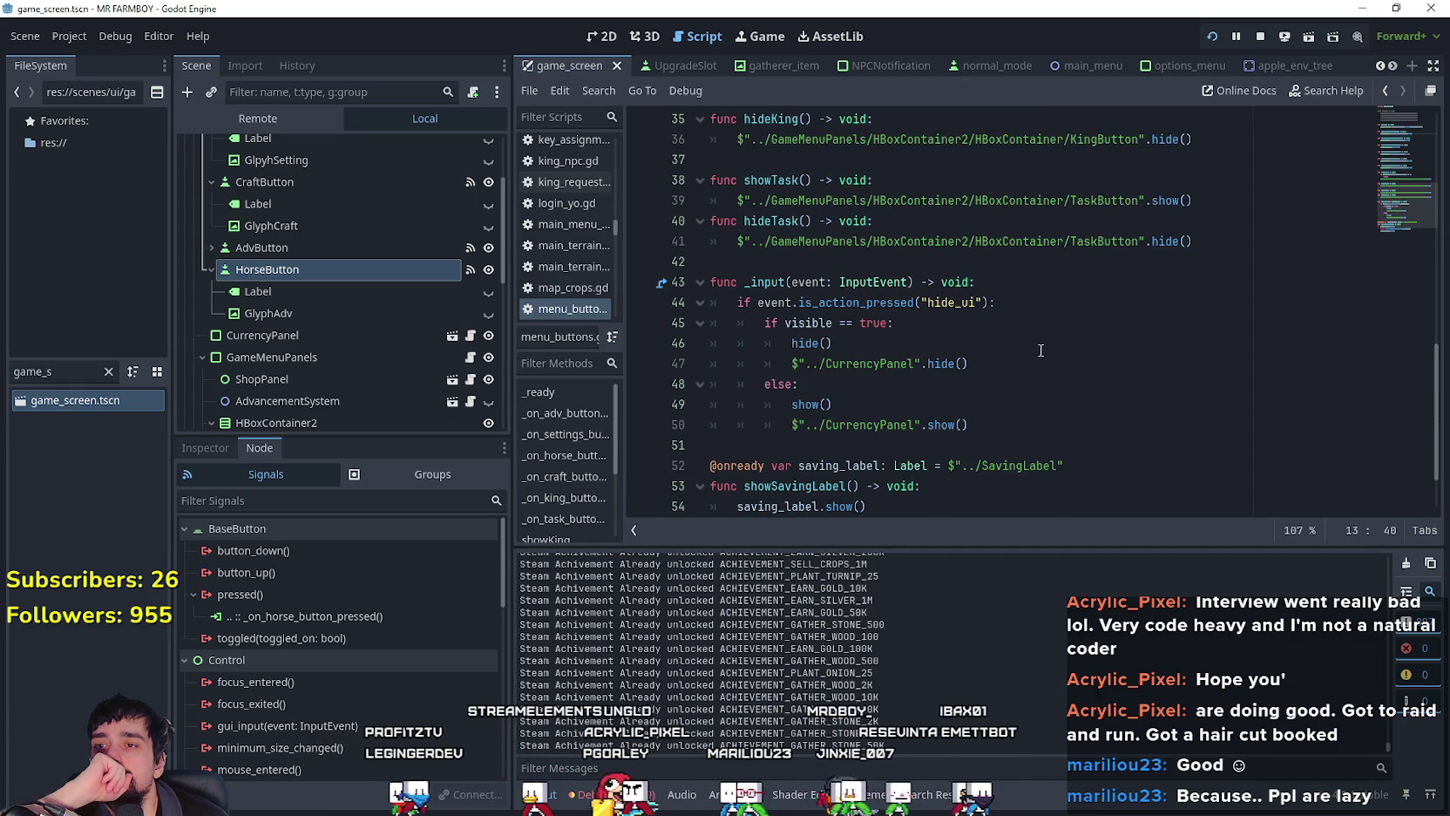
{"action": "scroll", "coordinate": [1041, 350], "scroll_direction": "down", "scroll_amount": 2}
{"action": "scroll", "coordinate": [1041, 350], "scroll_direction": "up", "scroll_amount": 1}
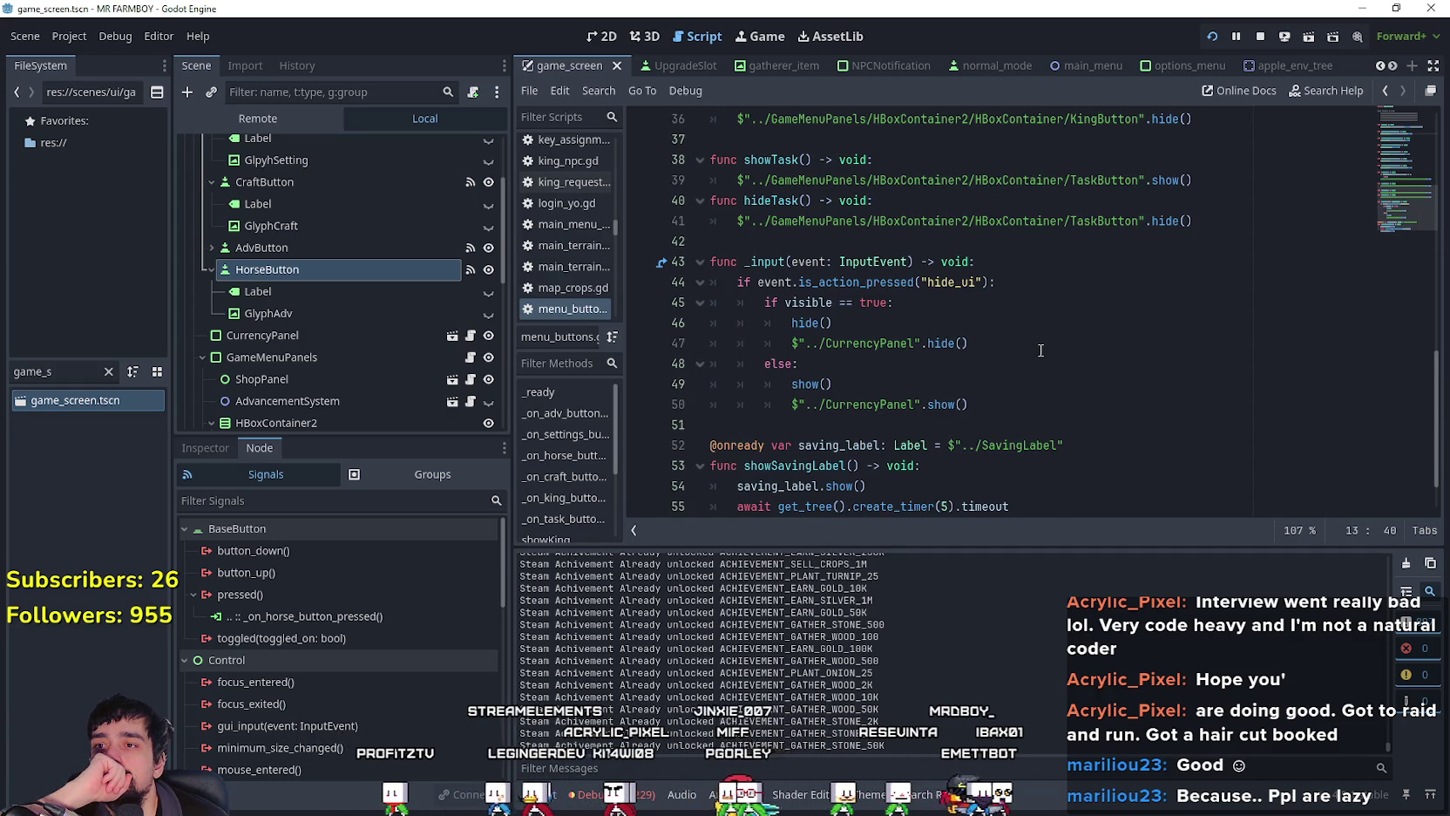
{"action": "scroll", "coordinate": [1041, 350], "scroll_direction": "up", "scroll_amount": 5}
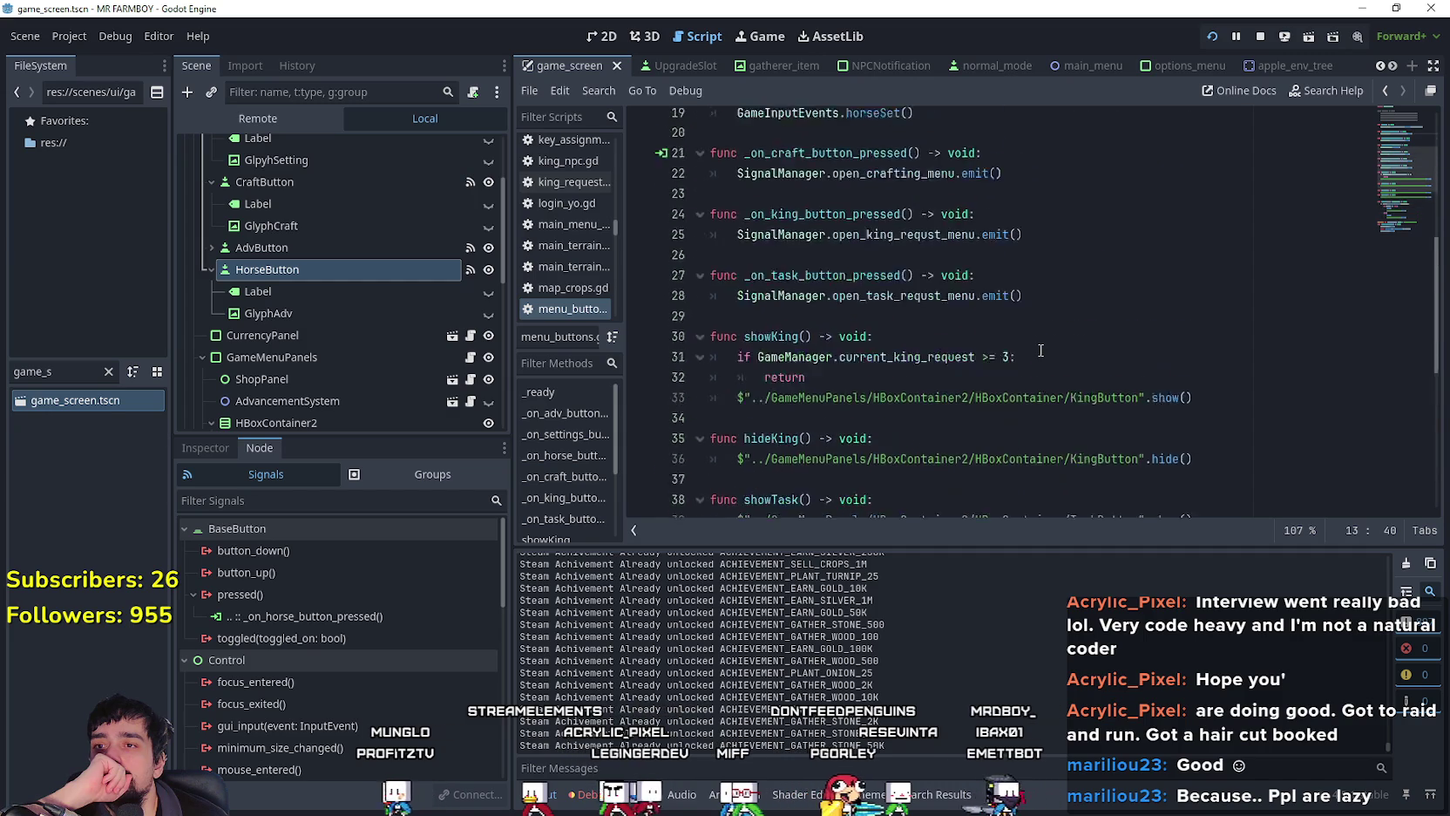
{"action": "scroll", "coordinate": [1040, 351], "scroll_direction": "up", "scroll_amount": 7}
{"action": "mouse_move", "coordinate": [1024, 363]}
{"action": "left_mouse_down"}
{"action": "mouse_move", "coordinate": [854, 347]}
{"action": "mouse_move", "coordinate": [737, 364]}
{"action": "left_mouse_up"}
{"action": "scroll", "coordinate": [872, 349], "scroll_direction": "down", "scroll_amount": 3}
{"action": "left_click_drag", "start_coordinate": [920, 303], "coordinate": [891, 305]}
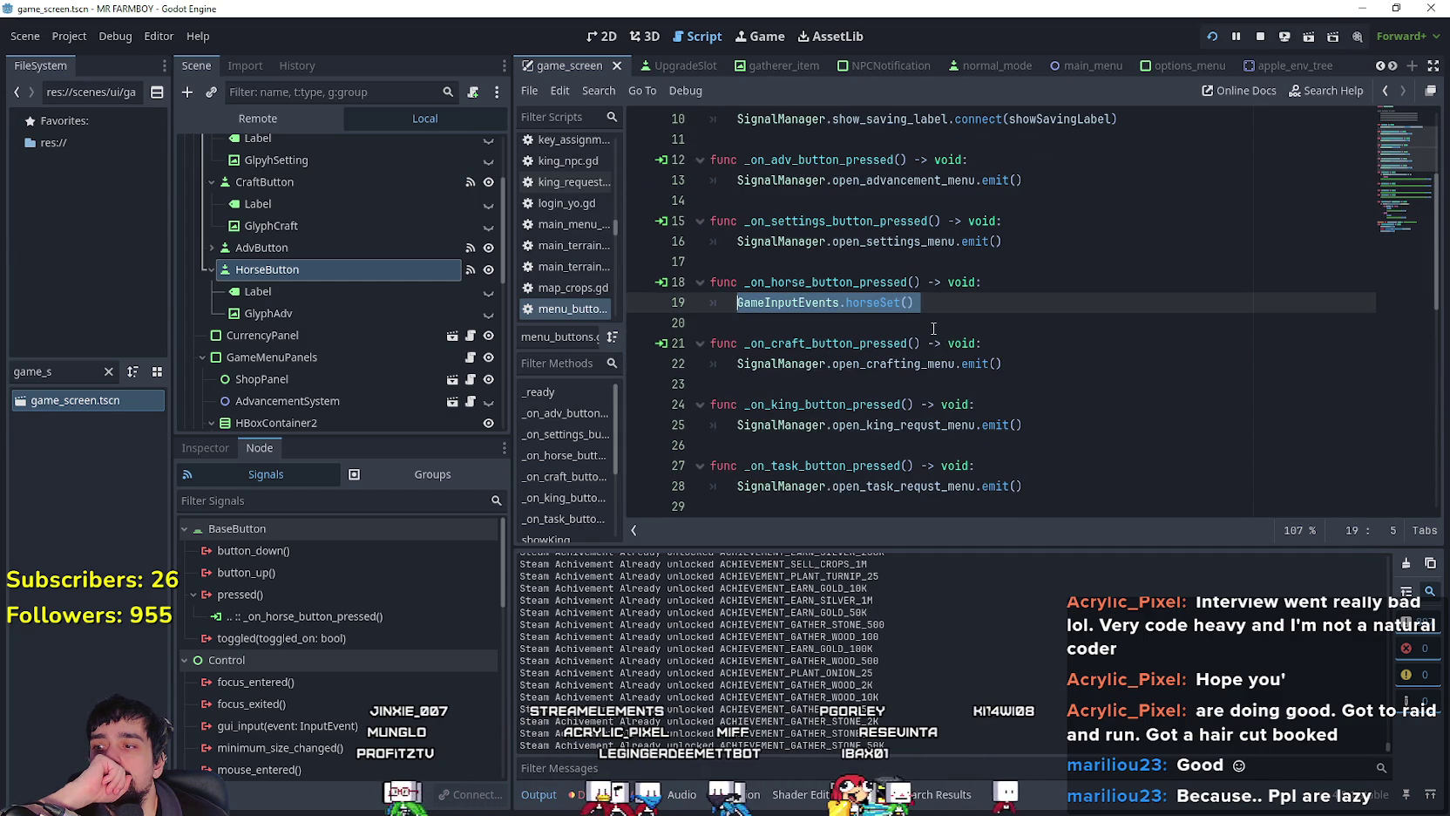
{"action": "left_click", "coordinate": [933, 301]}
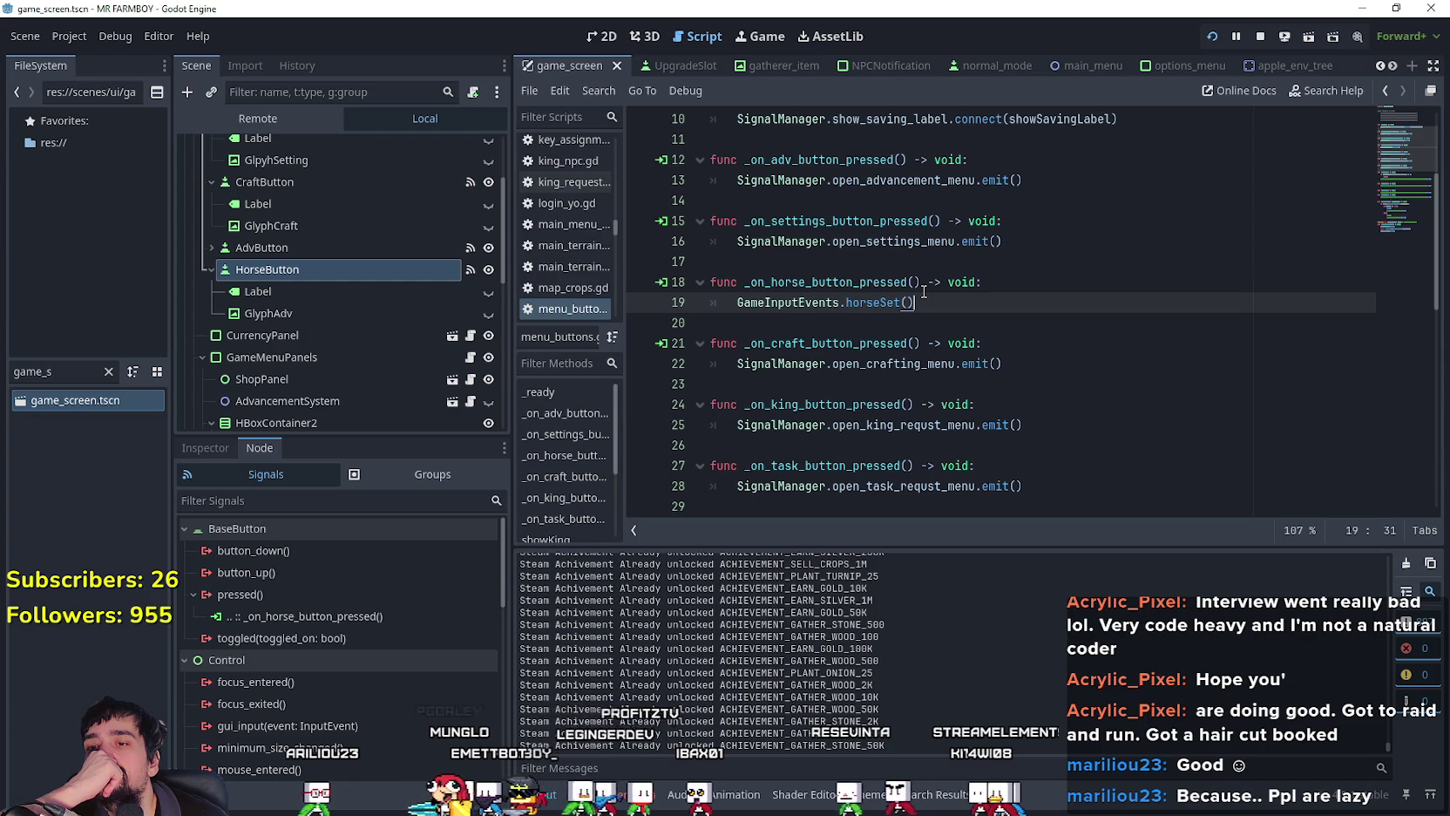
{"action": "left_click_drag", "start_coordinate": [915, 302], "coordinate": [737, 304]}
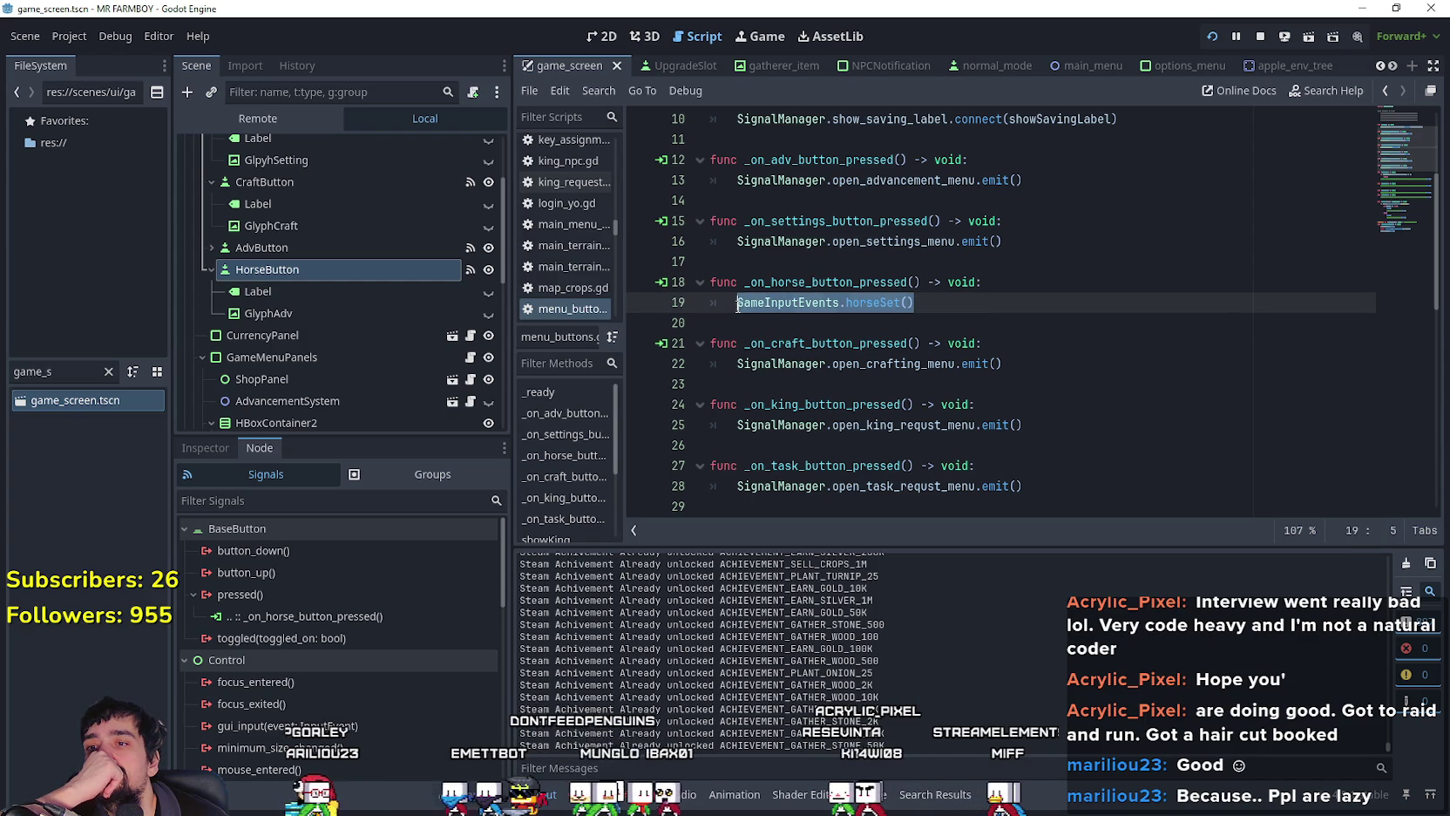
{"action": "left_click", "coordinate": [992, 308]}
{"action": "left_click_drag", "start_coordinate": [774, 304], "coordinate": [727, 304]}
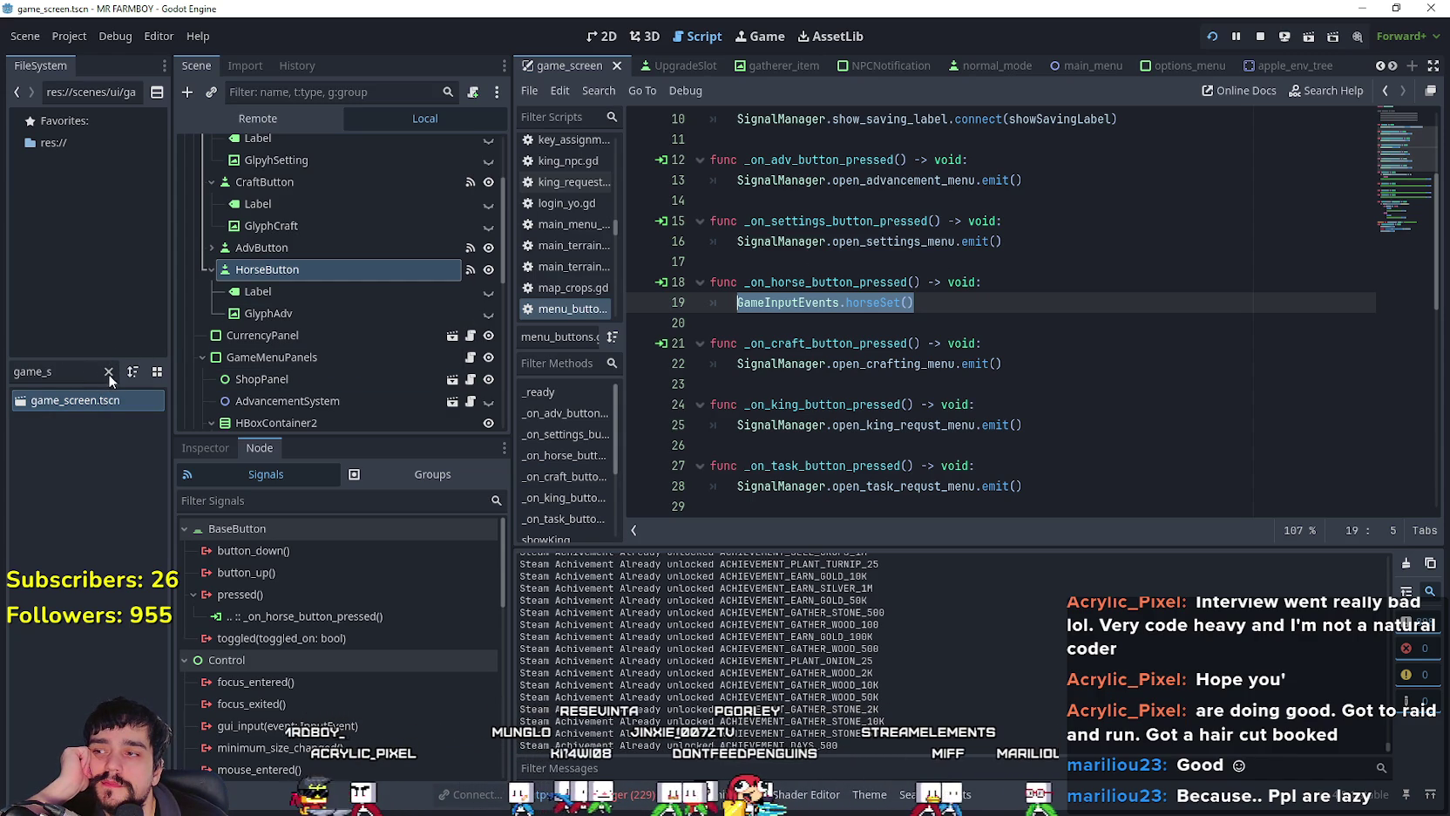
Step: Filter FileSystem for 'player', open player.tscn and its Player script
{"action": "left_click", "coordinate": [108, 373]}
{"action": "type", "text": "player"}
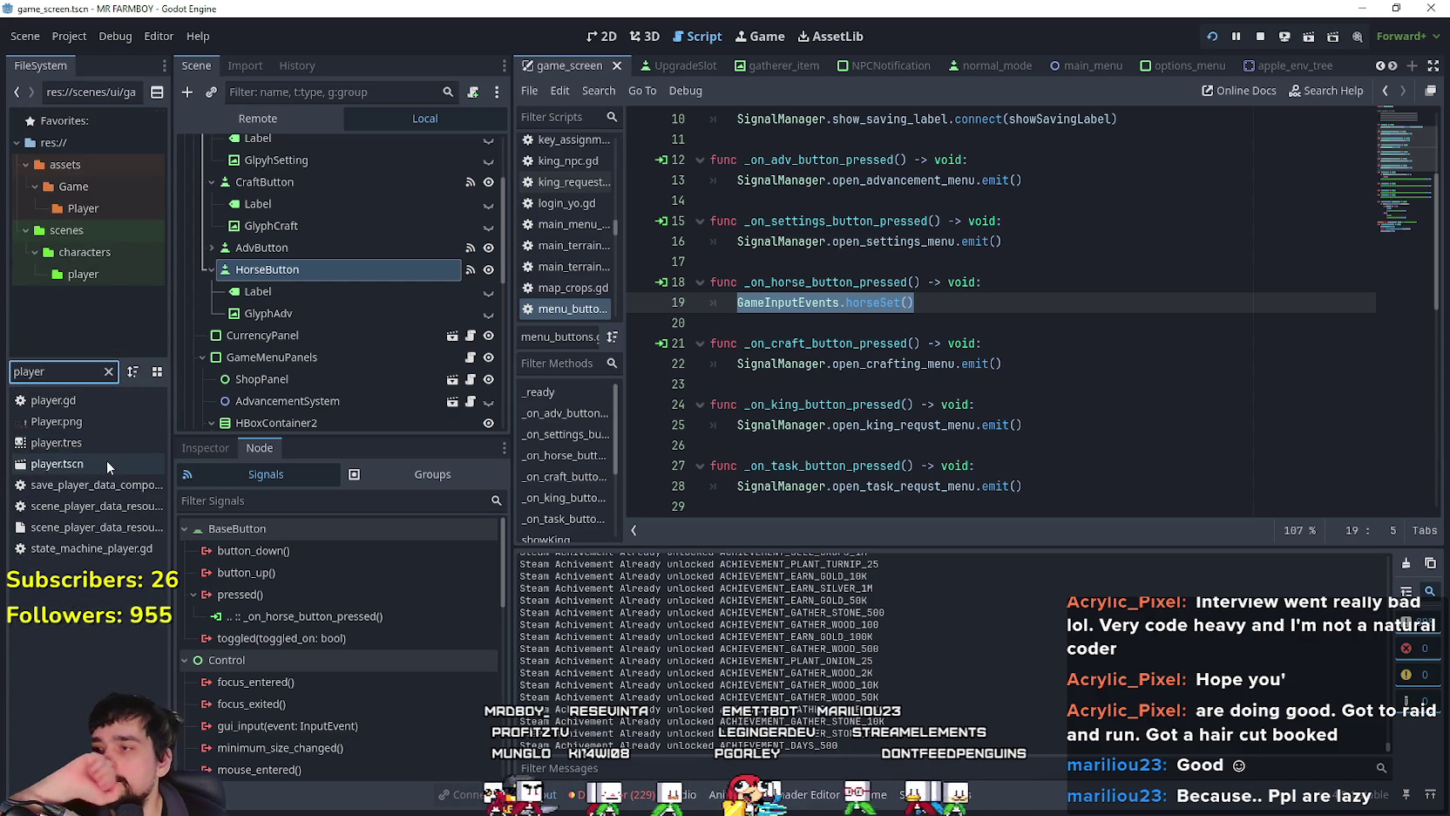
{"action": "double_click", "coordinate": [106, 463]}
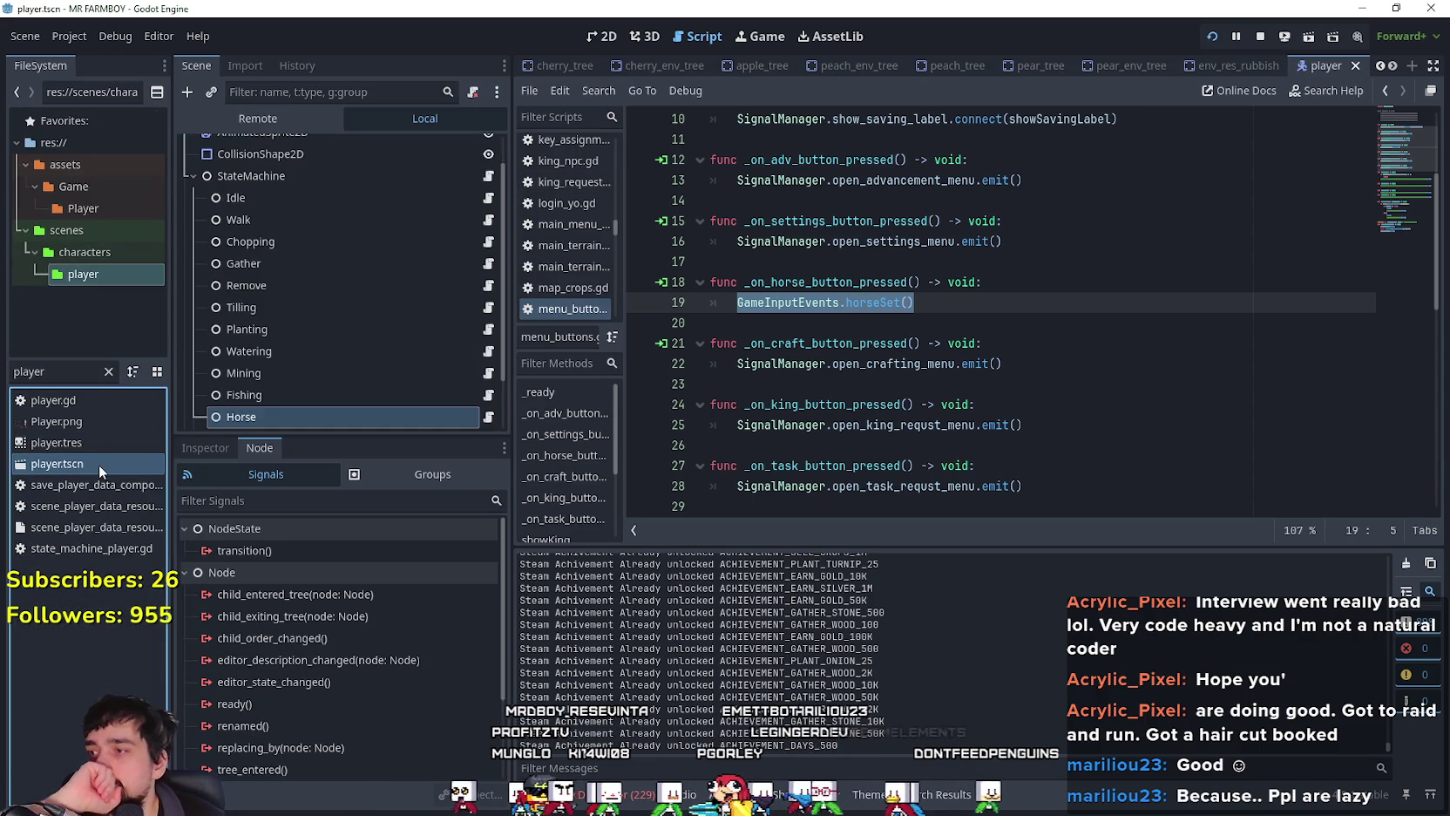
{"action": "left_click", "coordinate": [471, 147]}
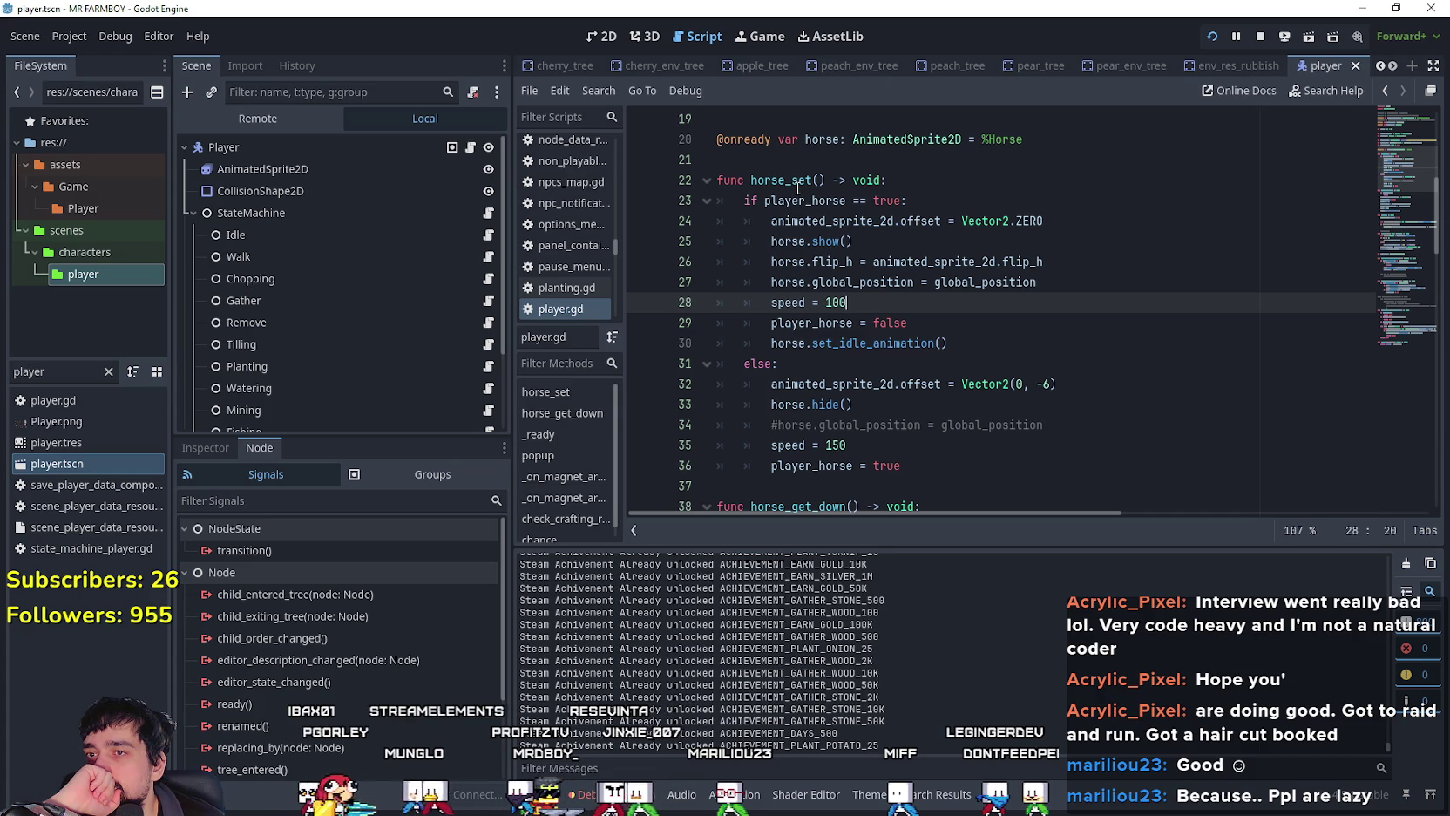
Step: Select the Horse state node and open its horse.gd script
{"action": "scroll", "coordinate": [797, 189], "scroll_direction": "down", "scroll_amount": 3}
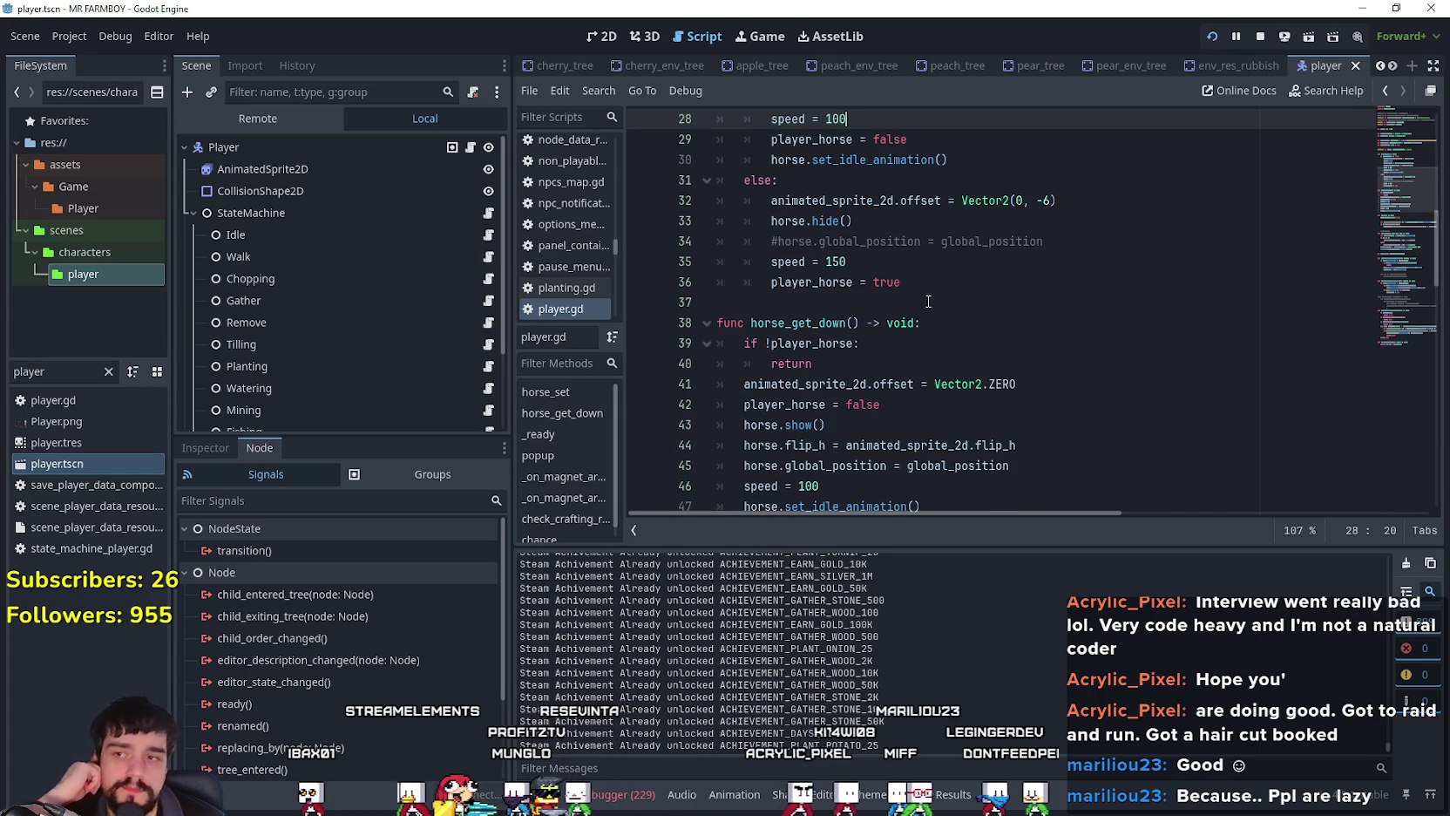
{"action": "scroll", "coordinate": [415, 294], "scroll_direction": "down", "scroll_amount": 2}
{"action": "left_click", "coordinate": [489, 375]}
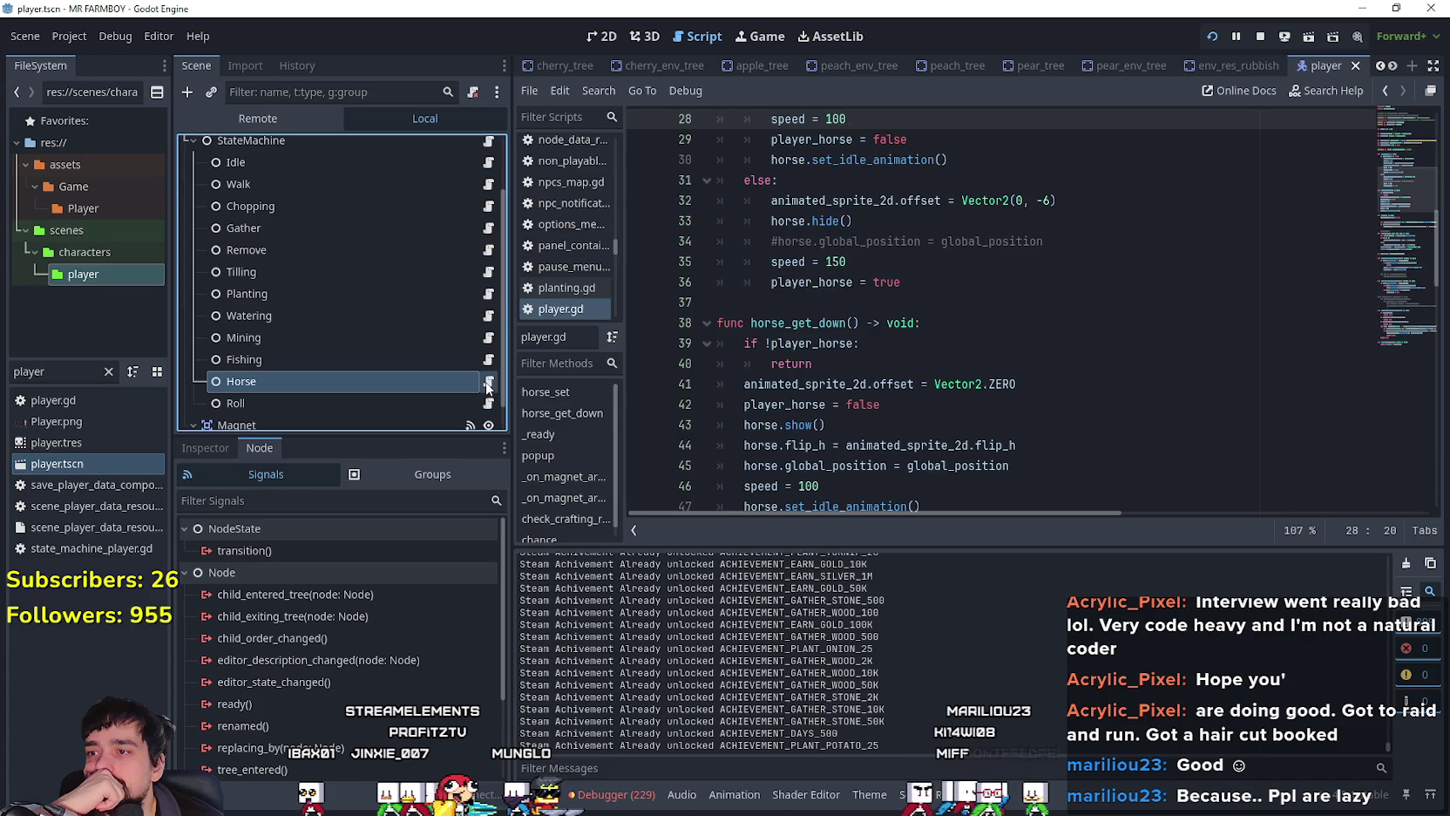
{"action": "left_click", "coordinate": [489, 386]}
{"action": "left_click", "coordinate": [861, 356]}
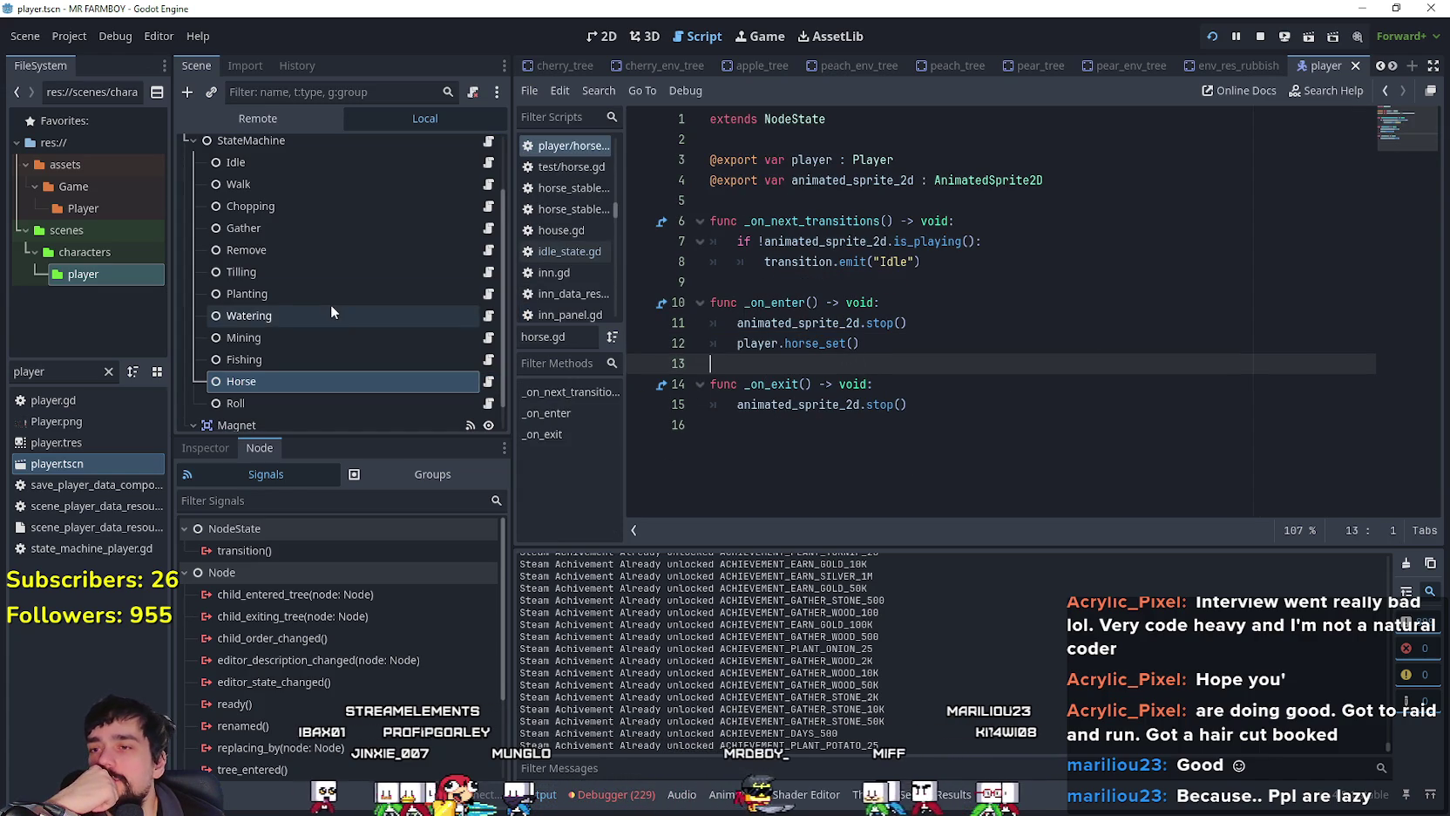
Step: Open idle_state.gd and inspect the roll transition lines 46–47
{"action": "scroll", "coordinate": [354, 266], "scroll_direction": "up", "scroll_amount": 3}
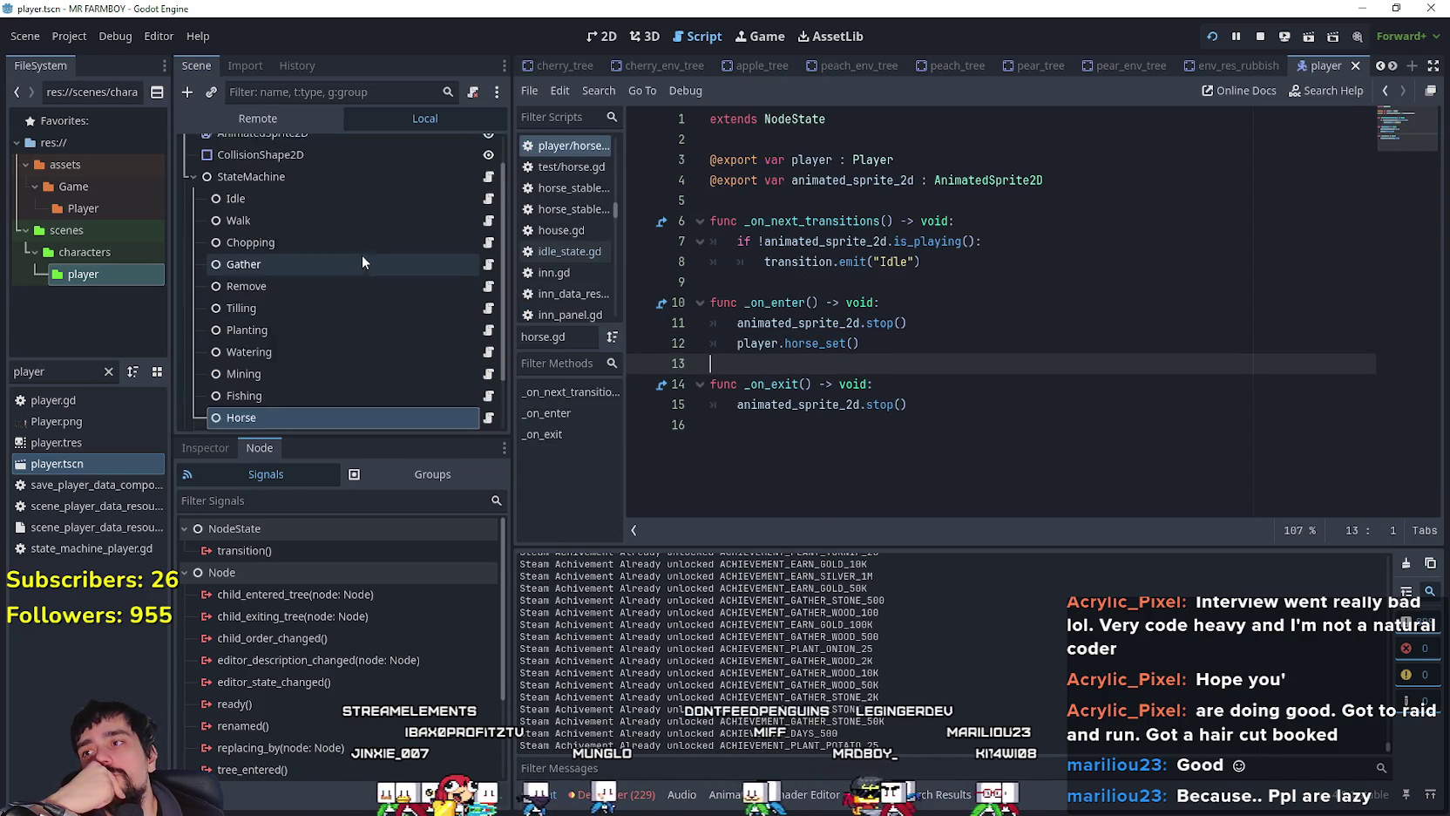
{"action": "left_click", "coordinate": [489, 235]}
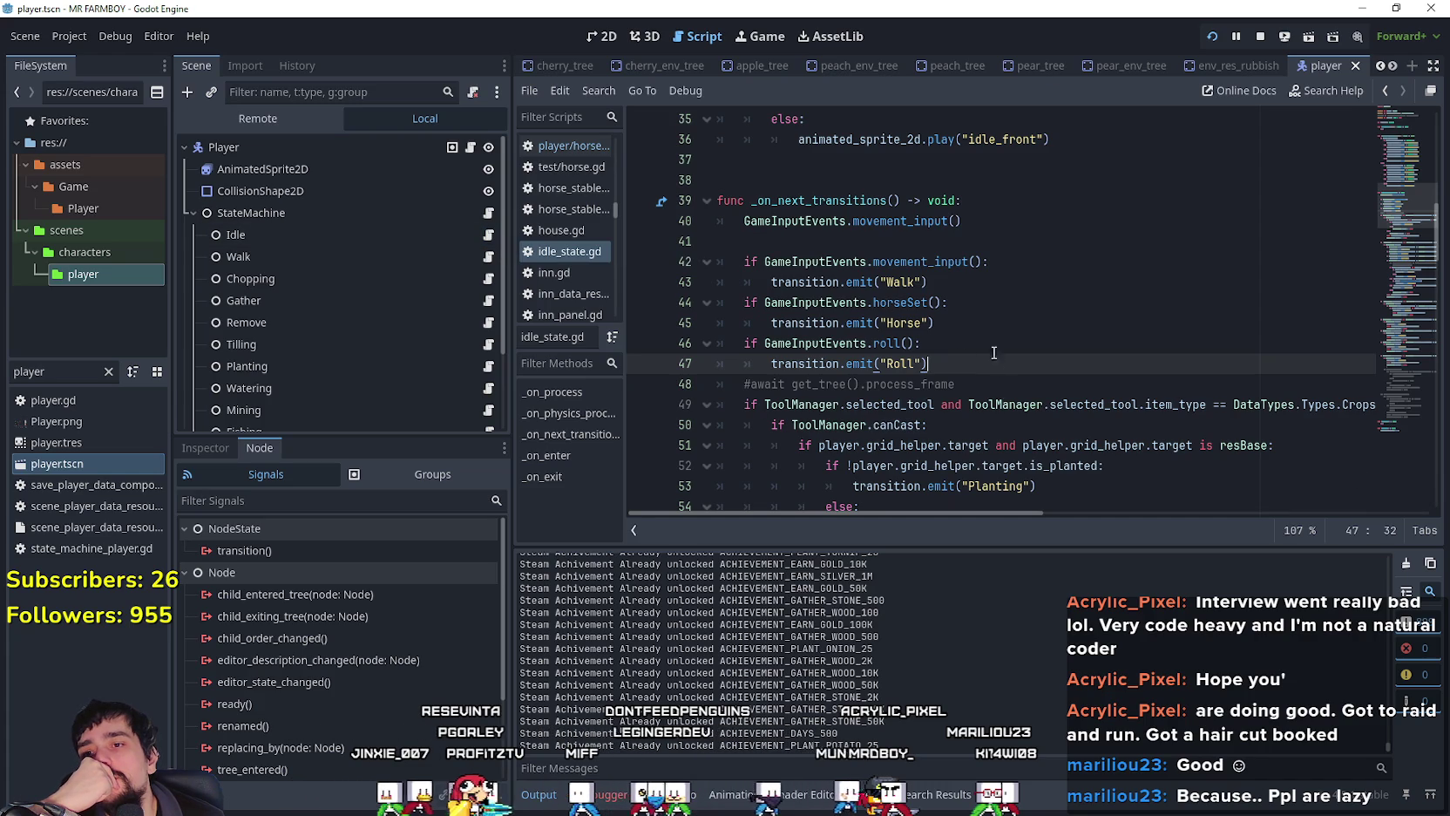
{"action": "left_click_drag", "start_coordinate": [959, 366], "coordinate": [699, 352]}
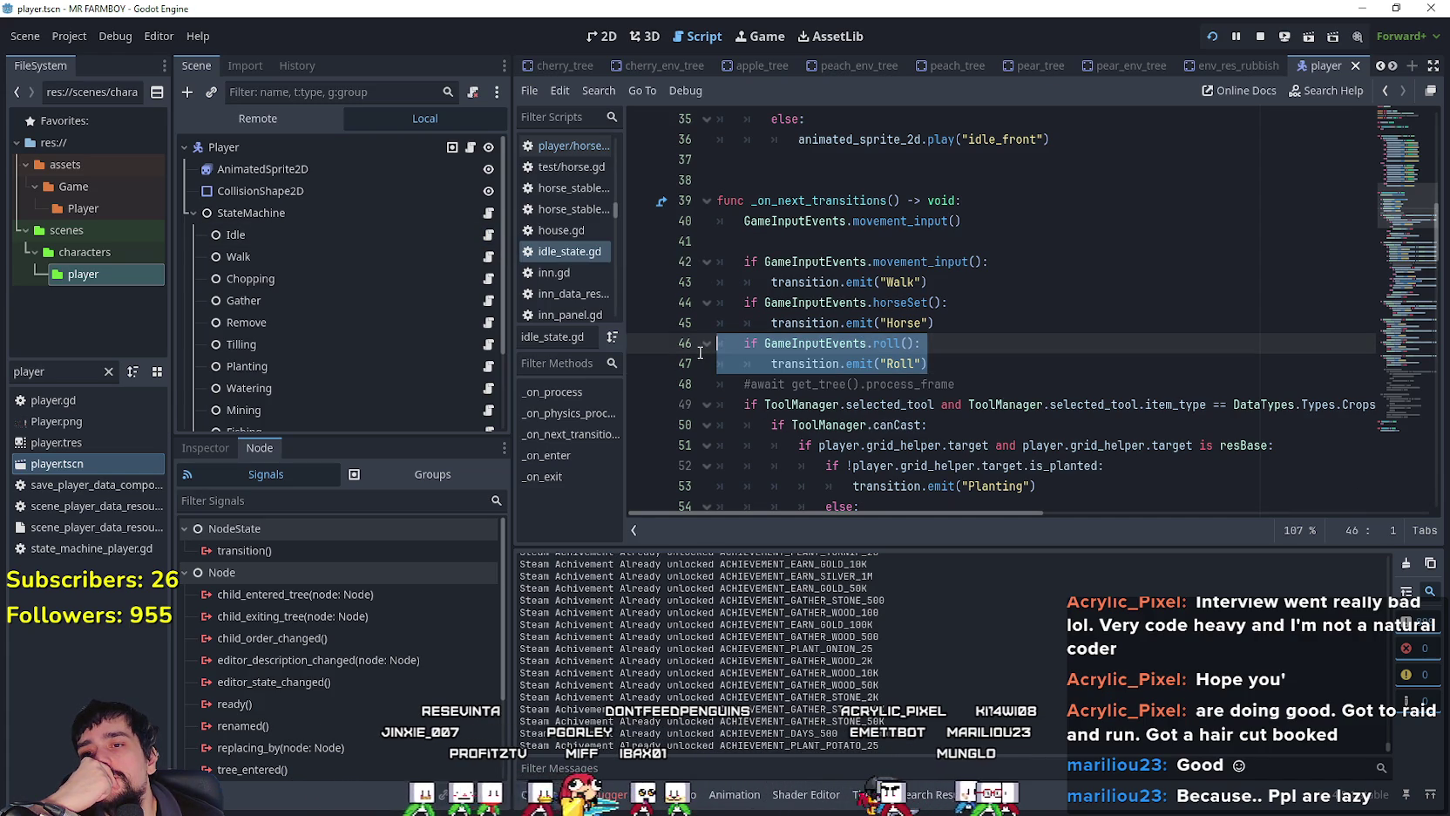
{"action": "scroll", "coordinate": [360, 380], "scroll_direction": "down", "scroll_amount": 5}
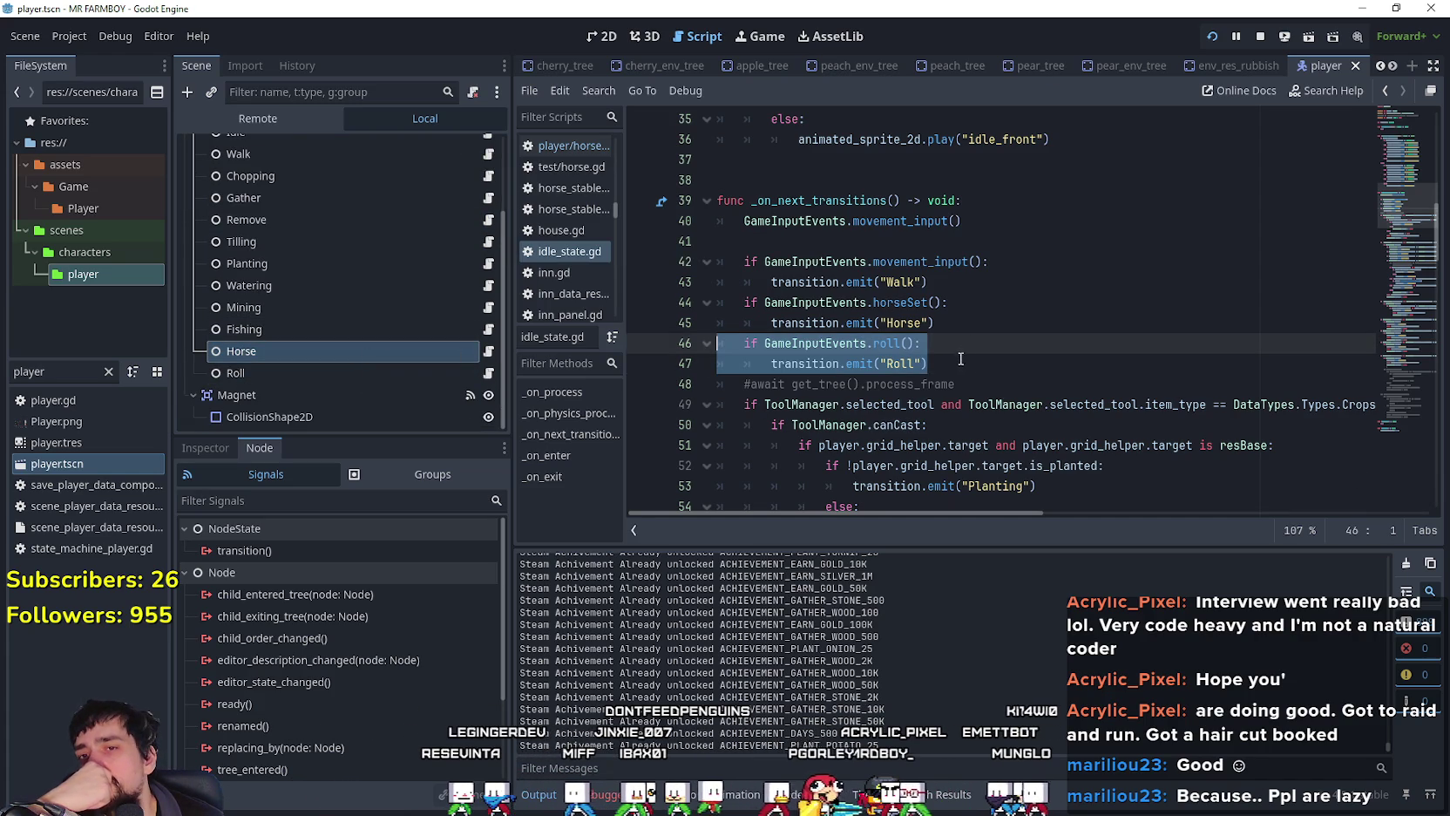
{"action": "left_click_drag", "start_coordinate": [966, 360], "coordinate": [709, 343]}
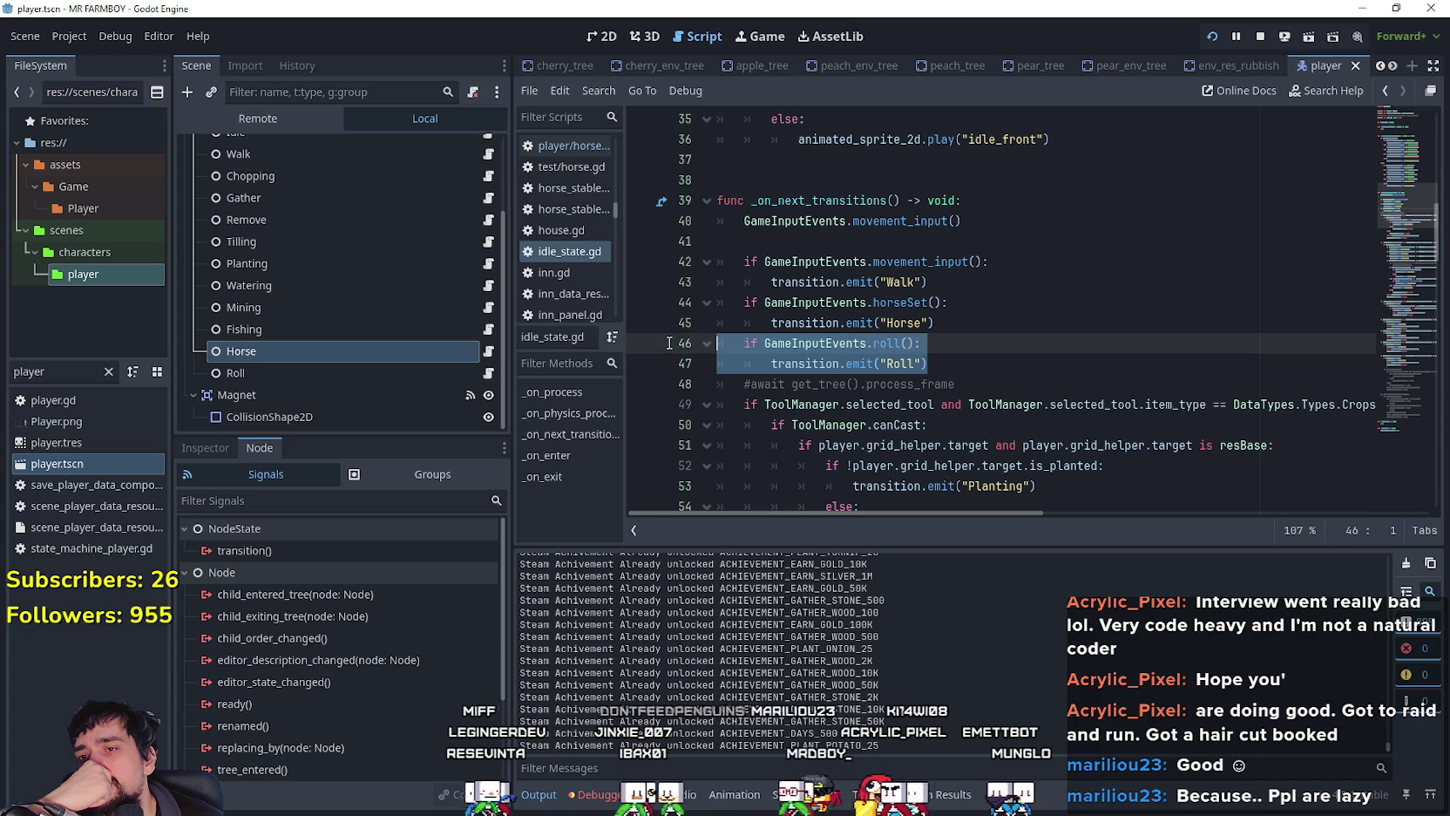
{"action": "scroll", "coordinate": [456, 260], "scroll_direction": "up", "scroll_amount": 5}
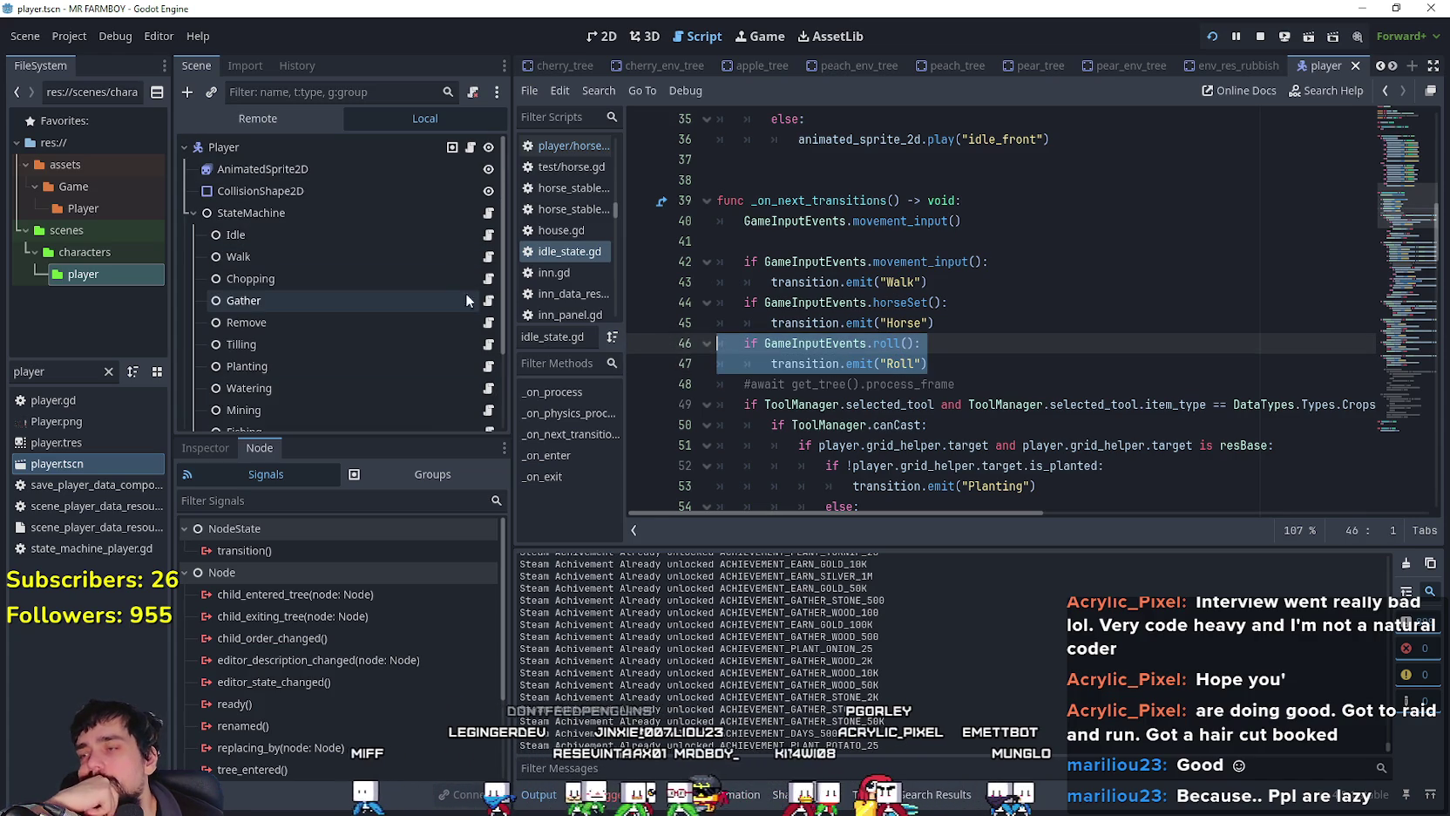
Step: Reopen player.gd and examine the horse_set() function
{"action": "left_click", "coordinate": [471, 148]}
{"action": "scroll", "coordinate": [779, 241], "scroll_direction": "up", "scroll_amount": 4}
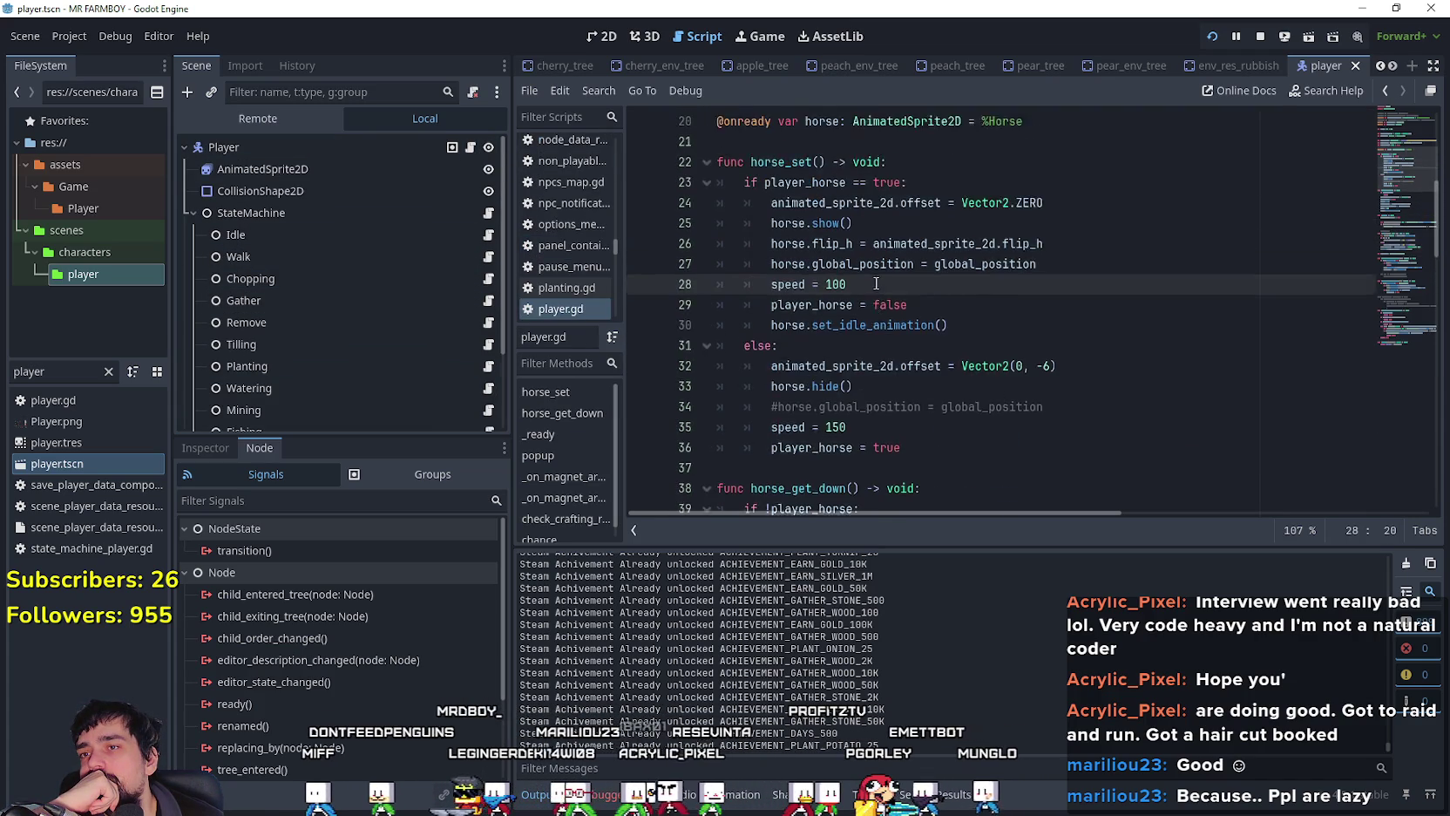
{"action": "left_click", "coordinate": [774, 229]}
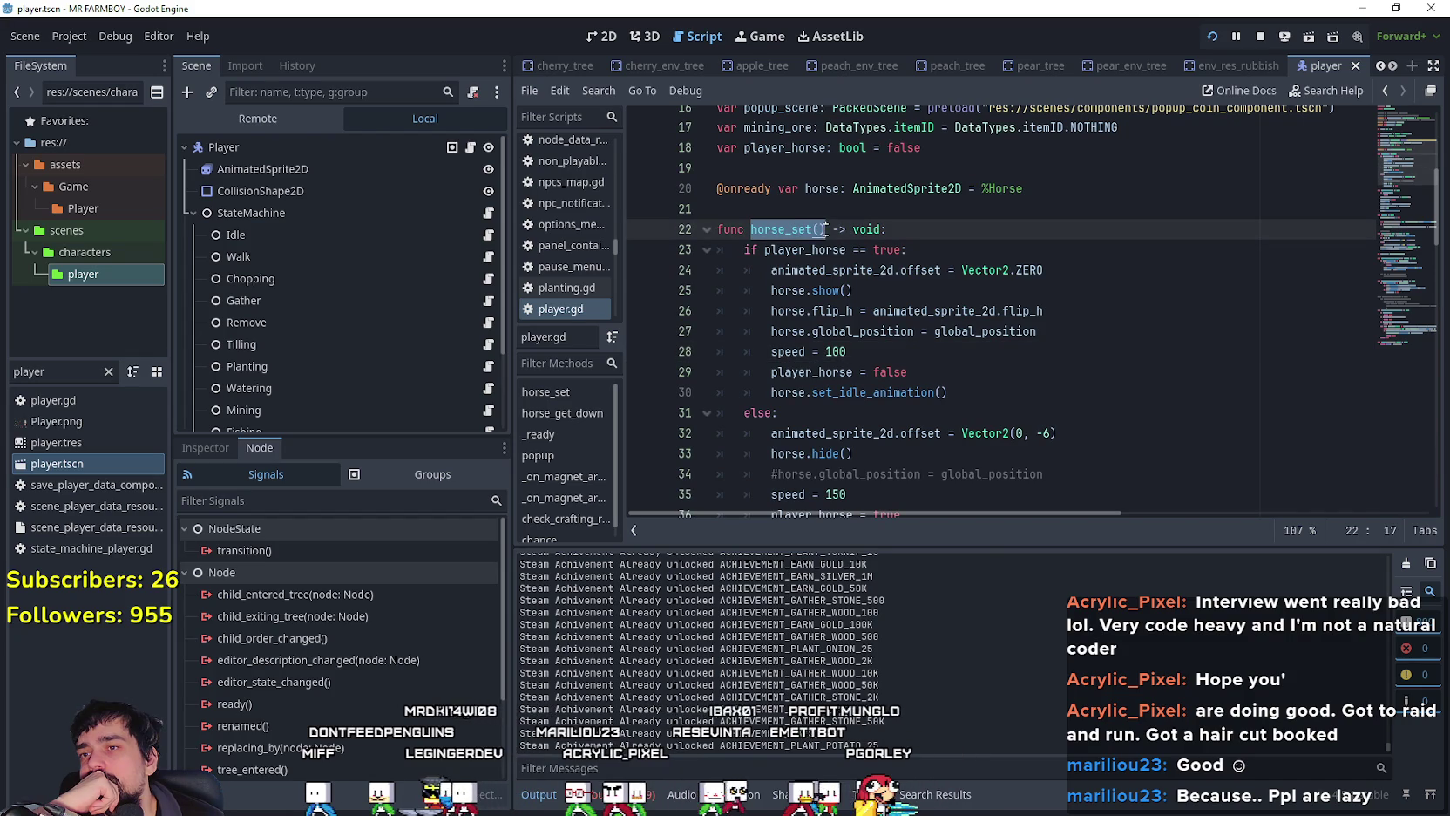
{"action": "right_click", "coordinate": [807, 234]}
{"action": "left_click", "coordinate": [832, 348]}
{"action": "left_click", "coordinate": [879, 312]}
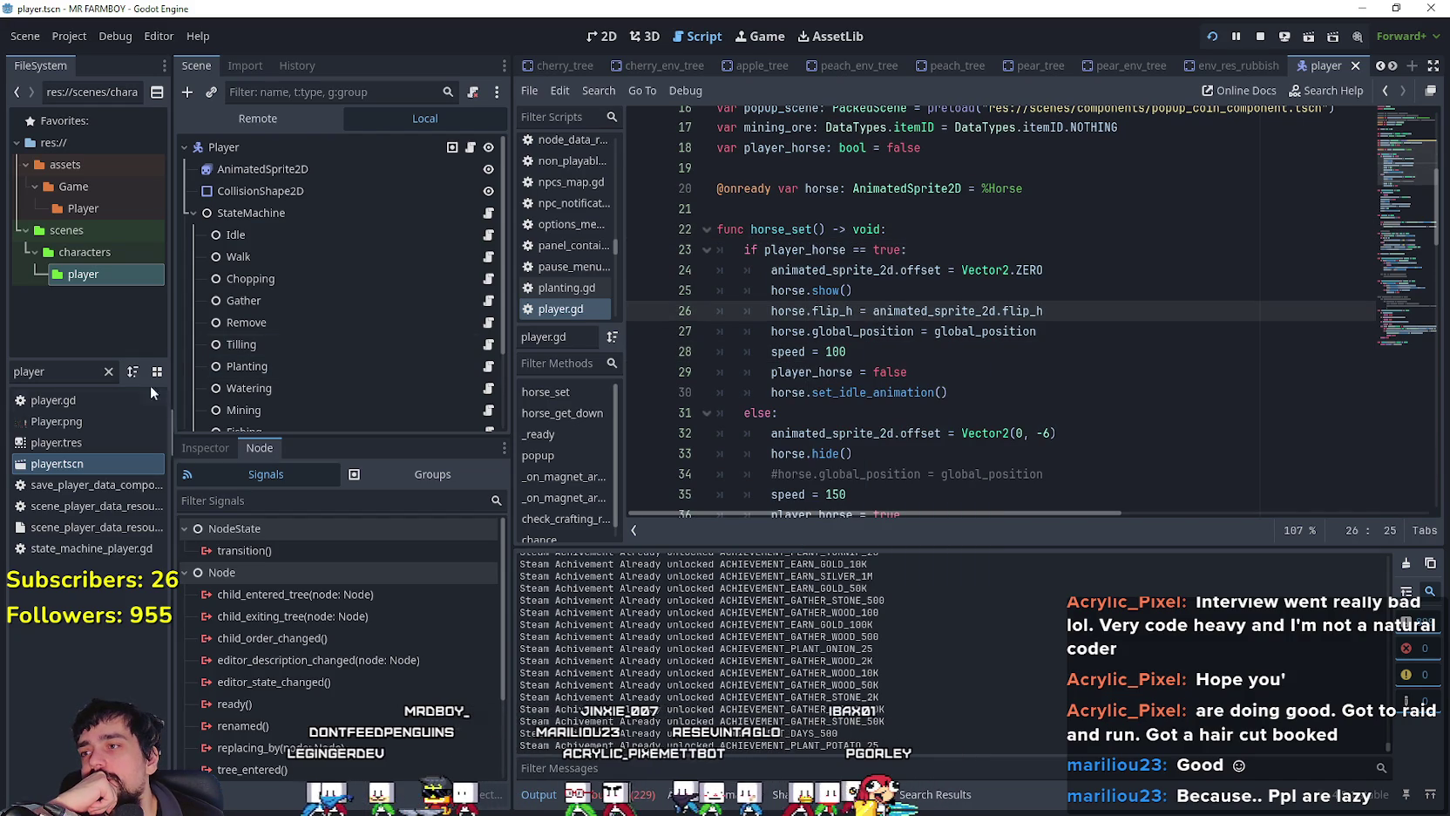
Step: Open the game_screen scene and jump to the horse button's pressed handler
{"action": "type", "text": "game_s"}
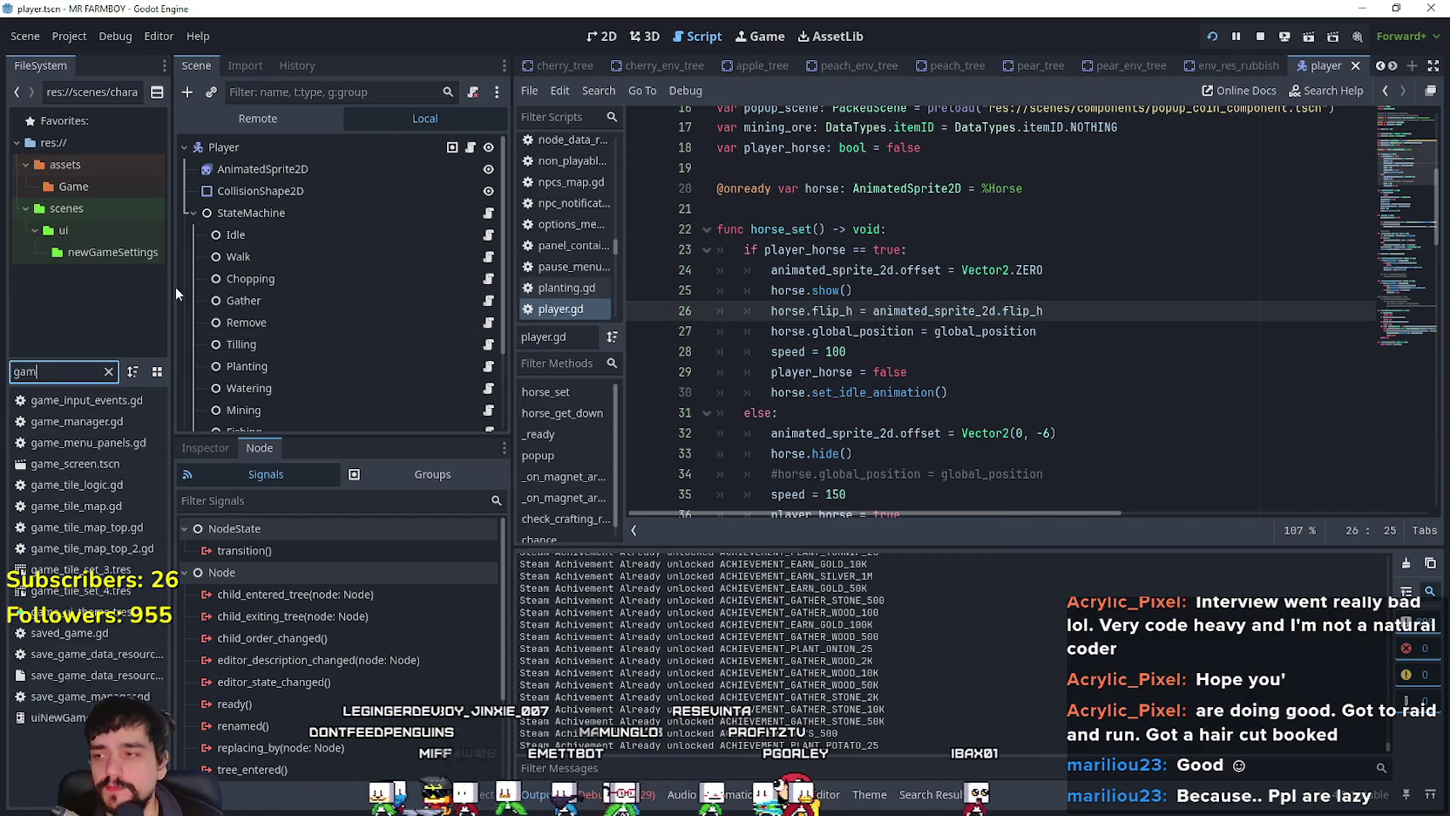
{"action": "double_click", "coordinate": [106, 398]}
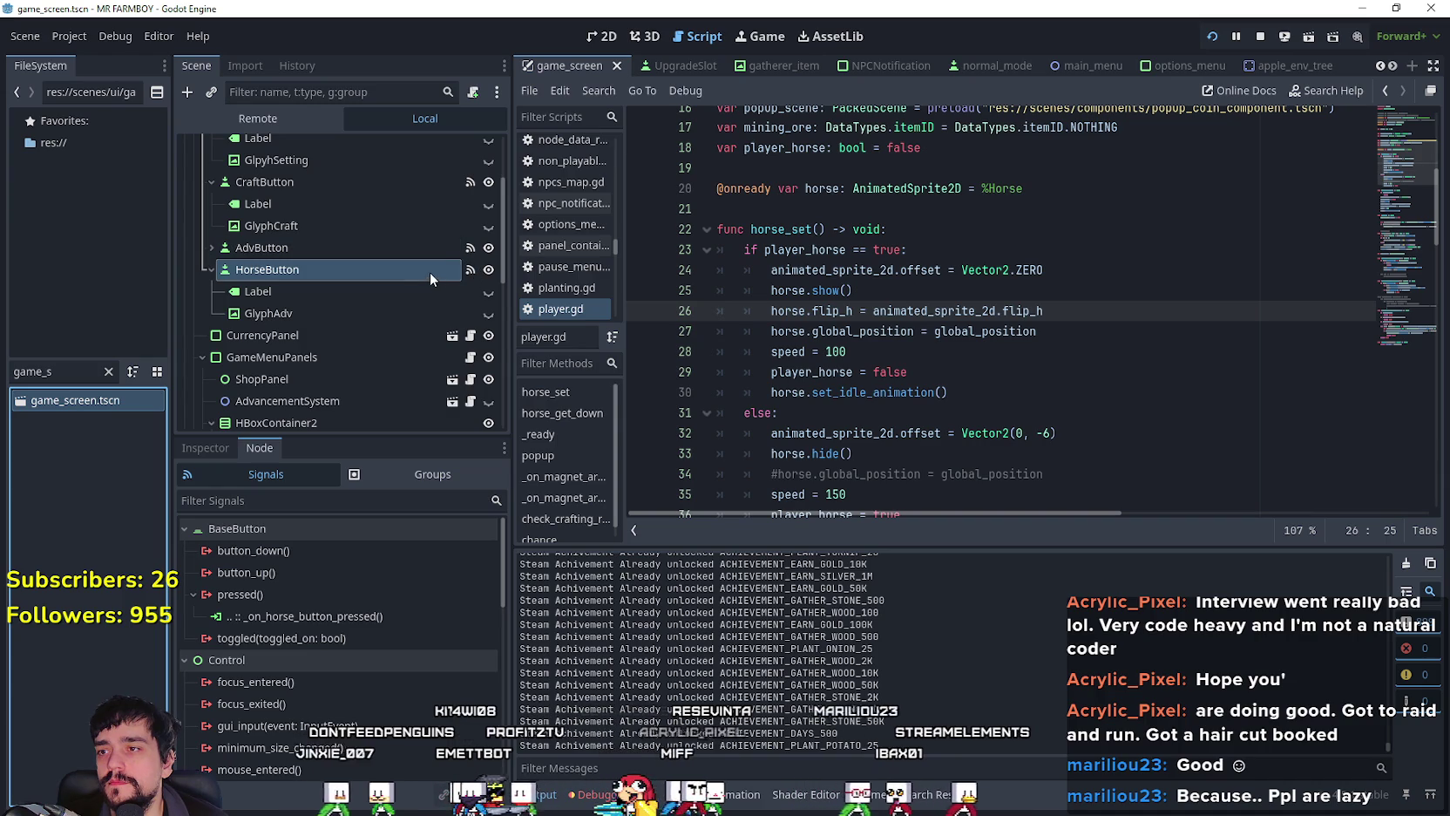
{"action": "double_click", "coordinate": [355, 615]}
{"action": "left_click", "coordinate": [757, 315]}
{"action": "left_click_drag", "start_coordinate": [913, 303], "coordinate": [737, 302]}
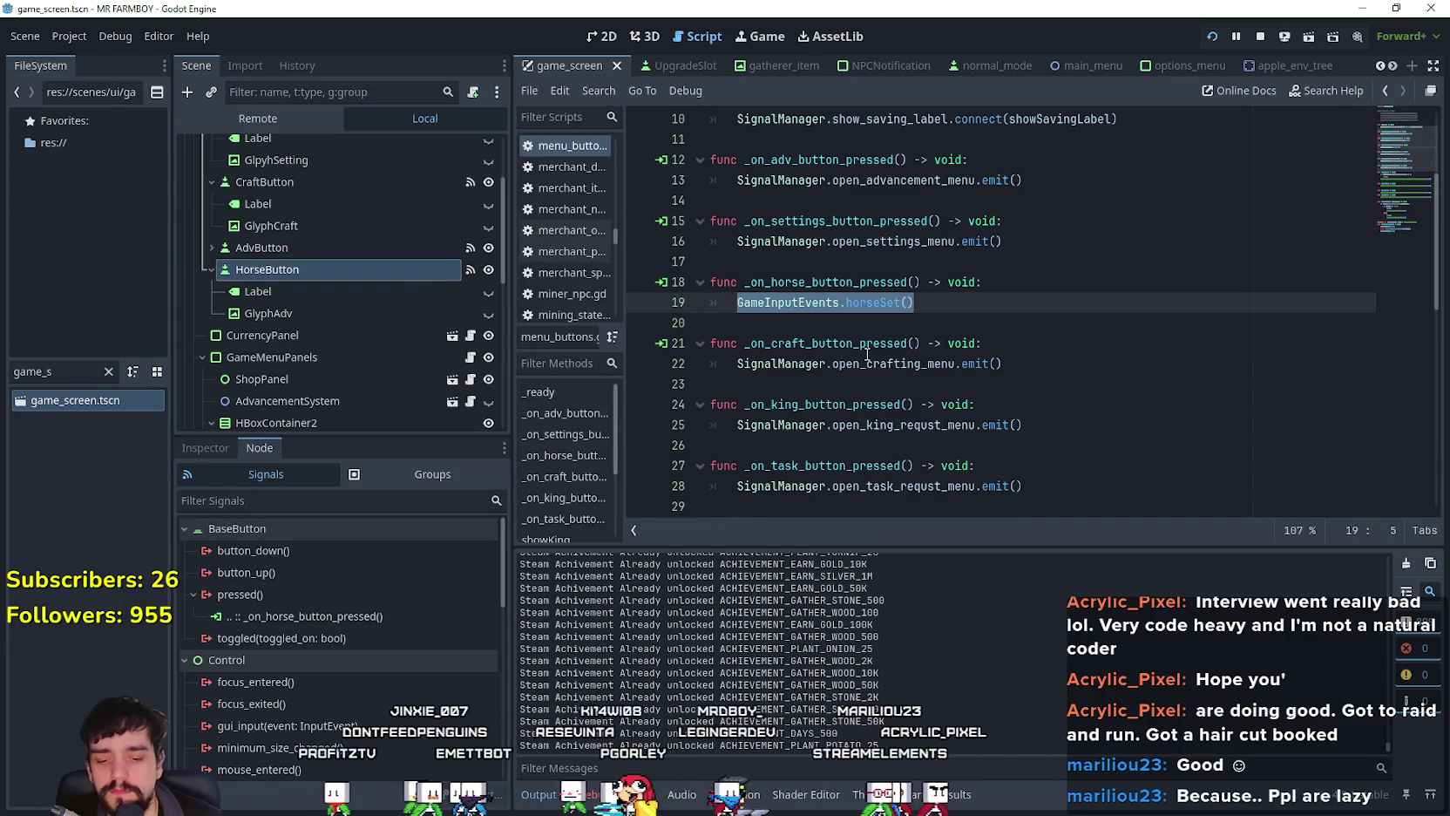
Step: Prefix the horse_set() call on line 21 with StatsManager.player and save the script
{"action": "type", "text": "StatsManager.player: \t\thorse_set()"}
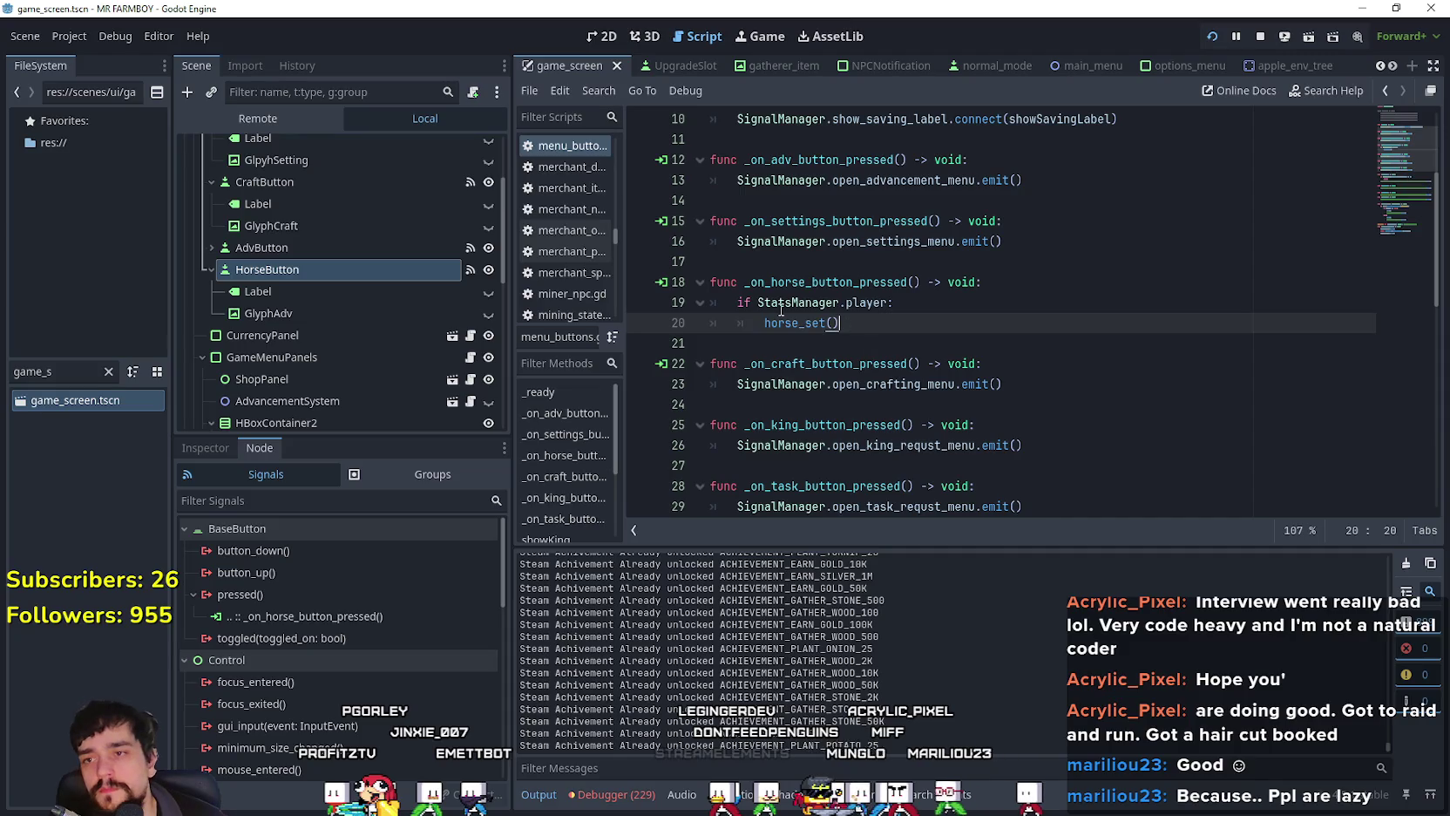
{"action": "left_click", "coordinate": [756, 302]}
{"action": "key", "text": "Return"}
{"action": "type", "text": "return"}
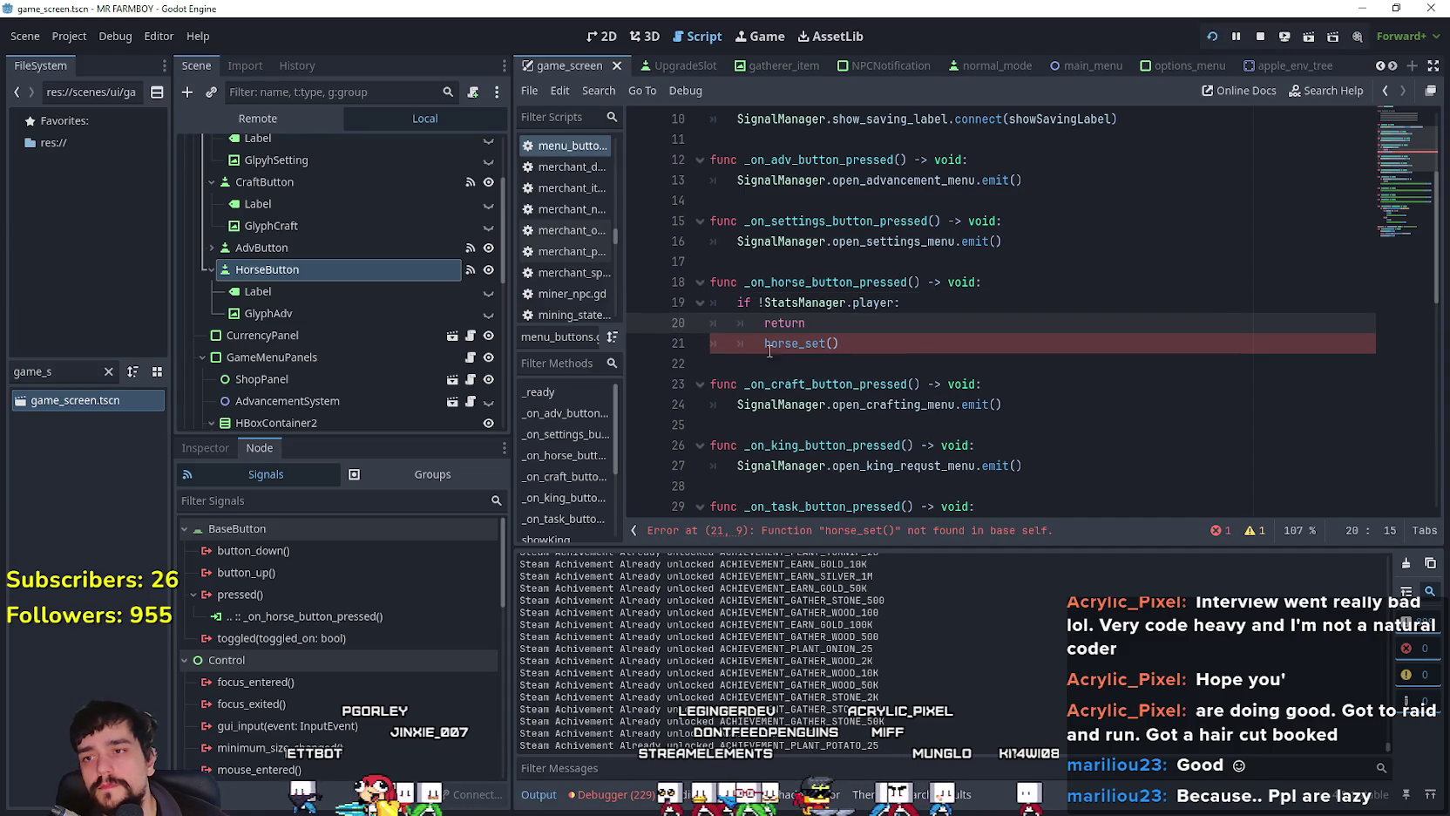
{"action": "left_click", "coordinate": [768, 346]}
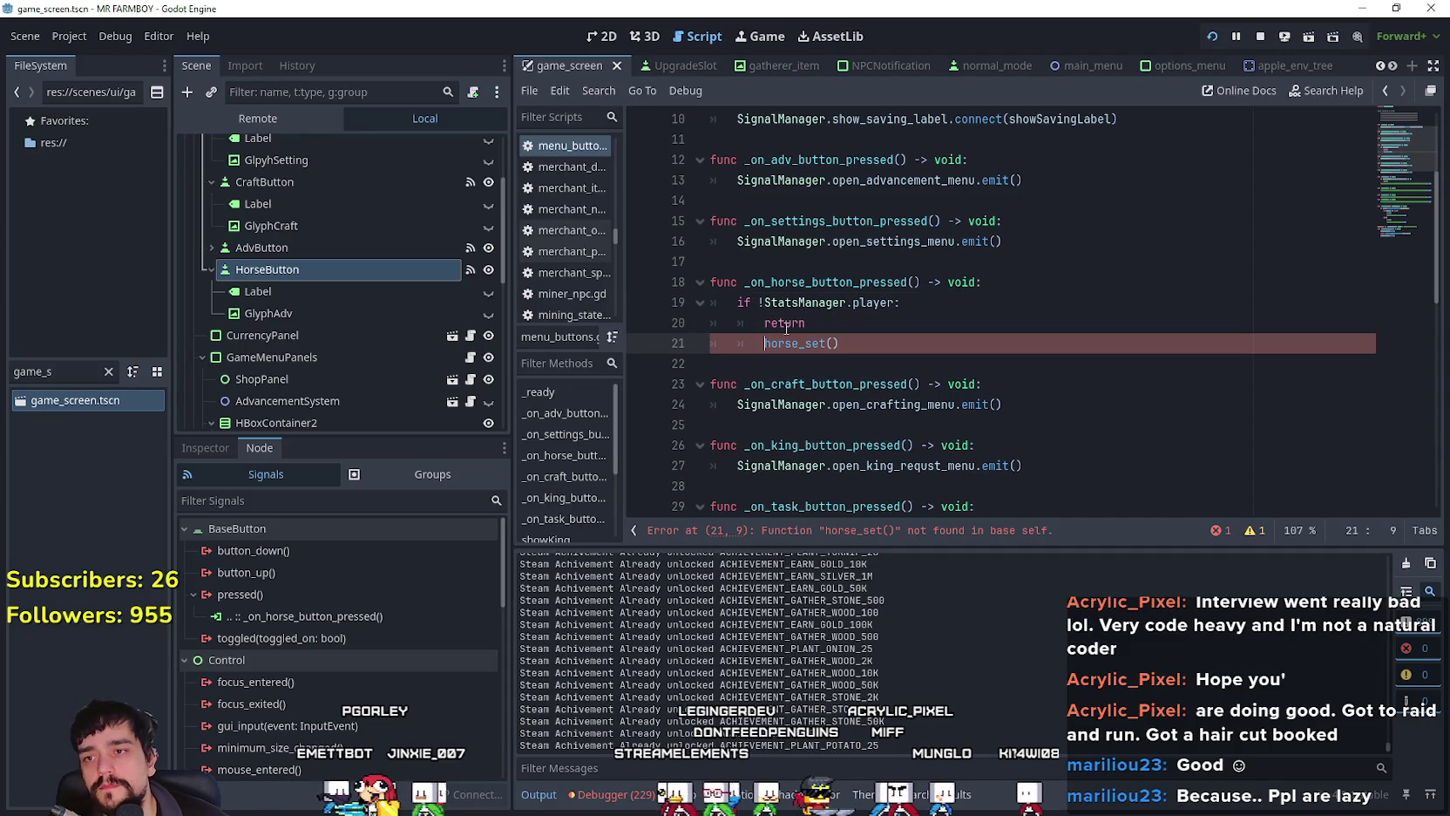
{"action": "double_click", "coordinate": [836, 309]}
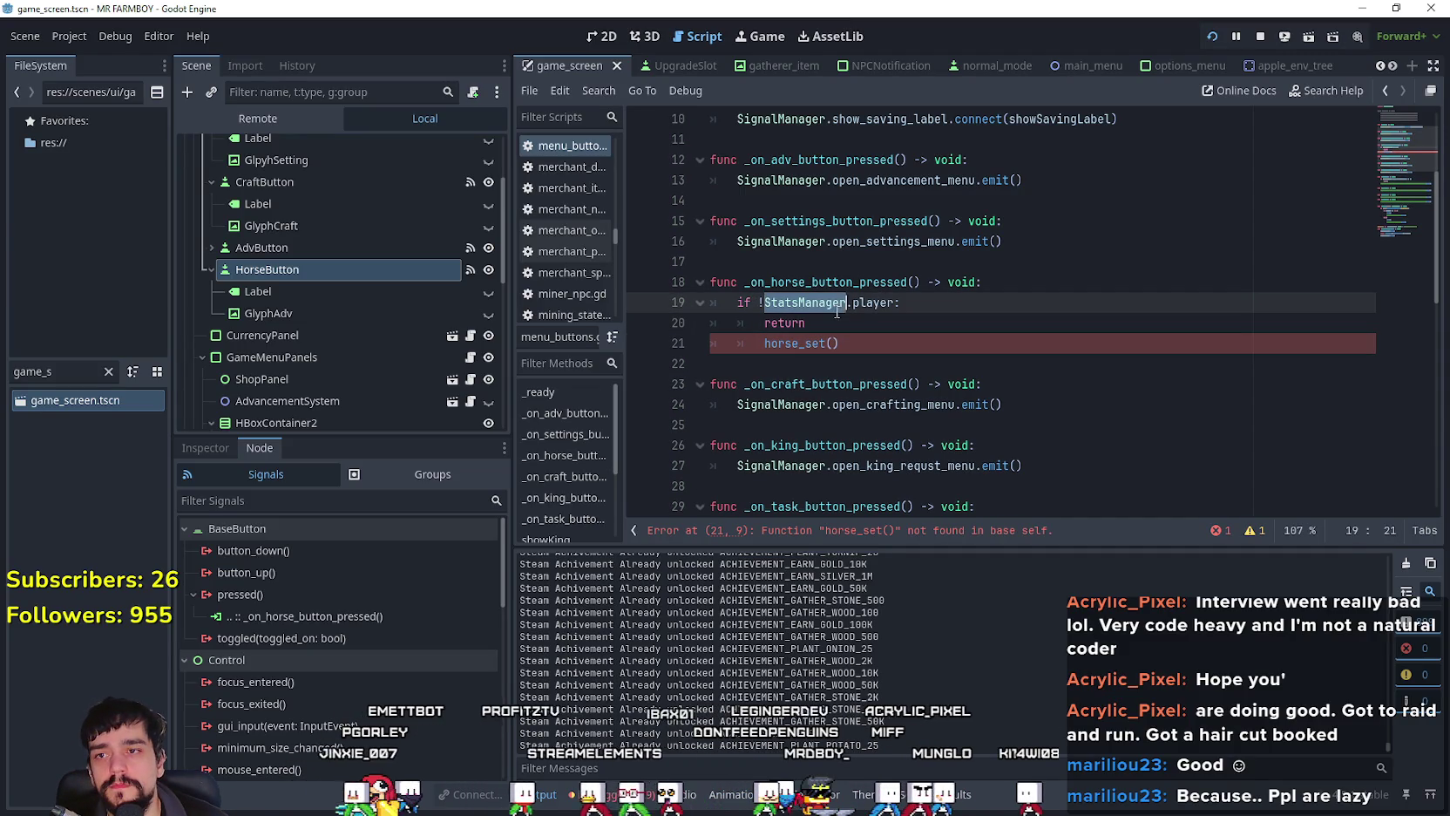
{"action": "left_click", "coordinate": [763, 342]}
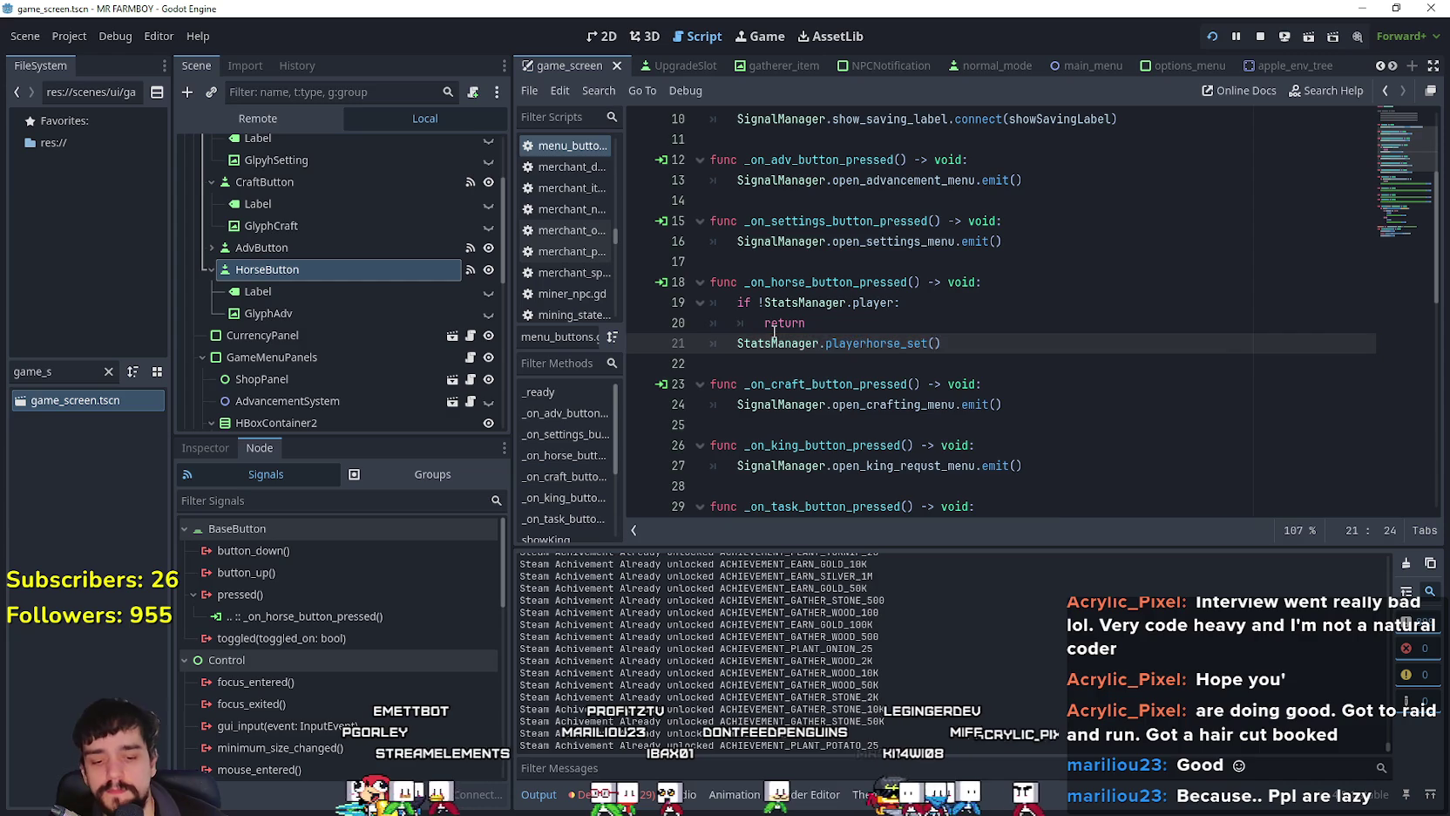
{"action": "left_click", "coordinate": [762, 359]}
{"action": "key", "text": "ctrl+s"}
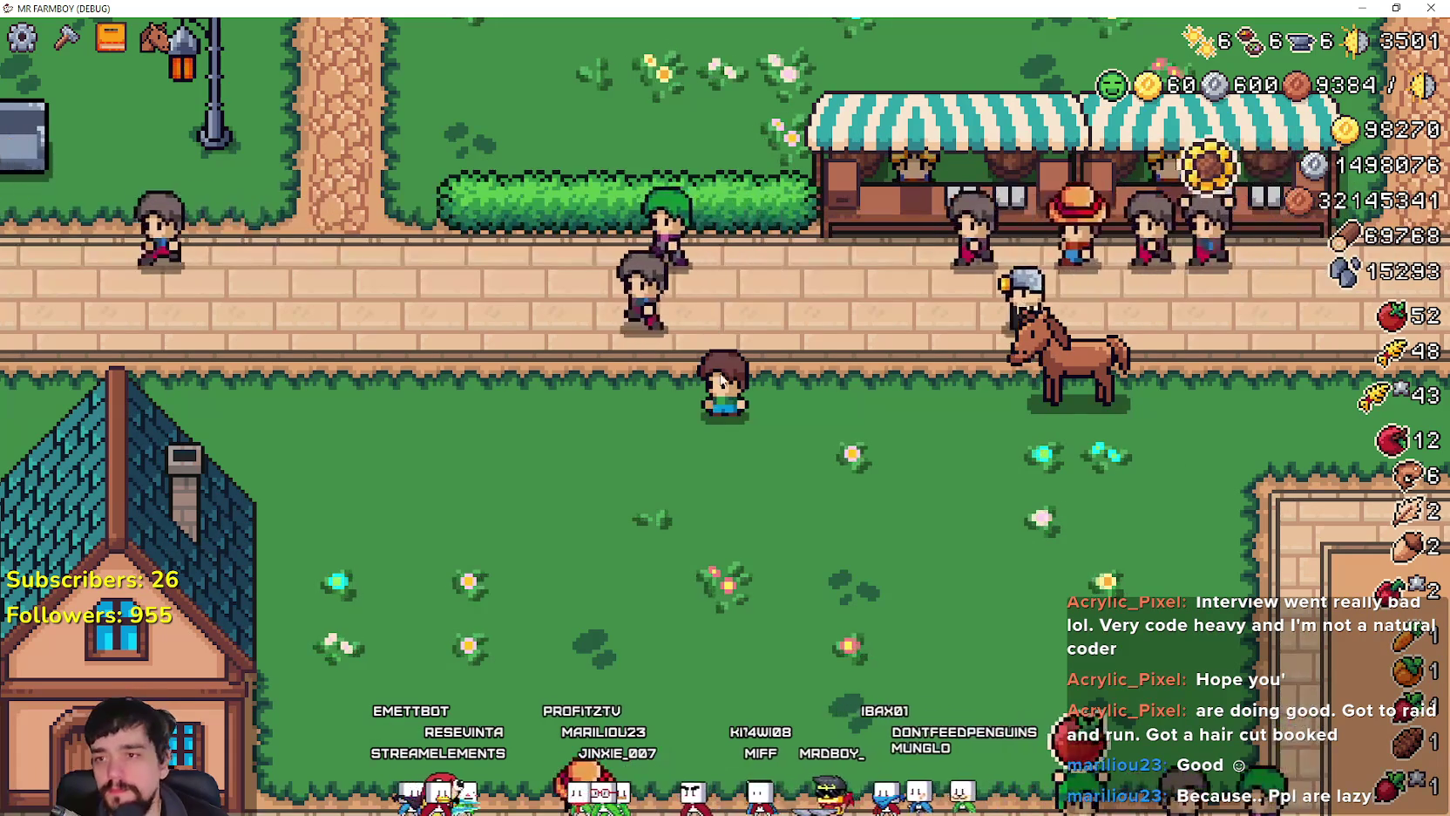
Step: Mount the horse, ride toward the manor, dismount, and walk back toward the road
{"action": "left_click", "coordinate": [155, 44]}
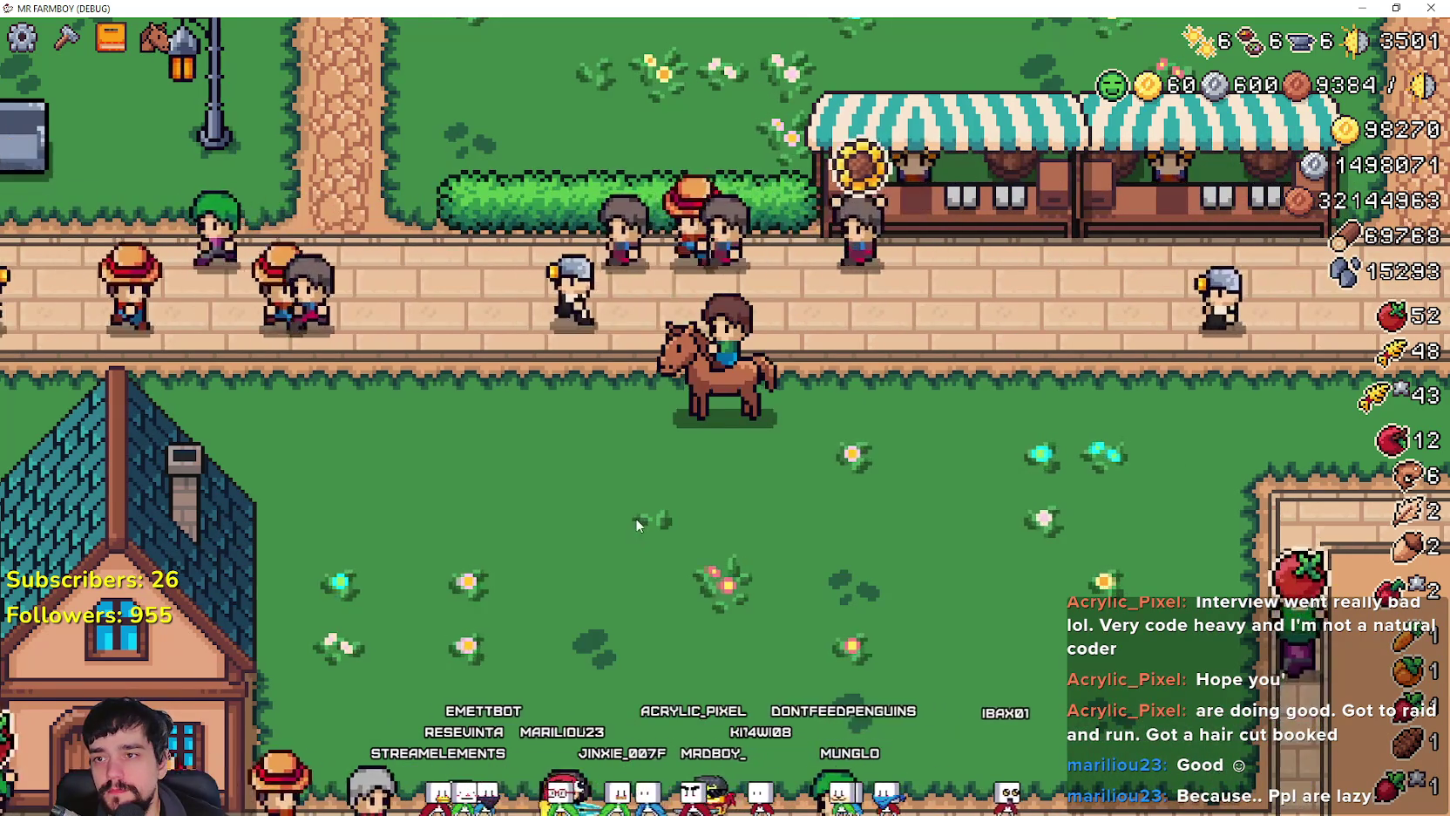
{"action": "scroll", "coordinate": [635, 516], "scroll_direction": "down", "scroll_amount": 5}
{"action": "scroll", "coordinate": [833, 433], "scroll_direction": "up", "scroll_amount": 5}
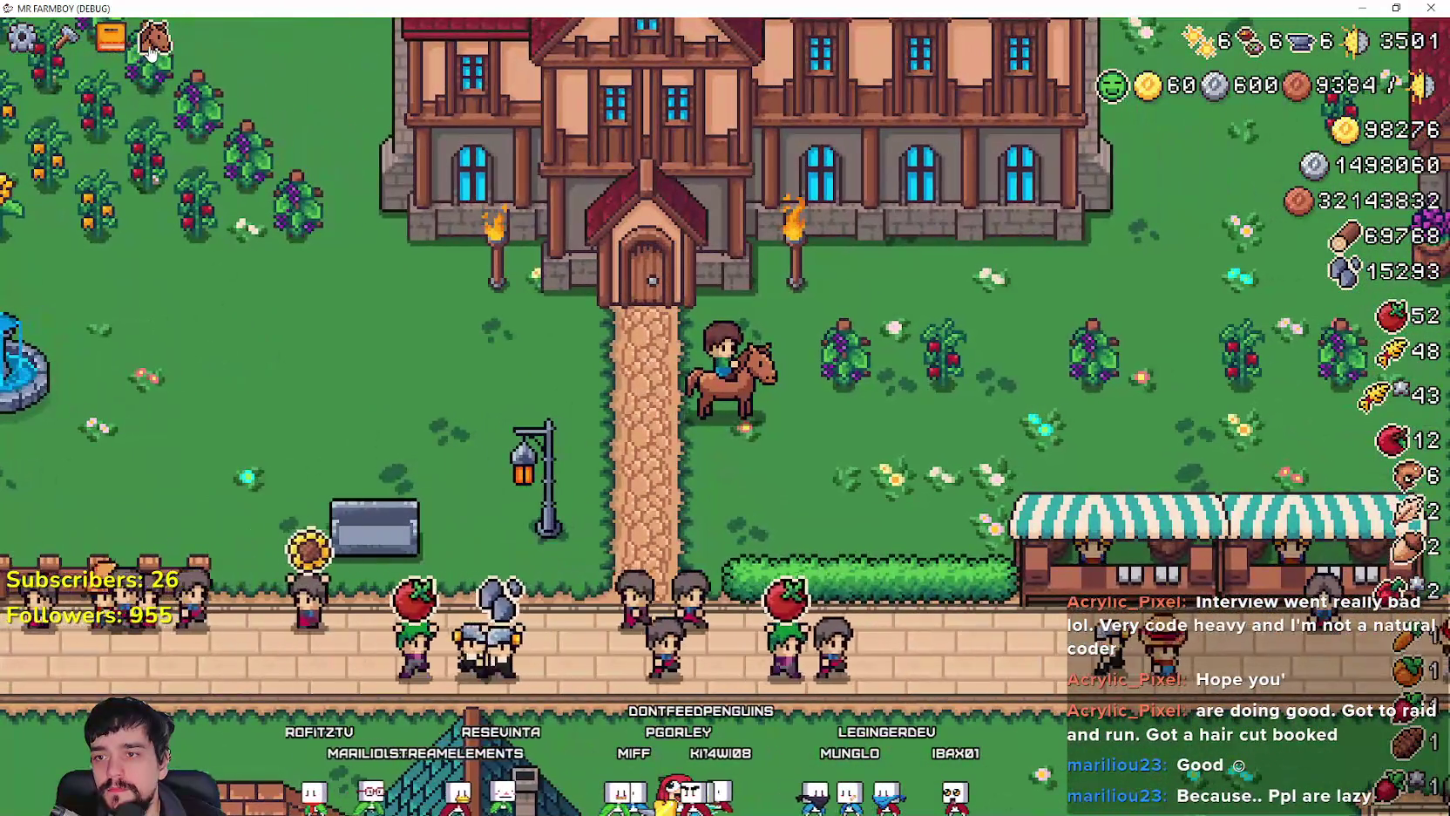
{"action": "left_click", "coordinate": [153, 39]}
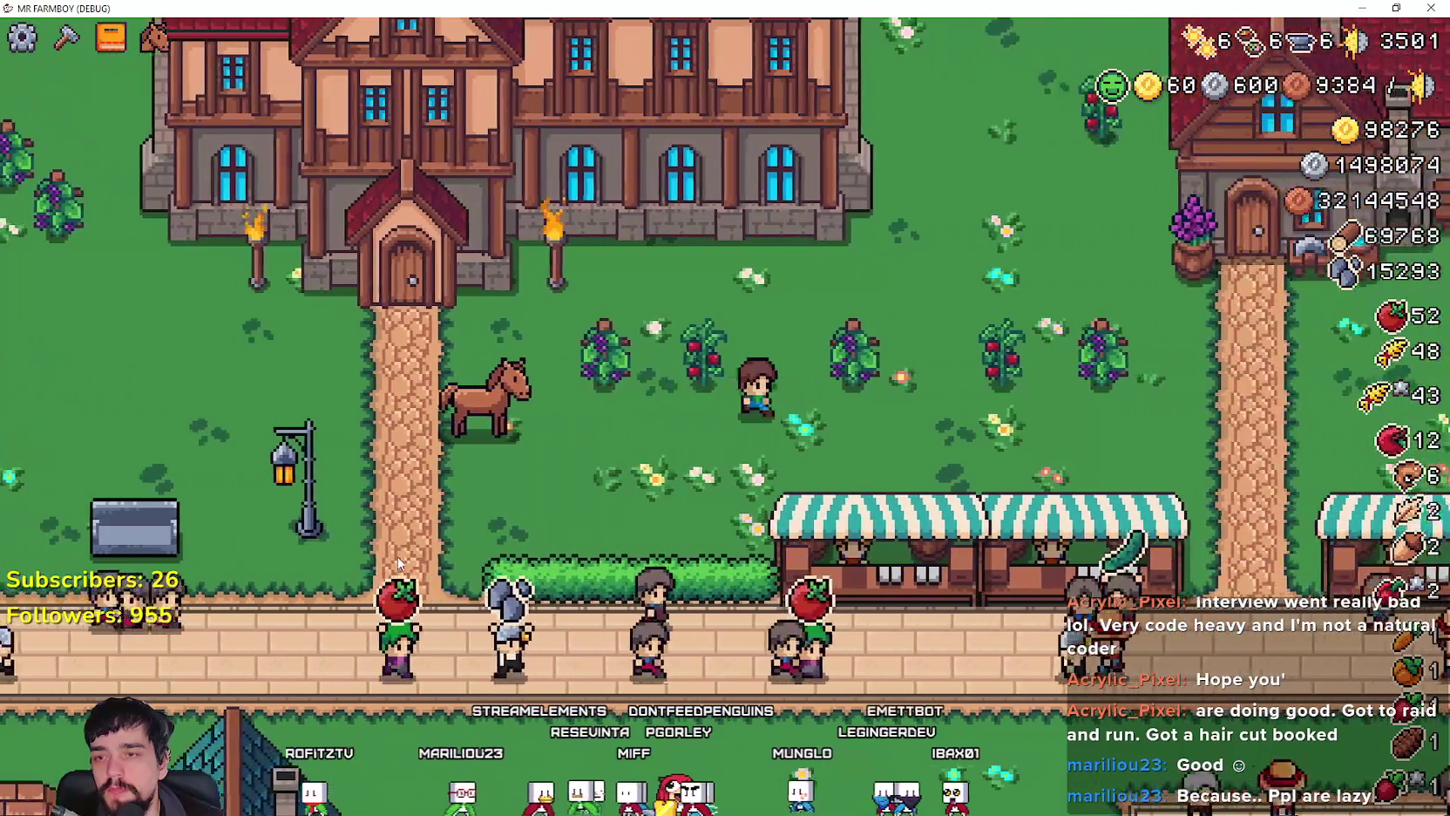
{"action": "left_click", "coordinate": [398, 564]}
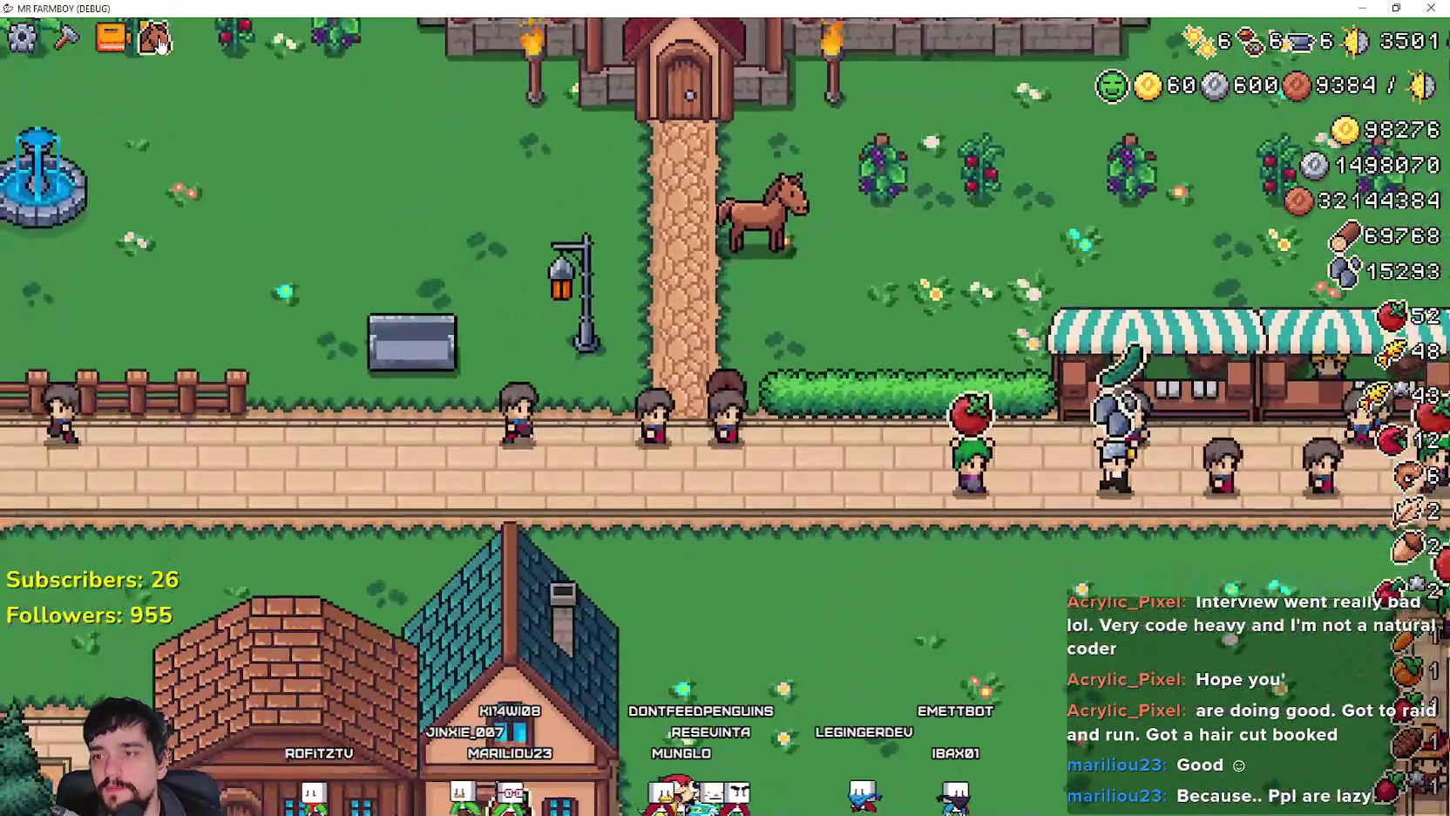
Step: Remount and ride south to the field by the pond, then dismount there
{"action": "left_click", "coordinate": [159, 44]}
{"action": "left_click", "coordinate": [971, 532]}
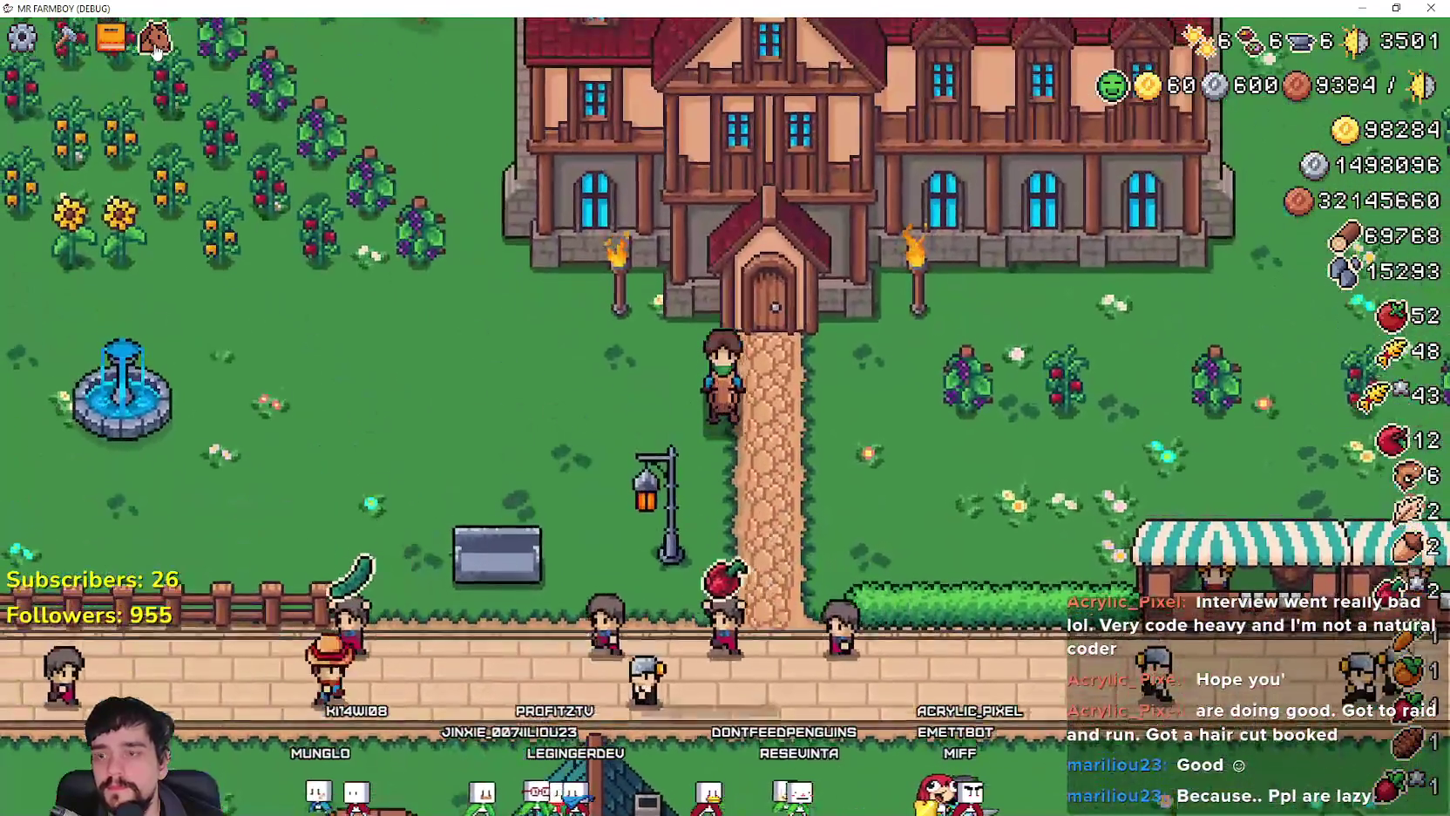
{"action": "left_click", "coordinate": [155, 44]}
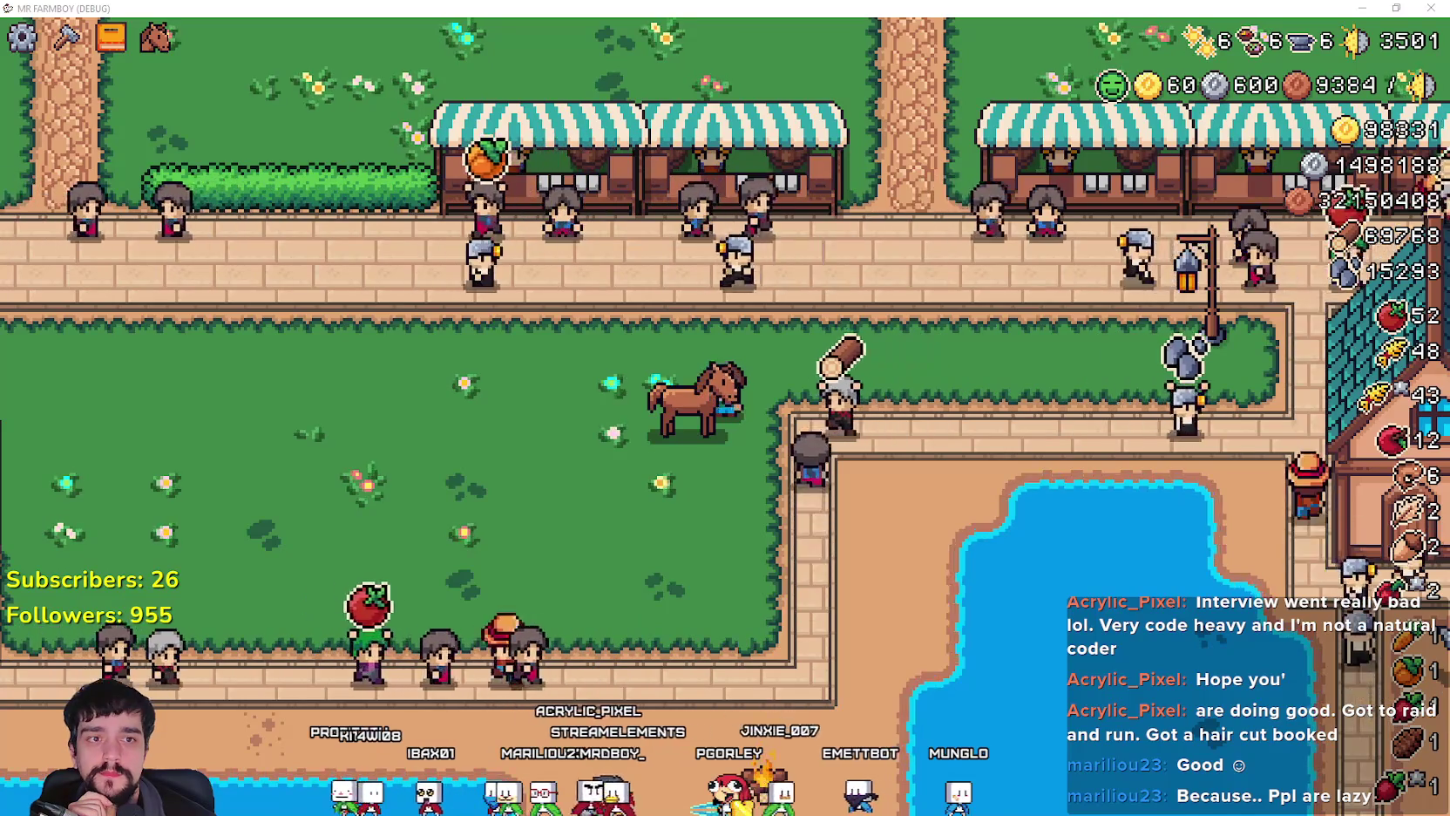
{"action": "key", "text": "alt+Tab"}
Step: Open the Update 4.4 (Horse & Roll) draft announcement for editing
{"action": "scroll", "coordinate": [633, 431], "scroll_direction": "up", "scroll_amount": 3}
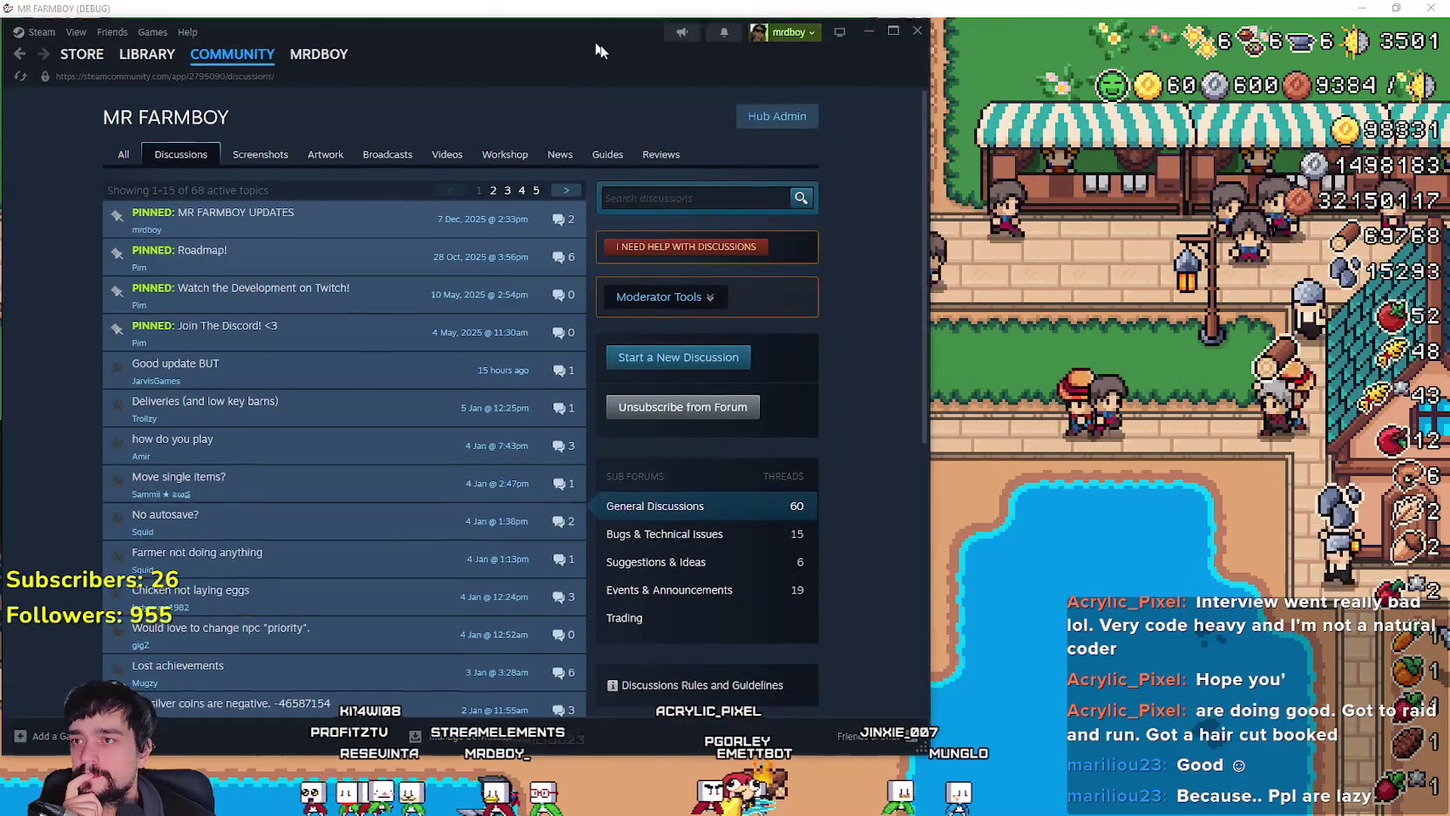
{"action": "left_click_drag", "start_coordinate": [592, 39], "coordinate": [777, 76]}
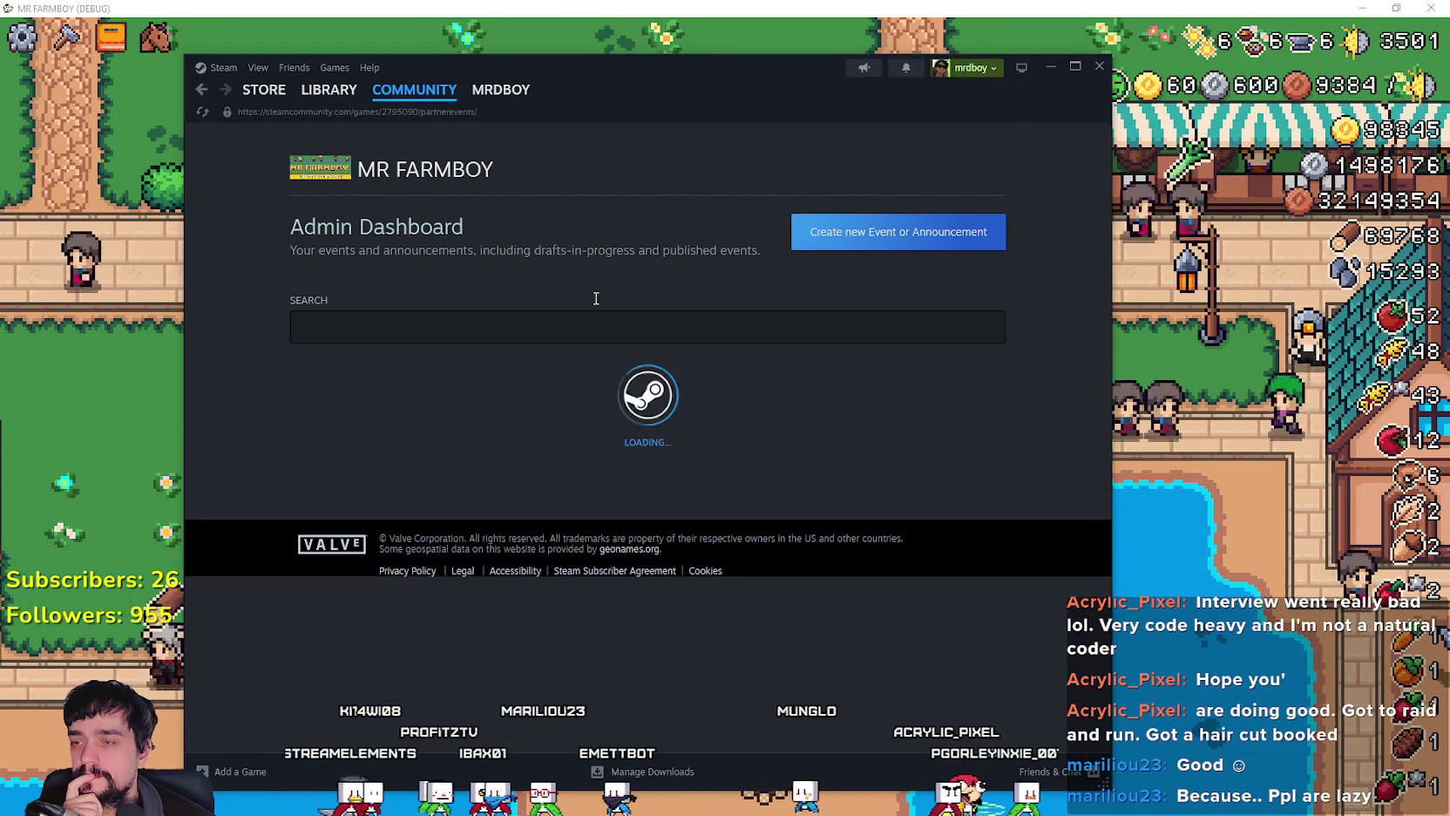
{"action": "scroll", "coordinate": [513, 461], "scroll_direction": "down", "scroll_amount": 2}
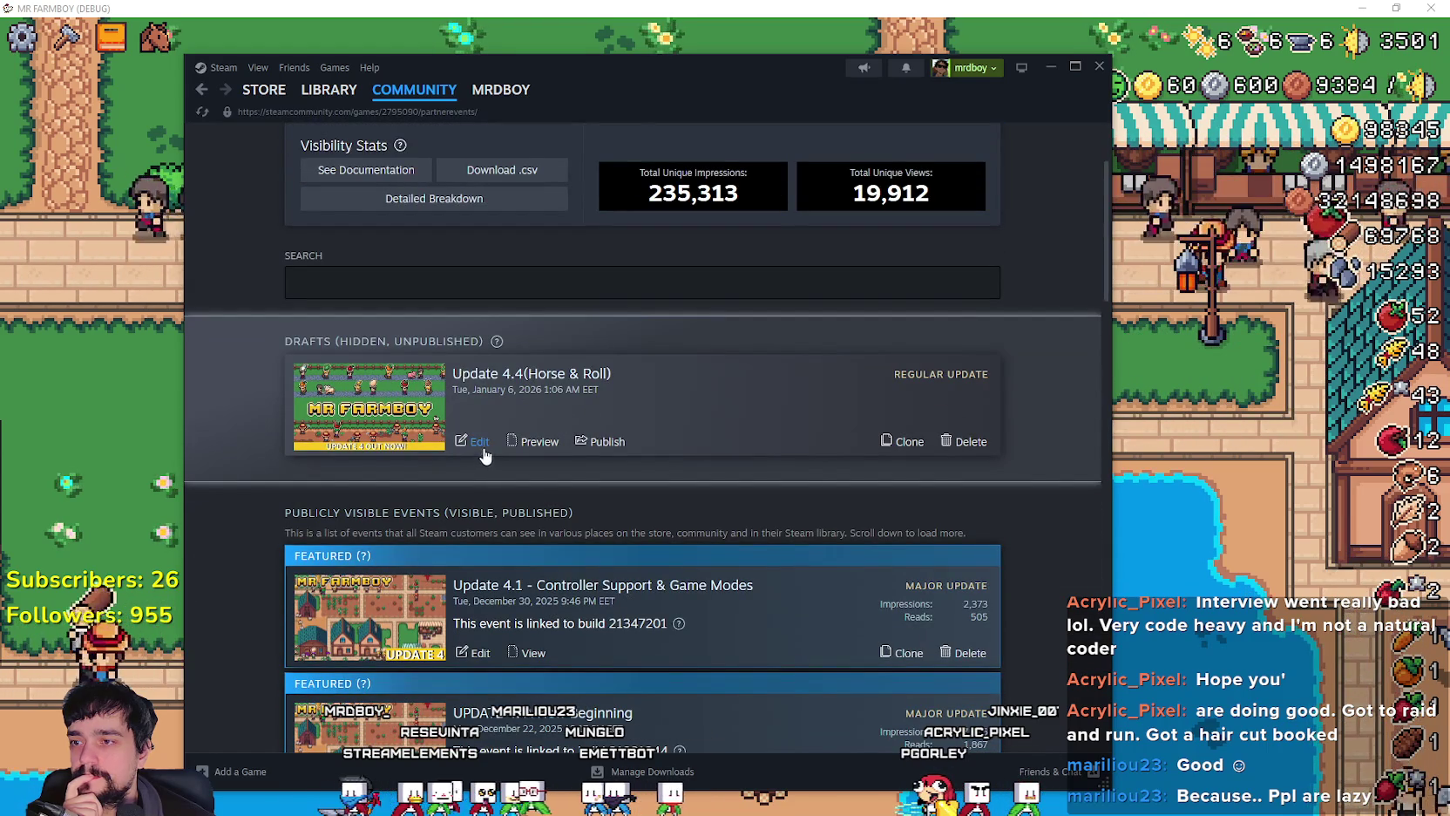
{"action": "left_click", "coordinate": [482, 444]}
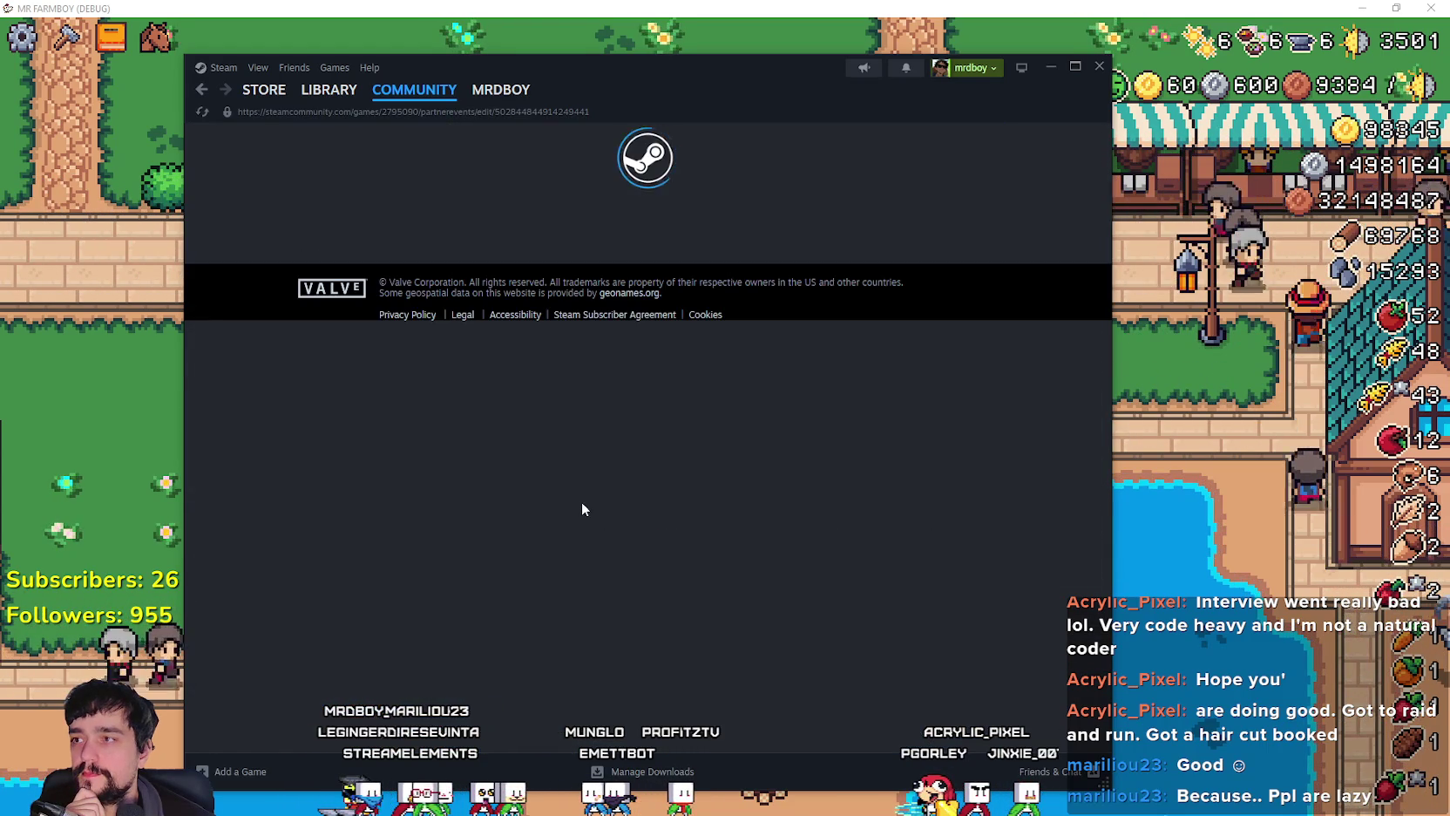
Step: Read through the draft's Event Description patch notes, then minimize Steam
{"action": "scroll", "coordinate": [571, 479], "scroll_direction": "down", "scroll_amount": 10}
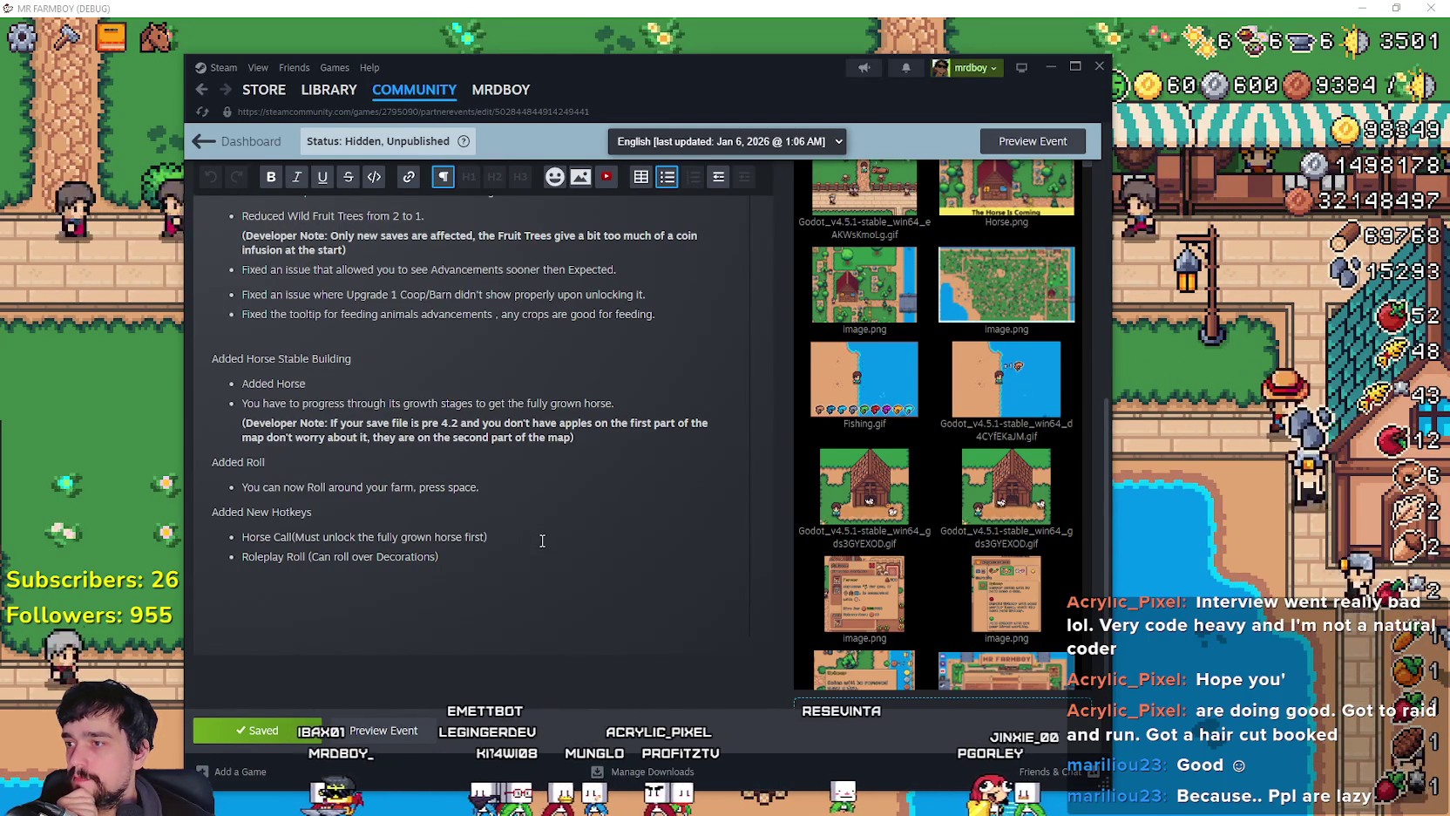
{"action": "scroll", "coordinate": [542, 488], "scroll_direction": "up", "scroll_amount": 3}
{"action": "scroll", "coordinate": [542, 489], "scroll_direction": "down", "scroll_amount": 1}
{"action": "left_click_drag", "start_coordinate": [895, 55], "coordinate": [835, 73]}
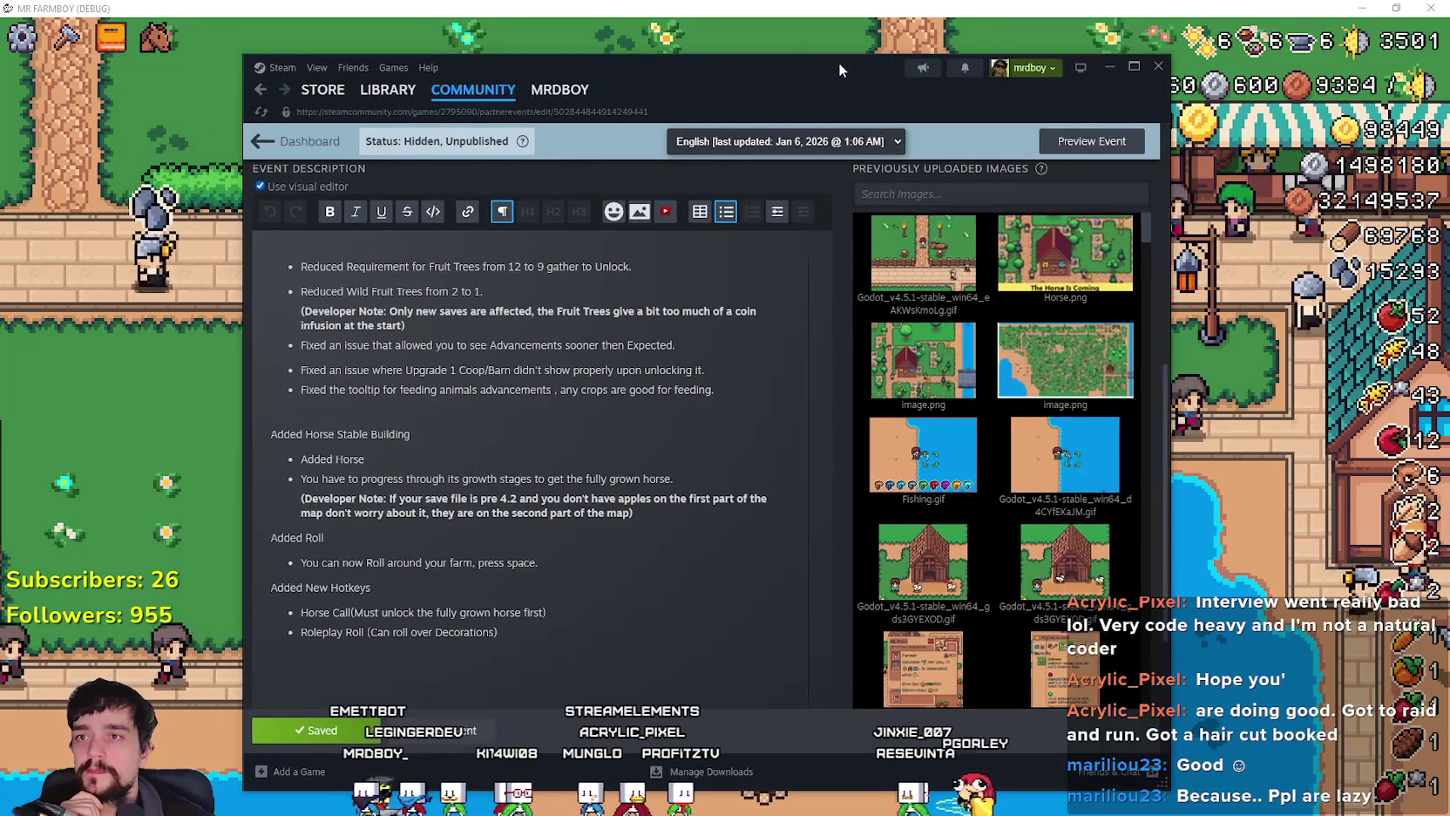
{"action": "left_click", "coordinate": [1108, 67]}
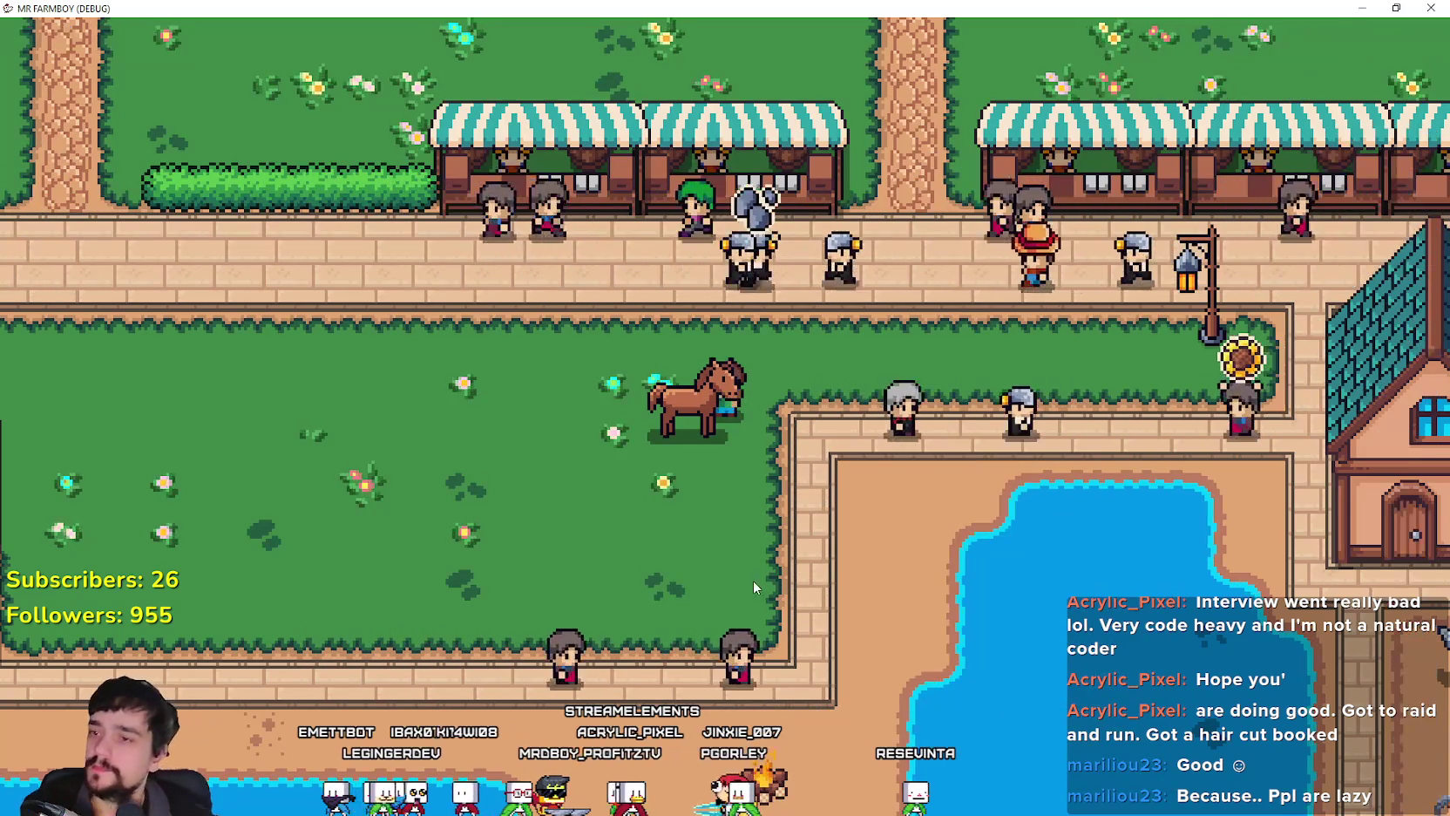
Step: Check the Horse Stable entry in the advancements window, then close it
{"action": "key", "text": "Tab"}
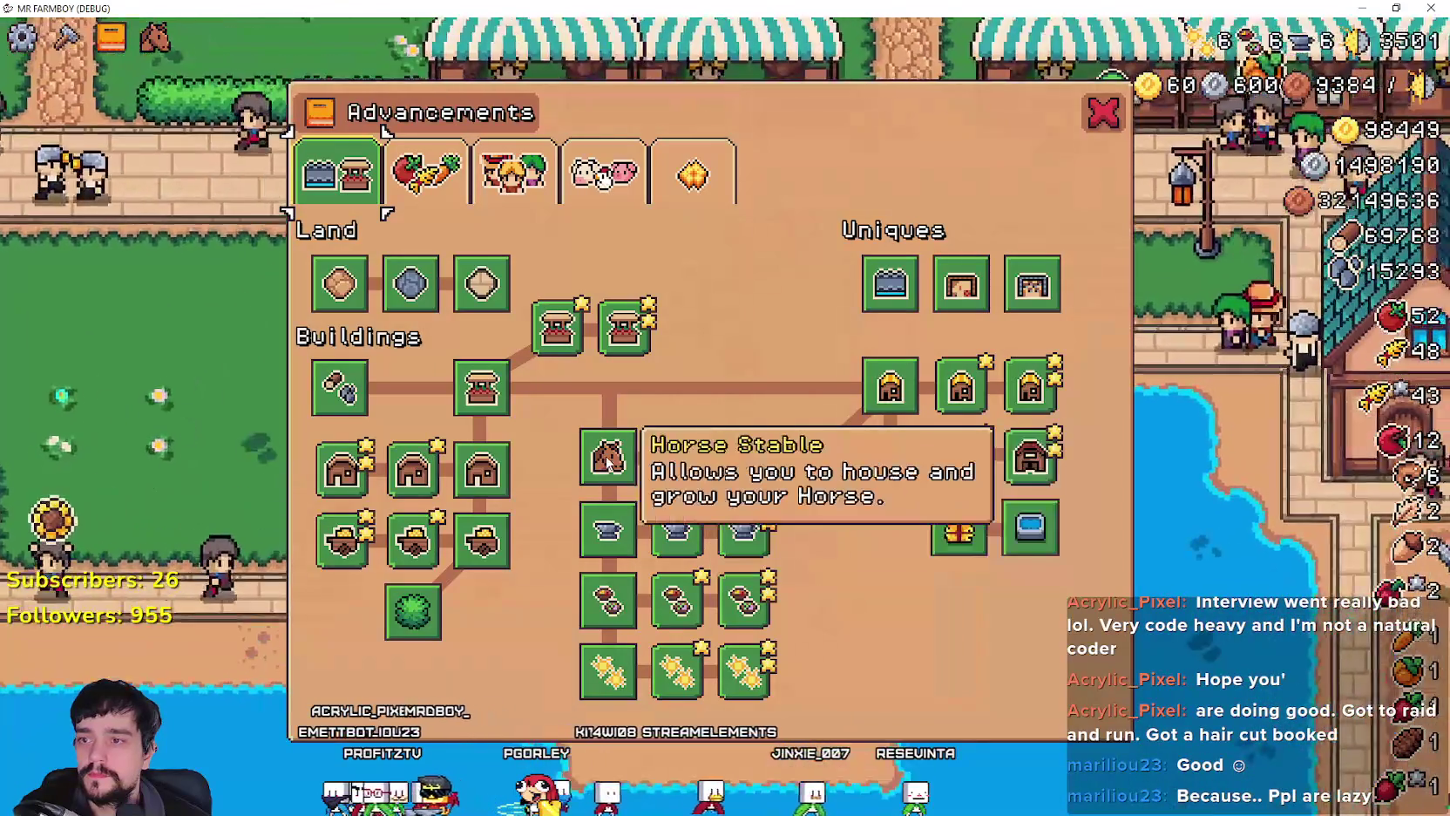
{"action": "key", "text": "Escape"}
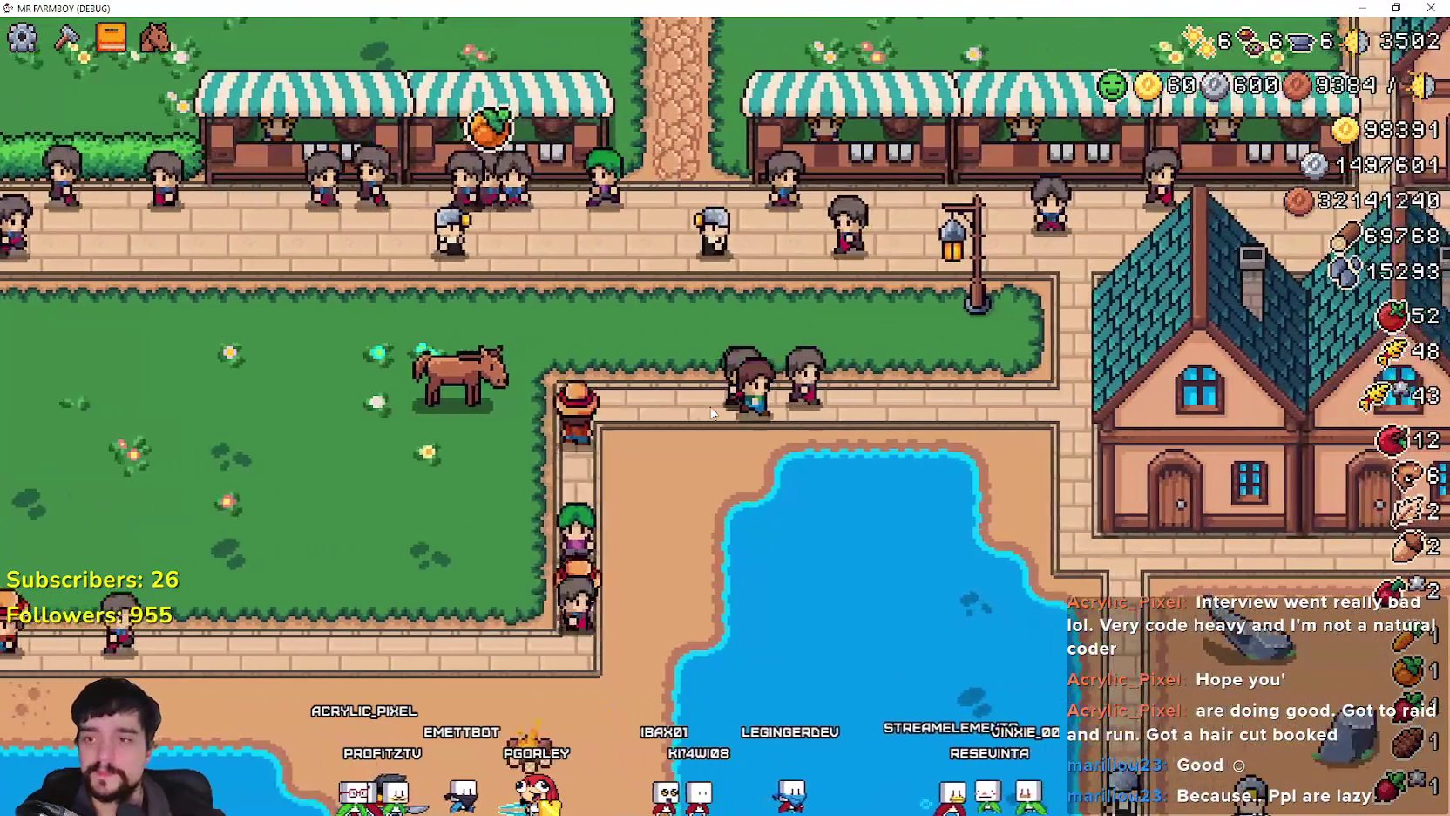
{"action": "key", "text": "a"}
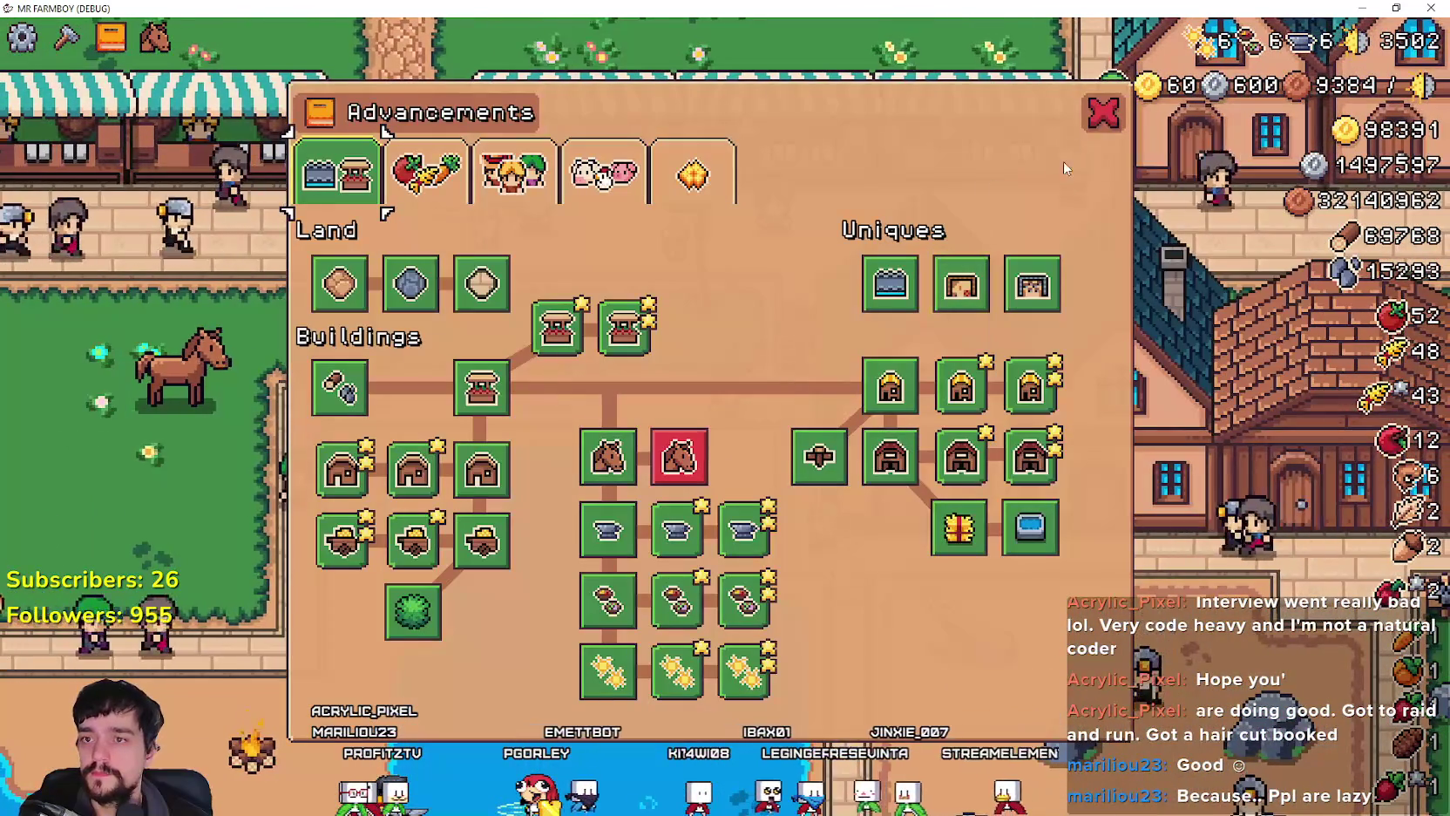
{"action": "left_click", "coordinate": [1103, 114]}
Step: Zoom the map and walk the player into the horse paddock, then return to Godot
{"action": "scroll", "coordinate": [830, 427], "scroll_direction": "down", "scroll_amount": 5}
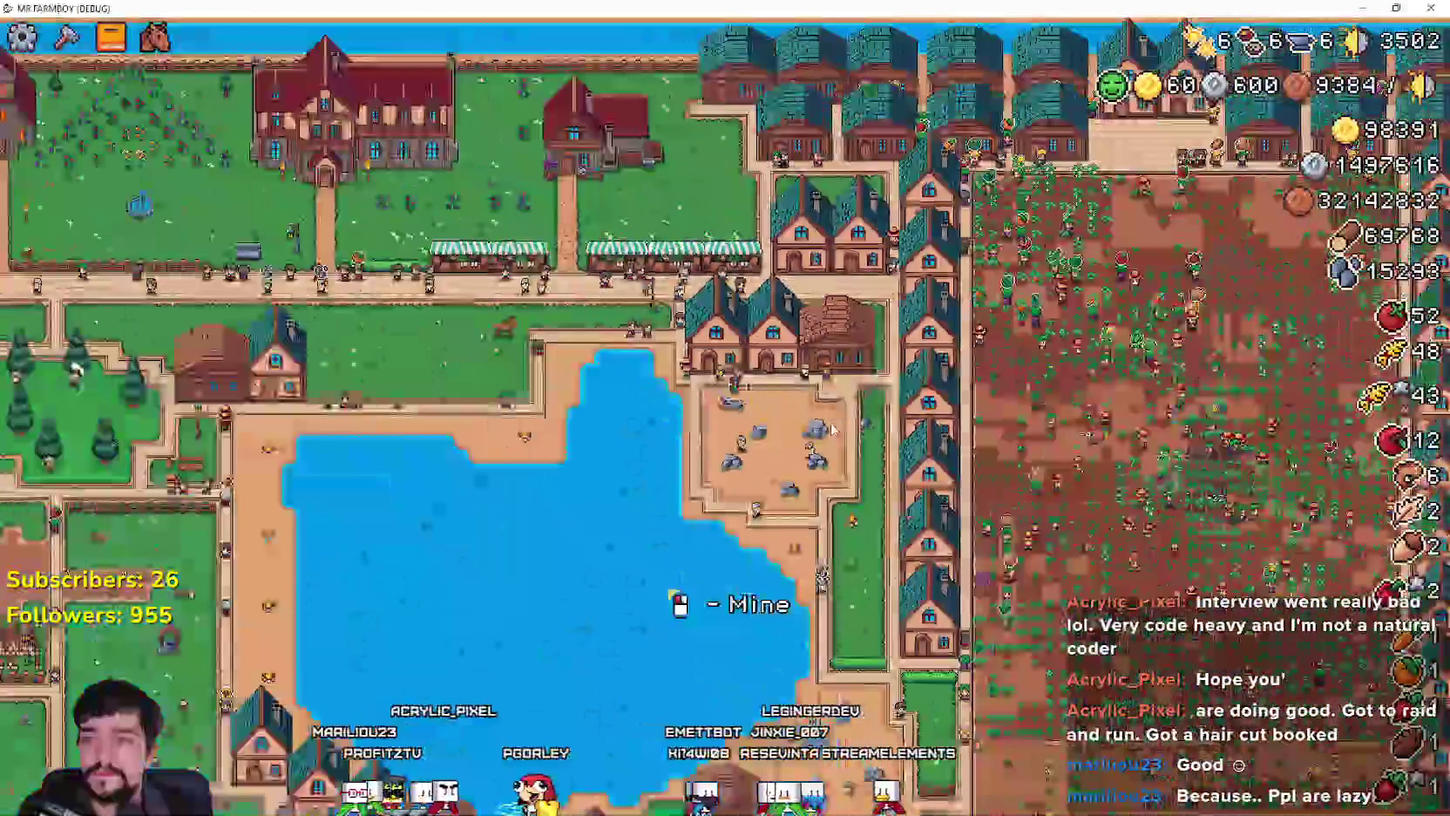
{"action": "scroll", "coordinate": [832, 426], "scroll_direction": "down", "scroll_amount": 3}
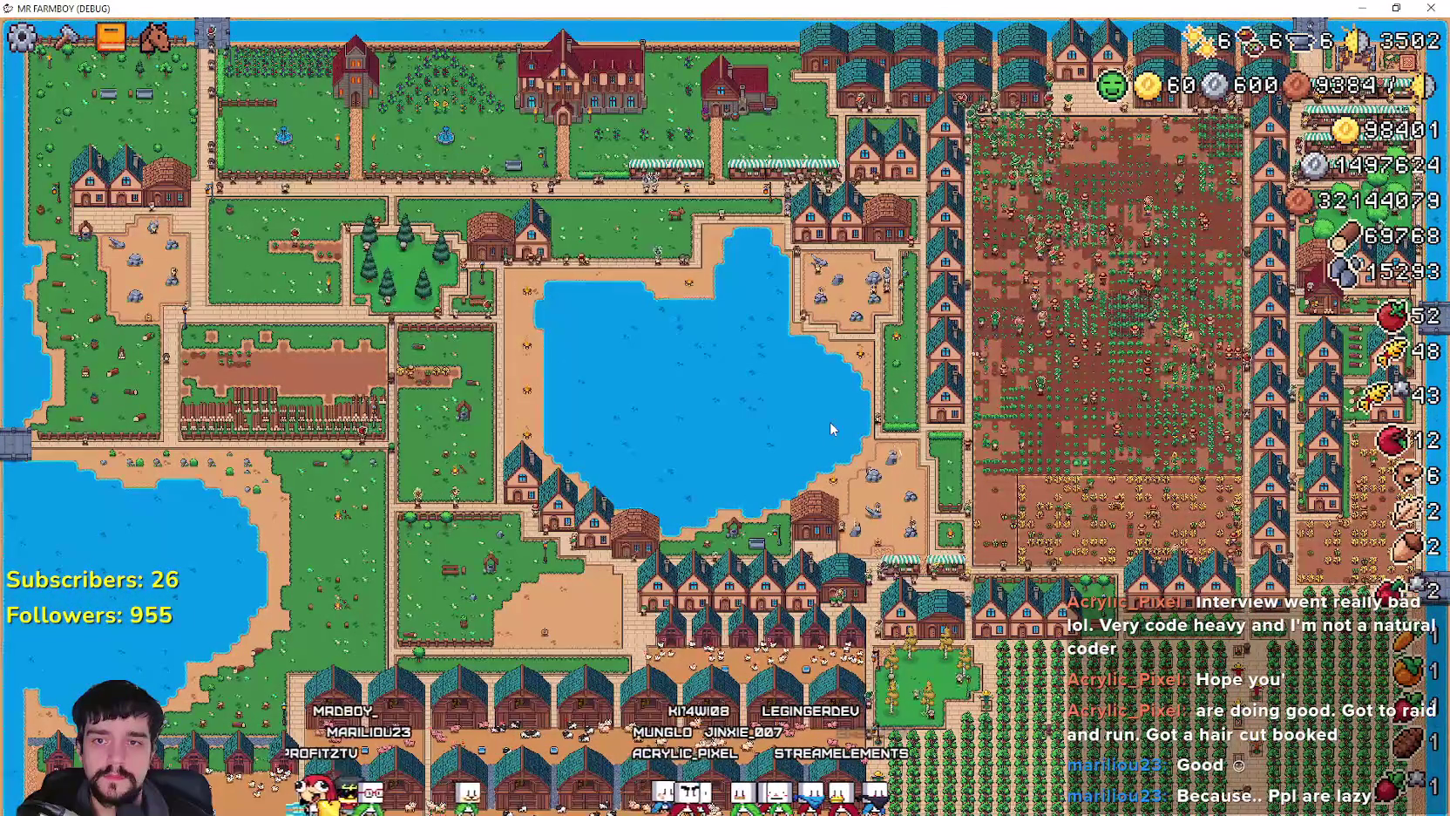
{"action": "scroll", "coordinate": [830, 419], "scroll_direction": "up", "scroll_amount": 5}
{"action": "key", "text": "w"}
{"action": "key", "text": "a"}
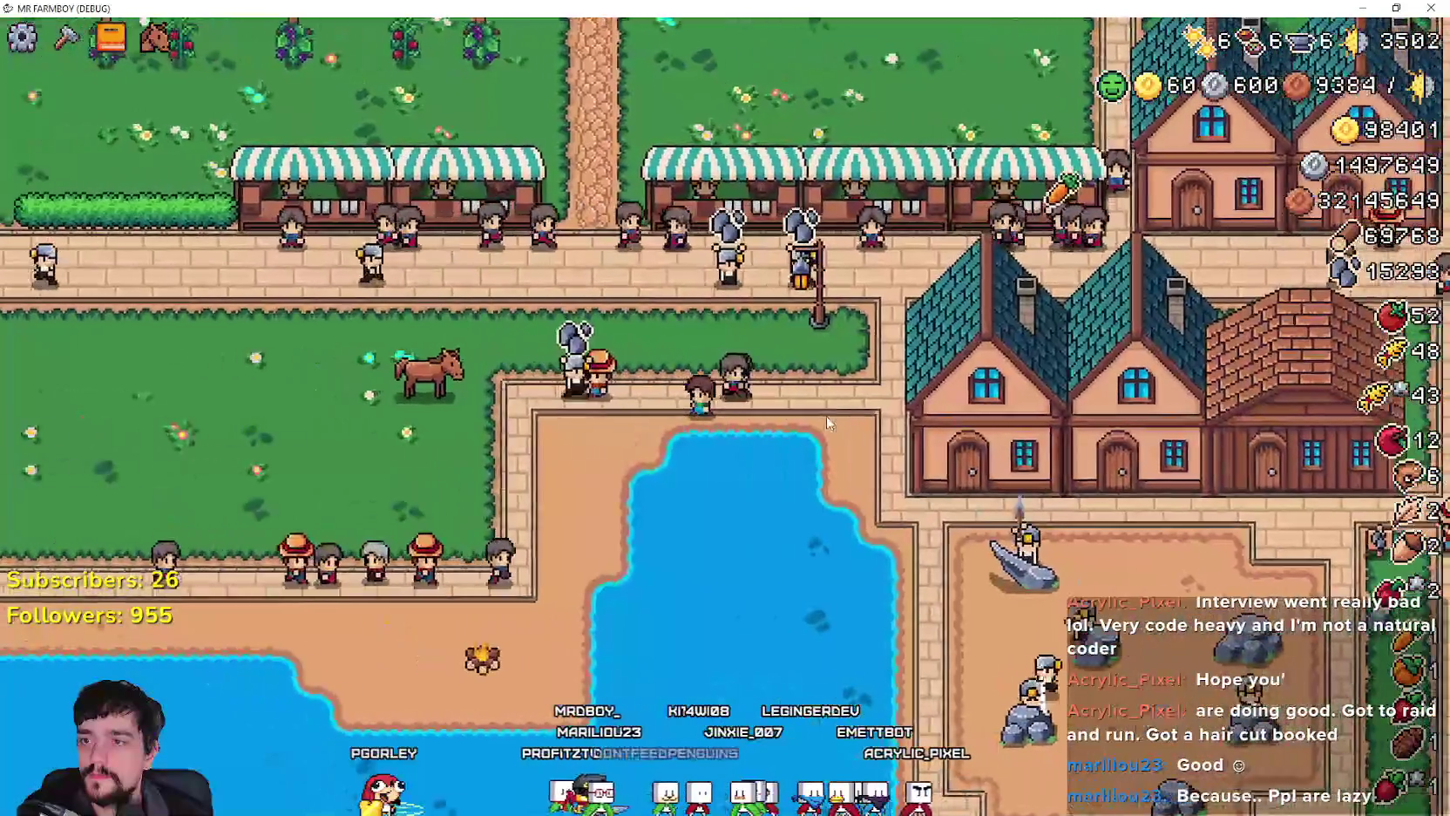
{"action": "key", "text": "a"}
{"action": "scroll", "coordinate": [824, 412], "scroll_direction": "up", "scroll_amount": 2}
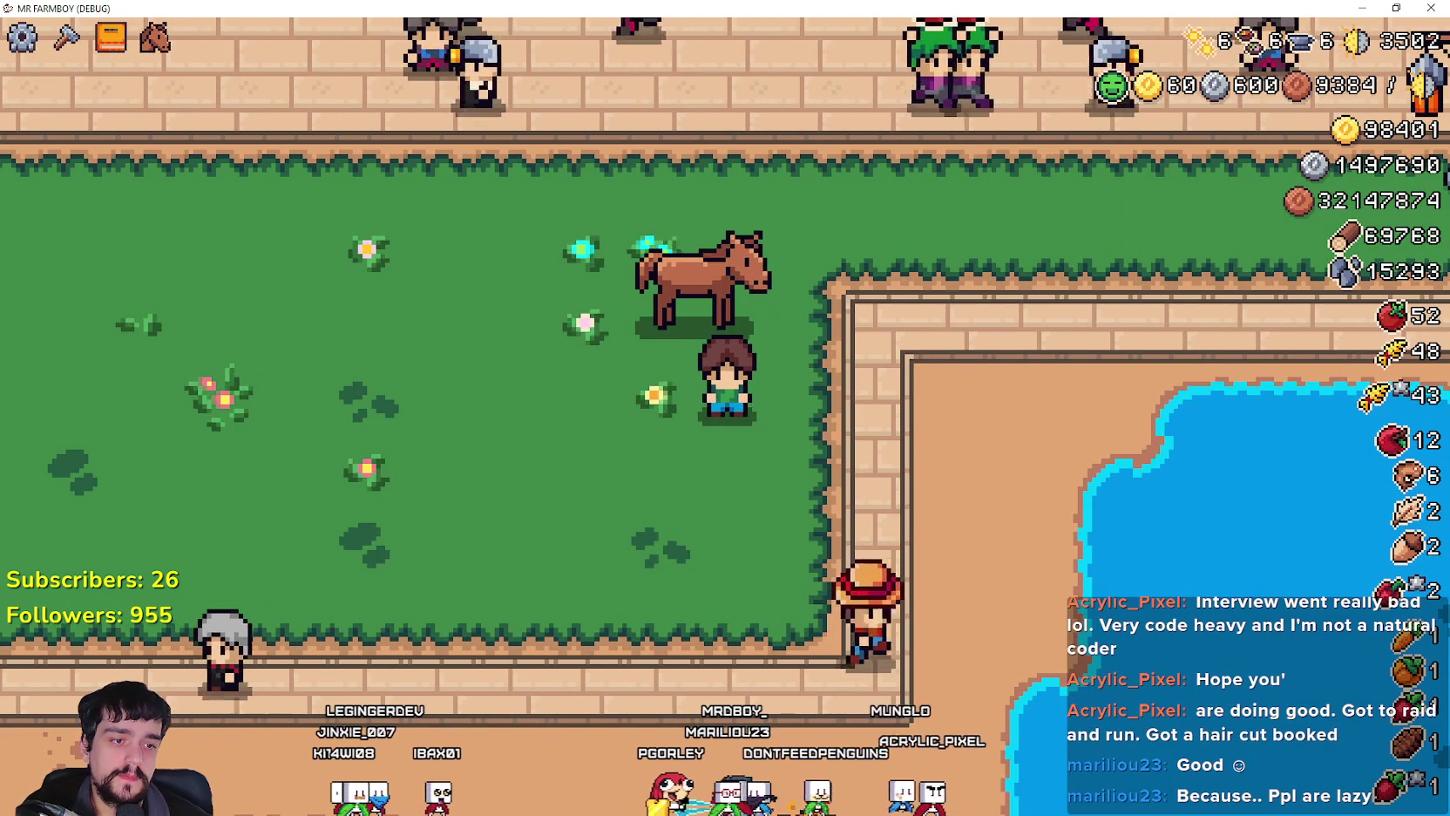
{"action": "key", "text": "alt+Tab"}
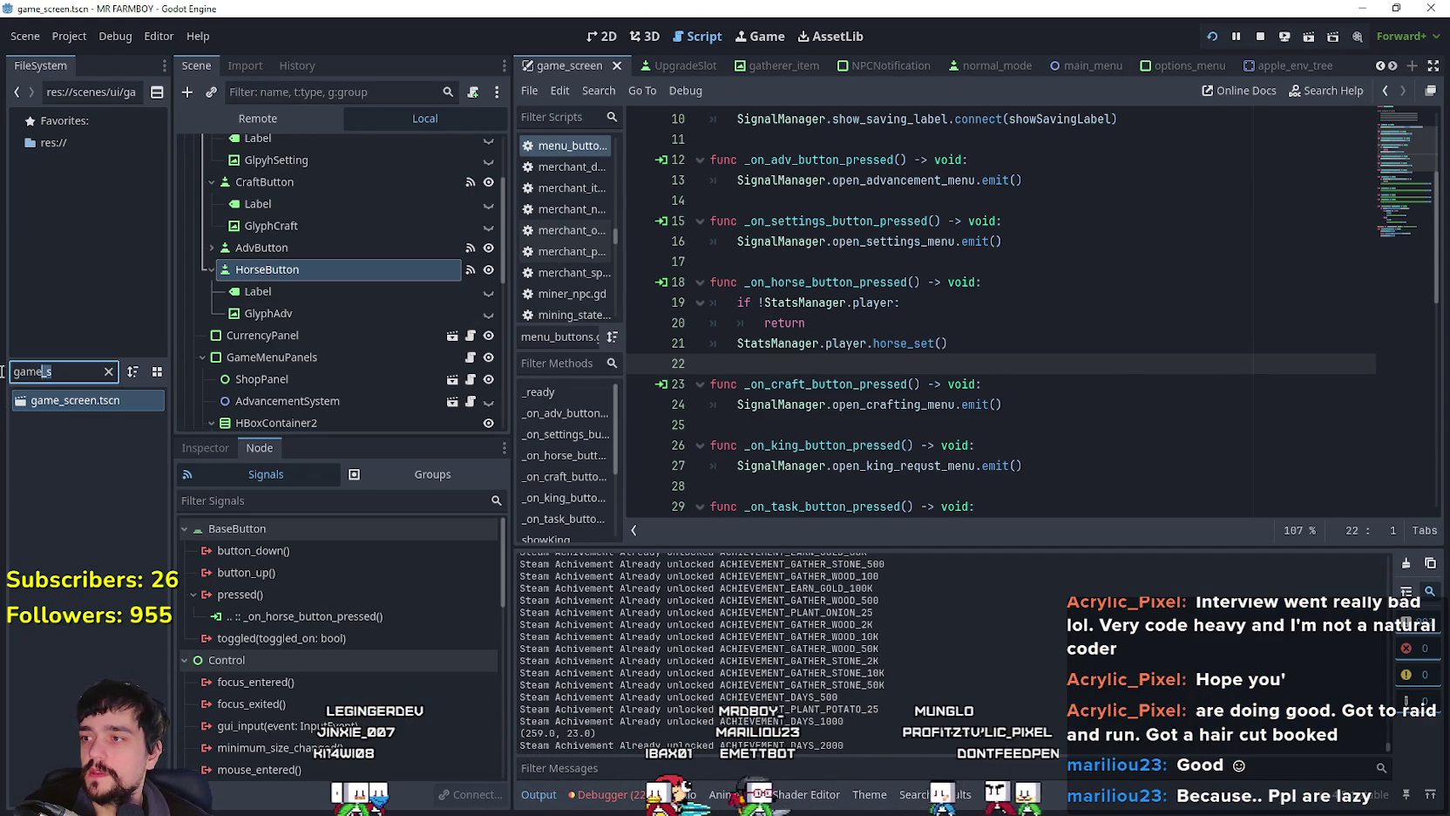
Step: Select the HorseStablePanel node, view it in 2D, and open its attached script
{"action": "scroll", "coordinate": [345, 331], "scroll_direction": "down", "scroll_amount": 5}
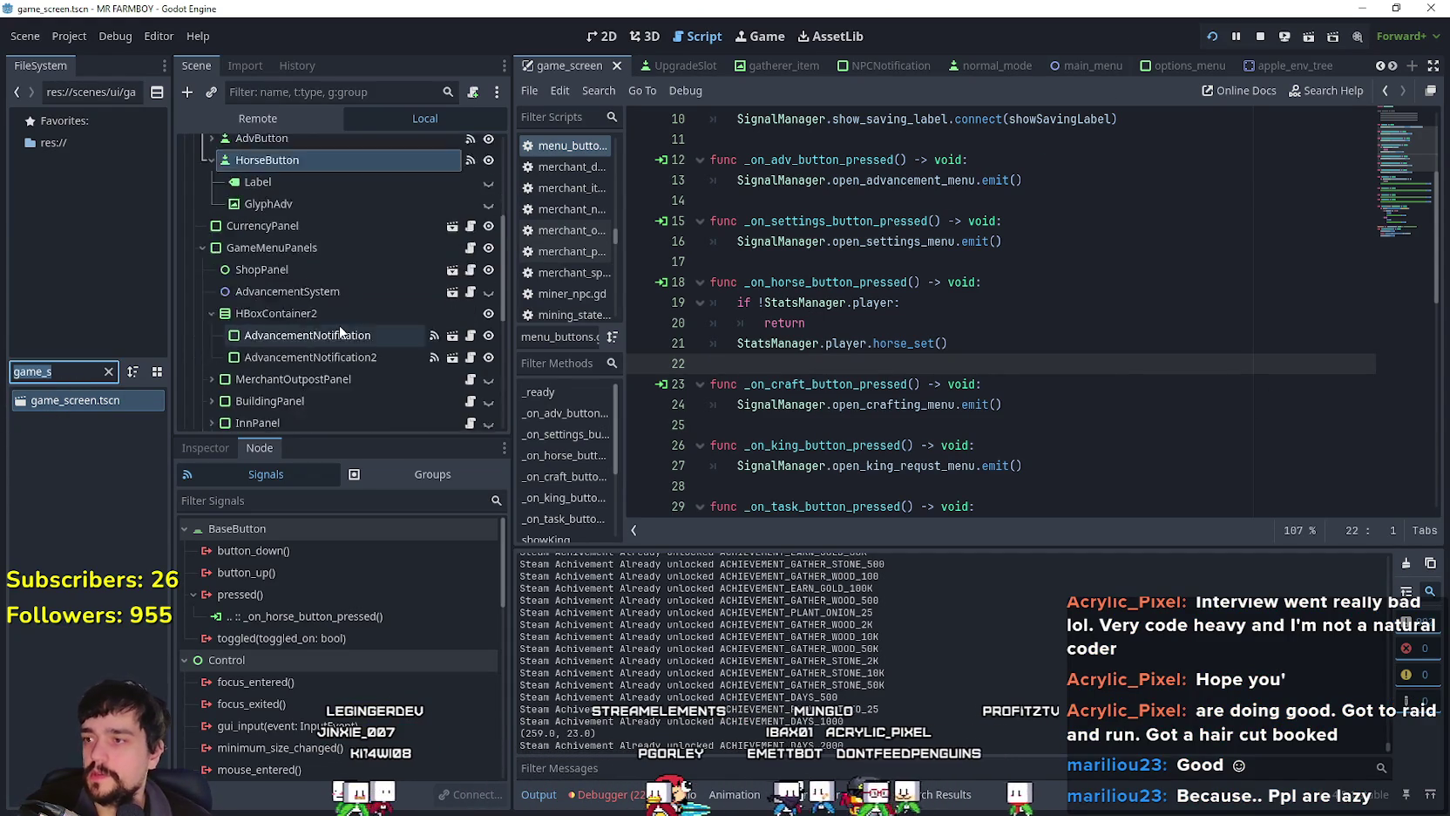
{"action": "scroll", "coordinate": [401, 329], "scroll_direction": "down", "scroll_amount": 4}
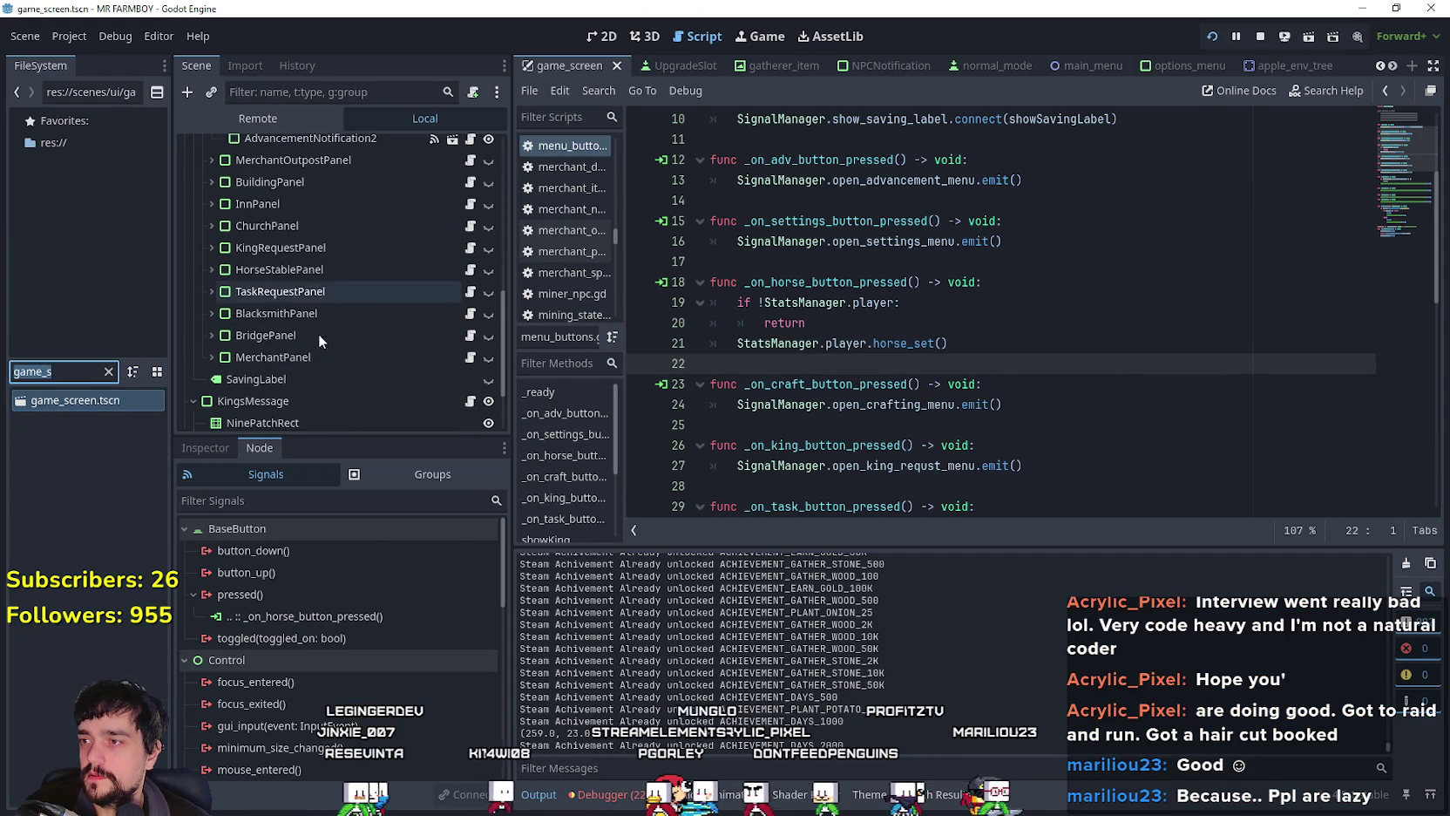
{"action": "left_click", "coordinate": [355, 275]}
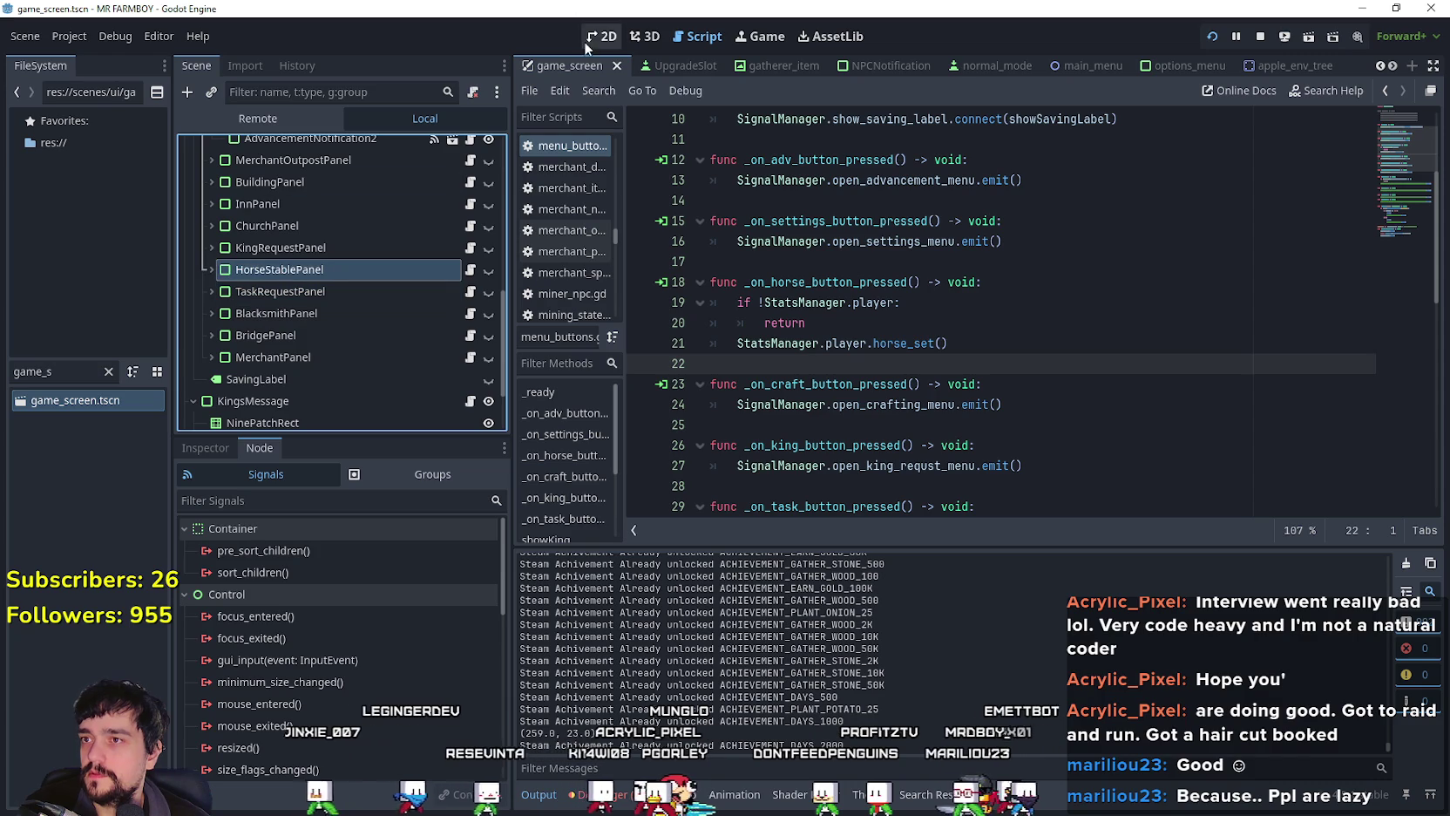
{"action": "left_click", "coordinate": [587, 42]}
{"action": "left_click_drag", "start_coordinate": [1122, 381], "coordinate": [1085, 372]}
{"action": "left_click", "coordinate": [470, 272]}
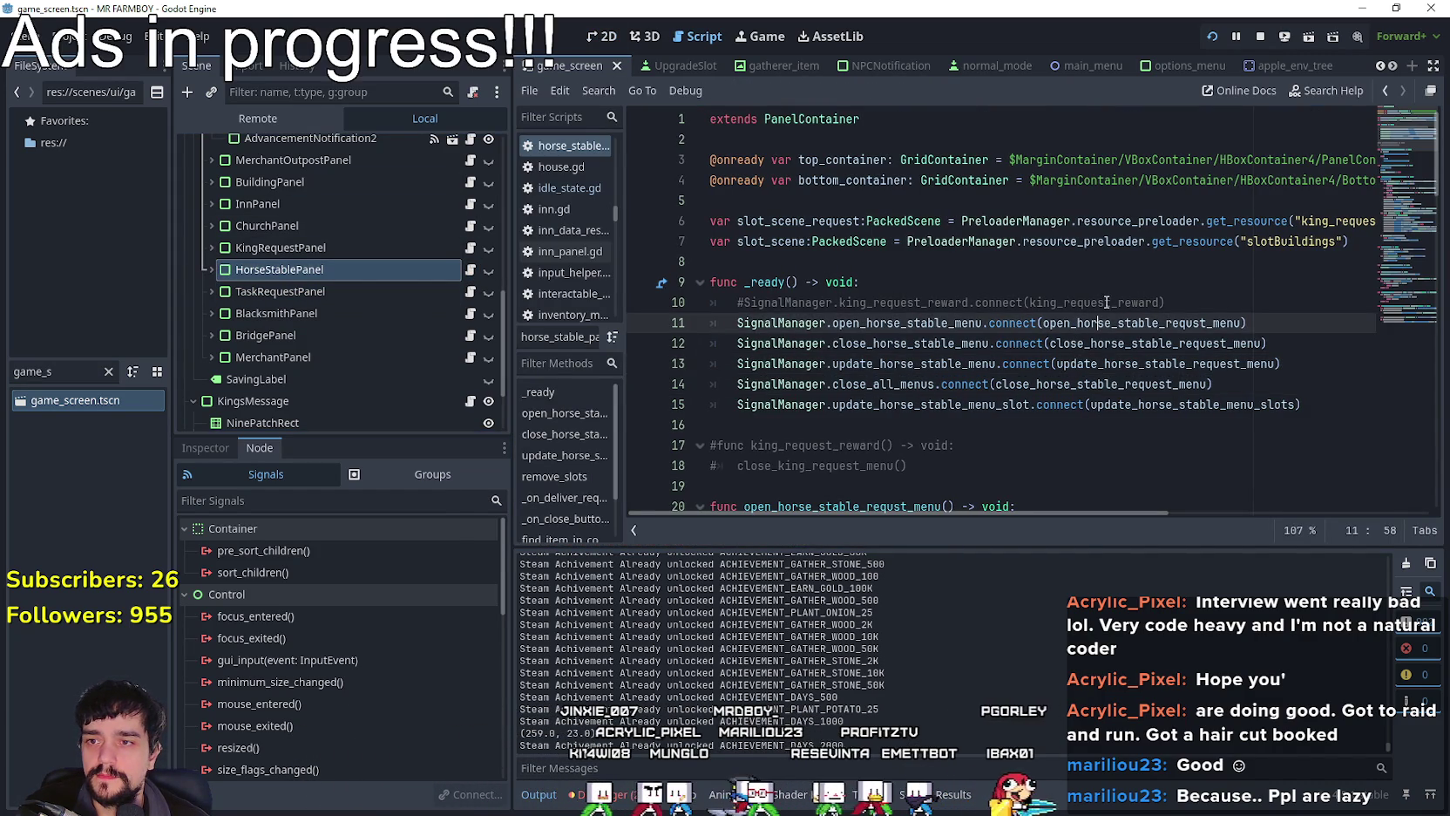
Step: Scroll through horse_stable_panel.gd's request menu functions, then switch to the running game
{"action": "scroll", "coordinate": [1118, 388], "scroll_direction": "down", "scroll_amount": 1}
{"action": "left_click", "coordinate": [1167, 322]}
{"action": "left_click", "coordinate": [1181, 343]}
{"action": "scroll", "coordinate": [1037, 373], "scroll_direction": "down", "scroll_amount": 8}
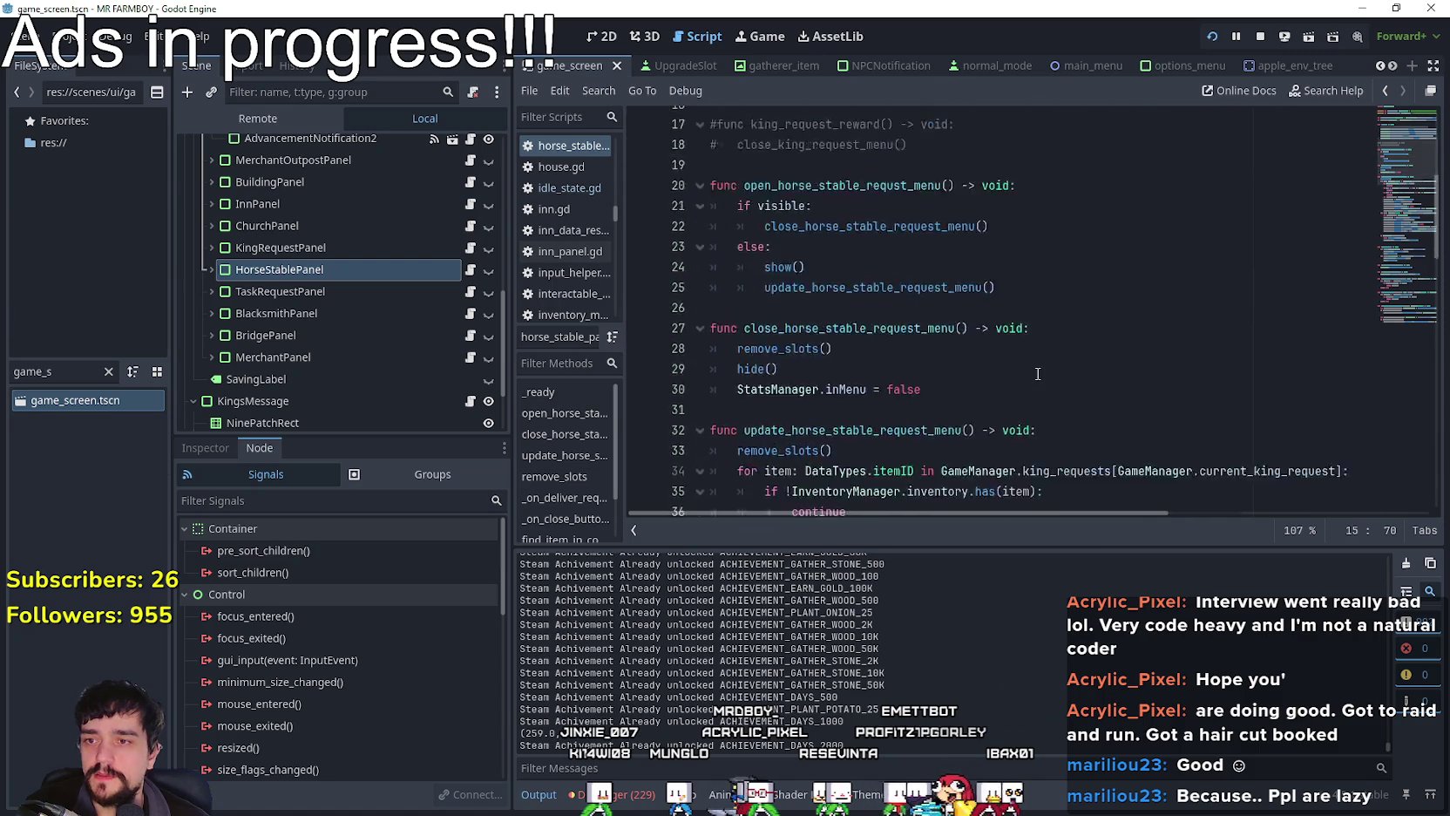
{"action": "key", "text": "alt+Tab"}
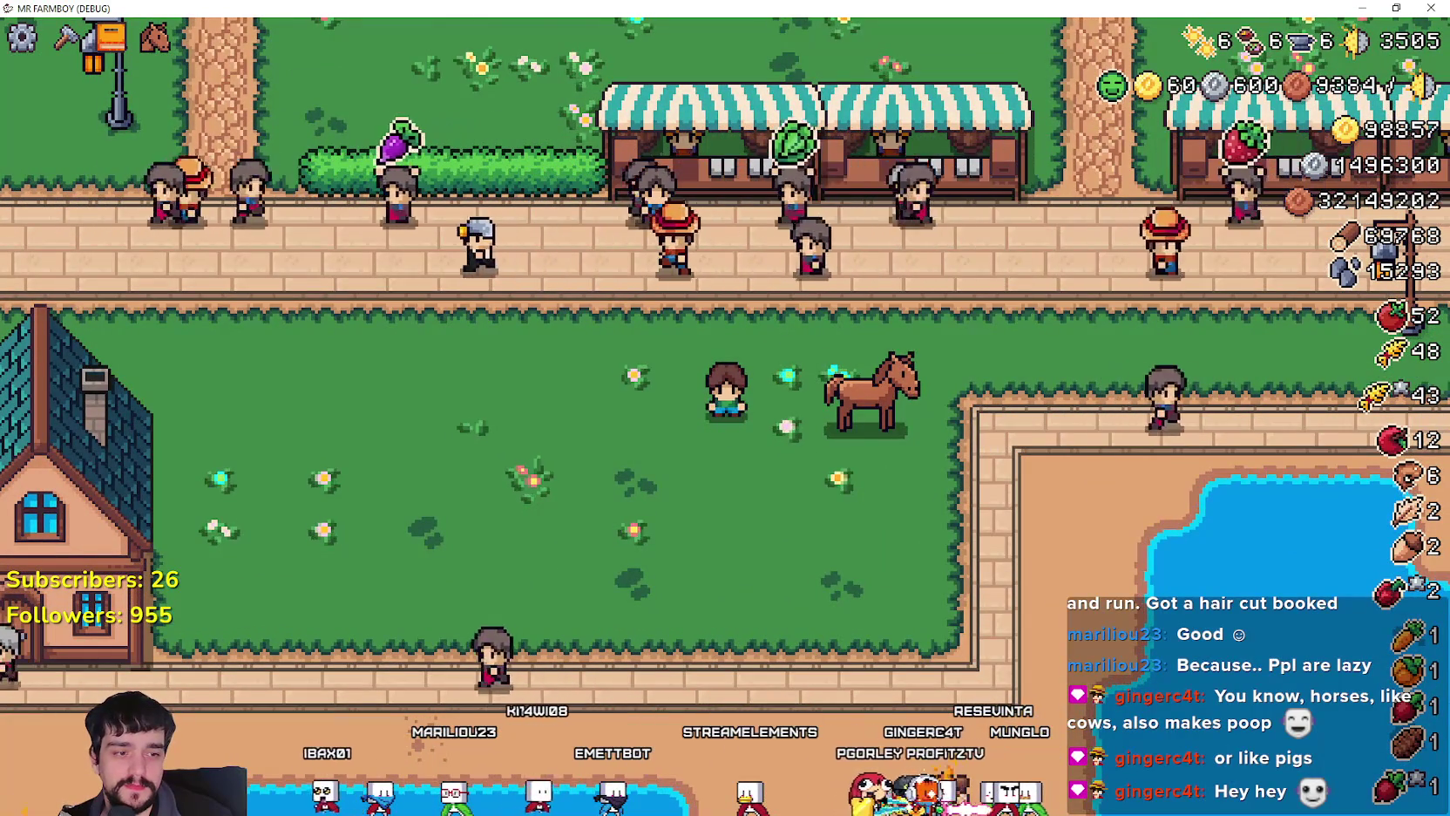
{"action": "key", "text": "alt+Tab"}
Step: Return to the horse stable script and put the caret at the end of line 41
{"action": "key", "text": "alt+Tab"}
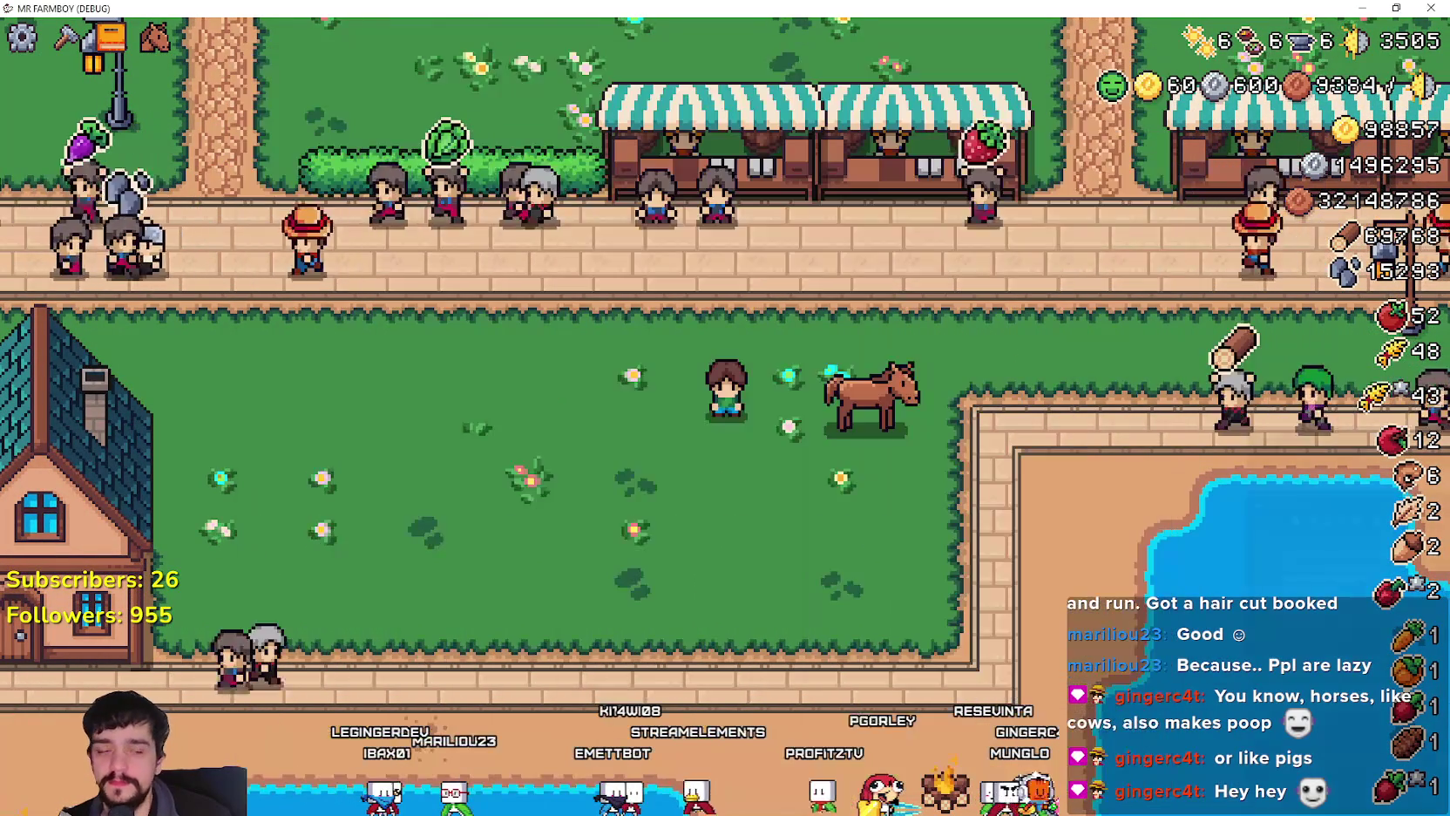
{"action": "key", "text": "alt+Tab"}
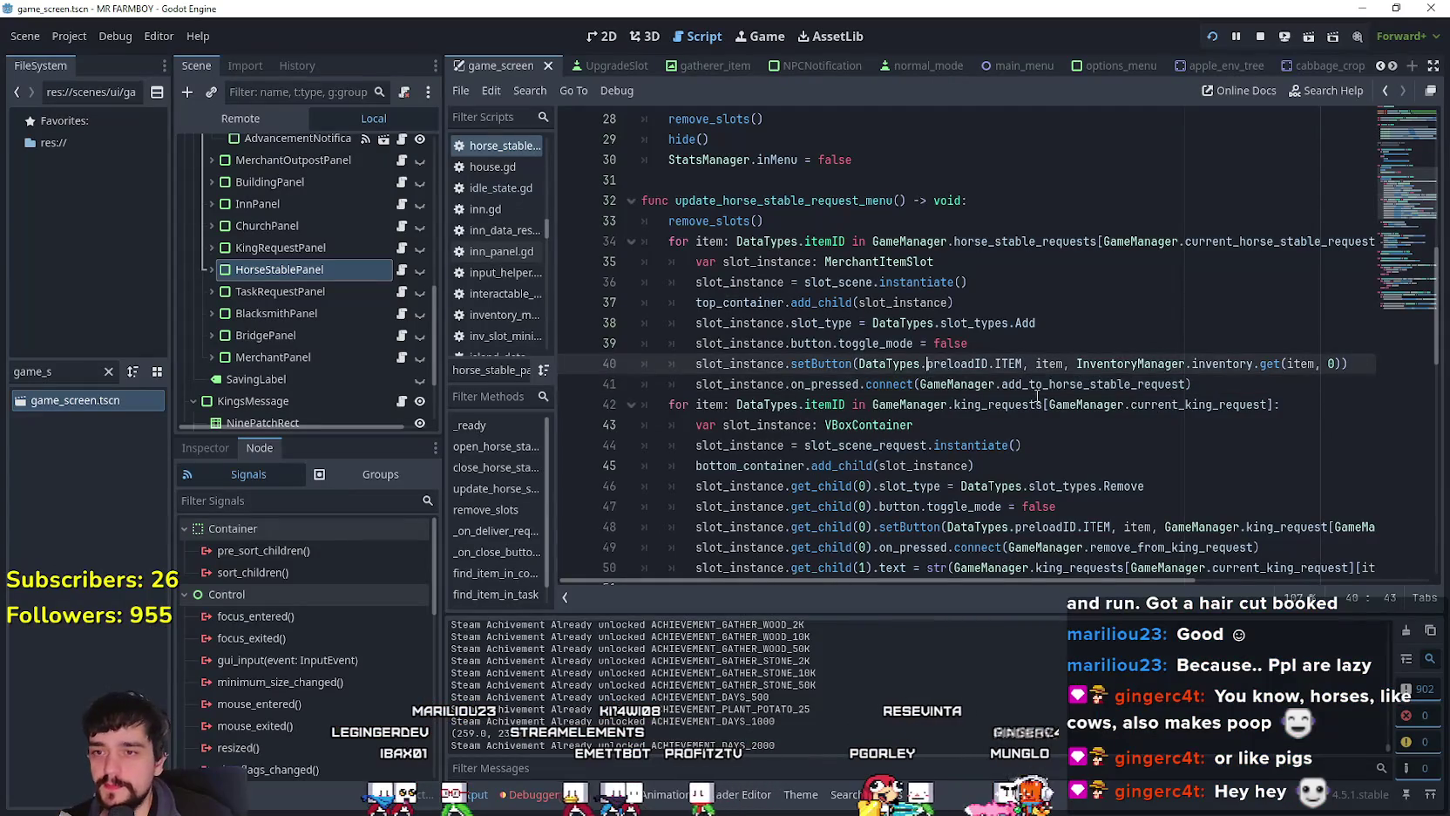
{"action": "left_click", "coordinate": [1239, 393]}
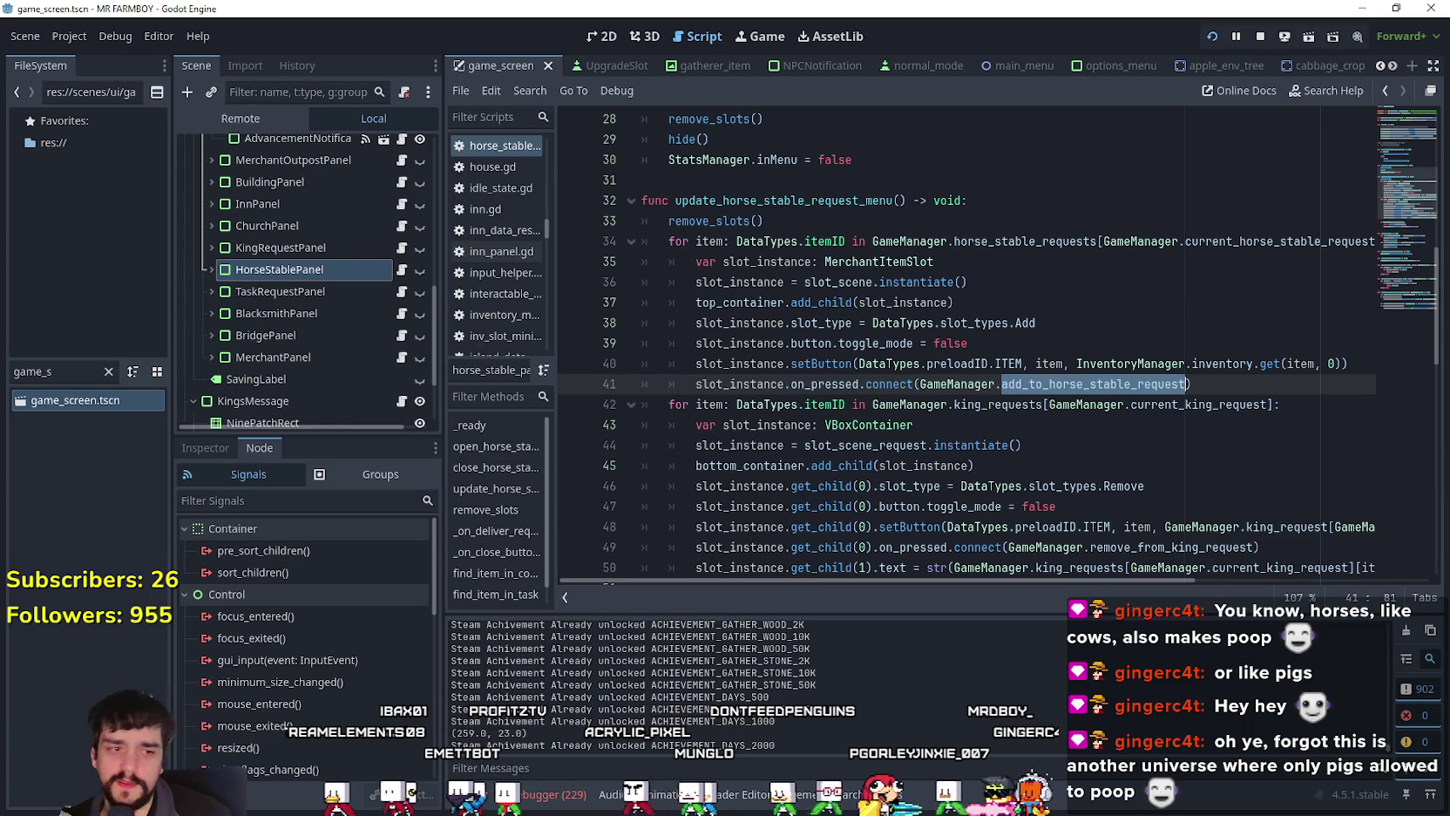
{"action": "key", "text": "alt+Tab"}
{"action": "key", "text": "alt+Tab"}
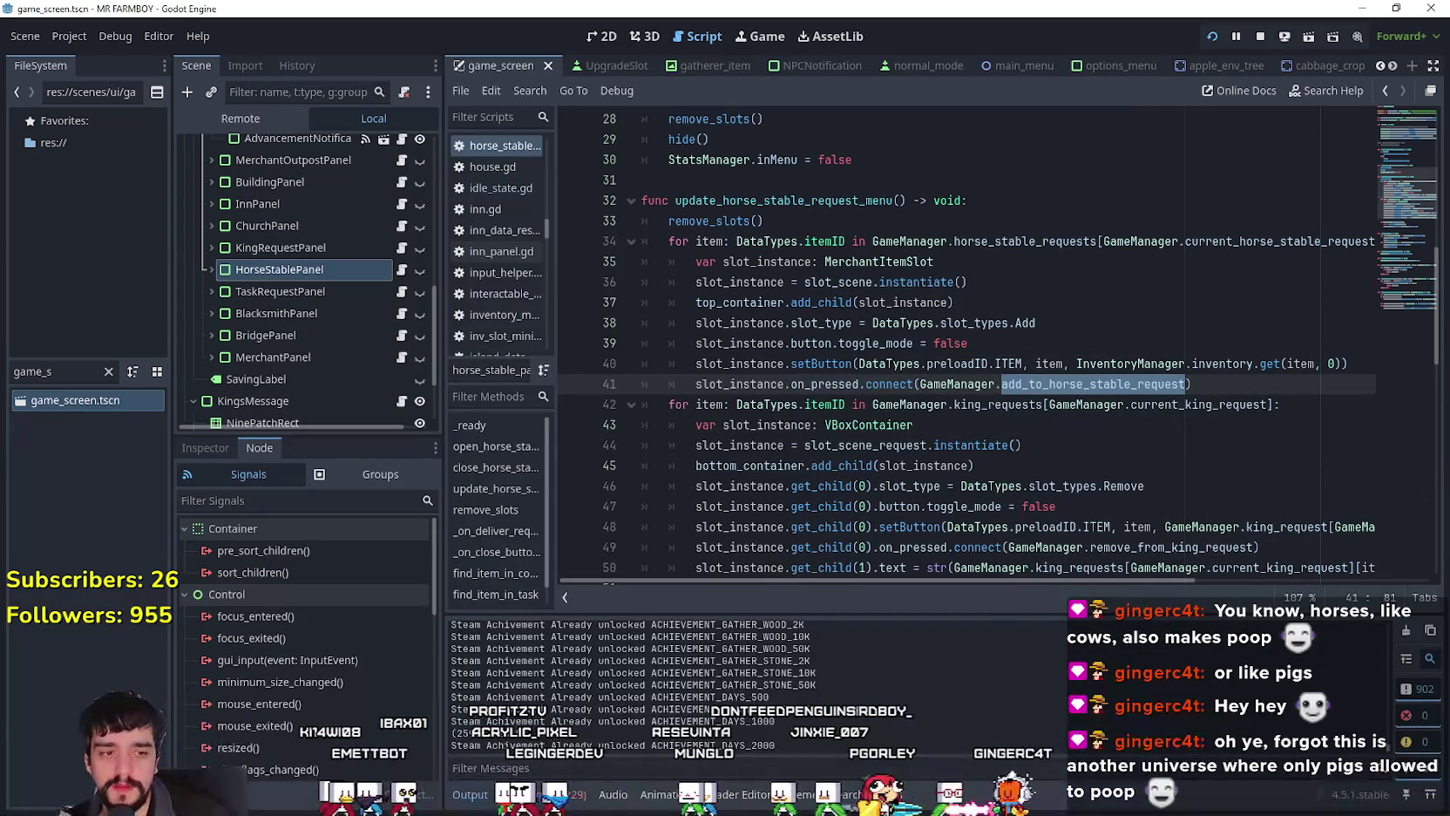
{"action": "key", "text": "alt+Tab"}
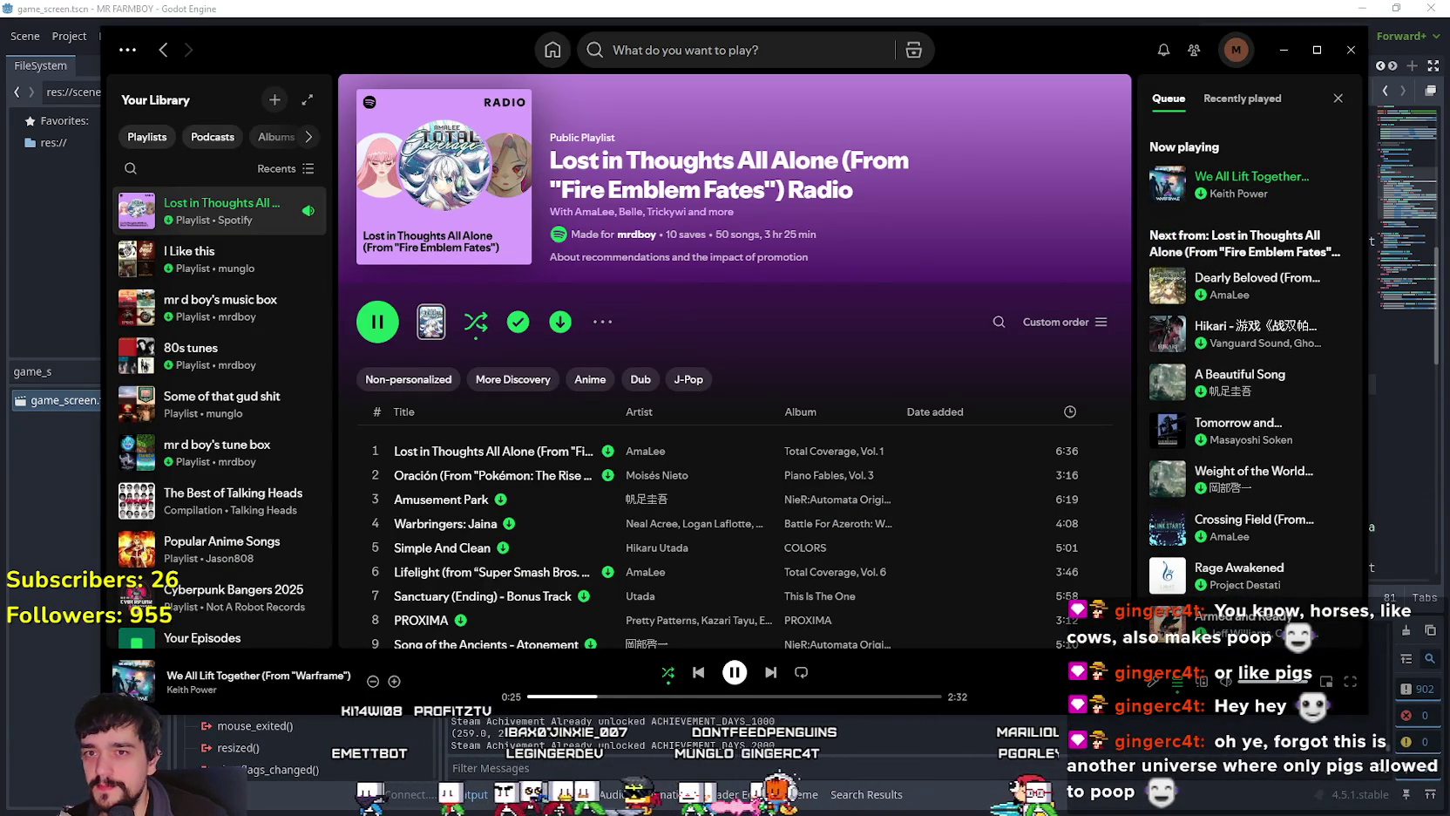
{"action": "key", "text": "alt+Tab"}
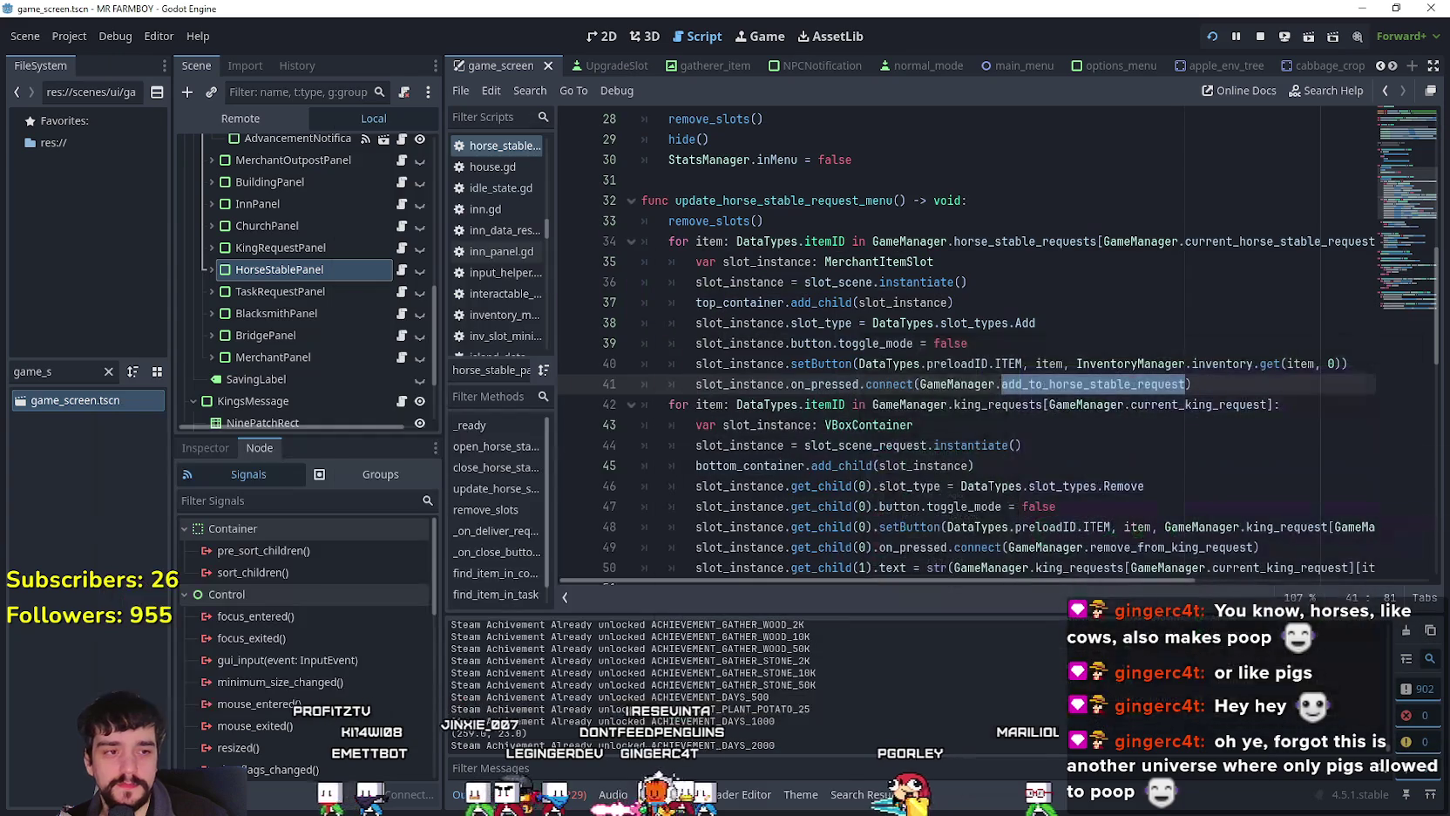
{"action": "left_click", "coordinate": [1021, 345]}
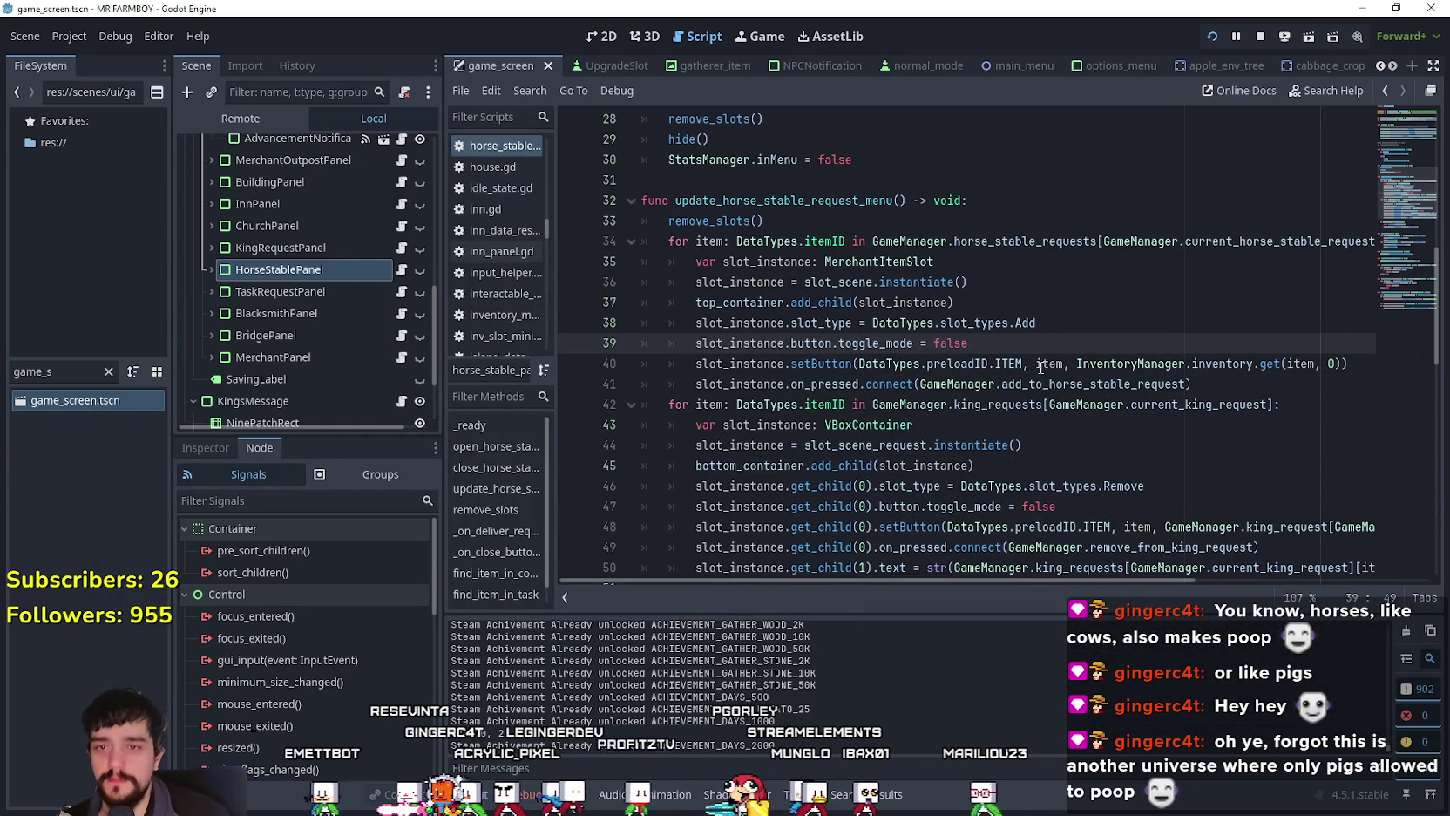
{"action": "left_click", "coordinate": [1207, 383]}
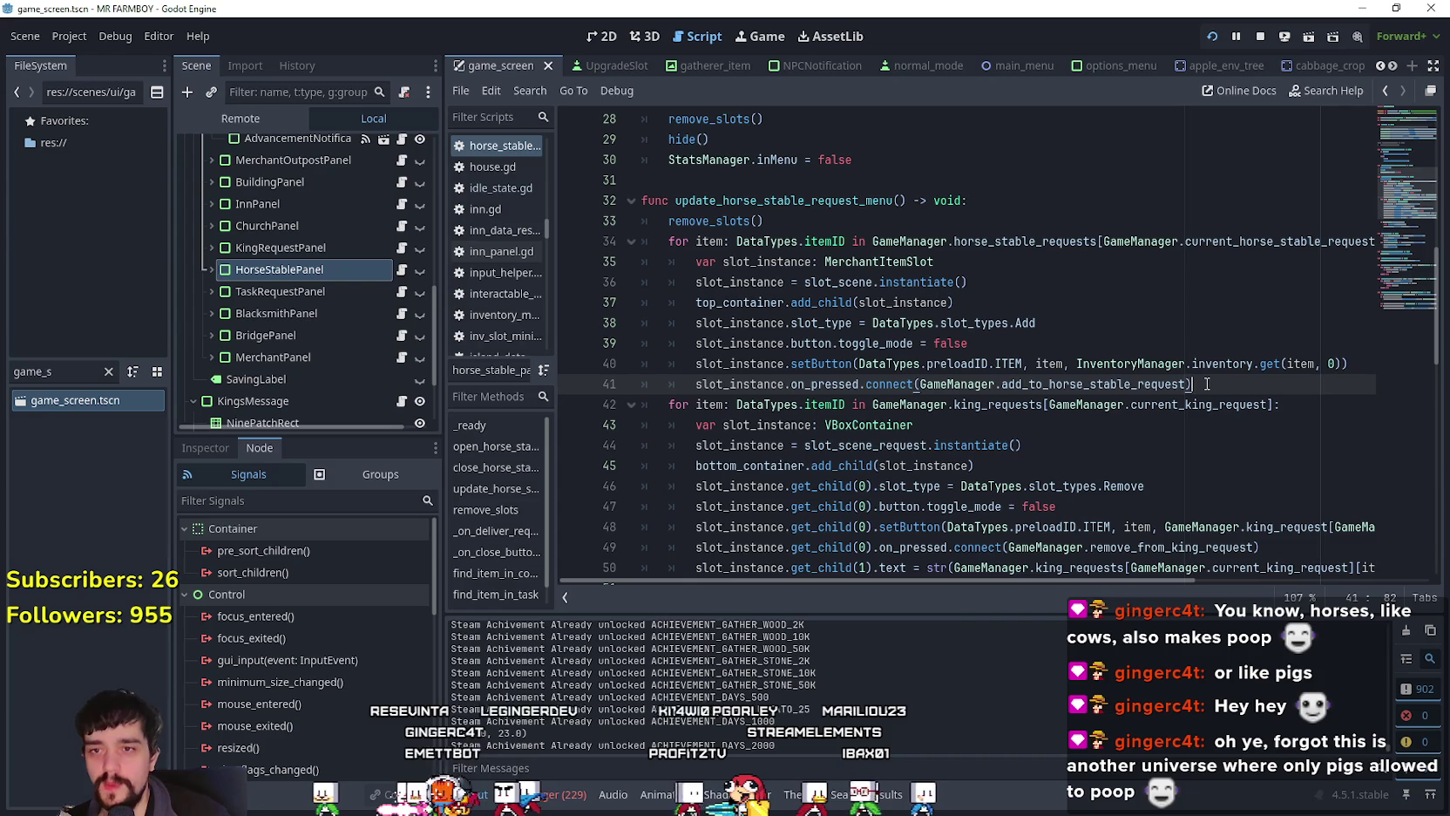
Step: Review add_to_horse_stable_request and the slot setup lines 40–44
{"action": "scroll", "coordinate": [1206, 382], "scroll_direction": "down", "scroll_amount": 1}
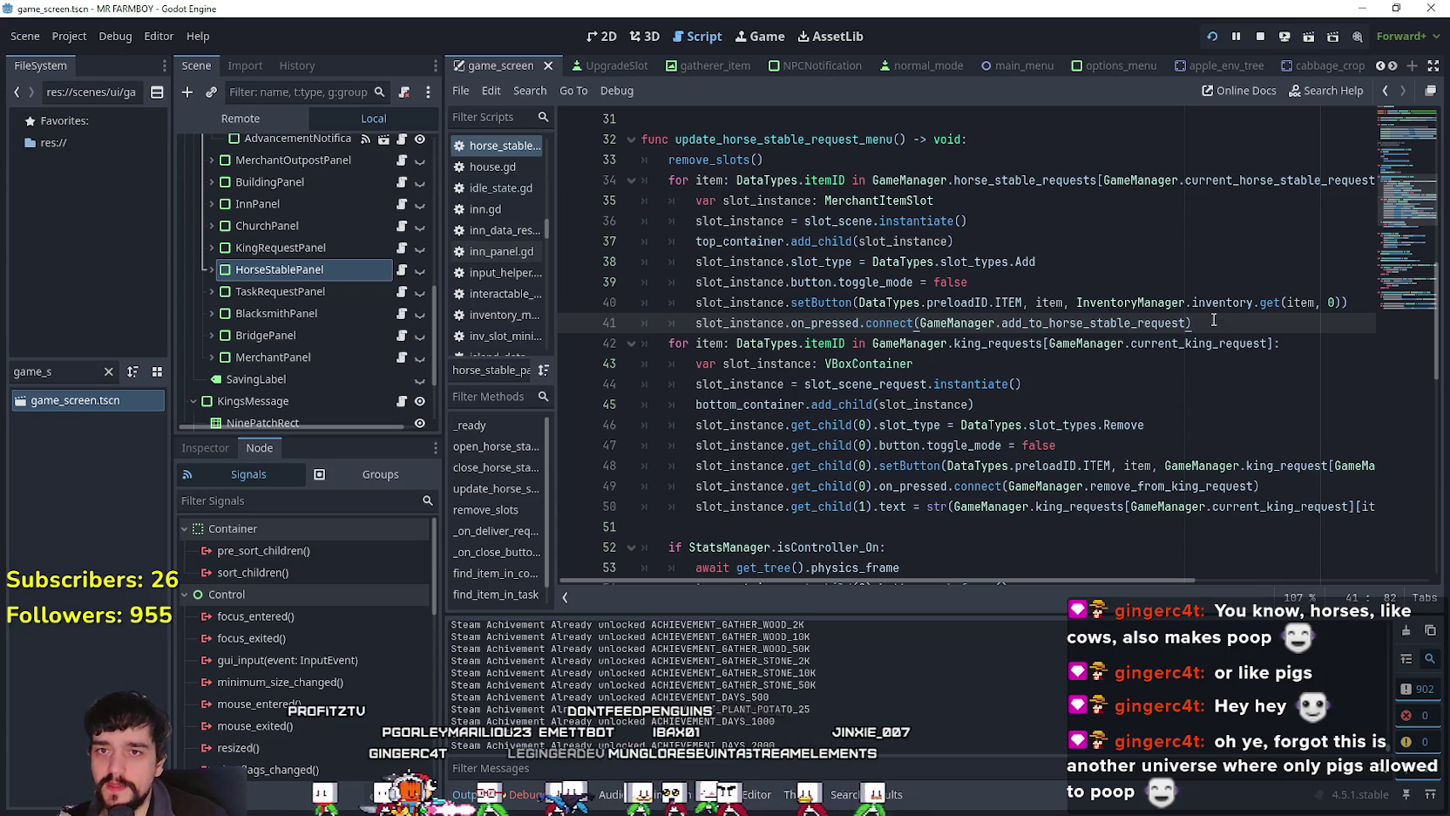
{"action": "mouse_move", "coordinate": [1016, 585]}
{"action": "left_mouse_down"}
{"action": "mouse_move", "coordinate": [1056, 584]}
{"action": "mouse_move", "coordinate": [1016, 584]}
{"action": "left_mouse_up"}
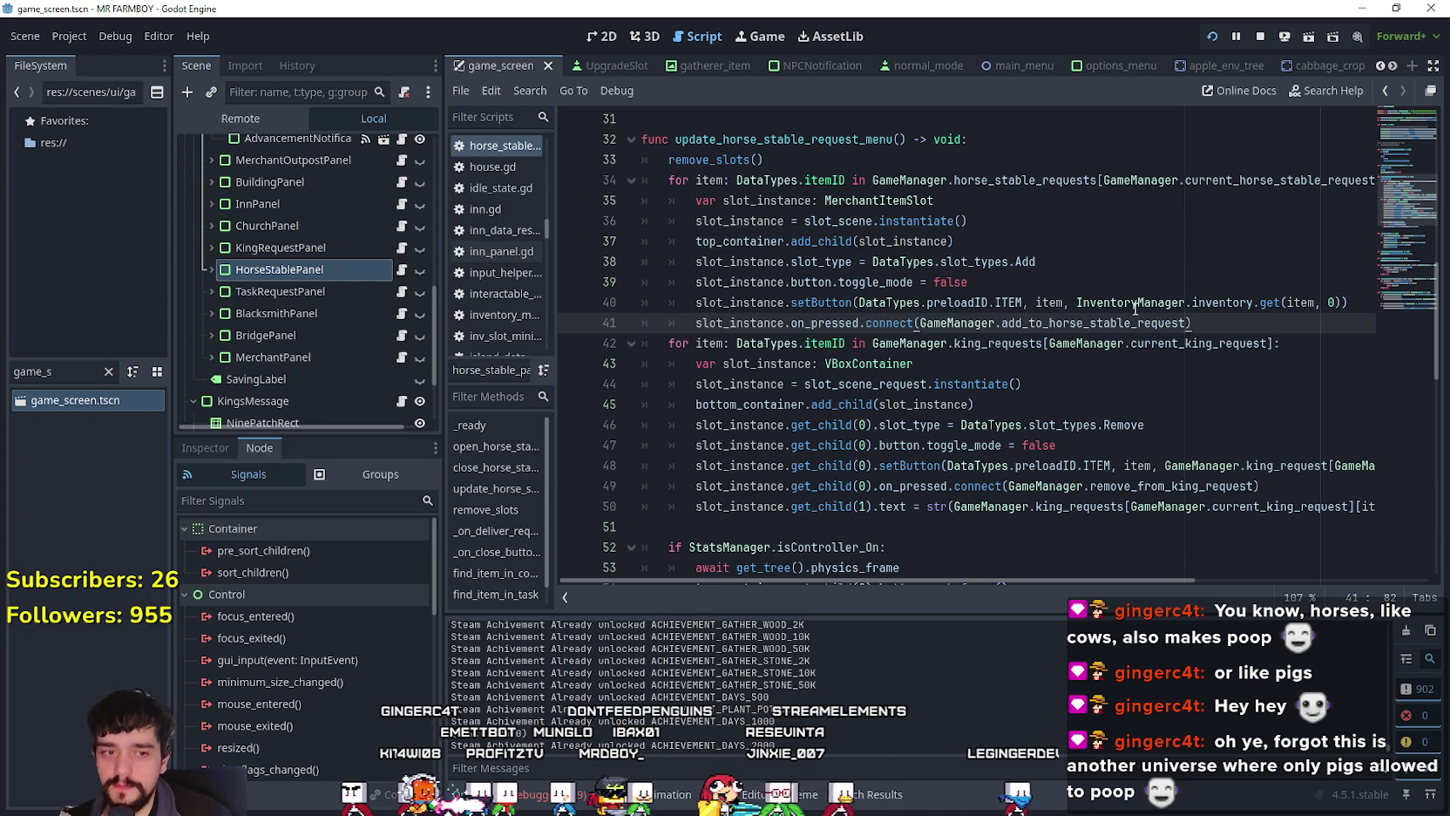
{"action": "mouse_move", "coordinate": [1132, 304]}
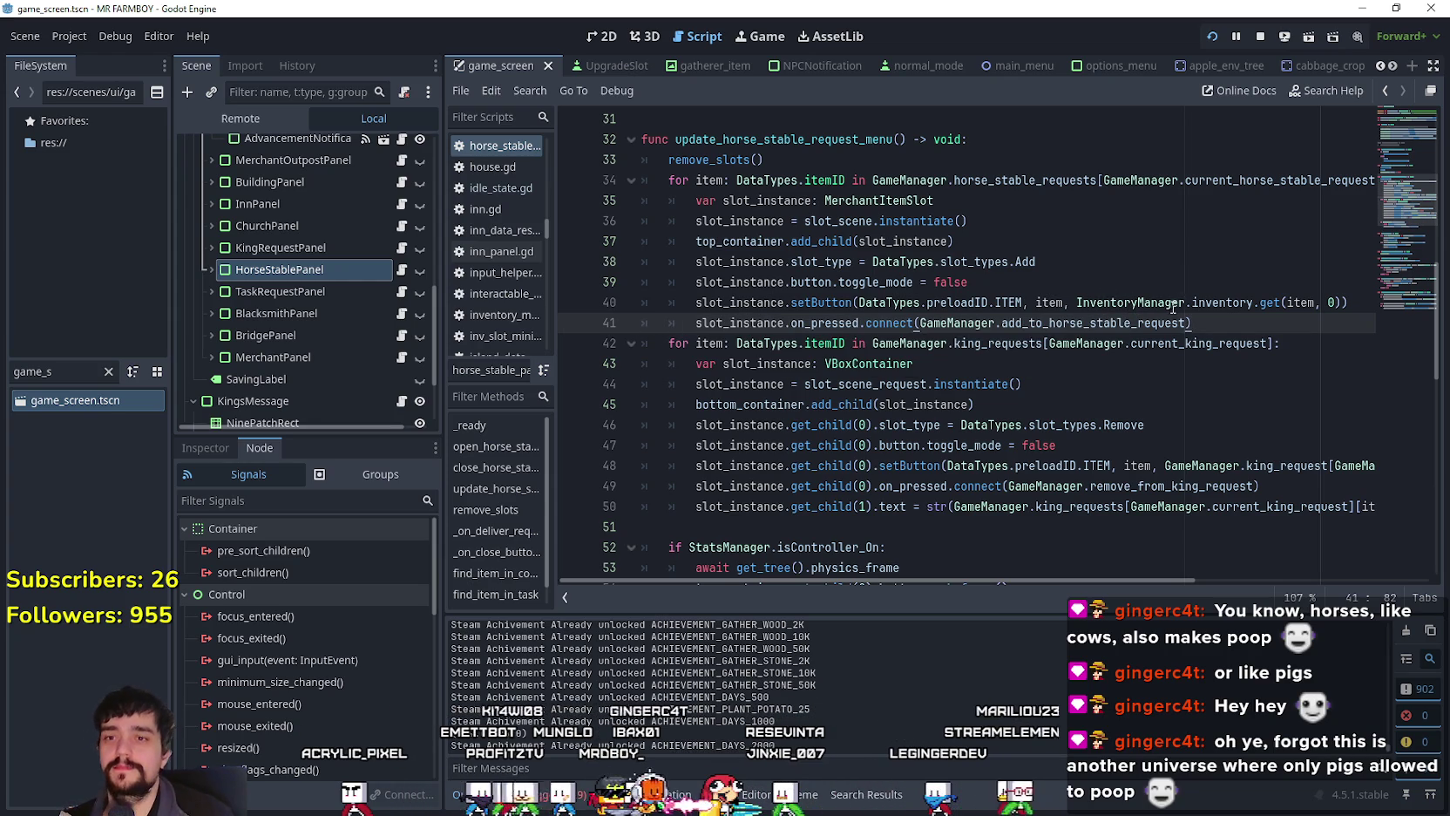
{"action": "left_click", "coordinate": [1113, 323]}
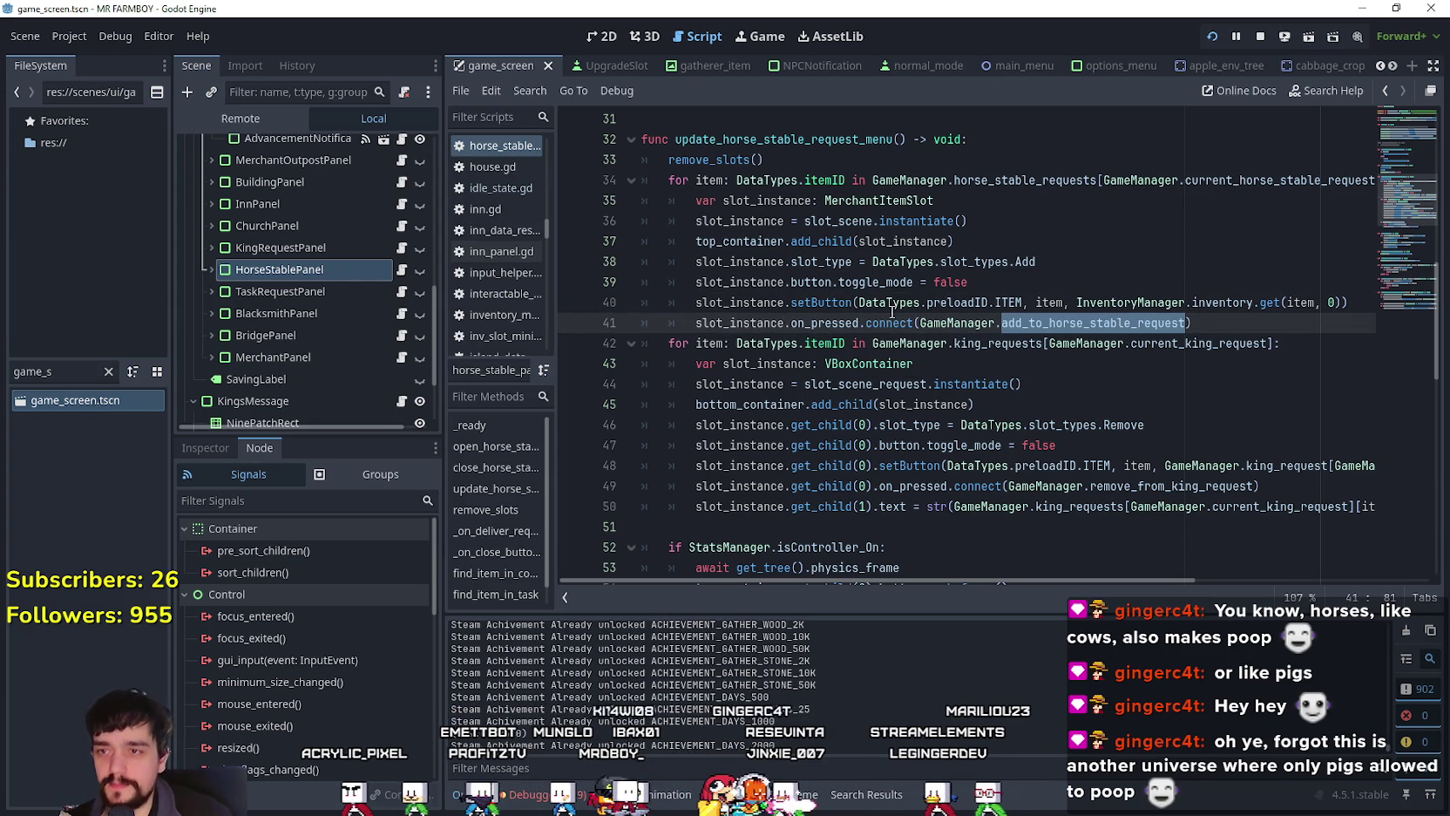
{"action": "left_click", "coordinate": [730, 304], "text": "shift"}
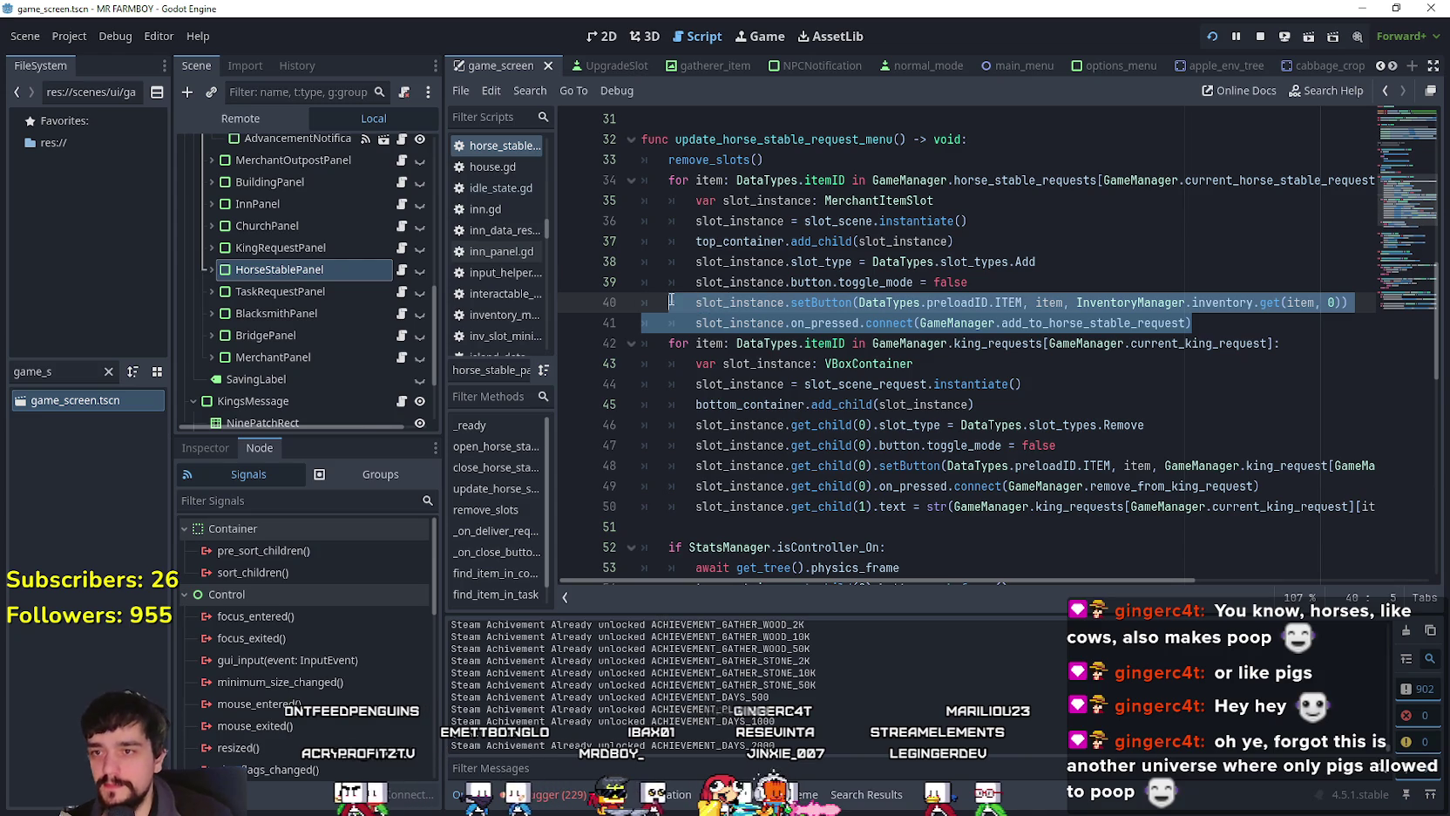
{"action": "left_click", "coordinate": [1210, 316]}
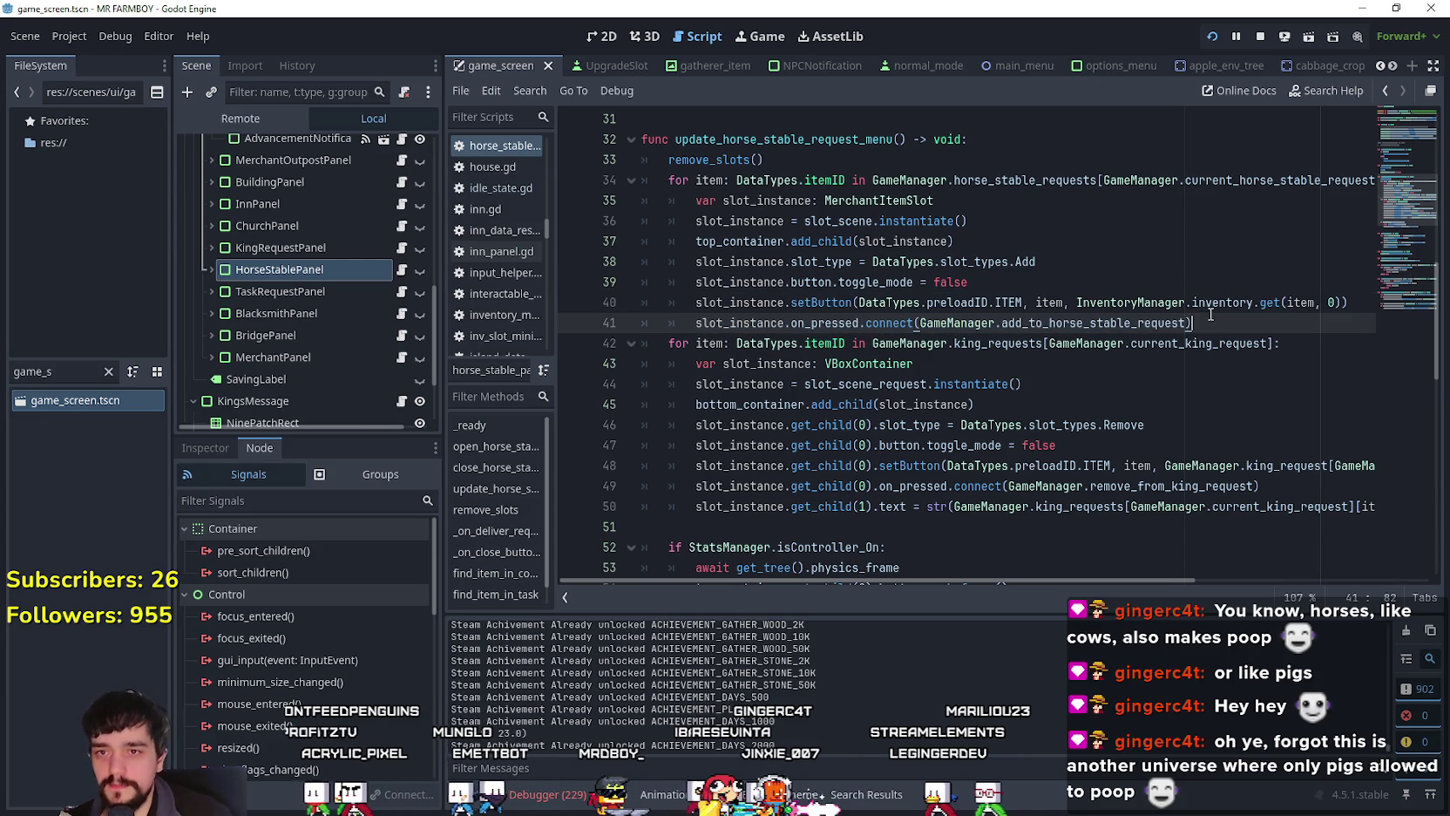
{"action": "left_click", "coordinate": [996, 364]}
{"action": "left_click", "coordinate": [1099, 381]}
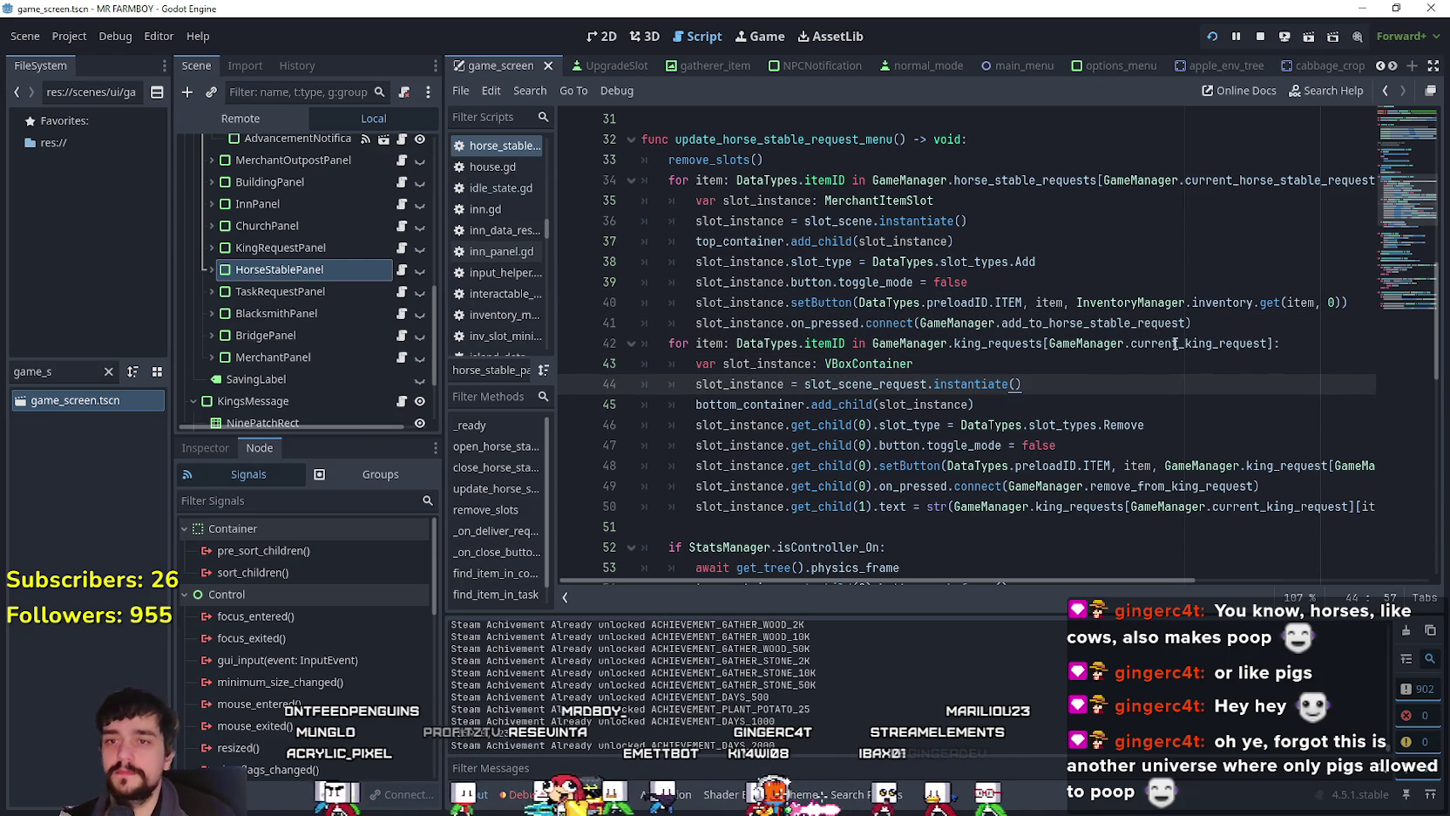
Step: On line 42, replace king_requests and current_king_request with horse_stable_requests and current_horse_stable_request
{"action": "double_click", "coordinate": [1020, 342]}
{"action": "double_click", "coordinate": [1073, 180]}
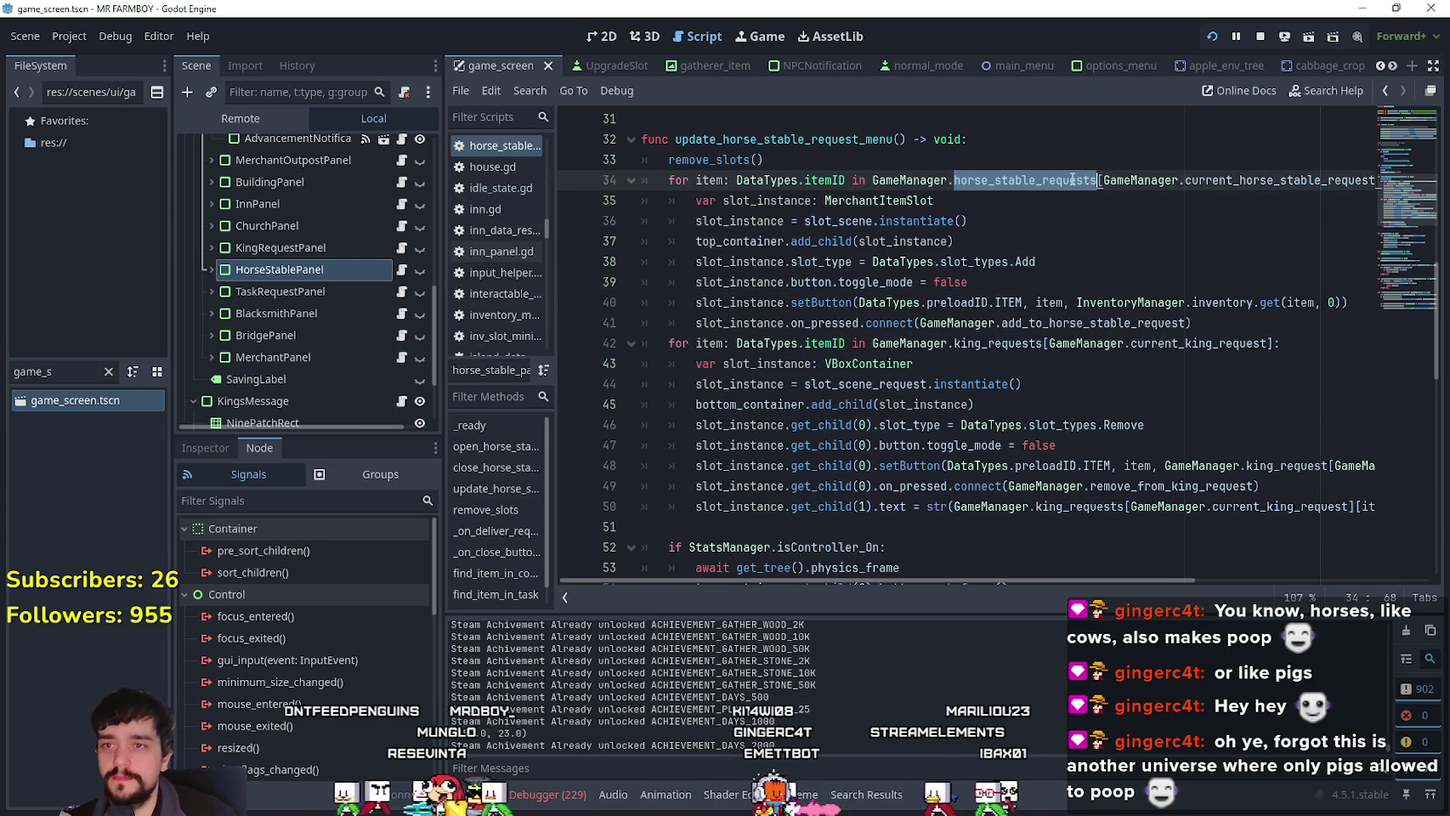
{"action": "left_click", "coordinate": [1016, 343]}
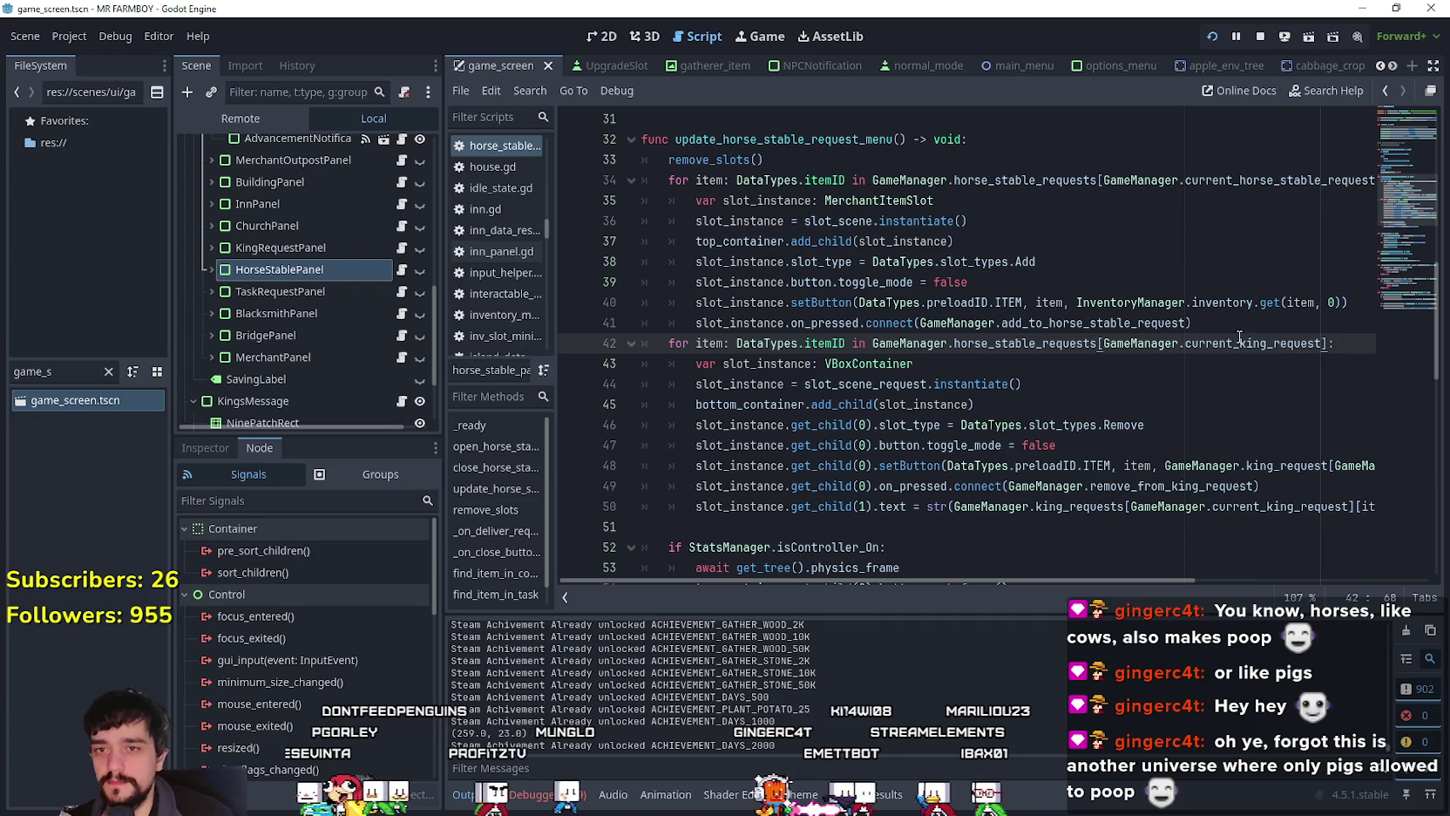
{"action": "double_click", "coordinate": [1260, 185]}
{"action": "double_click", "coordinate": [1201, 343]}
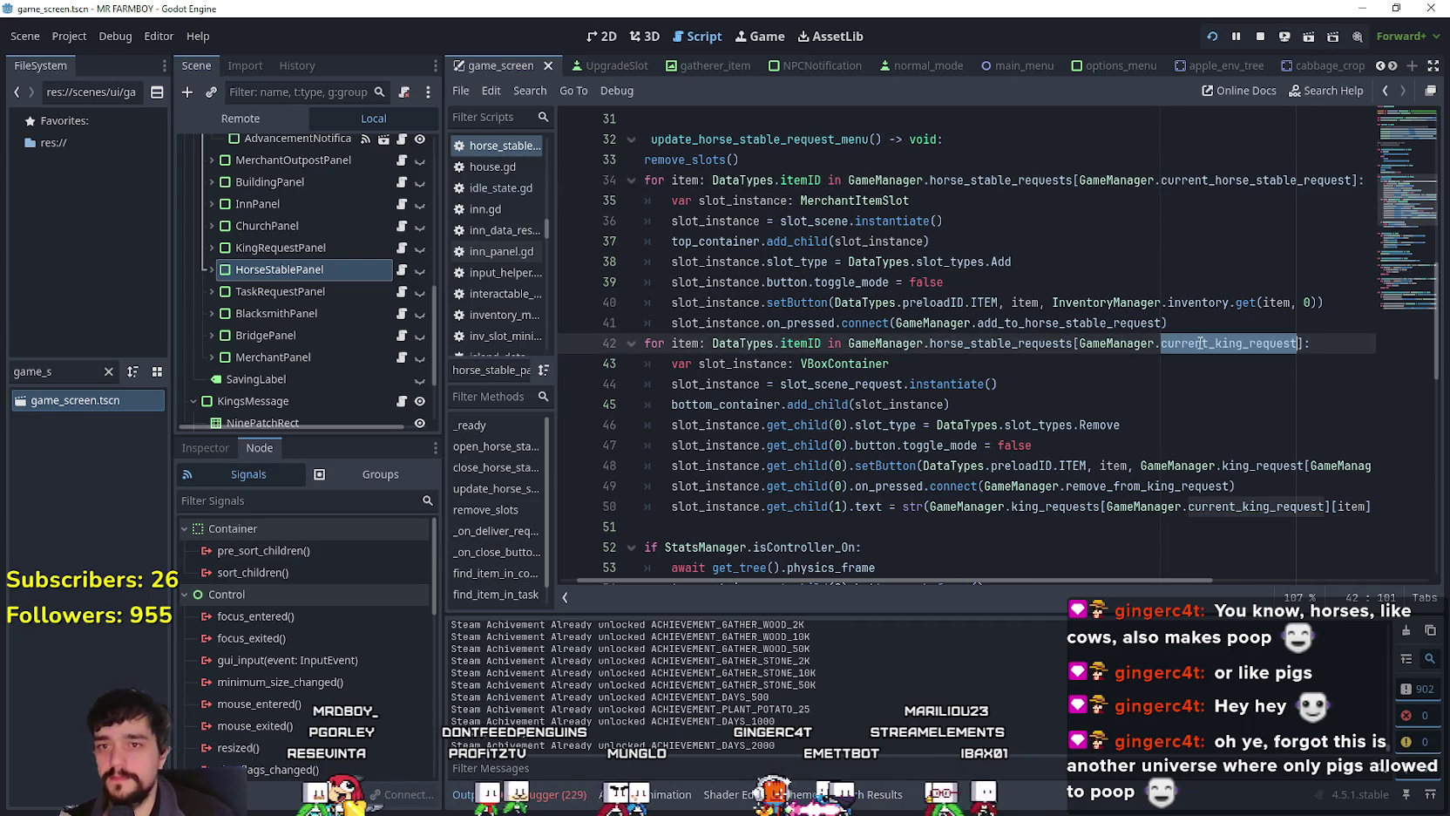
Step: Check lines 43–45 and start deleting the king_request reference on line 48
{"action": "left_click", "coordinate": [1160, 376]}
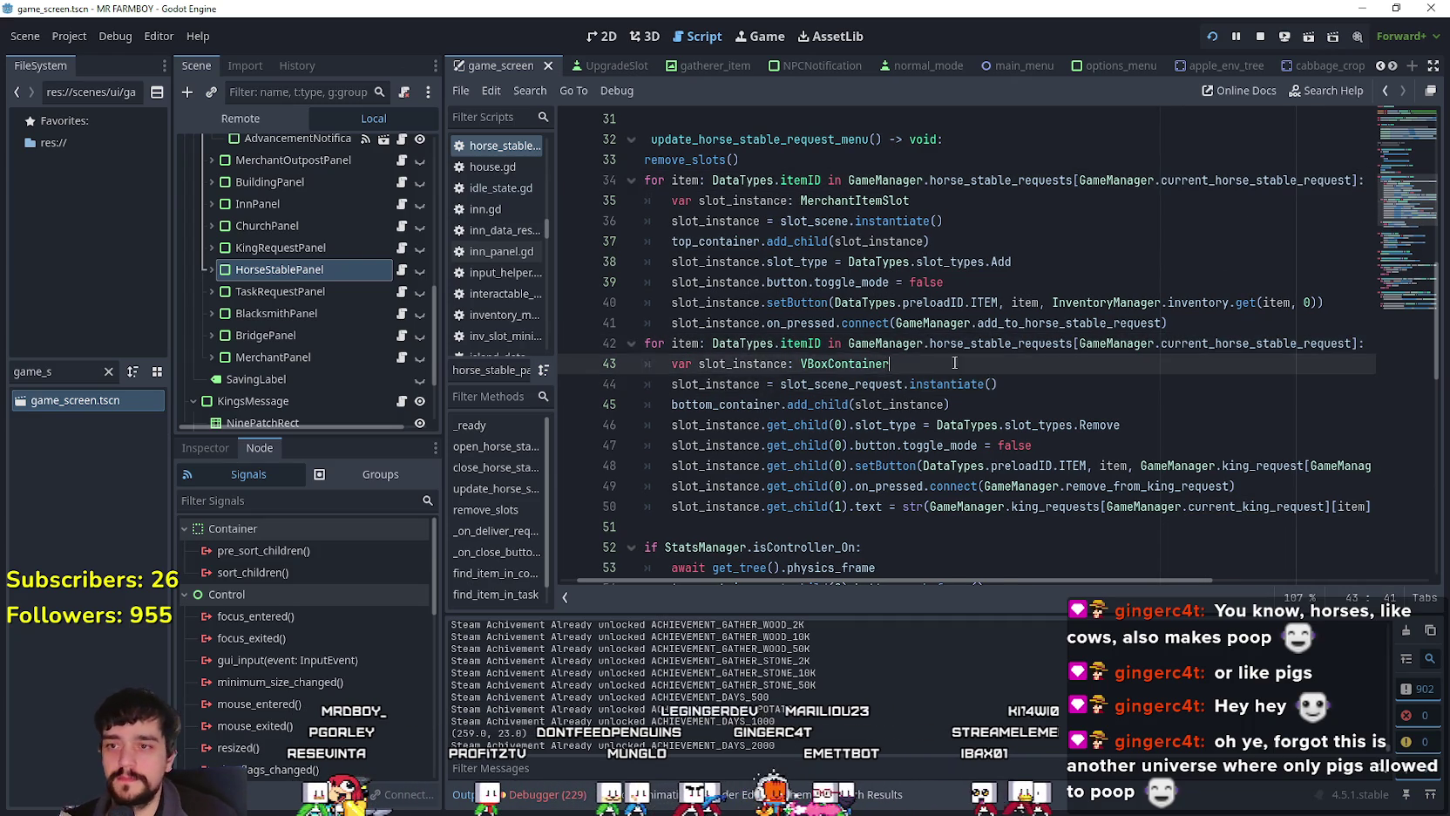
{"action": "left_click", "coordinate": [996, 362]}
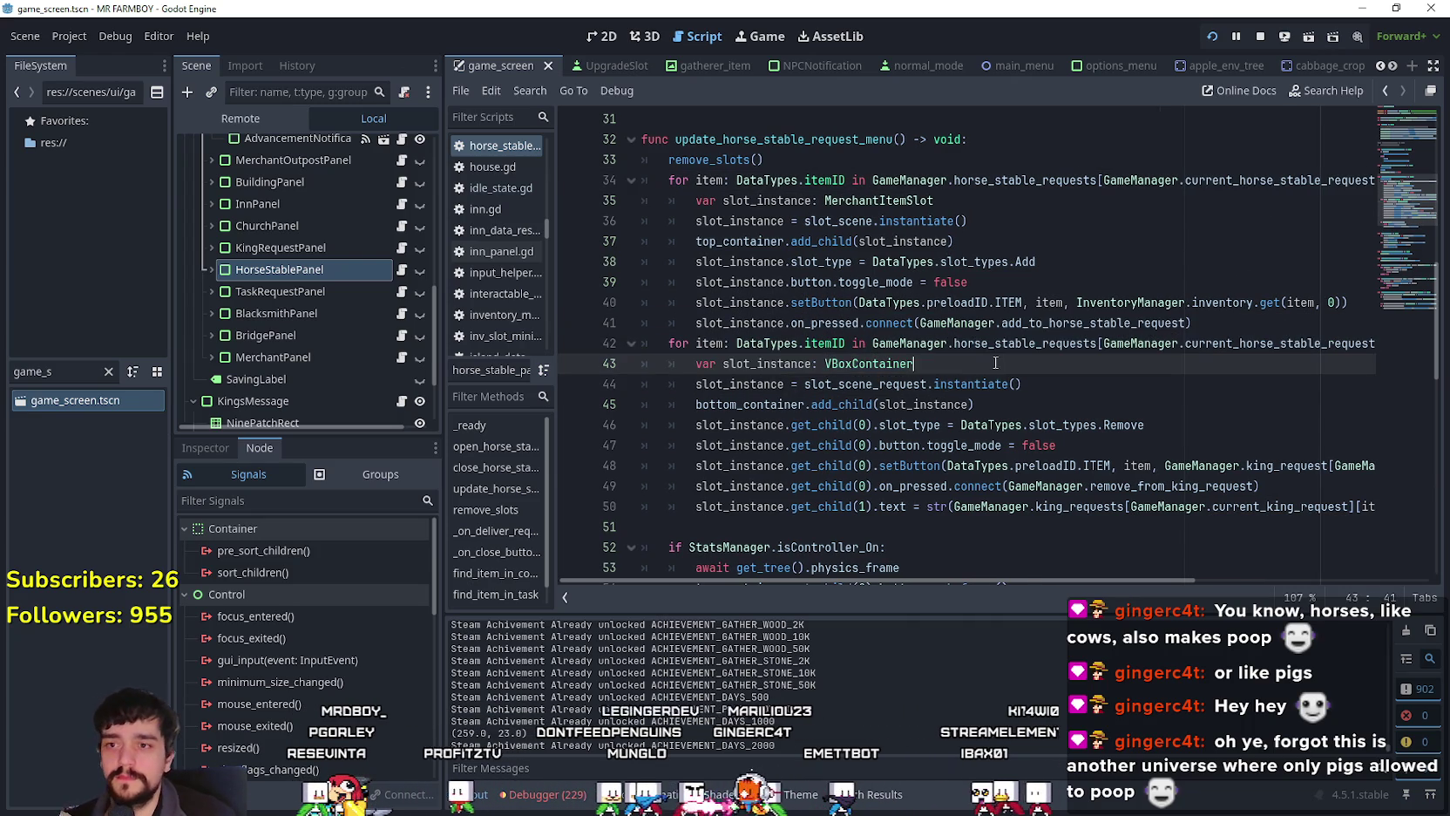
{"action": "left_click", "coordinate": [1105, 410]}
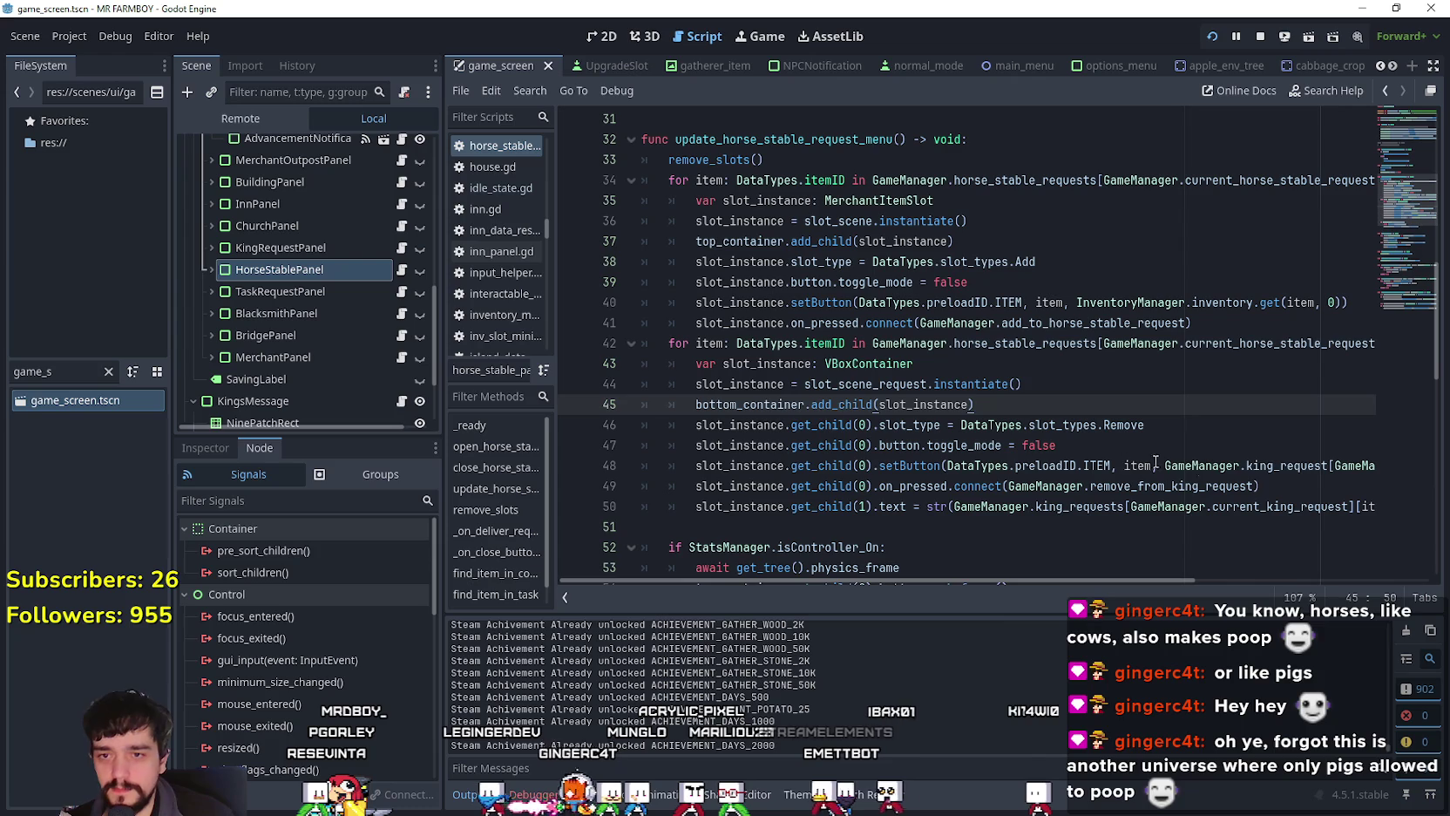
{"action": "left_click", "coordinate": [1267, 466]}
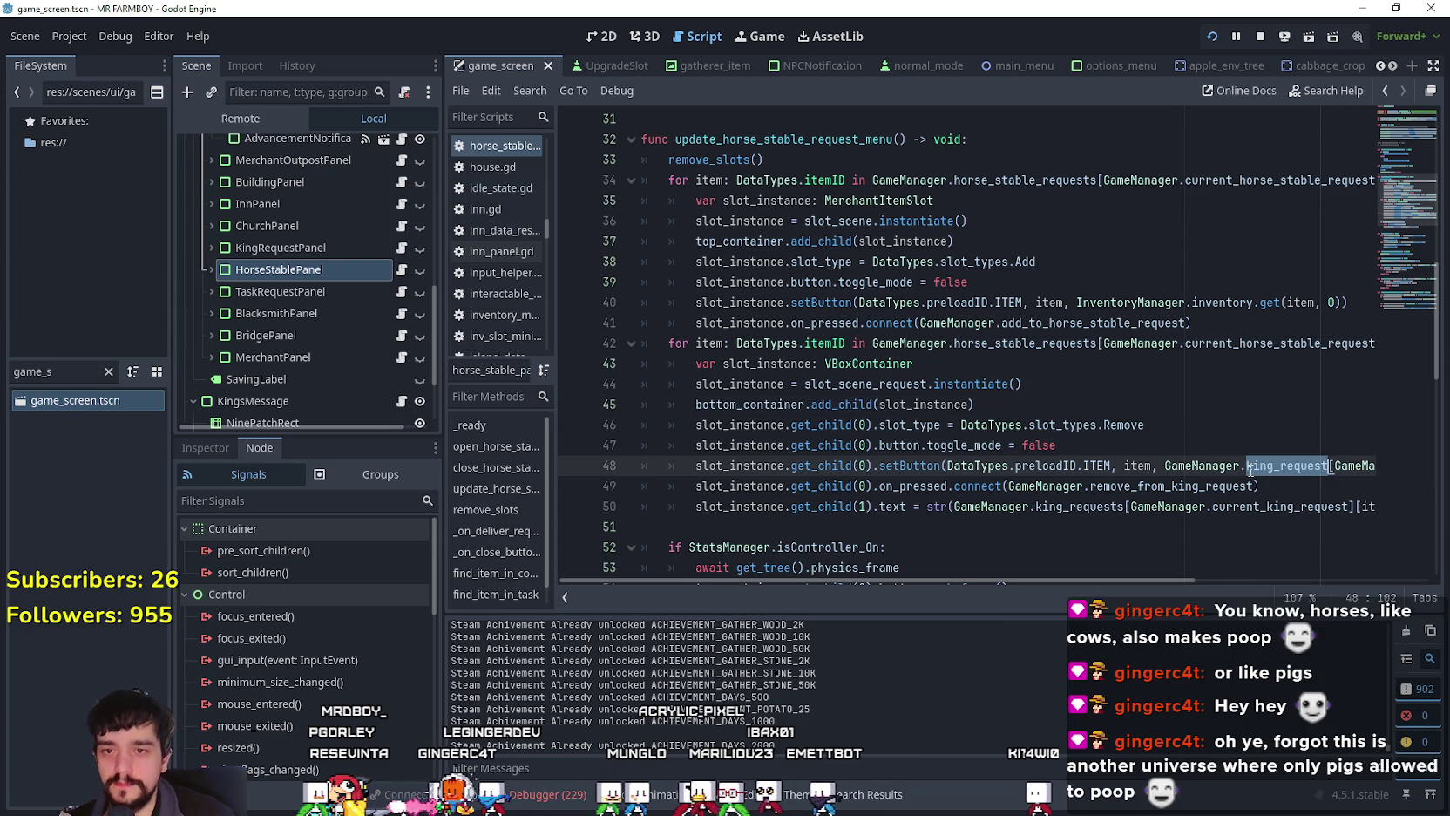
{"action": "key", "text": "BackSpace"}
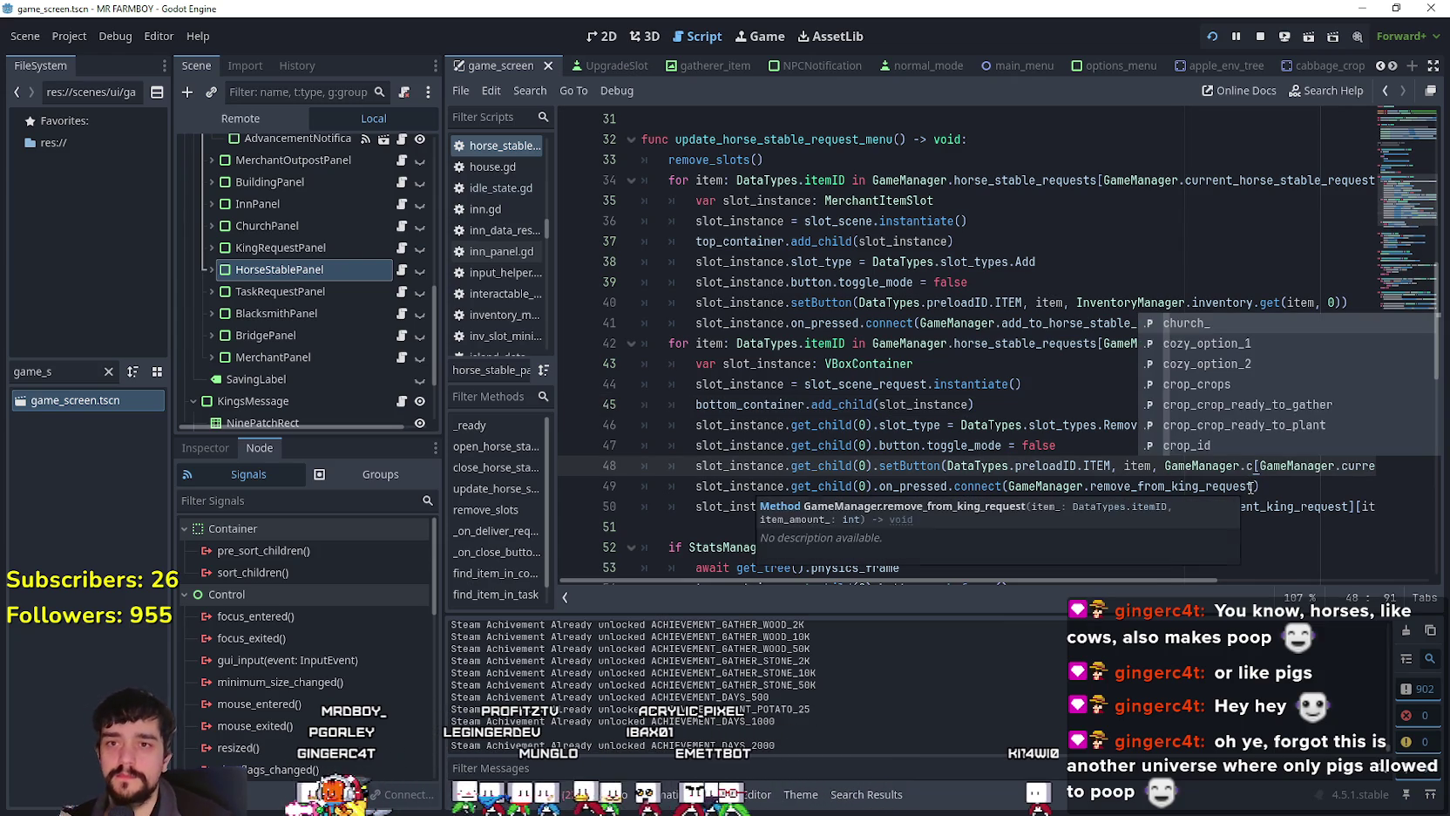
Step: Autocomplete horse_stable_request and delete the [GameManager.current_king_request] index from line 48
{"action": "type", "text": "horse"}
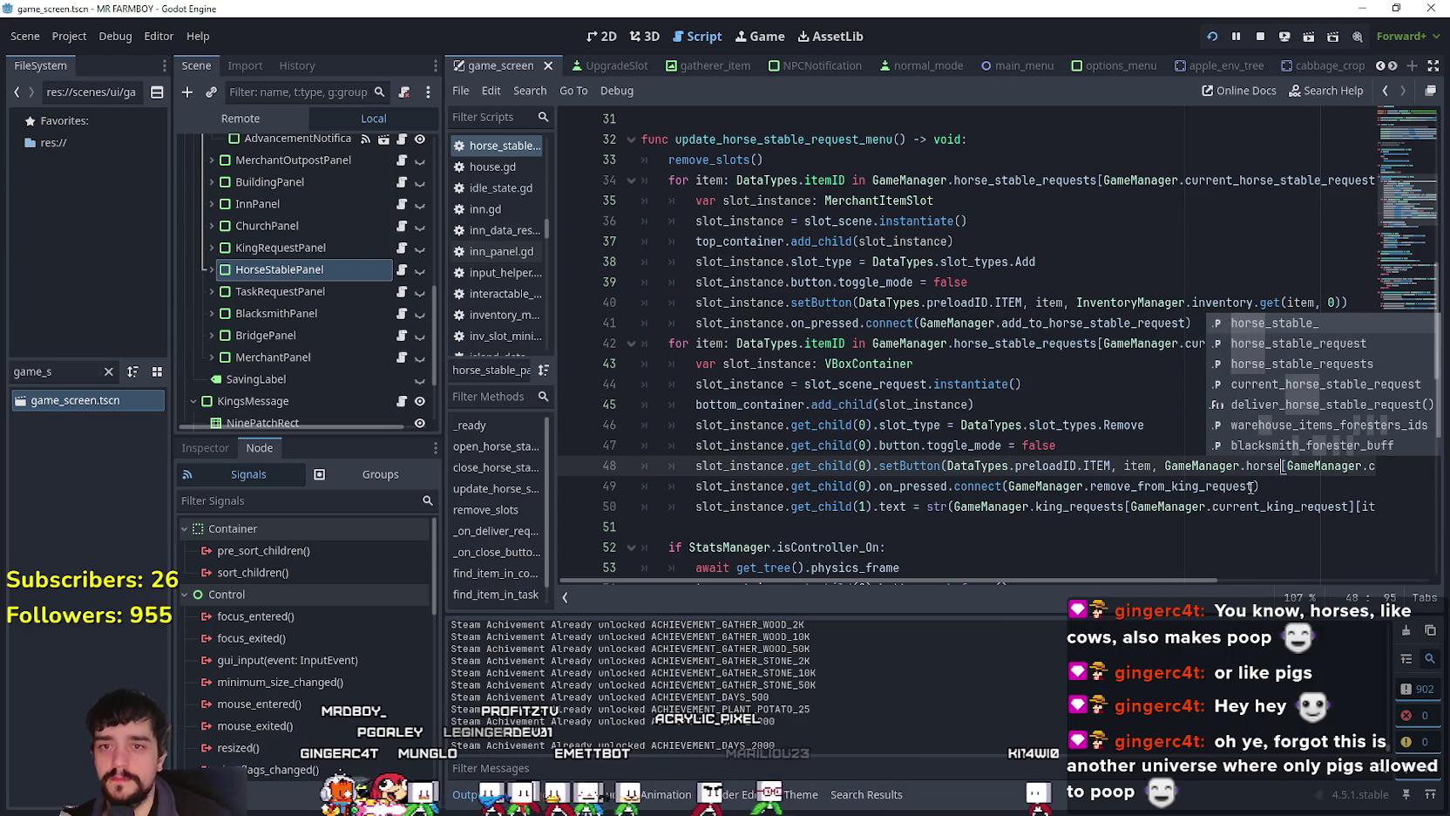
{"action": "key", "text": "Down"}
{"action": "key", "text": "Return"}
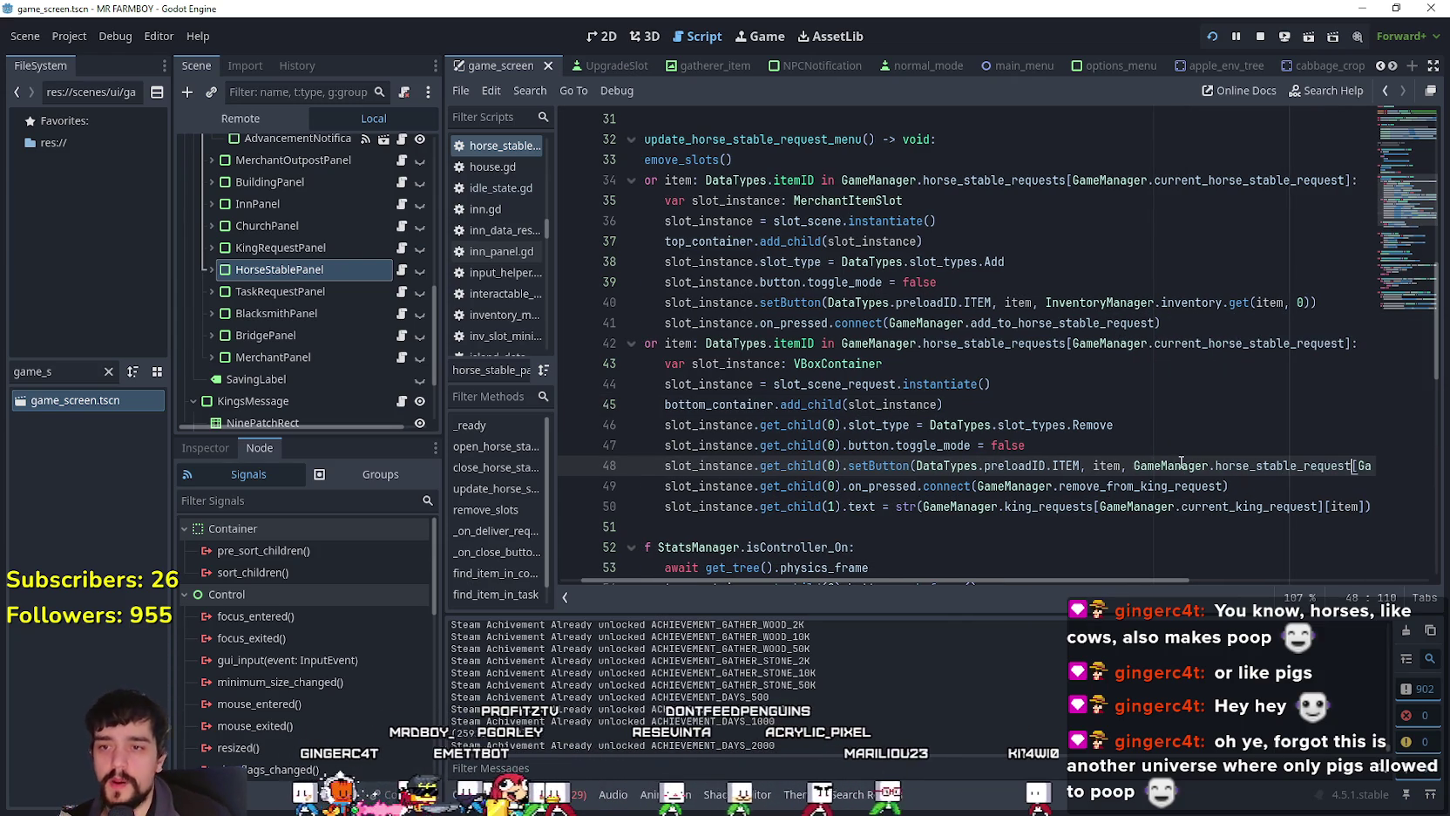
{"action": "left_click_drag", "start_coordinate": [1049, 583], "coordinate": [1301, 581]}
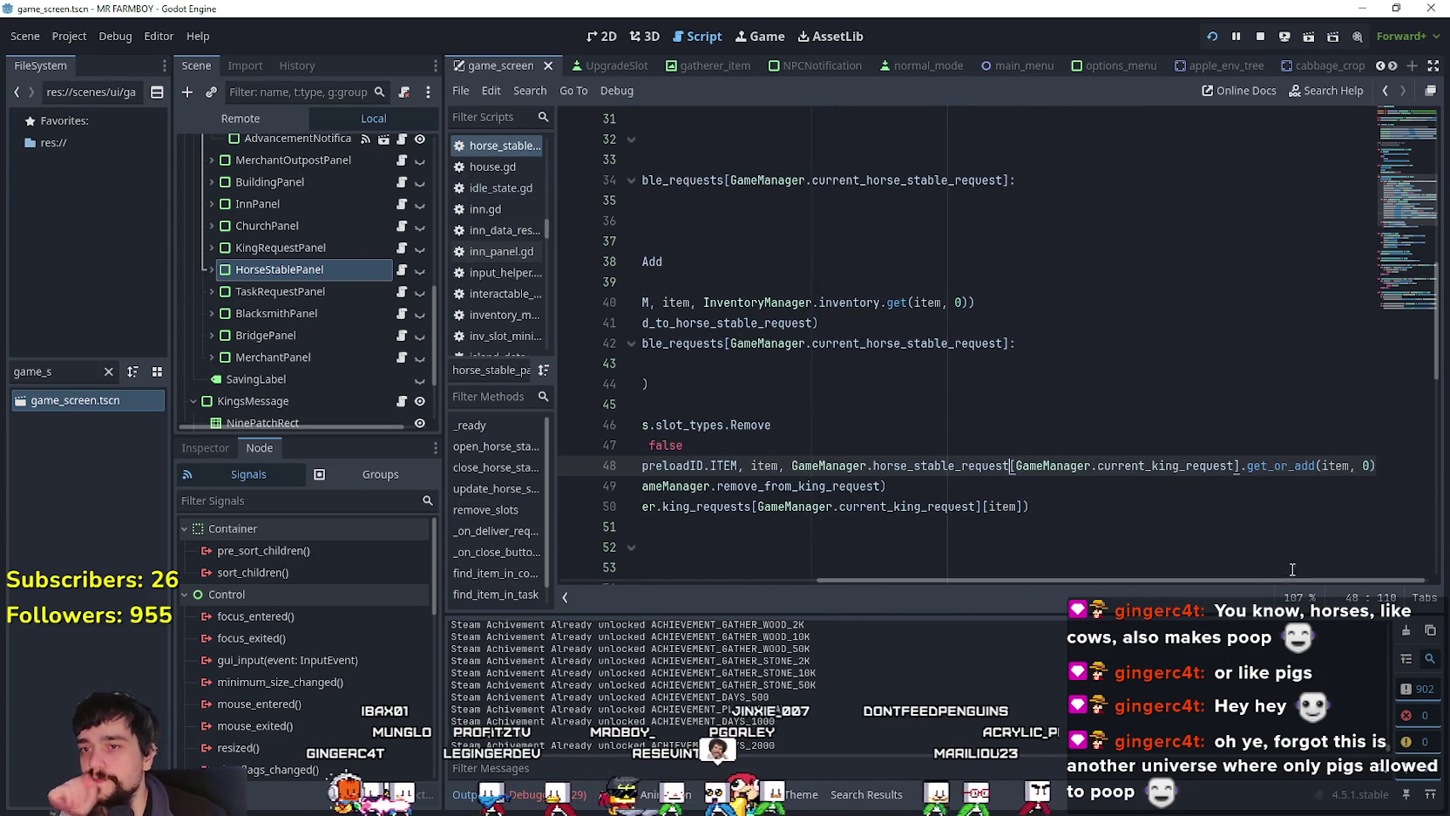
{"action": "double_click", "coordinate": [1137, 465]}
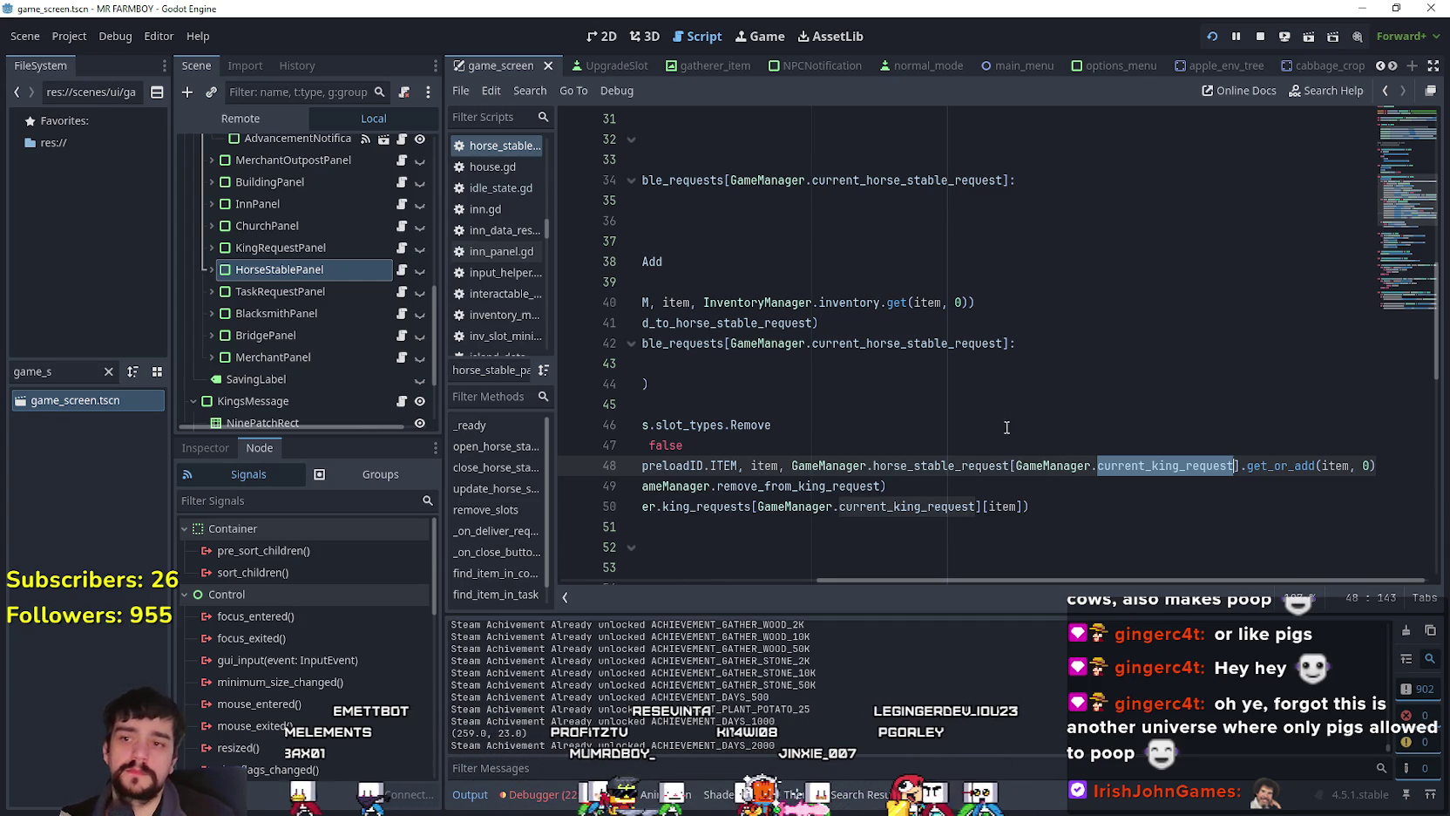
{"action": "left_click", "coordinate": [1234, 475]}
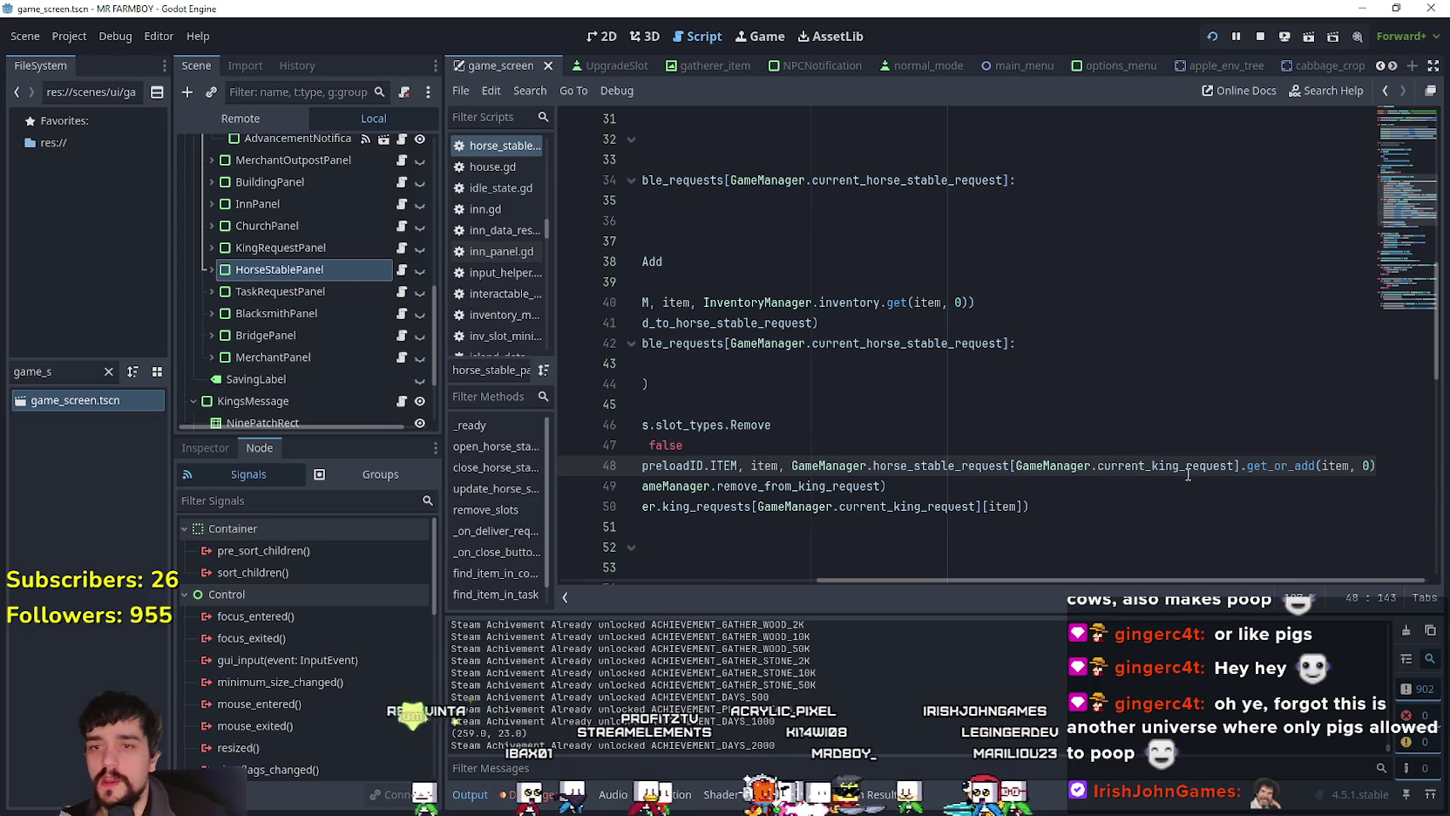
{"action": "left_click_drag", "start_coordinate": [1240, 466], "coordinate": [1010, 471]}
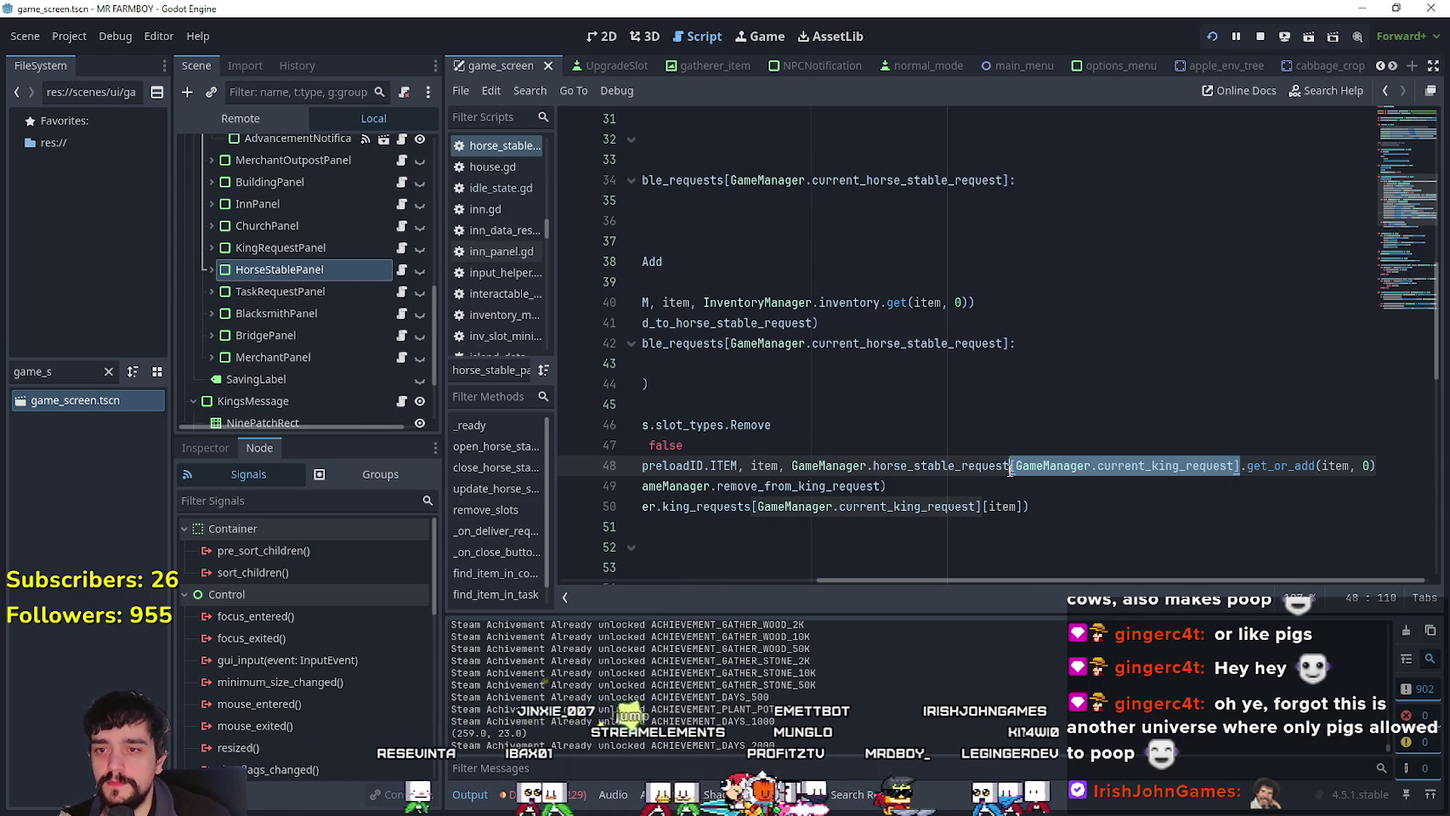
{"action": "key", "text": "BackSpace"}
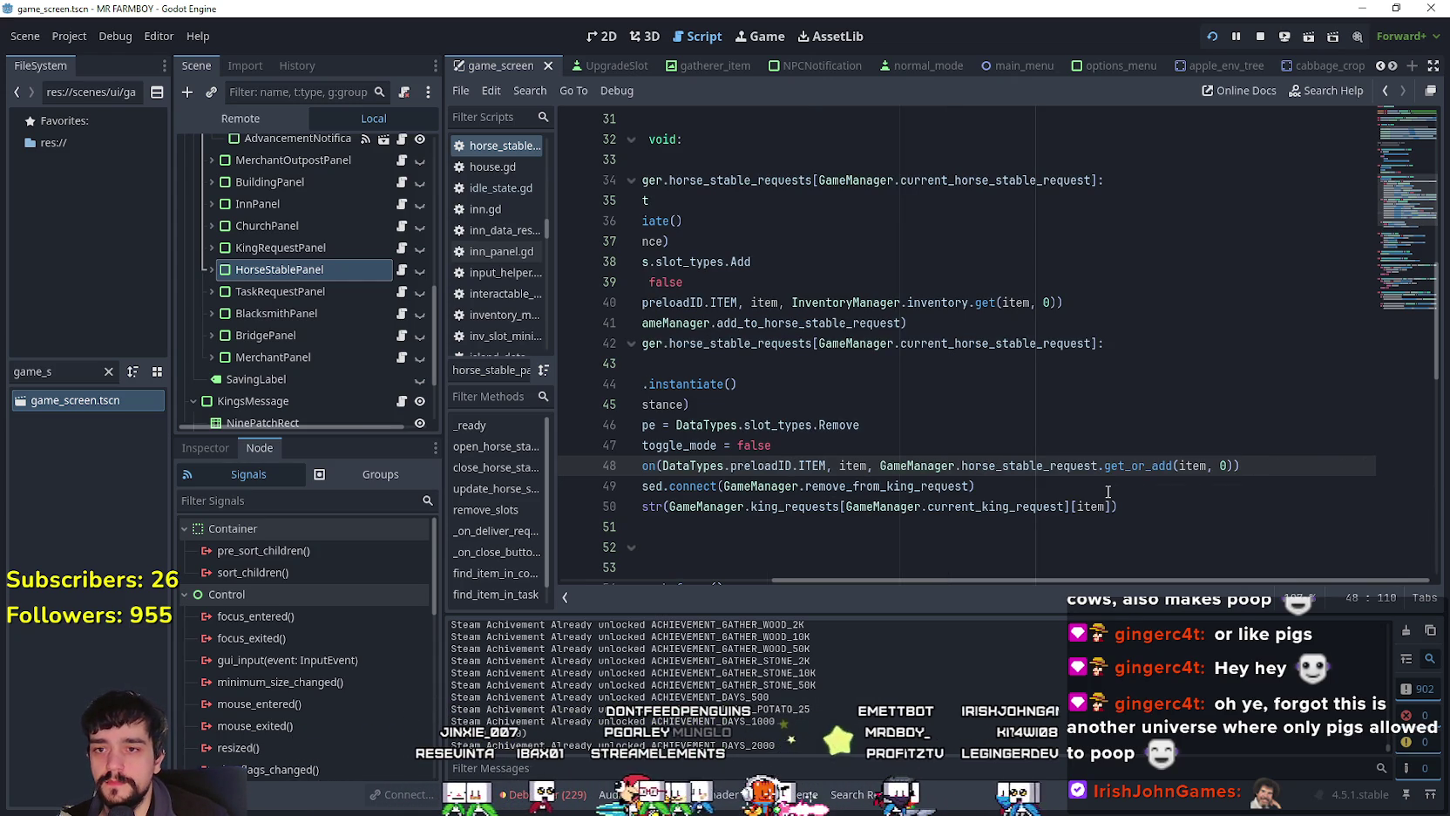
Step: Replace get_or_add with get in line 48's request lookup
{"action": "double_click", "coordinate": [1194, 467]}
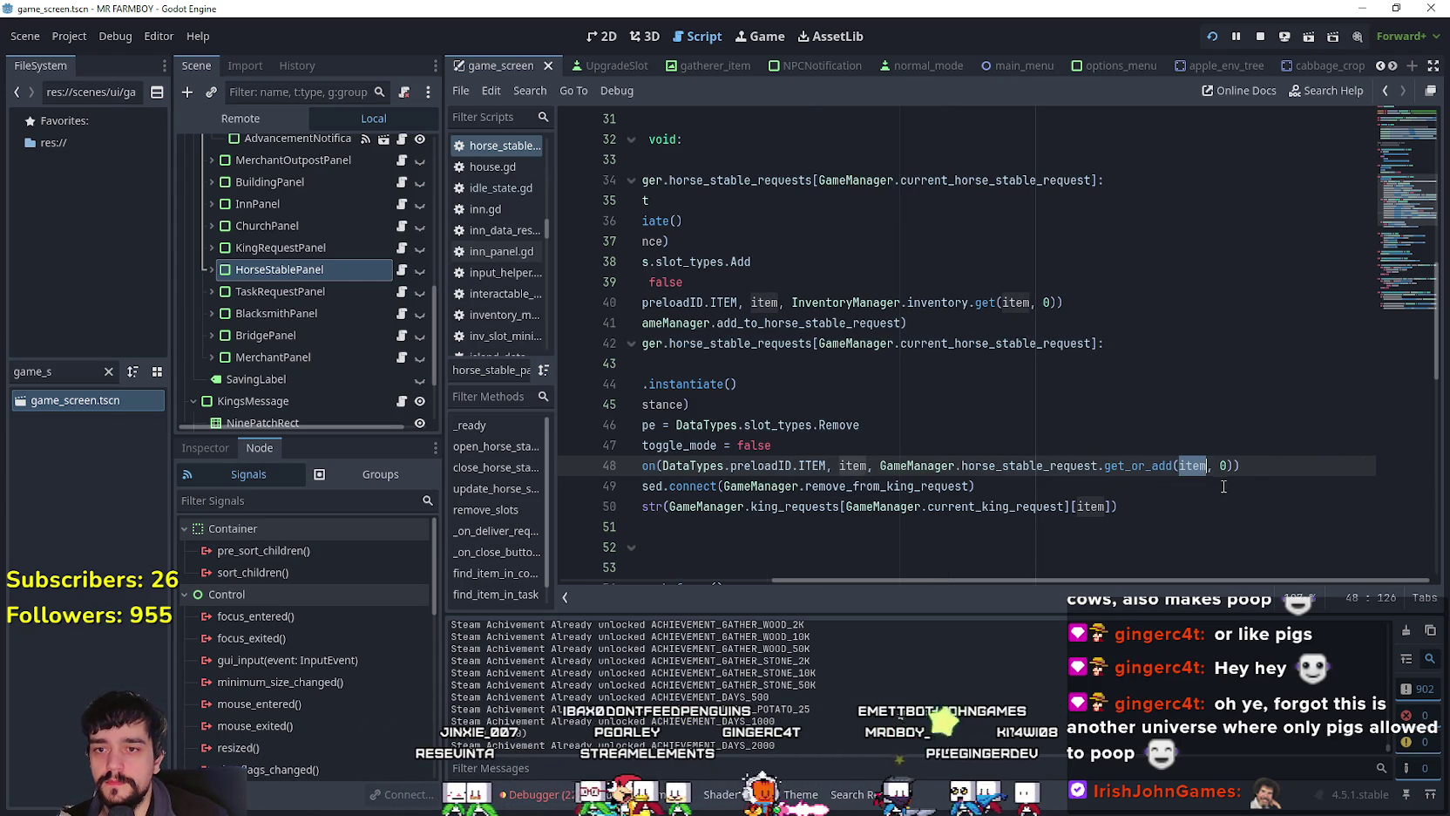
{"action": "double_click", "coordinate": [1140, 466]}
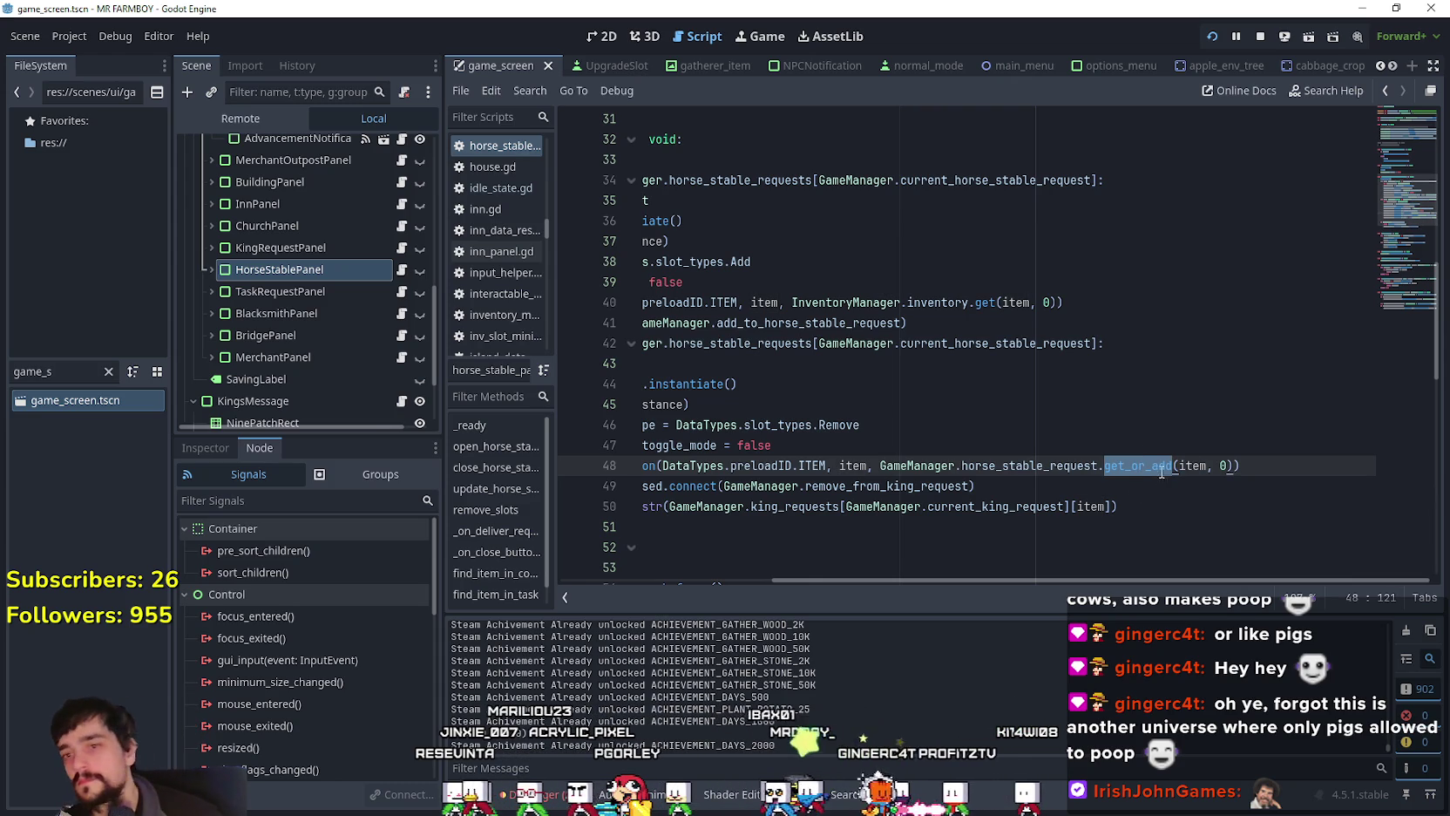
{"action": "left_click", "coordinate": [1158, 468]}
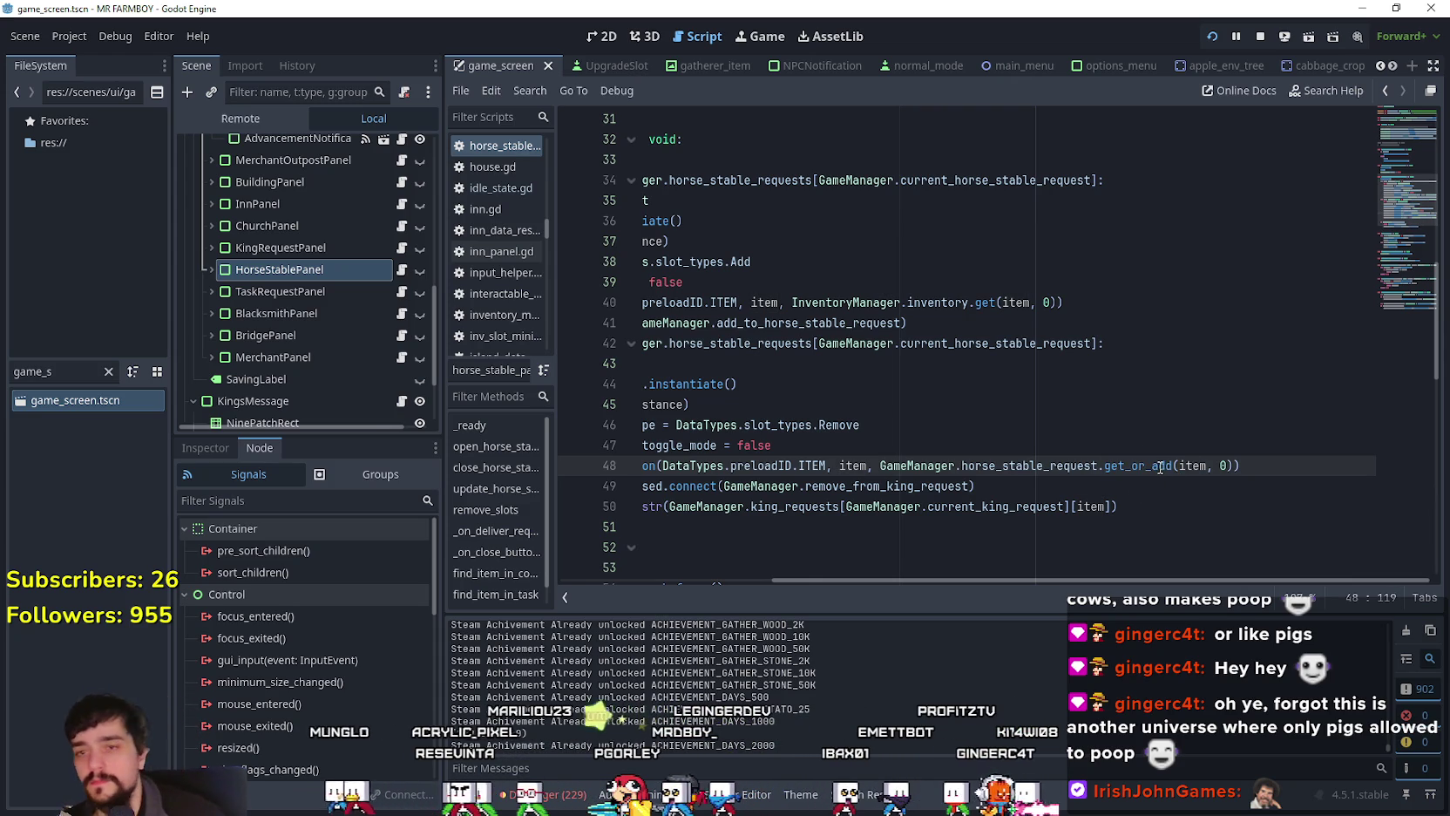
{"action": "mouse_move", "coordinate": [1180, 580]}
{"action": "left_mouse_down"}
{"action": "mouse_move", "coordinate": [1015, 562]}
{"action": "mouse_move", "coordinate": [1156, 574]}
{"action": "left_mouse_up"}
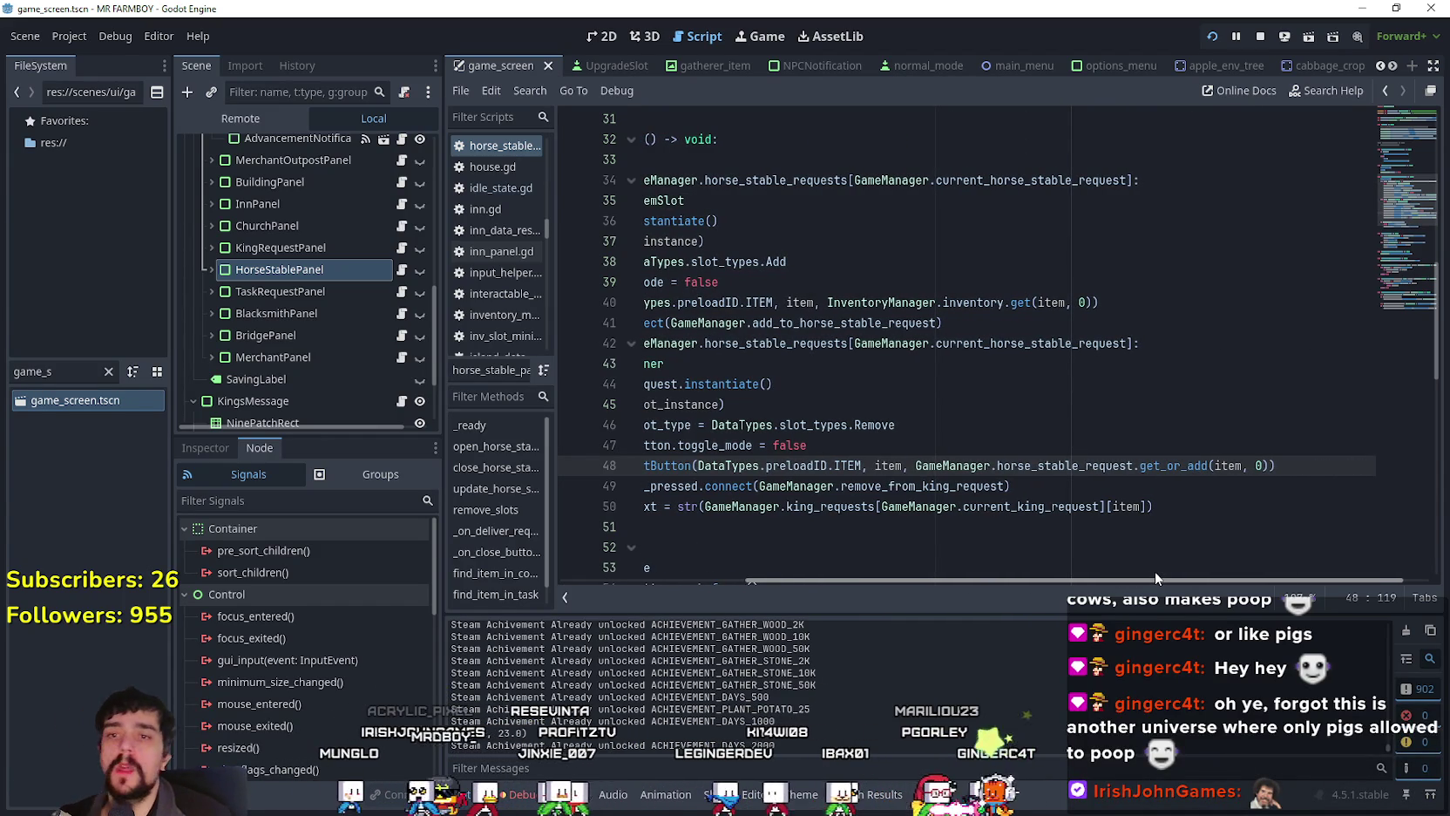
{"action": "double_click", "coordinate": [1173, 466]}
{"action": "type", "text": "get"}
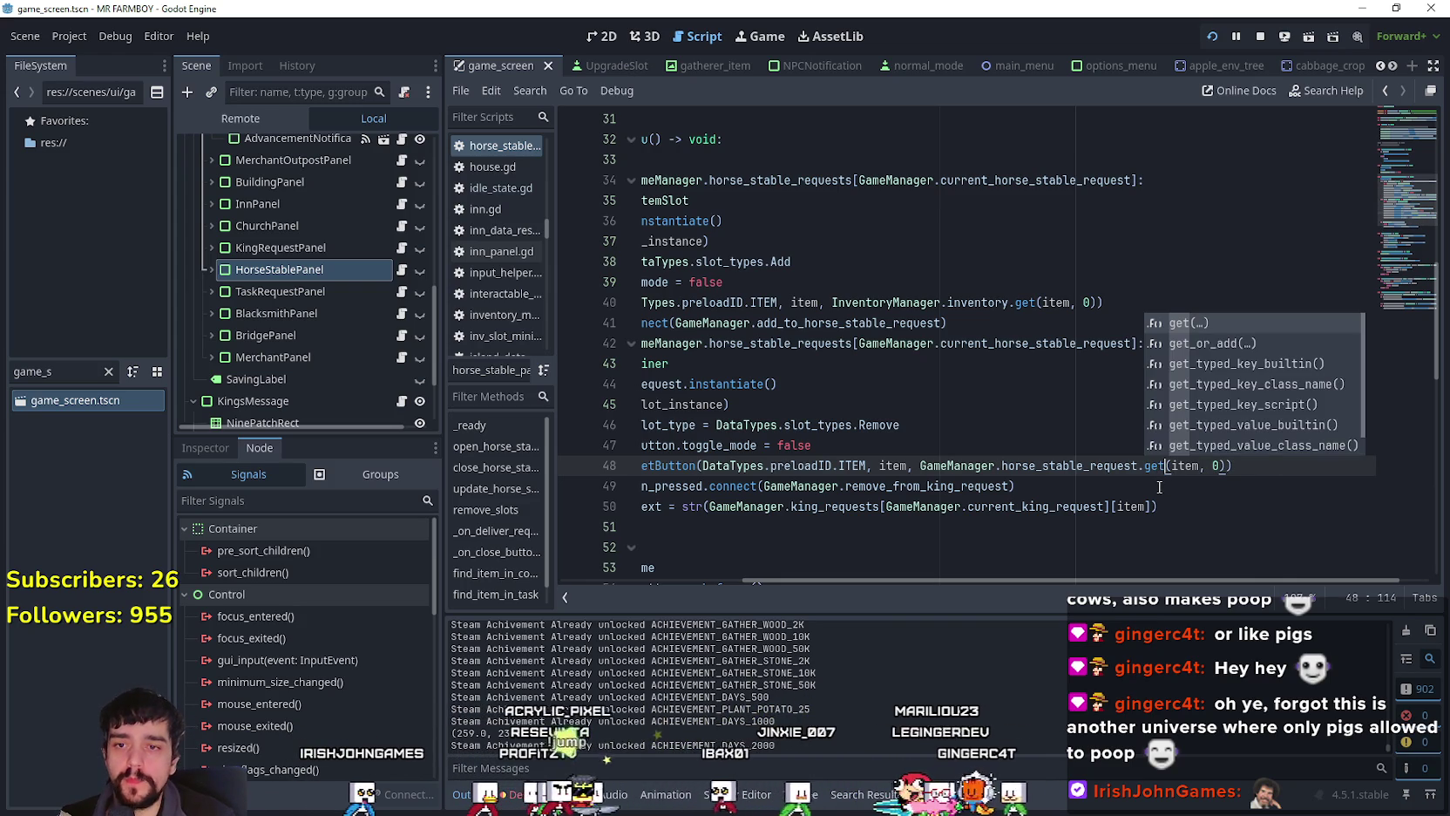
{"action": "left_click", "coordinate": [1159, 470]}
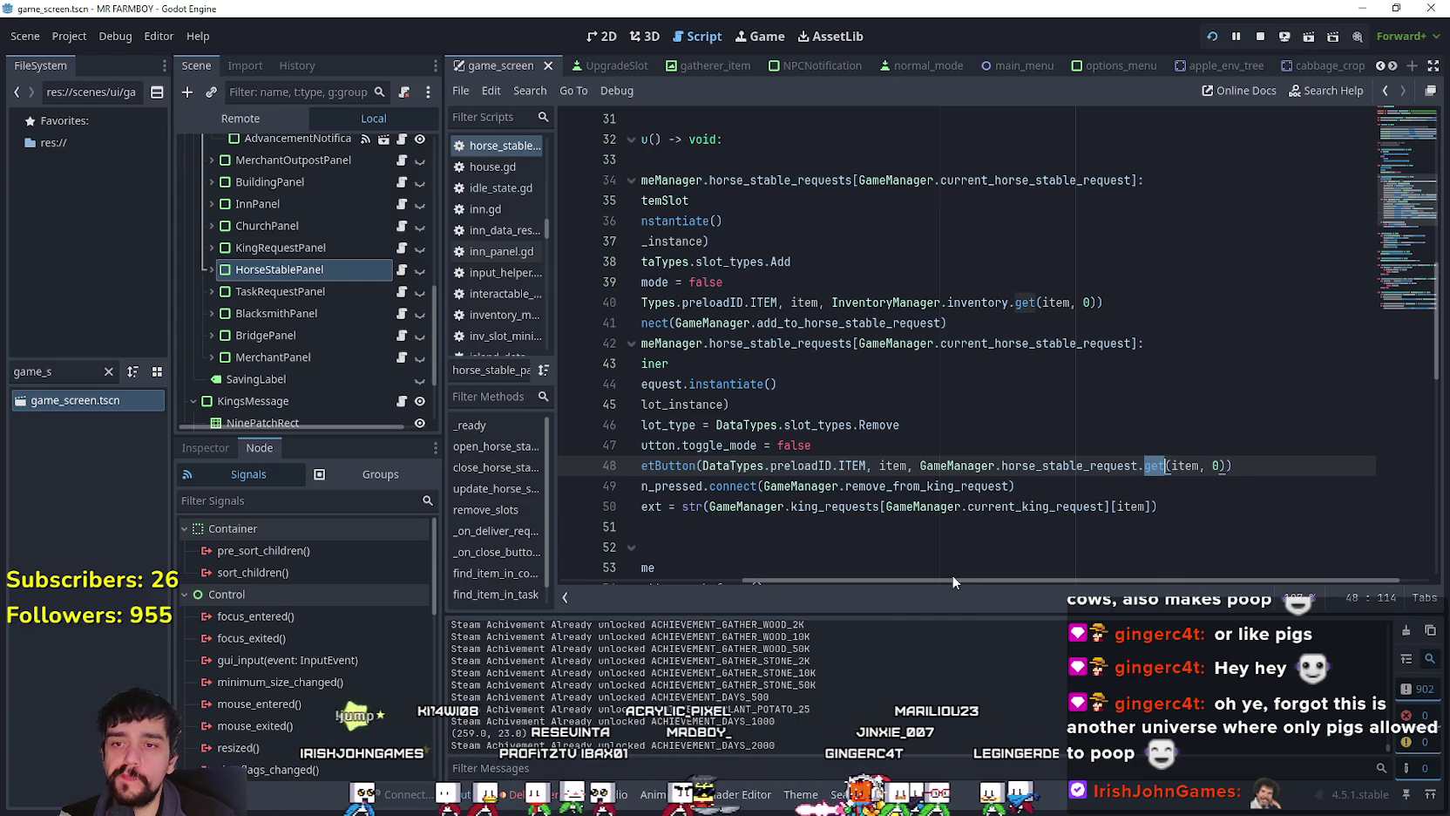
{"action": "left_click", "coordinate": [1078, 493]}
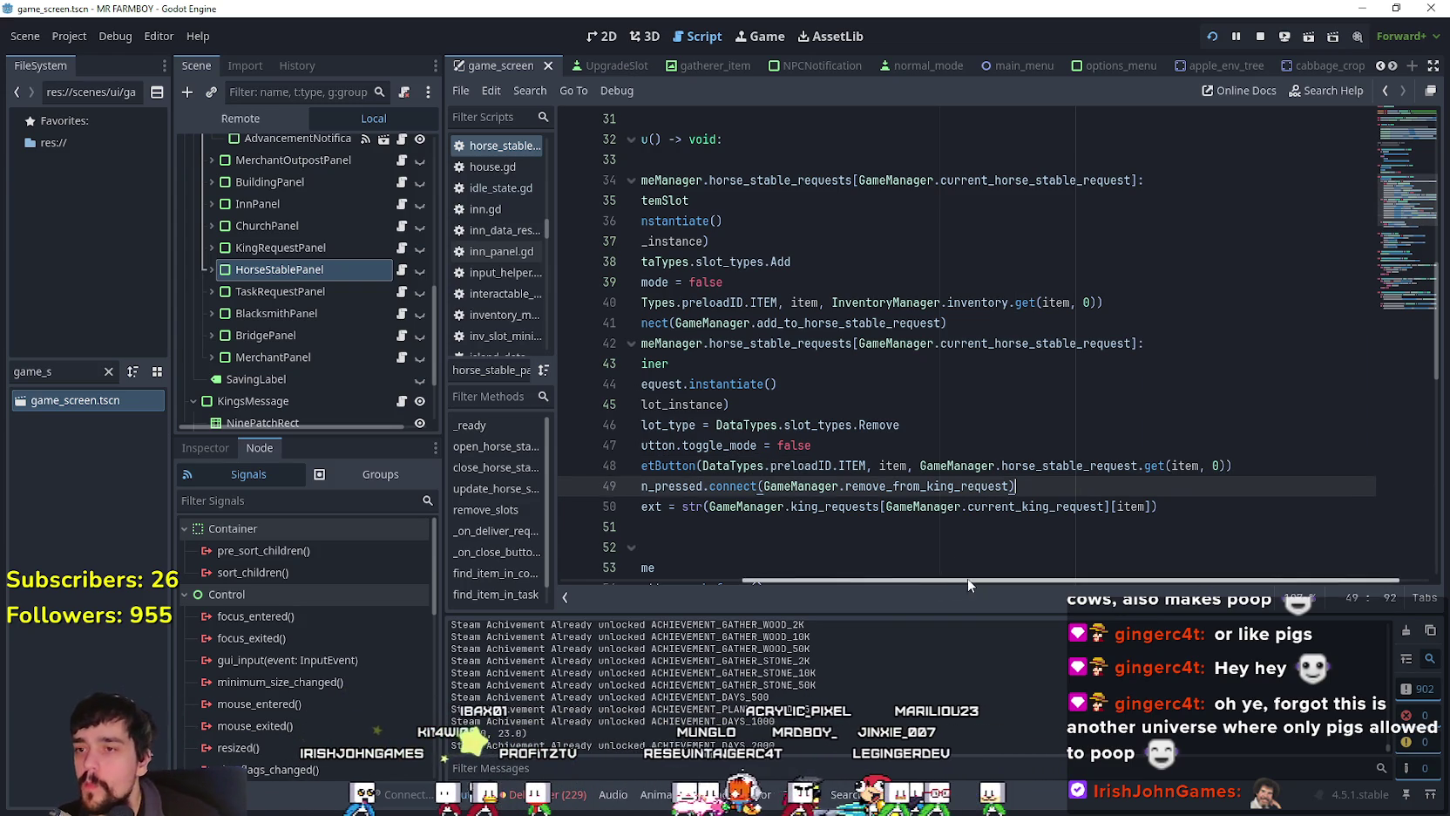
{"action": "mouse_move", "coordinate": [971, 580]}
{"action": "left_mouse_down"}
{"action": "mouse_move", "coordinate": [899, 573]}
{"action": "mouse_move", "coordinate": [865, 549]}
{"action": "left_mouse_up"}
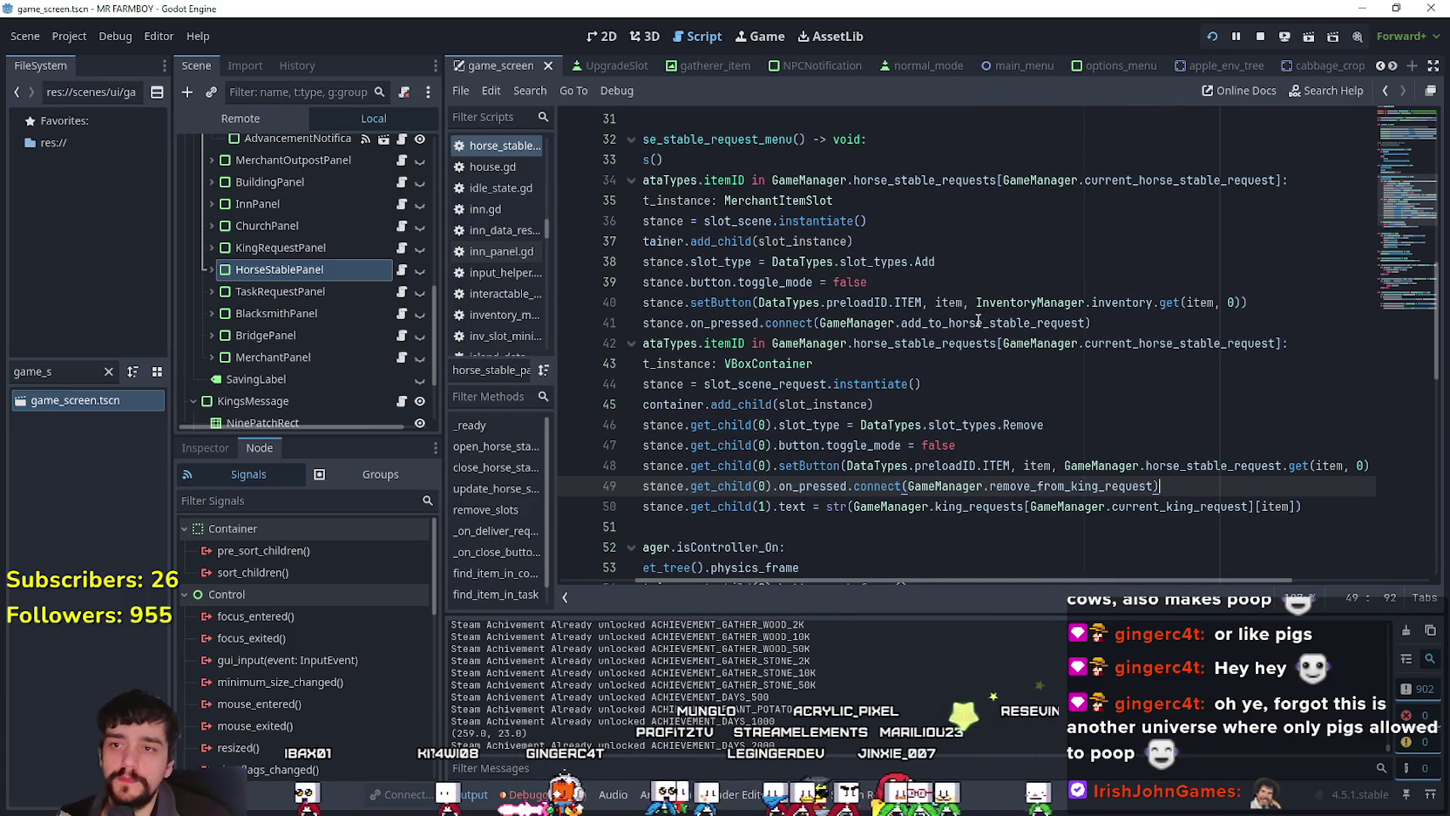
Step: Change the removal call on line 49 to remove_from_horse_stable_request
{"action": "left_click", "coordinate": [984, 324]}
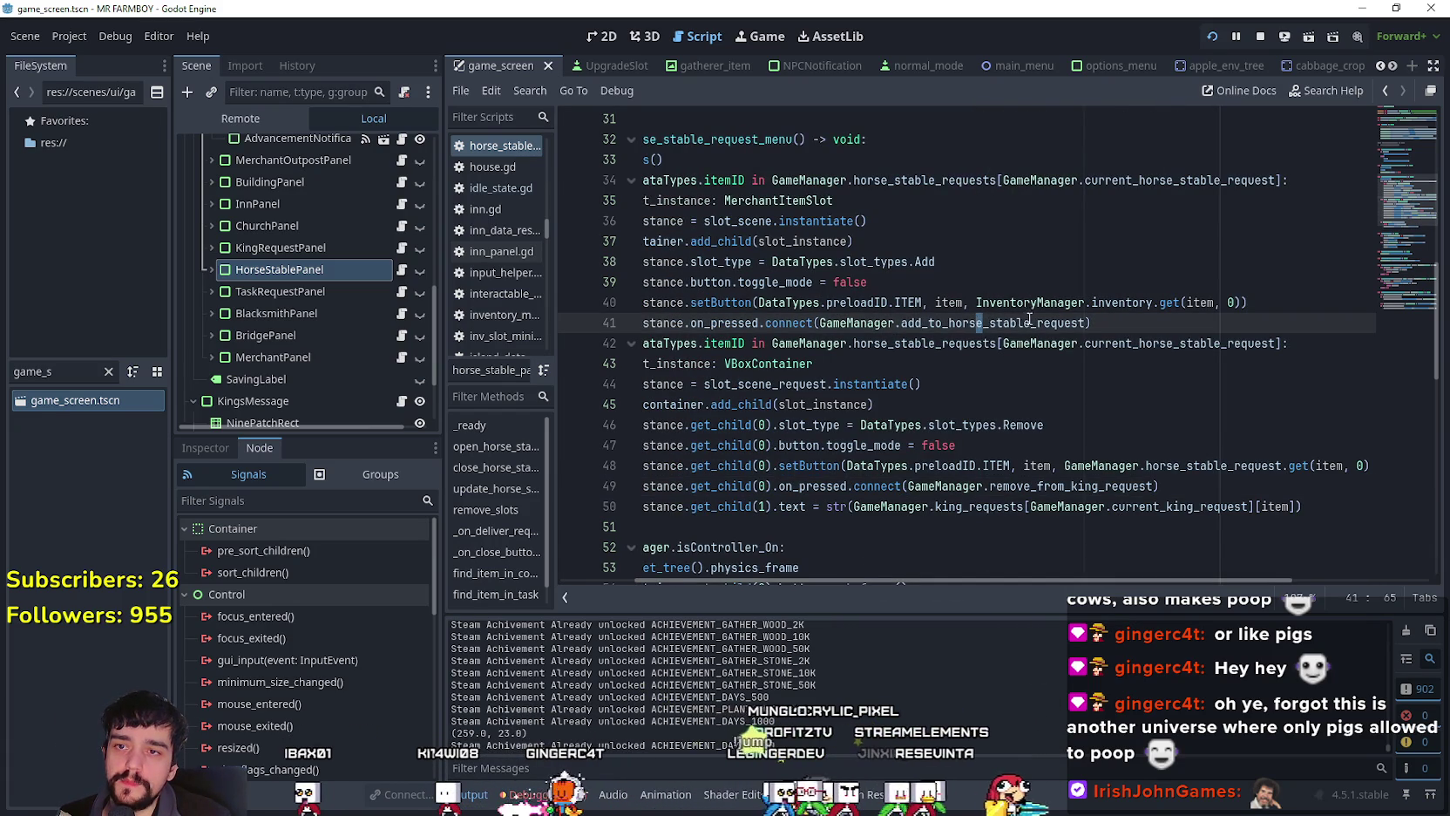
{"action": "left_click_drag", "start_coordinate": [1029, 321], "coordinate": [951, 324]}
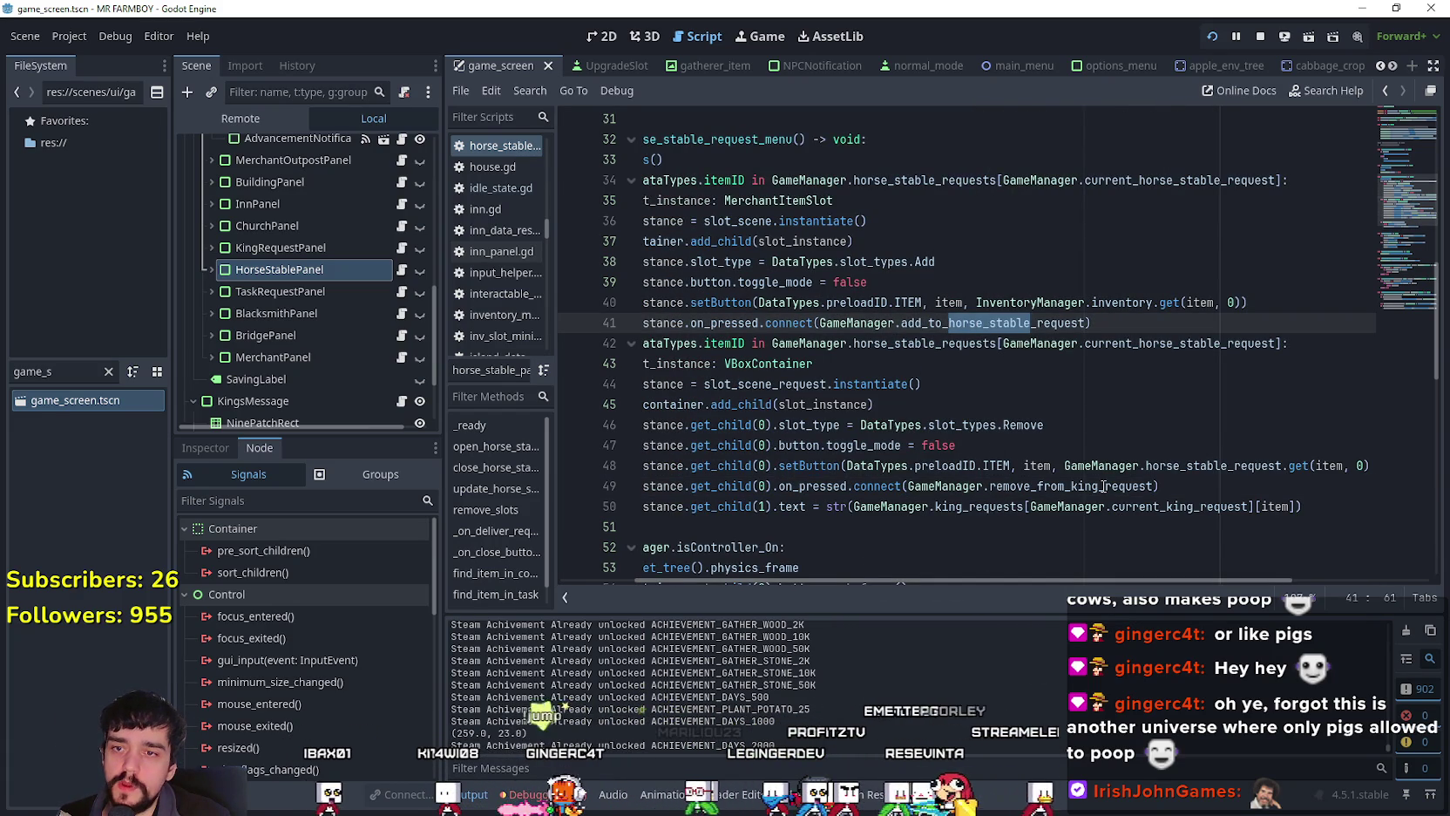
{"action": "left_click_drag", "start_coordinate": [1101, 485], "coordinate": [1073, 487]}
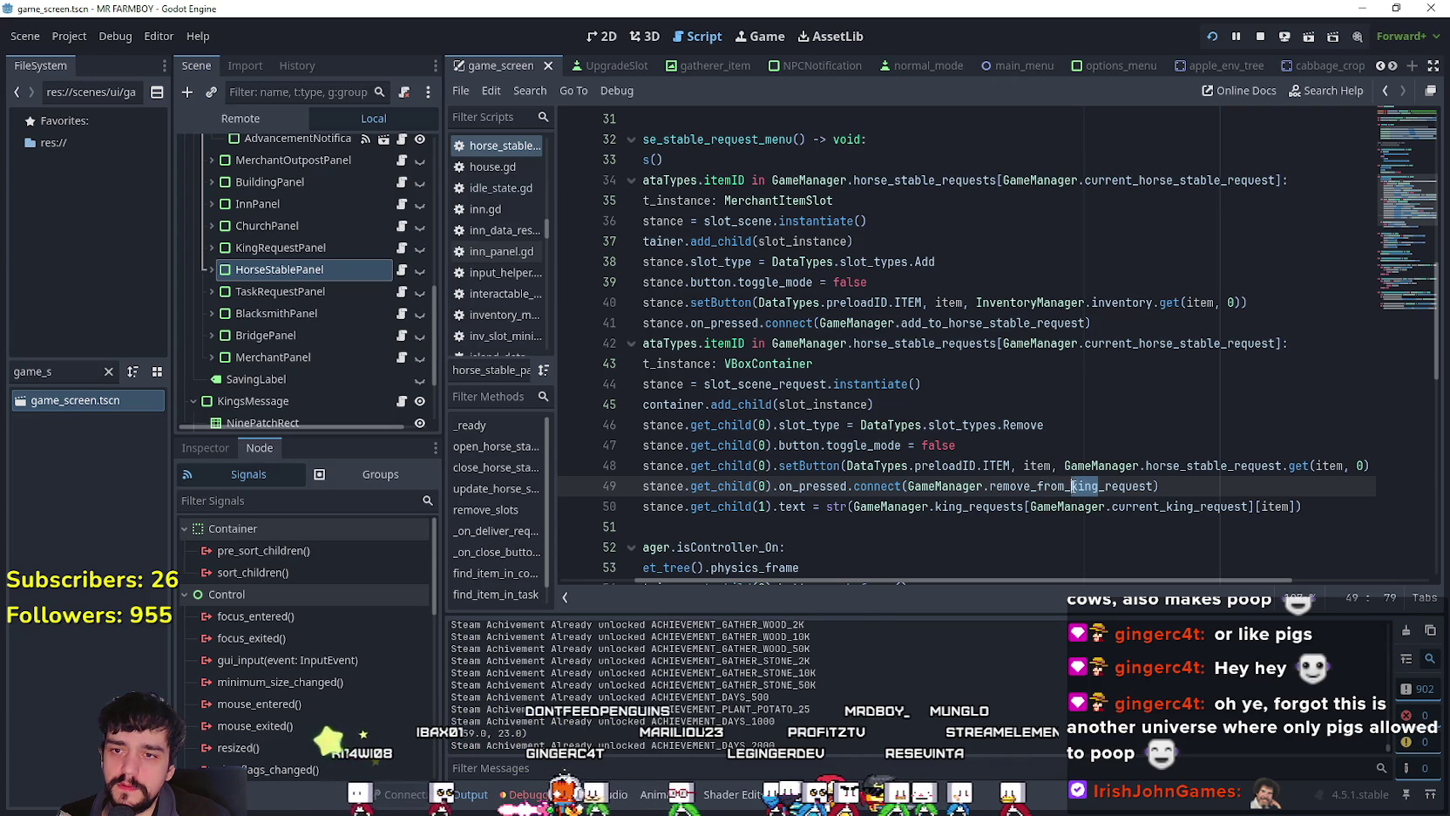
{"action": "type", "text": "horse_stable"}
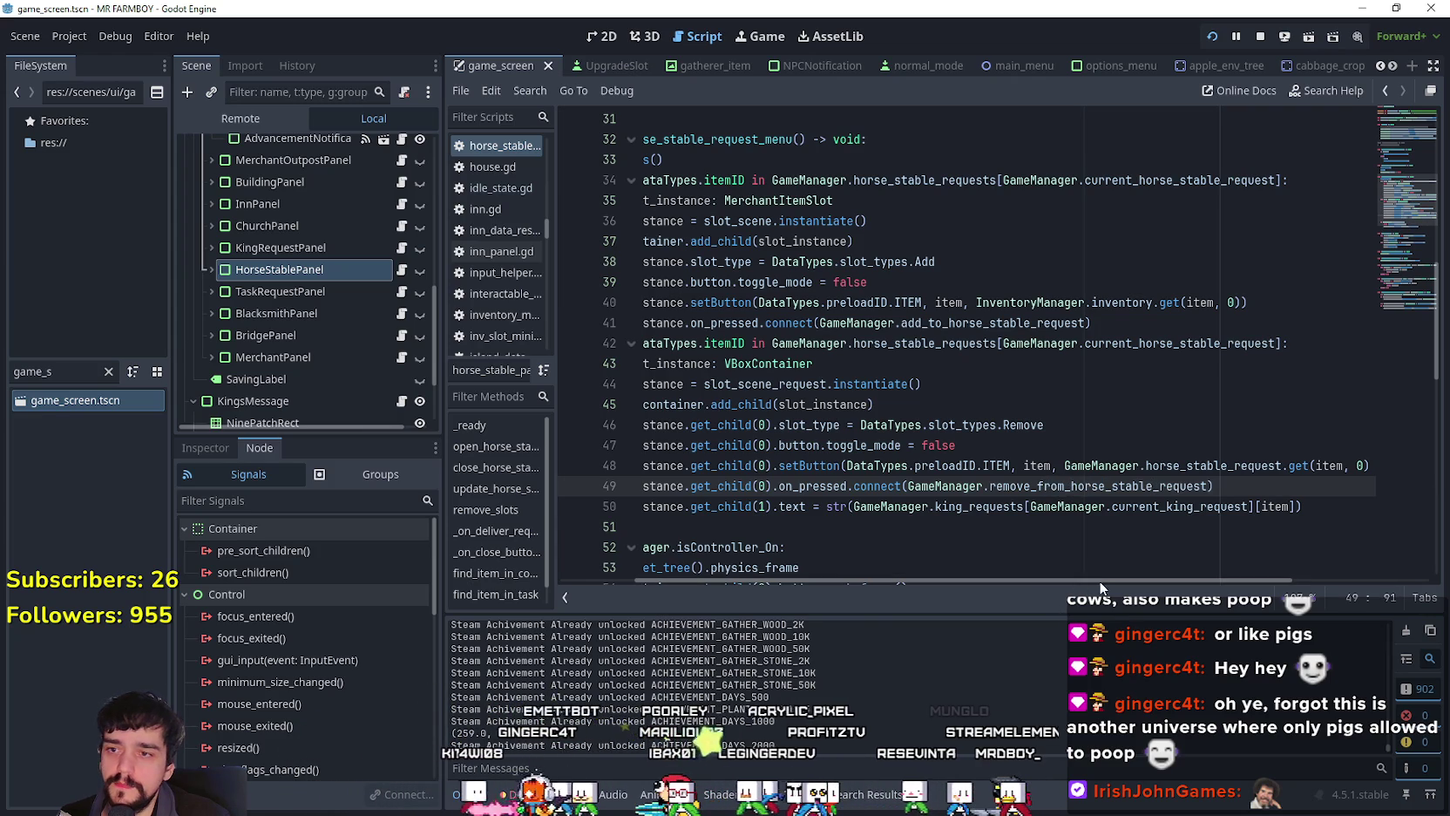
{"action": "left_click_drag", "start_coordinate": [1096, 575], "coordinate": [1166, 590]}
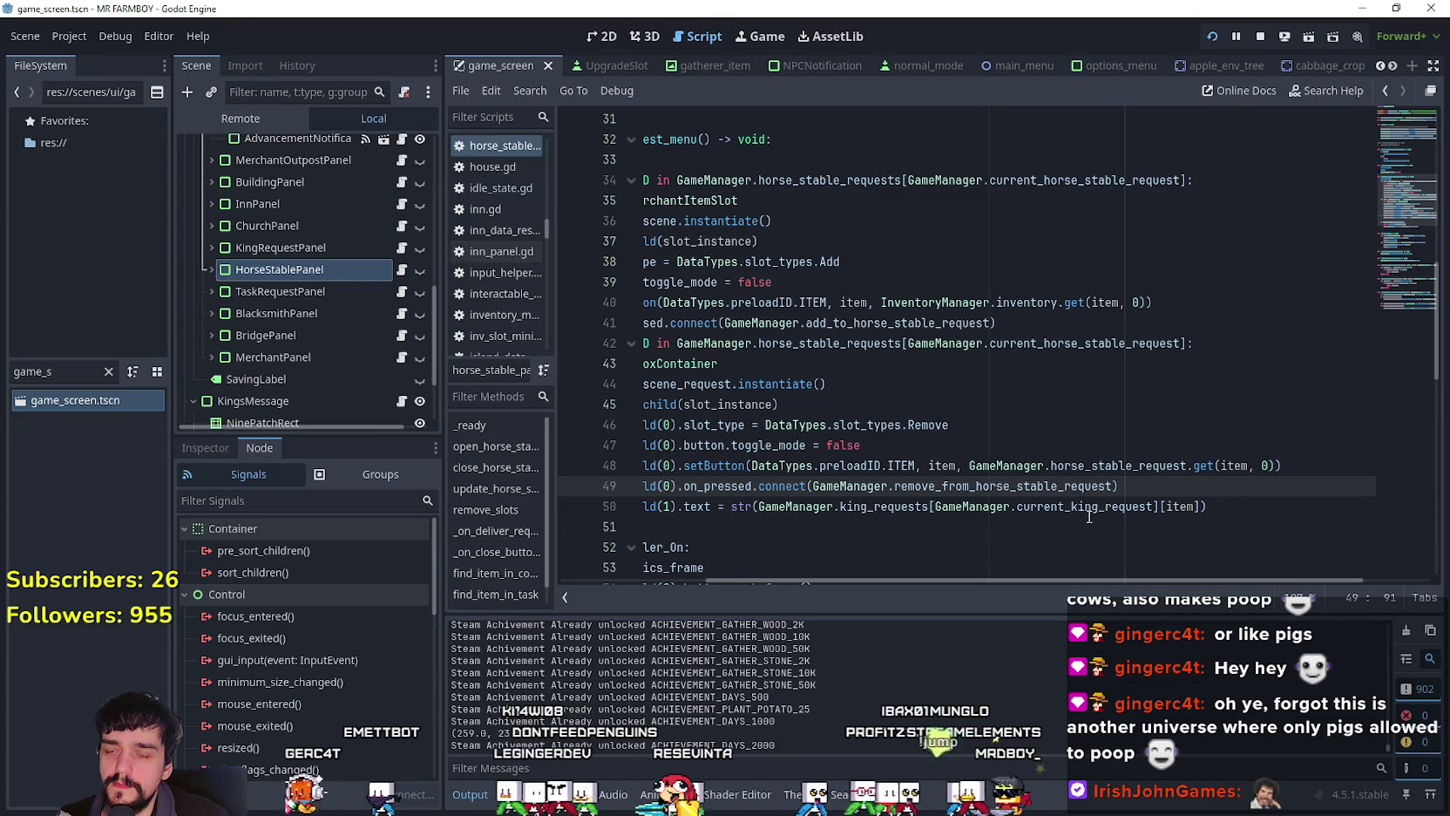
Step: On line 50, use current_horse_stable_request and horse_stable_requests instead of the king request names
{"action": "left_click", "coordinate": [887, 503]}
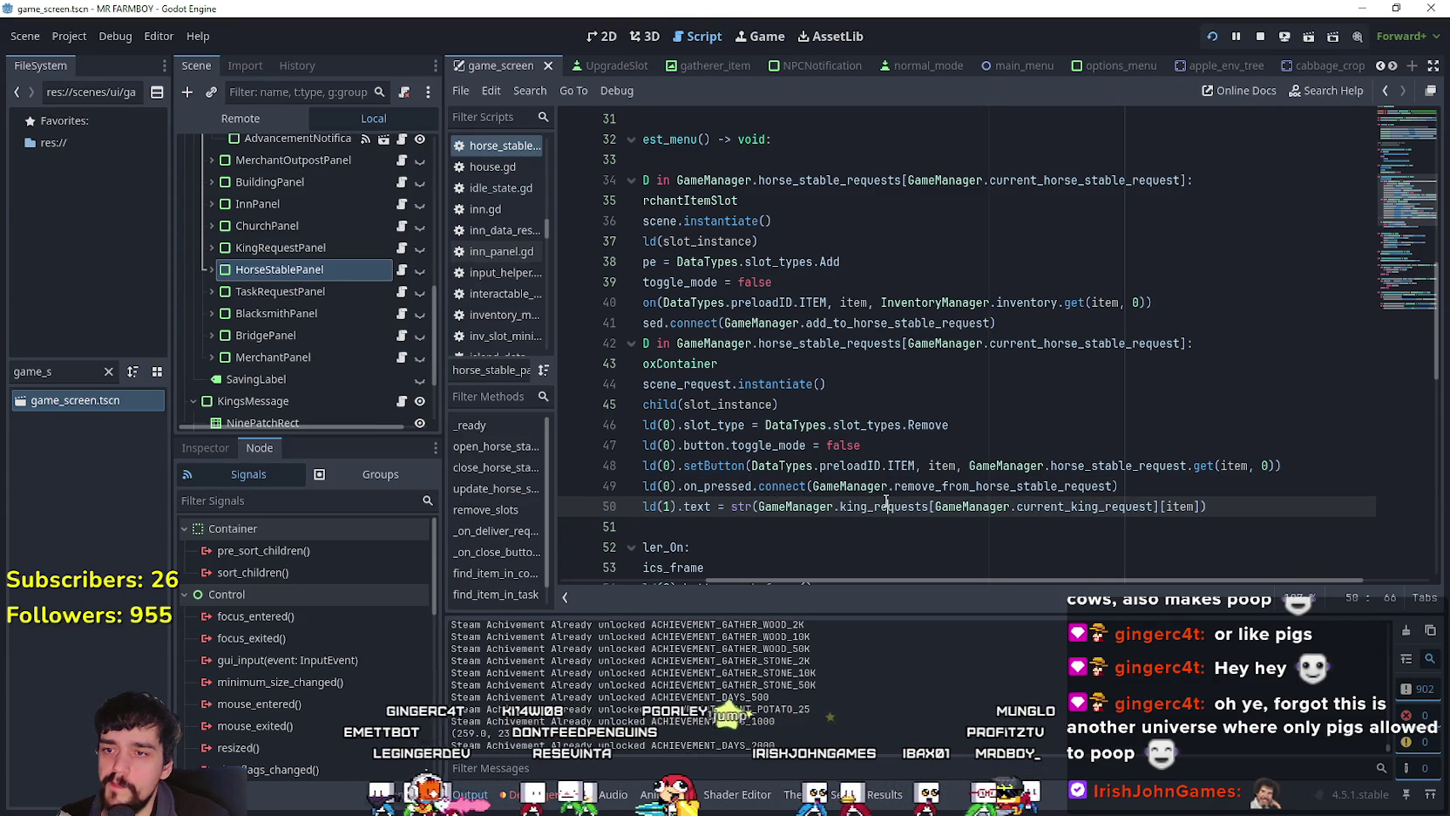
{"action": "double_click", "coordinate": [1050, 181]}
{"action": "key", "text": "ctrl+c"}
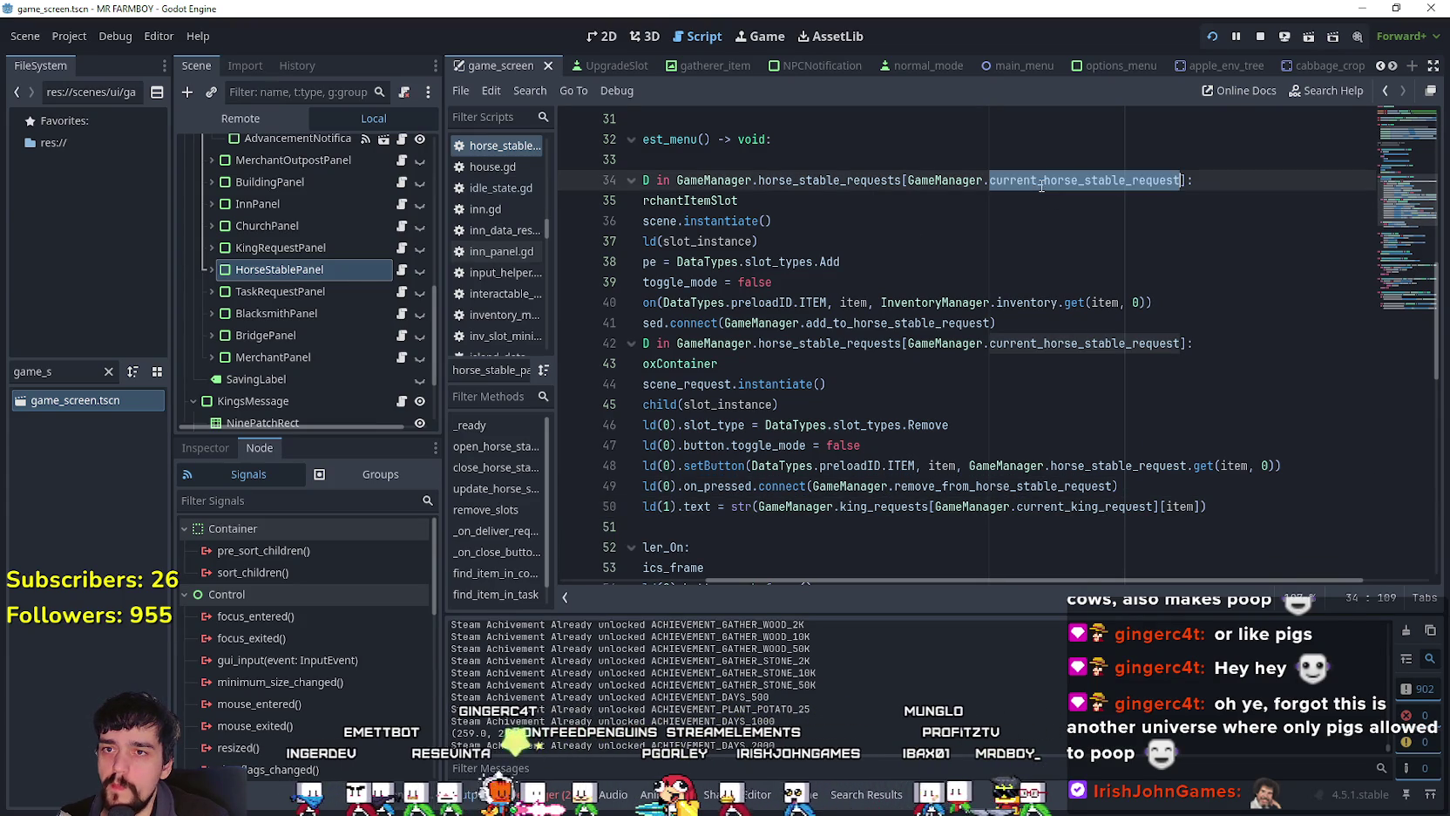
{"action": "left_click", "coordinate": [1105, 506]}
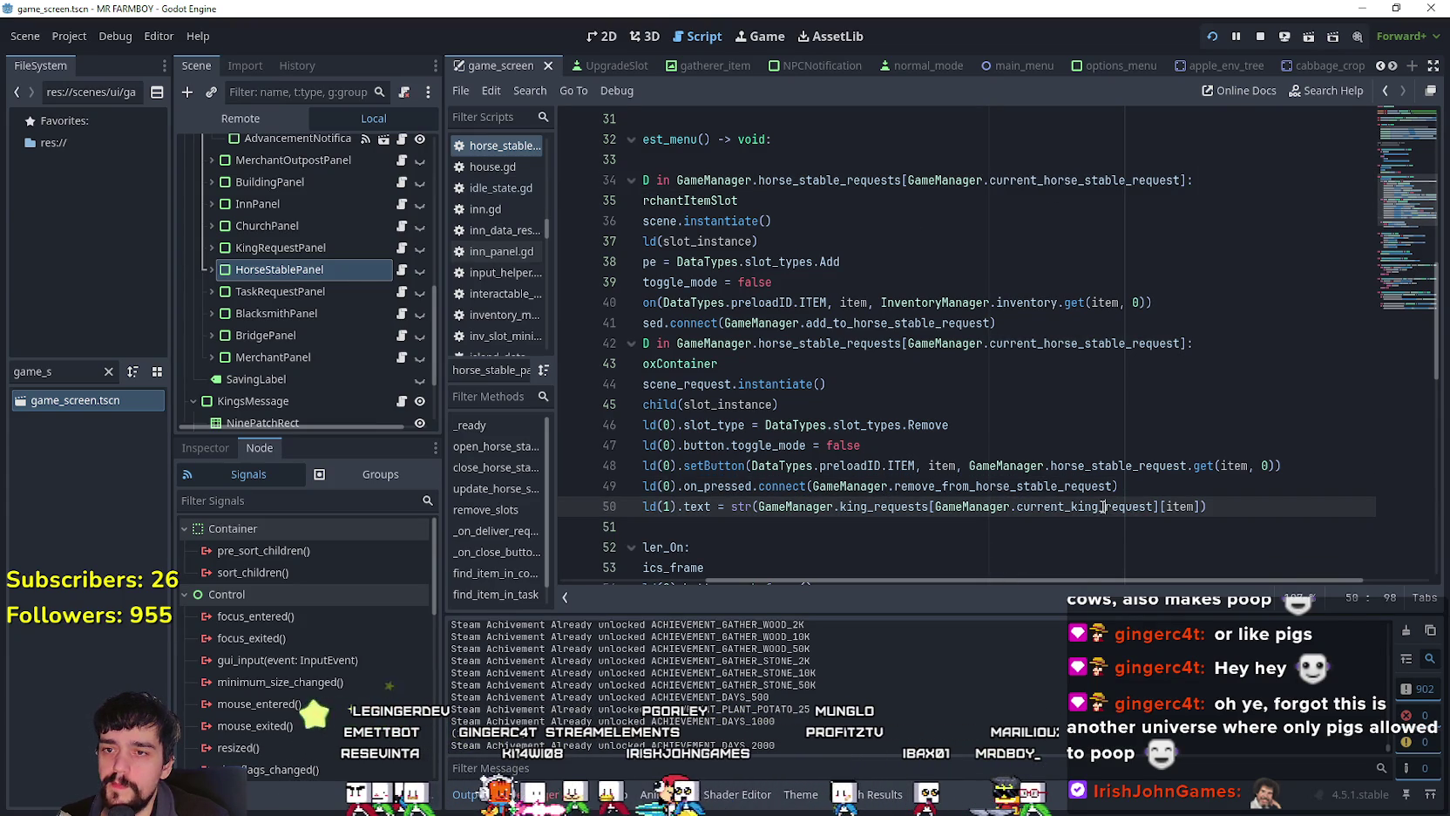
{"action": "double_click", "coordinate": [1063, 507]}
{"action": "key", "text": "ctrl+v"}
{"action": "mouse_move", "coordinate": [1002, 580]}
{"action": "left_mouse_down"}
{"action": "mouse_move", "coordinate": [948, 589]}
{"action": "mouse_move", "coordinate": [1006, 579]}
{"action": "left_mouse_up"}
{"action": "double_click", "coordinate": [880, 180]}
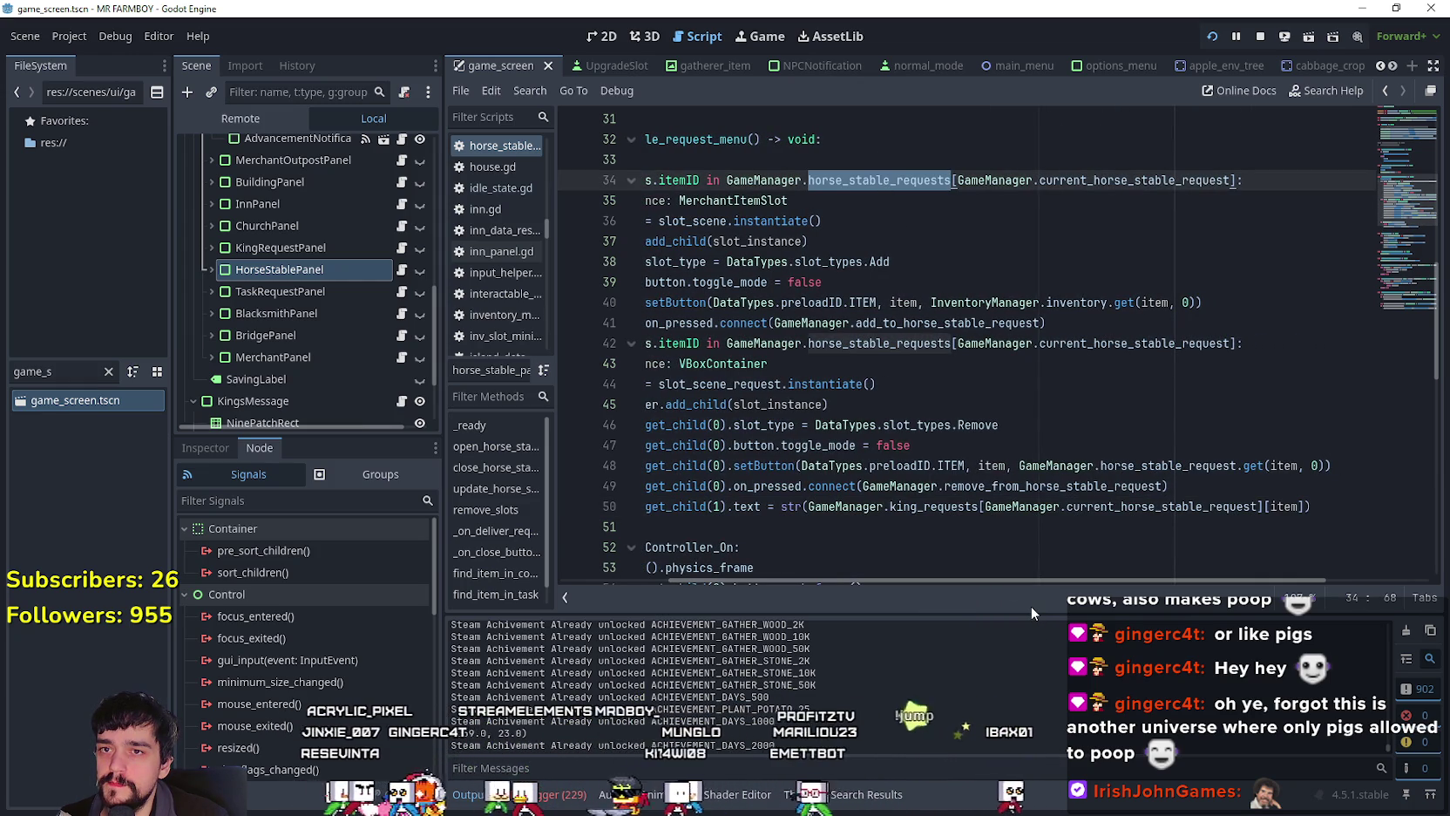
{"action": "double_click", "coordinate": [934, 506]}
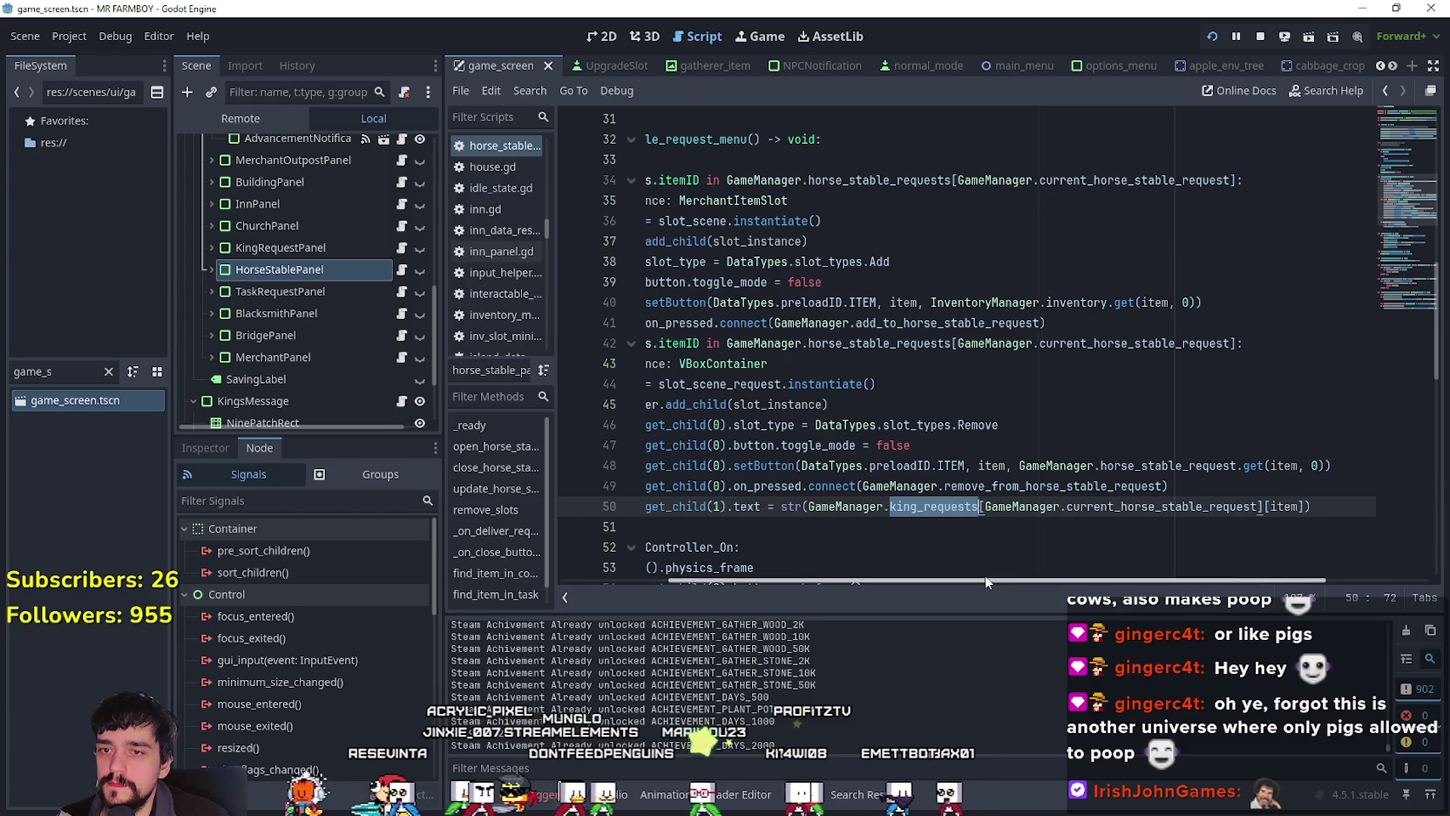
{"action": "type", "text": "horse_stable_requests"}
{"action": "mouse_move", "coordinate": [1033, 577]}
{"action": "left_mouse_down"}
{"action": "mouse_move", "coordinate": [894, 575]}
{"action": "mouse_move", "coordinate": [1065, 592]}
{"action": "left_mouse_up"}
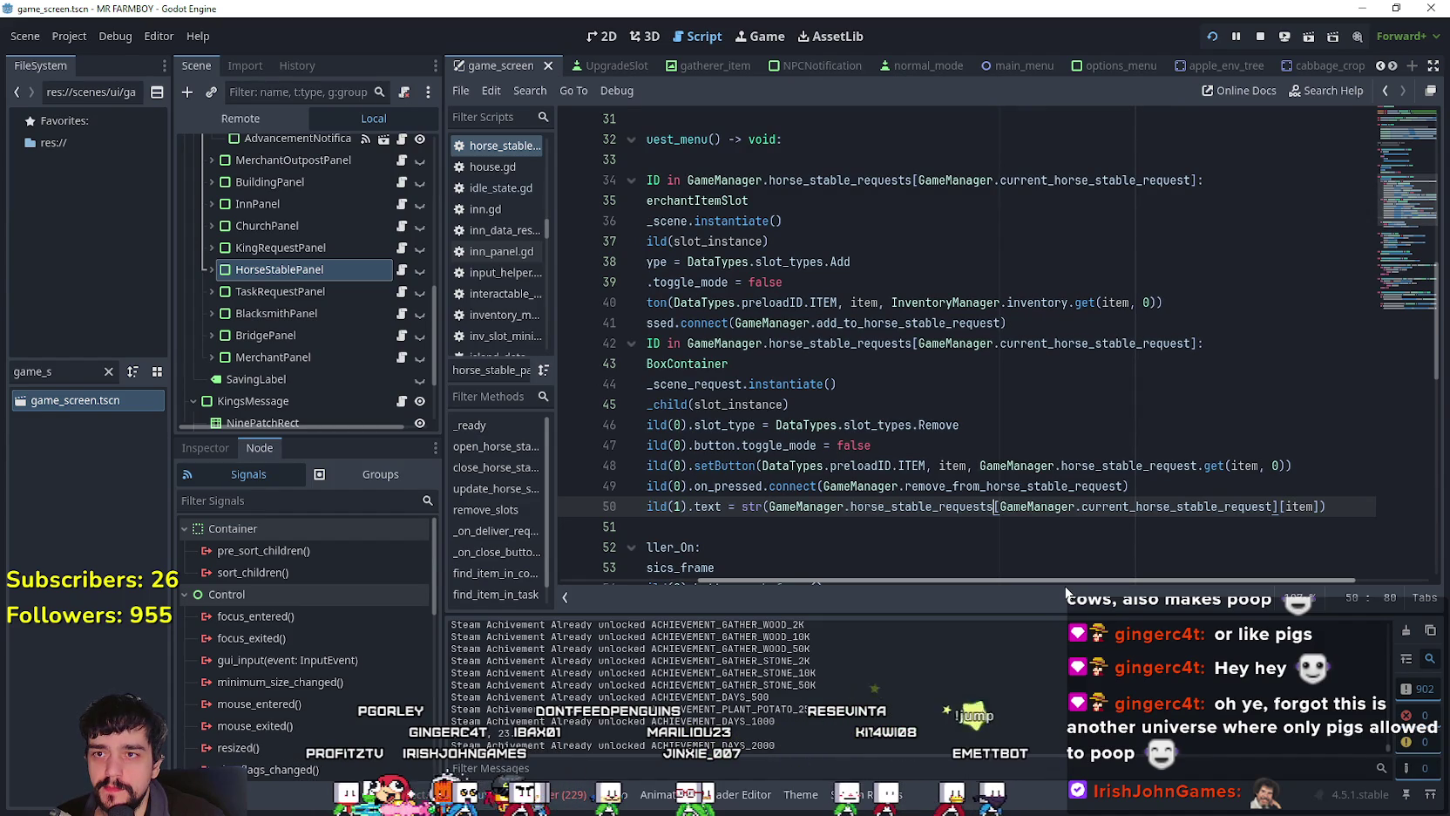
{"action": "mouse_move", "coordinate": [1065, 593]}
{"action": "left_mouse_down"}
{"action": "mouse_move", "coordinate": [902, 573]}
{"action": "mouse_move", "coordinate": [1126, 584]}
{"action": "mouse_move", "coordinate": [1159, 575]}
{"action": "mouse_move", "coordinate": [1013, 574]}
{"action": "mouse_move", "coordinate": [1166, 560]}
{"action": "left_mouse_up"}
Step: Scroll through the horse stable menu script to review the remaining functions
{"action": "left_click", "coordinate": [1226, 508]}
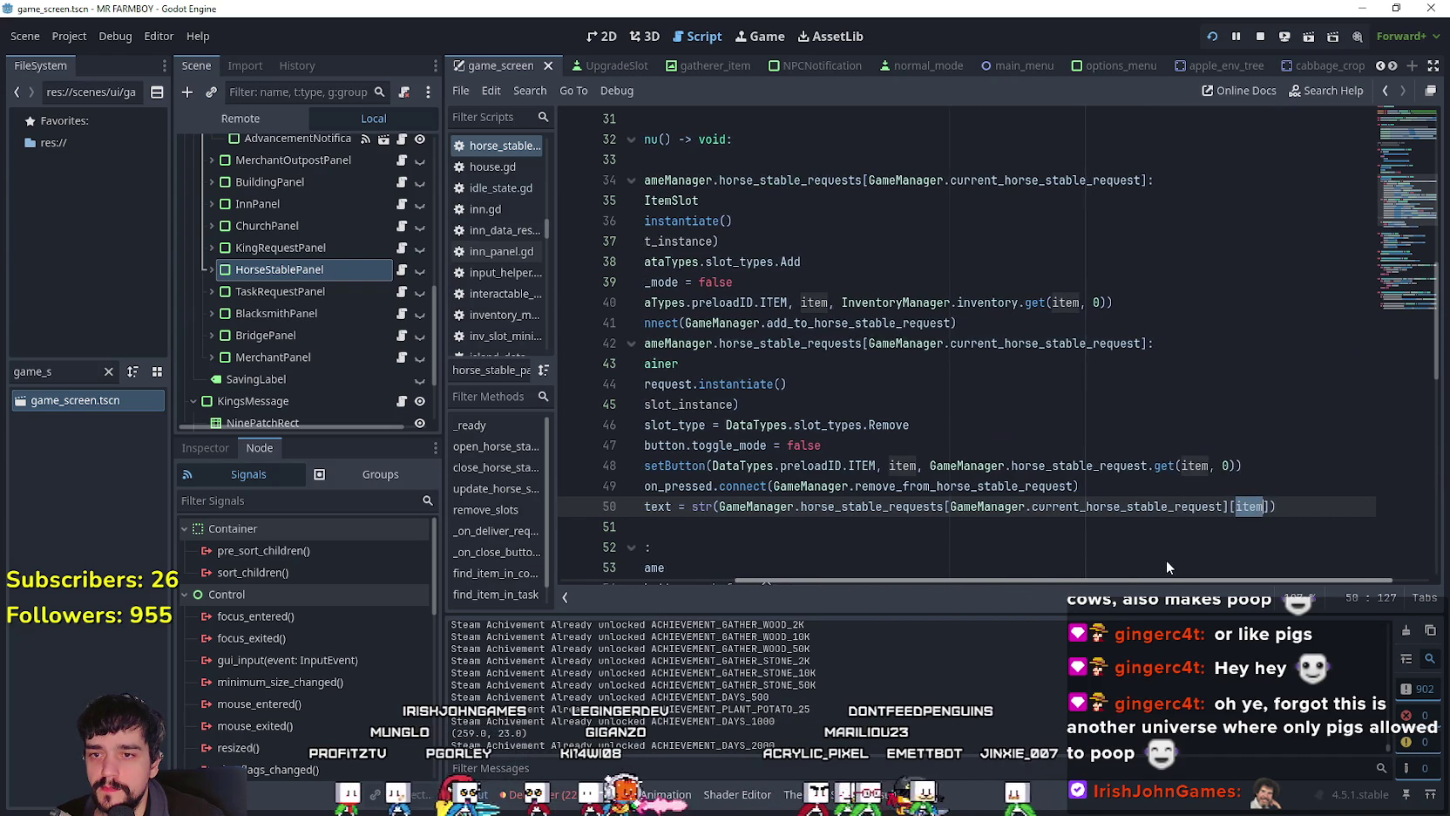
{"action": "left_click", "coordinate": [951, 528]}
{"action": "scroll", "coordinate": [950, 536], "scroll_direction": "down", "scroll_amount": 2}
{"action": "mouse_move", "coordinate": [994, 471]}
{"action": "left_mouse_down"}
{"action": "mouse_move", "coordinate": [1004, 463]}
{"action": "mouse_move", "coordinate": [645, 343]}
{"action": "left_mouse_up"}
{"action": "left_click", "coordinate": [810, 505]}
{"action": "scroll", "coordinate": [805, 485], "scroll_direction": "down", "scroll_amount": 3}
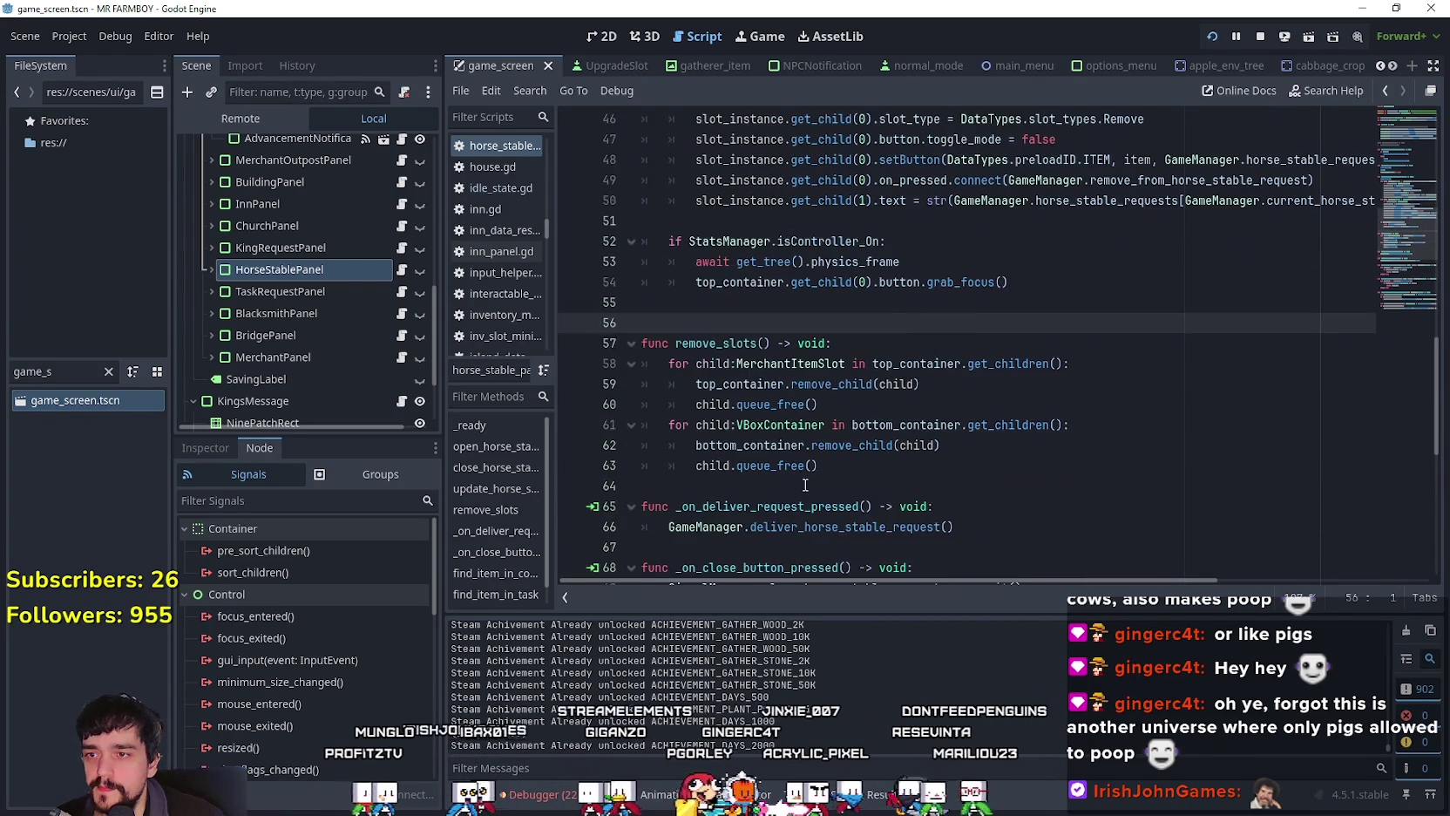
{"action": "left_click", "coordinate": [837, 506]}
{"action": "scroll", "coordinate": [839, 505], "scroll_direction": "down", "scroll_amount": 3}
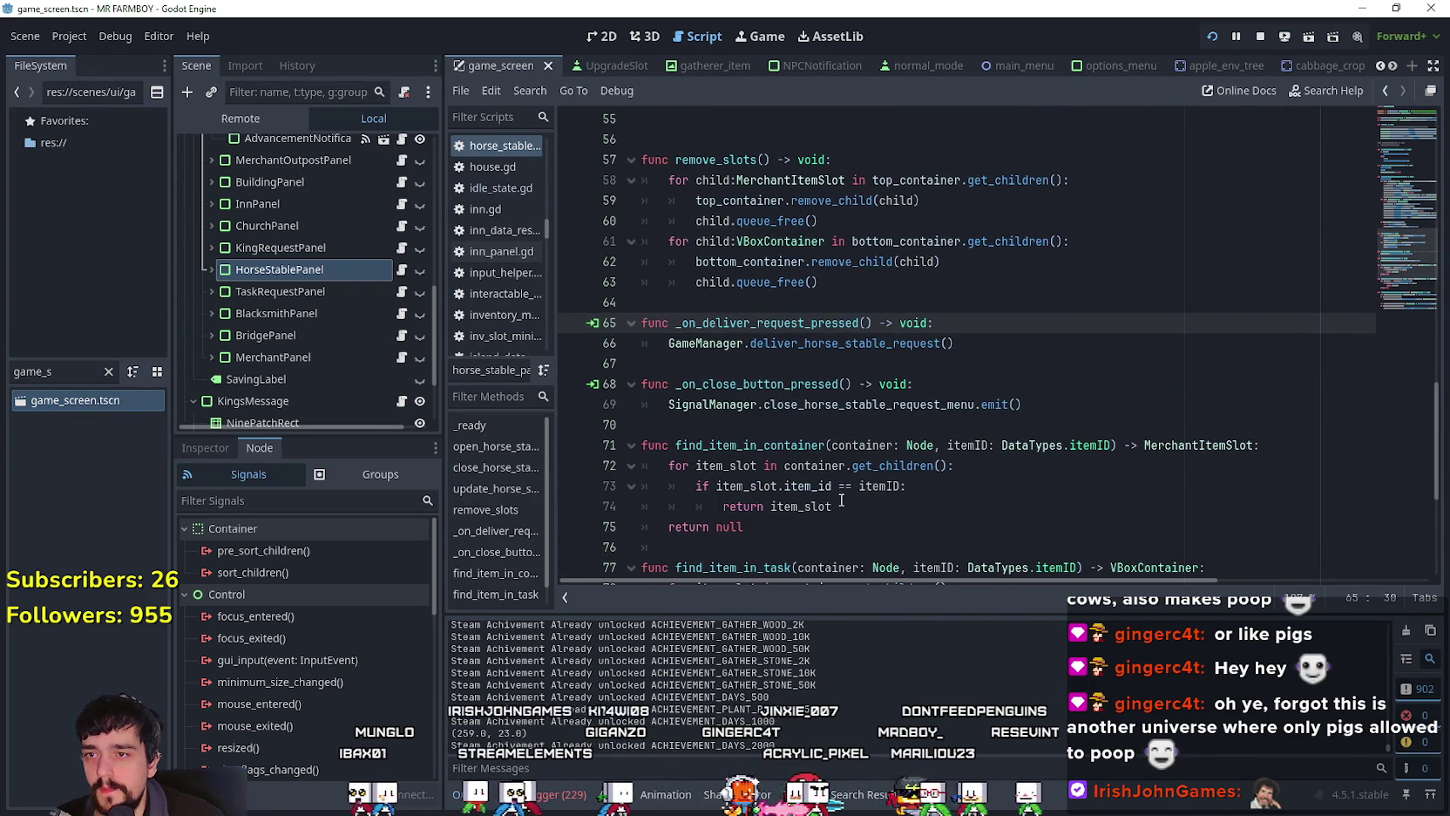
{"action": "left_click", "coordinate": [871, 364]}
{"action": "scroll", "coordinate": [907, 392], "scroll_direction": "up", "scroll_amount": 2}
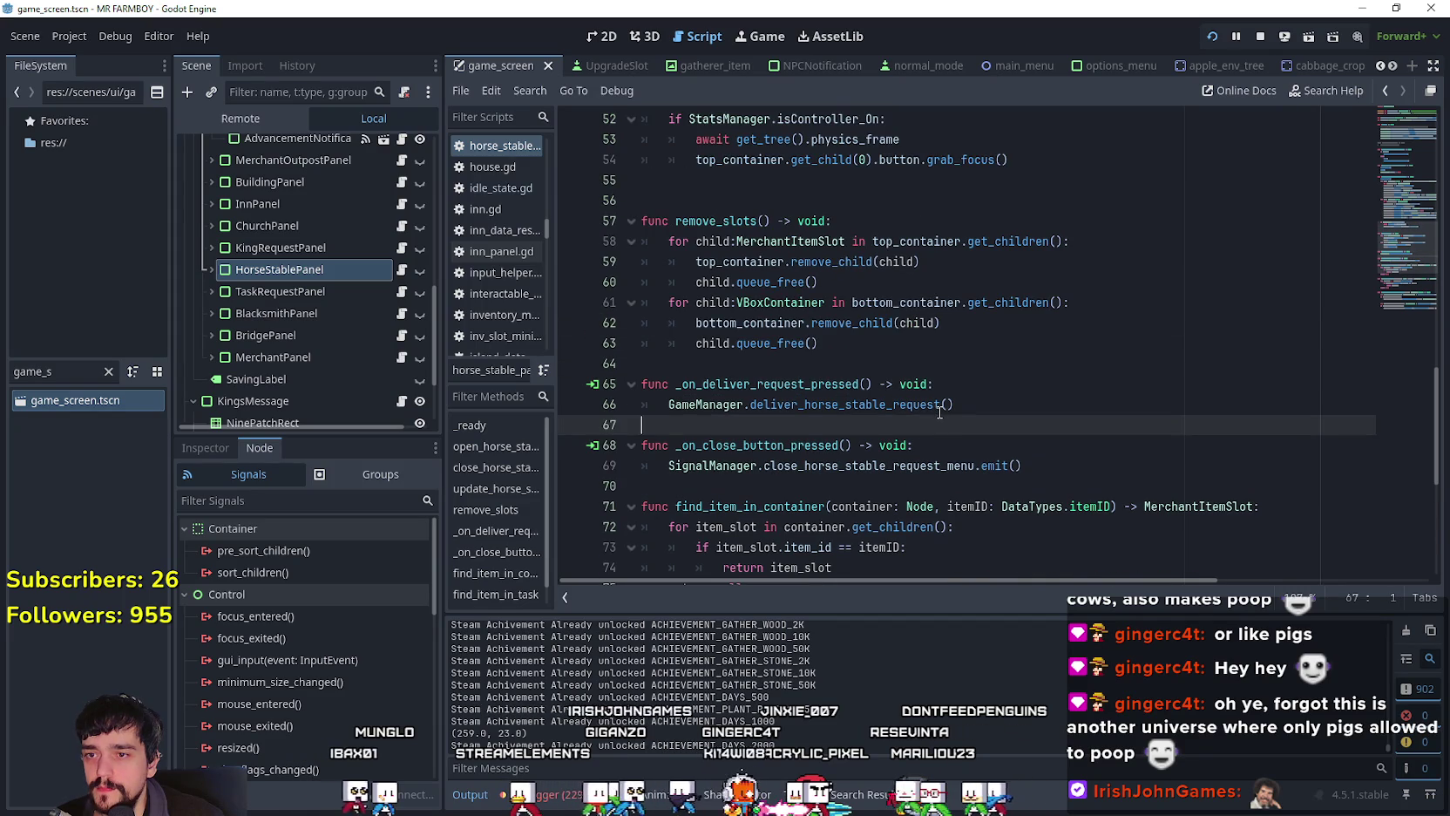
{"action": "scroll", "coordinate": [938, 411], "scroll_direction": "down", "scroll_amount": 4}
{"action": "left_click", "coordinate": [937, 411]}
{"action": "scroll", "coordinate": [937, 410], "scroll_direction": "down", "scroll_amount": 3}
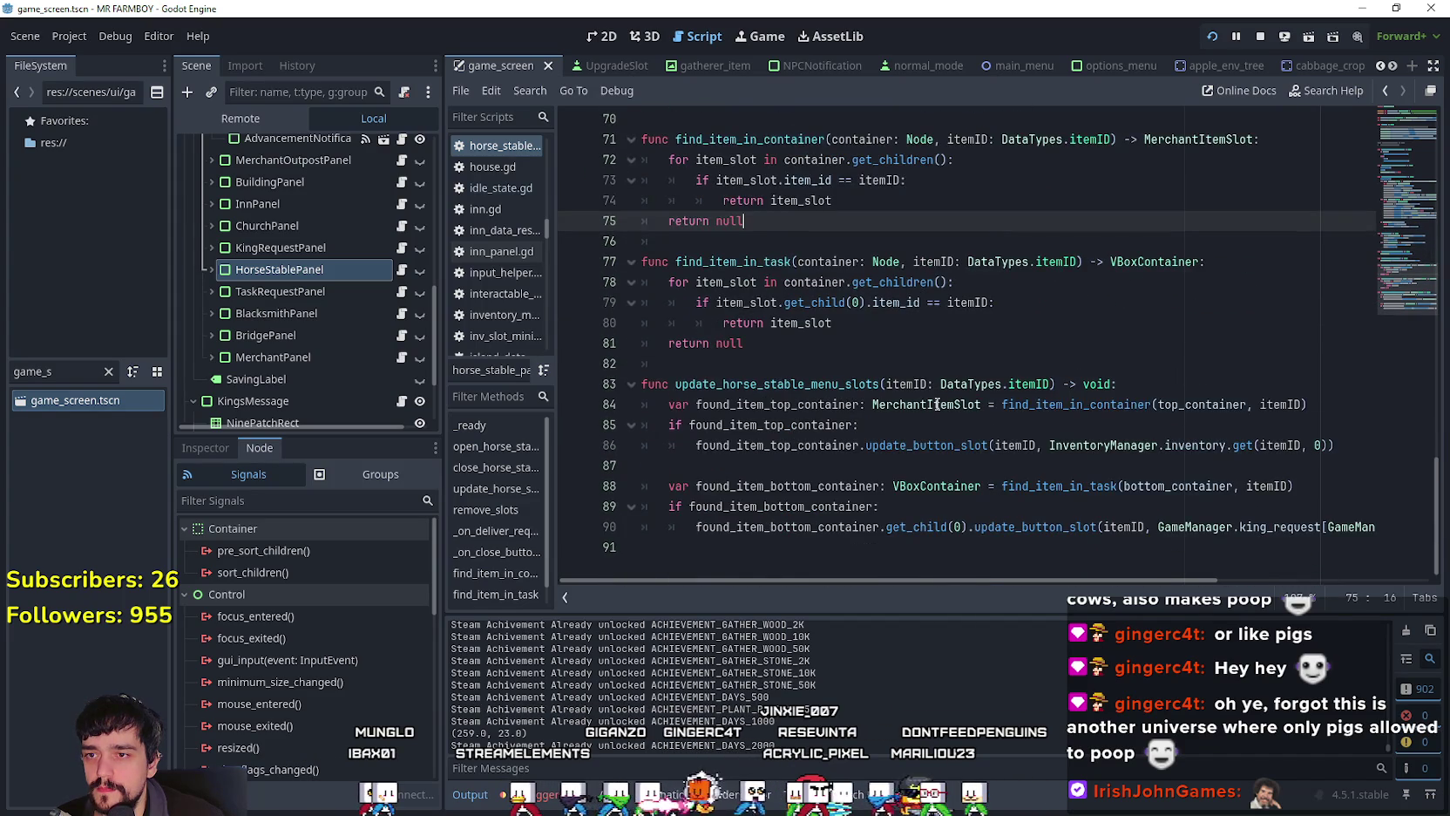
{"action": "scroll", "coordinate": [937, 405], "scroll_direction": "up", "scroll_amount": 4}
{"action": "scroll", "coordinate": [937, 404], "scroll_direction": "up", "scroll_amount": 6}
{"action": "scroll", "coordinate": [937, 404], "scroll_direction": "down", "scroll_amount": 10}
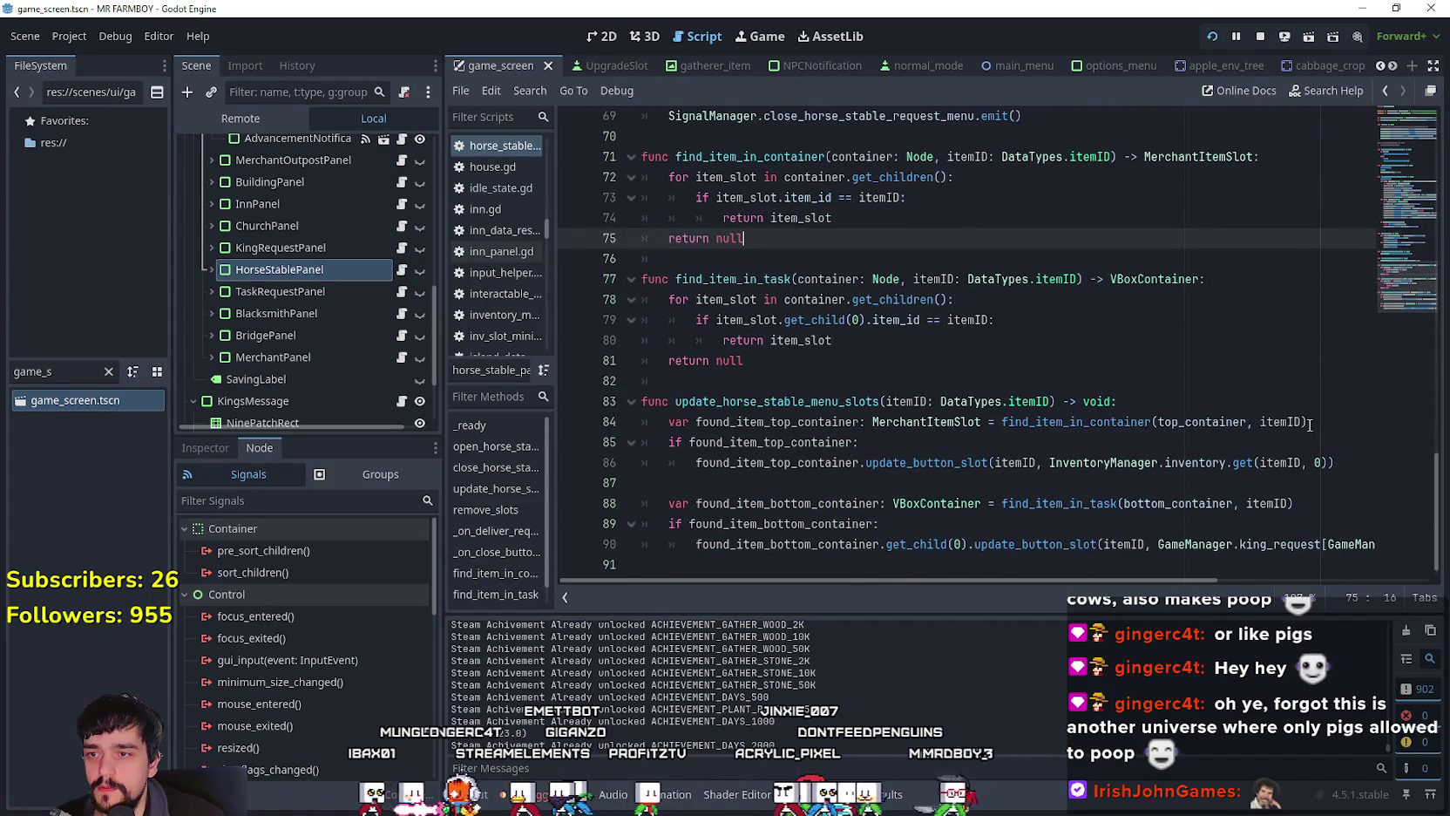
{"action": "scroll", "coordinate": [931, 387], "scroll_direction": "up", "scroll_amount": 8}
{"action": "scroll", "coordinate": [916, 435], "scroll_direction": "down", "scroll_amount": 7}
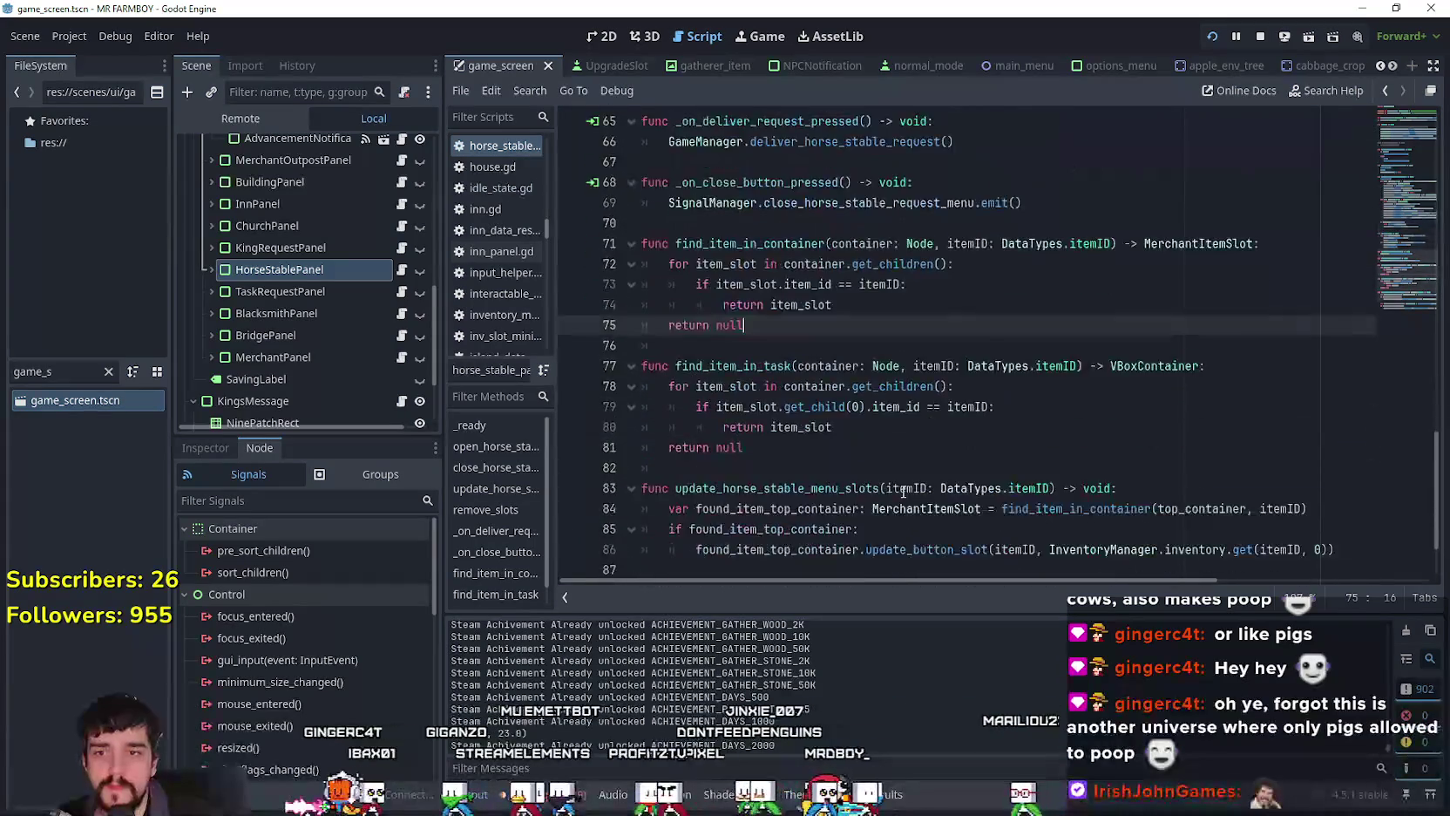
{"action": "scroll", "coordinate": [903, 490], "scroll_direction": "up", "scroll_amount": 5}
{"action": "scroll", "coordinate": [903, 491], "scroll_direction": "up", "scroll_amount": 7}
{"action": "left_click", "coordinate": [891, 449]}
{"action": "scroll", "coordinate": [897, 440], "scroll_direction": "up", "scroll_amount": 6}
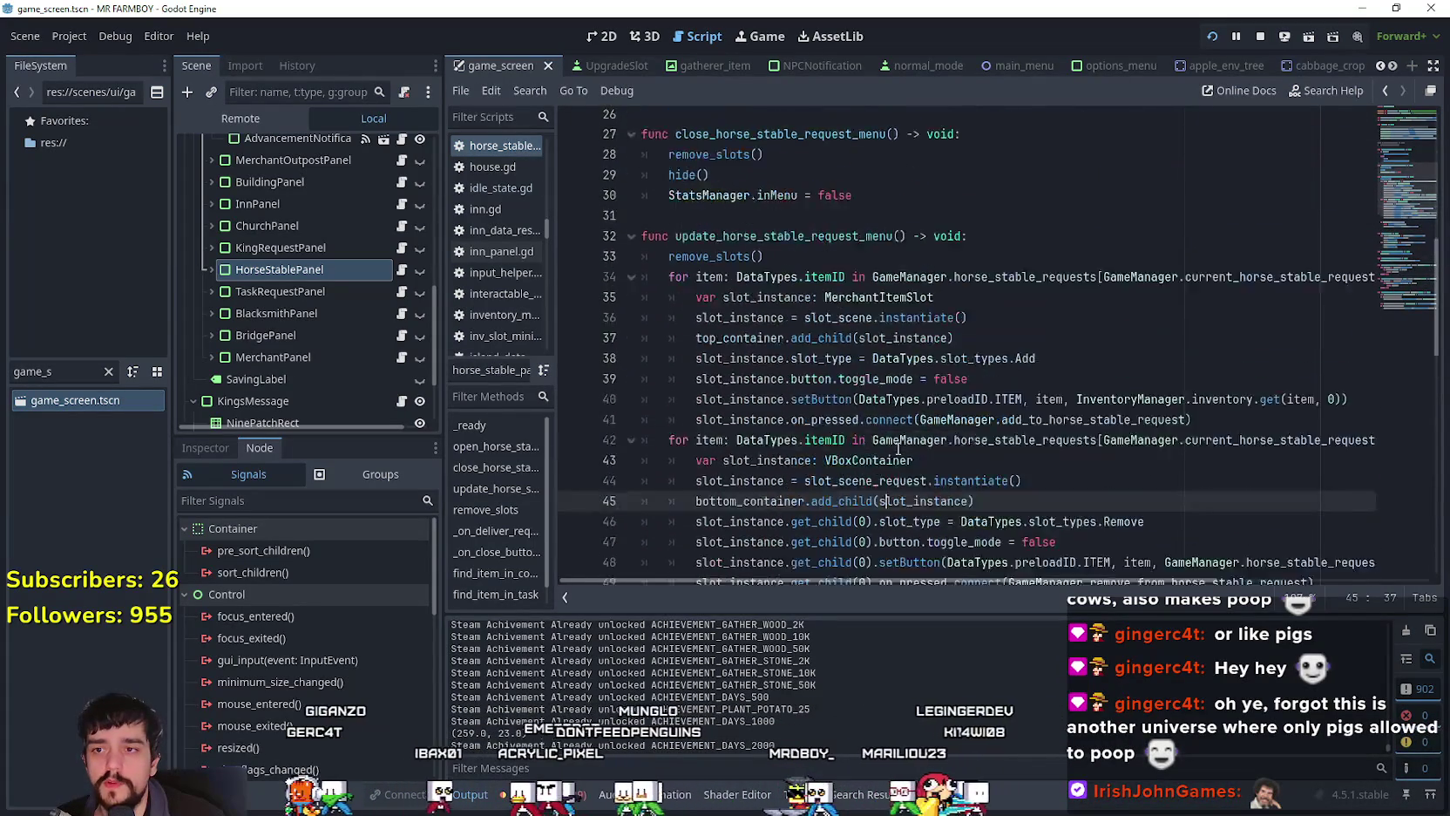
{"action": "left_click", "coordinate": [899, 433]}
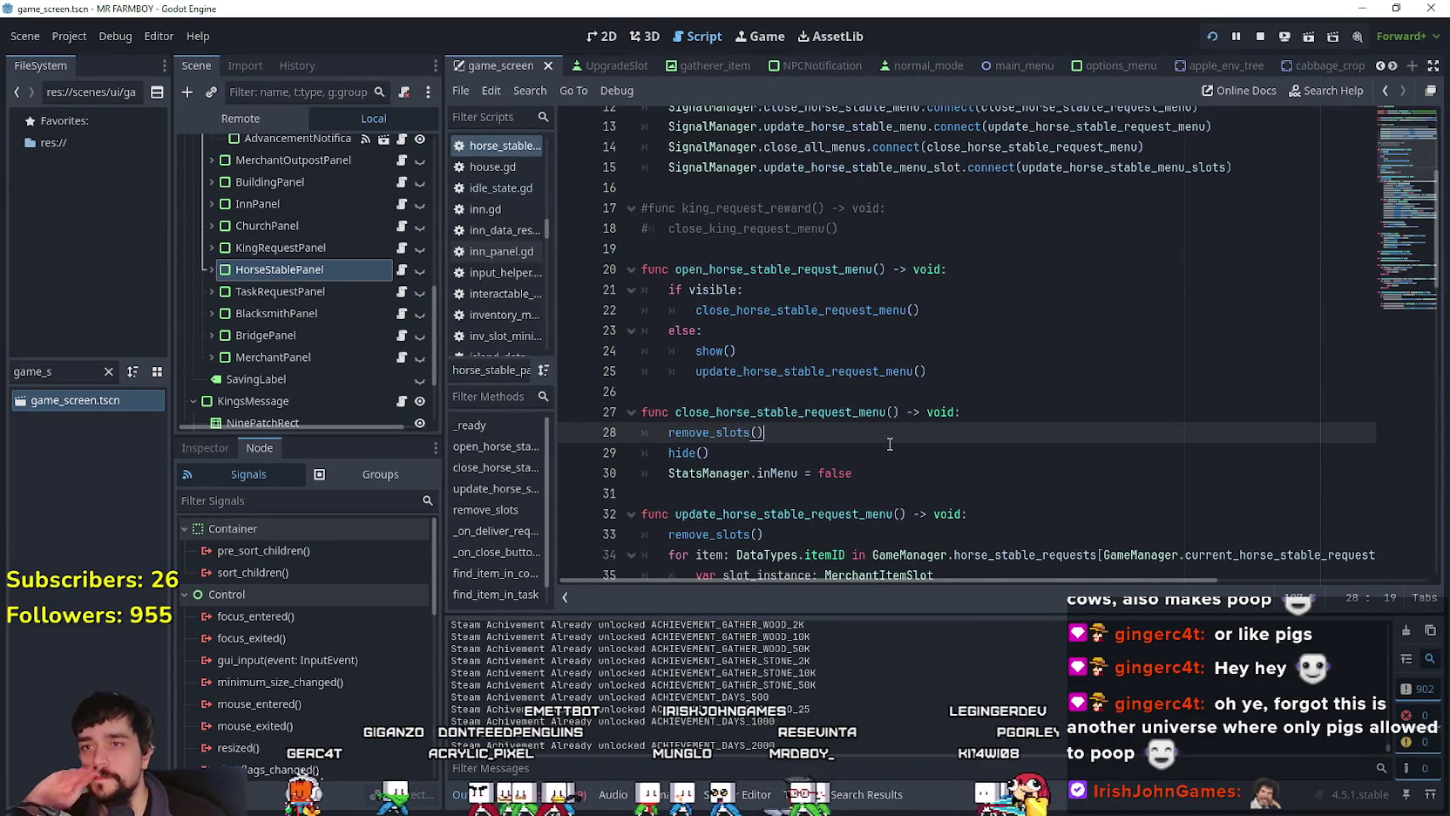
{"action": "scroll", "coordinate": [896, 438], "scroll_direction": "up", "scroll_amount": 3}
{"action": "scroll", "coordinate": [893, 444], "scroll_direction": "down", "scroll_amount": 10}
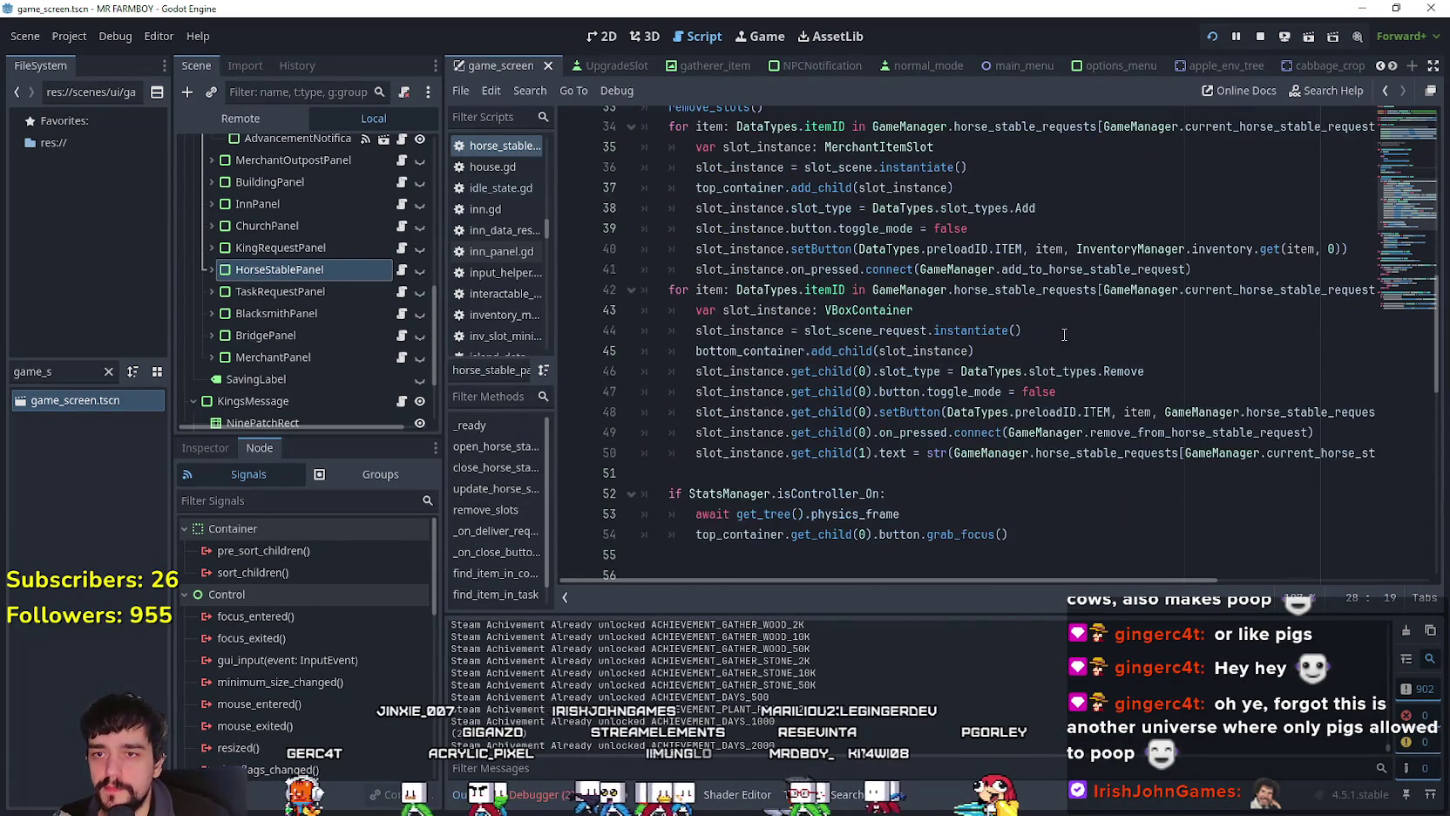
Step: Look up add_to_horse_stable_request's definition in game_manager.gd via Lookup Symbol
{"action": "left_click", "coordinate": [1057, 290]}
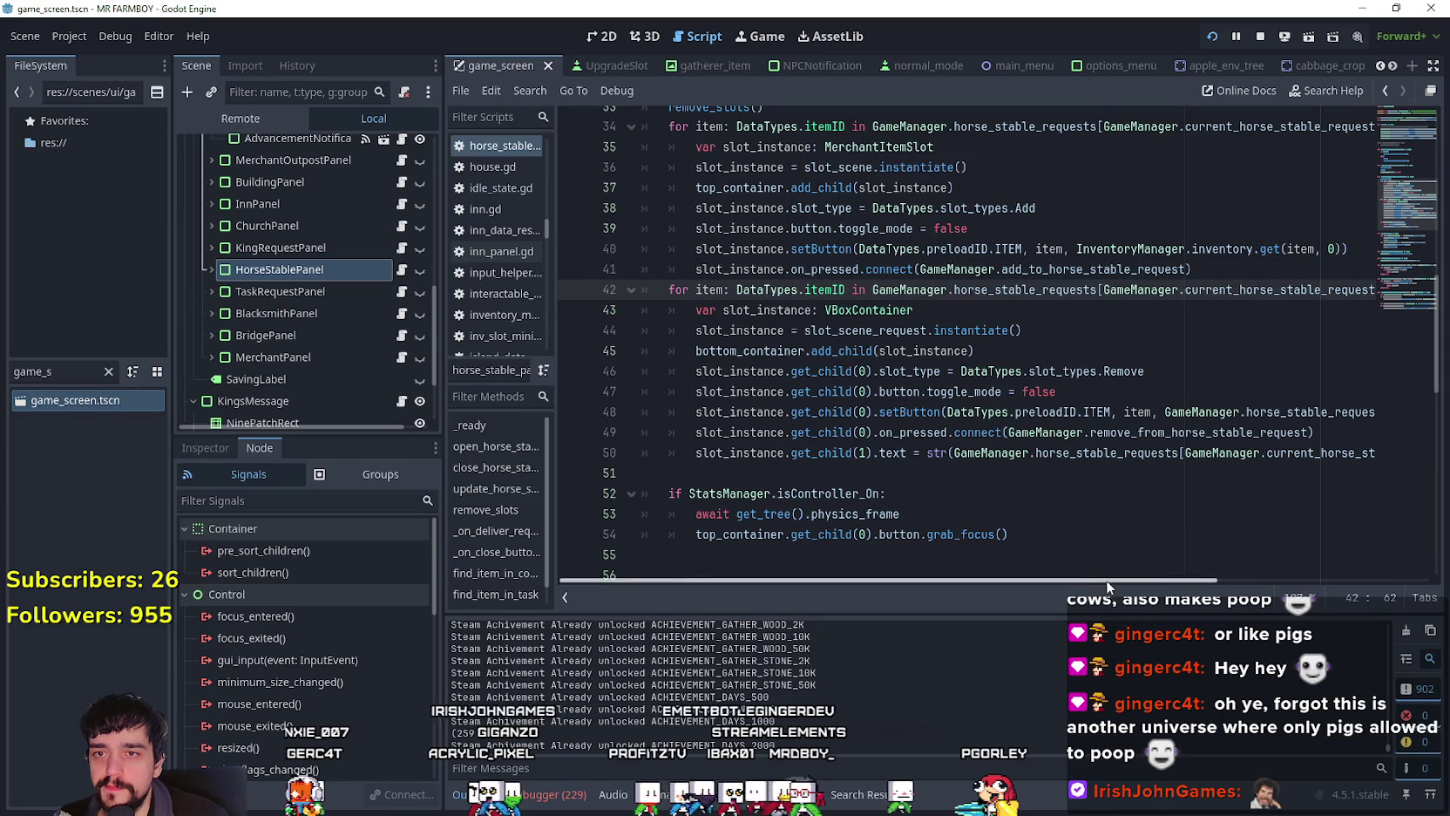
{"action": "left_click", "coordinate": [1106, 269]}
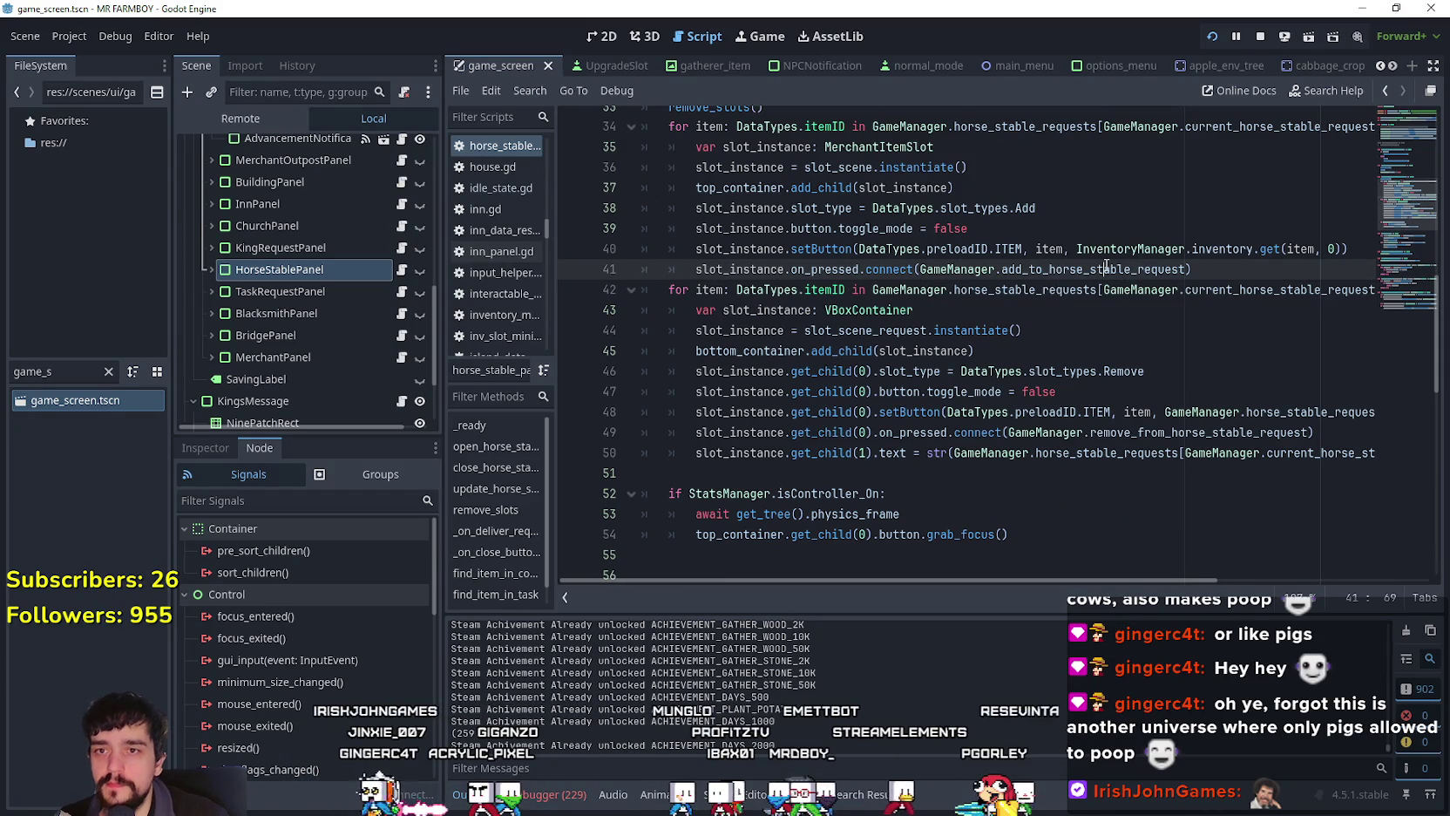
{"action": "double_click", "coordinate": [1106, 269]}
{"action": "right_click", "coordinate": [970, 269]}
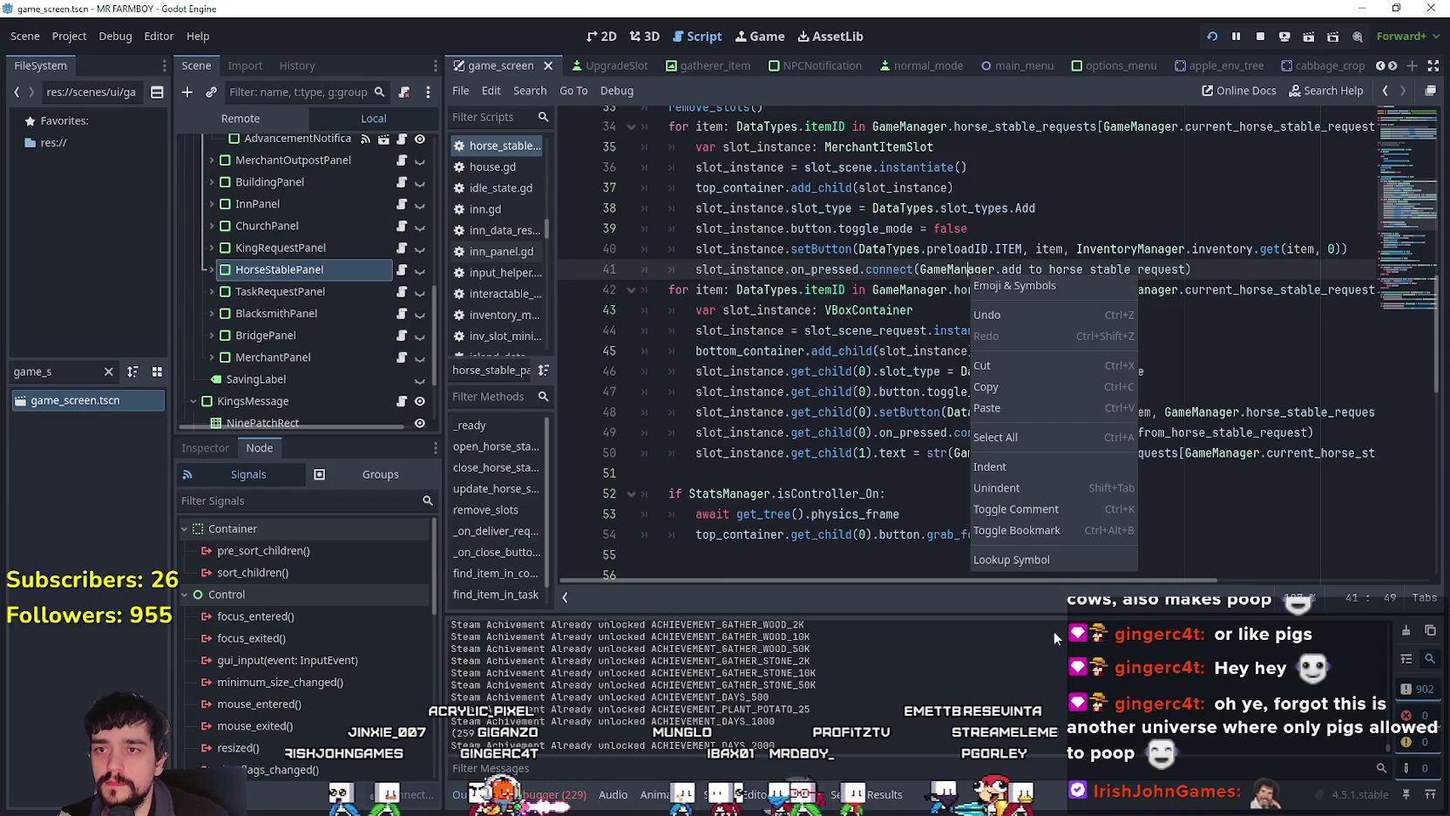
{"action": "left_click", "coordinate": [1054, 563]}
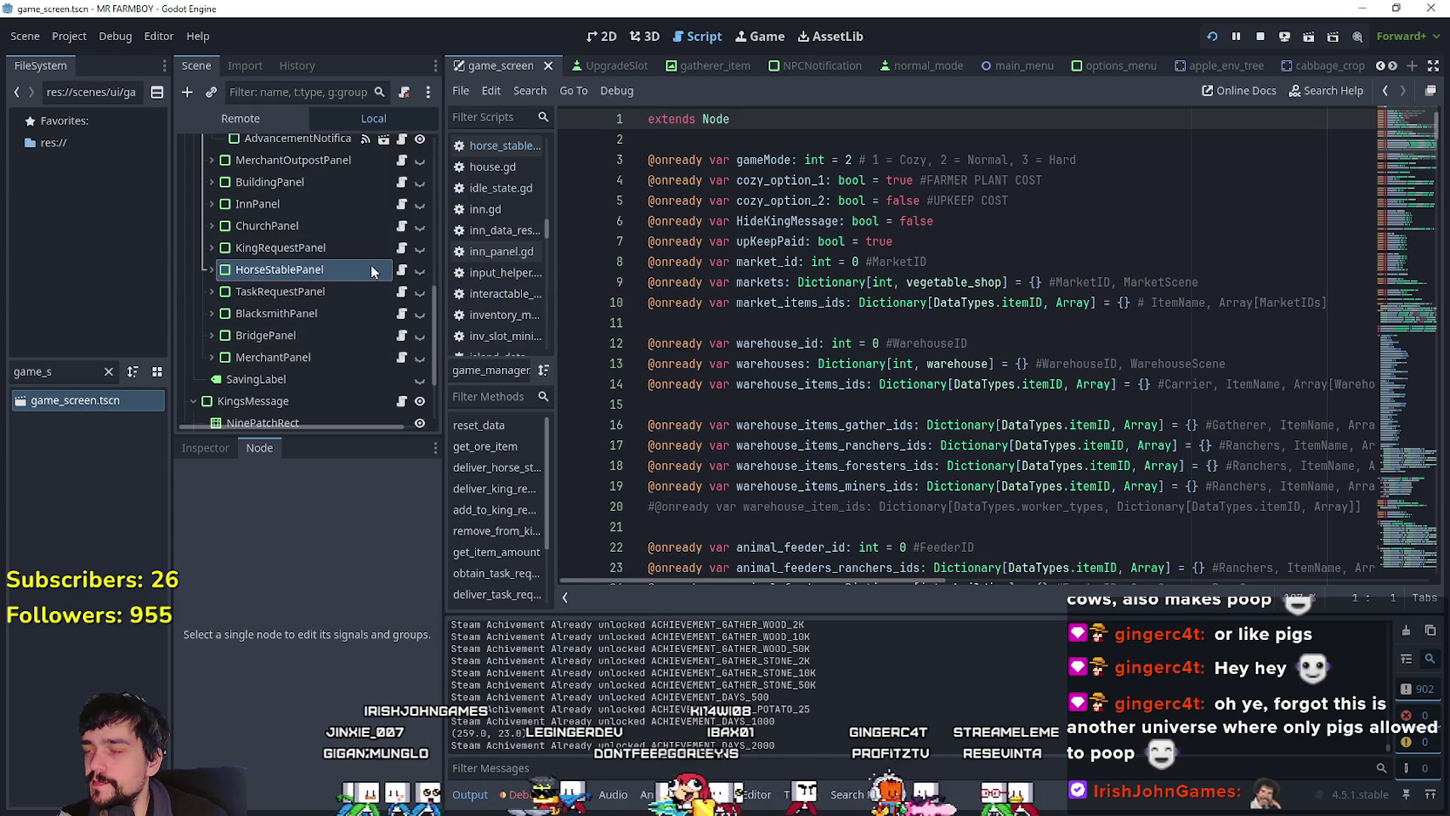
{"action": "left_click_drag", "start_coordinate": [171, 371], "coordinate": [295, 376]}
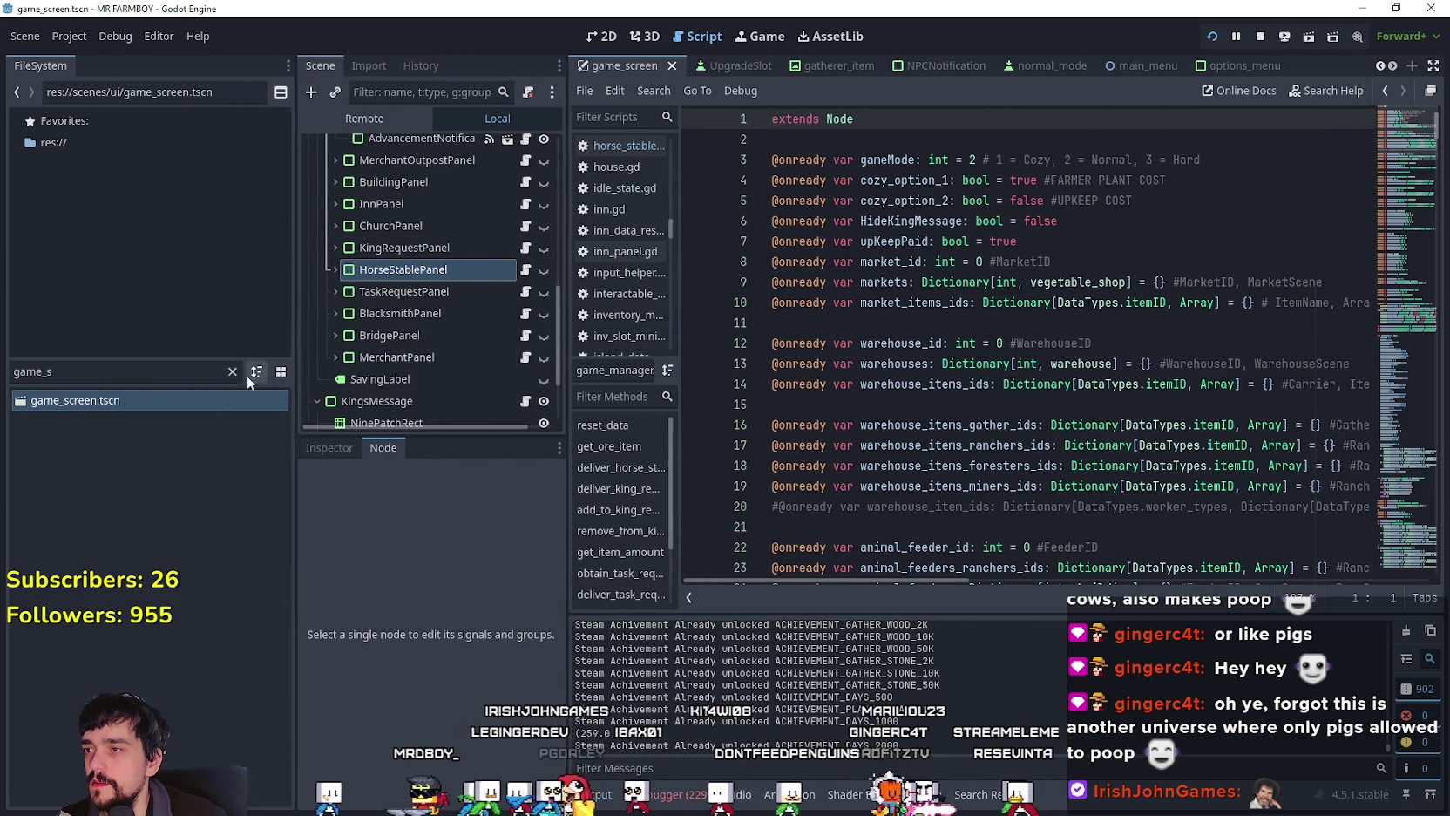
Step: Filter the FileSystem for 'horse' and open HorseStable.tscn
{"action": "left_click", "coordinate": [231, 372]}
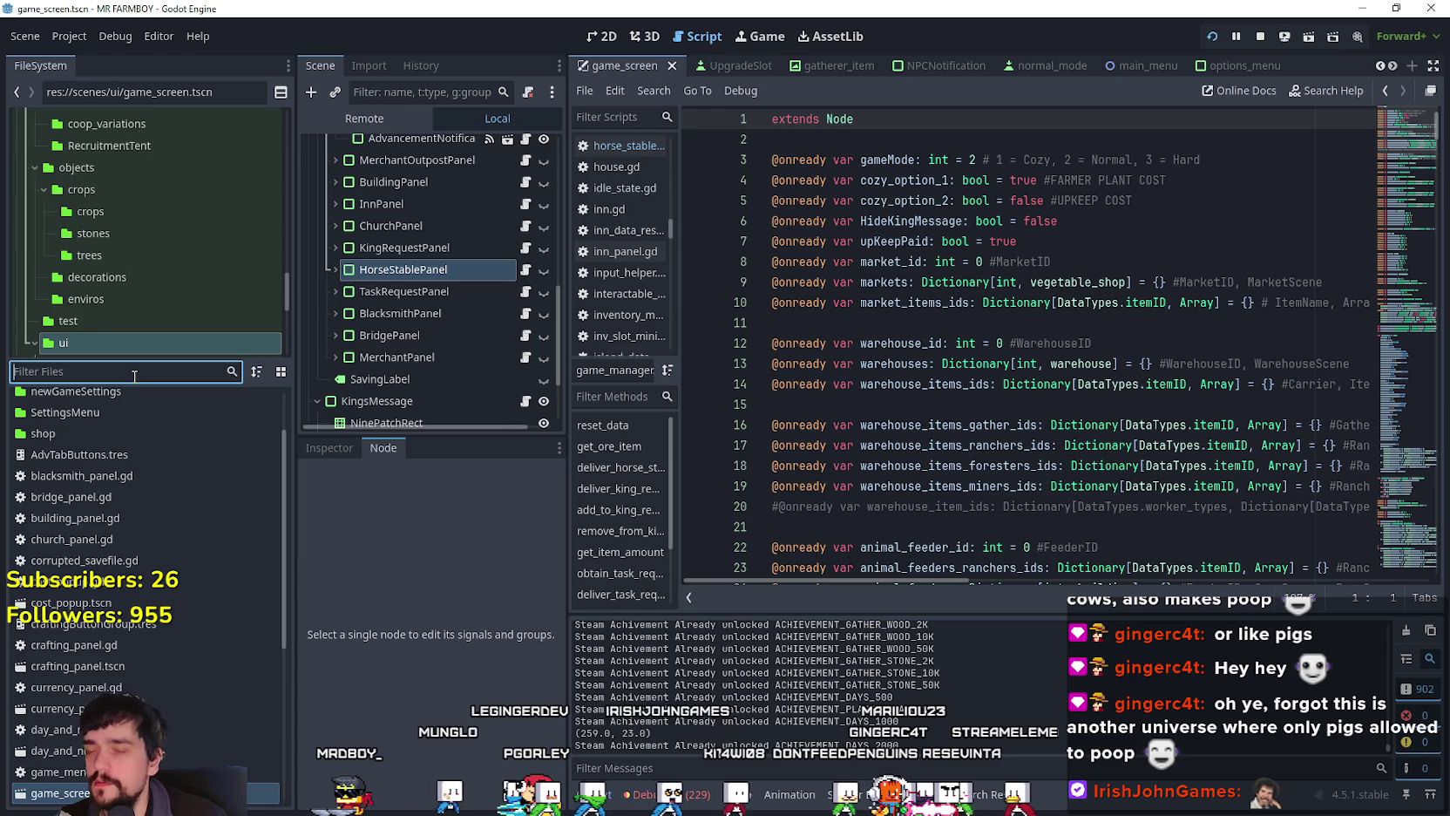
{"action": "left_click", "coordinate": [135, 375]}
{"action": "type", "text": "horse"}
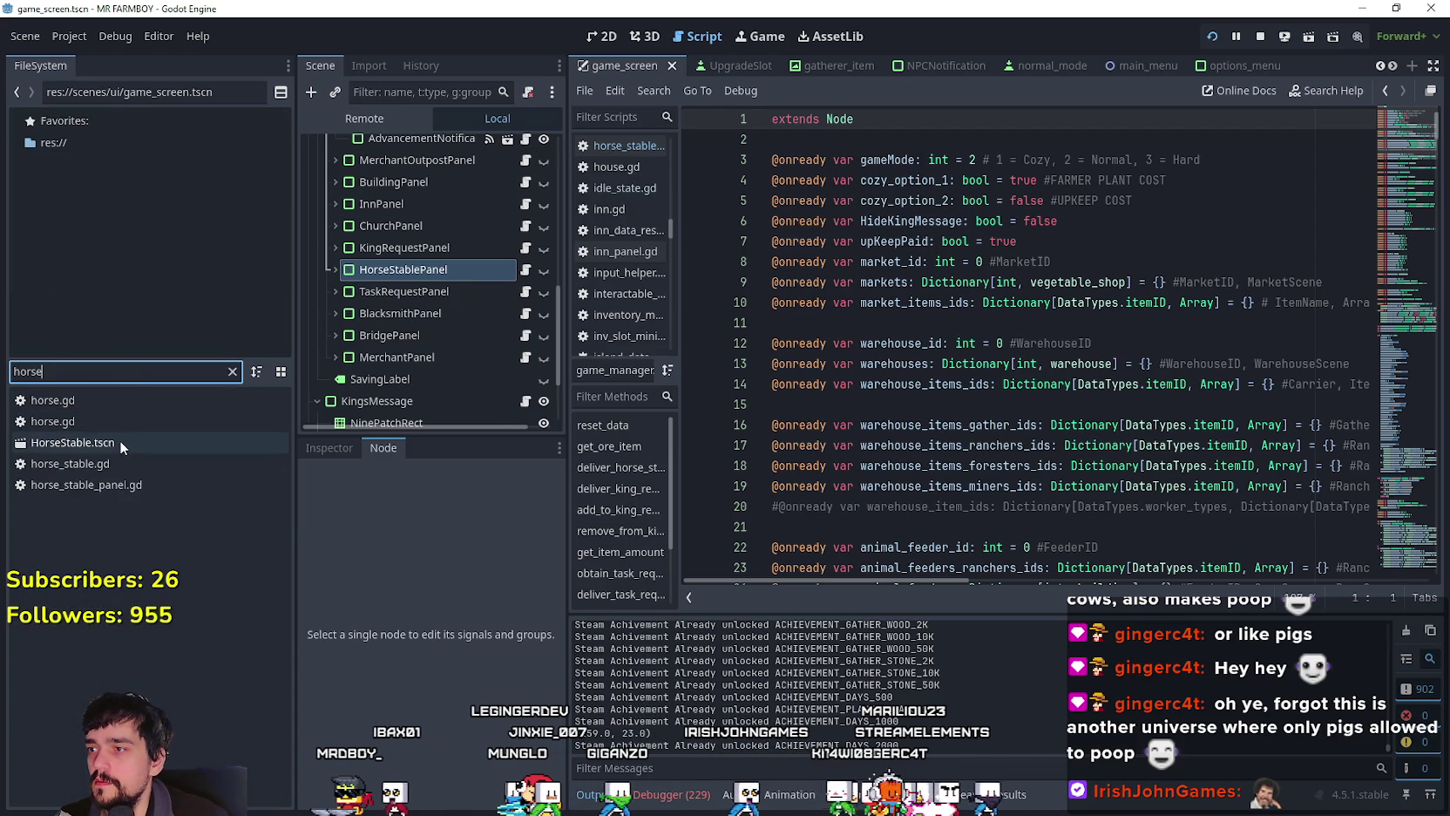
{"action": "double_click", "coordinate": [119, 442]}
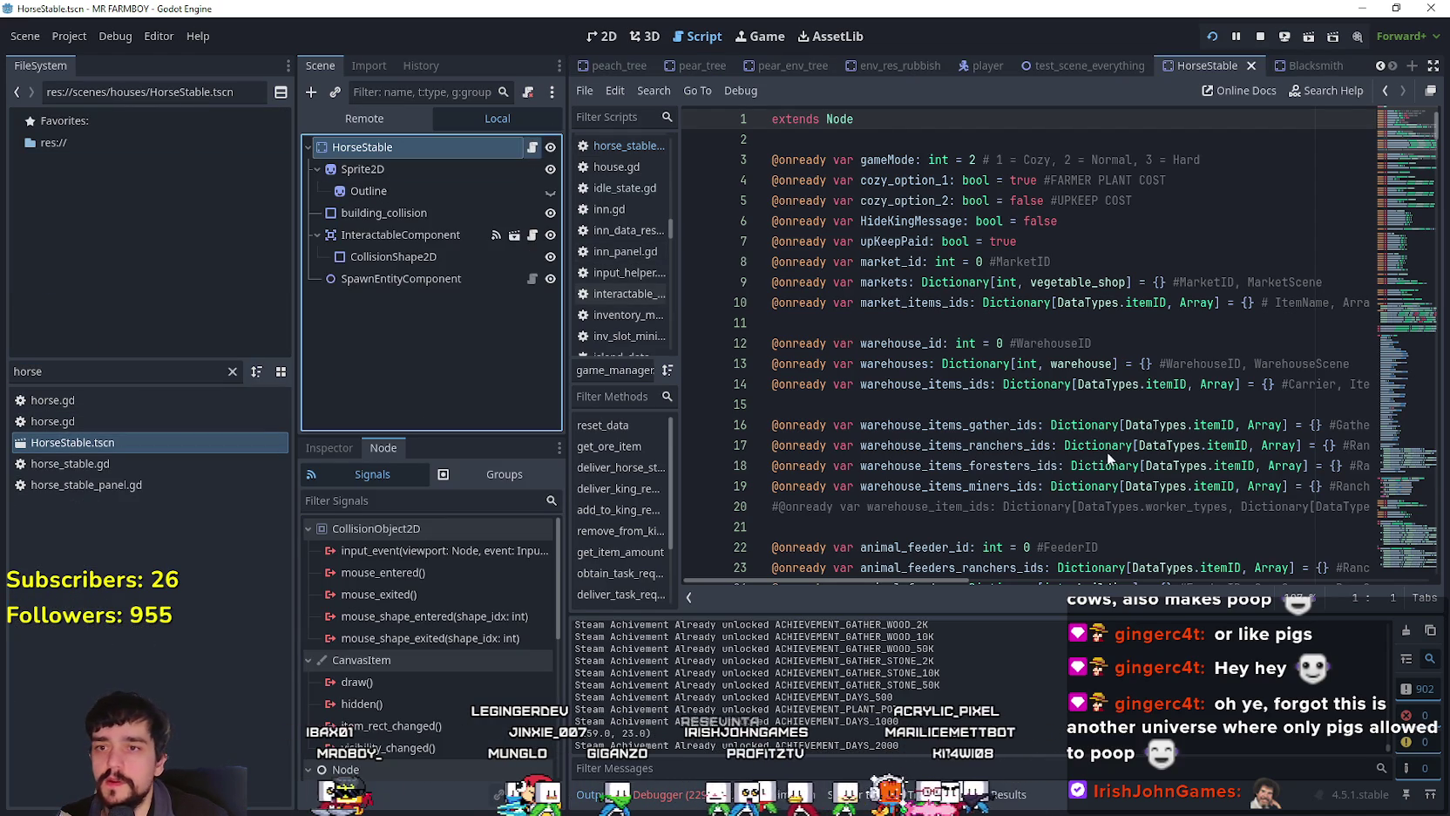
Step: Replace open_blacksmith_menu with open_horse_stable_menu on line 107 of horse_stable.gd
{"action": "left_click_drag", "start_coordinate": [1398, 174], "coordinate": [1406, 312]}
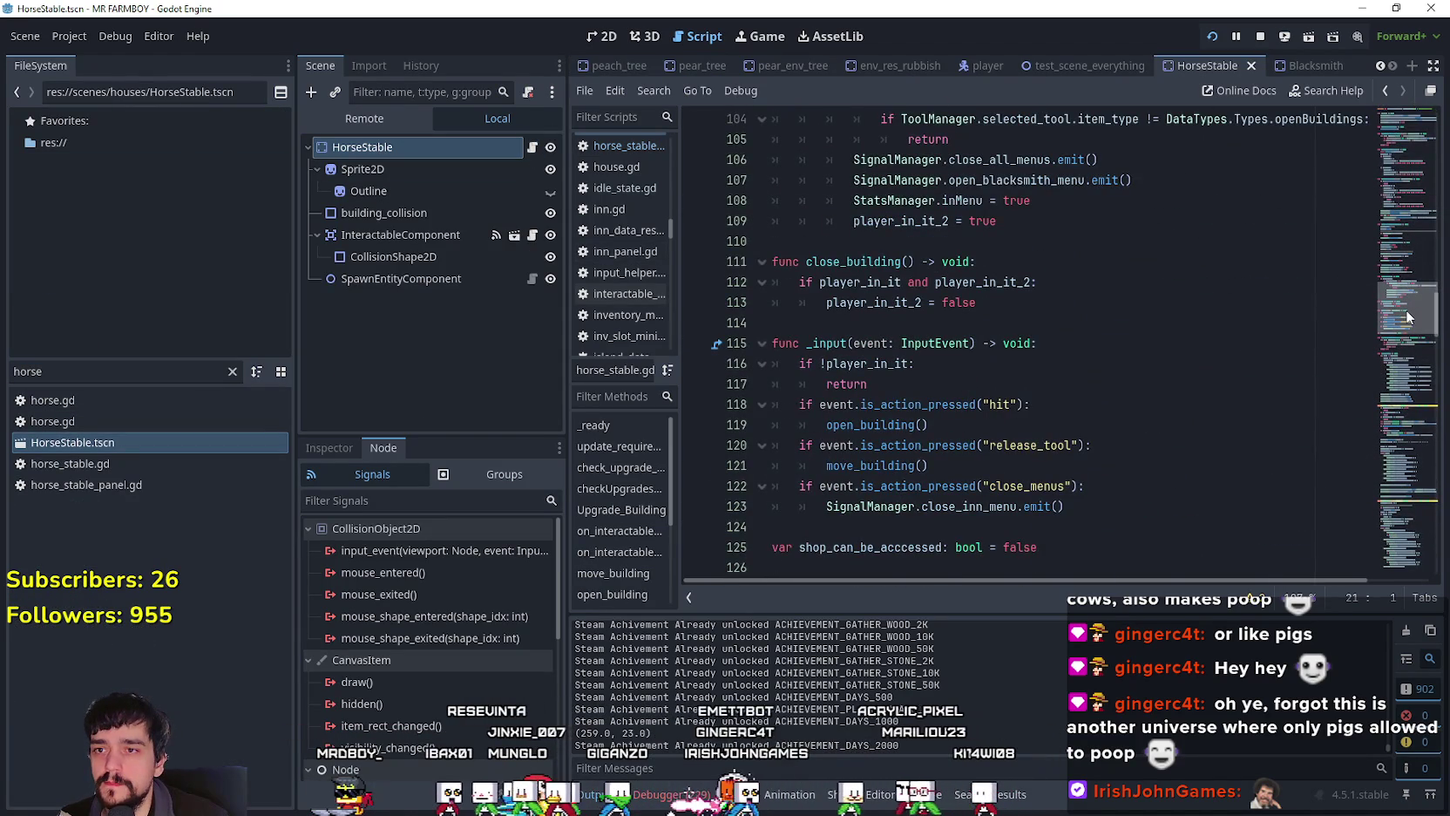
{"action": "left_click_drag", "start_coordinate": [1406, 309], "coordinate": [1406, 294]}
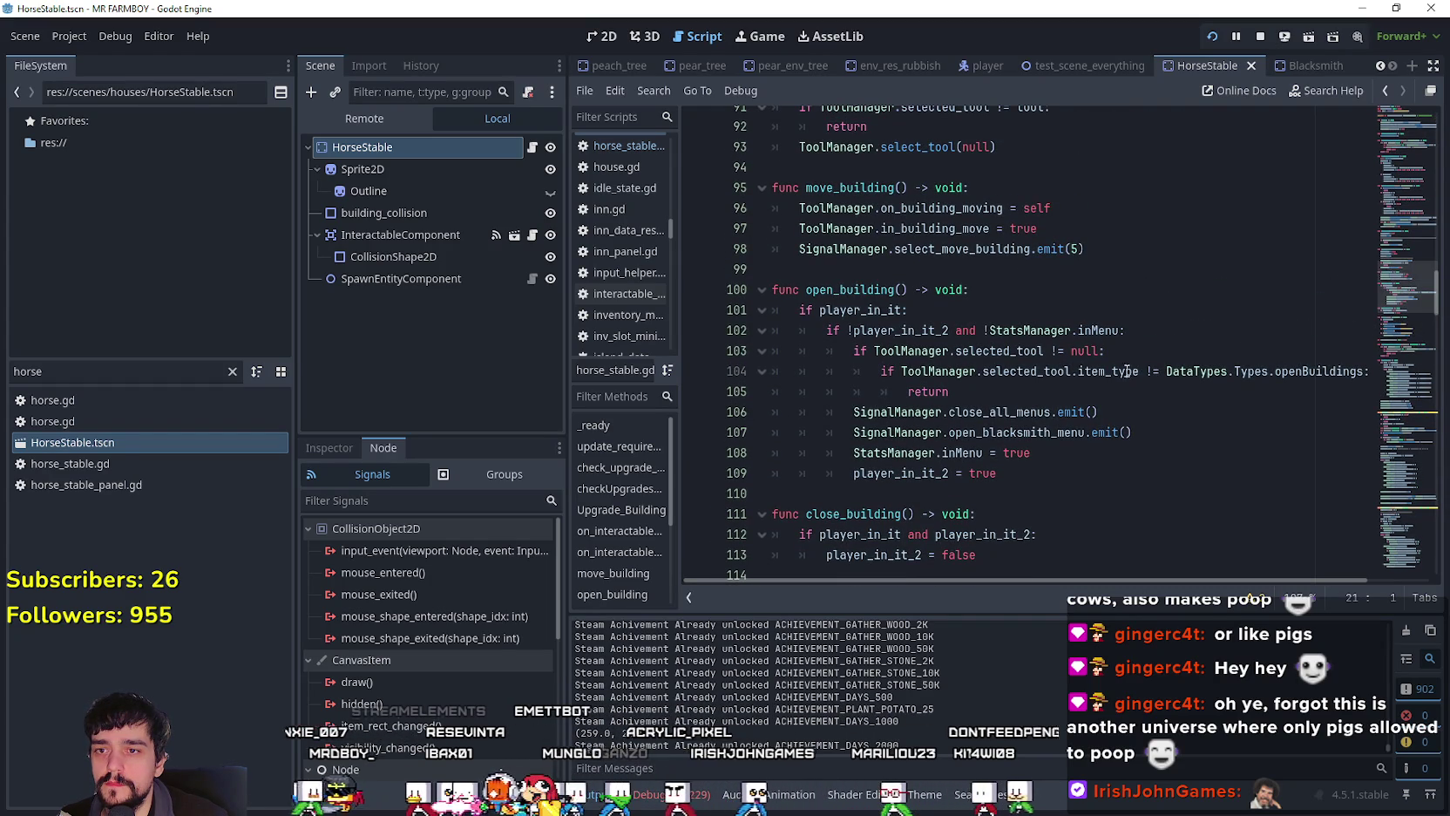
{"action": "double_click", "coordinate": [1030, 432]}
{"action": "type", "text": "open_hor"}
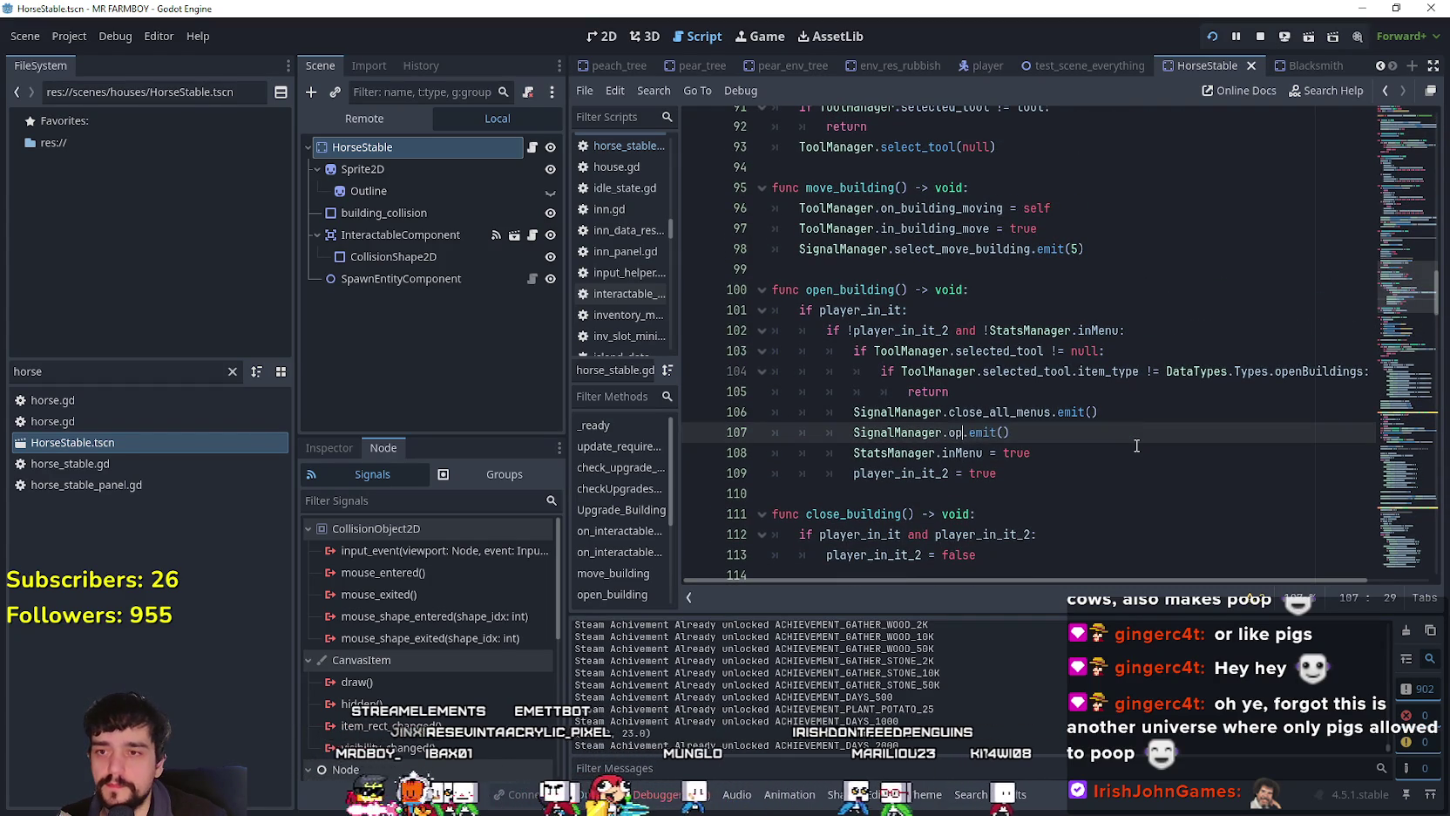
{"action": "key", "text": "Return"}
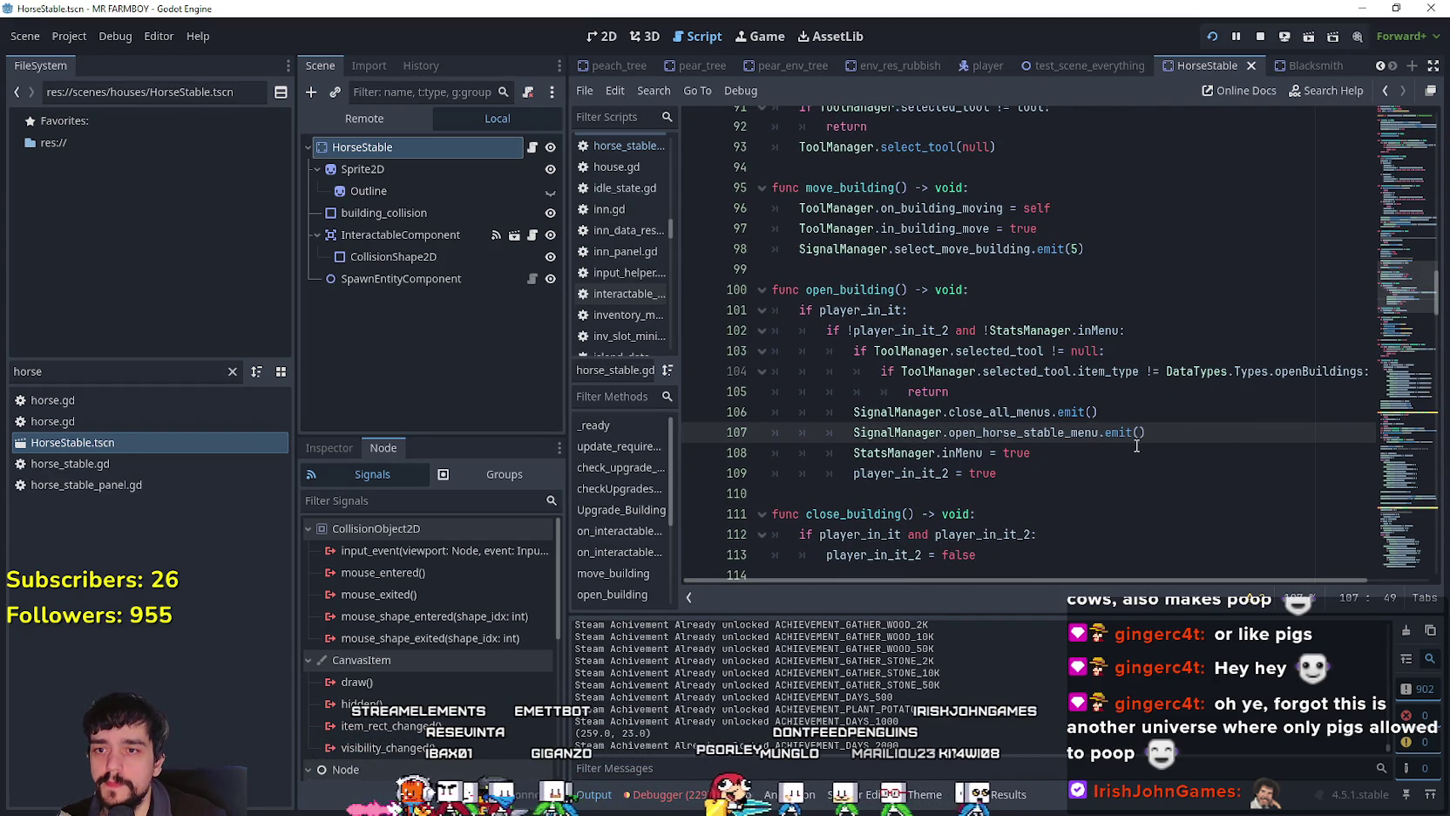
Step: Review the rest of horse_stable.gd, then switch to the running game window
{"action": "left_click", "coordinate": [1134, 498]}
{"action": "scroll", "coordinate": [1054, 353], "scroll_direction": "up", "scroll_amount": 4}
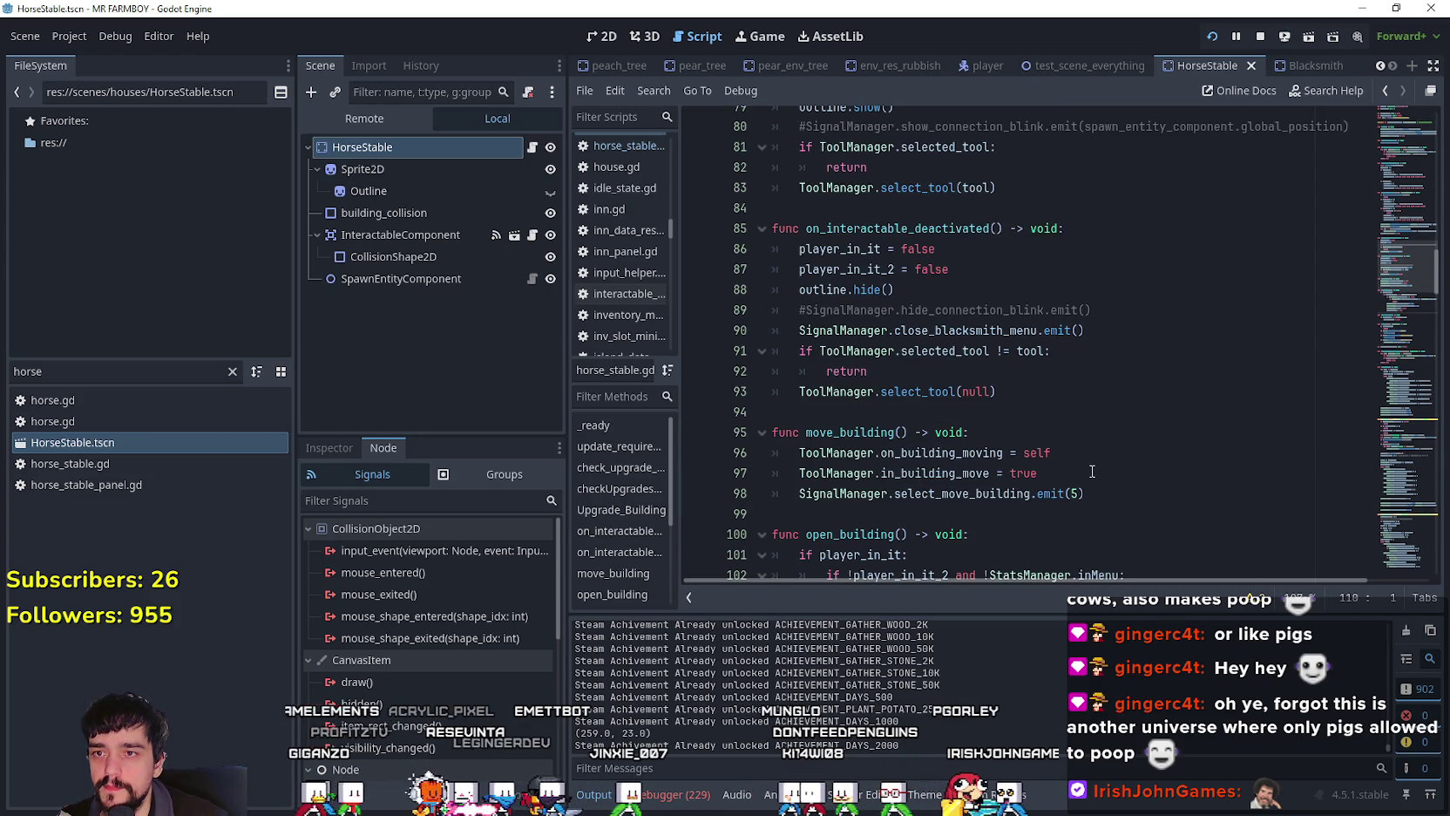
{"action": "scroll", "coordinate": [1096, 460], "scroll_direction": "up", "scroll_amount": 4}
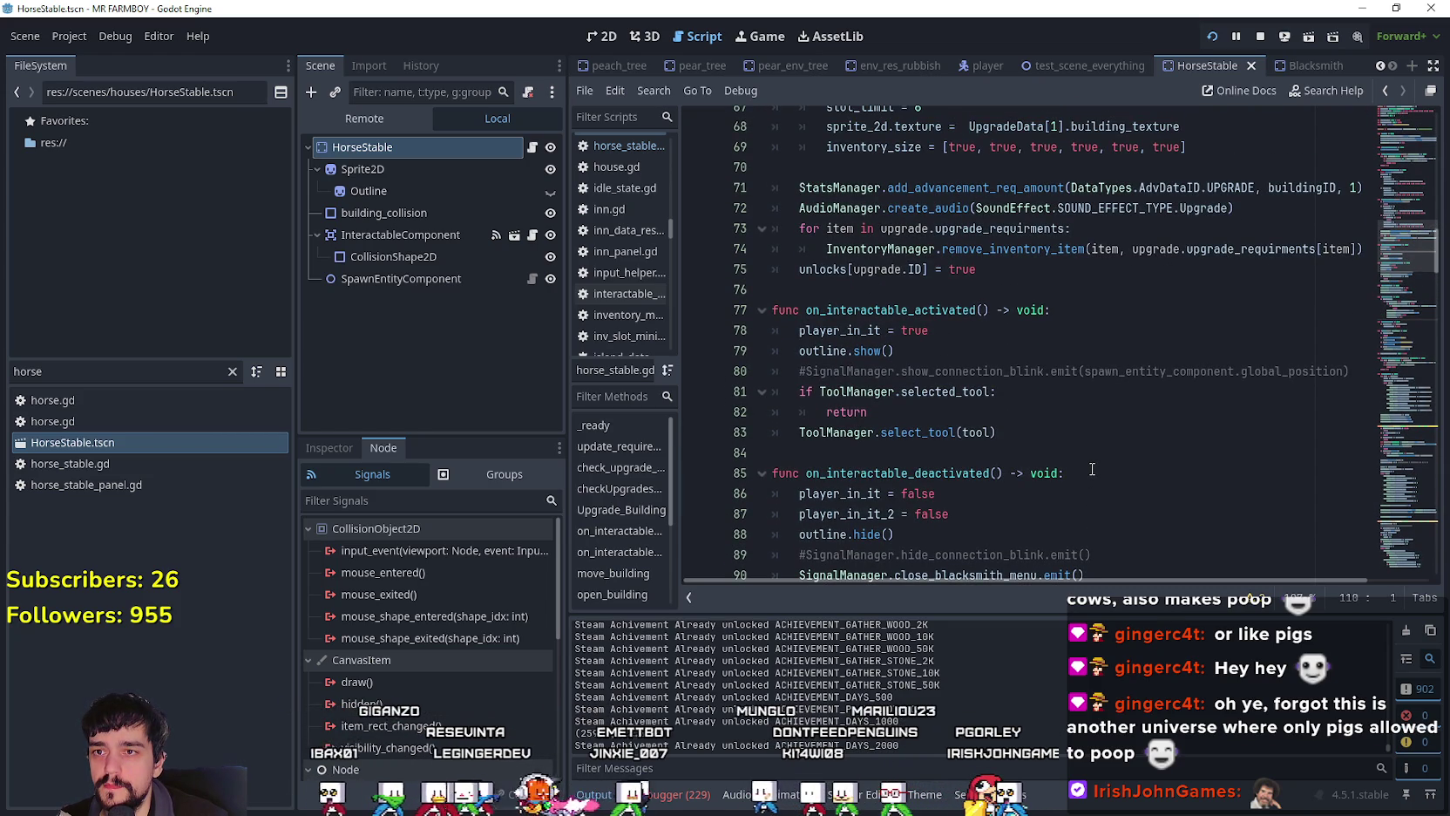
{"action": "scroll", "coordinate": [1092, 469], "scroll_direction": "up", "scroll_amount": 5}
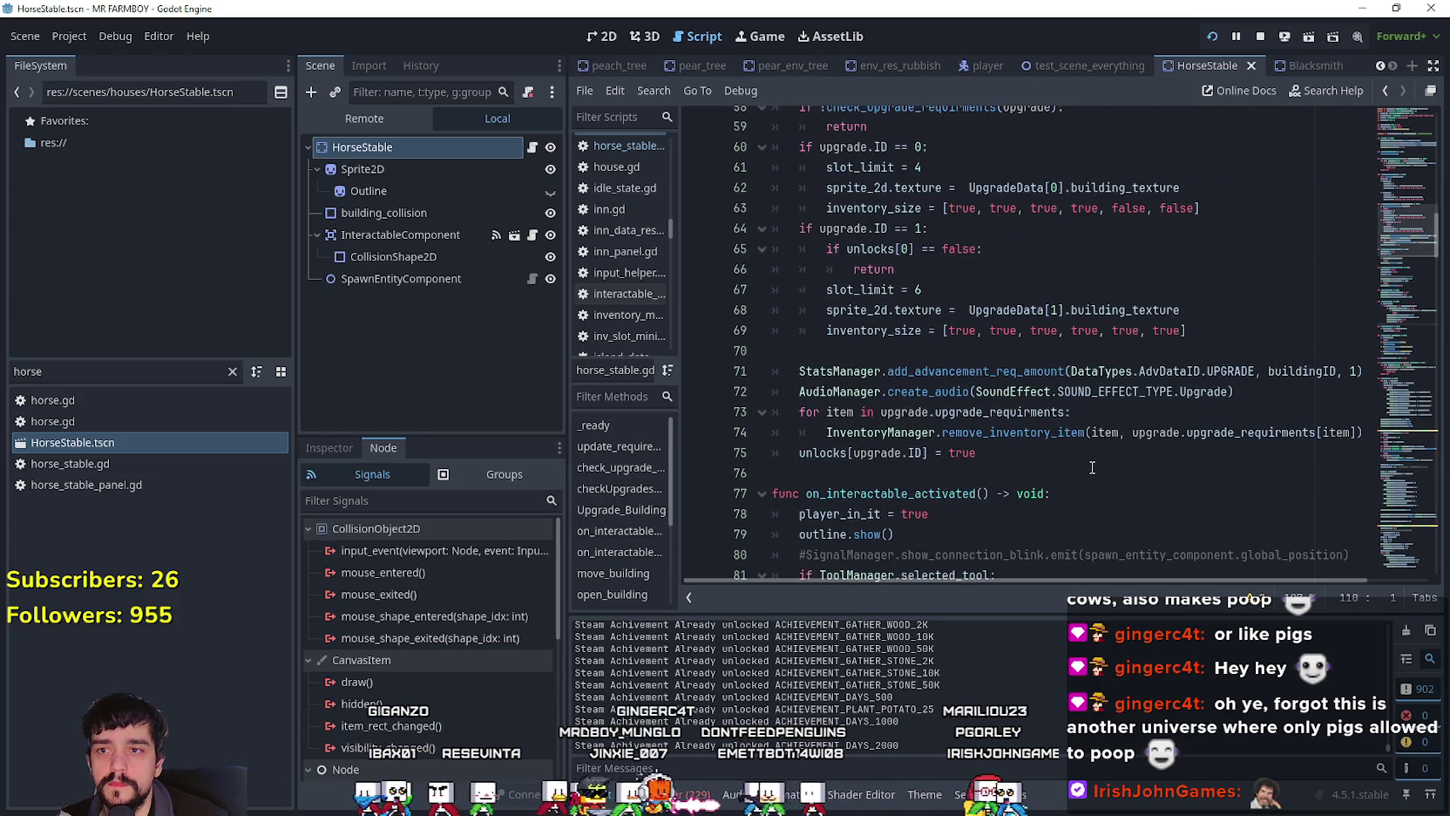
{"action": "scroll", "coordinate": [1090, 457], "scroll_direction": "down", "scroll_amount": 14}
{"action": "scroll", "coordinate": [1087, 445], "scroll_direction": "down", "scroll_amount": 7}
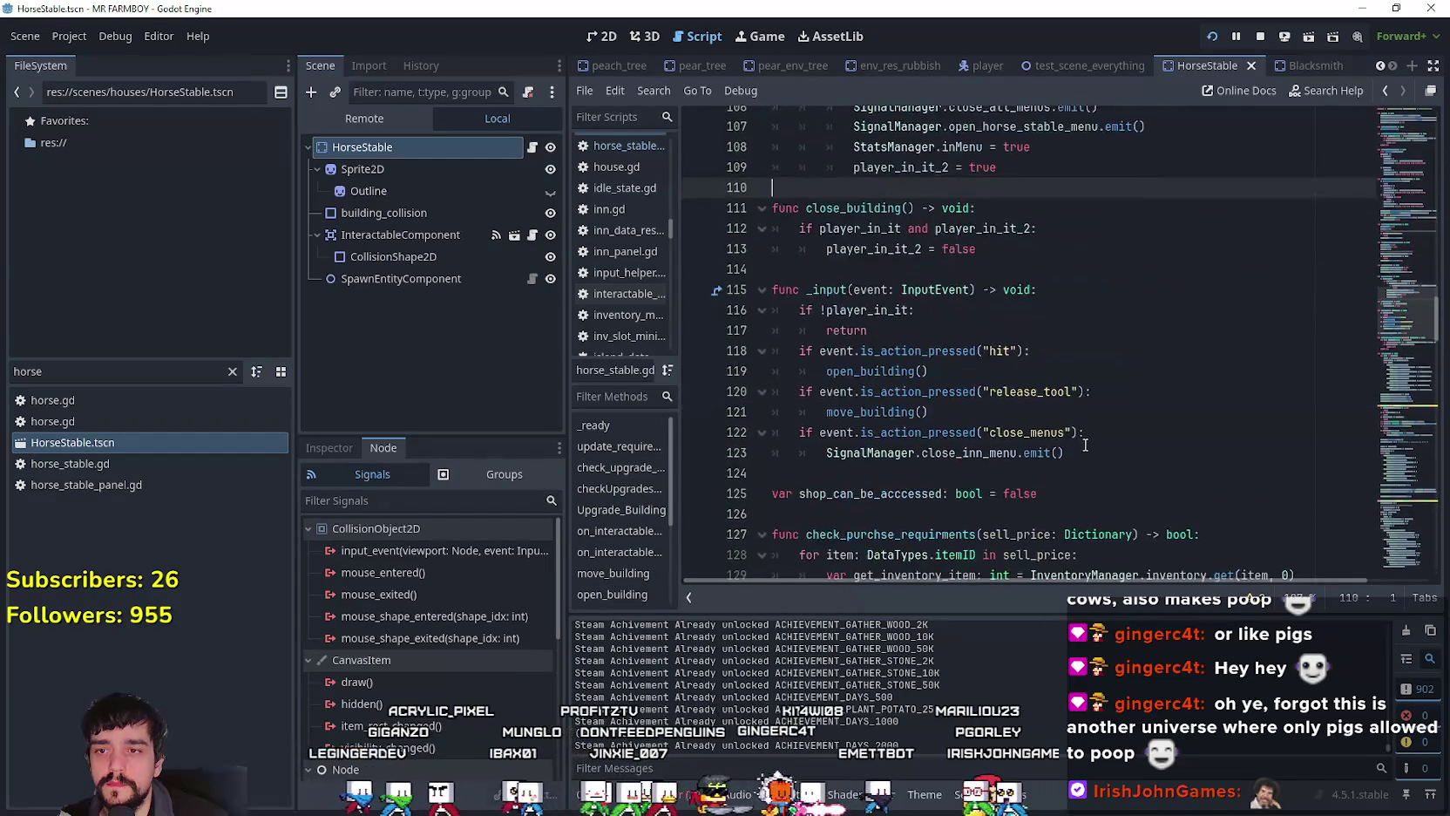
{"action": "scroll", "coordinate": [1083, 443], "scroll_direction": "down", "scroll_amount": 13}
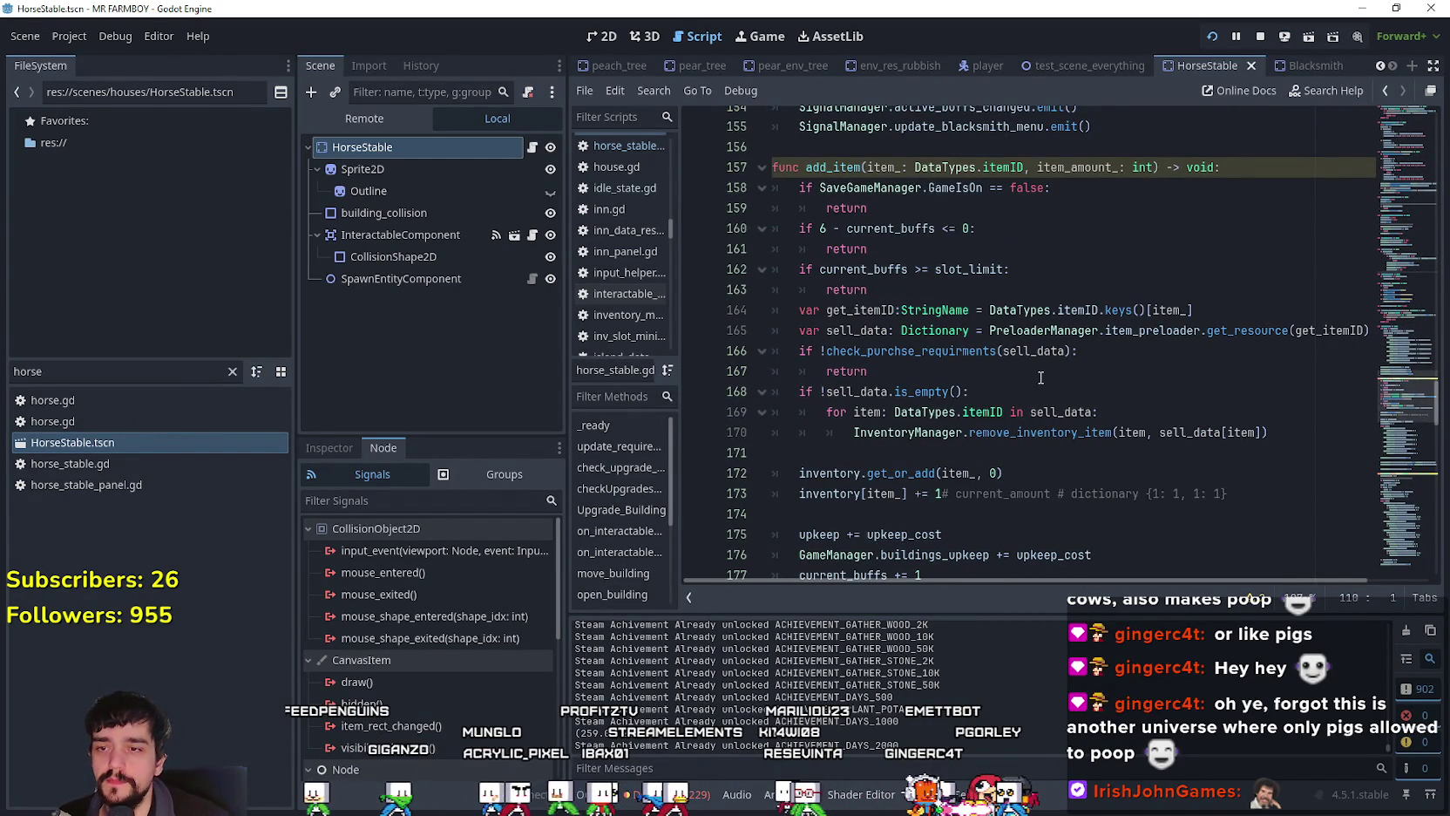
{"action": "scroll", "coordinate": [1037, 381], "scroll_direction": "up", "scroll_amount": 2}
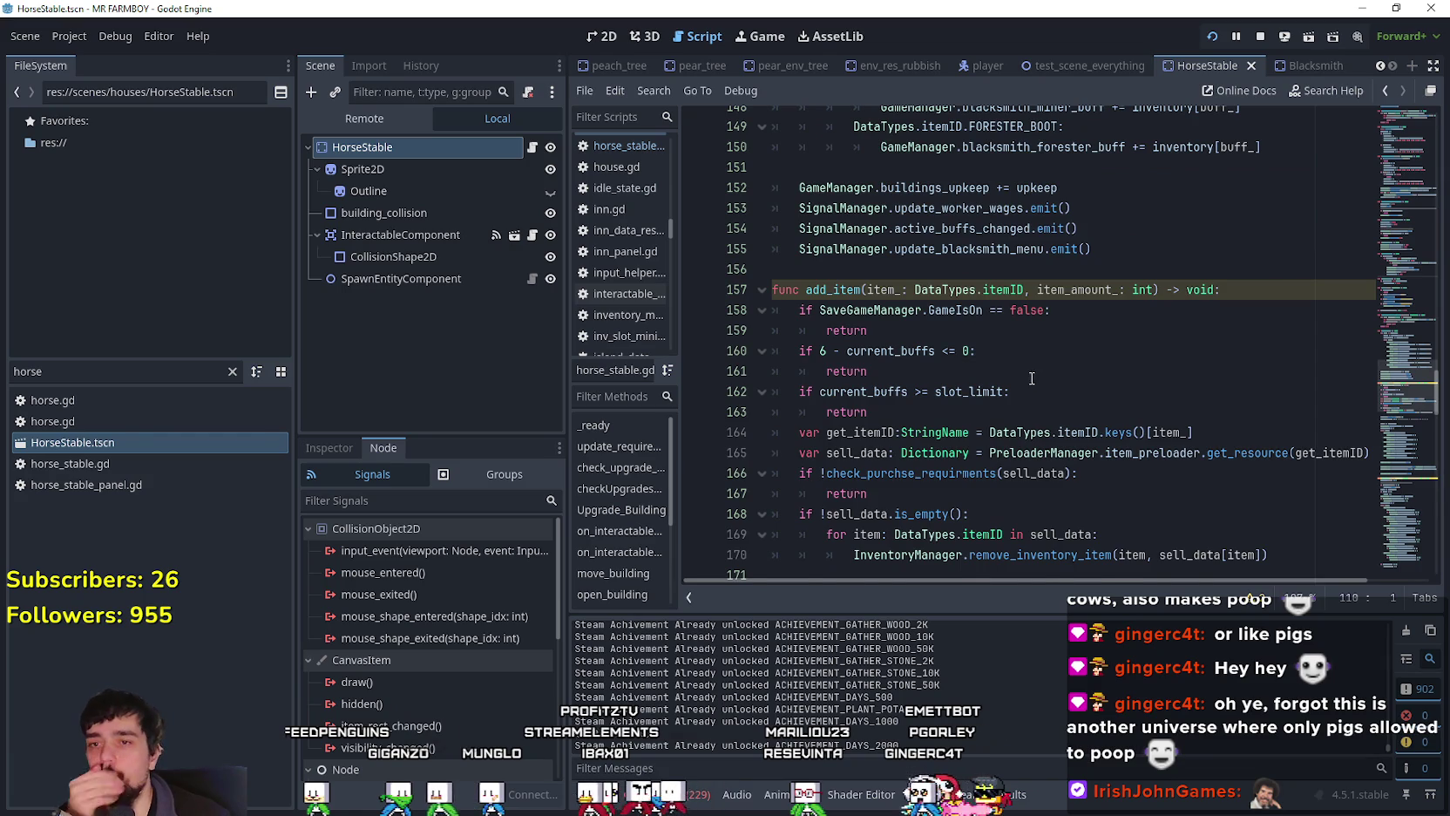
{"action": "scroll", "coordinate": [1035, 384], "scroll_direction": "down", "scroll_amount": 4}
{"action": "scroll", "coordinate": [1029, 375], "scroll_direction": "up", "scroll_amount": 3}
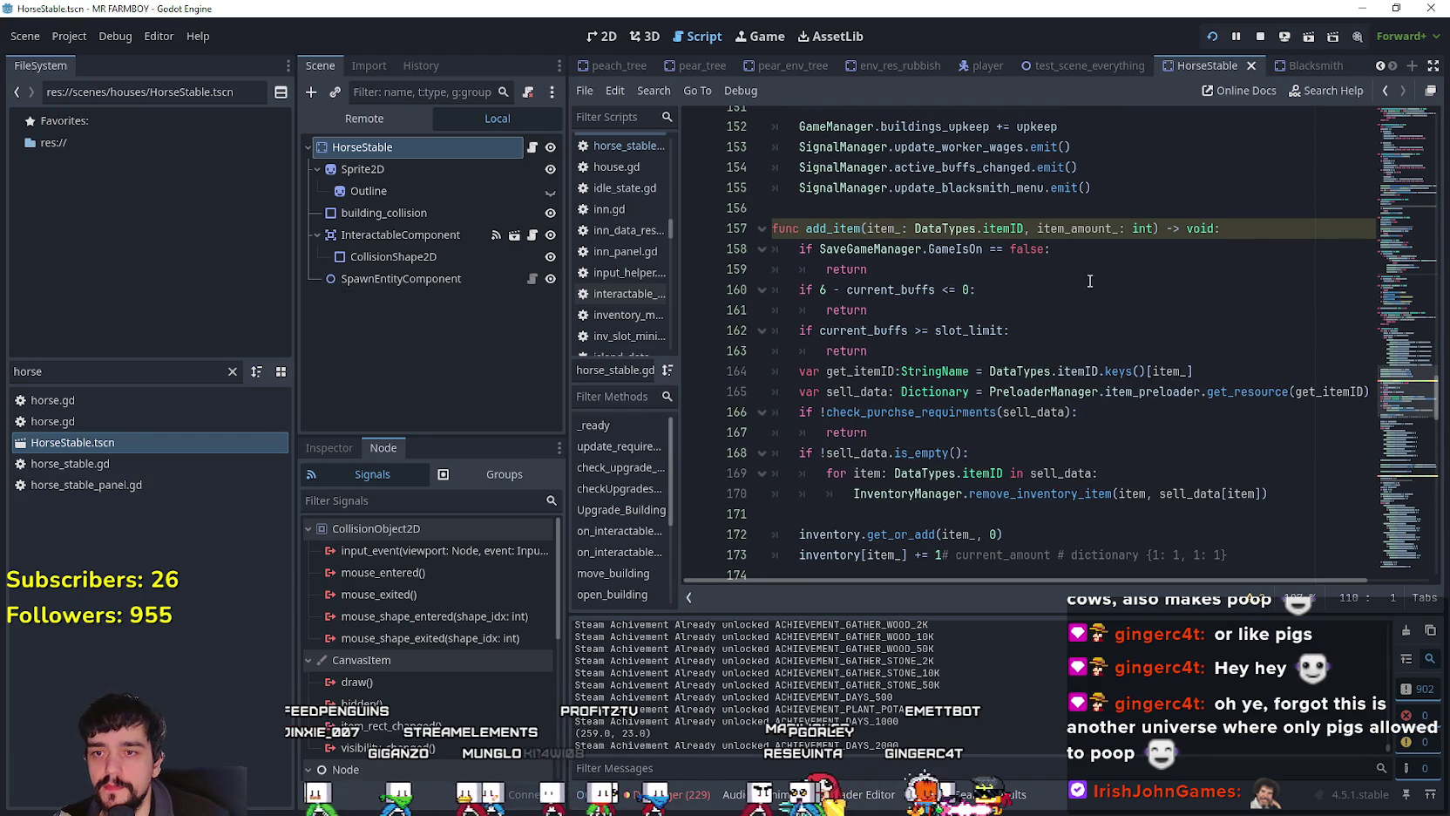
{"action": "left_click", "coordinate": [982, 411]}
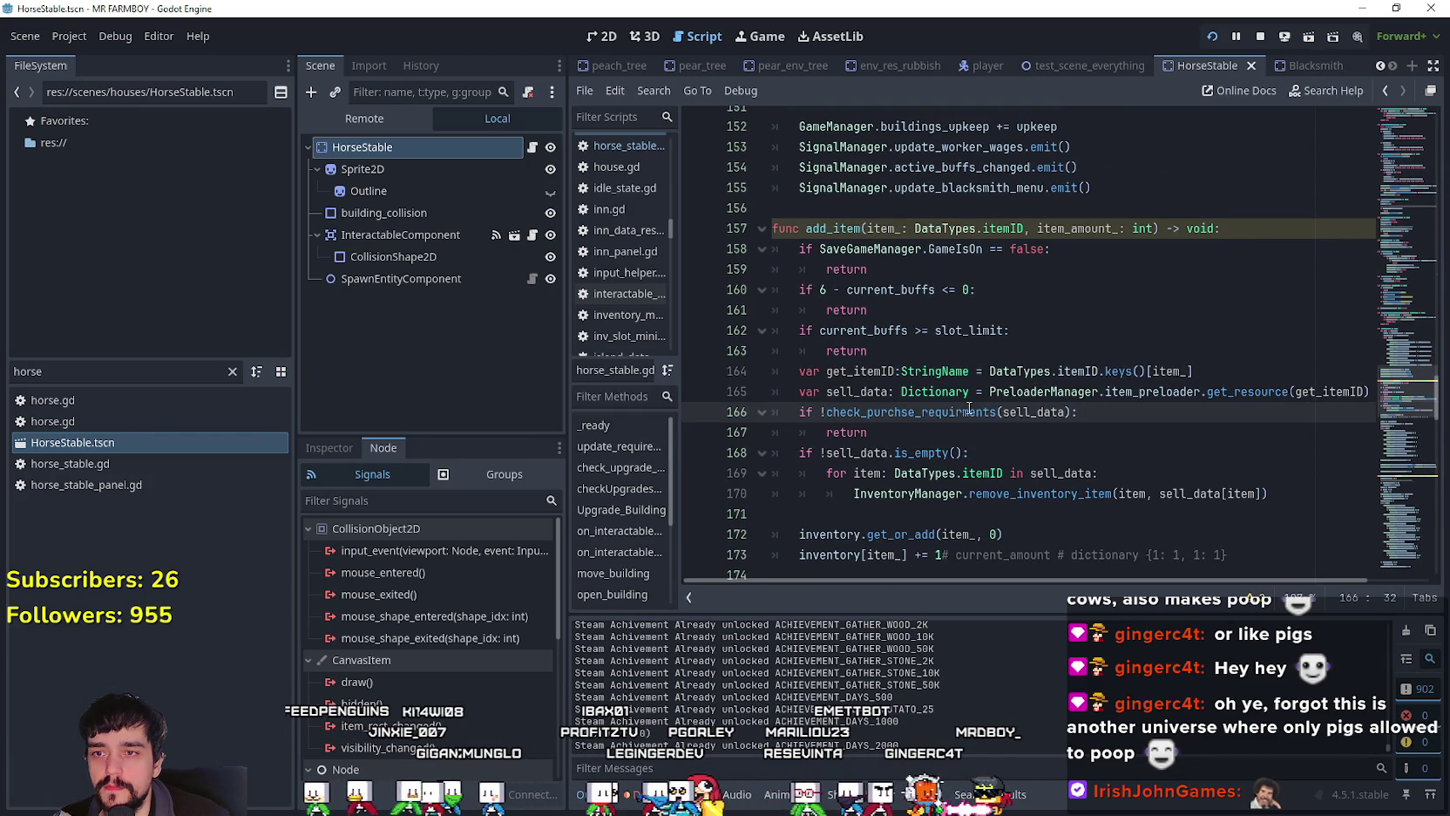
{"action": "scroll", "coordinate": [971, 392], "scroll_direction": "down", "scroll_amount": 3}
{"action": "left_click", "coordinate": [981, 328]}
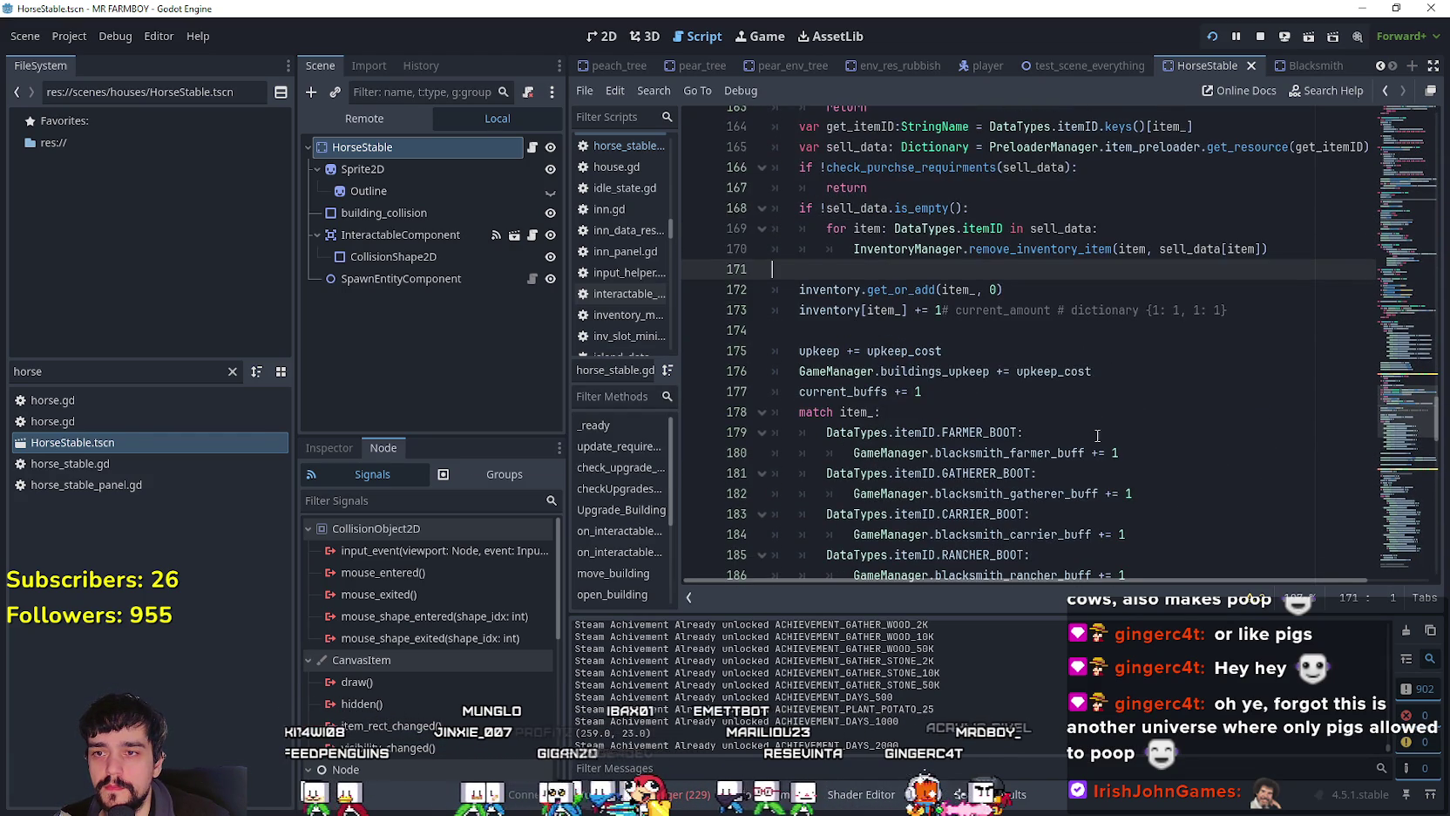
{"action": "left_click", "coordinate": [1220, 453]}
{"action": "scroll", "coordinate": [1223, 438], "scroll_direction": "down", "scroll_amount": 4}
{"action": "scroll", "coordinate": [1221, 437], "scroll_direction": "down", "scroll_amount": 4}
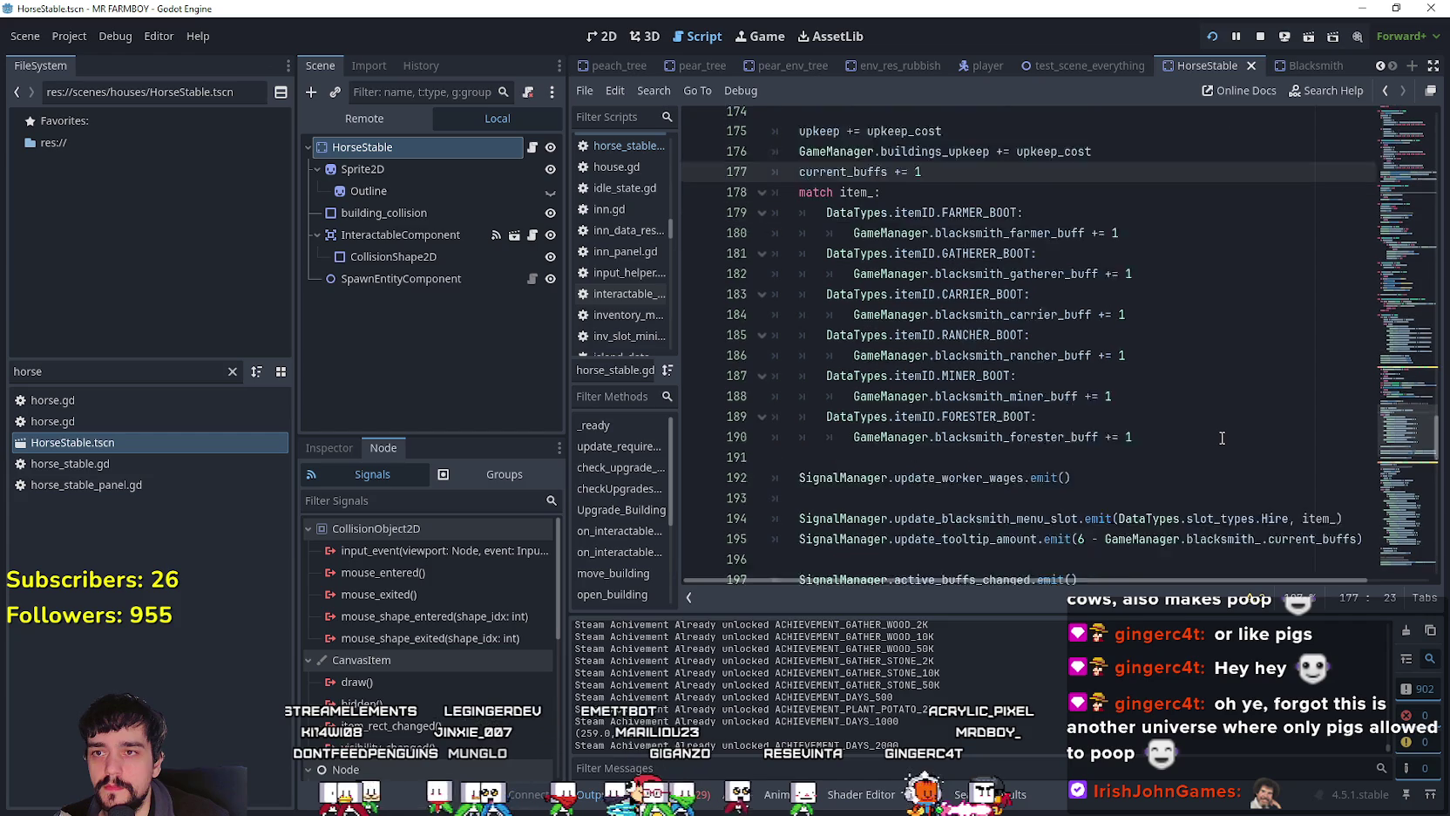
{"action": "left_click", "coordinate": [1031, 391]}
{"action": "scroll", "coordinate": [1127, 445], "scroll_direction": "down", "scroll_amount": 6}
{"action": "scroll", "coordinate": [1126, 445], "scroll_direction": "down", "scroll_amount": 13}
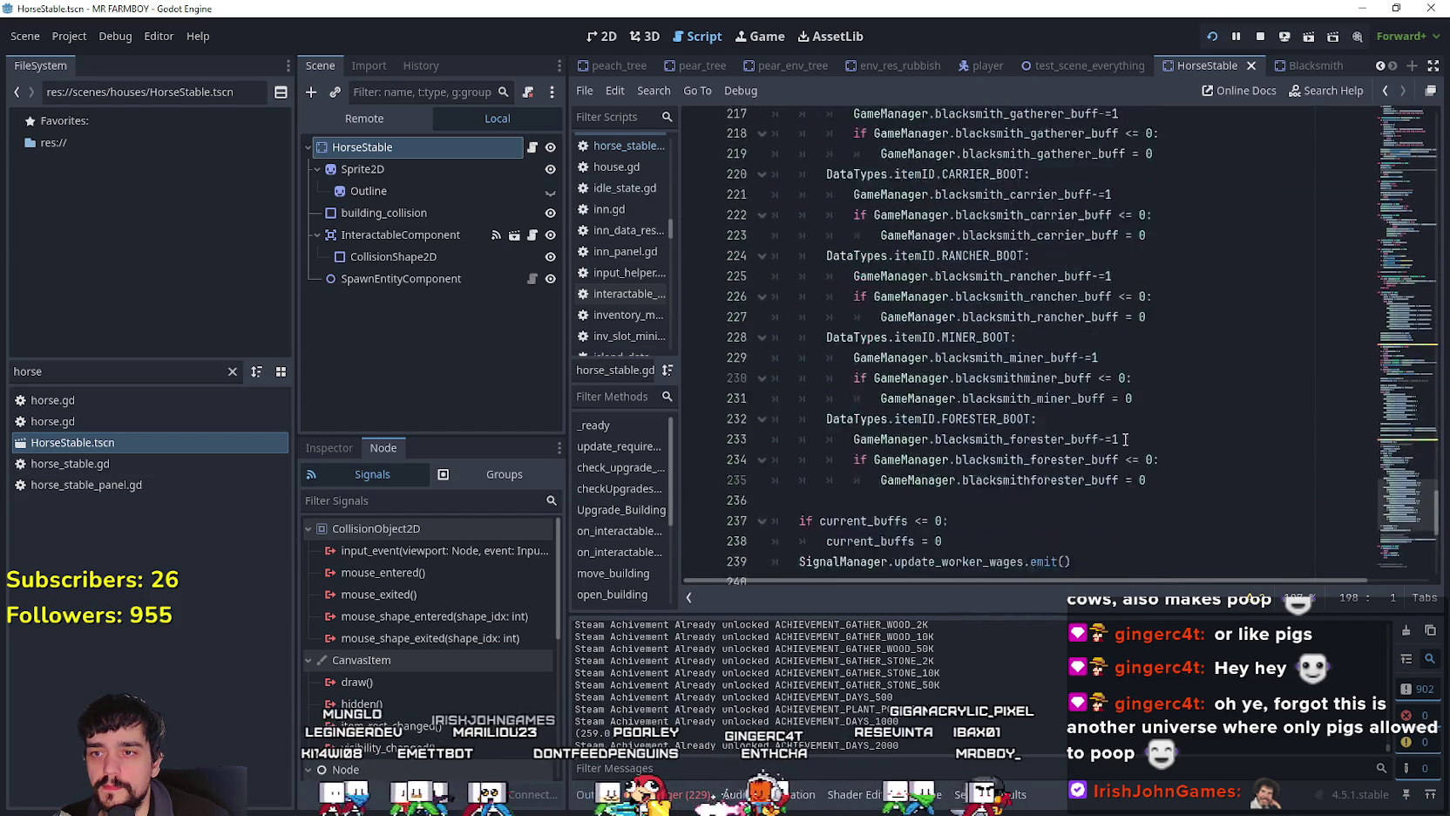
{"action": "left_click", "coordinate": [1025, 364]}
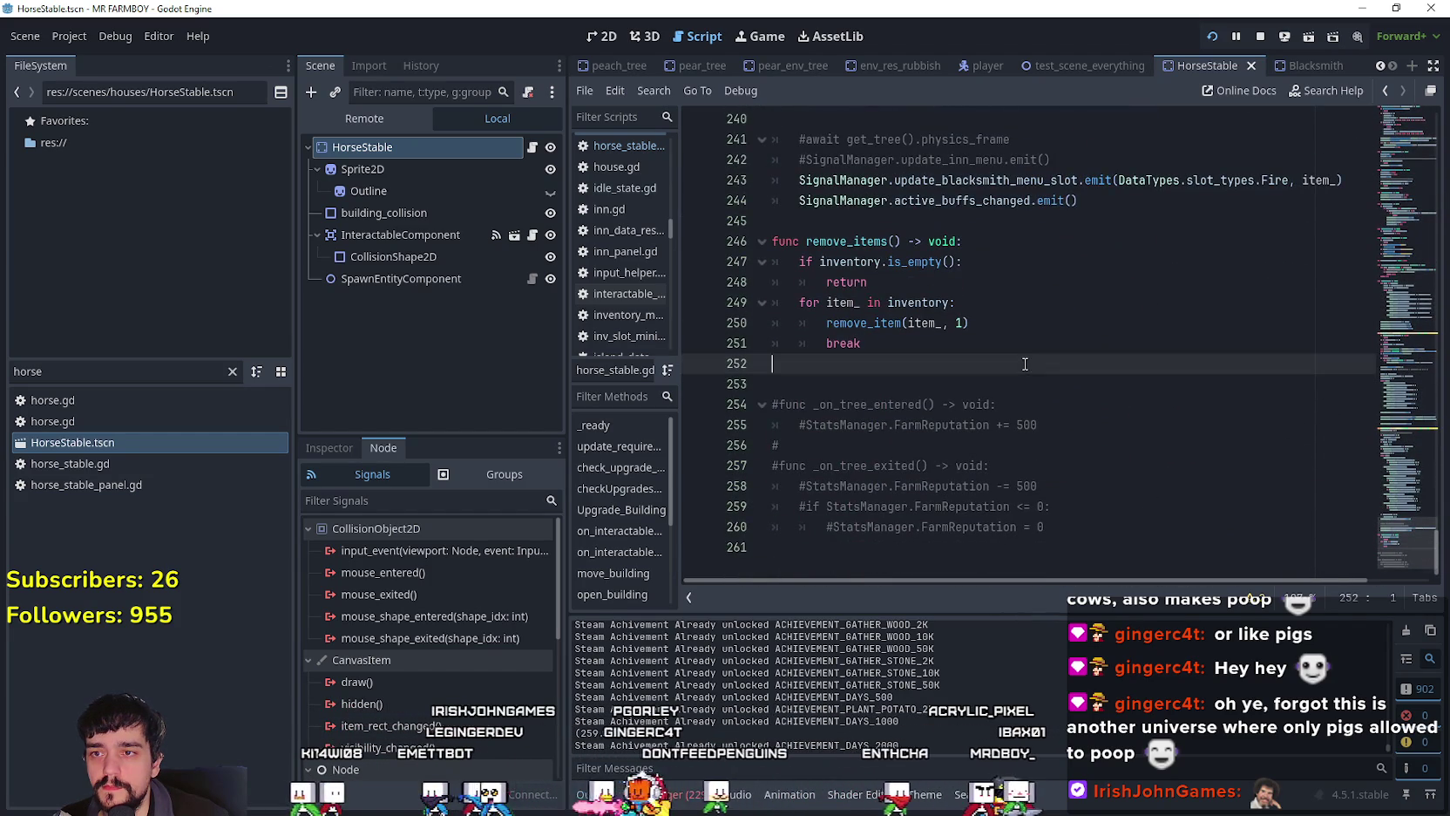
{"action": "key", "text": "Down"}
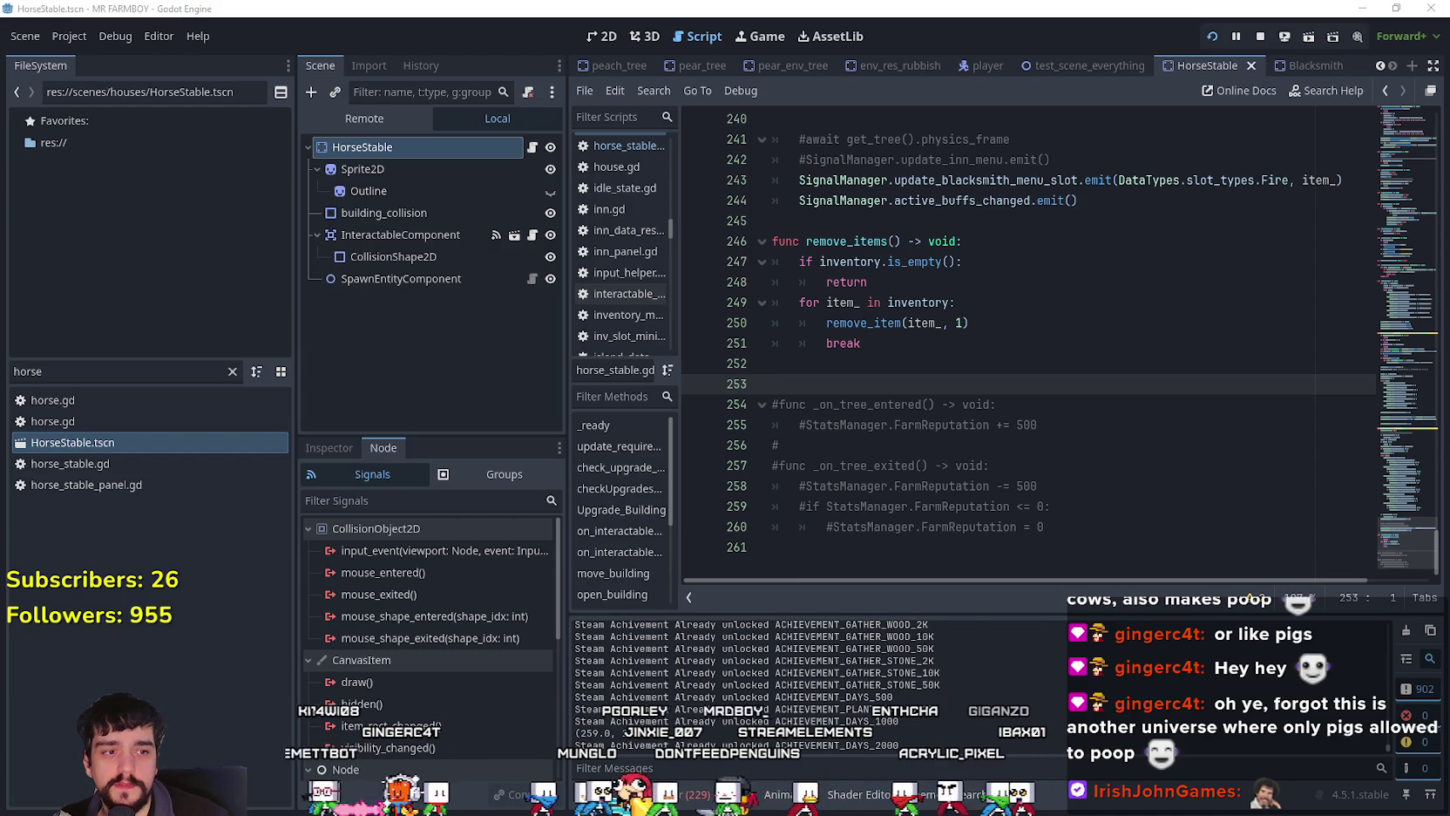
{"action": "key", "text": "alt+Tab"}
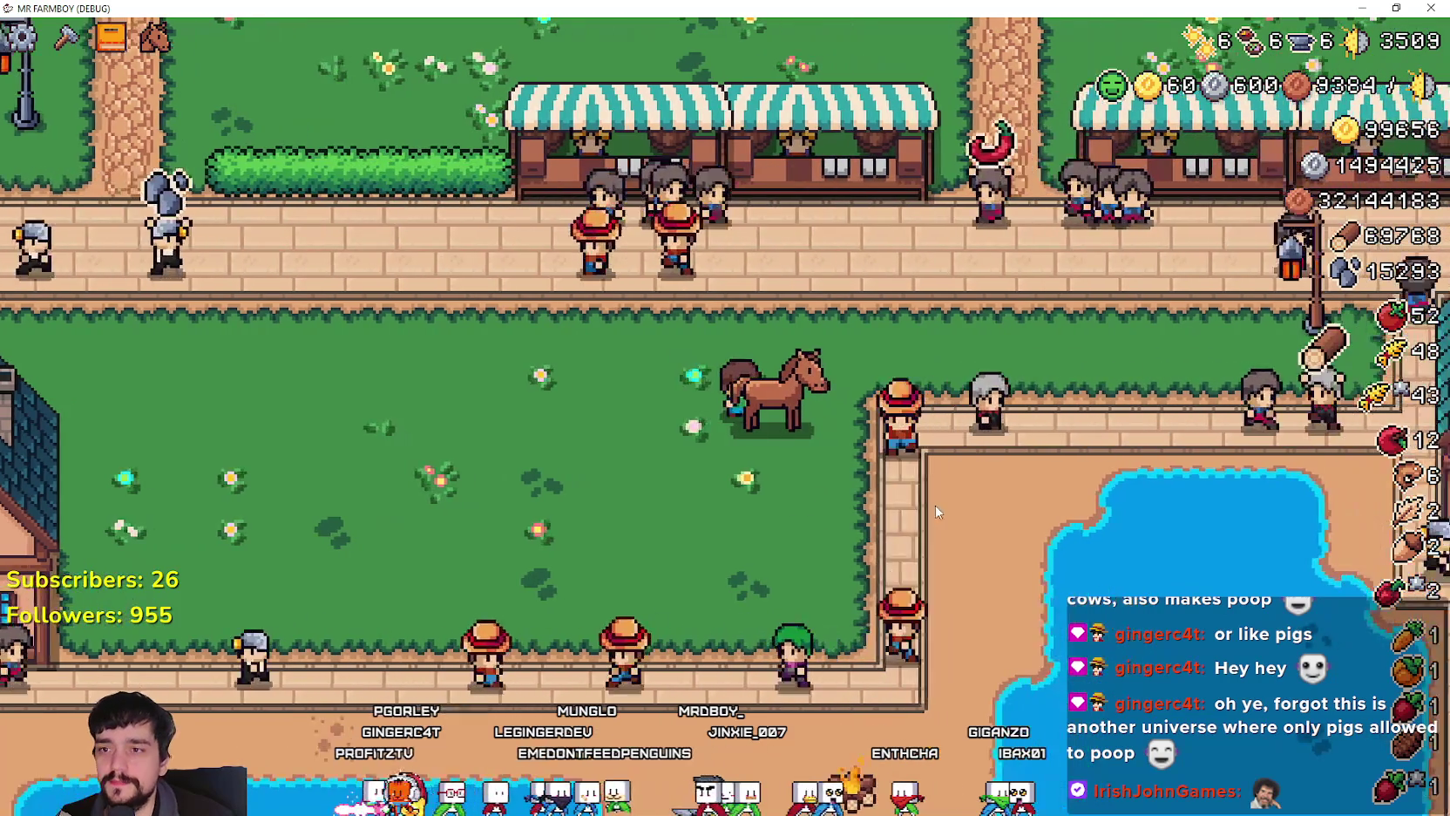
Step: Glance at the running game and save the HorseStable scene changes
{"action": "key", "text": "alt+Tab"}
{"action": "key", "text": "alt+Tab"}
{"action": "key", "text": "alt+Tab"}
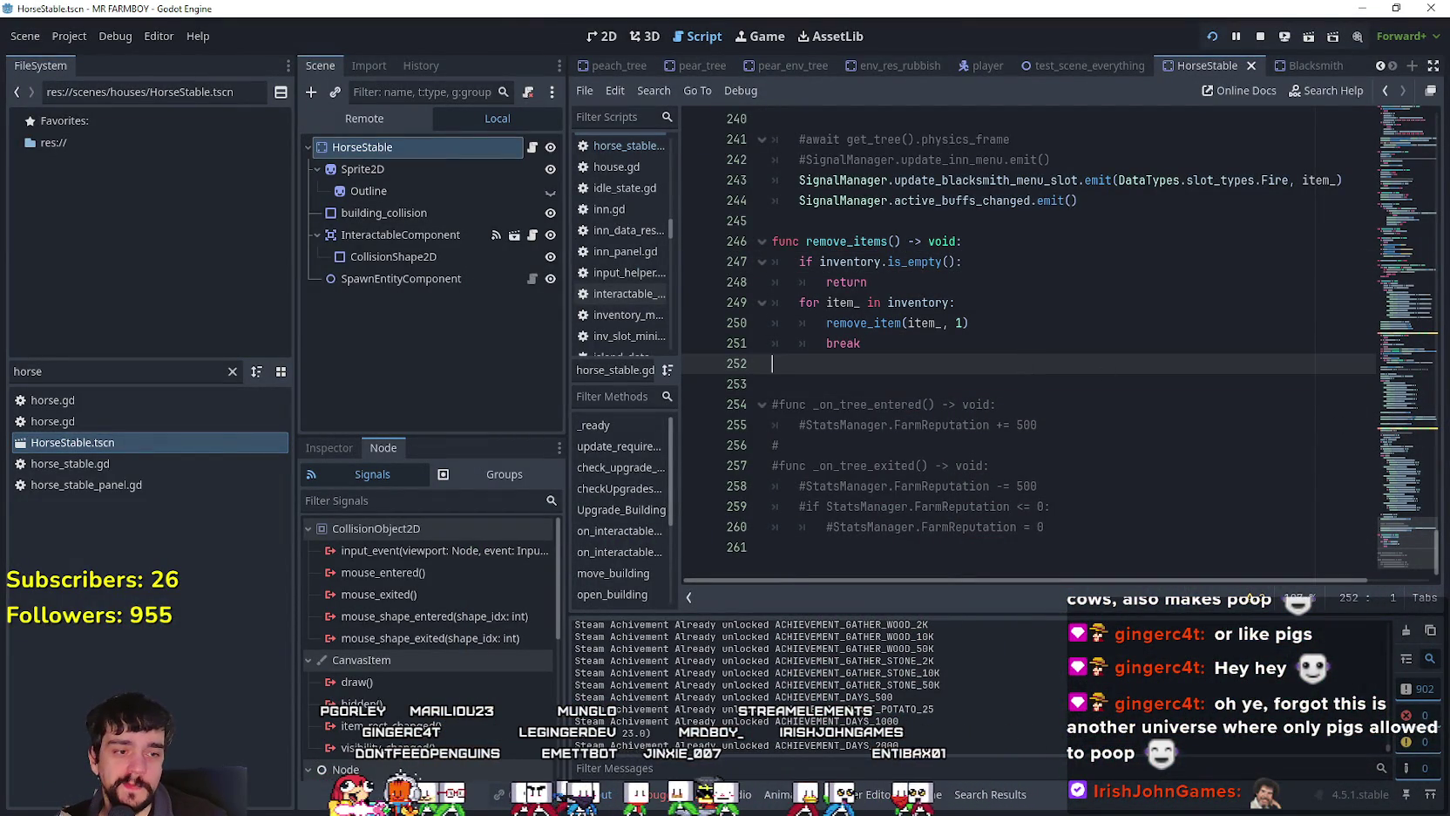
{"action": "key", "text": "alt+Tab"}
{"action": "key", "text": "alt+Tab"}
{"action": "key", "text": "ctrl+s"}
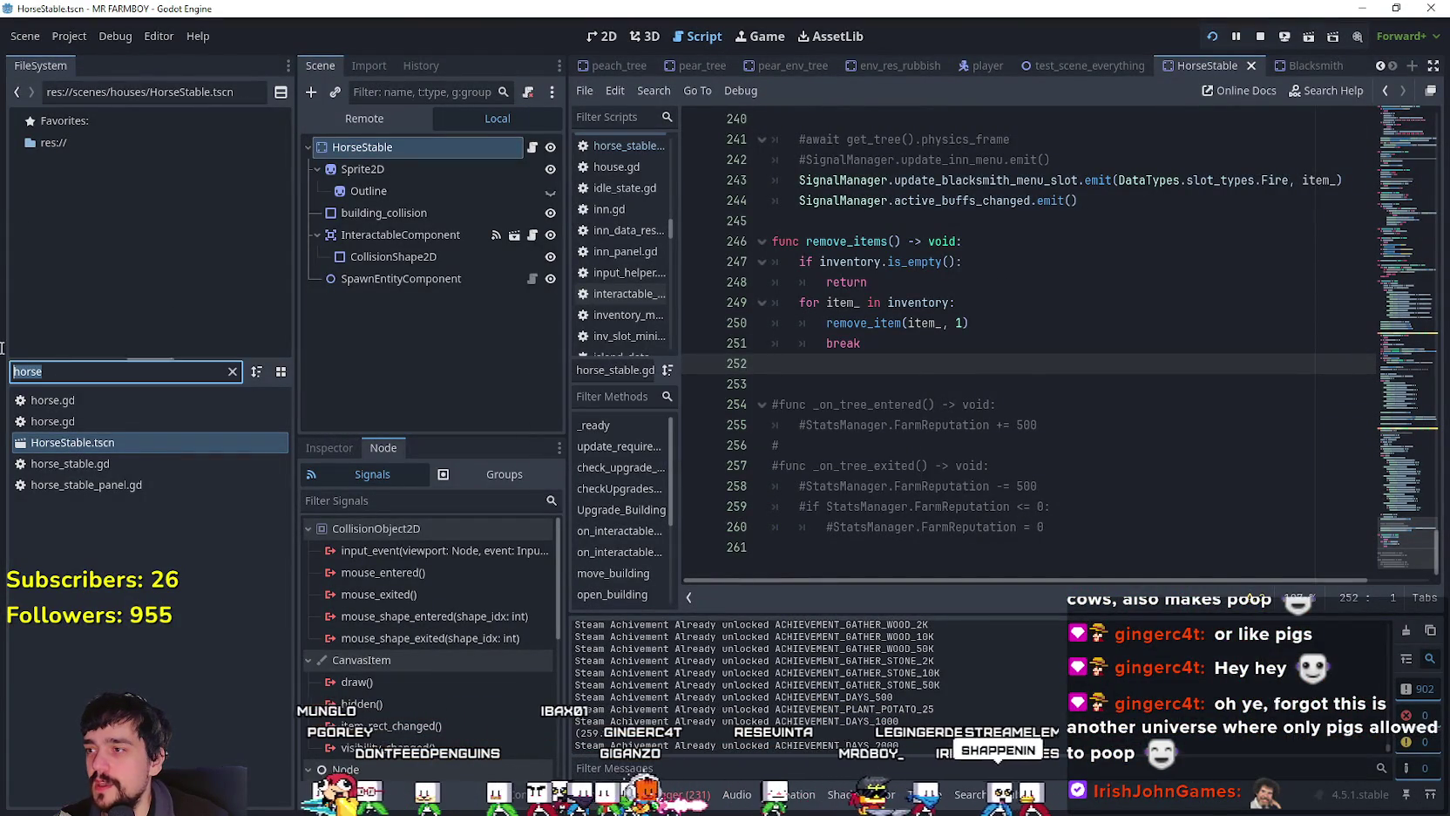
Step: Open game_screen.tscn and HorseStablePanel's script, then bring MR FARMBOY to the front
{"action": "type", "text": "game_"}
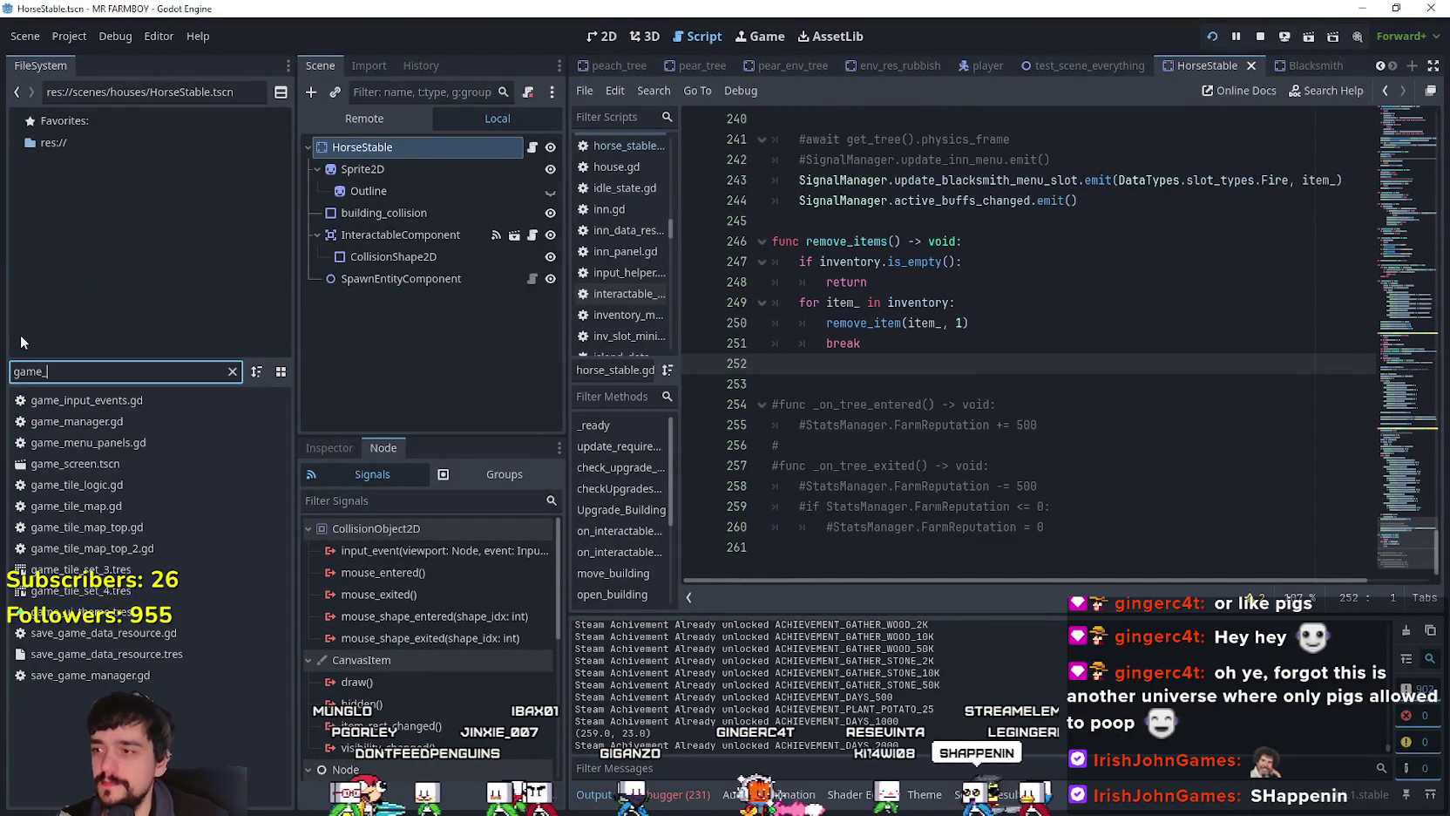
{"action": "double_click", "coordinate": [122, 463]}
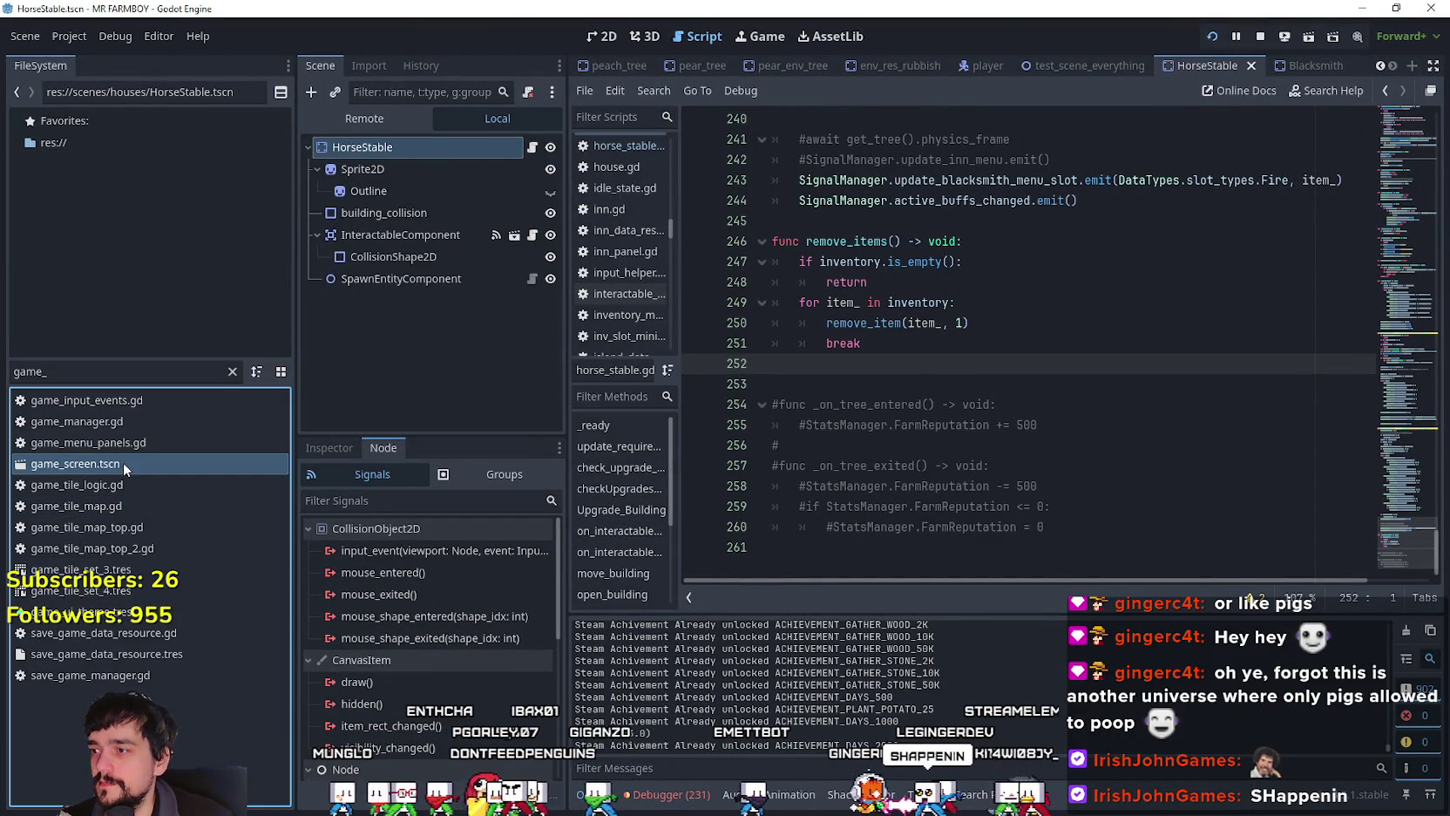
{"action": "scroll", "coordinate": [502, 300], "scroll_direction": "down", "scroll_amount": 3}
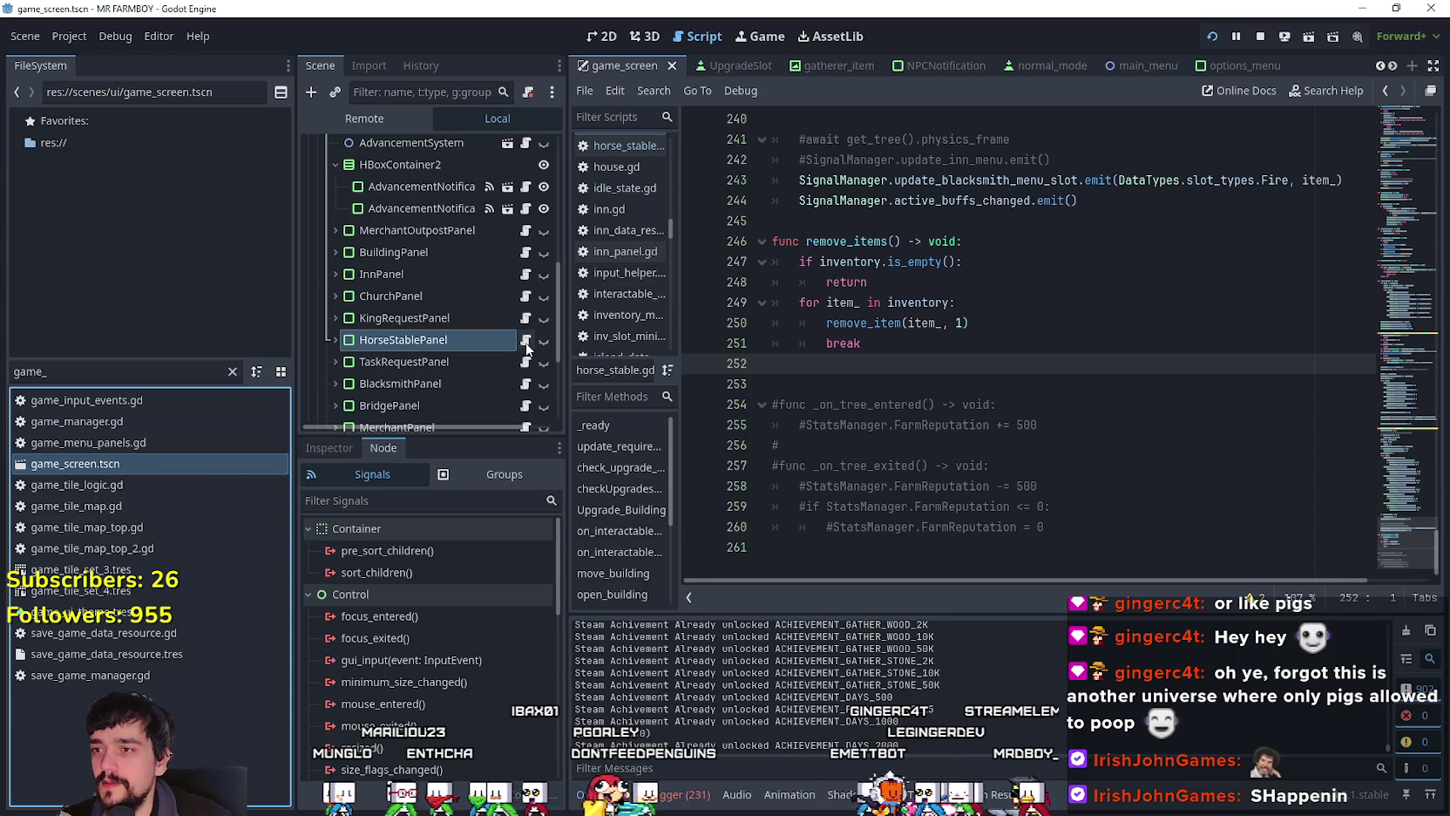
{"action": "left_click", "coordinate": [526, 340]}
{"action": "key", "text": "alt+Tab"}
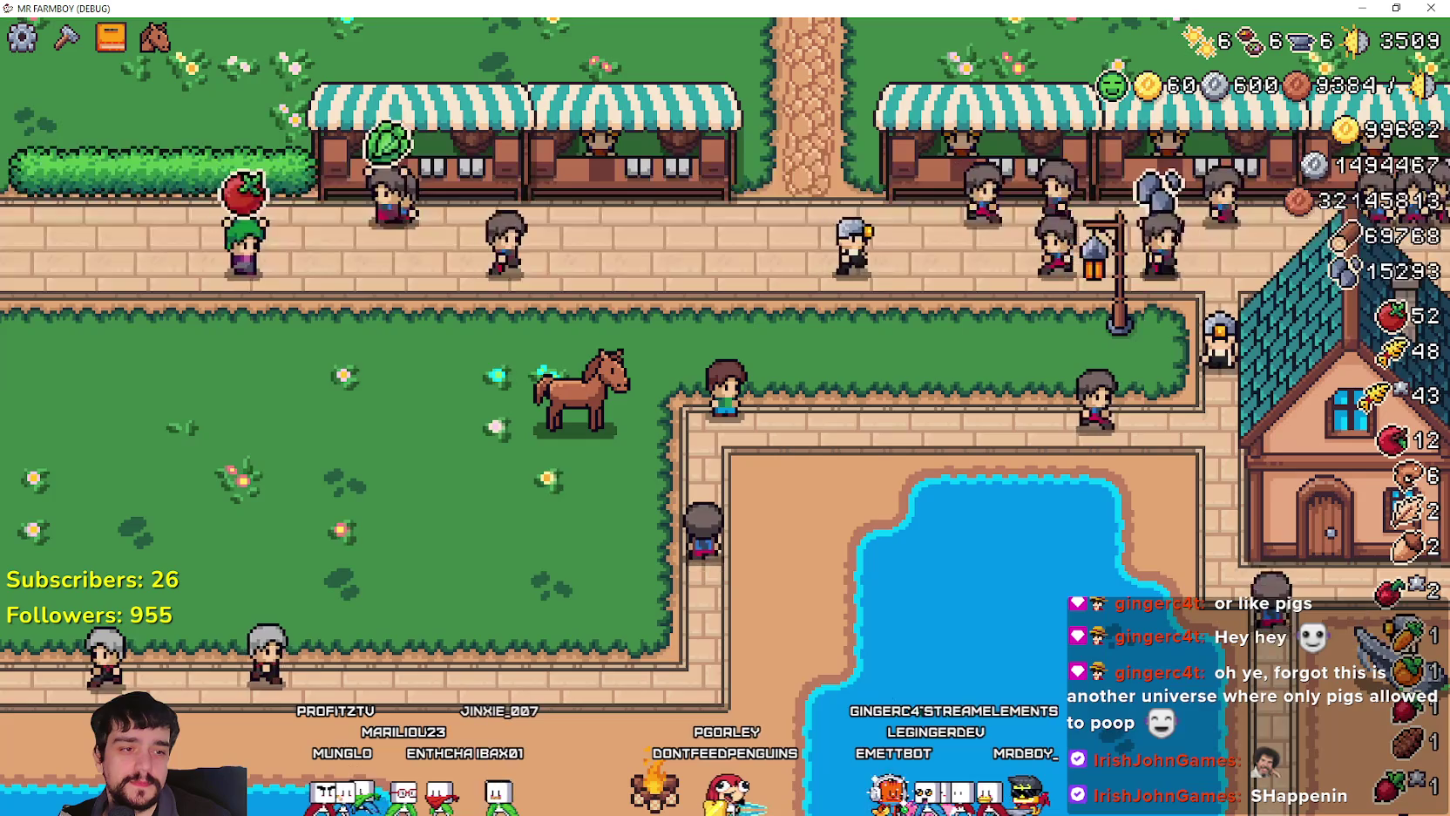
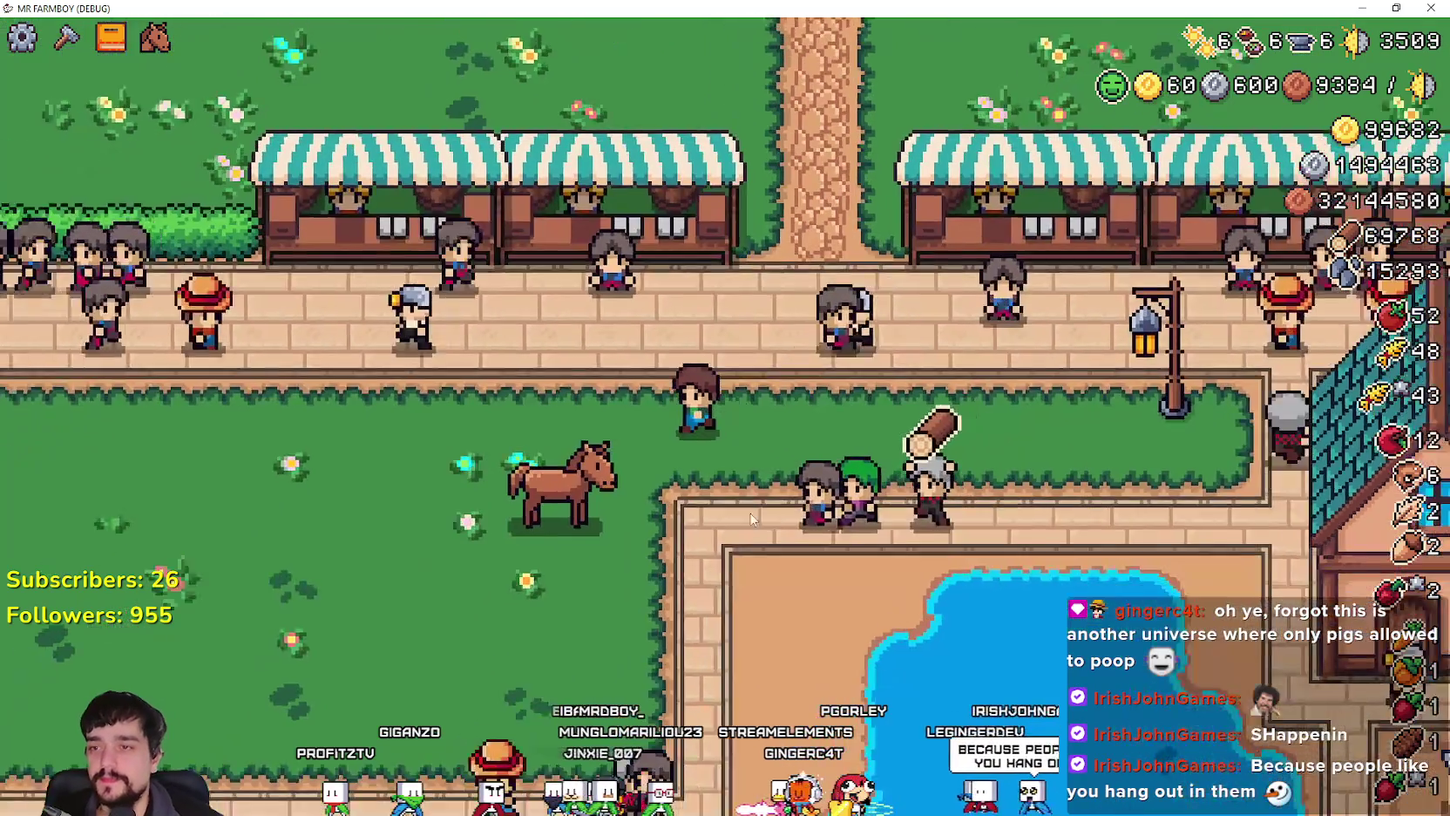
Step: Mount the horse in the pasture and ride it north onto the path, east, then back west and south
{"action": "scroll", "coordinate": [864, 476], "scroll_direction": "up", "scroll_amount": 3}
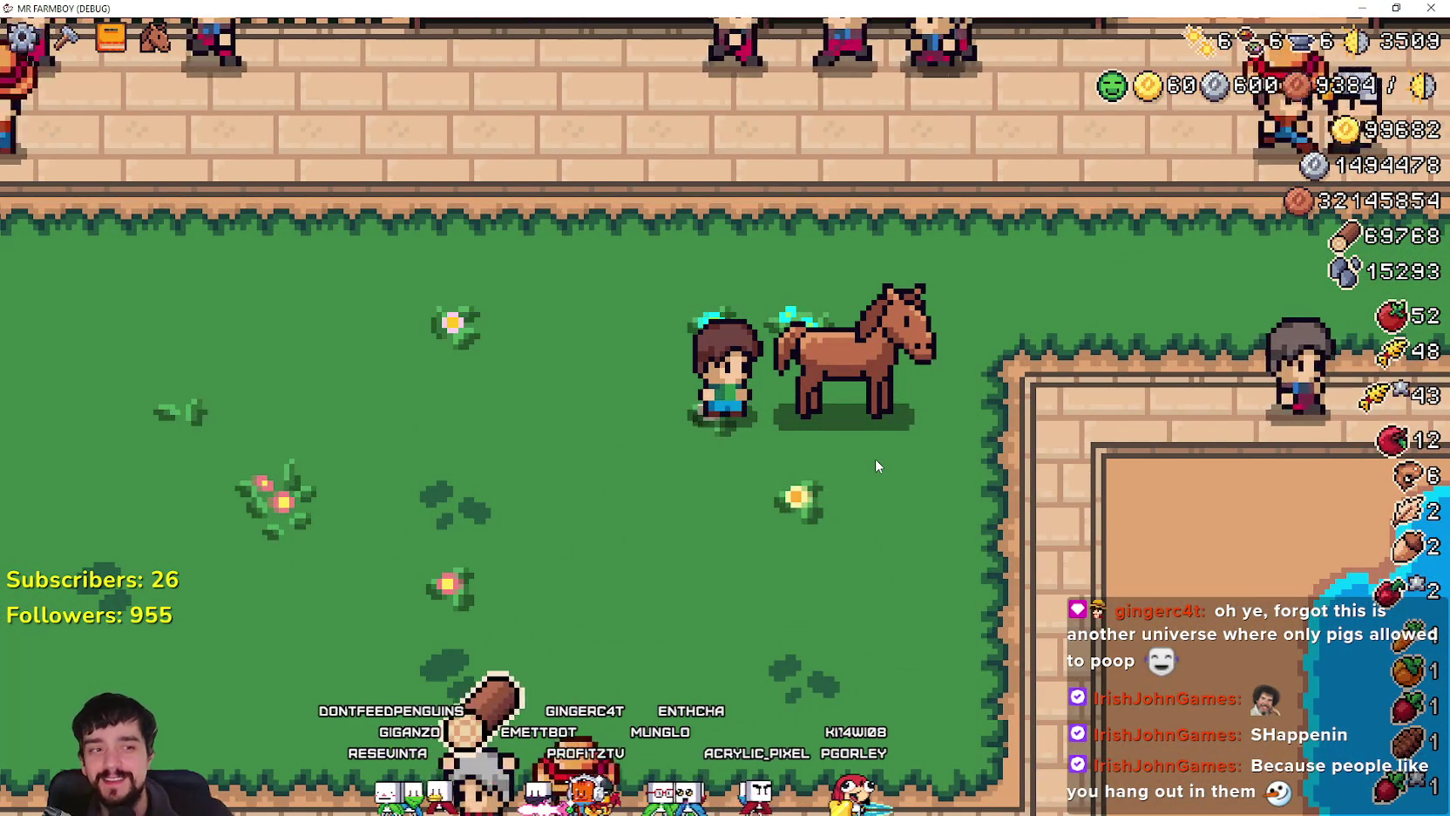
{"action": "scroll", "coordinate": [870, 463], "scroll_direction": "down", "scroll_amount": 3}
{"action": "scroll", "coordinate": [856, 439], "scroll_direction": "up", "scroll_amount": 3}
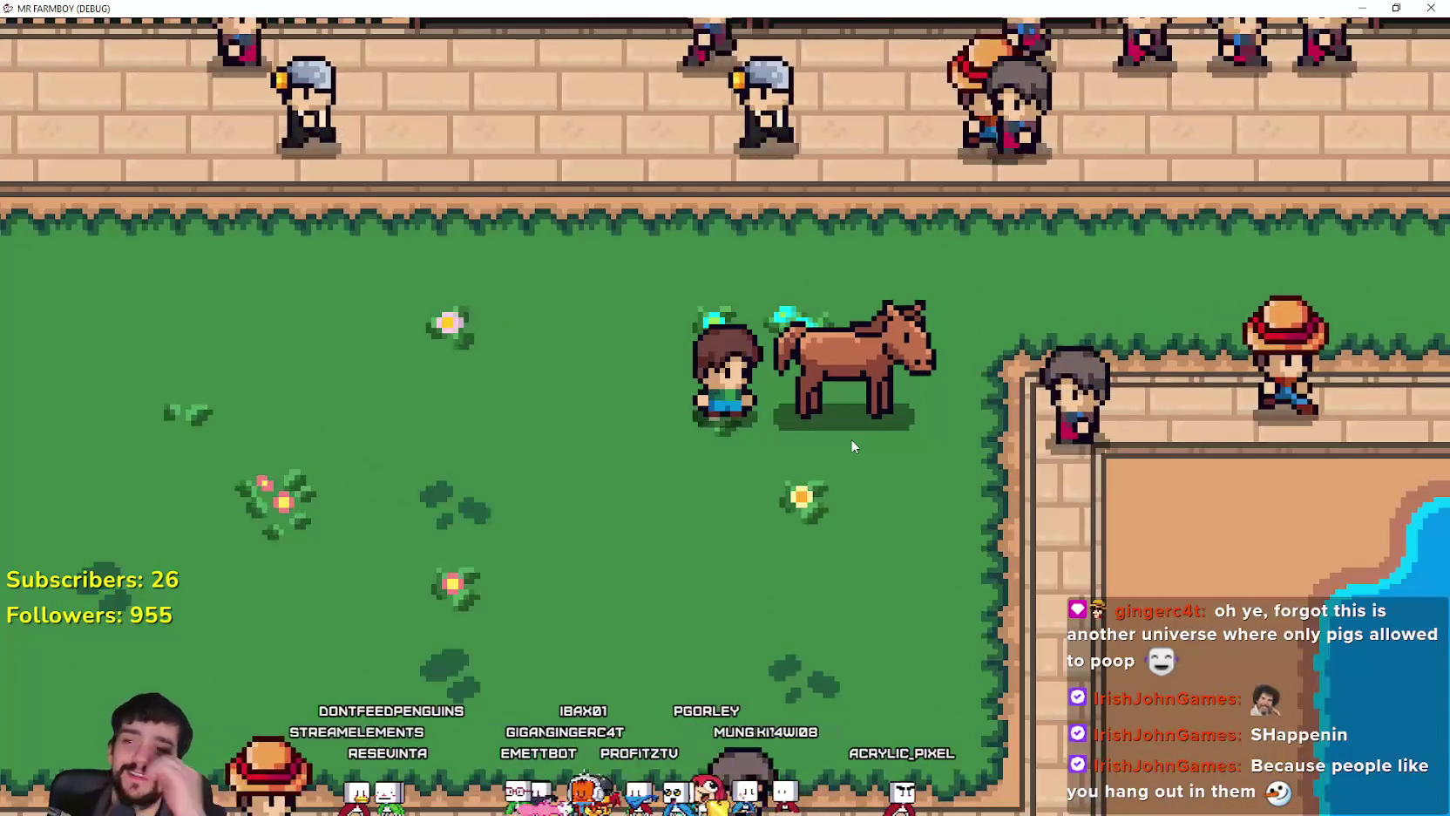
{"action": "scroll", "coordinate": [852, 446], "scroll_direction": "down", "scroll_amount": 3}
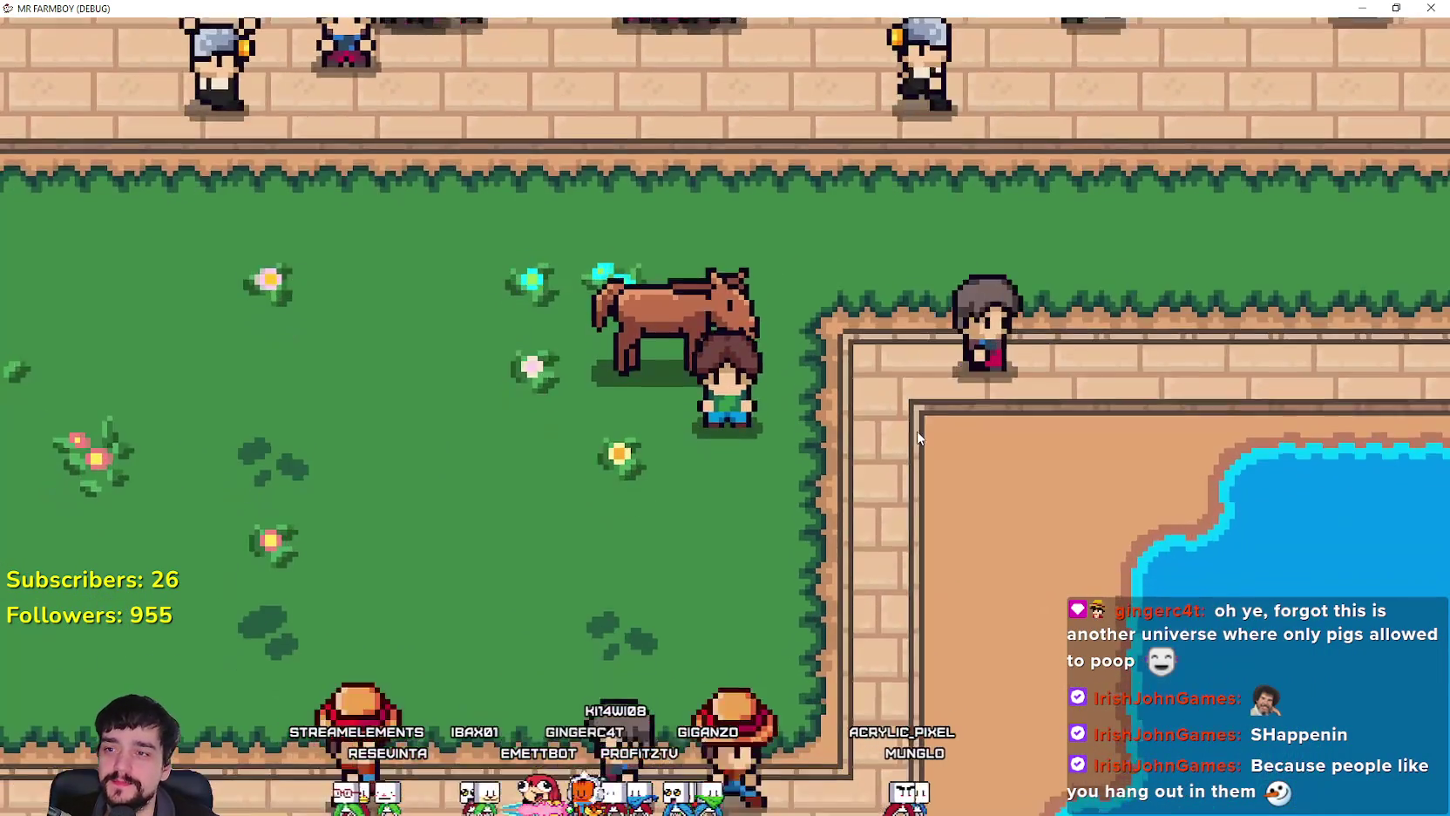
{"action": "scroll", "coordinate": [931, 431], "scroll_direction": "up", "scroll_amount": 3}
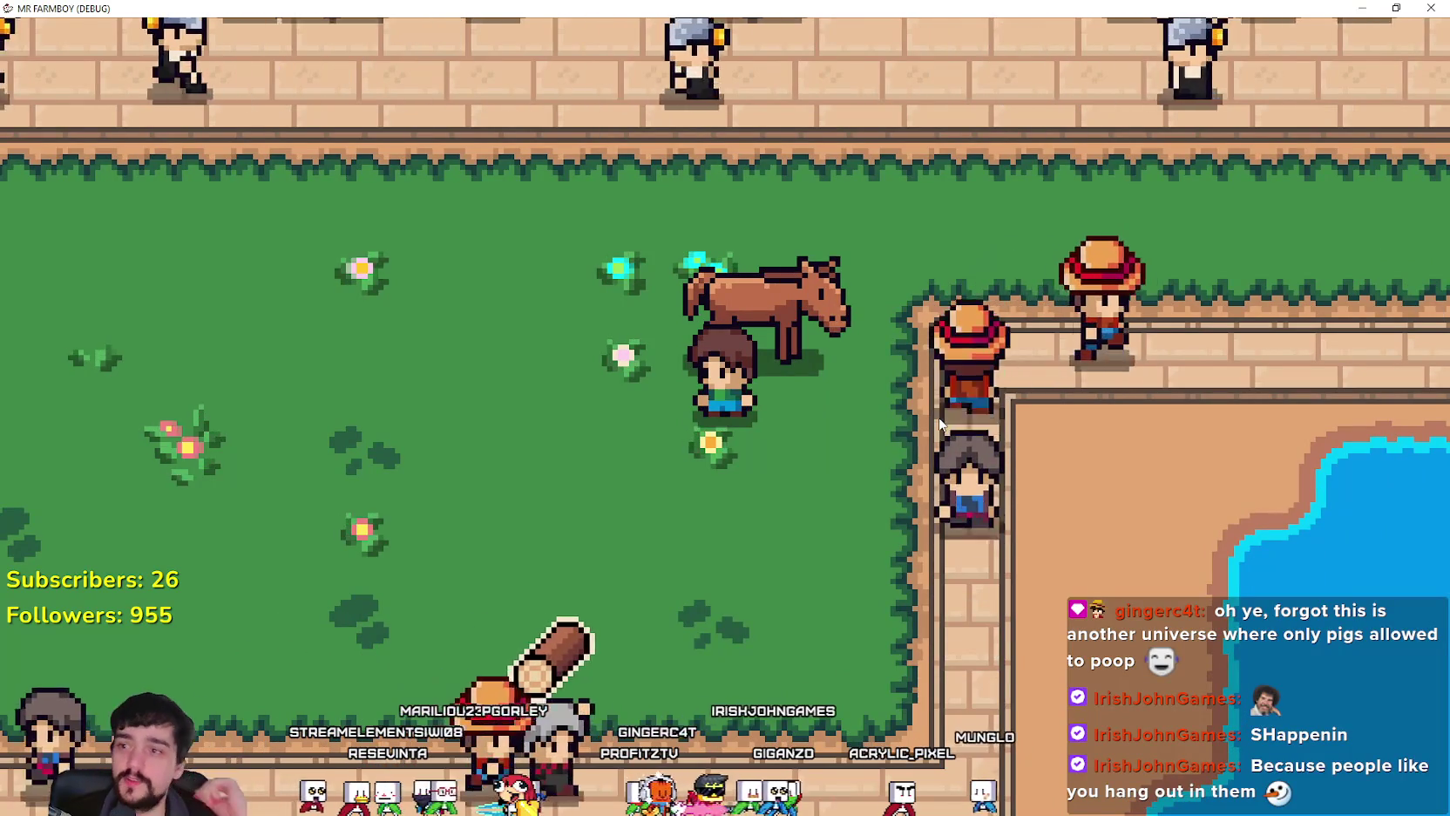
{"action": "scroll", "coordinate": [938, 417], "scroll_direction": "down", "scroll_amount": 3}
{"action": "scroll", "coordinate": [894, 438], "scroll_direction": "up", "scroll_amount": 3}
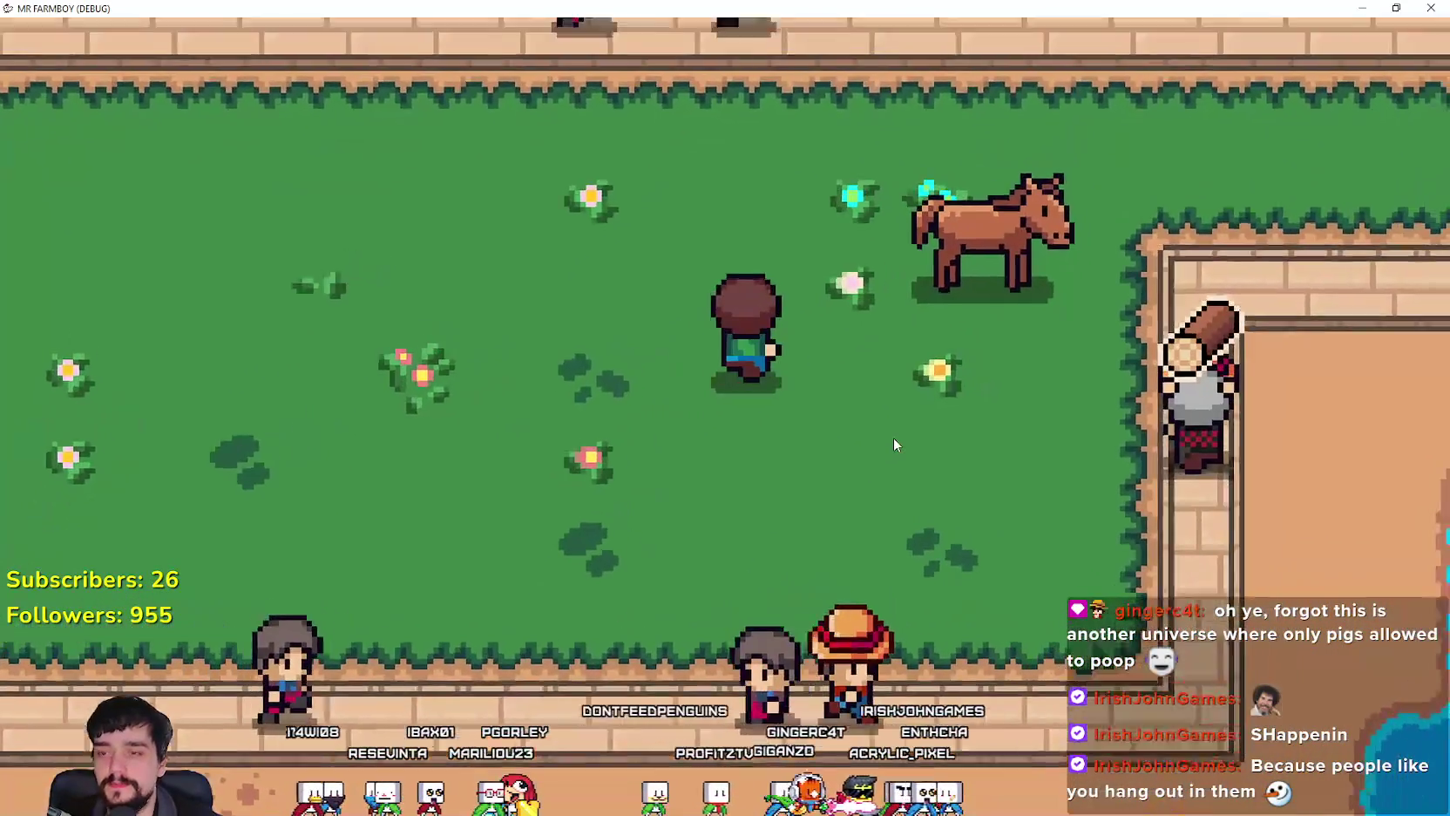
{"action": "scroll", "coordinate": [894, 445], "scroll_direction": "down", "scroll_amount": 2}
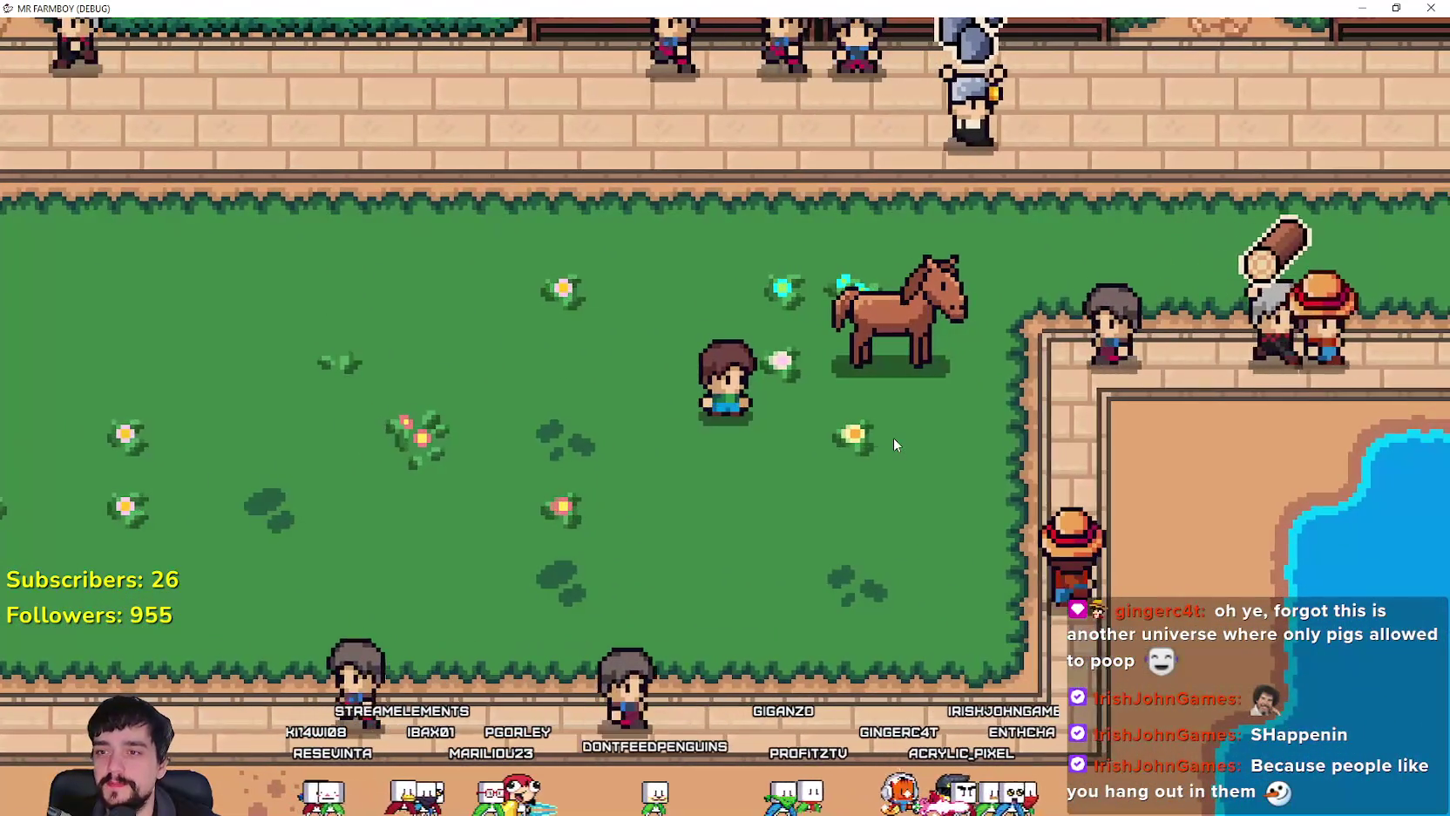
{"action": "key", "text": "e"}
{"action": "key", "text": "w"}
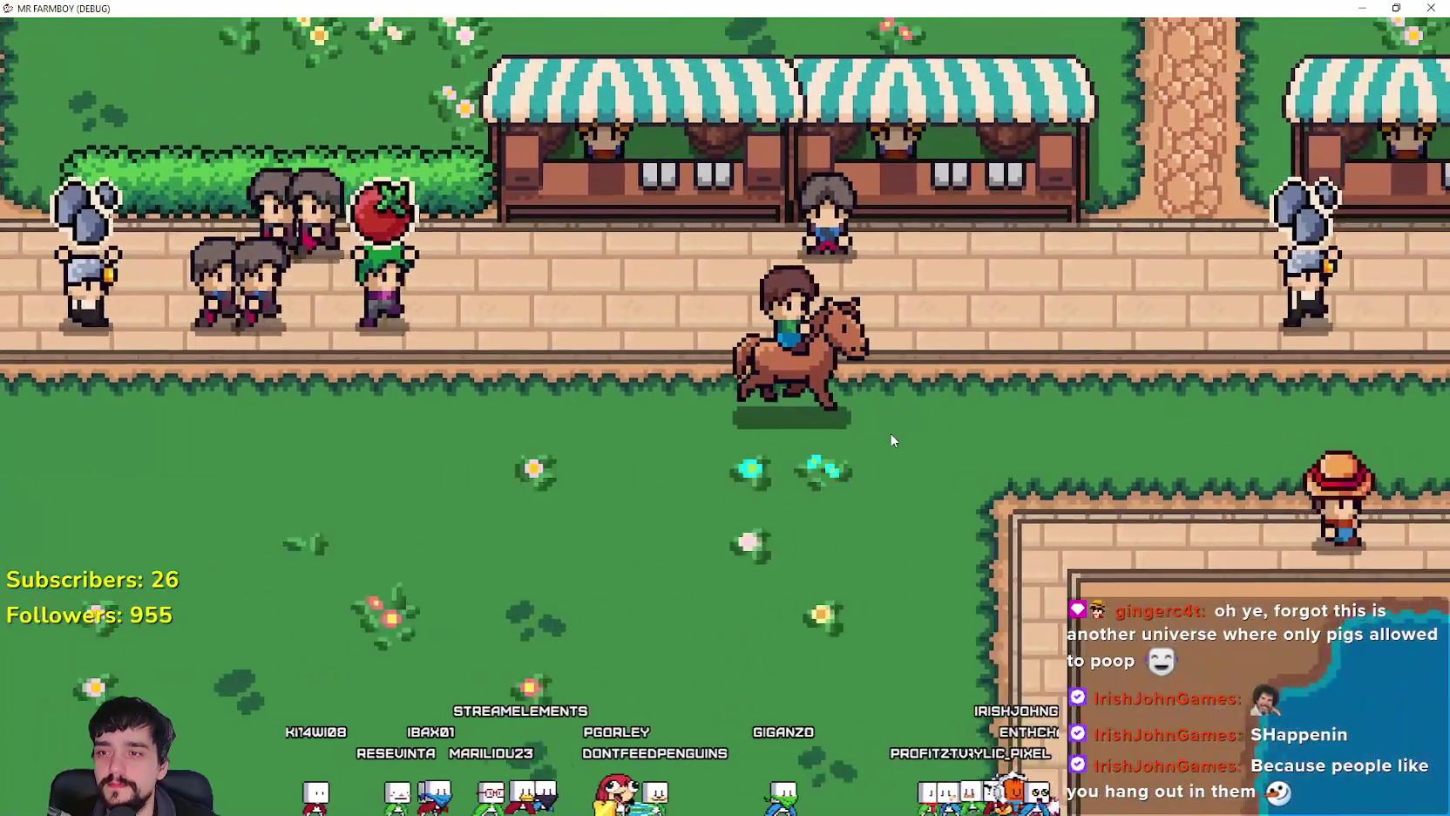
{"action": "key", "text": "d"}
{"action": "key", "text": "a"}
{"action": "key", "text": "s"}
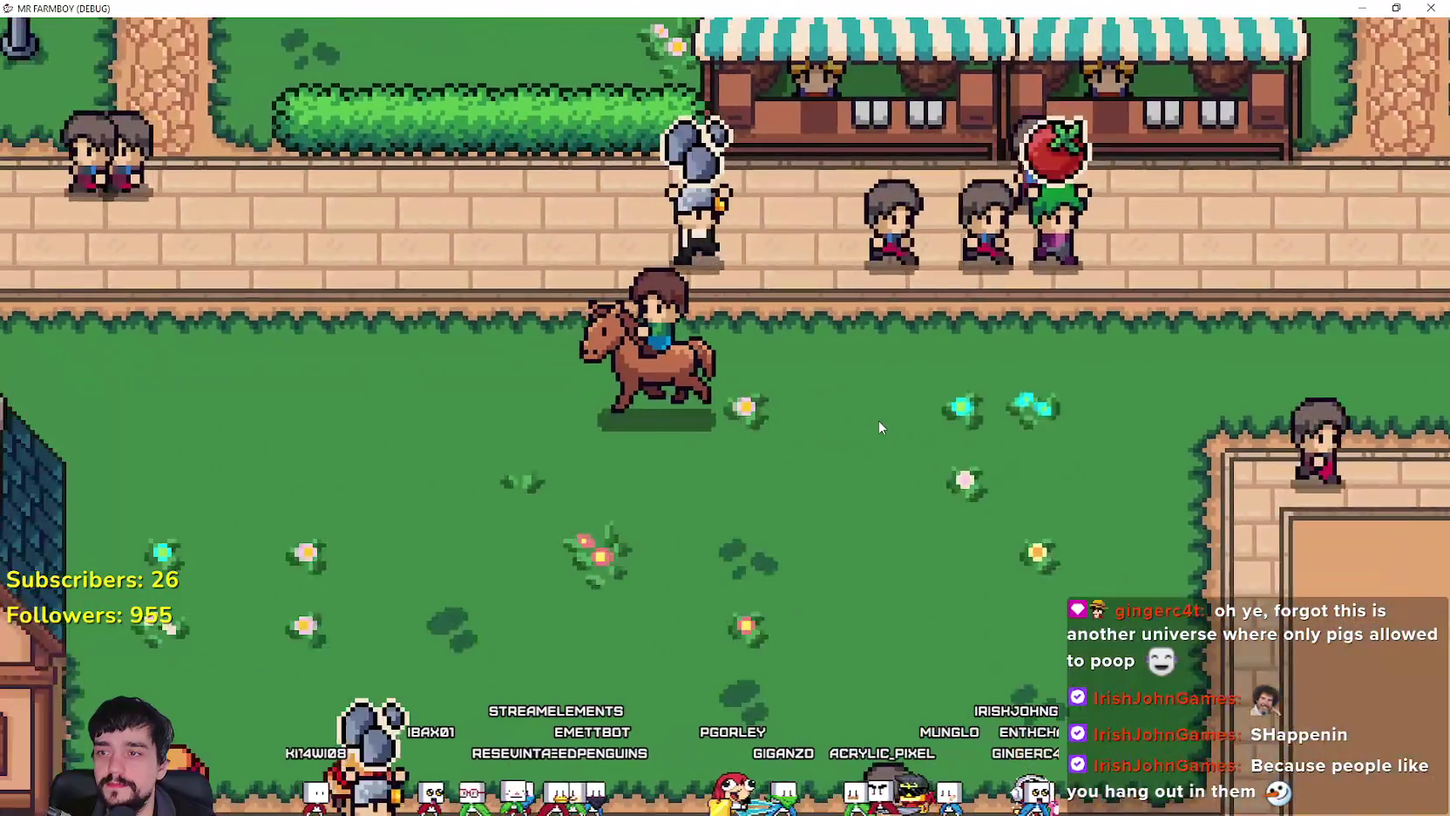
Step: Ride west along the fenced path, swing back east, then head north and north-west up the vertical path
{"action": "key", "text": "a"}
{"action": "key", "text": "w"}
{"action": "key", "text": "a"}
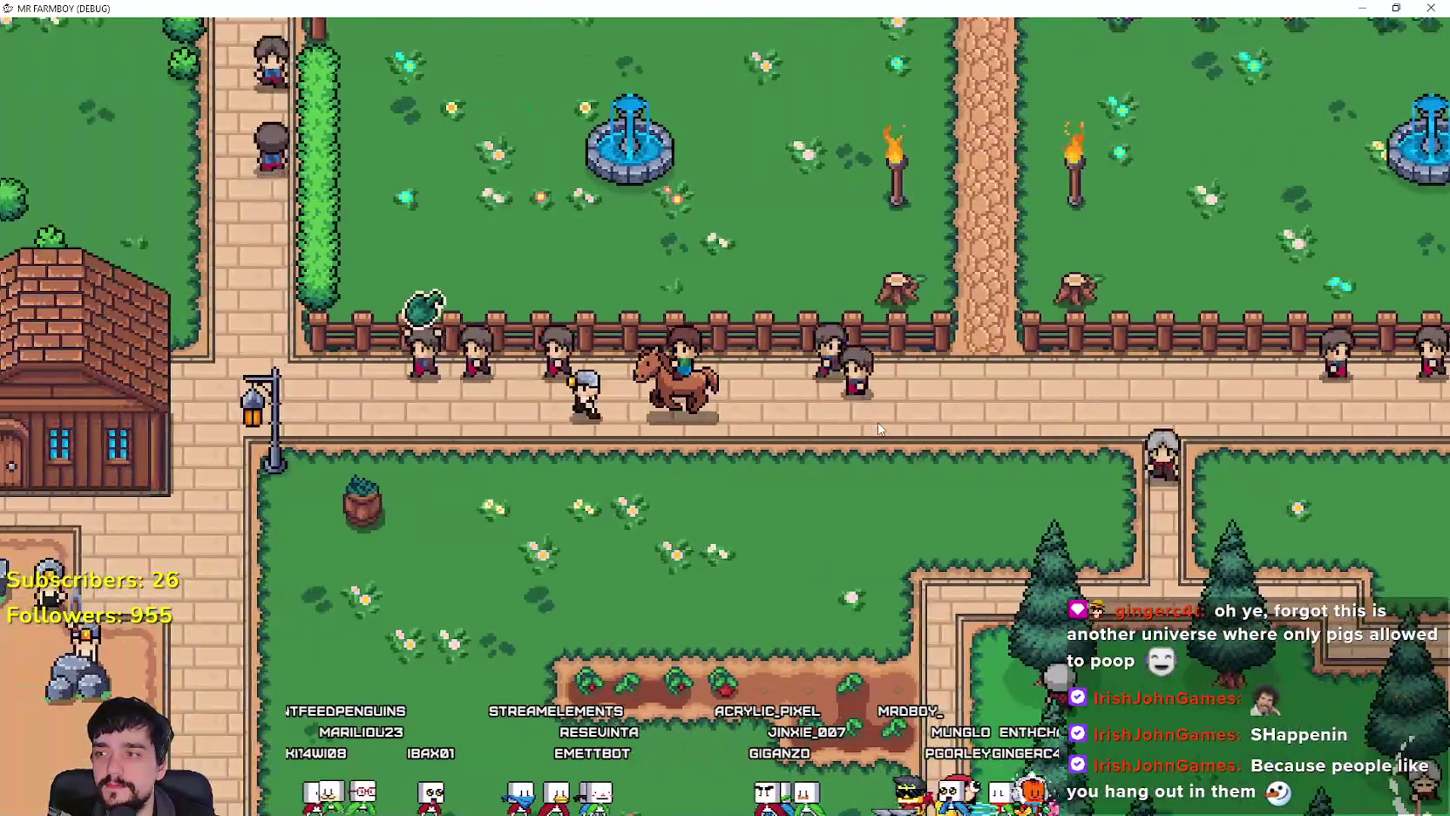
{"action": "key", "text": "a"}
{"action": "key", "text": "s"}
{"action": "key", "text": "s"}
{"action": "key", "text": "d"}
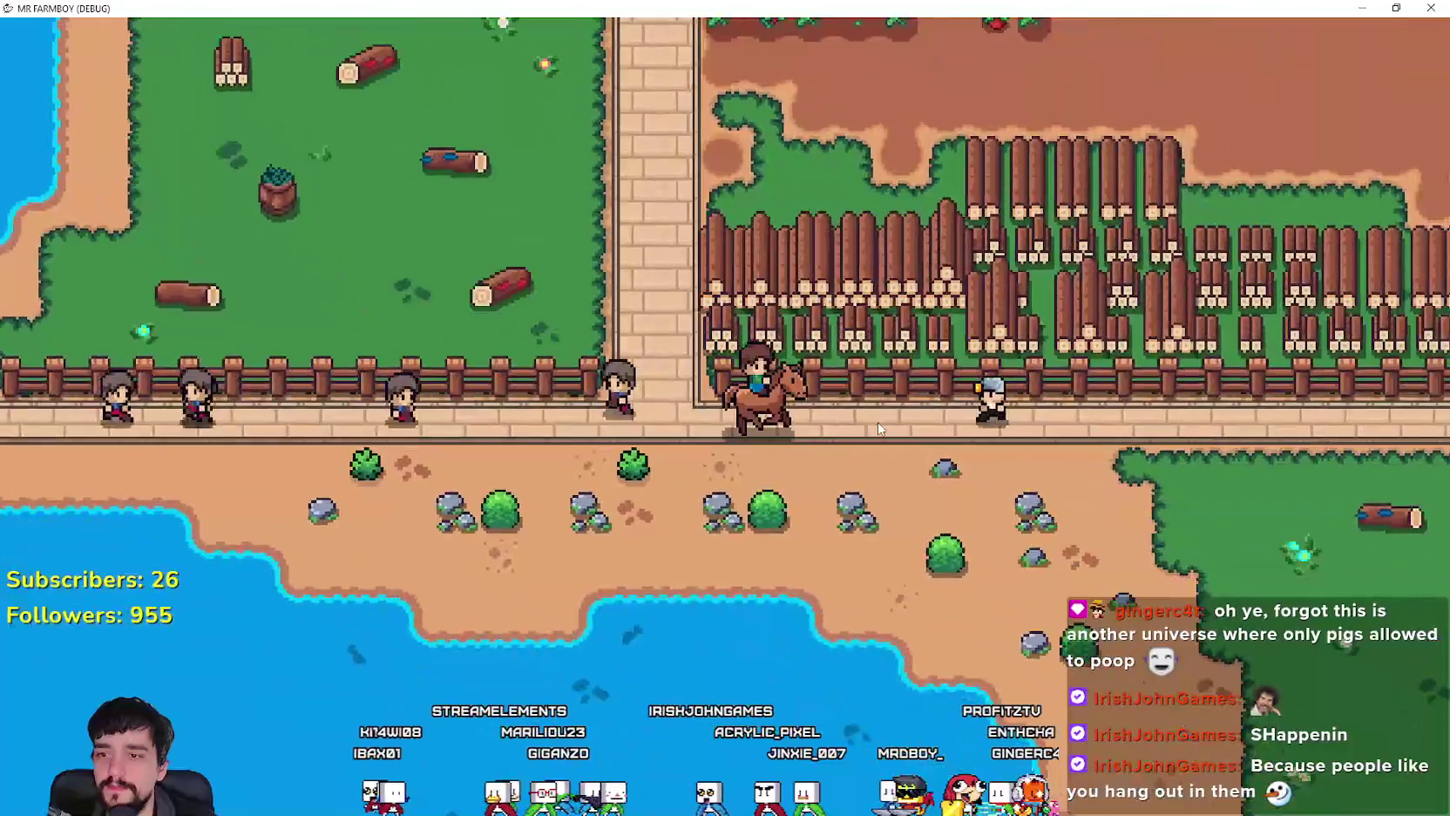
{"action": "key", "text": "d"}
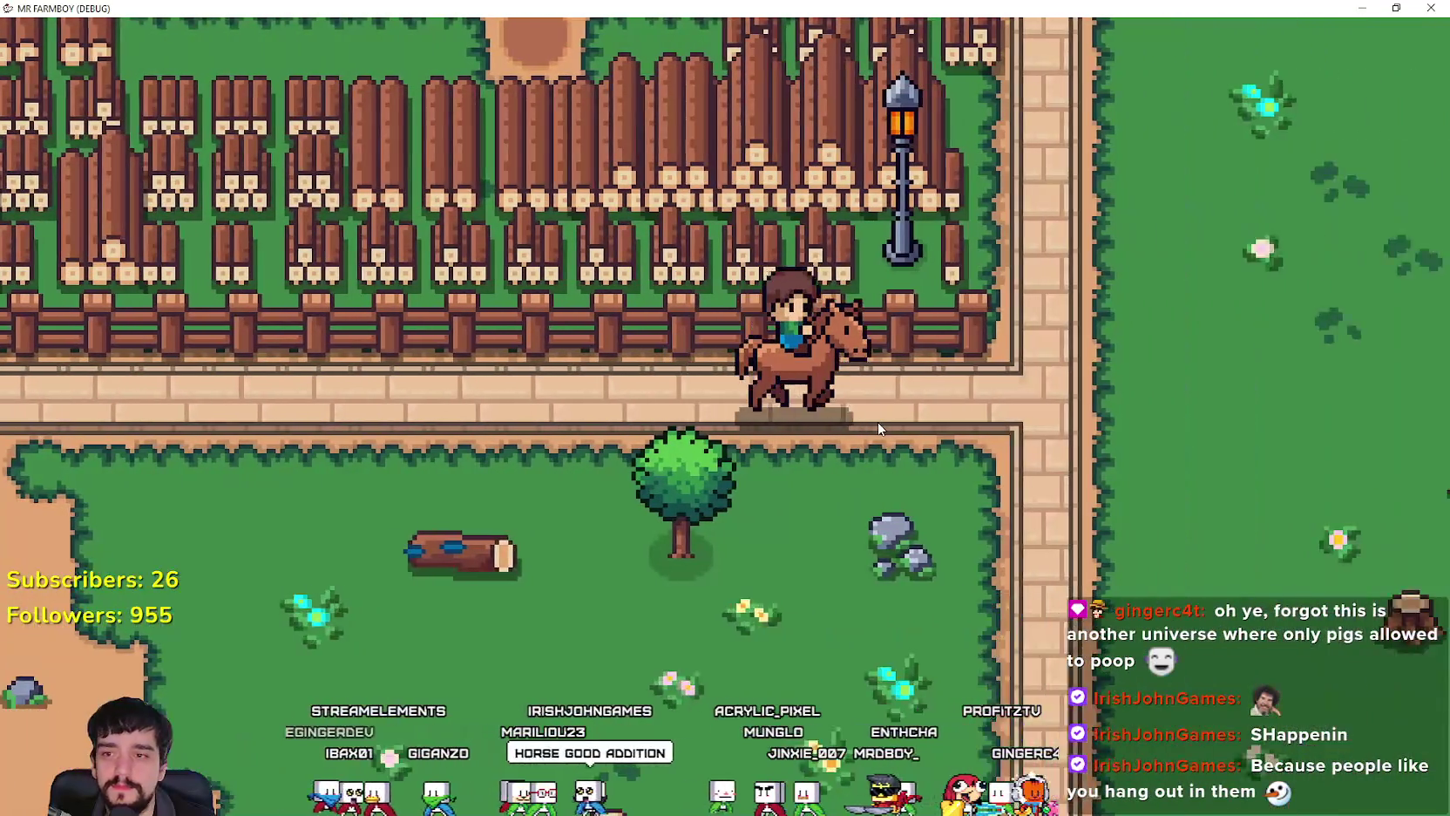
{"action": "key", "text": "w"}
{"action": "key", "text": "a"}
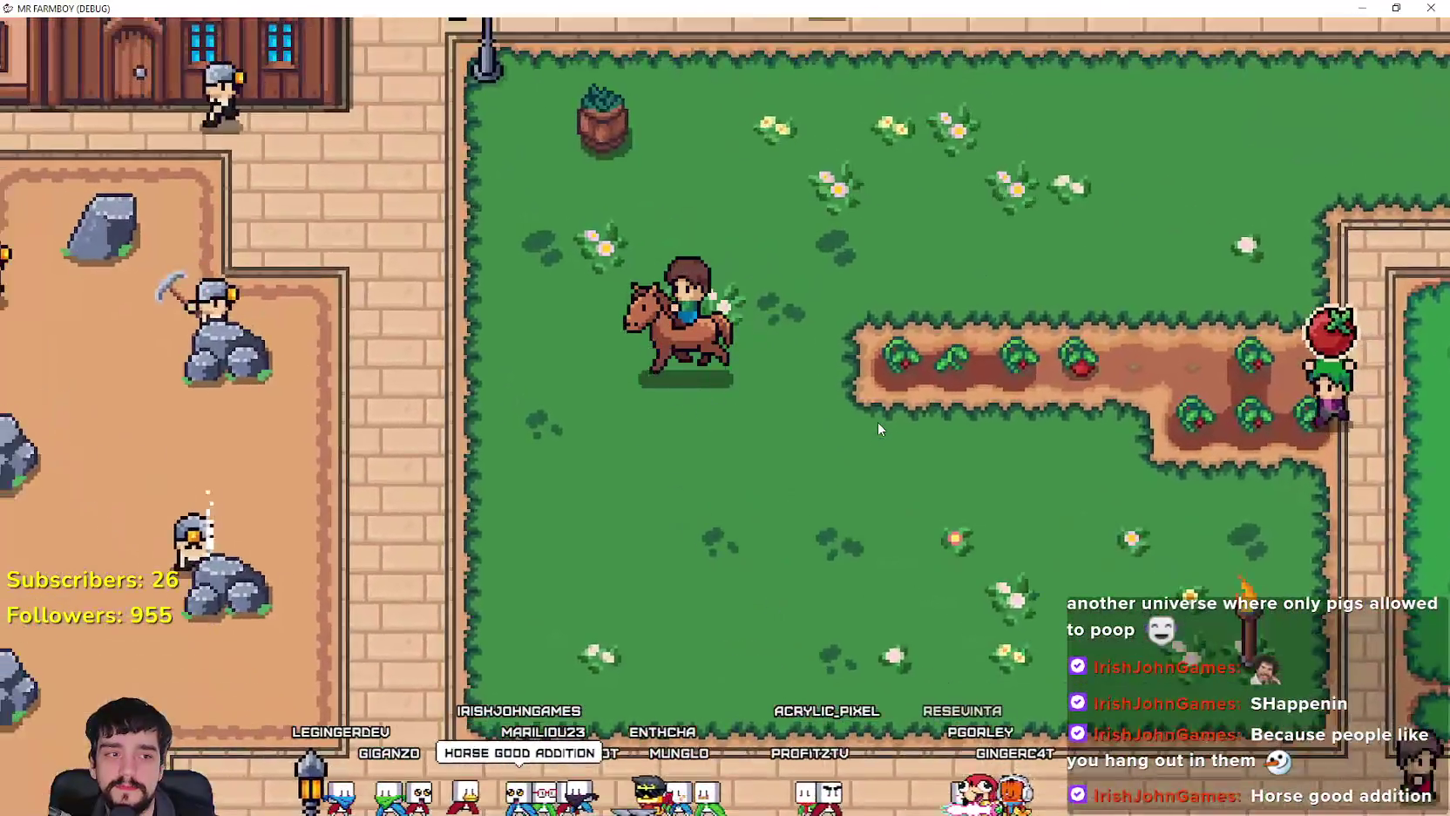
Step: Ride north up the path toward the church, veer west to the fountain and dismount
{"action": "key", "text": "d"}
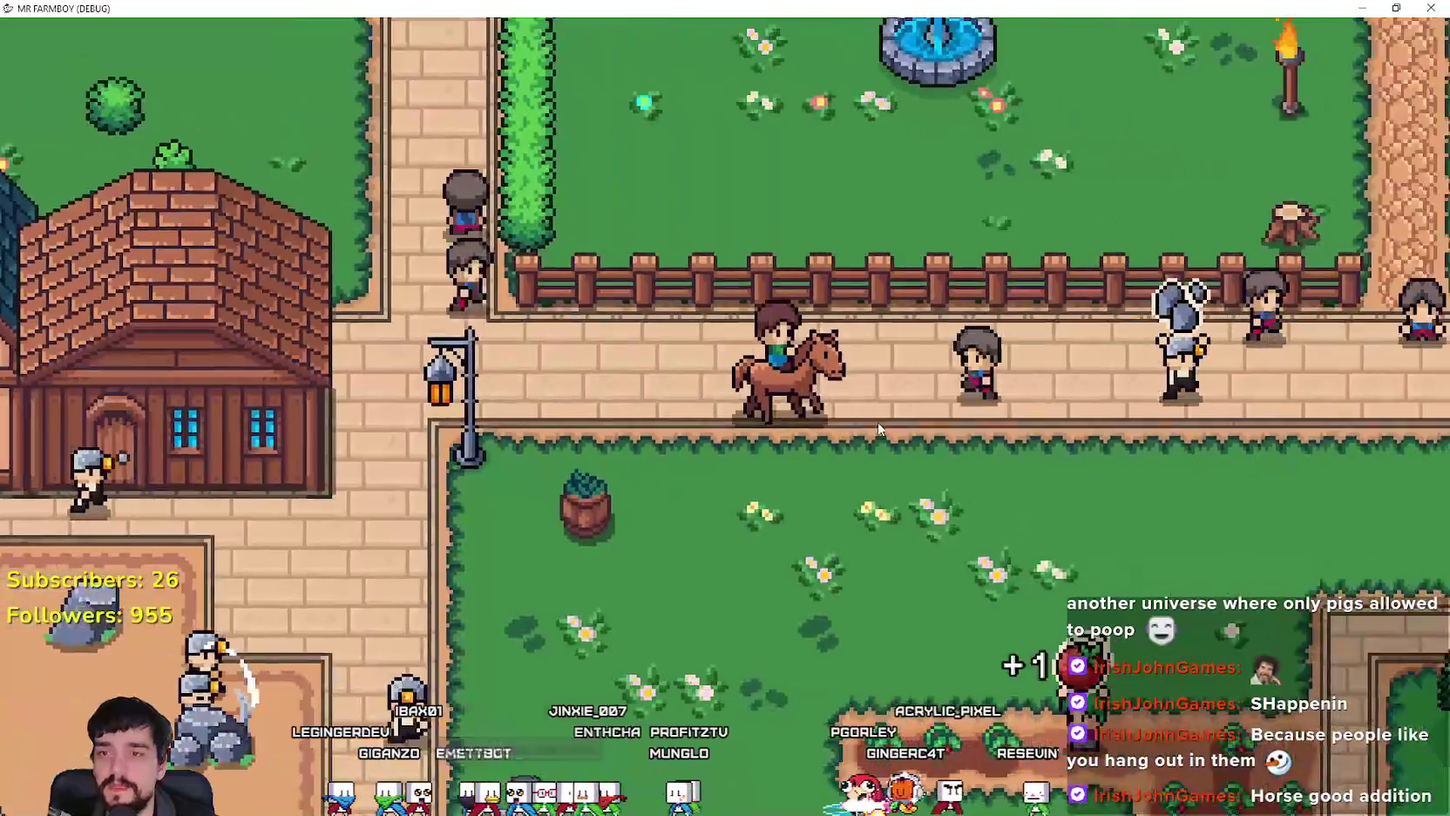
{"action": "key", "text": "w"}
{"action": "key", "text": "a"}
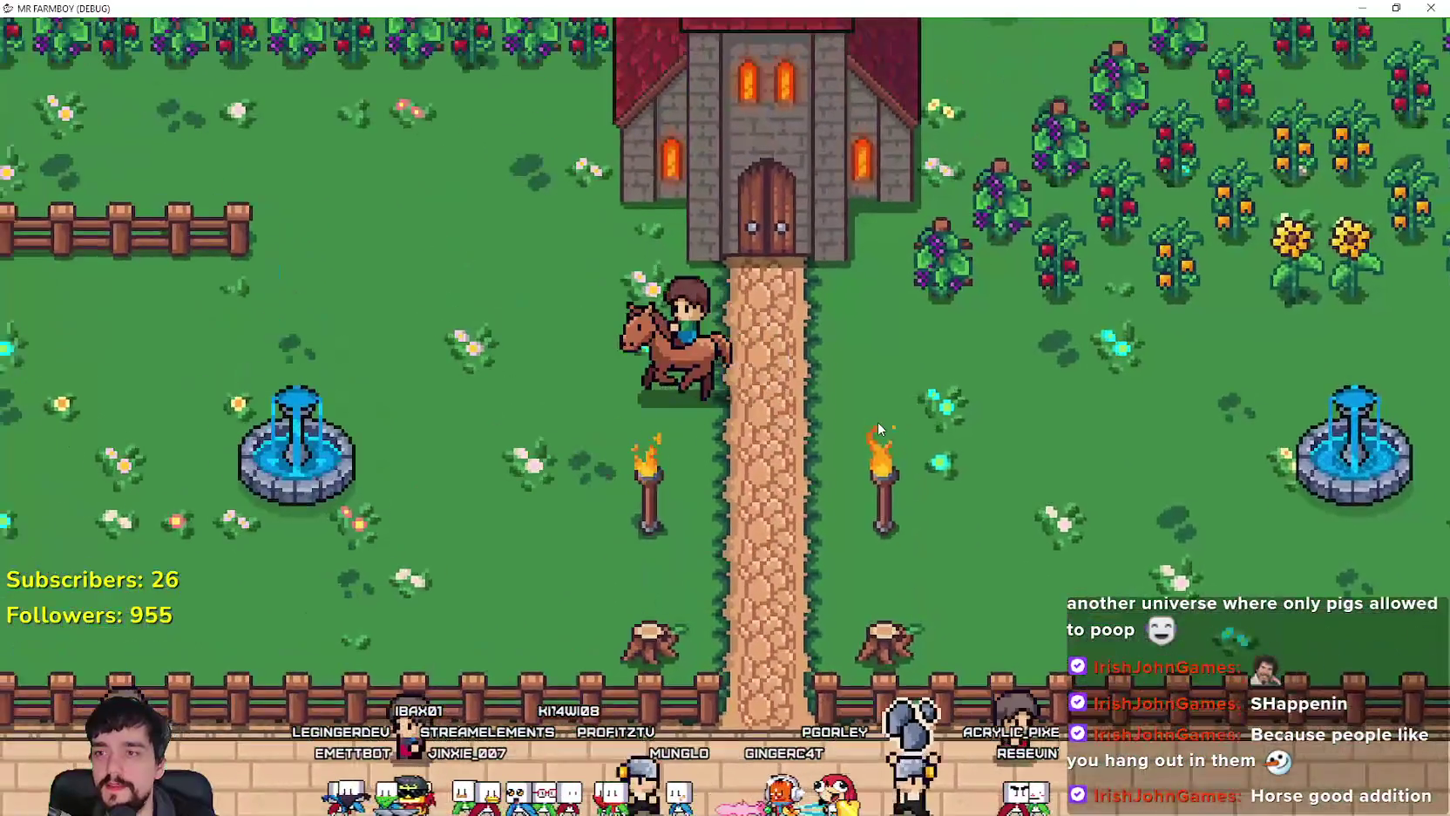
{"action": "key", "text": "a"}
{"action": "key", "text": "e"}
Step: Walk on foot around the fountain, past the horse and torches, and back by the crops
{"action": "key", "text": "w"}
{"action": "key", "text": "s"}
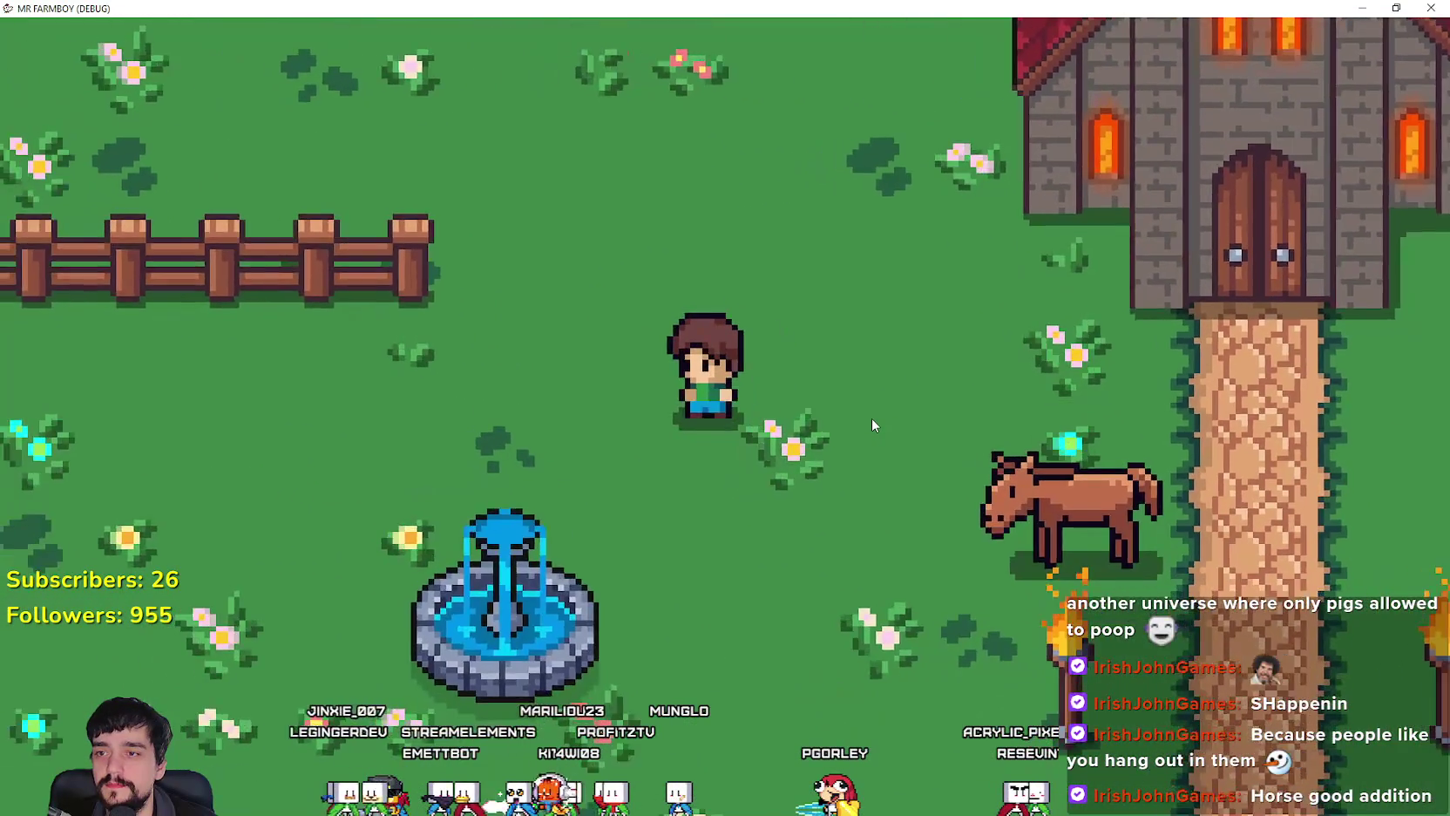
{"action": "key", "text": "a"}
{"action": "key", "text": "d"}
{"action": "key", "text": "s"}
{"action": "key", "text": "d"}
{"action": "key", "text": "w"}
{"action": "key", "text": "a"}
Step: Walk west across the garden and brick path, then loop back east to the waiting horse
{"action": "key", "text": "a"}
{"action": "key", "text": "s"}
{"action": "key", "text": "w"}
{"action": "key", "text": "a"}
{"action": "key", "text": "a"}
{"action": "key", "text": "d"}
{"action": "key", "text": "s"}
{"action": "key", "text": "d"}
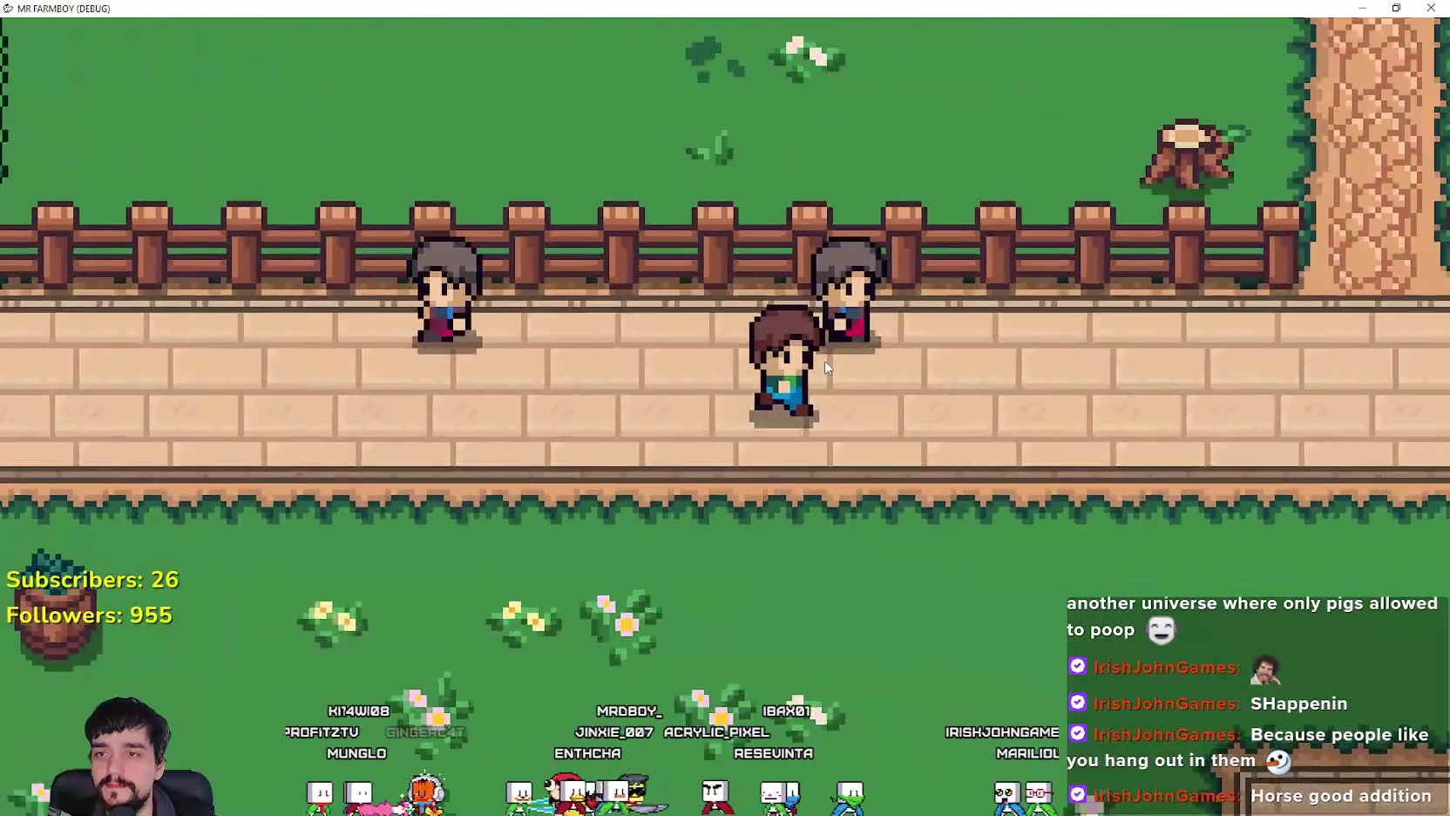
{"action": "key", "text": "w"}
{"action": "key", "text": "a"}
{"action": "key", "text": "a"}
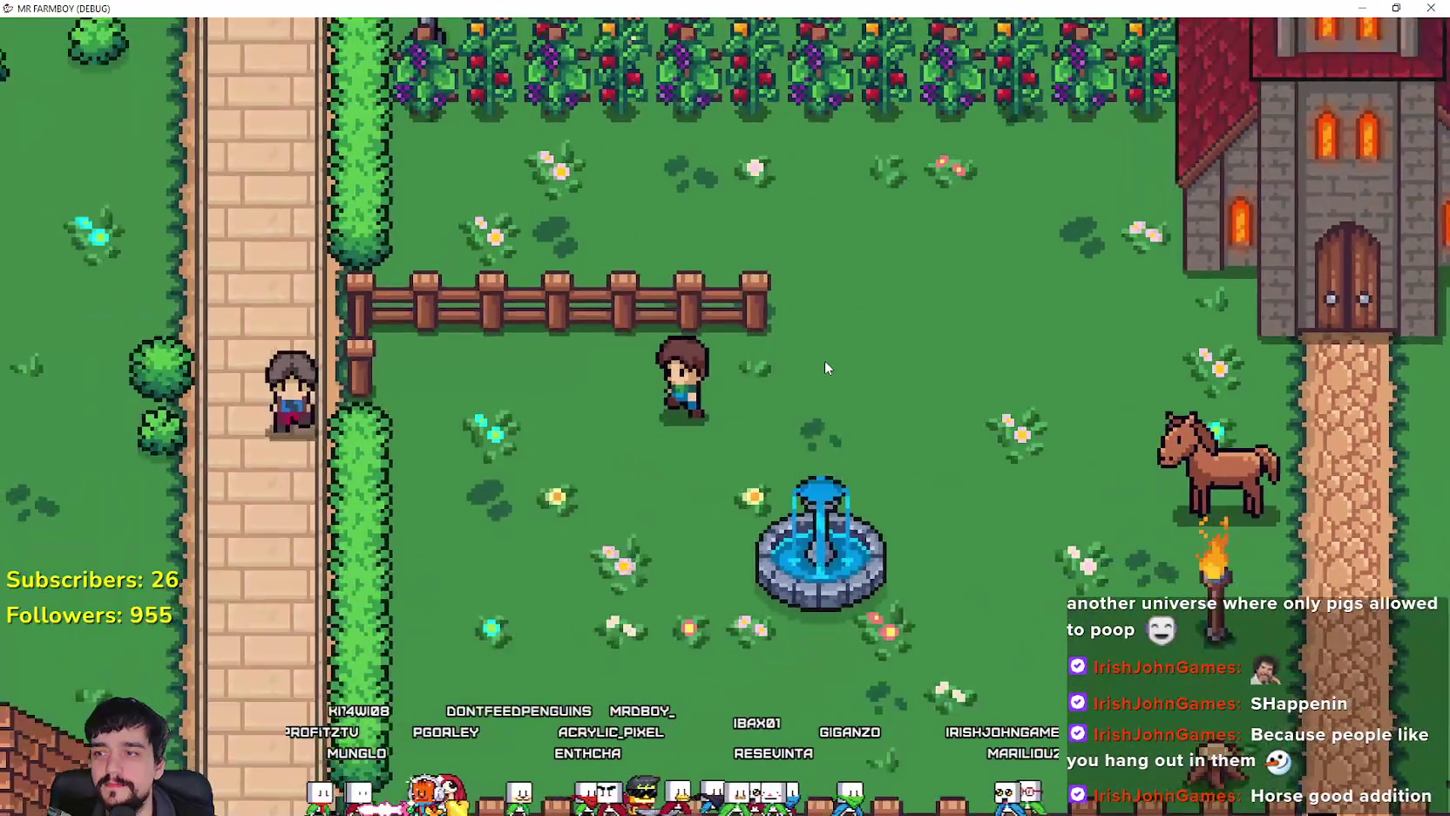
{"action": "key", "text": "w"}
{"action": "key", "text": "d"}
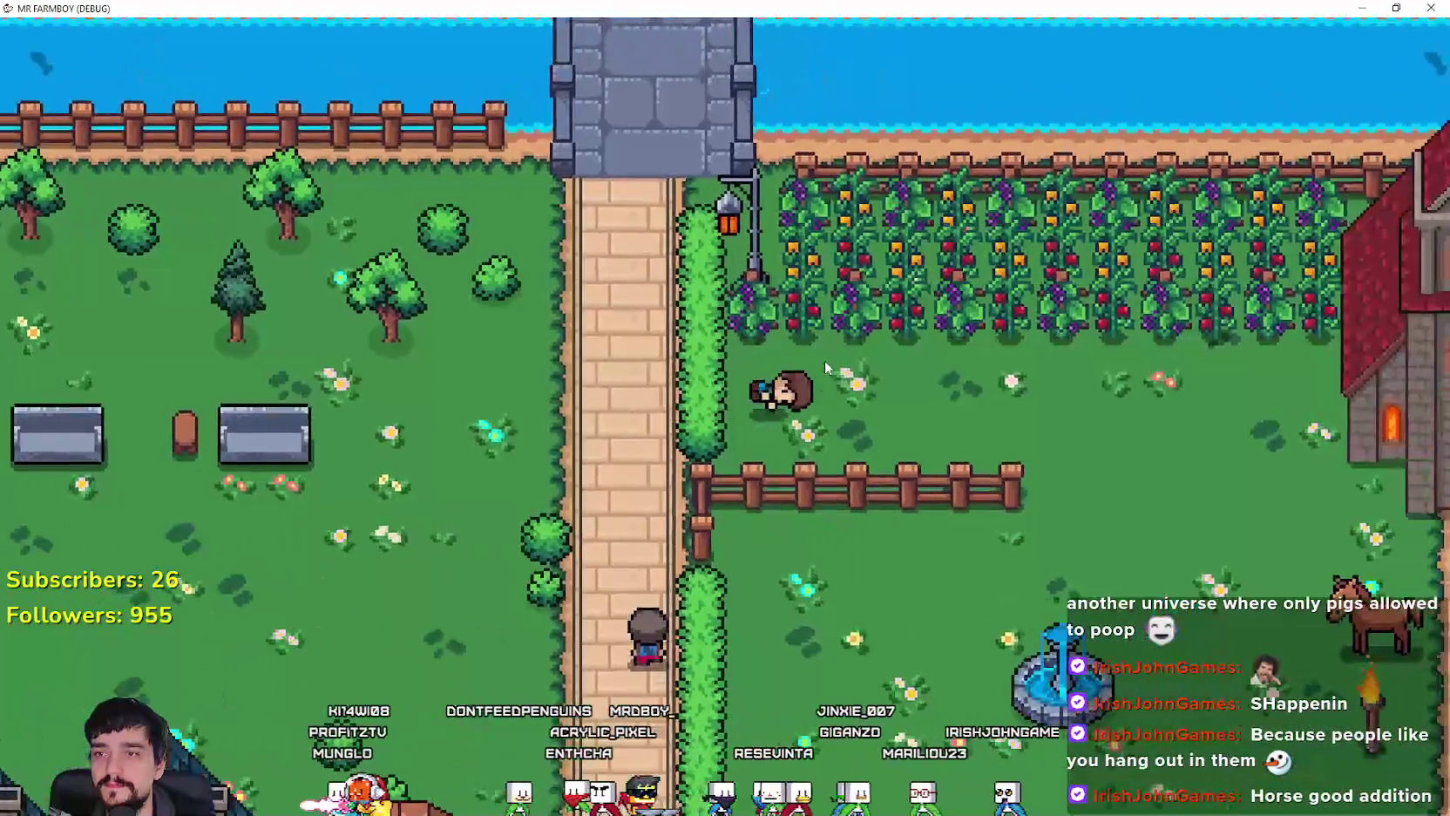
{"action": "key", "text": "s"}
{"action": "key", "text": "s"}
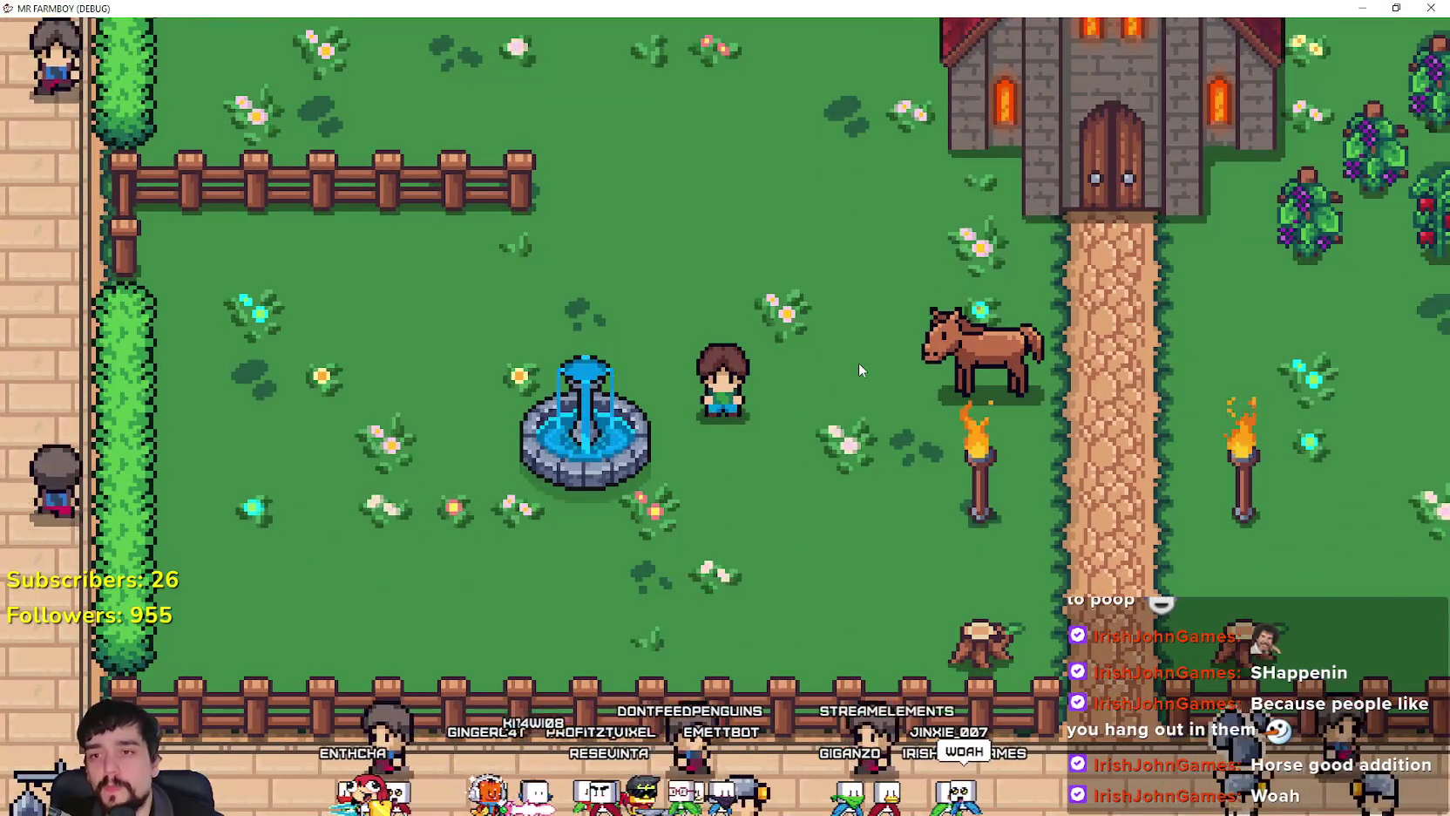
{"action": "key", "text": "d"}
Step: Remount the horse and ride back and forth east and west between the two torches
{"action": "key", "text": "e"}
{"action": "key", "text": "d"}
{"action": "key", "text": "a"}
{"action": "key", "text": "d"}
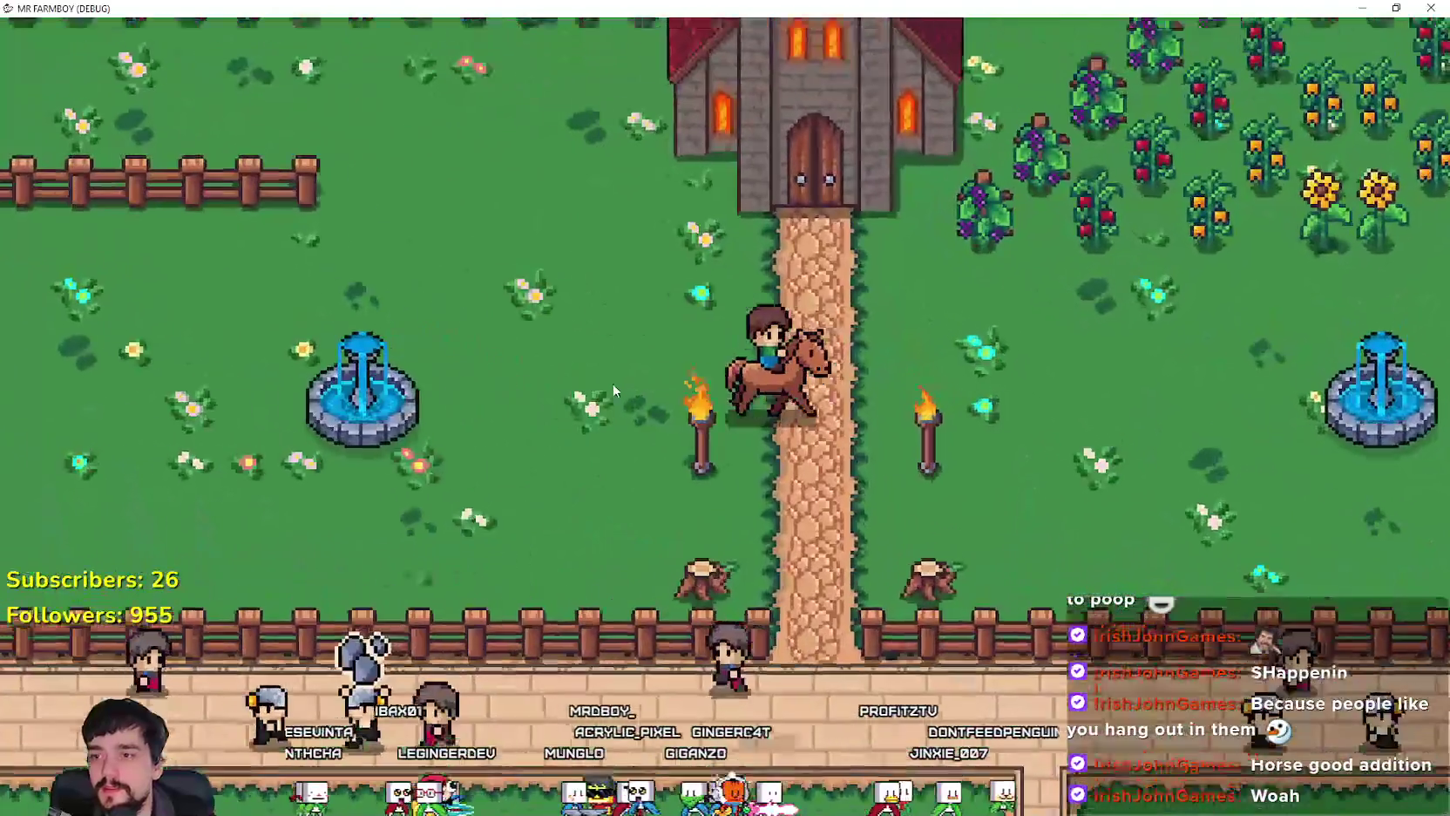
{"action": "key", "text": "d"}
{"action": "key", "text": "a"}
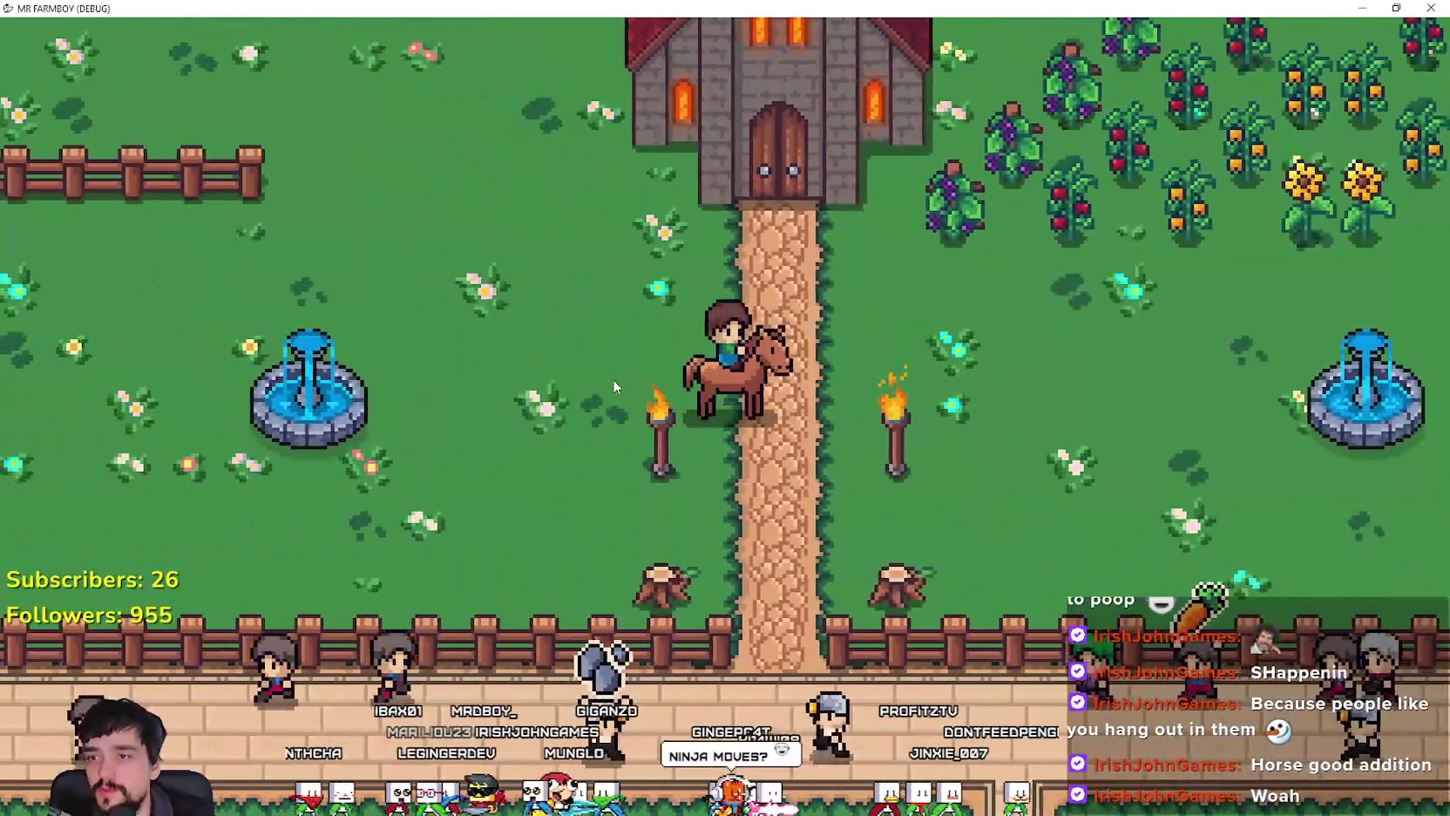
{"action": "key", "text": "d"}
{"action": "key", "text": "a"}
{"action": "key", "text": "d"}
{"action": "key", "text": "d"}
{"action": "key", "text": "a"}
Step: Dismount beside the fountain, leaving the horse there, and walk west toward the houses
{"action": "key", "text": "e"}
{"action": "key", "text": "a"}
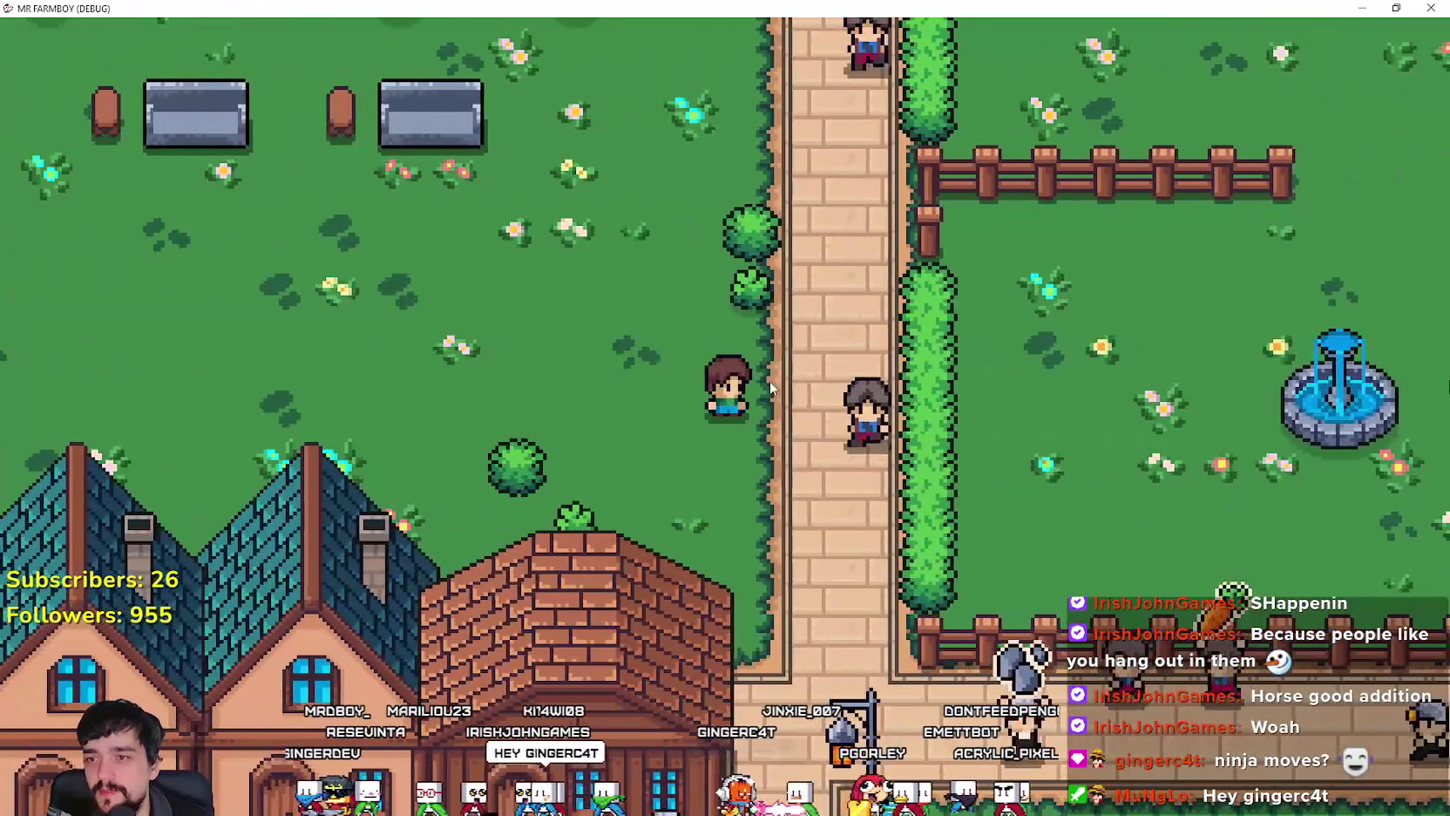
{"action": "scroll", "coordinate": [780, 390], "scroll_direction": "down", "scroll_amount": 2}
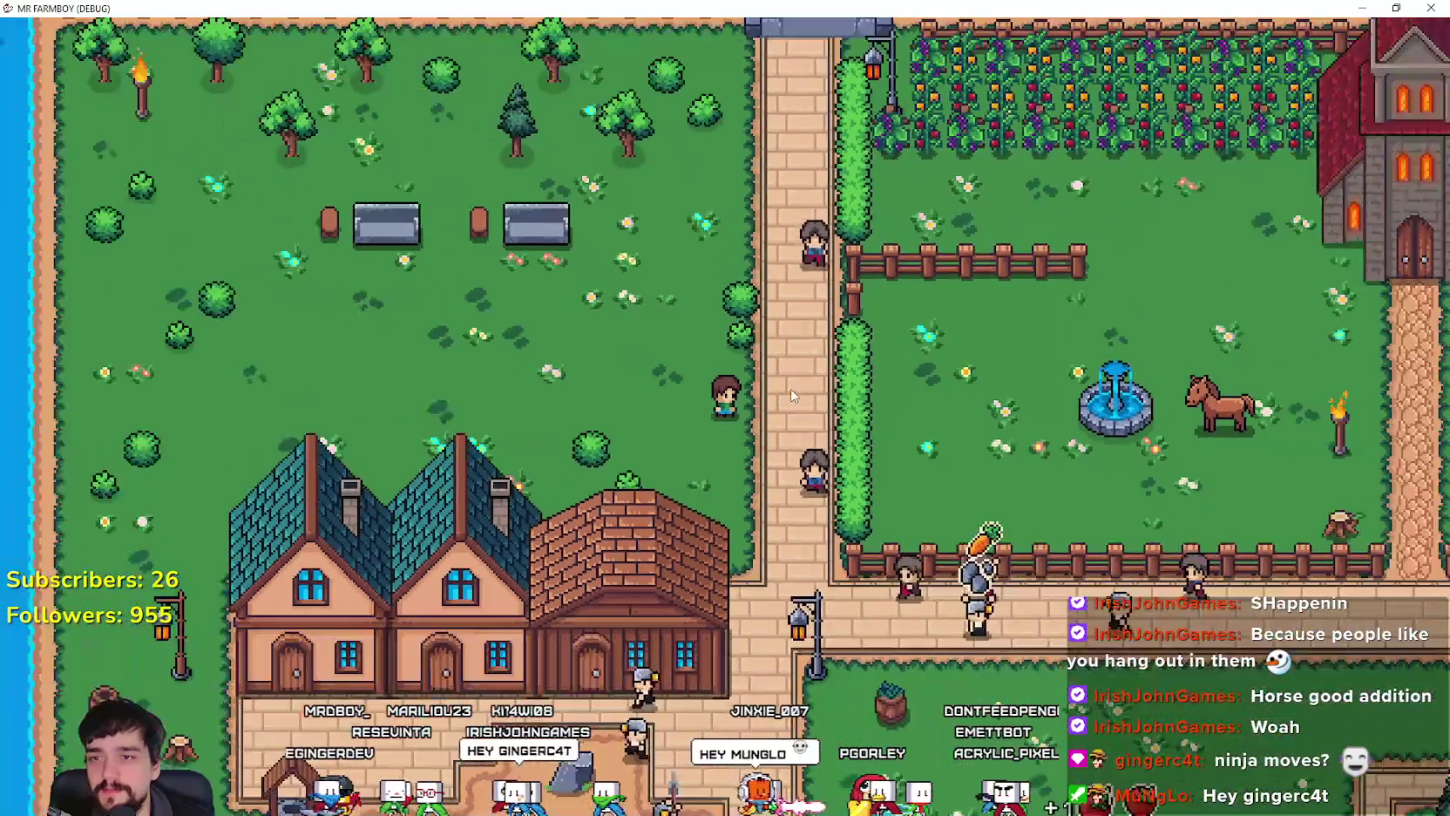
Step: Walk east to the horse, mount it, ride past the crops and dismount by the fountain
{"action": "key", "text": "d"}
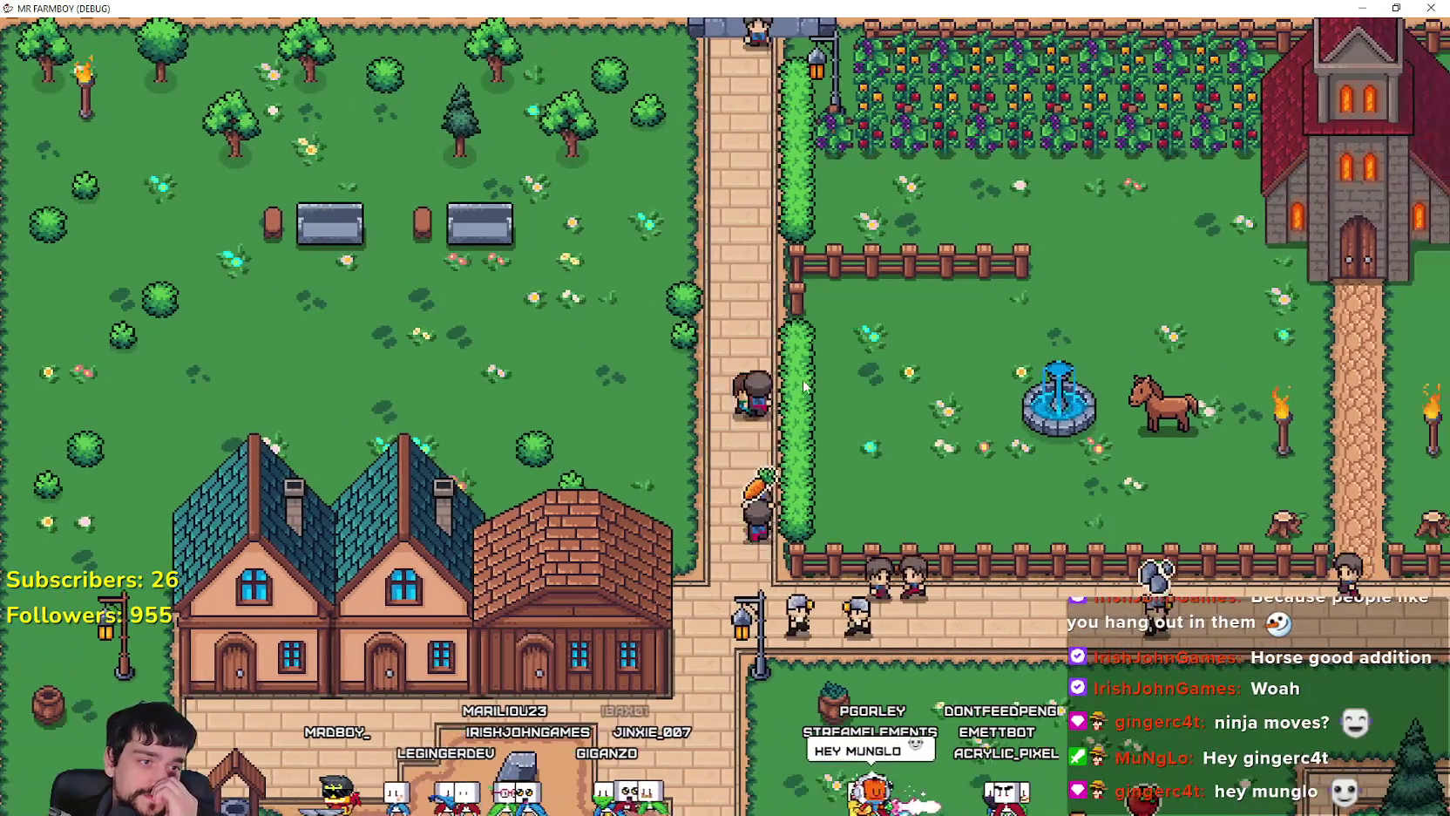
{"action": "scroll", "coordinate": [841, 388], "scroll_direction": "up", "scroll_amount": 2}
{"action": "scroll", "coordinate": [843, 398], "scroll_direction": "up", "scroll_amount": 1}
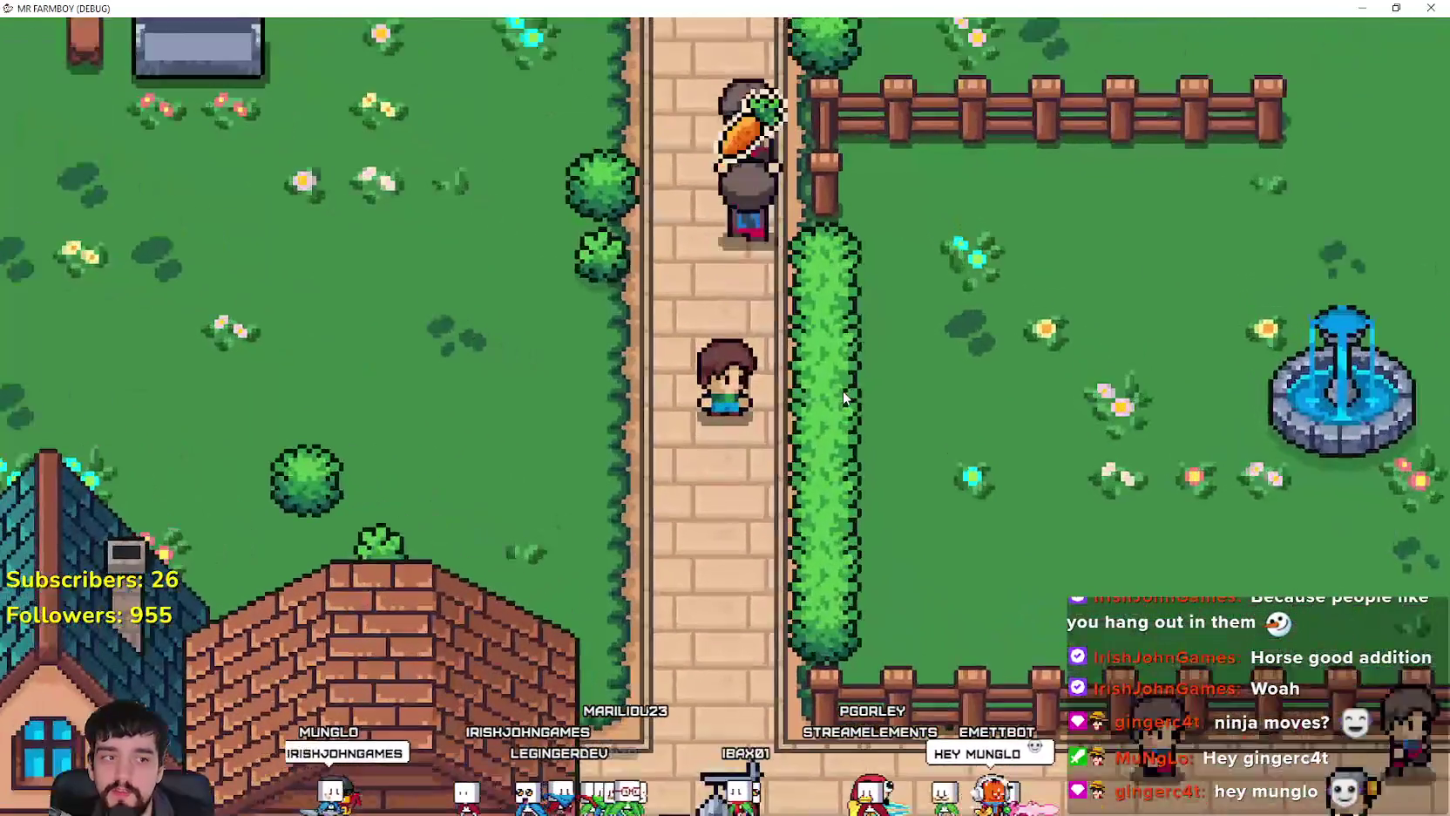
{"action": "left_click", "coordinate": [837, 394]}
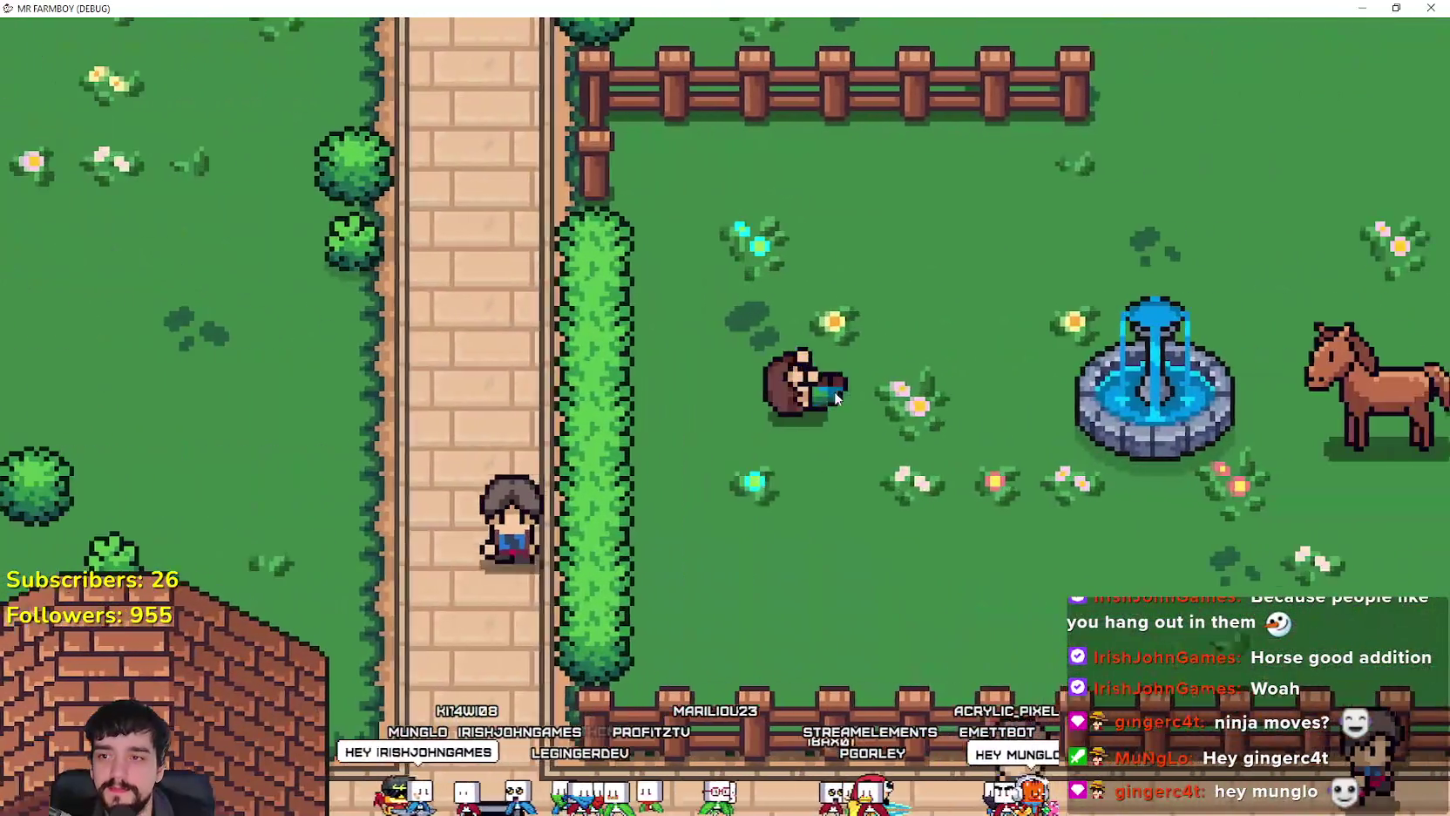
{"action": "key", "text": "d"}
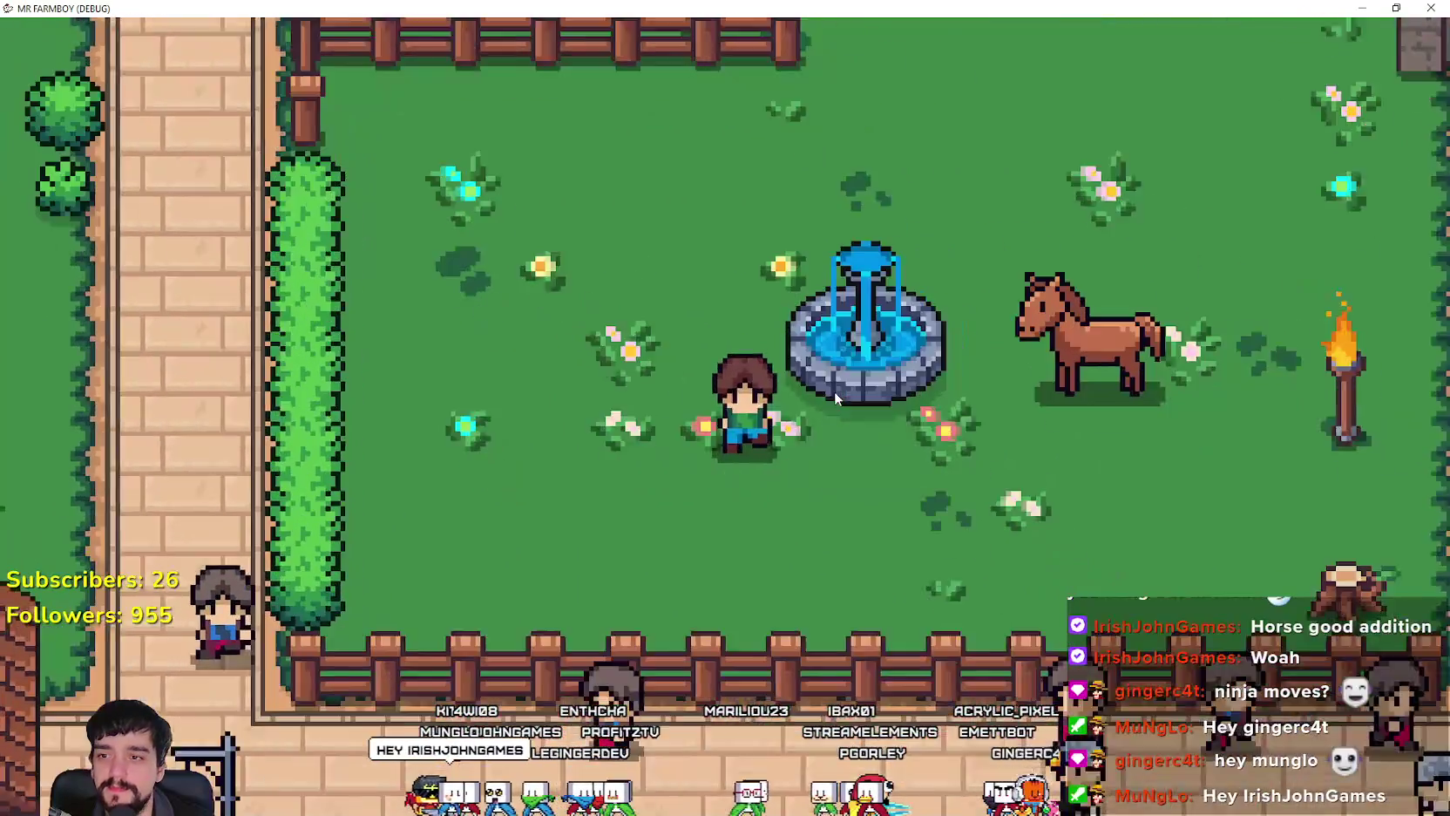
{"action": "key", "text": "e"}
{"action": "scroll", "coordinate": [834, 390], "scroll_direction": "down", "scroll_amount": 1}
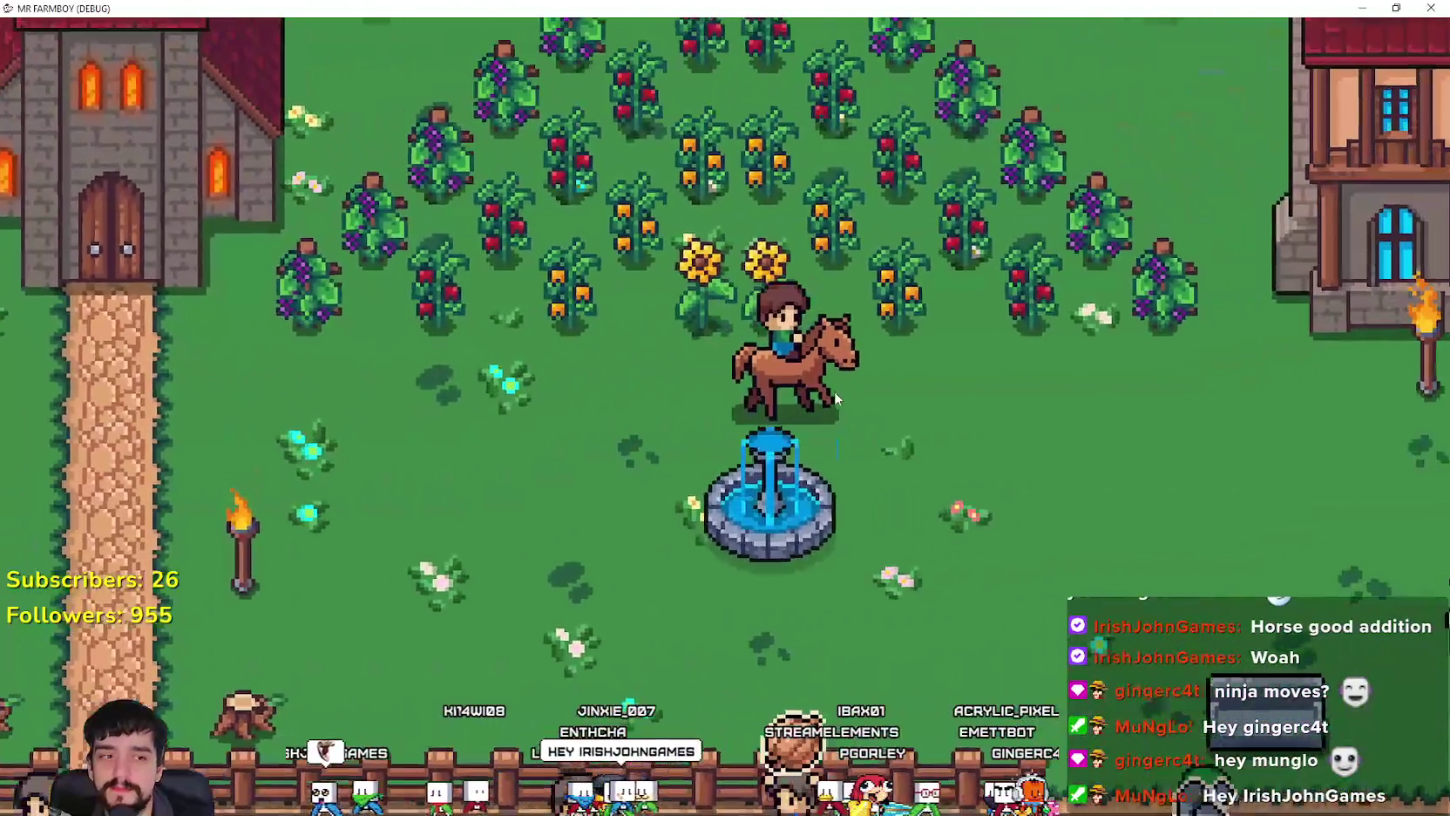
{"action": "key", "text": "s"}
{"action": "key", "text": "e"}
{"action": "key", "text": "a"}
Step: Remount, ride west along the brick path and around the fountain, then dismount and walk past the hedge
{"action": "key", "text": "e"}
{"action": "key", "text": "s"}
{"action": "key", "text": "a"}
{"action": "key", "text": "w"}
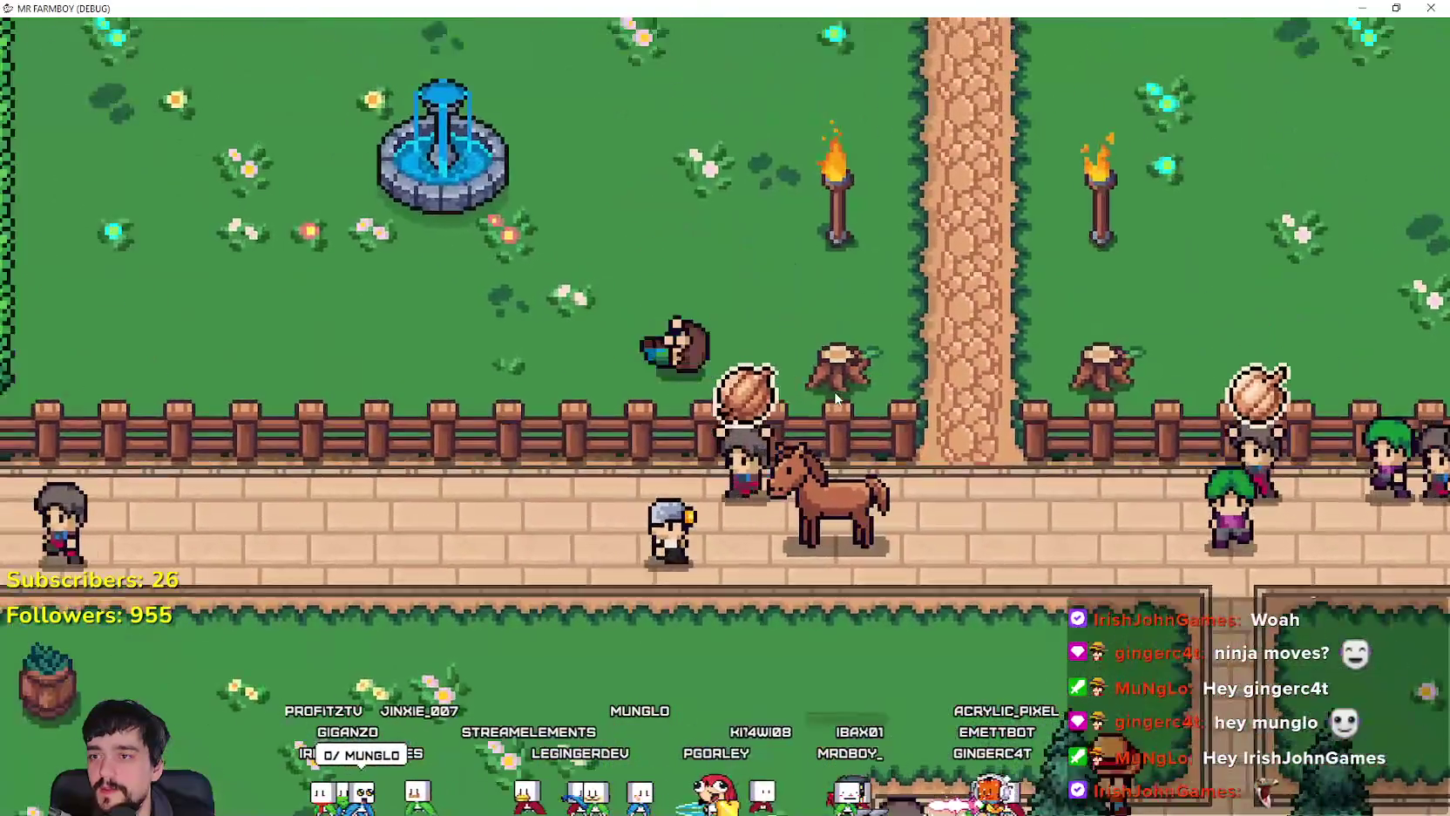
{"action": "key", "text": "d"}
{"action": "key", "text": "a"}
{"action": "key", "text": "e"}
{"action": "key", "text": "a"}
{"action": "key", "text": "d"}
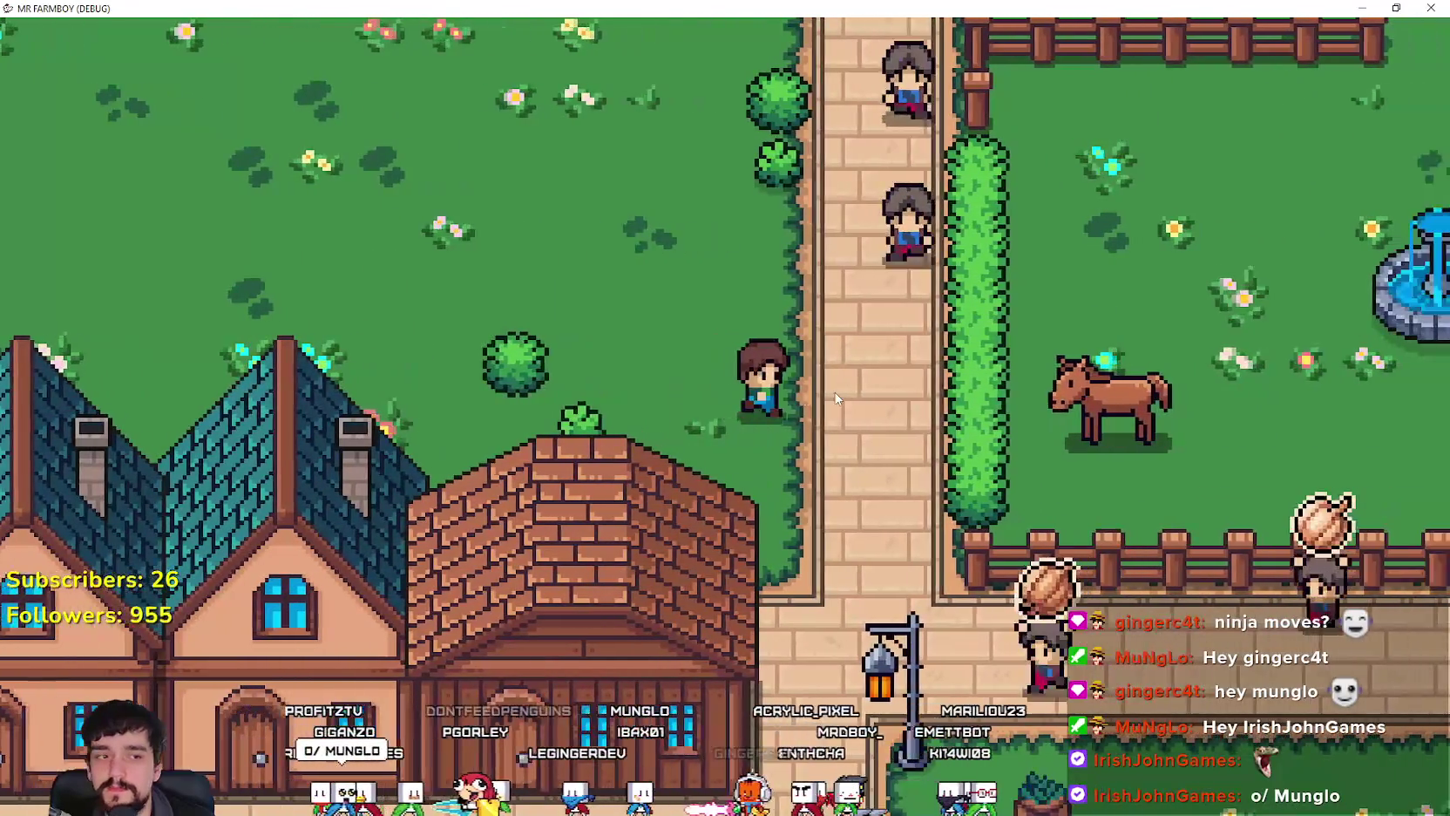
Step: Mount again near the fountain, ride toward the church and manor, then back east past the fountain
{"action": "key", "text": "e"}
{"action": "key", "text": "d"}
{"action": "key", "text": "w"}
{"action": "key", "text": "d"}
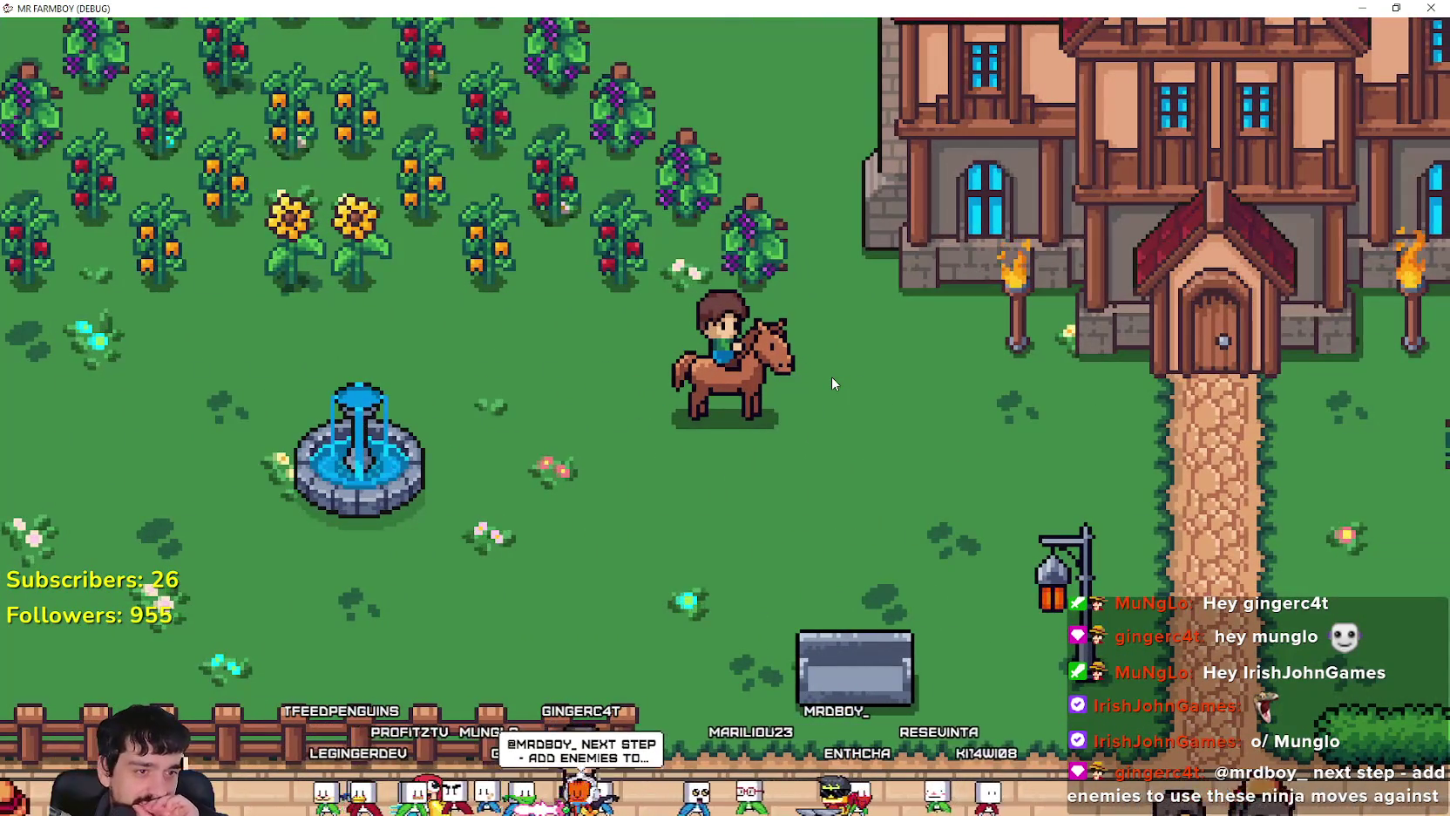
{"action": "key", "text": "a"}
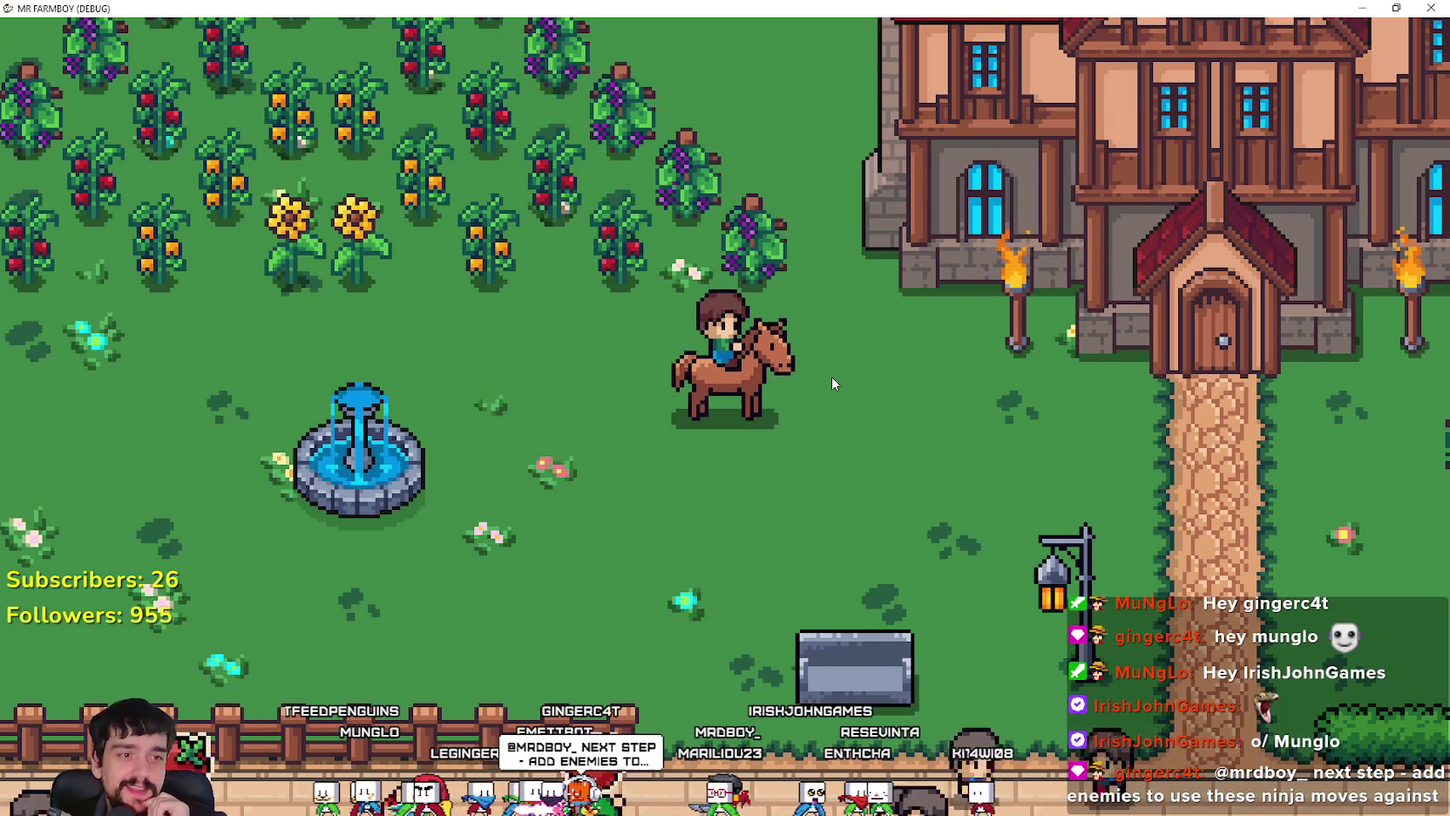
{"action": "key", "text": "d"}
{"action": "key", "text": "s"}
{"action": "key", "text": "d"}
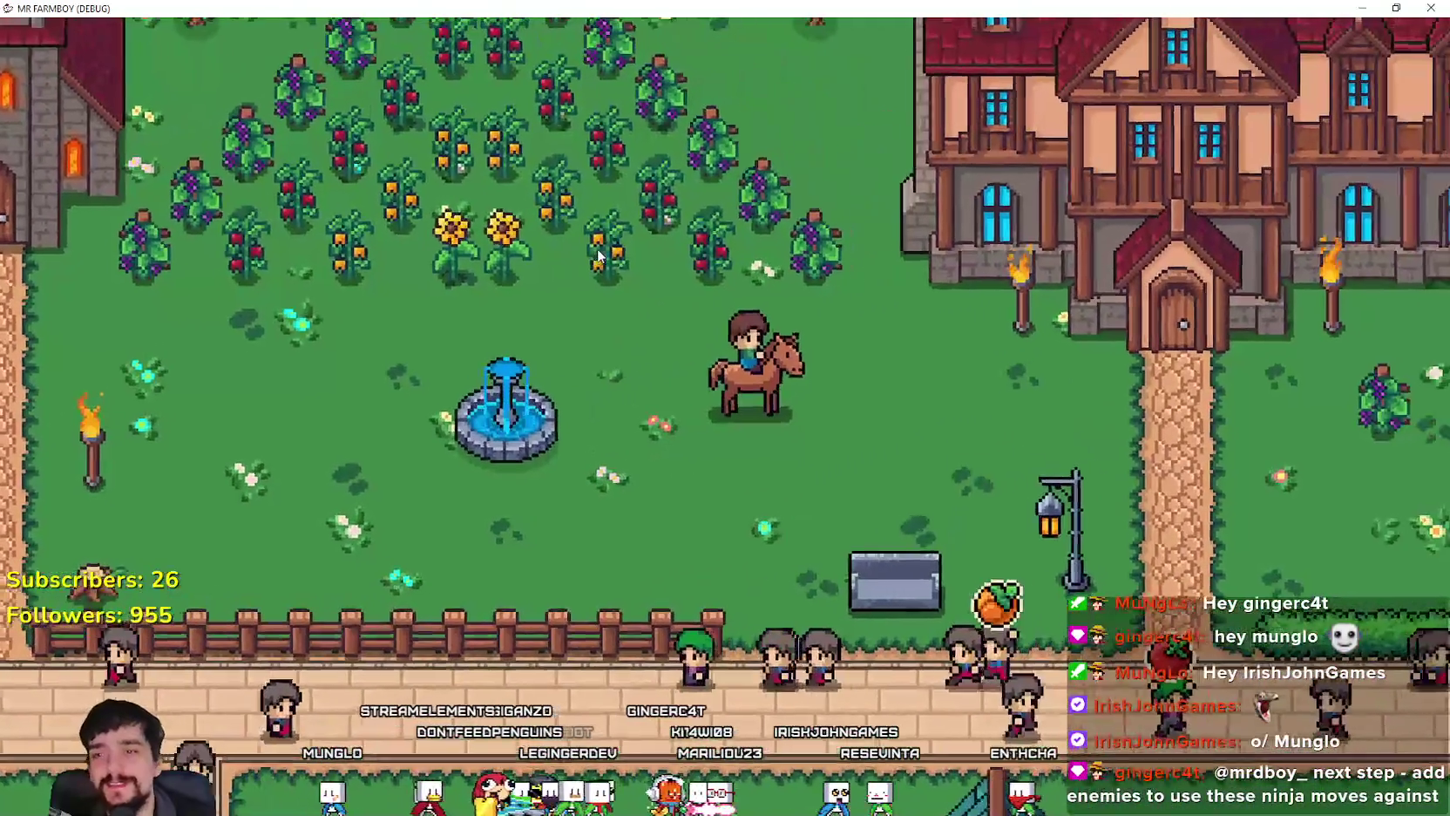
Step: Zoom out to view the whole town map, briefly check the Advancements overview, then zoom back in
{"action": "scroll", "coordinate": [889, 421], "scroll_direction": "up", "scroll_amount": 3}
{"action": "key", "text": "s"}
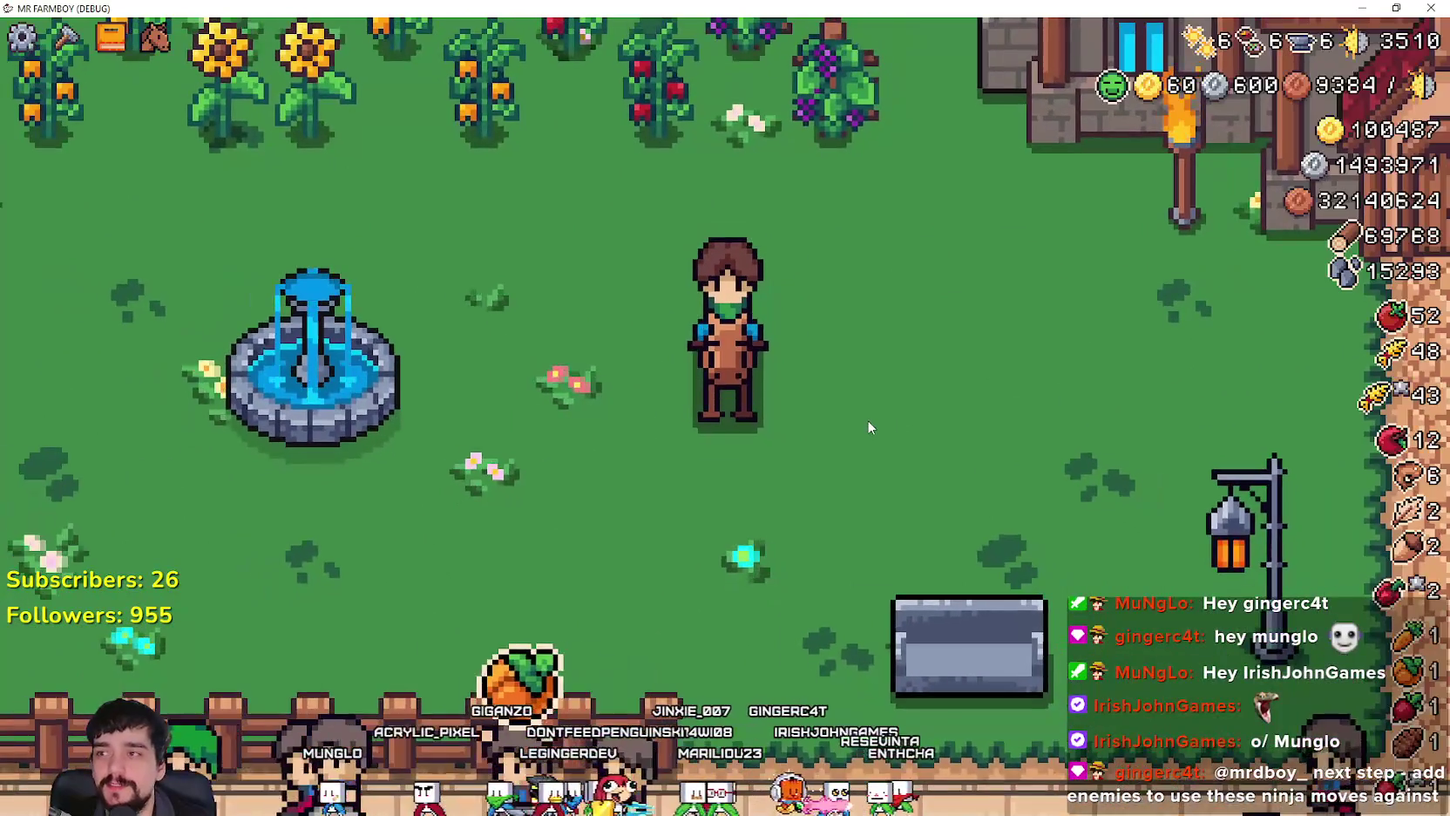
{"action": "key", "text": "a"}
{"action": "key", "text": "w"}
{"action": "scroll", "coordinate": [863, 420], "scroll_direction": "down", "scroll_amount": 2}
{"action": "scroll", "coordinate": [861, 420], "scroll_direction": "down", "scroll_amount": 5}
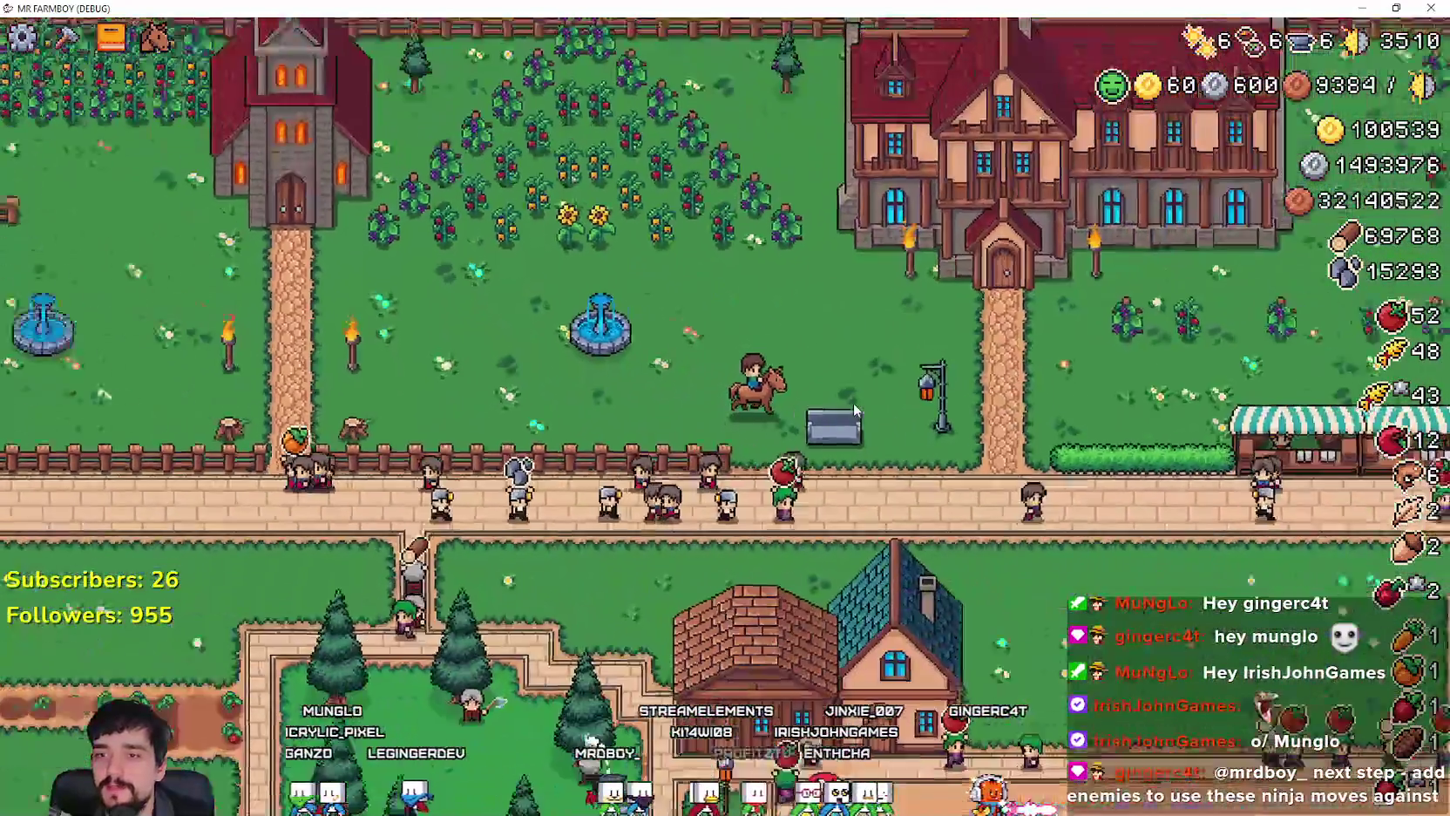
{"action": "scroll", "coordinate": [853, 402], "scroll_direction": "down", "scroll_amount": 5}
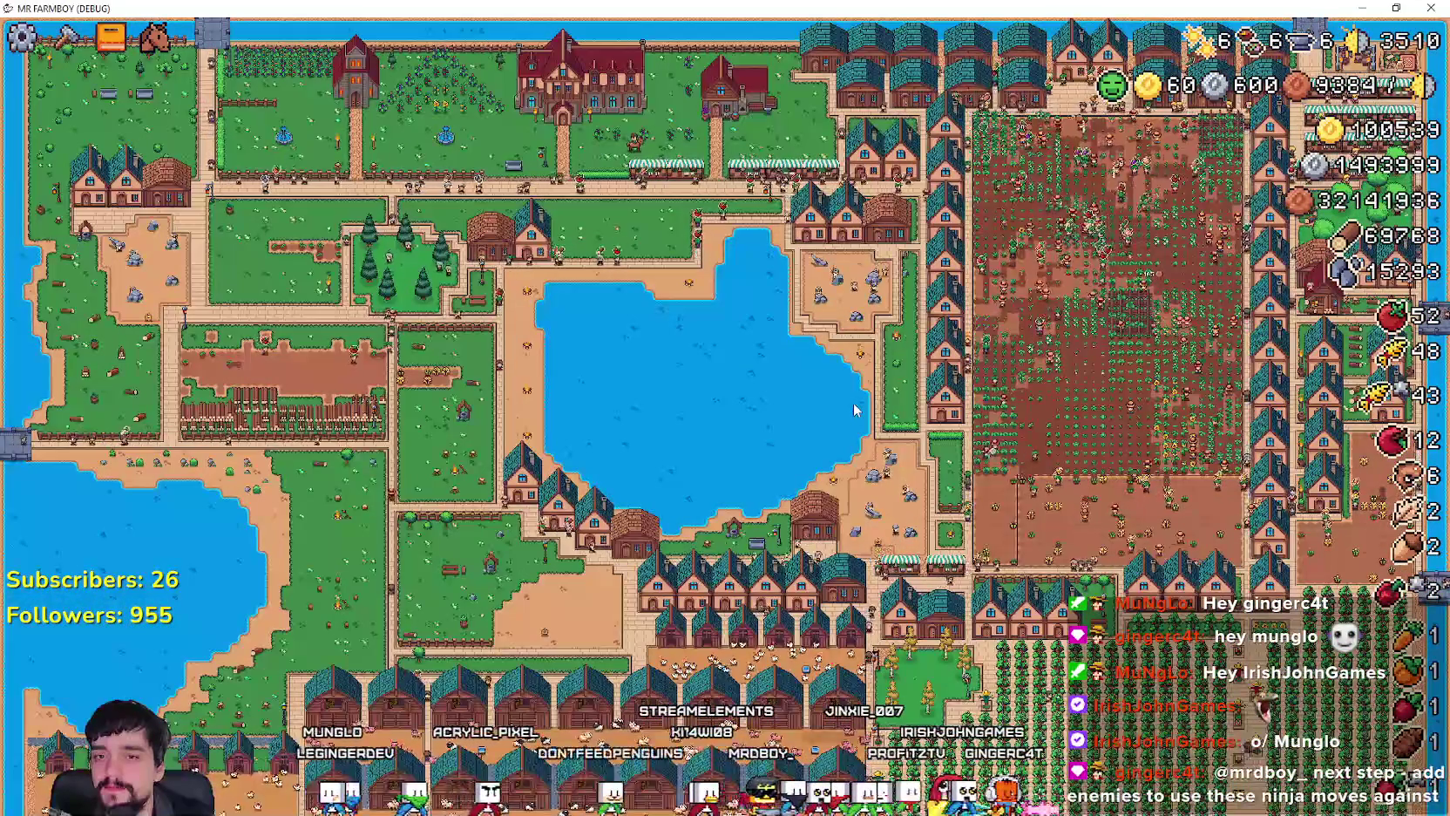
{"action": "key", "text": "t"}
{"action": "key", "text": "Escape"}
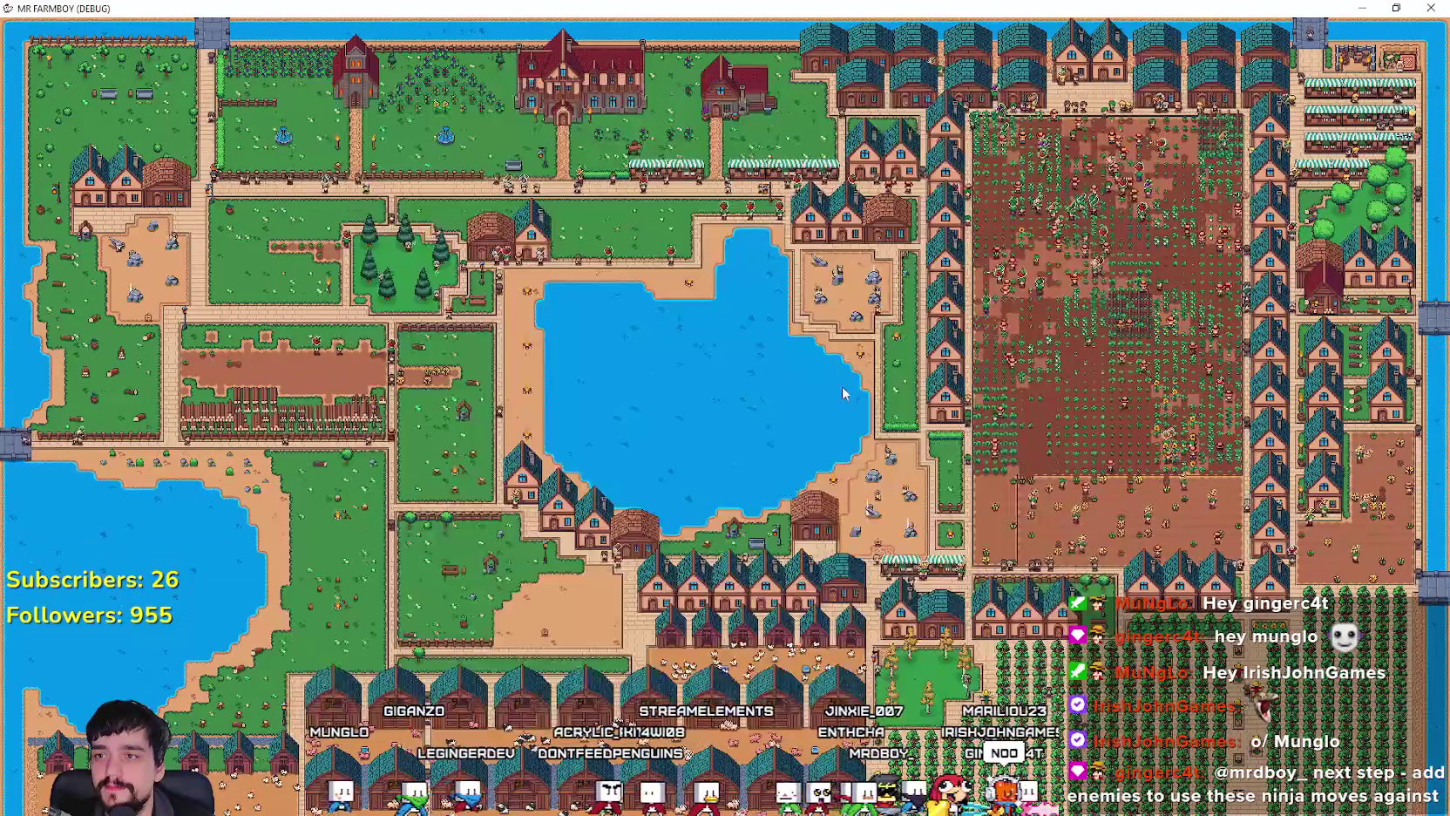
{"action": "scroll", "coordinate": [826, 370], "scroll_direction": "up", "scroll_amount": 8}
Step: Ride the horse east then west across town, and back east past the fountain toward the bench
{"action": "key", "text": "h"}
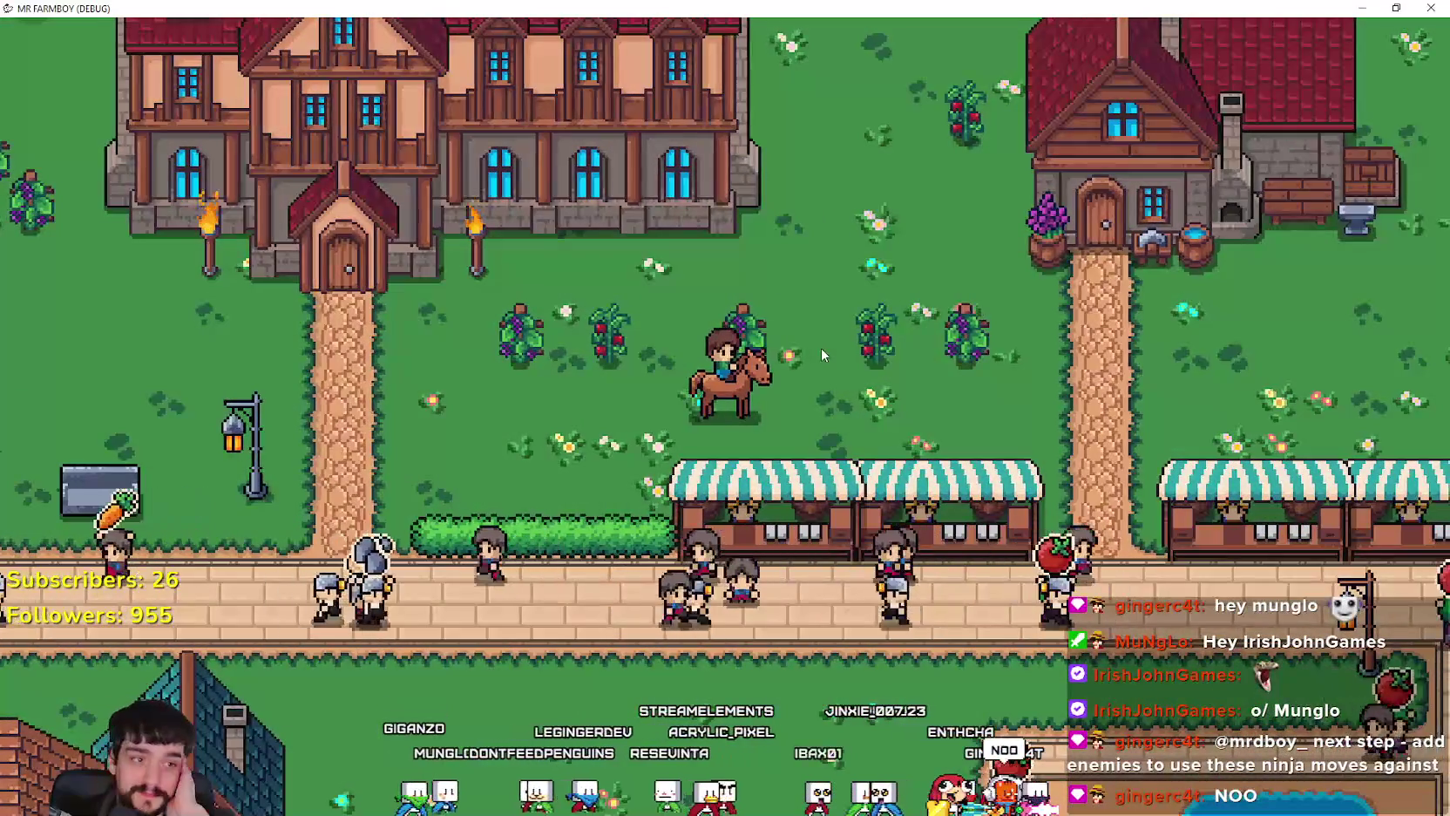
{"action": "key", "text": "d"}
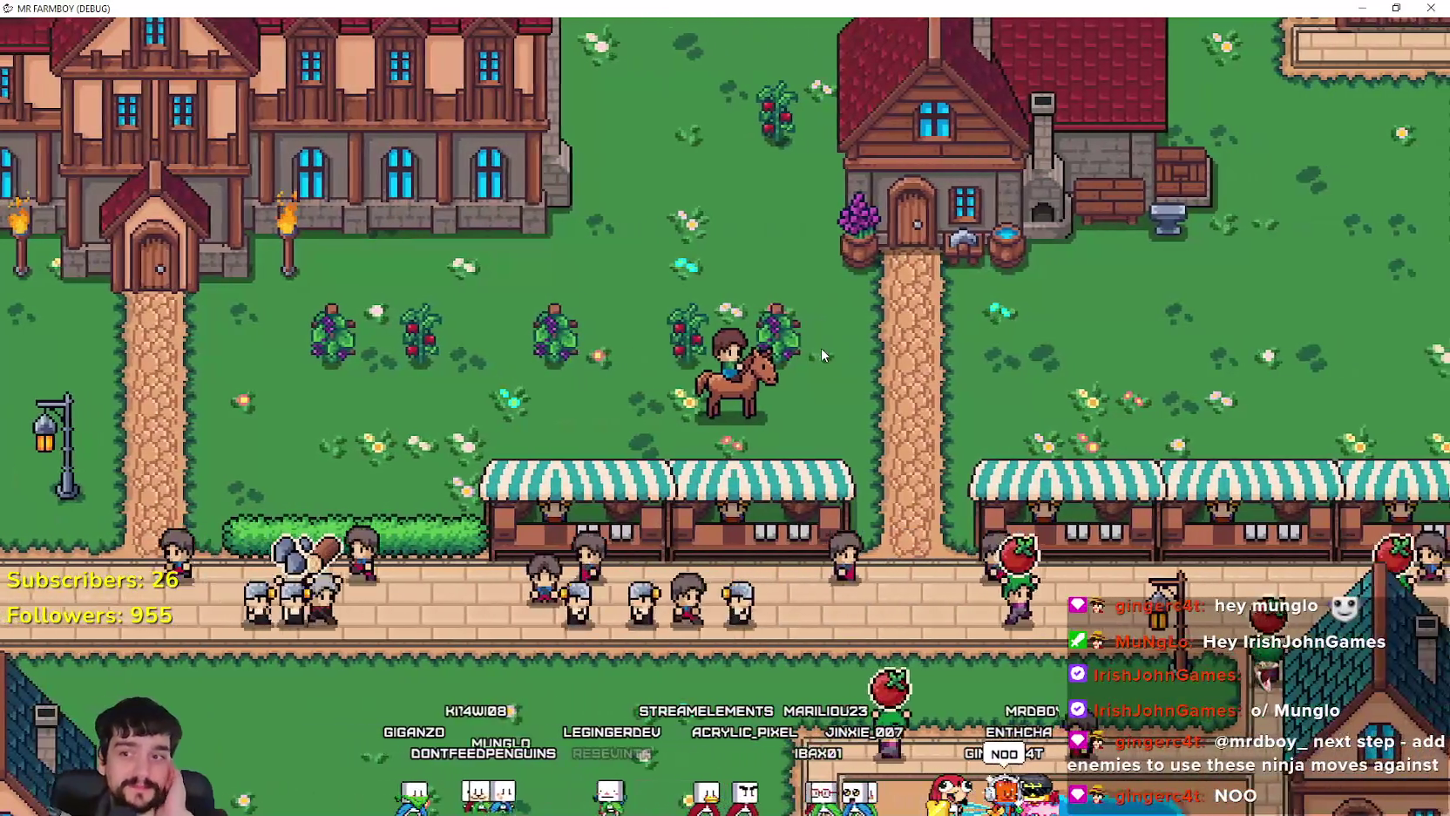
{"action": "key", "text": "d"}
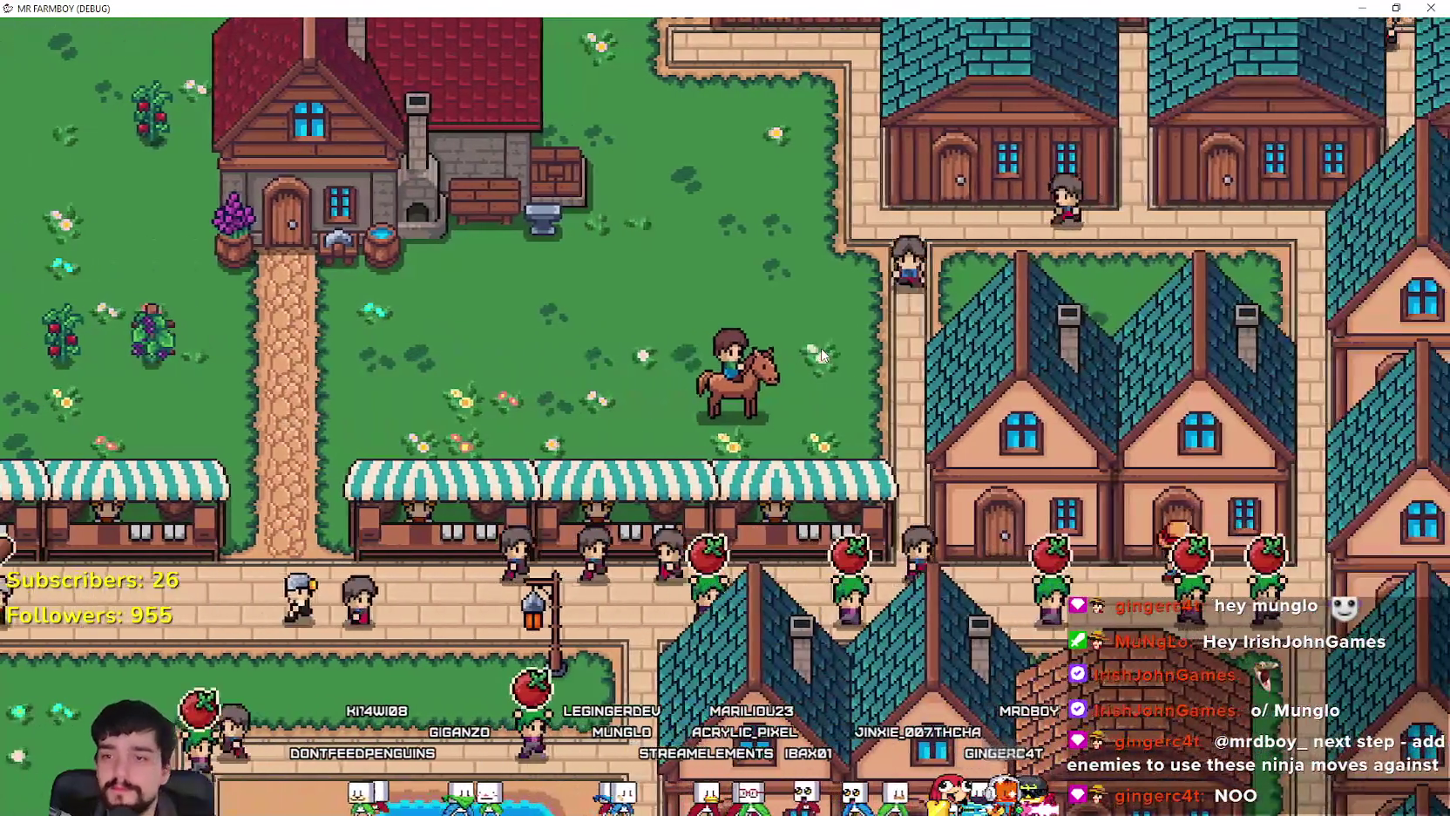
{"action": "scroll", "coordinate": [775, 390], "scroll_direction": "down", "scroll_amount": 8}
{"action": "key", "text": "a"}
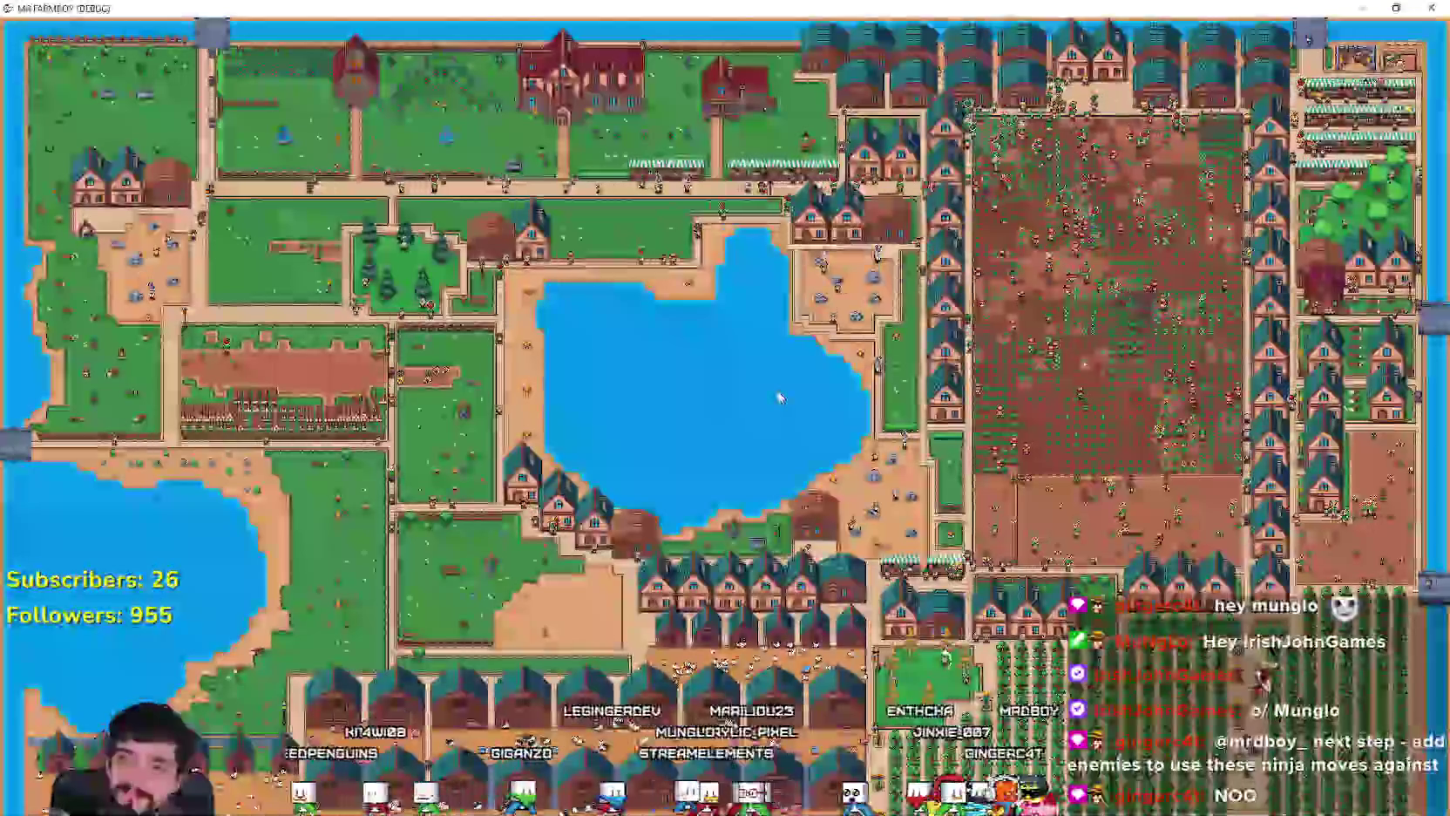
{"action": "scroll", "coordinate": [776, 395], "scroll_direction": "up", "scroll_amount": 10}
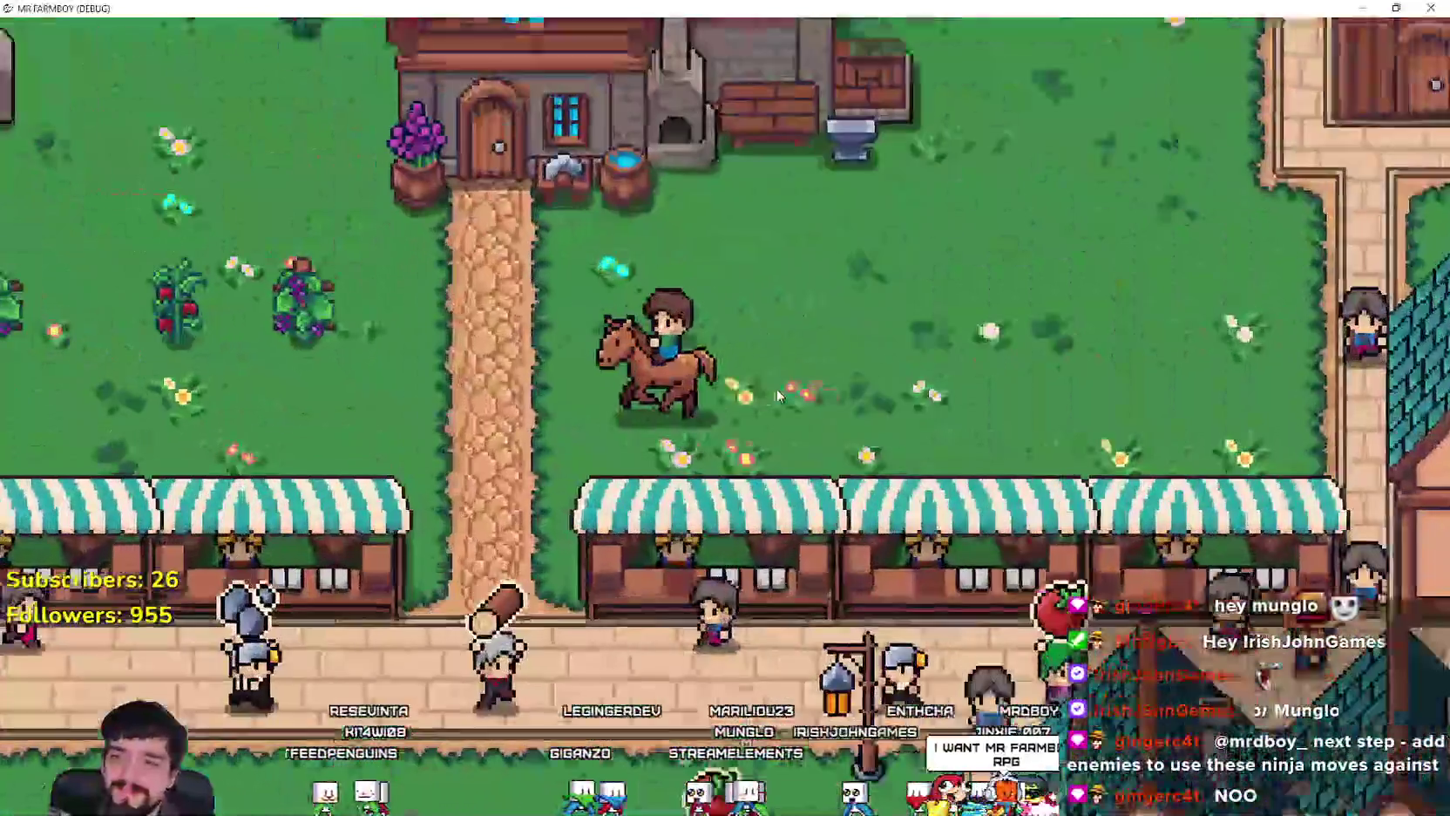
{"action": "key", "text": "a"}
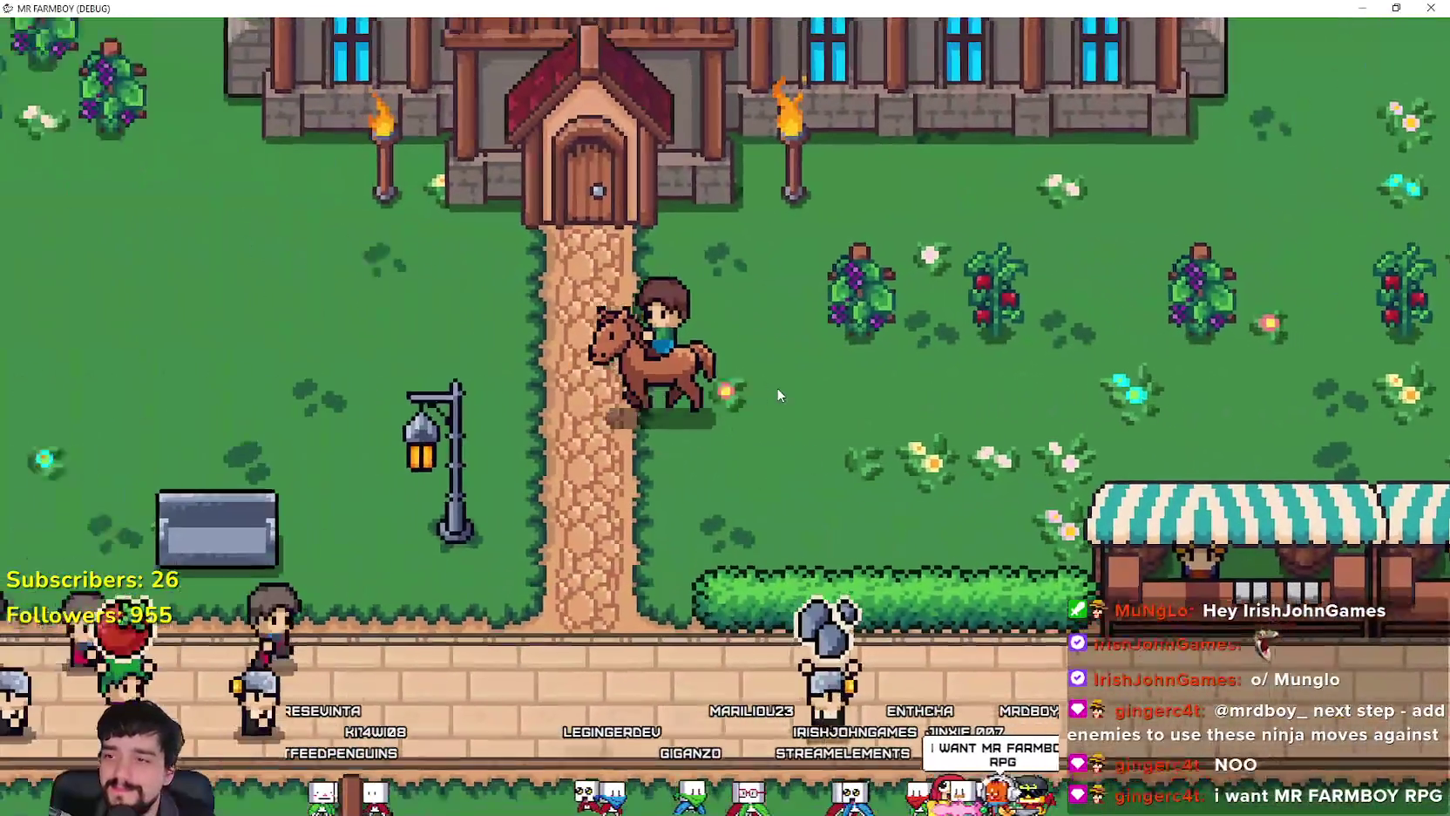
{"action": "scroll", "coordinate": [776, 394], "scroll_direction": "down", "scroll_amount": 3}
{"action": "key", "text": "a"}
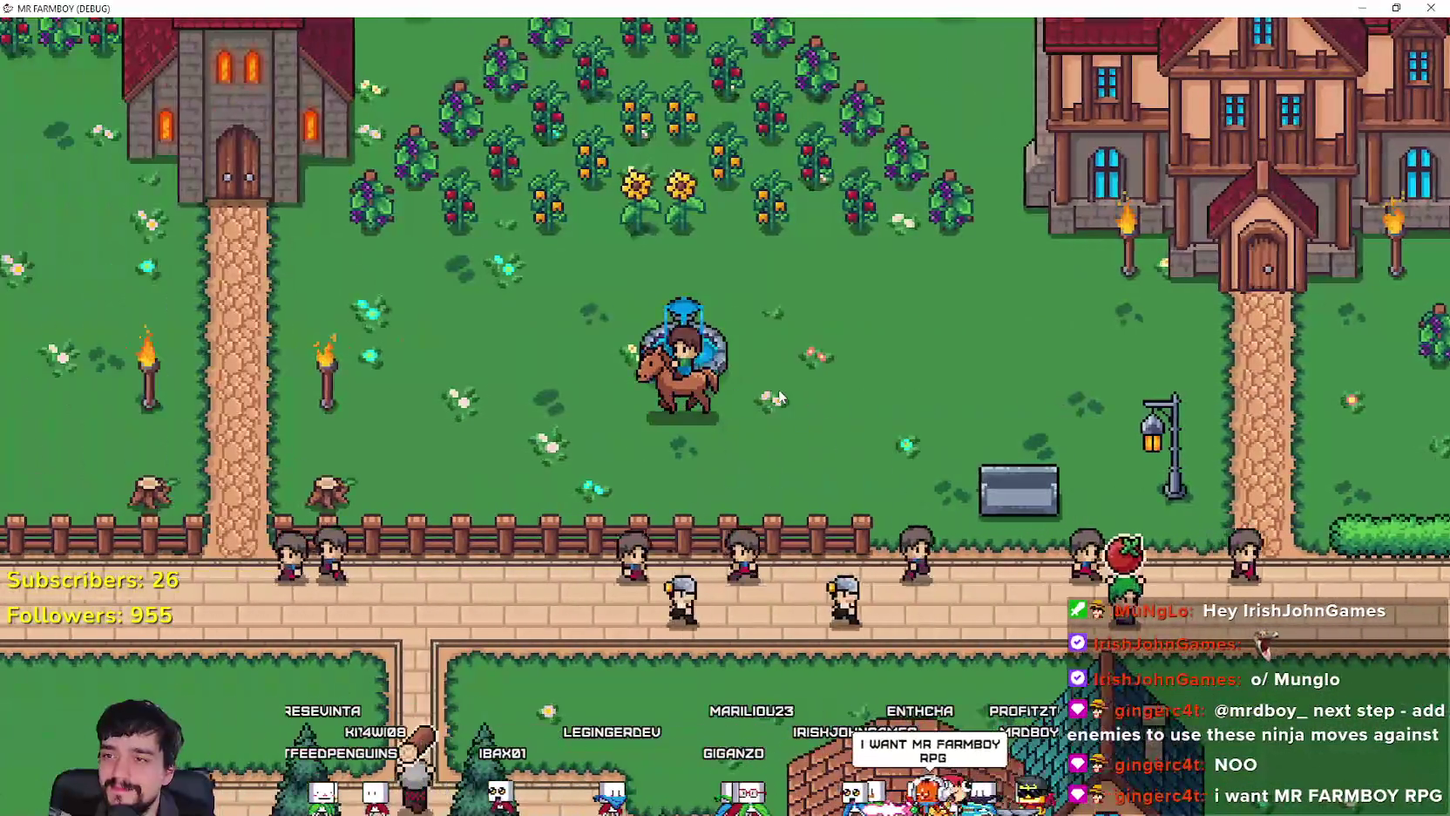
{"action": "scroll", "coordinate": [778, 396], "scroll_direction": "up", "scroll_amount": 3}
{"action": "key", "text": "d"}
{"action": "scroll", "coordinate": [778, 388], "scroll_direction": "up", "scroll_amount": 3}
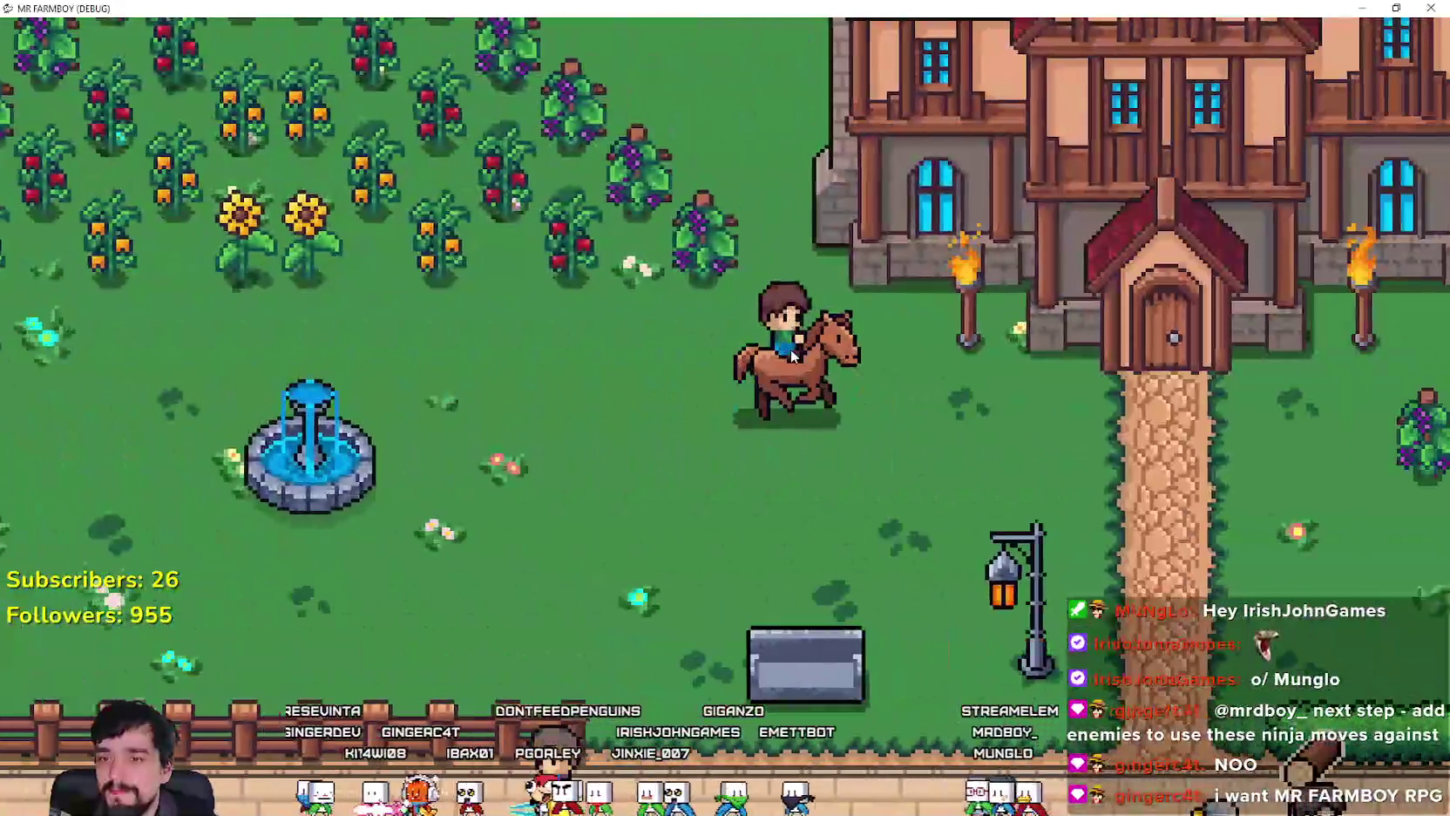
Step: Ride south to the town road, west along the fence, and down into the farm plot
{"action": "key", "text": "s"}
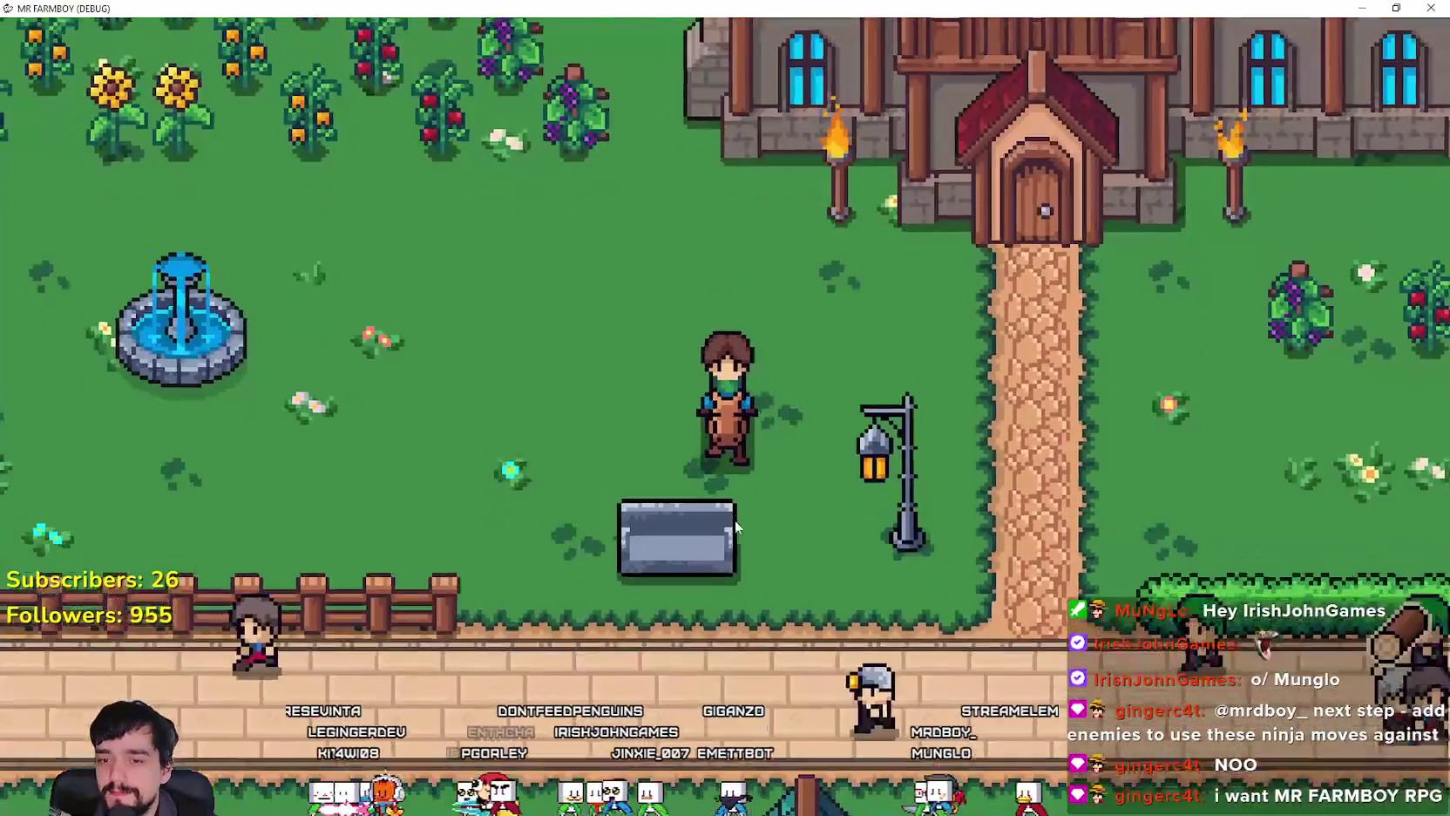
{"action": "key", "text": "a"}
{"action": "key", "text": "w"}
{"action": "key", "text": "s"}
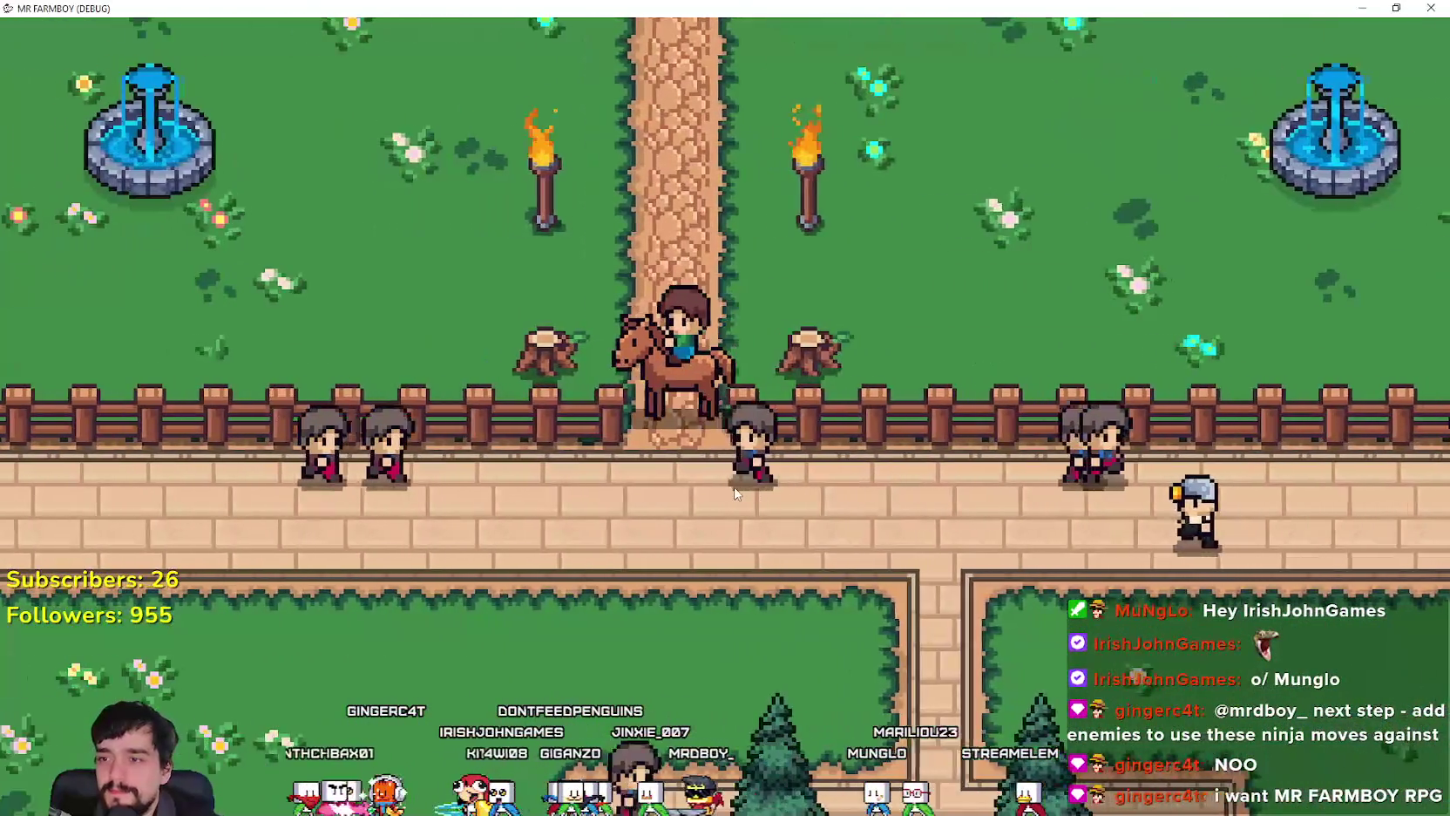
{"action": "key", "text": "s"}
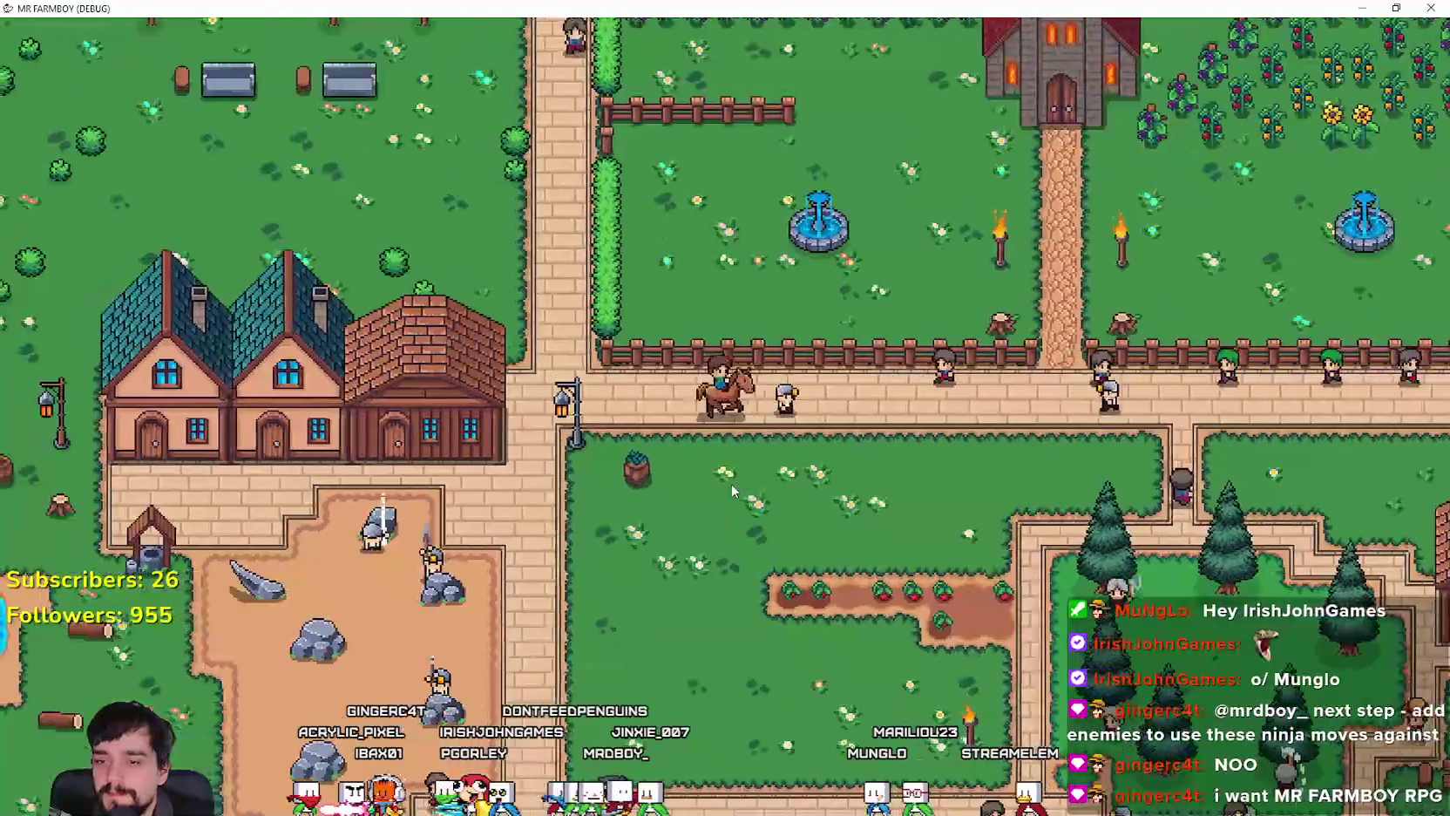
{"action": "key", "text": "d"}
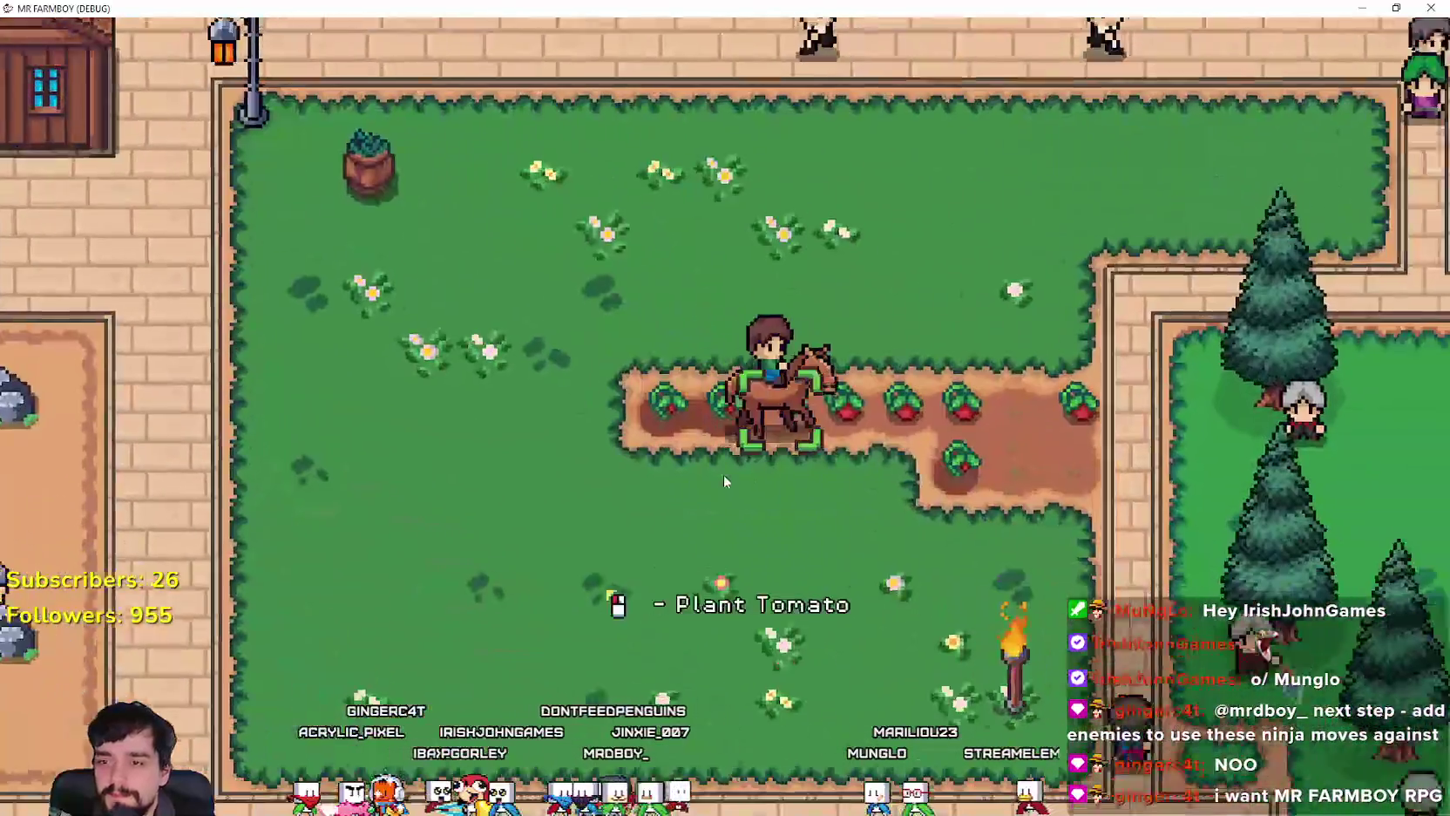
Step: Harvest a ripe tomato and ride out of the plot along the tomato row
{"action": "key", "text": "d"}
{"action": "left_click", "coordinate": [833, 545]}
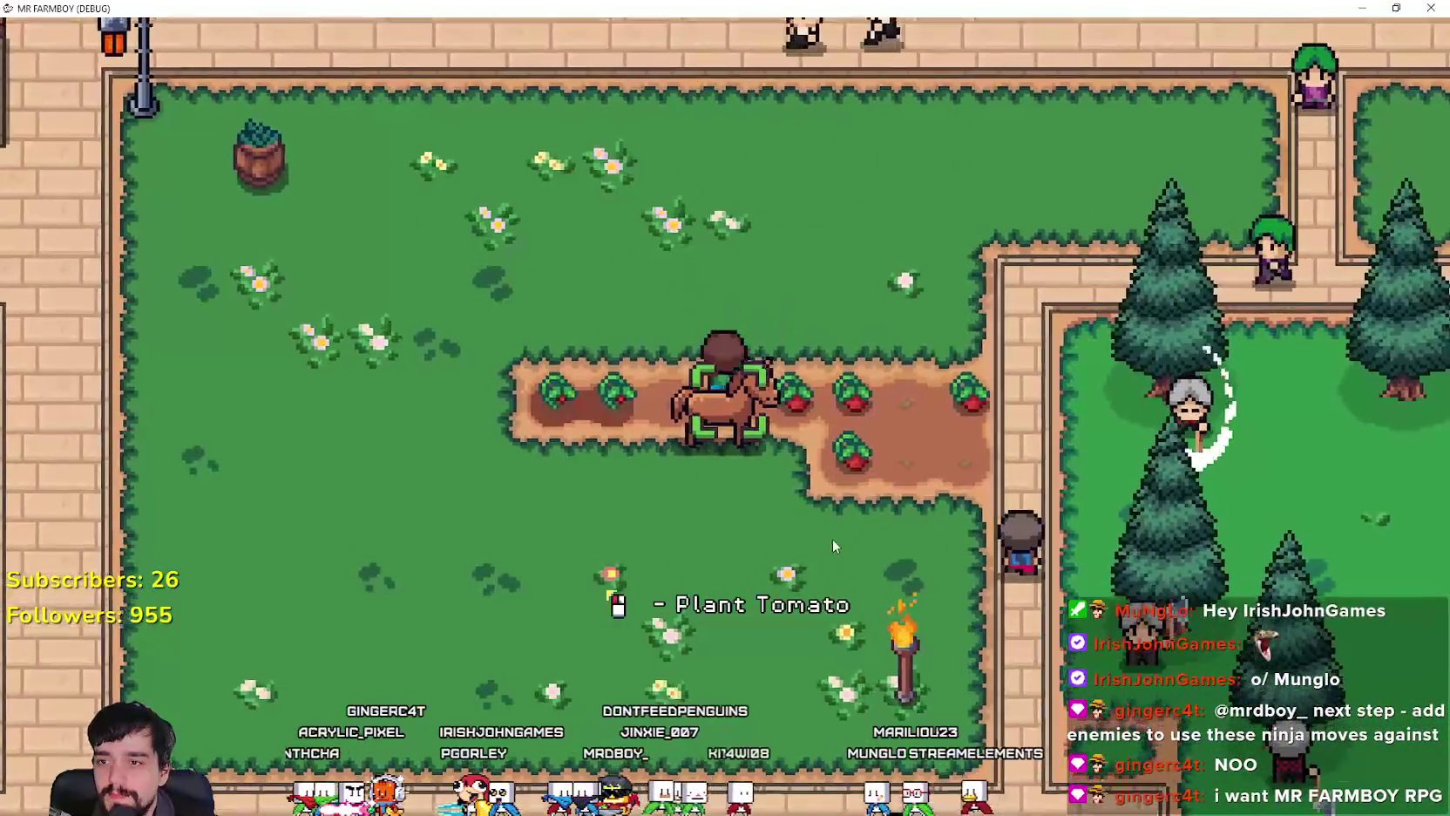
{"action": "key", "text": "w"}
{"action": "key", "text": "d"}
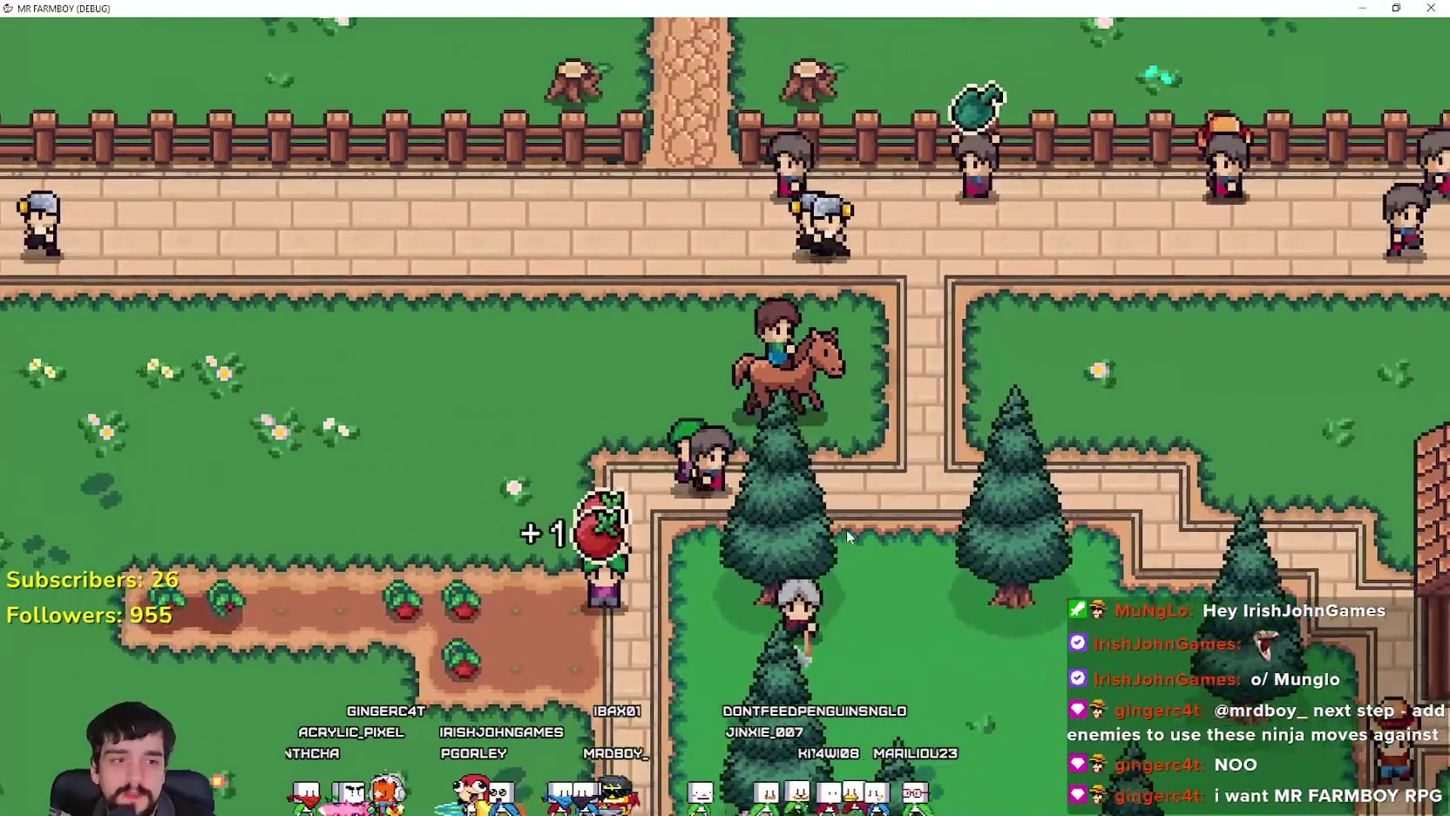
Step: Ride north into the garden, west past the fountain, then across the grass field
{"action": "key", "text": "w"}
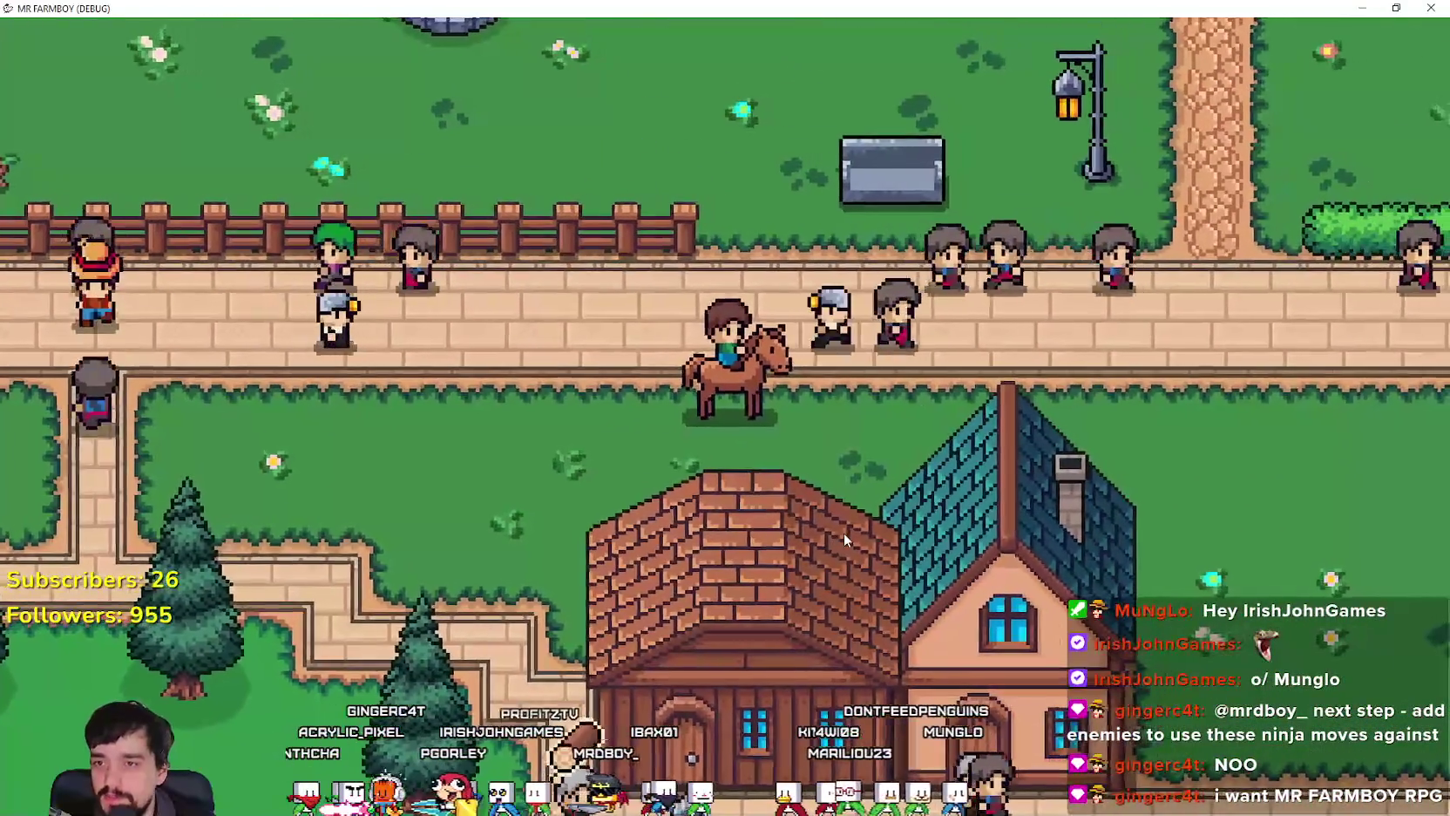
{"action": "key", "text": "w"}
{"action": "key", "text": "a"}
{"action": "key", "text": "s"}
{"action": "key", "text": "a"}
{"action": "key", "text": "w"}
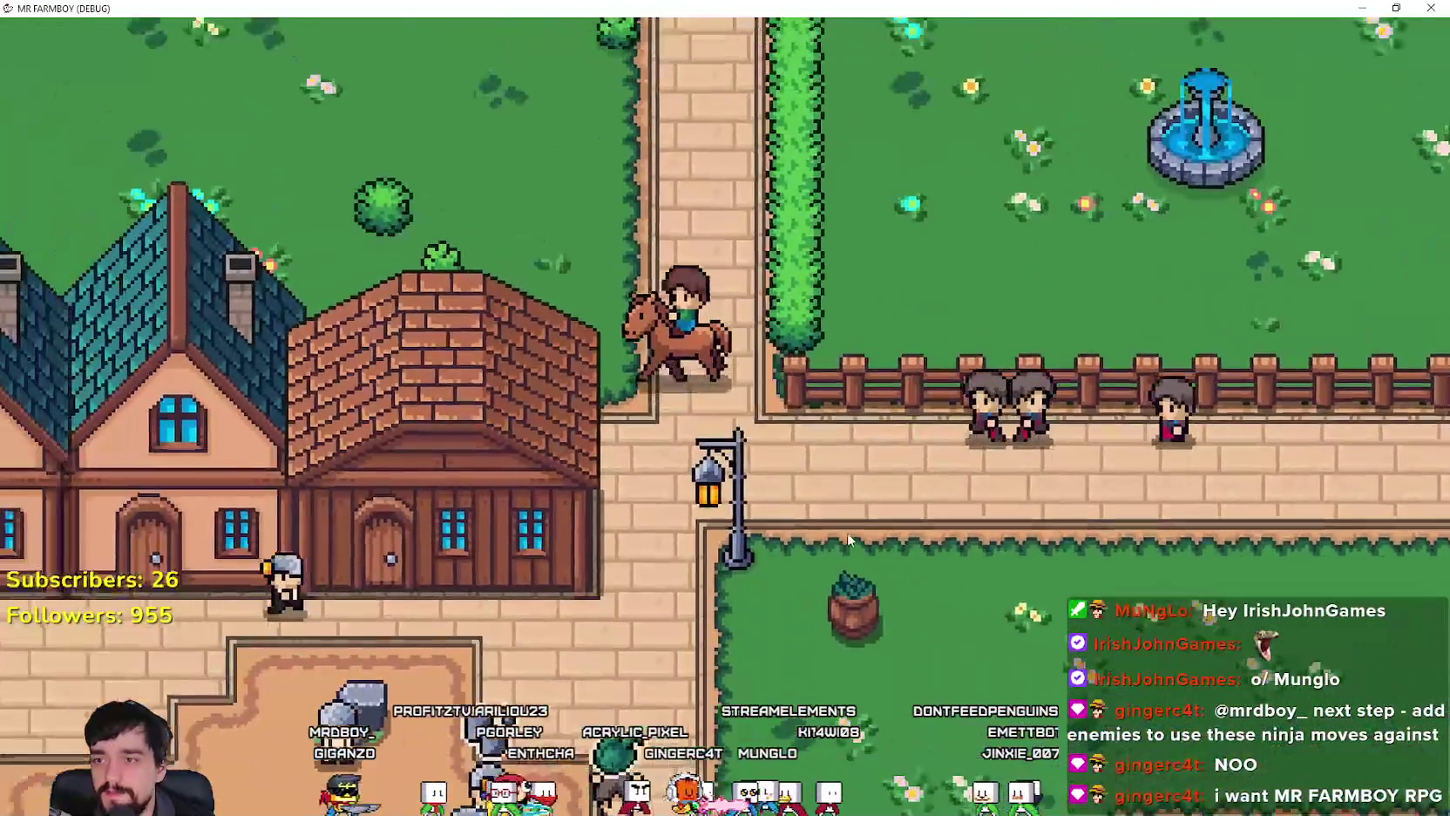
{"action": "key", "text": "a"}
{"action": "key", "text": "s"}
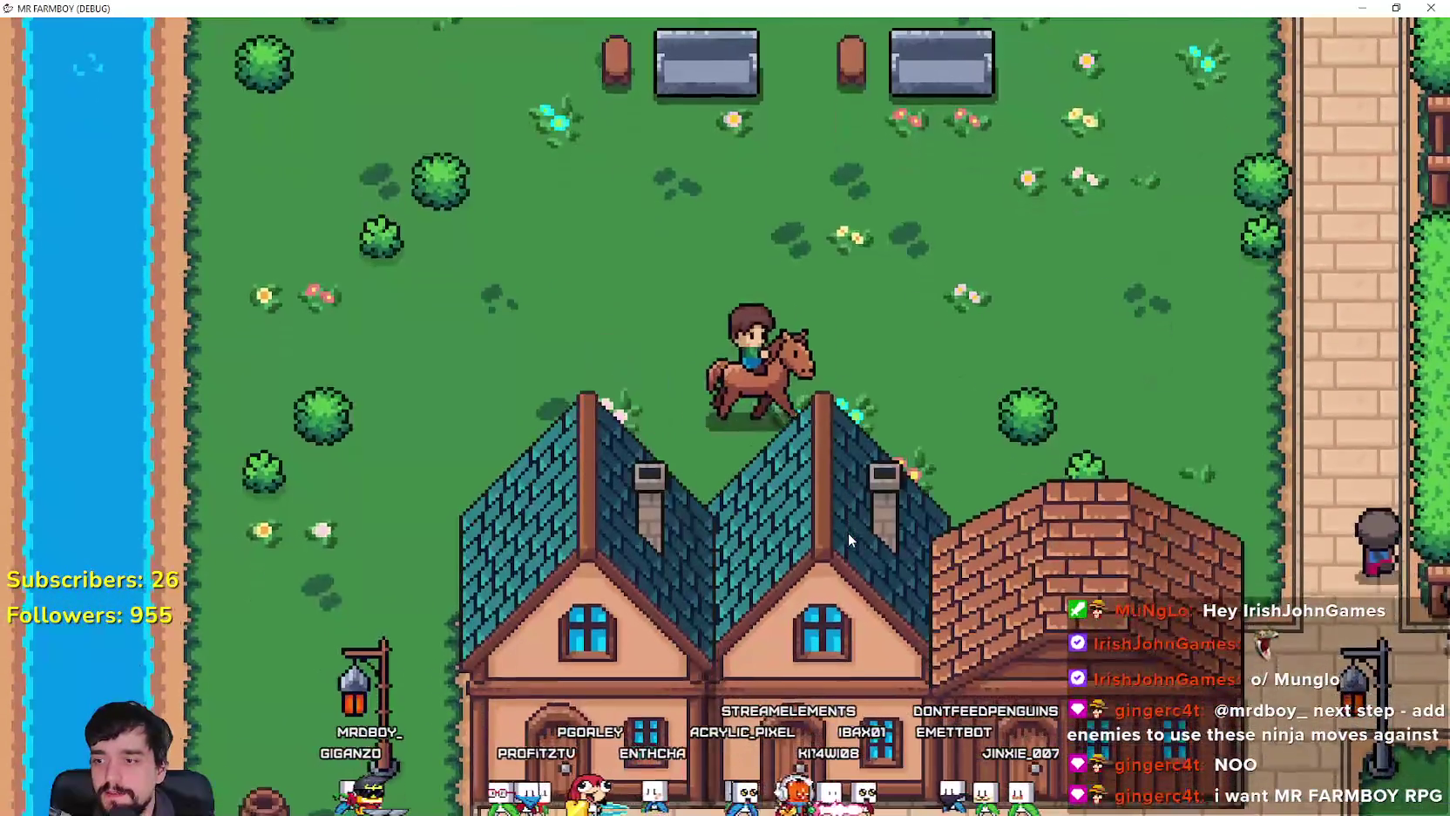
{"action": "key", "text": "d"}
Step: Dismount and remount the horse, then ride east along the road to the mansion door
{"action": "key", "text": "e"}
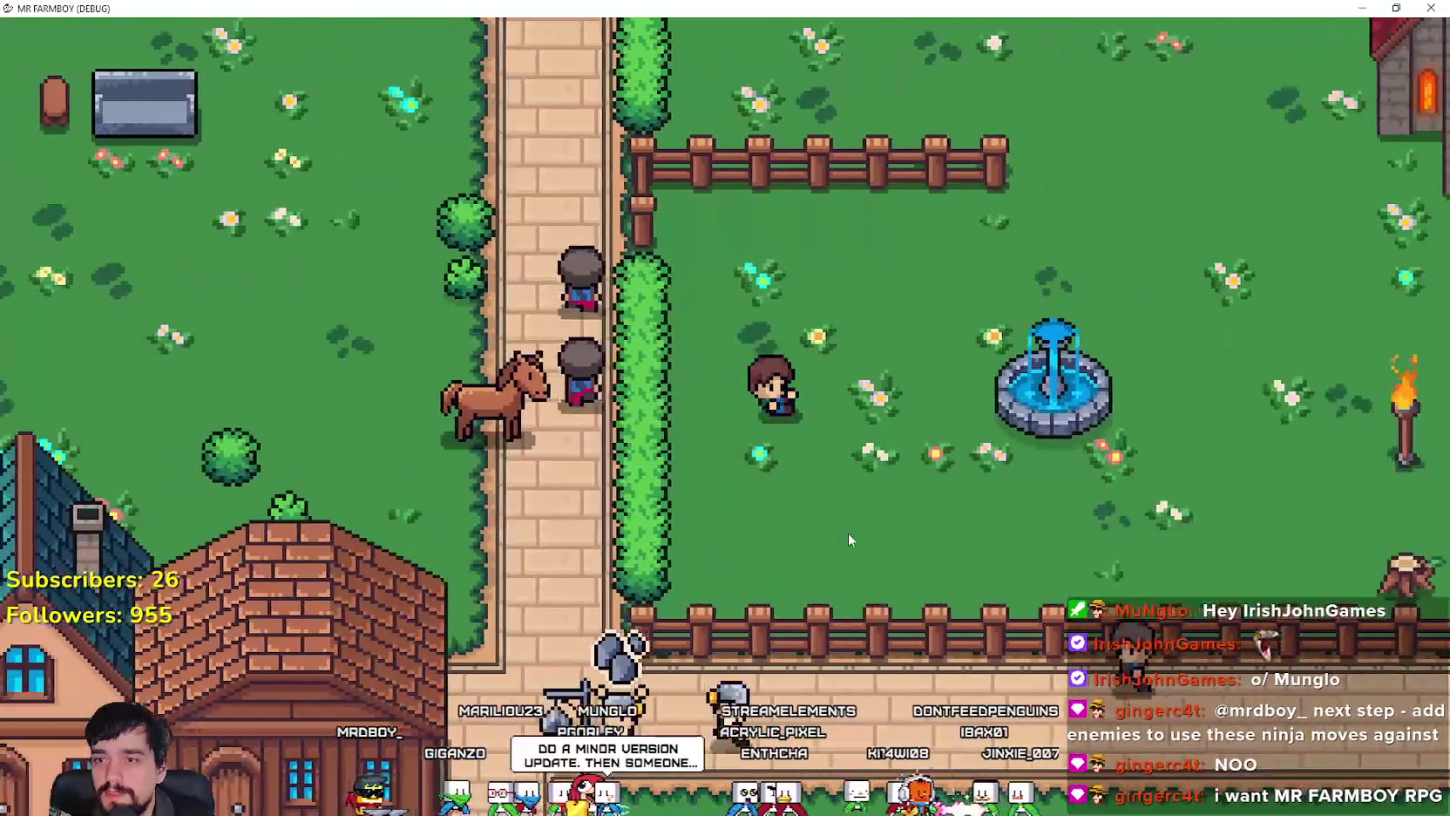
{"action": "key", "text": "e"}
{"action": "key", "text": "d"}
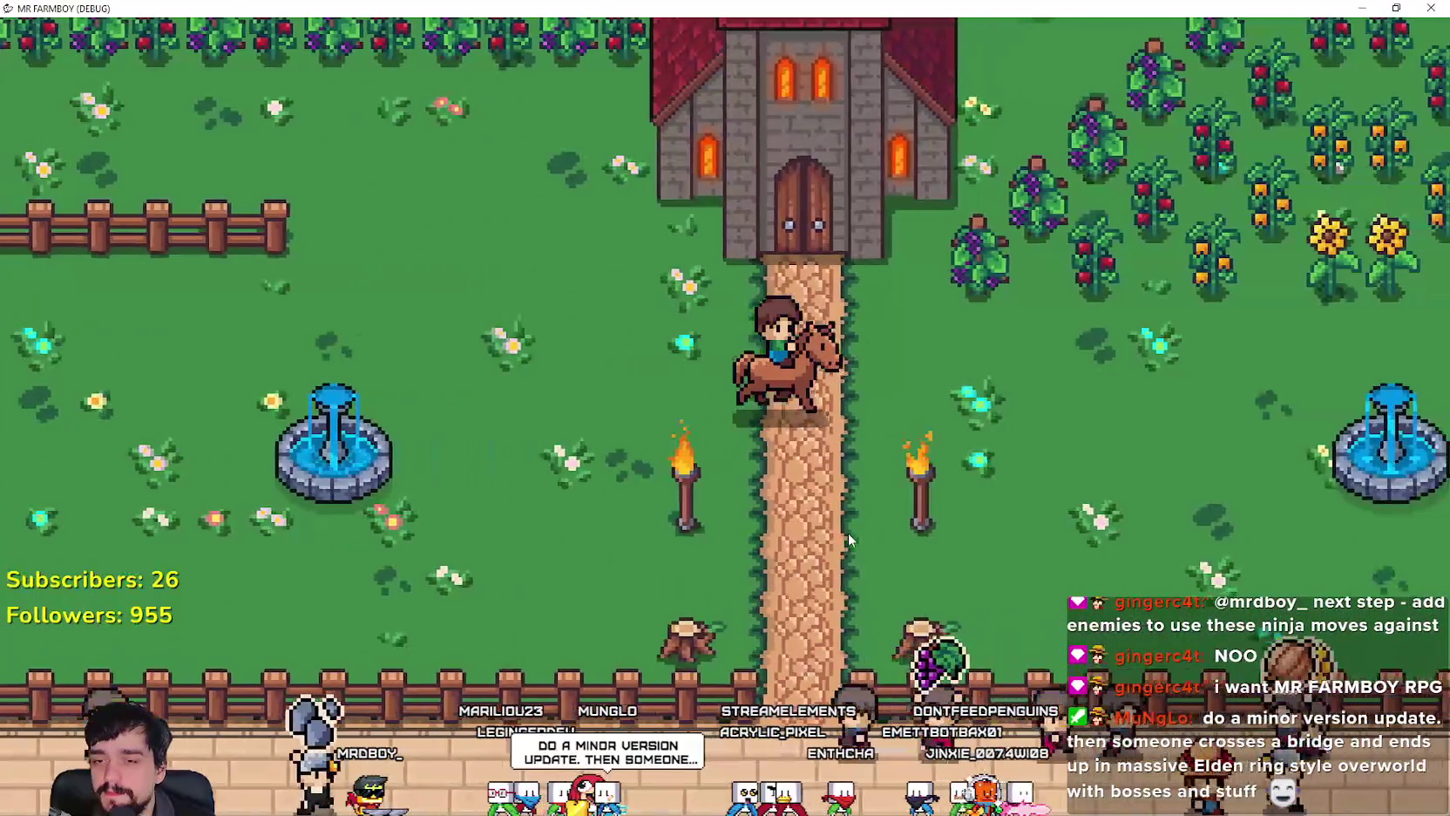
{"action": "key", "text": "a"}
{"action": "key", "text": "s"}
{"action": "key", "text": "d"}
{"action": "key", "text": "d"}
{"action": "key", "text": "w"}
{"action": "key", "text": "s"}
{"action": "key", "text": "d"}
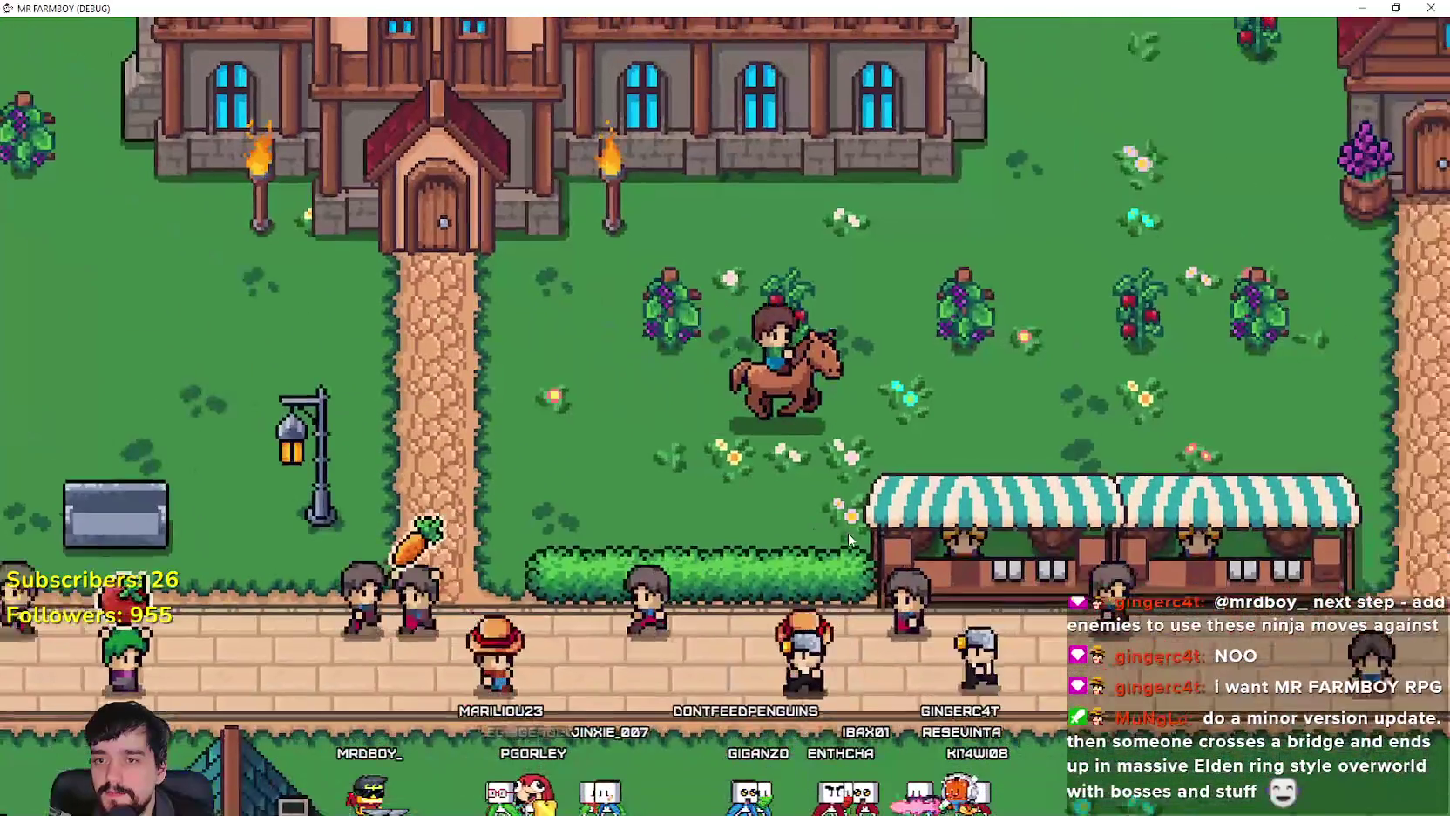
Step: Ride west past the cobblestone path and fountain, dip into the crop field, return toward the mansion
{"action": "key", "text": "a"}
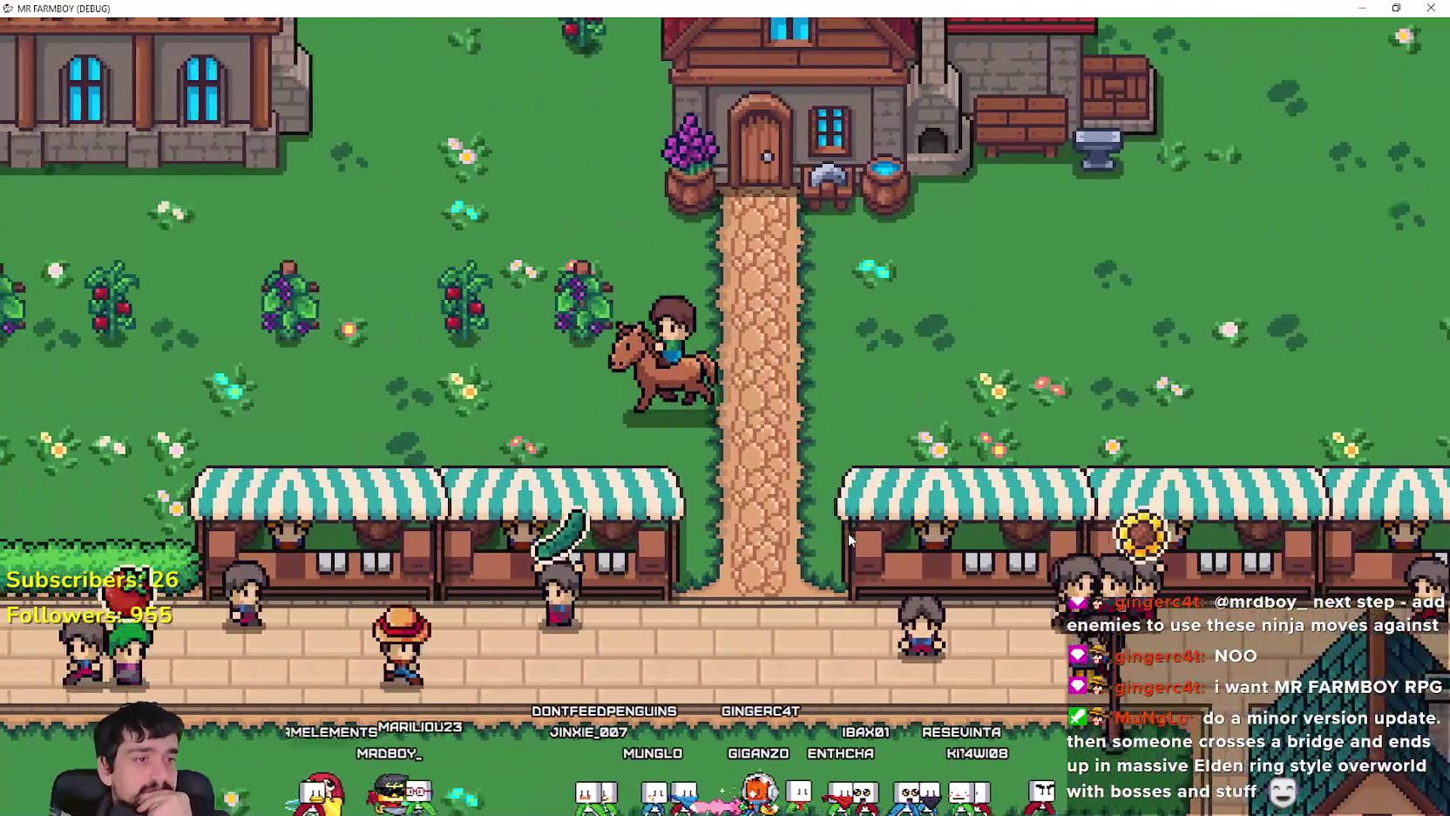
{"action": "key", "text": "a"}
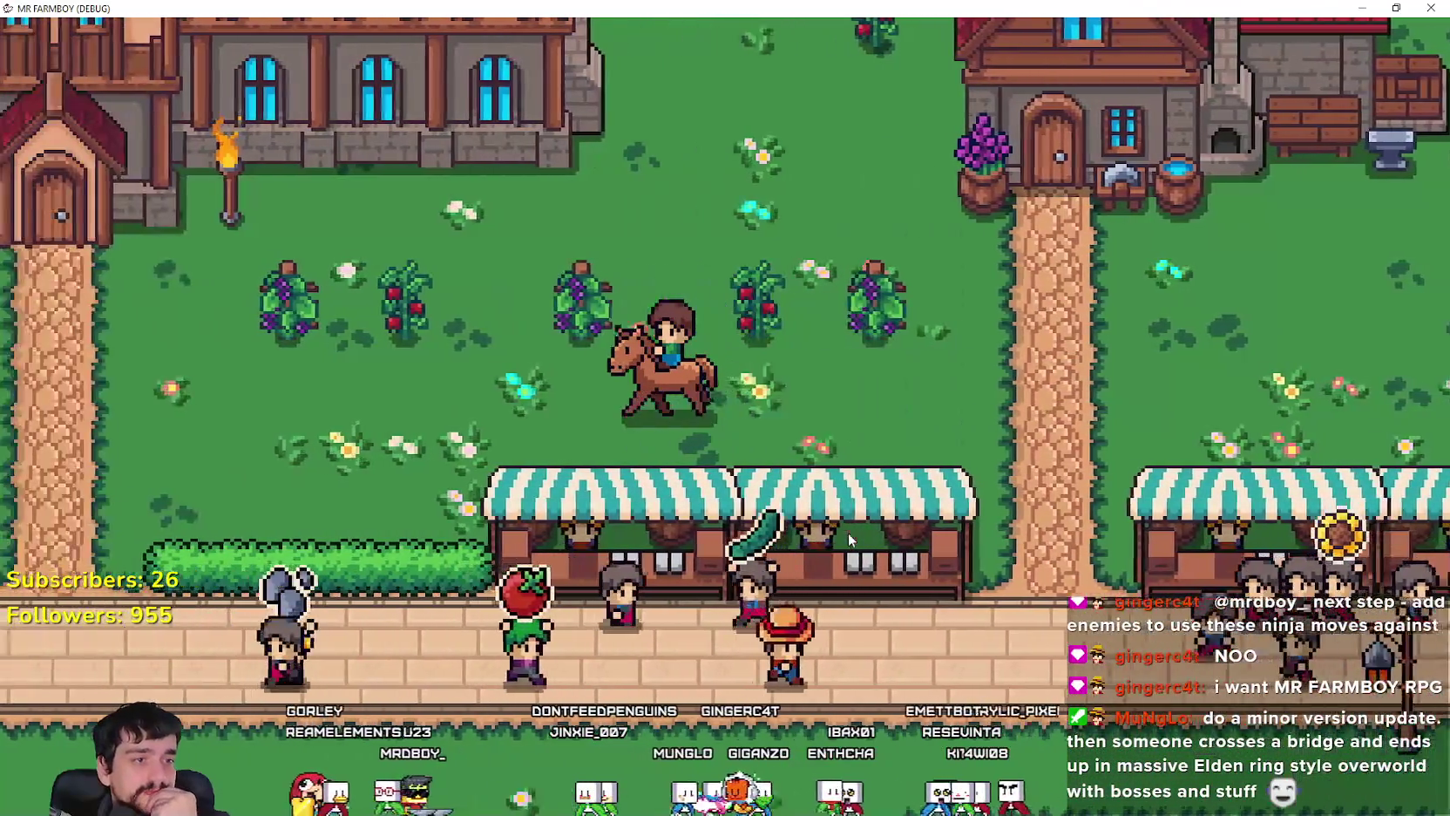
{"action": "key", "text": "w"}
{"action": "key", "text": "a"}
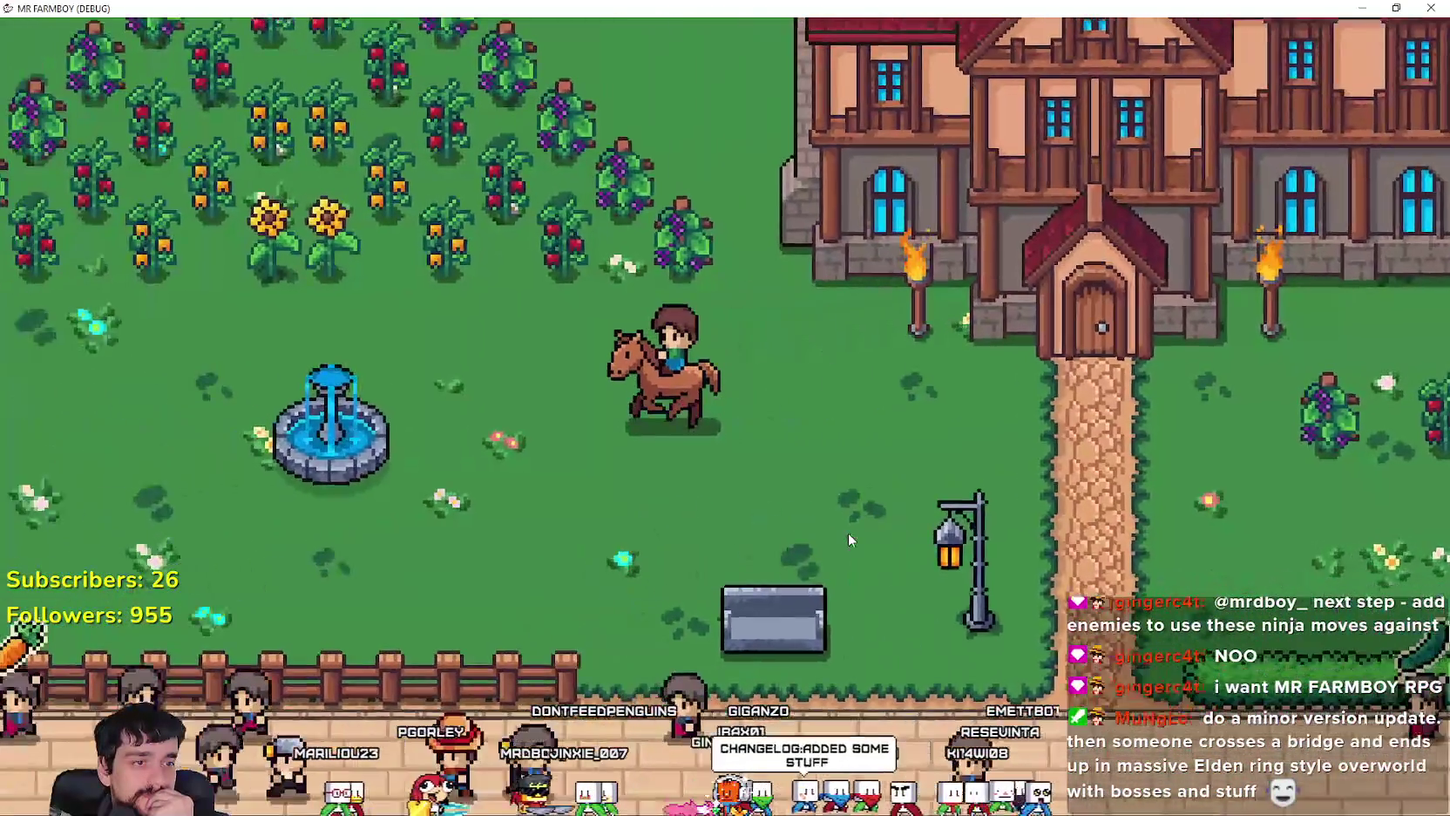
{"action": "key", "text": "d"}
{"action": "key", "text": "d"}
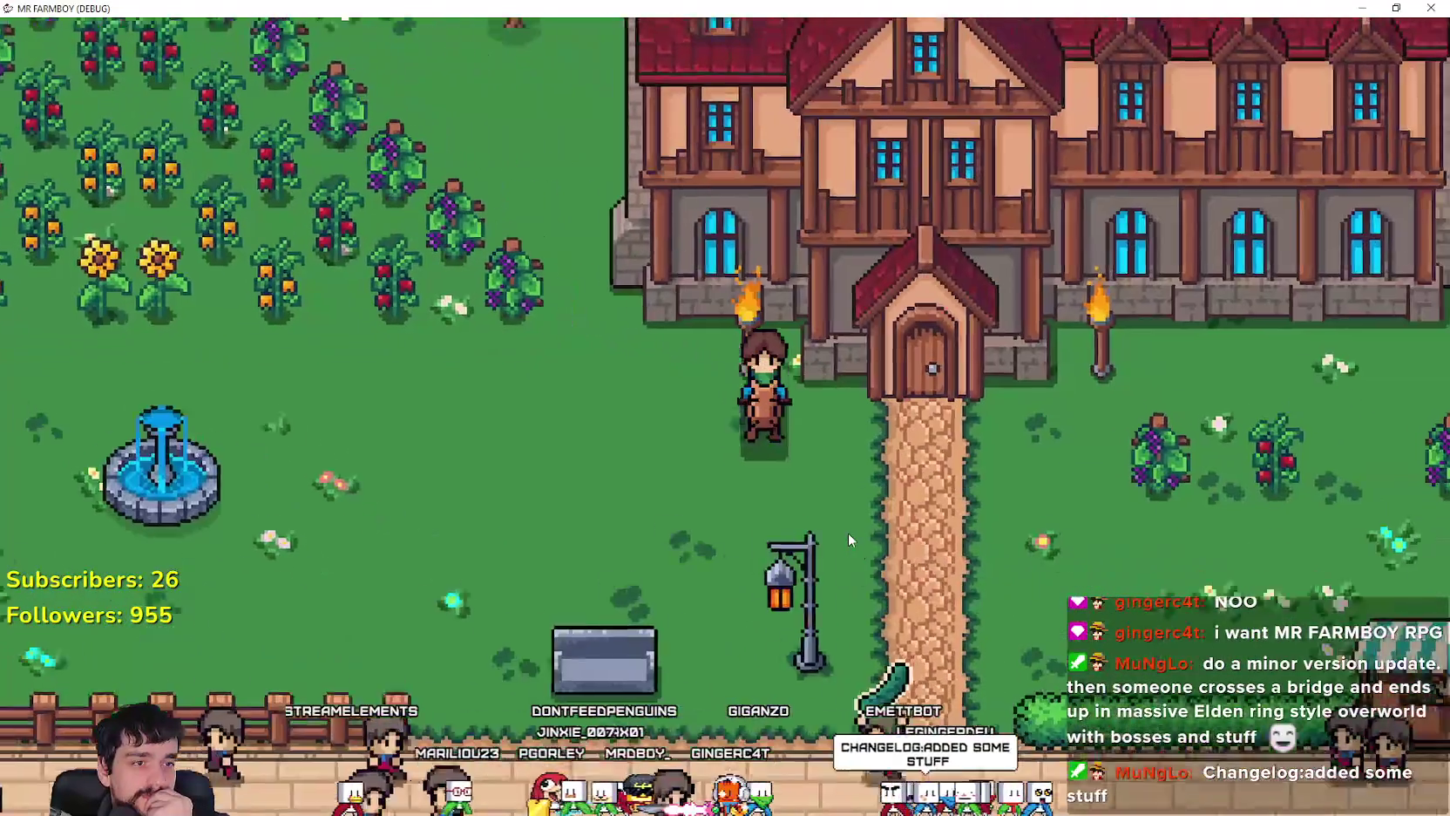
{"action": "key", "text": "w"}
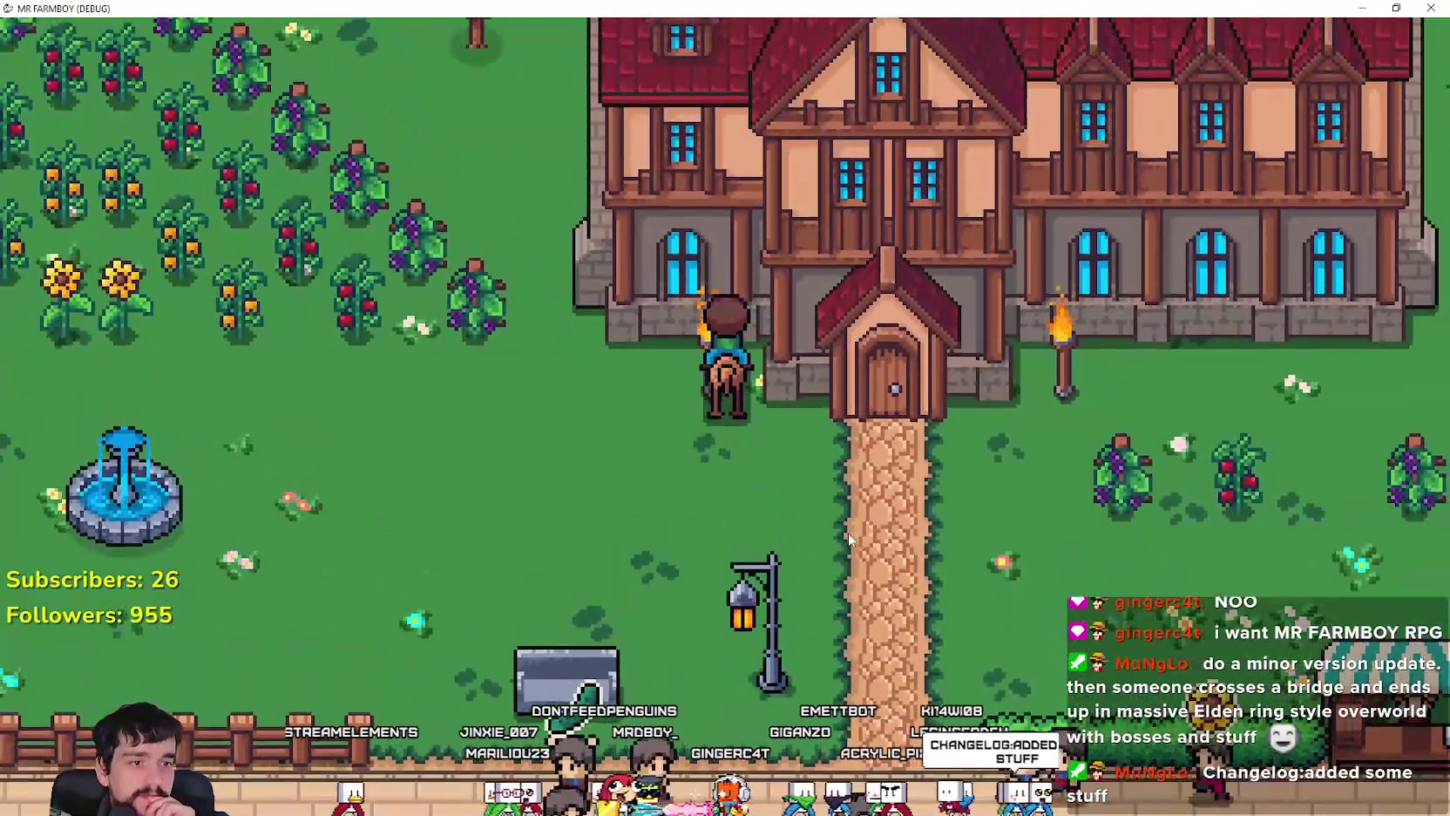
{"action": "key", "text": "a"}
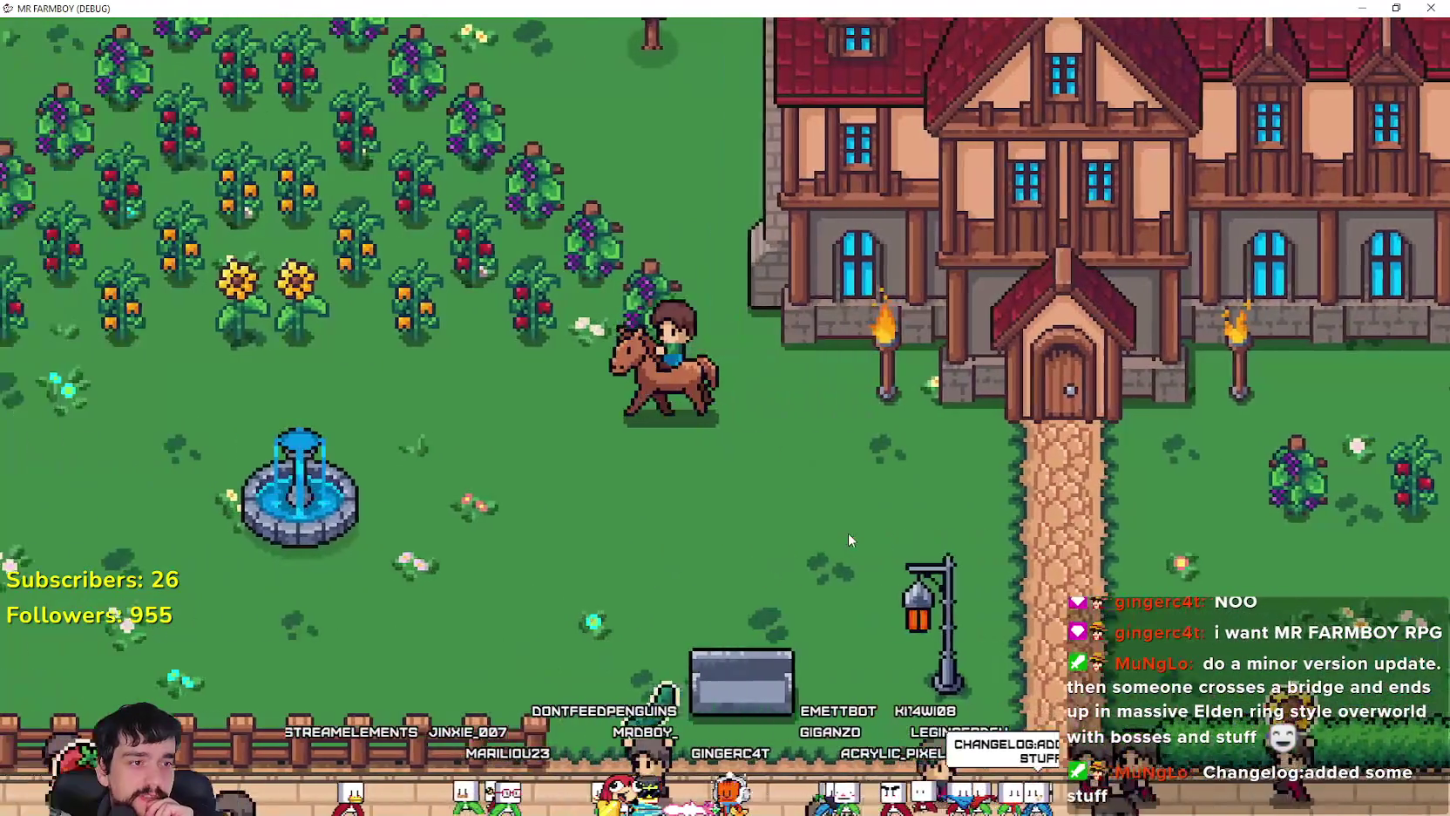
{"action": "key", "text": "w"}
{"action": "key", "text": "s"}
{"action": "key", "text": "d"}
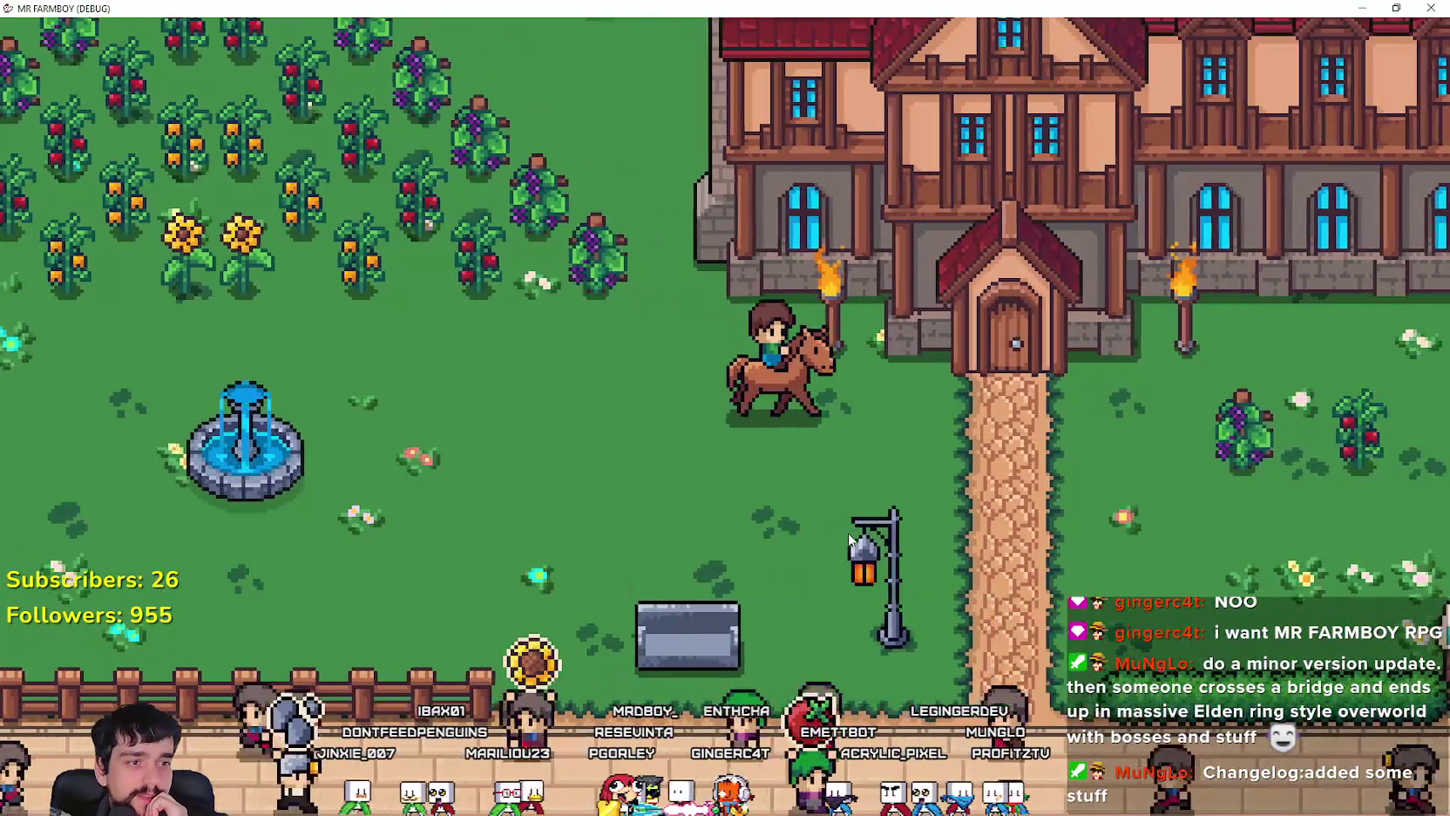
Step: Ride back and forth between the mansion path and the fountain
{"action": "key", "text": "s"}
{"action": "key", "text": "a"}
{"action": "key", "text": "w"}
{"action": "key", "text": "d"}
{"action": "key", "text": "s"}
{"action": "key", "text": "a"}
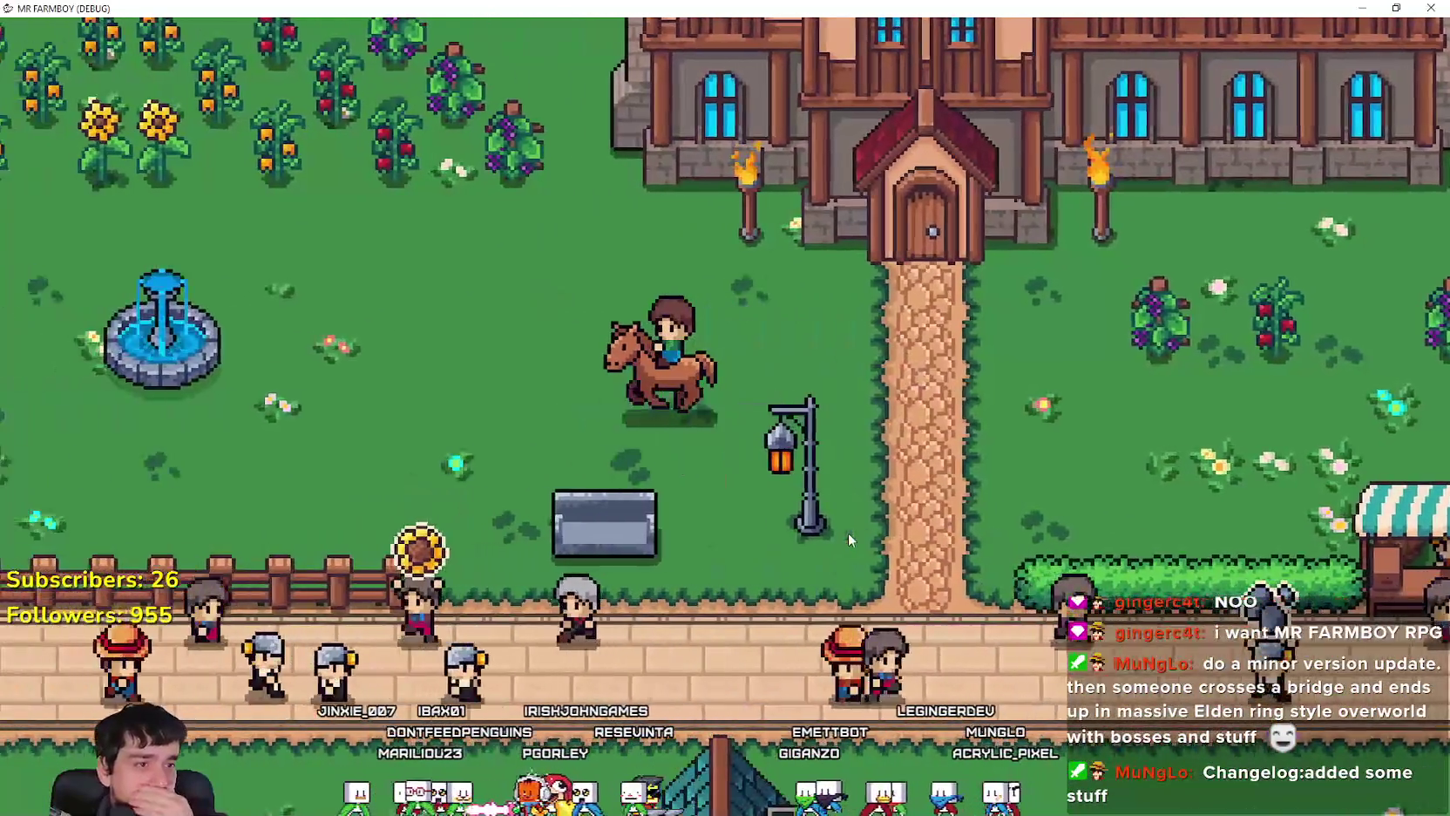
{"action": "key", "text": "w"}
{"action": "key", "text": "d"}
{"action": "key", "text": "d"}
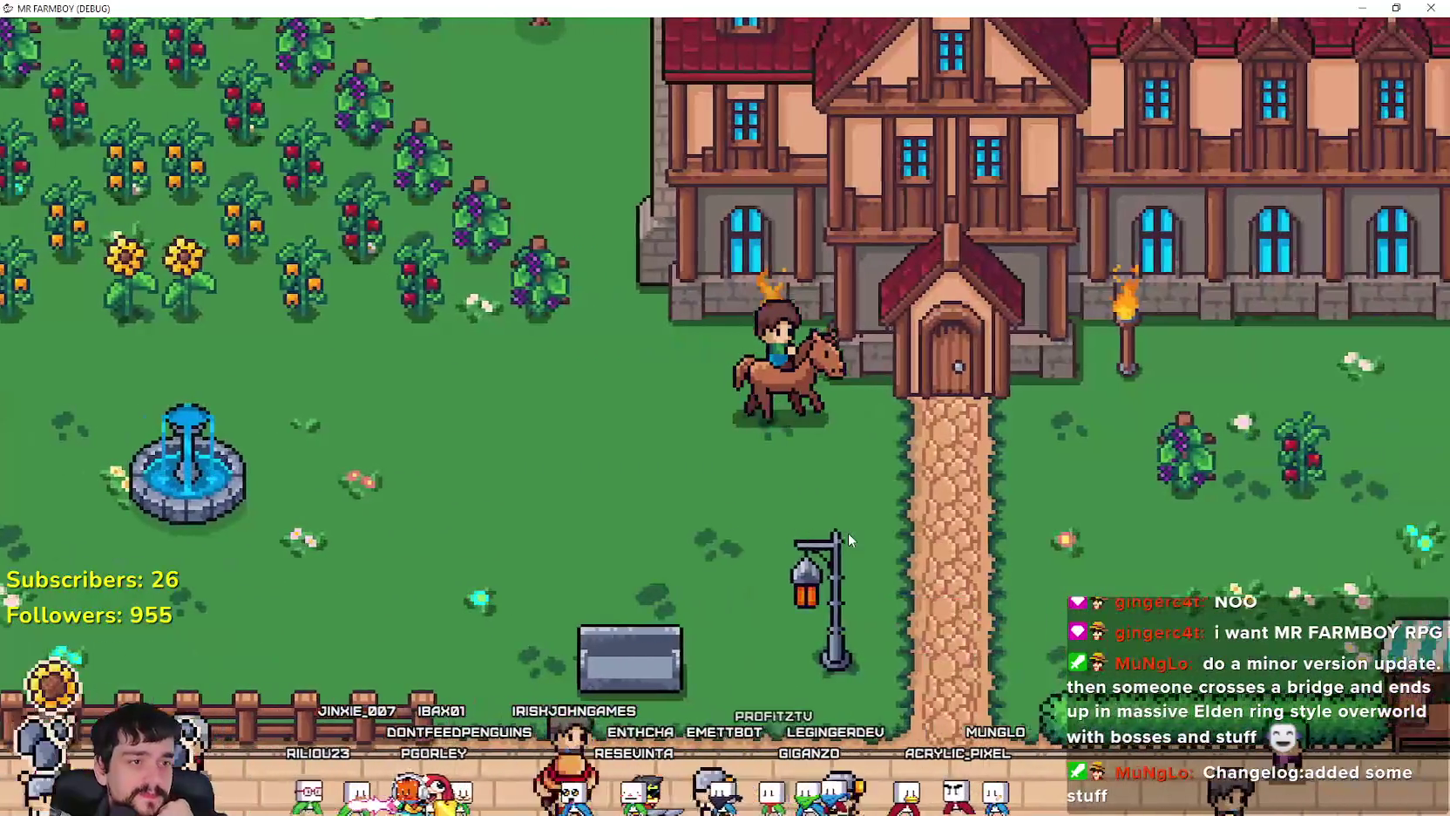
{"action": "key", "text": "a"}
{"action": "key", "text": "a"}
{"action": "key", "text": "w"}
Step: Ride east past the mansion toward the market, stopping by the farmhouse
{"action": "key", "text": "d"}
{"action": "key", "text": "s"}
{"action": "key", "text": "d"}
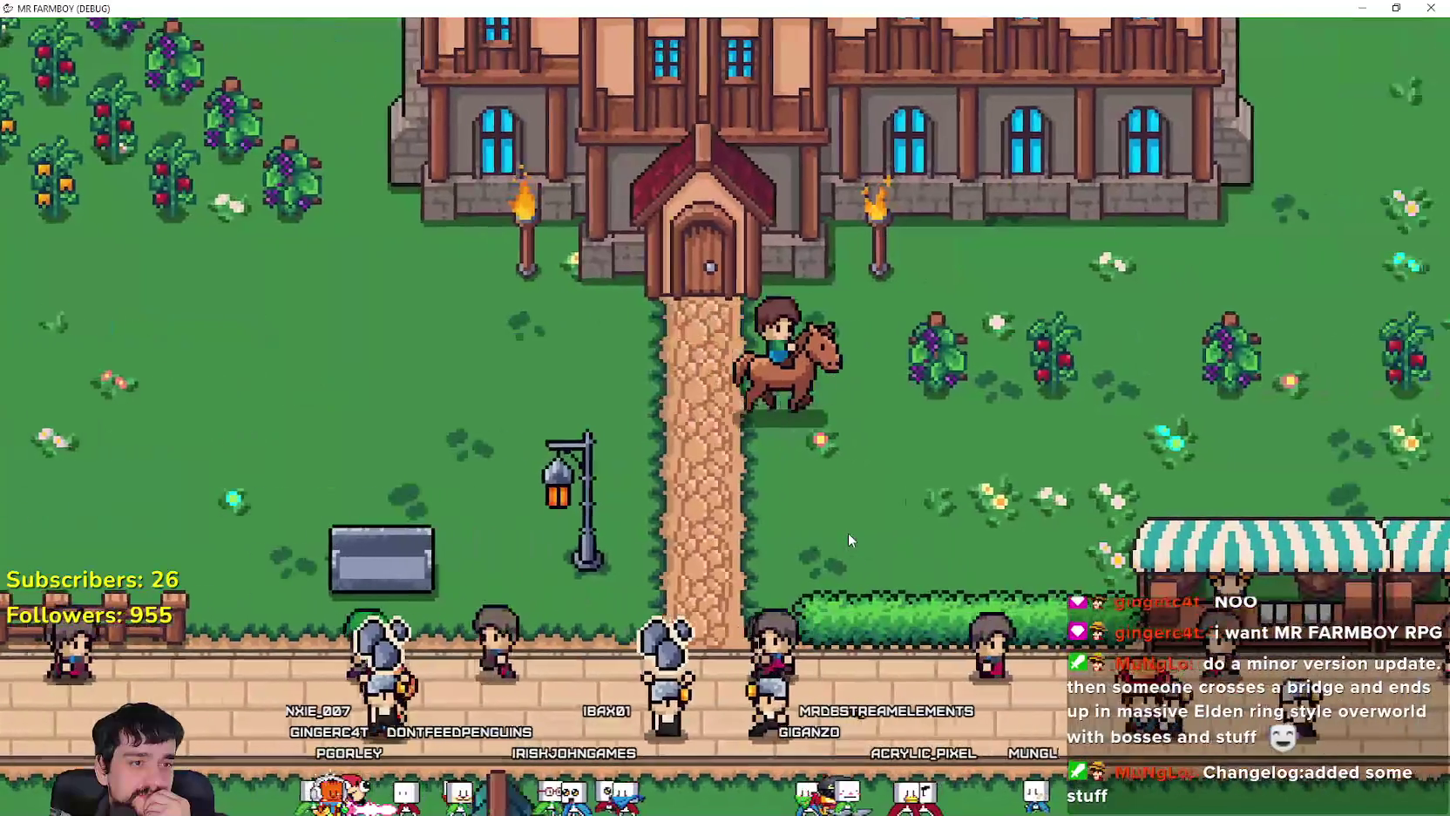
{"action": "key", "text": "a"}
{"action": "key", "text": "w"}
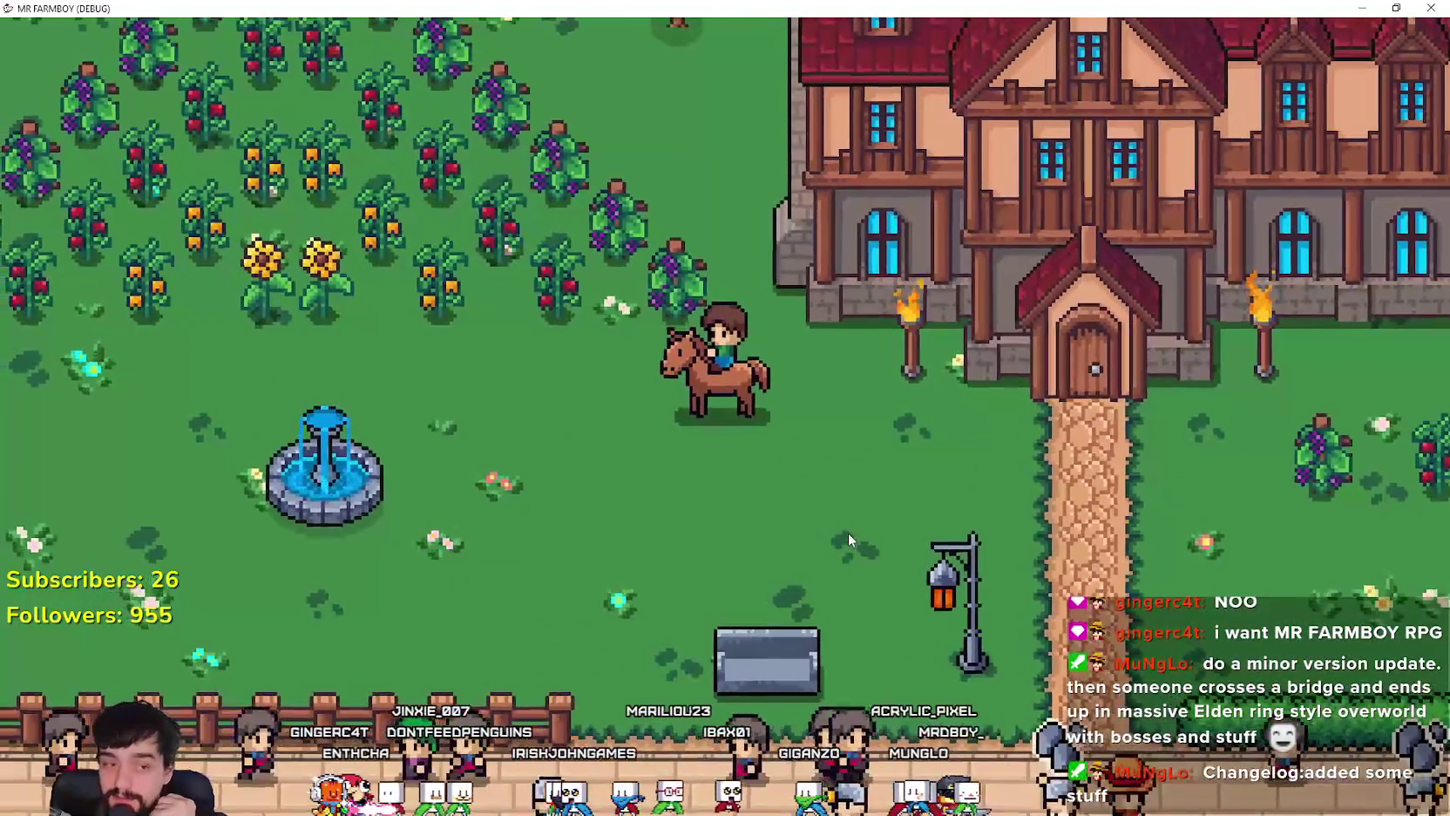
{"action": "key", "text": "d"}
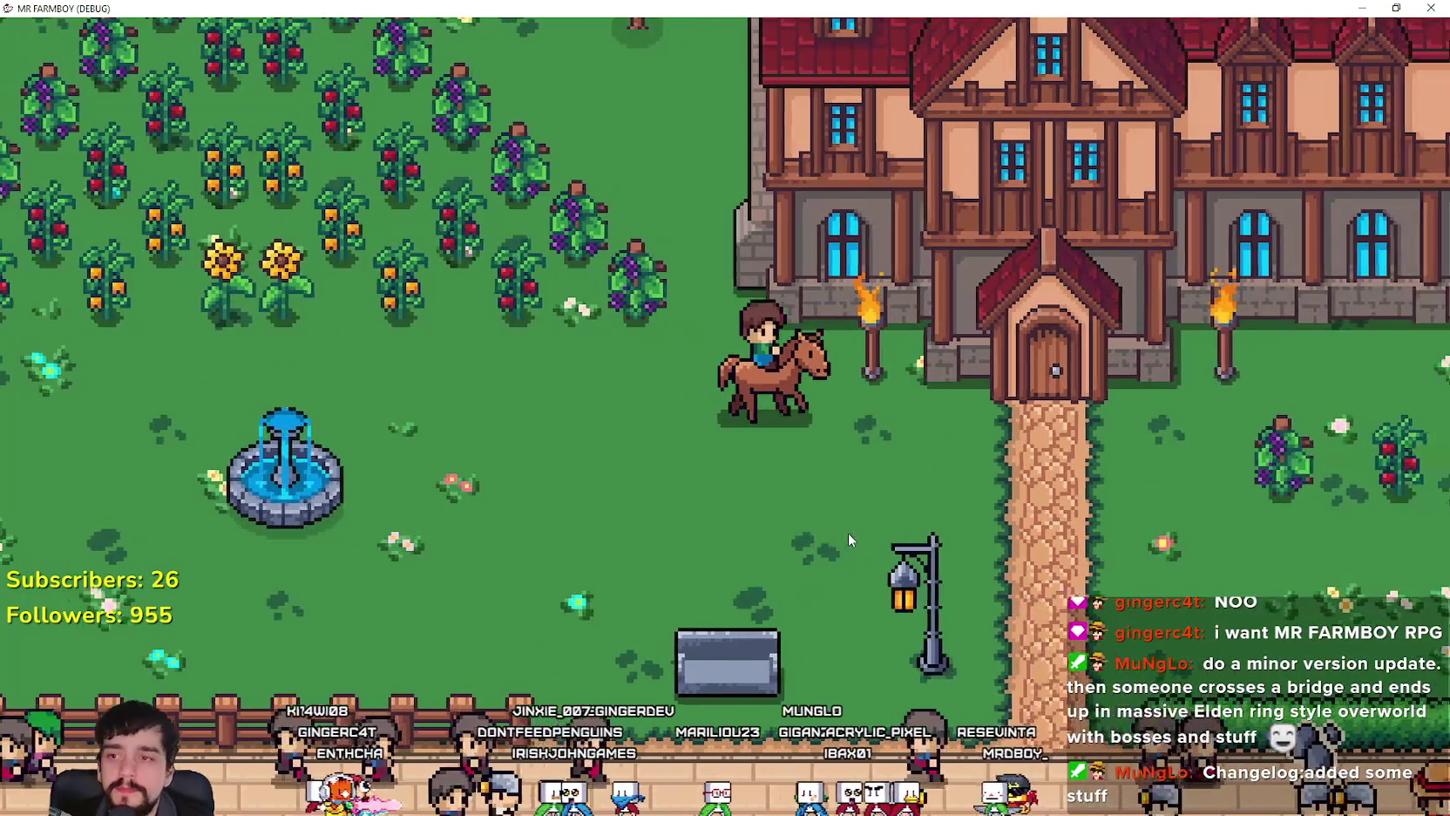
{"action": "key", "text": "d"}
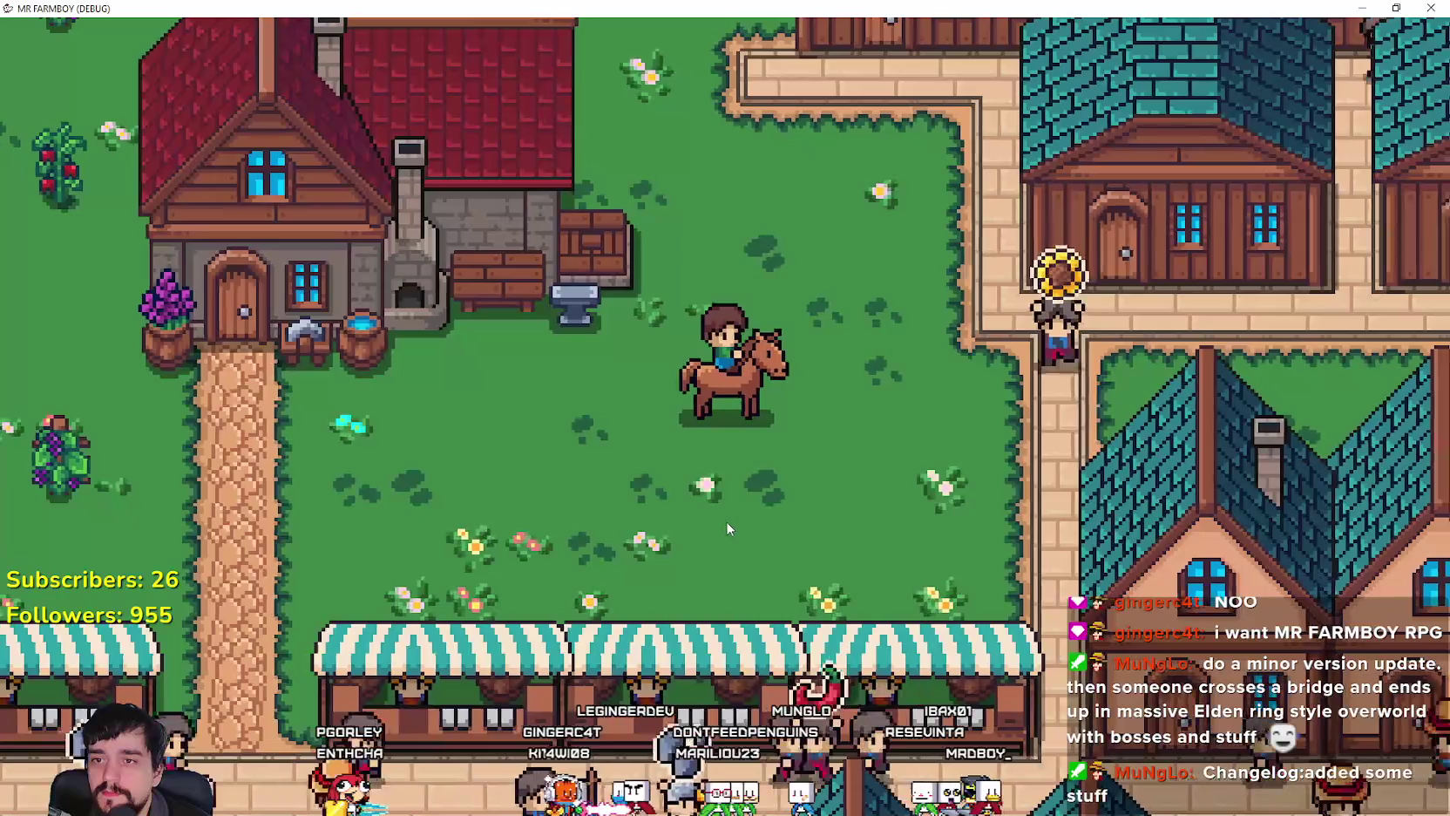
{"action": "key", "text": "a"}
{"action": "key", "text": "s"}
{"action": "scroll", "coordinate": [713, 472], "scroll_direction": "down", "scroll_amount": 5}
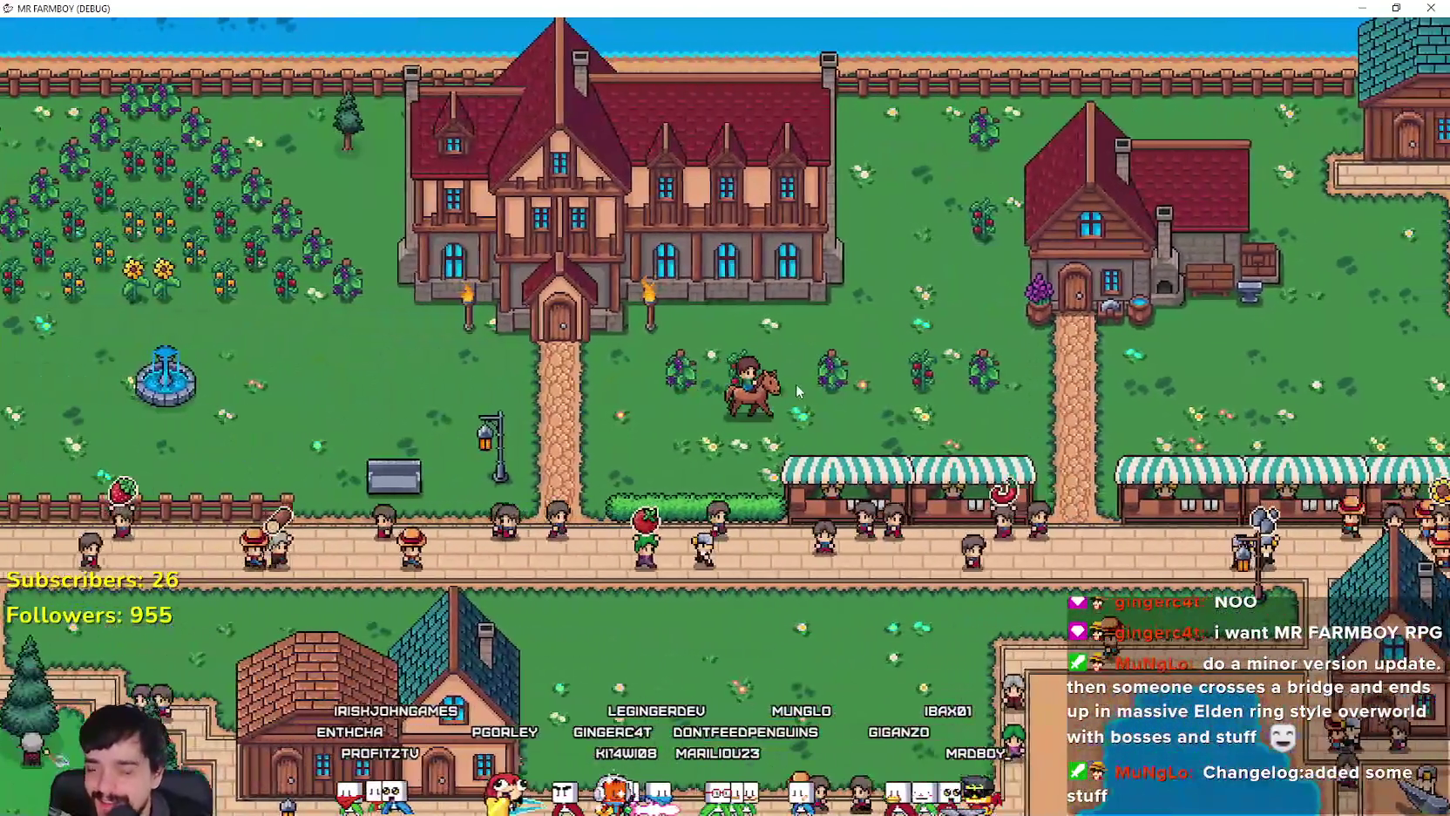
Step: Ride east through town behind the houses toward the stone bridge and market stalls
{"action": "key", "text": "w"}
{"action": "key", "text": "d"}
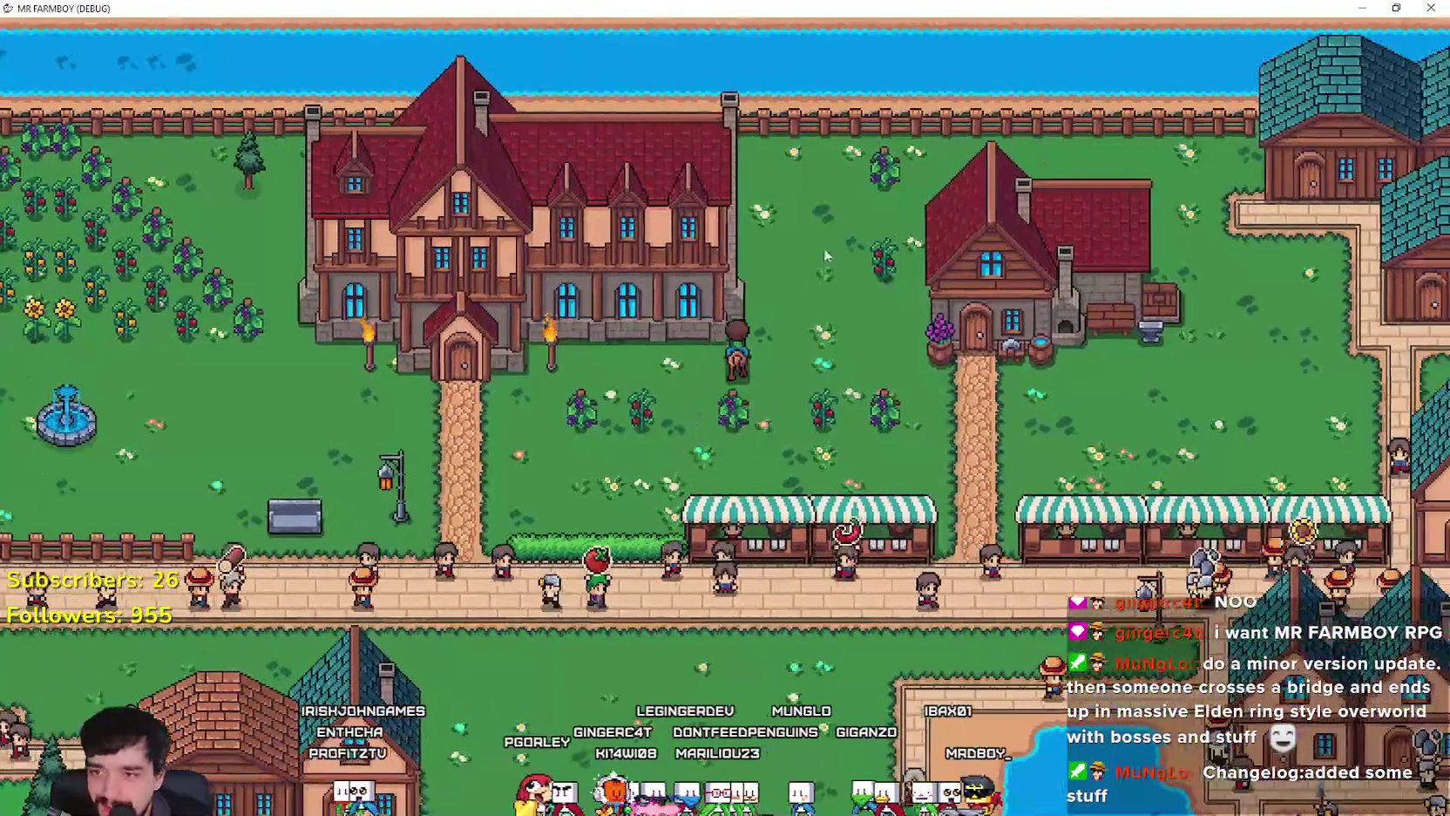
{"action": "scroll", "coordinate": [972, 208], "scroll_direction": "up", "scroll_amount": 3}
{"action": "key", "text": "s"}
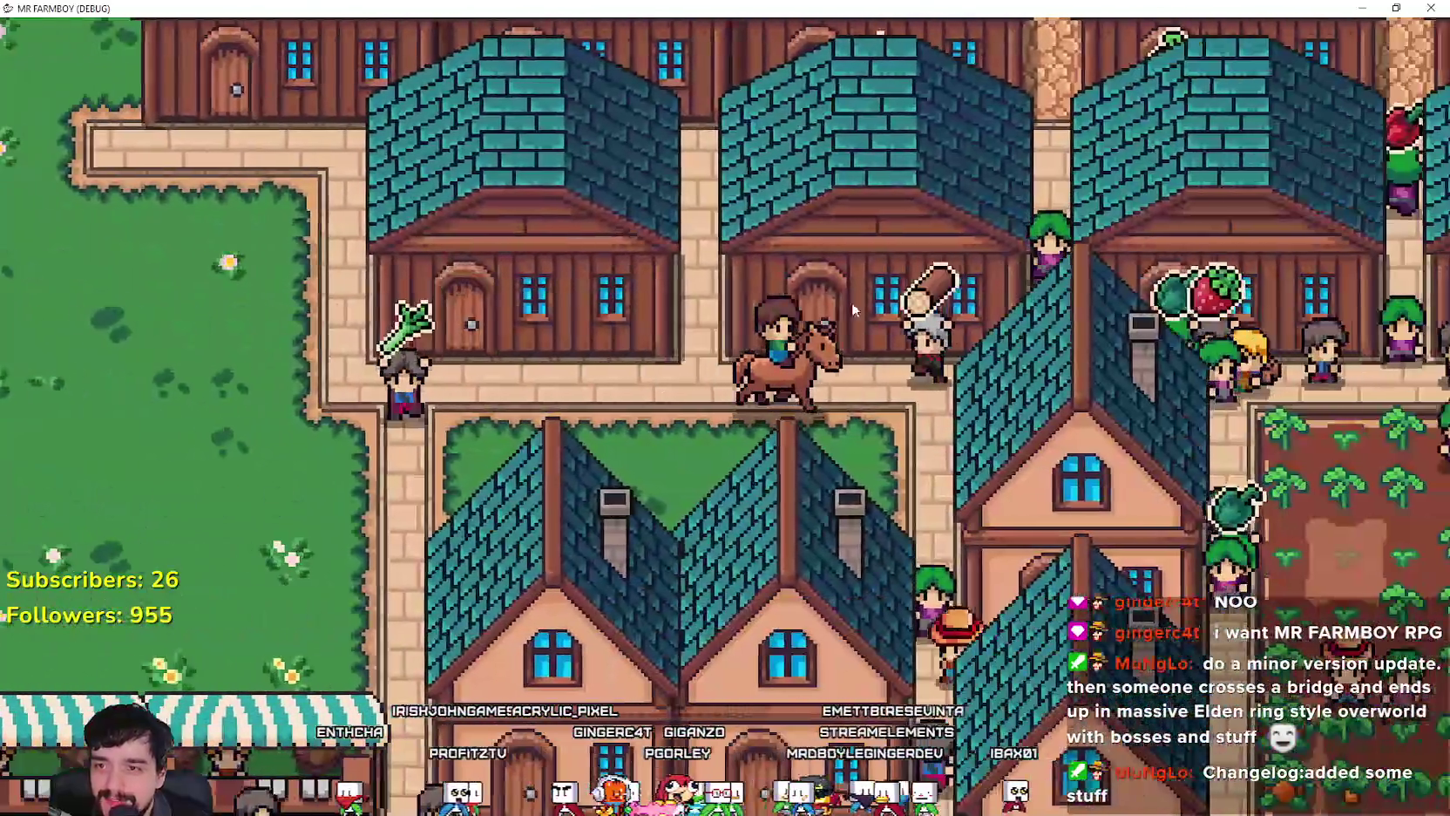
{"action": "key", "text": "d"}
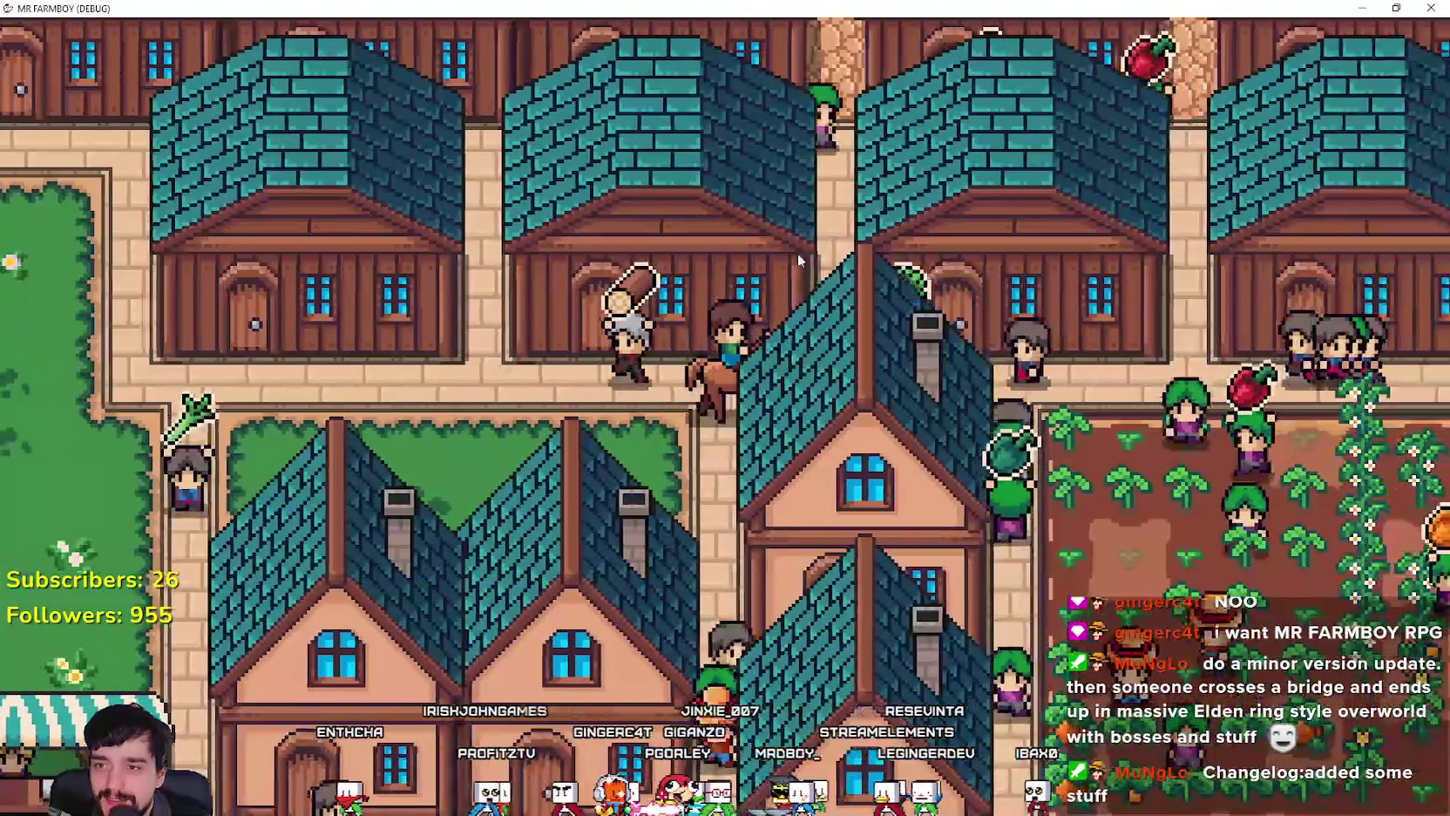
{"action": "scroll", "coordinate": [861, 309], "scroll_direction": "down", "scroll_amount": 3}
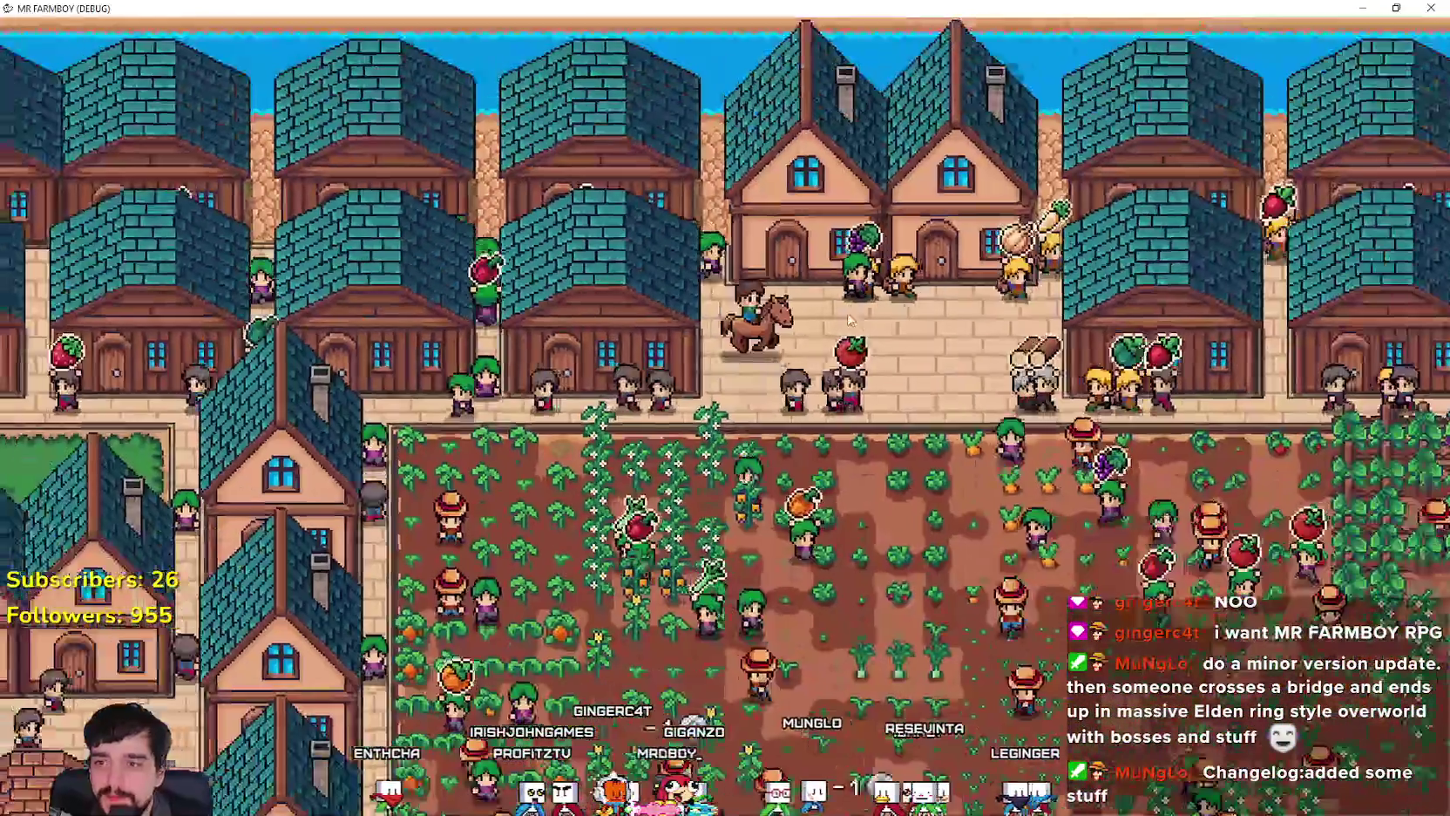
{"action": "key", "text": "w"}
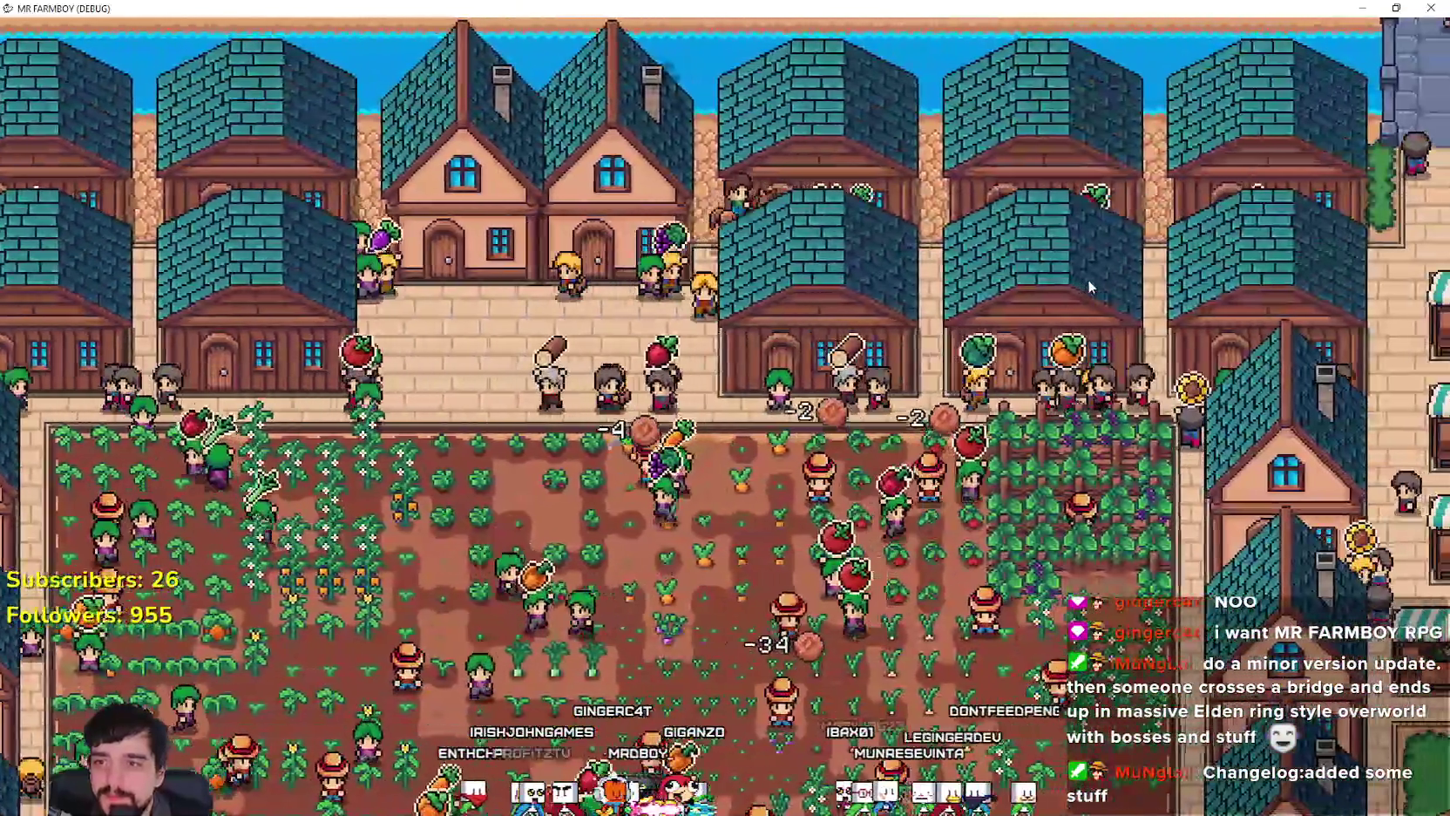
{"action": "key", "text": "d"}
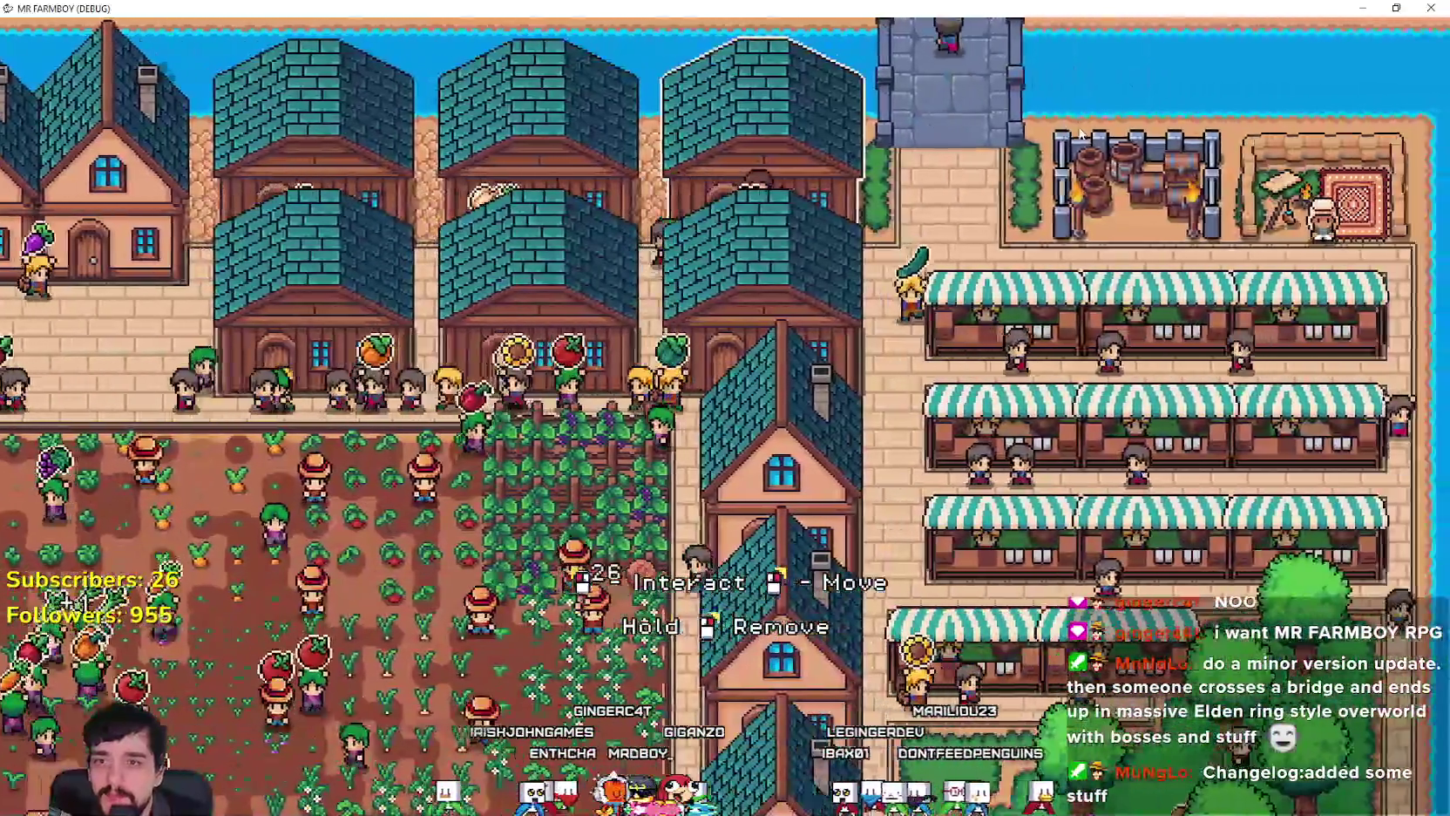
{"action": "scroll", "coordinate": [1078, 135], "scroll_direction": "up", "scroll_amount": 3}
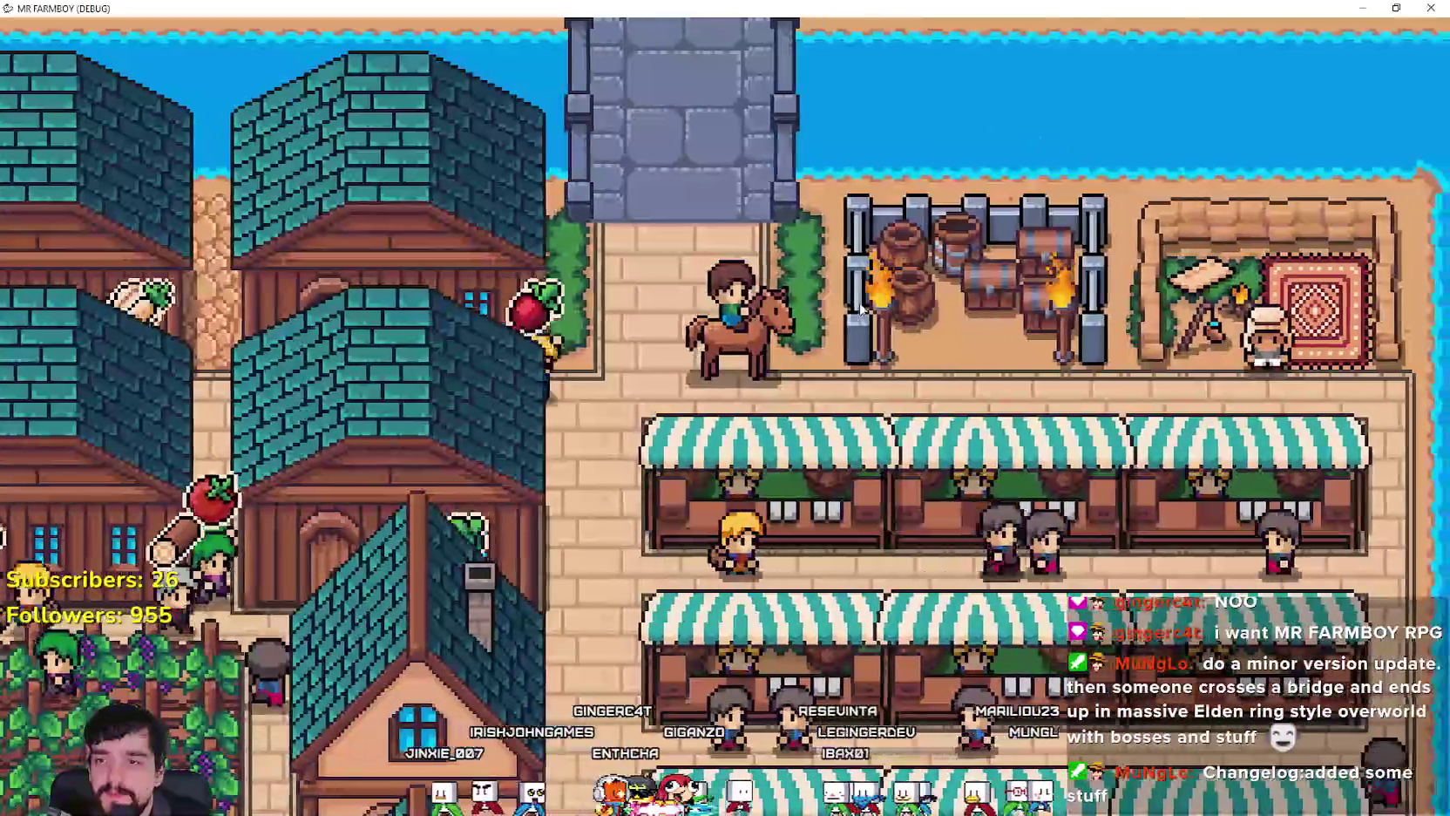
Step: Dismount at the bridge, walk onto it, then remount and ride south-west away
{"action": "key", "text": "w"}
{"action": "key", "text": "s"}
{"action": "key", "text": "e"}
{"action": "key", "text": "w"}
{"action": "key", "text": "s"}
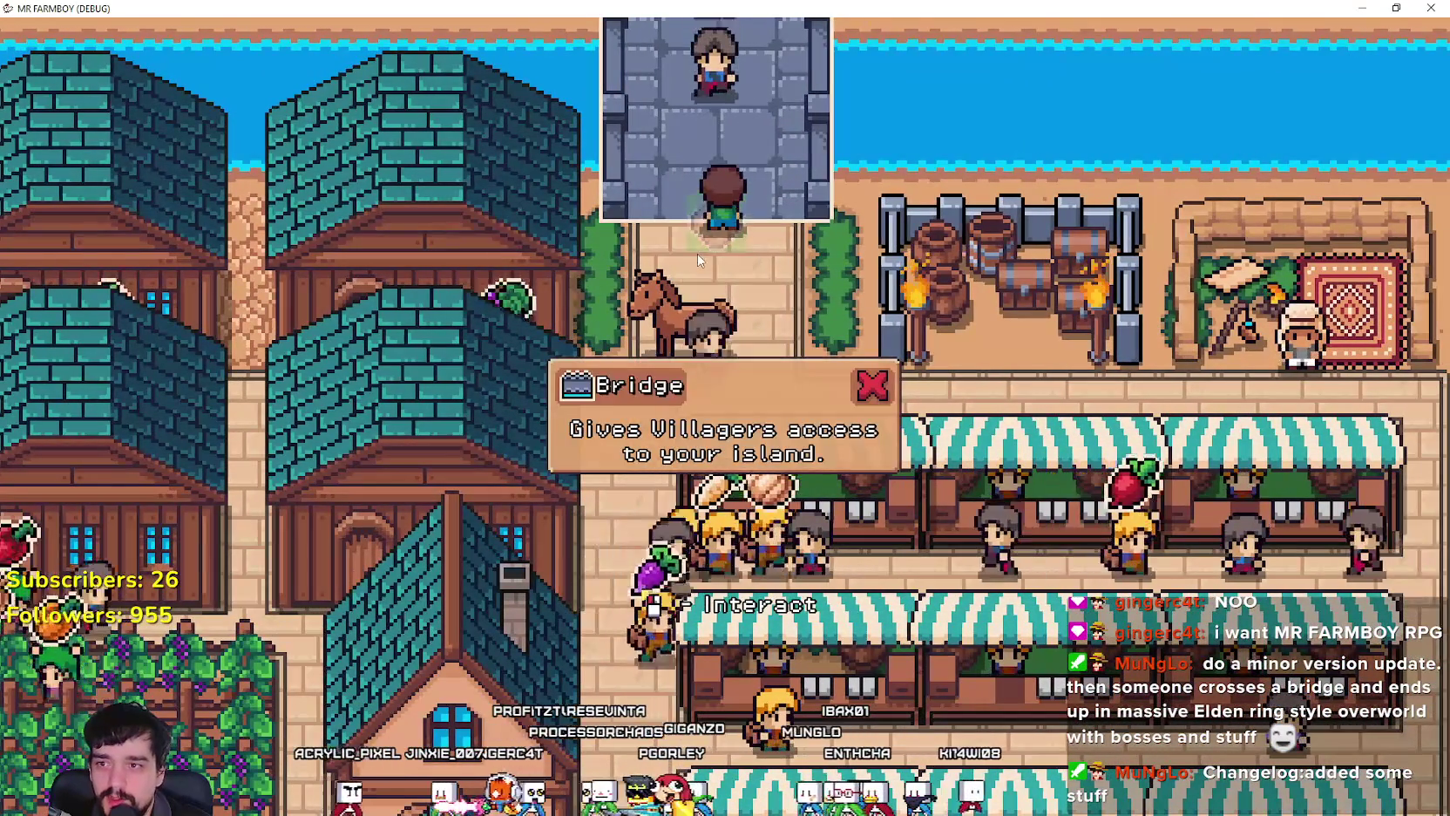
{"action": "key", "text": "e"}
{"action": "key", "text": "a"}
{"action": "scroll", "coordinate": [694, 263], "scroll_direction": "down", "scroll_amount": 2}
Step: Ride west through town past the farmhouse toward the mansion
{"action": "key", "text": "a"}
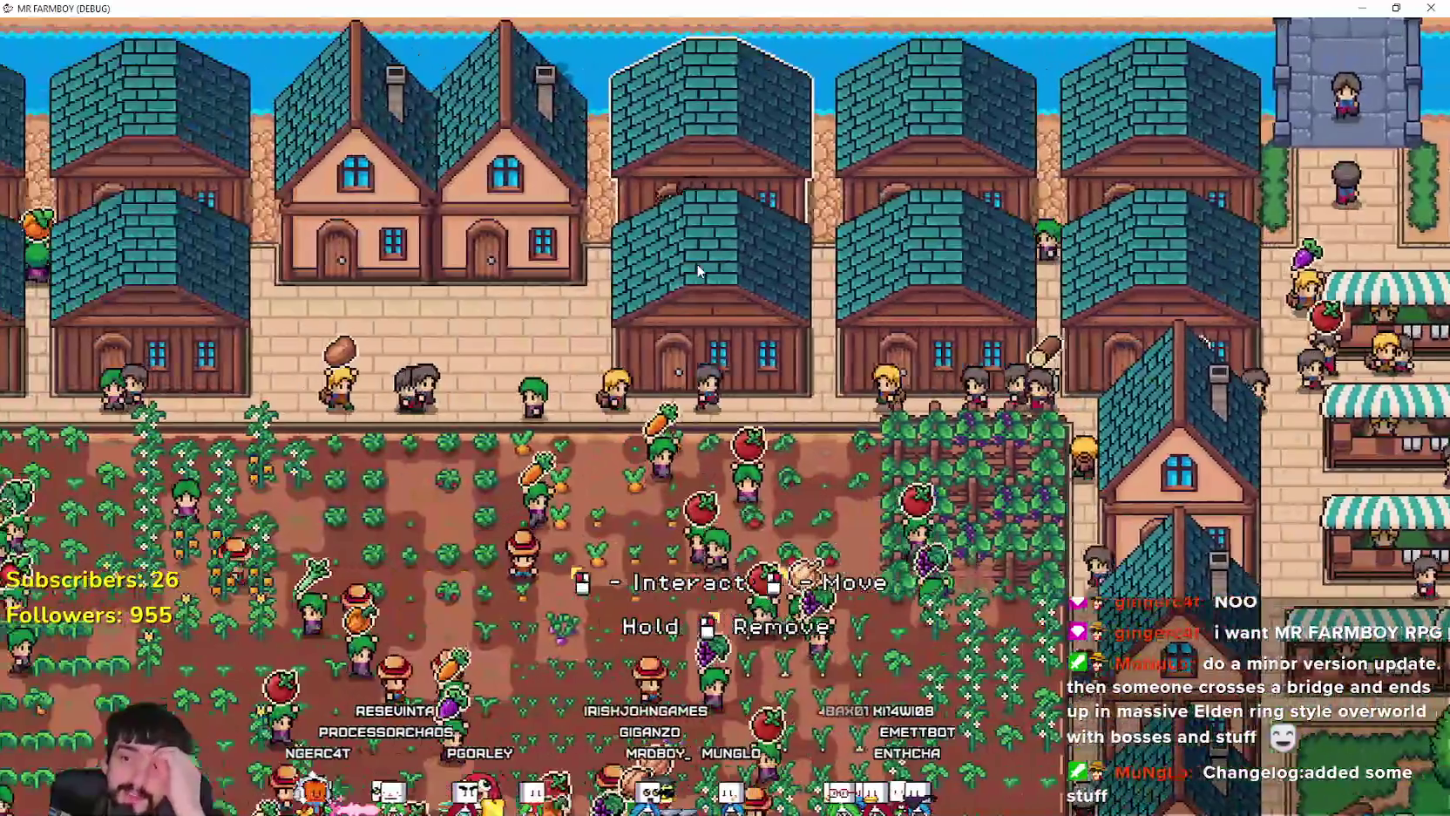
{"action": "key", "text": "a"}
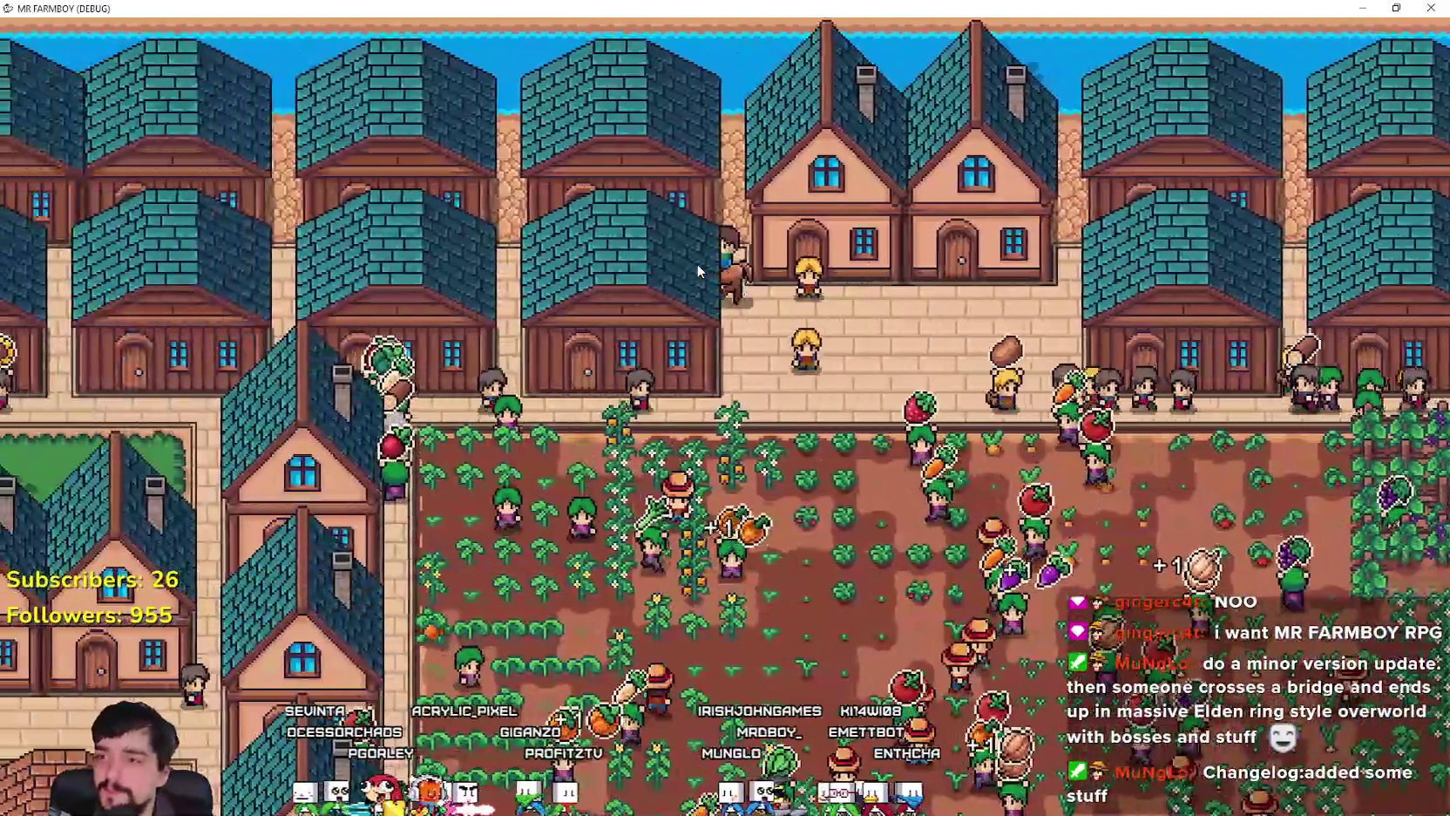
{"action": "key", "text": "a"}
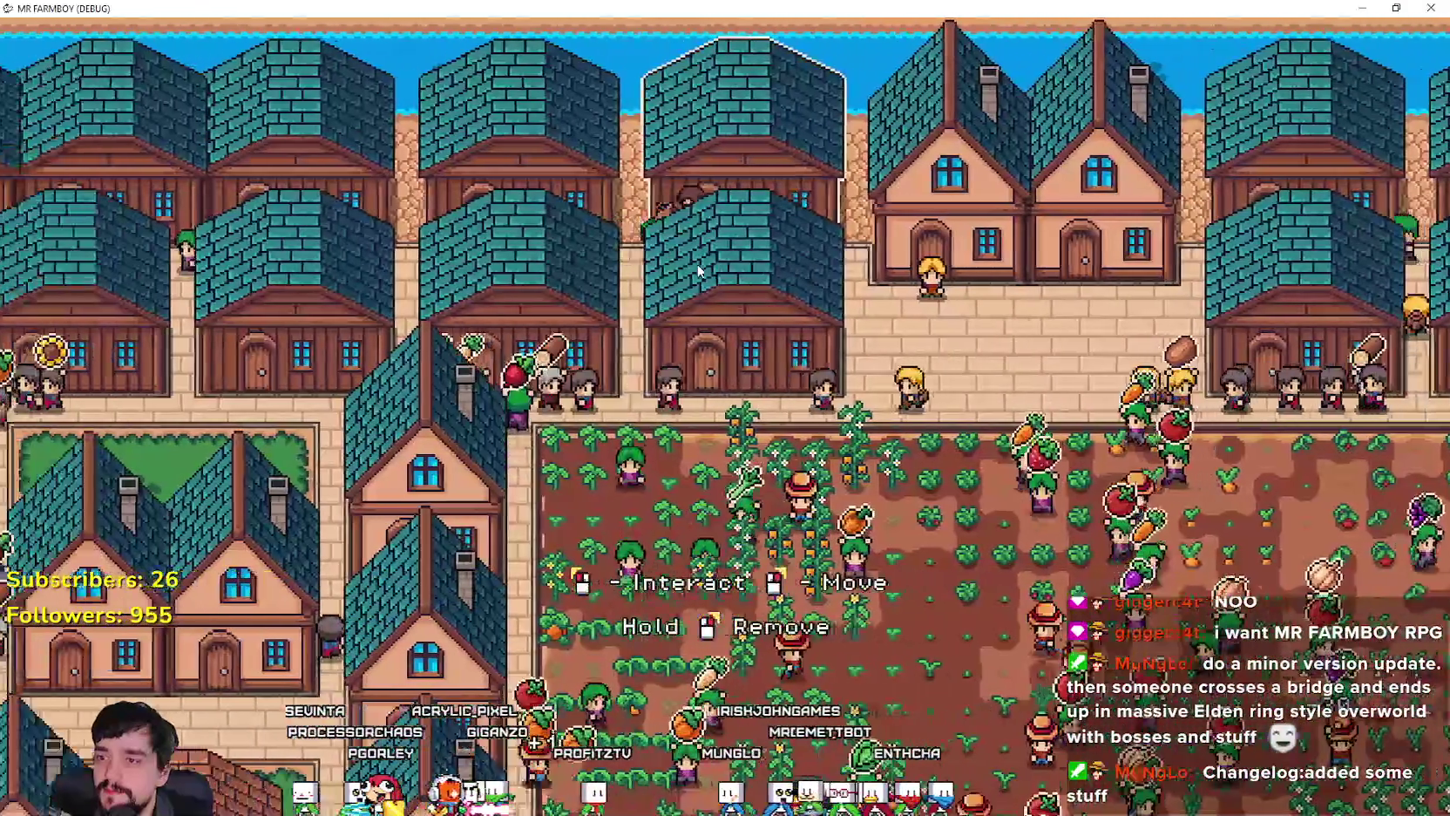
{"action": "key", "text": "a"}
{"action": "key", "text": "s"}
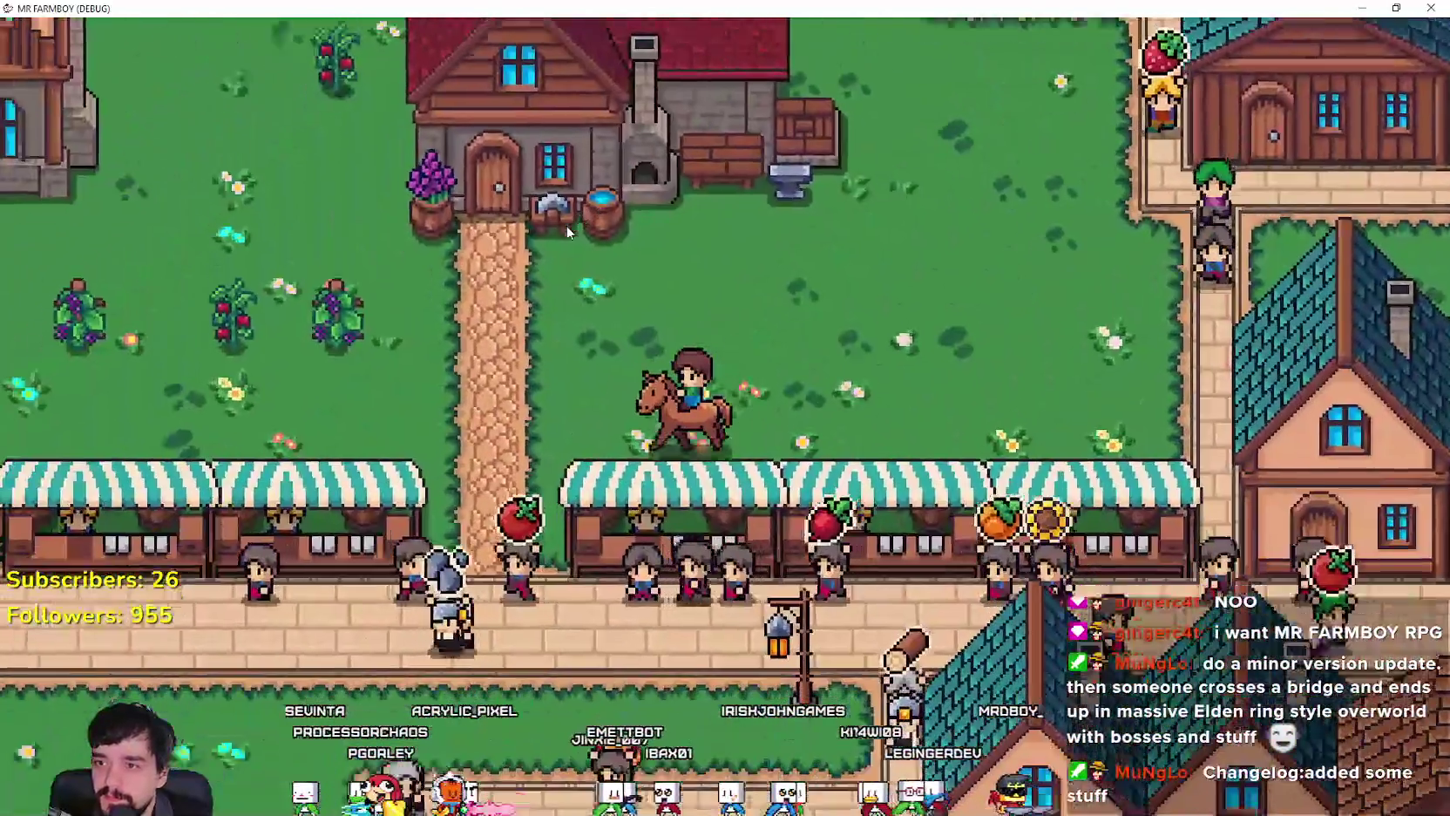
{"action": "key", "text": "a"}
{"action": "key", "text": "s"}
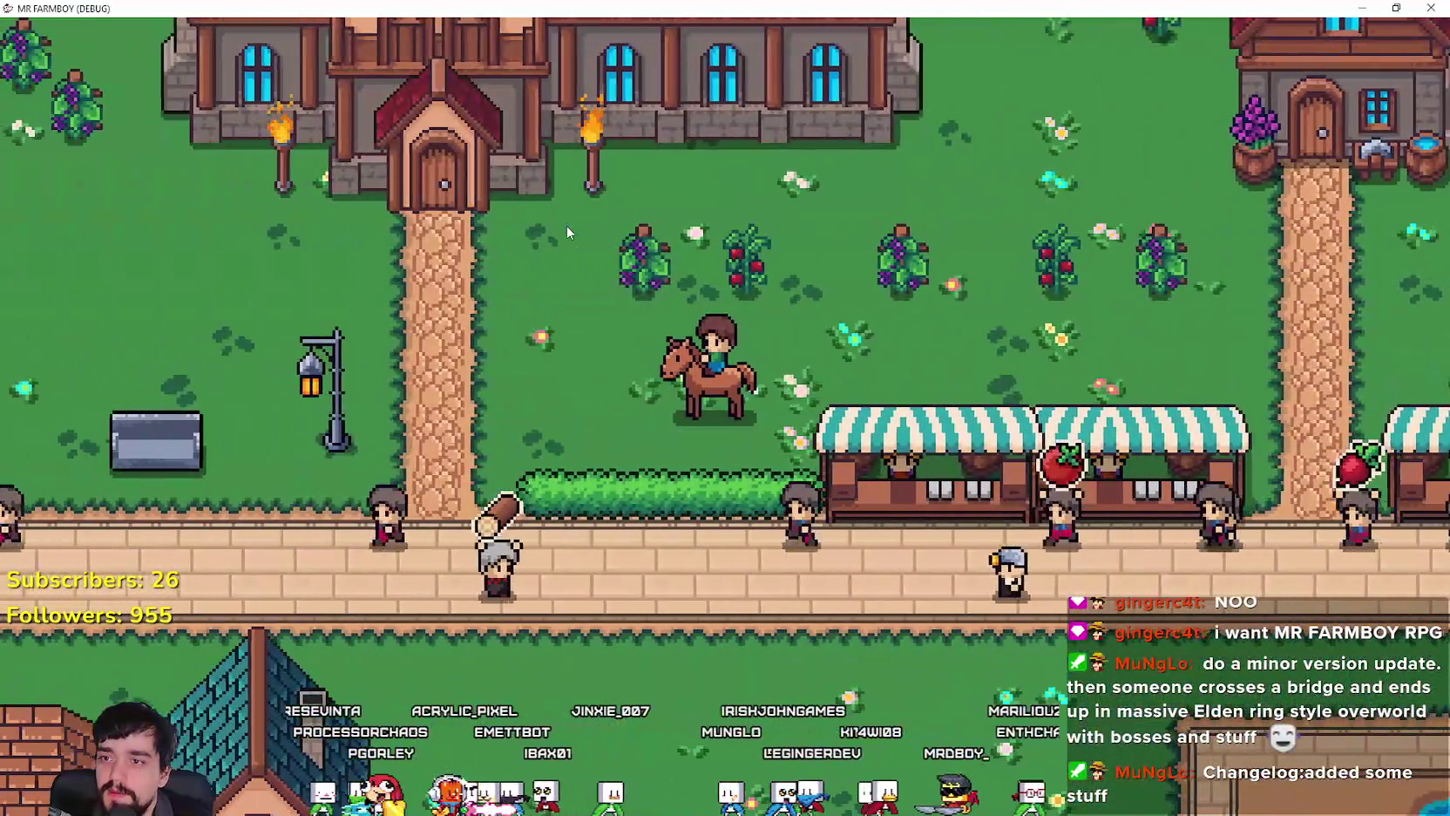
Step: Ride down the mansion path, west along the road, then back east toward the fountains
{"action": "key", "text": "a"}
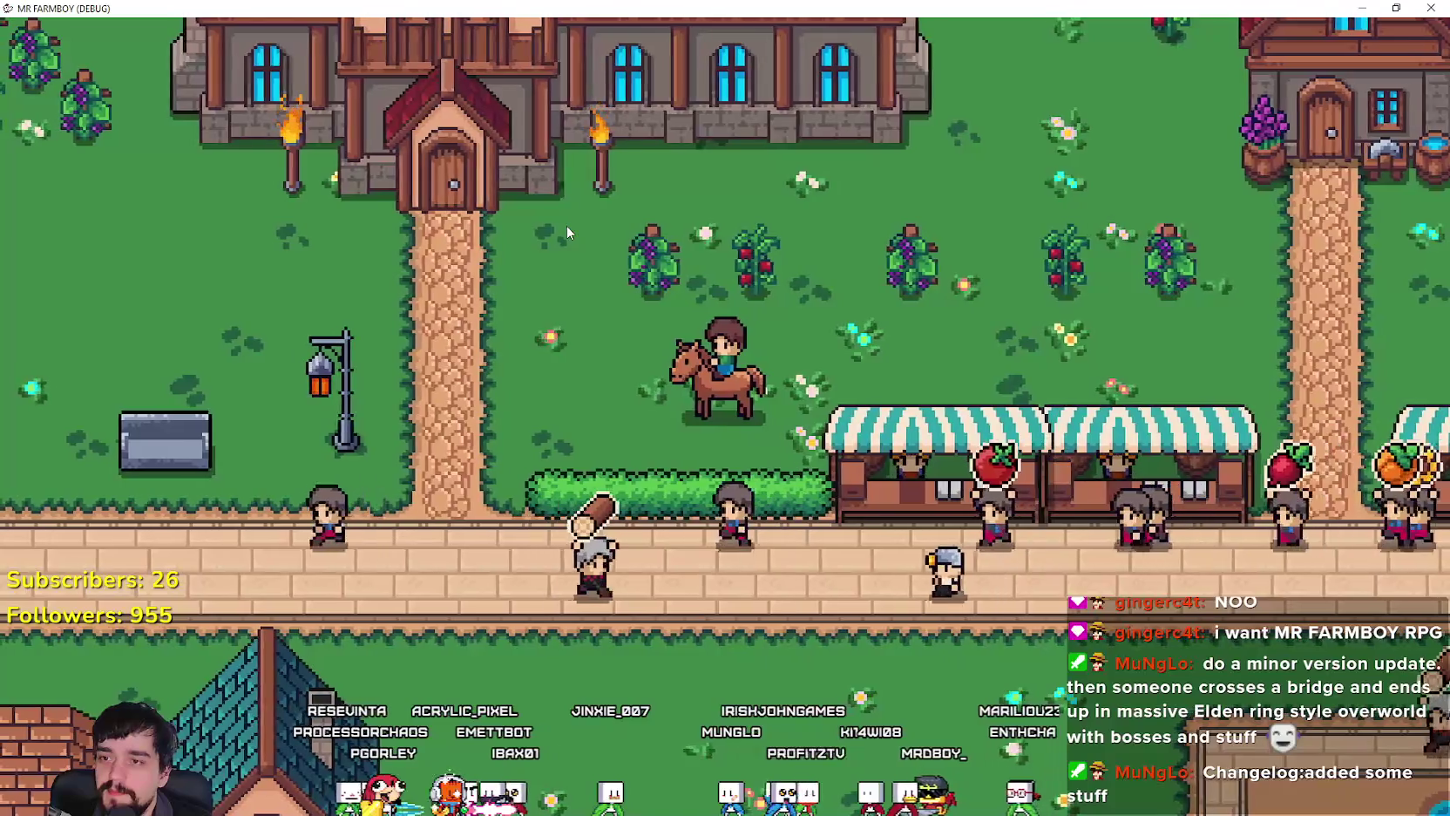
{"action": "key", "text": "s"}
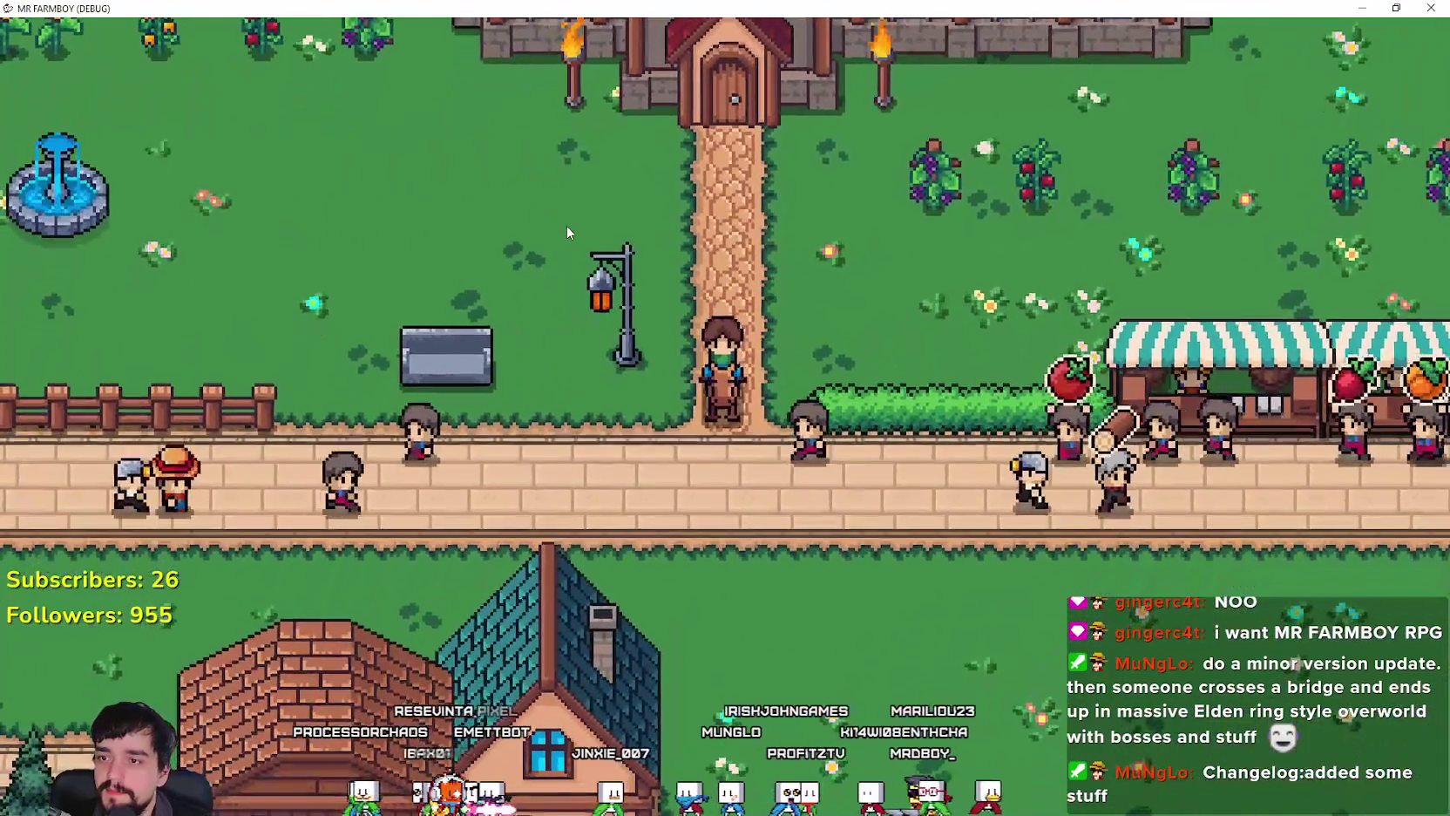
{"action": "key", "text": "s"}
{"action": "key", "text": "a"}
{"action": "key", "text": "a"}
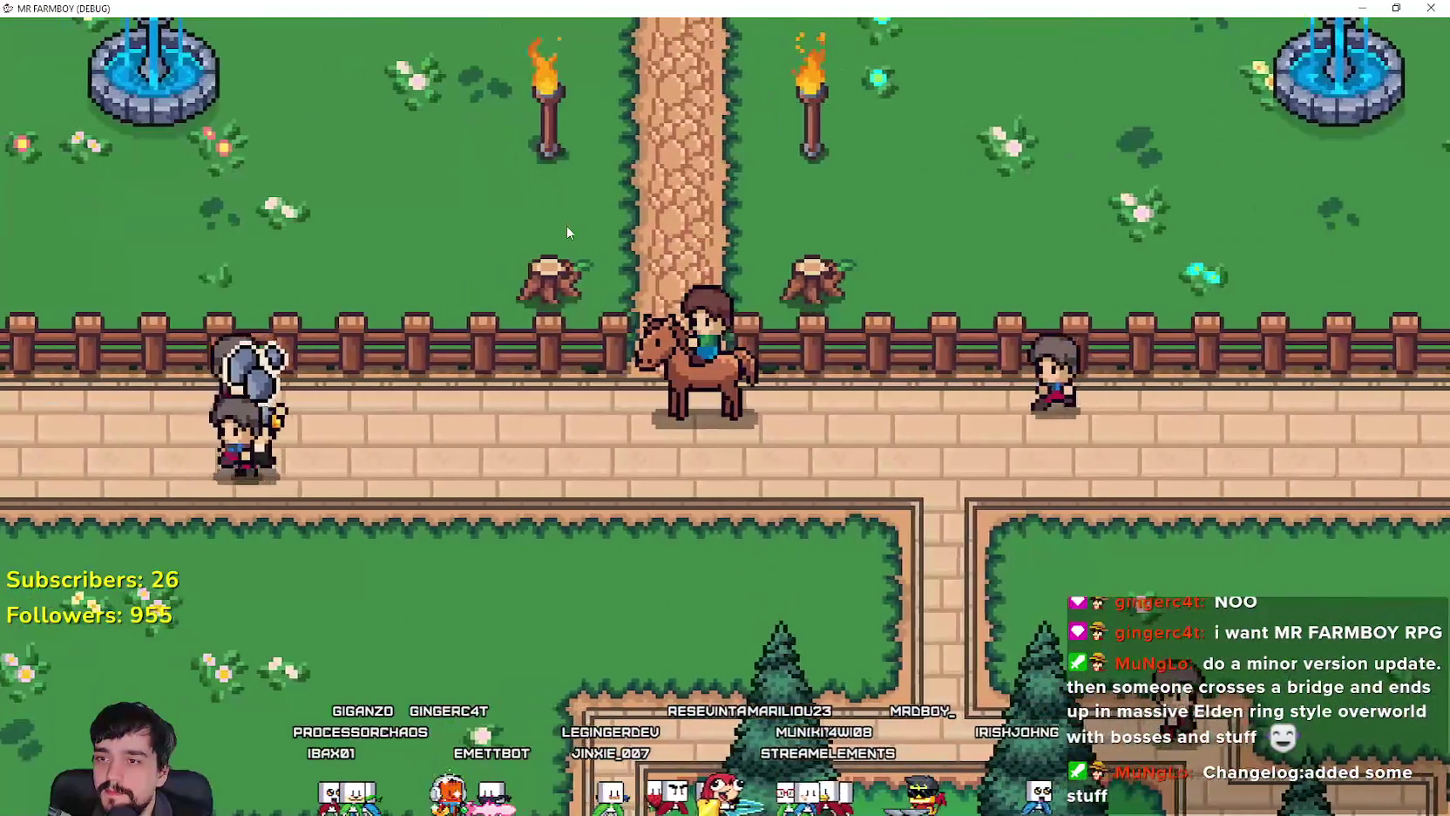
{"action": "key", "text": "w"}
{"action": "key", "text": "a"}
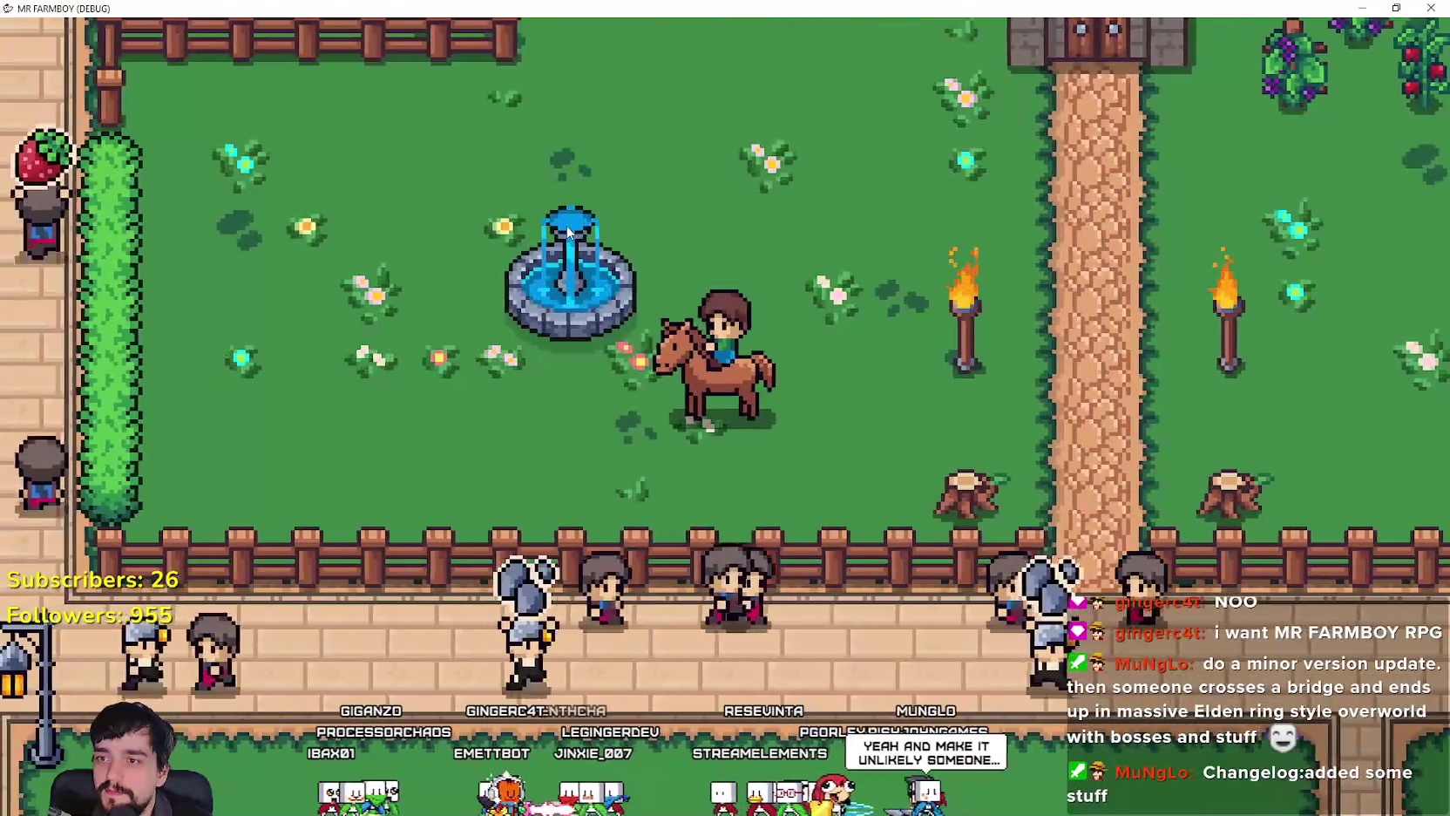
{"action": "key", "text": "d"}
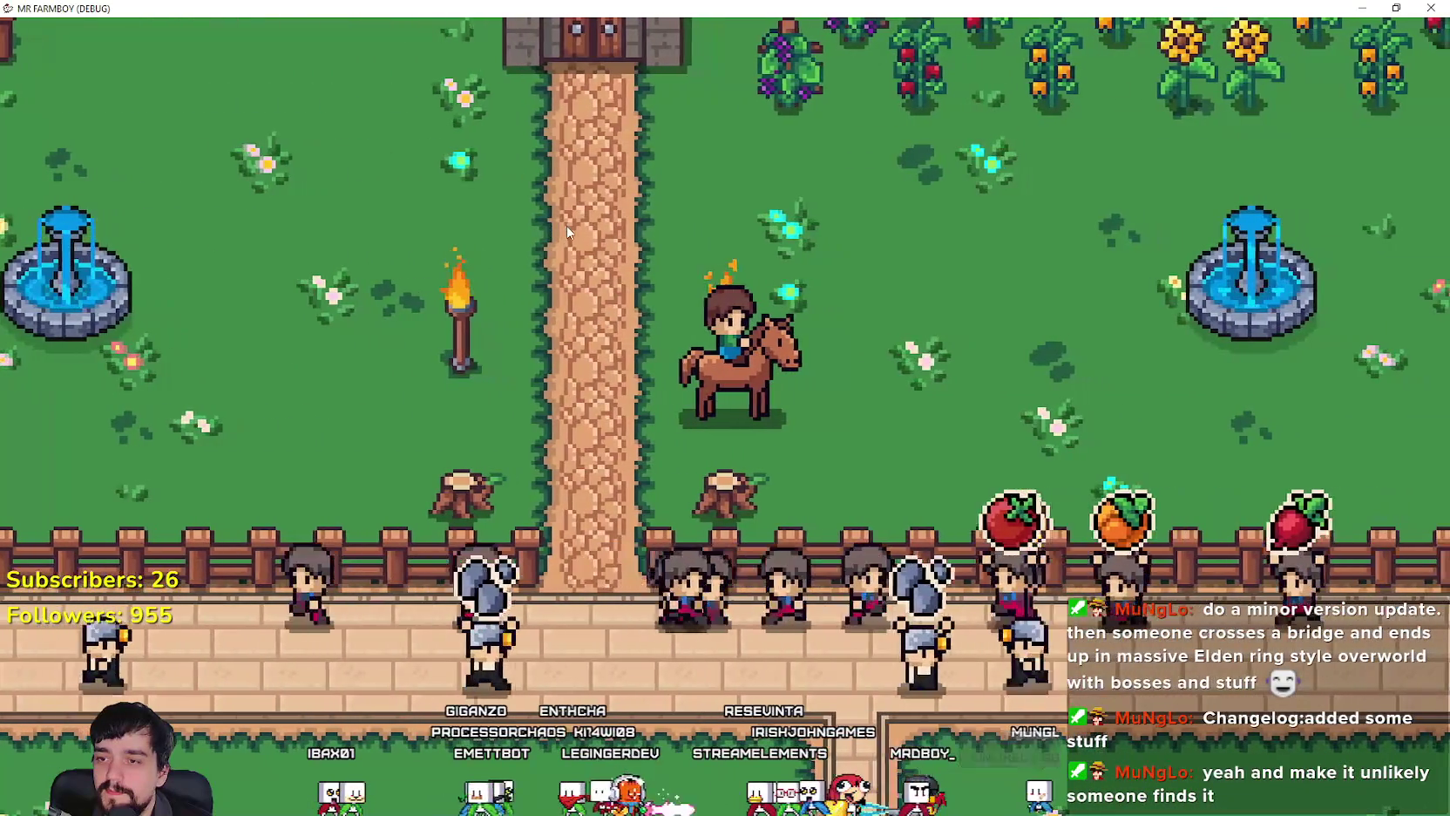
{"action": "key", "text": "d"}
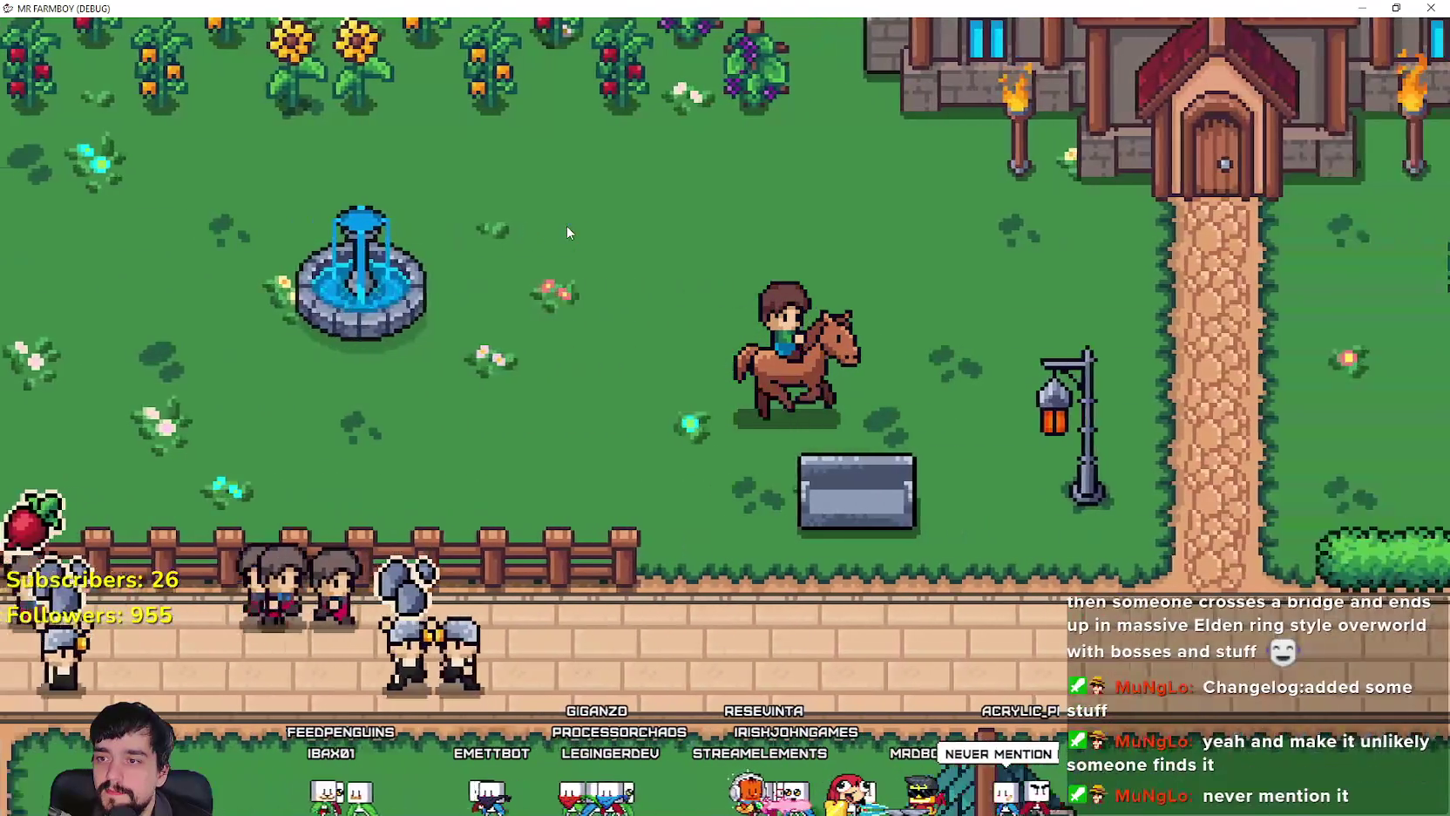
{"action": "scroll", "coordinate": [566, 232], "scroll_direction": "down", "scroll_amount": 10}
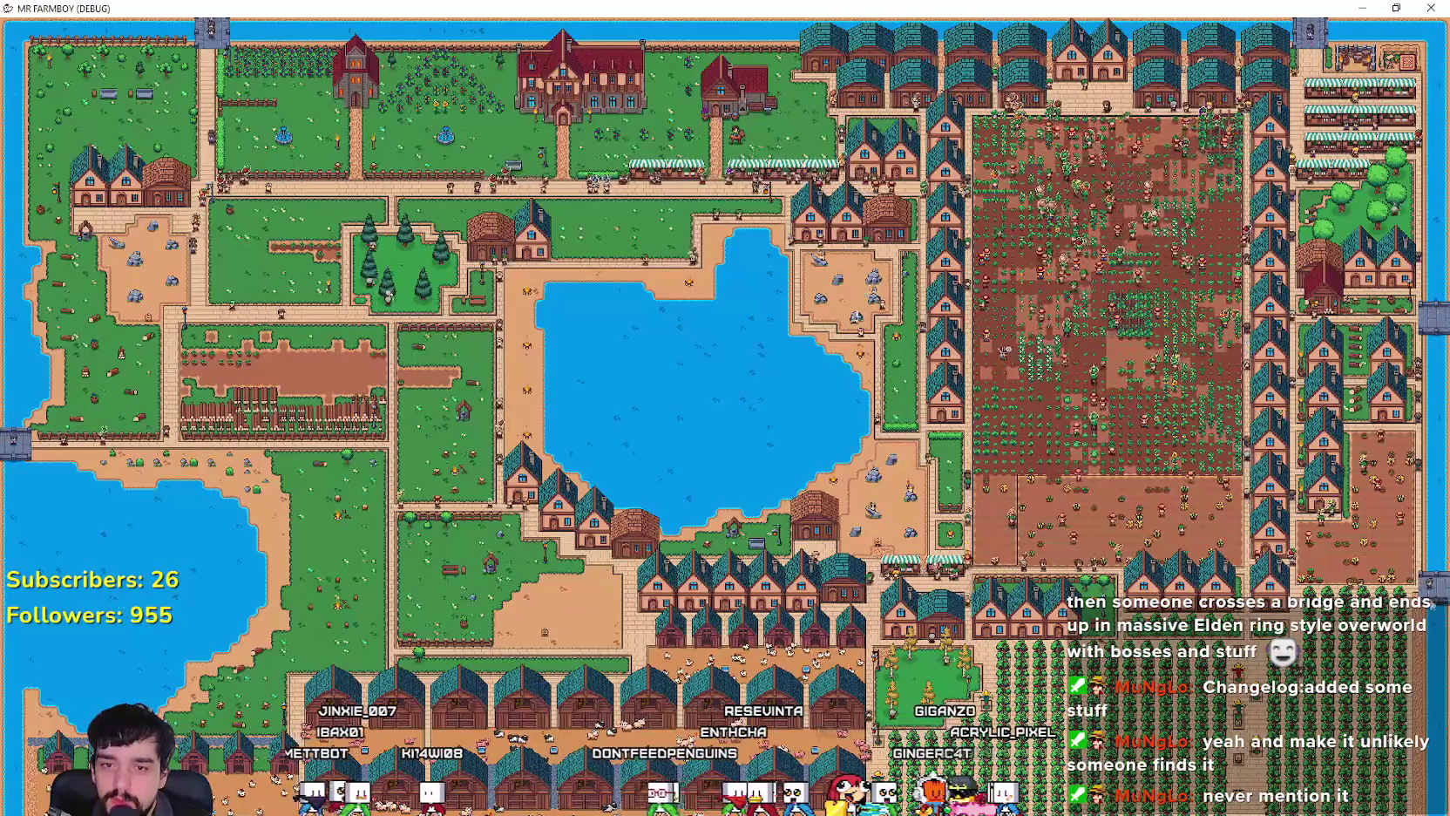
Step: Zoom back in from the whole-town overview map to the mounted farmer
{"action": "scroll", "coordinate": [1116, 542], "scroll_direction": "up", "scroll_amount": 10}
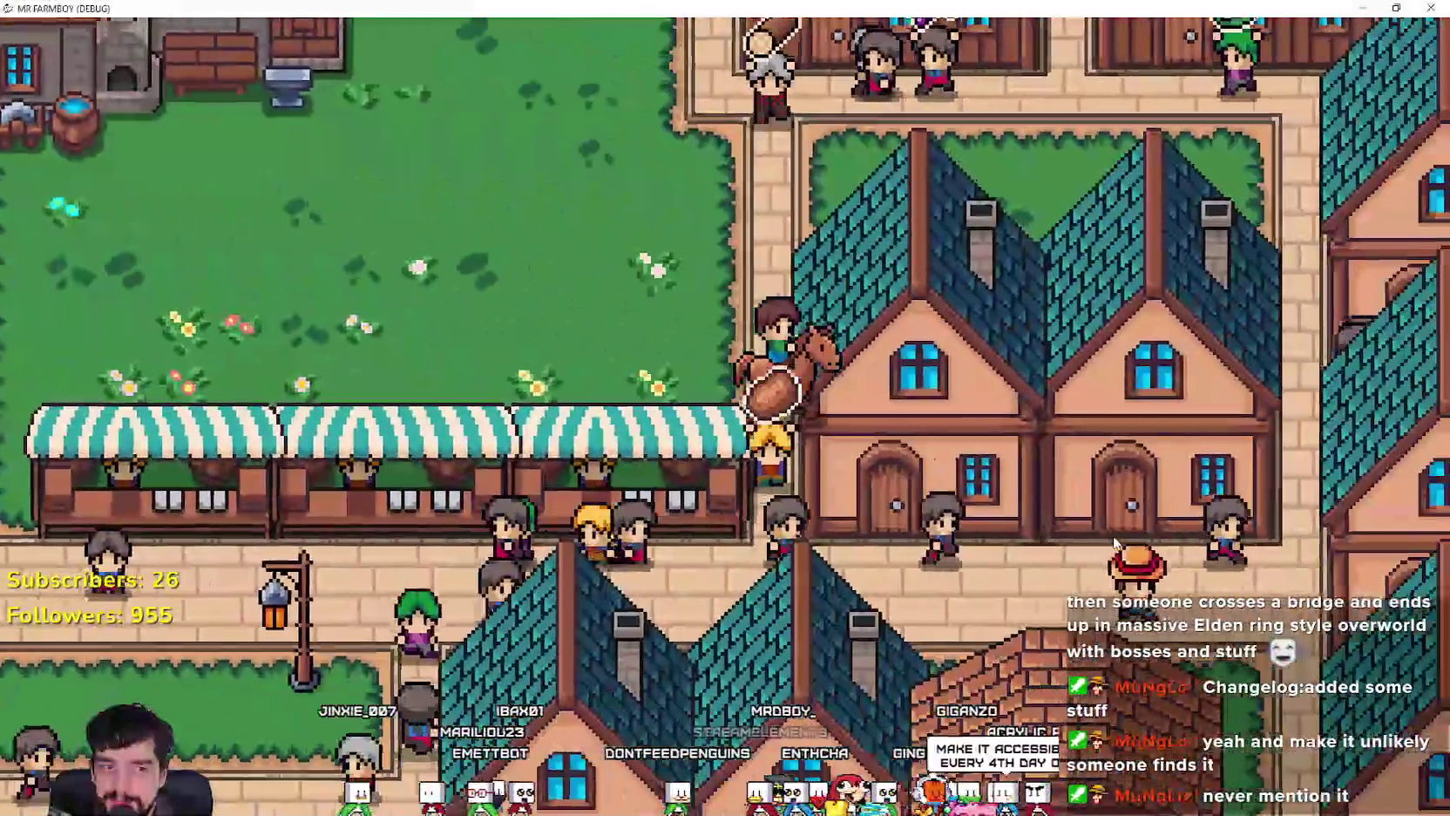
Step: Ride east through town and across the farm field to the market stalls
{"action": "key", "text": "d"}
{"action": "key", "text": "s"}
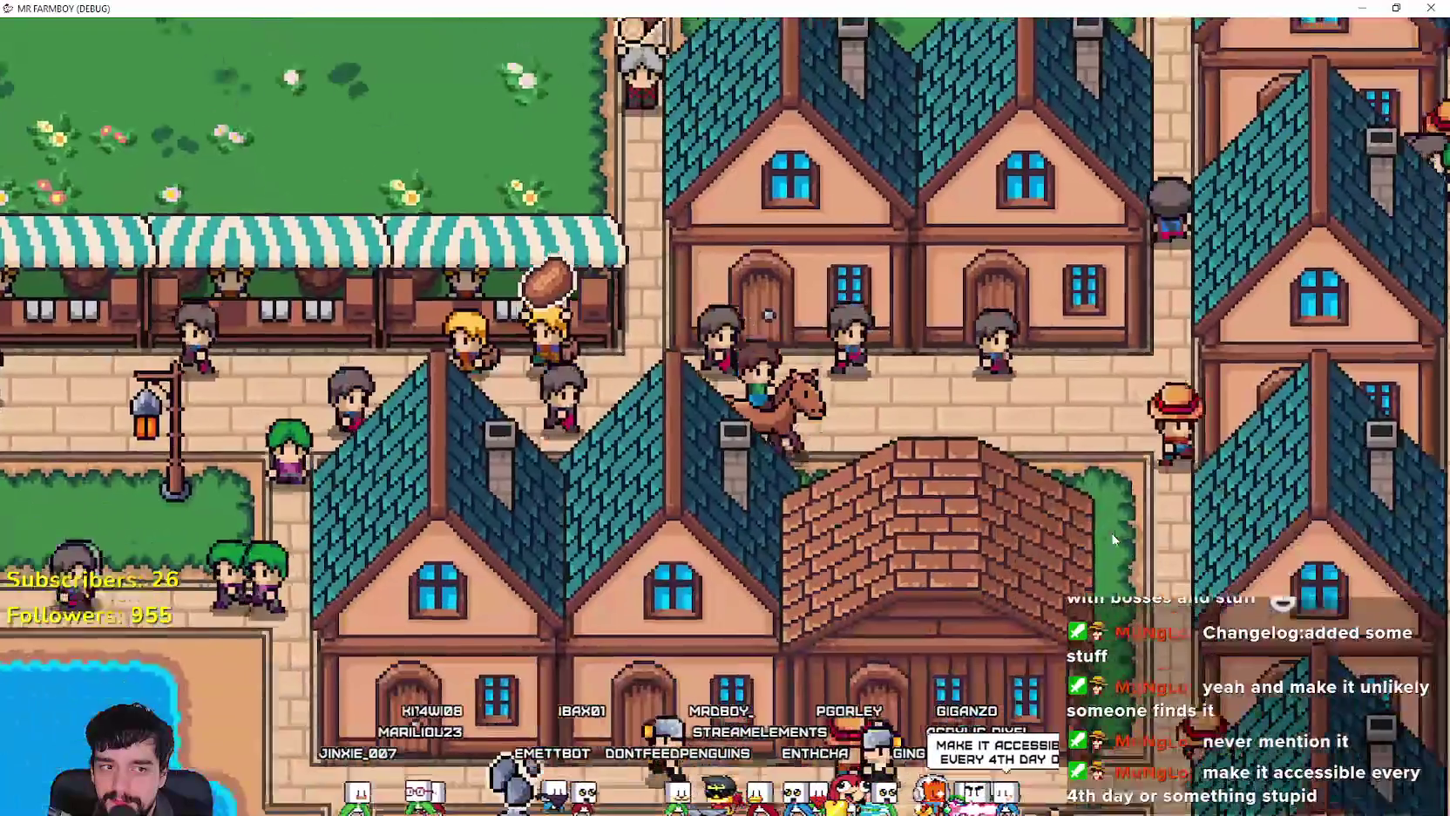
{"action": "key", "text": "d"}
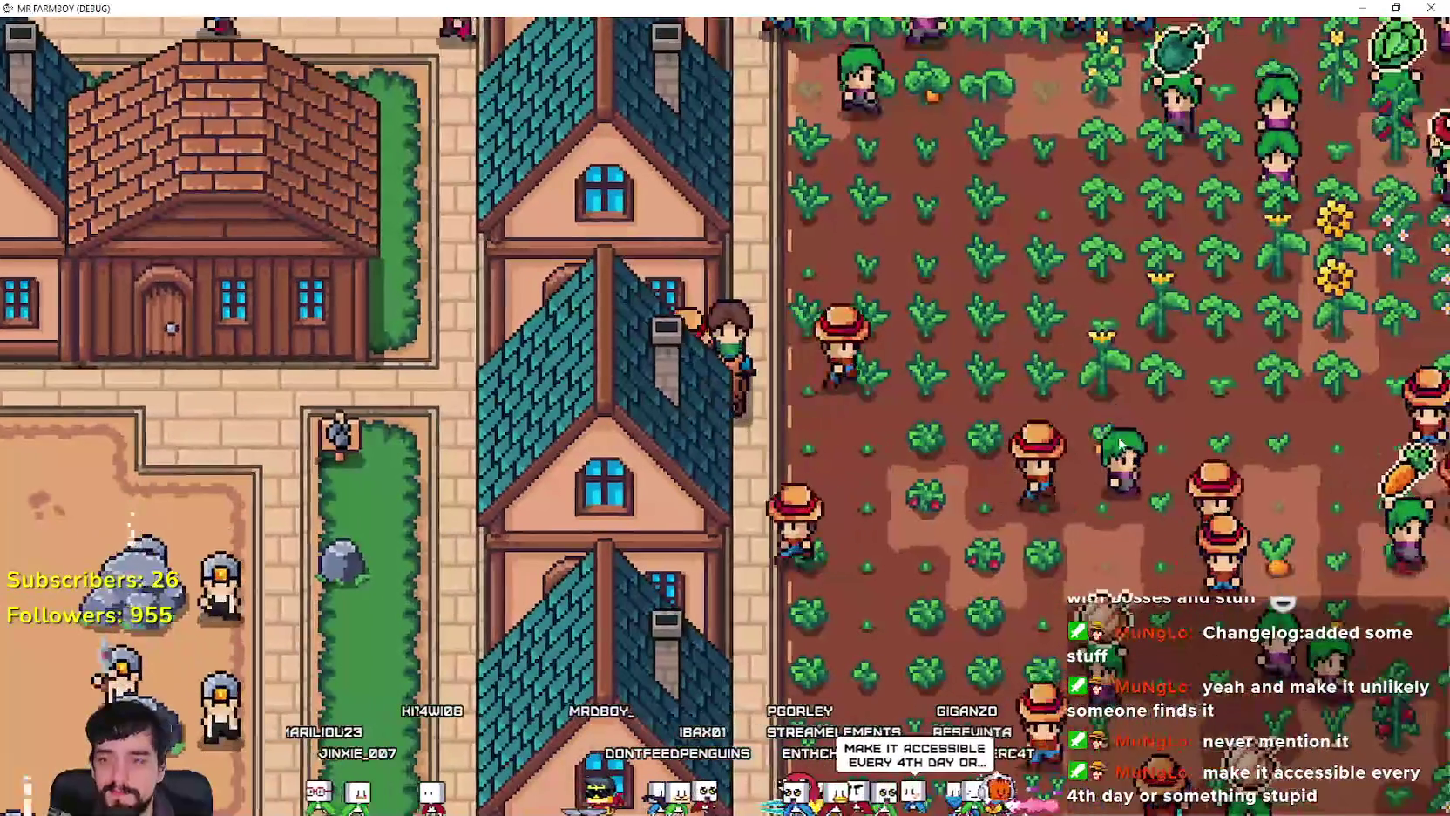
{"action": "key", "text": "d"}
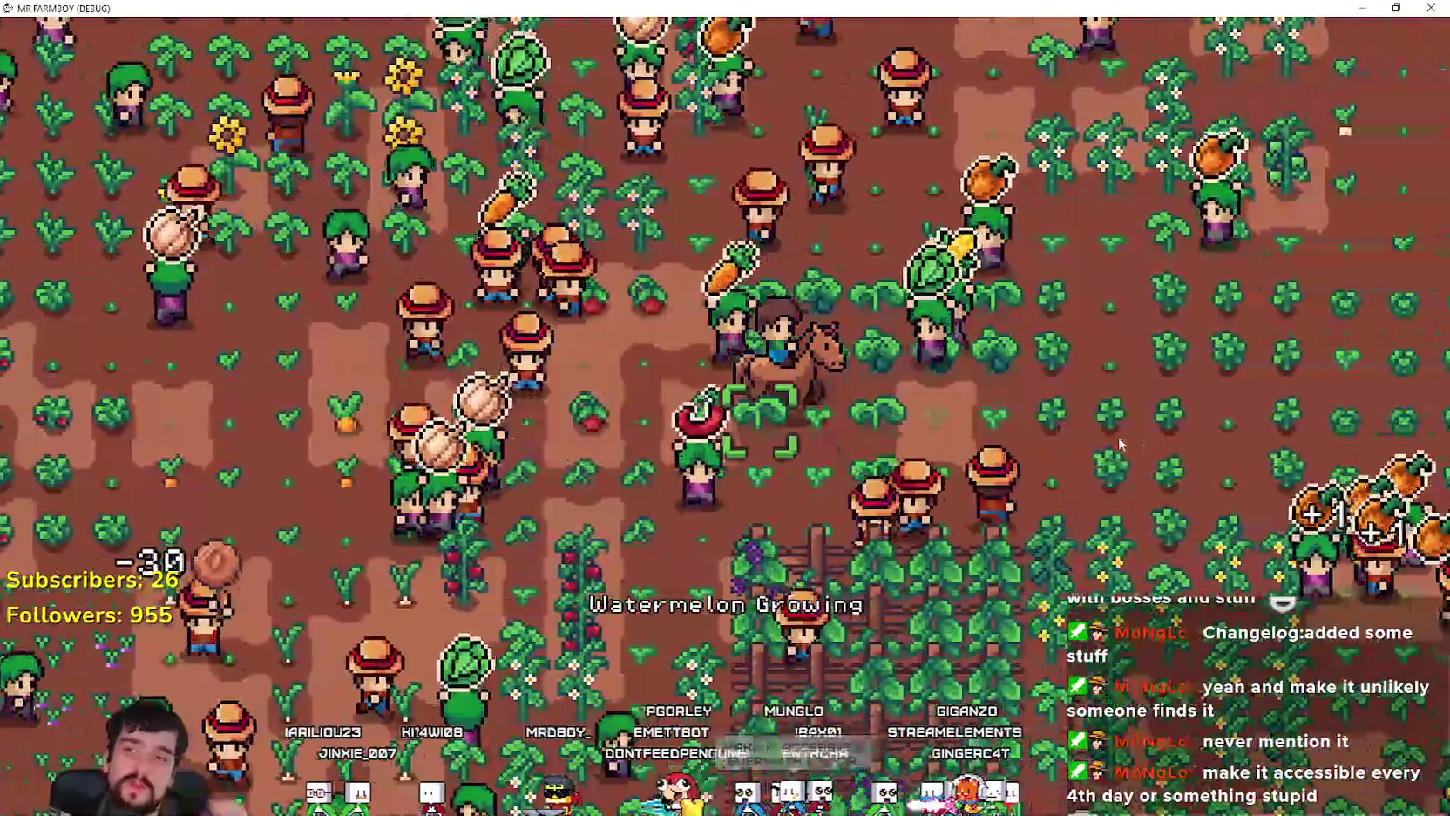
{"action": "key", "text": "d"}
{"action": "key", "text": "w"}
{"action": "key", "text": "d"}
{"action": "key", "text": "w"}
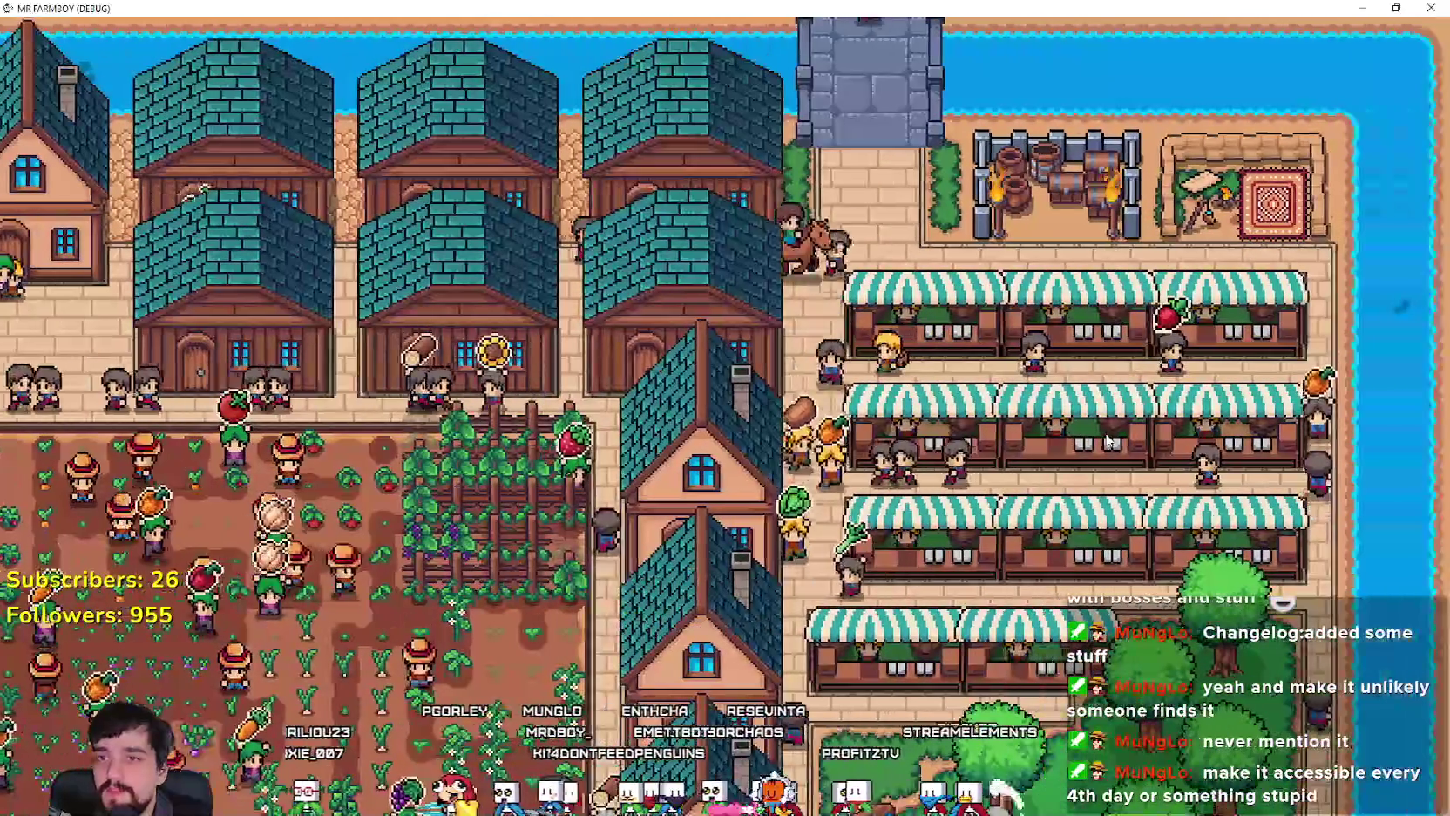
Step: Ride south into the wheat field, up to the lake shore, then back to the village street
{"action": "key", "text": "s"}
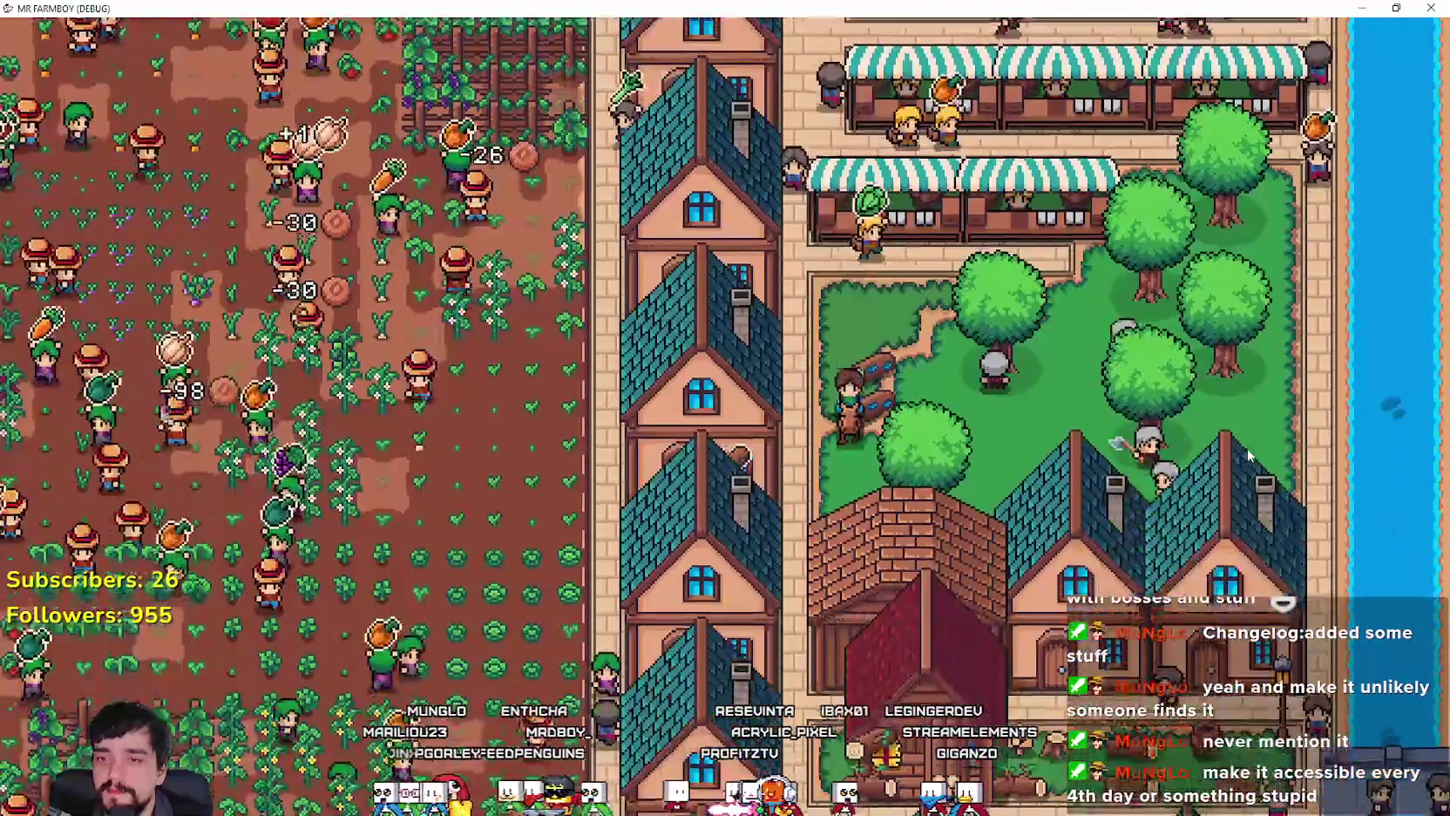
{"action": "key", "text": "s"}
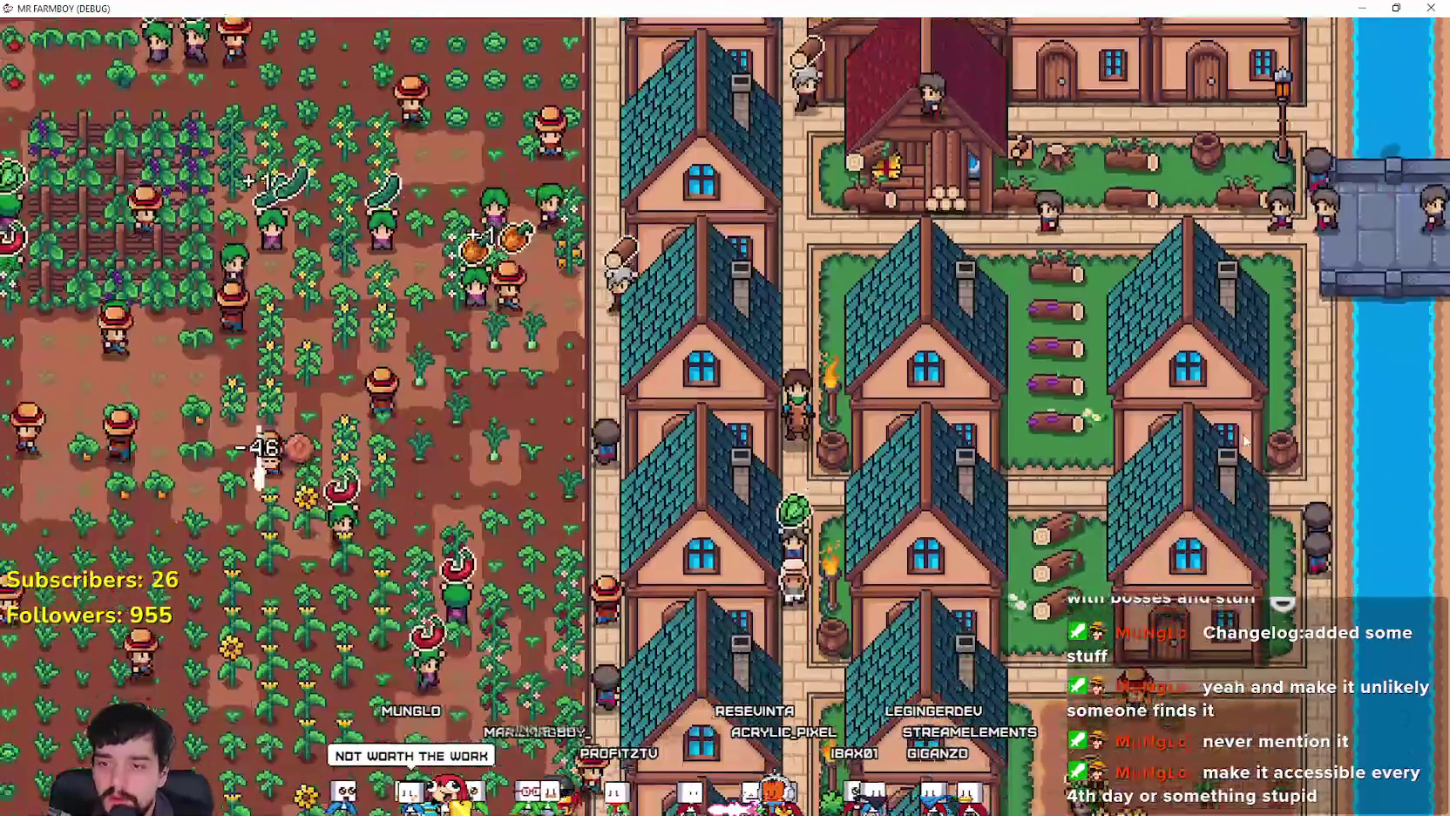
{"action": "key", "text": "s"}
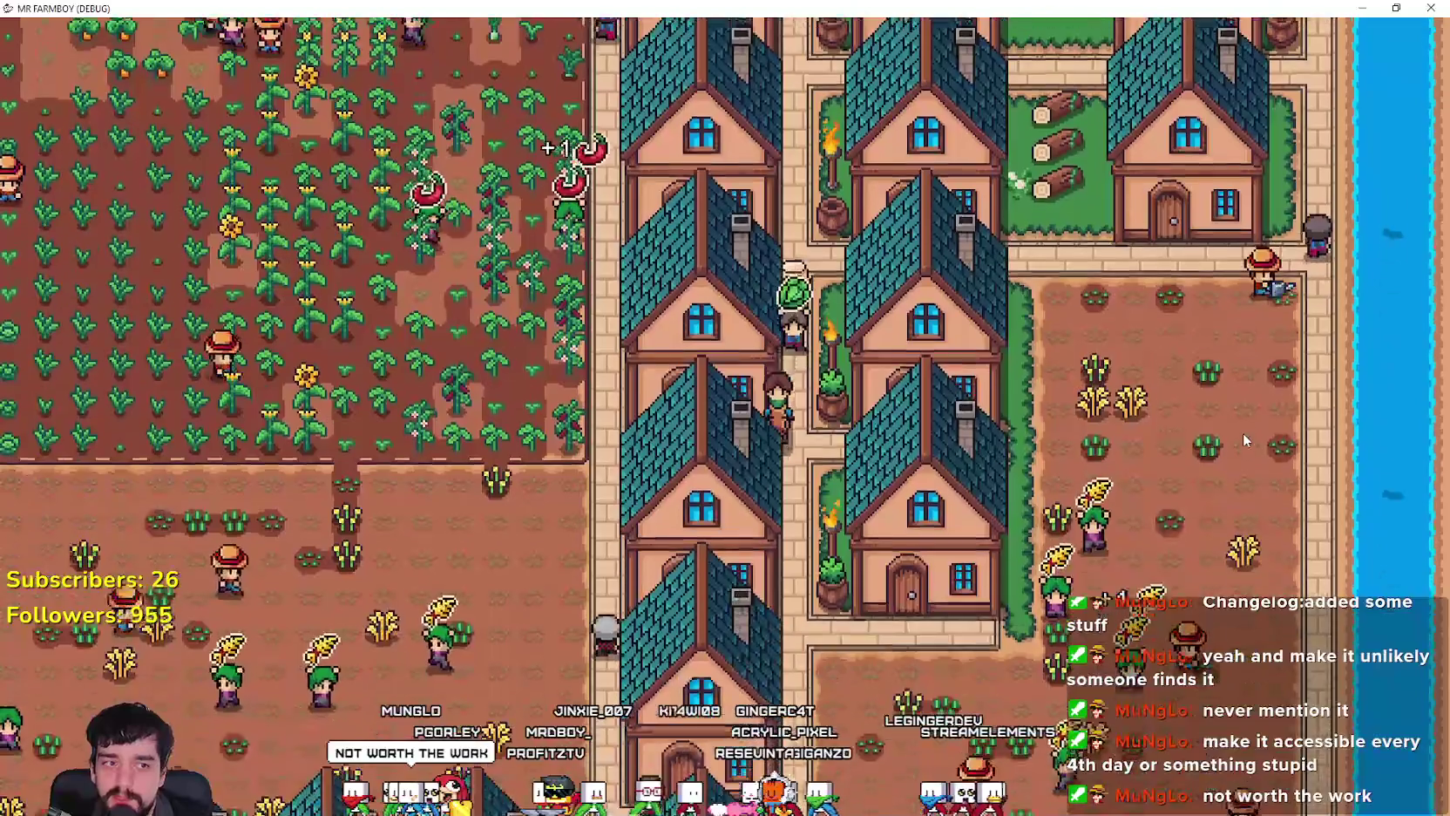
{"action": "key", "text": "s"}
{"action": "key", "text": "a"}
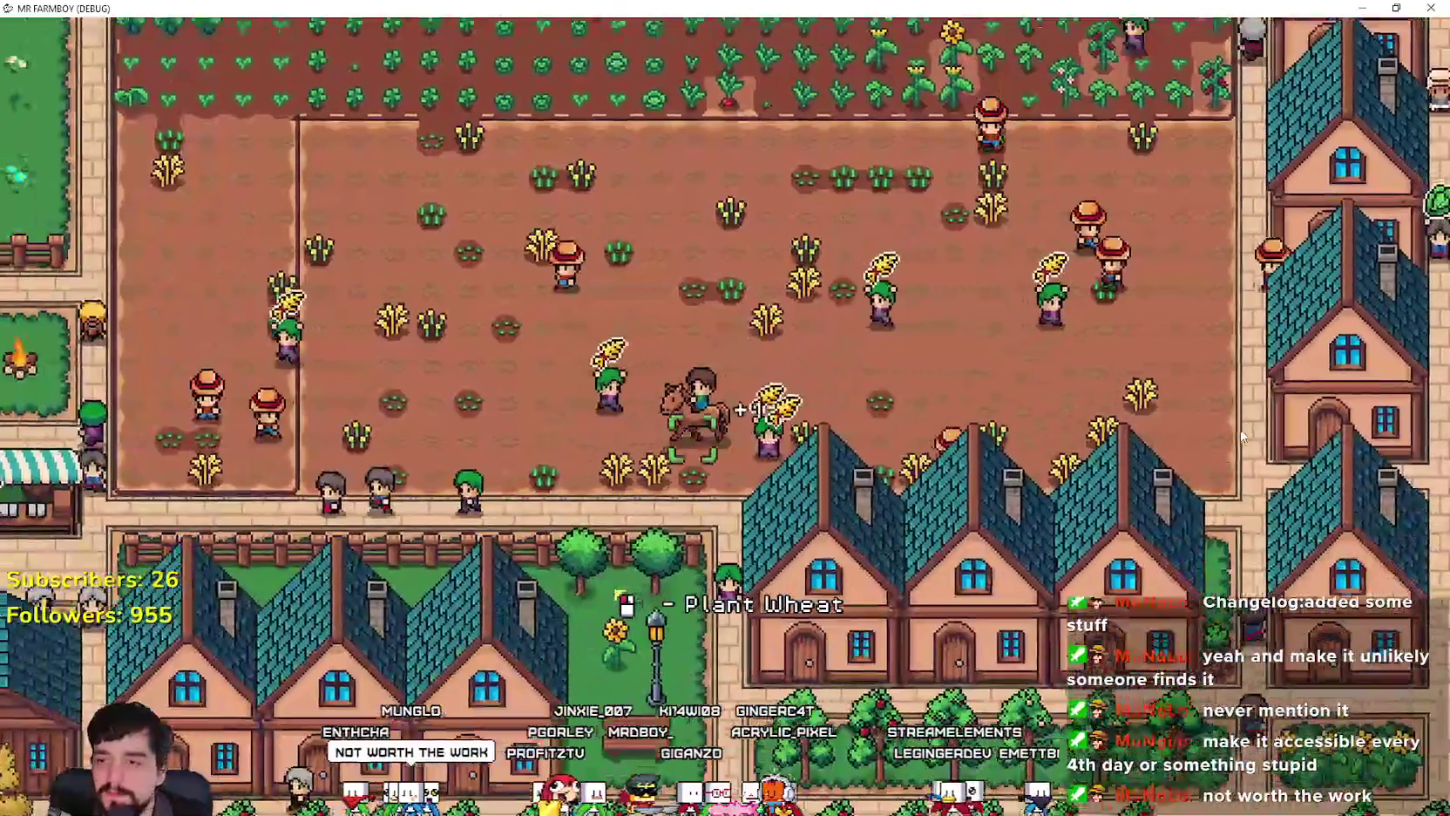
{"action": "key", "text": "a"}
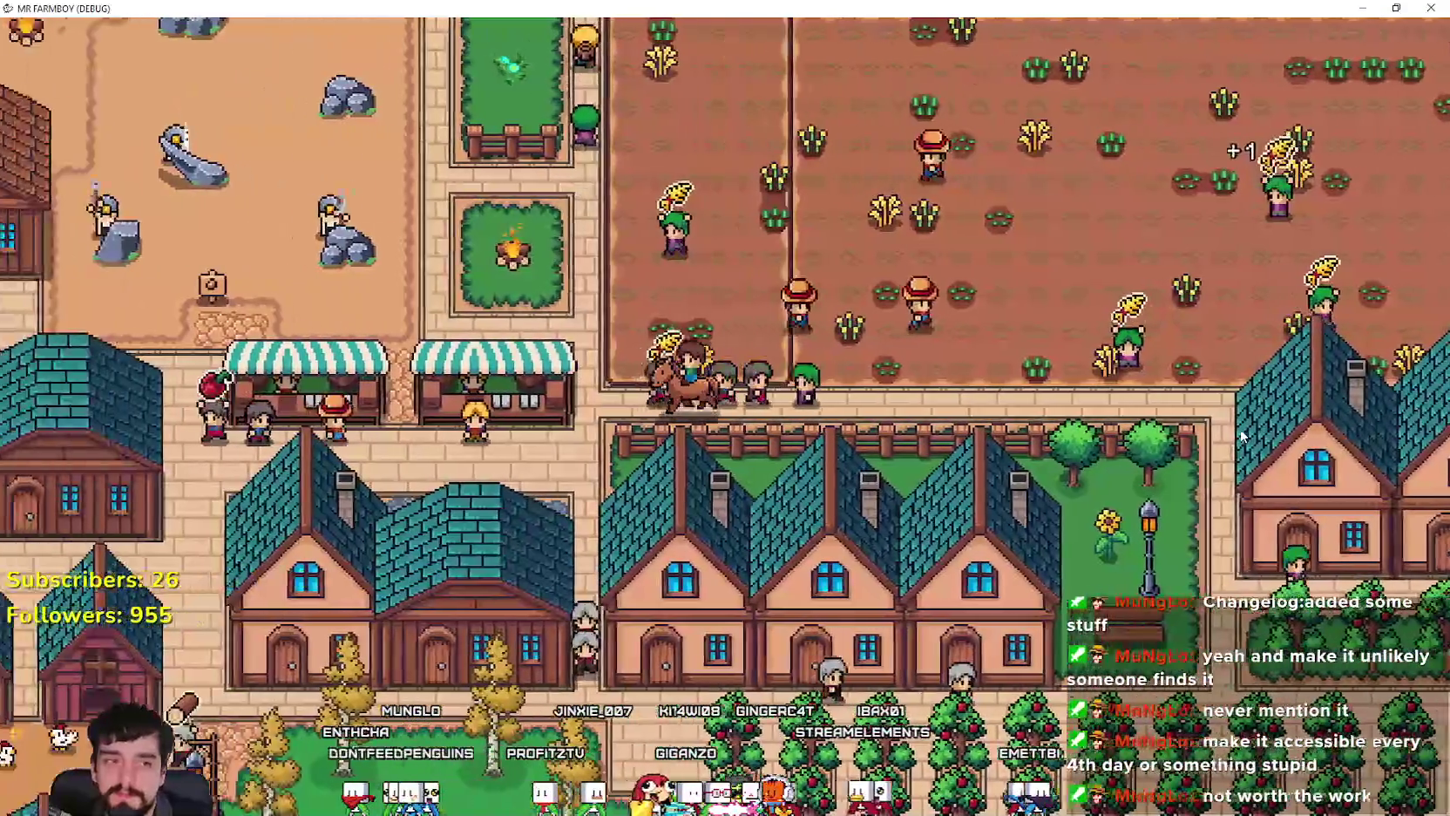
{"action": "key", "text": "w"}
{"action": "key", "text": "a"}
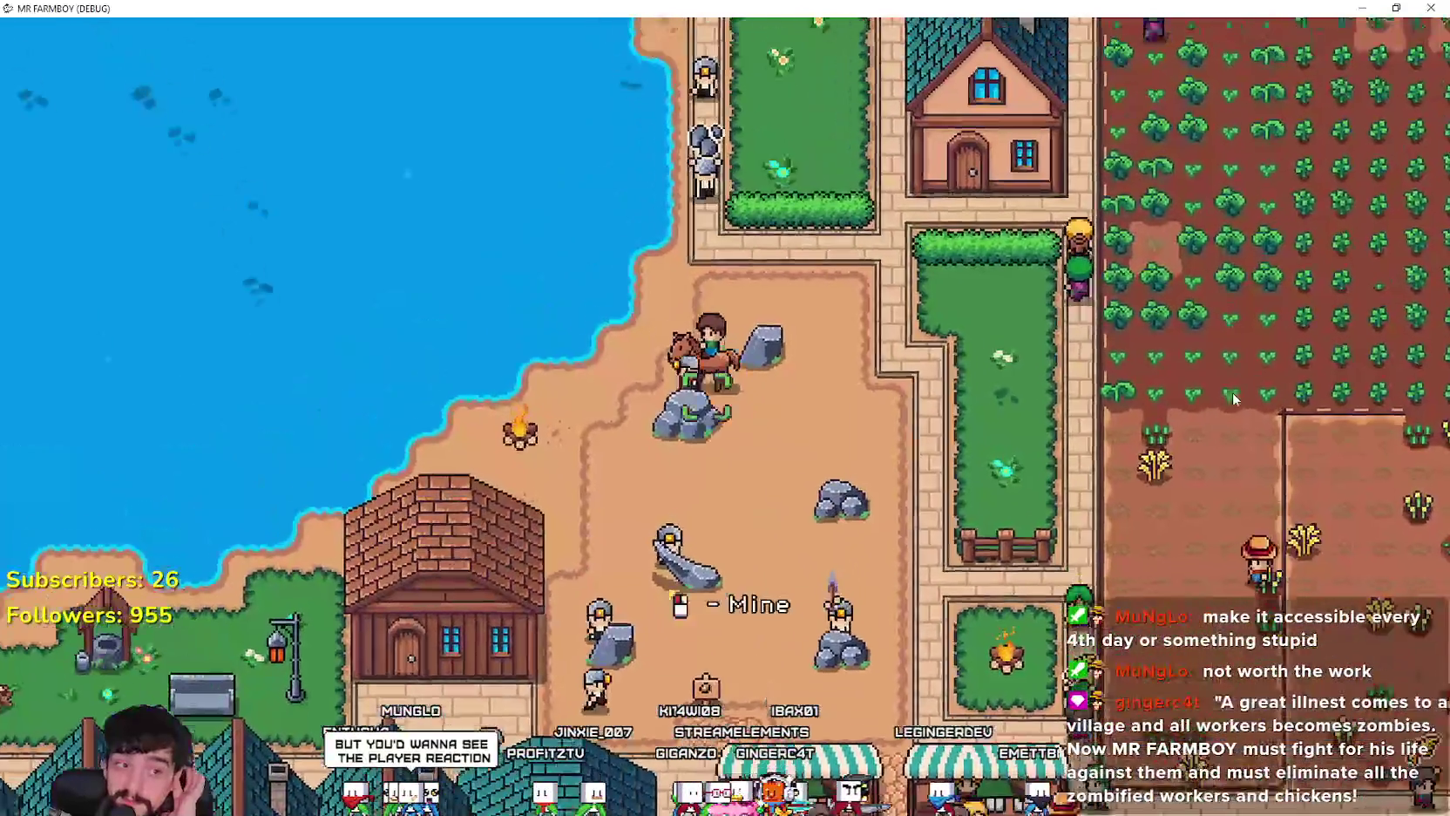
{"action": "key", "text": "s"}
{"action": "key", "text": "a"}
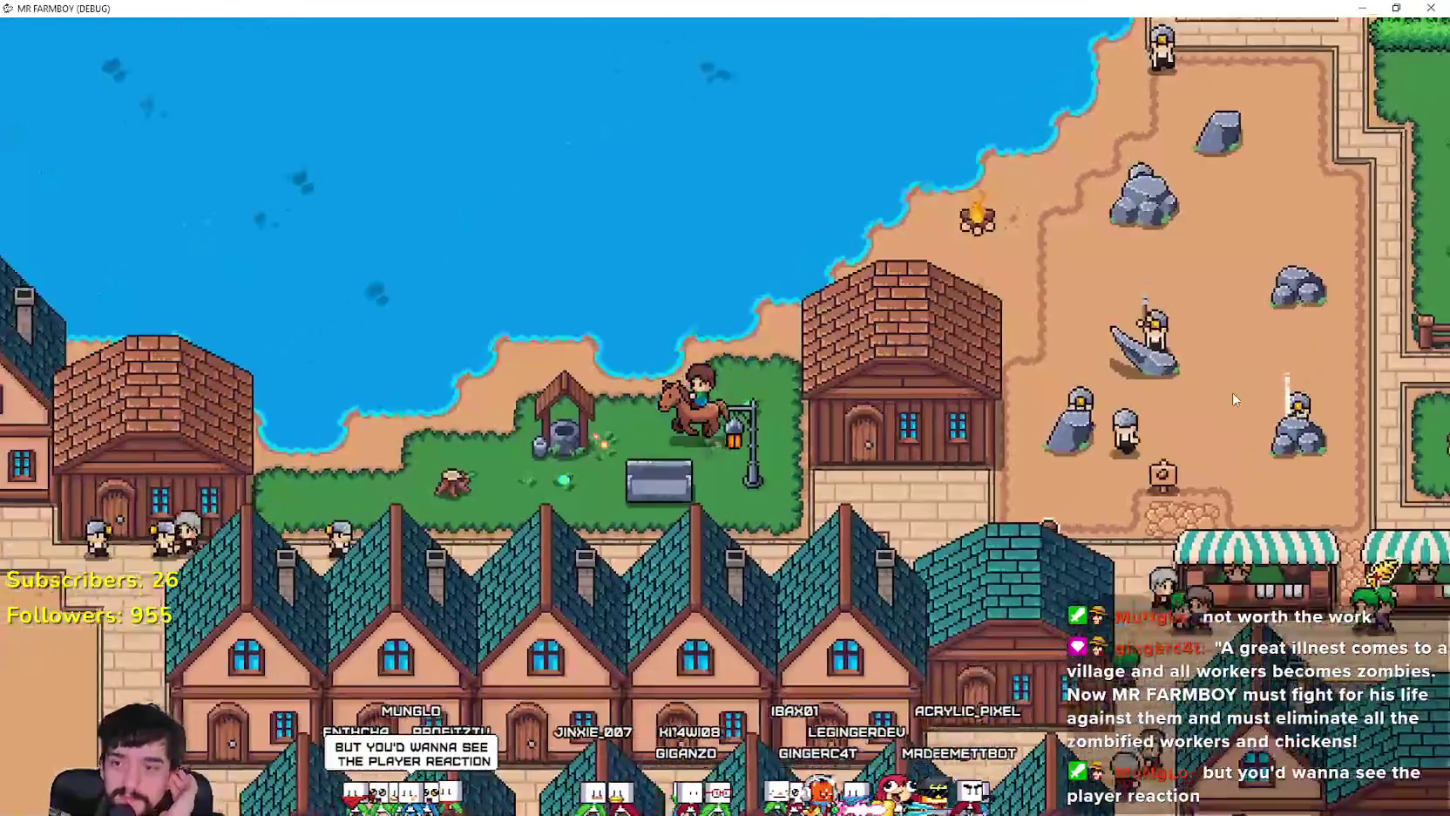
Step: Ride past the well and campfire, through the fenced fields and stone path into the fountain field
{"action": "key", "text": "a"}
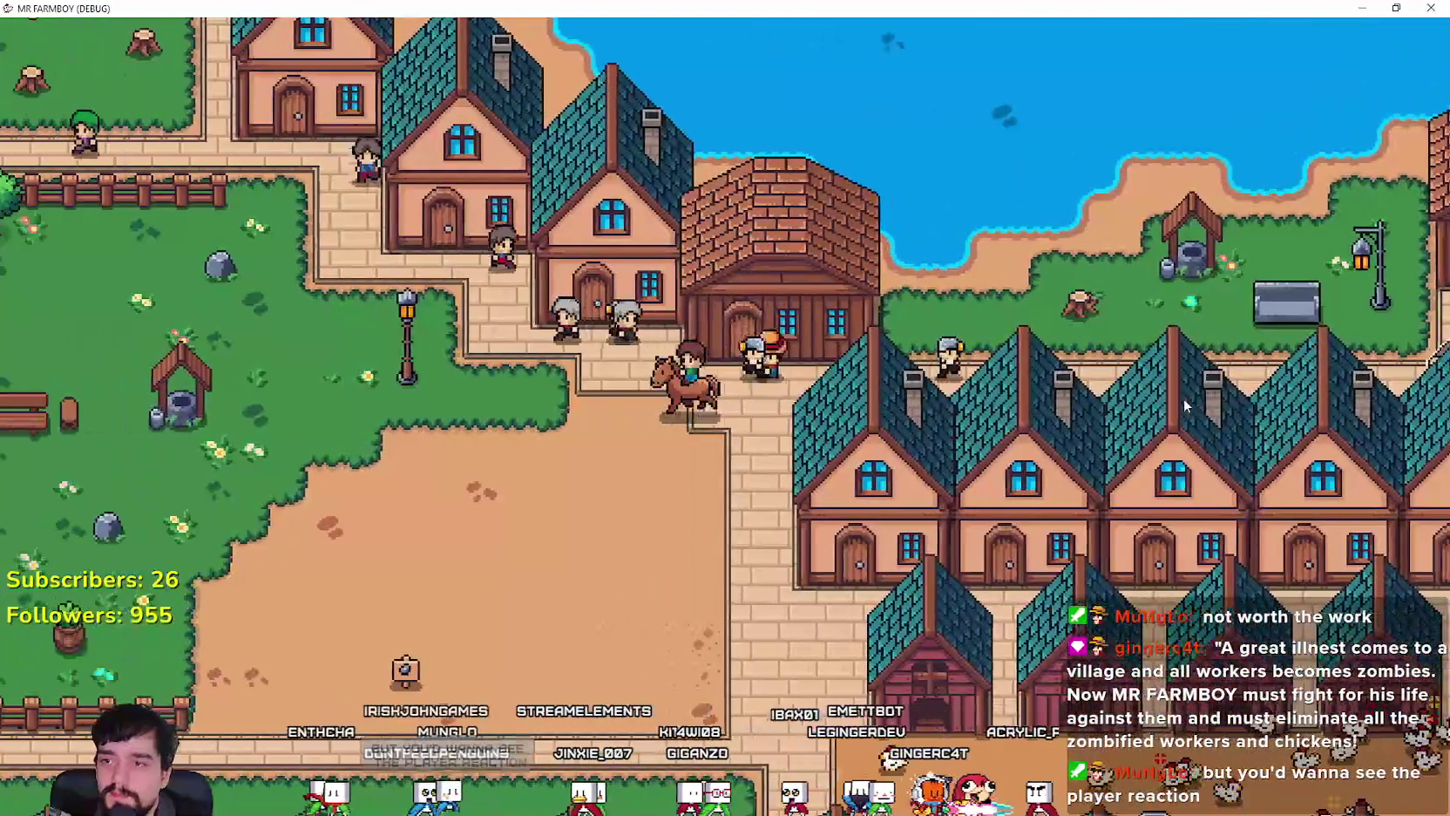
{"action": "key", "text": "w"}
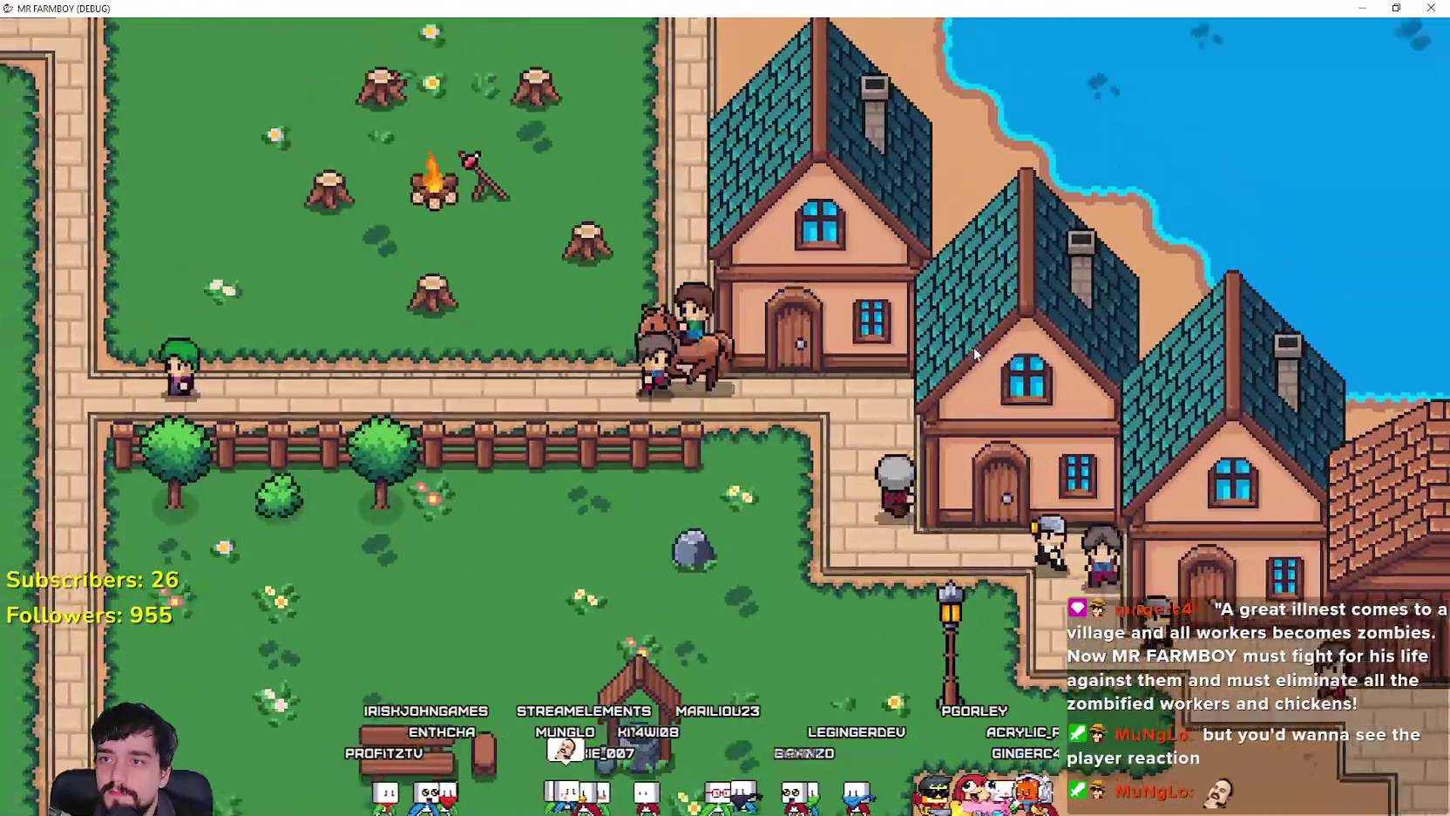
{"action": "key", "text": "a"}
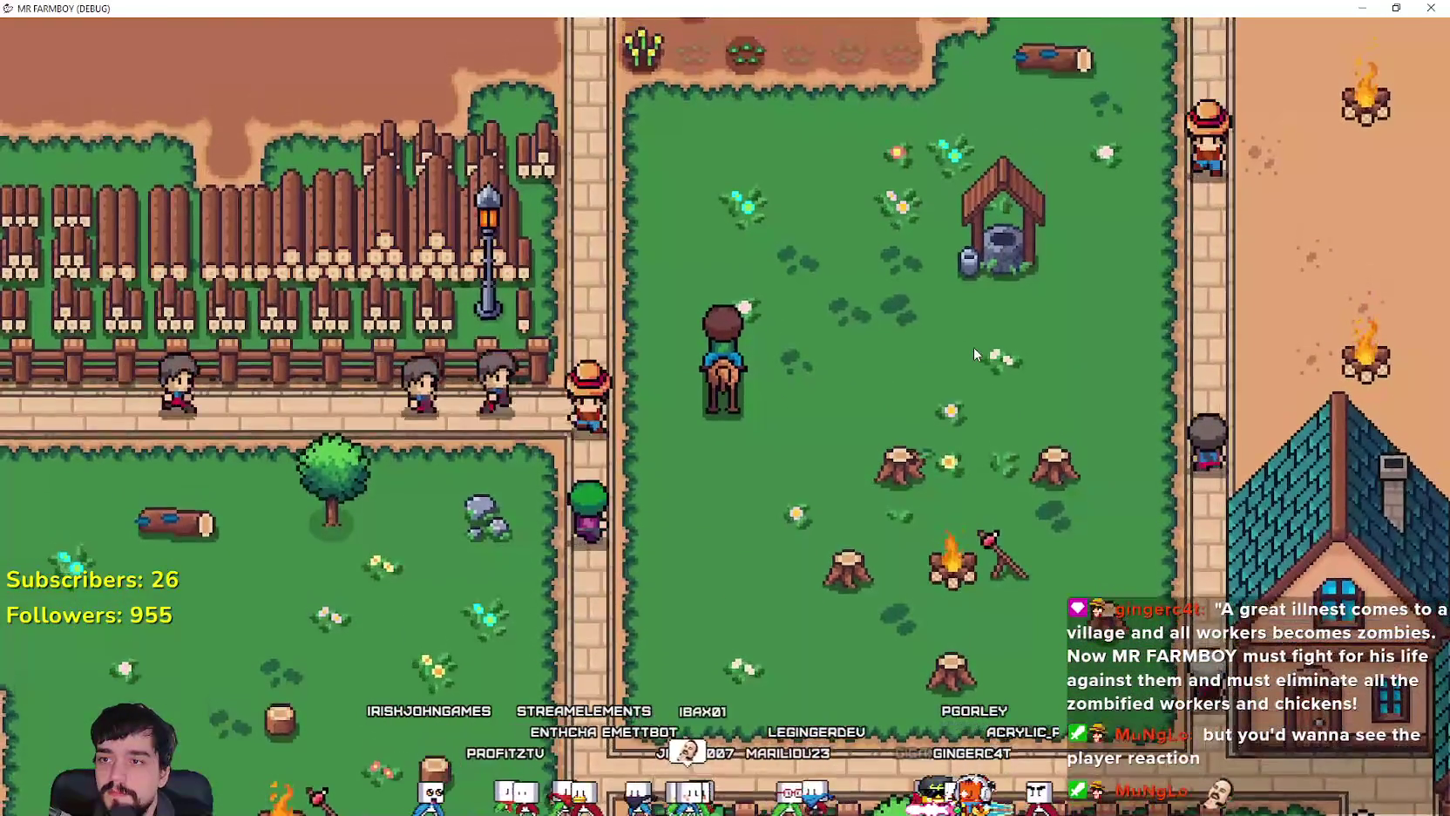
{"action": "key", "text": "w"}
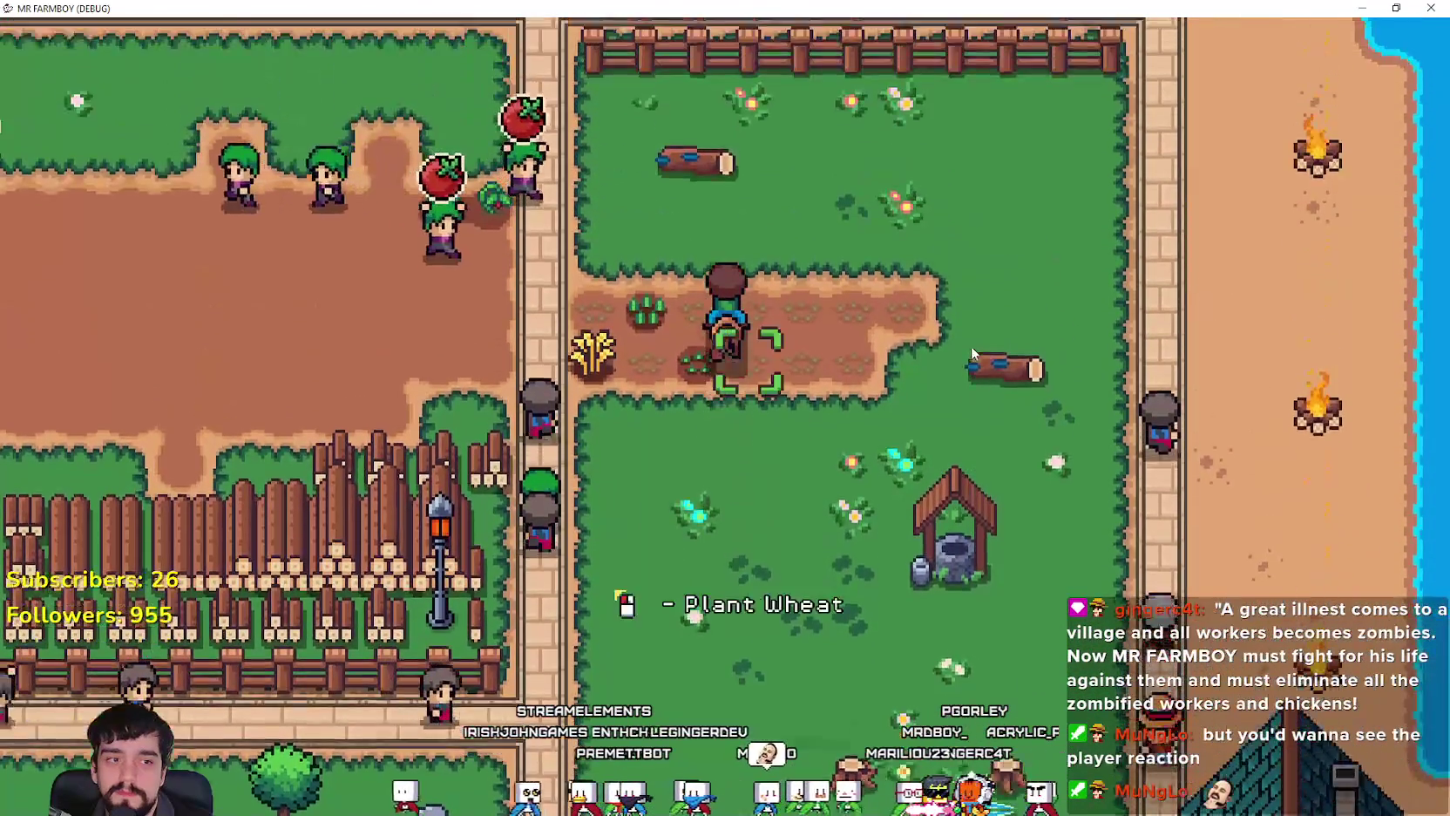
{"action": "key", "text": "a"}
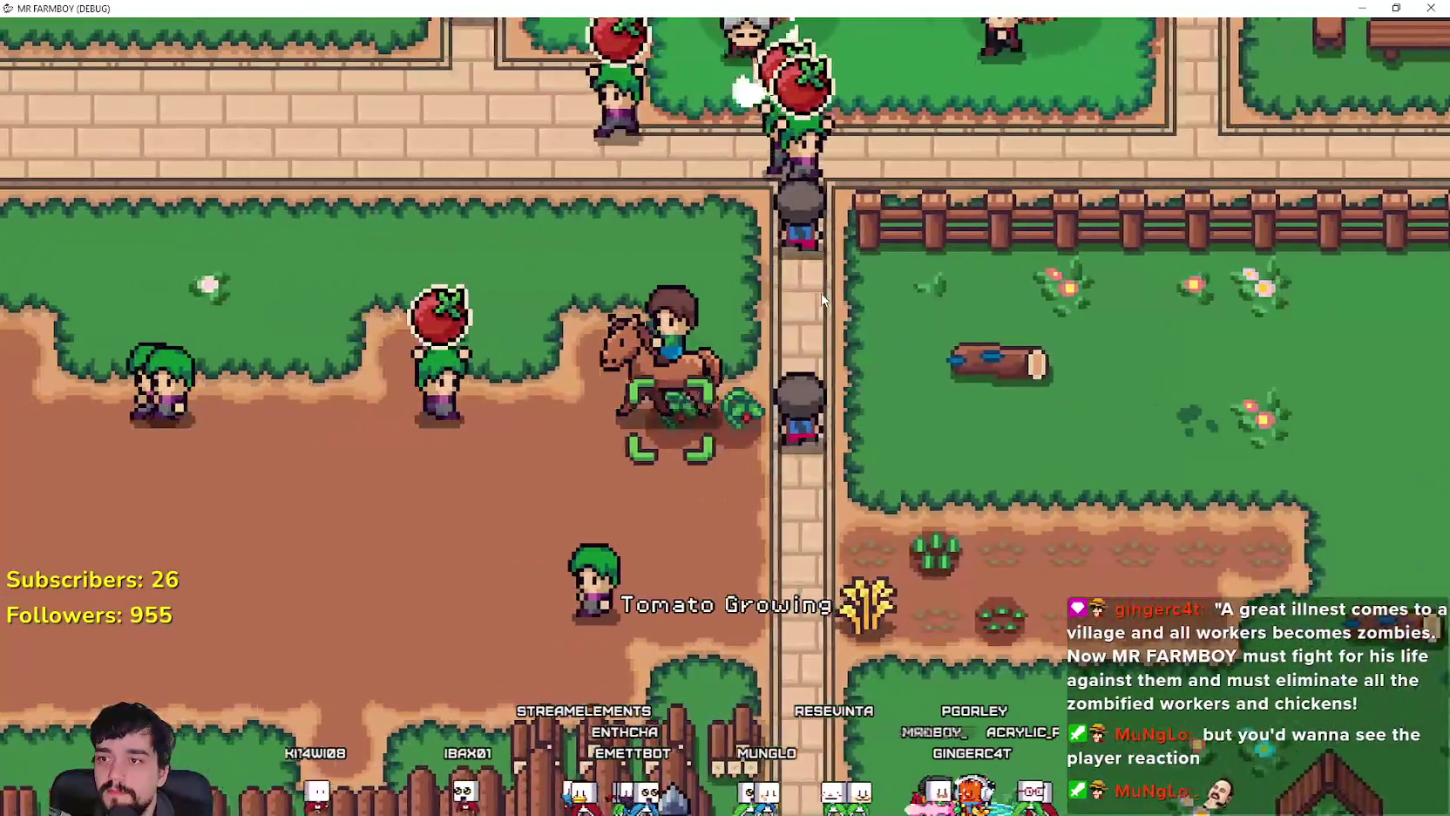
{"action": "key", "text": "w"}
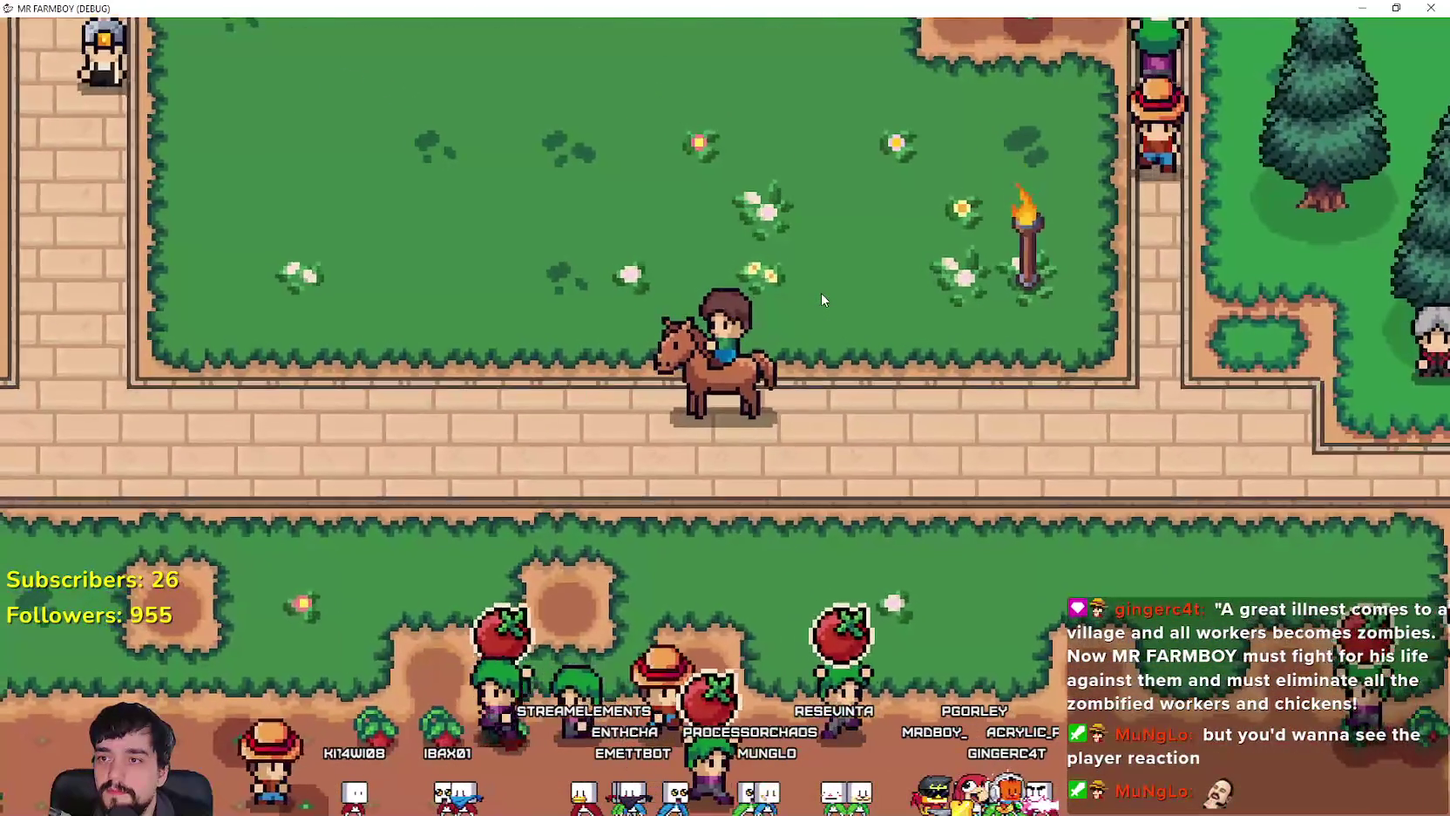
{"action": "key", "text": "d"}
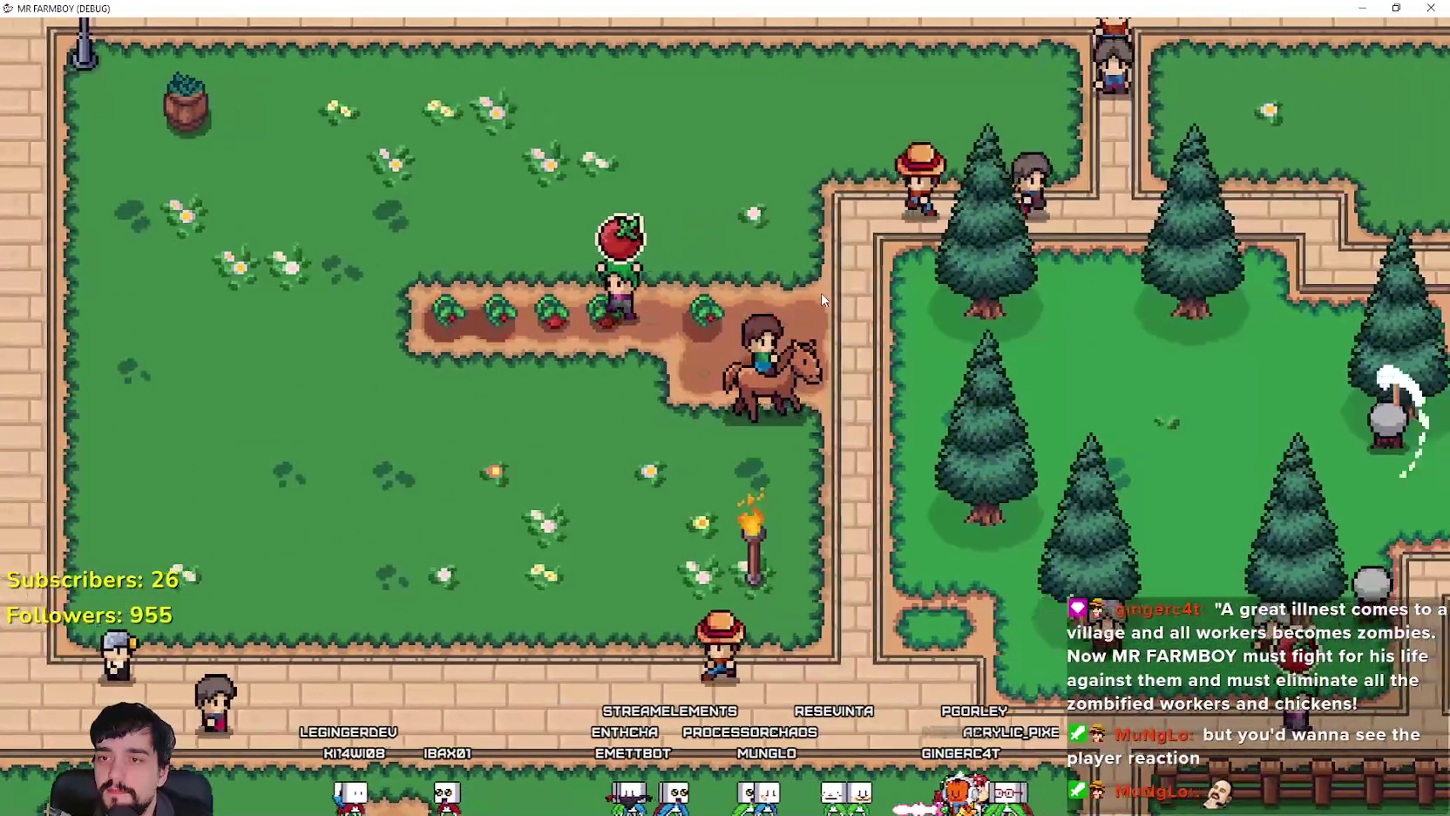
{"action": "key", "text": "w"}
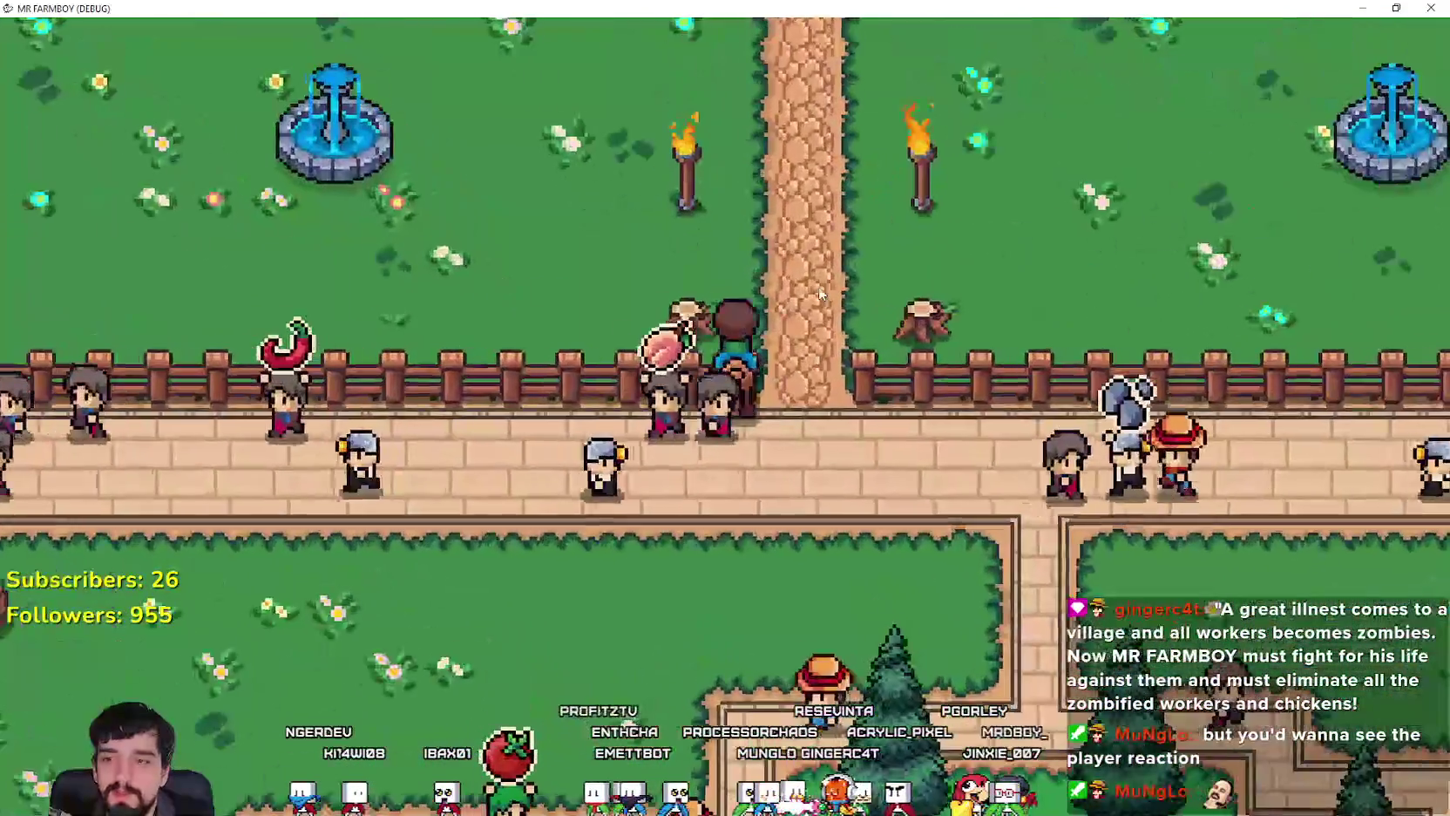
{"action": "scroll", "coordinate": [818, 286], "scroll_direction": "down", "scroll_amount": 5}
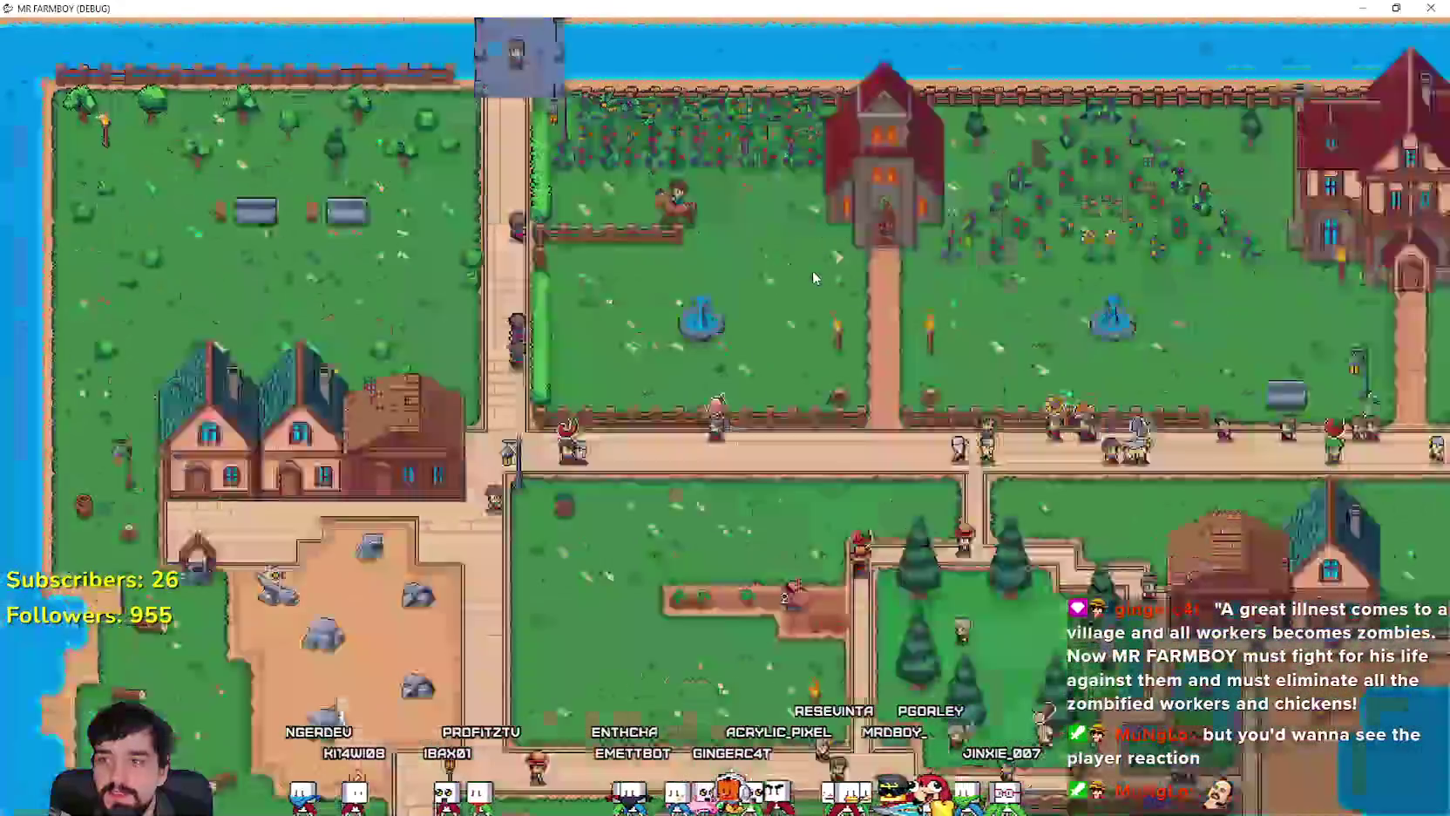
Step: Zoom back in, dismount and walk north, remount, then dismount again toward the bridge and walk south
{"action": "scroll", "coordinate": [815, 277], "scroll_direction": "up", "scroll_amount": 5}
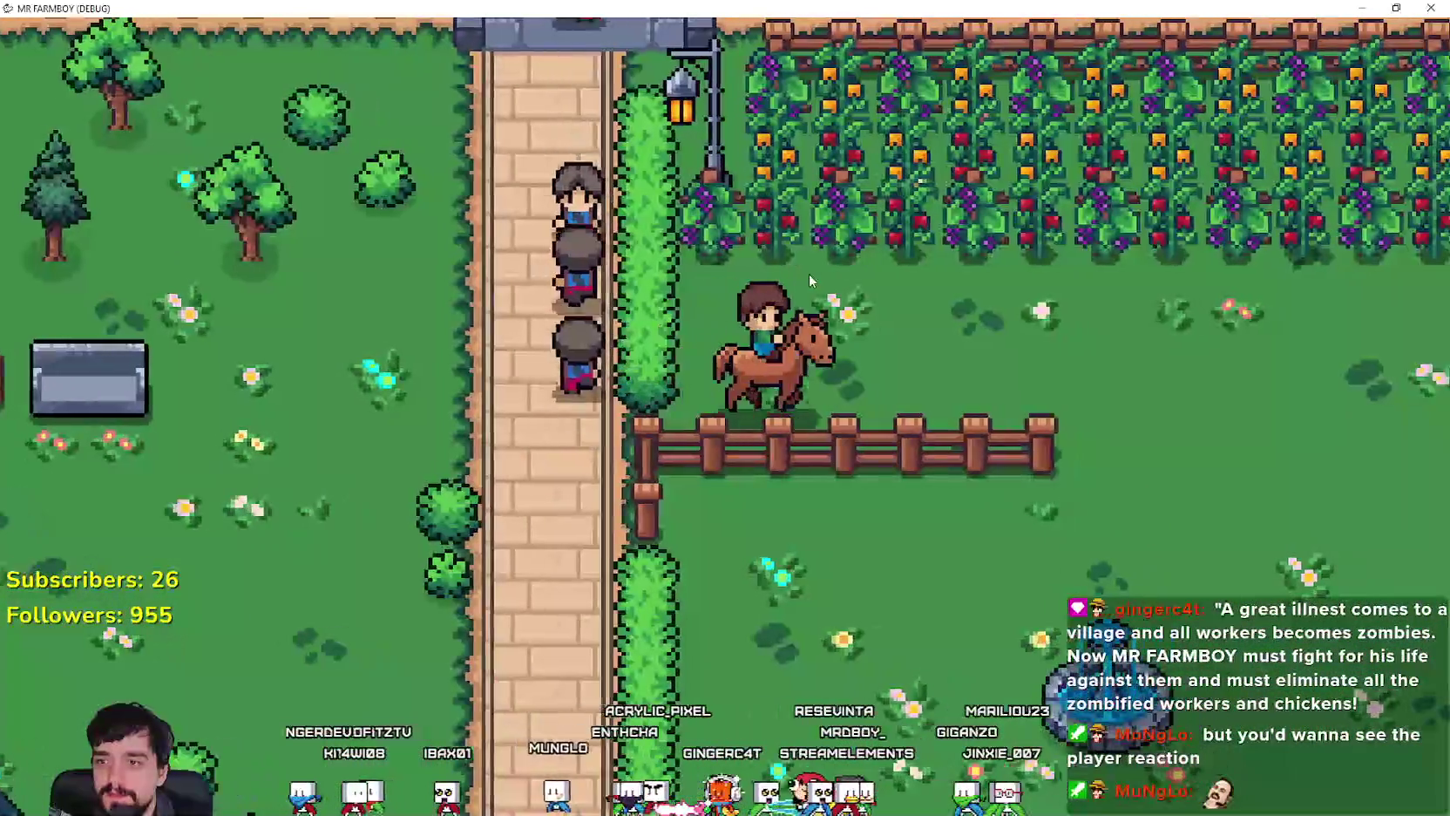
{"action": "key", "text": "e"}
{"action": "key", "text": "a"}
{"action": "key", "text": "w"}
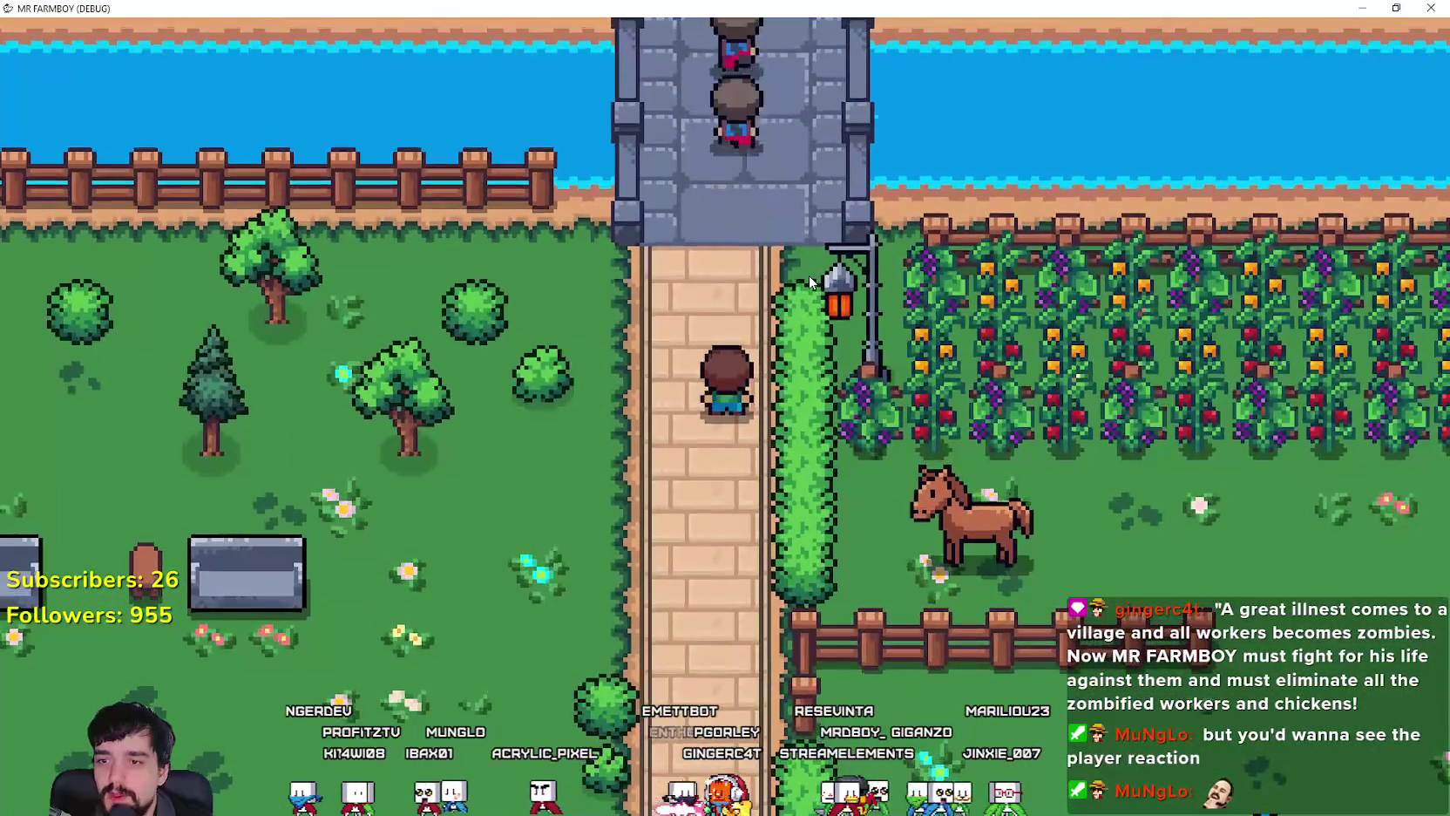
{"action": "key", "text": "s"}
{"action": "key", "text": "e"}
{"action": "key", "text": "a"}
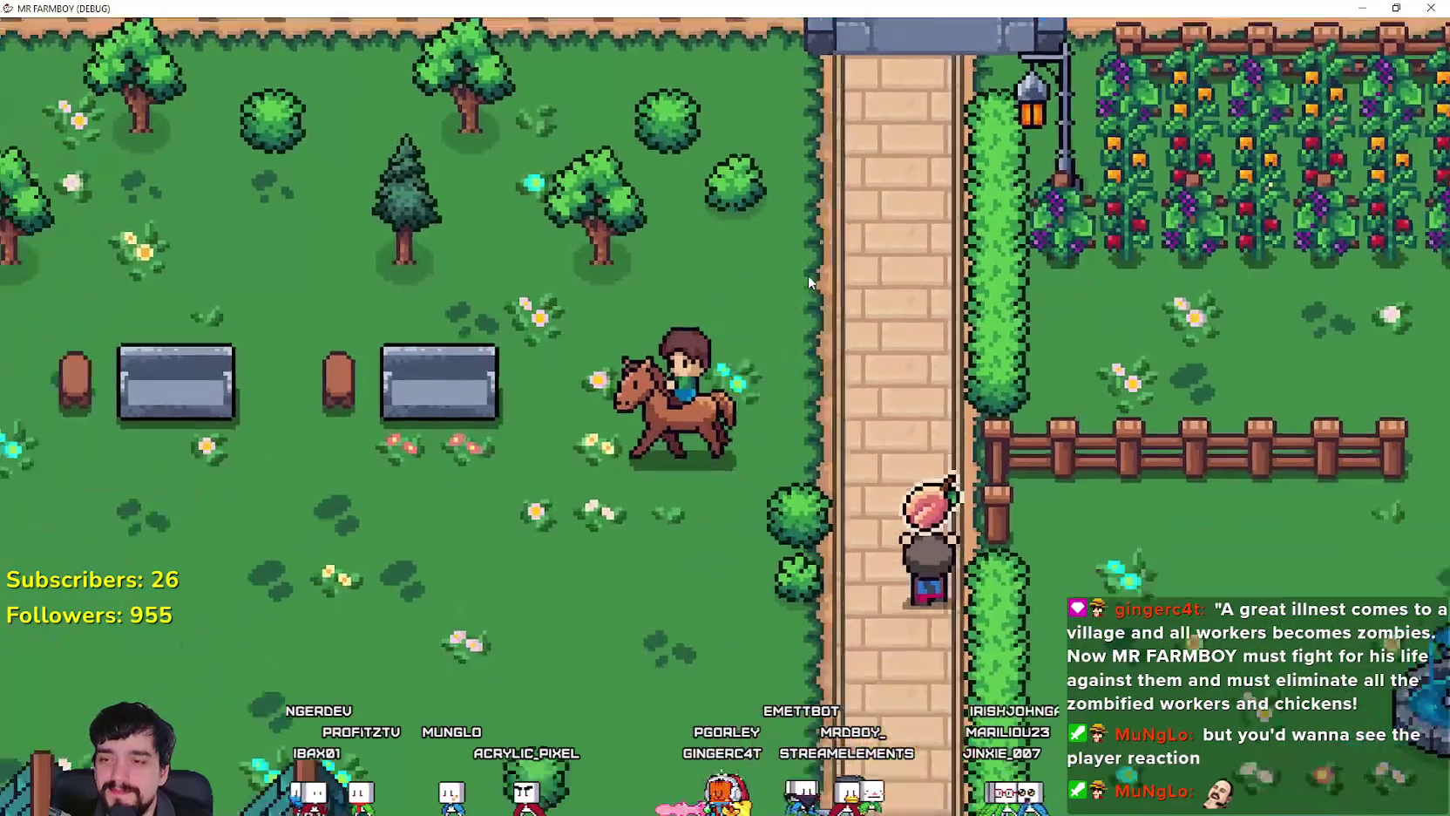
{"action": "key", "text": "e"}
{"action": "key", "text": "w"}
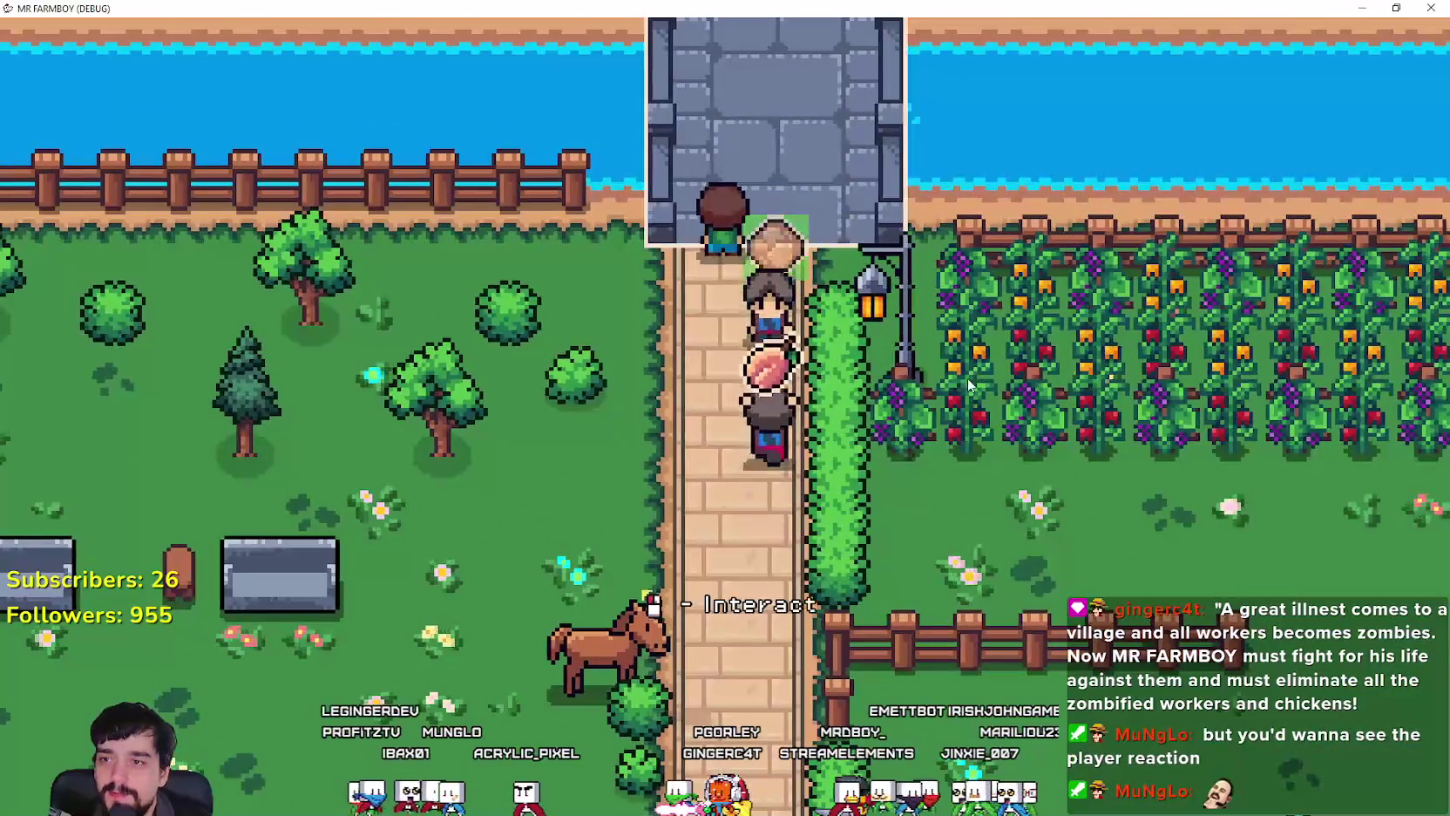
{"action": "mouse_move", "coordinate": [728, 98]}
{"action": "key", "text": "s"}
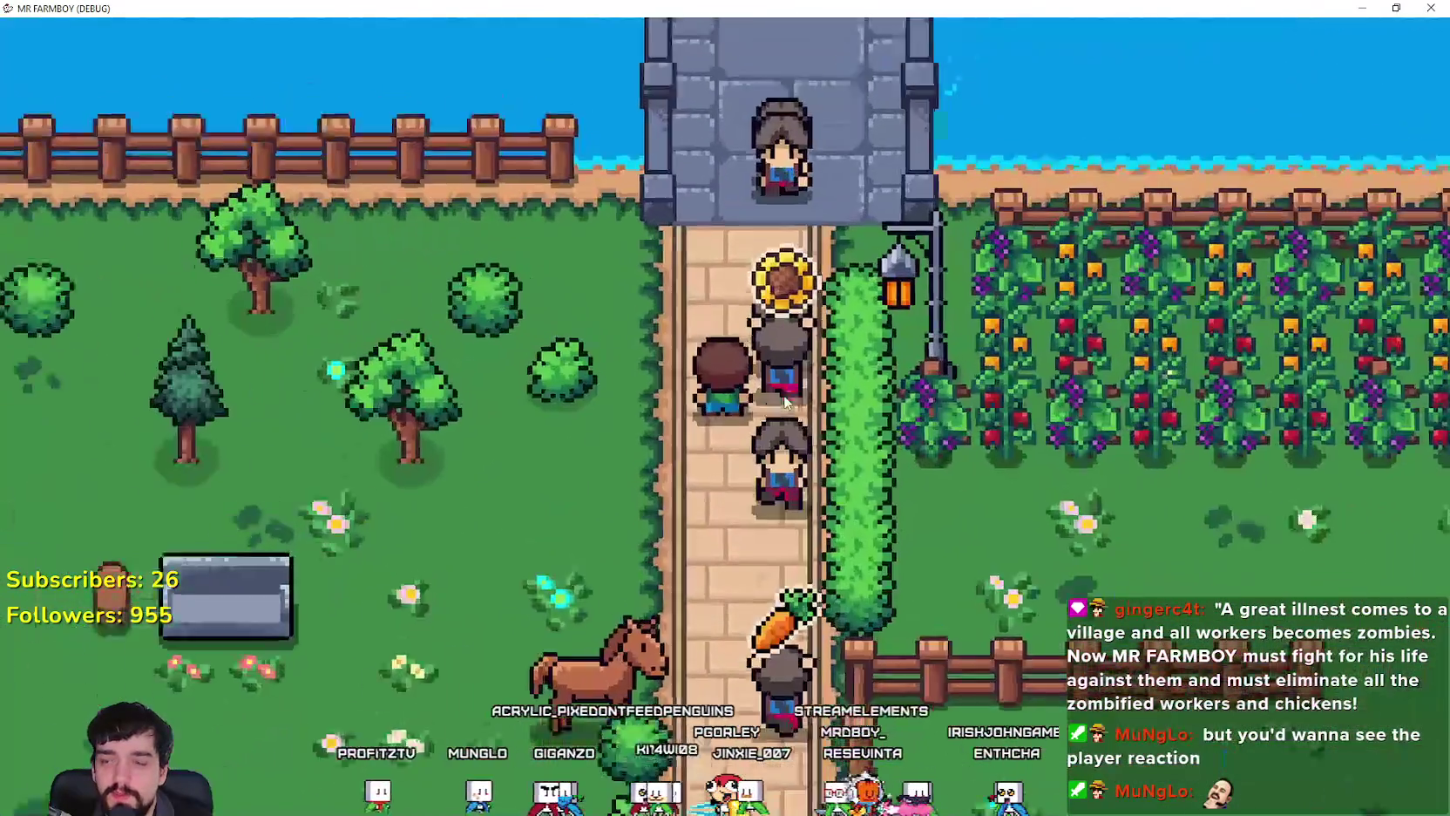
Step: Remount the horse and ride south and east through the crop fields past the village houses
{"action": "key", "text": "e"}
{"action": "key", "text": "s"}
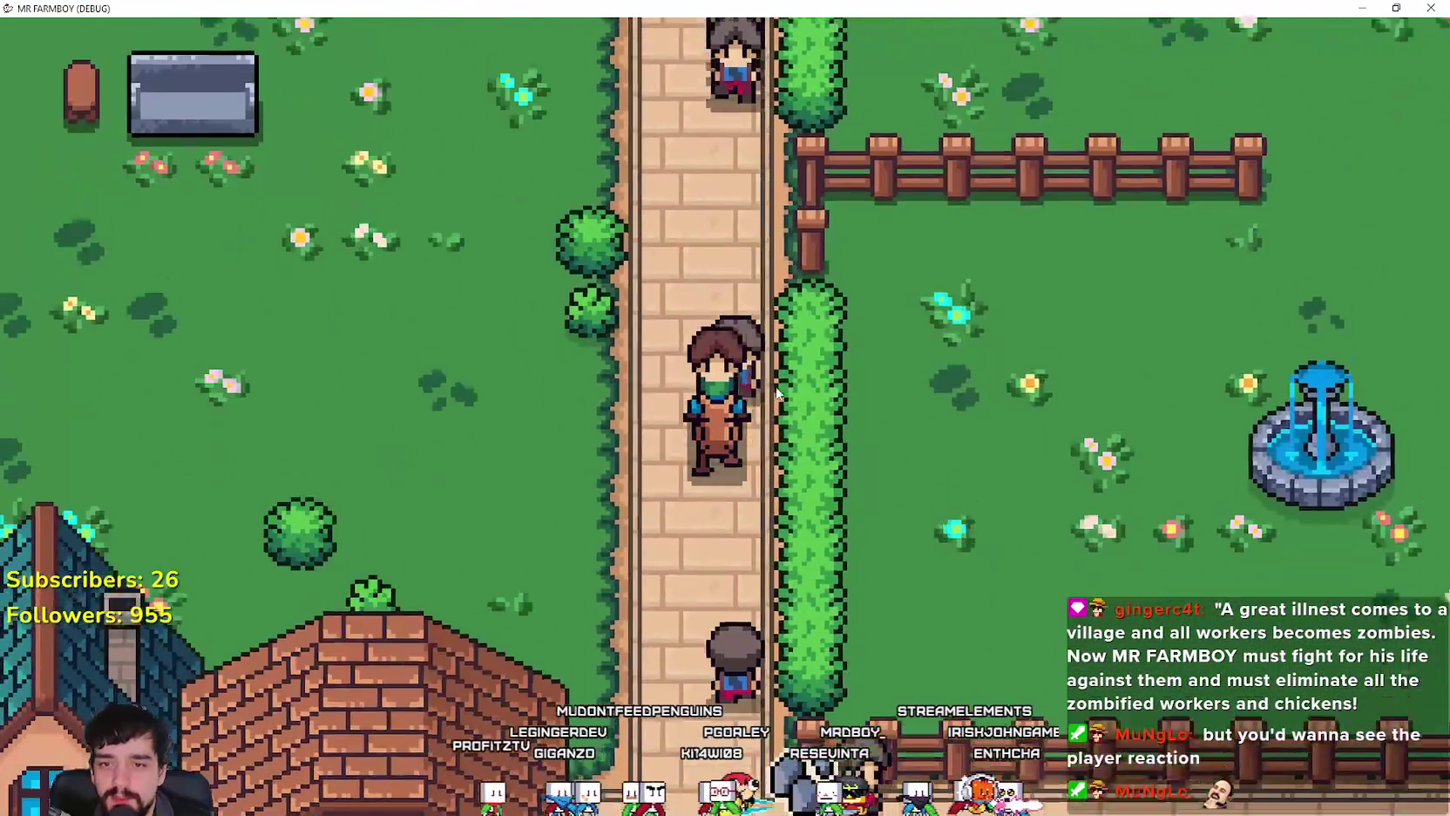
{"action": "key", "text": "d"}
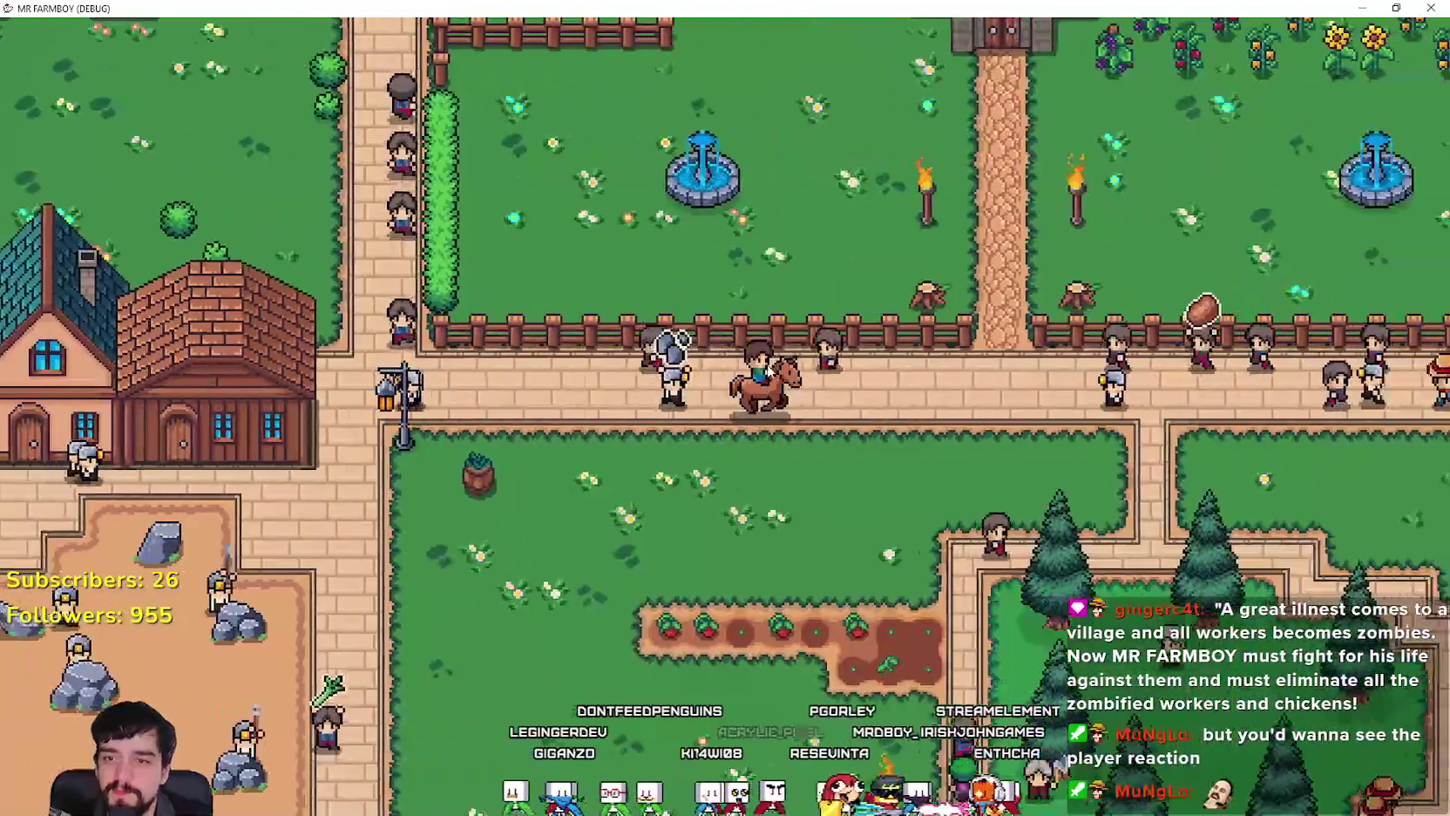
{"action": "key", "text": "d"}
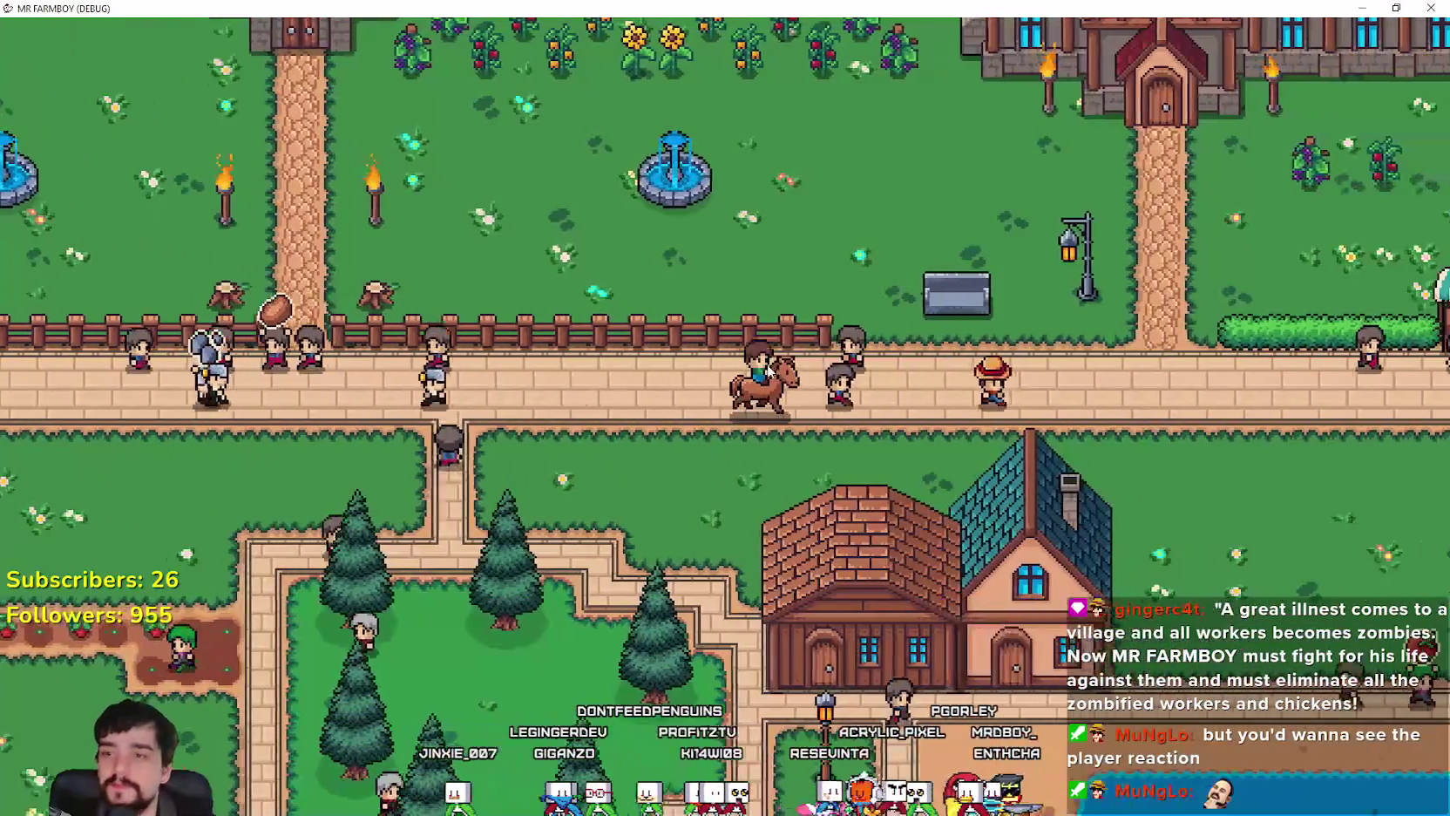
{"action": "key", "text": "s"}
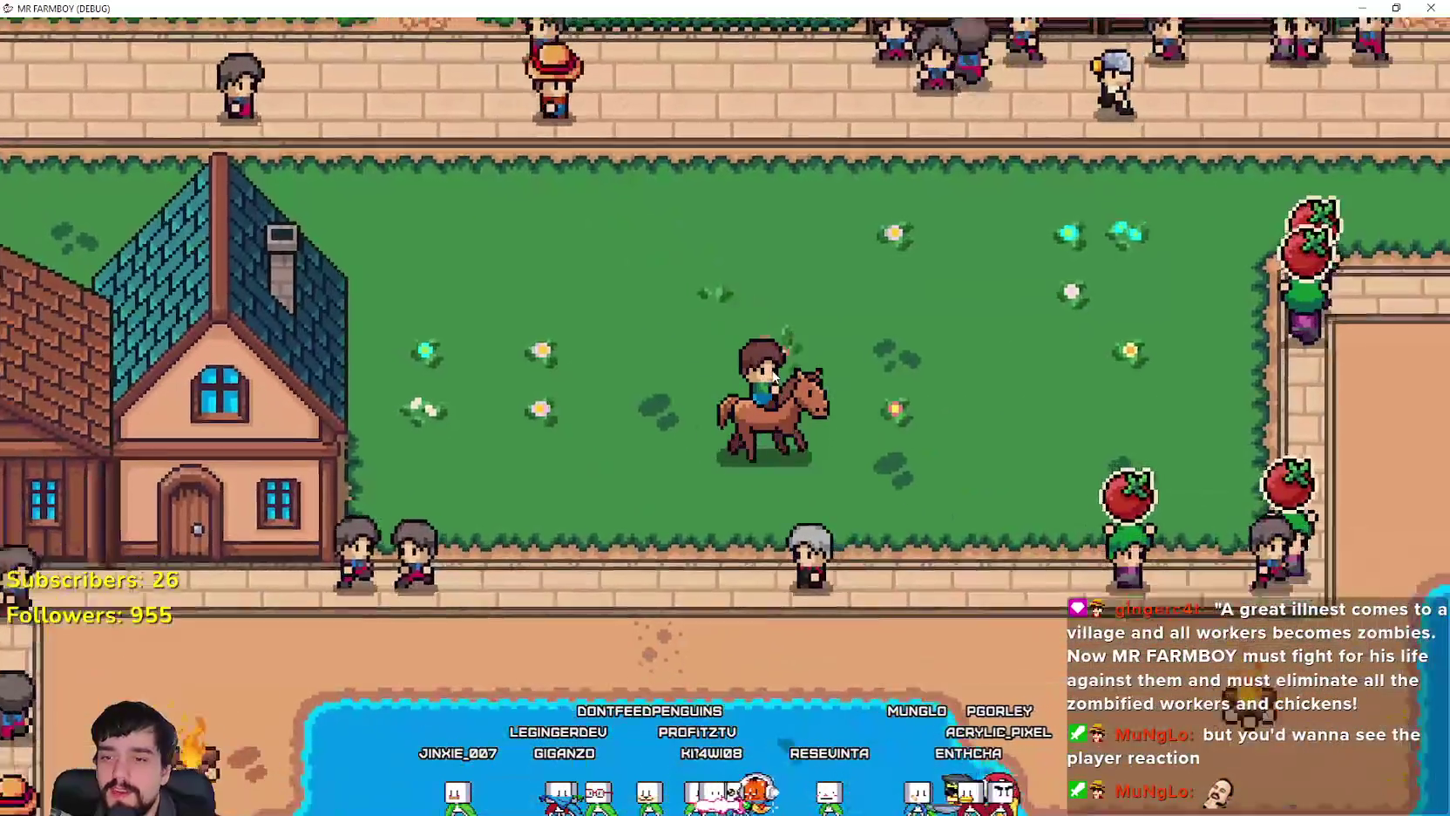
{"action": "key", "text": "w"}
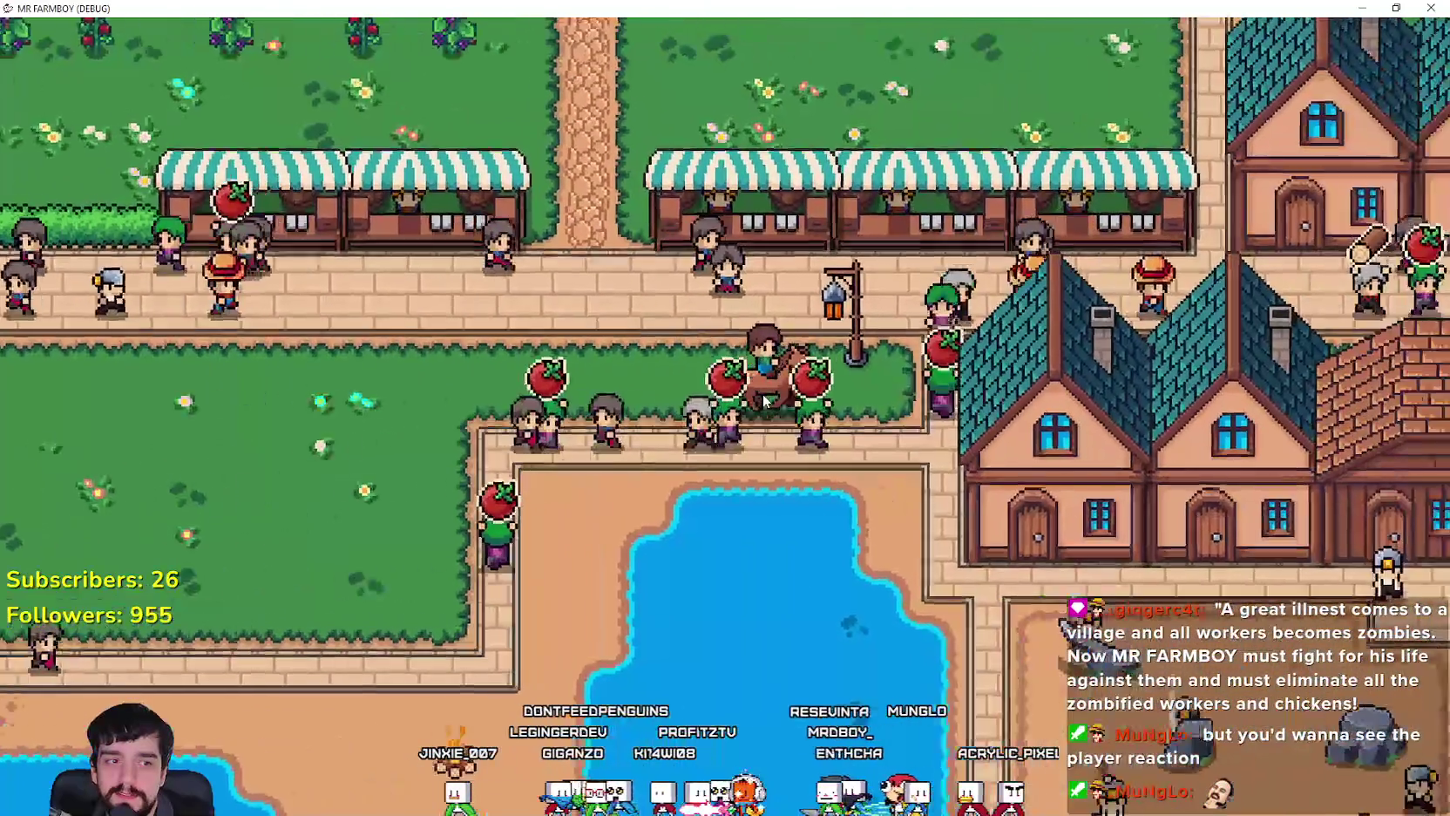
{"action": "key", "text": "s"}
{"action": "key", "text": "d"}
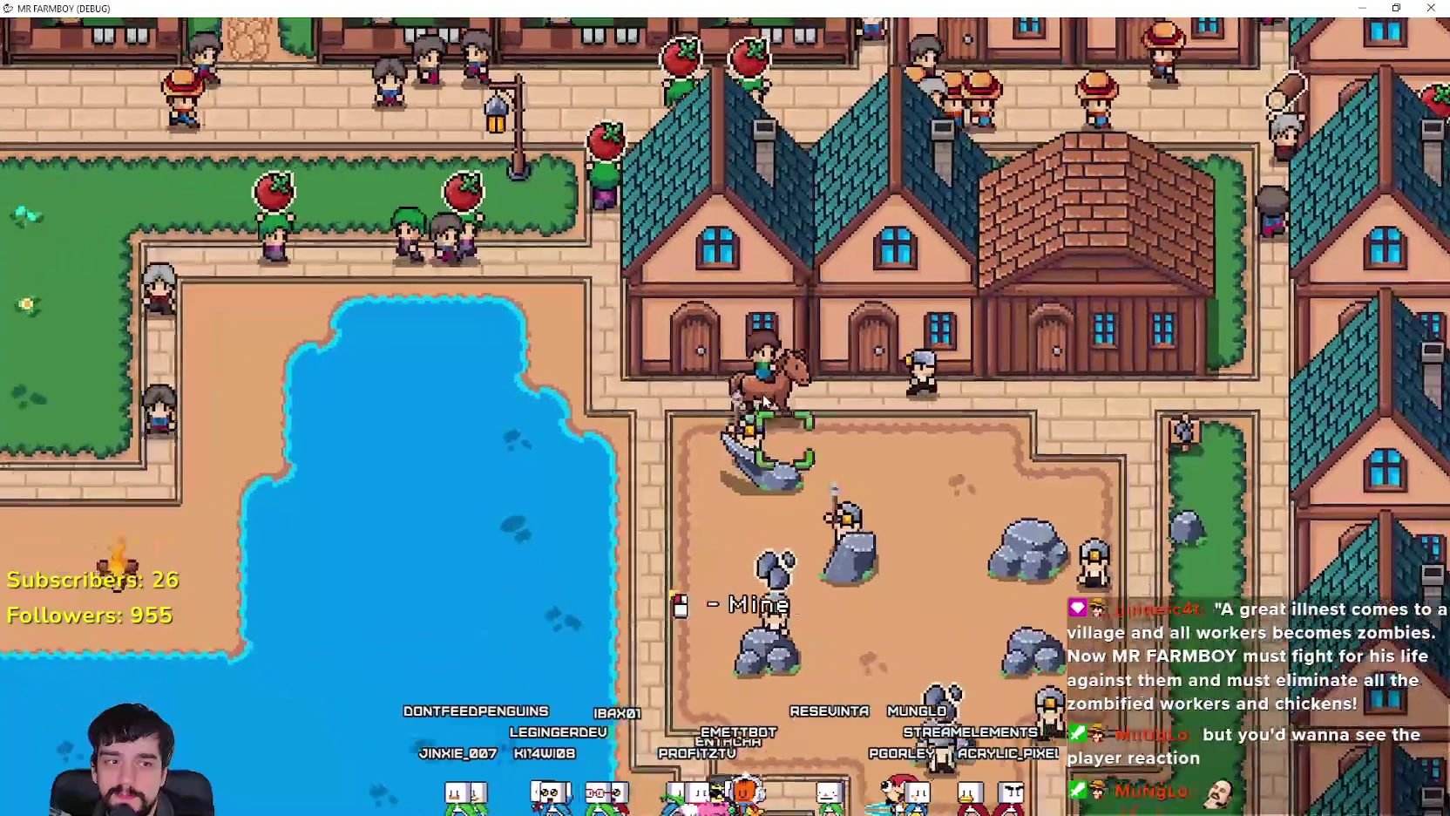
{"action": "key", "text": "d"}
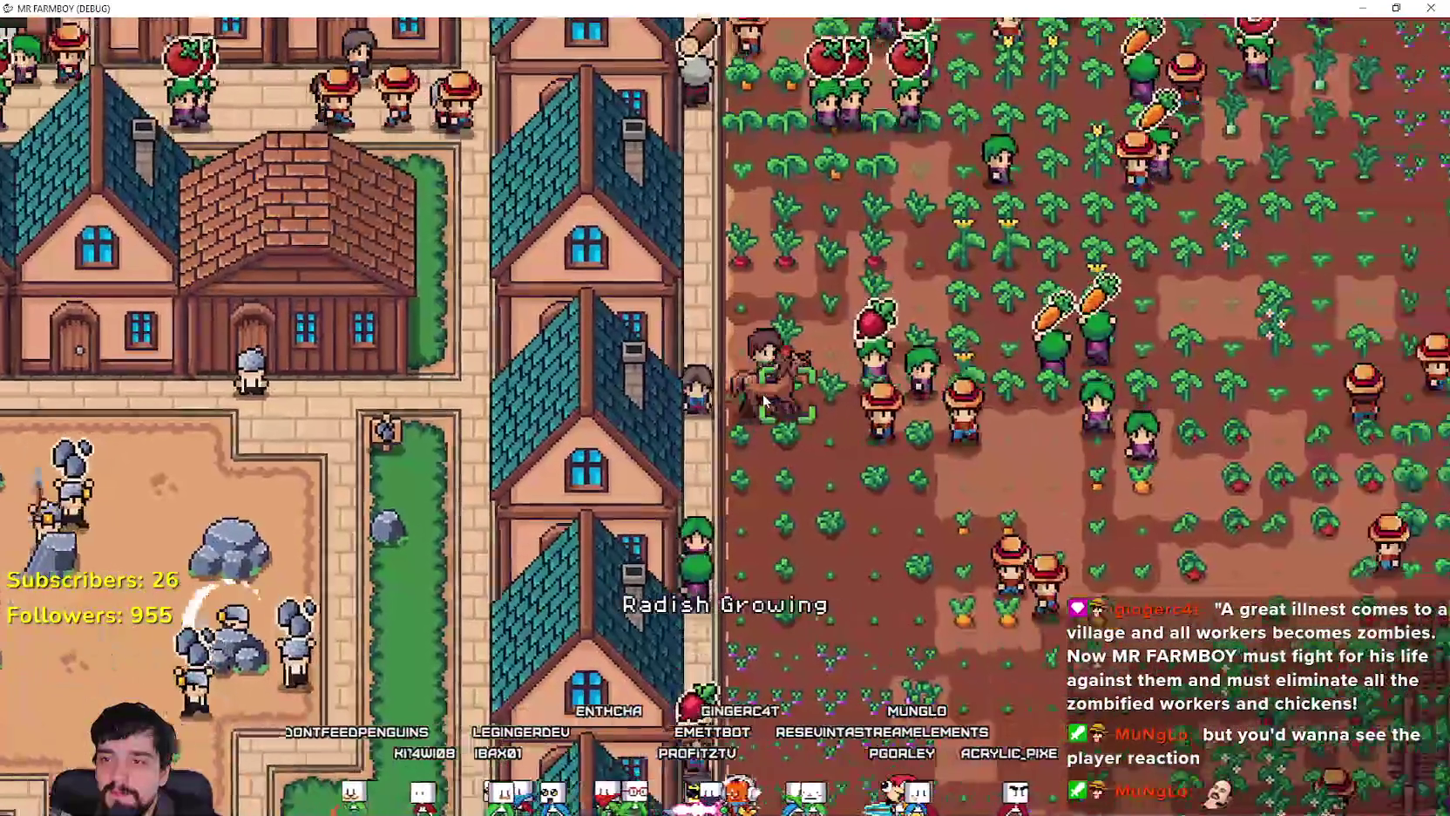
{"action": "key", "text": "d"}
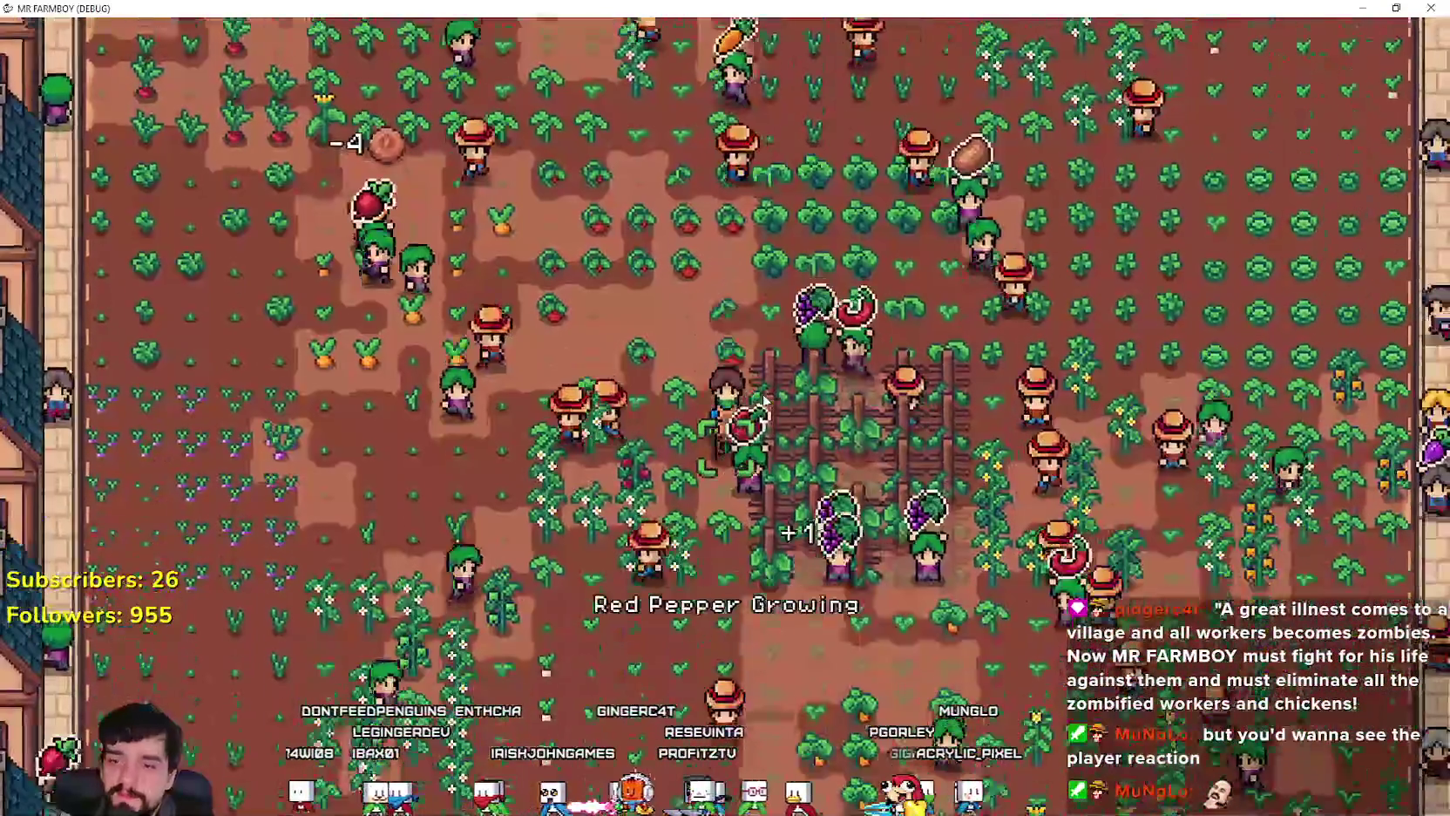
{"action": "key", "text": "d"}
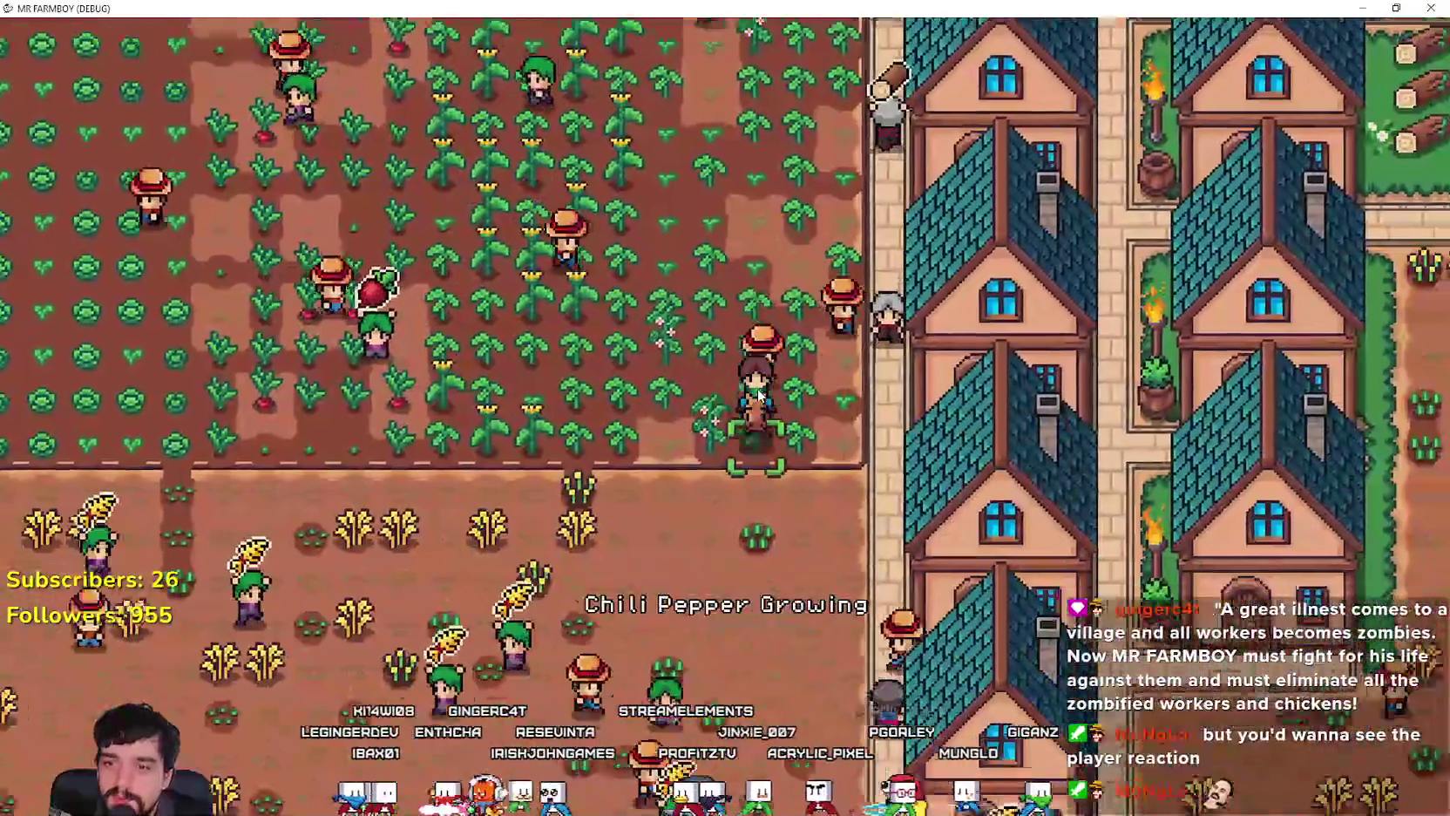
{"action": "key", "text": "d"}
{"action": "key", "text": "s"}
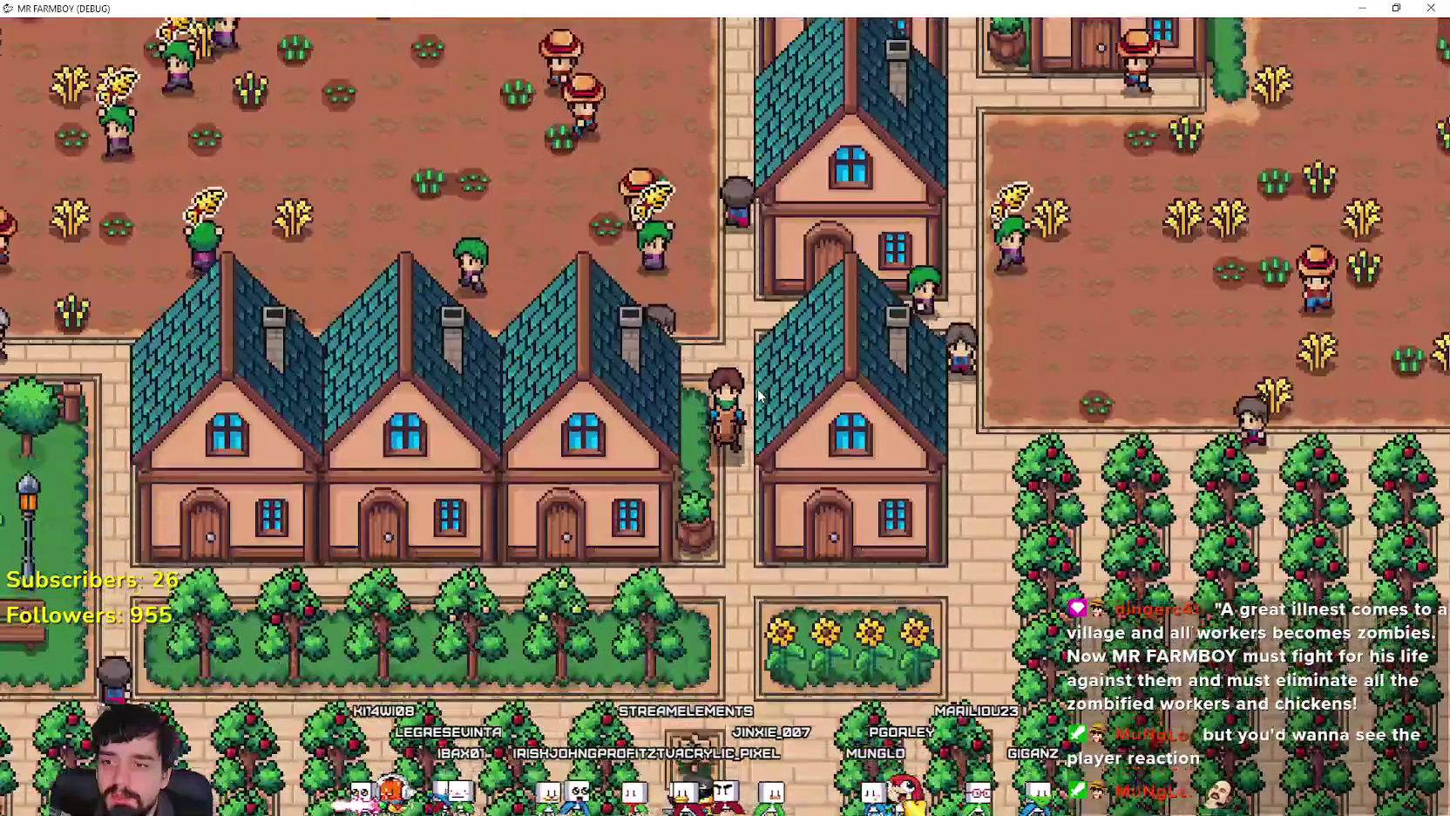
{"action": "key", "text": "s"}
Step: Ride back west past the orchard to the river, then north past the market to the fence
{"action": "key", "text": "d"}
{"action": "key", "text": "w"}
{"action": "key", "text": "w"}
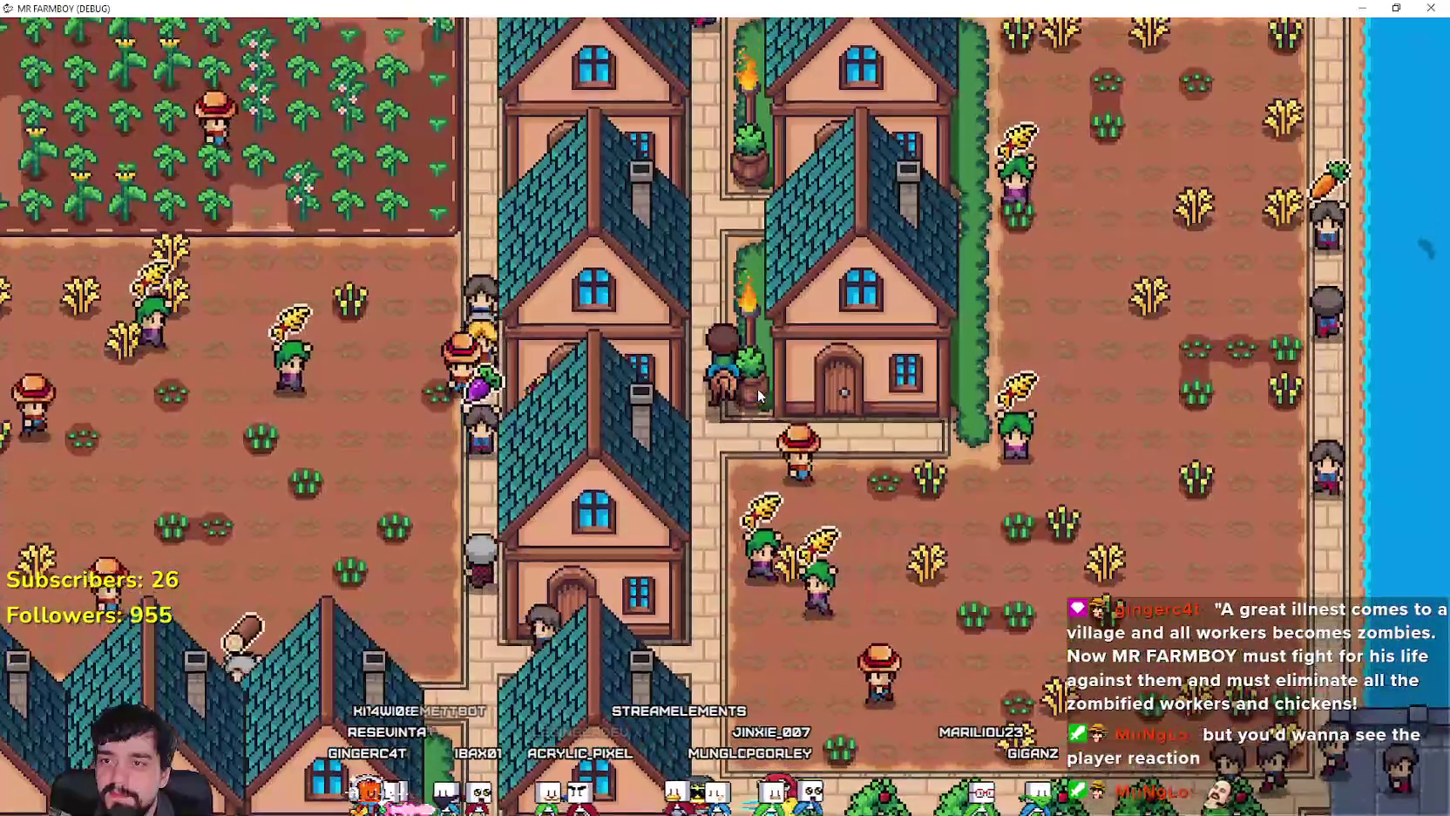
{"action": "key", "text": "a"}
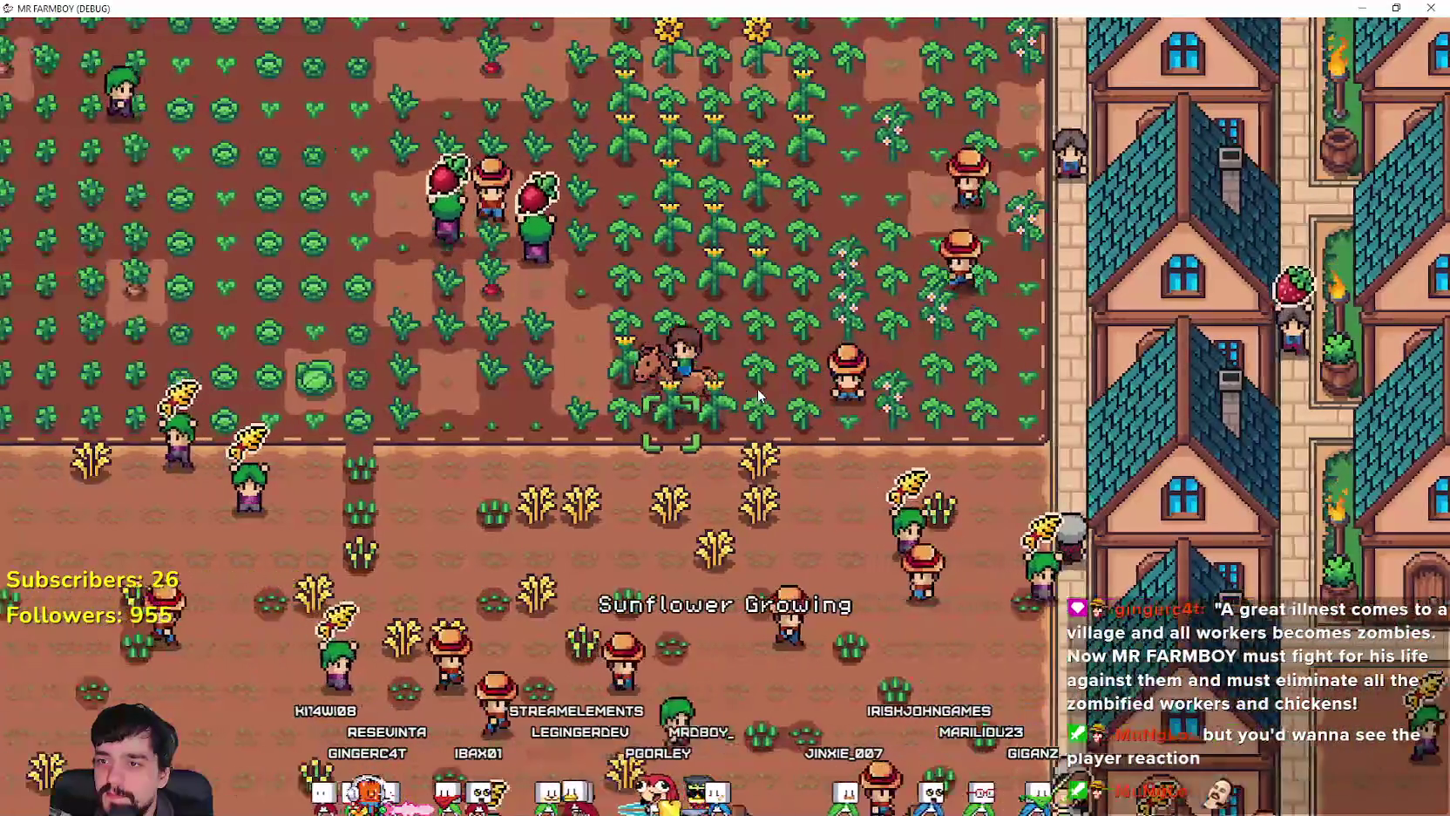
{"action": "key", "text": "a"}
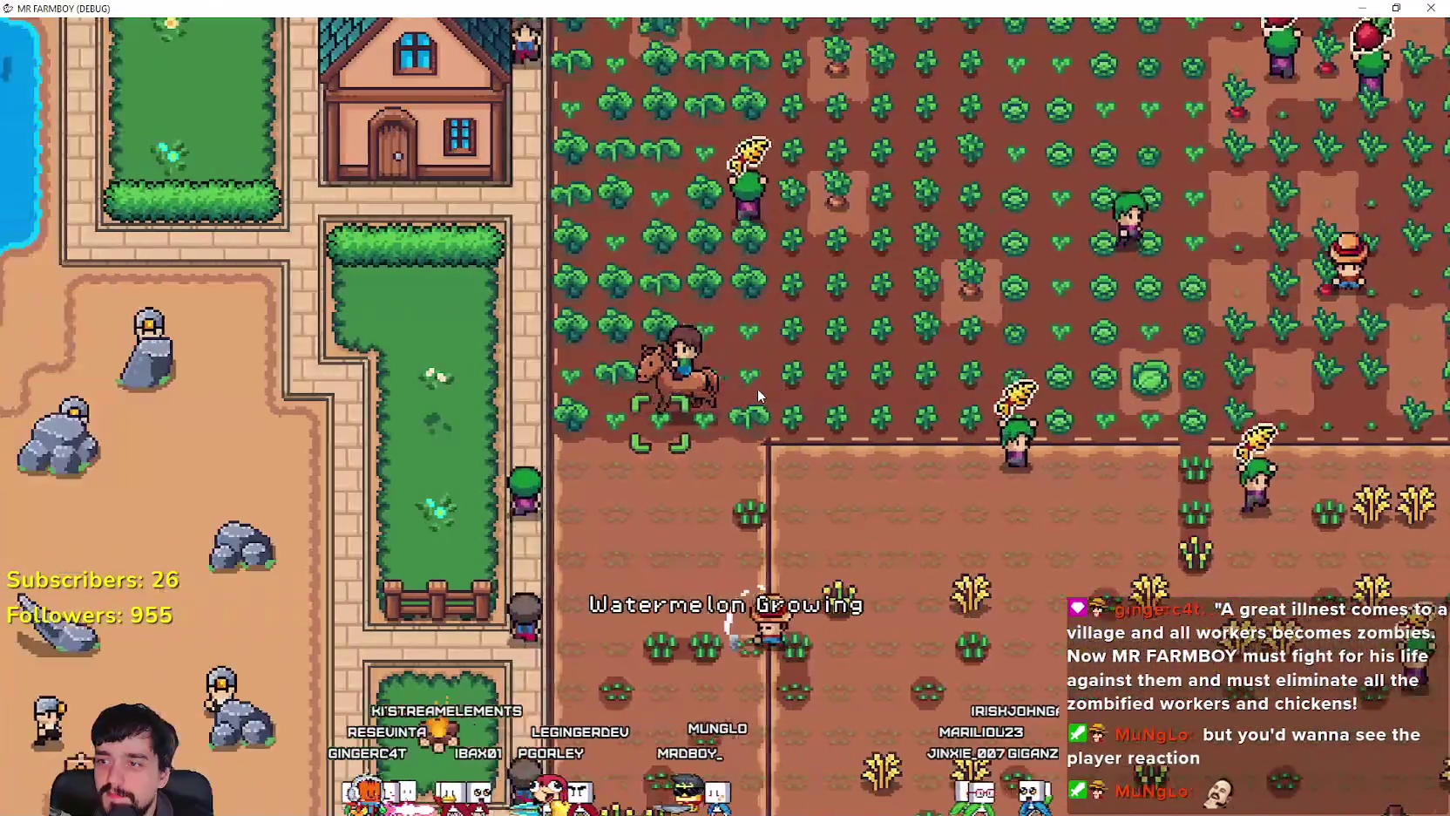
{"action": "key", "text": "a"}
{"action": "key", "text": "w"}
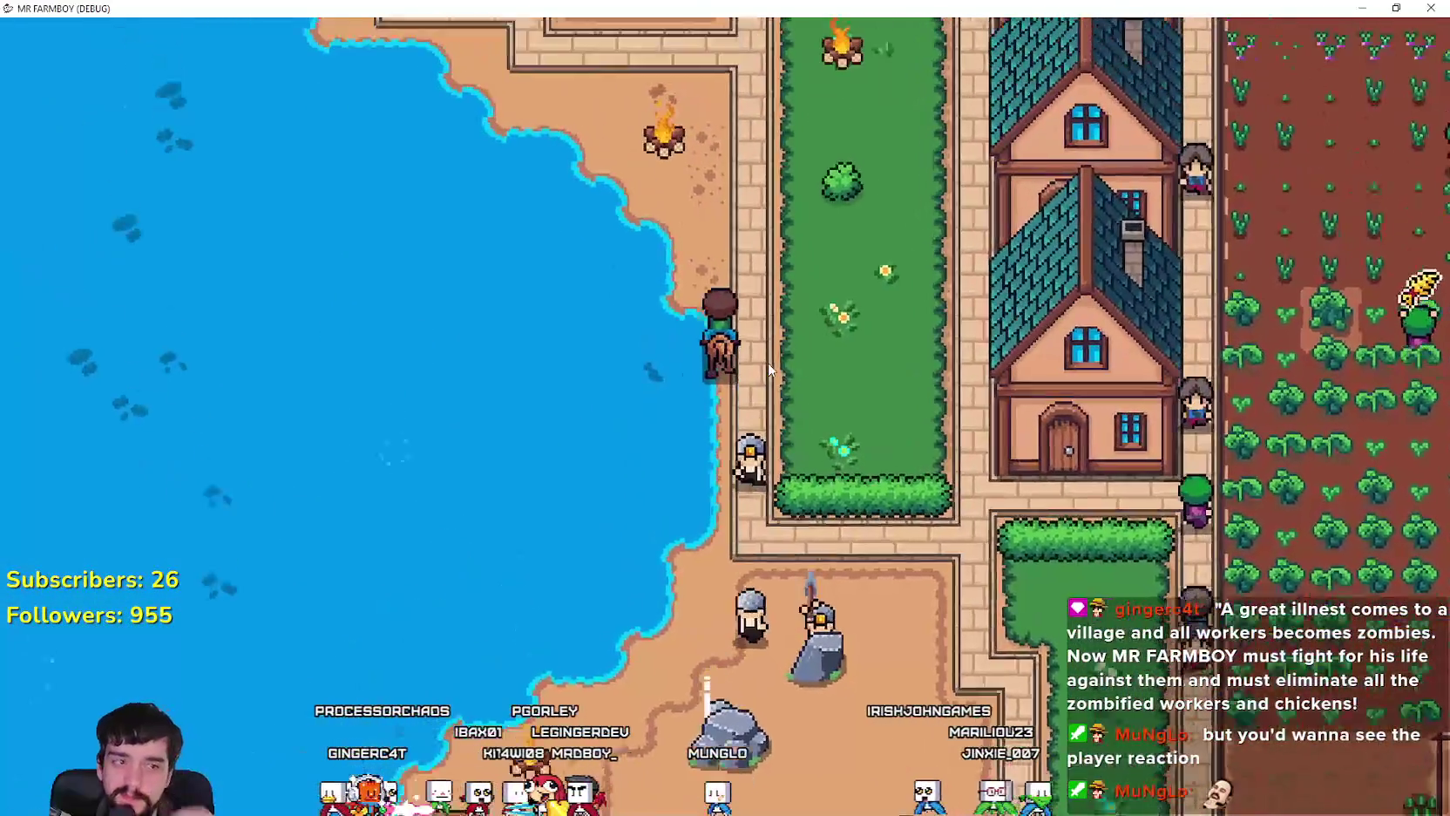
{"action": "key", "text": "w"}
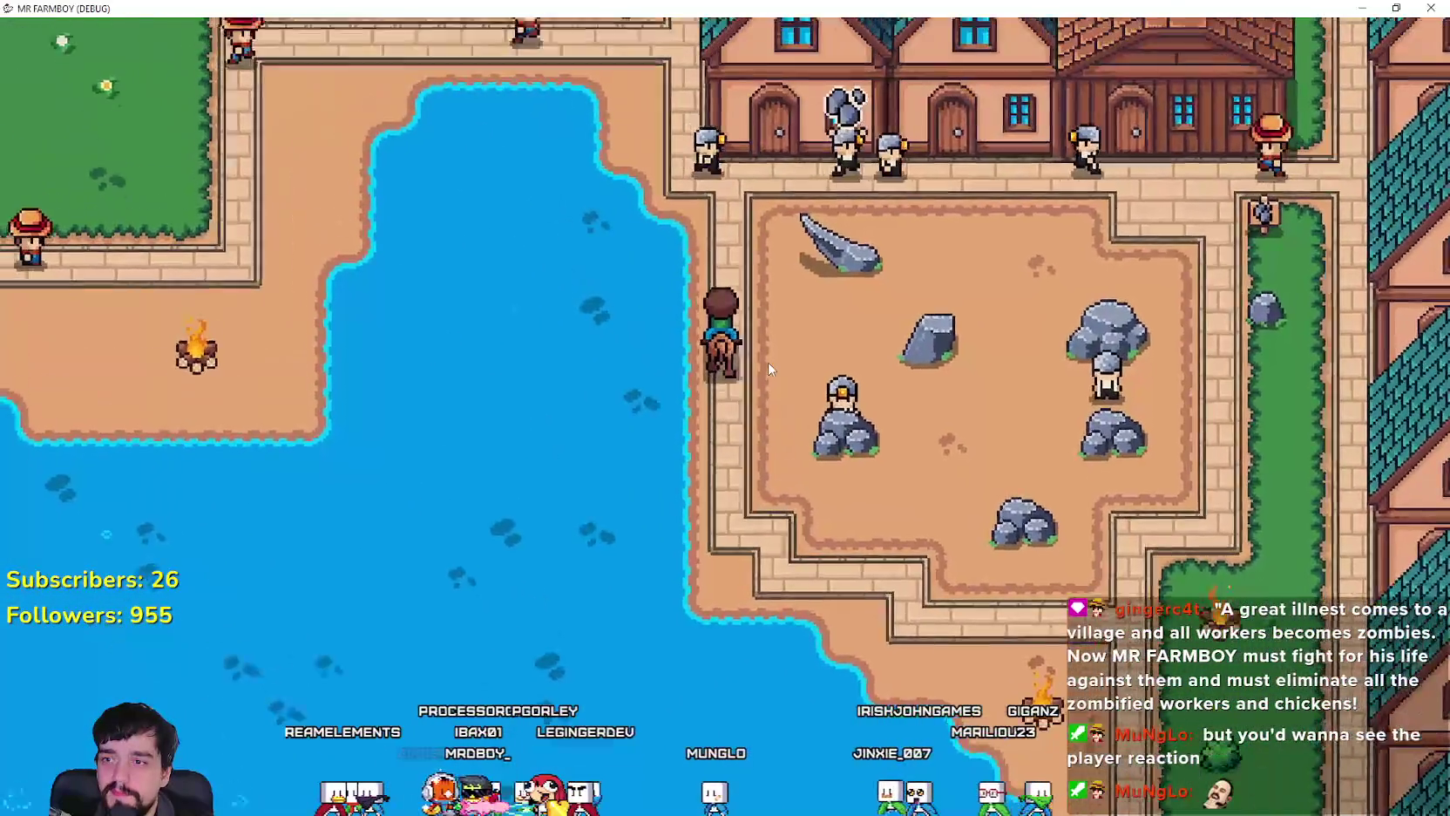
{"action": "key", "text": "w"}
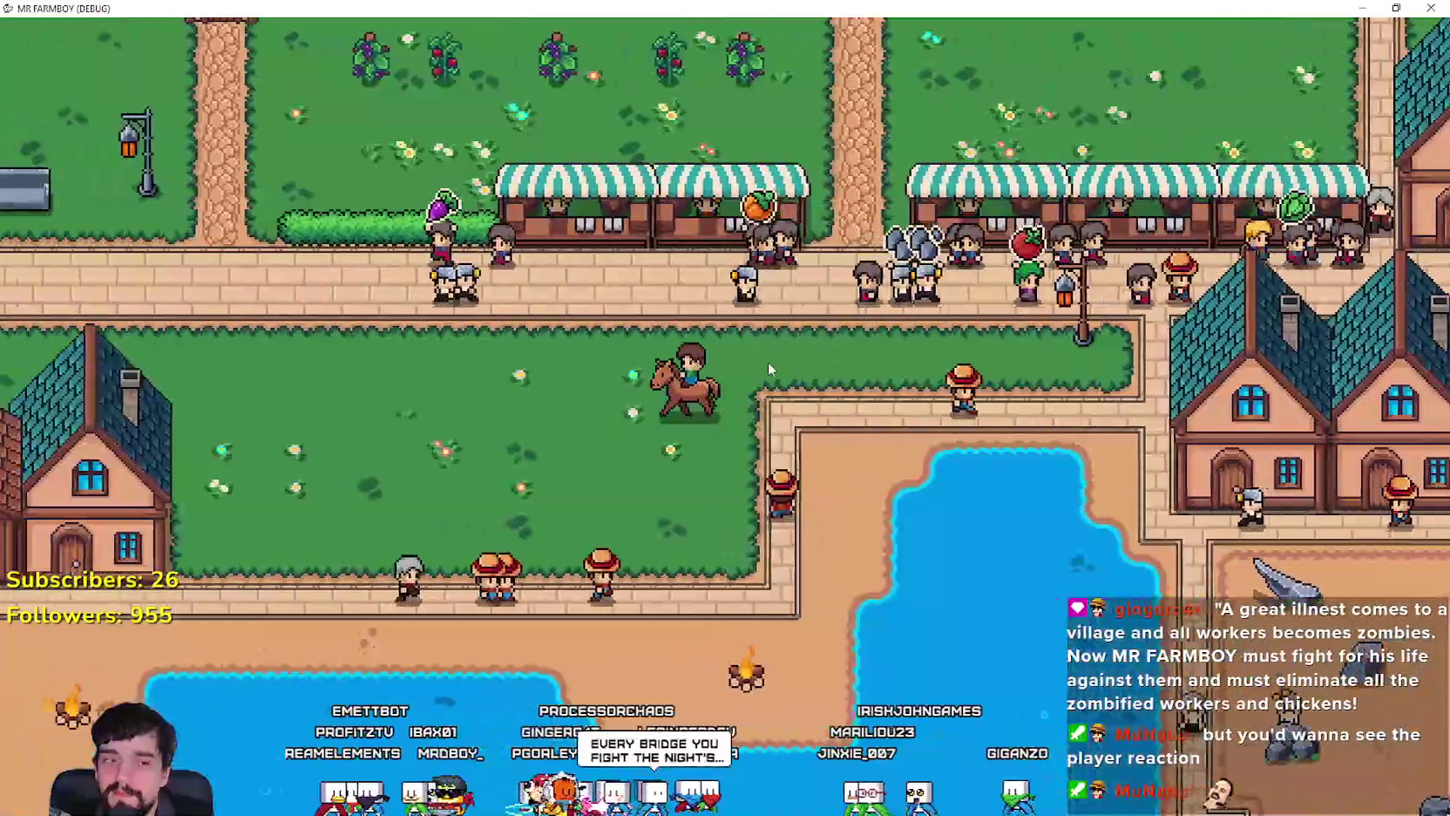
{"action": "key", "text": "a"}
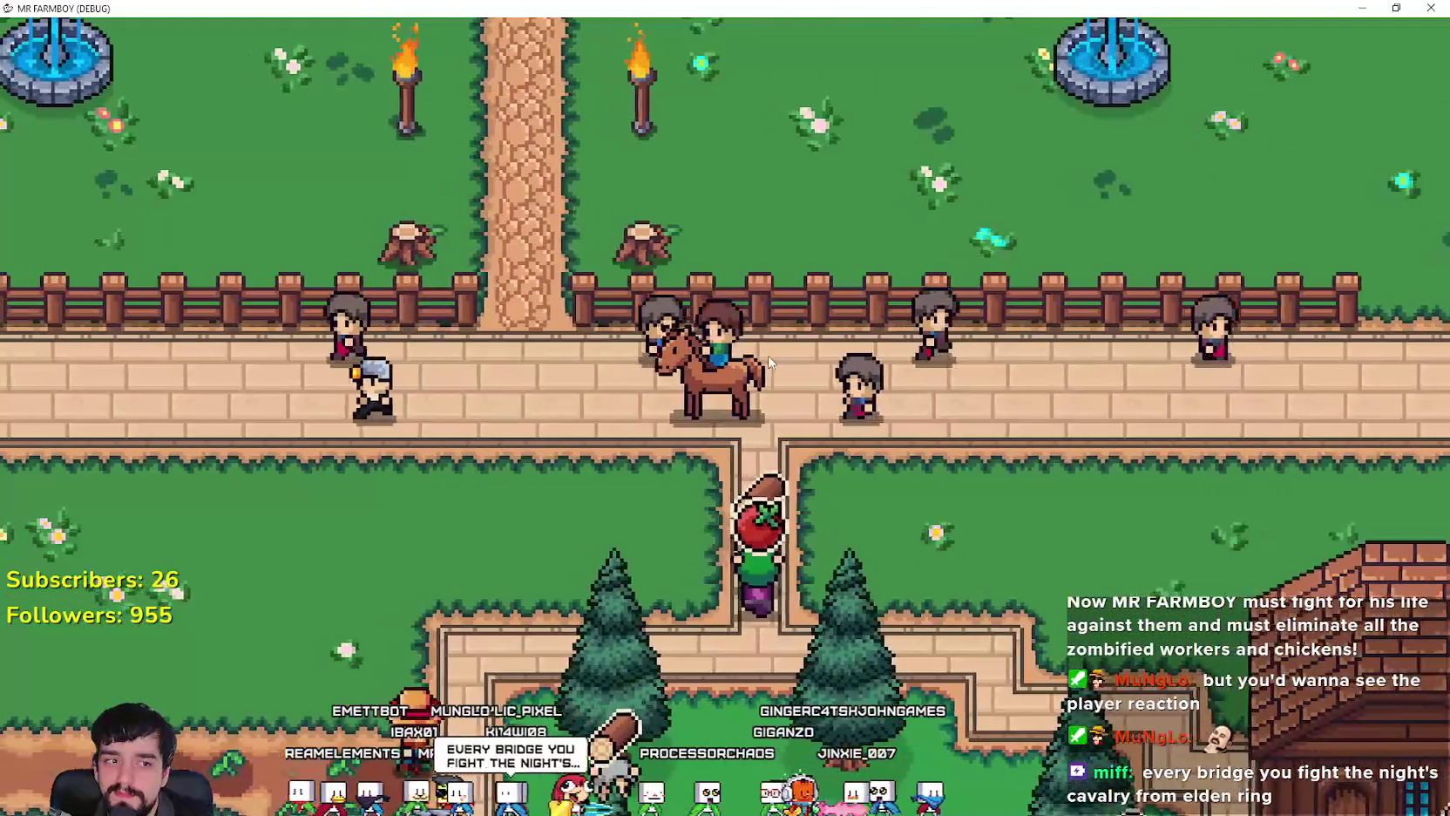
{"action": "key", "text": "w"}
{"action": "key", "text": "a"}
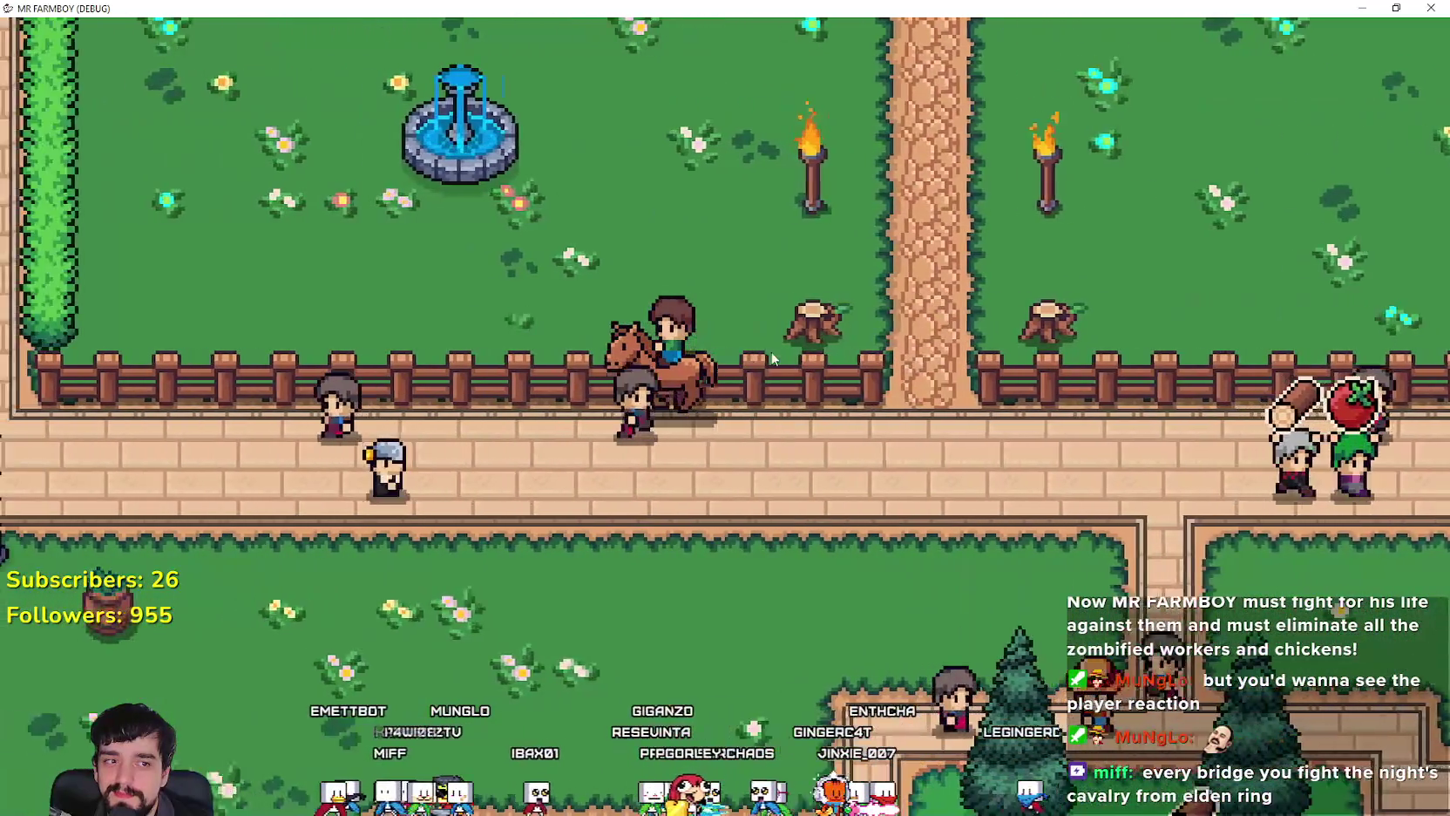
Step: Loop up to the mansion, then around past the fountain to the church door
{"action": "key", "text": "s"}
{"action": "key", "text": "d"}
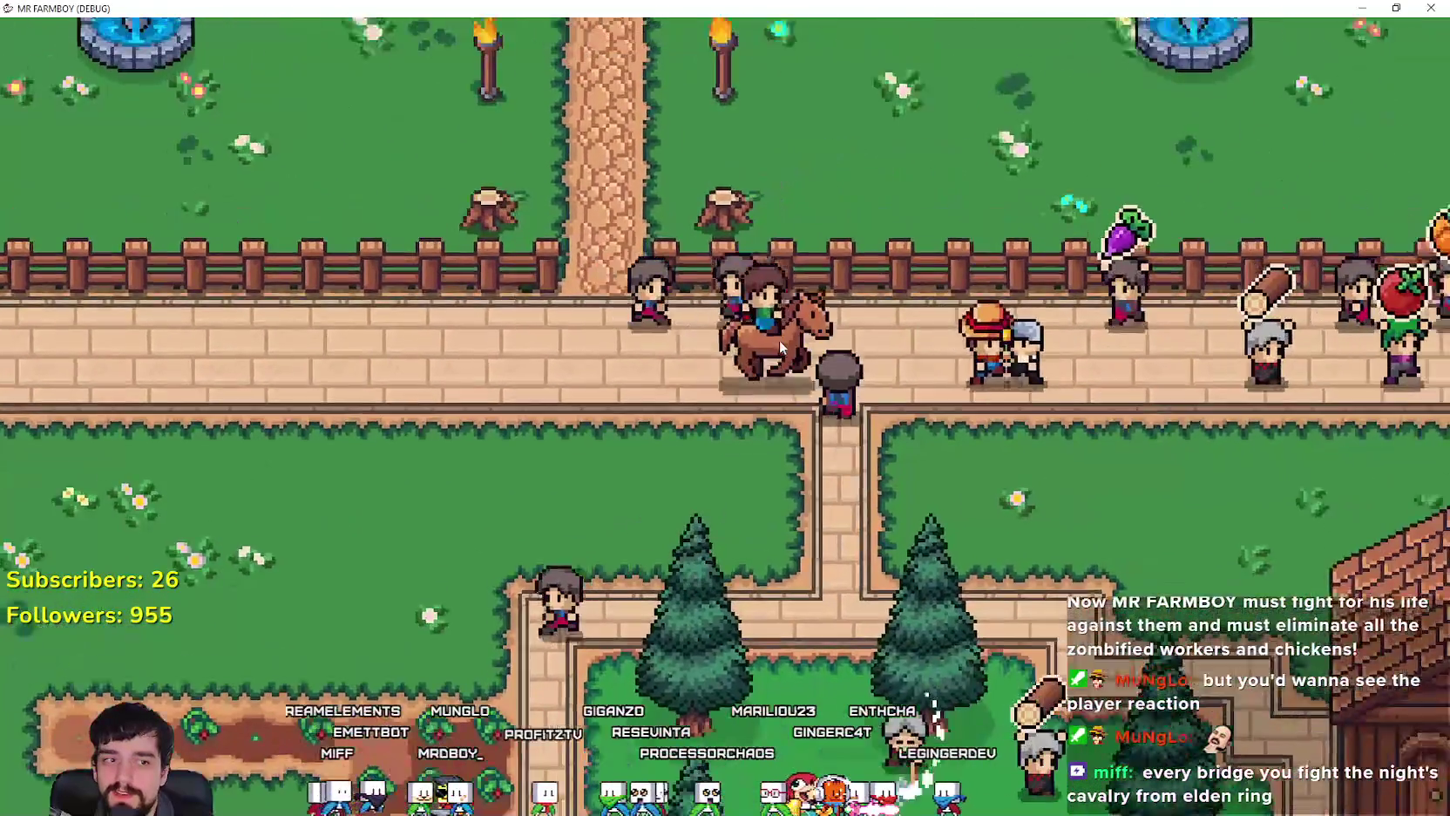
{"action": "key", "text": "w"}
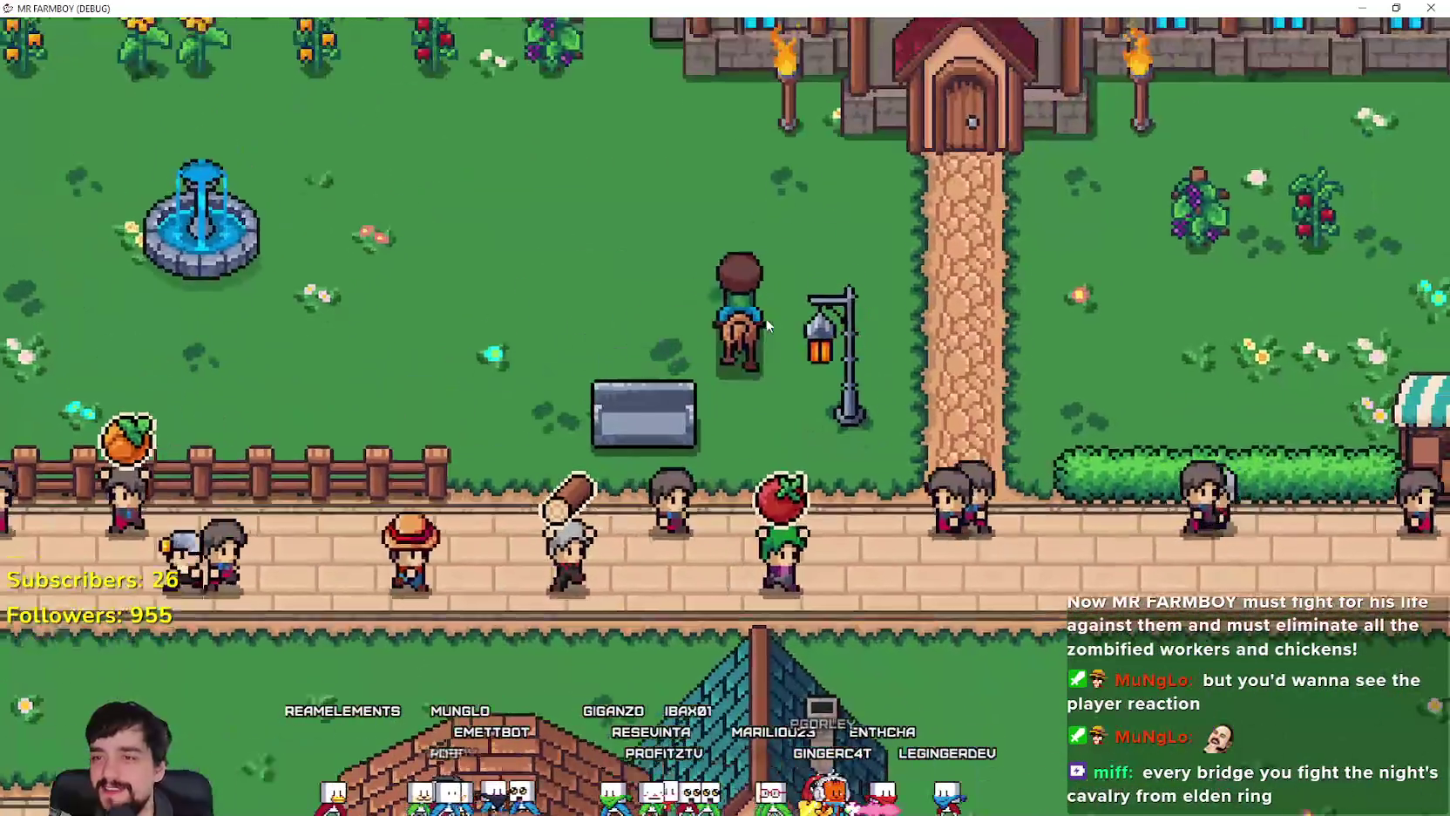
{"action": "key", "text": "a"}
{"action": "key", "text": "s"}
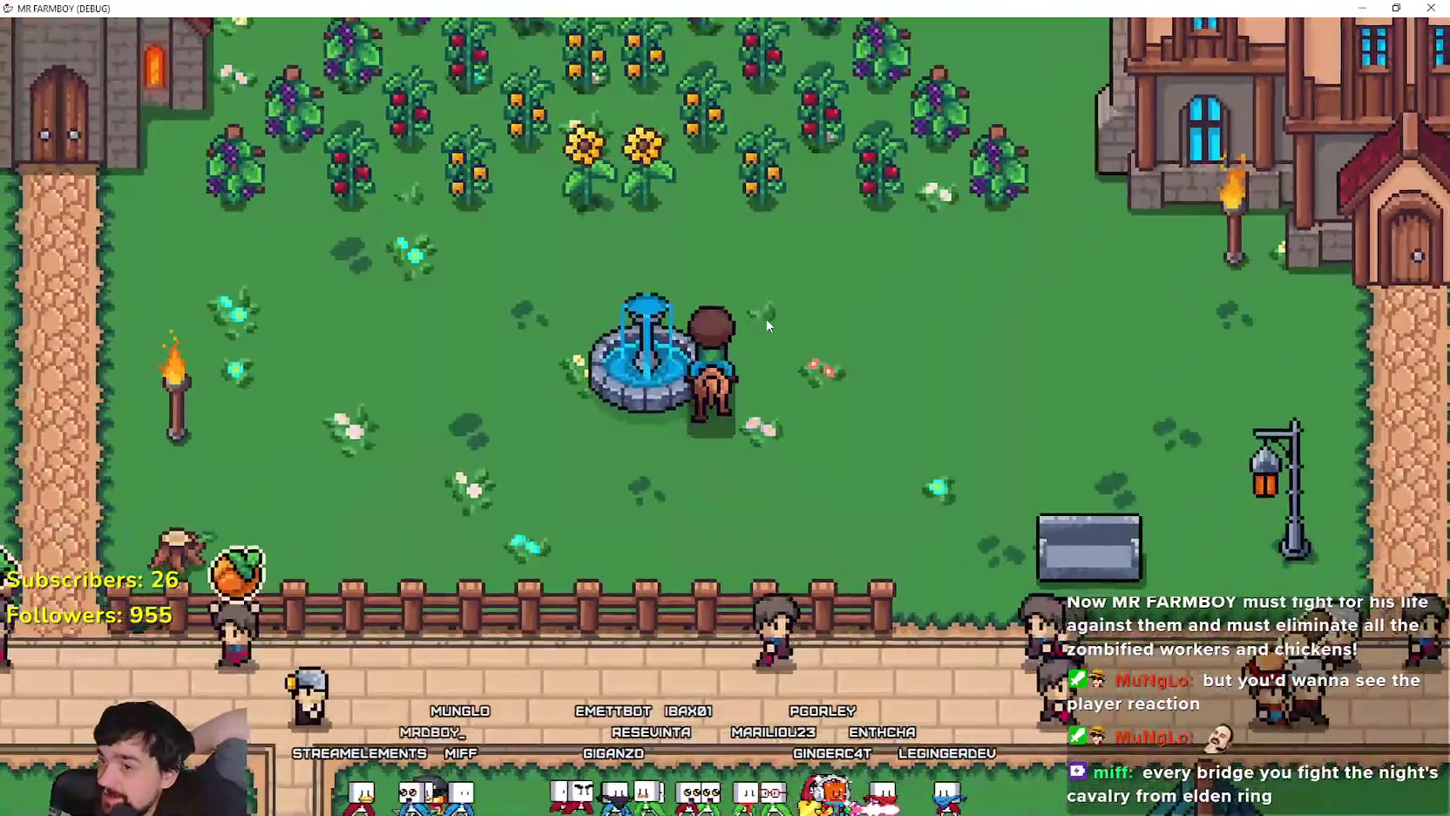
{"action": "key", "text": "a"}
{"action": "key", "text": "w"}
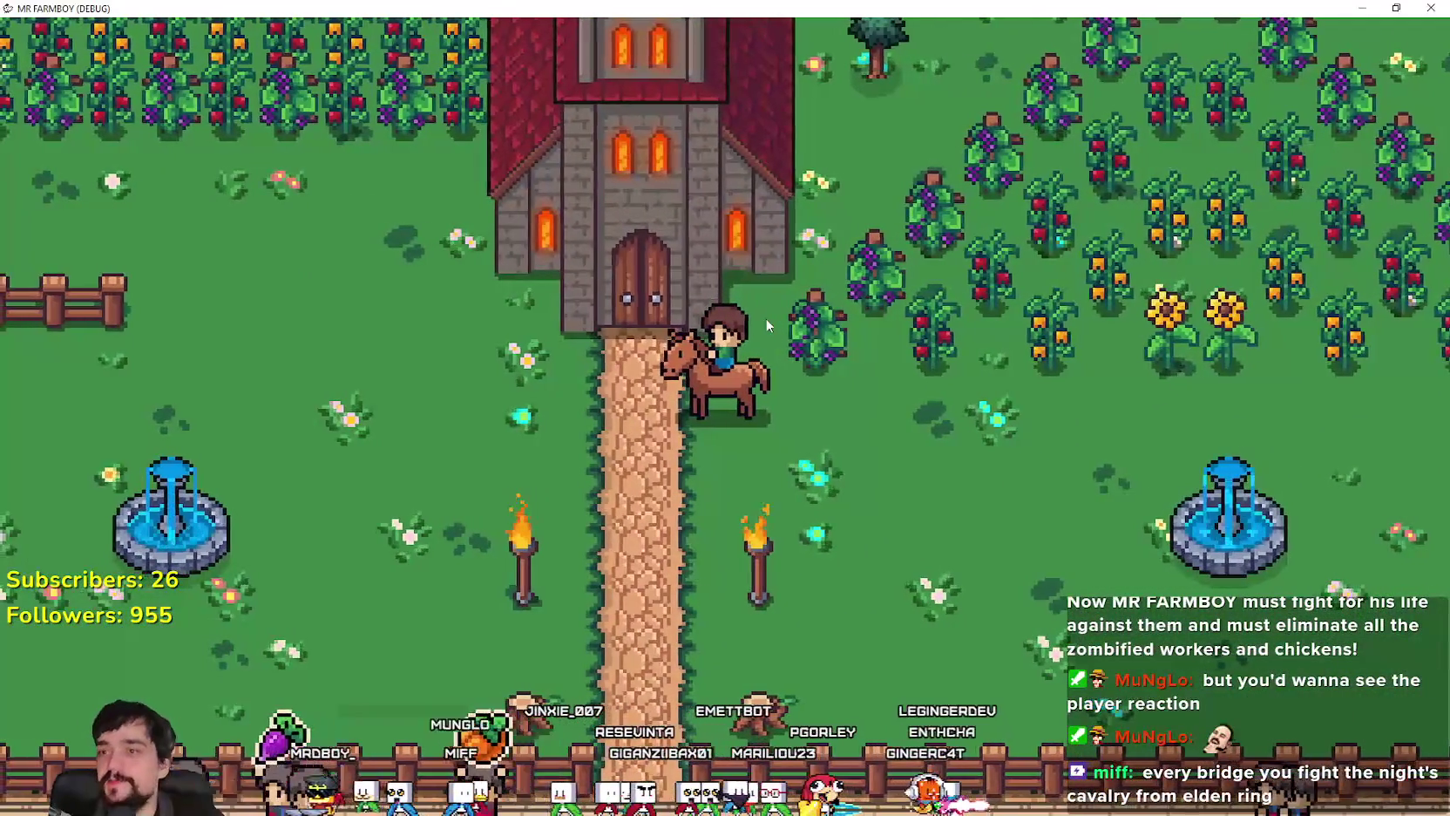
{"action": "key", "text": "a"}
{"action": "key", "text": "w"}
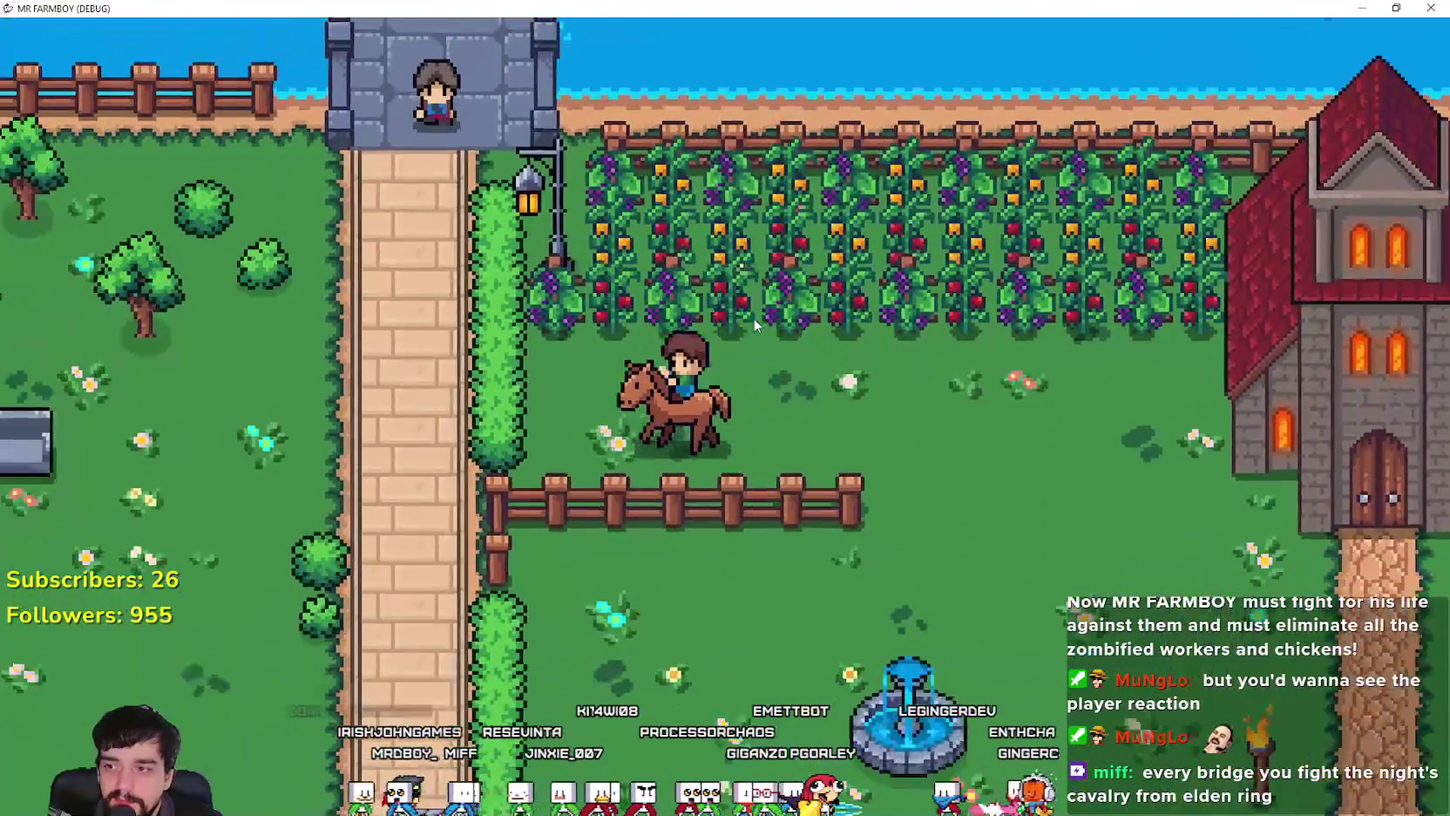
{"action": "key", "text": "d"}
{"action": "key", "text": "s"}
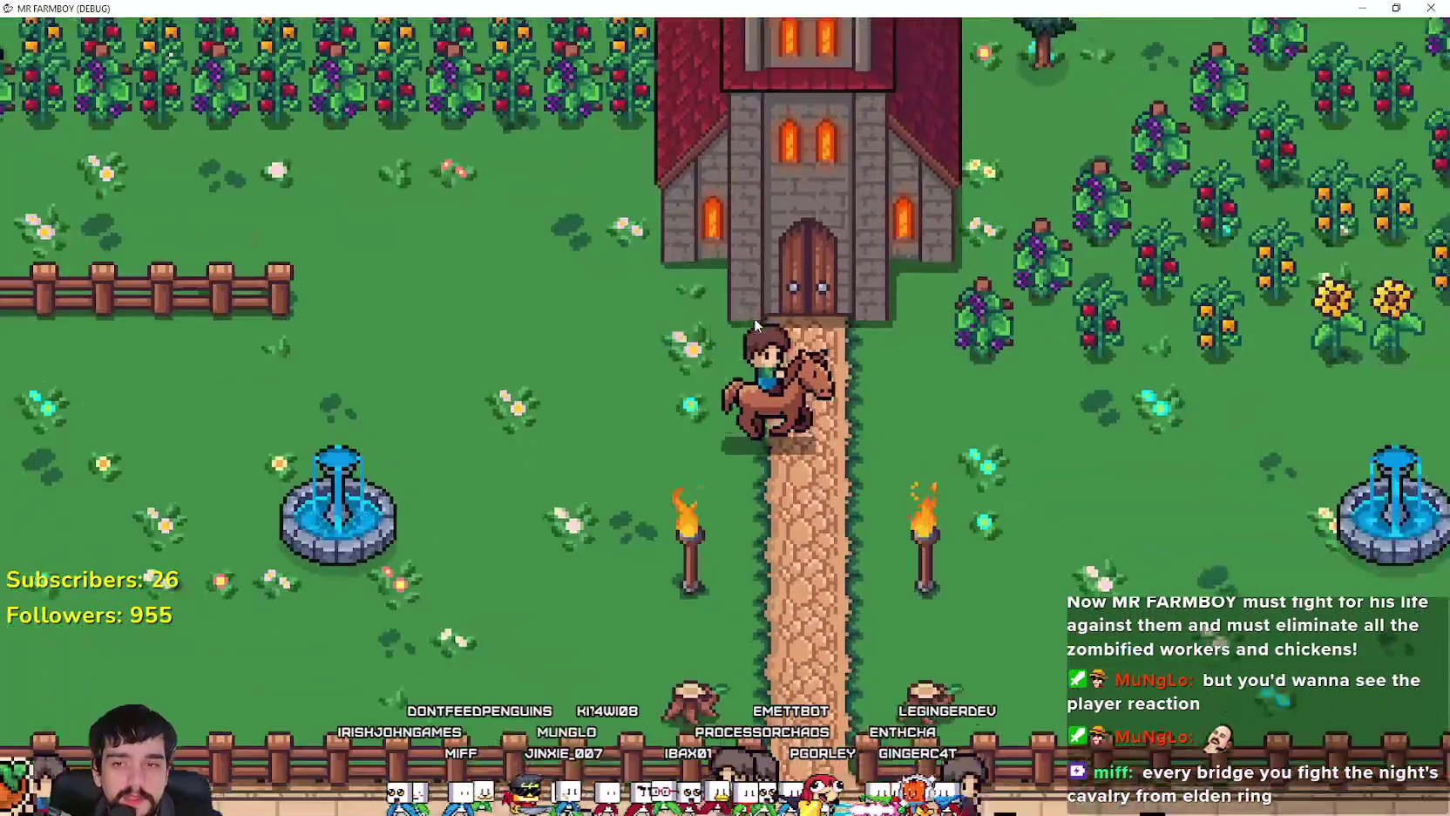
Step: Ride east past the manor and market stalls, then down onto the town road
{"action": "key", "text": "d"}
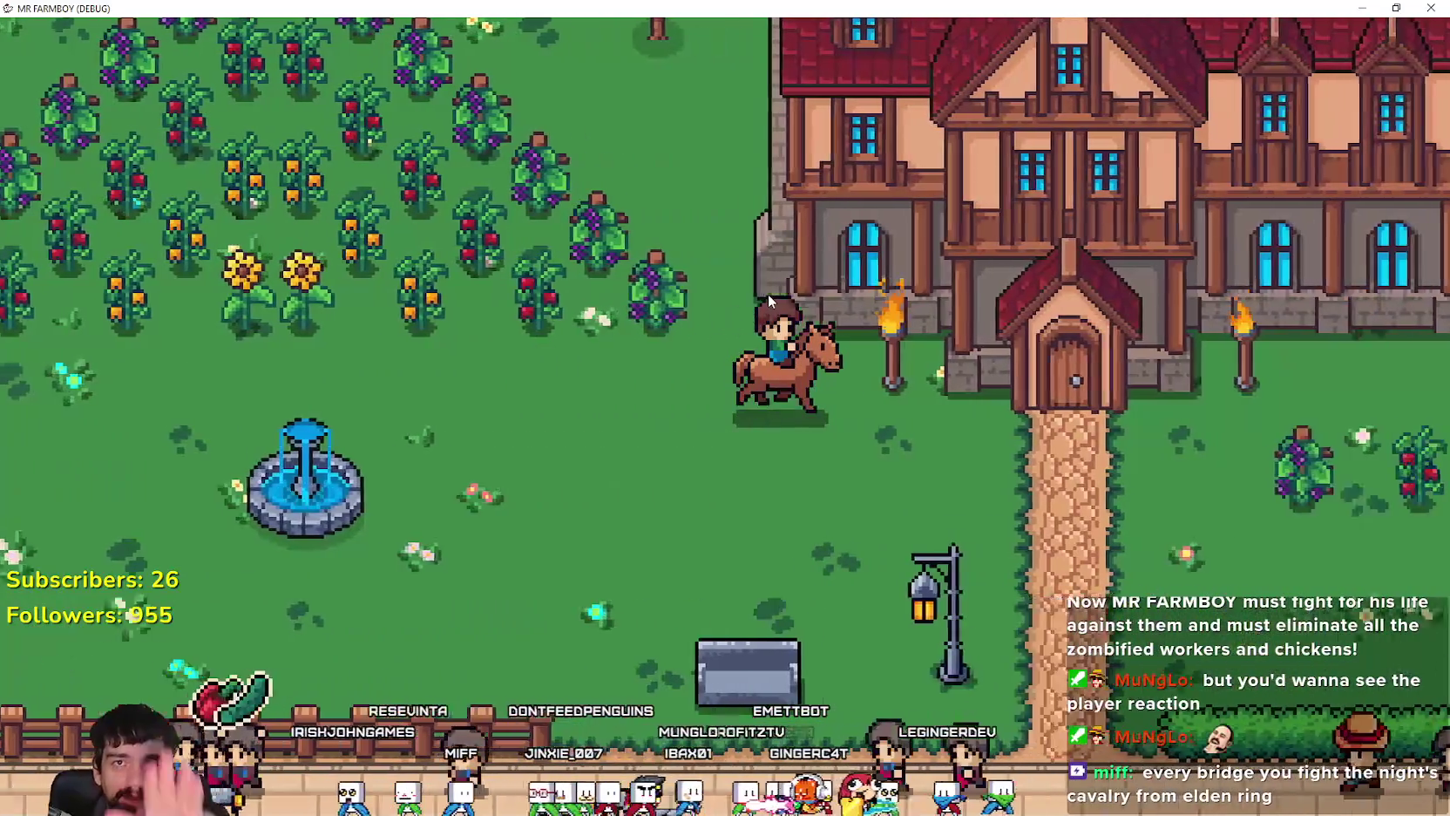
{"action": "key", "text": "s"}
{"action": "key", "text": "d"}
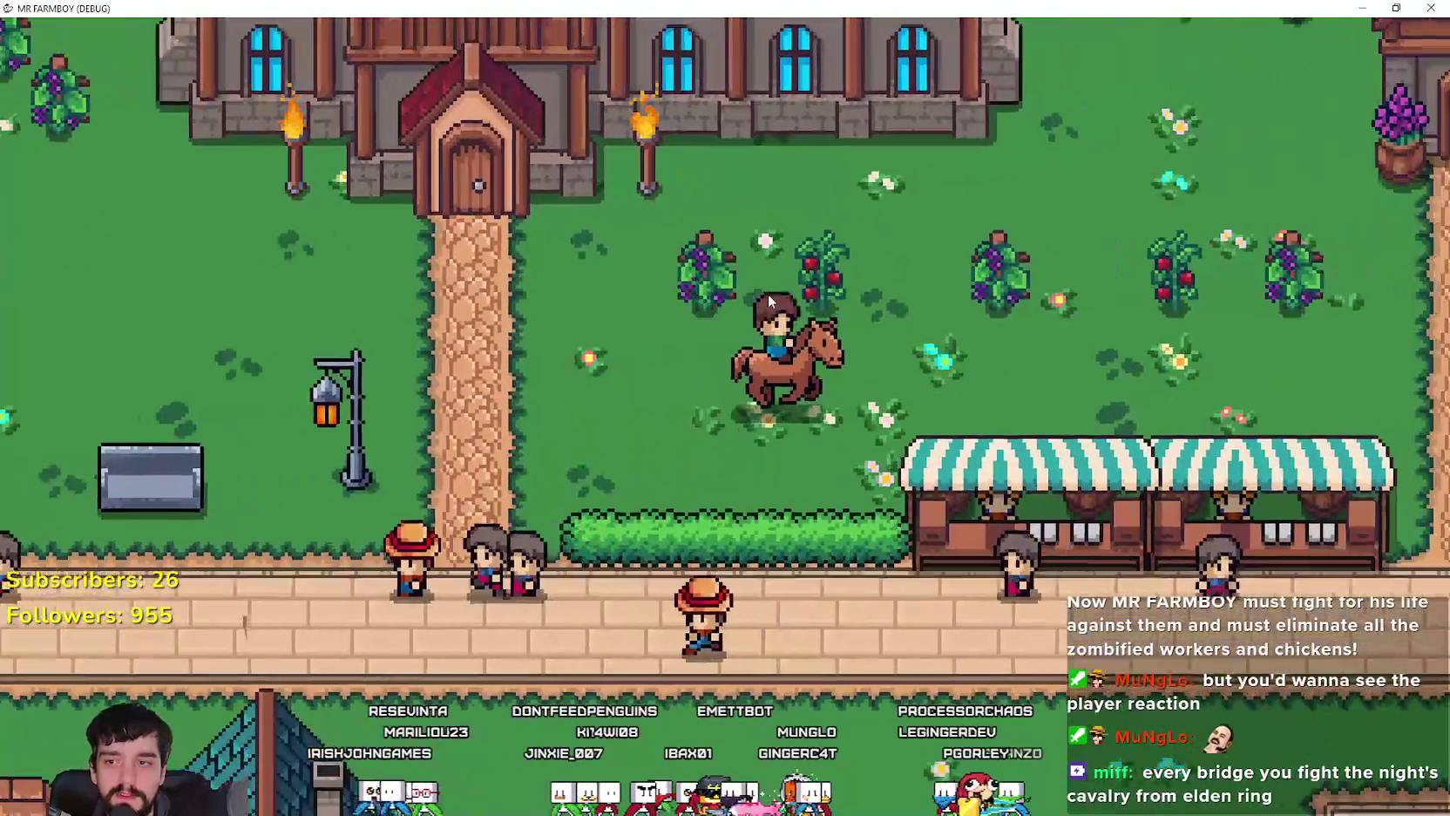
{"action": "key", "text": "d"}
{"action": "key", "text": "s"}
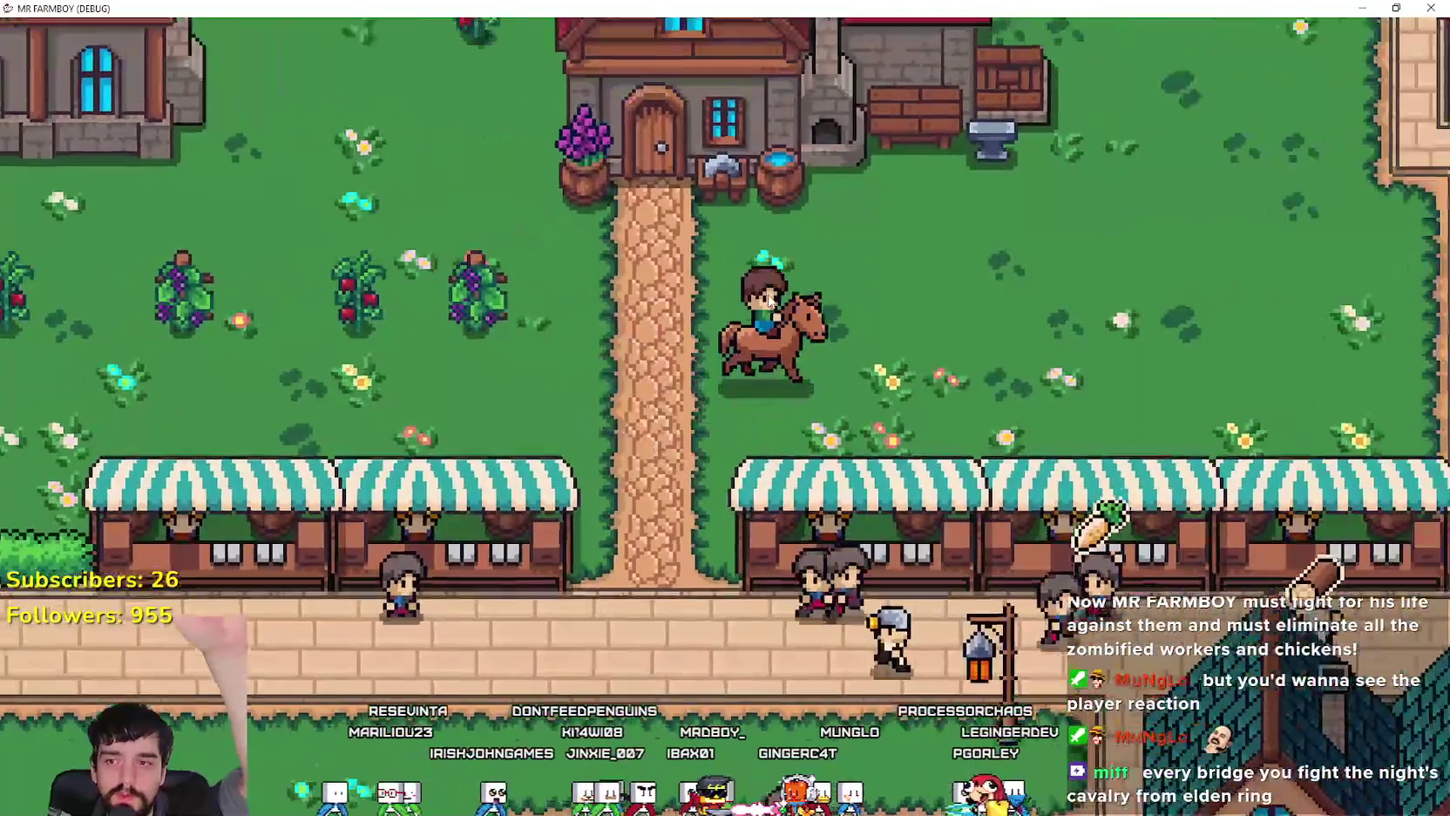
{"action": "key", "text": "d"}
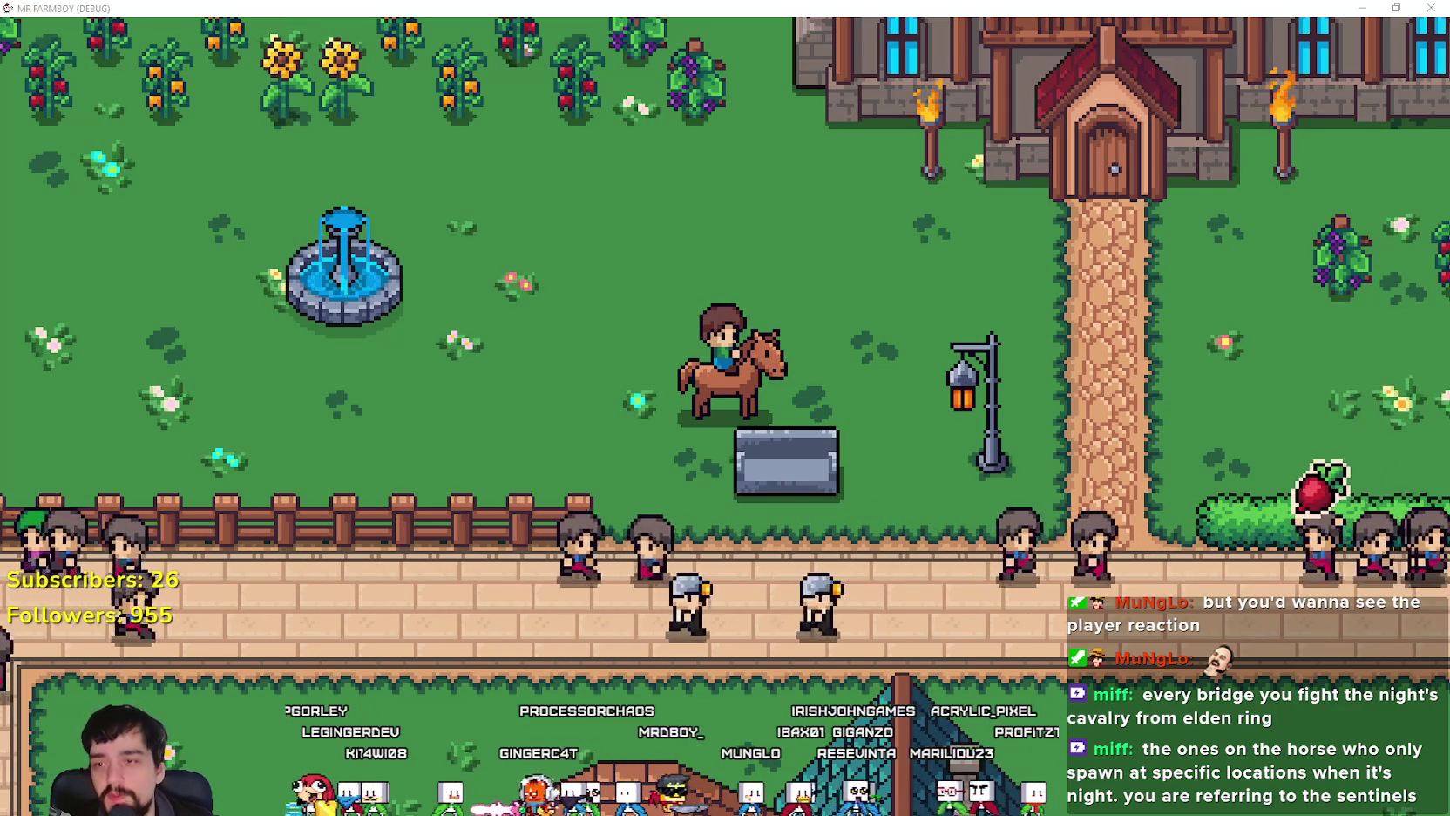
{"action": "key", "text": "s"}
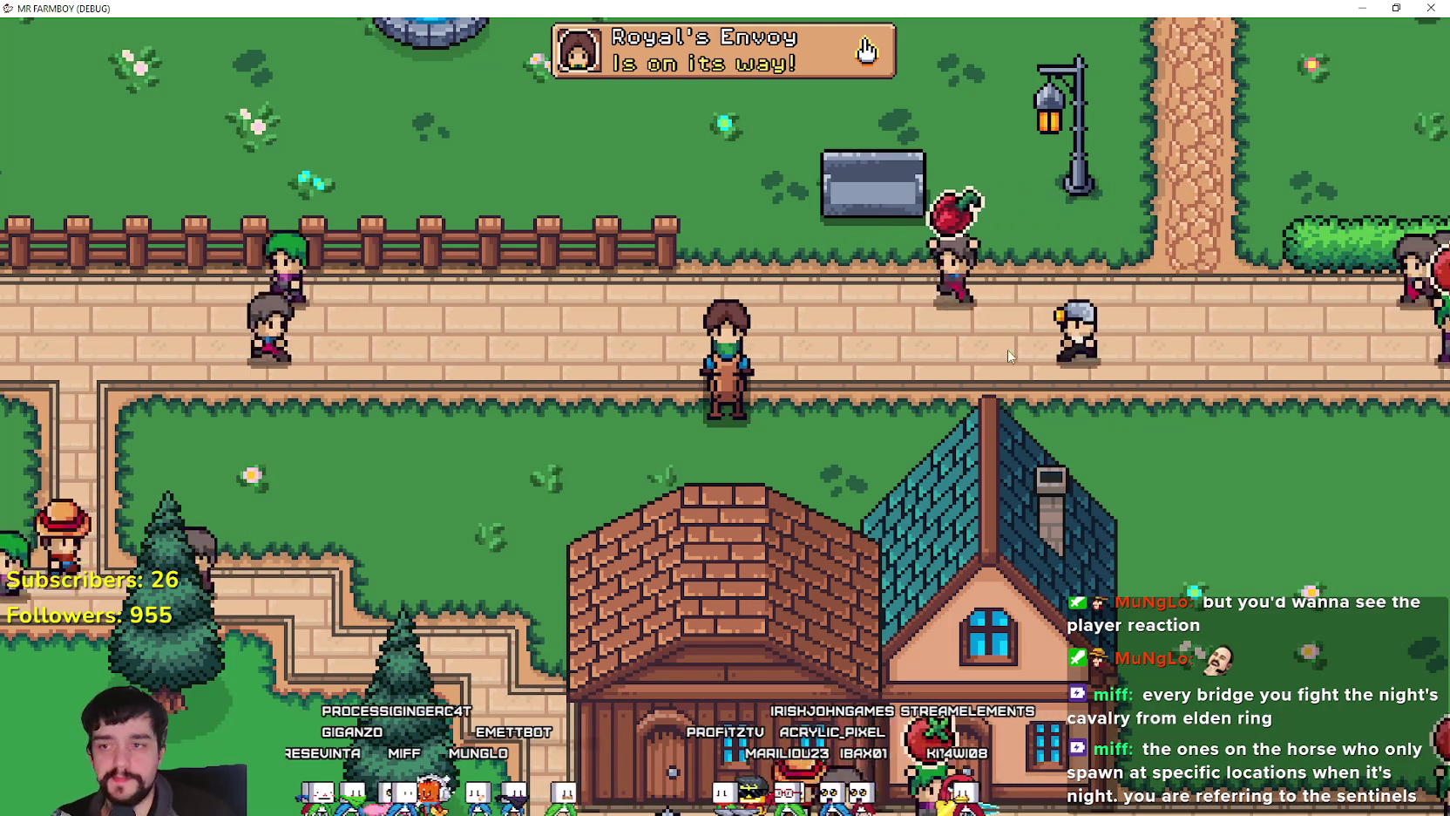
Step: Ride along the road and briefly check the Advancements overview before closing it
{"action": "key", "text": "a"}
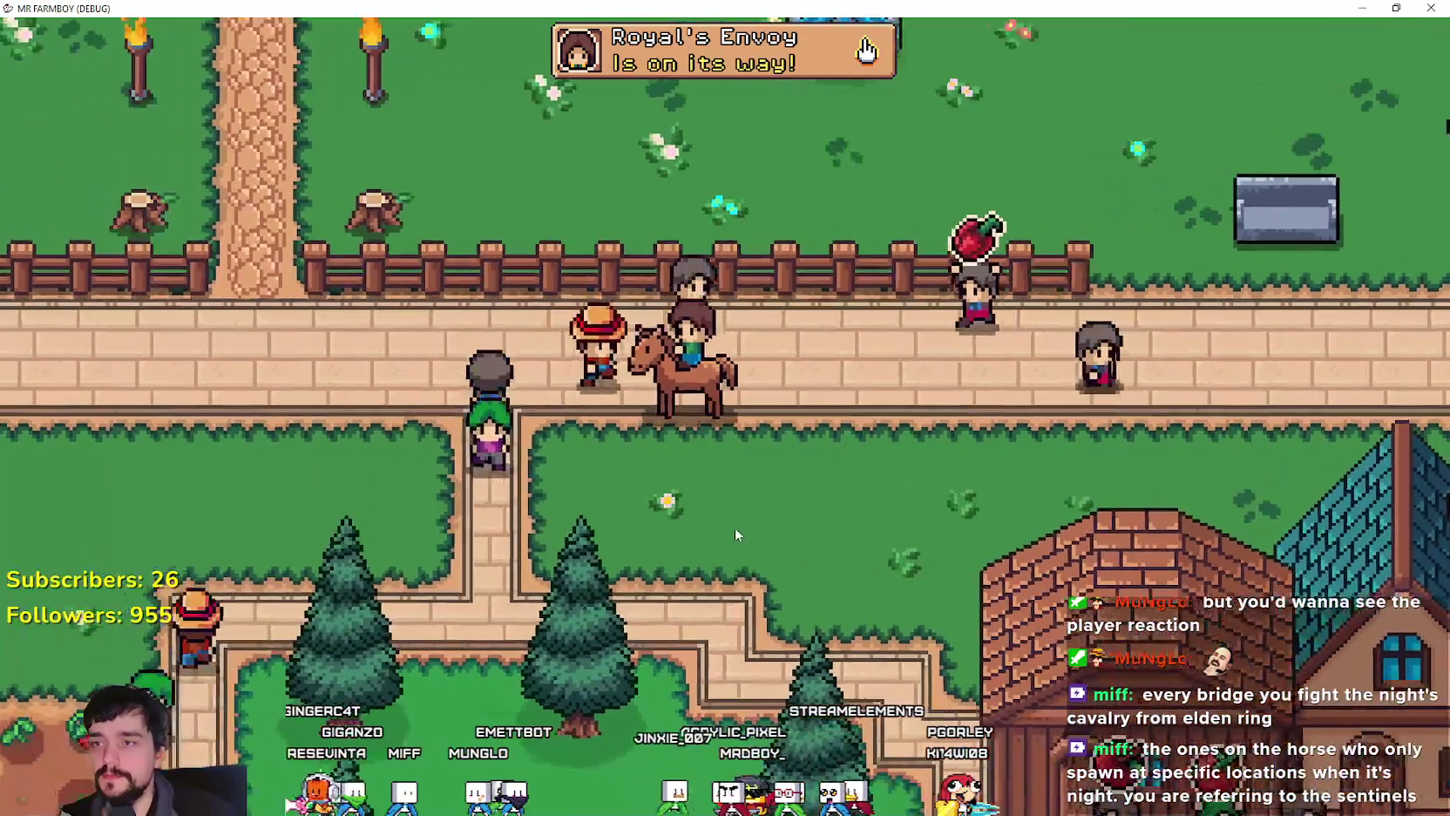
{"action": "key", "text": "k"}
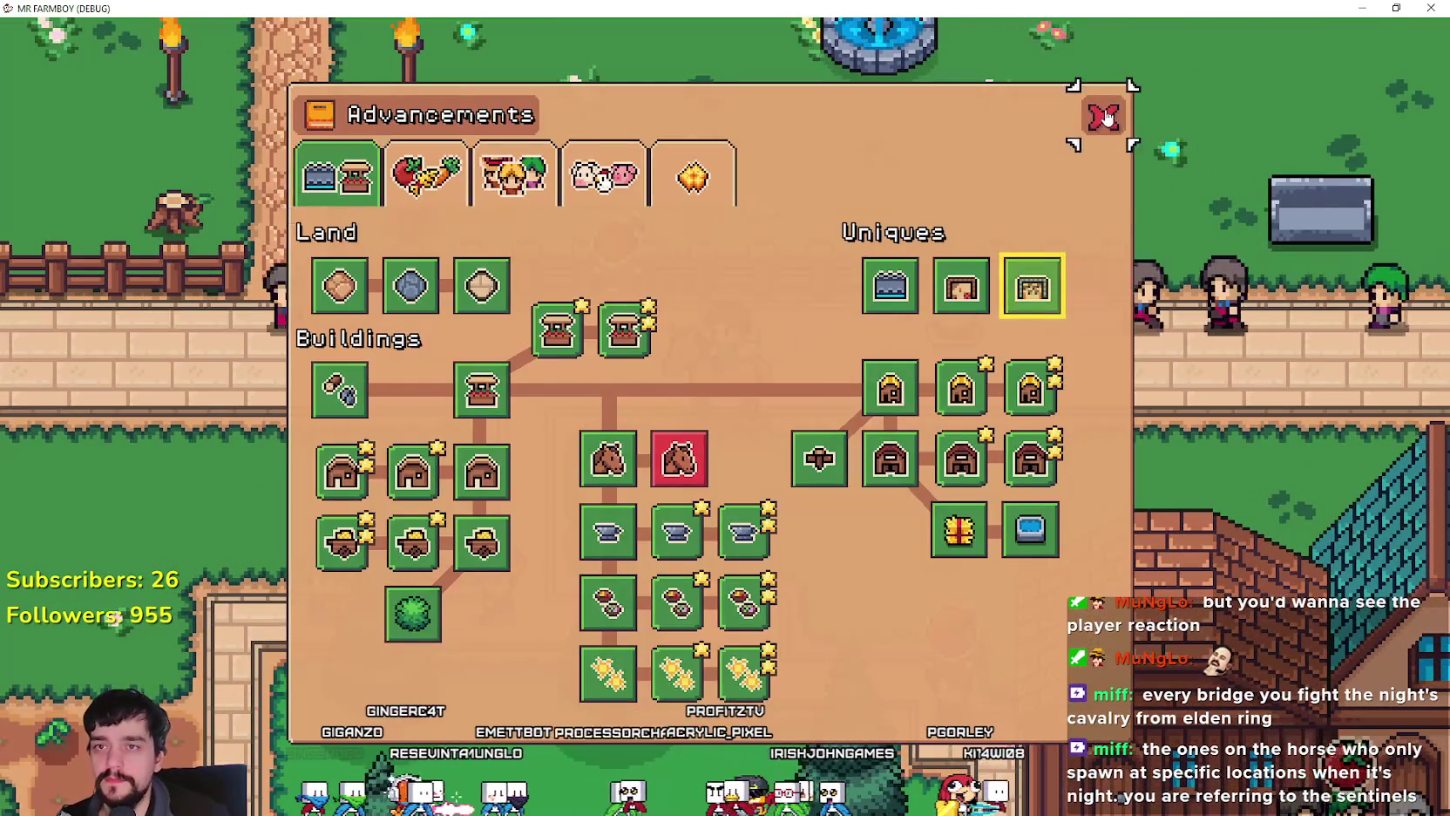
{"action": "left_click", "coordinate": [1103, 116]}
{"action": "scroll", "coordinate": [908, 470], "scroll_direction": "down", "scroll_amount": 3}
{"action": "key", "text": "d"}
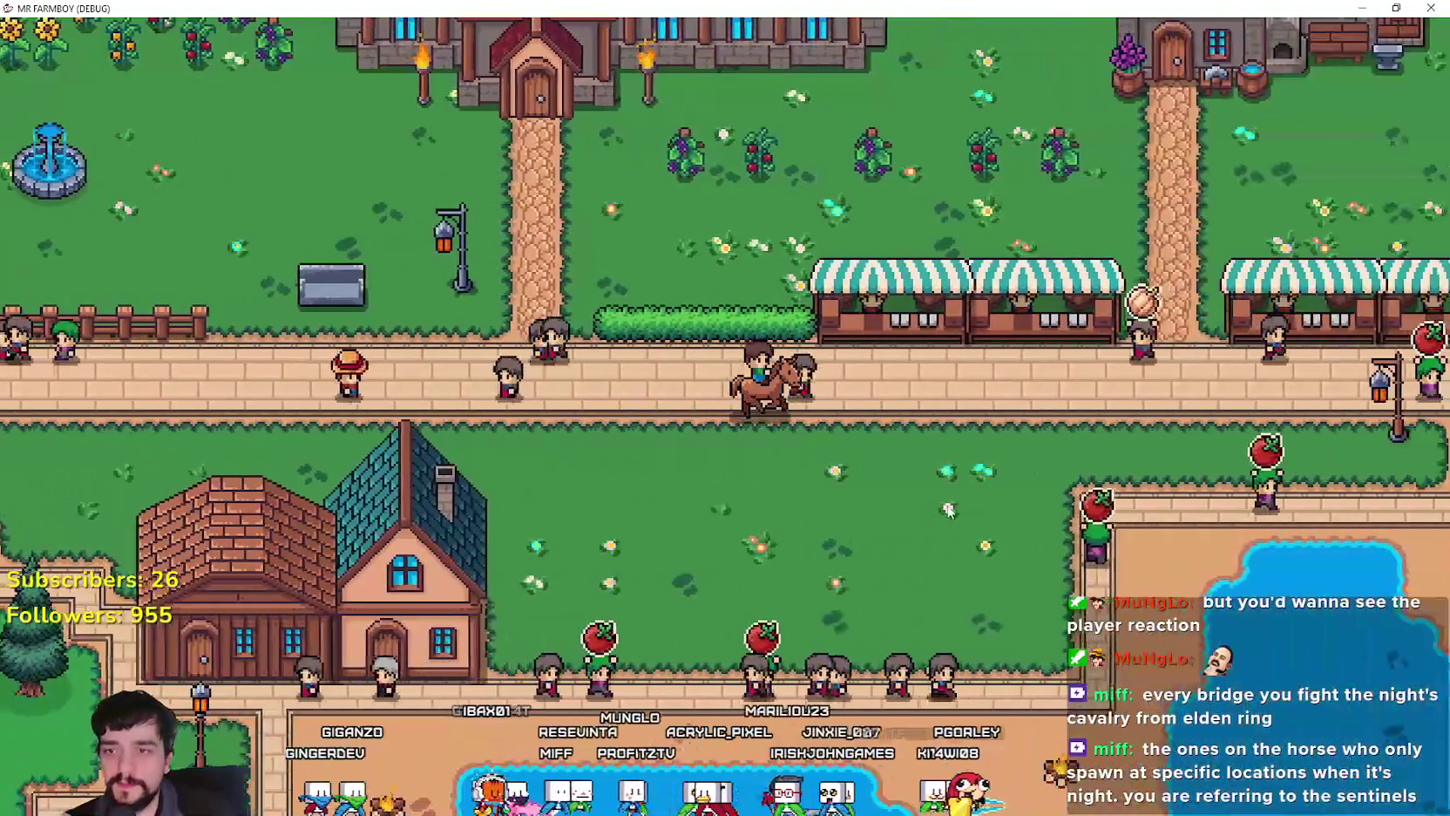
{"action": "scroll", "coordinate": [963, 429], "scroll_direction": "up", "scroll_amount": 3}
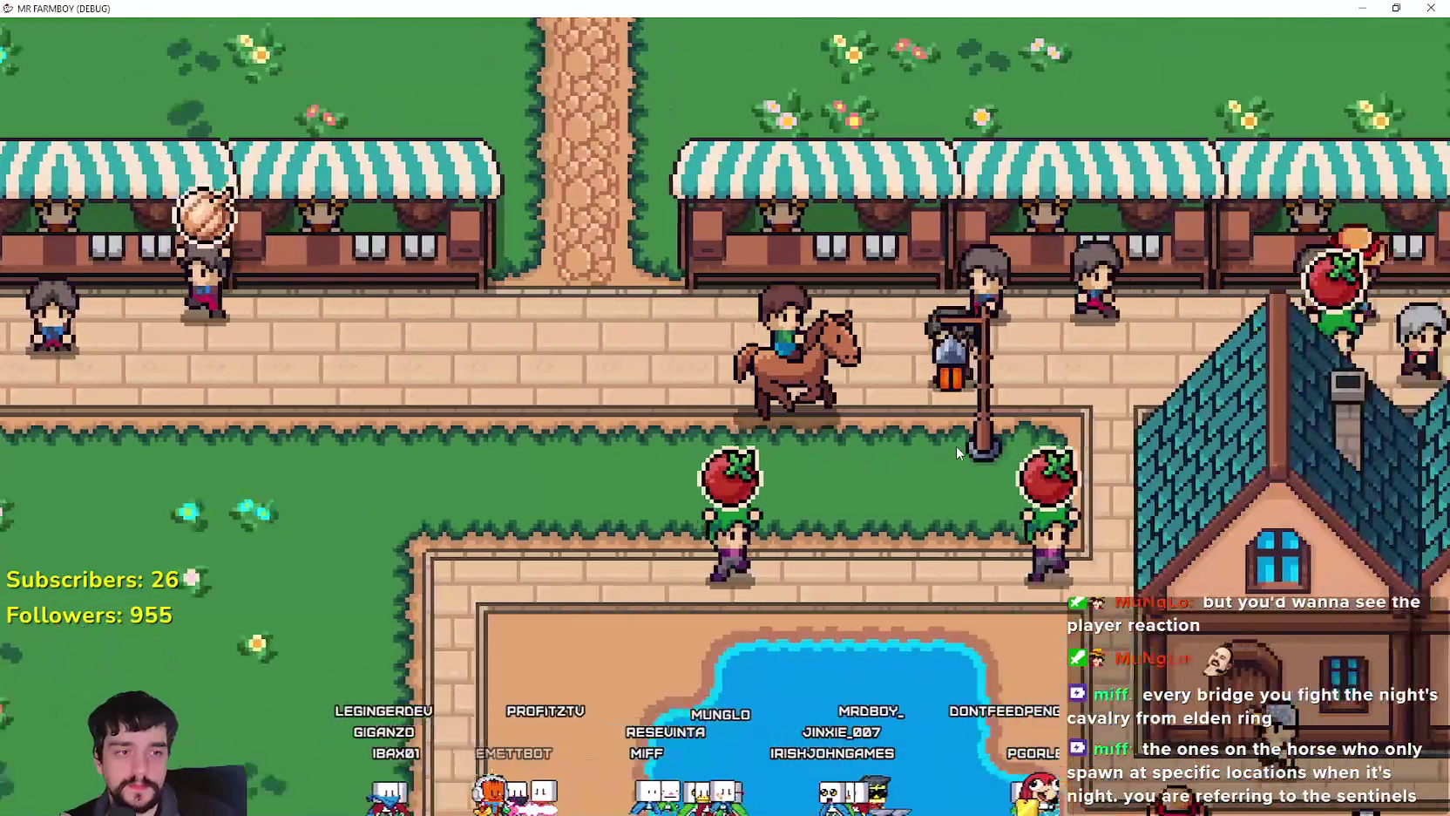
Step: Ride via the quarry, crop farm and riverbank to the horse stable, triggering the add_to_horse_stable_request error
{"action": "key", "text": "s"}
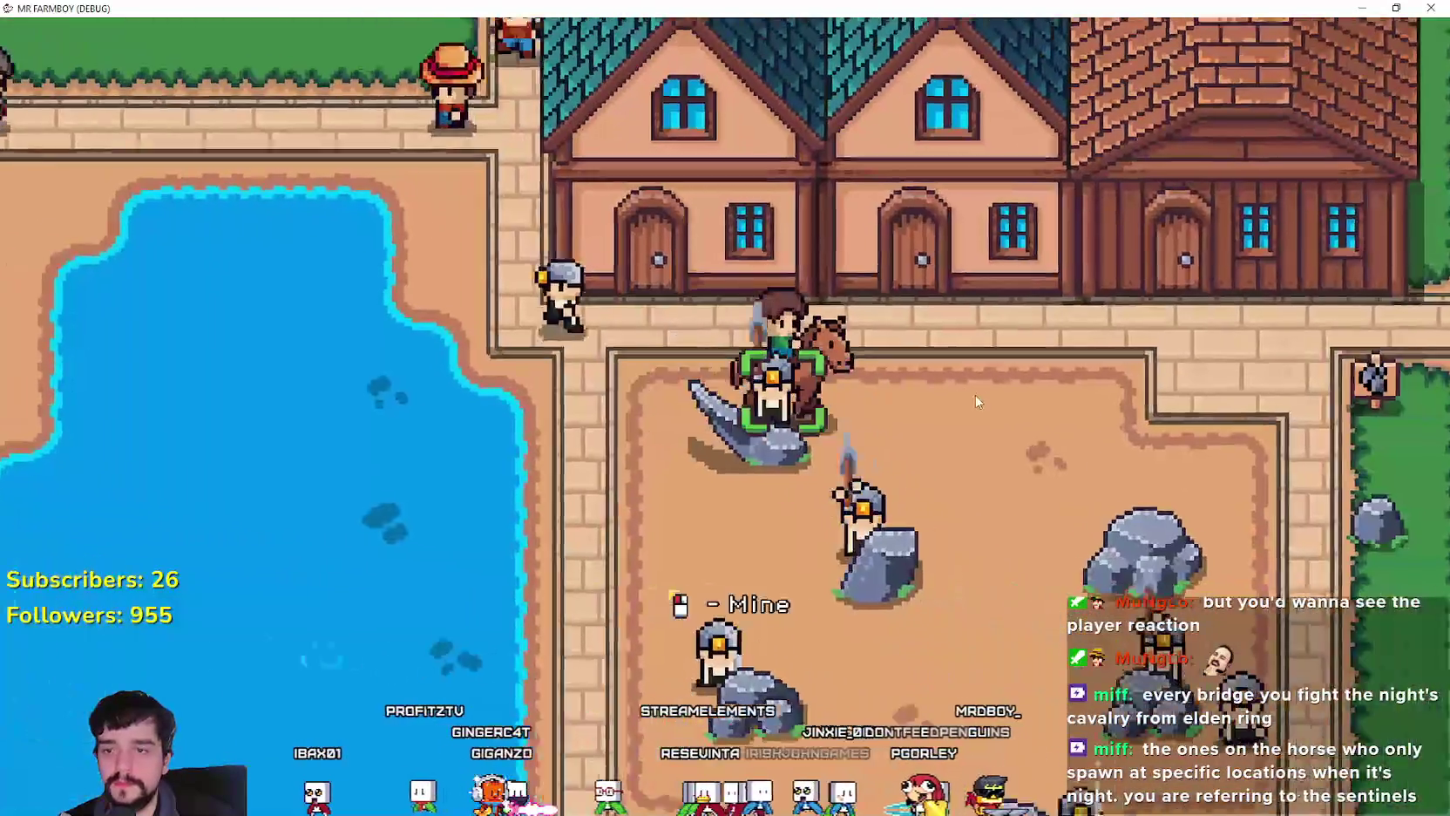
{"action": "key", "text": "w"}
{"action": "key", "text": "d"}
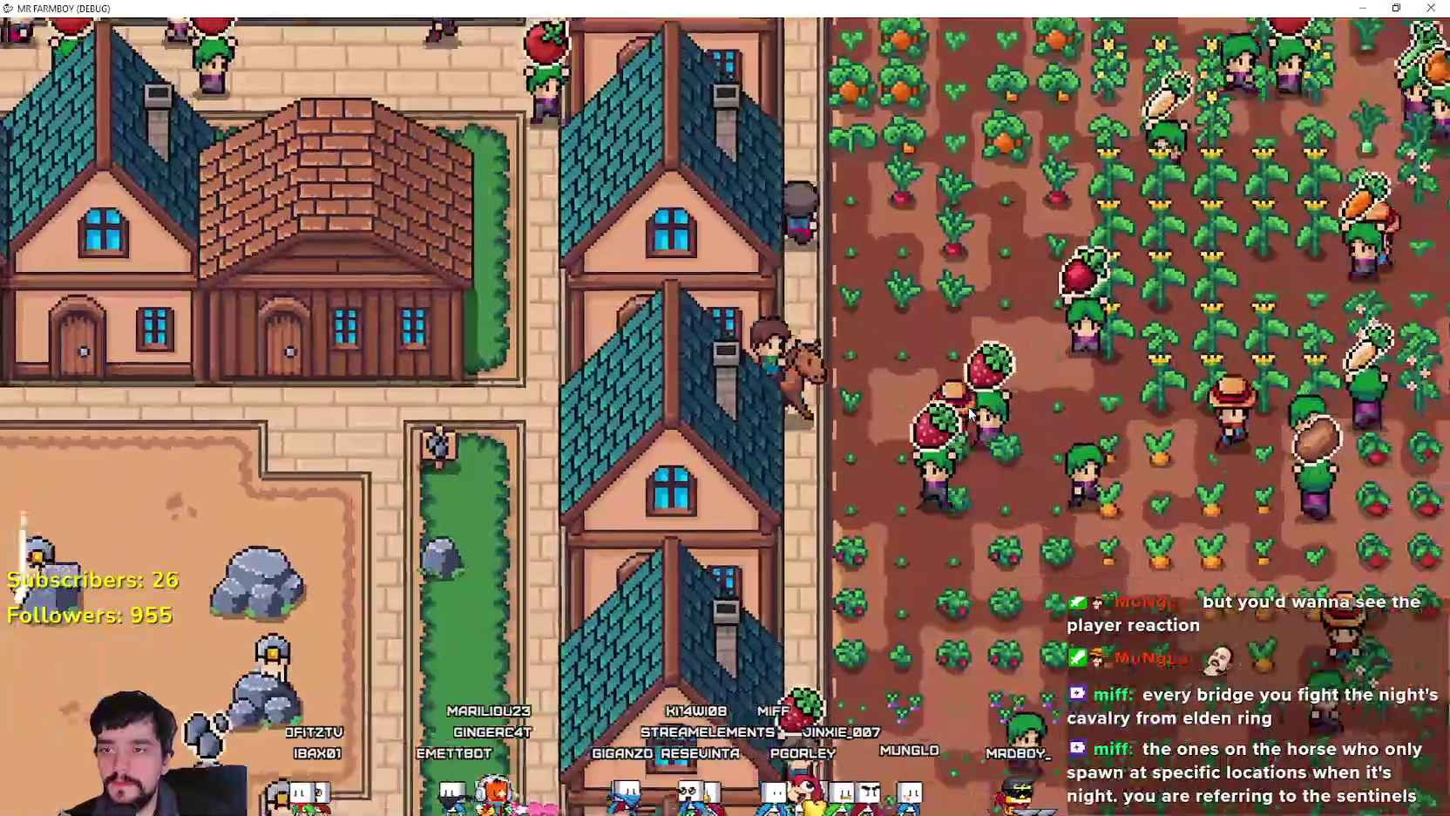
{"action": "key", "text": "d"}
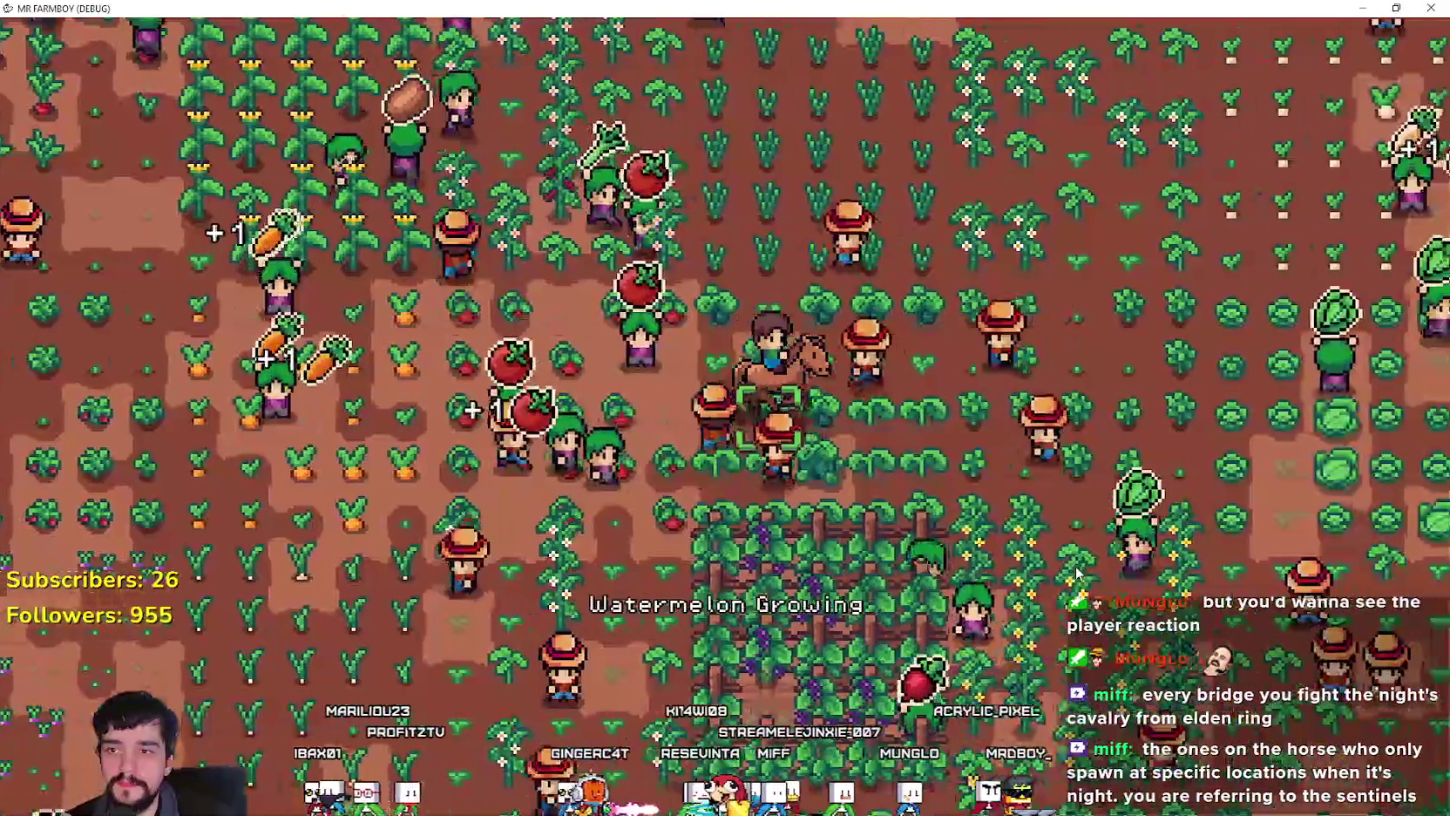
{"action": "key", "text": "d"}
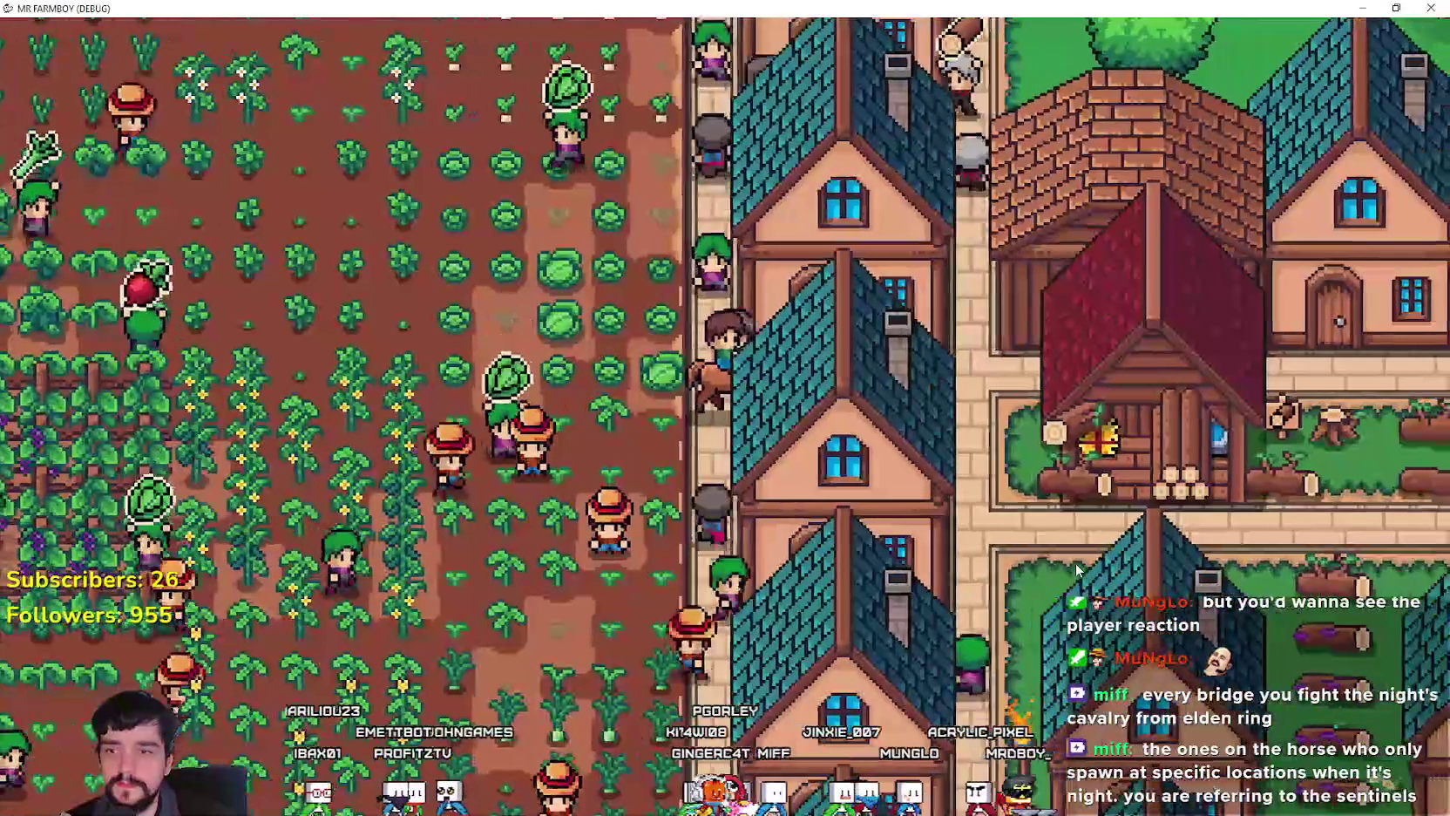
{"action": "key", "text": "d"}
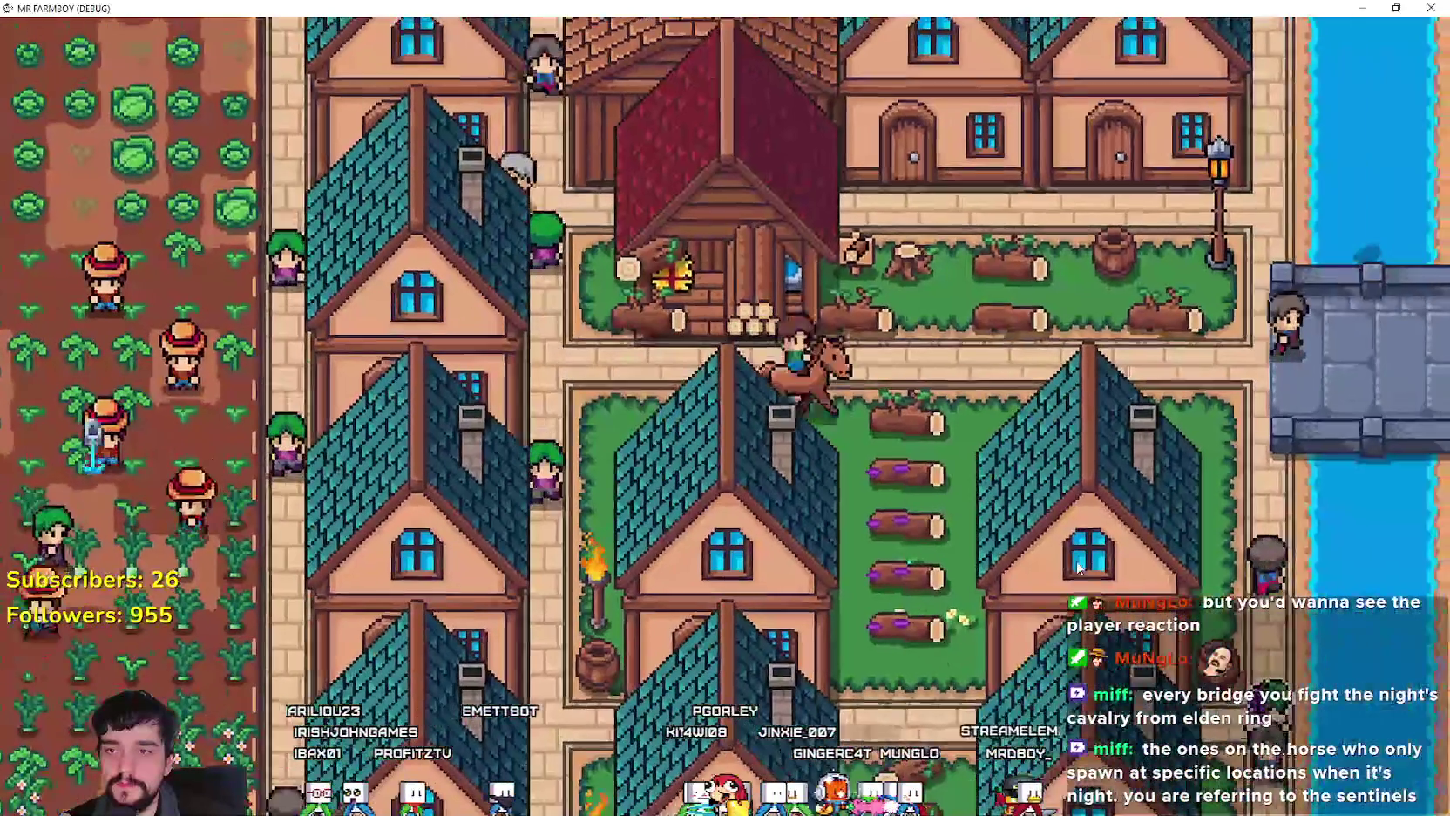
{"action": "key", "text": "d"}
{"action": "key", "text": "s"}
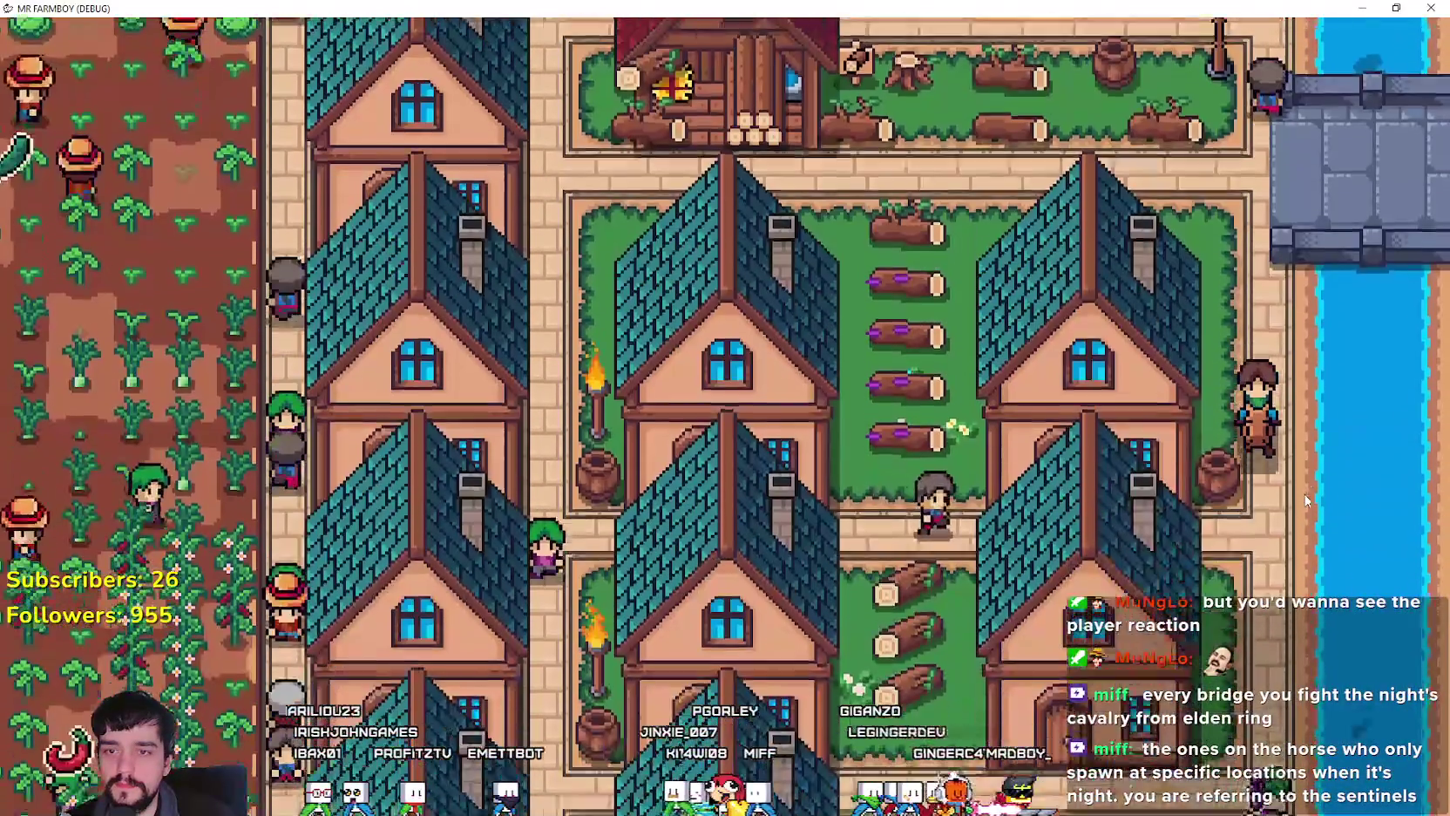
{"action": "key", "text": "s"}
{"action": "key", "text": "a"}
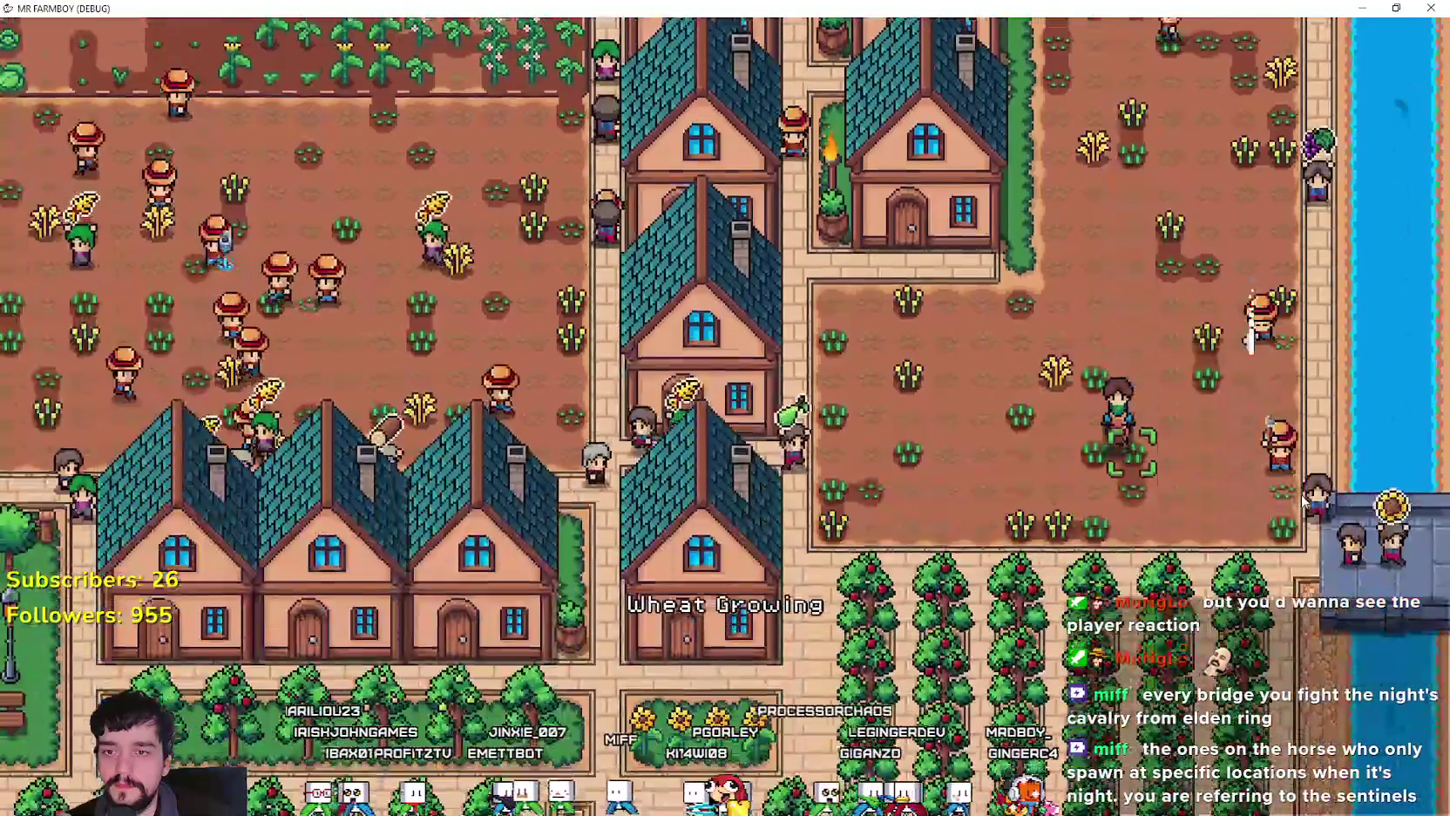
{"action": "key", "text": "a"}
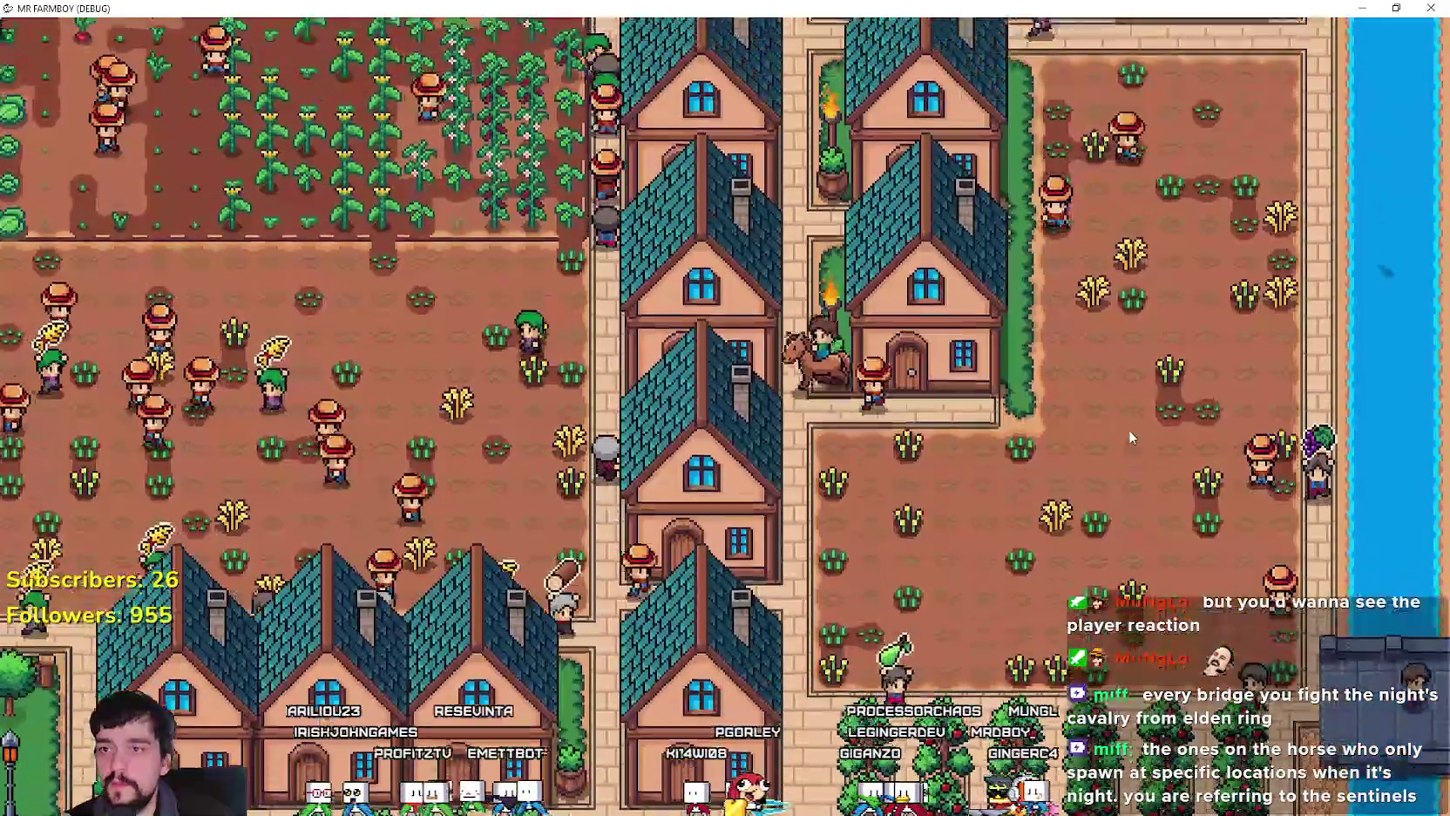
{"action": "key", "text": "w"}
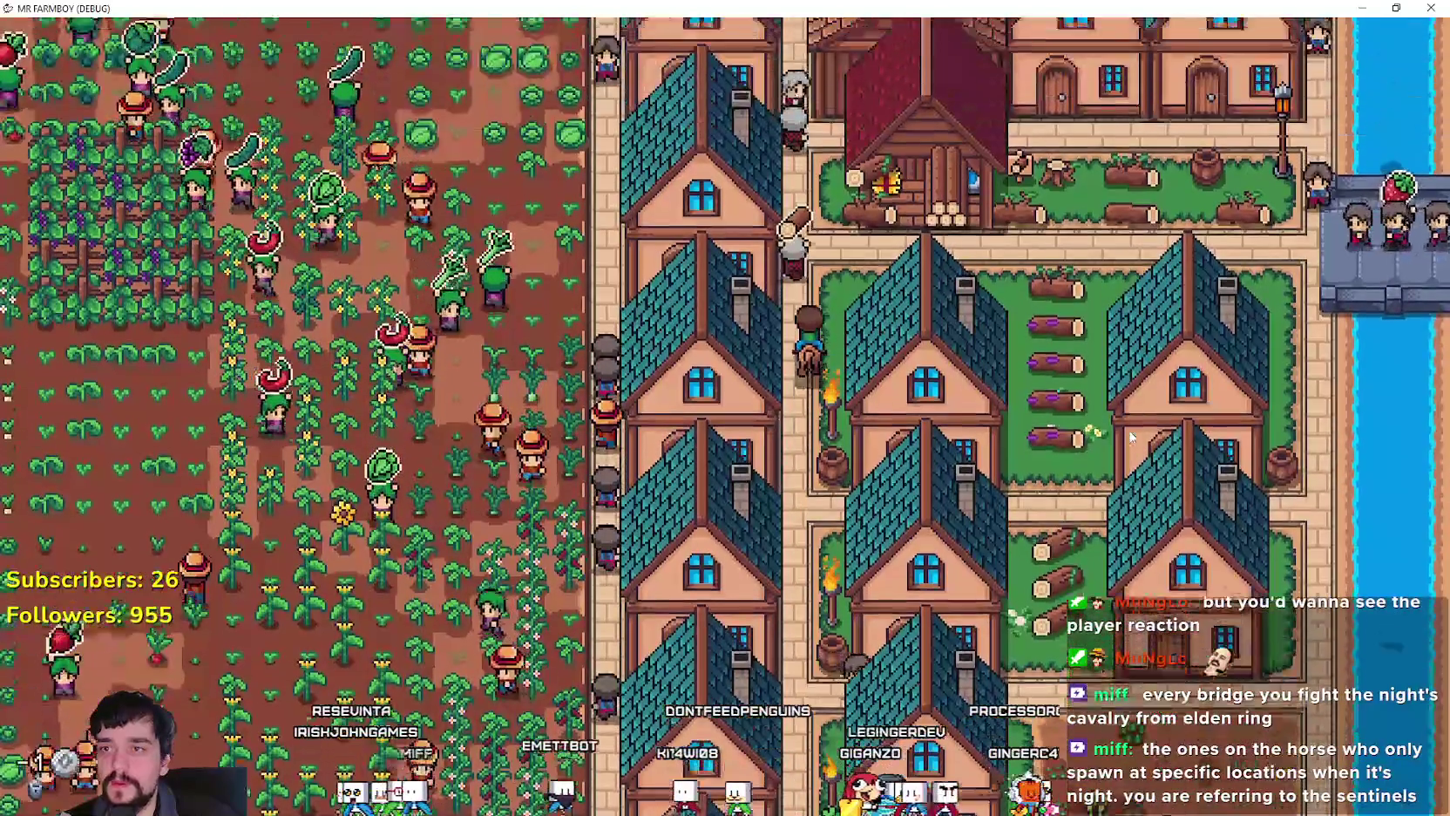
{"action": "key", "text": "w"}
{"action": "key", "text": "e"}
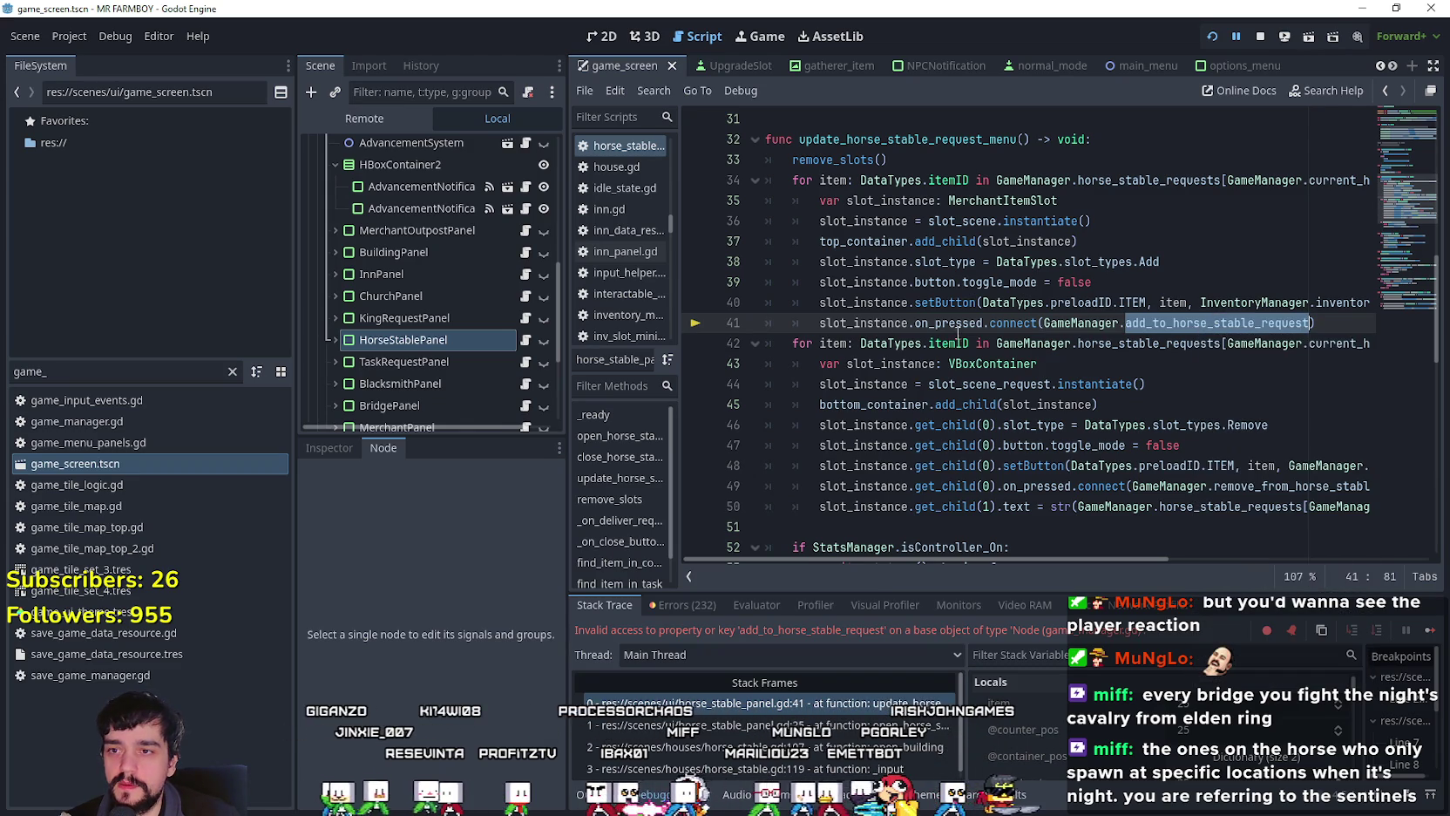
{"action": "type", "text": "#"}
Step: Save, run the game, and close the Horse Stable panel to reproduce the close-handler error
{"action": "scroll", "coordinate": [823, 436], "scroll_direction": "down", "scroll_amount": 2}
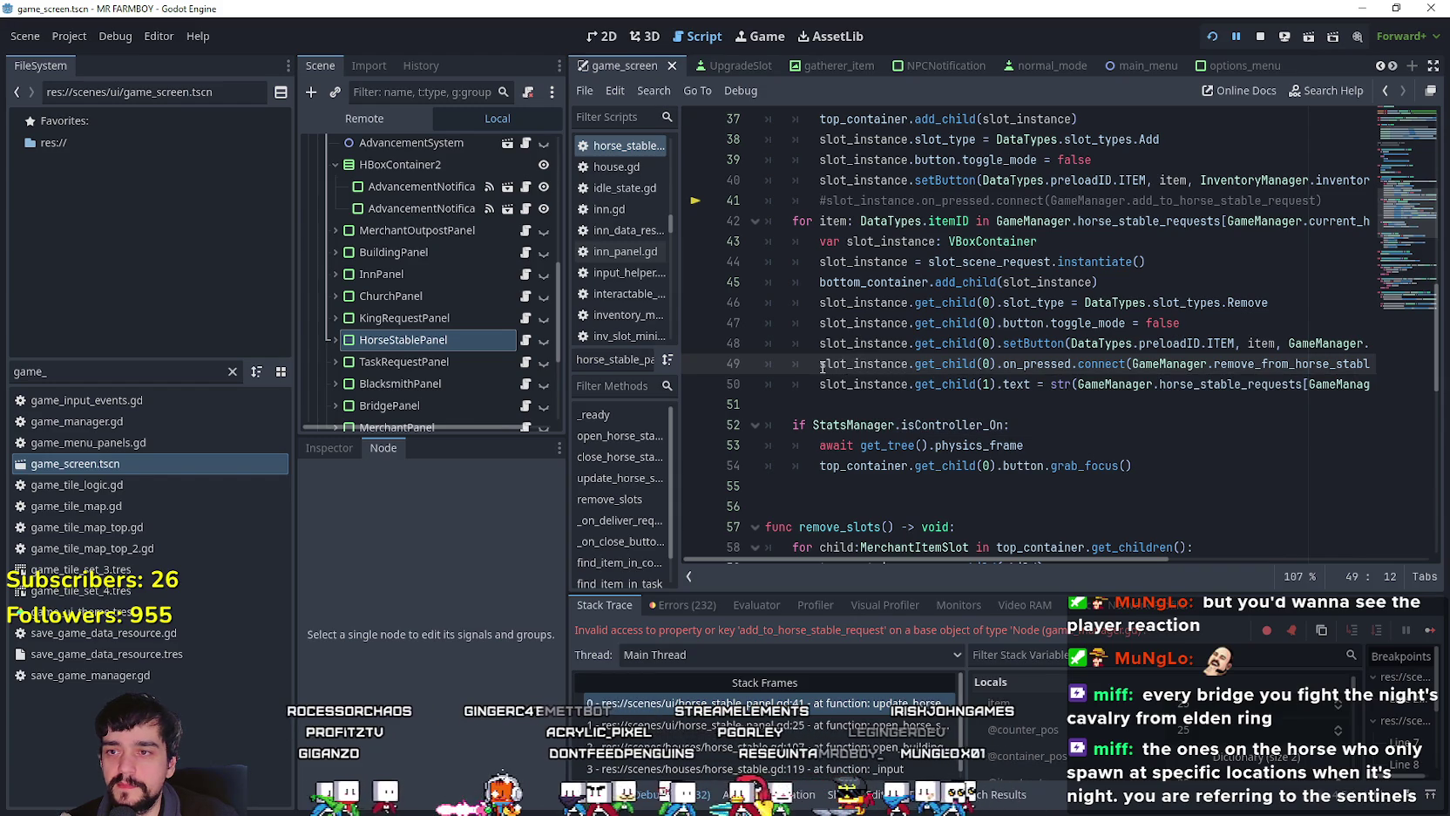
{"action": "key", "text": "ctrl+s"}
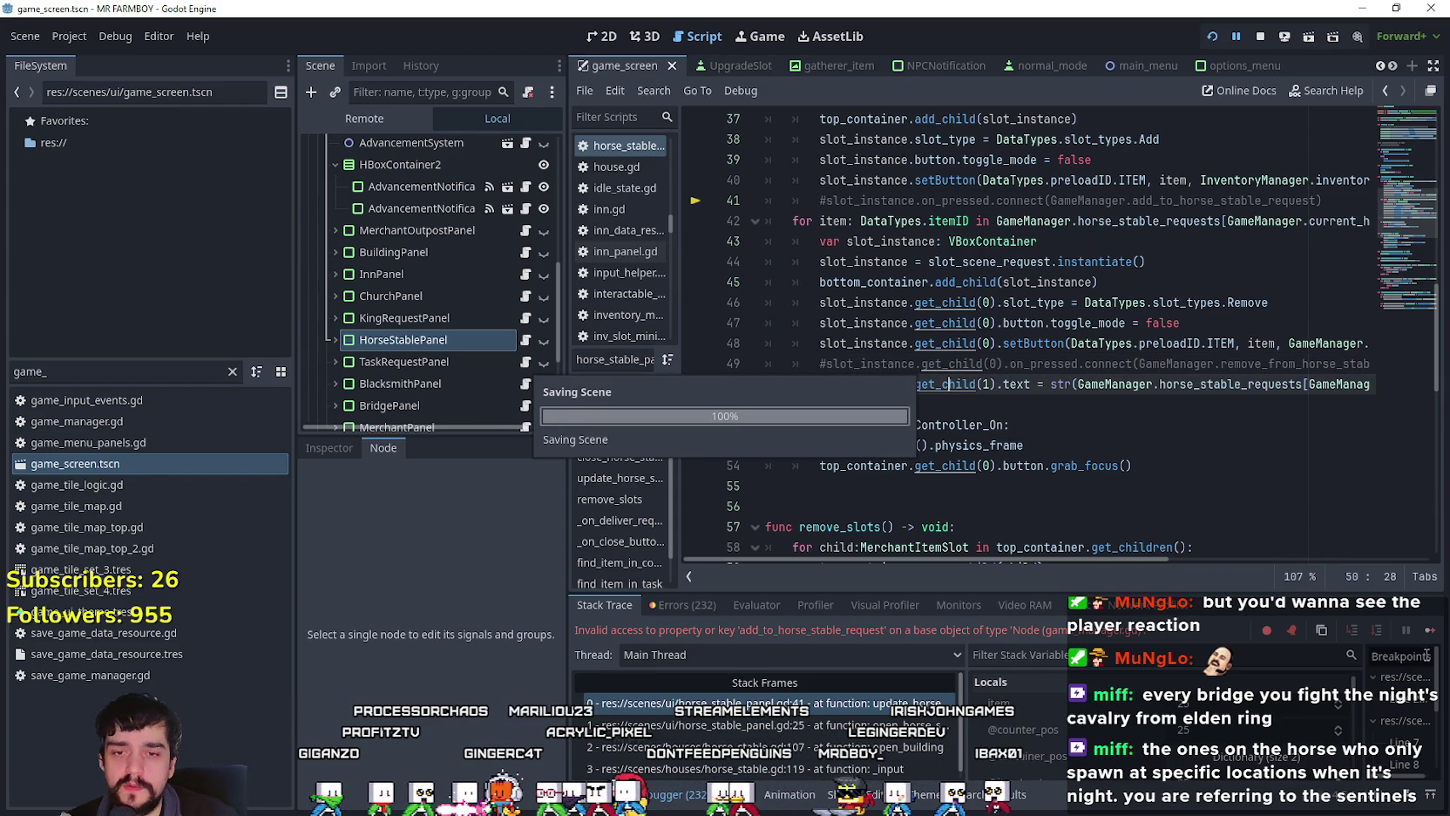
{"action": "key", "text": "F12"}
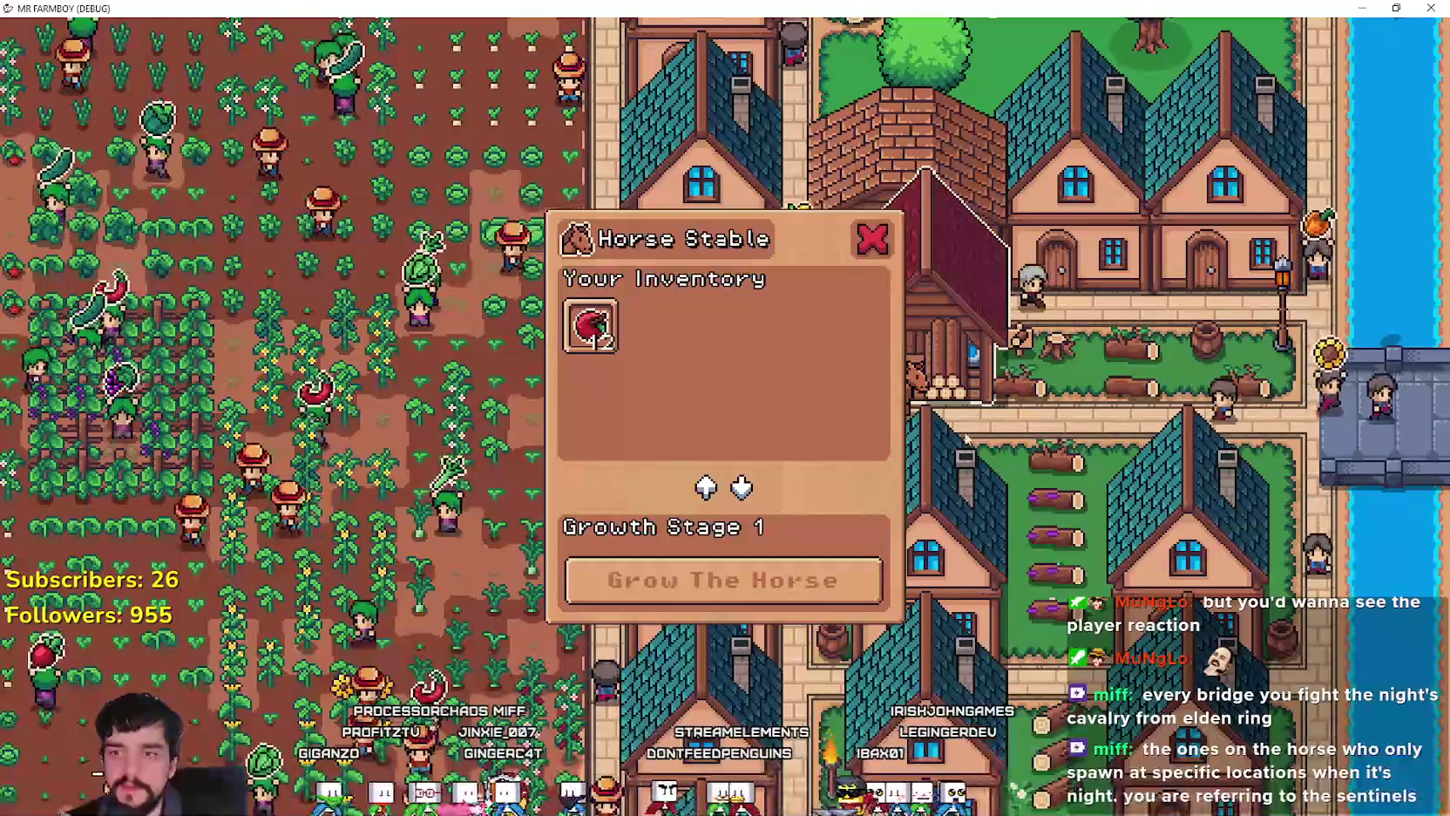
{"action": "left_click", "coordinate": [868, 234]}
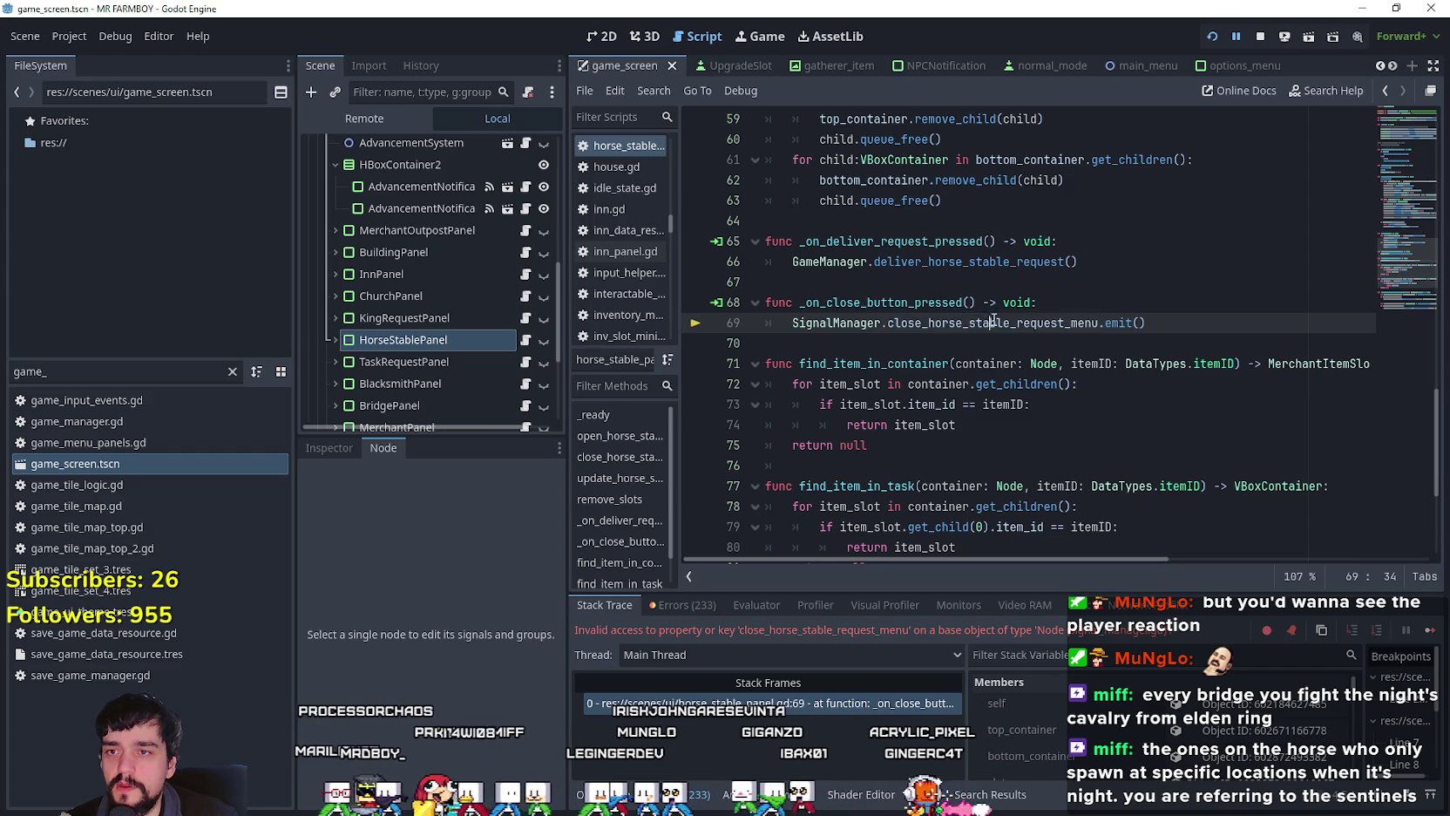
Step: Change line 69 to SignalManager.close_horse_stable_menu.emit(), save, and resume the game
{"action": "right_click", "coordinate": [949, 323]}
{"action": "left_click", "coordinate": [911, 324]}
{"action": "right_click", "coordinate": [911, 325]}
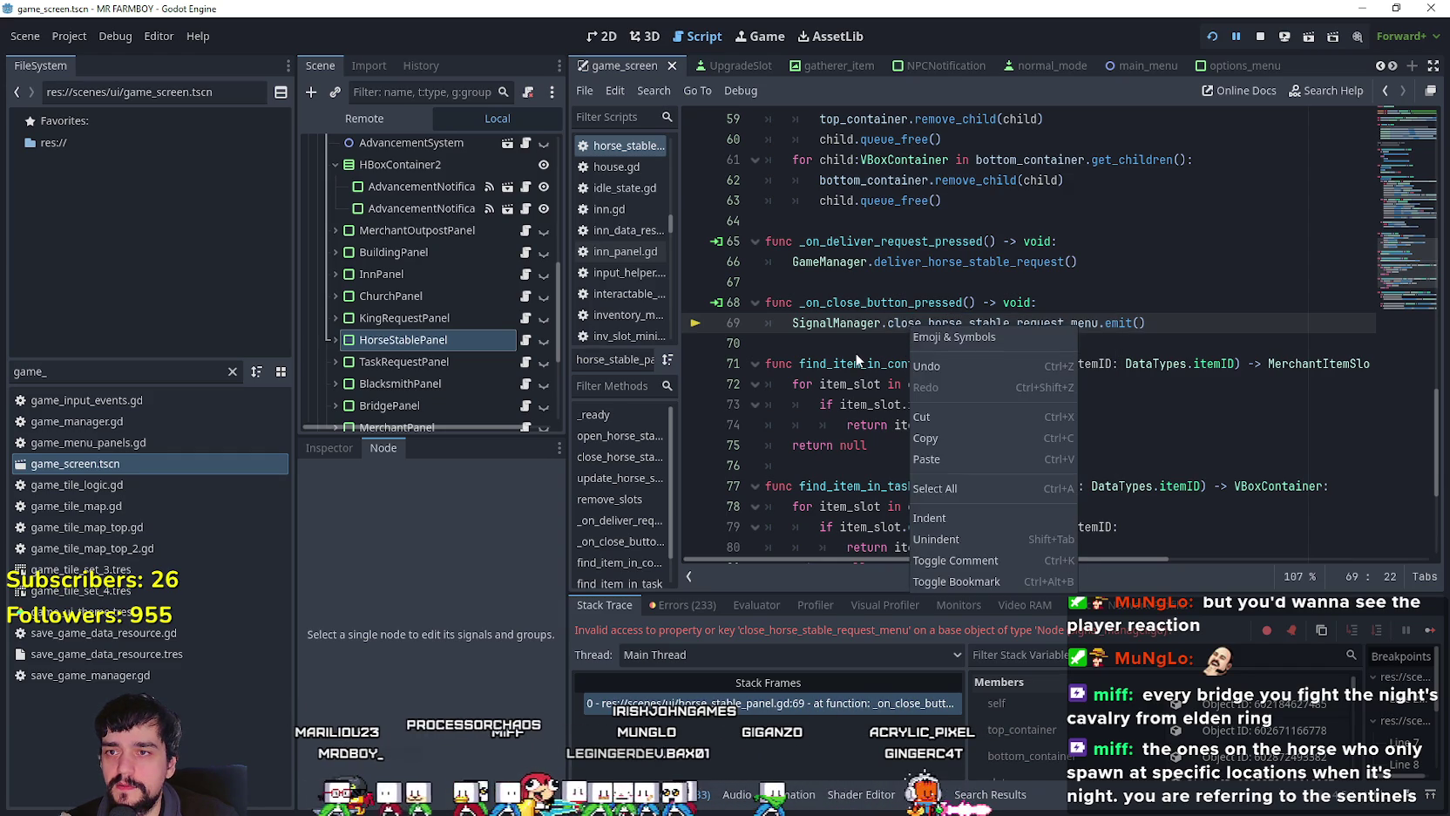
{"action": "left_click", "coordinate": [856, 352]}
{"action": "scroll", "coordinate": [875, 356], "scroll_direction": "up", "scroll_amount": 4}
{"action": "scroll", "coordinate": [888, 329], "scroll_direction": "down", "scroll_amount": 3}
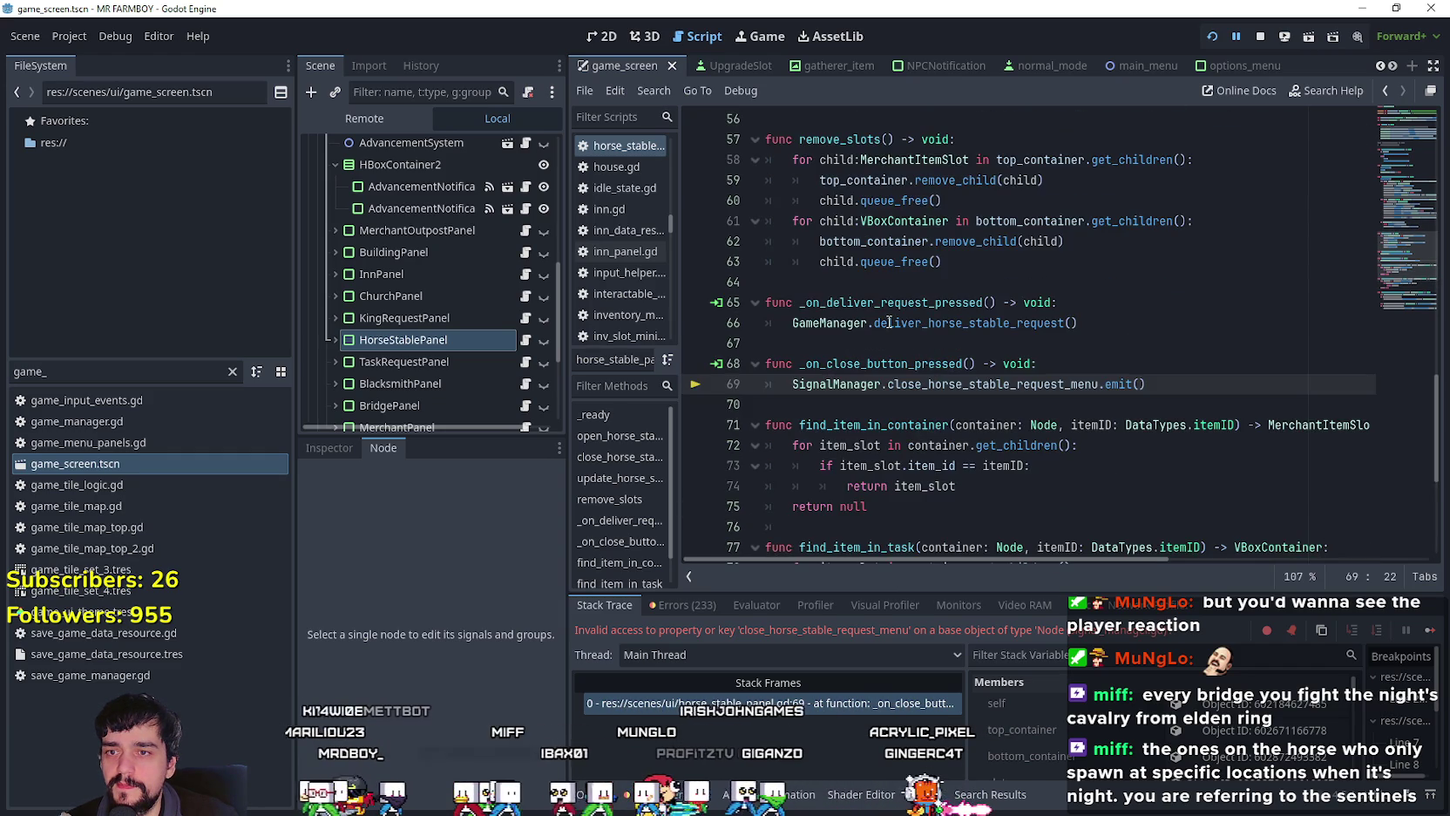
{"action": "scroll", "coordinate": [913, 347], "scroll_direction": "up", "scroll_amount": 1}
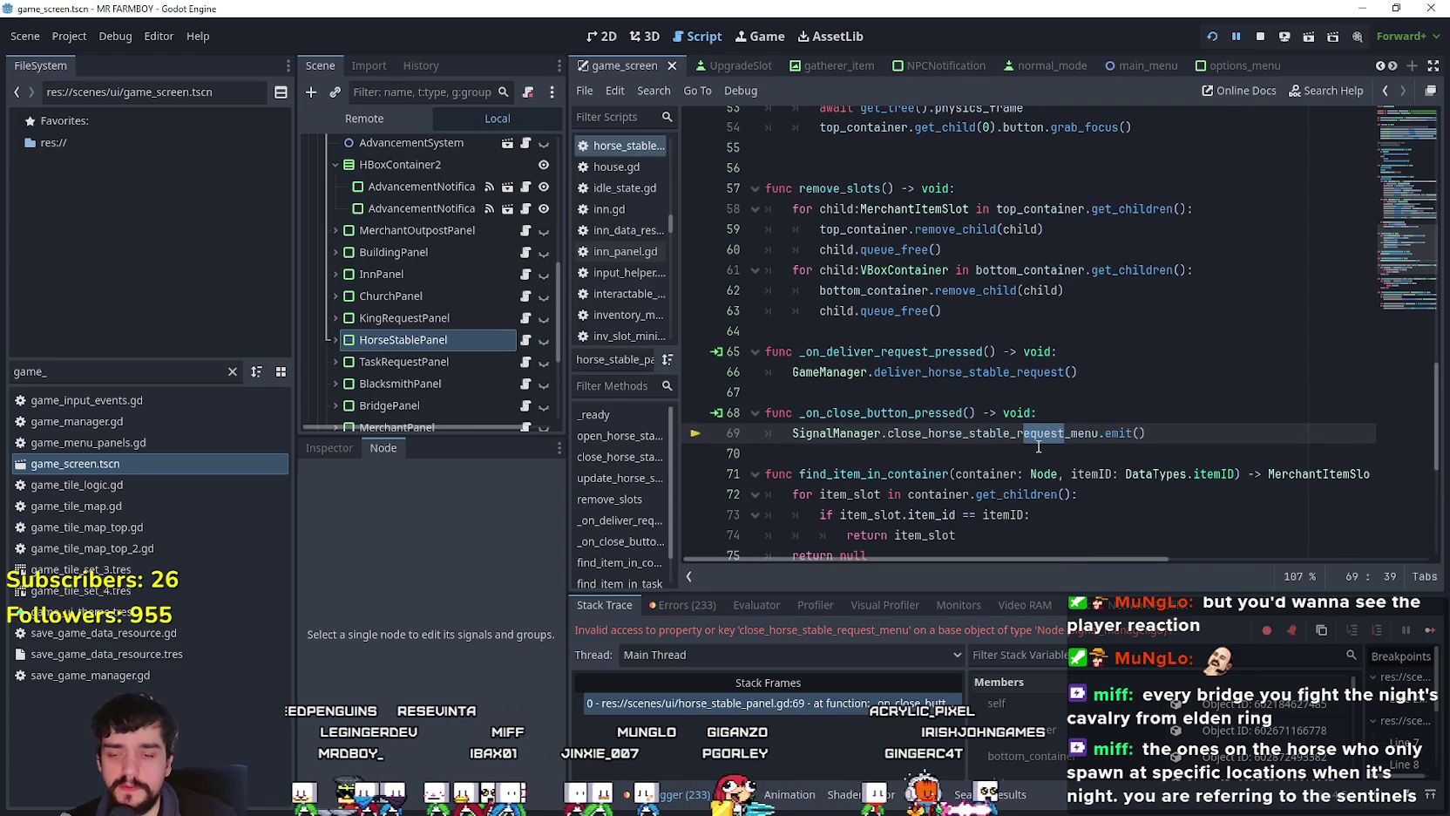
{"action": "key", "text": "ctrl+s"}
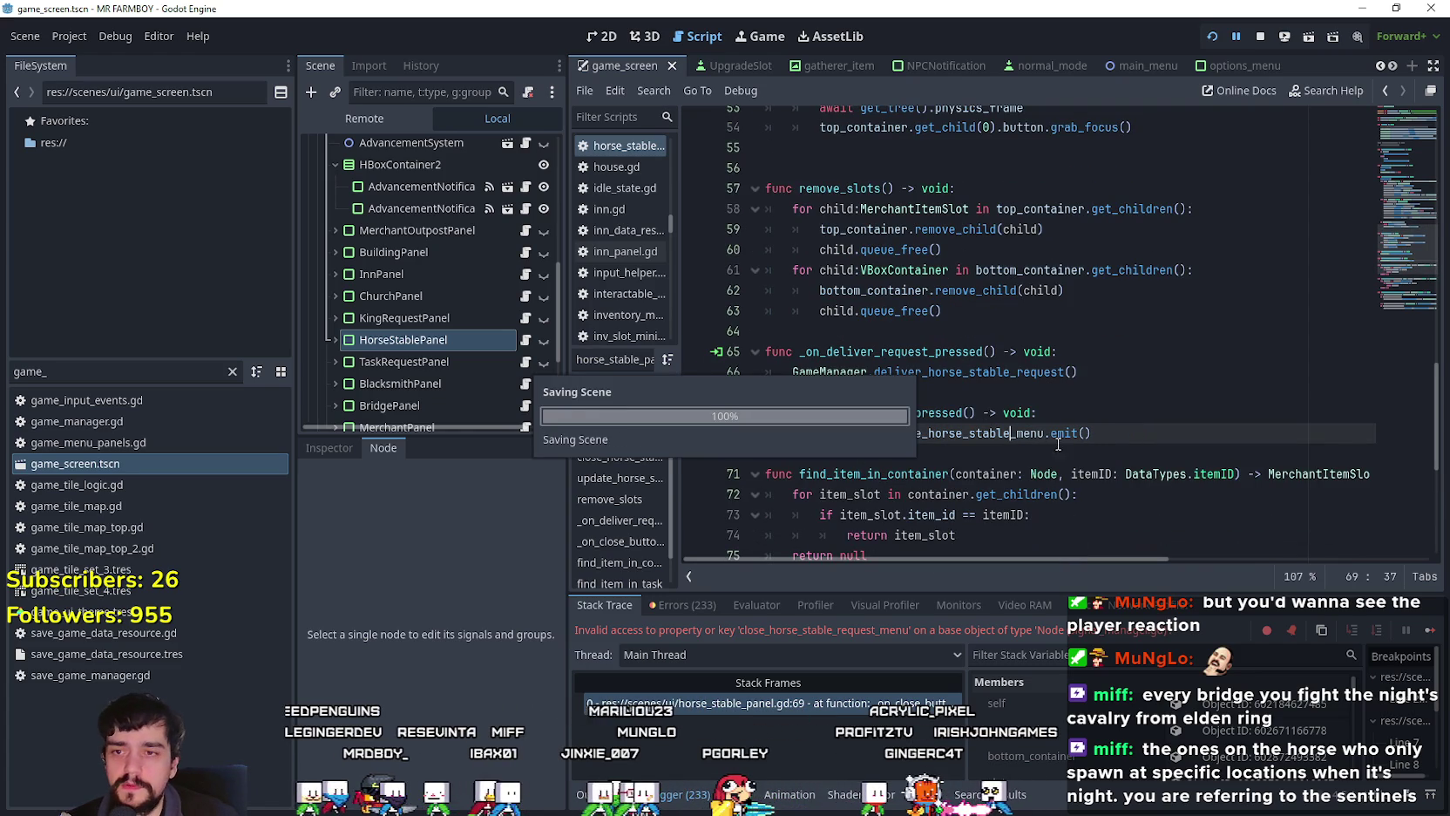
{"action": "left_click", "coordinate": [1429, 629]}
{"action": "left_click", "coordinate": [870, 237]}
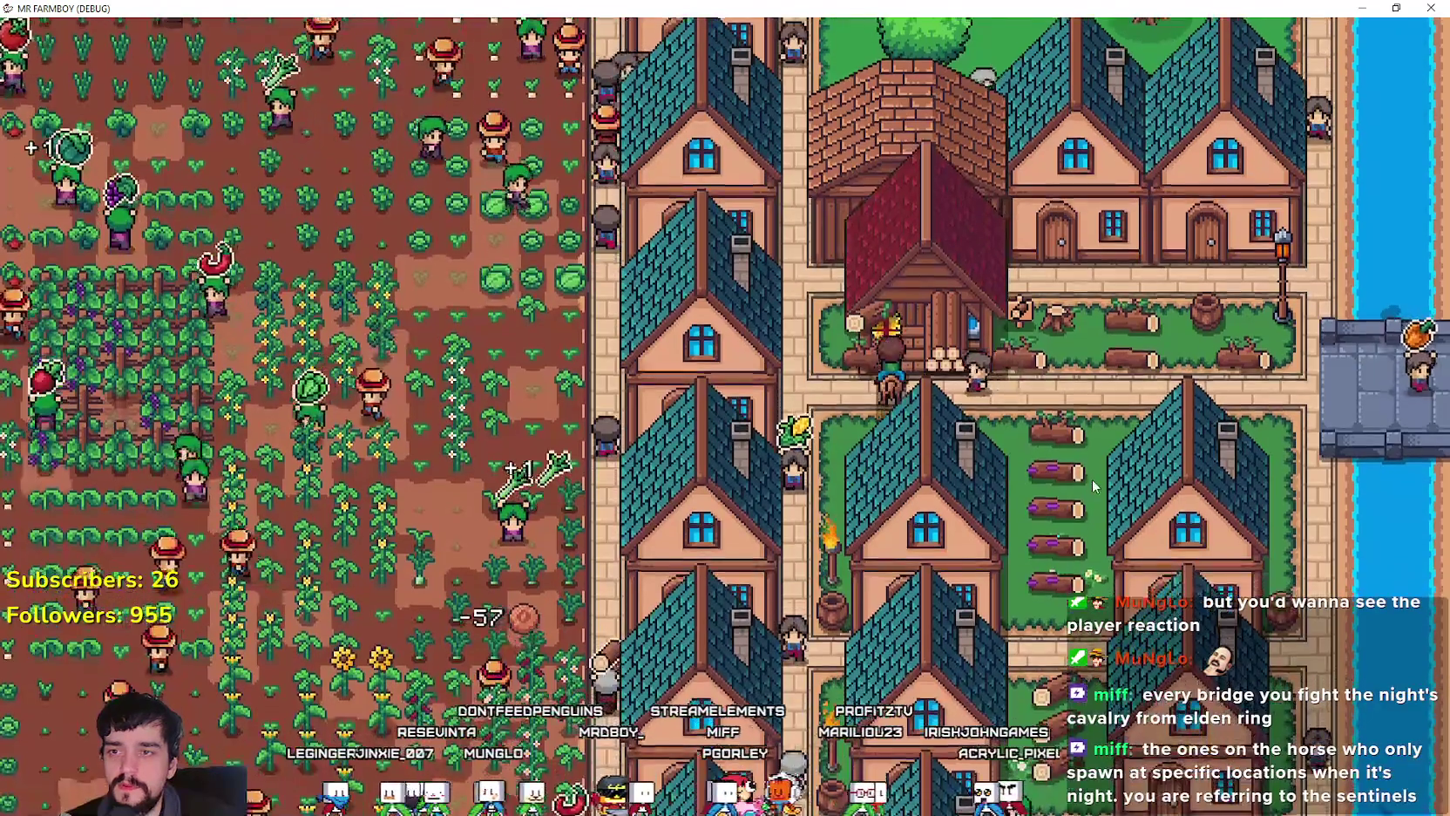
Step: Reopen the Horse Stable panel to confirm Growth Stage 1 needs 50 apples and 1 fish
{"action": "key", "text": "w"}
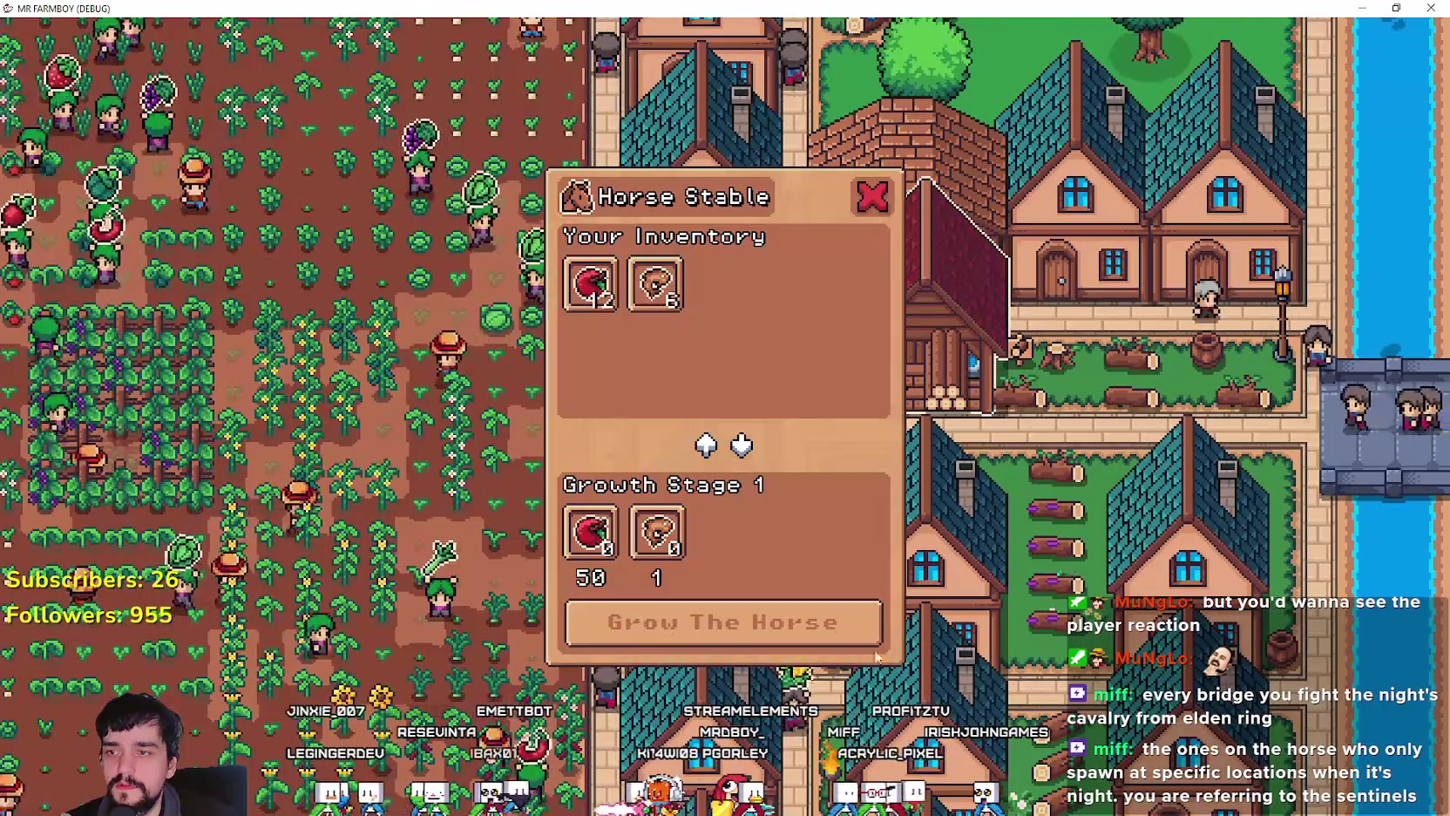
{"action": "key", "text": "s"}
{"action": "key", "text": "w"}
{"action": "key", "text": "w"}
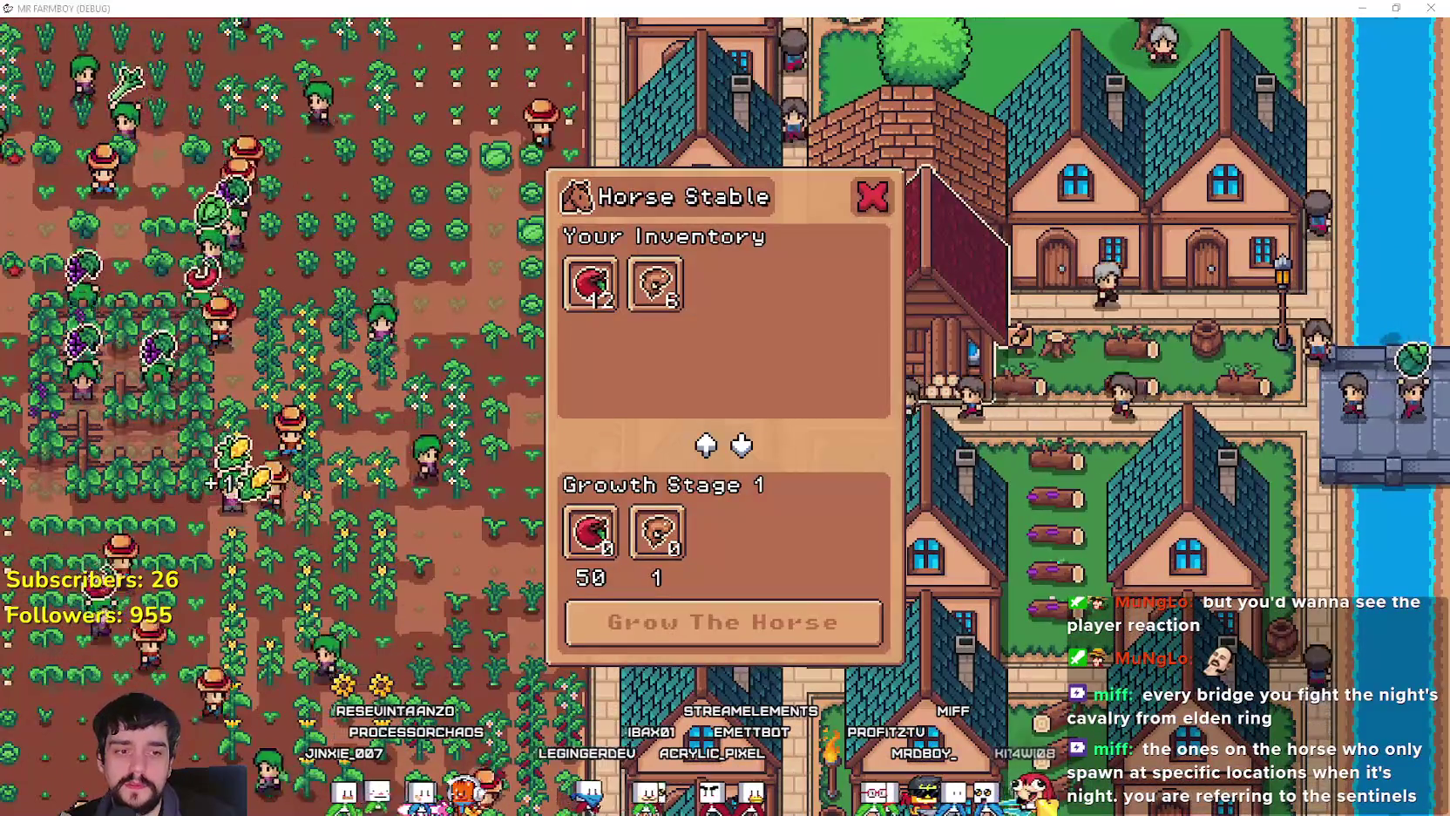
{"action": "key", "text": "F8"}
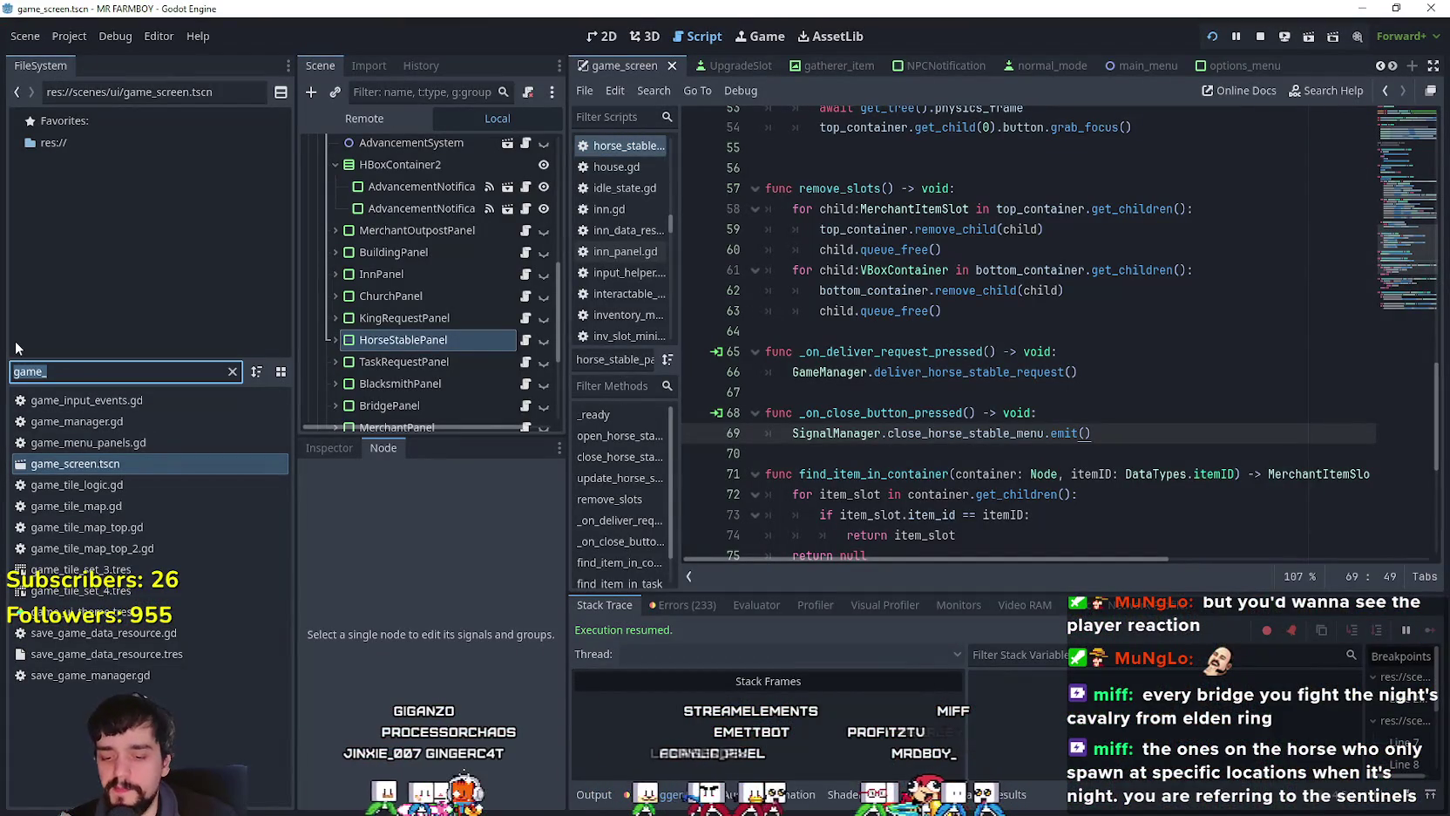
Step: Set the buildingYourInv label text to 'Growth Stage 1 out of 4.' and save the scene
{"action": "left_click", "coordinate": [334, 339]}
{"action": "scroll", "coordinate": [348, 340], "scroll_direction": "down", "scroll_amount": 5}
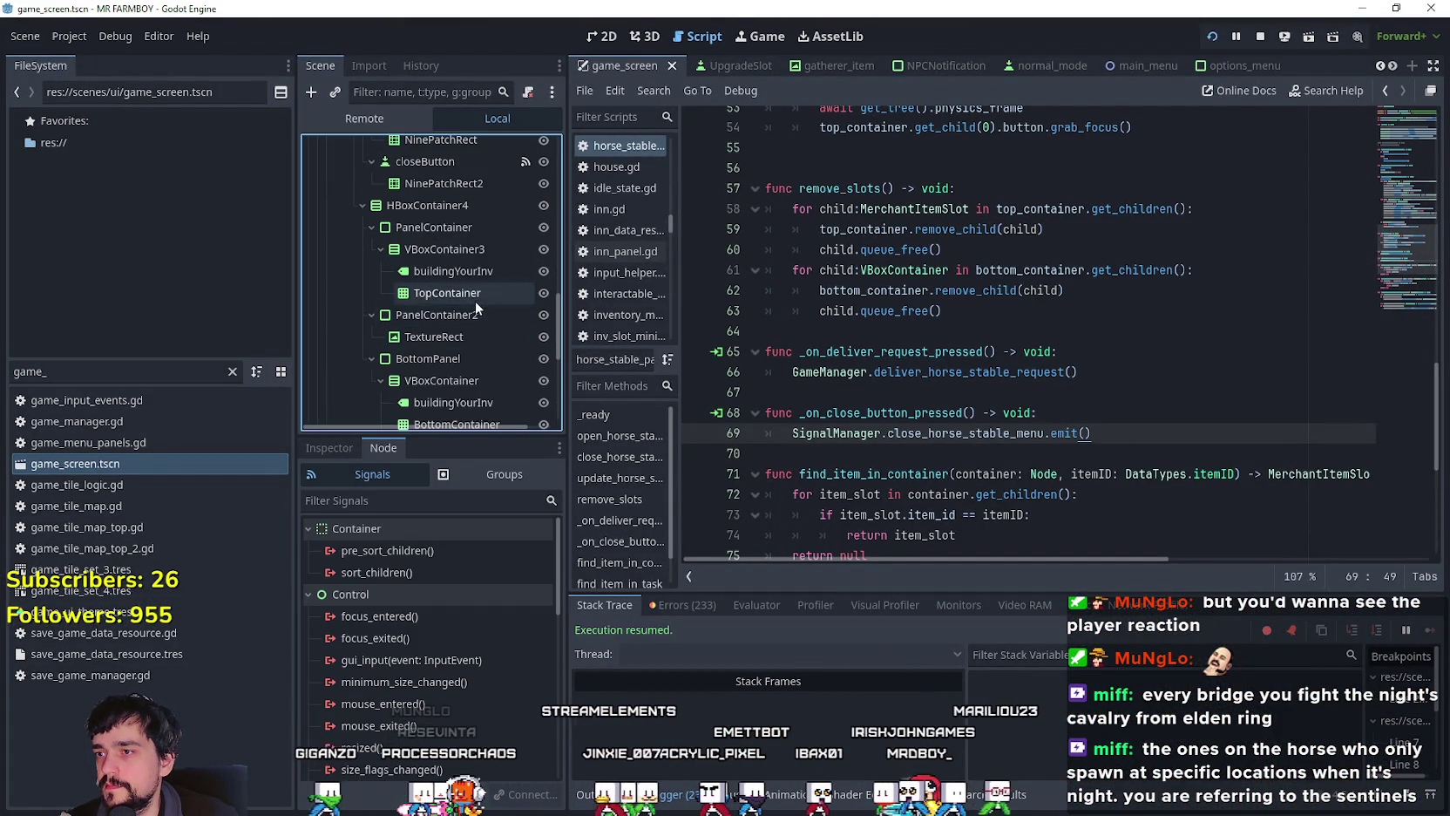
{"action": "scroll", "coordinate": [485, 386], "scroll_direction": "down", "scroll_amount": 3}
{"action": "left_click", "coordinate": [479, 335]}
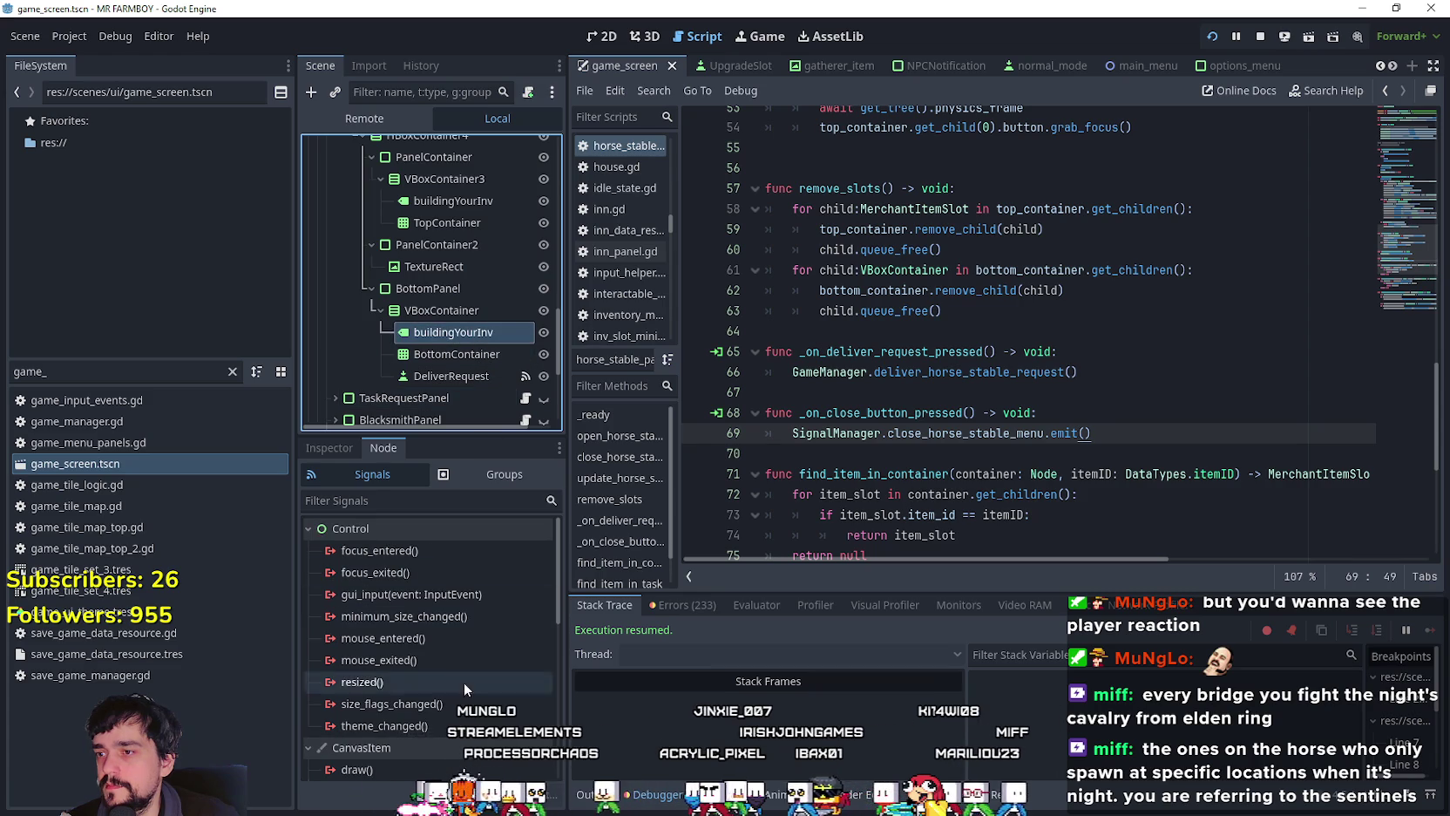
{"action": "left_click", "coordinate": [320, 448]}
{"action": "type", "text": "Growth Stage 1 out of 4."}
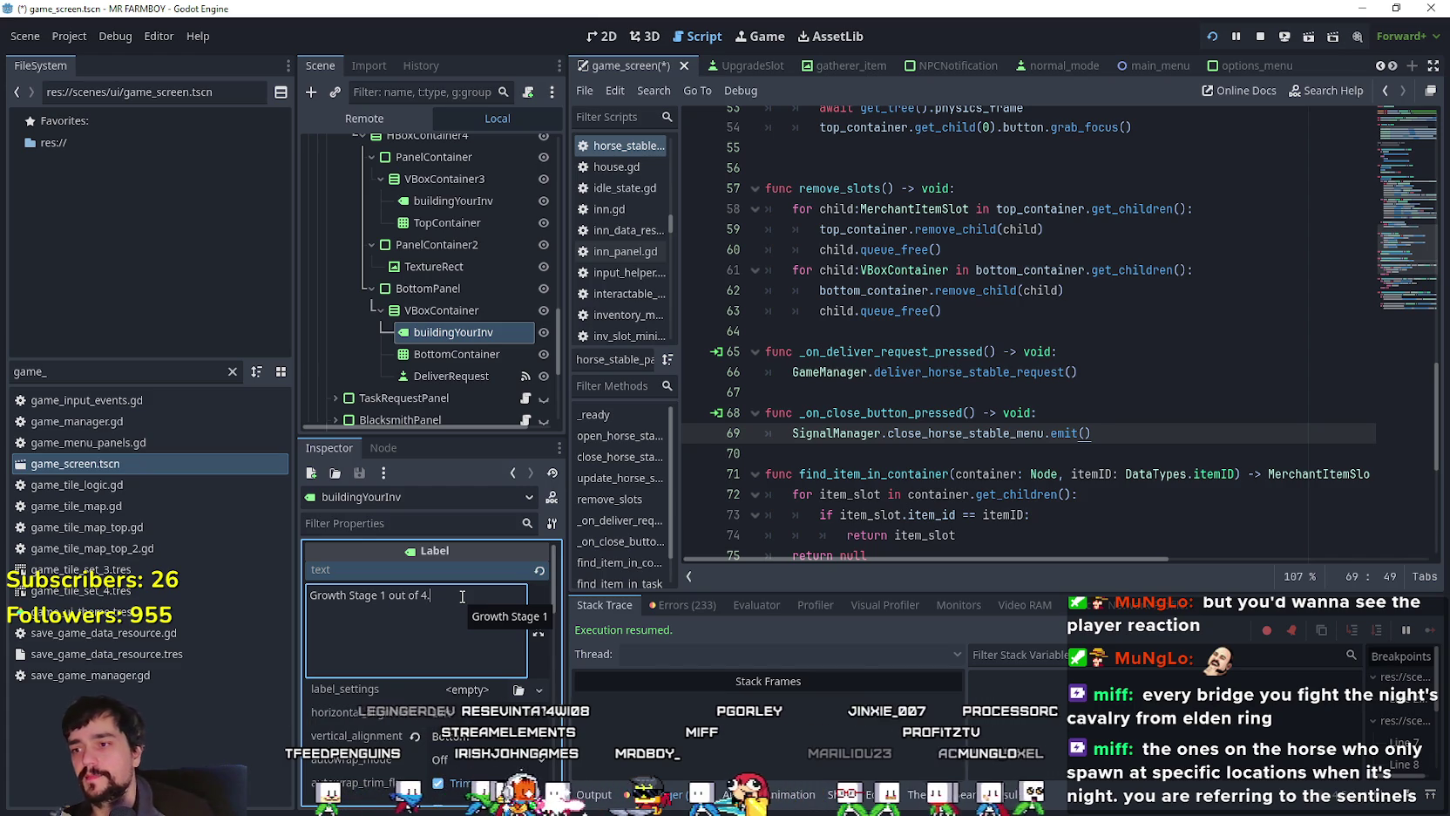
{"action": "key", "text": "ctrl+s"}
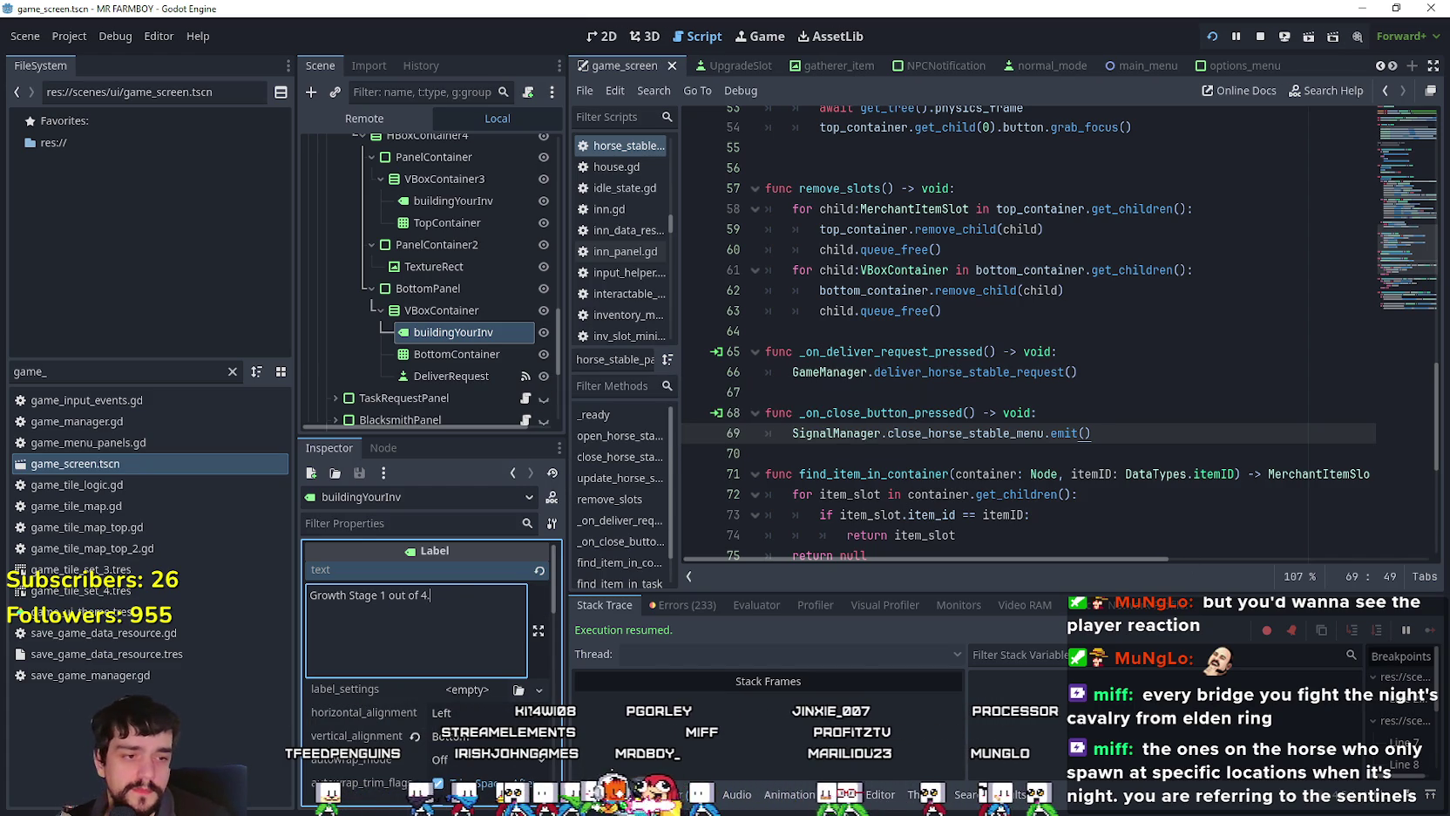
{"action": "key", "text": "alt+Tab"}
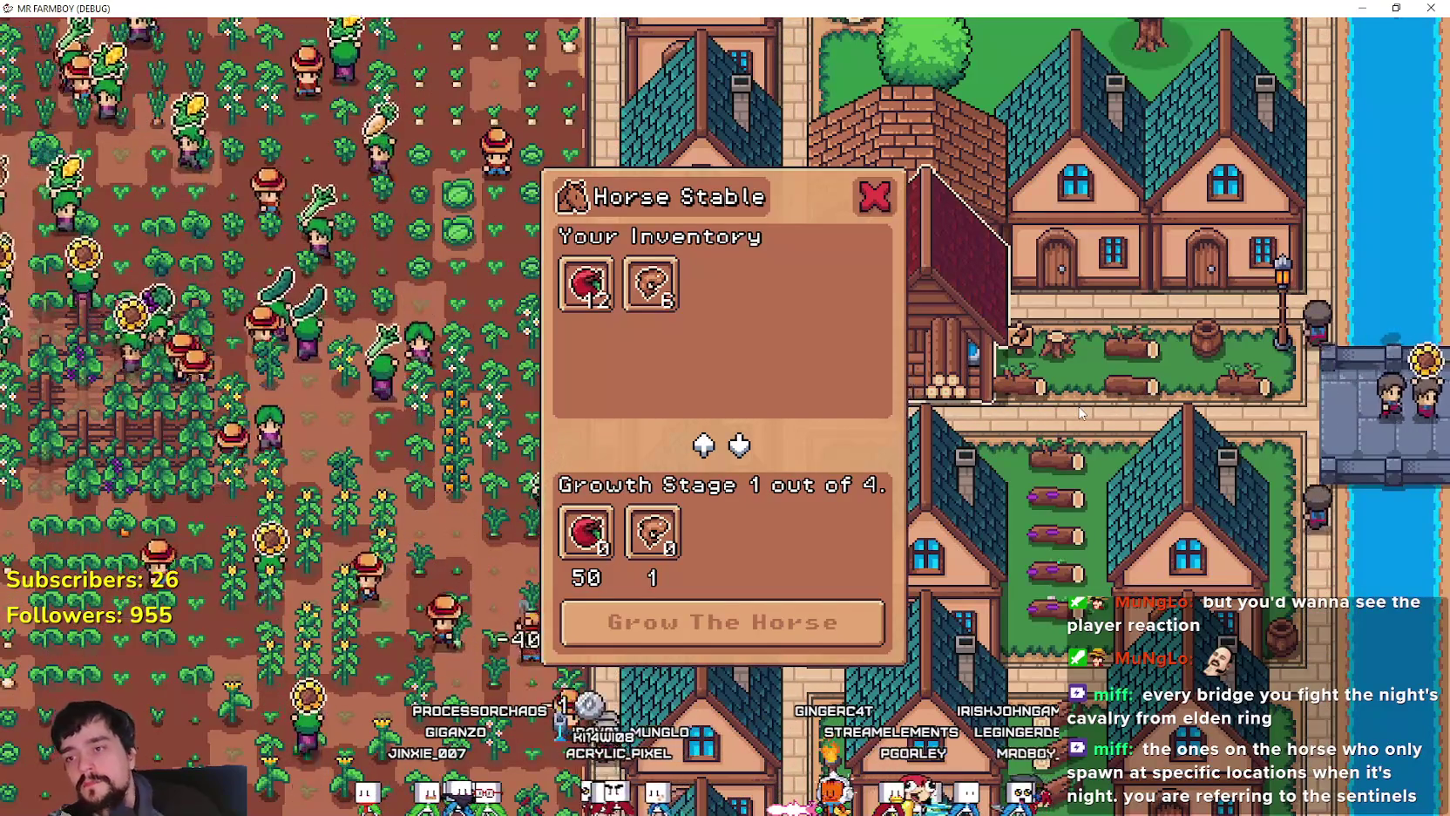
Step: Check the Apple and Fish slots under the new 'Growth Stage 1 out of 4.' heading
{"action": "mouse_move", "coordinate": [614, 553]}
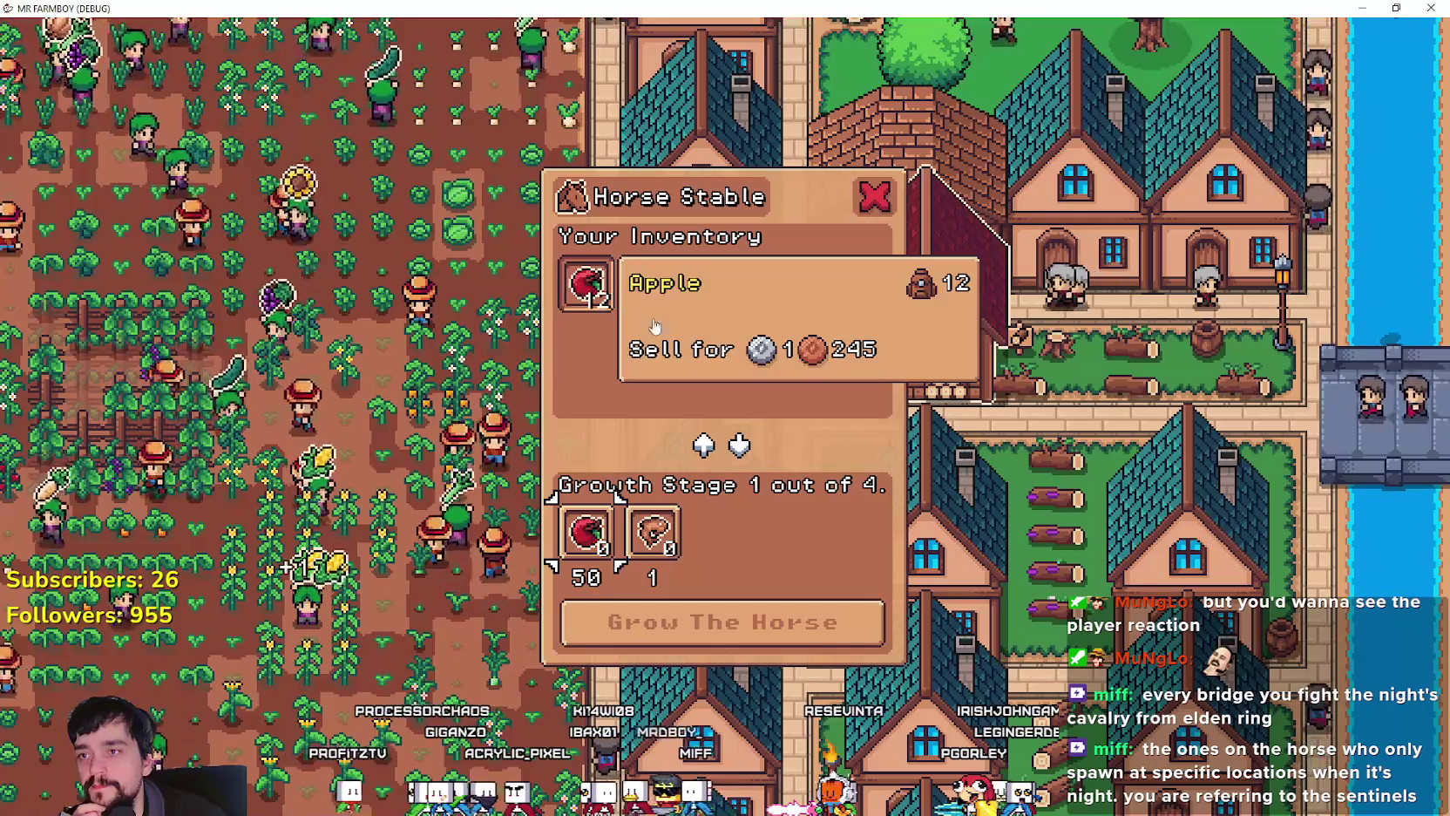
{"action": "mouse_move", "coordinate": [667, 534]}
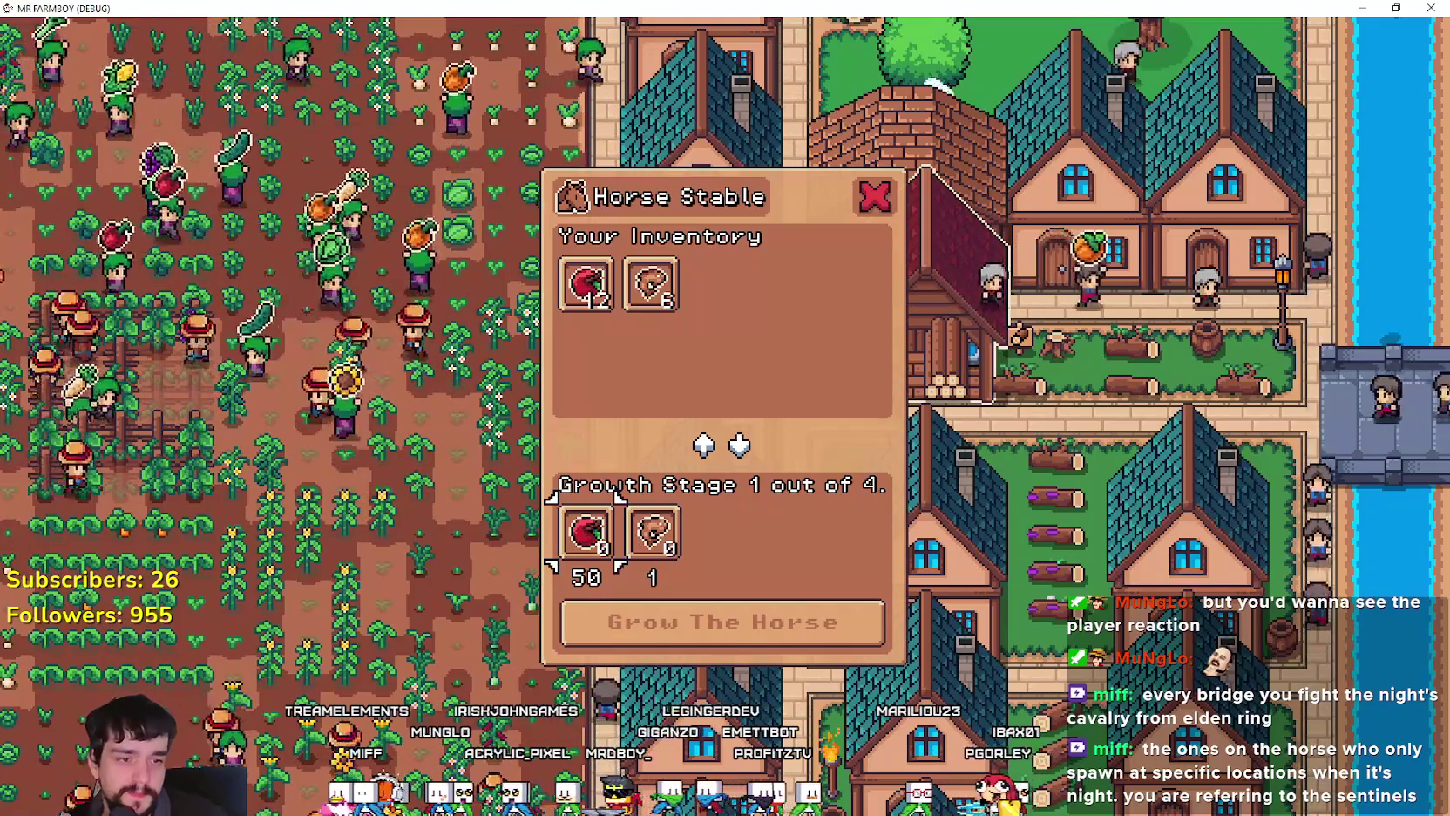
{"action": "key", "text": "alt+Tab"}
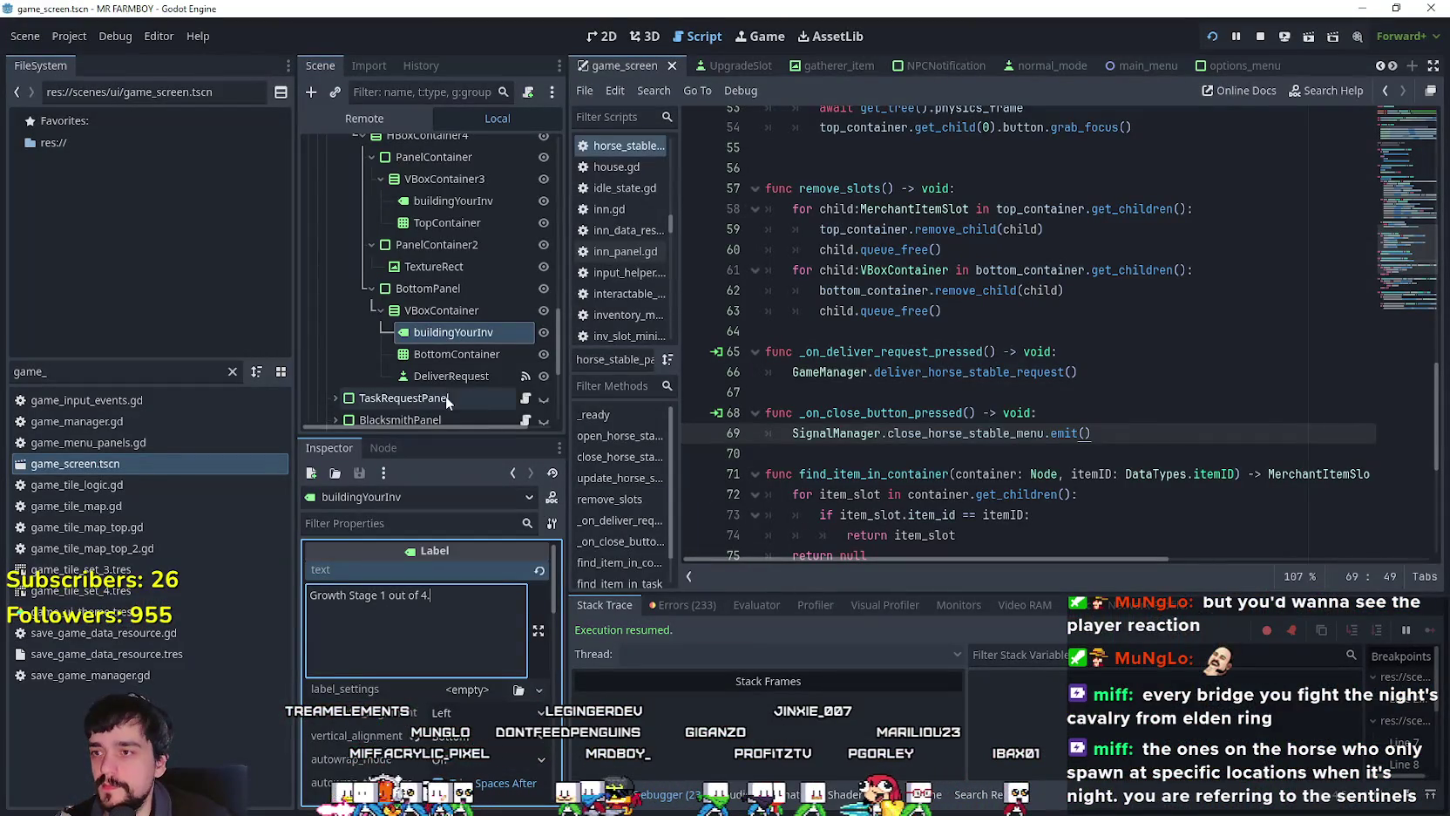
Step: Change the DeliverRequest button text to 'Feed your Horse.' and save the scene
{"action": "left_click", "coordinate": [450, 354]}
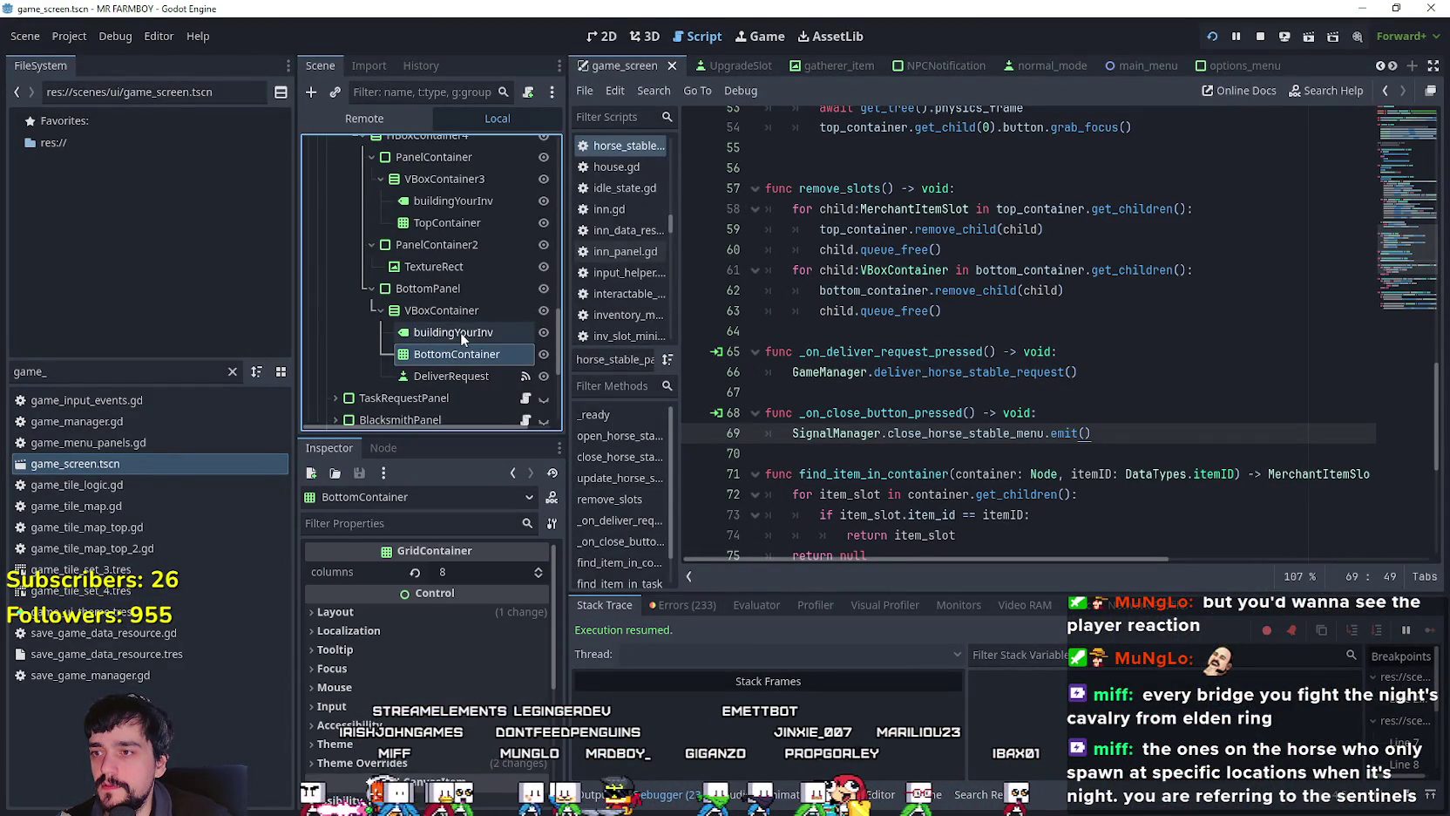
{"action": "left_click", "coordinate": [461, 332]}
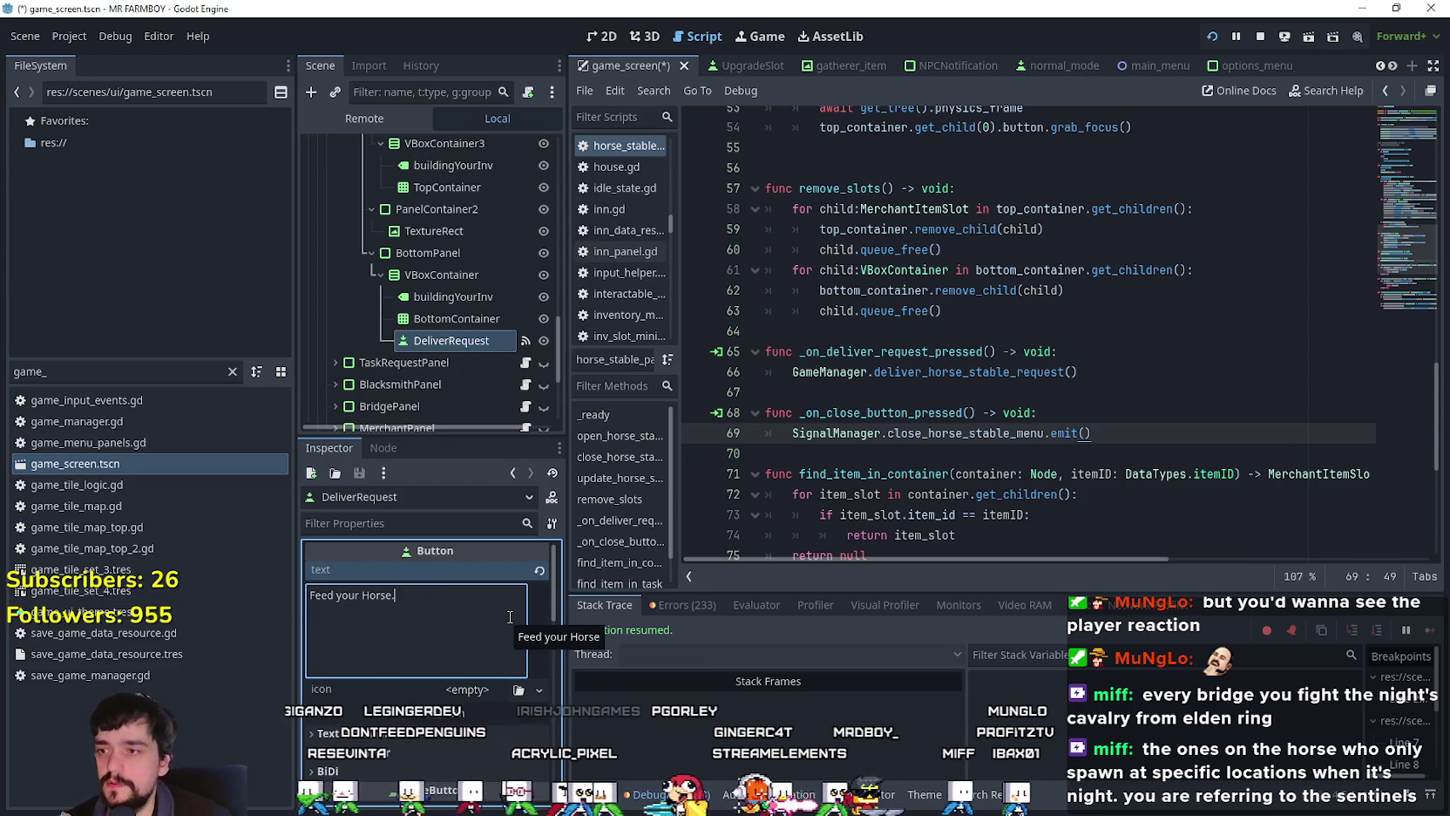
{"action": "key", "text": "alt+Tab"}
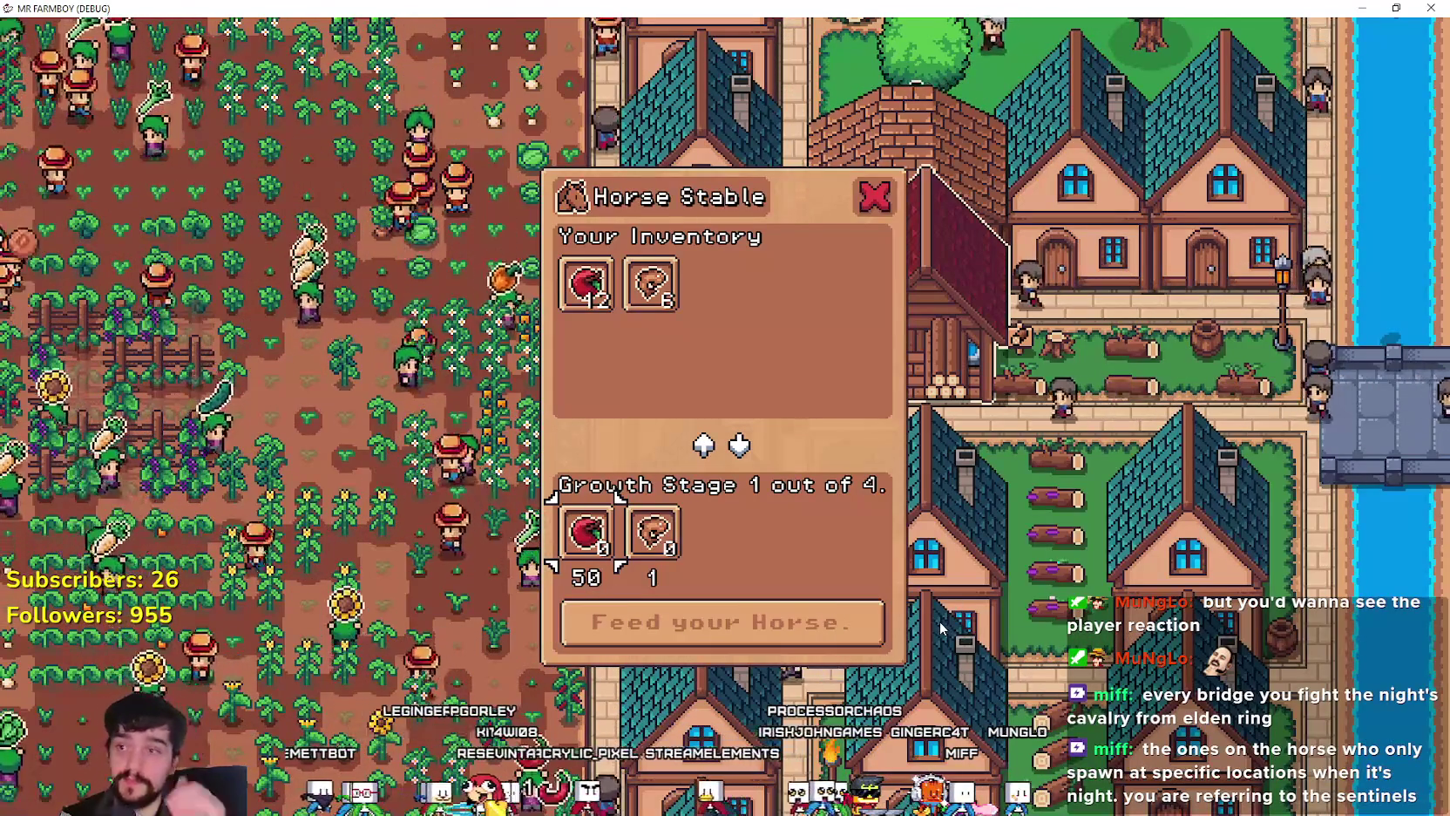
Step: Inspect the Apple and Fish info cards, then close the Horse Stable panel
{"action": "mouse_move", "coordinate": [597, 301]}
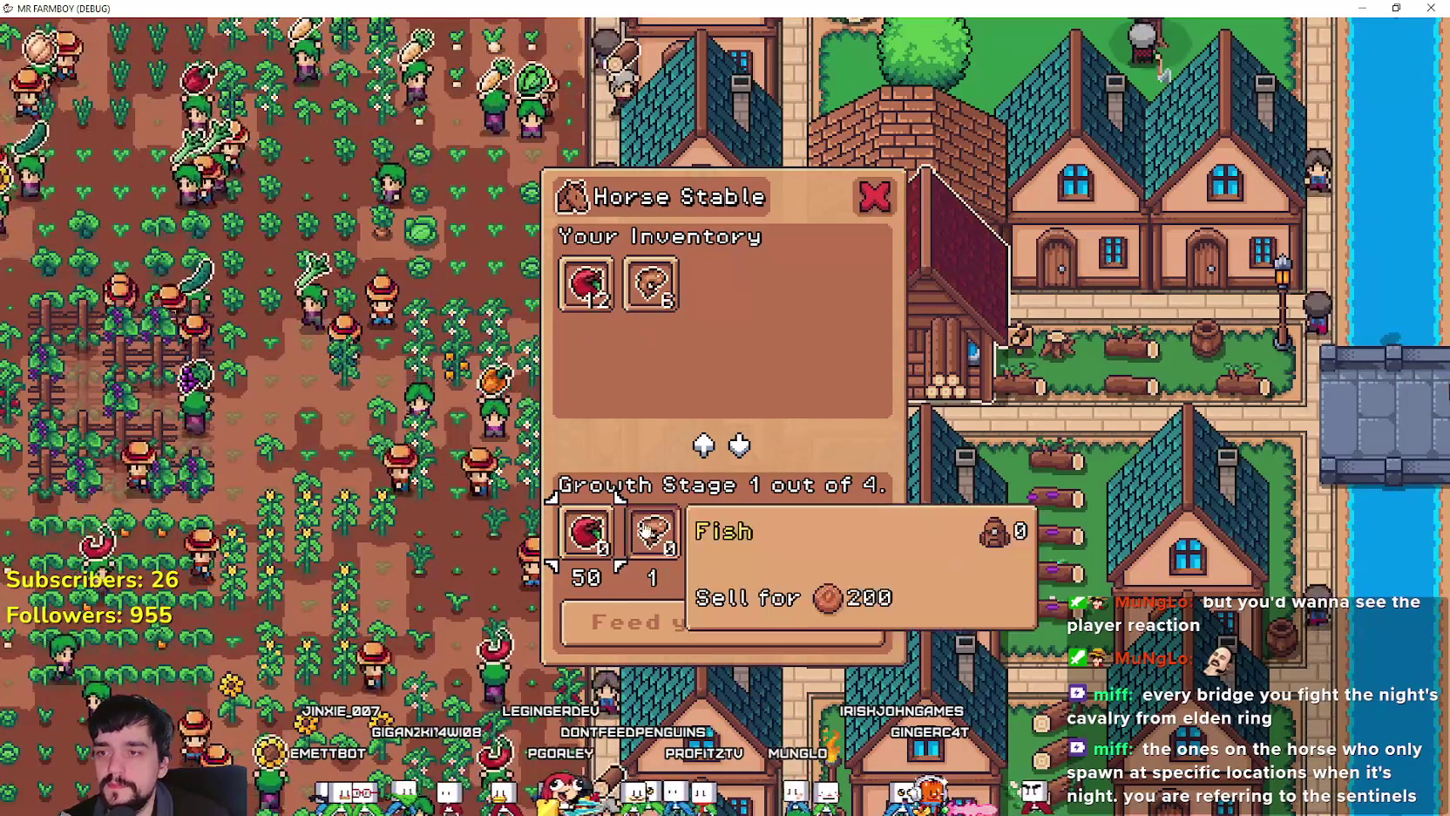
{"action": "mouse_move", "coordinate": [645, 540]}
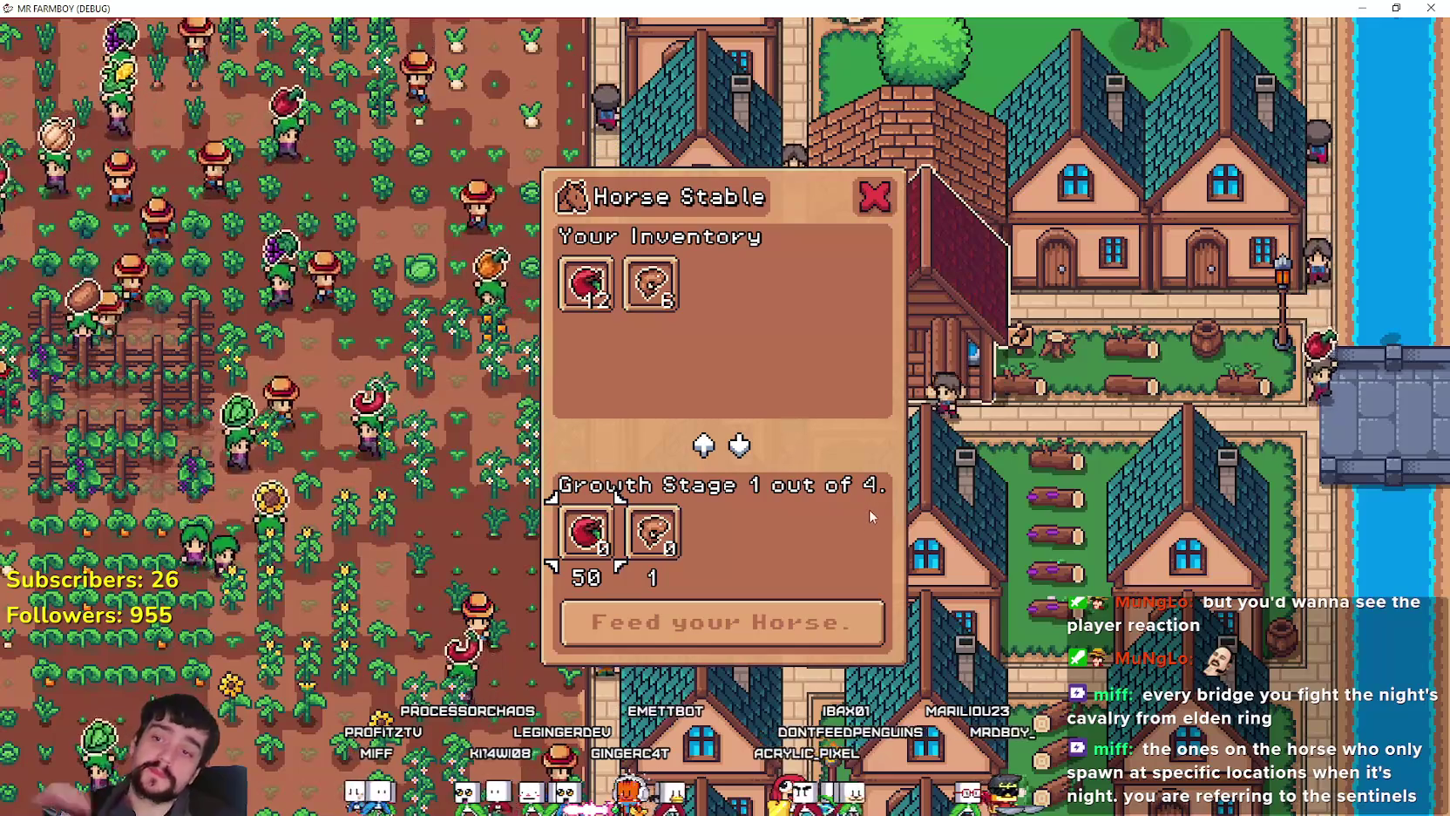
{"action": "left_click", "coordinate": [874, 197]}
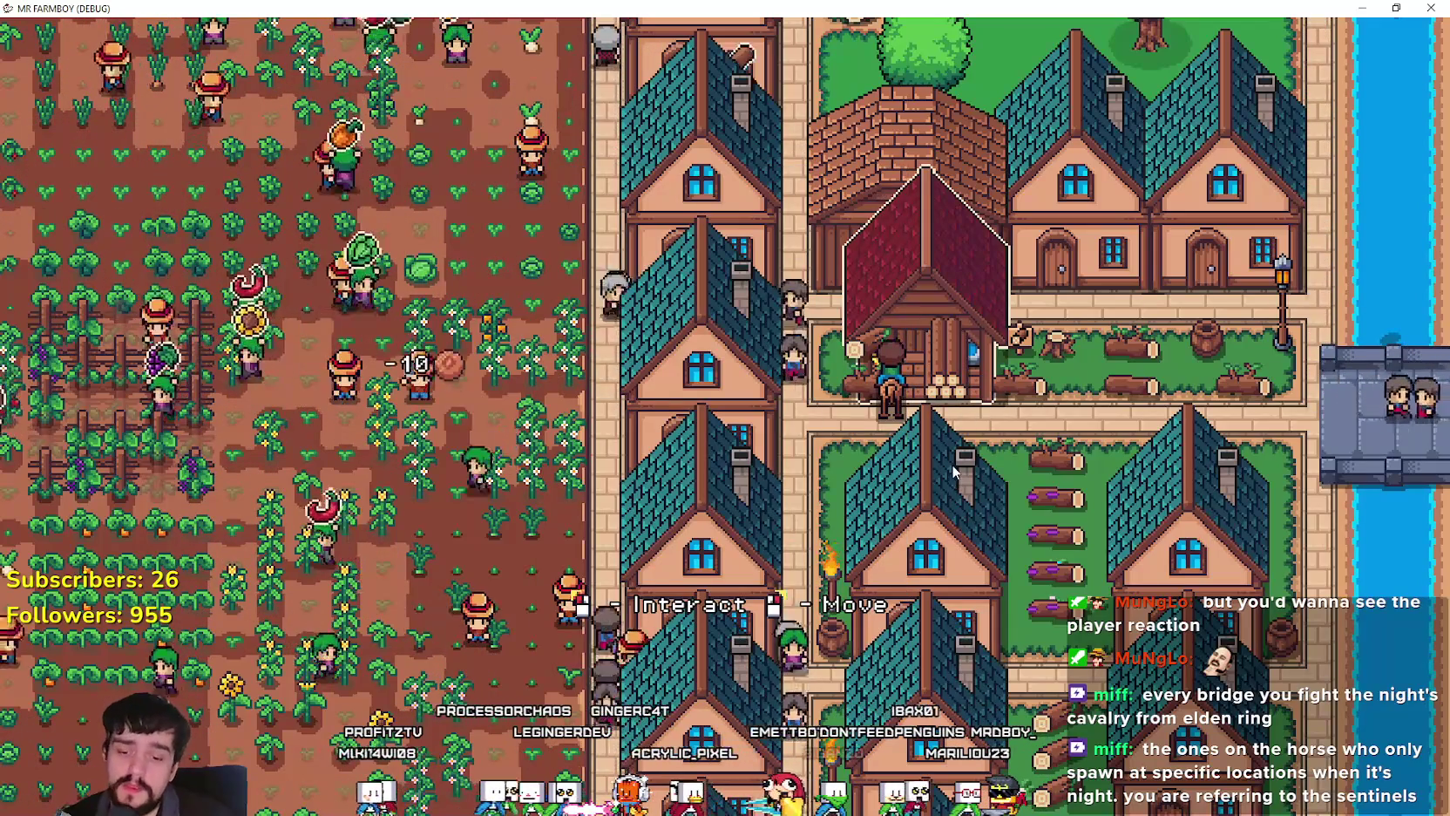
Step: Open the Advancements window with Tab to view the Land, Buildings and Uniques unlocks
{"action": "key", "text": "Tab"}
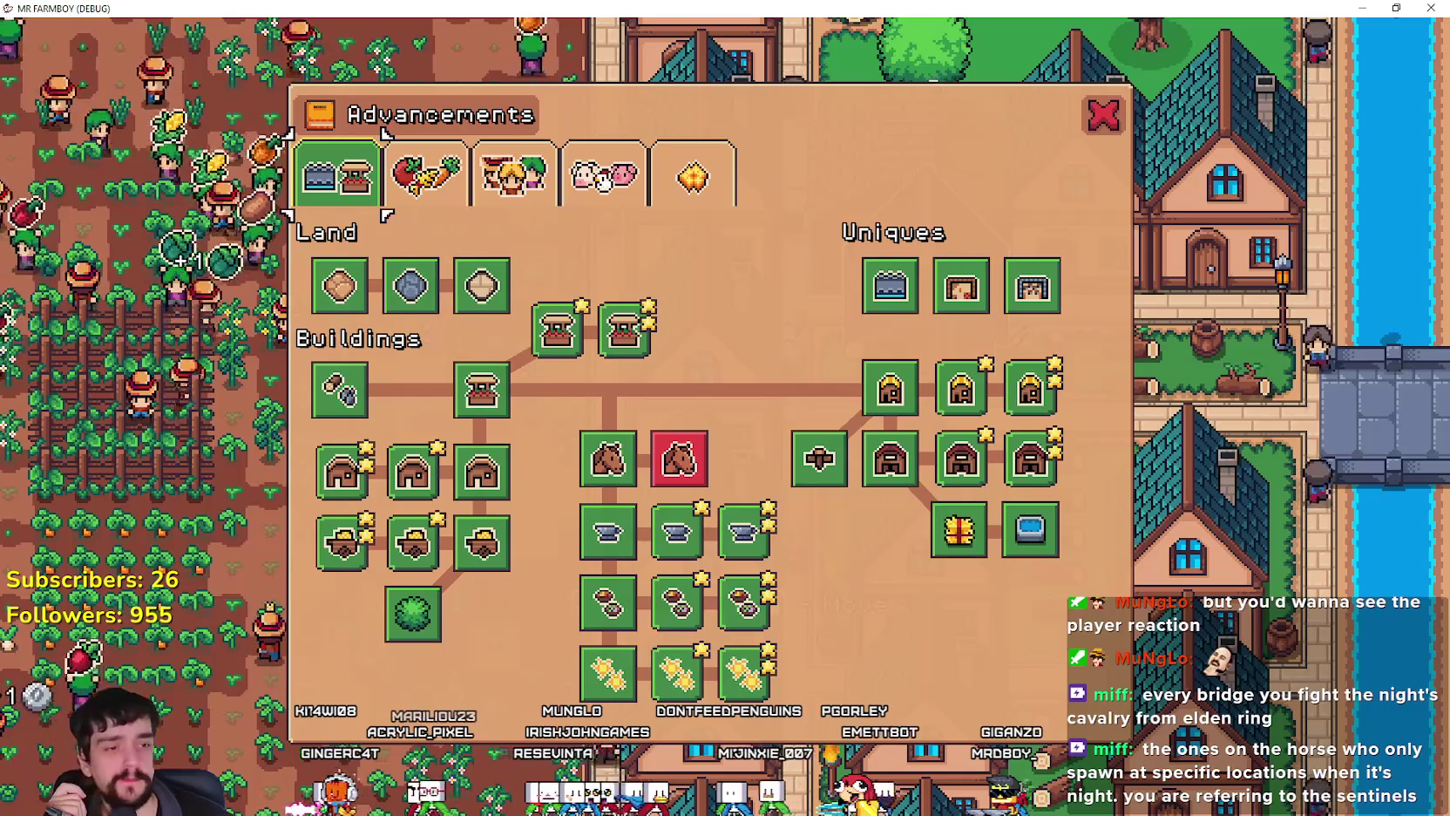
Step: Check line 69 in the editor, then close the Advancements window and Horse Stable panel in game
{"action": "key", "text": "alt+Tab"}
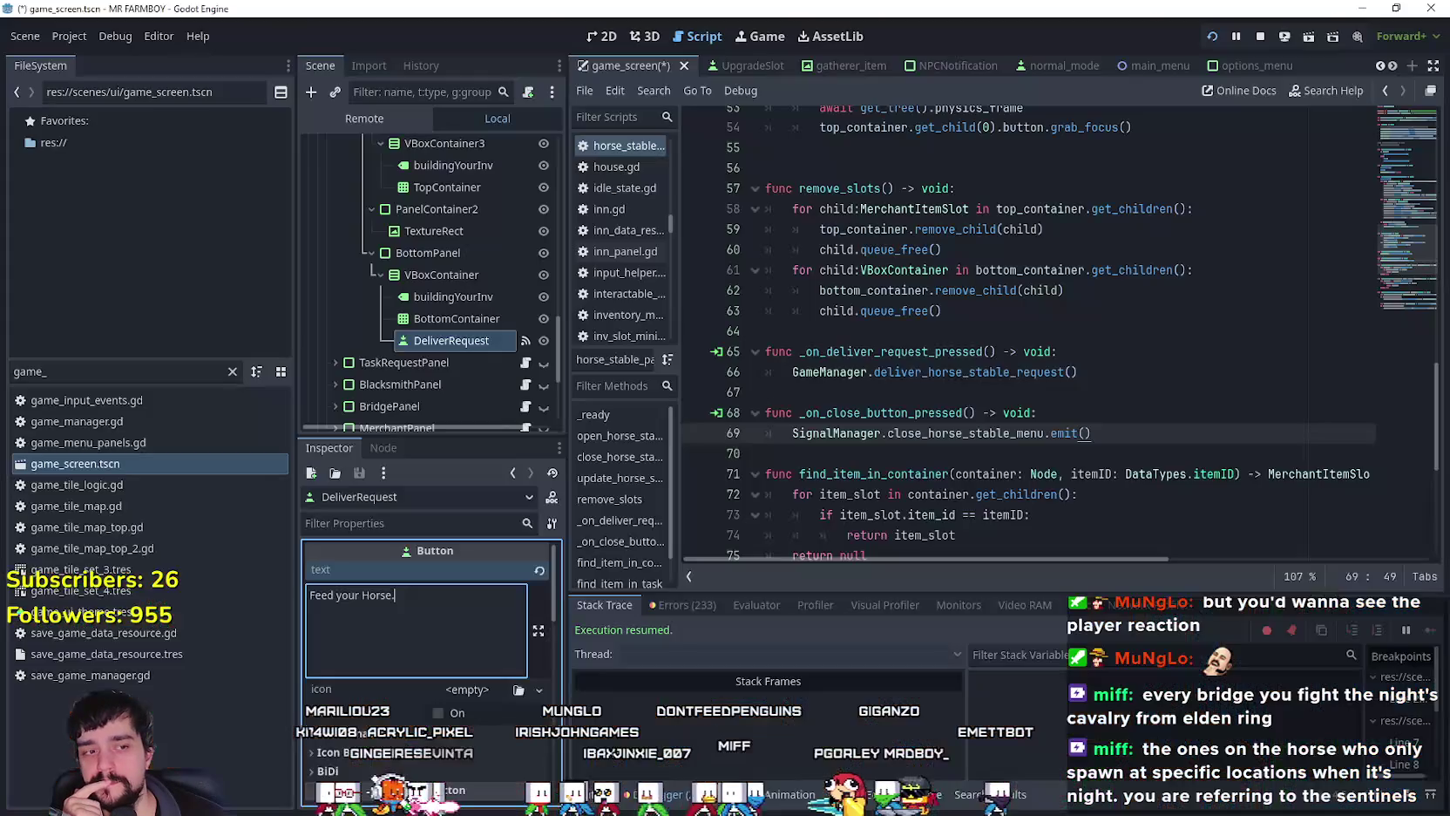
{"action": "left_click", "coordinate": [995, 399]}
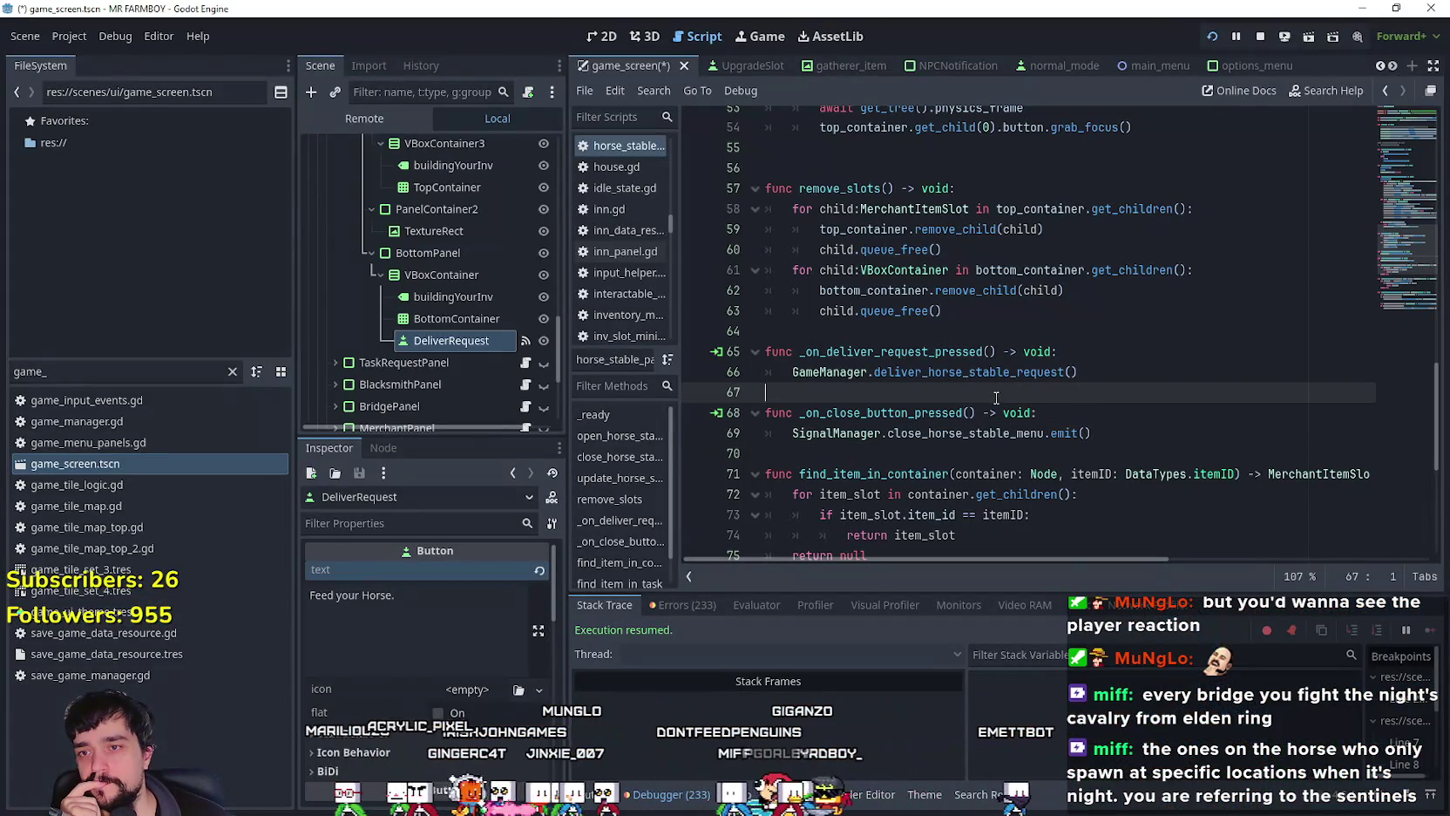
{"action": "left_click", "coordinate": [1200, 441]}
{"action": "key", "text": "alt+Tab"}
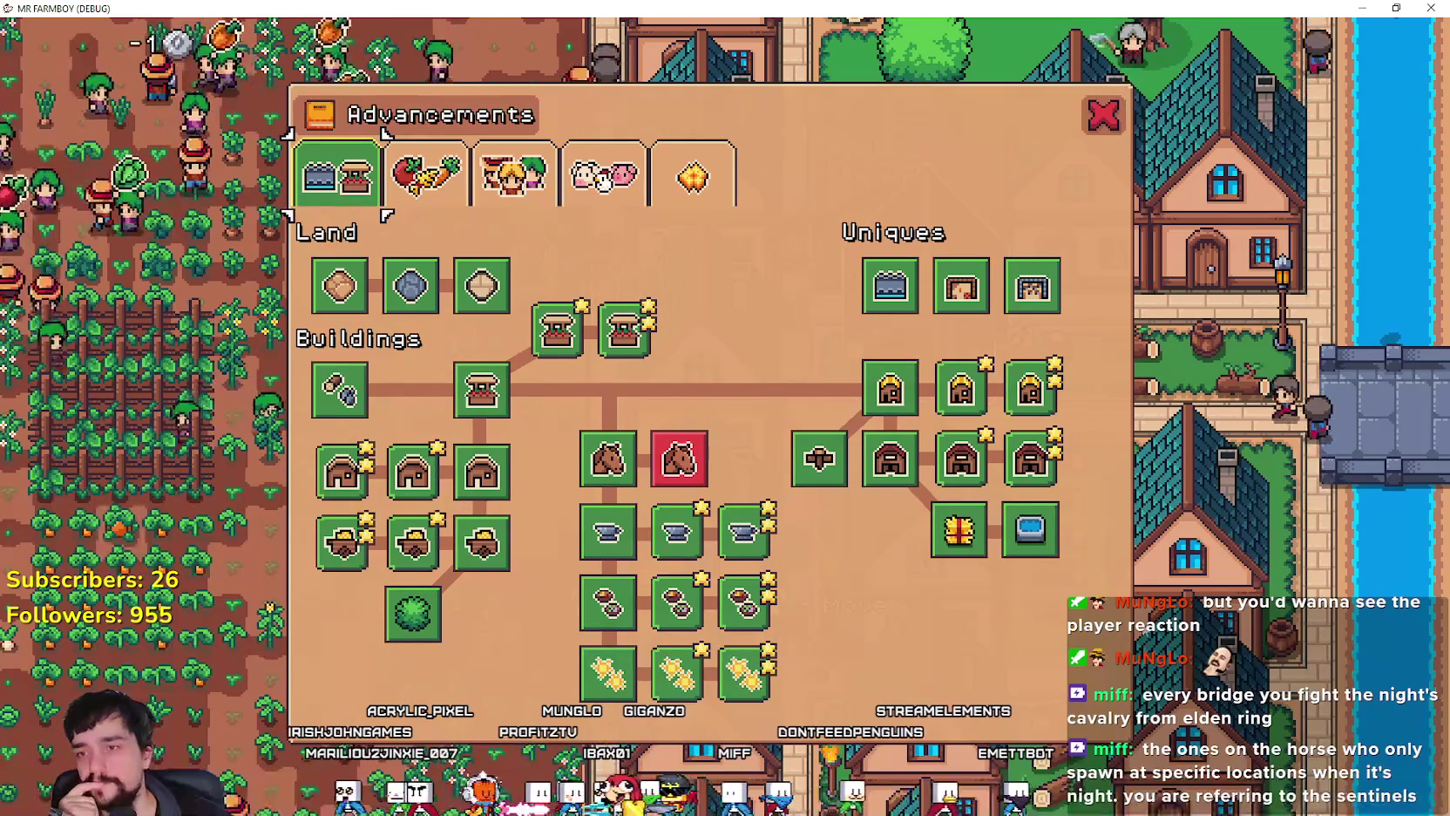
{"action": "left_click", "coordinate": [1100, 128]}
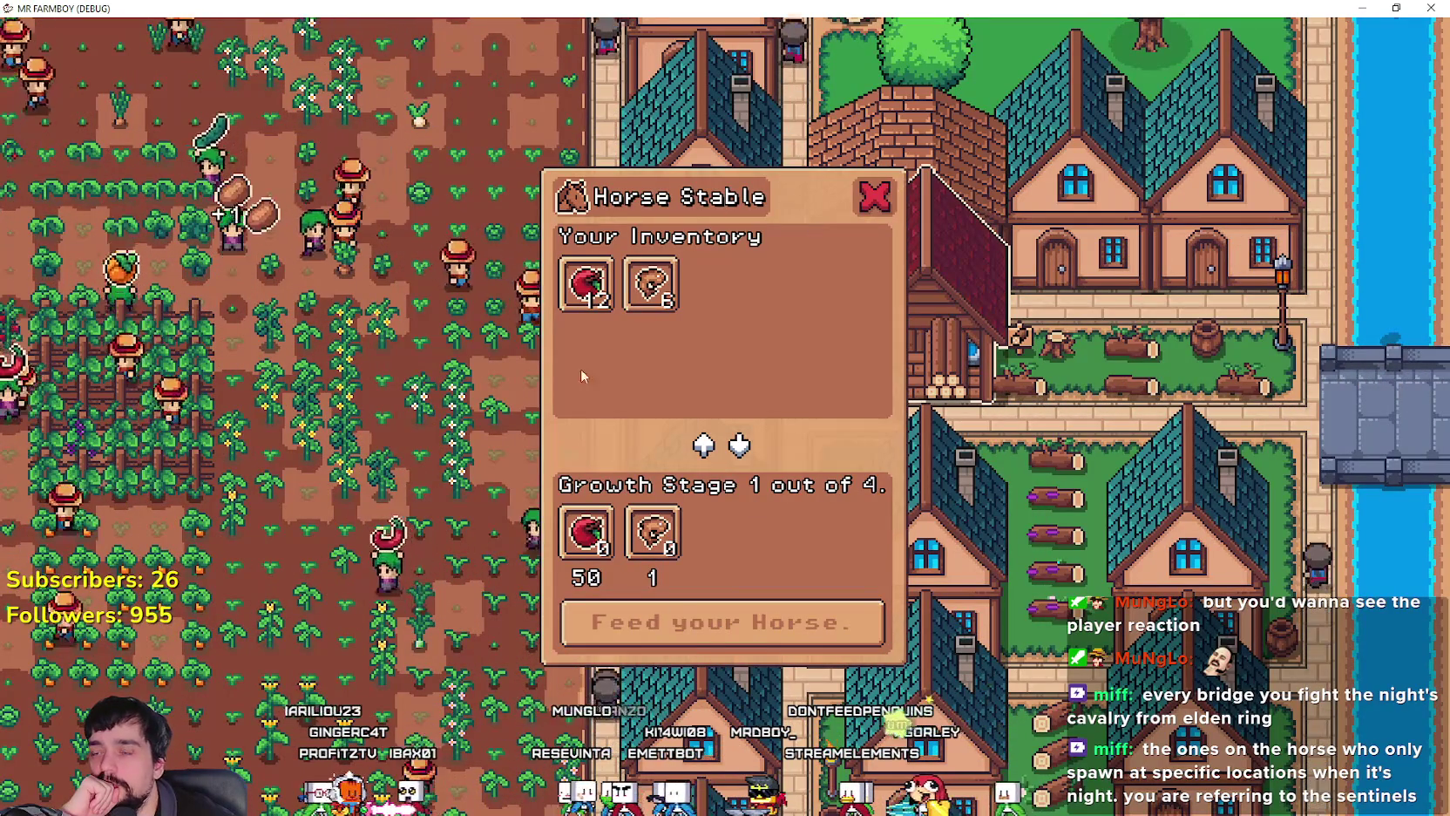
{"action": "left_click", "coordinate": [882, 206]}
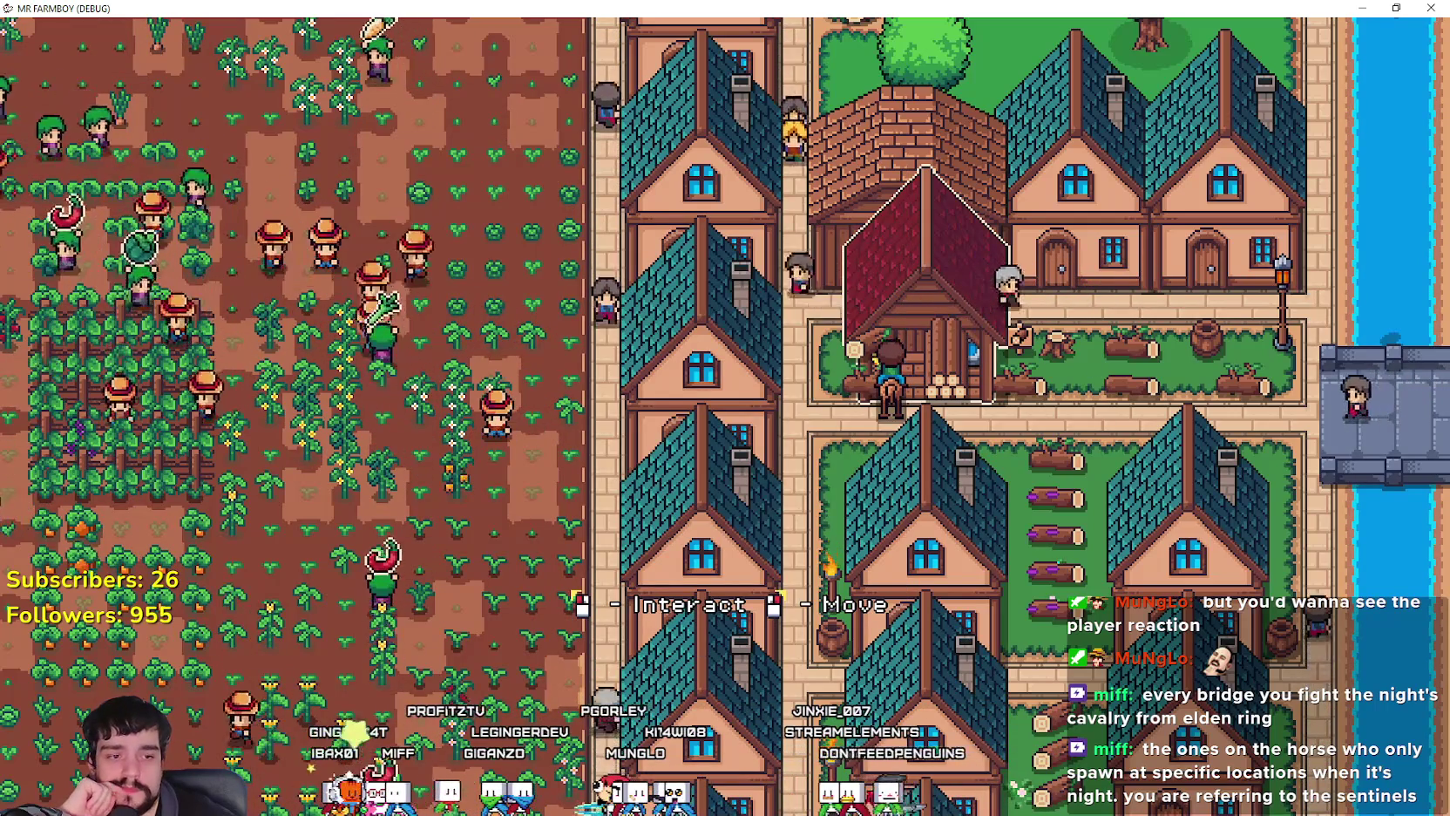
Step: Return to the Godot script and scroll up toward update_horse_stable_request_menu
{"action": "key", "text": "alt+Tab"}
{"action": "left_click", "coordinate": [1119, 392]}
{"action": "scroll", "coordinate": [1119, 382], "scroll_direction": "up", "scroll_amount": 7}
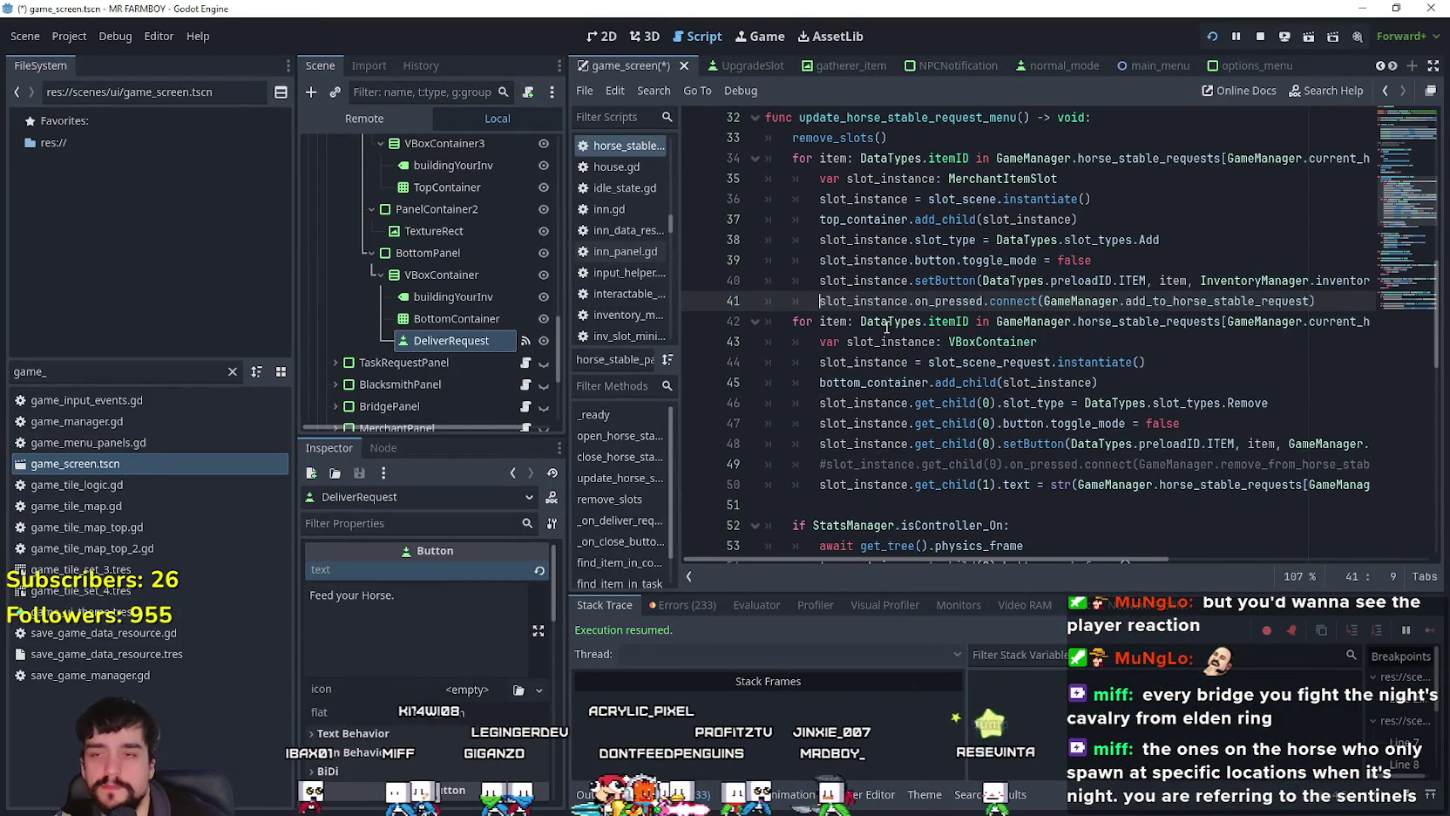
Step: Uncomment the remove connection on line 49 and jump to the add_to_horse_stable_request definition
{"action": "left_click", "coordinate": [825, 465]}
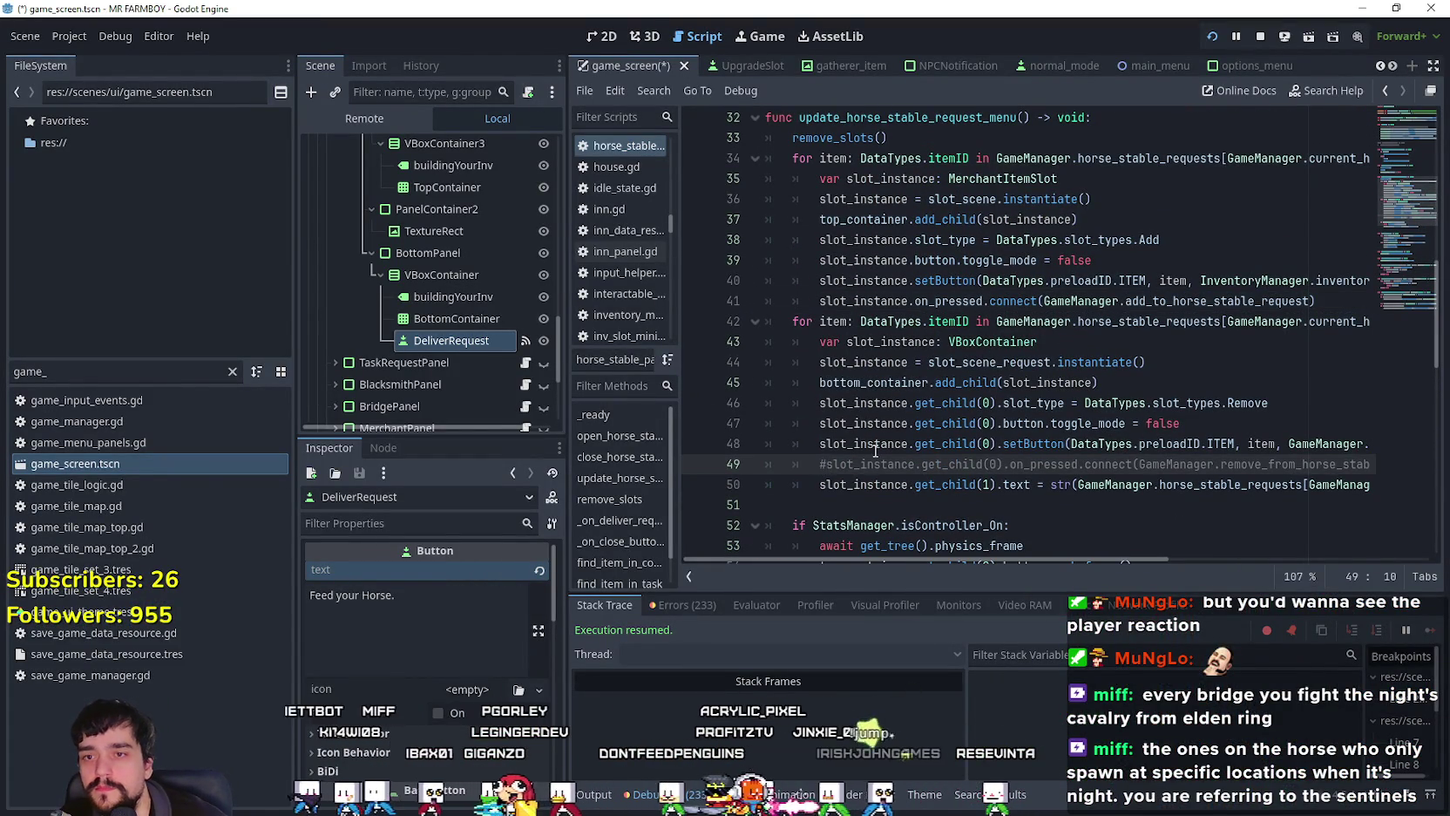
{"action": "left_click", "coordinate": [1233, 301]}
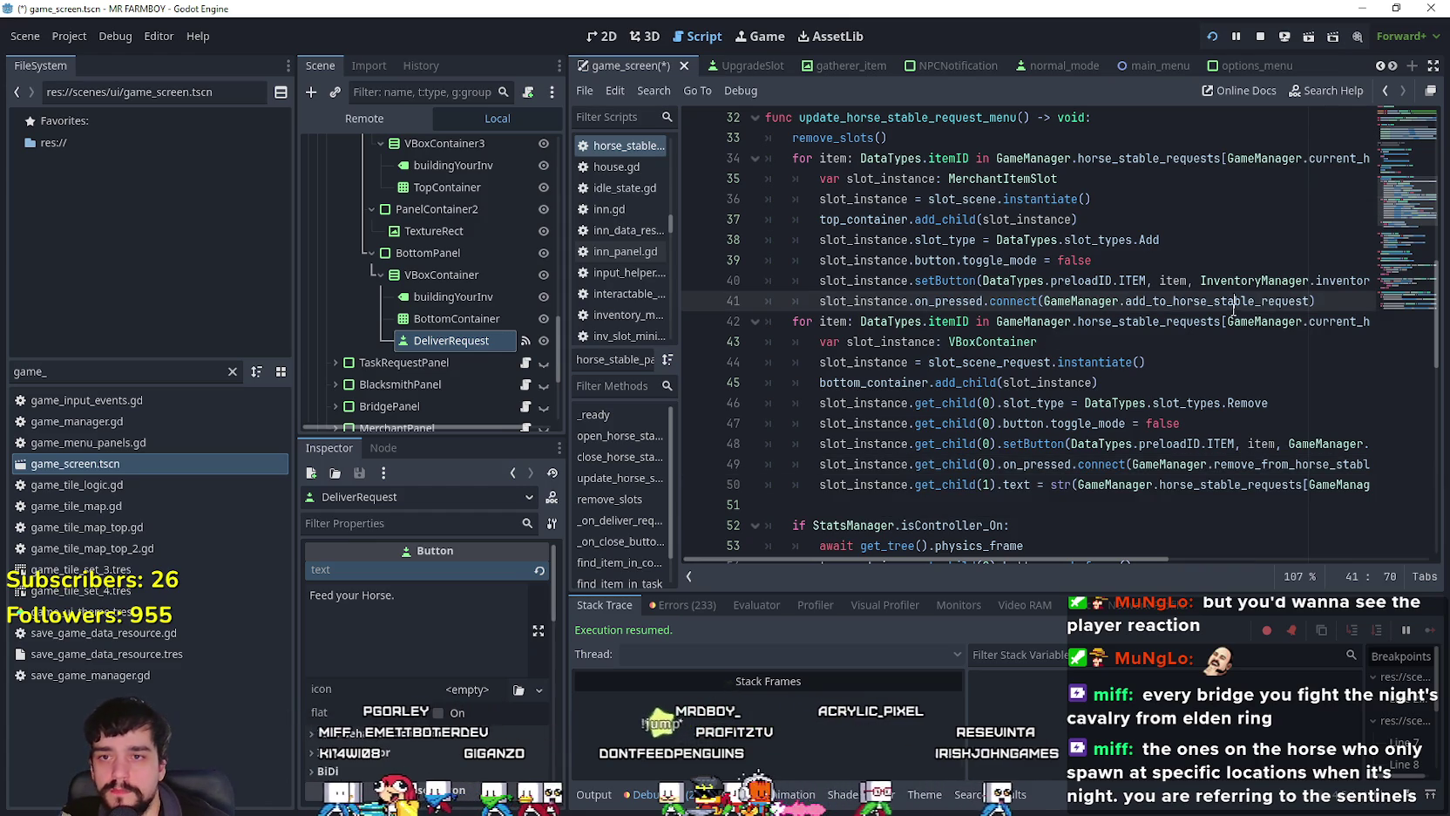
{"action": "right_click", "coordinate": [1092, 300]}
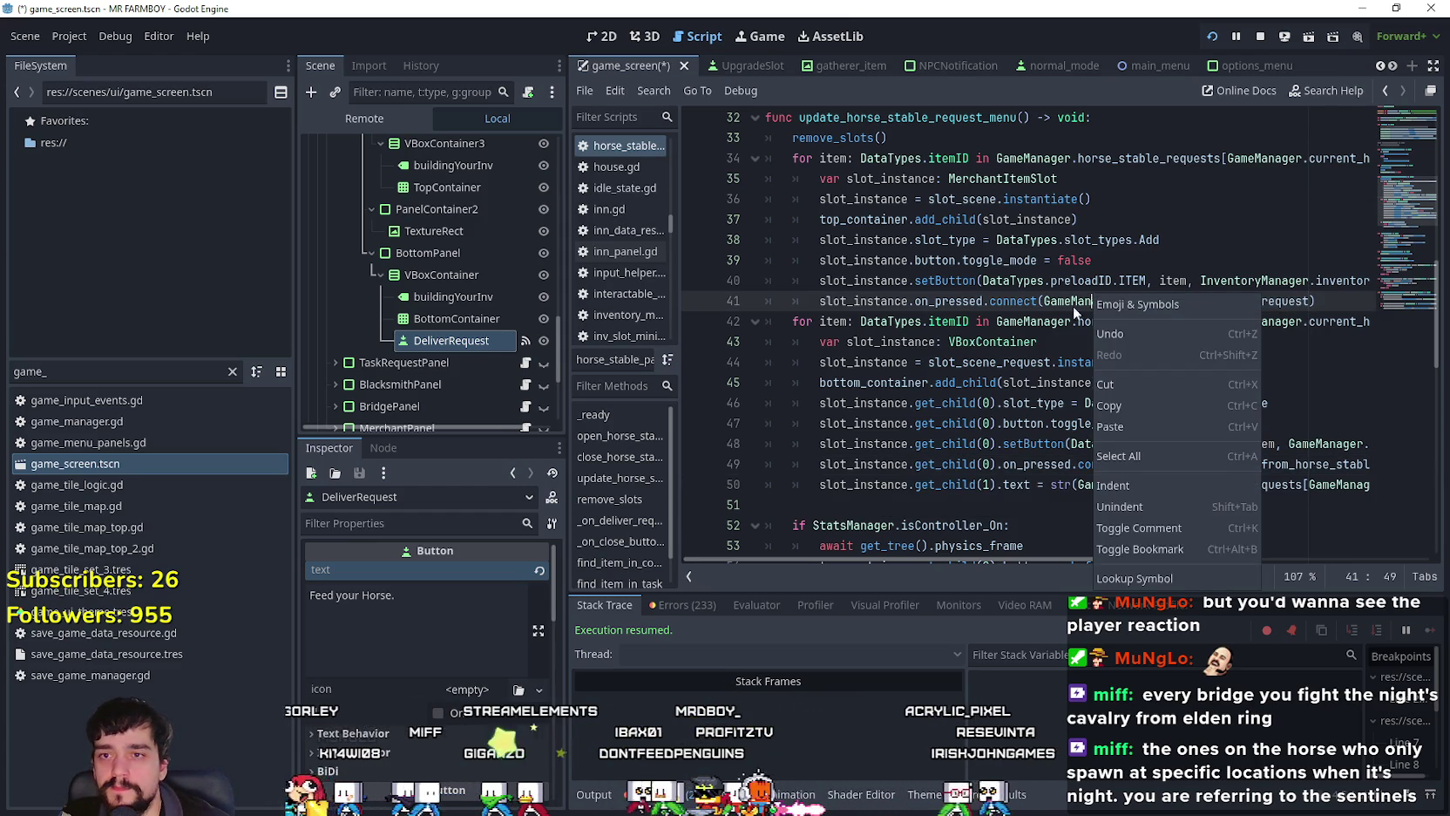
{"action": "left_click", "coordinate": [1167, 572]}
Step: Scroll game_manager.gd to the horse_stable_requests table and the king-request add/remove functions
{"action": "scroll", "coordinate": [1056, 347], "scroll_direction": "down", "scroll_amount": 4}
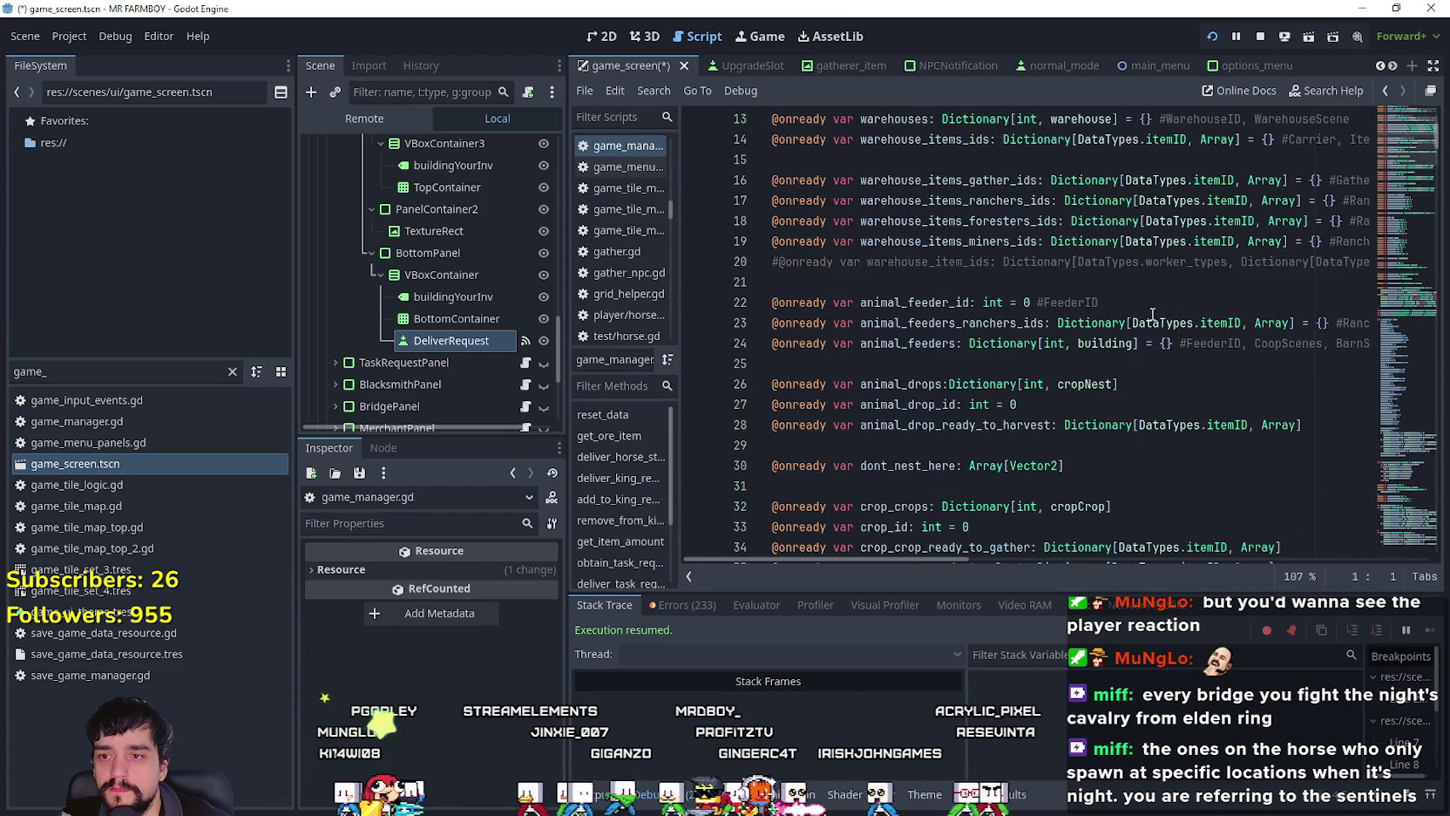
{"action": "mouse_move", "coordinate": [1403, 229]}
{"action": "left_mouse_down"}
{"action": "mouse_move", "coordinate": [1403, 464]}
{"action": "mouse_move", "coordinate": [1410, 335]}
{"action": "mouse_move", "coordinate": [1405, 371]}
{"action": "left_mouse_up"}
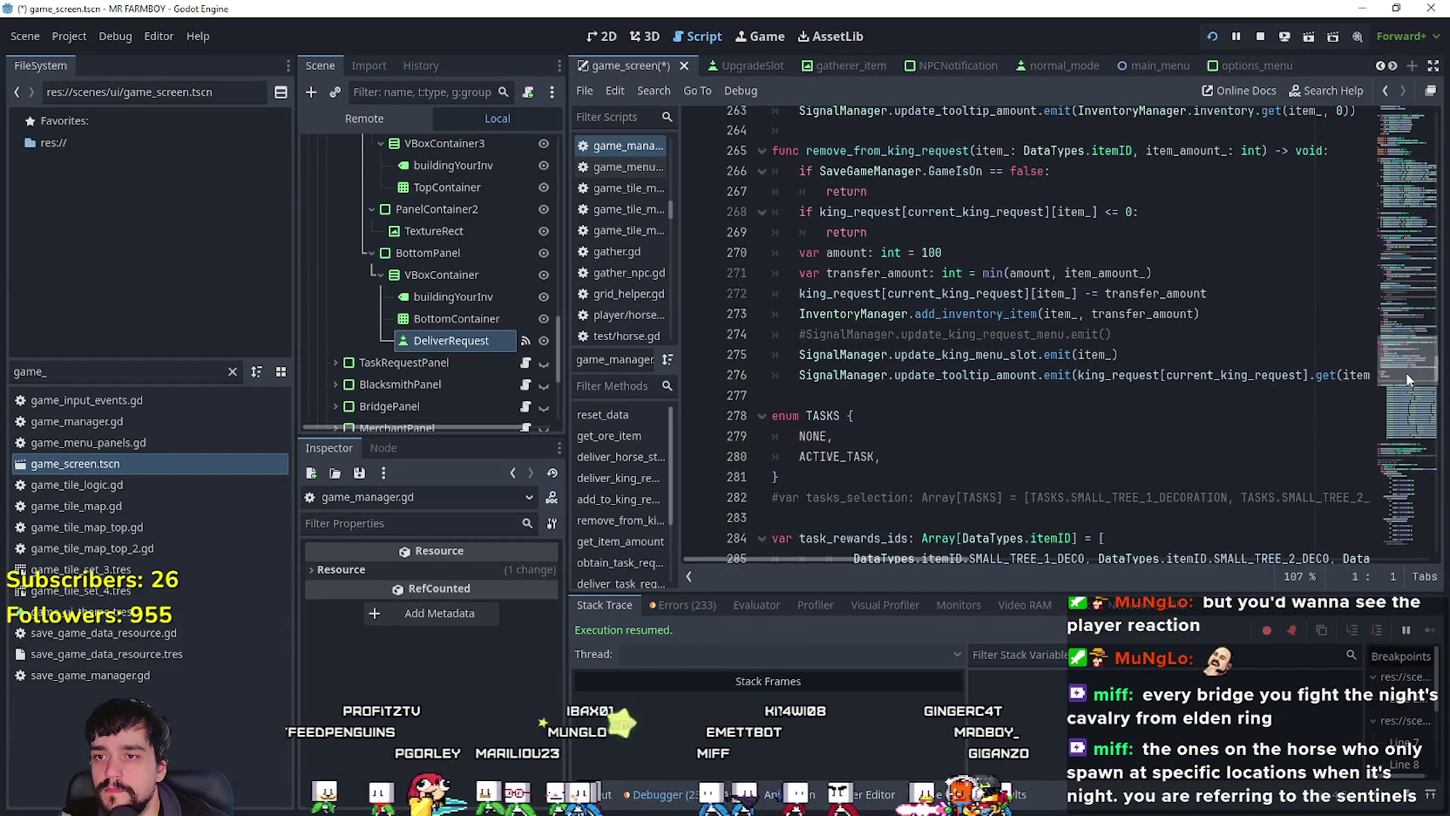
{"action": "left_click_drag", "start_coordinate": [952, 297], "coordinate": [931, 337]}
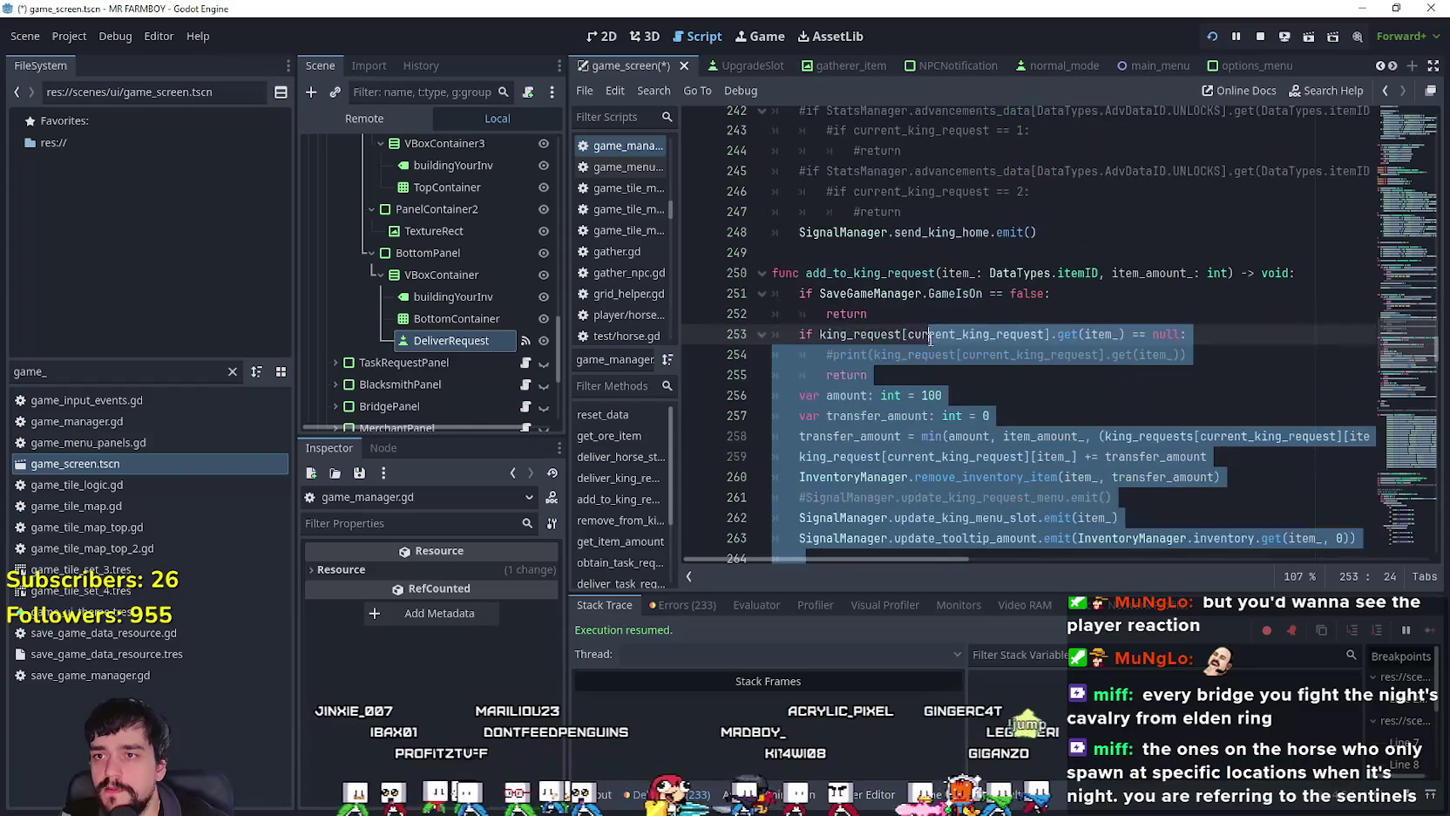
{"action": "mouse_move", "coordinate": [1409, 352]}
{"action": "left_mouse_down"}
{"action": "mouse_move", "coordinate": [1414, 534]}
{"action": "mouse_move", "coordinate": [1431, 266]}
{"action": "mouse_move", "coordinate": [1440, 305]}
{"action": "left_mouse_up"}
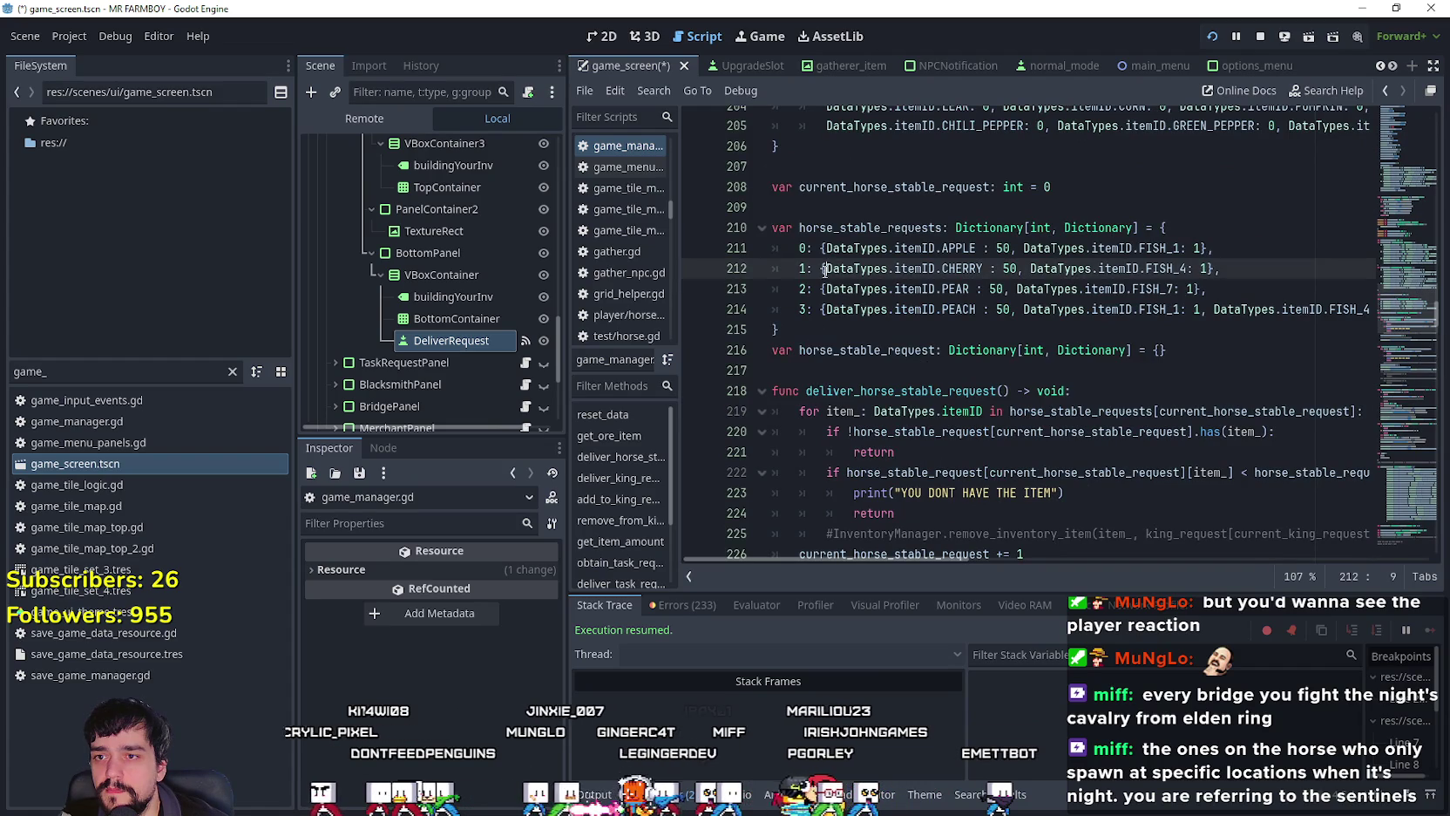
{"action": "key", "text": "Down"}
{"action": "key", "text": "Down"}
{"action": "key", "text": "Down"}
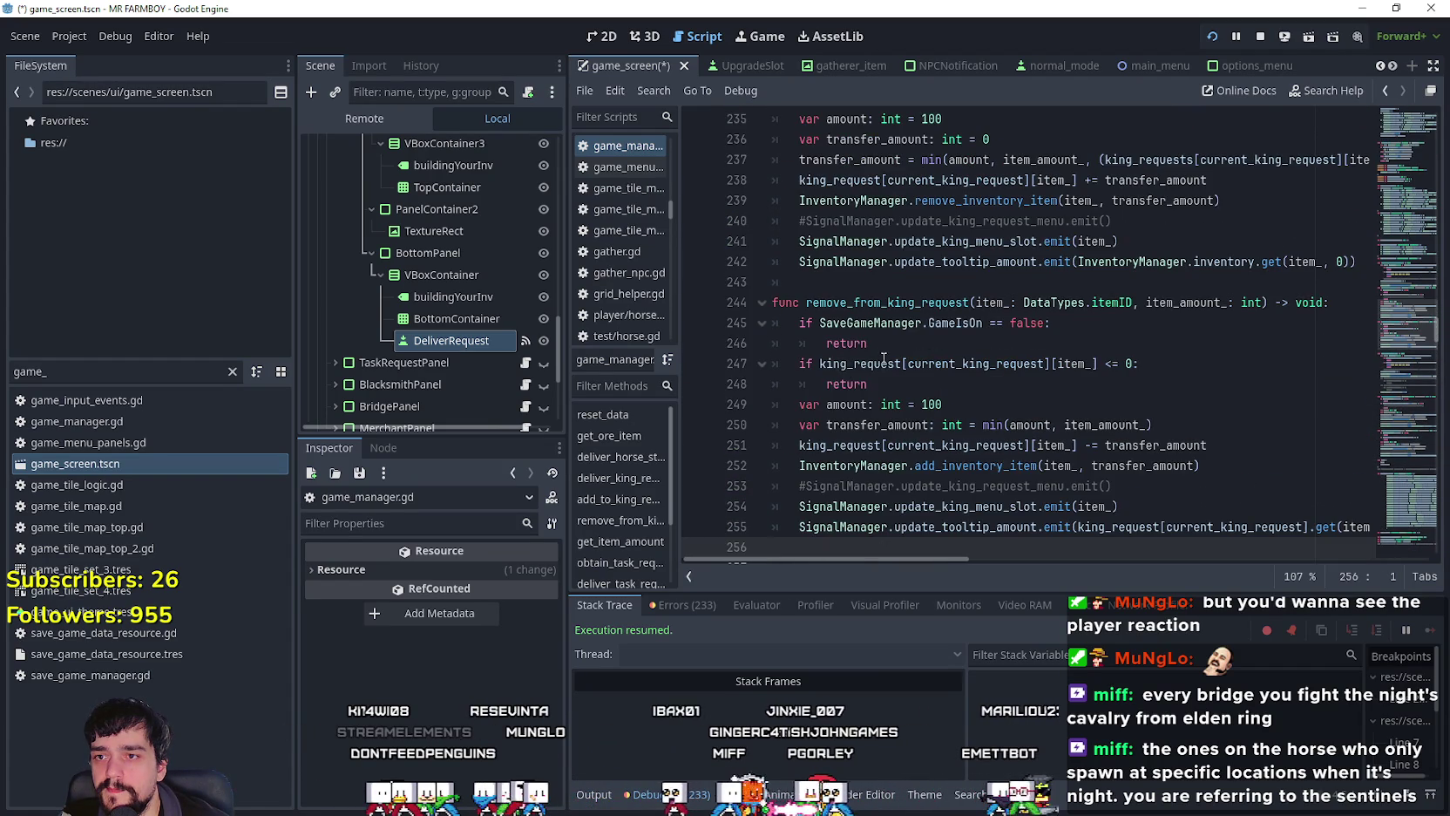
Step: Rename the copied king-request add and remove functions to their horse_stable versions
{"action": "scroll", "coordinate": [884, 358], "scroll_direction": "up", "scroll_amount": 3}
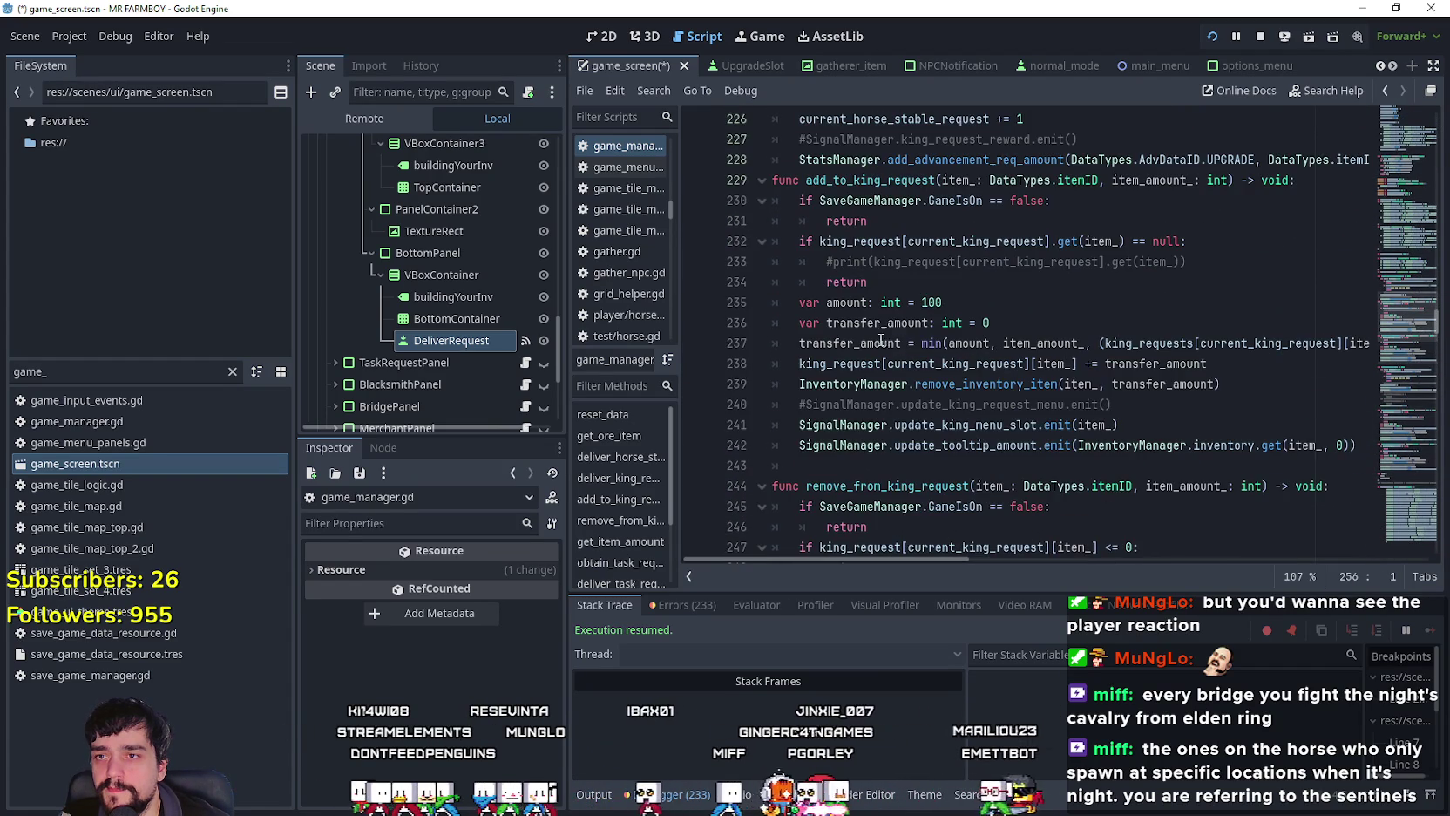
{"action": "left_click", "coordinate": [1311, 166]}
{"action": "key", "text": "Return"}
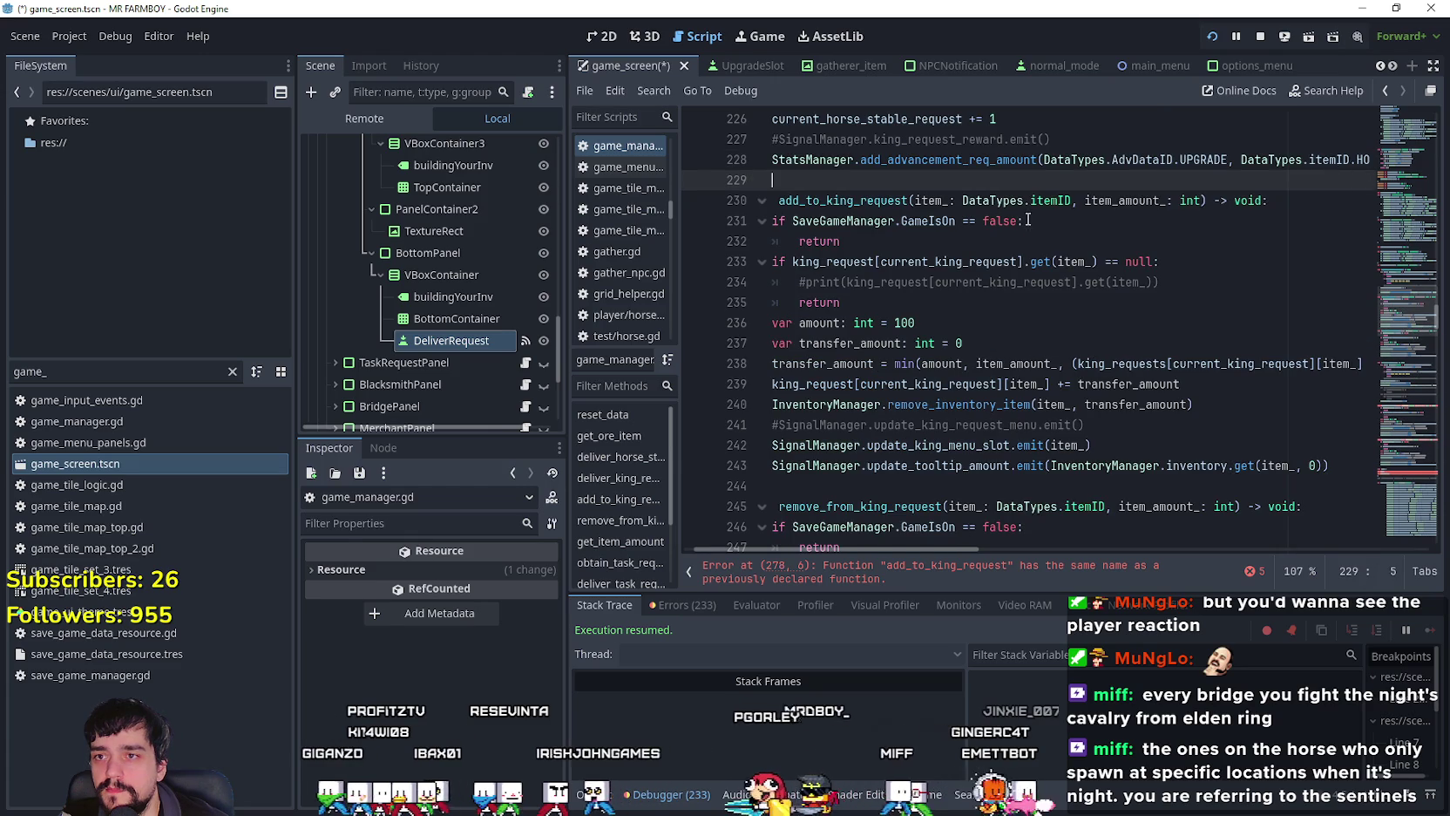
{"action": "left_click", "coordinate": [878, 200]}
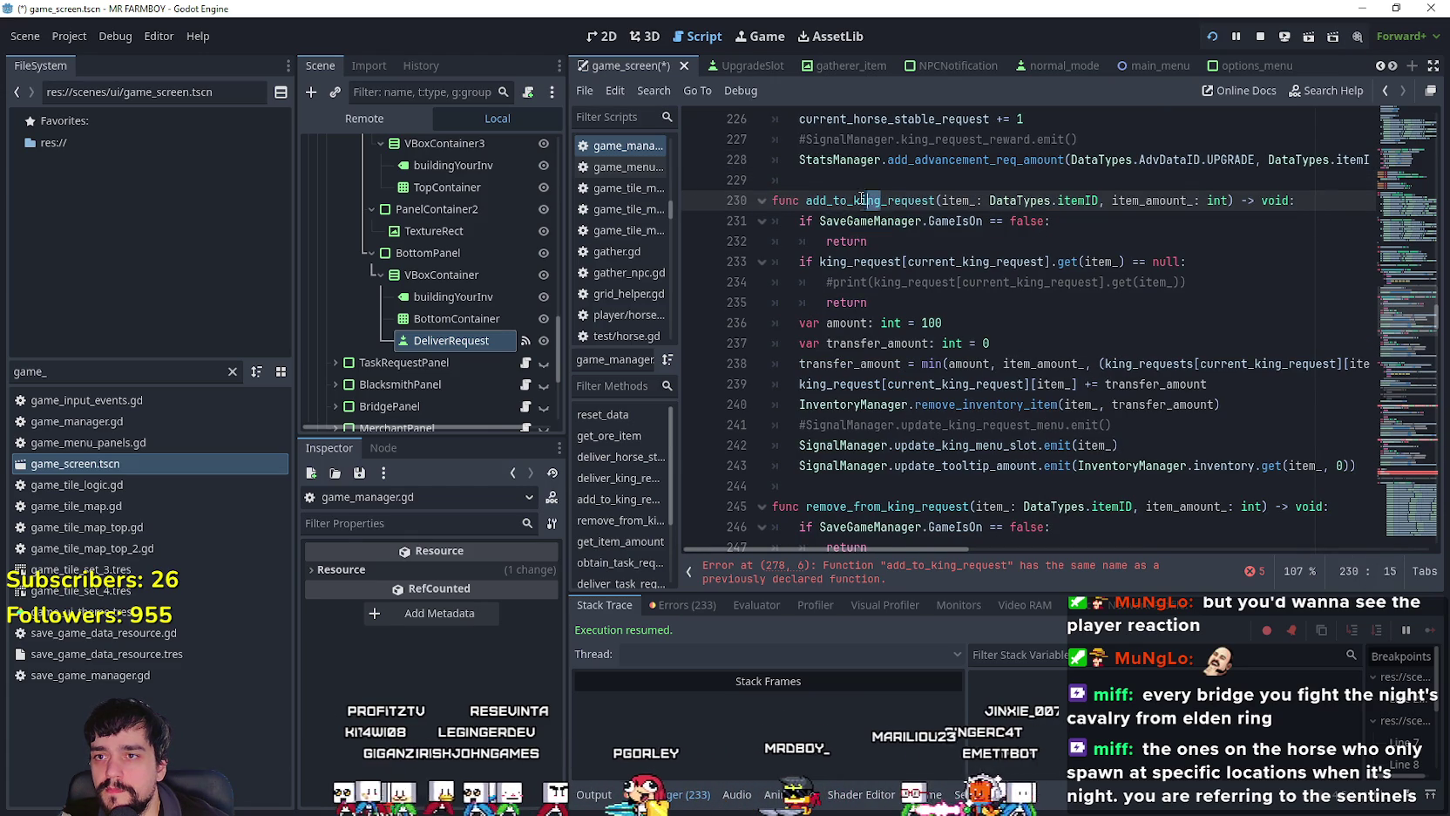
{"action": "type", "text": "horse_stab"}
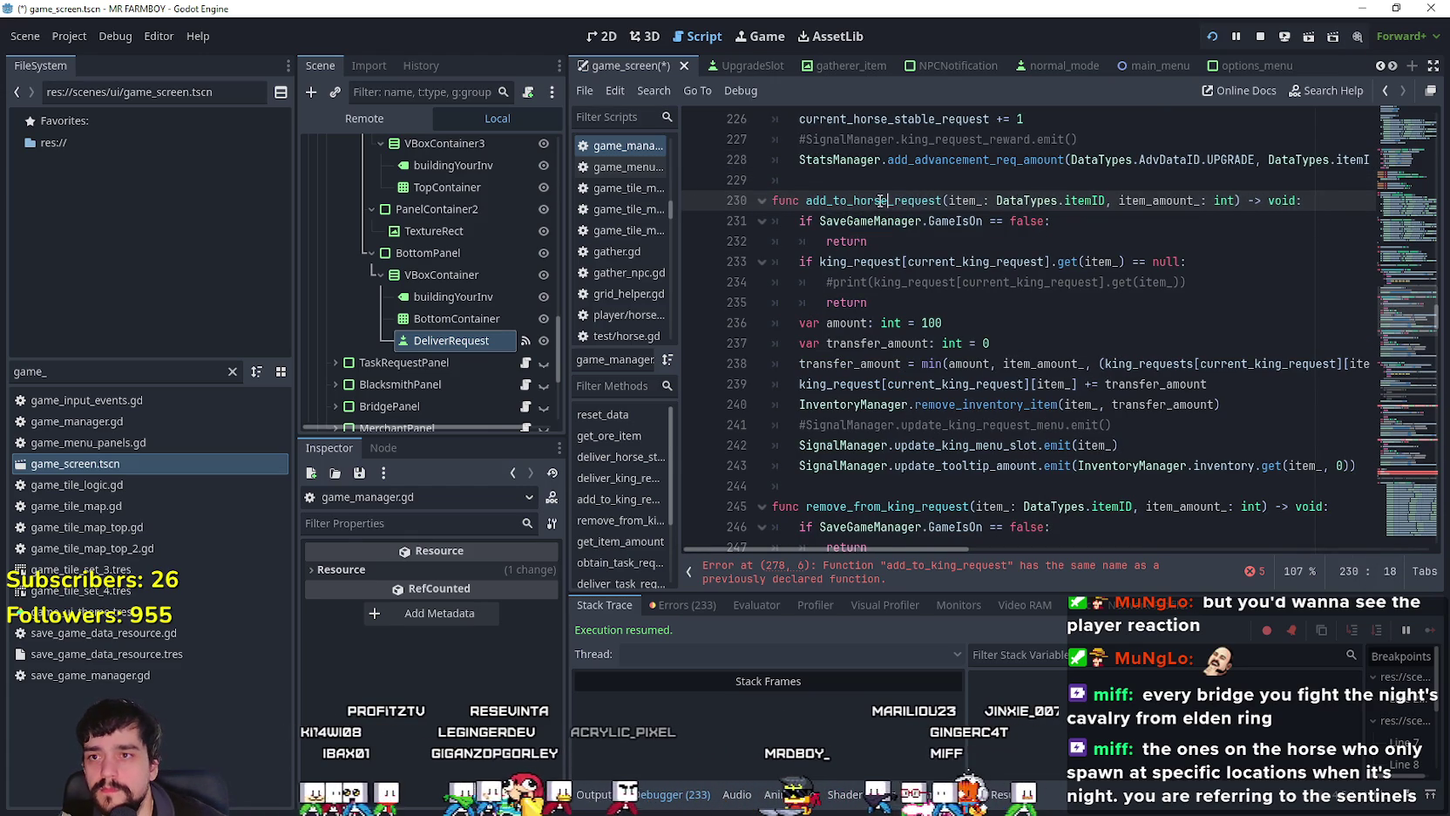
{"action": "type", "text": "le"}
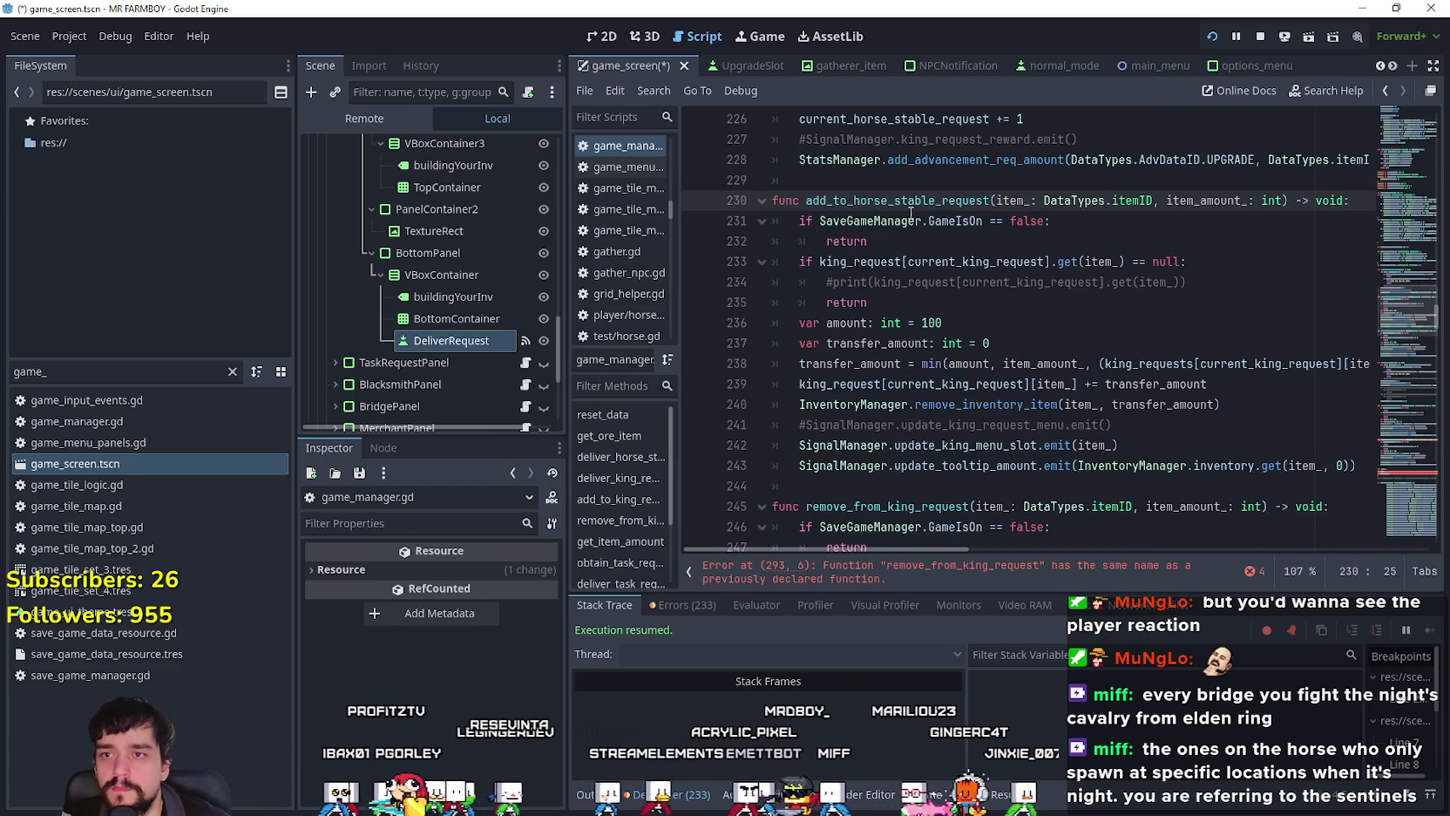
{"action": "left_click", "coordinate": [903, 201]}
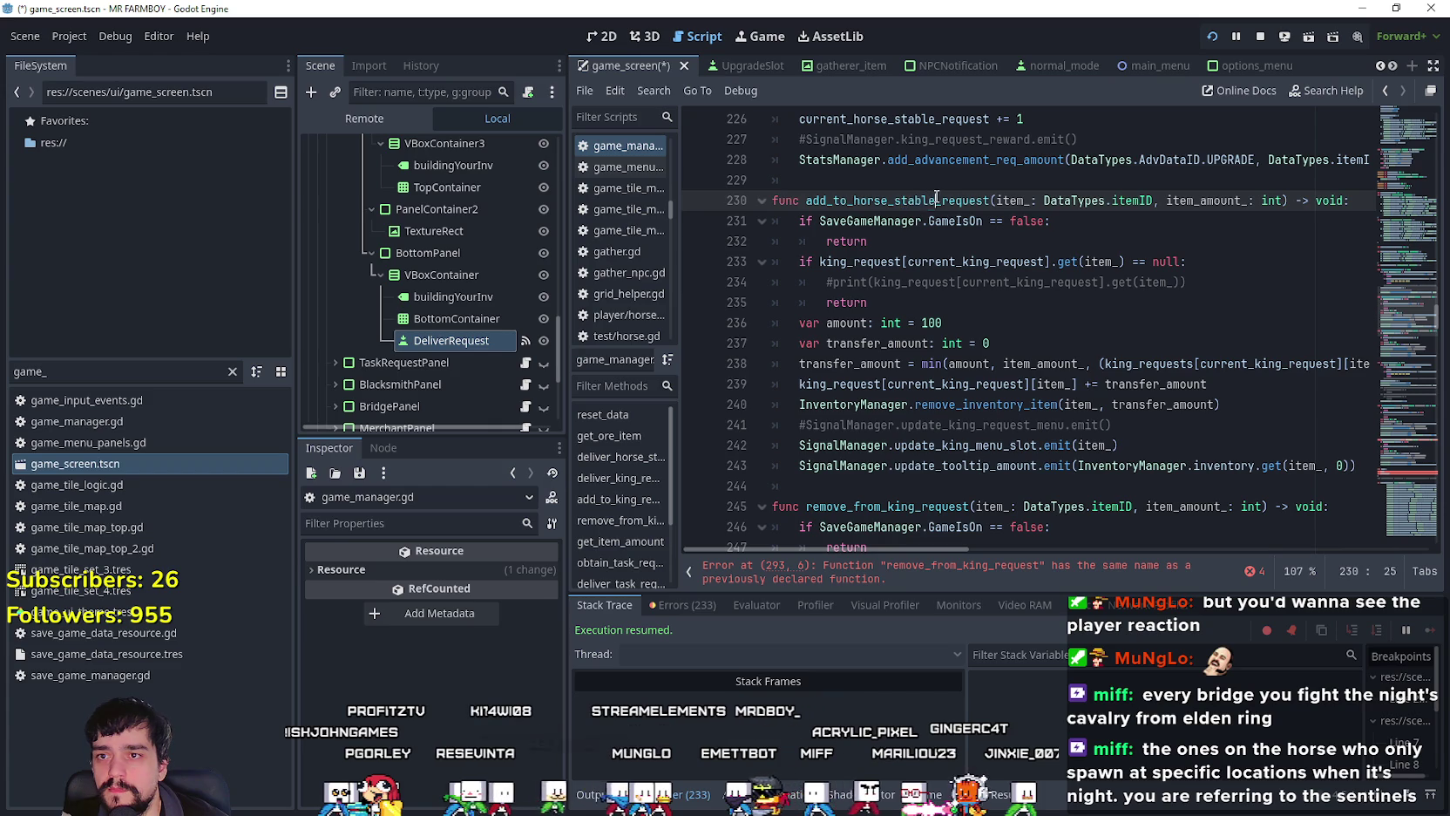
{"action": "left_click_drag", "start_coordinate": [936, 200], "coordinate": [859, 200]}
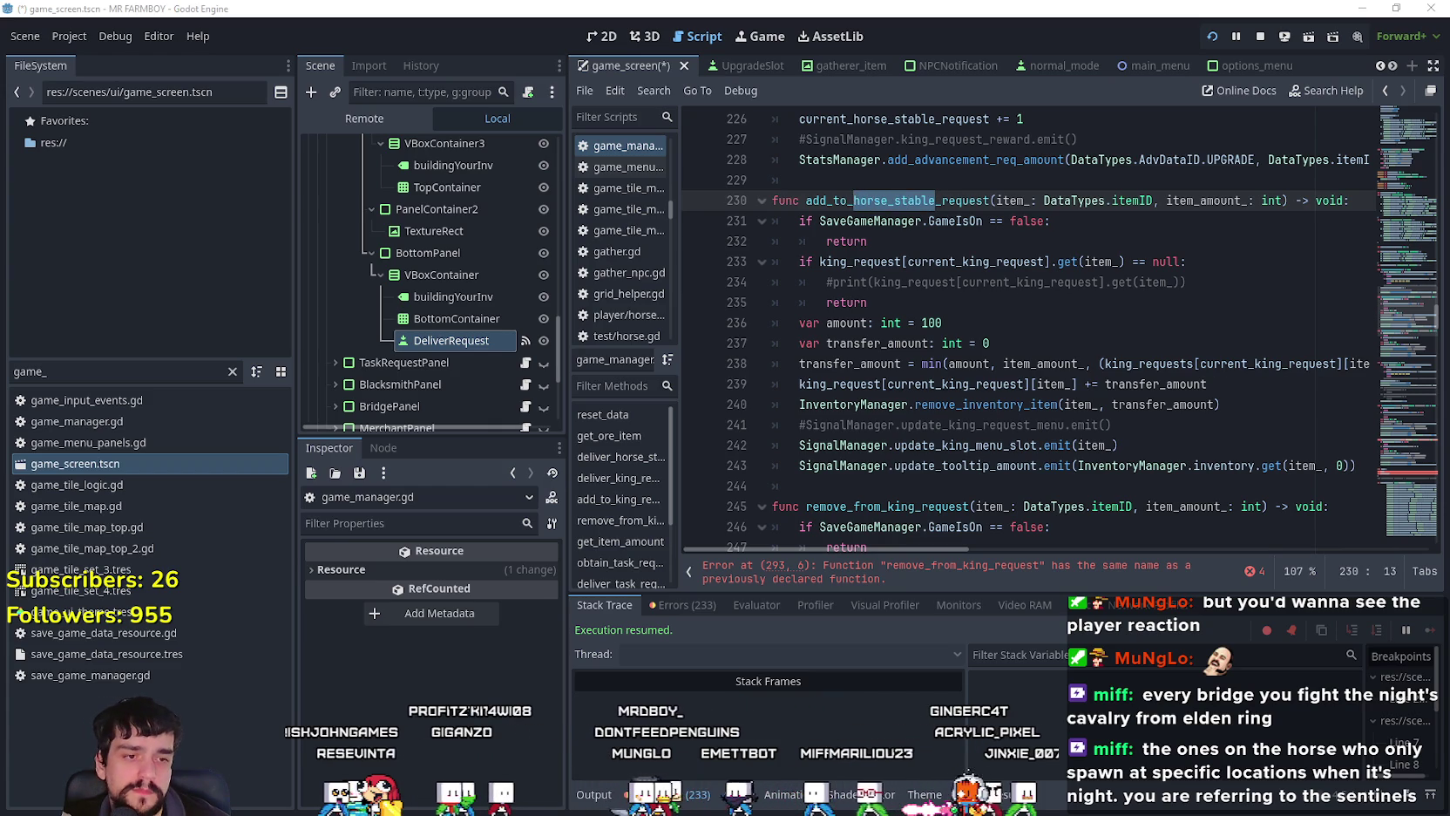
{"action": "key", "text": "alt+Tab"}
{"action": "key", "text": "alt+Tab"}
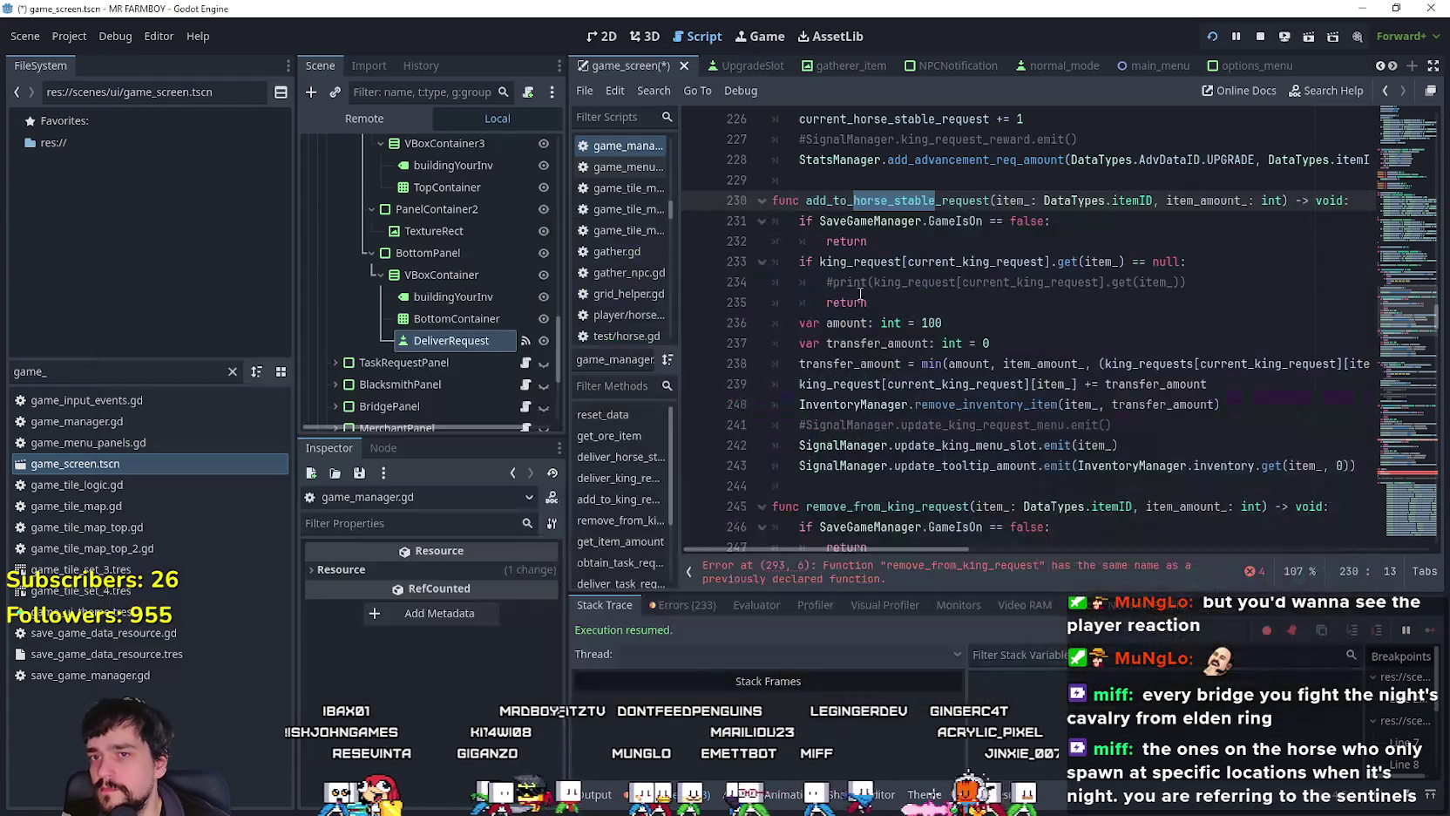
{"action": "scroll", "coordinate": [1080, 407], "scroll_direction": "down", "scroll_amount": 3}
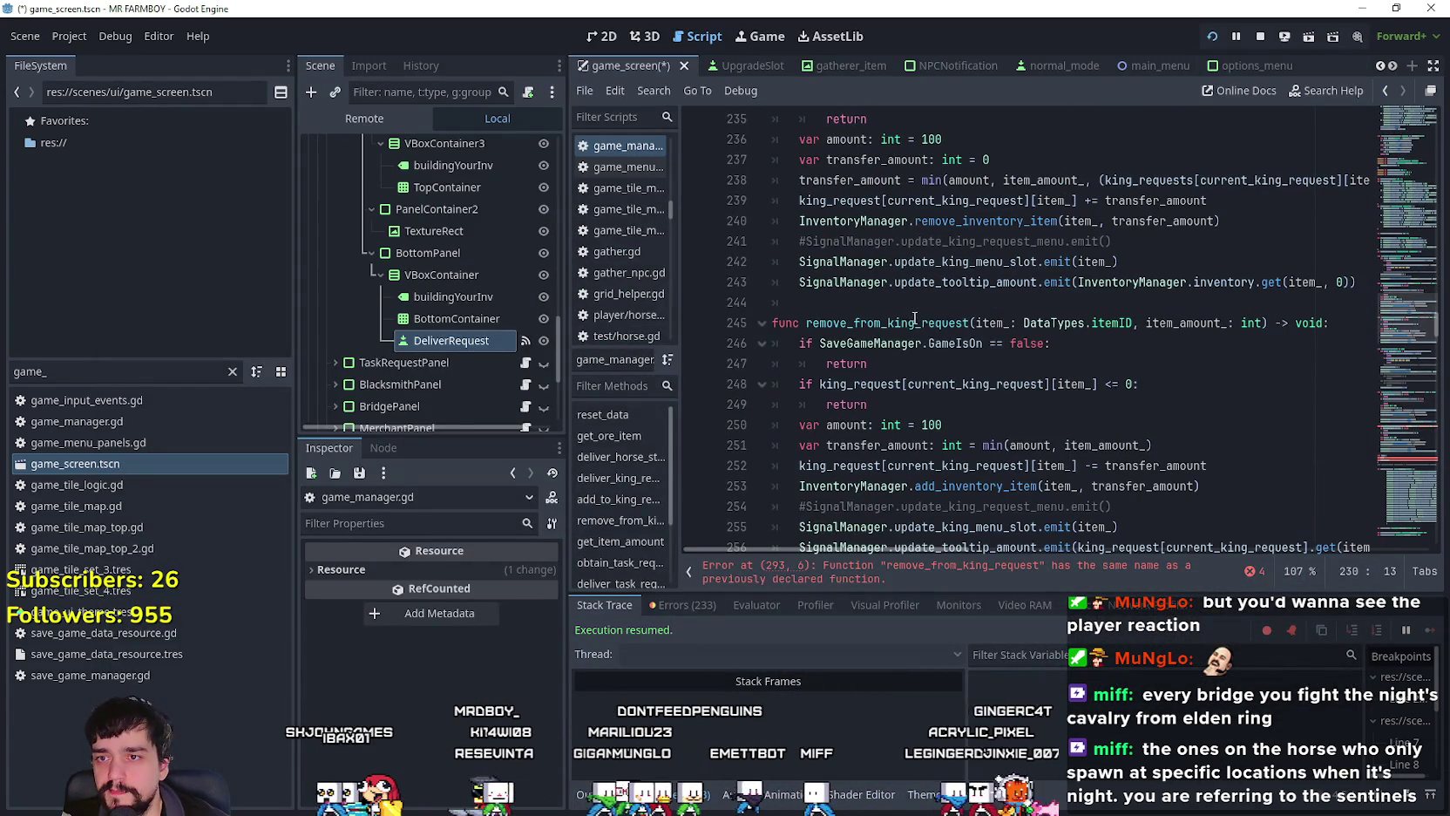
{"action": "left_click_drag", "start_coordinate": [914, 323], "coordinate": [894, 323]}
{"action": "type", "text": "horse_stable"}
Step: Delete the commented print line and switch the null check to horse_stable_request
{"action": "left_click", "coordinate": [973, 377]}
{"action": "scroll", "coordinate": [974, 375], "scroll_direction": "up", "scroll_amount": 5}
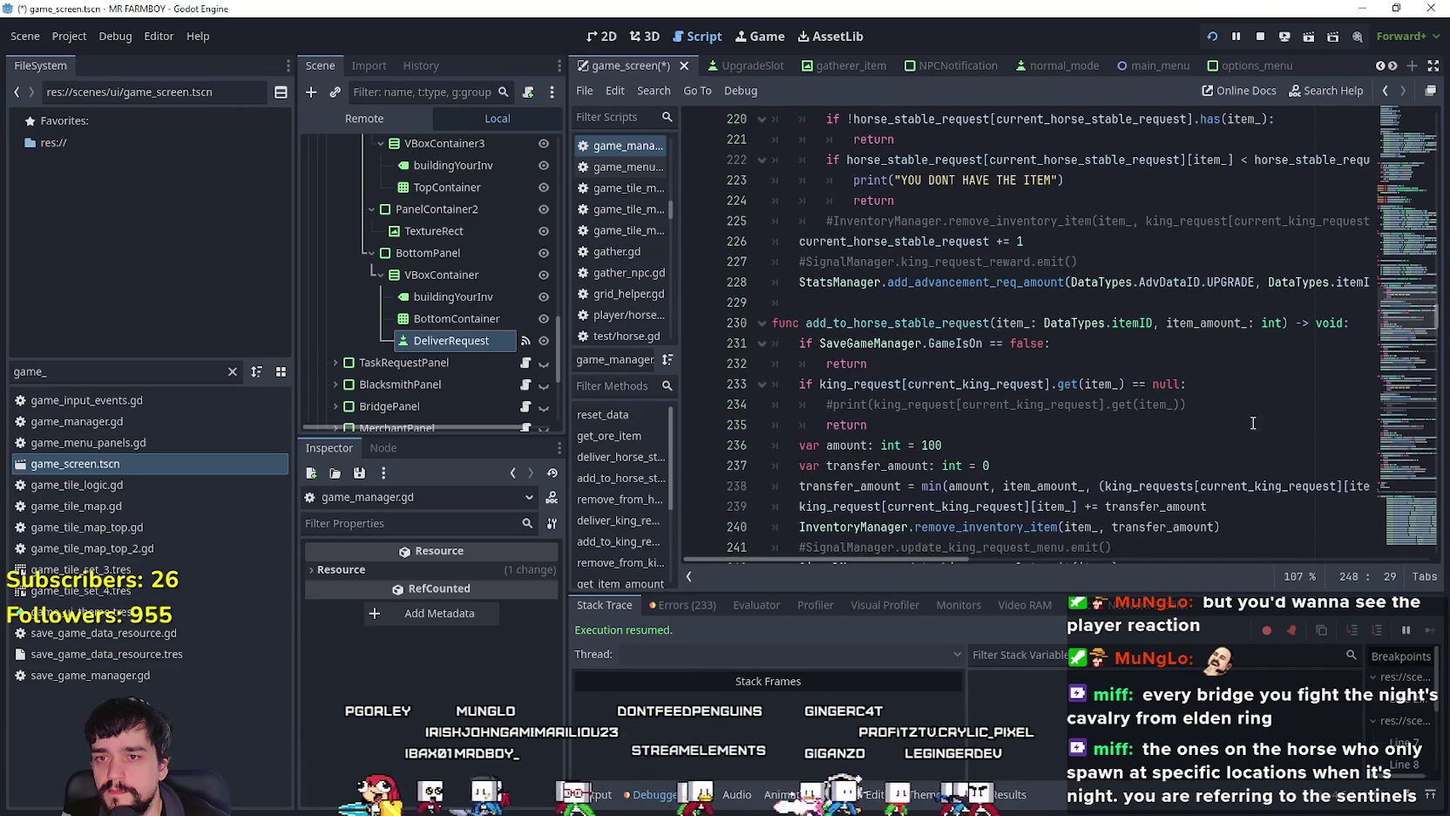
{"action": "mouse_move", "coordinate": [1248, 405]}
{"action": "left_mouse_down"}
{"action": "mouse_move", "coordinate": [1046, 408]}
{"action": "mouse_move", "coordinate": [802, 383]}
{"action": "mouse_move", "coordinate": [772, 397]}
{"action": "left_mouse_up"}
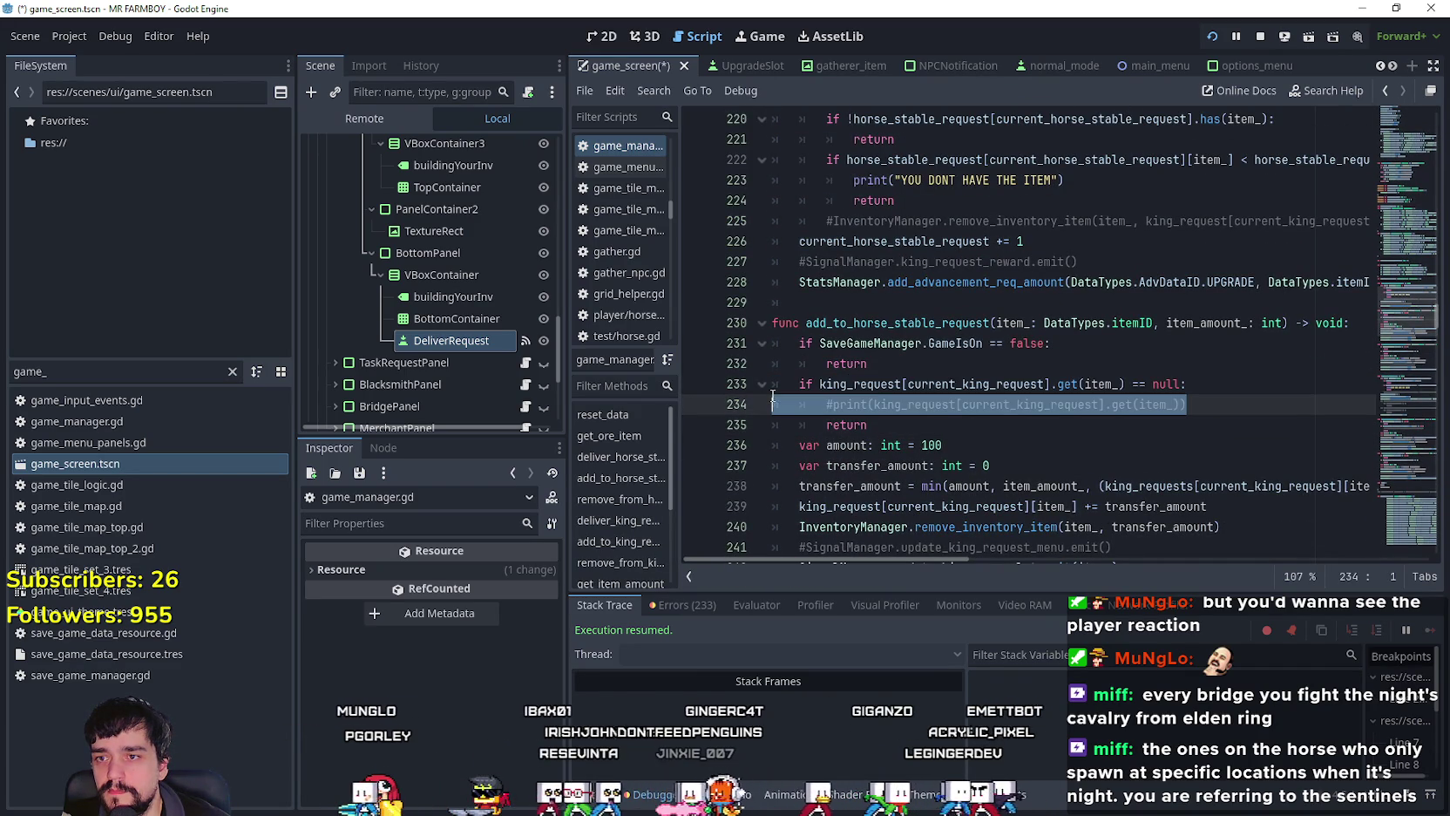
{"action": "key", "text": "BackSpace"}
{"action": "key", "text": "BackSpace"}
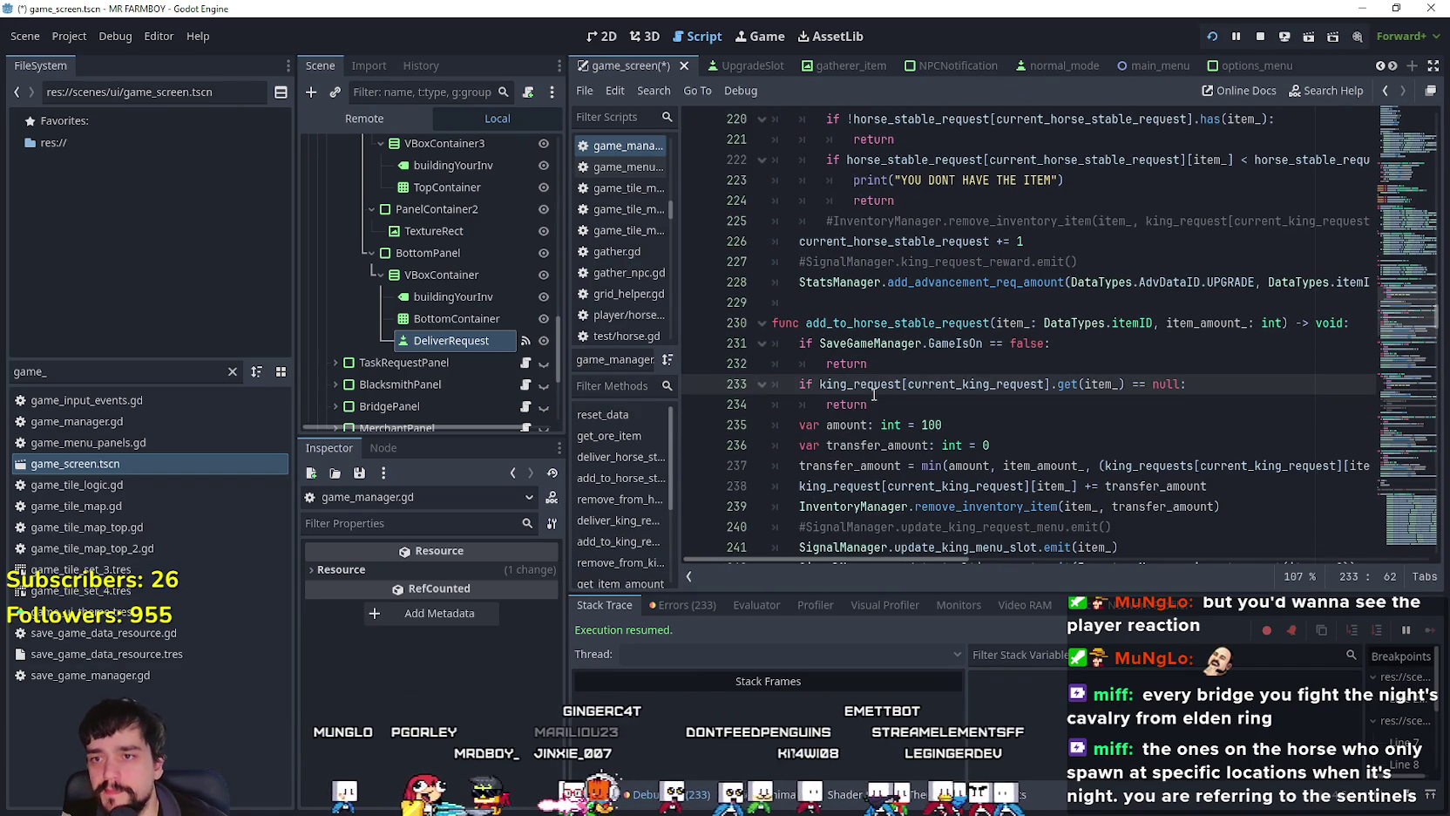
{"action": "double_click", "coordinate": [852, 387]}
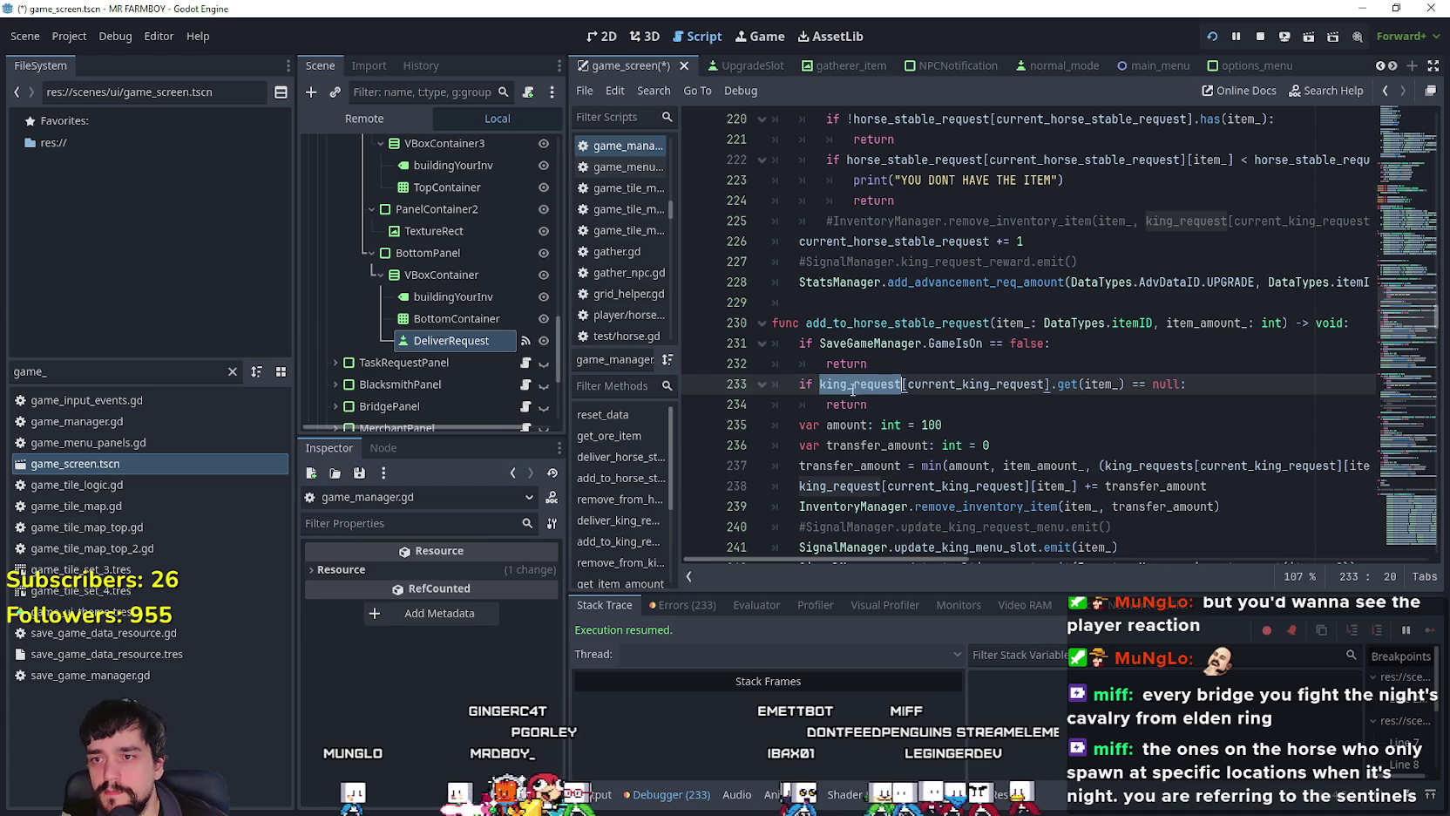
{"action": "type", "text": "horse"}
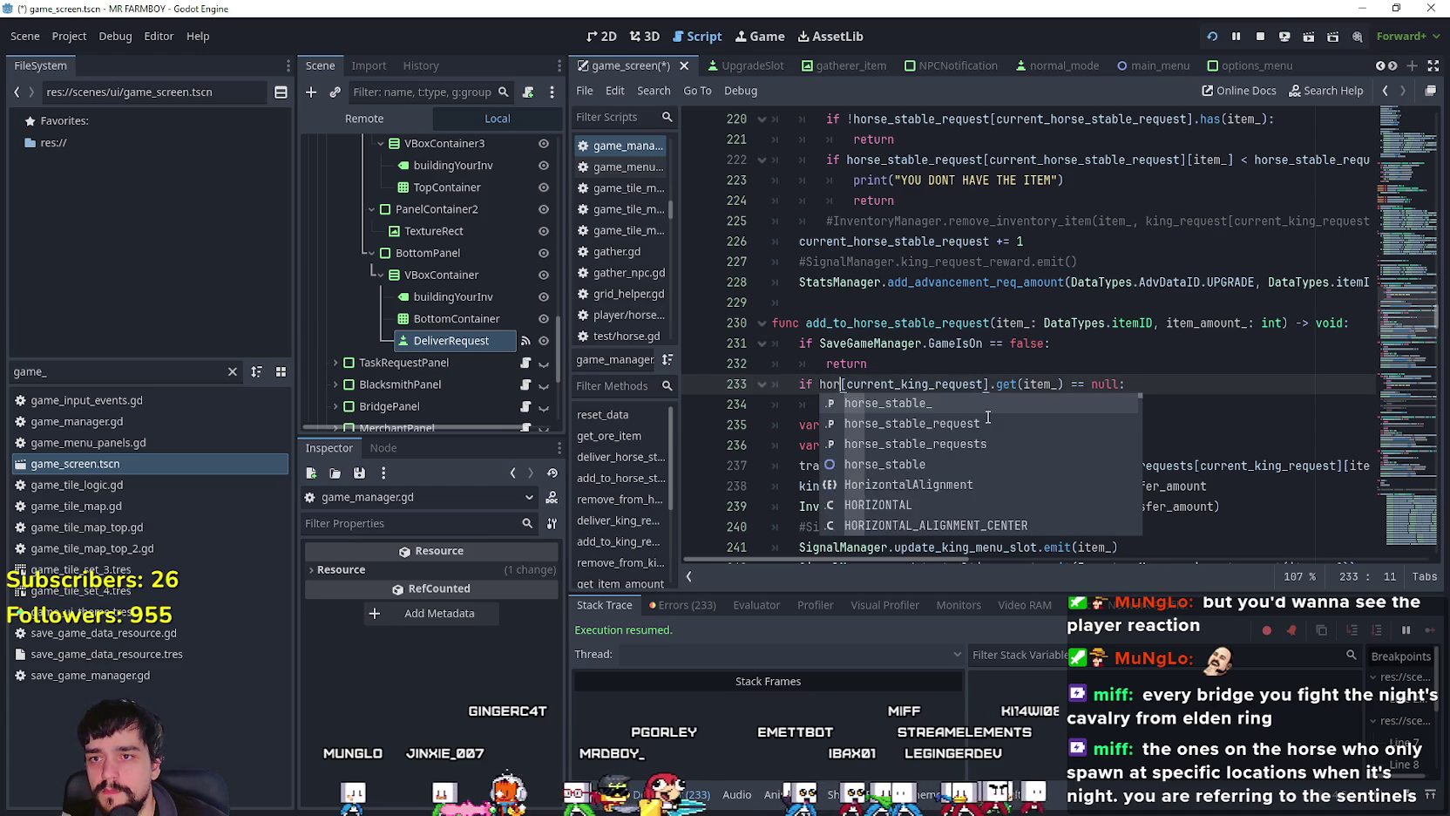
{"action": "key", "text": "Down"}
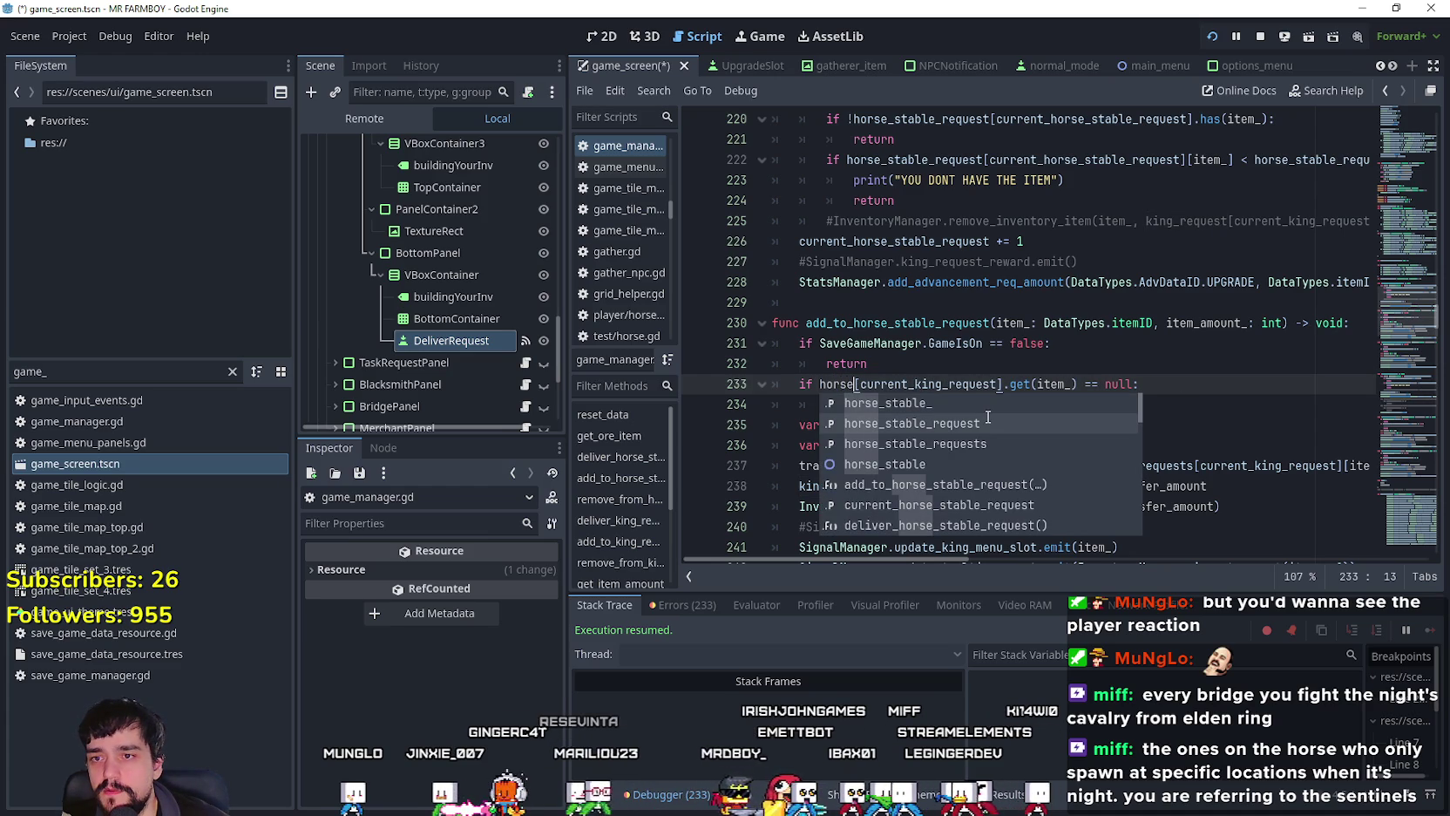
{"action": "key", "text": "Down"}
{"action": "key", "text": "Up"}
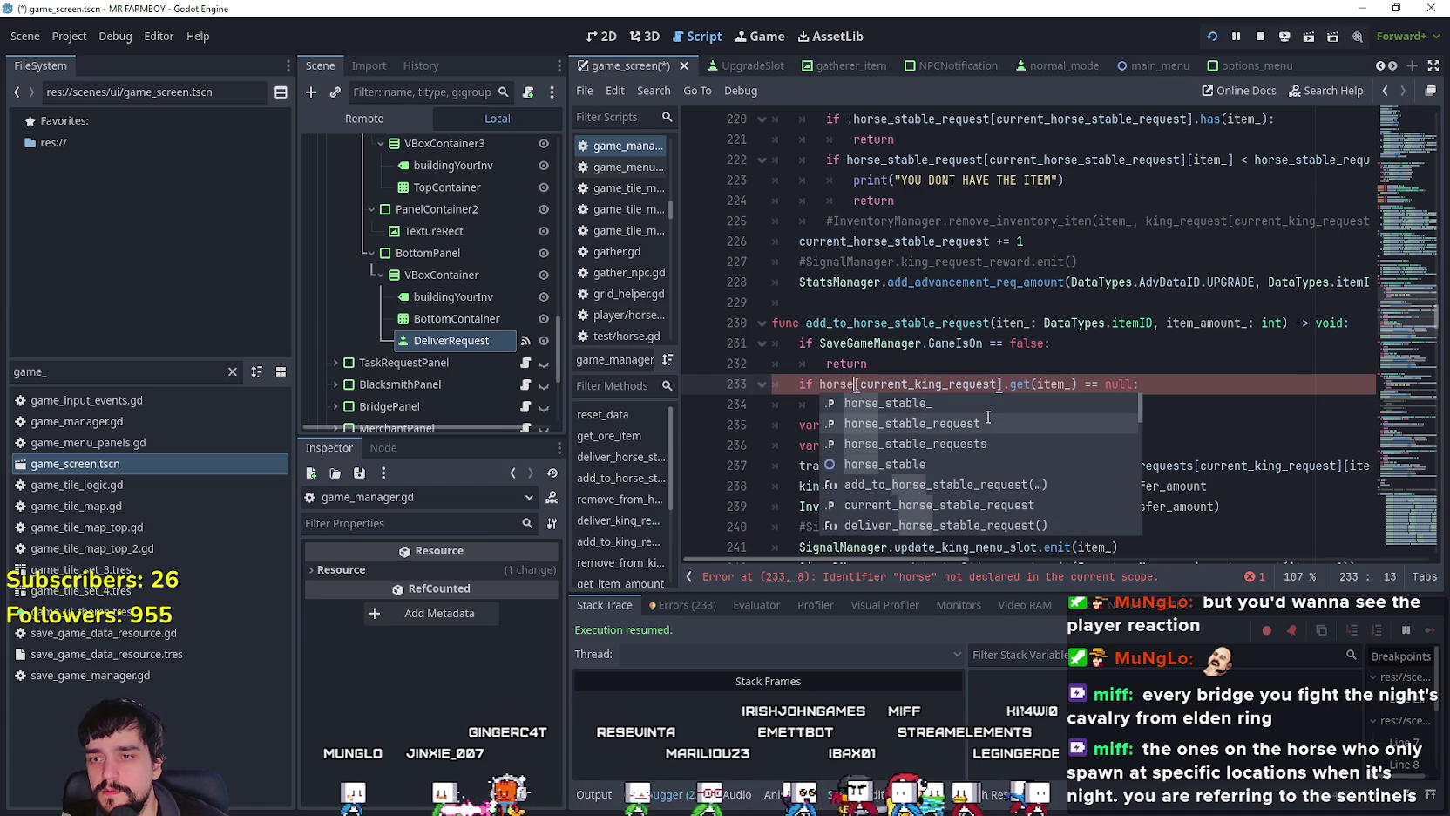
{"action": "key", "text": "Return"}
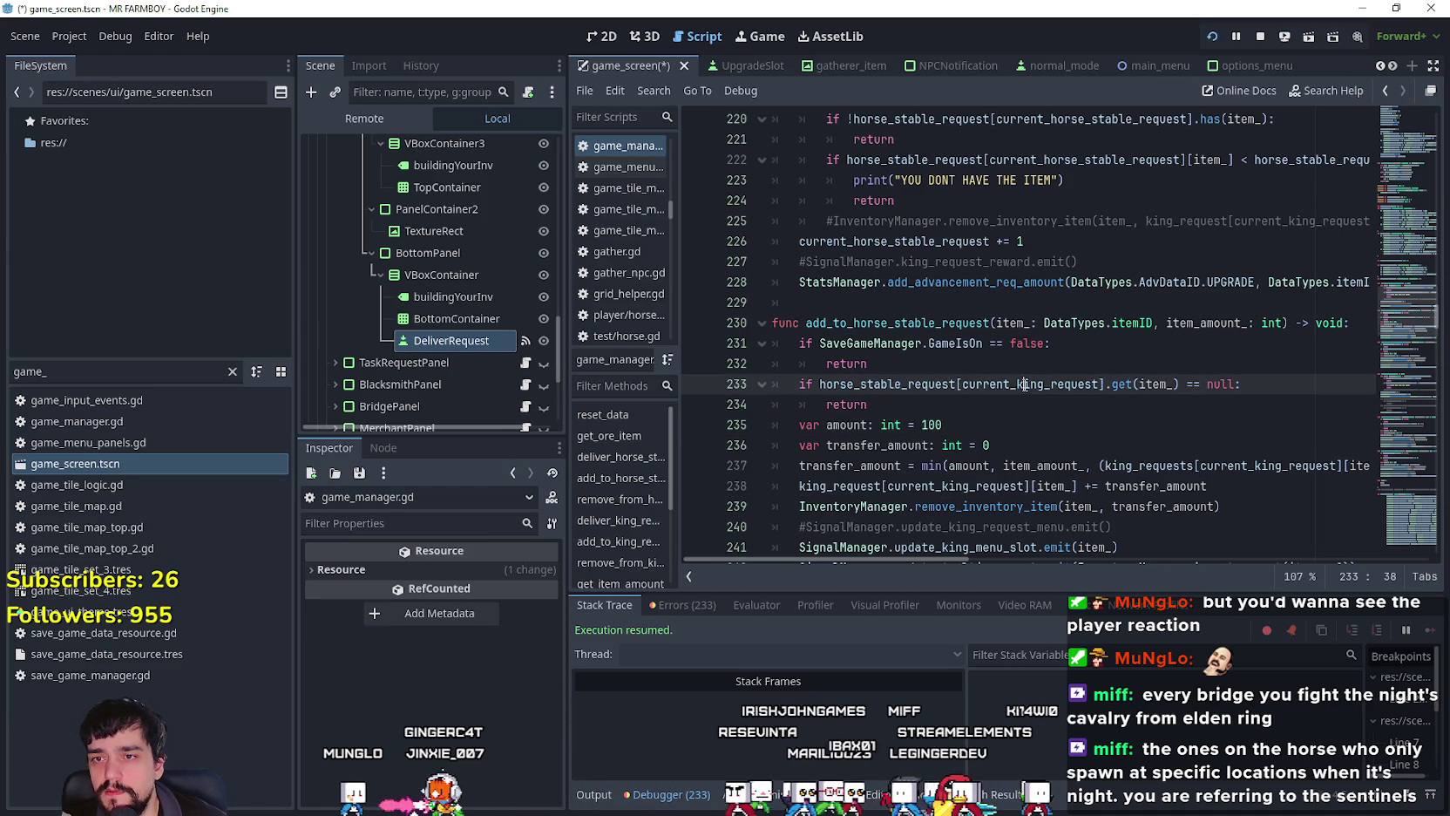
Step: Try replacing current_king_request and the index in the line 233 check, then undo it
{"action": "double_click", "coordinate": [1028, 383]}
{"action": "type", "text": "curren"}
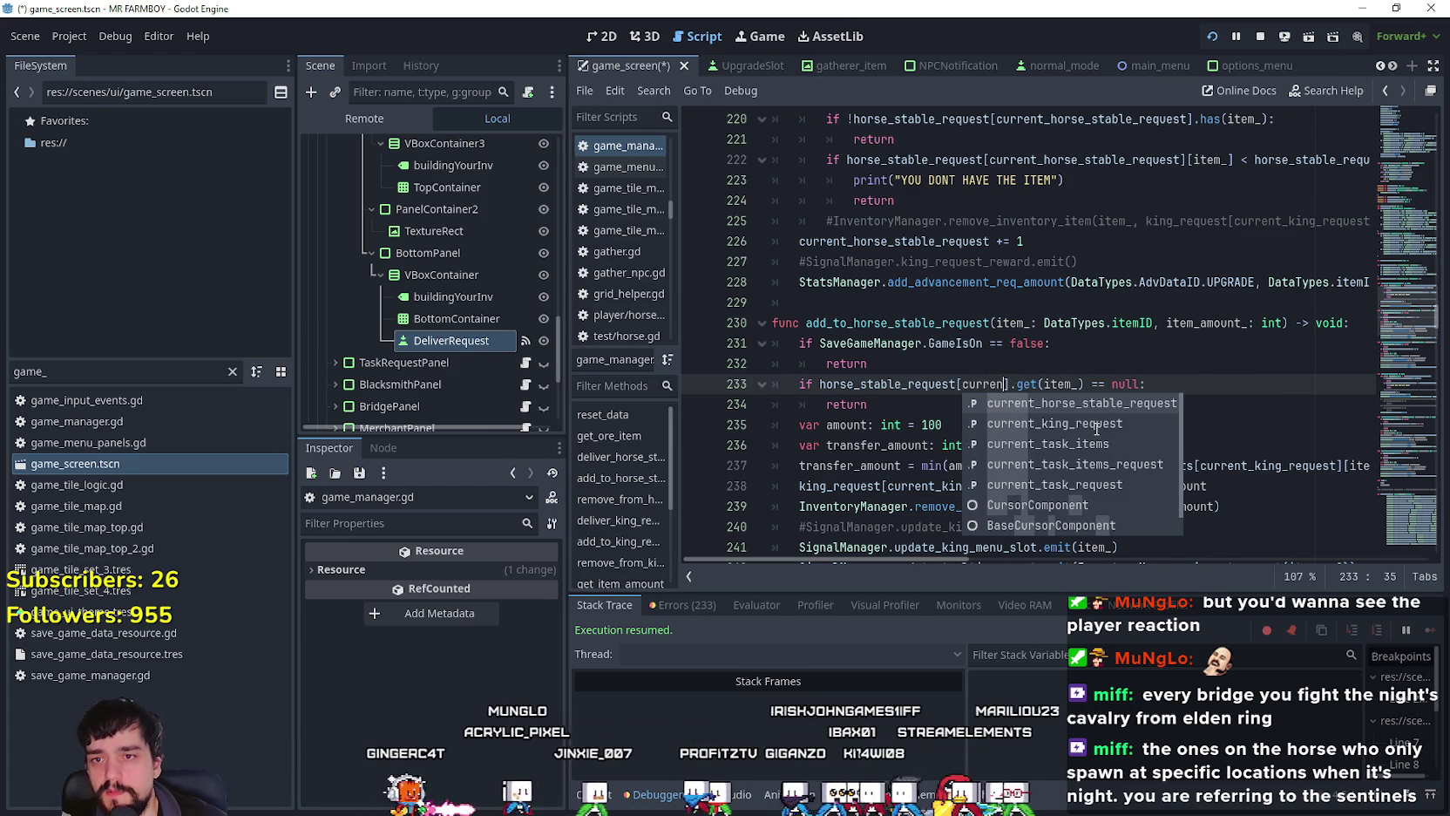
{"action": "key", "text": "Return"}
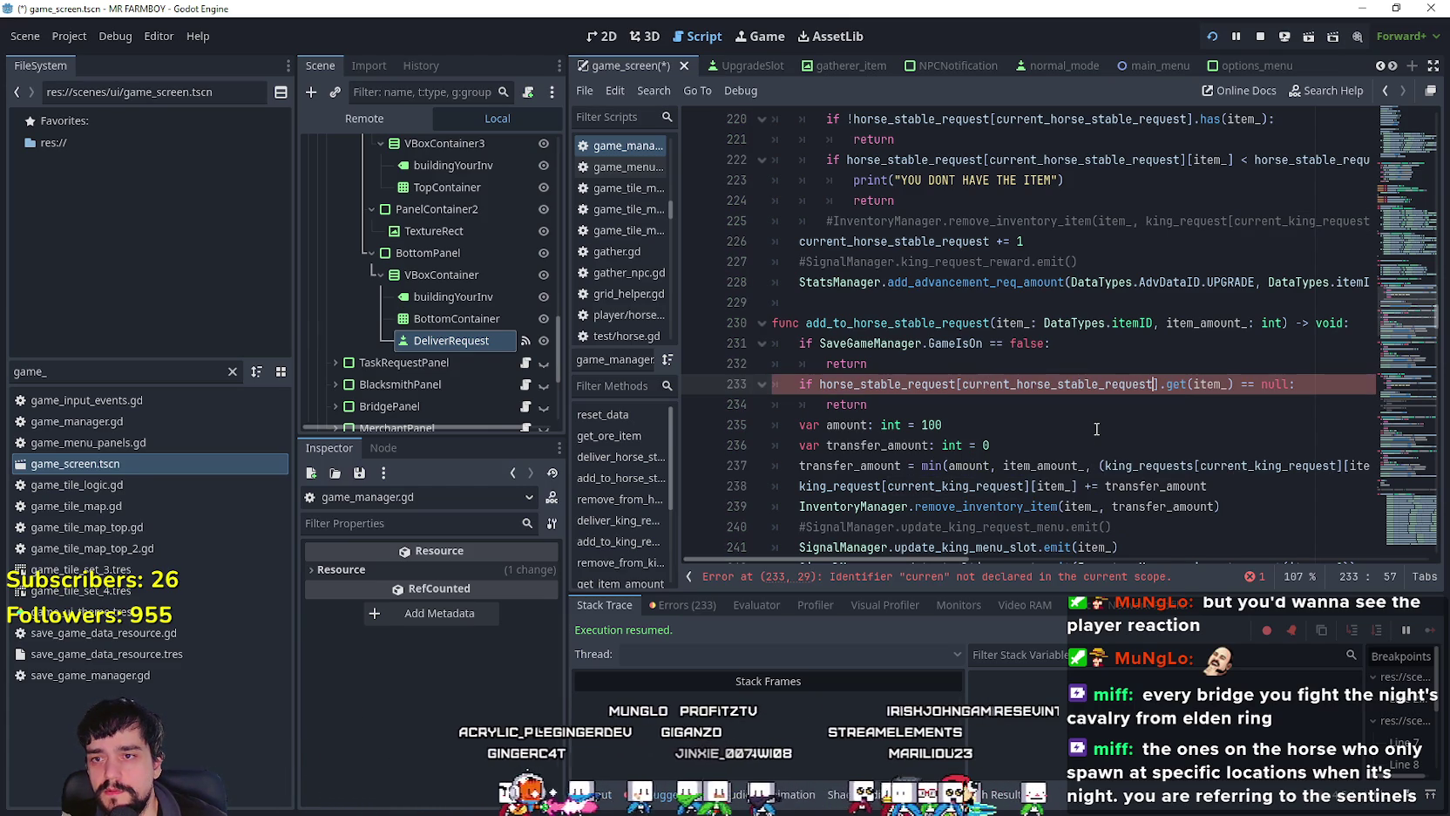
{"action": "left_click_drag", "start_coordinate": [1158, 384], "coordinate": [958, 384]}
{"action": "type", "text": "[current_king_request"}
{"action": "left_click", "coordinate": [993, 408]}
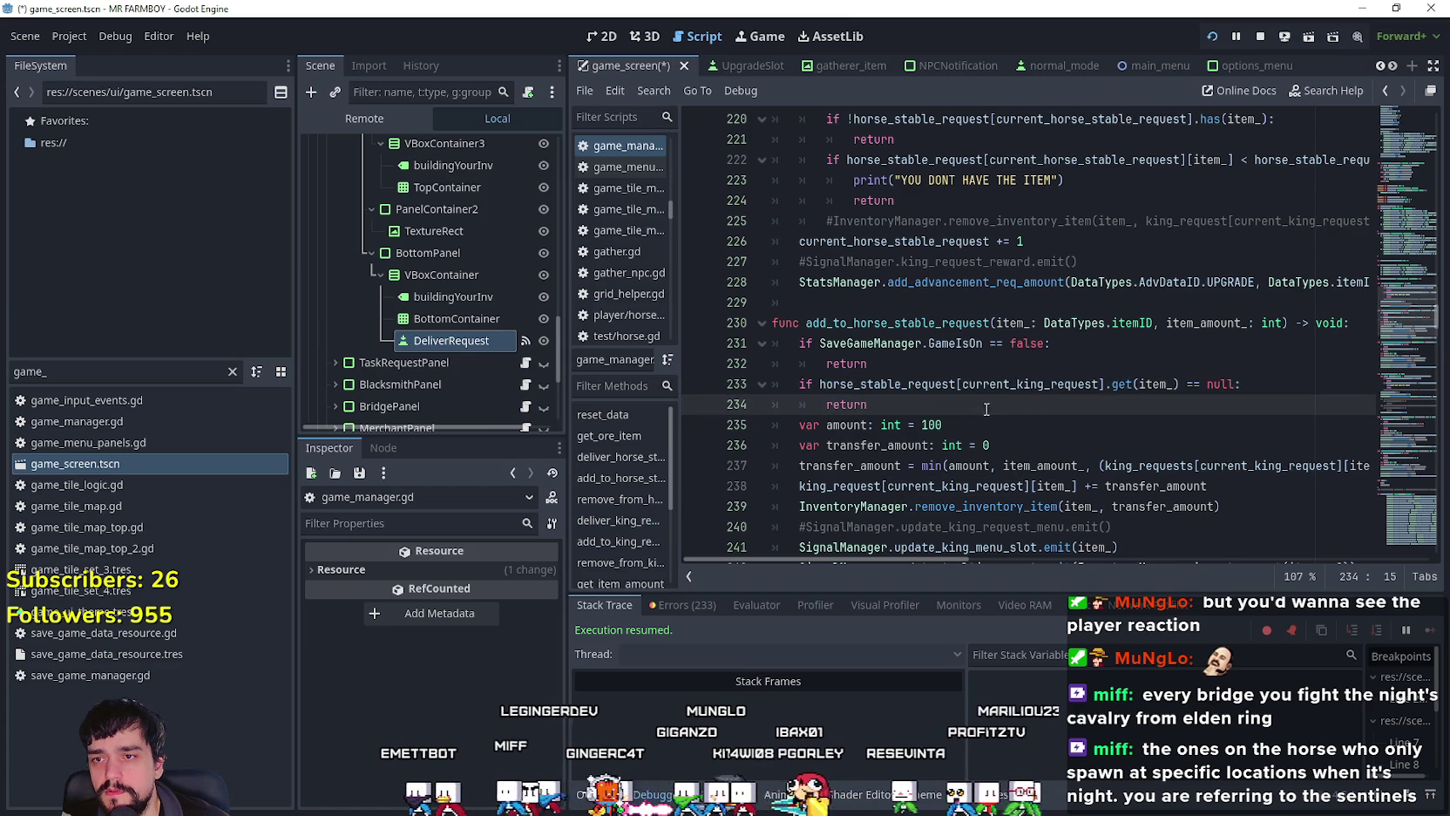
{"action": "key", "text": "ctrl+z"}
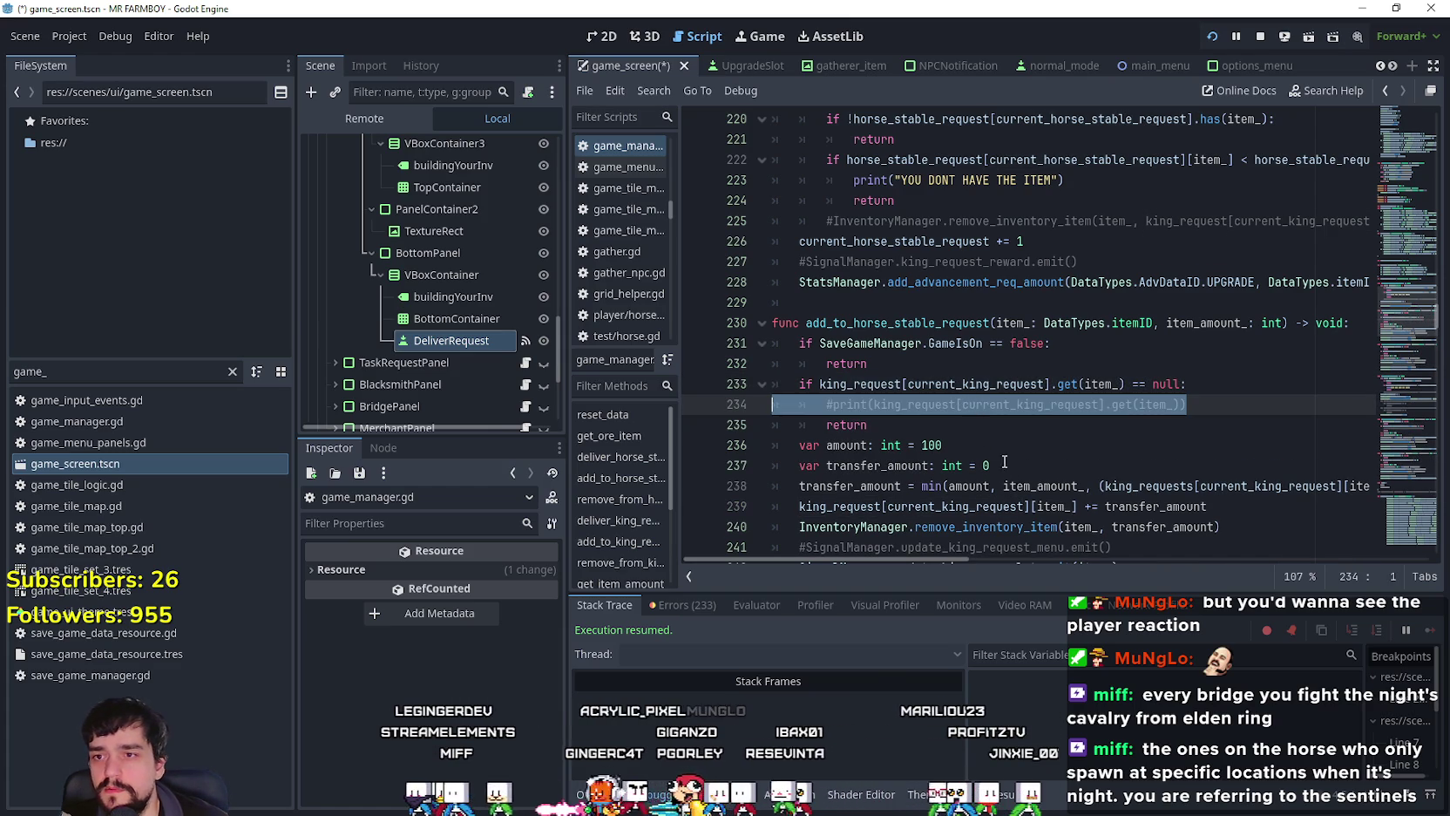
Step: Make the line 233 condition use horse_stable_request and remove the commented print line
{"action": "double_click", "coordinate": [869, 384]}
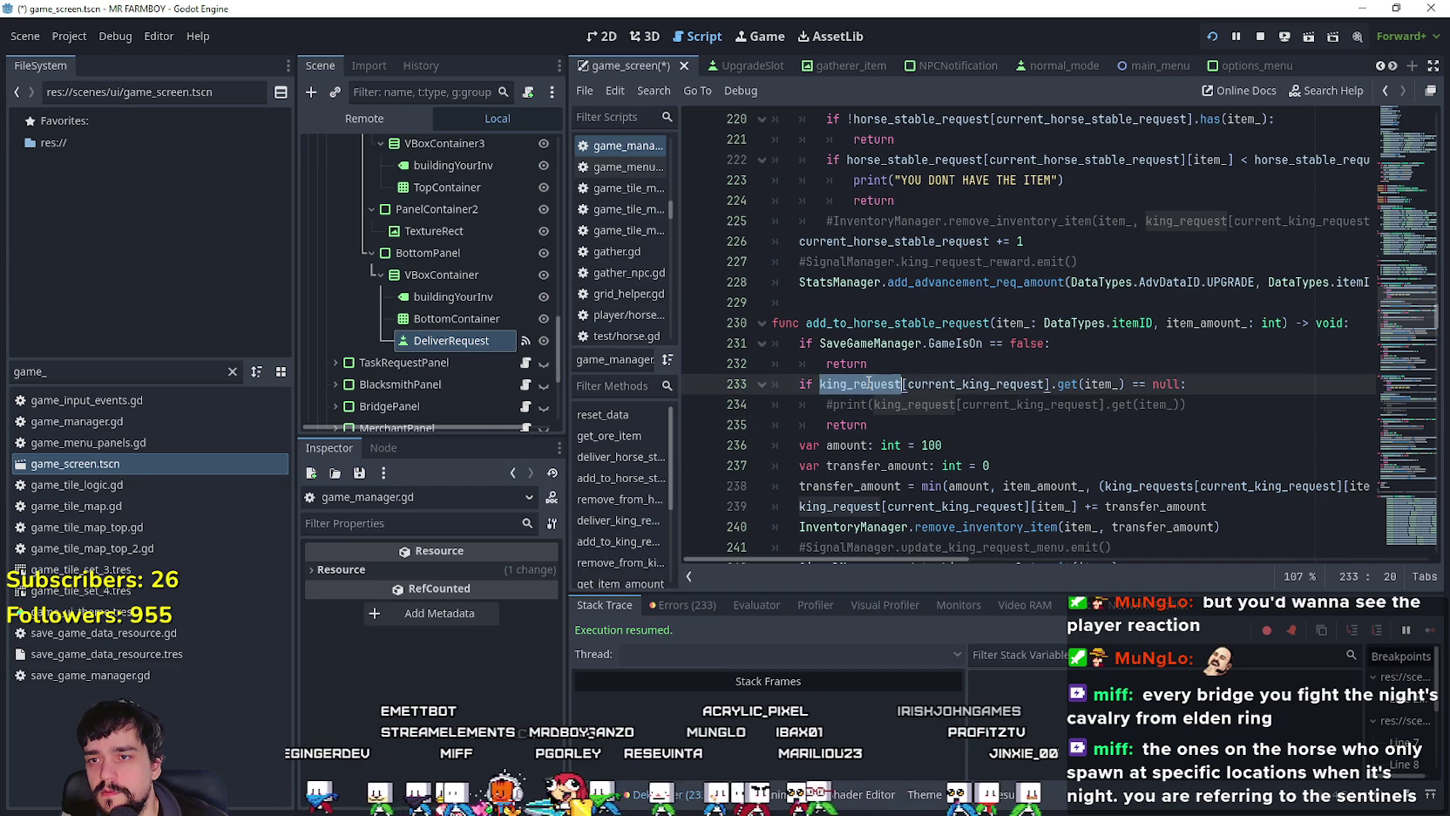
{"action": "key", "text": "ctrl+shift+Right"}
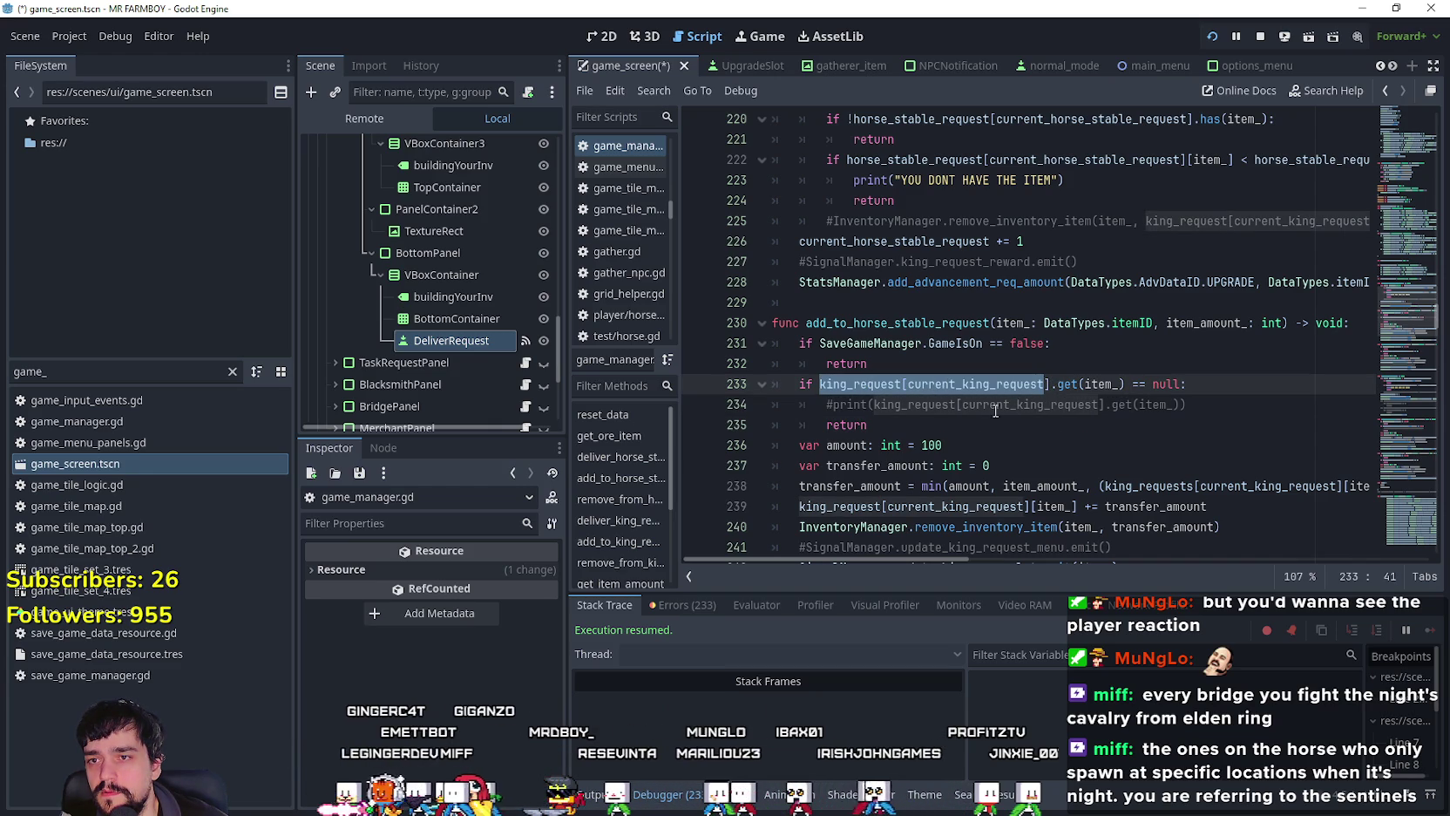
{"action": "type", "text": "ho"}
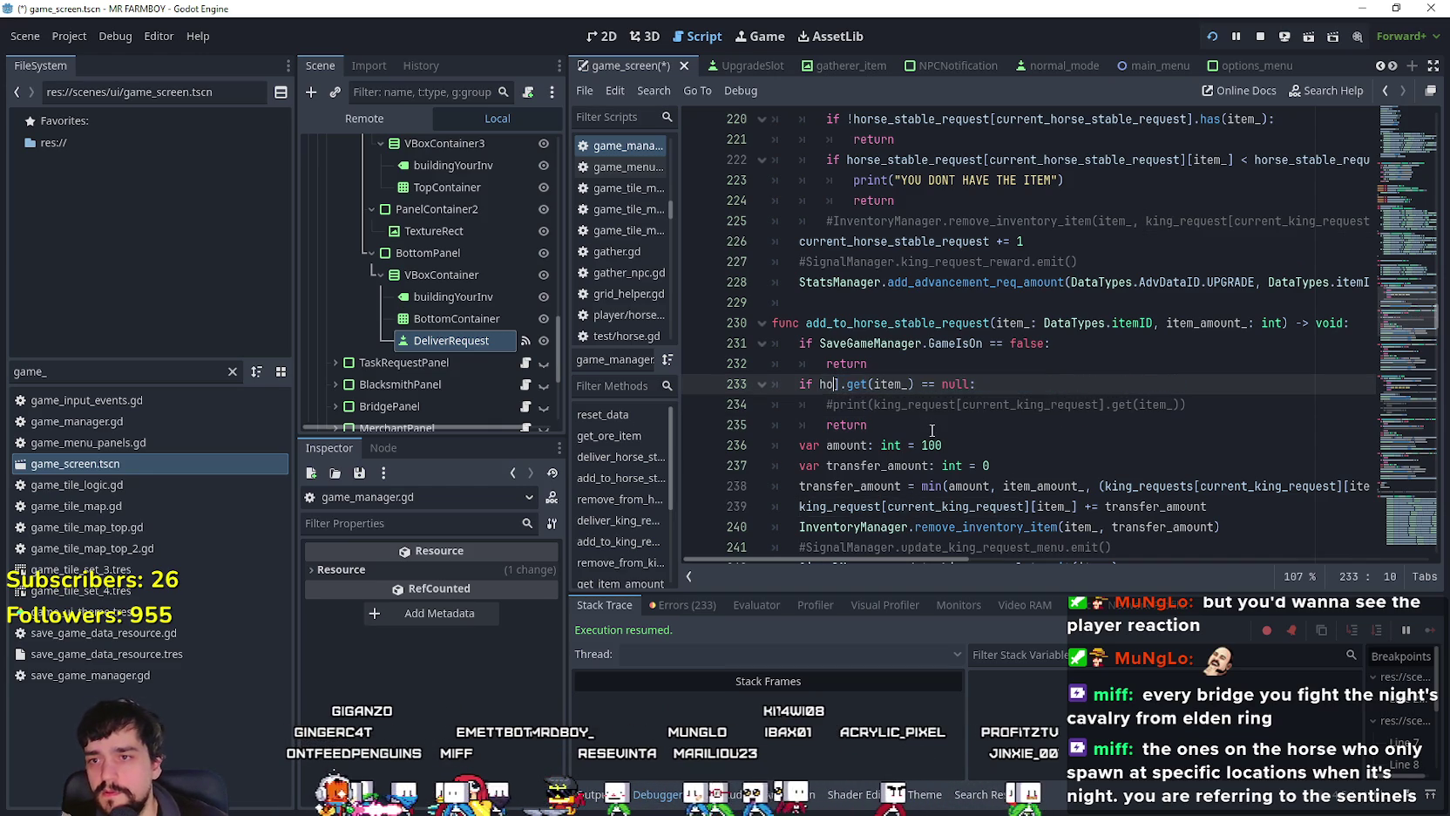
{"action": "type", "text": "rse"}
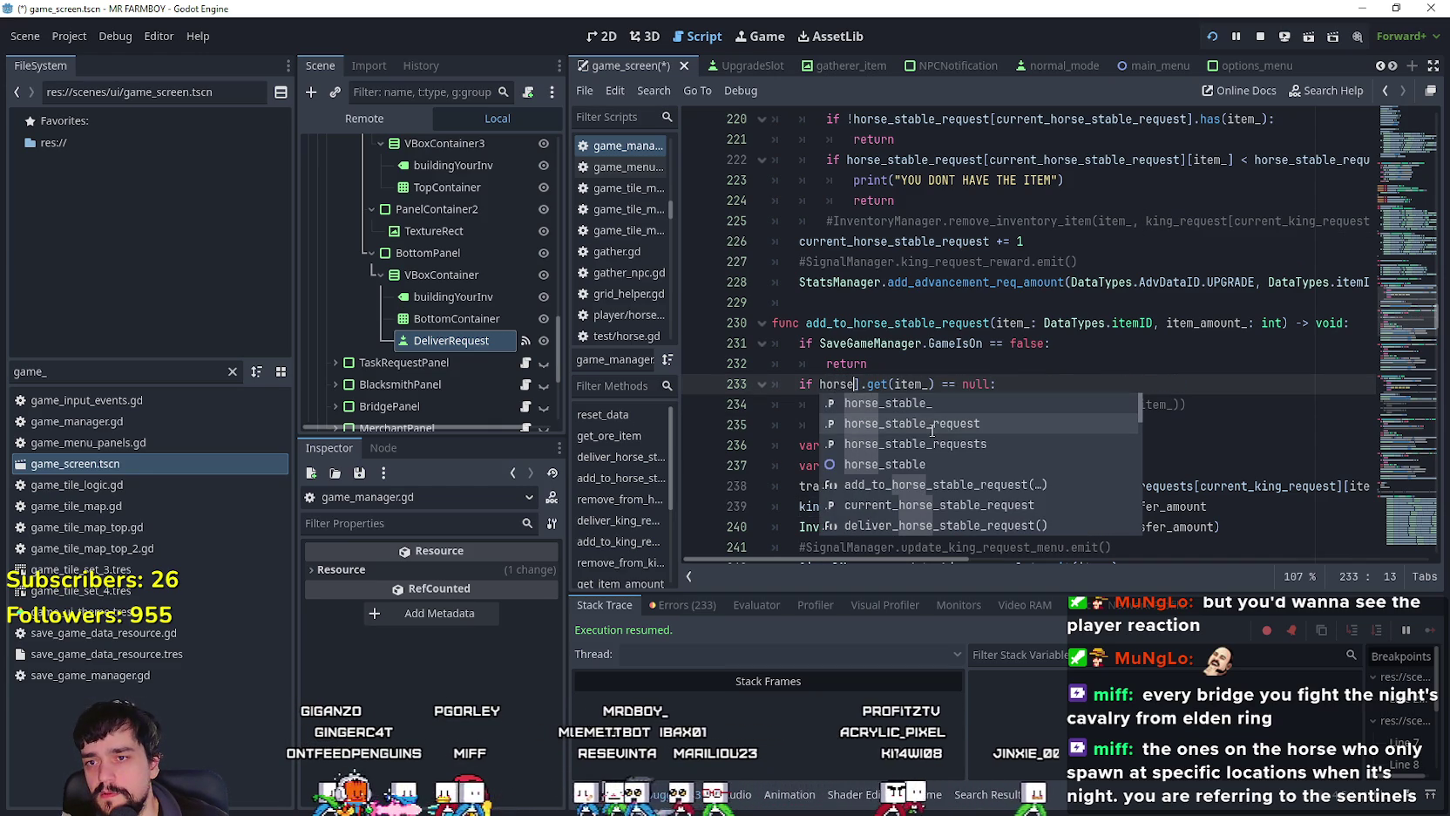
{"action": "key", "text": "Return"}
{"action": "left_click", "coordinate": [931, 430]}
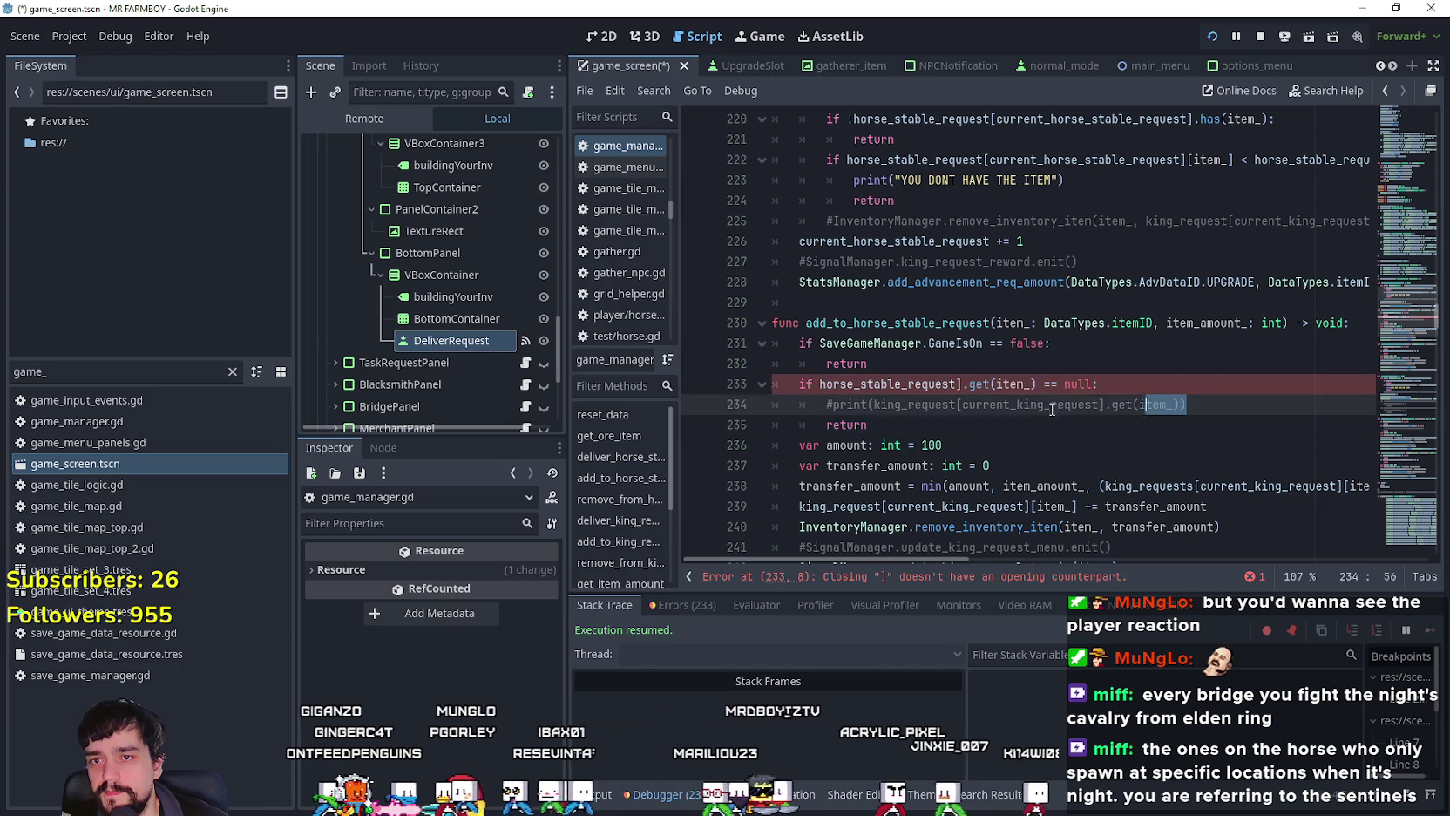
{"action": "left_click_drag", "start_coordinate": [1187, 404], "coordinate": [738, 407]}
{"action": "key", "text": "BackSpace"}
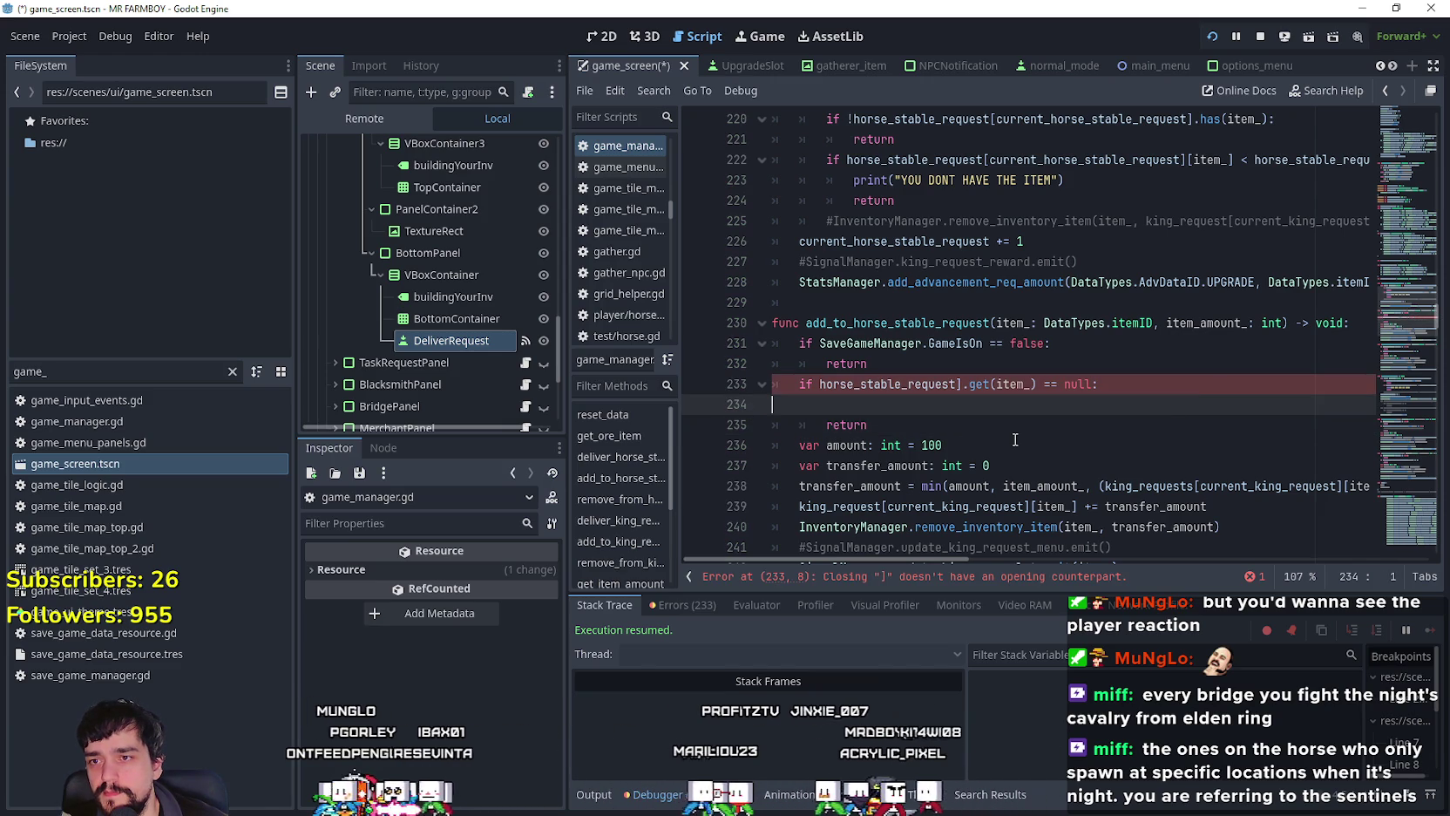
{"action": "key", "text": "BackSpace"}
{"action": "key", "text": "BackSpace"}
Step: On line 237, replace king_requests and current_king_request with horse_stable_requests and current_horse_stable_request
{"action": "left_click", "coordinate": [961, 409]}
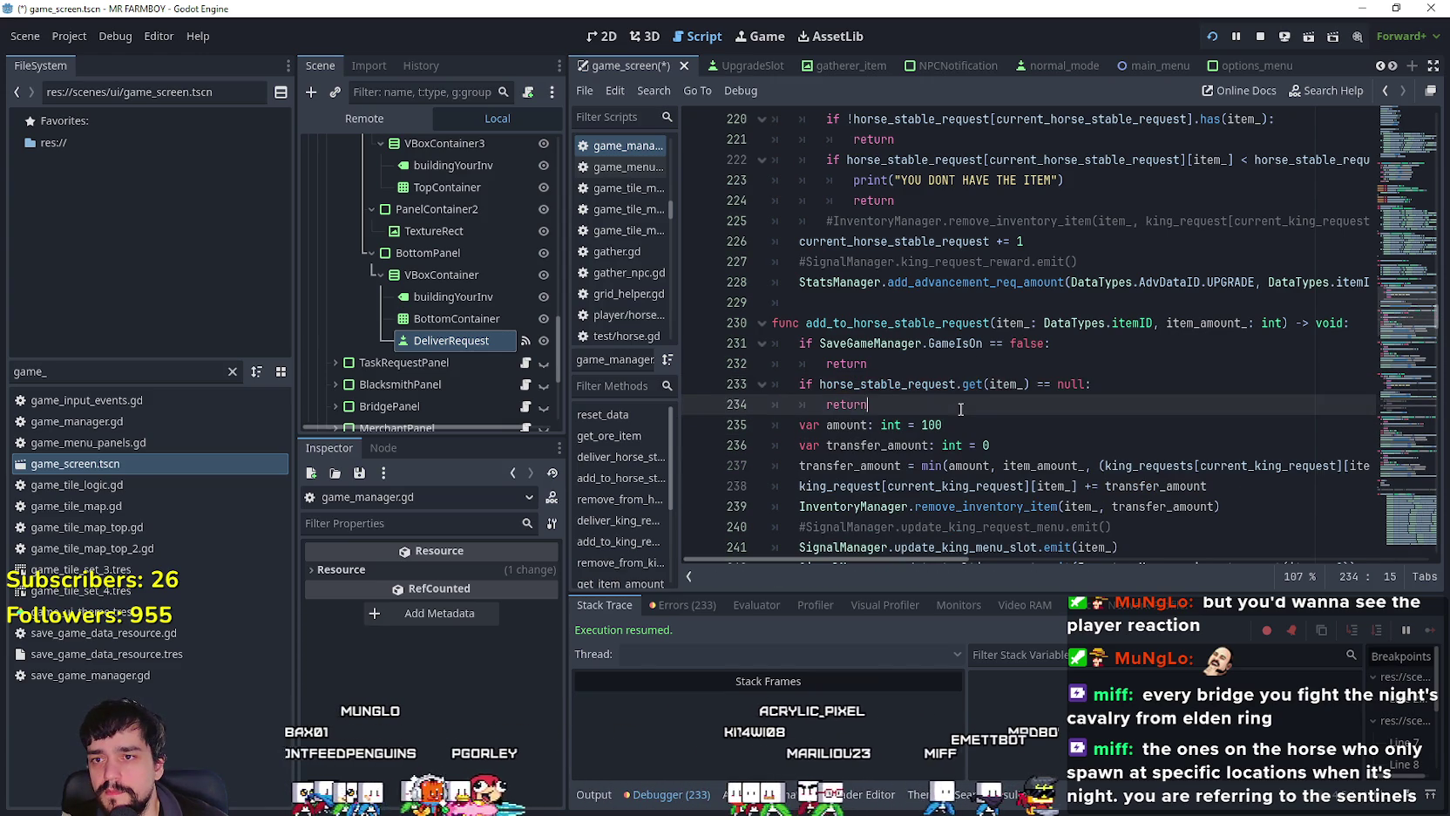
{"action": "scroll", "coordinate": [989, 445], "scroll_direction": "down", "scroll_amount": 1}
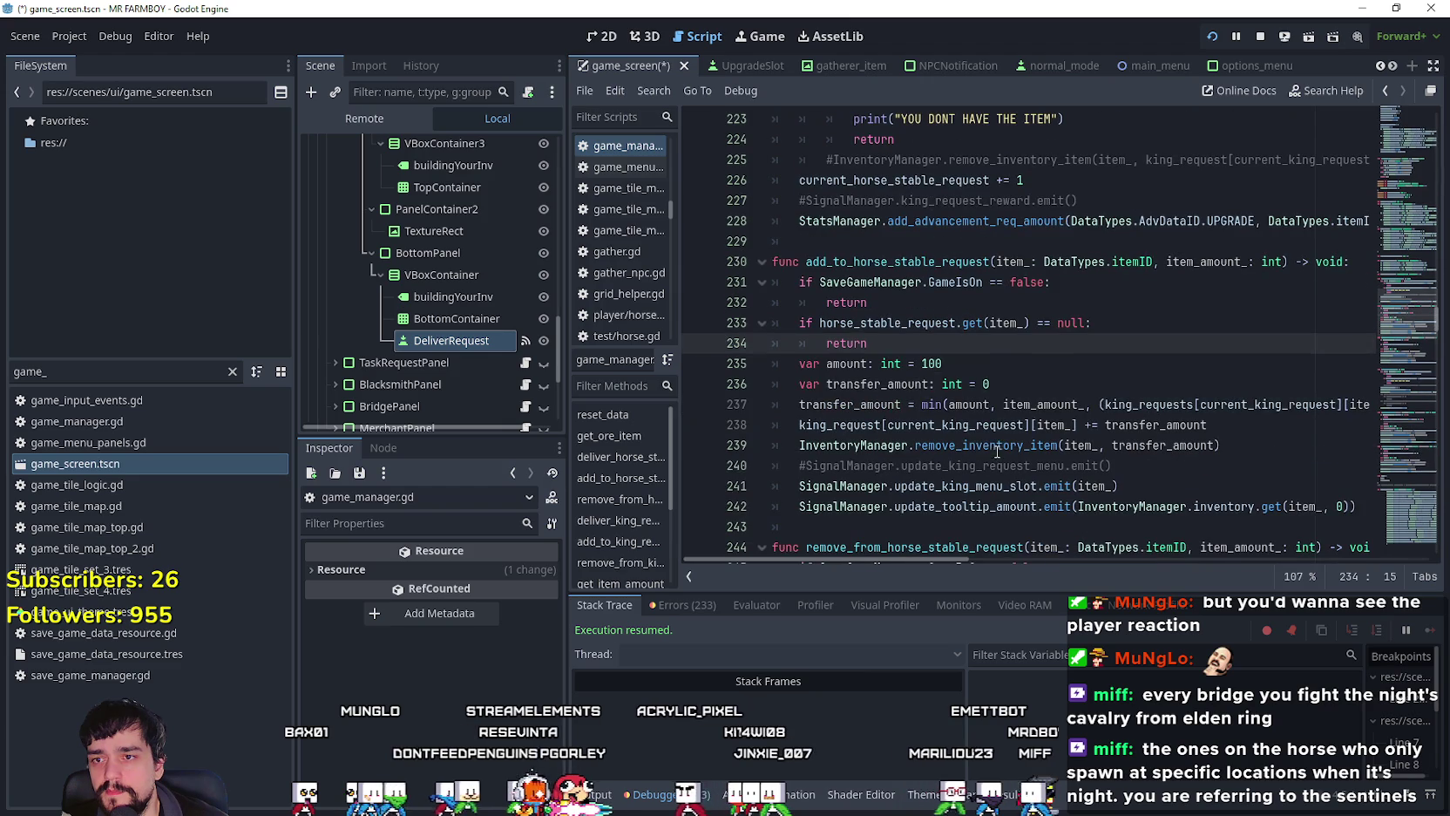
{"action": "left_click_drag", "start_coordinate": [564, 417], "coordinate": [462, 415]}
{"action": "double_click", "coordinate": [1037, 405]}
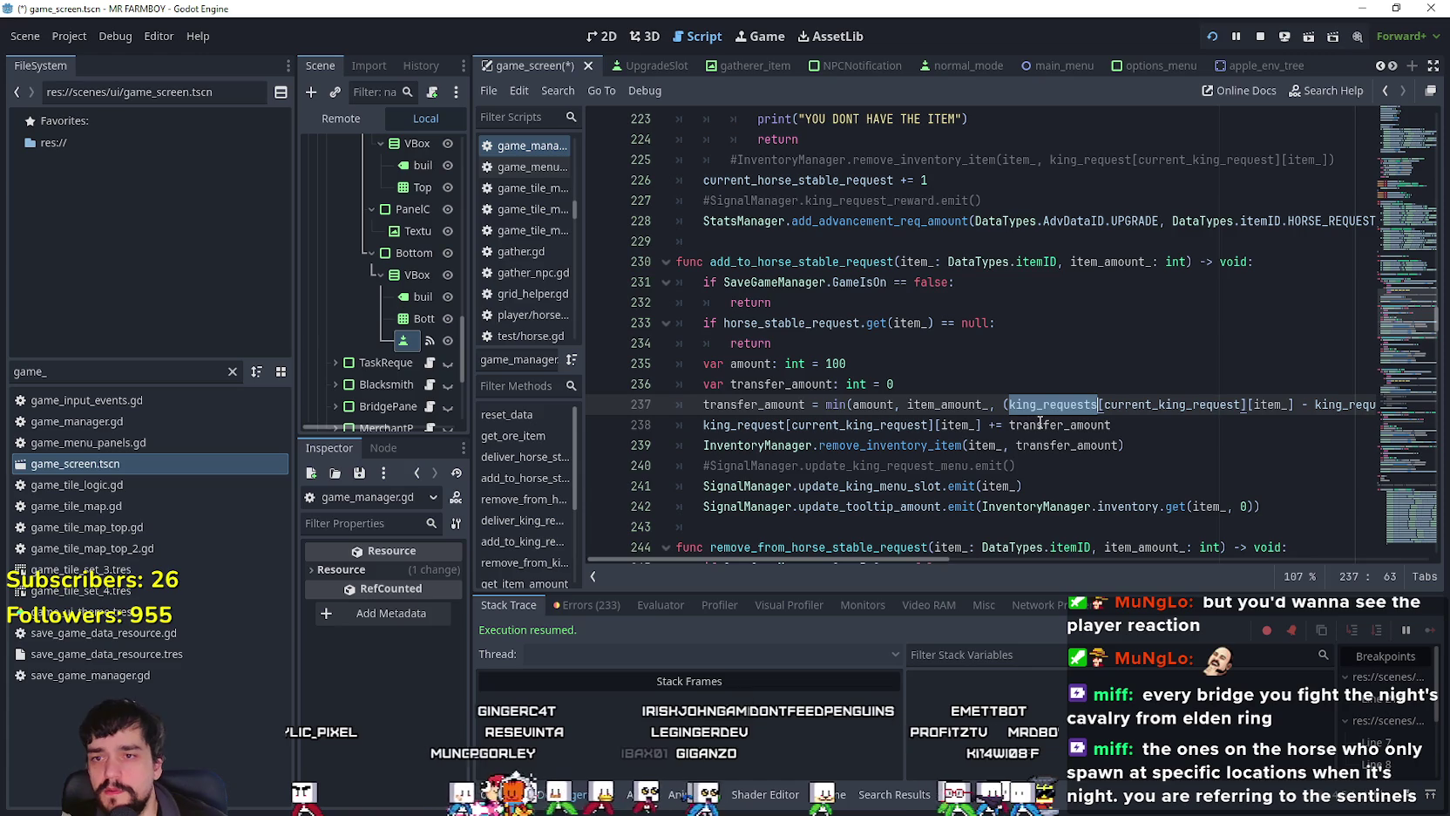
{"action": "type", "text": "horse"}
{"action": "key", "text": "Down"}
{"action": "key", "text": "Return"}
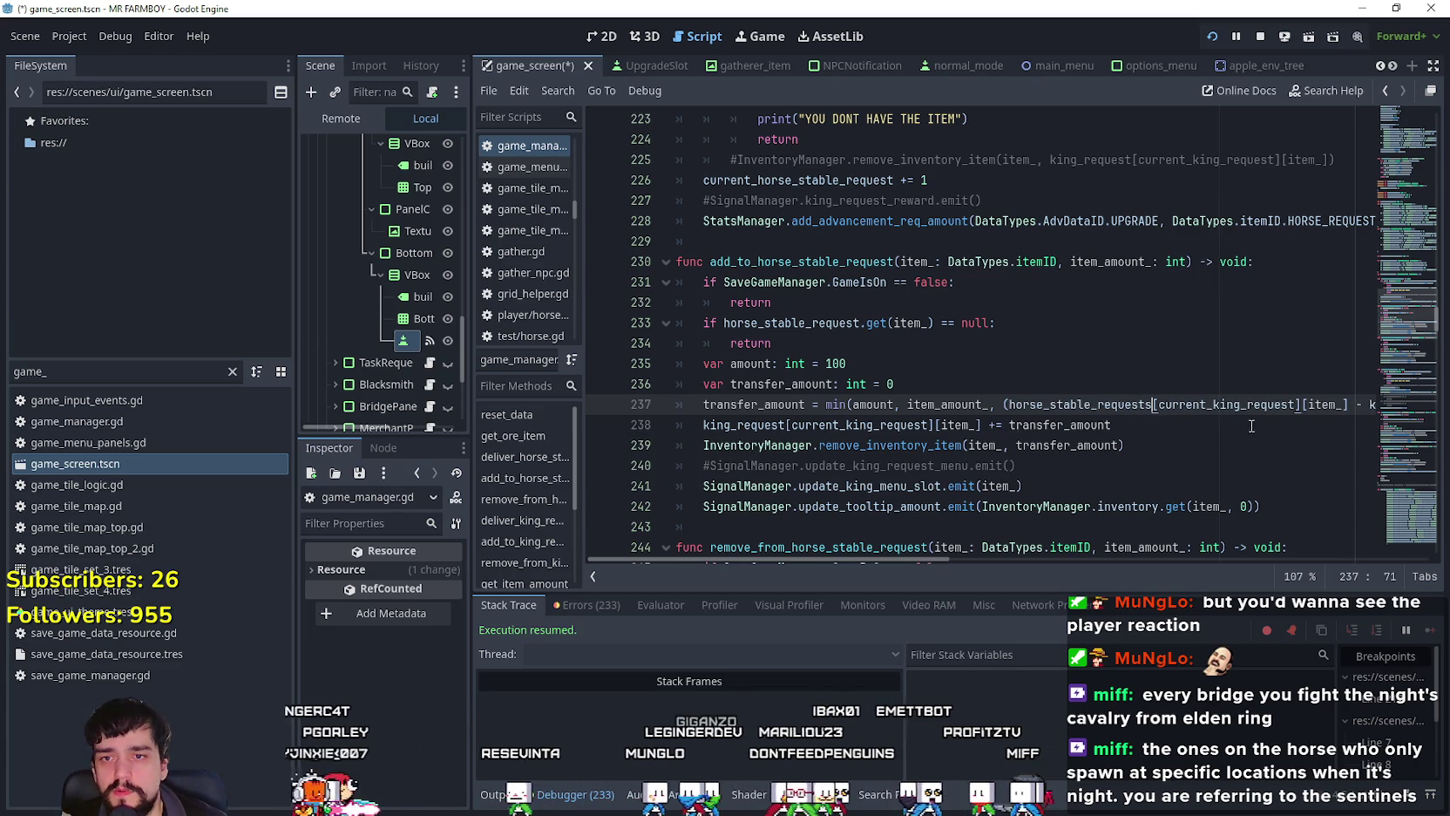
{"action": "double_click", "coordinate": [1191, 406]}
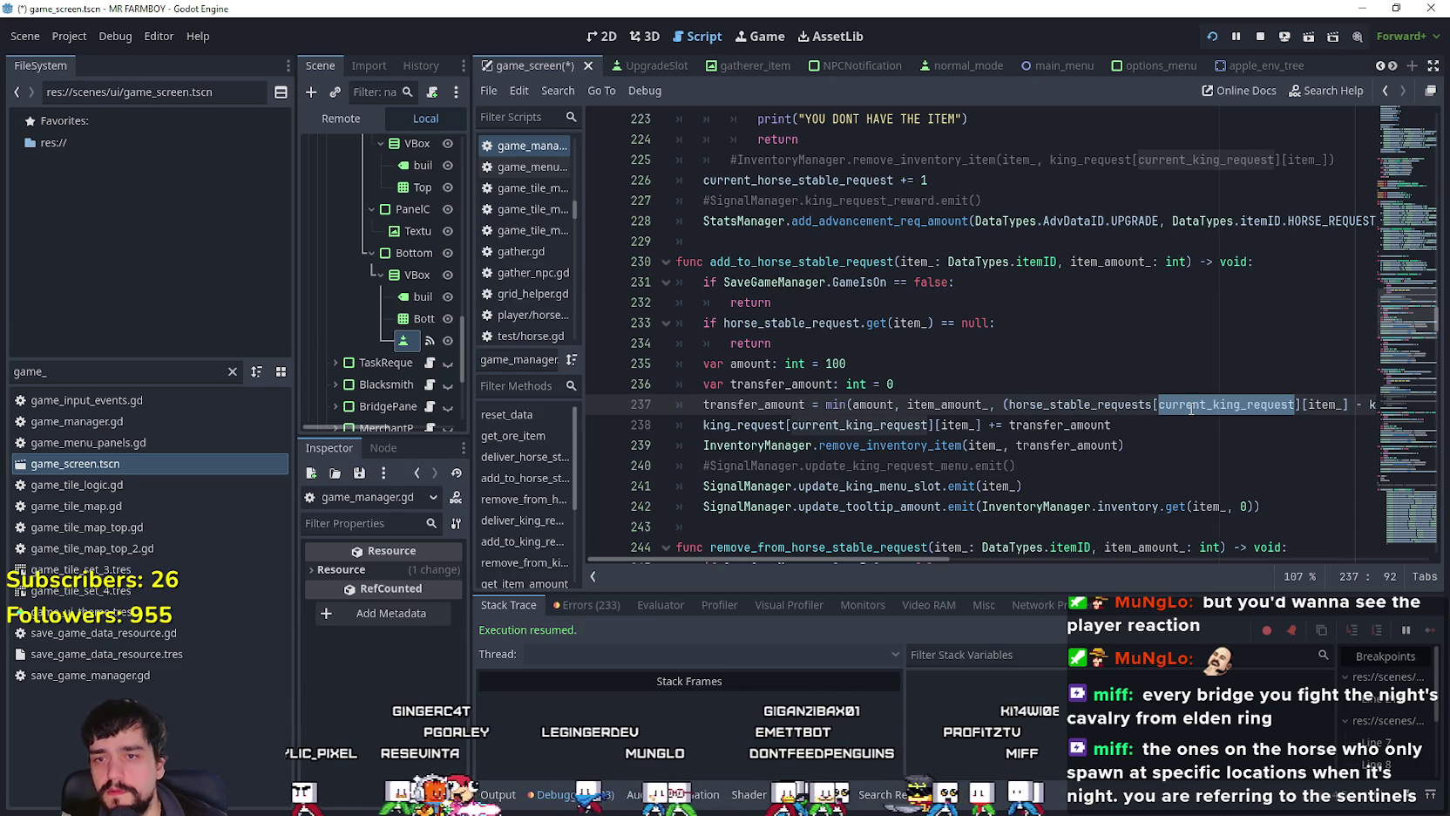
{"action": "type", "text": "curr"}
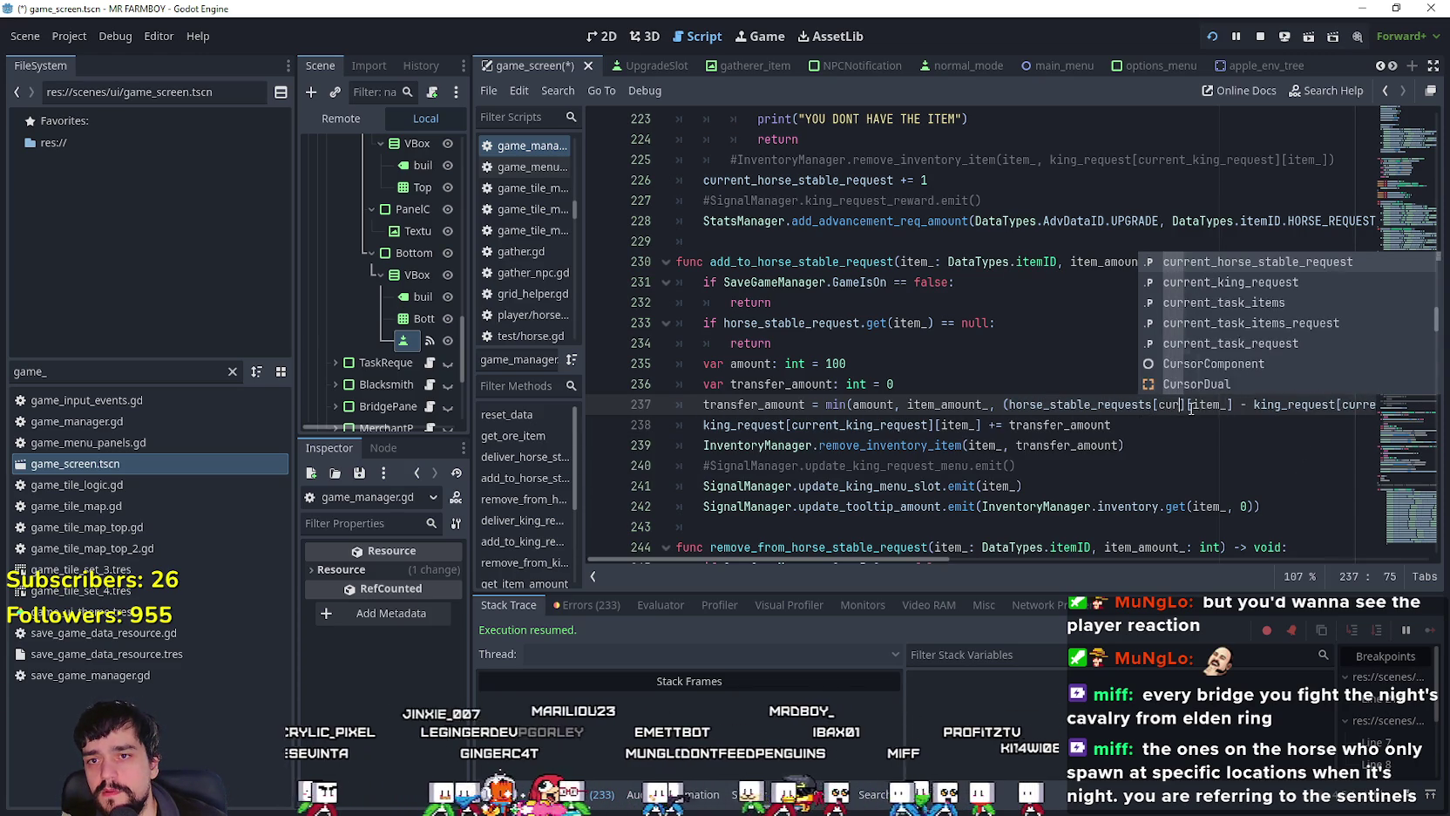
{"action": "type", "text": "e"}
{"action": "key", "text": "Return"}
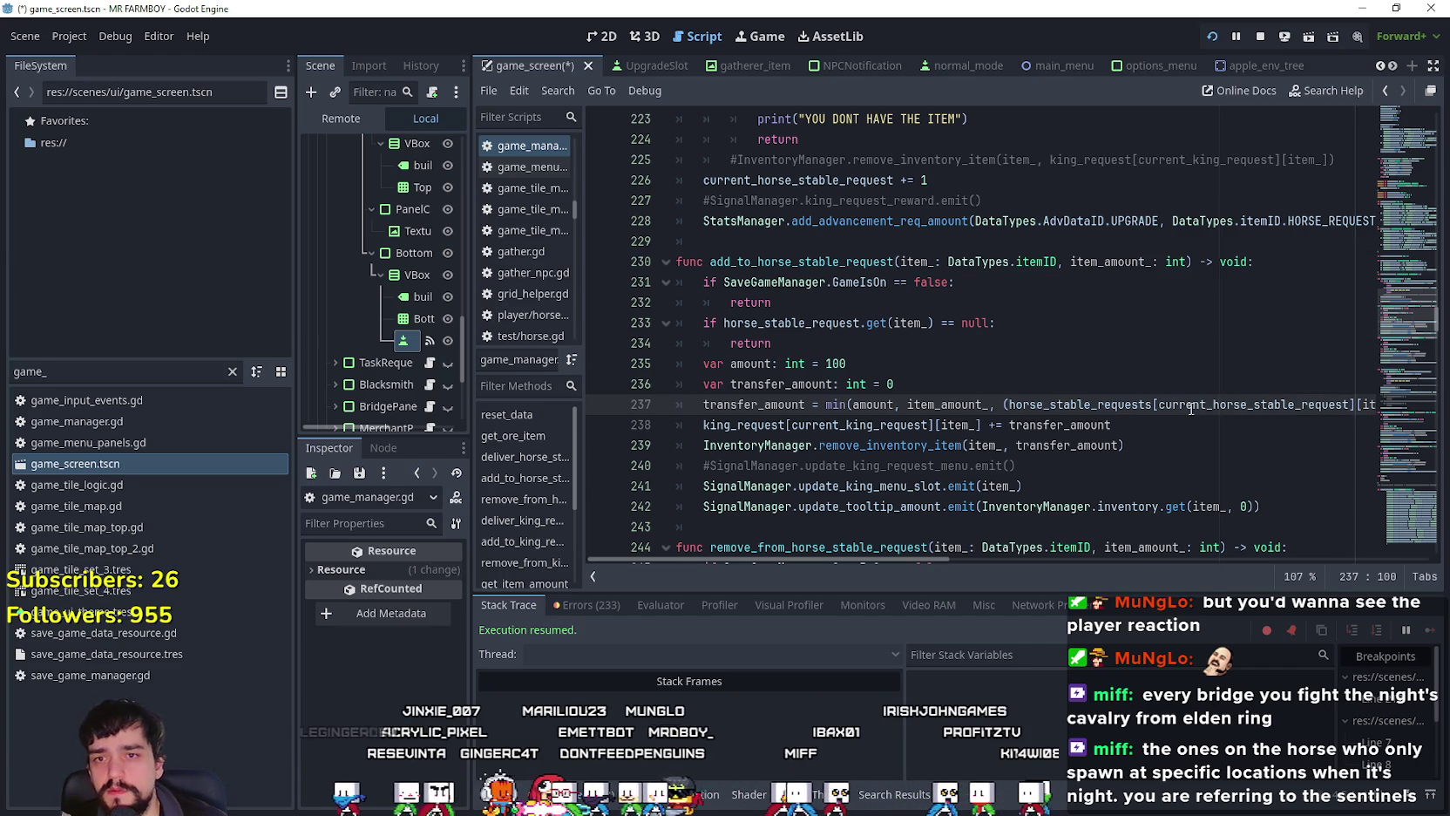
Step: Replace the trailing king_request[current_king_request] on line 237 with horse_stable_request
{"action": "left_click_drag", "start_coordinate": [937, 563], "coordinate": [1115, 580]}
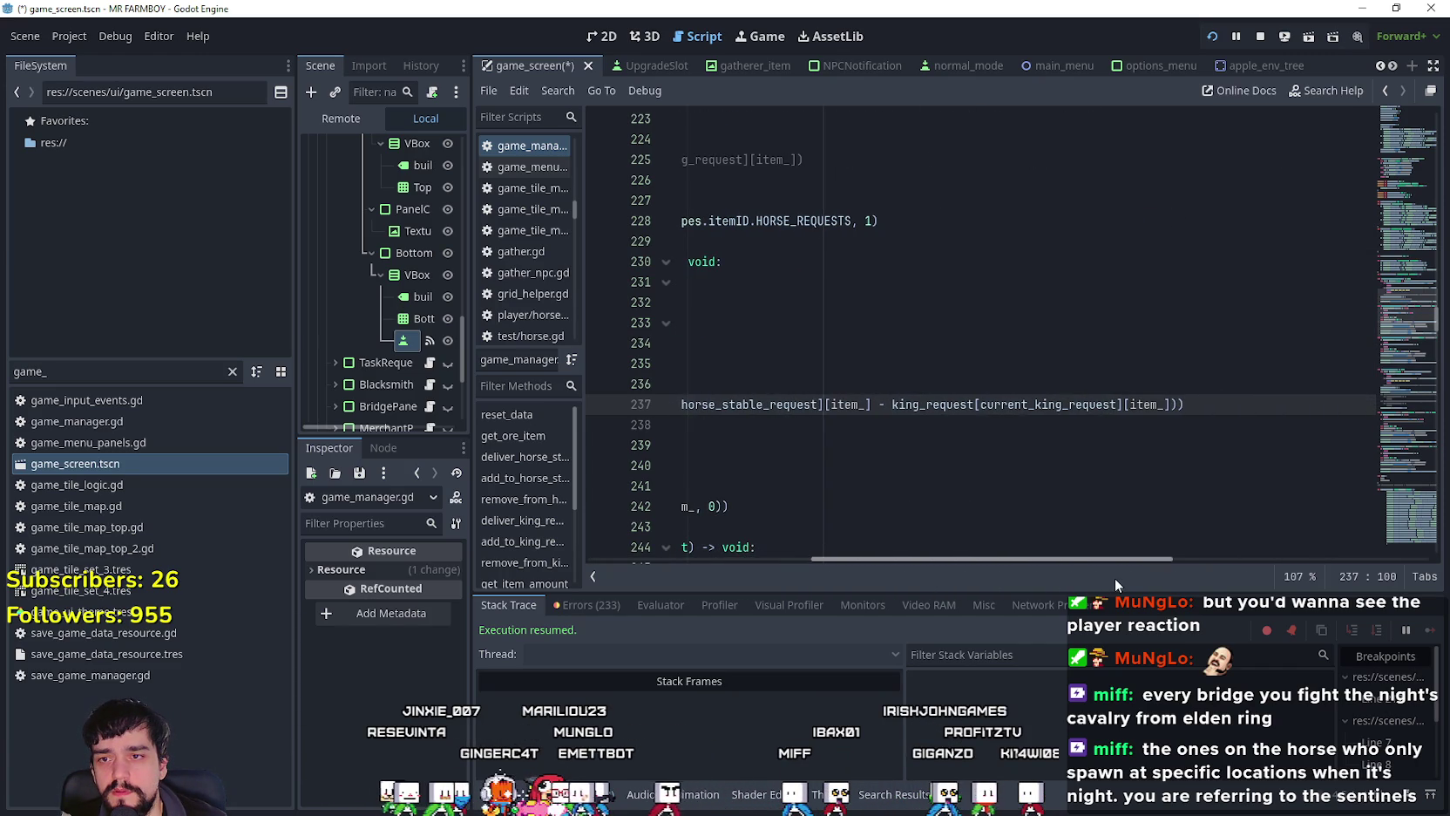
{"action": "double_click", "coordinate": [951, 405]}
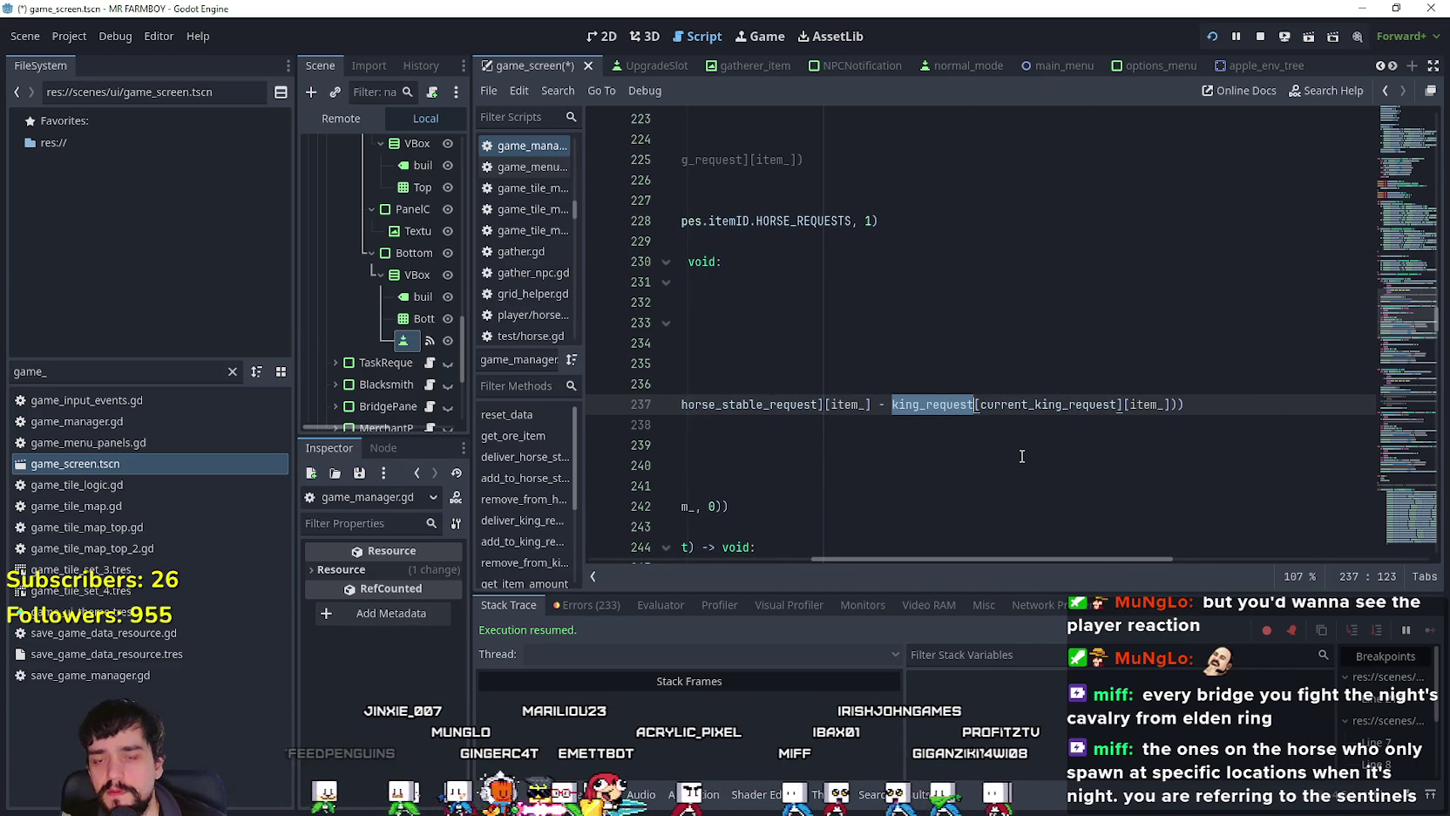
{"action": "key", "text": "ctrl+shift+Right"}
{"action": "key", "text": "ctrl+shift+Right"}
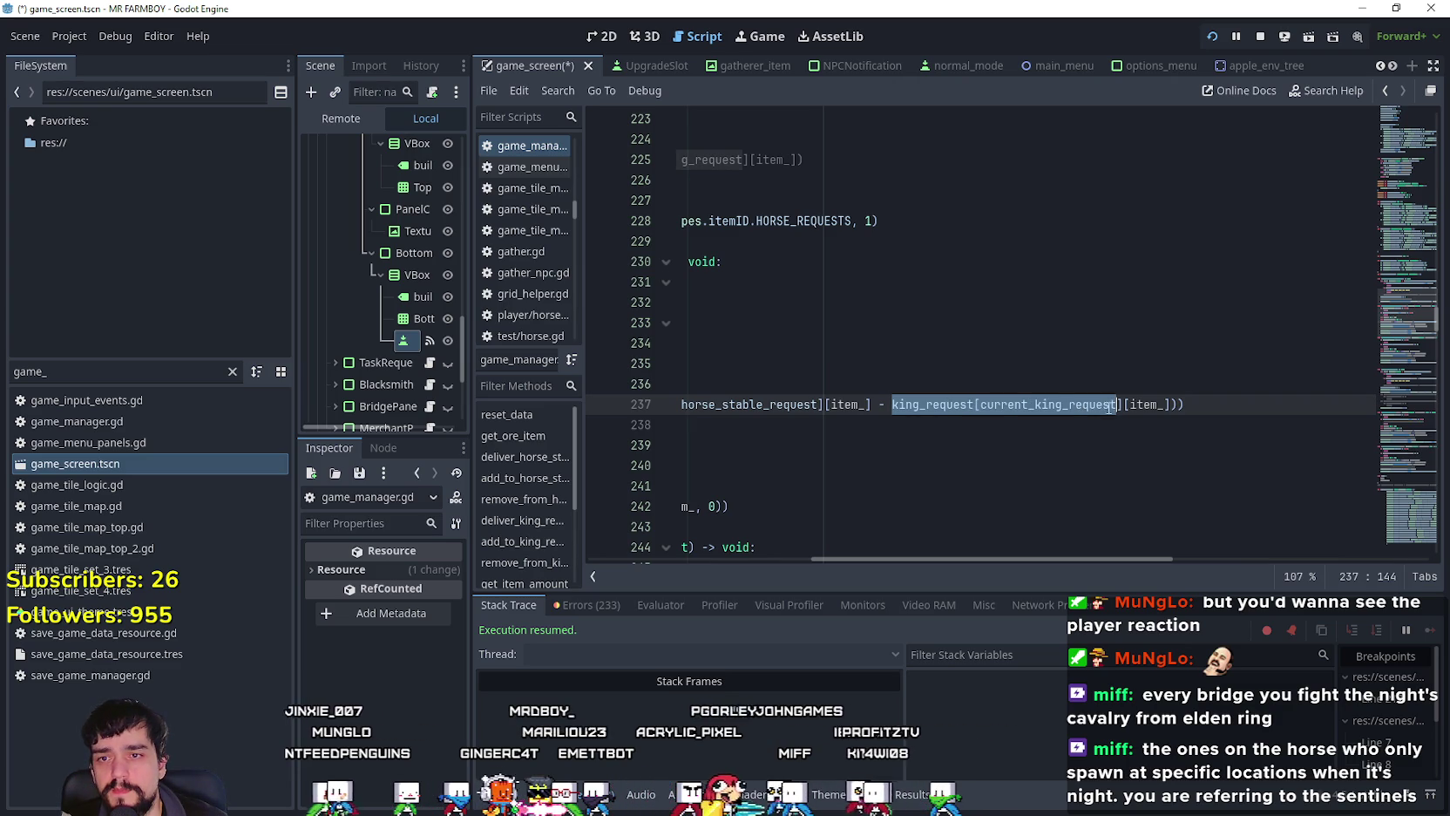
{"action": "mouse_move", "coordinate": [973, 416]}
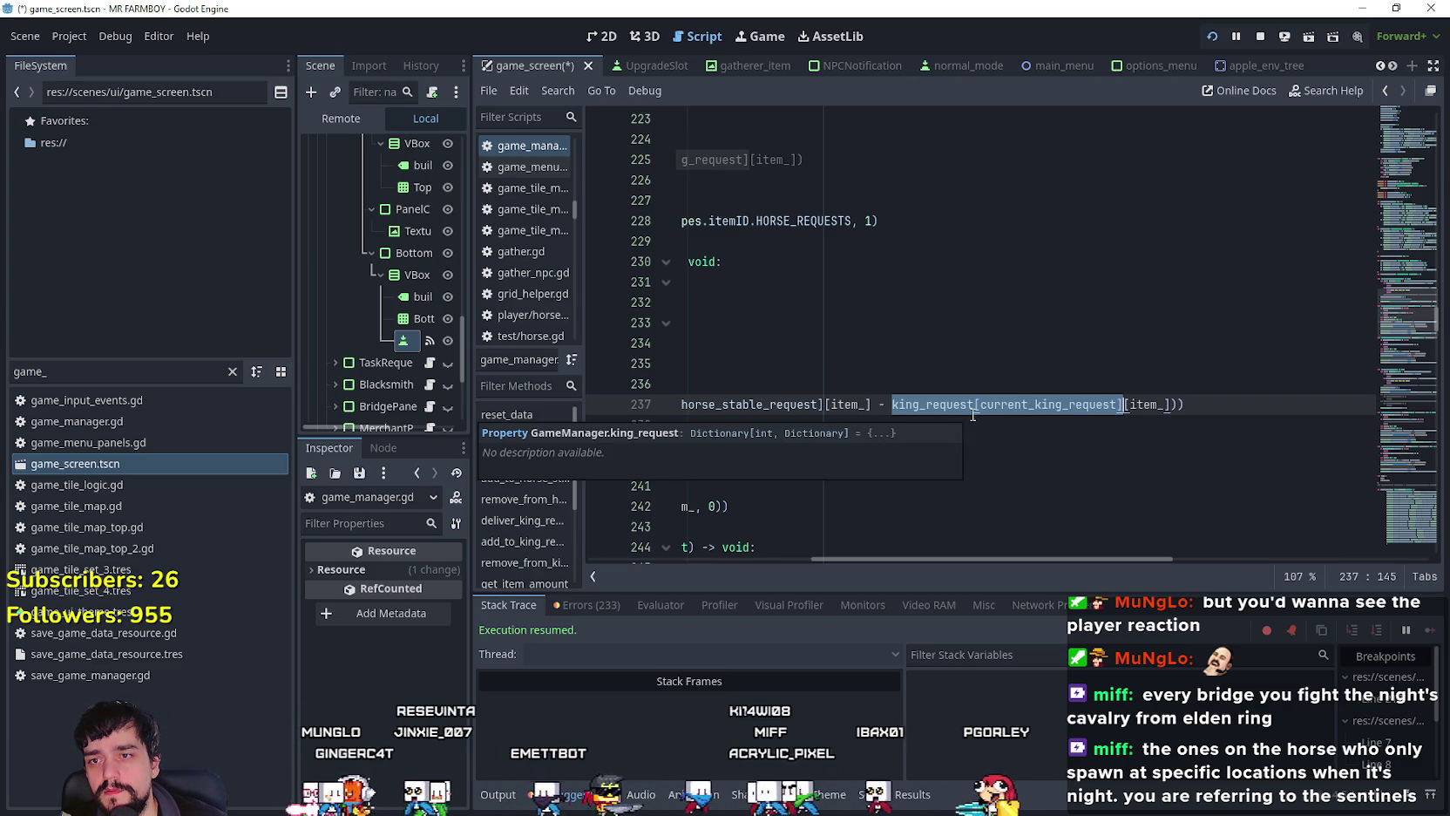
{"action": "type", "text": "horse"}
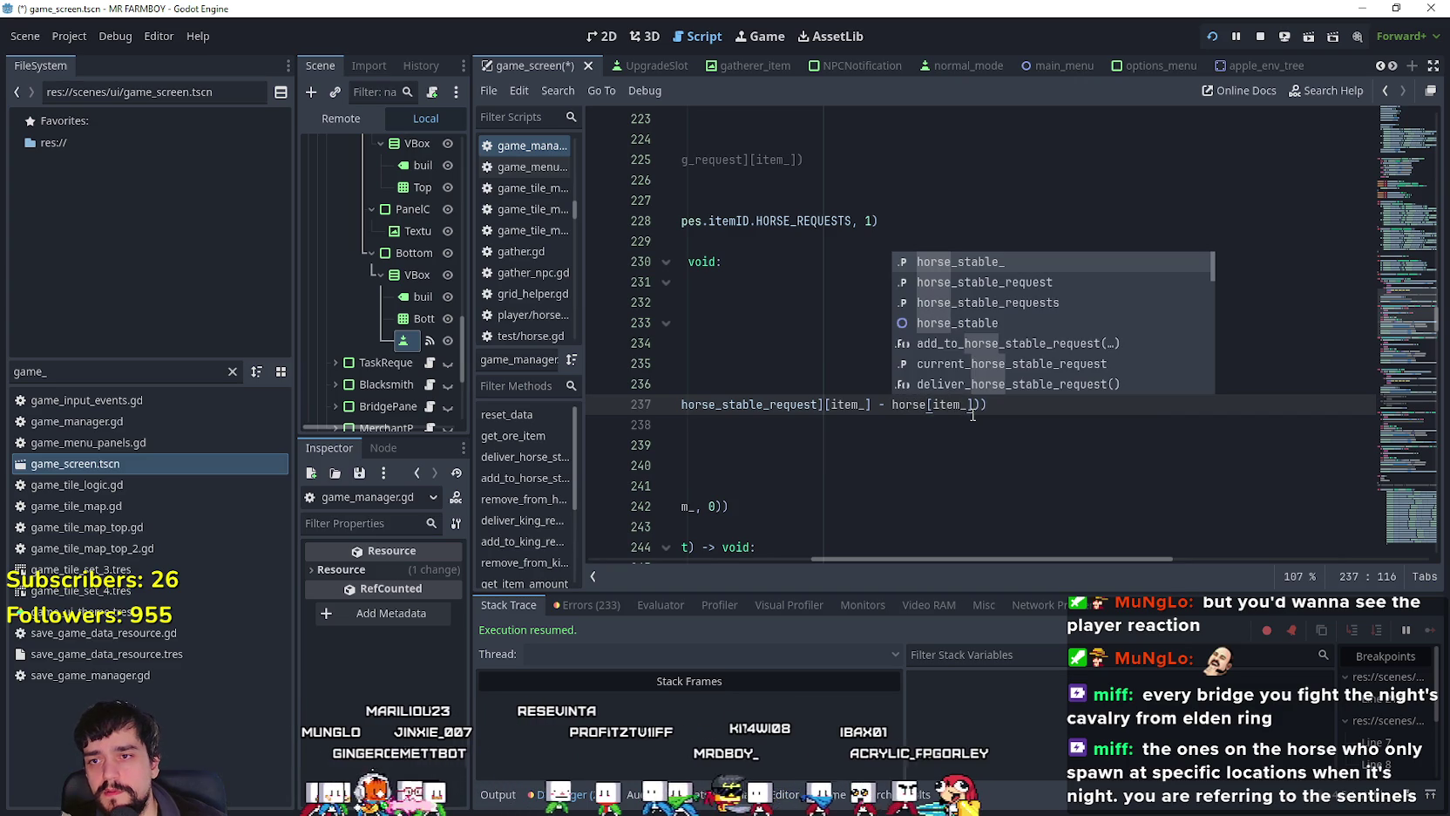
{"action": "key", "text": "Down"}
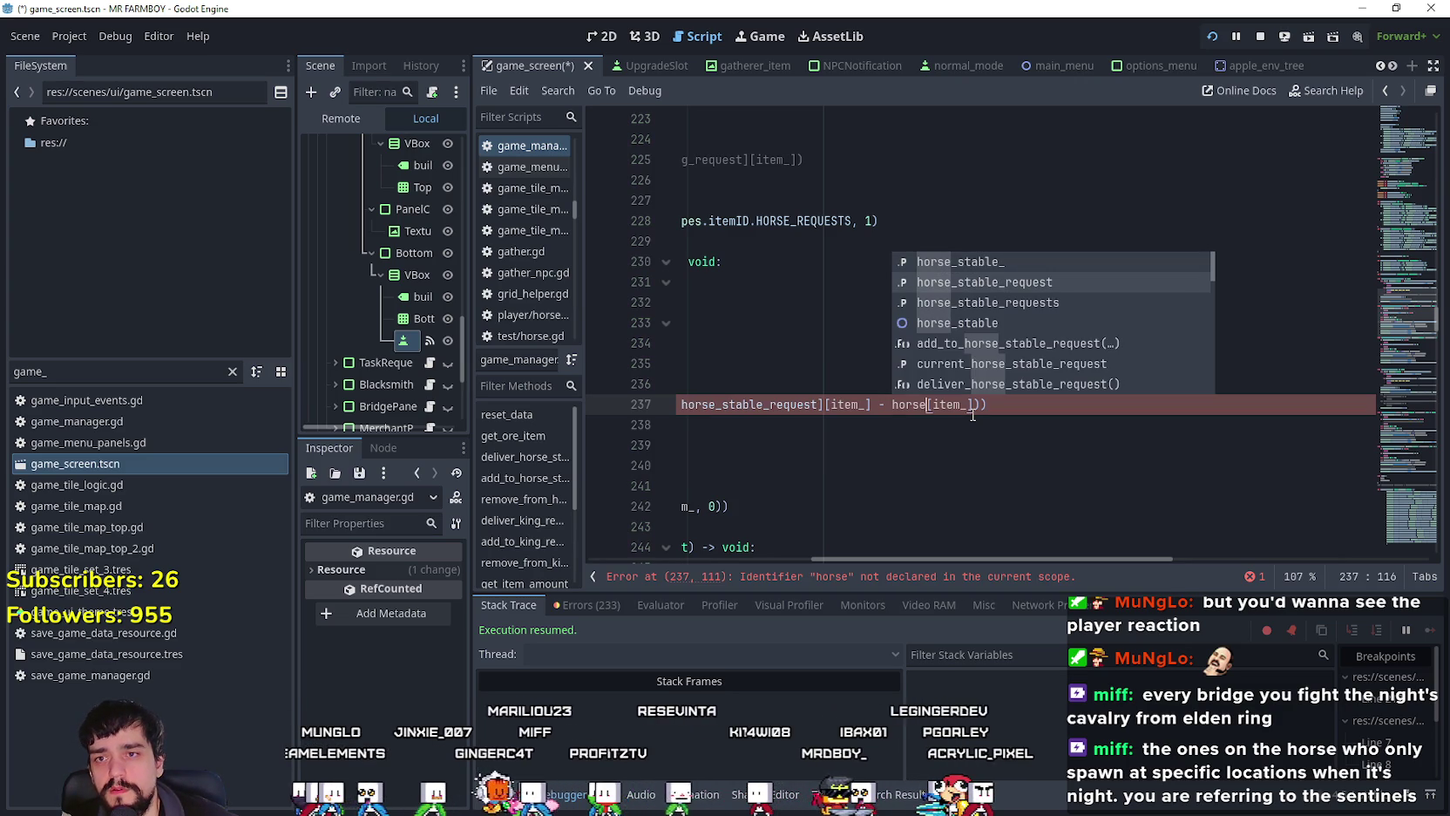
{"action": "key", "text": "Return"}
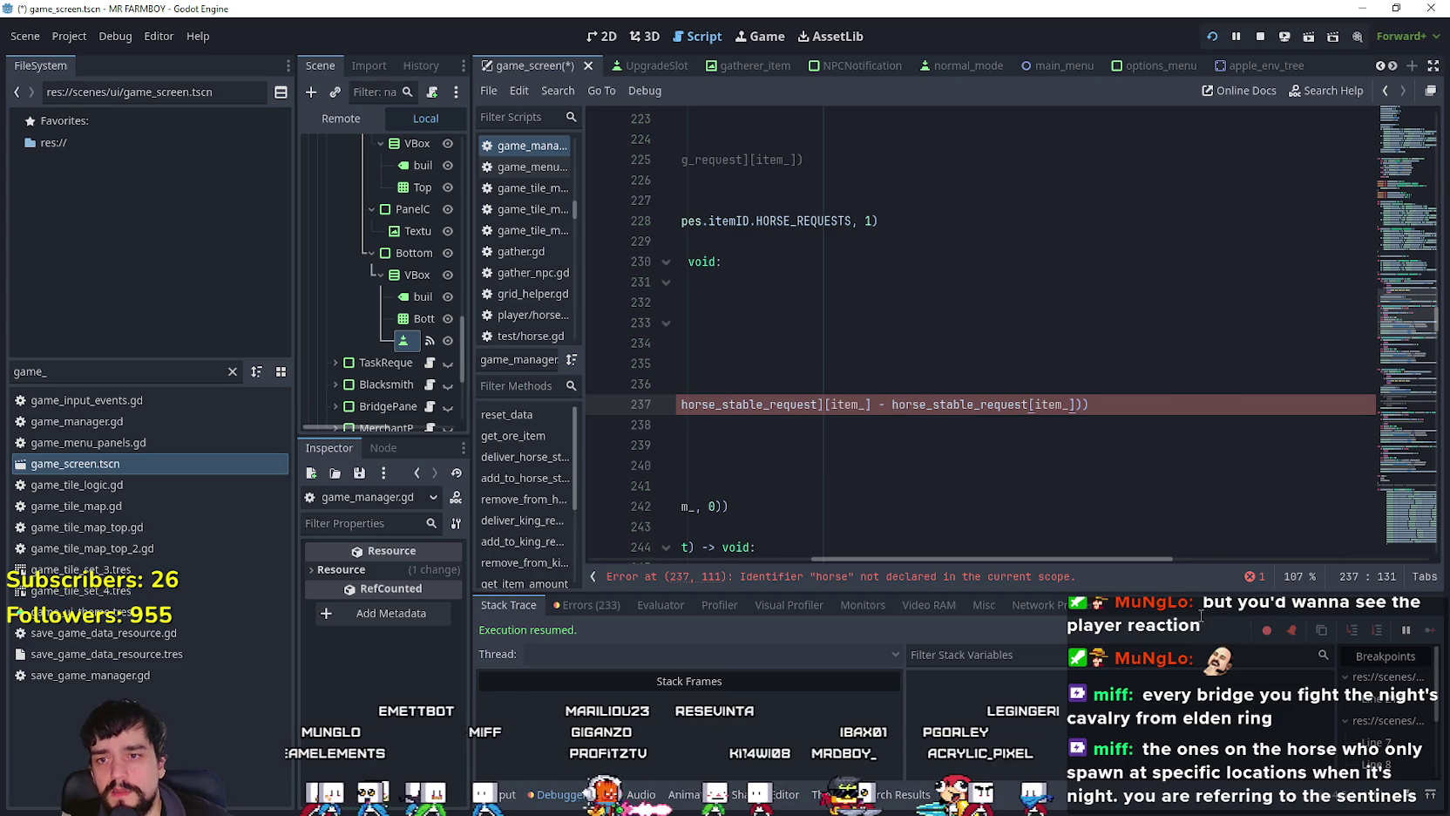
{"action": "mouse_move", "coordinate": [1152, 556]}
{"action": "left_mouse_down"}
{"action": "mouse_move", "coordinate": [985, 556]}
{"action": "mouse_move", "coordinate": [901, 536]}
{"action": "left_mouse_up"}
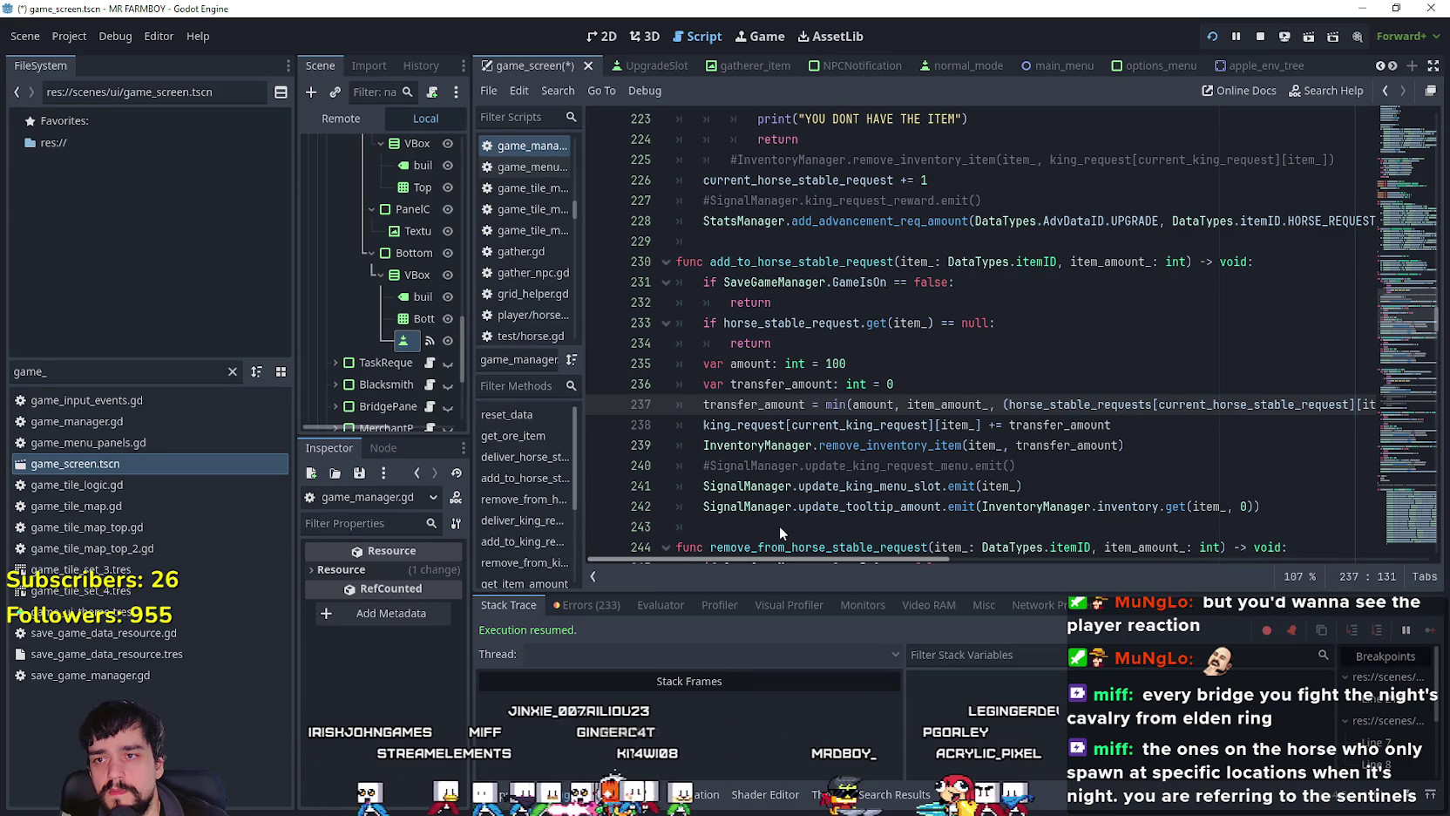
{"action": "double_click", "coordinate": [754, 324]}
Step: Change the signal emitted on line 241 to update_horse_stable_menu_slot
{"action": "mouse_move", "coordinate": [802, 562]}
{"action": "left_mouse_down"}
{"action": "mouse_move", "coordinate": [1074, 570]}
{"action": "mouse_move", "coordinate": [806, 501]}
{"action": "left_mouse_up"}
{"action": "key", "text": "Down"}
{"action": "key", "text": "Down"}
{"action": "key", "text": "Down"}
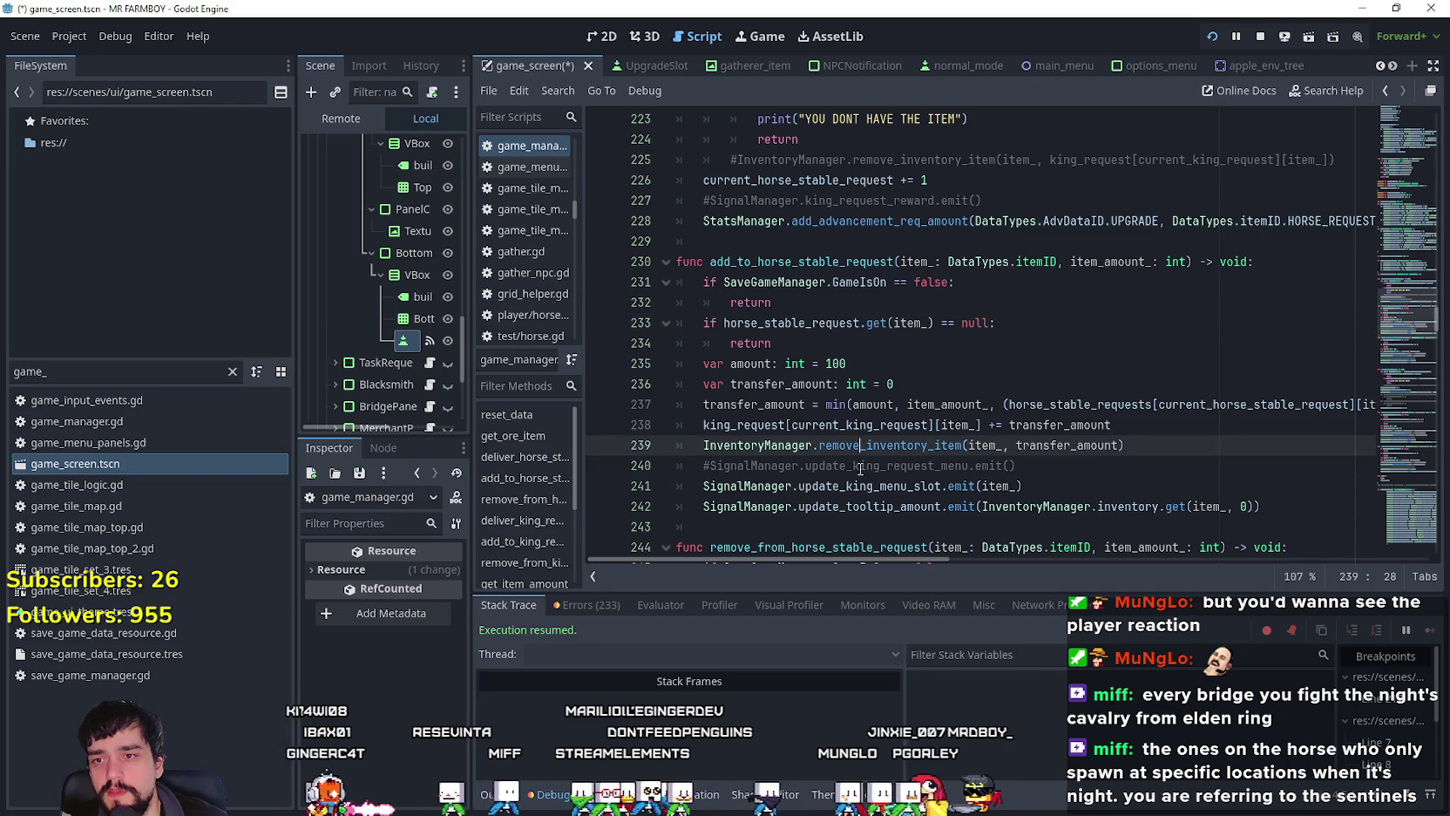
{"action": "scroll", "coordinate": [959, 435], "scroll_direction": "down", "scroll_amount": 1}
{"action": "left_click", "coordinate": [1112, 419]}
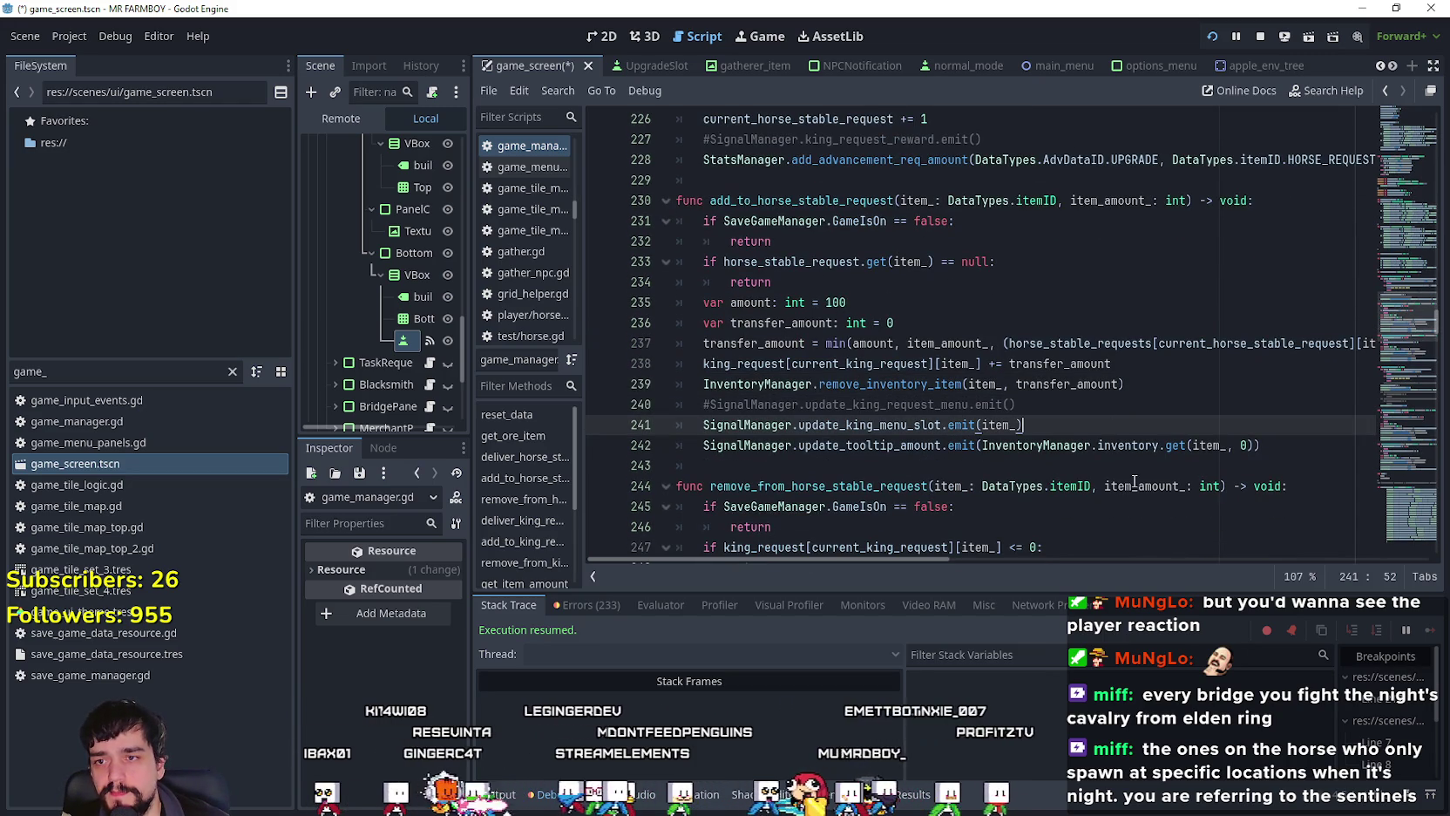
{"action": "left_click", "coordinate": [1100, 445]}
{"action": "double_click", "coordinate": [1098, 445]}
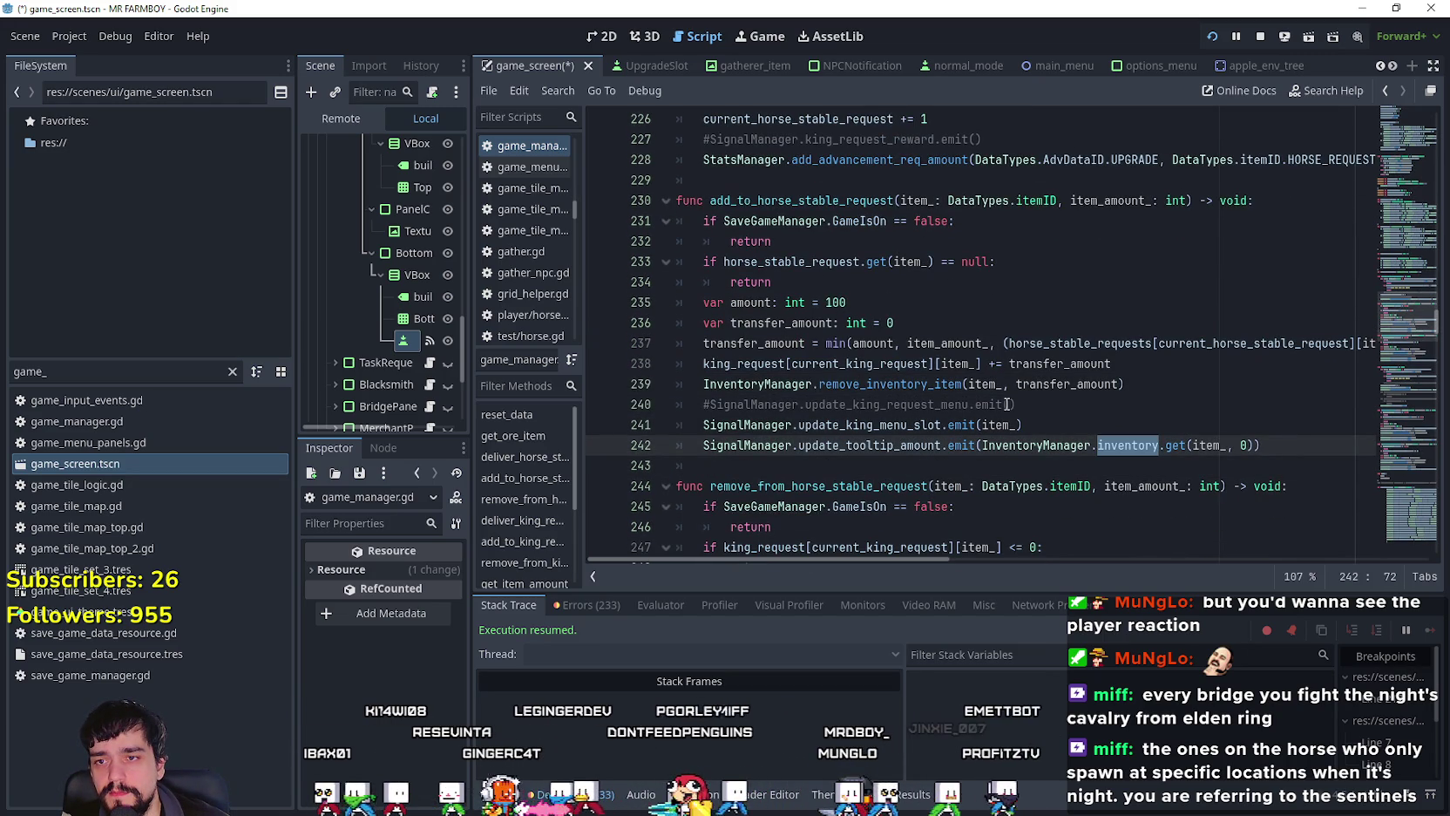
{"action": "left_click", "coordinate": [875, 424]}
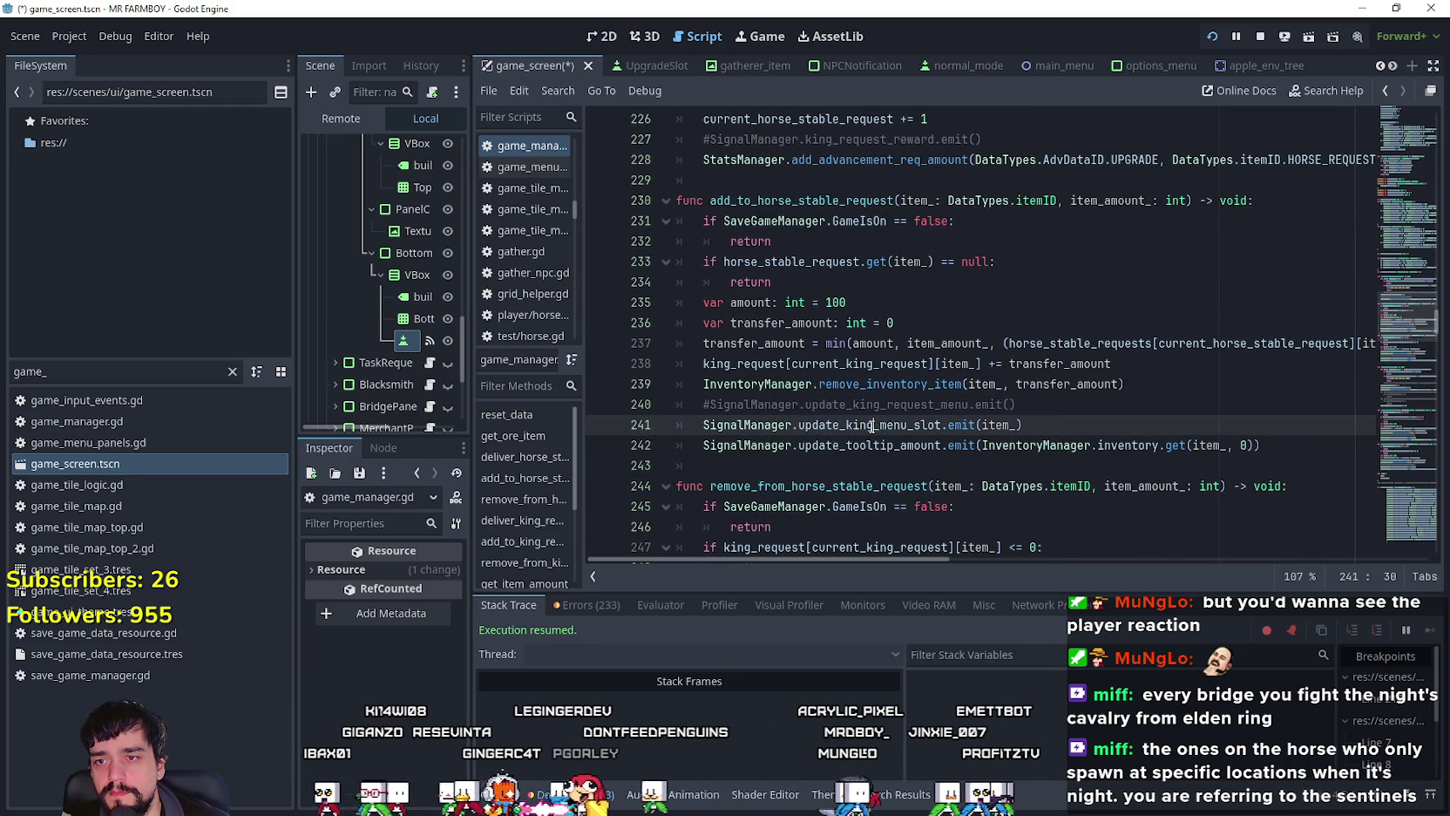
{"action": "left_click", "coordinate": [874, 425]}
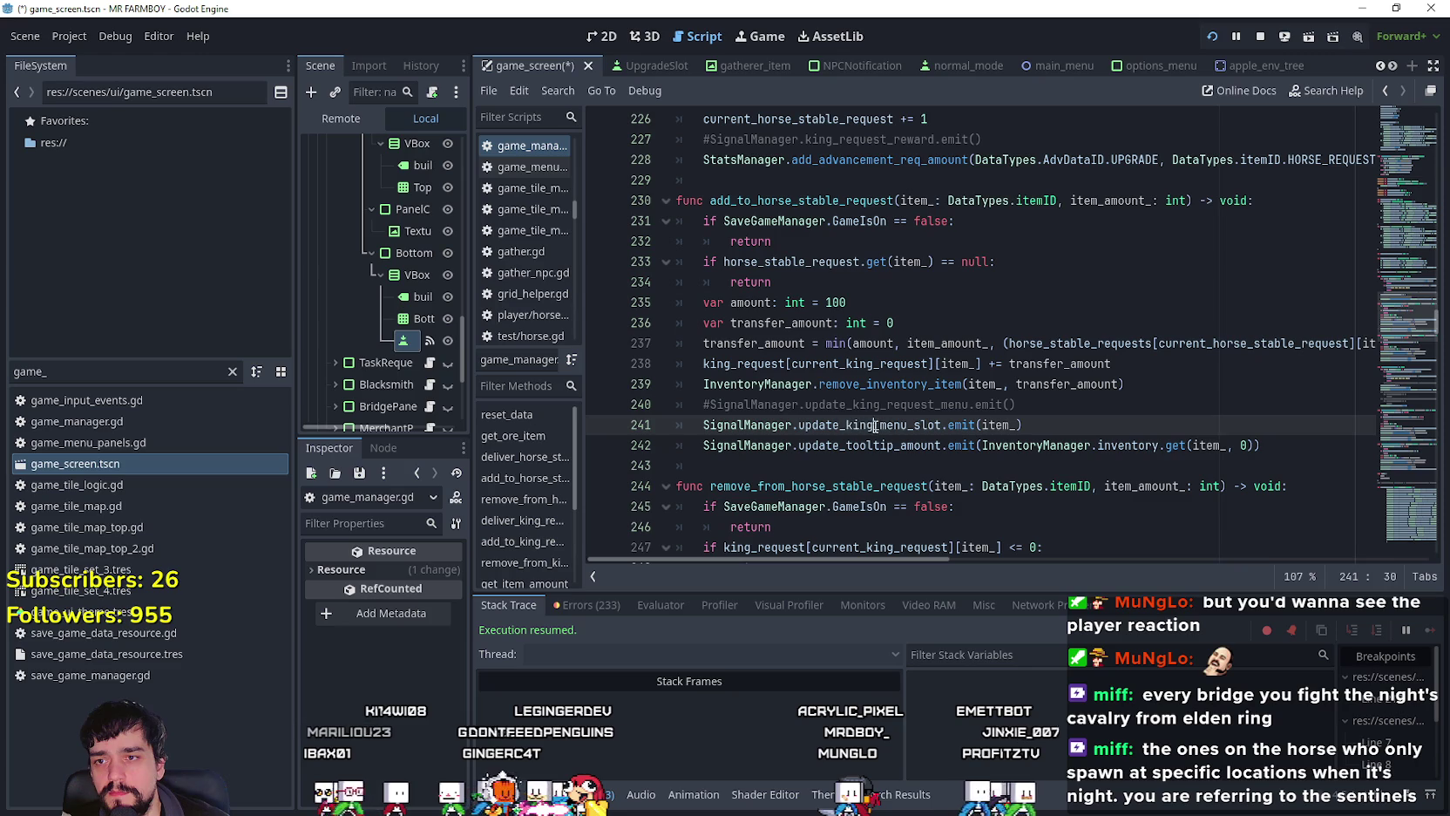
{"action": "scroll", "coordinate": [859, 420], "scroll_direction": "down", "scroll_amount": 1}
{"action": "type", "text": "horse"}
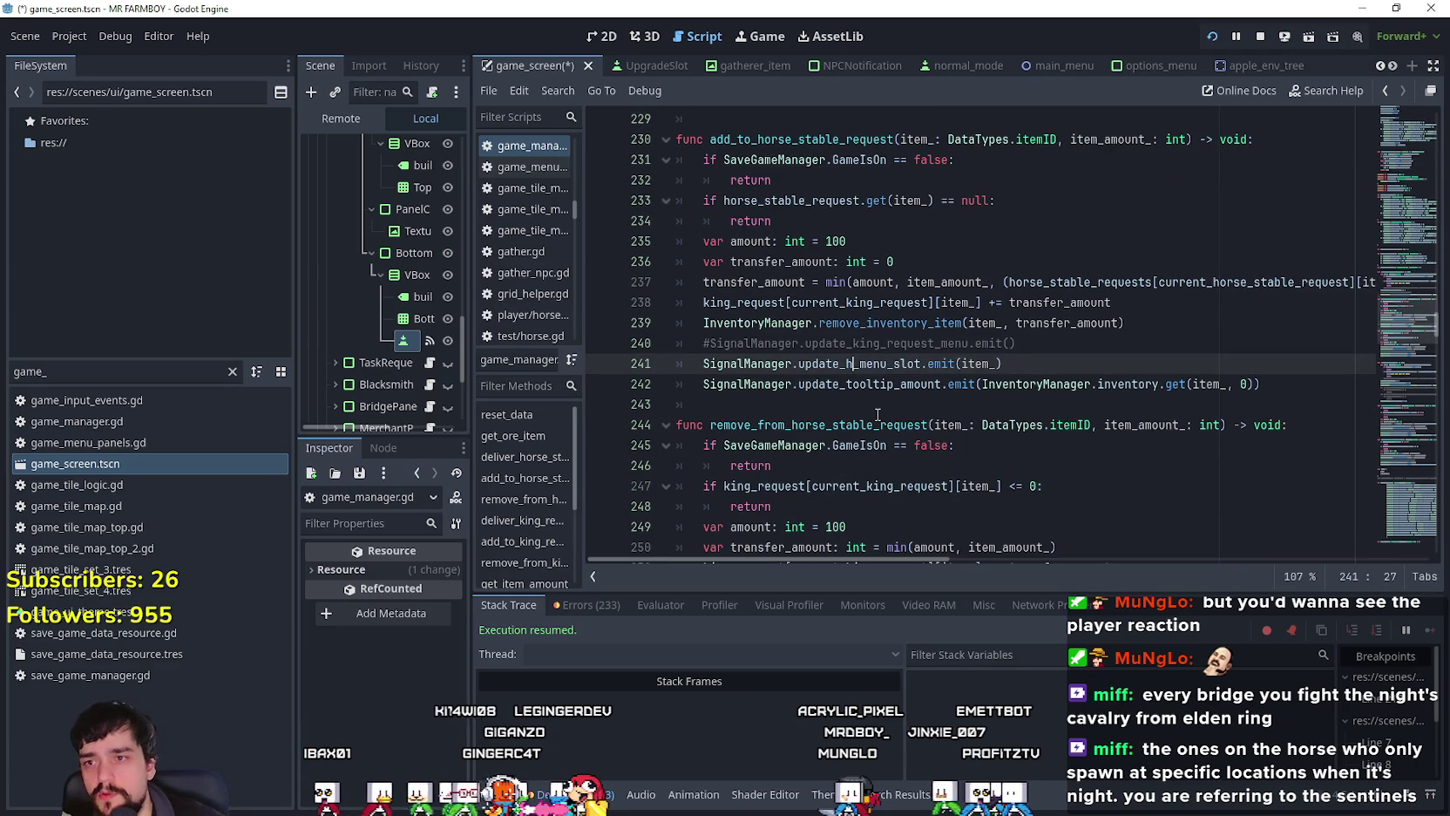
{"action": "type", "text": "_stable"}
{"action": "key", "text": "Tab"}
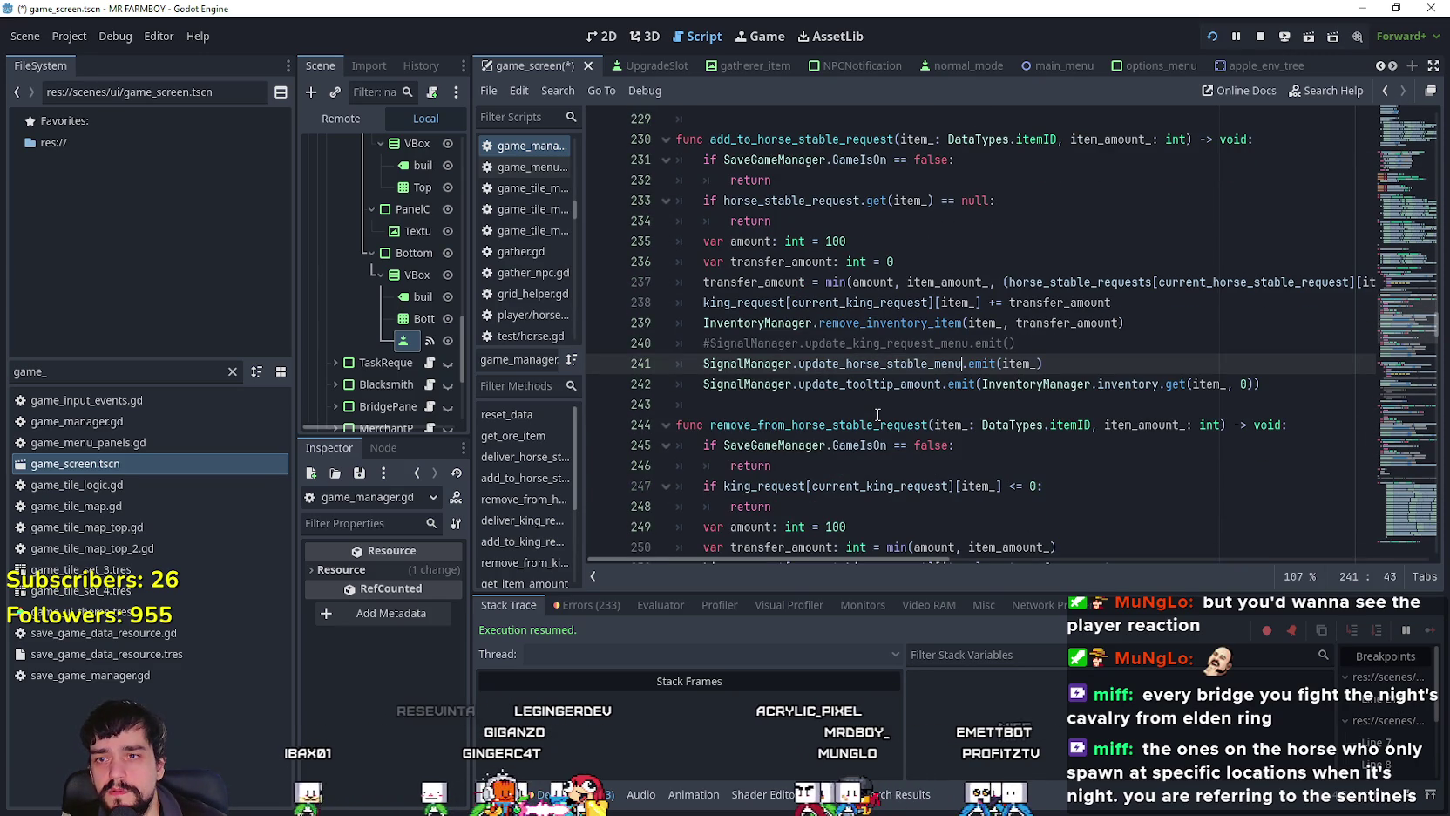
{"action": "key", "text": "ctrl+z"}
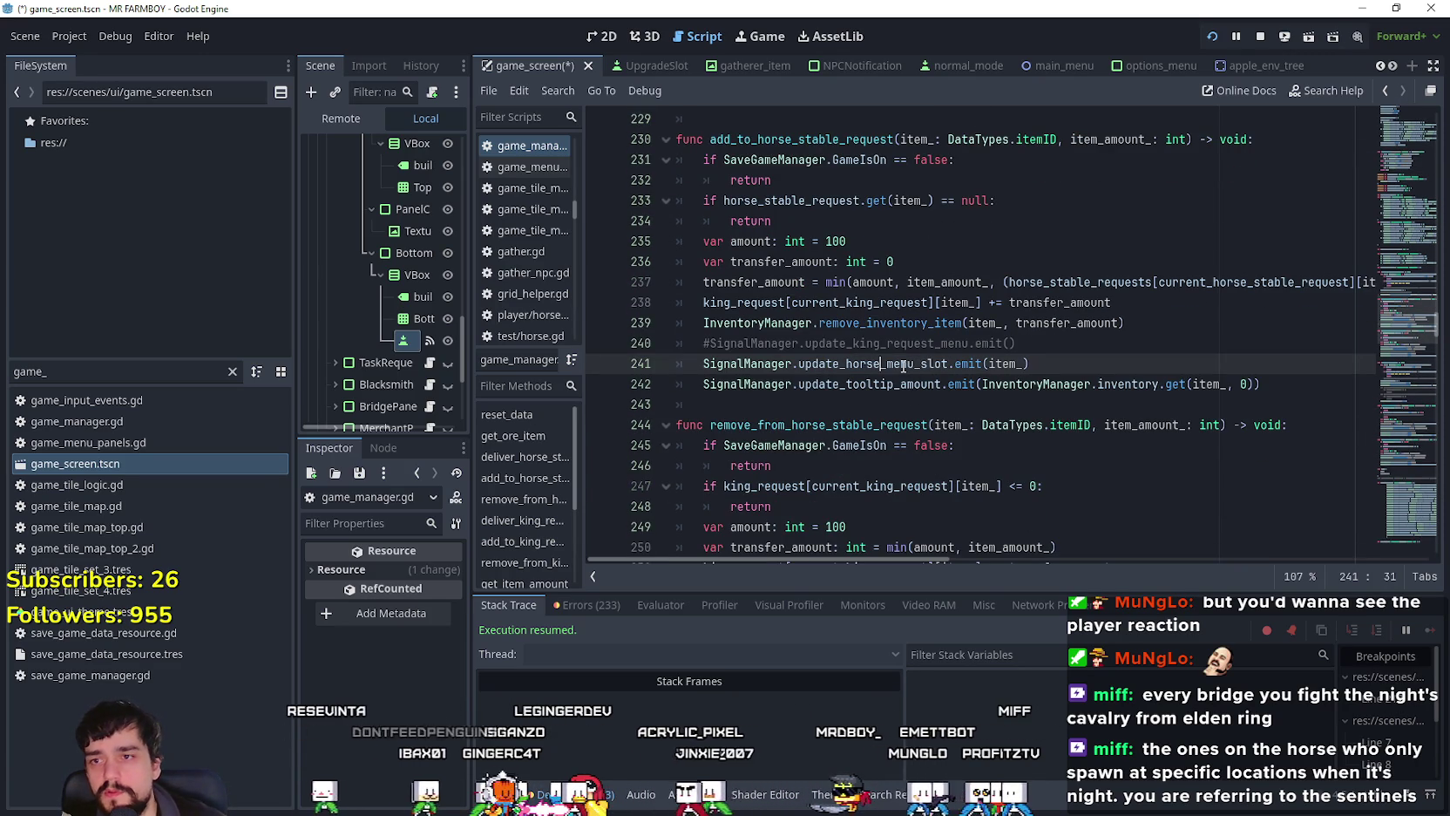
{"action": "key", "text": "ctrl+space"}
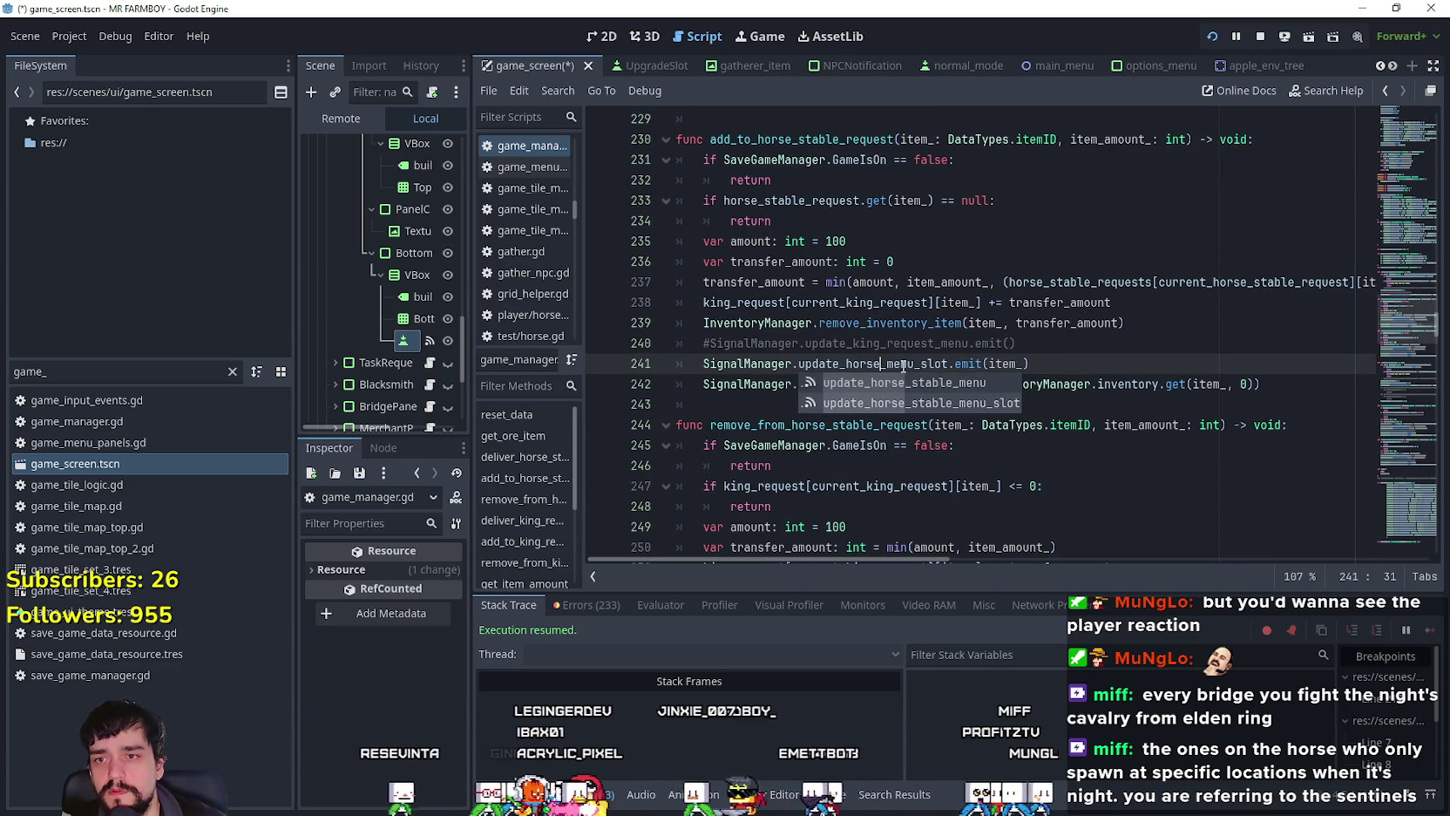
{"action": "key", "text": "Down"}
{"action": "key", "text": "Tab"}
{"action": "double_click", "coordinate": [909, 362]}
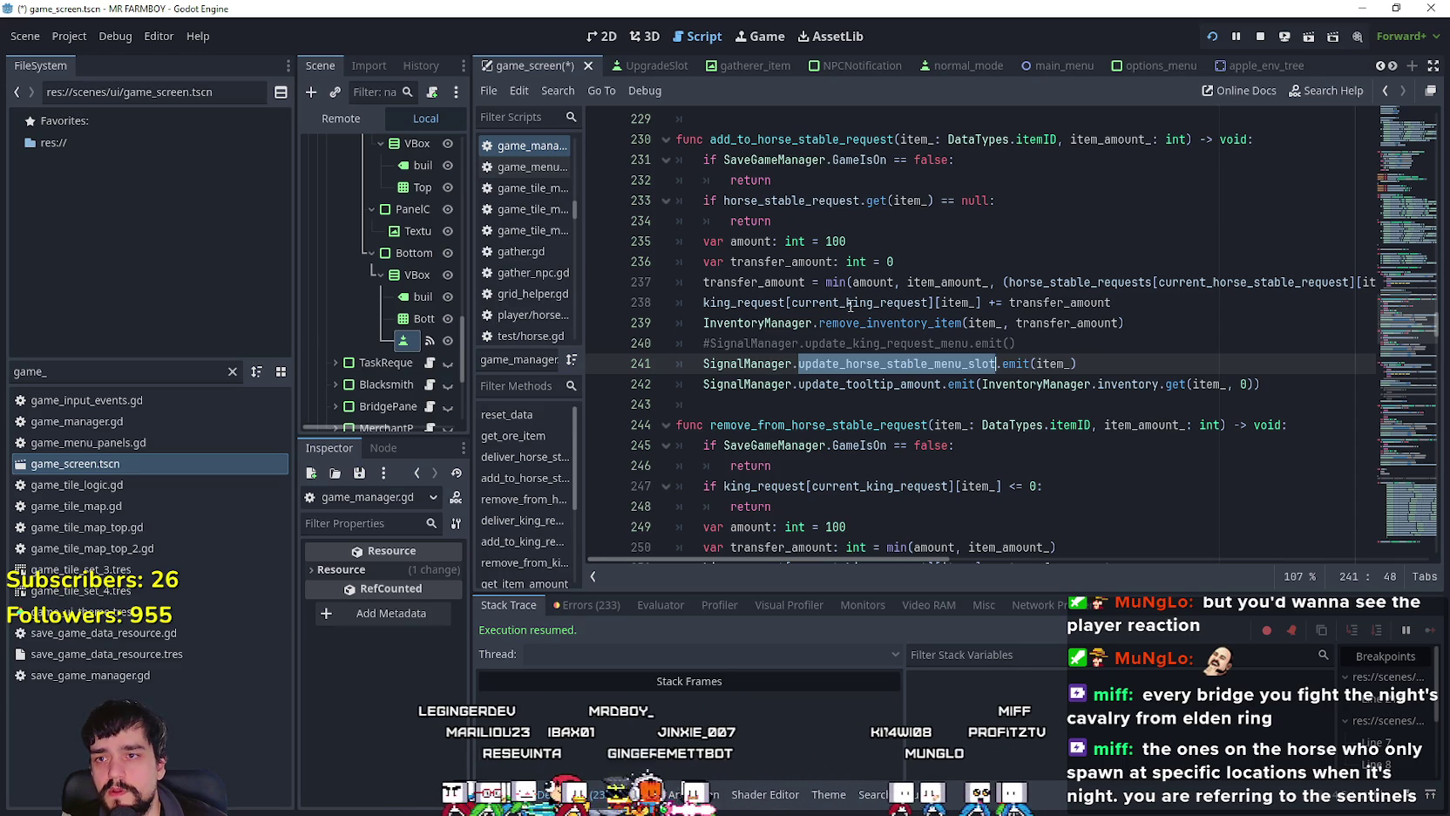
Step: Replace king_request[current_king_request] on line 238 with horse_stable_request
{"action": "double_click", "coordinate": [766, 294]}
{"action": "scroll", "coordinate": [741, 366], "scroll_direction": "up", "scroll_amount": 2}
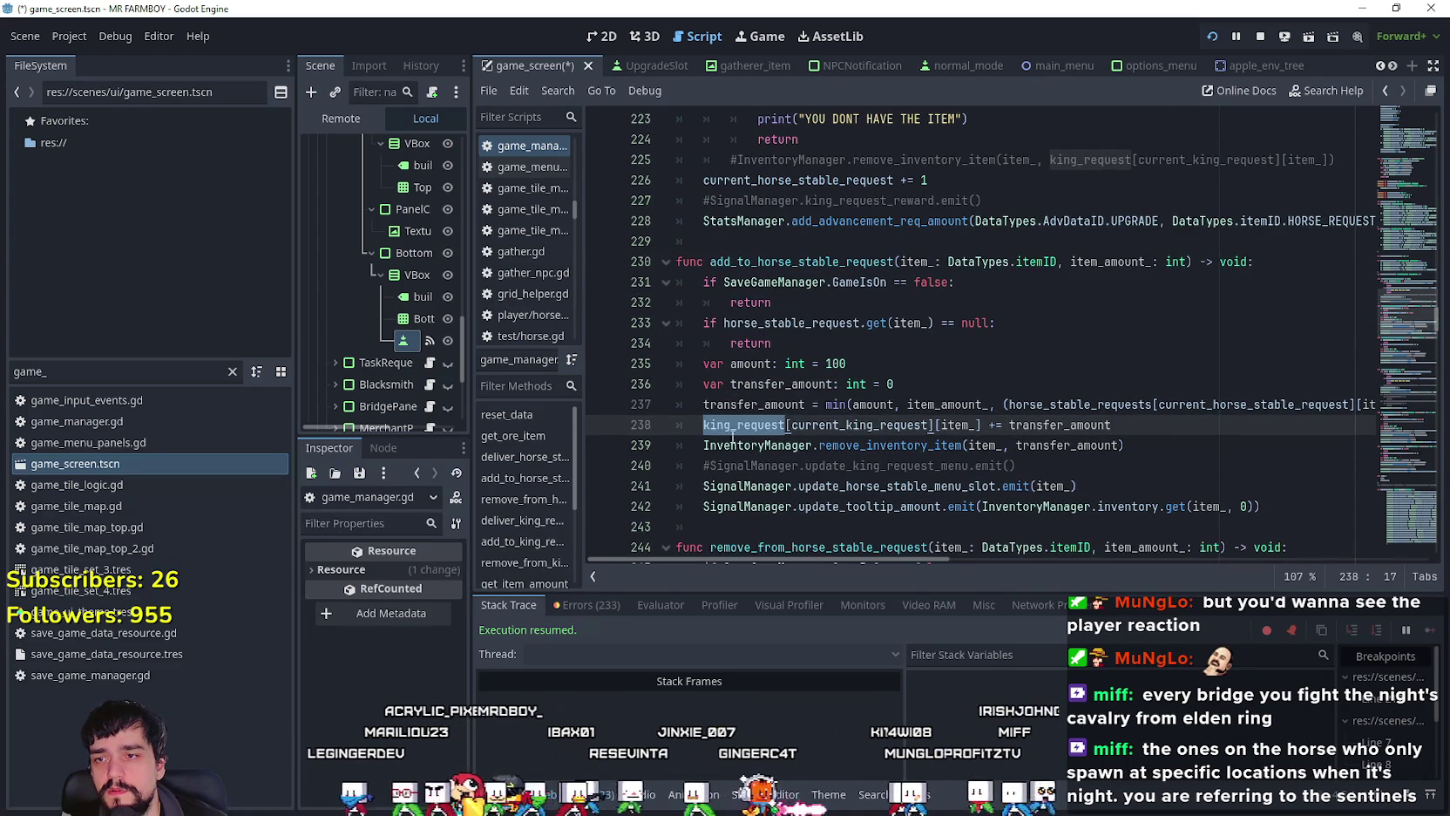
{"action": "left_click", "coordinate": [921, 426], "text": "shift"}
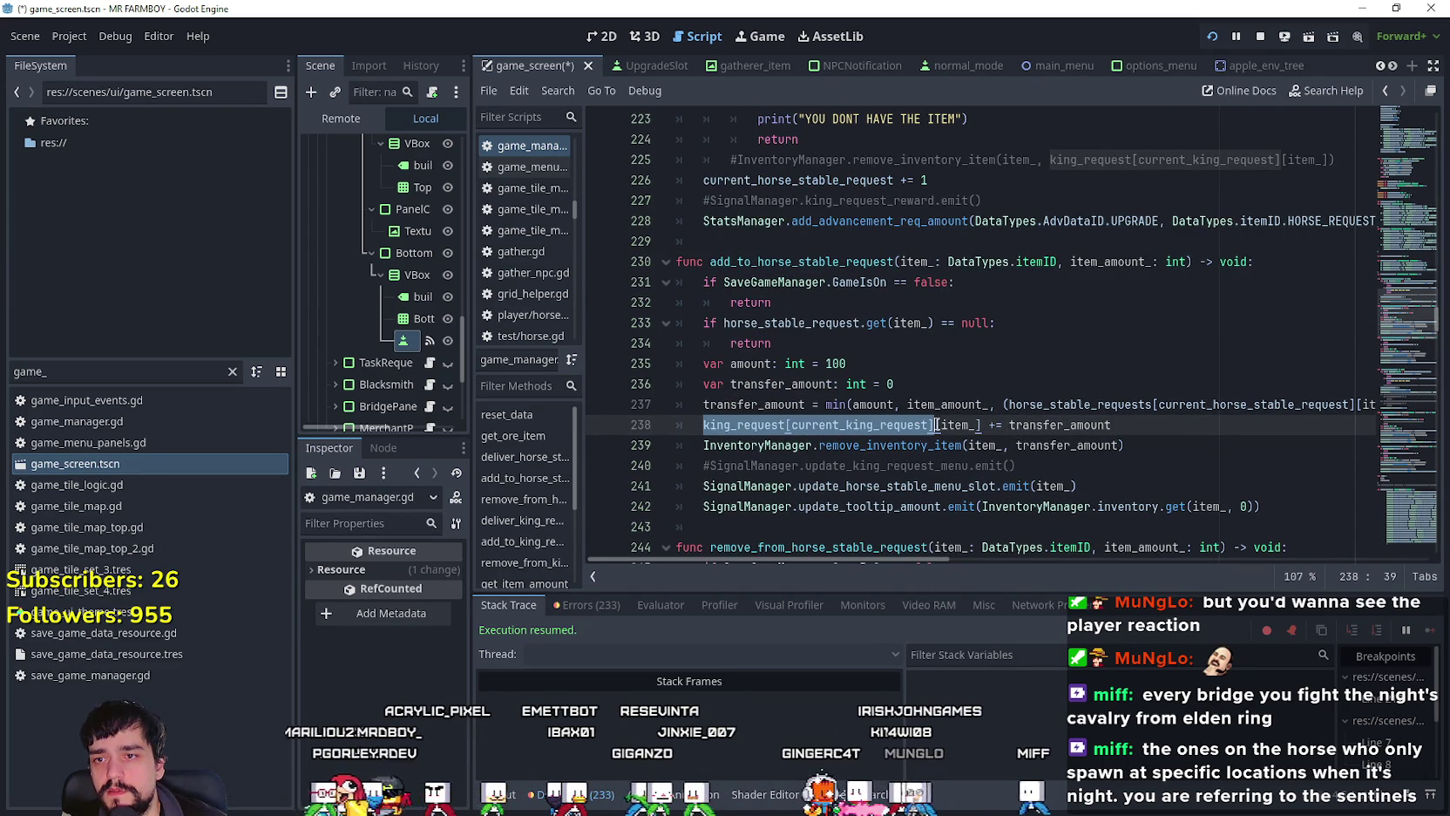
{"action": "type", "text": "hors"}
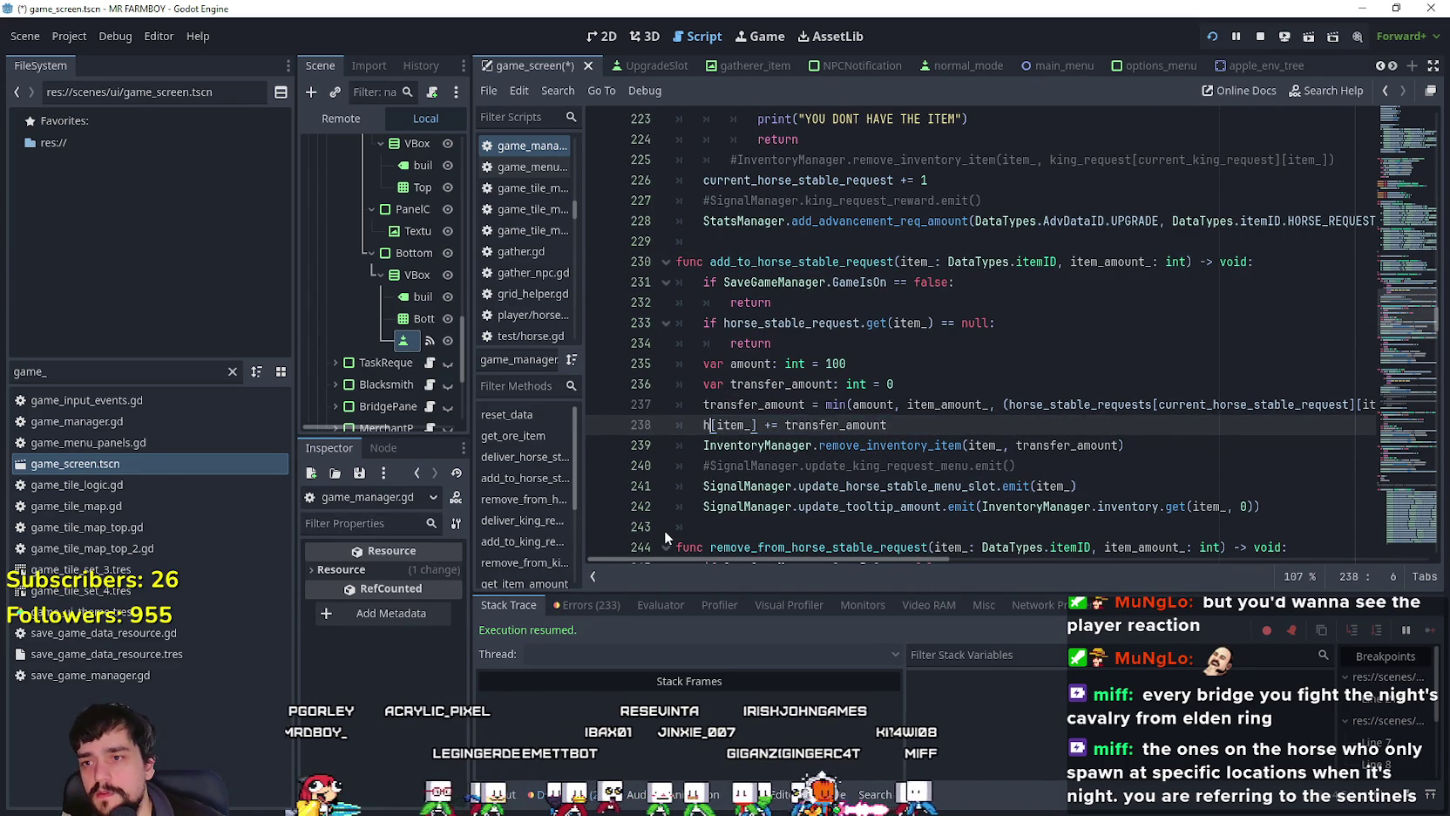
{"action": "type", "text": "e"}
{"action": "key", "text": "Down"}
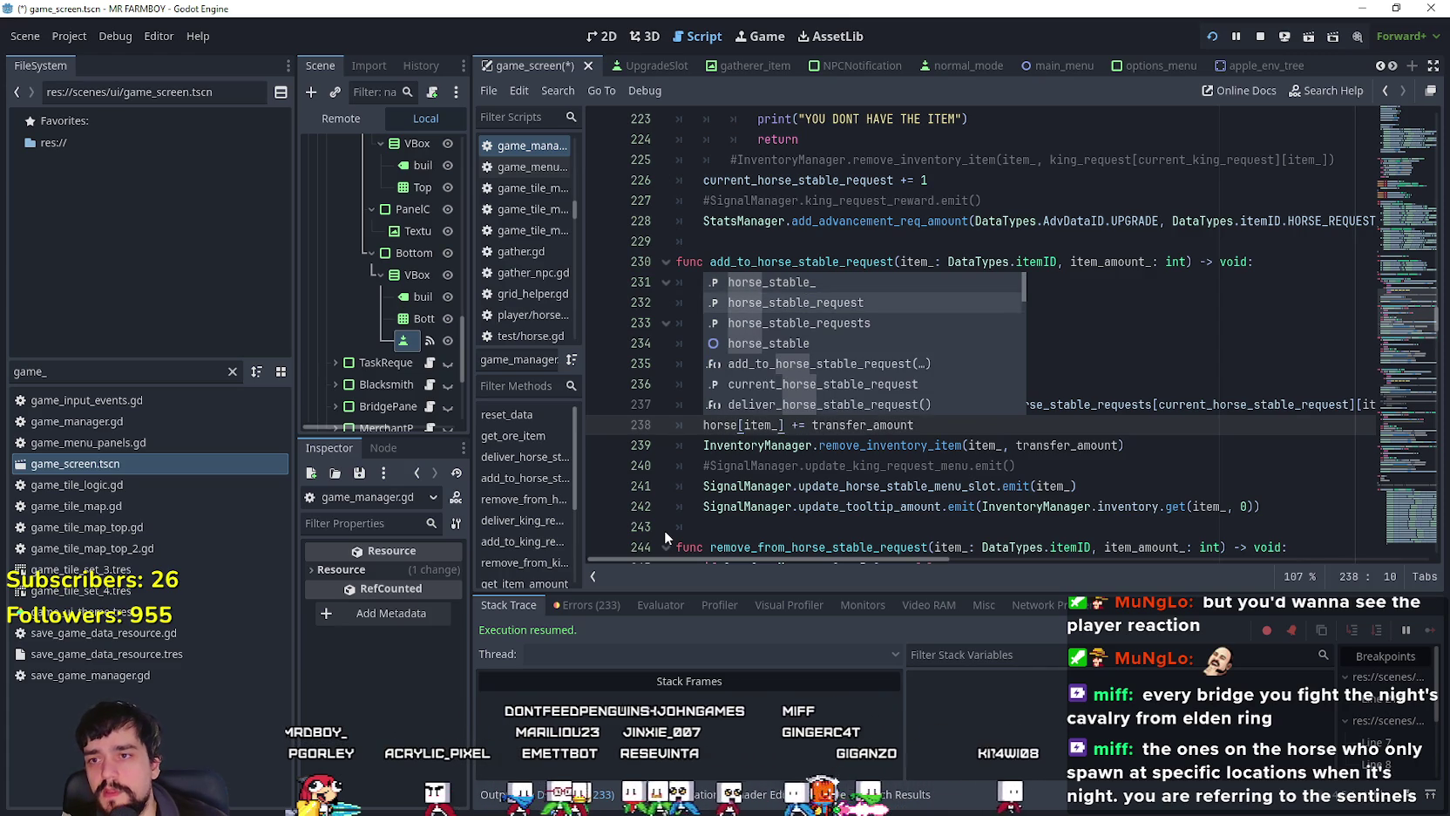
{"action": "key", "text": "Return"}
{"action": "left_click", "coordinate": [799, 485]}
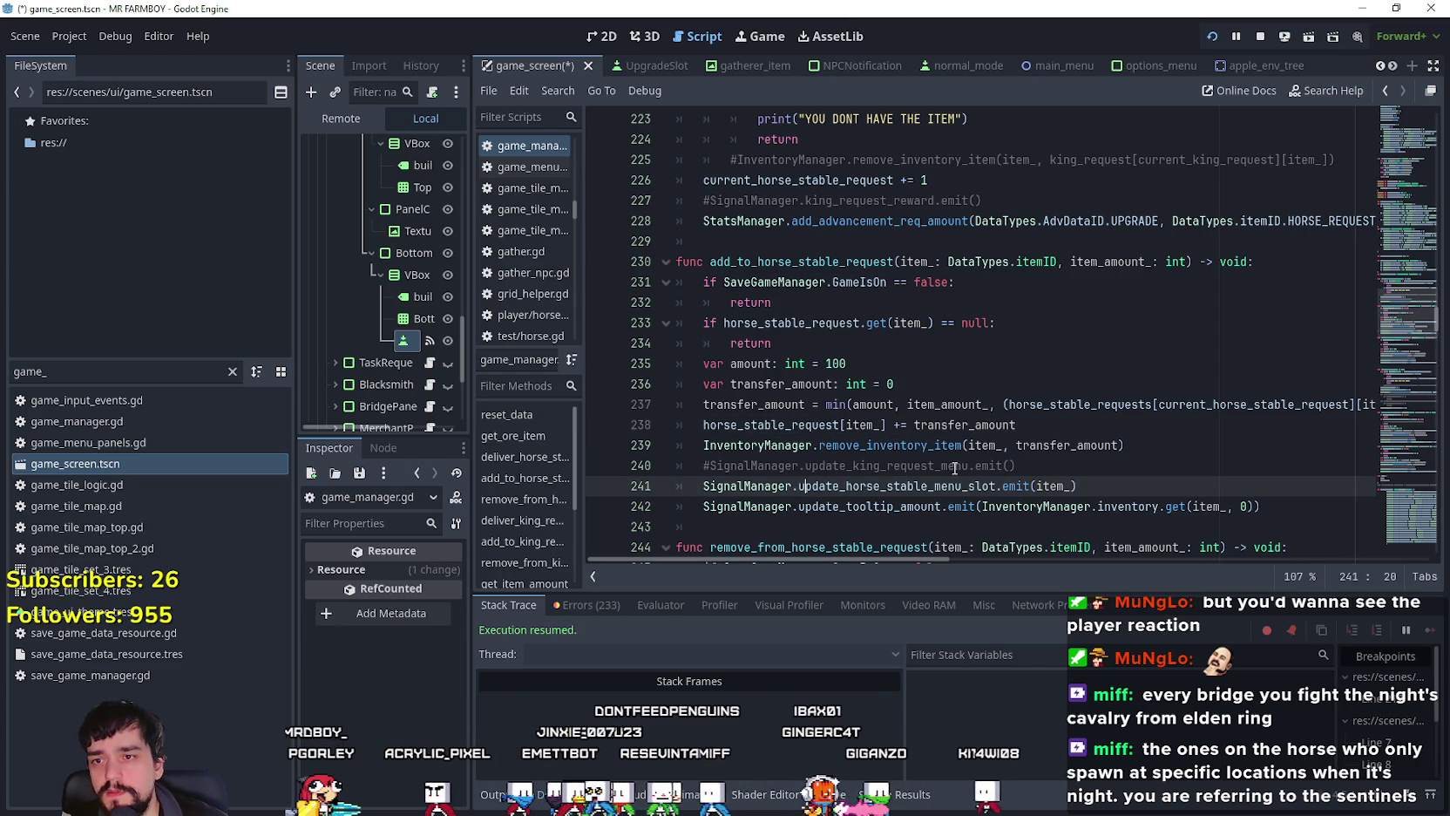
{"action": "left_click", "coordinate": [746, 465]}
Step: Inspect the invalid-operands error on line 238 and locate the horse_stable_request declaration
{"action": "left_click", "coordinate": [1050, 466]}
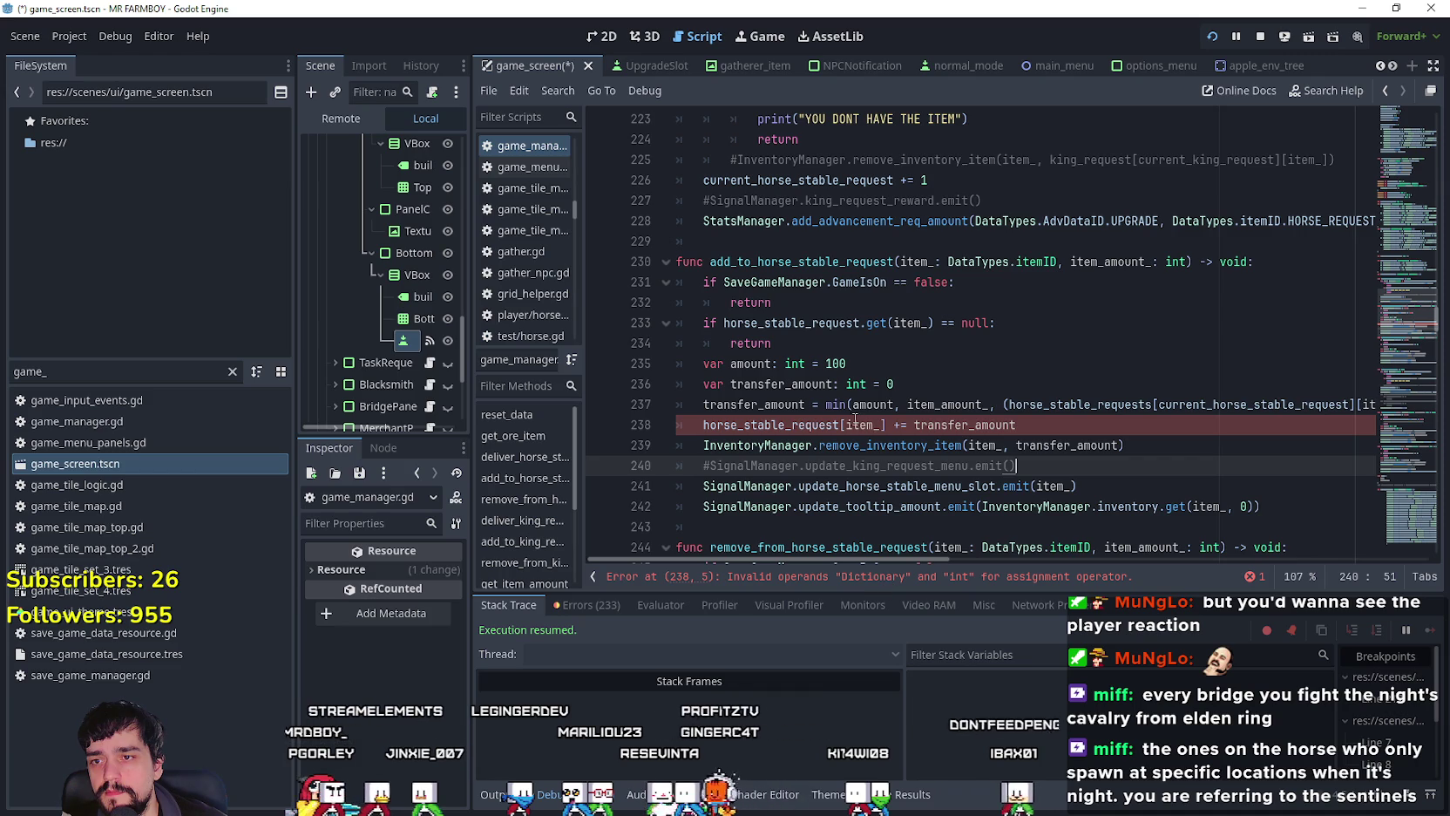
{"action": "left_click", "coordinate": [841, 424]}
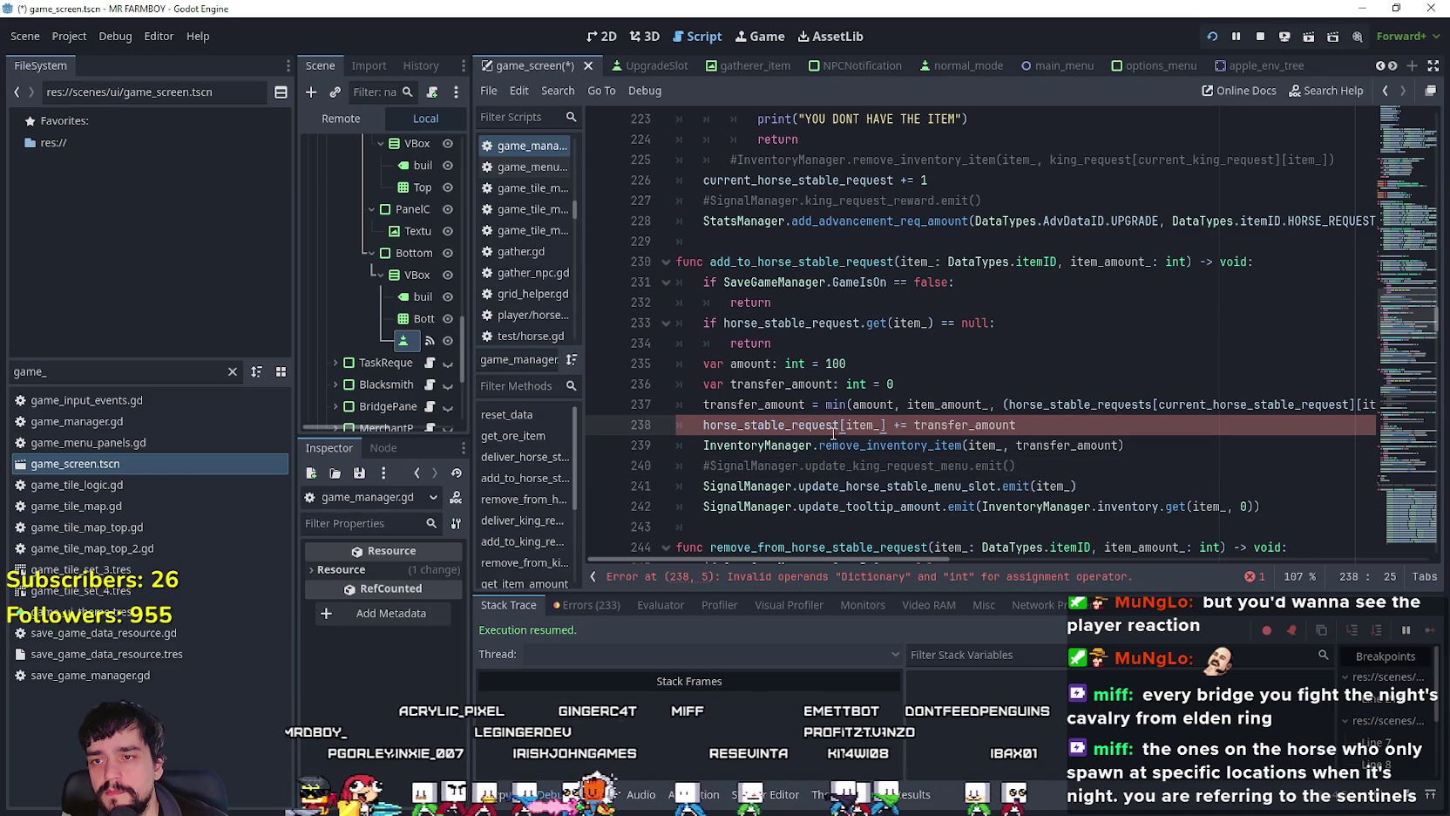
{"action": "mouse_move", "coordinate": [839, 424]}
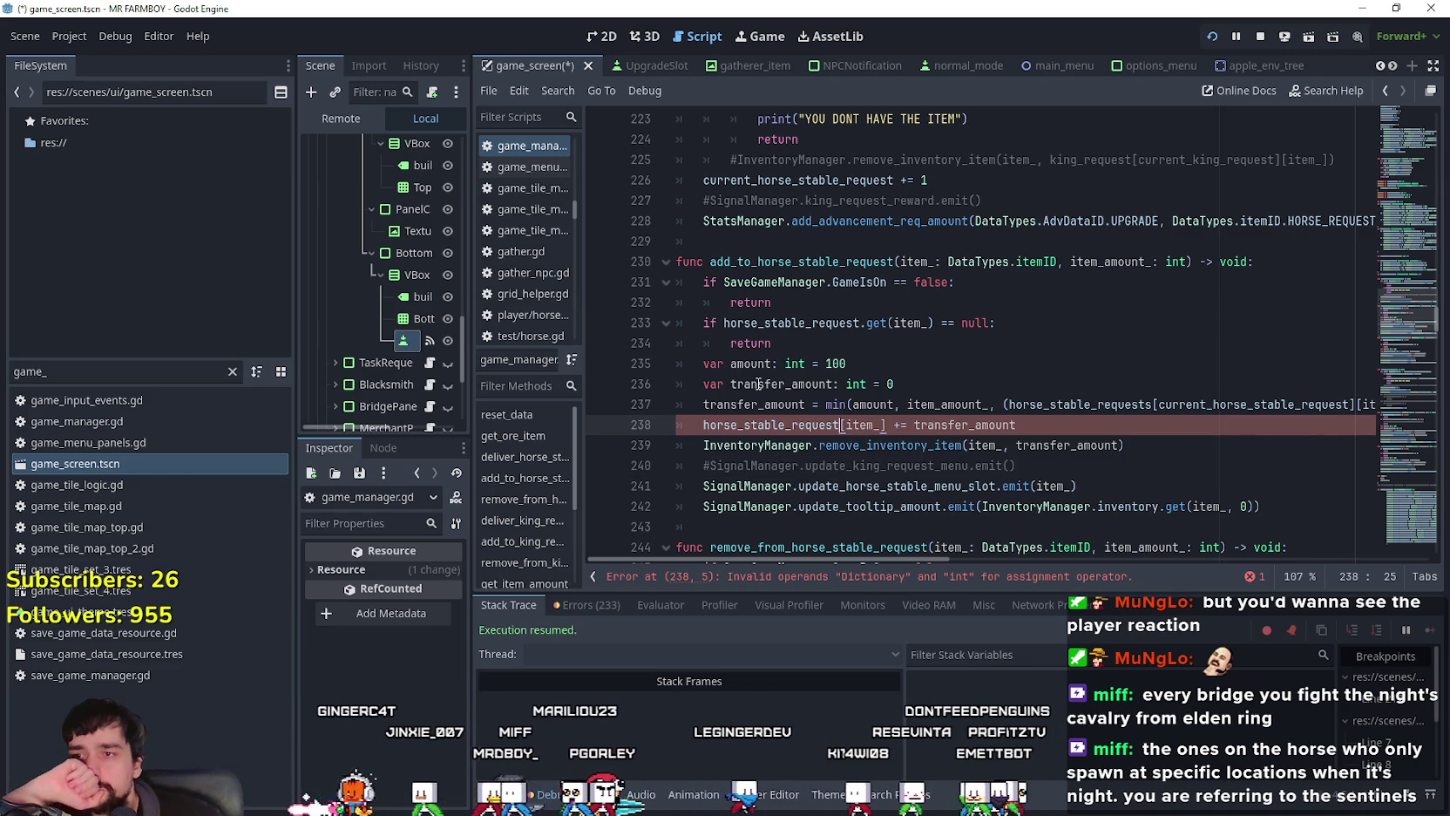
{"action": "mouse_move", "coordinate": [777, 431]}
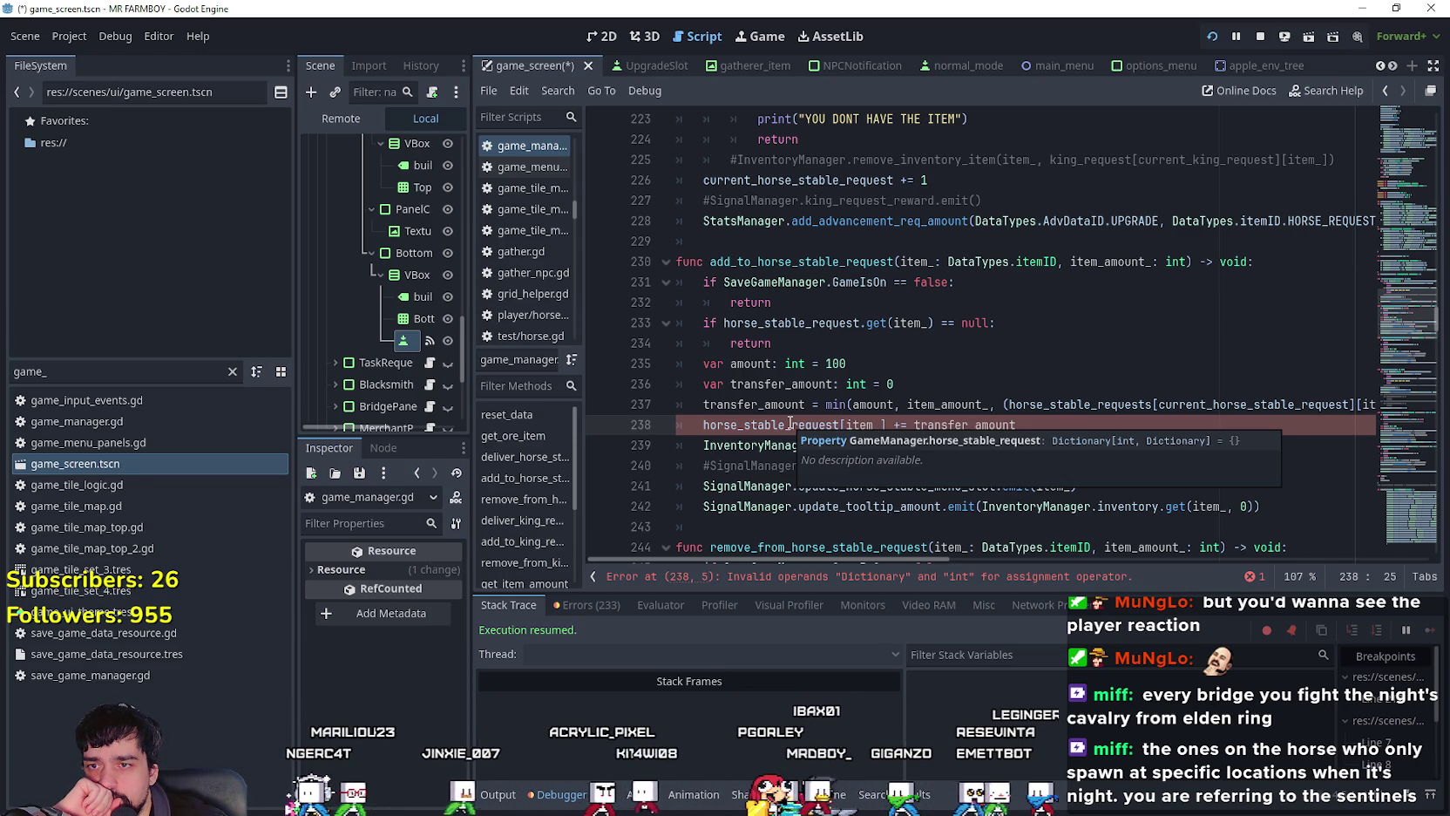
{"action": "double_click", "coordinate": [789, 425]}
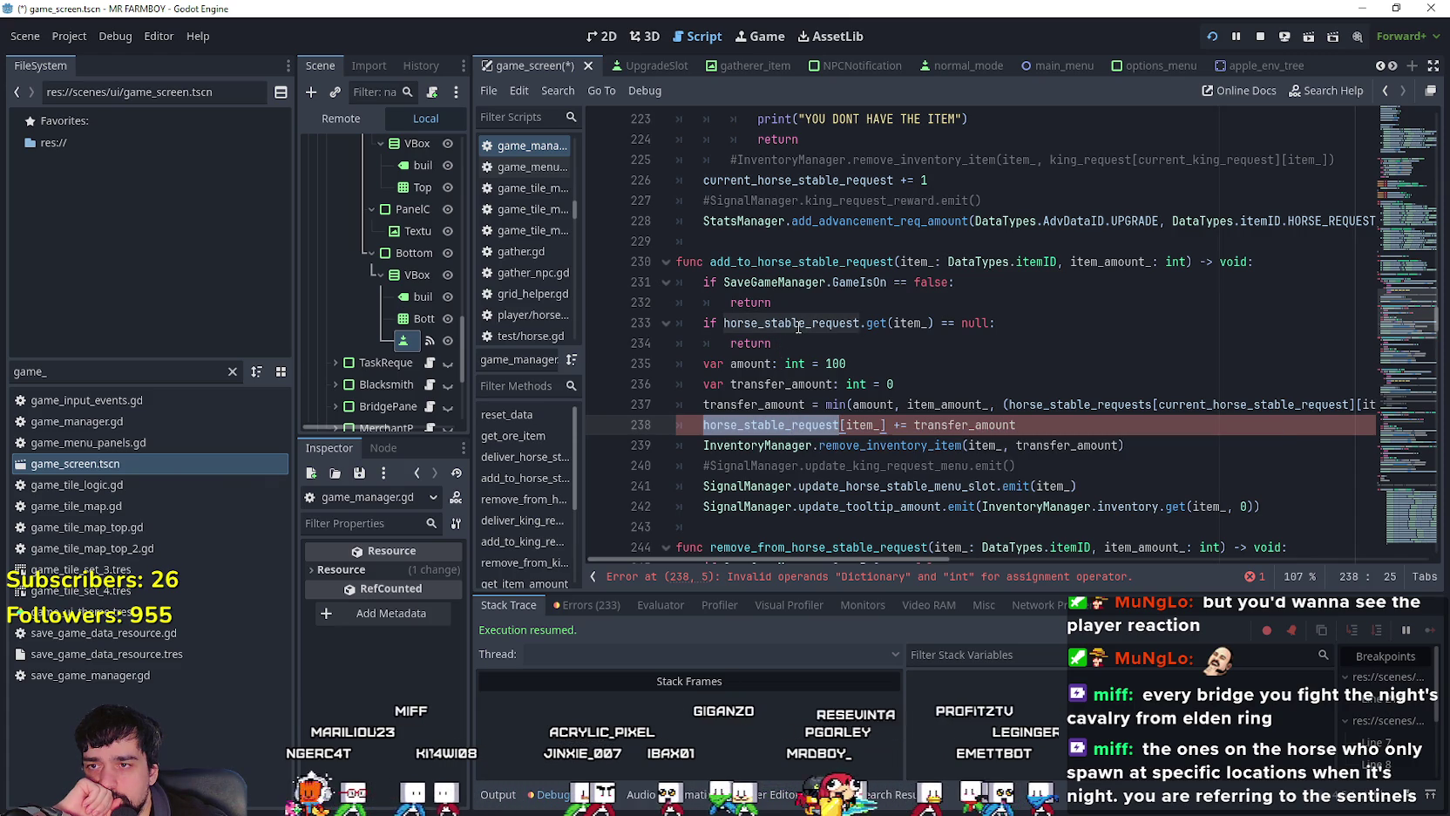
{"action": "mouse_move", "coordinate": [798, 327]}
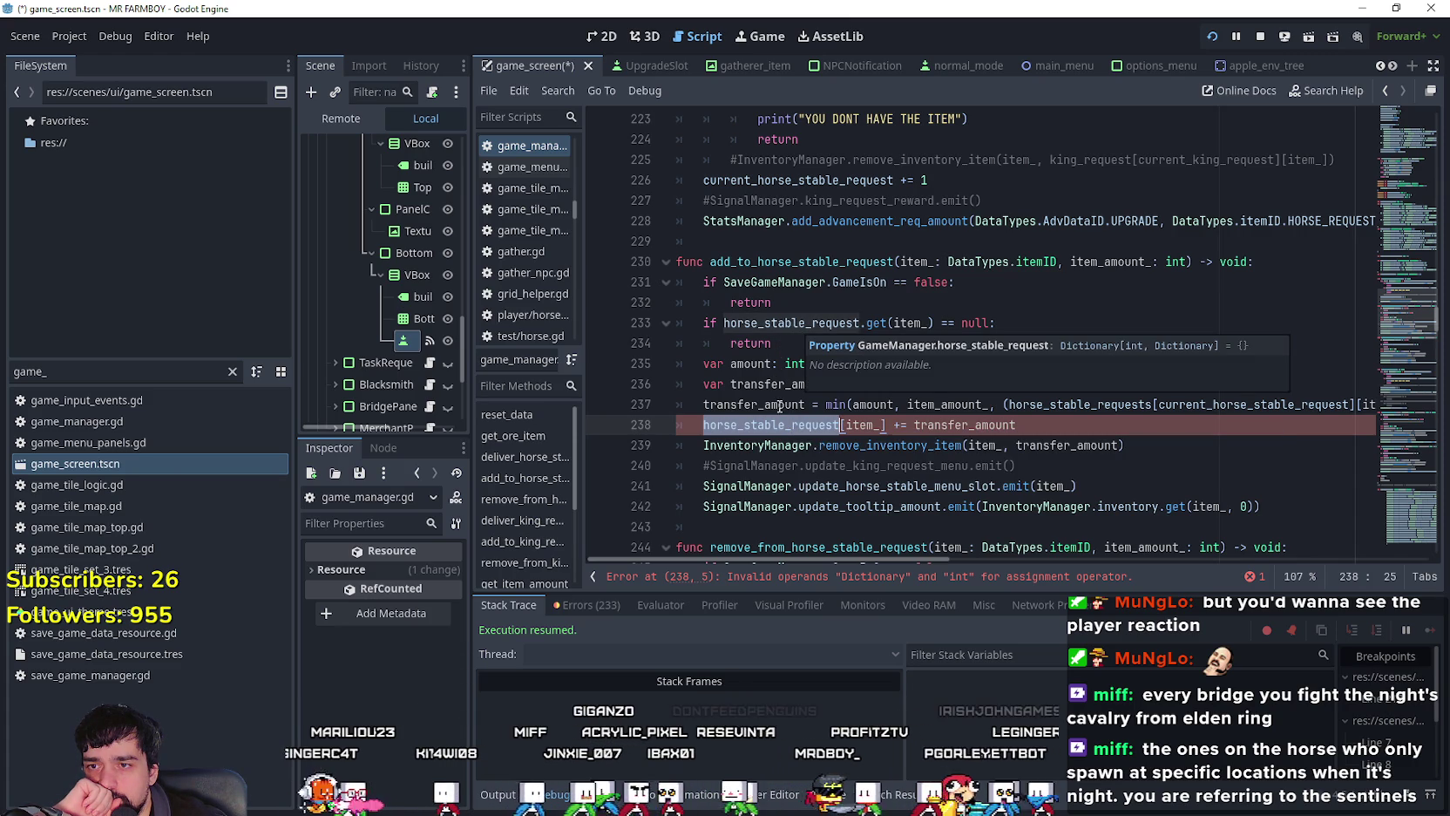
{"action": "mouse_move", "coordinate": [797, 429]}
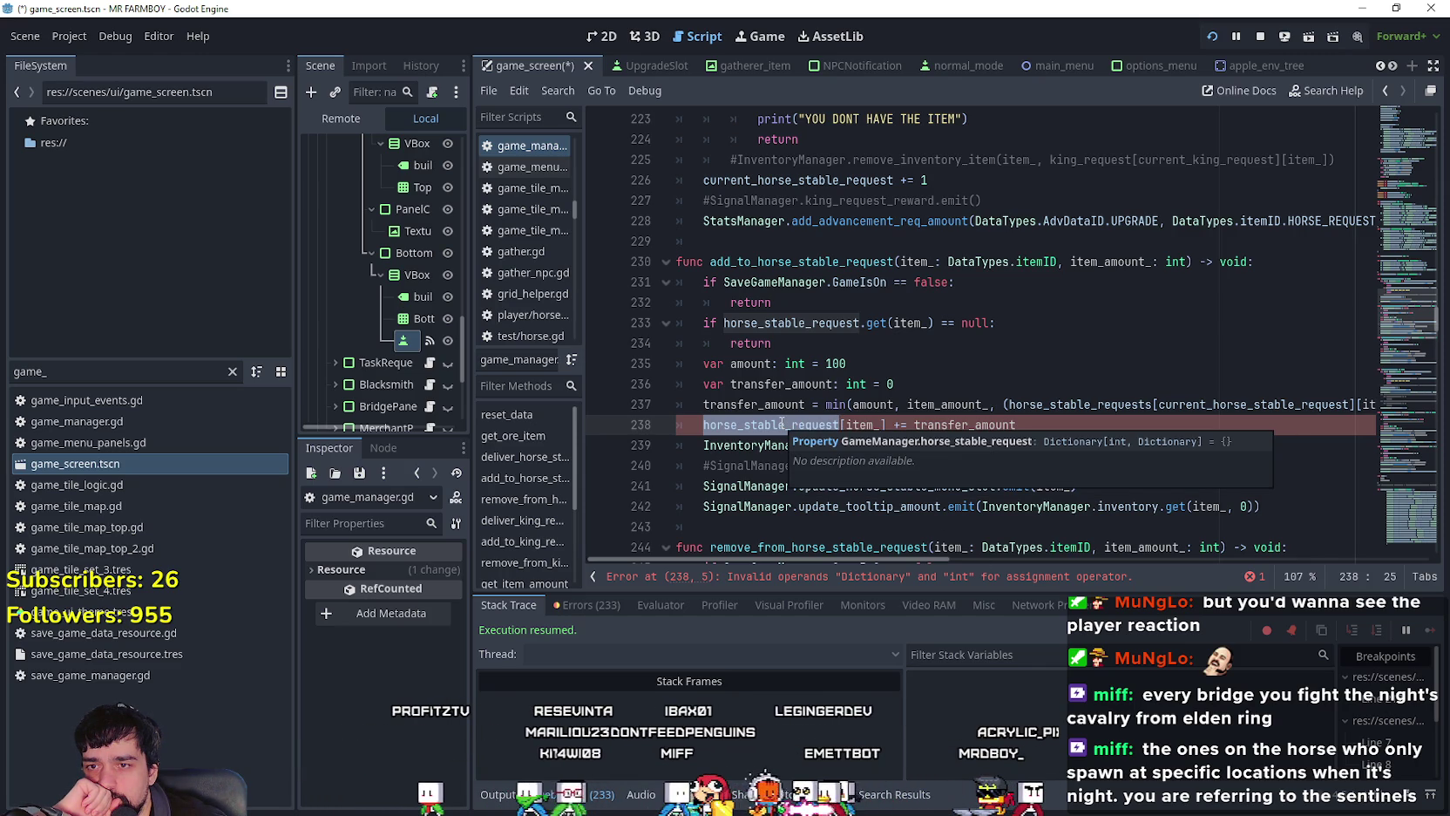
{"action": "left_click", "coordinate": [1023, 323]}
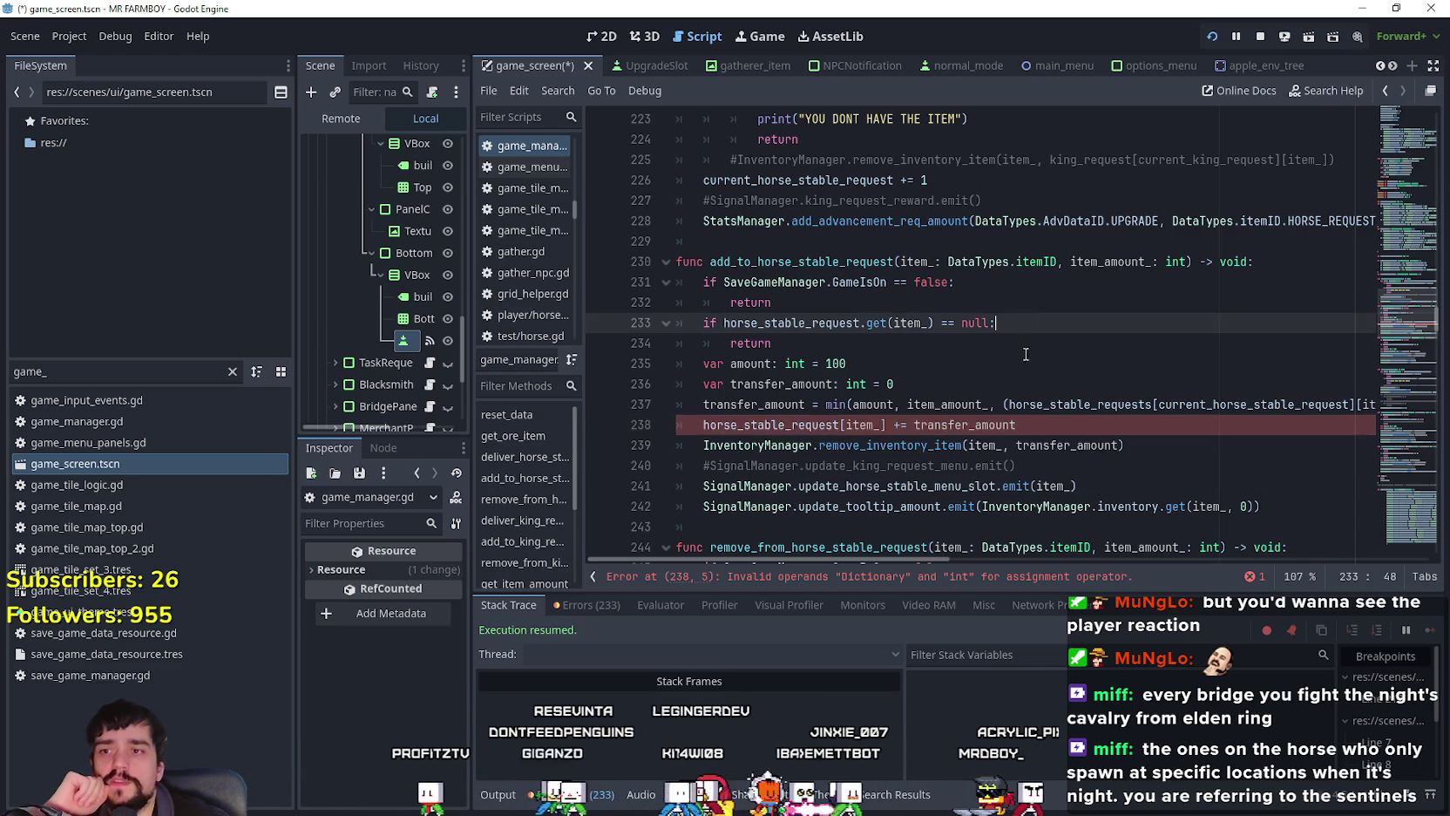
{"action": "scroll", "coordinate": [1022, 369], "scroll_direction": "up", "scroll_amount": 4}
{"action": "scroll", "coordinate": [1023, 369], "scroll_direction": "up", "scroll_amount": 6}
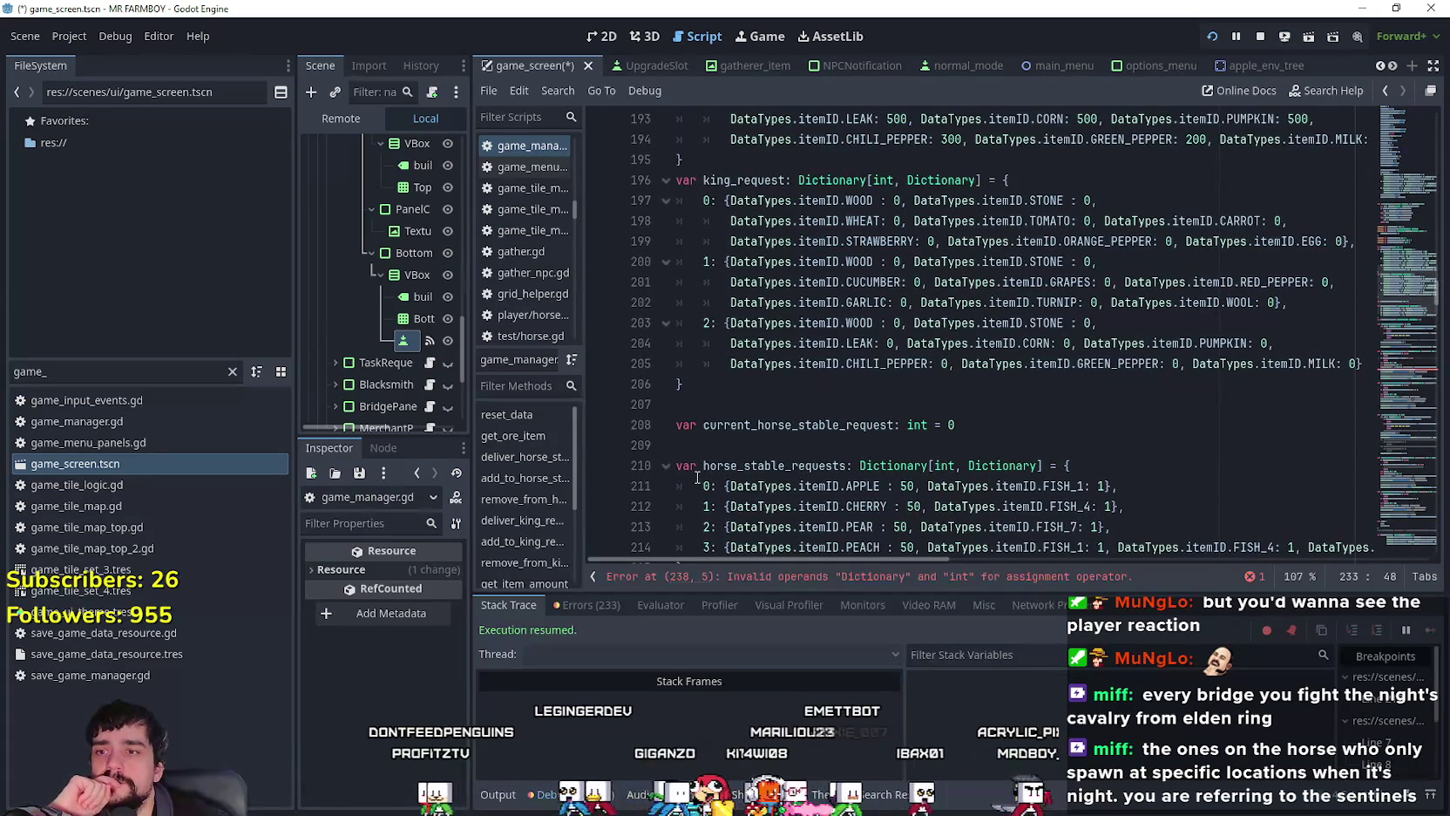
{"action": "scroll", "coordinate": [817, 418], "scroll_direction": "up", "scroll_amount": 5}
{"action": "scroll", "coordinate": [818, 418], "scroll_direction": "down", "scroll_amount": 10}
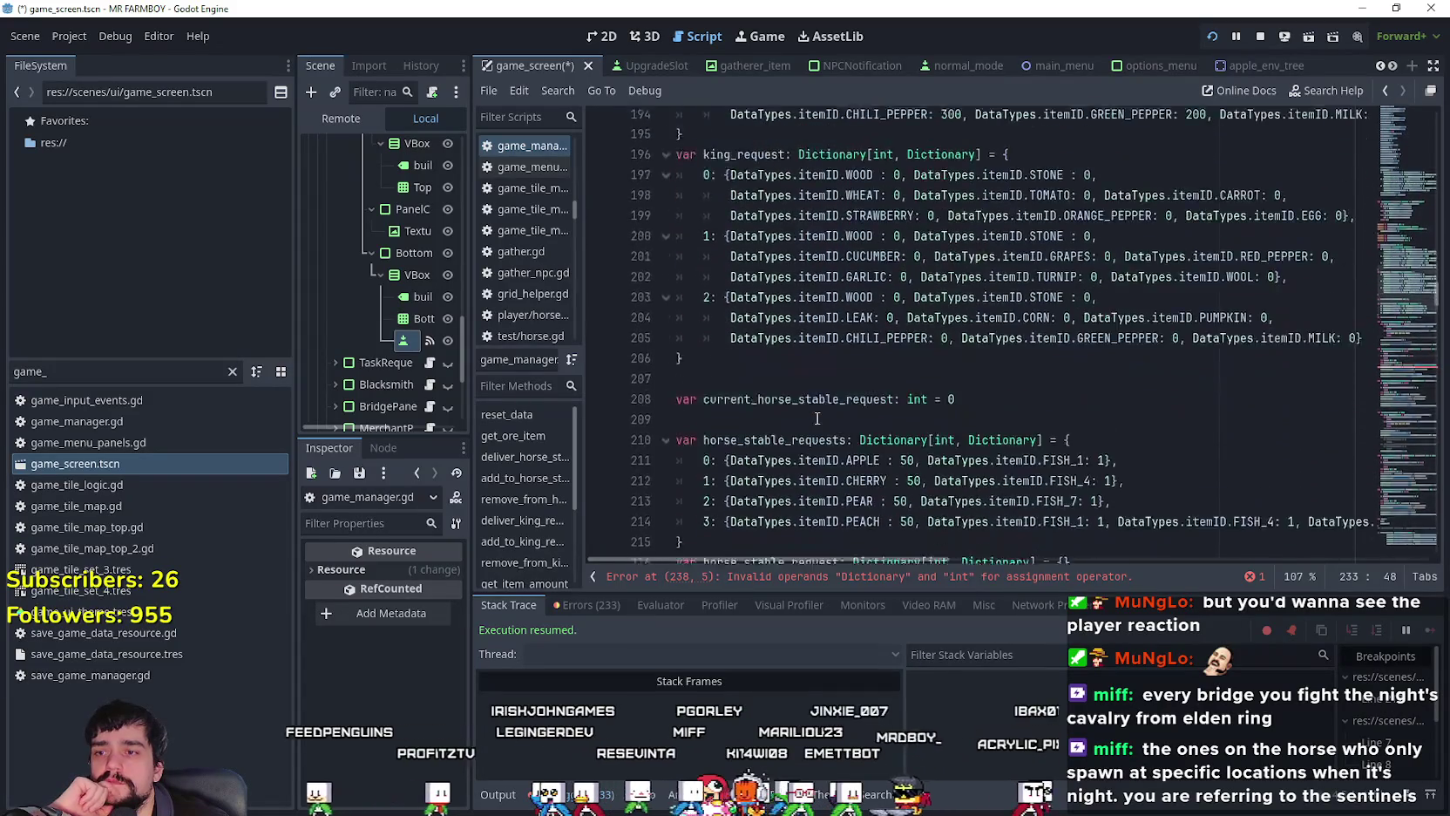
{"action": "scroll", "coordinate": [817, 418], "scroll_direction": "down", "scroll_amount": 2}
{"action": "scroll", "coordinate": [809, 340], "scroll_direction": "up", "scroll_amount": 2}
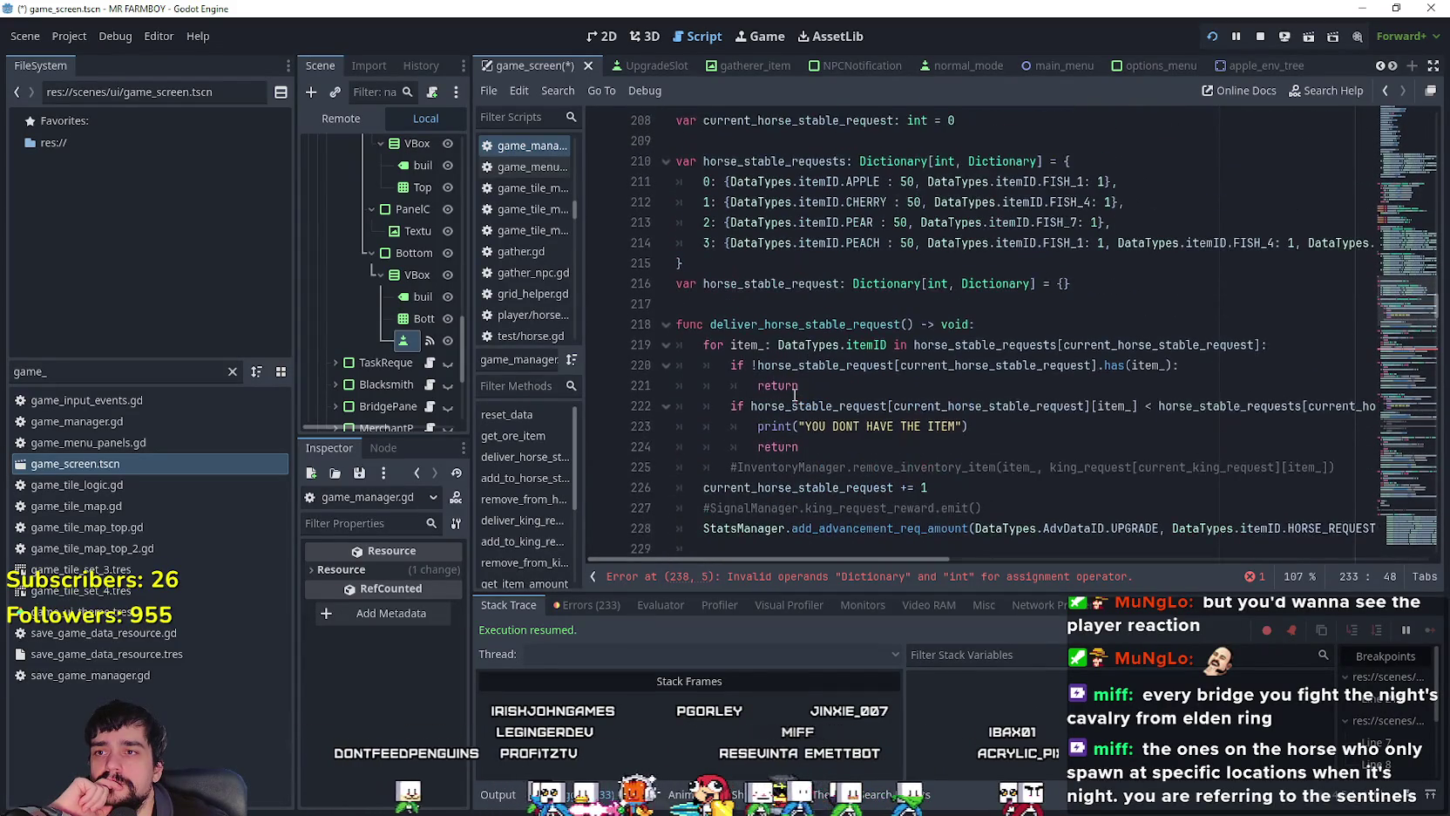
{"action": "left_click", "coordinate": [805, 331]}
{"action": "double_click", "coordinate": [799, 287]}
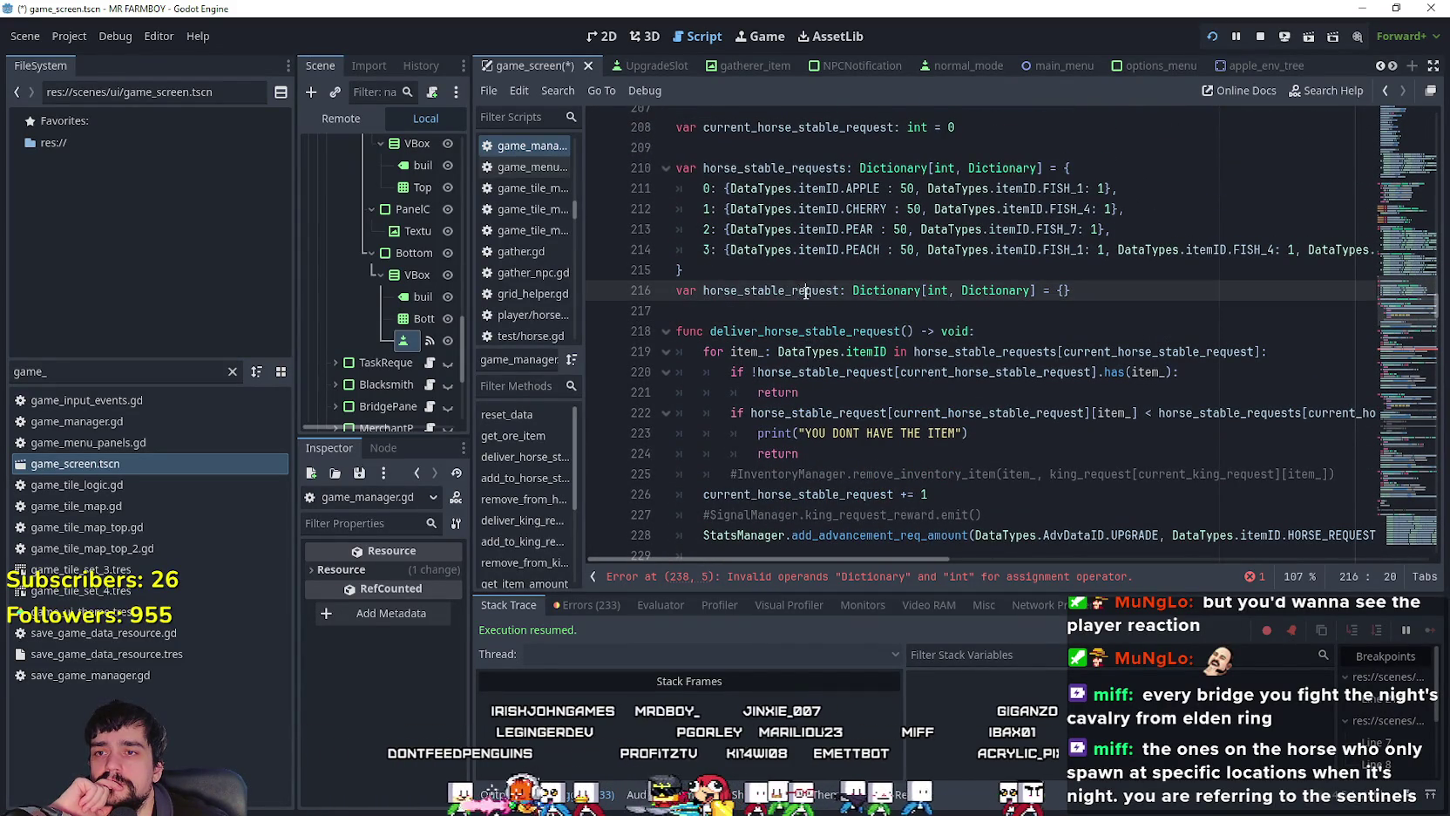
{"action": "scroll", "coordinate": [1003, 371], "scroll_direction": "up", "scroll_amount": 1}
{"action": "scroll", "coordinate": [1003, 370], "scroll_direction": "up", "scroll_amount": 1}
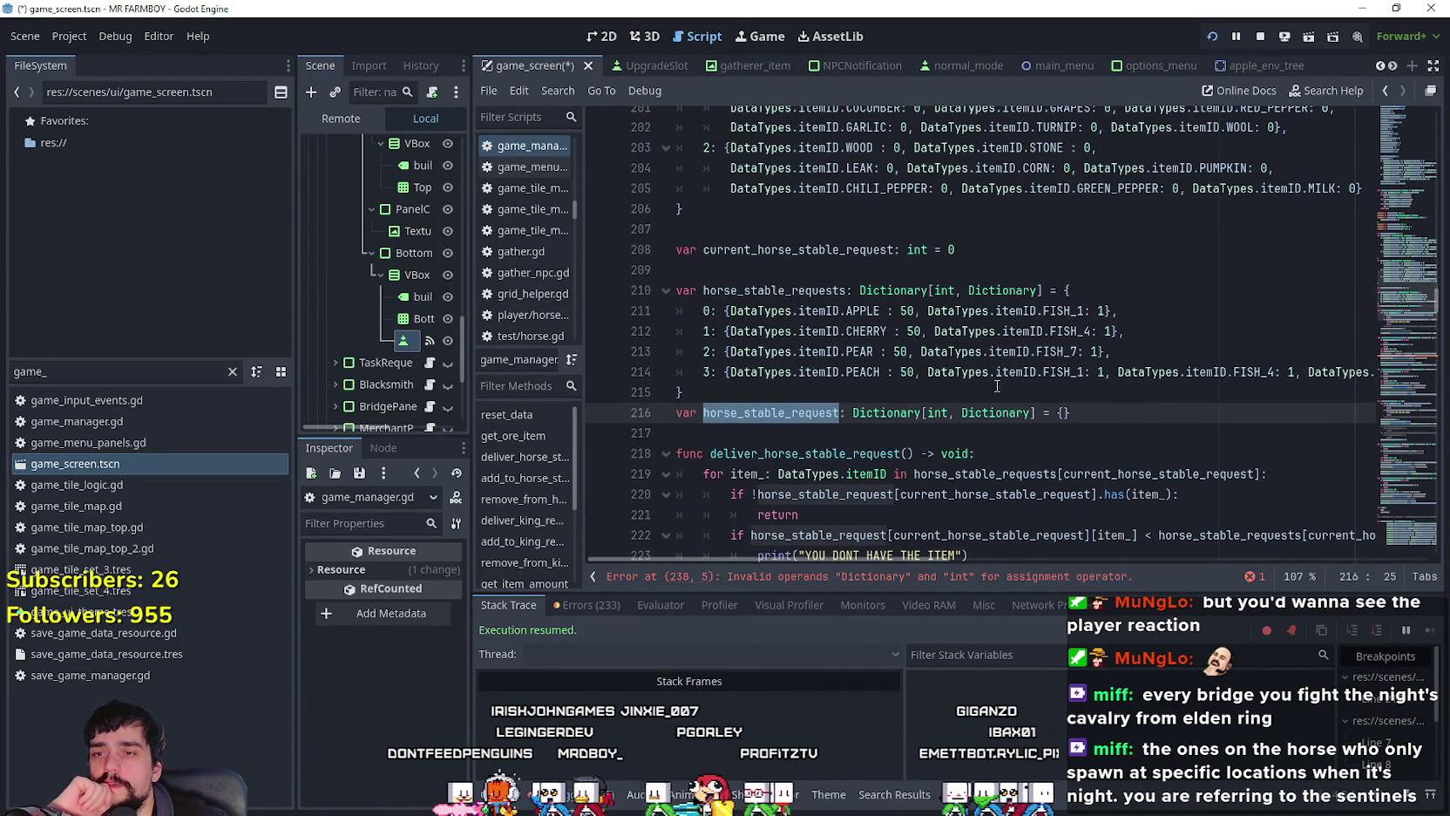
Step: Change the declaration's key type int to DataTypes.itemID and value type Dictionary to int
{"action": "double_click", "coordinate": [937, 414]}
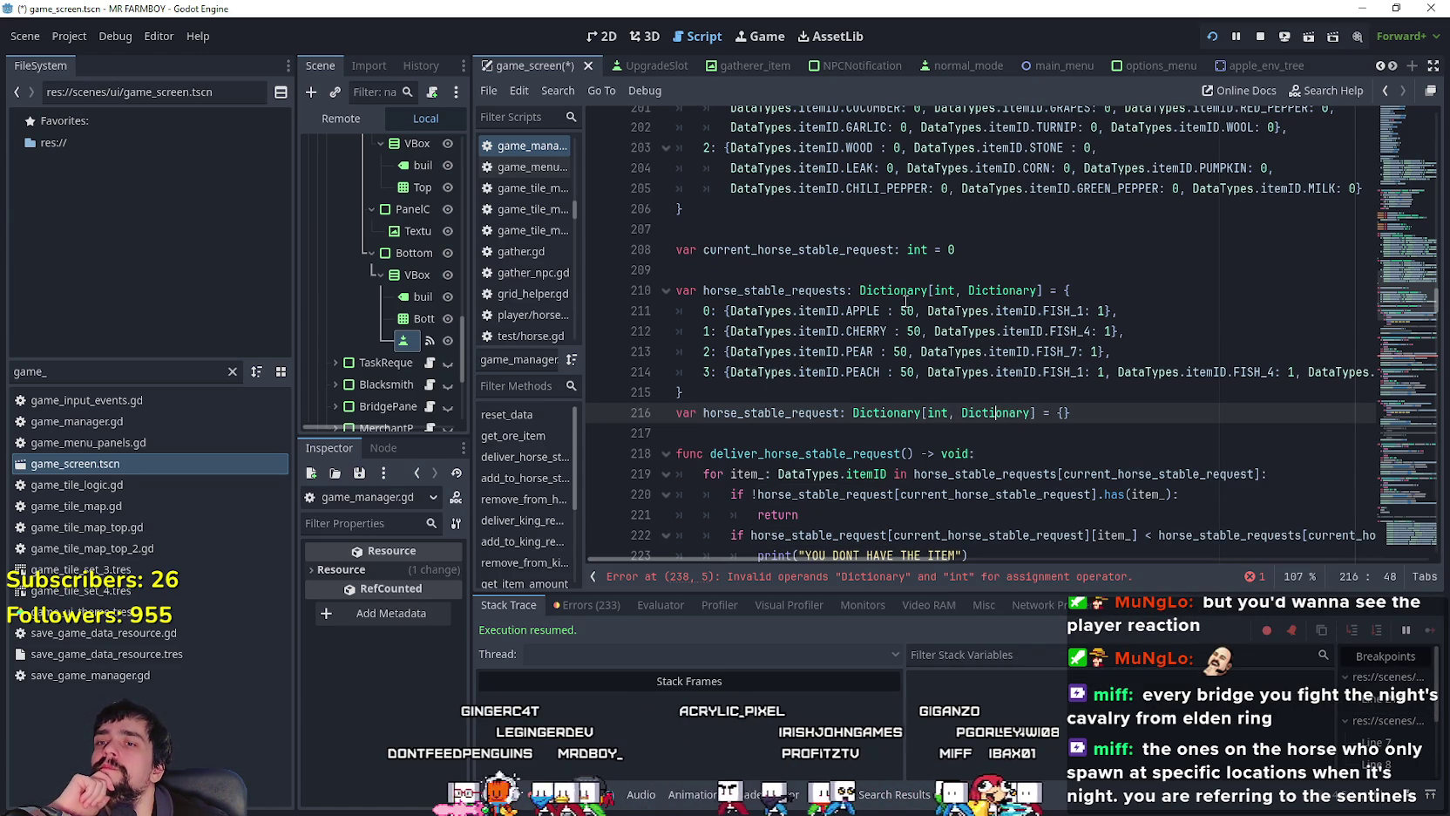
{"action": "double_click", "coordinate": [939, 412]}
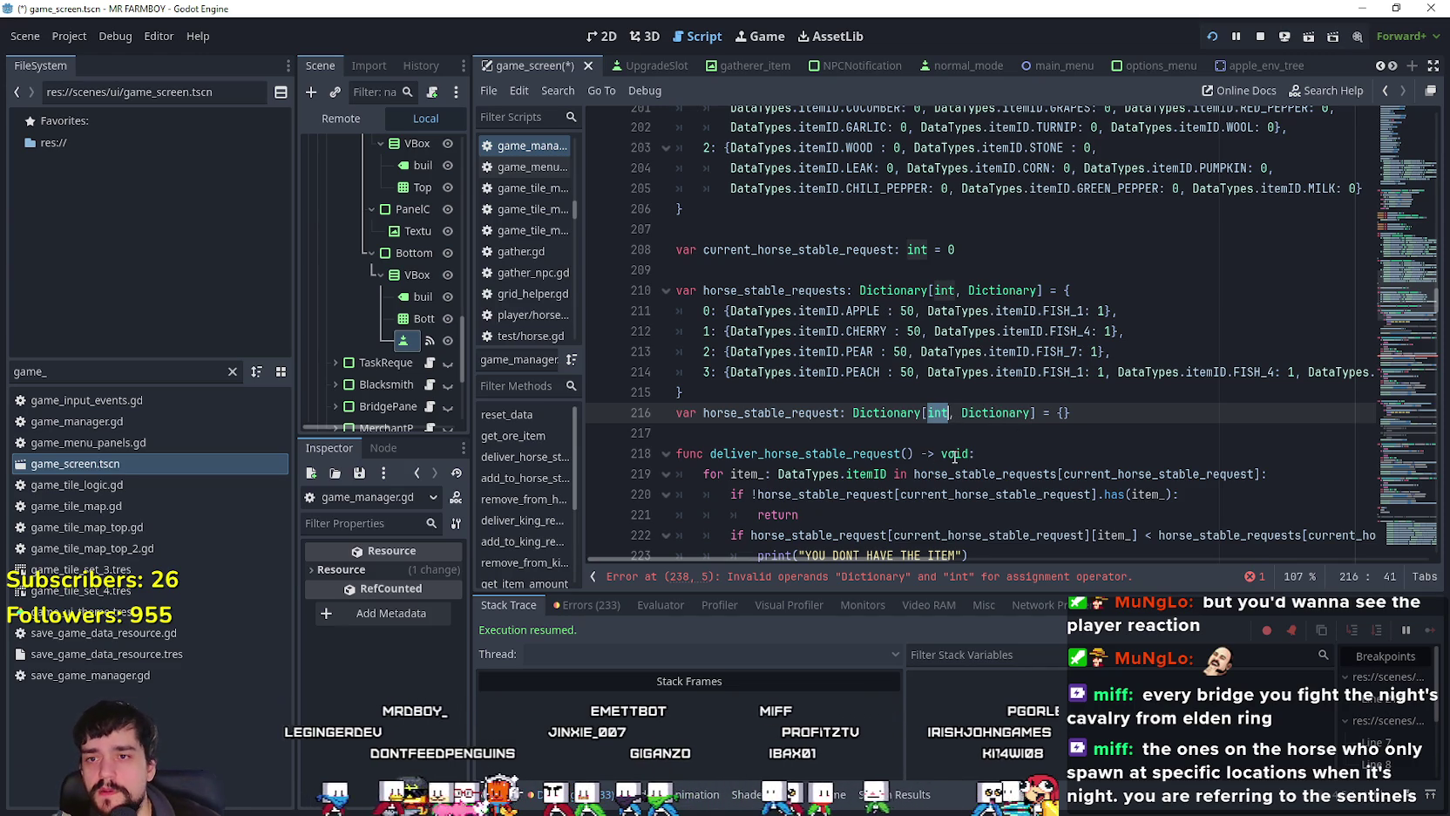
{"action": "type", "text": "DataTypes."}
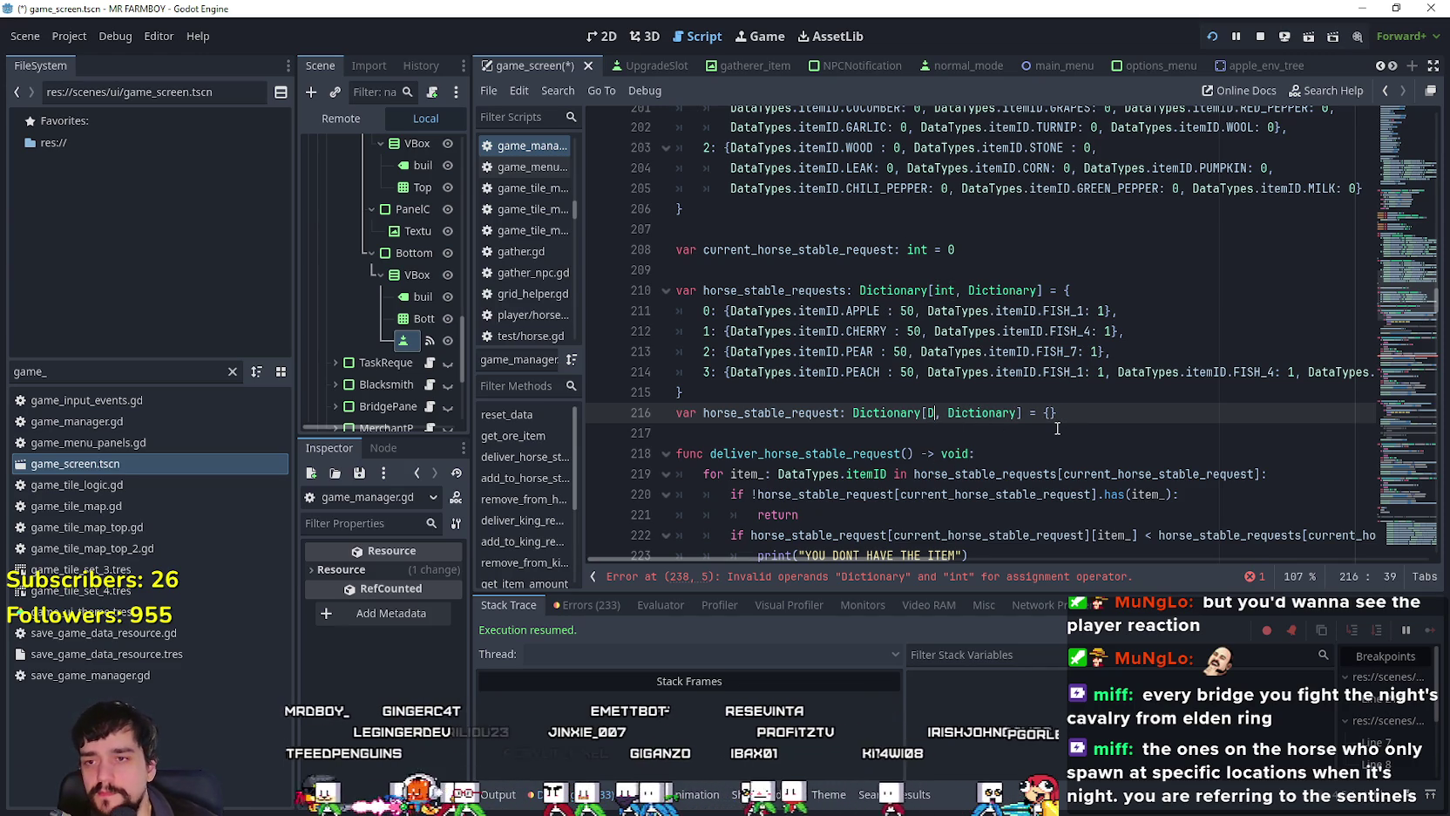
{"action": "type", "text": "itemID"}
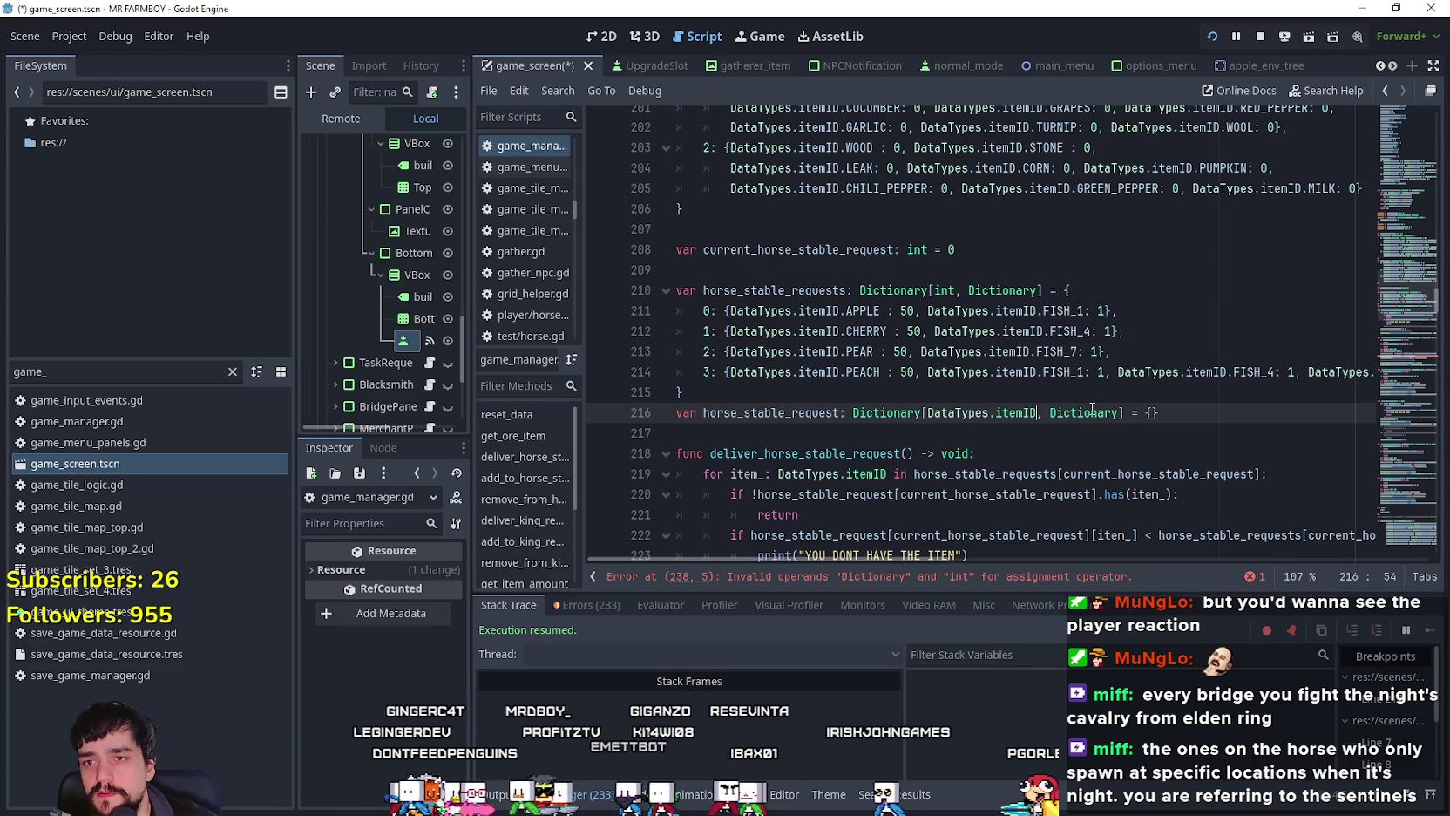
{"action": "double_click", "coordinate": [1091, 411]}
{"action": "type", "text": "int"}
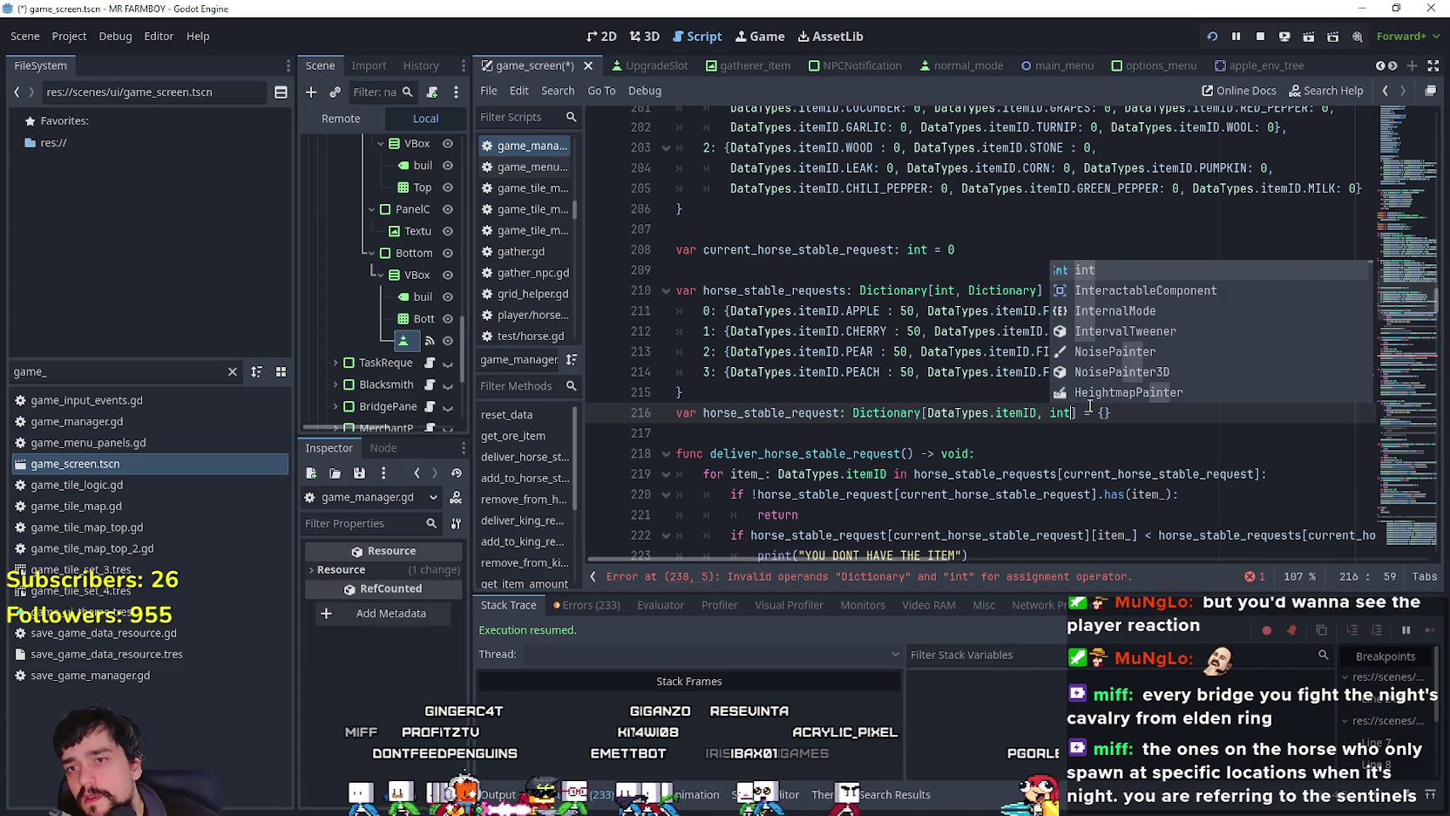
{"action": "left_click", "coordinate": [854, 437]}
{"action": "scroll", "coordinate": [905, 416], "scroll_direction": "down", "scroll_amount": 2}
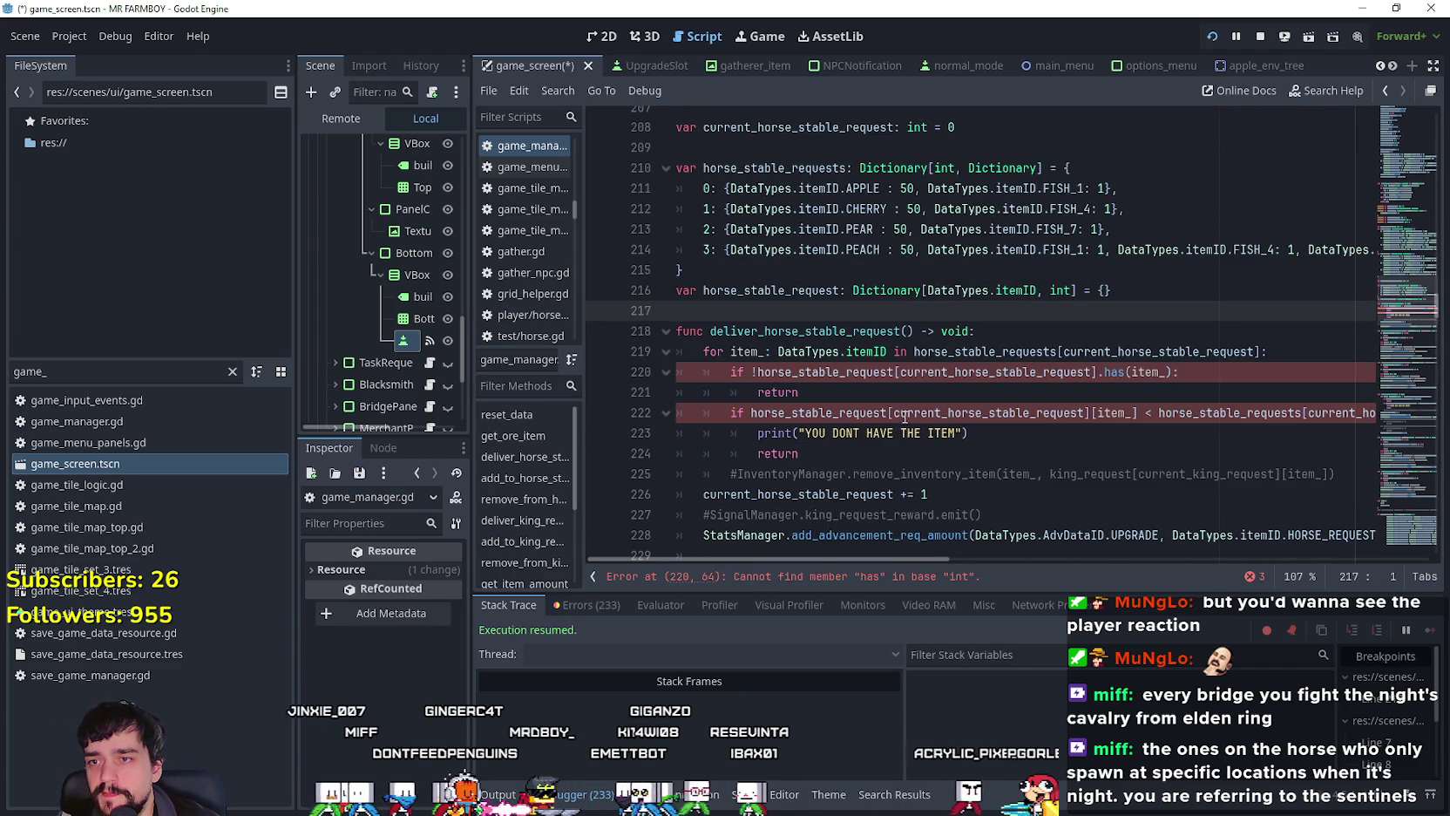
Step: Delete the [current_horse_stable_request] index from lines 220 and 222
{"action": "double_click", "coordinate": [824, 372]}
{"action": "left_click", "coordinate": [1097, 374]}
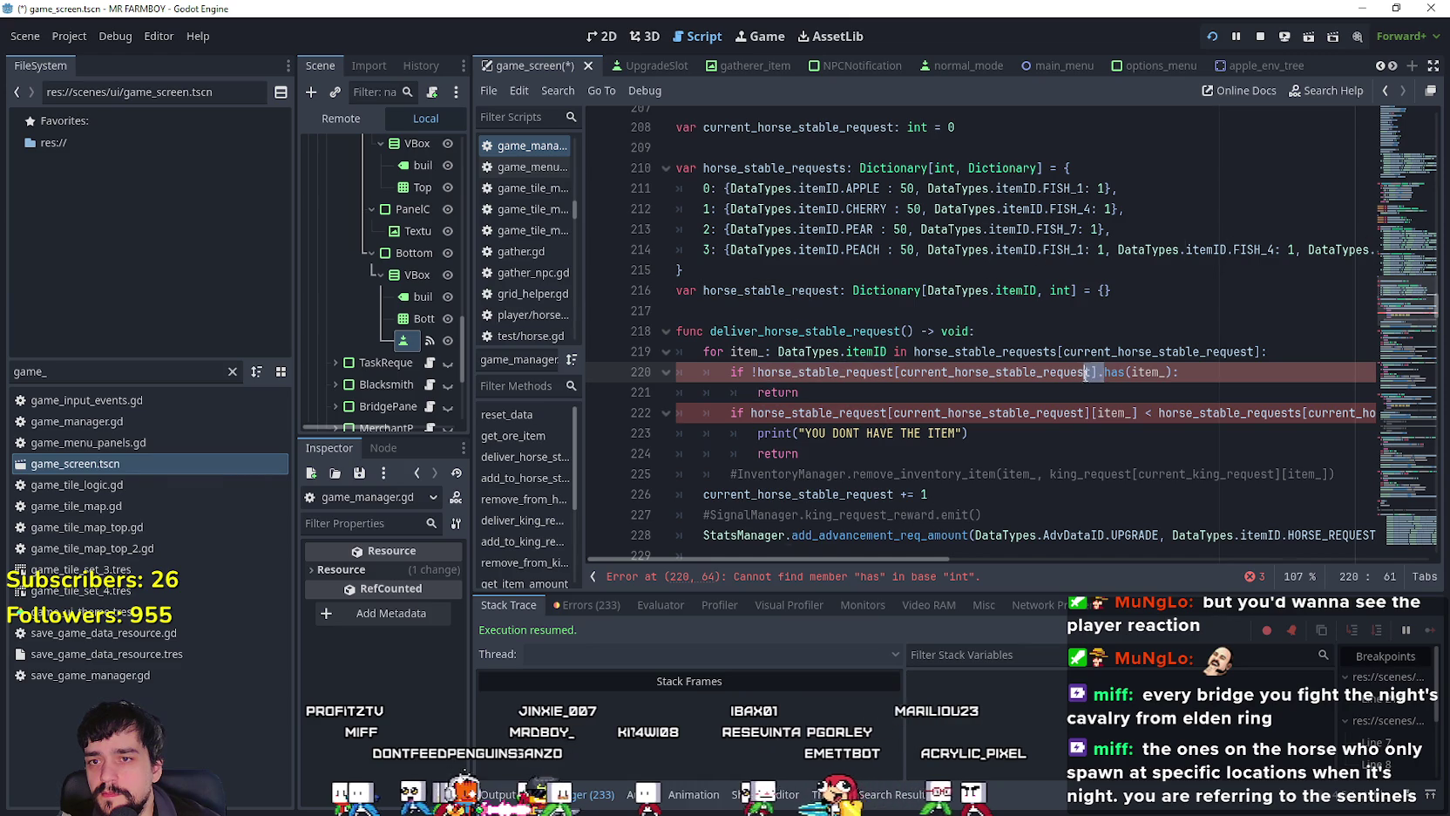
{"action": "left_click_drag", "start_coordinate": [1096, 375], "coordinate": [959, 373]}
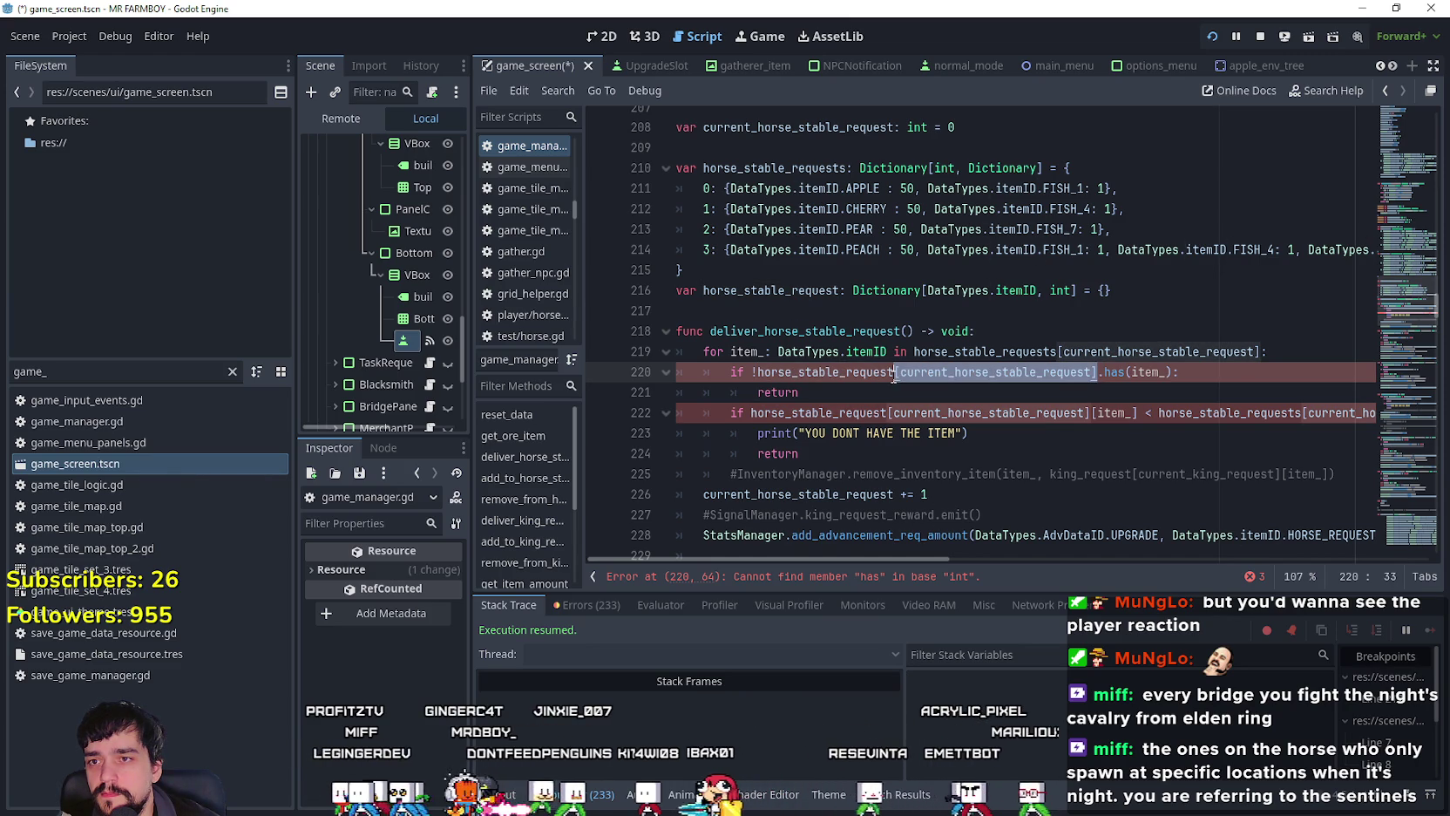
{"action": "key", "text": "ctrl+Left"}
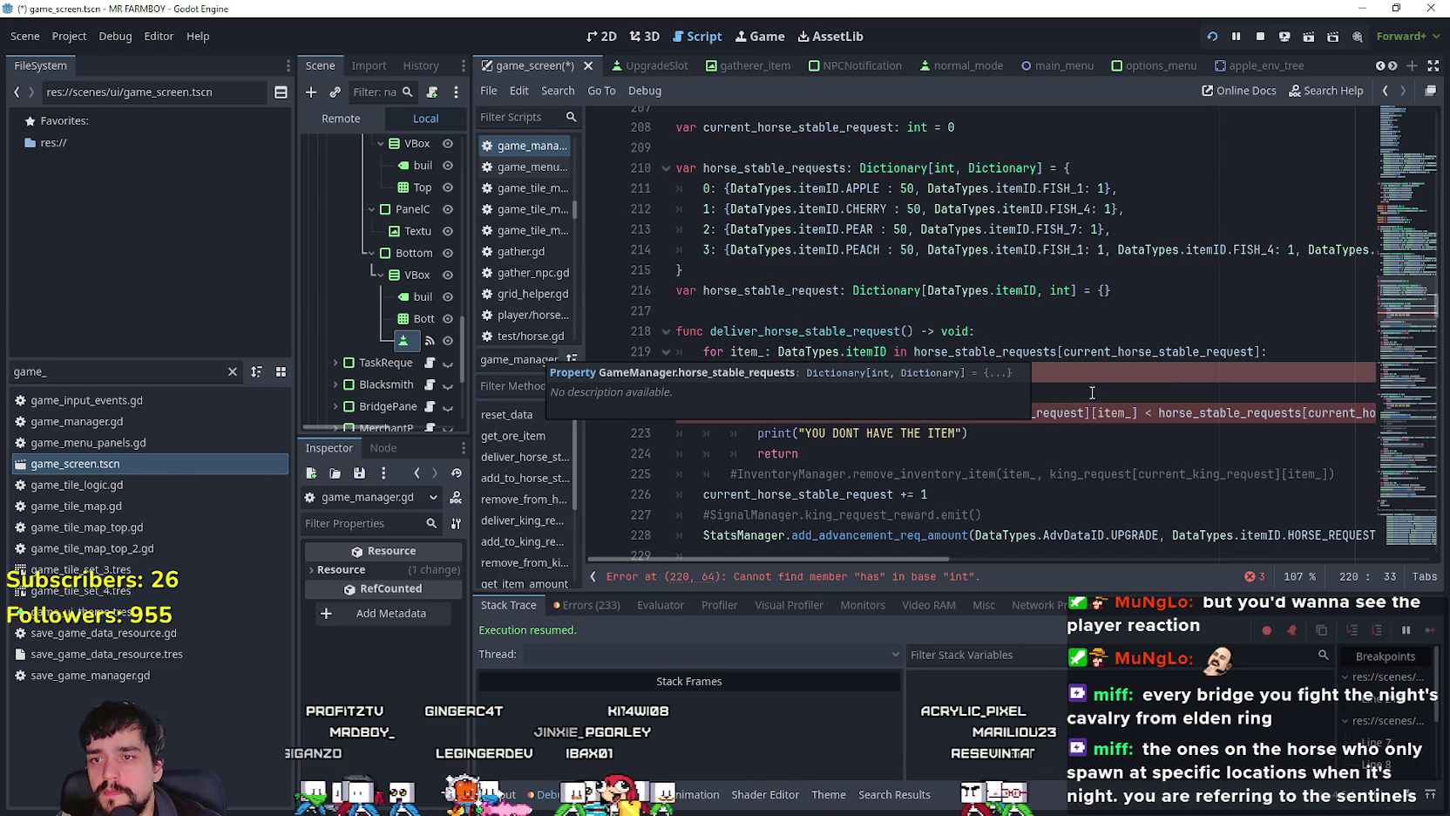
{"action": "key", "text": "End"}
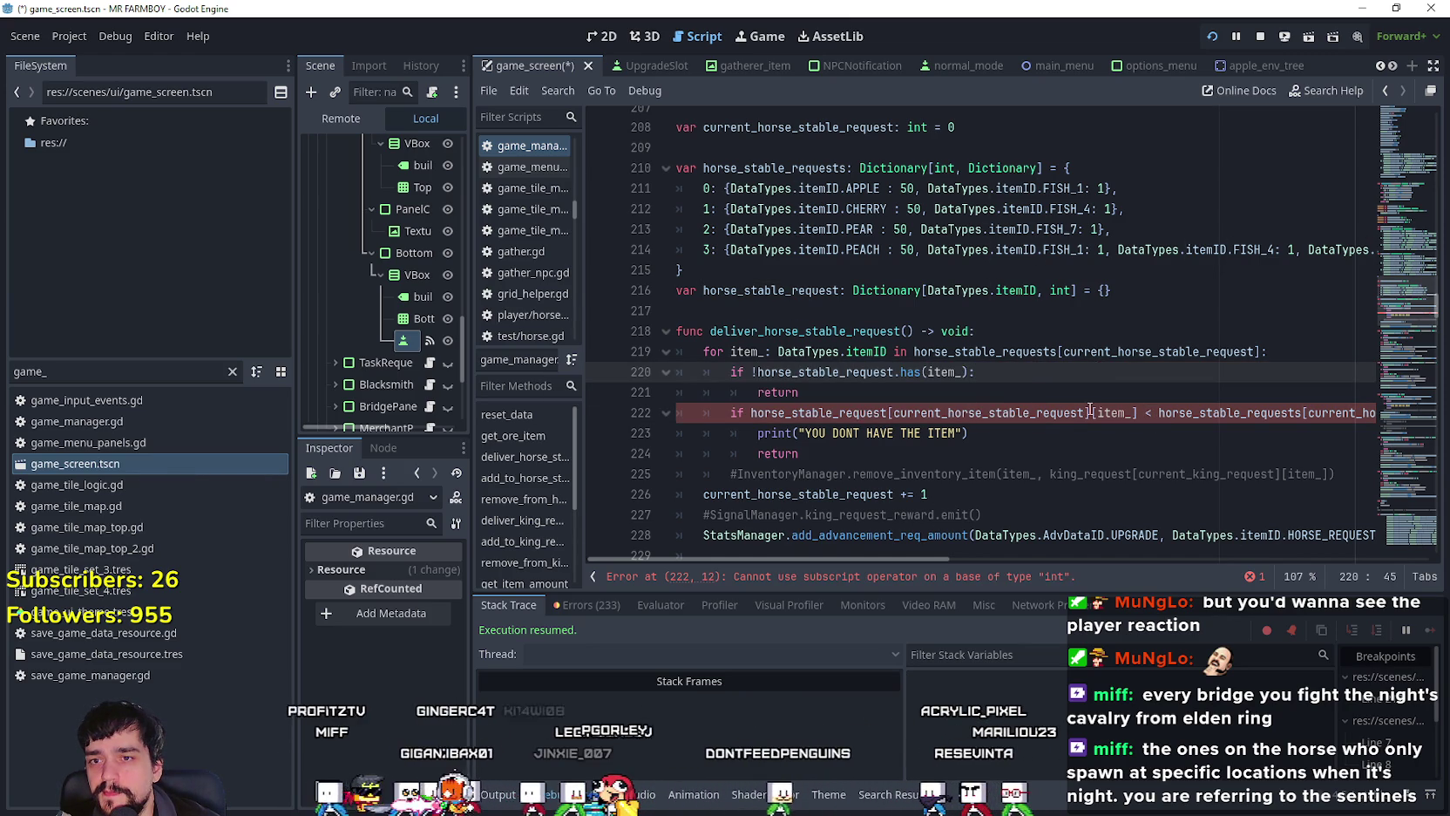
{"action": "left_click_drag", "start_coordinate": [1092, 413], "coordinate": [889, 412]}
{"action": "key", "text": "Delete"}
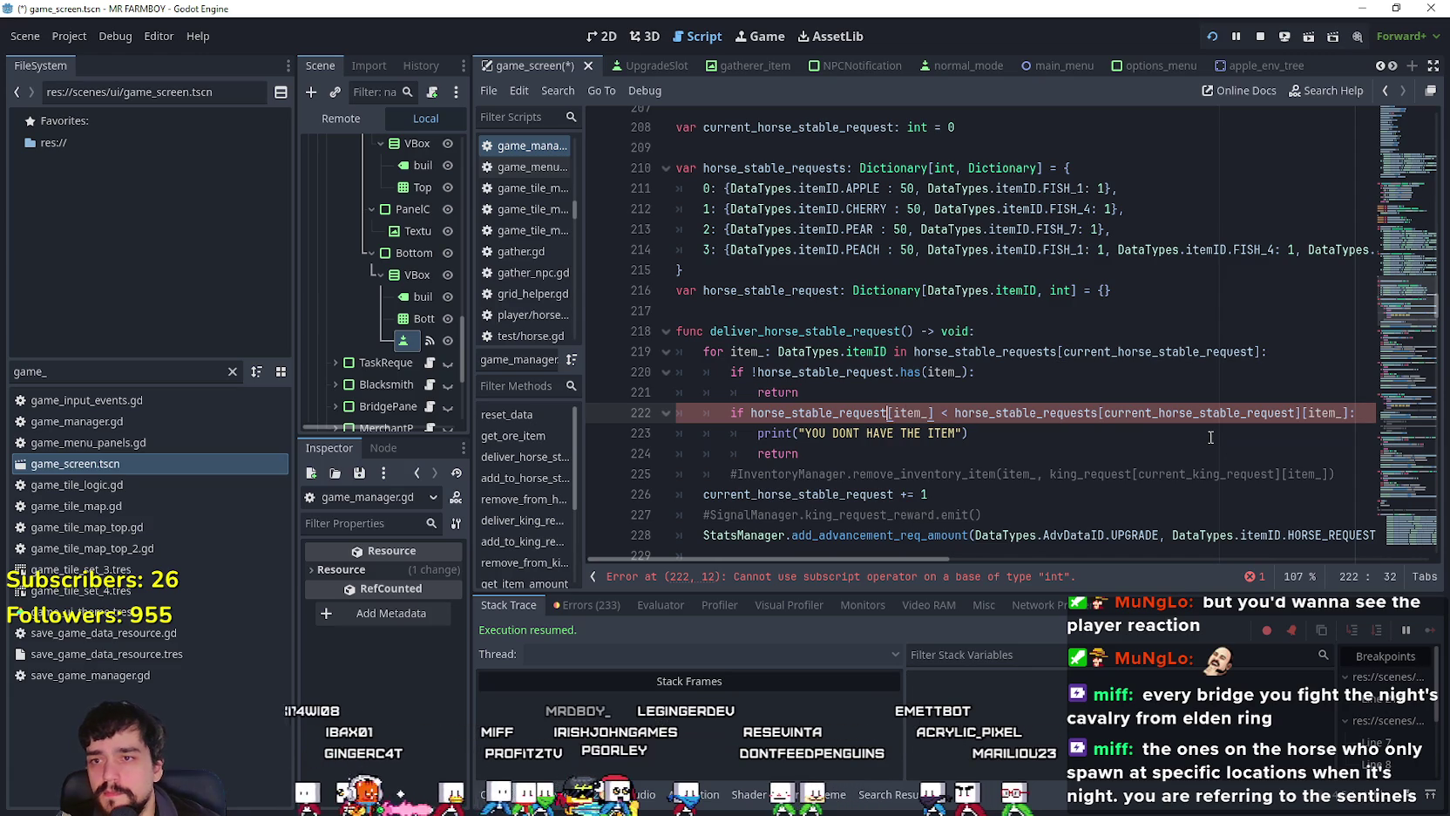
{"action": "left_click", "coordinate": [990, 433]}
Step: Review add_to_horse_stable_request's amount update, signal and tooltip lines
{"action": "scroll", "coordinate": [999, 440], "scroll_direction": "down", "scroll_amount": 9}
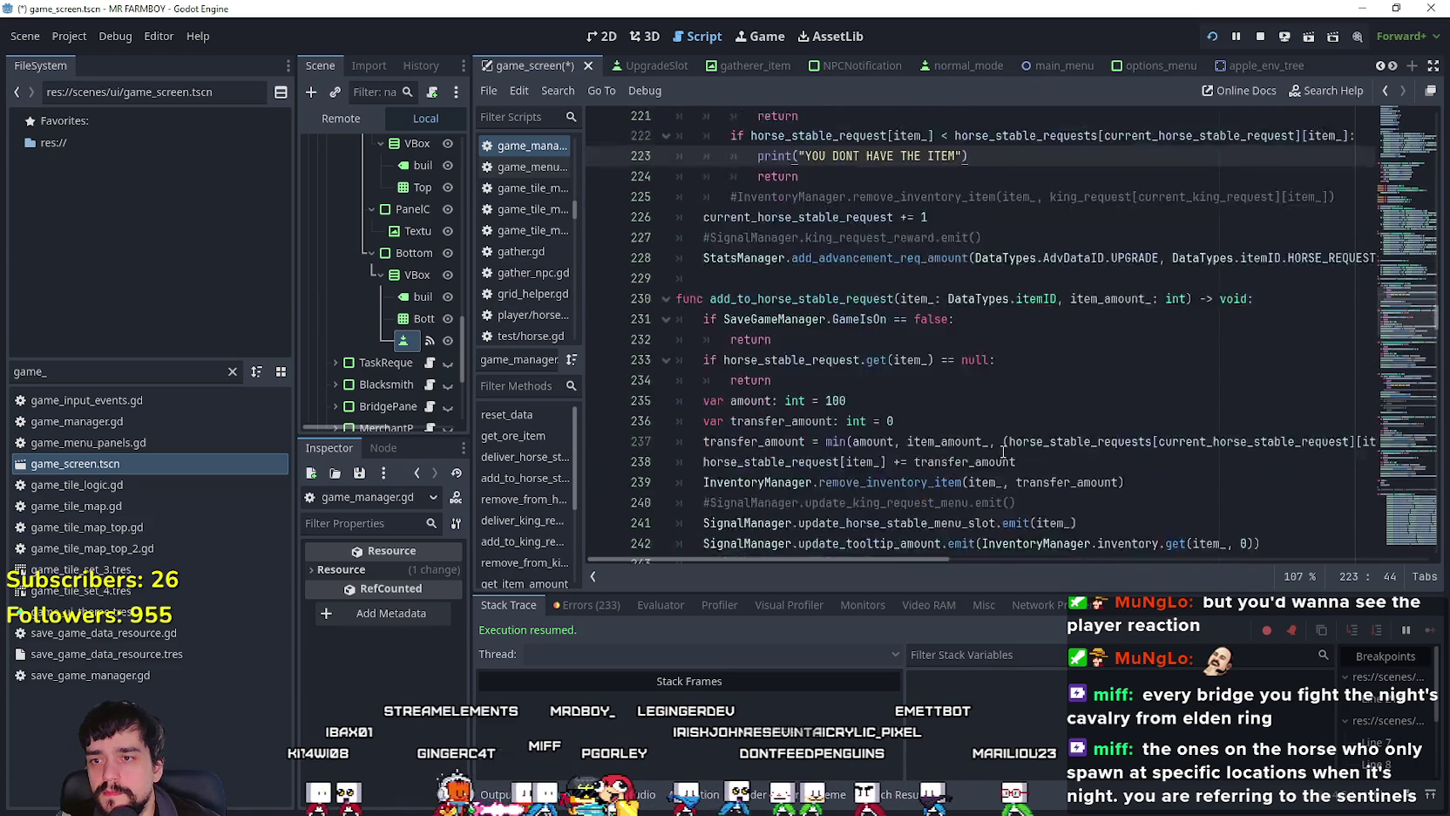
{"action": "left_click", "coordinate": [888, 293]}
{"action": "scroll", "coordinate": [888, 293], "scroll_direction": "up", "scroll_amount": 2}
{"action": "left_click", "coordinate": [1061, 355]}
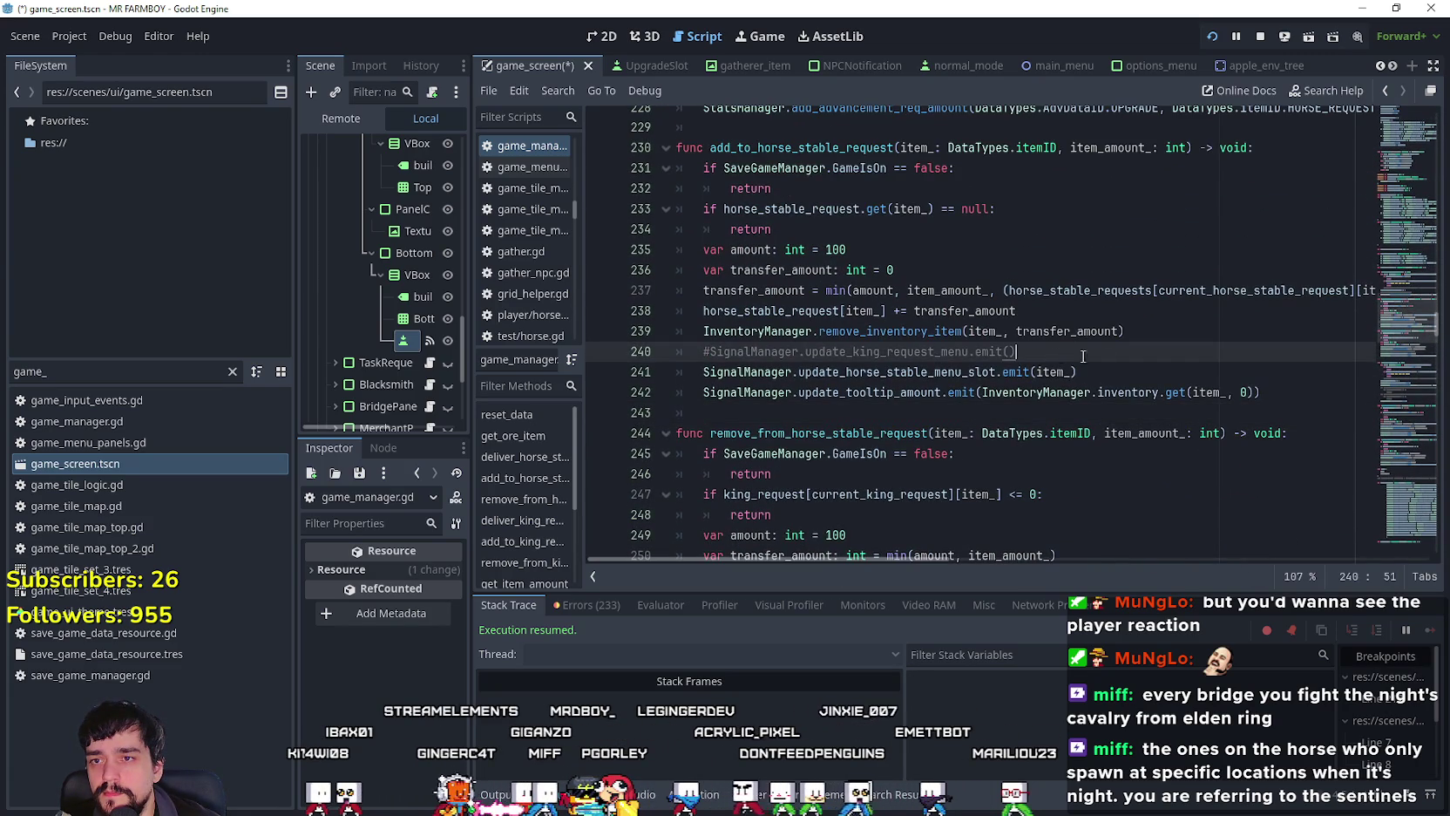
{"action": "left_click", "coordinate": [773, 311]}
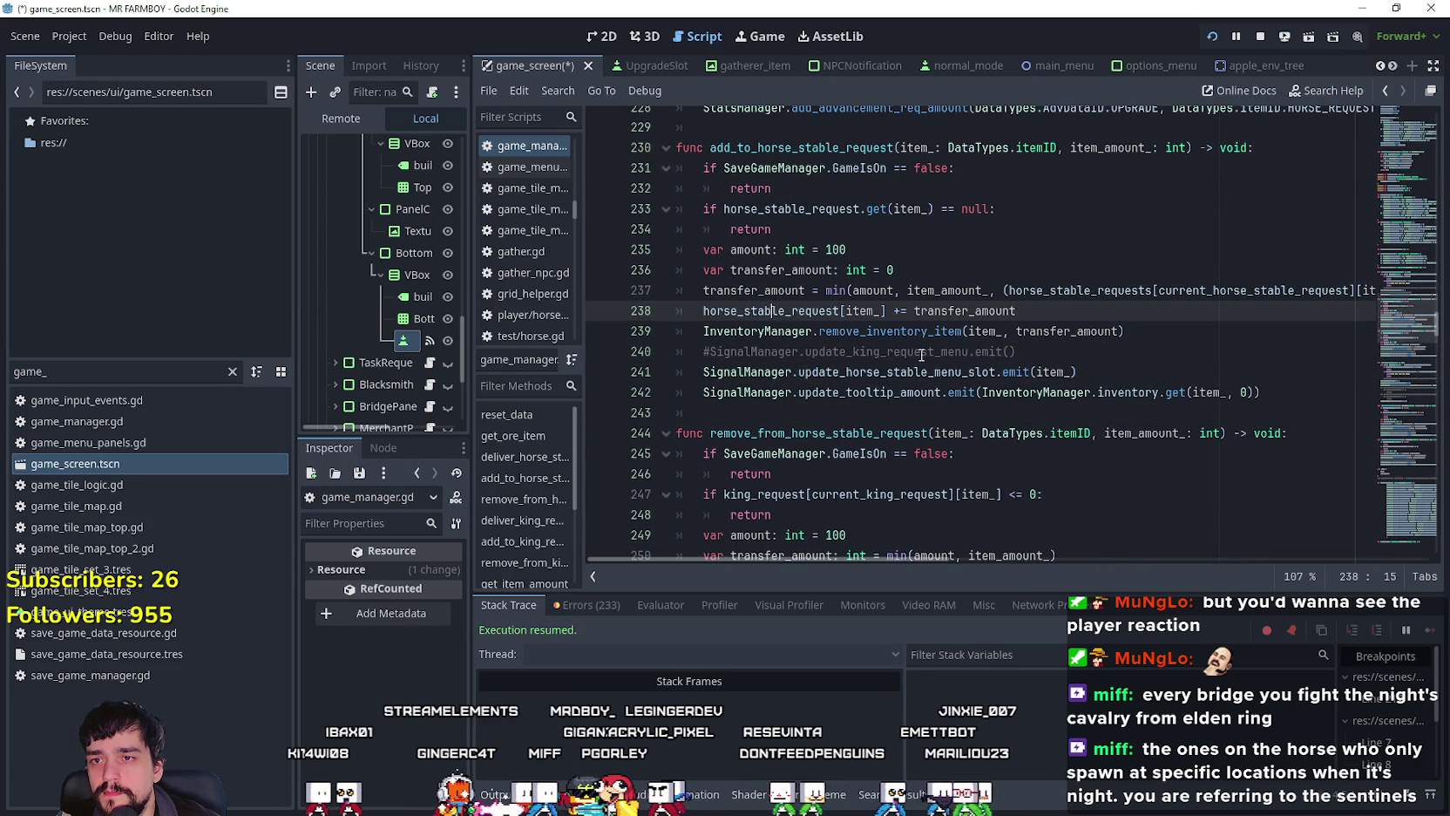
{"action": "left_click", "coordinate": [902, 373]}
{"action": "left_click", "coordinate": [854, 391]}
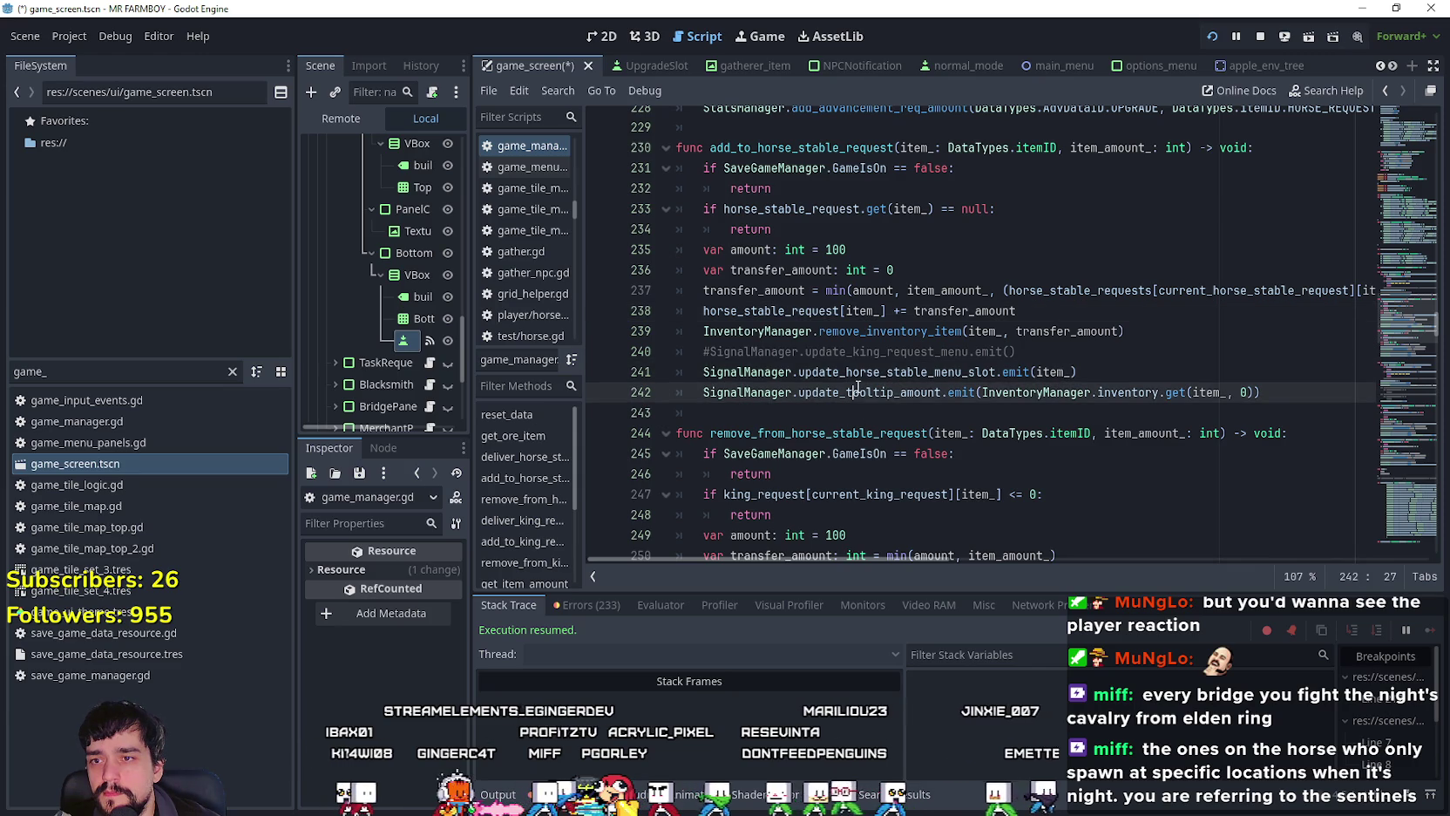
{"action": "scroll", "coordinate": [835, 400], "scroll_direction": "down", "scroll_amount": 2}
{"action": "left_click", "coordinate": [757, 279]}
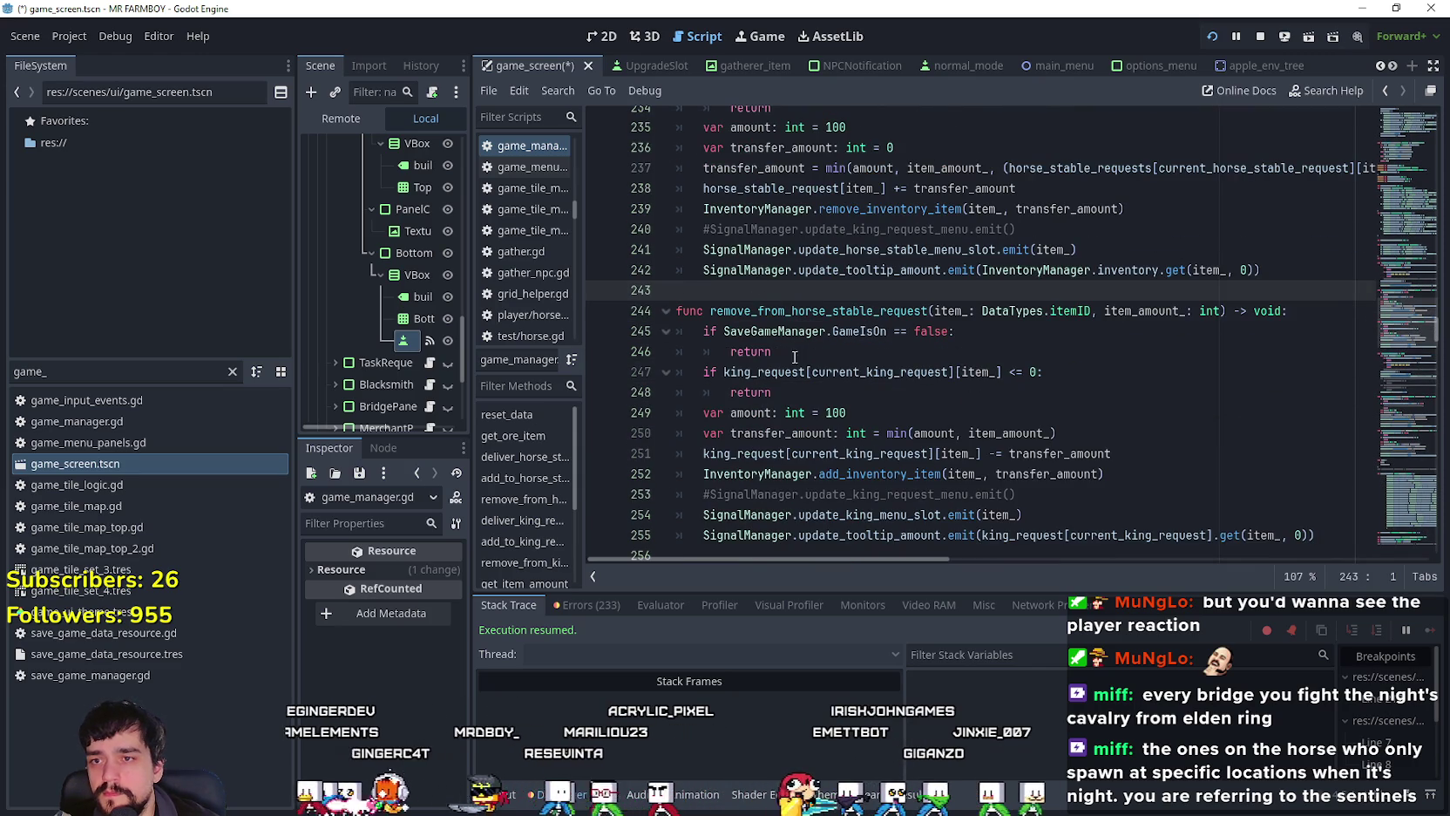
Step: Replace king_request[current_king_request] on line 247 with horse_stable_request
{"action": "double_click", "coordinate": [764, 372]}
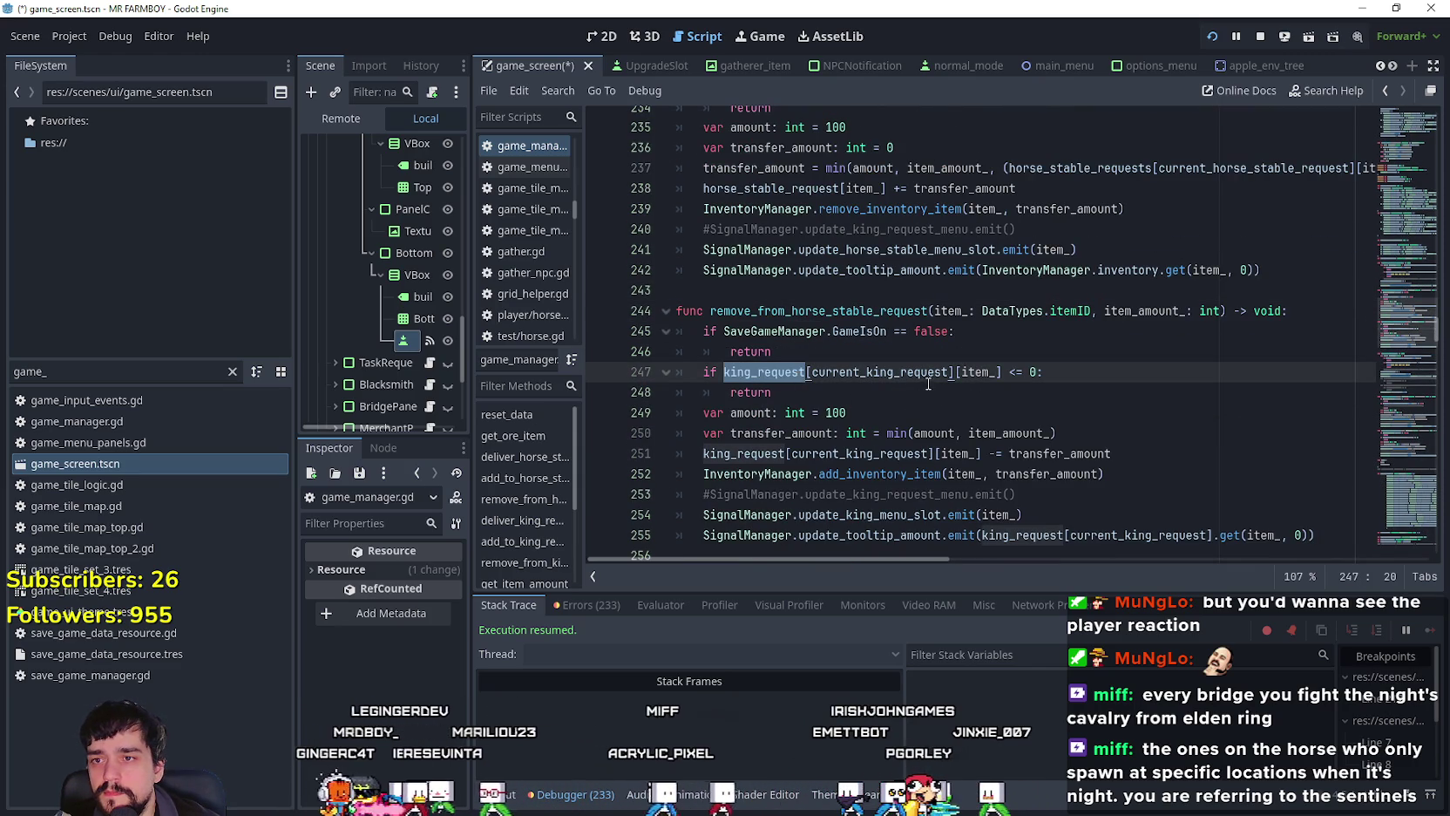
{"action": "left_click", "coordinate": [953, 373]}
{"action": "double_click", "coordinate": [763, 372]}
{"action": "left_click_drag", "start_coordinate": [762, 372], "coordinate": [950, 372]}
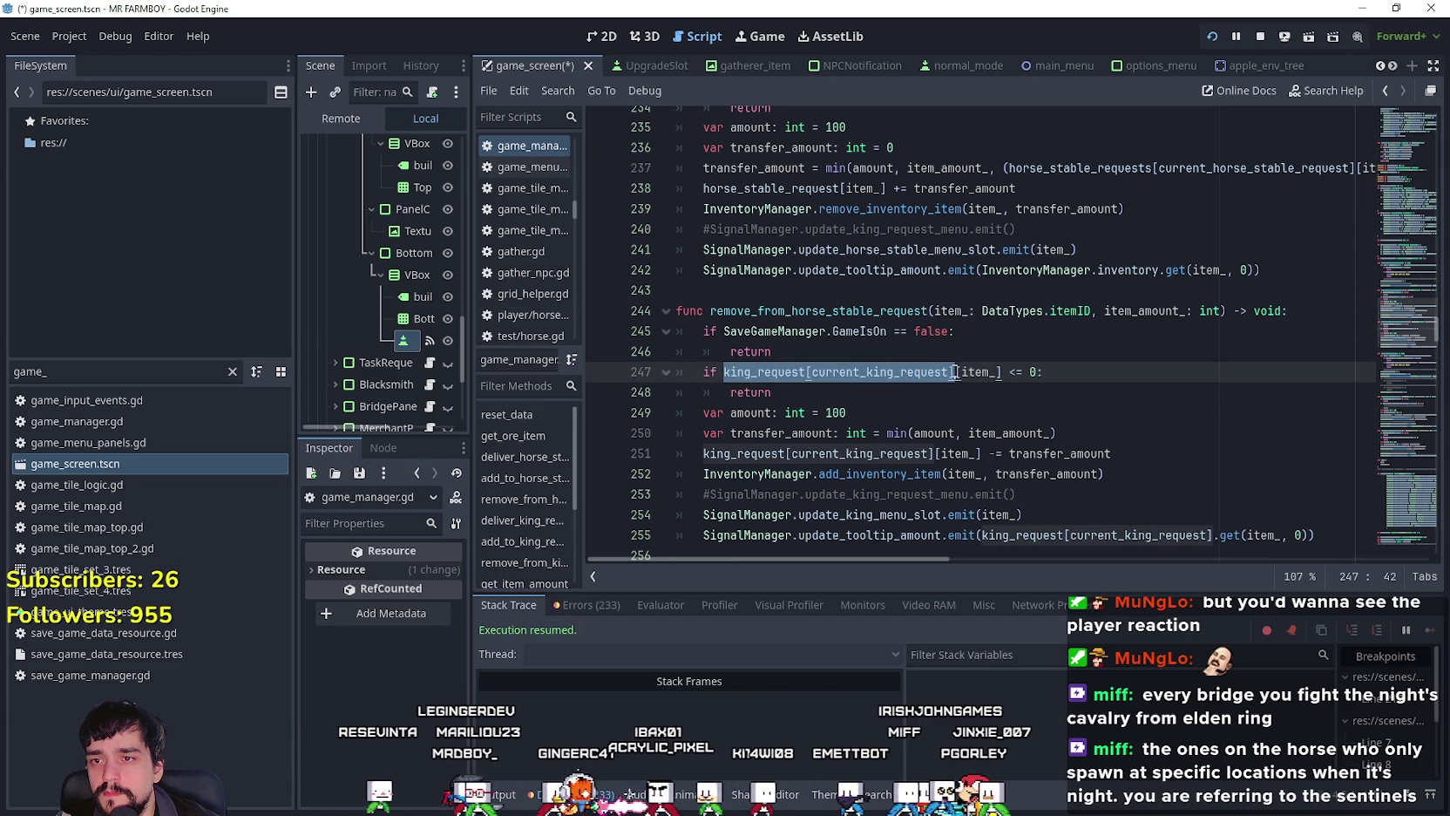
{"action": "key", "text": "BackSpace"}
{"action": "type", "text": "horse_stable_re"}
{"action": "key", "text": "Return"}
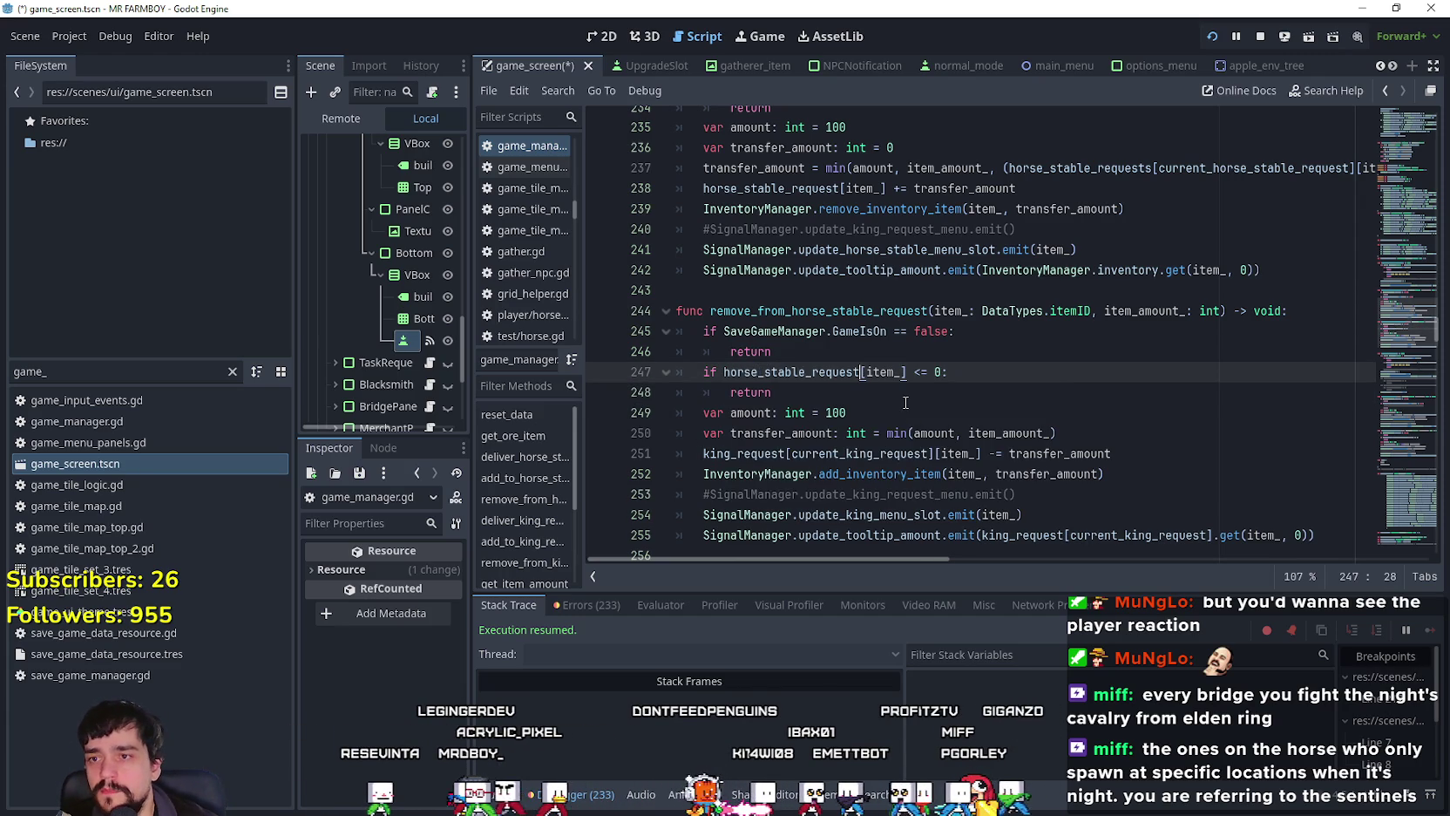
Step: Replace the king request lookup on subtraction line 251 with horse_stable_request
{"action": "scroll", "coordinate": [905, 402], "scroll_direction": "down", "scroll_amount": 1}
{"action": "left_click", "coordinate": [873, 398]}
{"action": "double_click", "coordinate": [763, 392]}
{"action": "mouse_move", "coordinate": [764, 392]}
{"action": "left_mouse_down"}
{"action": "mouse_move", "coordinate": [945, 411]}
{"action": "mouse_move", "coordinate": [930, 393]}
{"action": "left_mouse_up"}
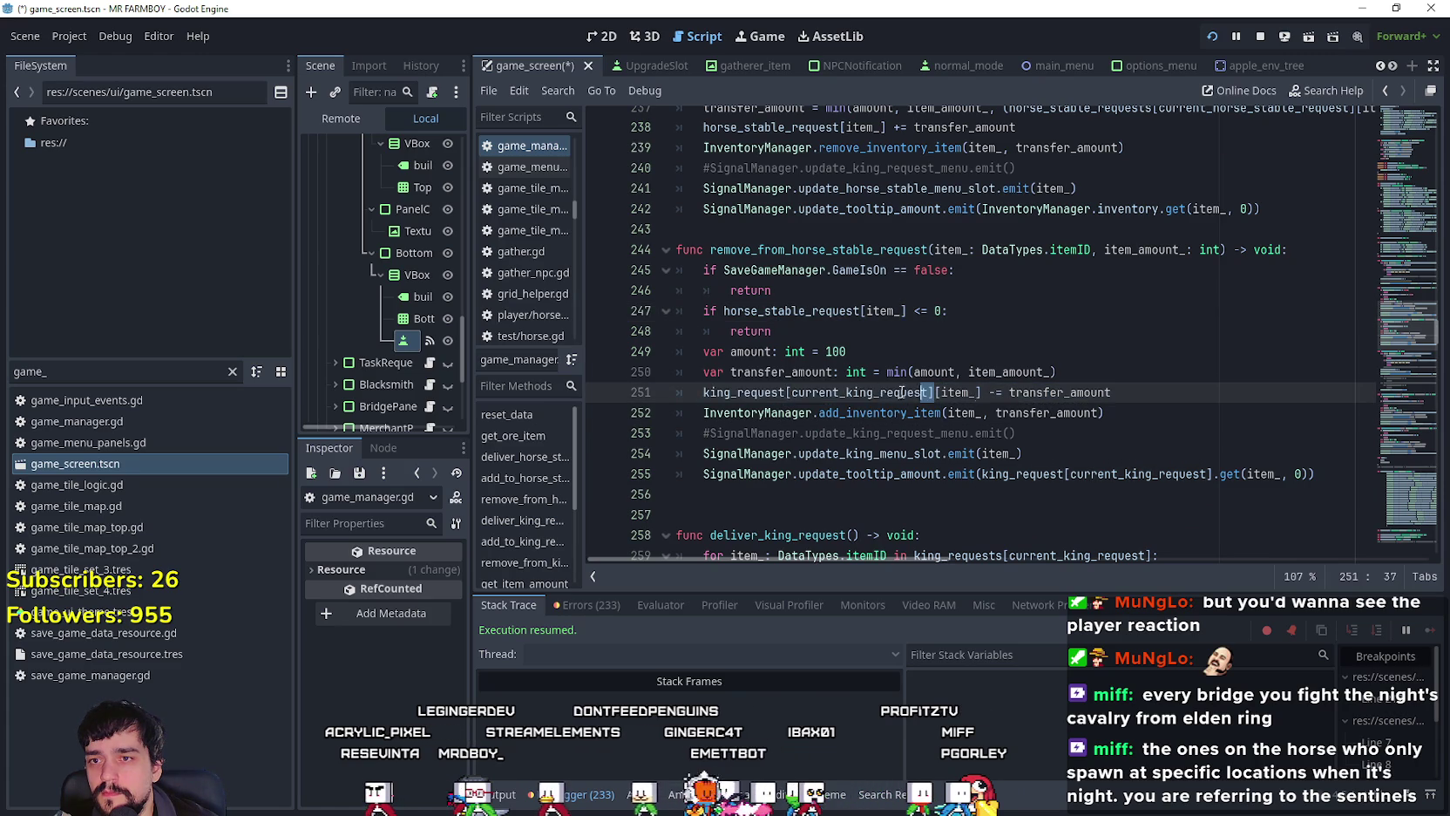
{"action": "type", "text": "horse"}
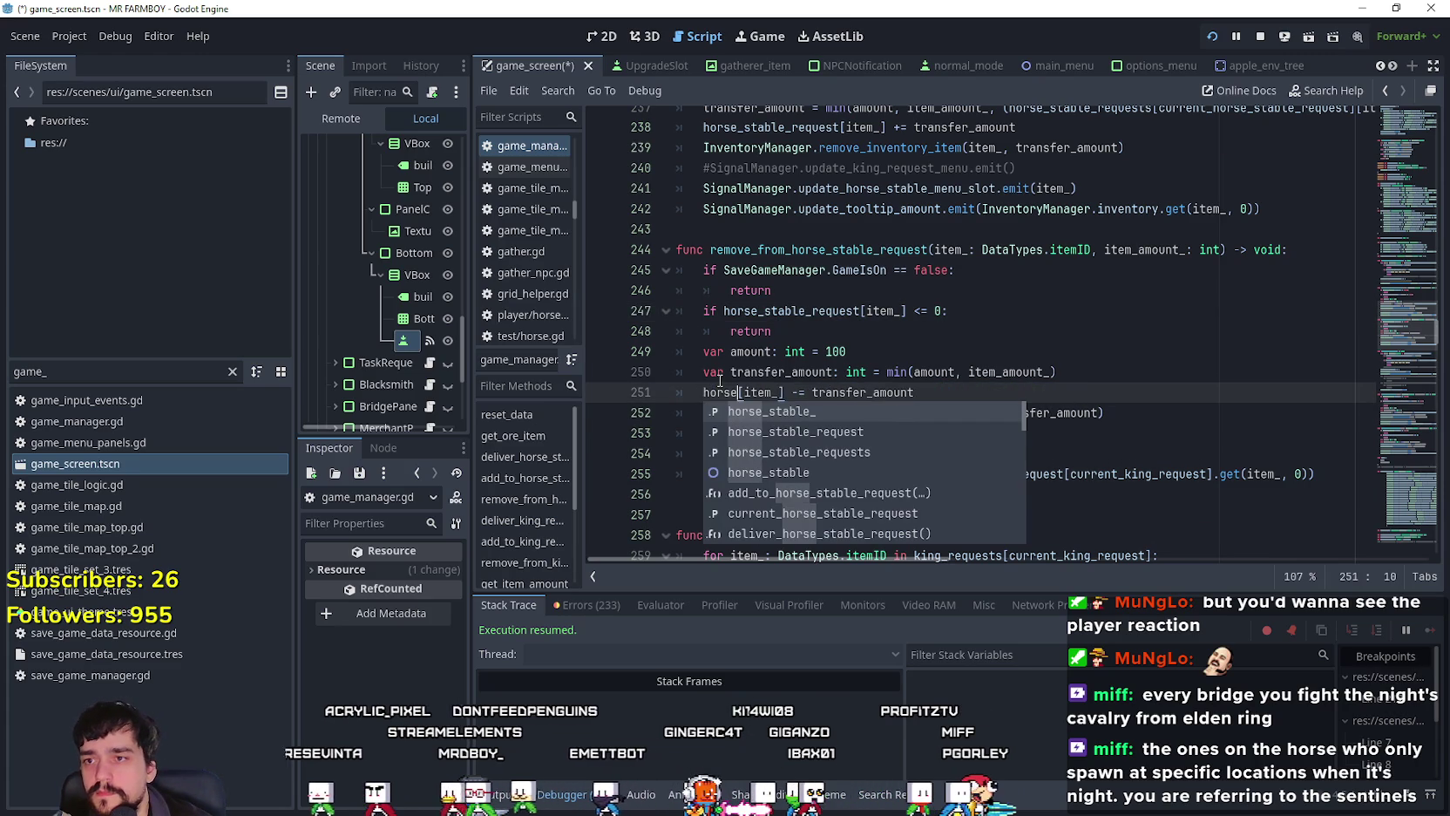
{"action": "left_click", "coordinate": [812, 429]}
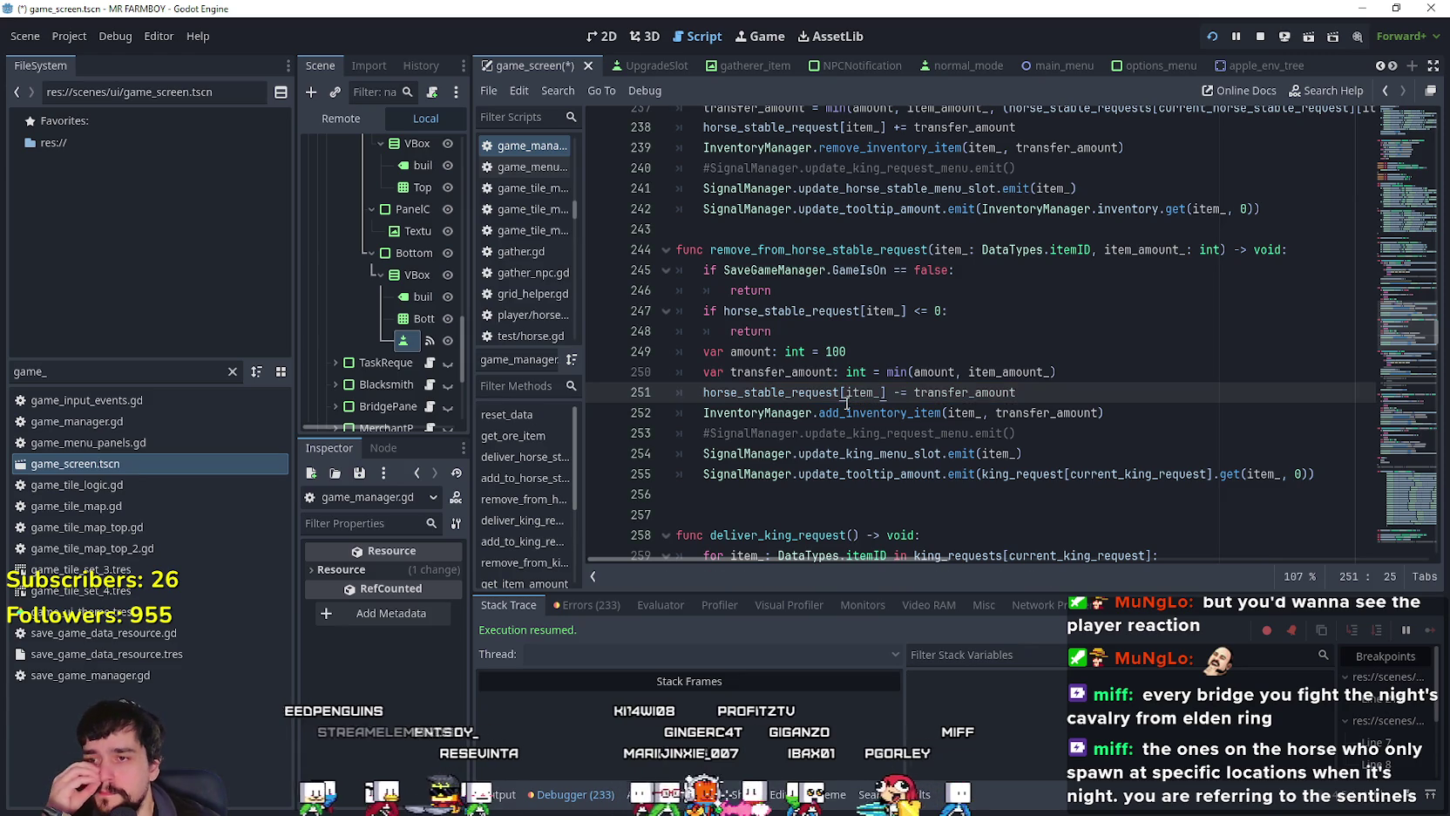
{"action": "left_click", "coordinate": [812, 391]}
Step: Rename the update_king_menu_slot signal to update_horse_stable_menu_slot on line 254
{"action": "scroll", "coordinate": [912, 394], "scroll_direction": "down", "scroll_amount": 1}
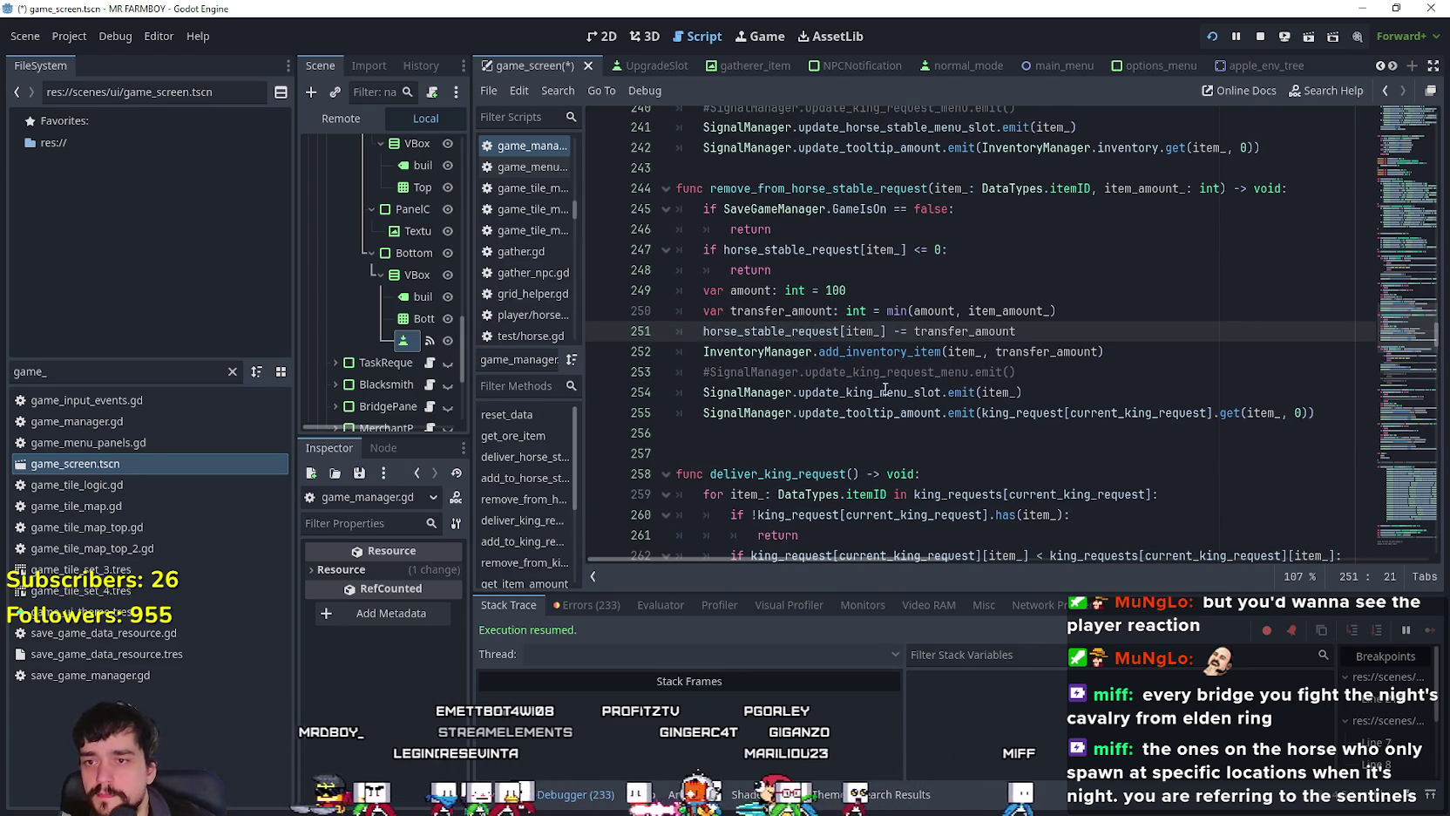
{"action": "left_click_drag", "start_coordinate": [874, 393], "coordinate": [846, 393]}
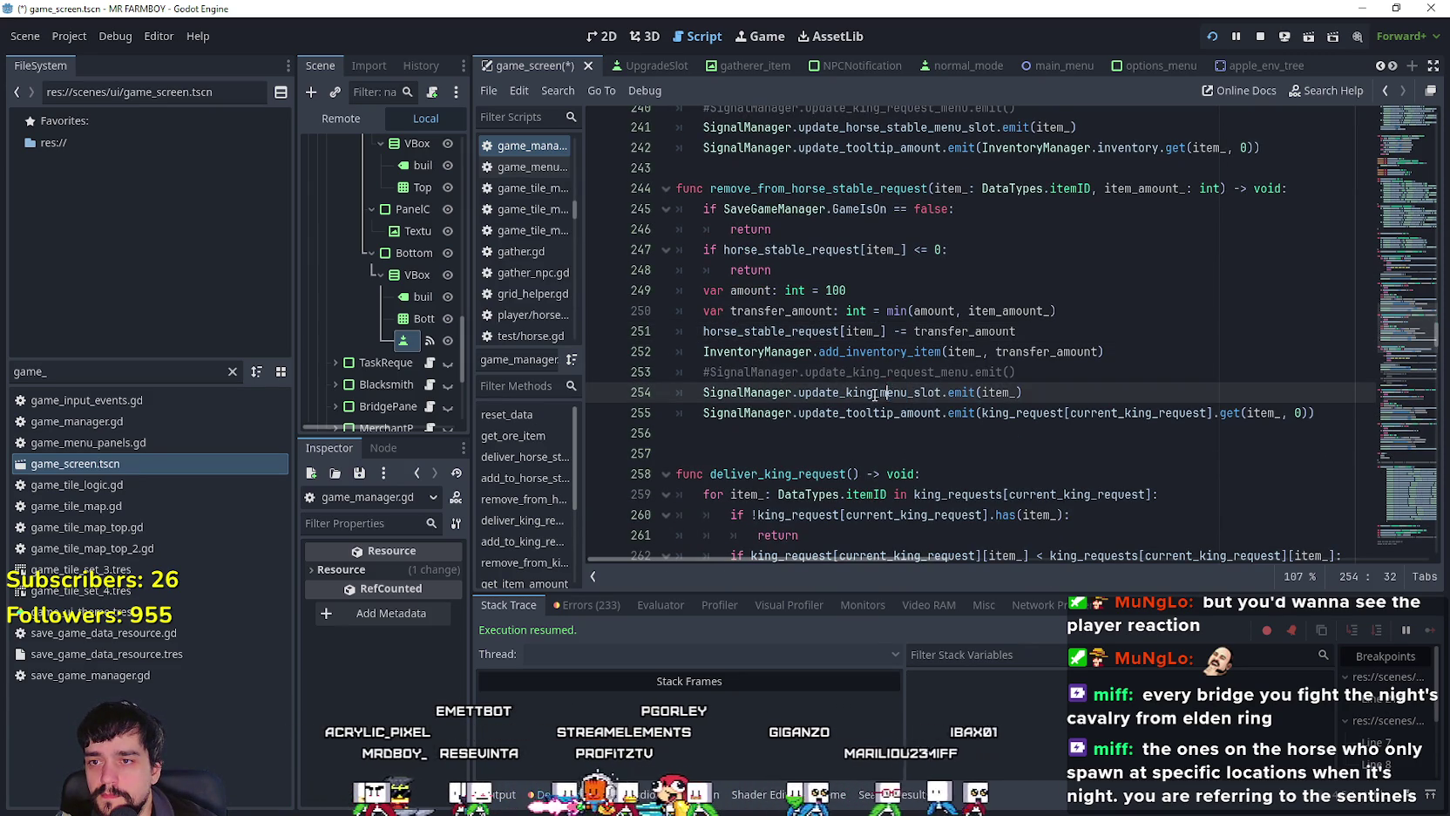
{"action": "type", "text": "horse"}
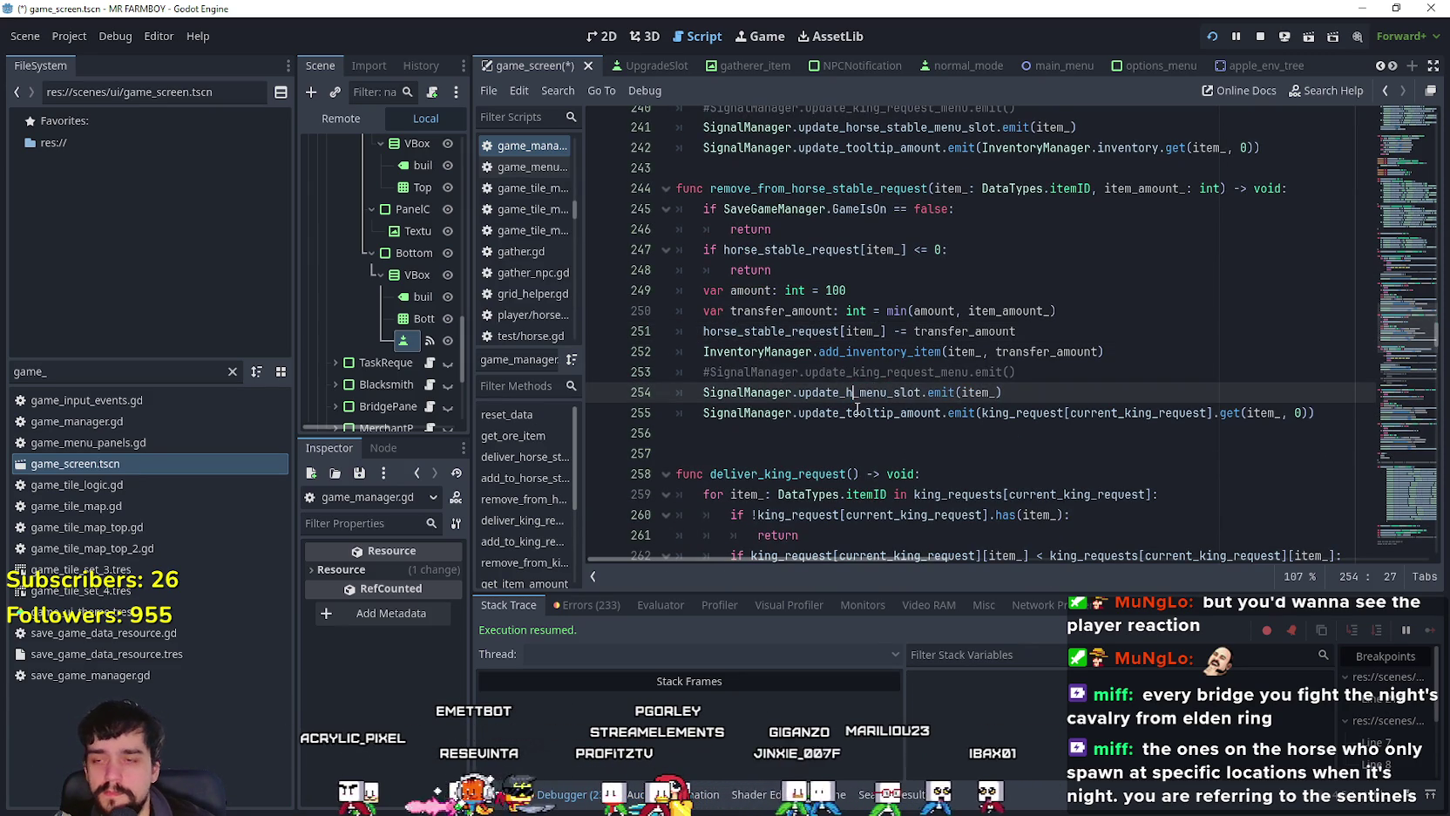
{"action": "type", "text": "_st"}
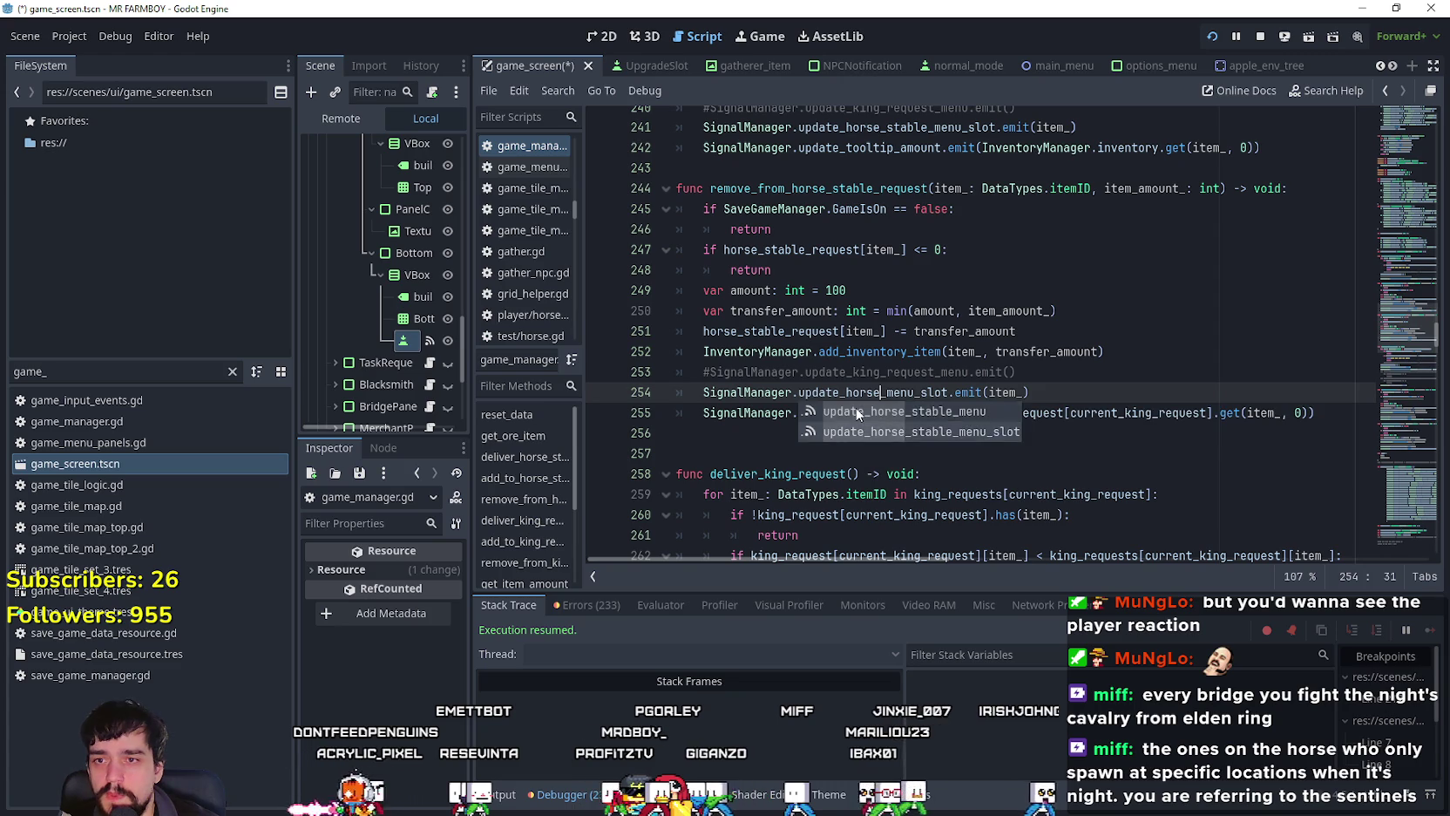
{"action": "key", "text": "Tab"}
{"action": "left_click", "coordinate": [881, 453]}
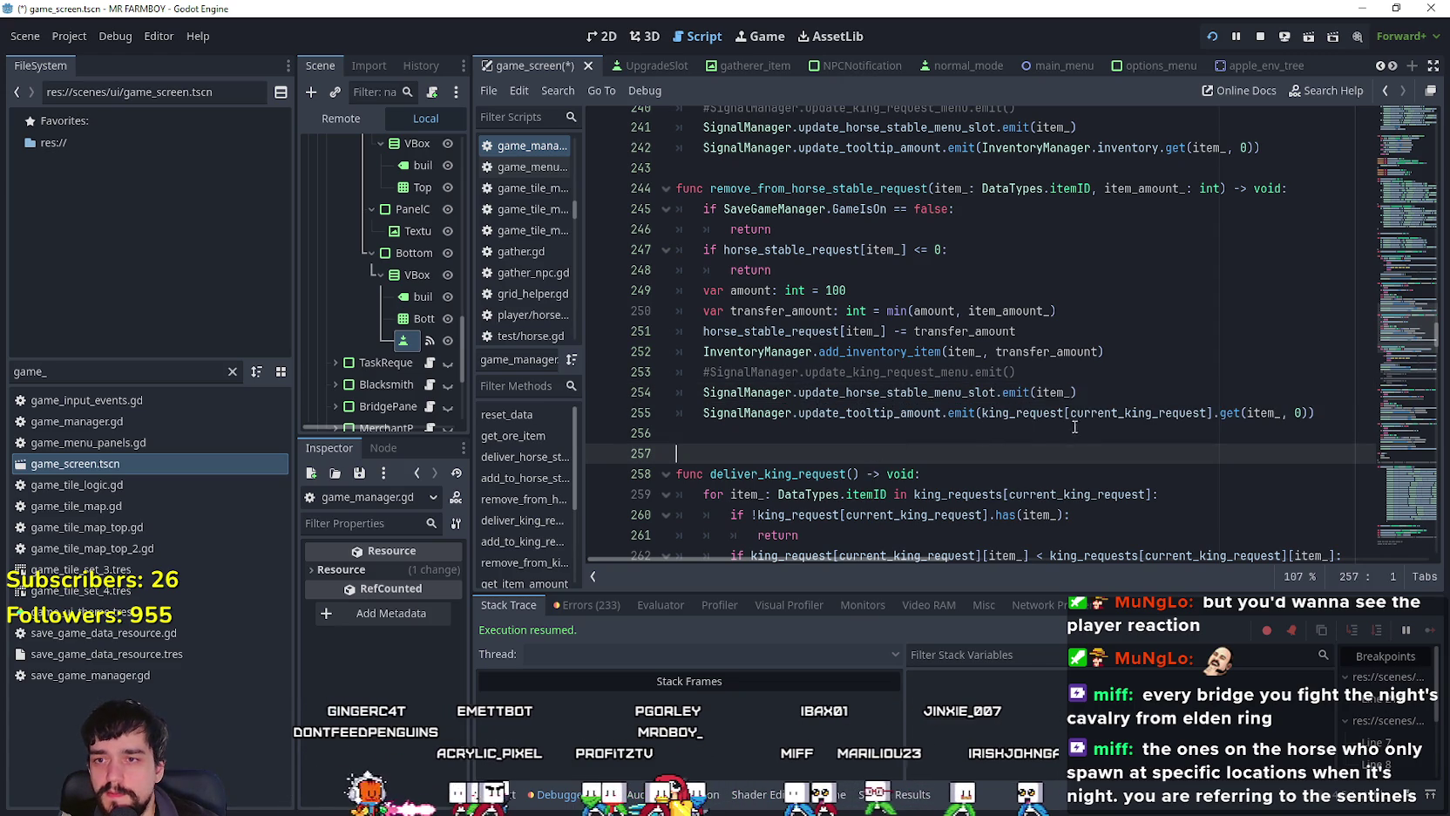
Step: Swap line 255's king request lookup for horse_stable_request, then save the scene and scripts
{"action": "left_click", "coordinate": [1073, 436]}
{"action": "left_click_drag", "start_coordinate": [982, 412], "coordinate": [1215, 415]}
{"action": "type", "text": "h"}
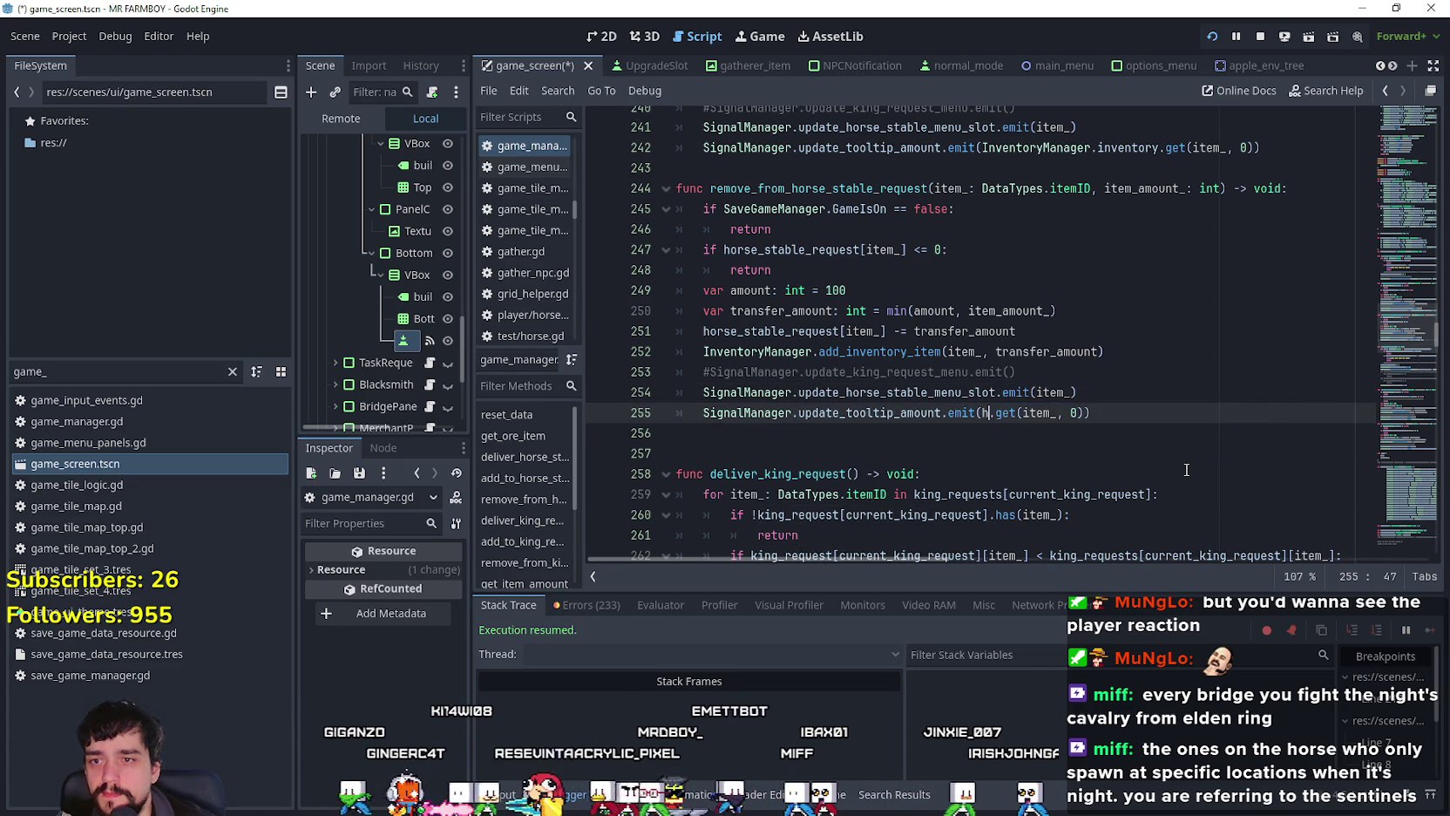
{"action": "type", "text": "orse"}
{"action": "key", "text": "Down"}
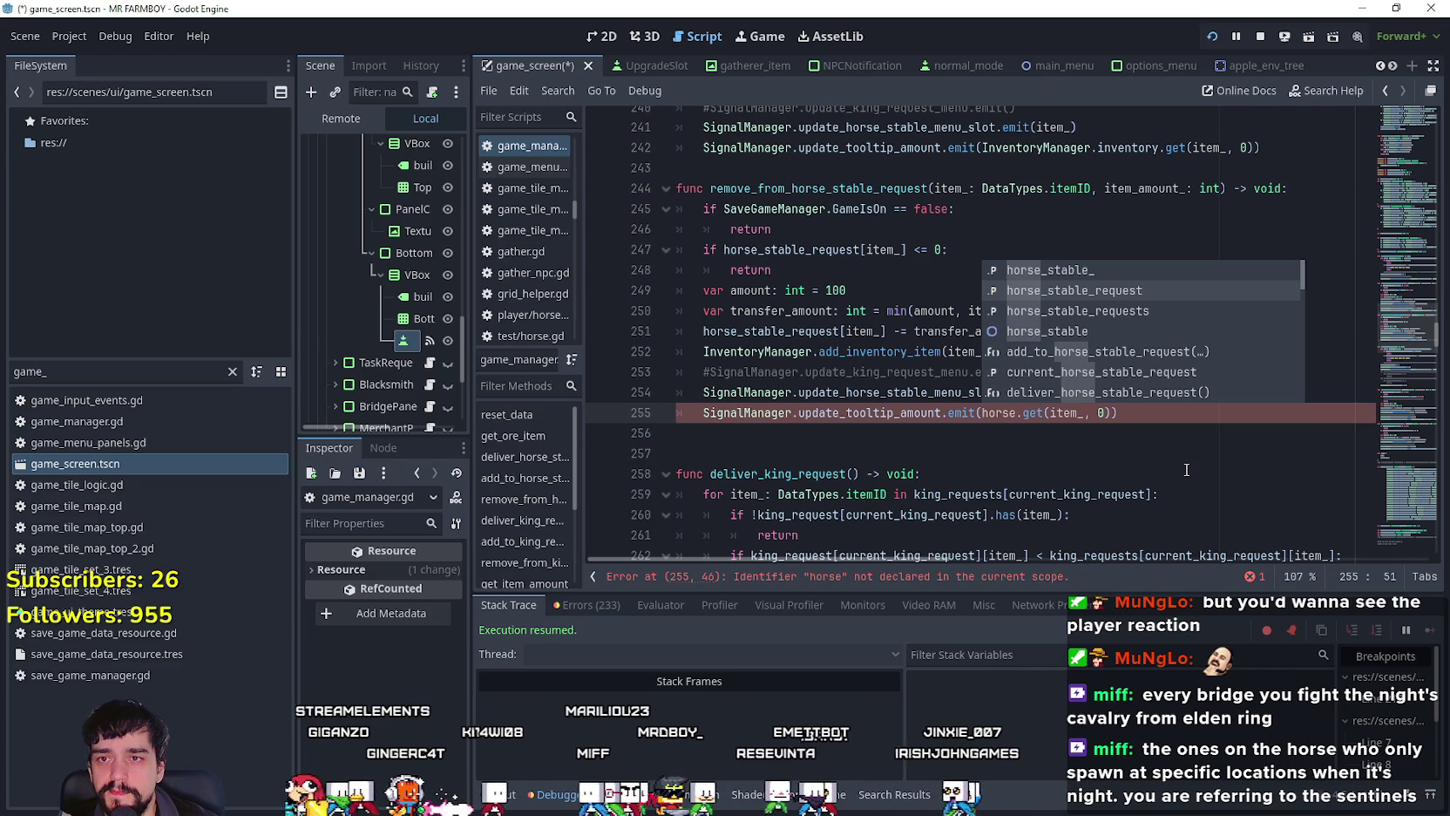
{"action": "key", "text": "Return"}
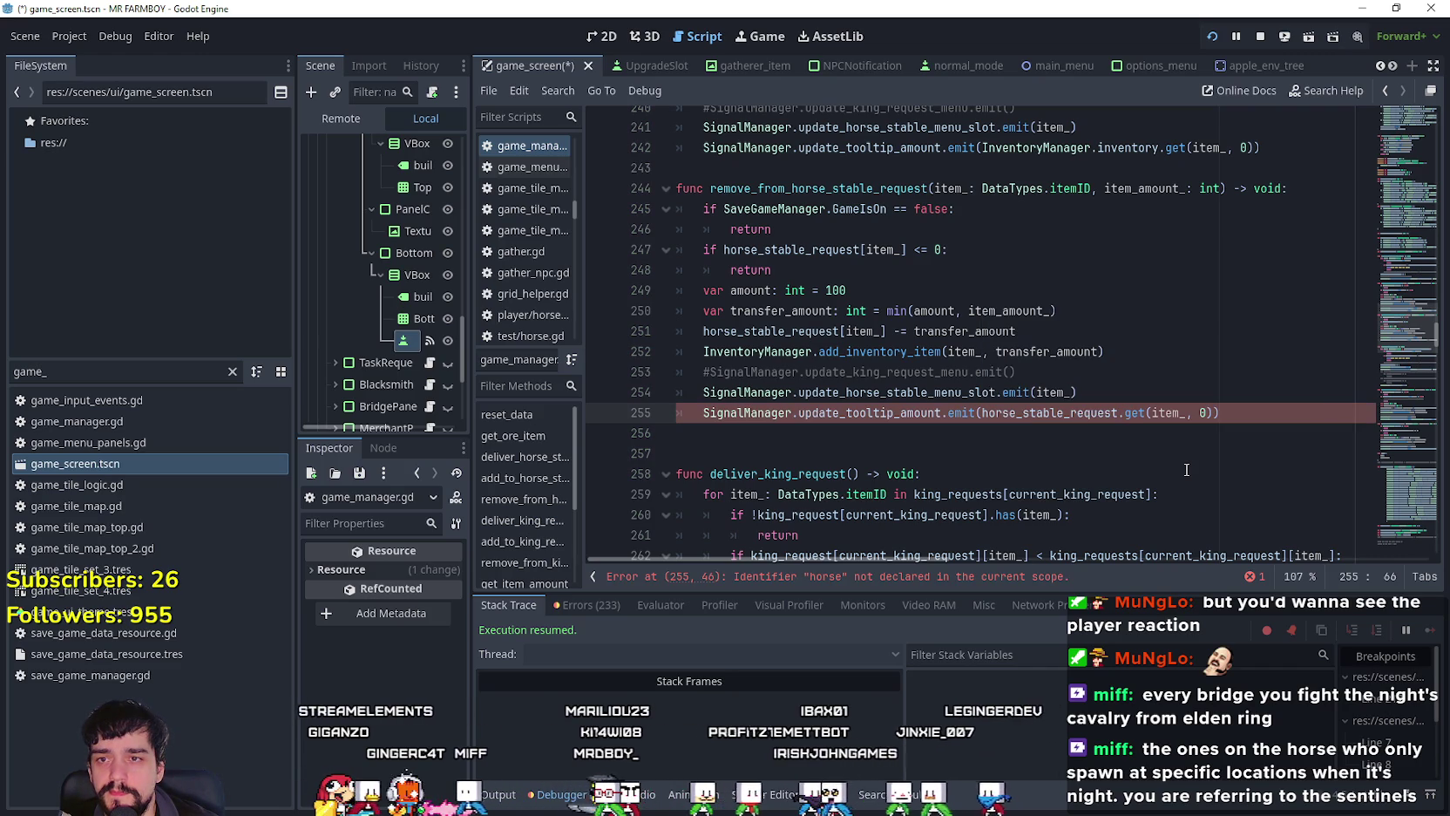
{"action": "left_click", "coordinate": [1043, 429]}
{"action": "key", "text": "ctrl+s"}
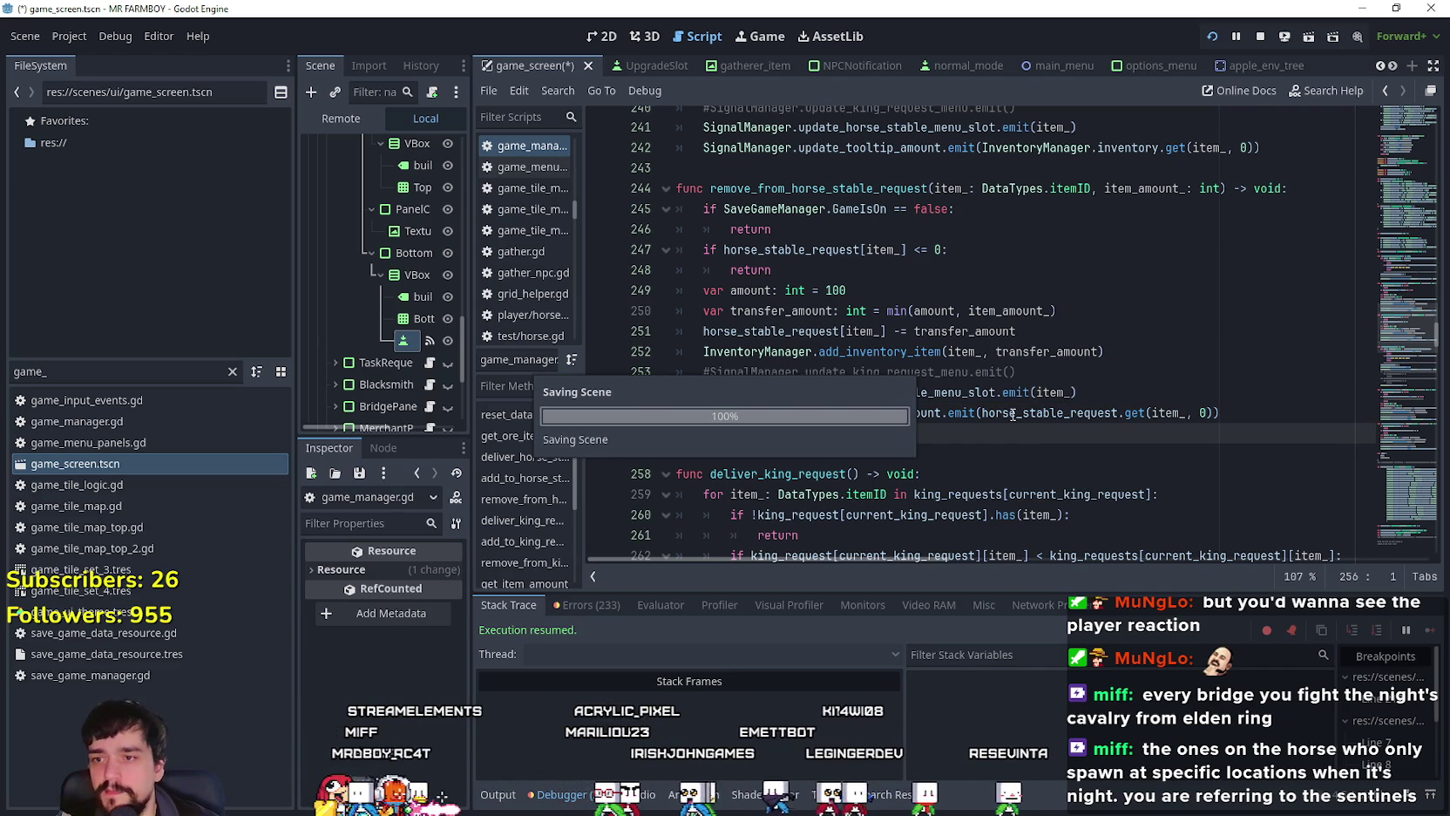
Step: Scroll the script editor back up to the remove_from_horse_stable_request function
{"action": "scroll", "coordinate": [1013, 415], "scroll_direction": "down", "scroll_amount": 1}
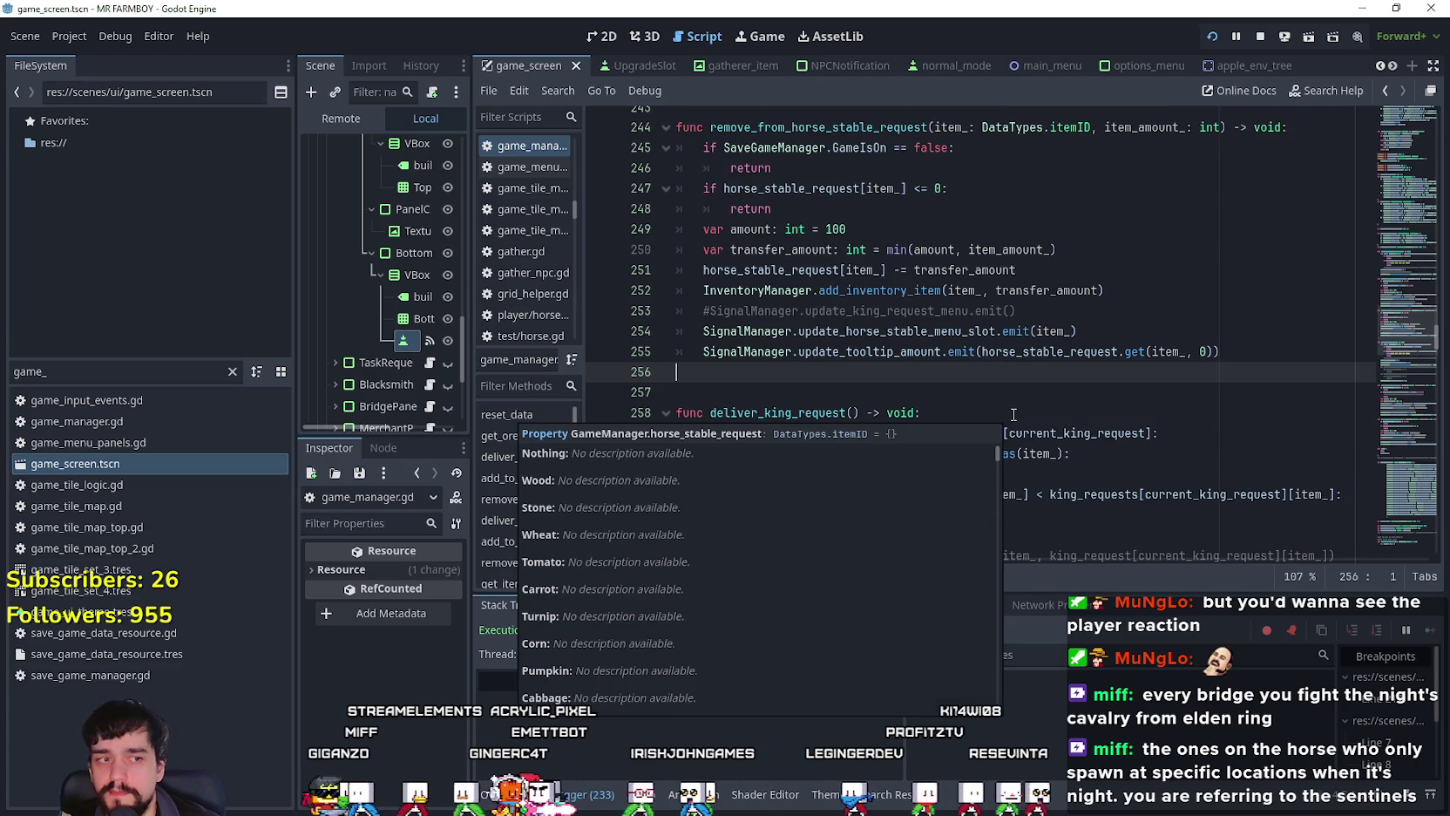
{"action": "scroll", "coordinate": [1013, 414], "scroll_direction": "up", "scroll_amount": 1}
{"action": "left_click", "coordinate": [1030, 451]}
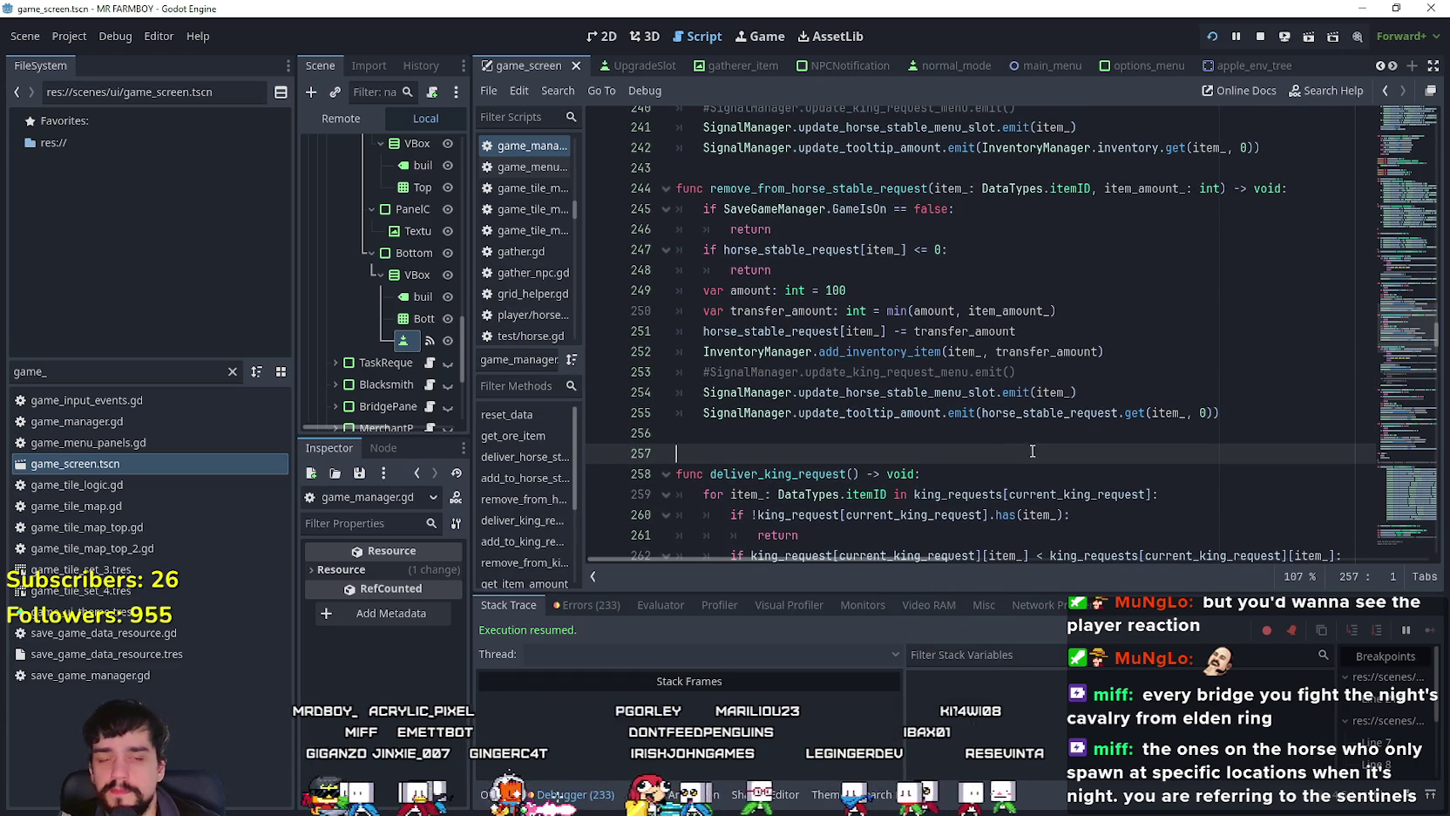
{"action": "scroll", "coordinate": [1038, 446], "scroll_direction": "up", "scroll_amount": 1}
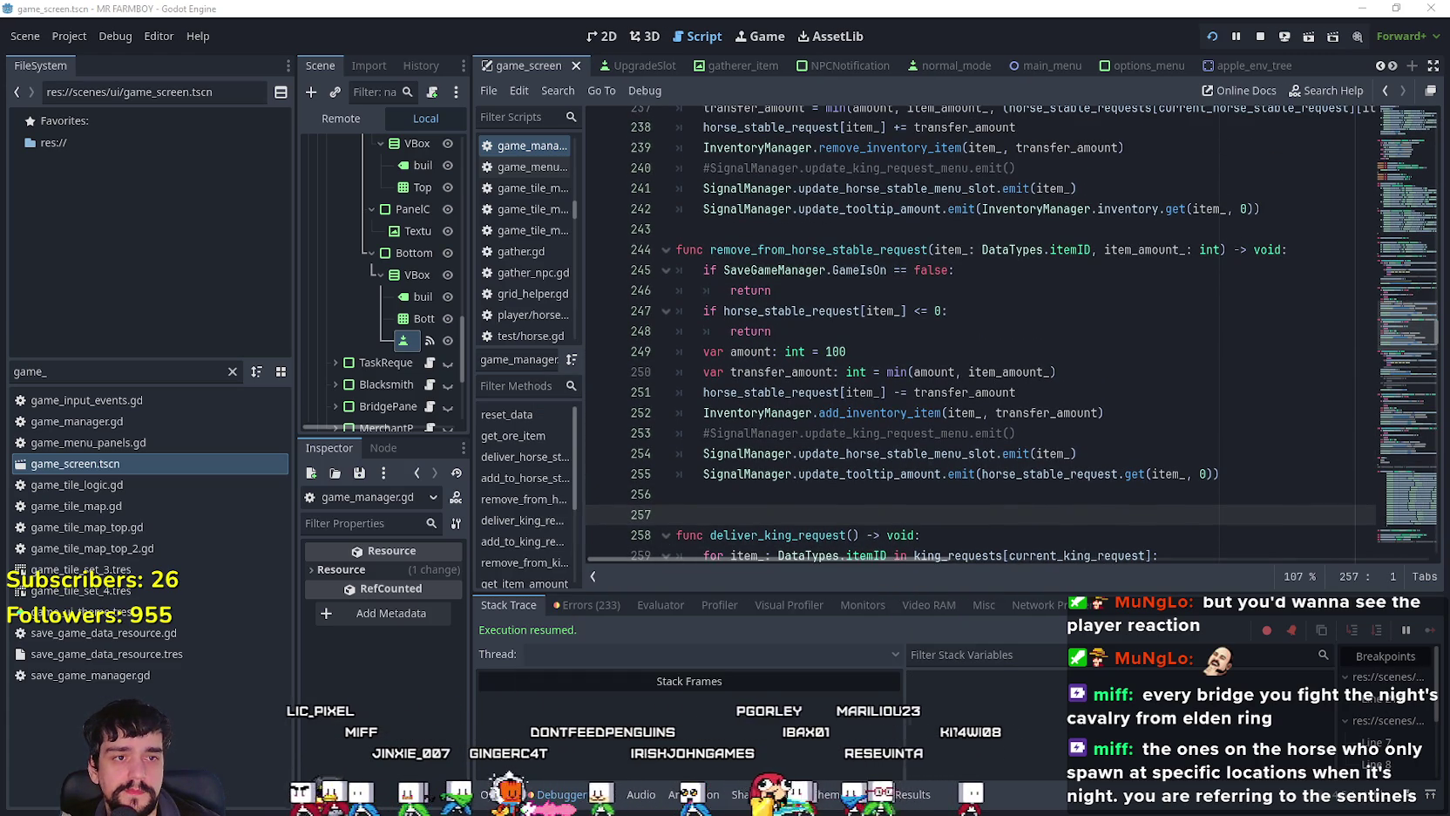